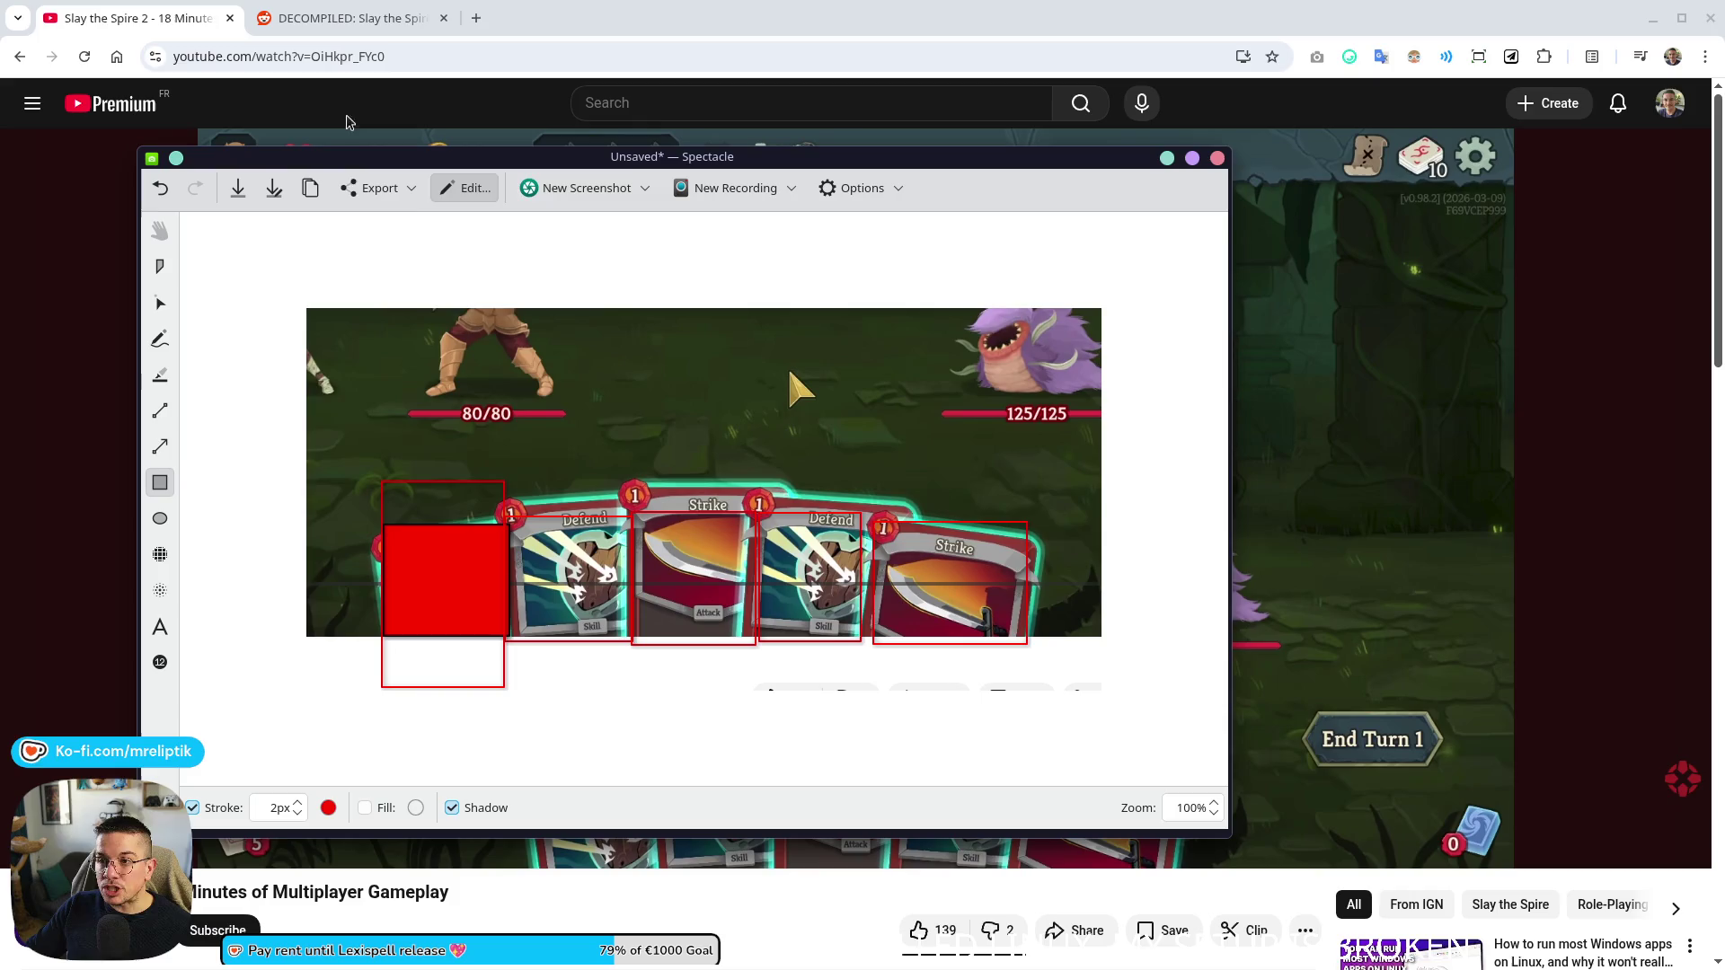
- Close the Spectacle screenshot annotation window so the gameplay video is fully visible
left_click(1217, 157)
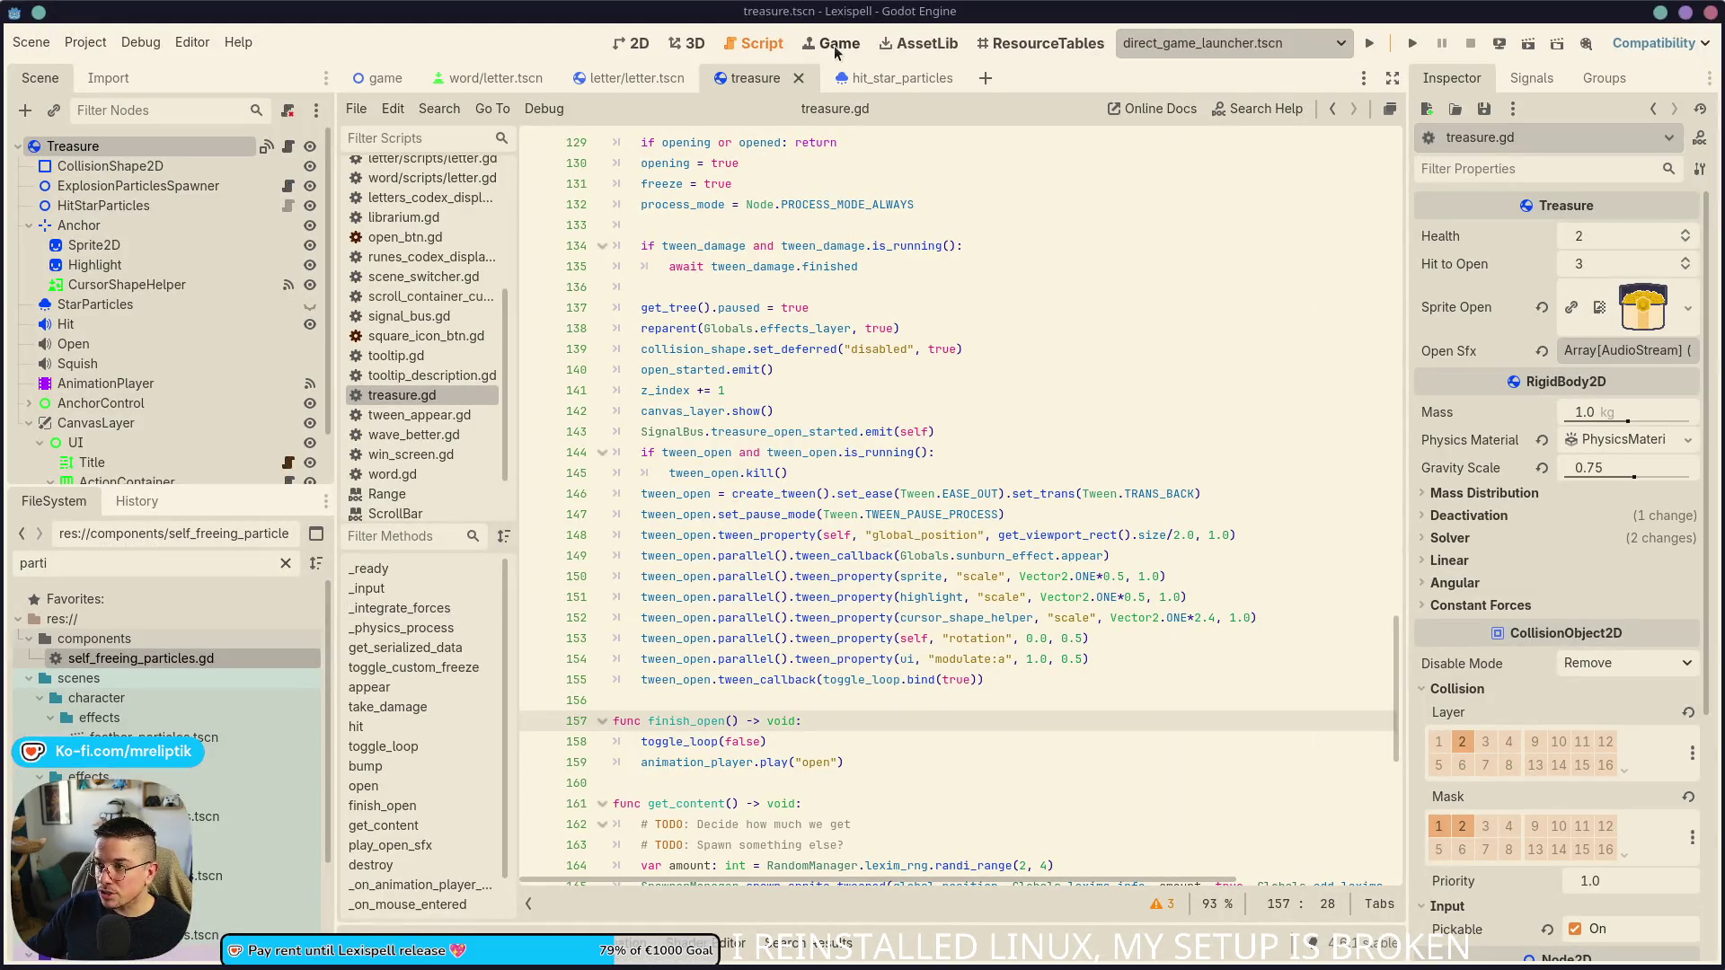
- Switch the Godot editor to the 2D scene view
left_click(835, 49)
key("ctrl+F1")
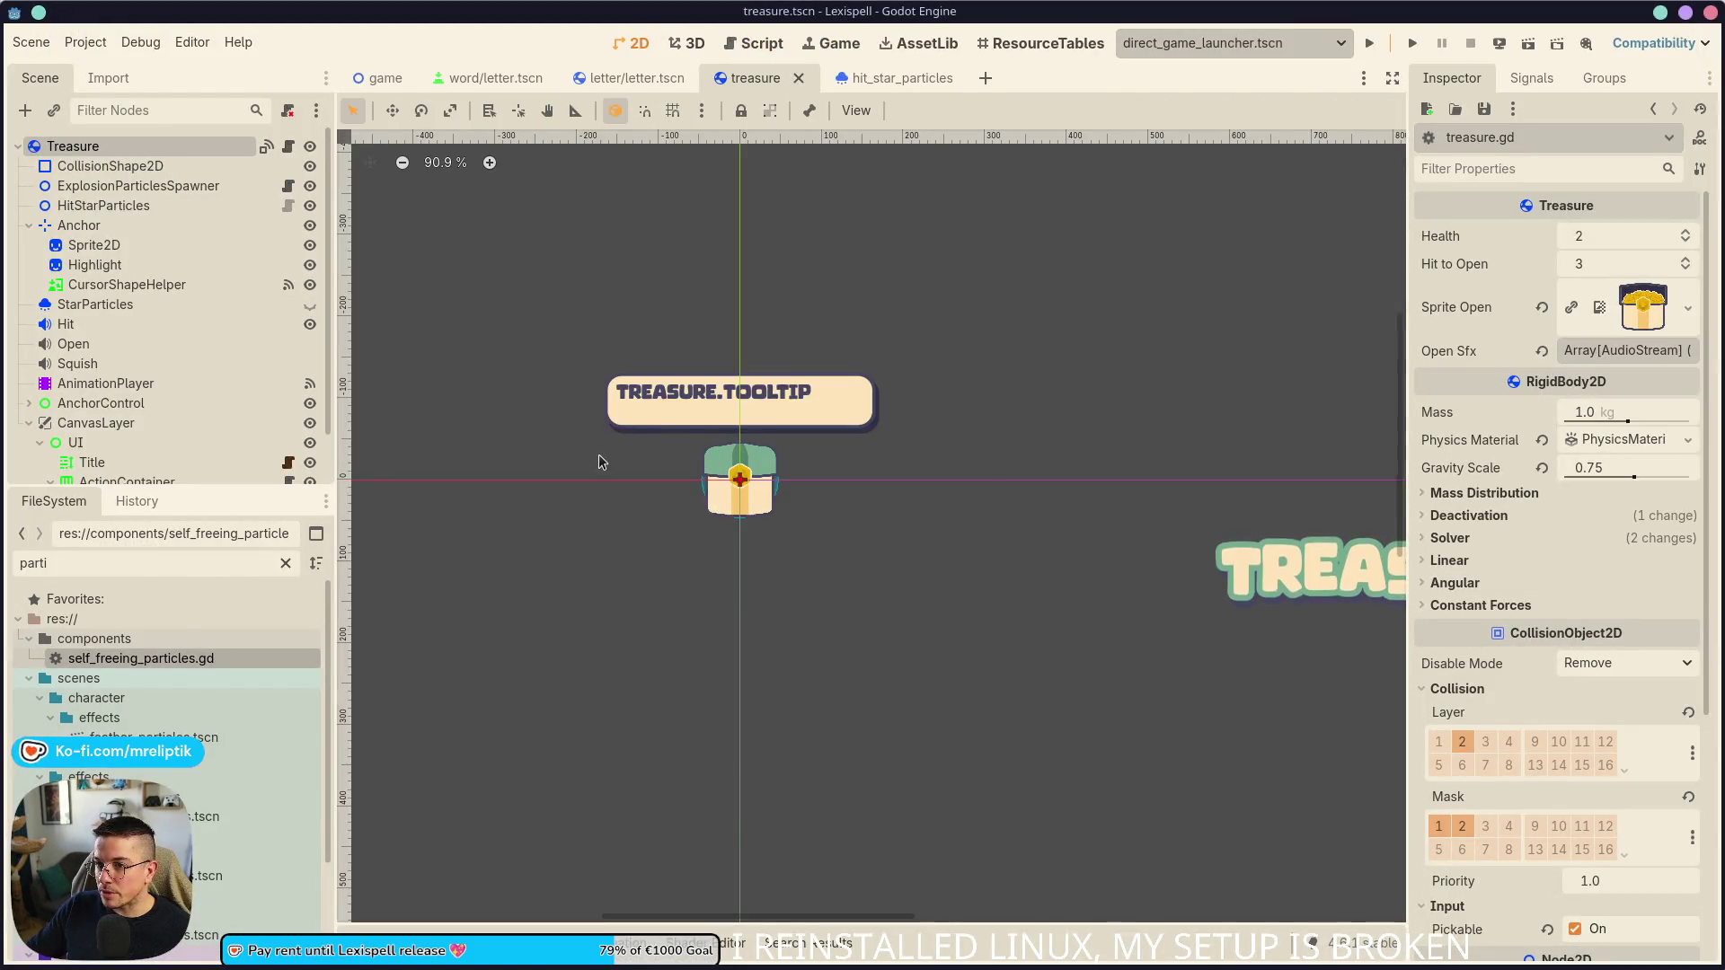
key("ctrl+a")
key("Escape")
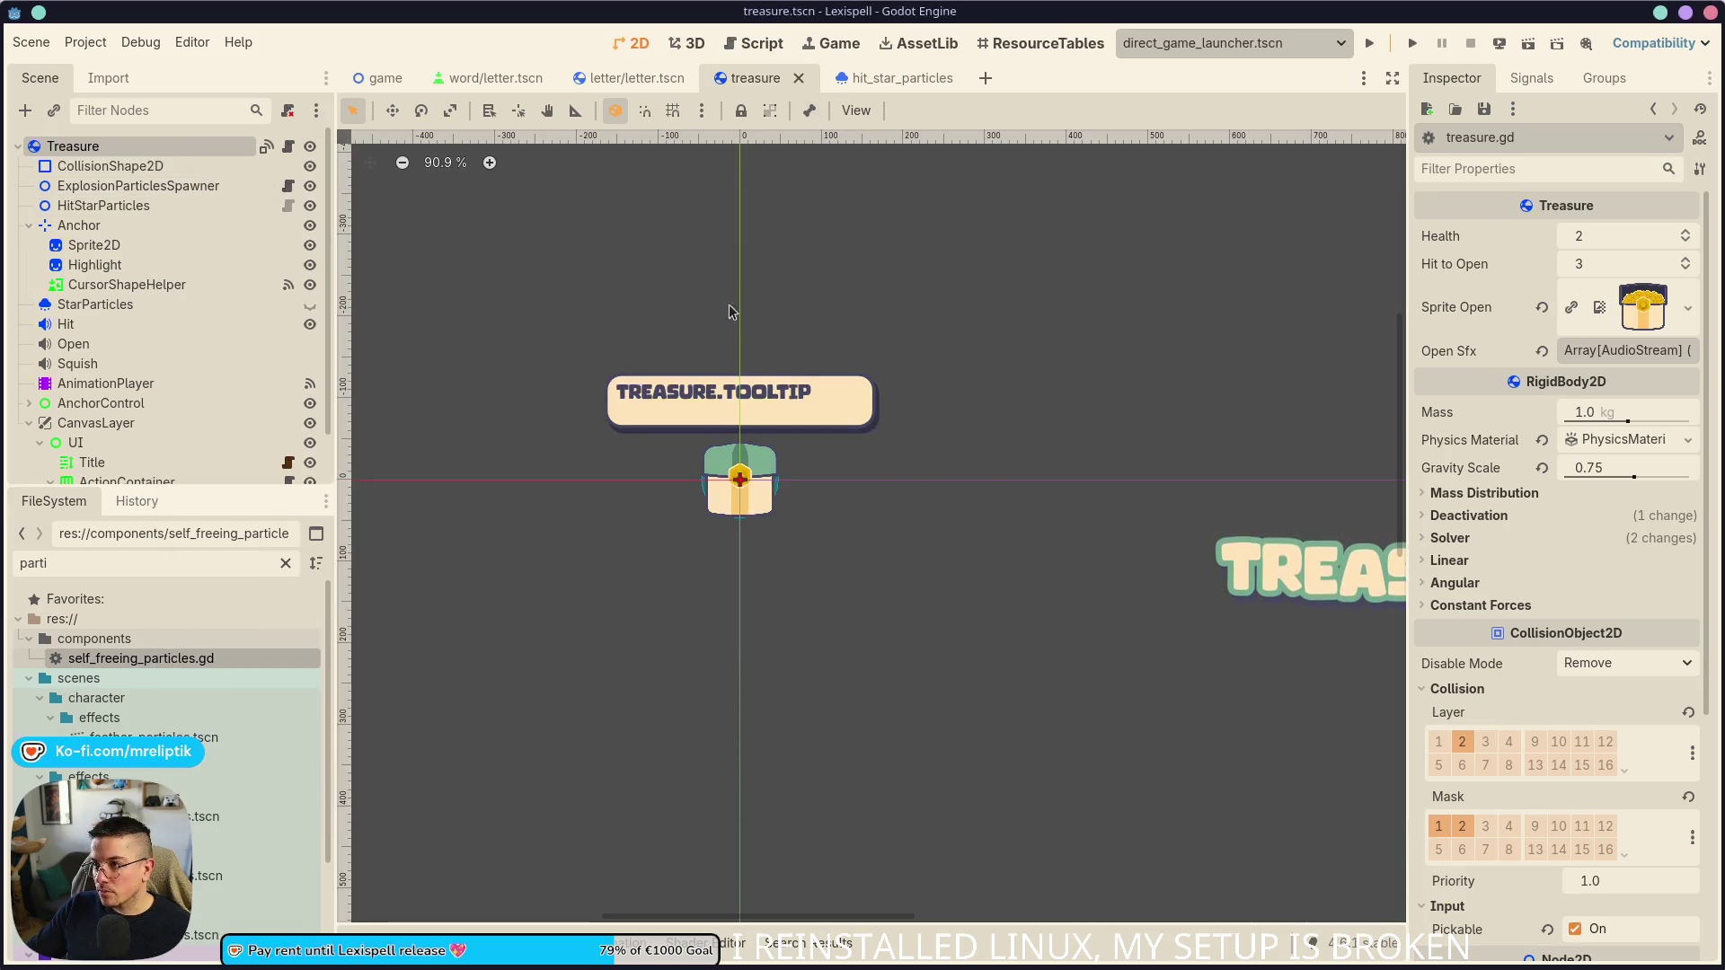
- Create a new scene with a Control root and an HBoxContainer child
left_click(985, 78)
left_click(126, 235)
right_click(132, 152)
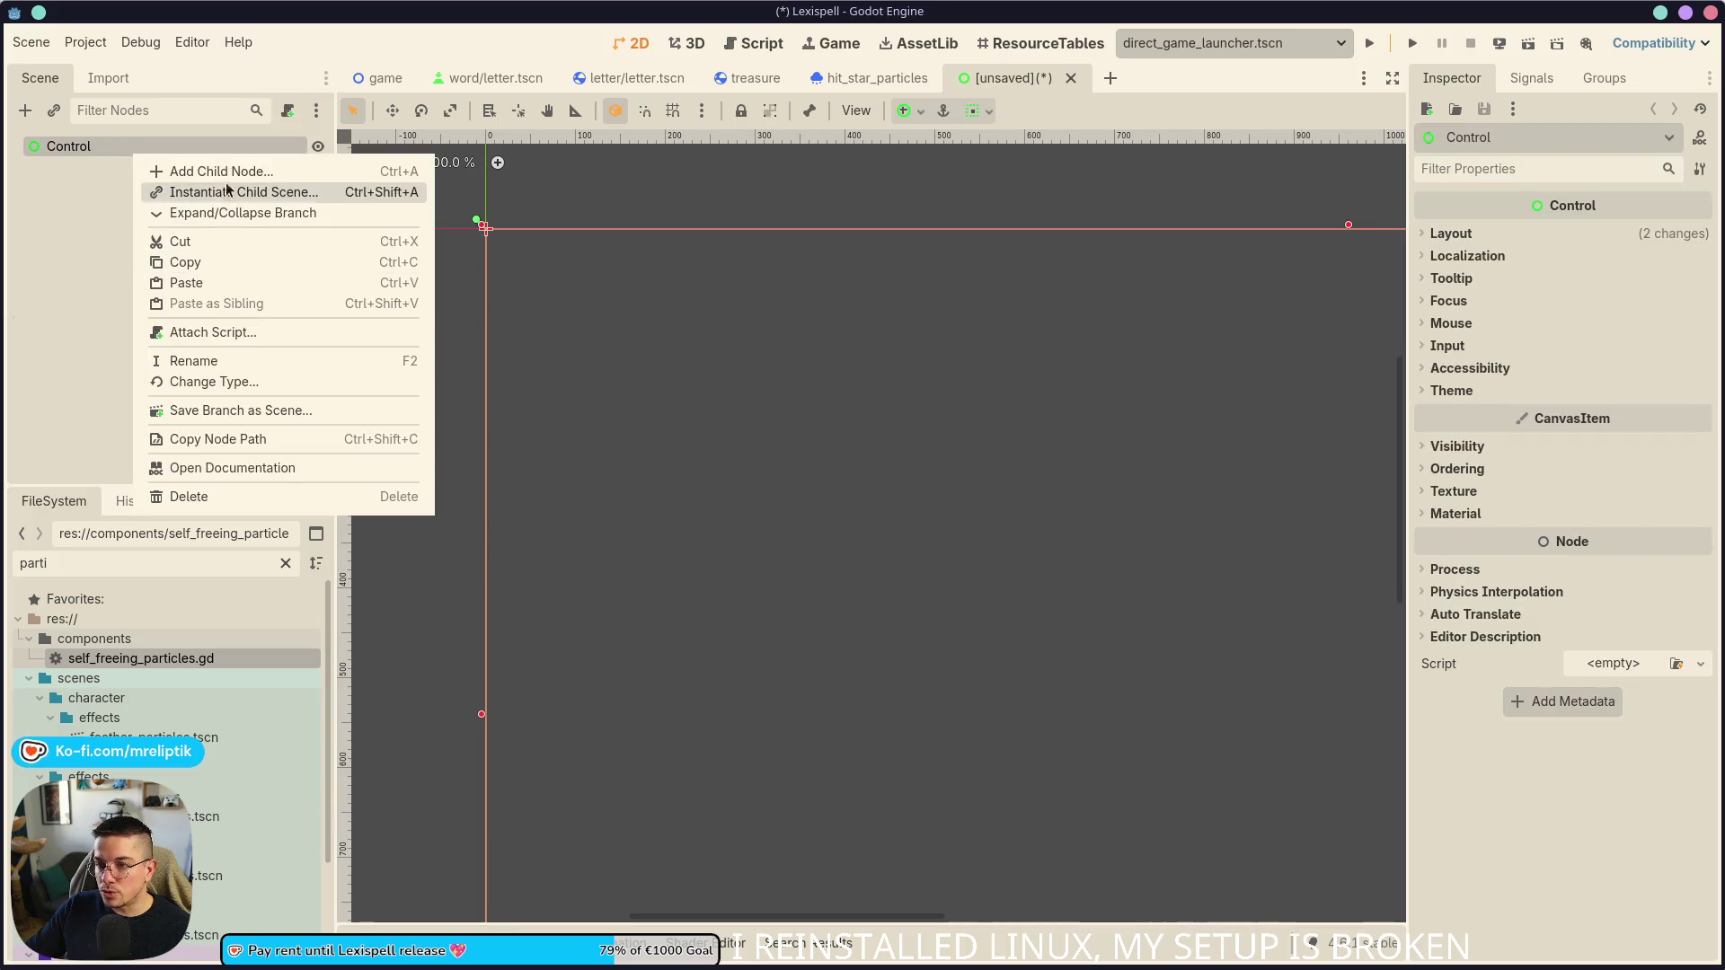
left_click(226, 172)
type("hbox")
key("Return")
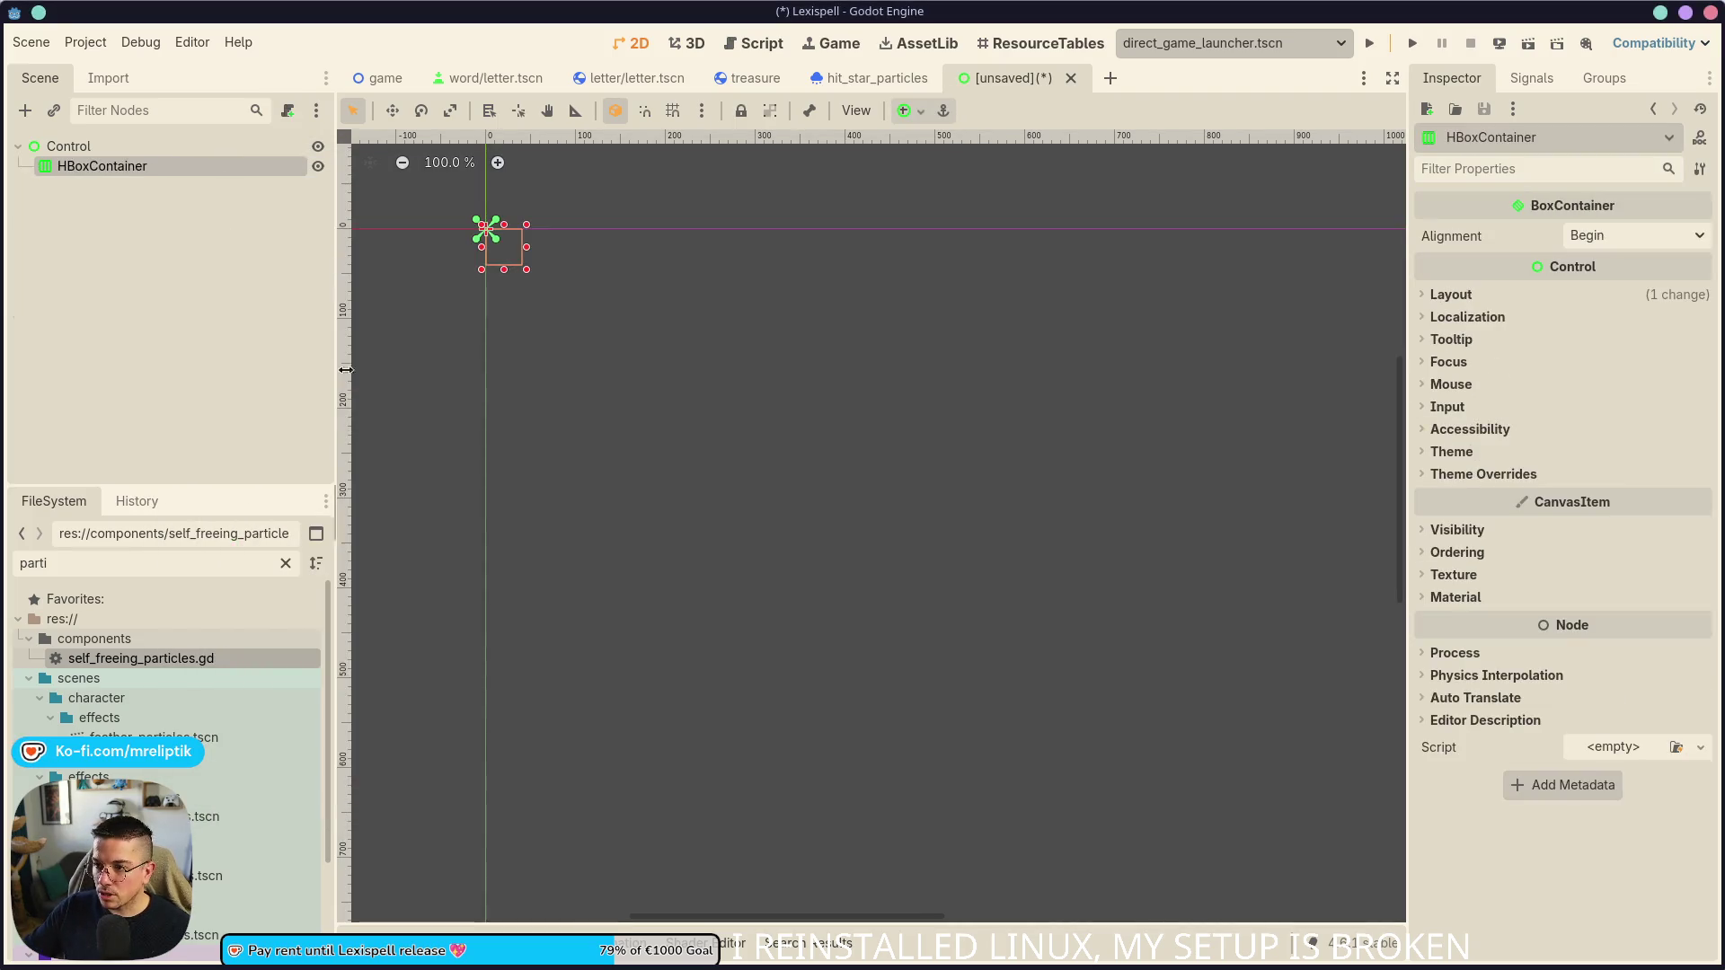
- Enlarge the HBoxContainer and move it lower on the canvas
left_click_drag(522, 278, 1001, 489)
scroll(512, 350, "down", 10)
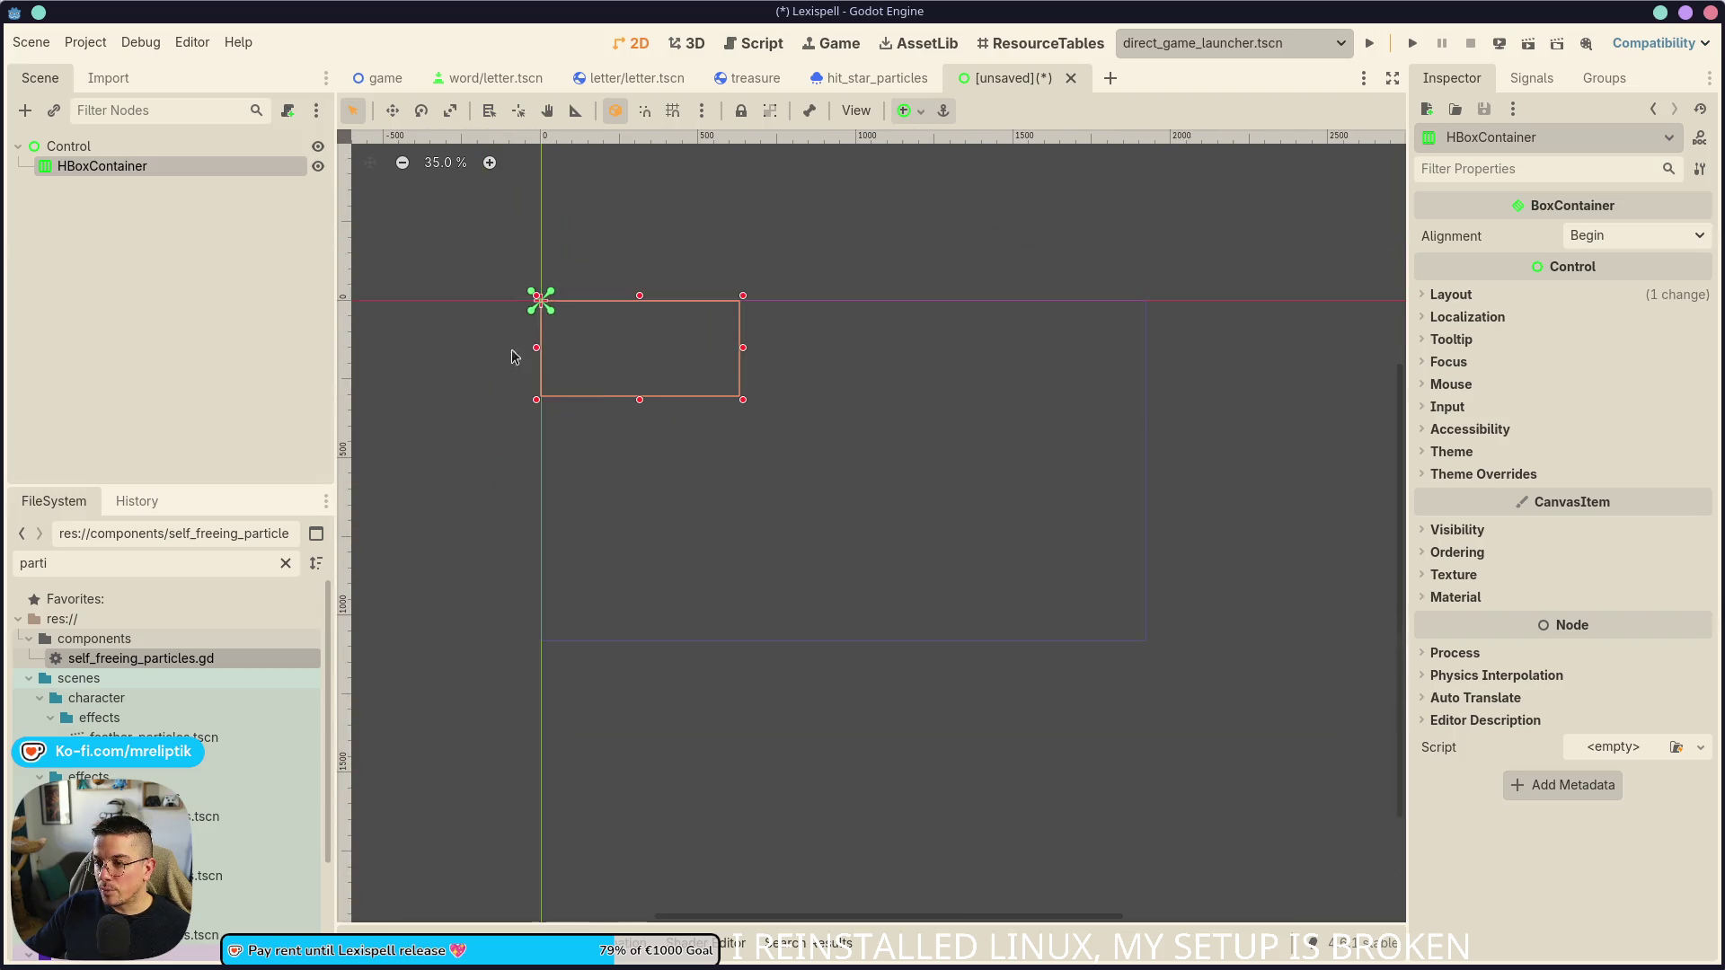
mouse_move(712, 374)
left_mouse_down()
mouse_move(872, 490)
mouse_move(822, 453)
left_mouse_up()
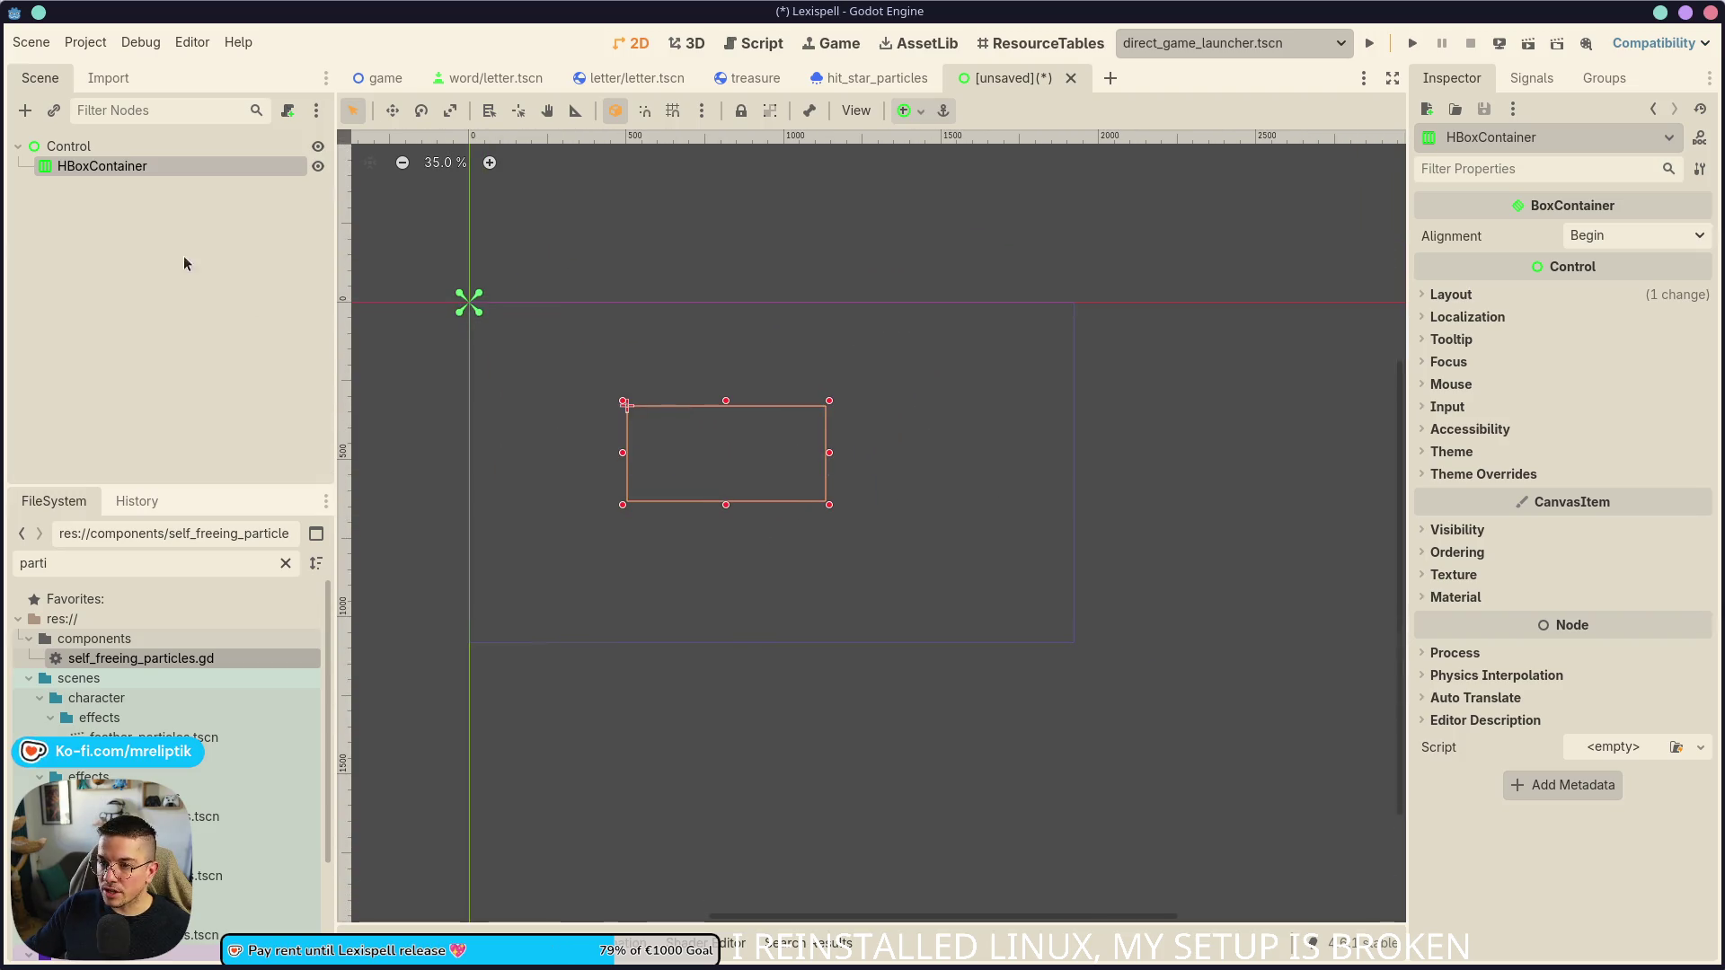
right_click(126, 167)
left_click(202, 188)
- Add a ColorRect to the HBoxContainer with Container Sizing set to Horizontal Expand
type("color")
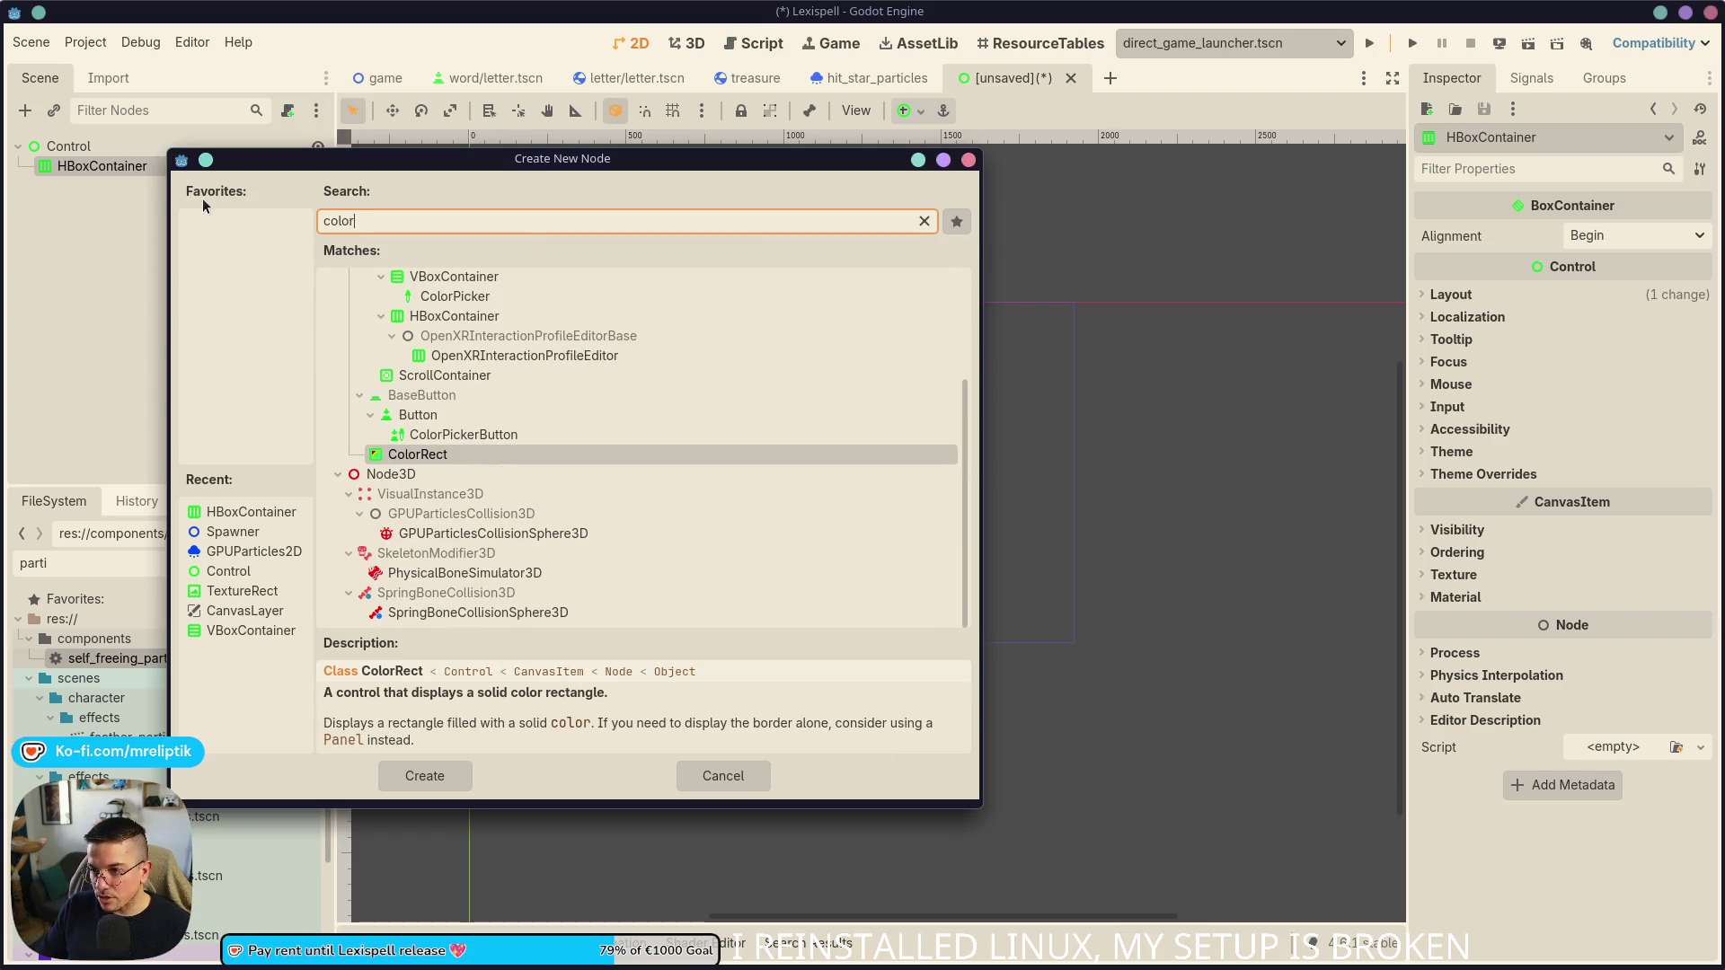
key("Return")
left_click(1467, 316)
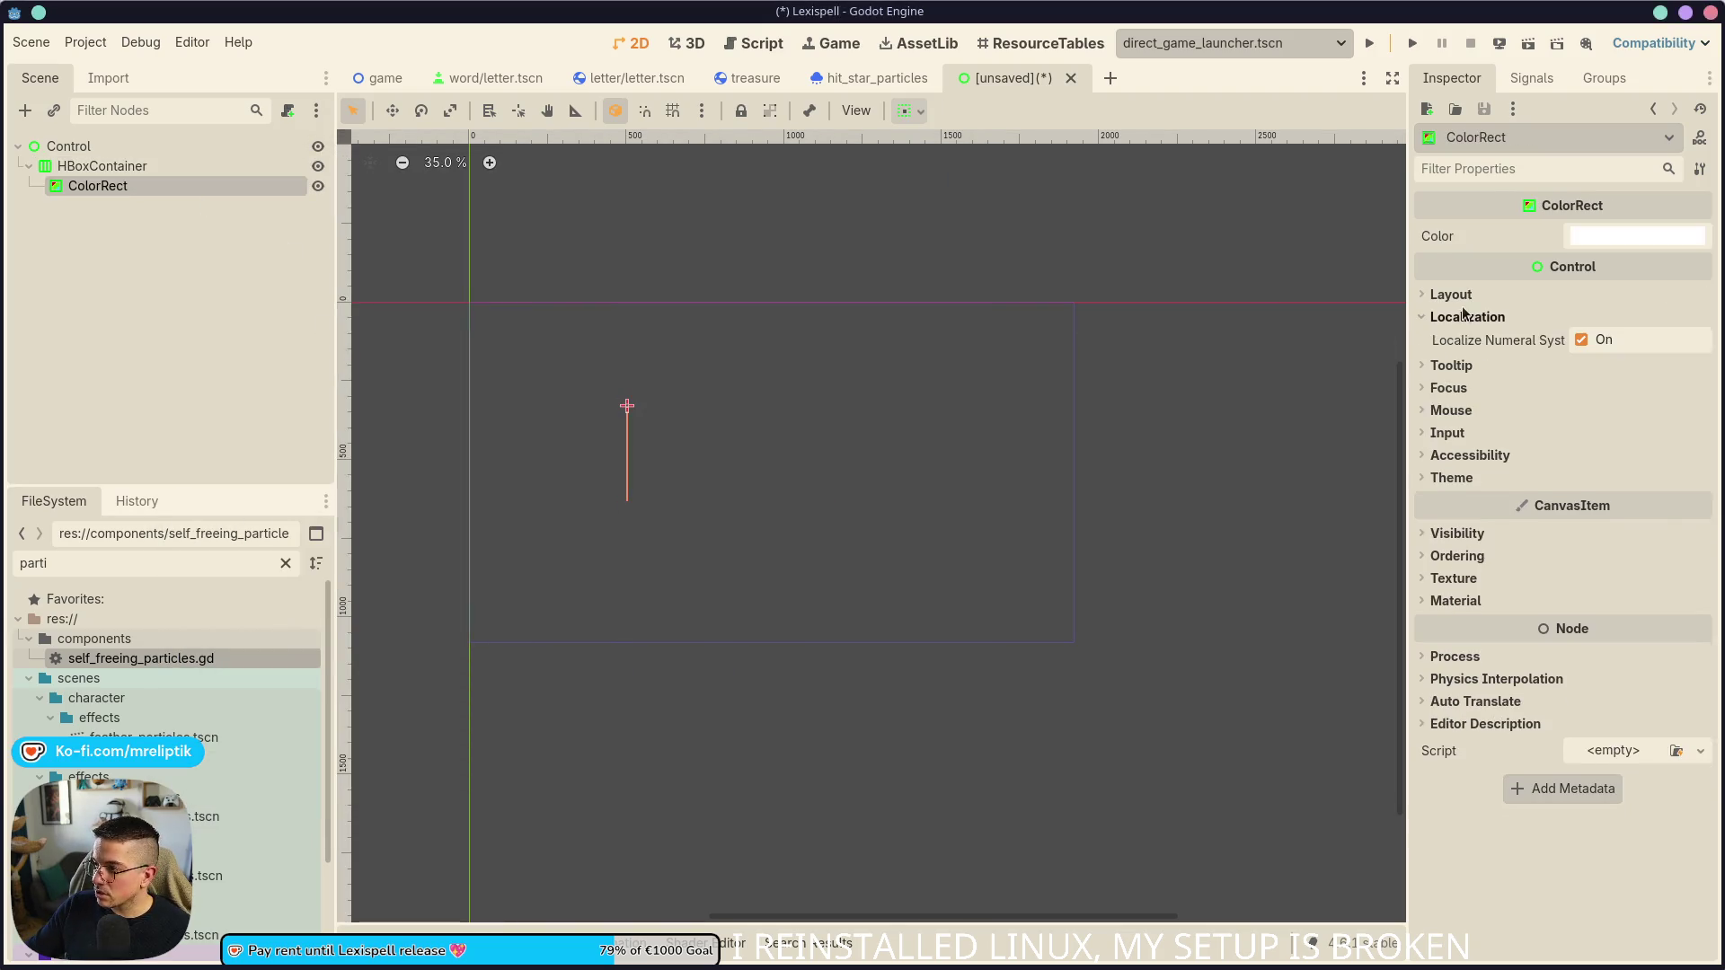
left_click(1450, 295)
left_click(1491, 517)
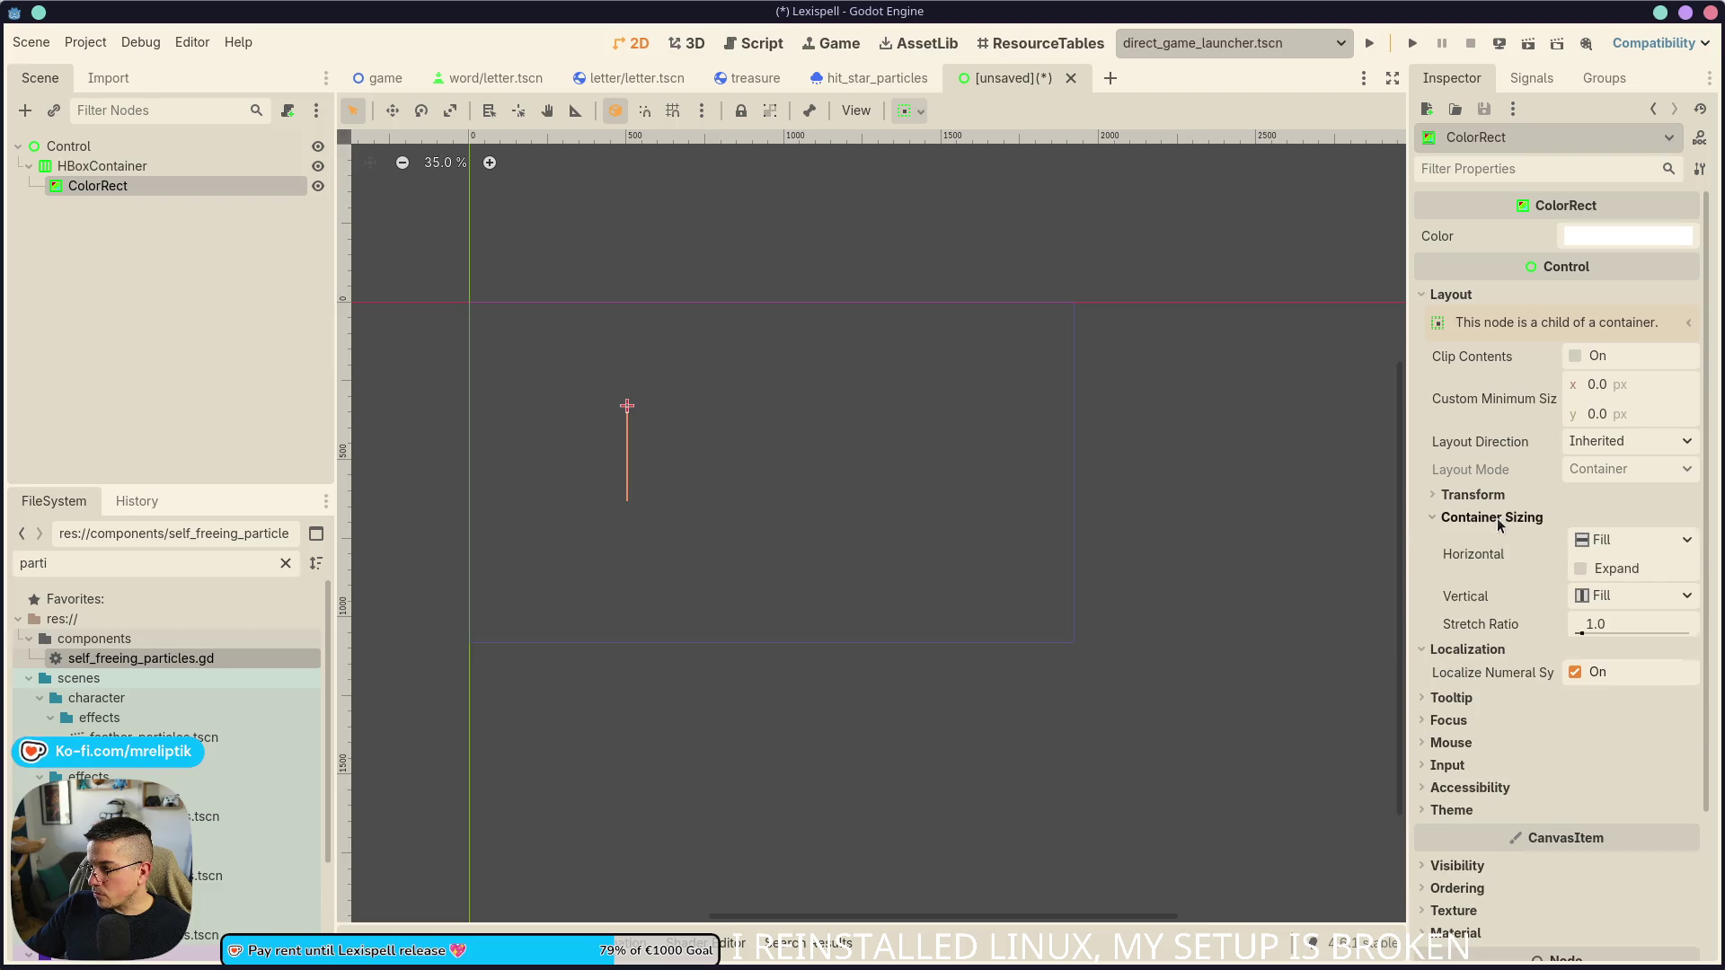
left_click(1592, 573)
scroll(803, 478, "up", 5)
left_click(221, 294)
left_click(124, 189)
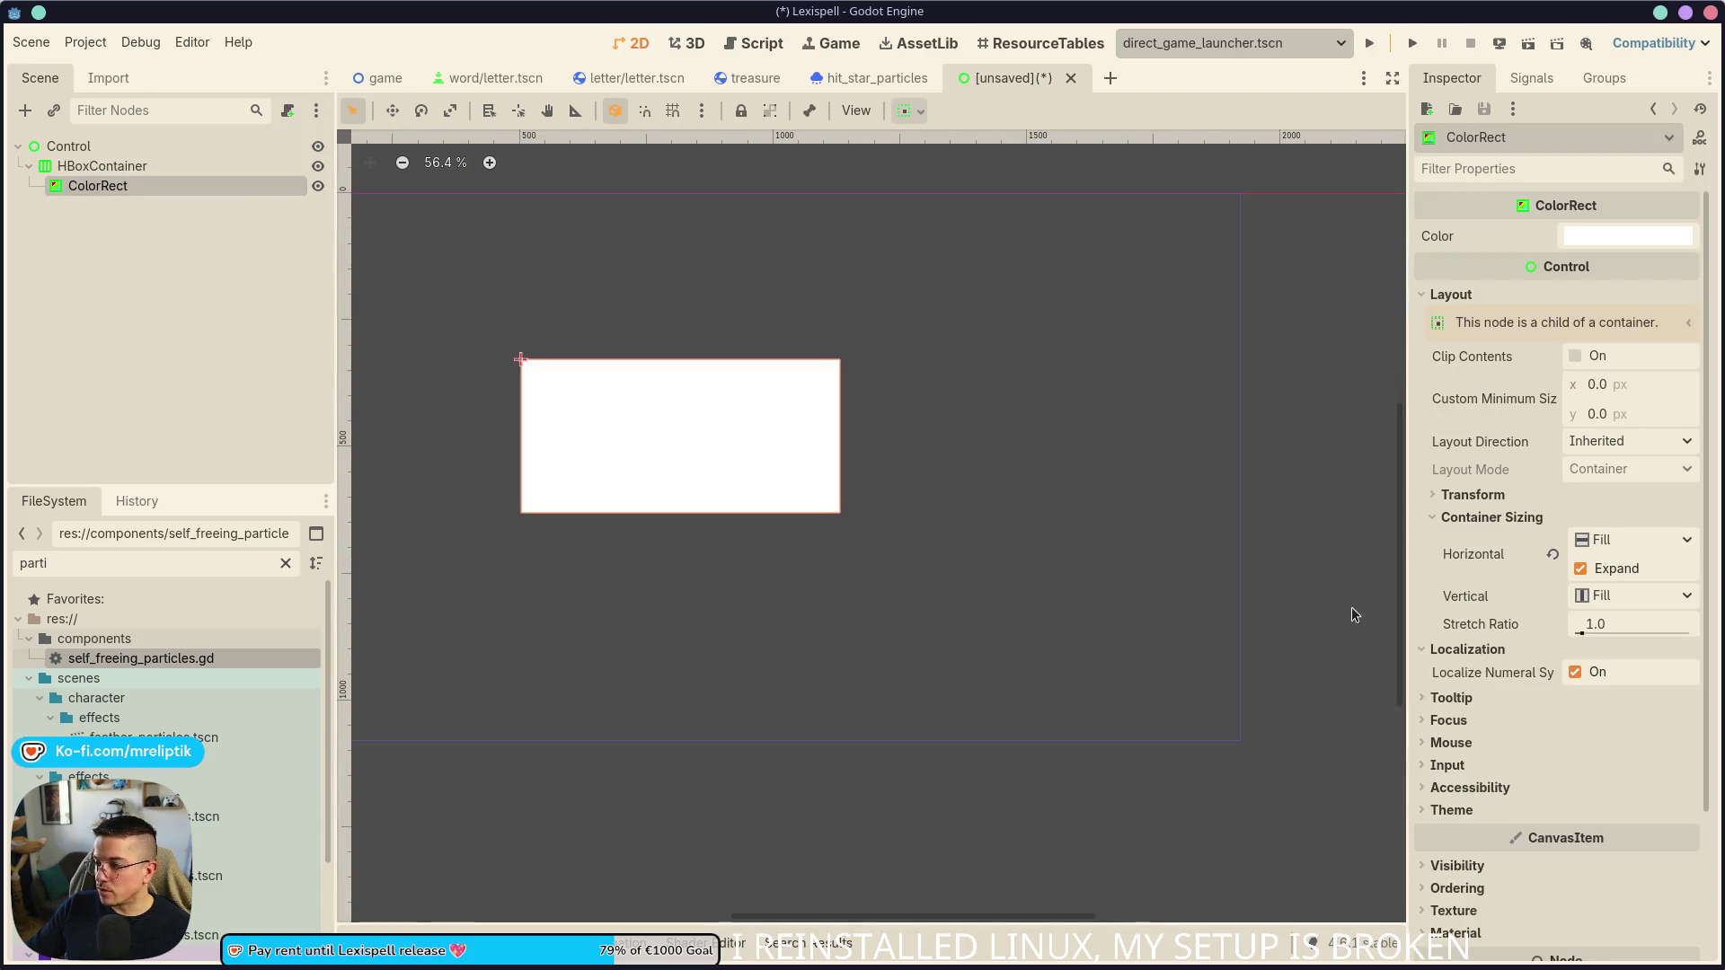
- Tint the ColorRect pink through Modulate and duplicate it into a row of rects
left_click(1456, 866)
left_click(1608, 917)
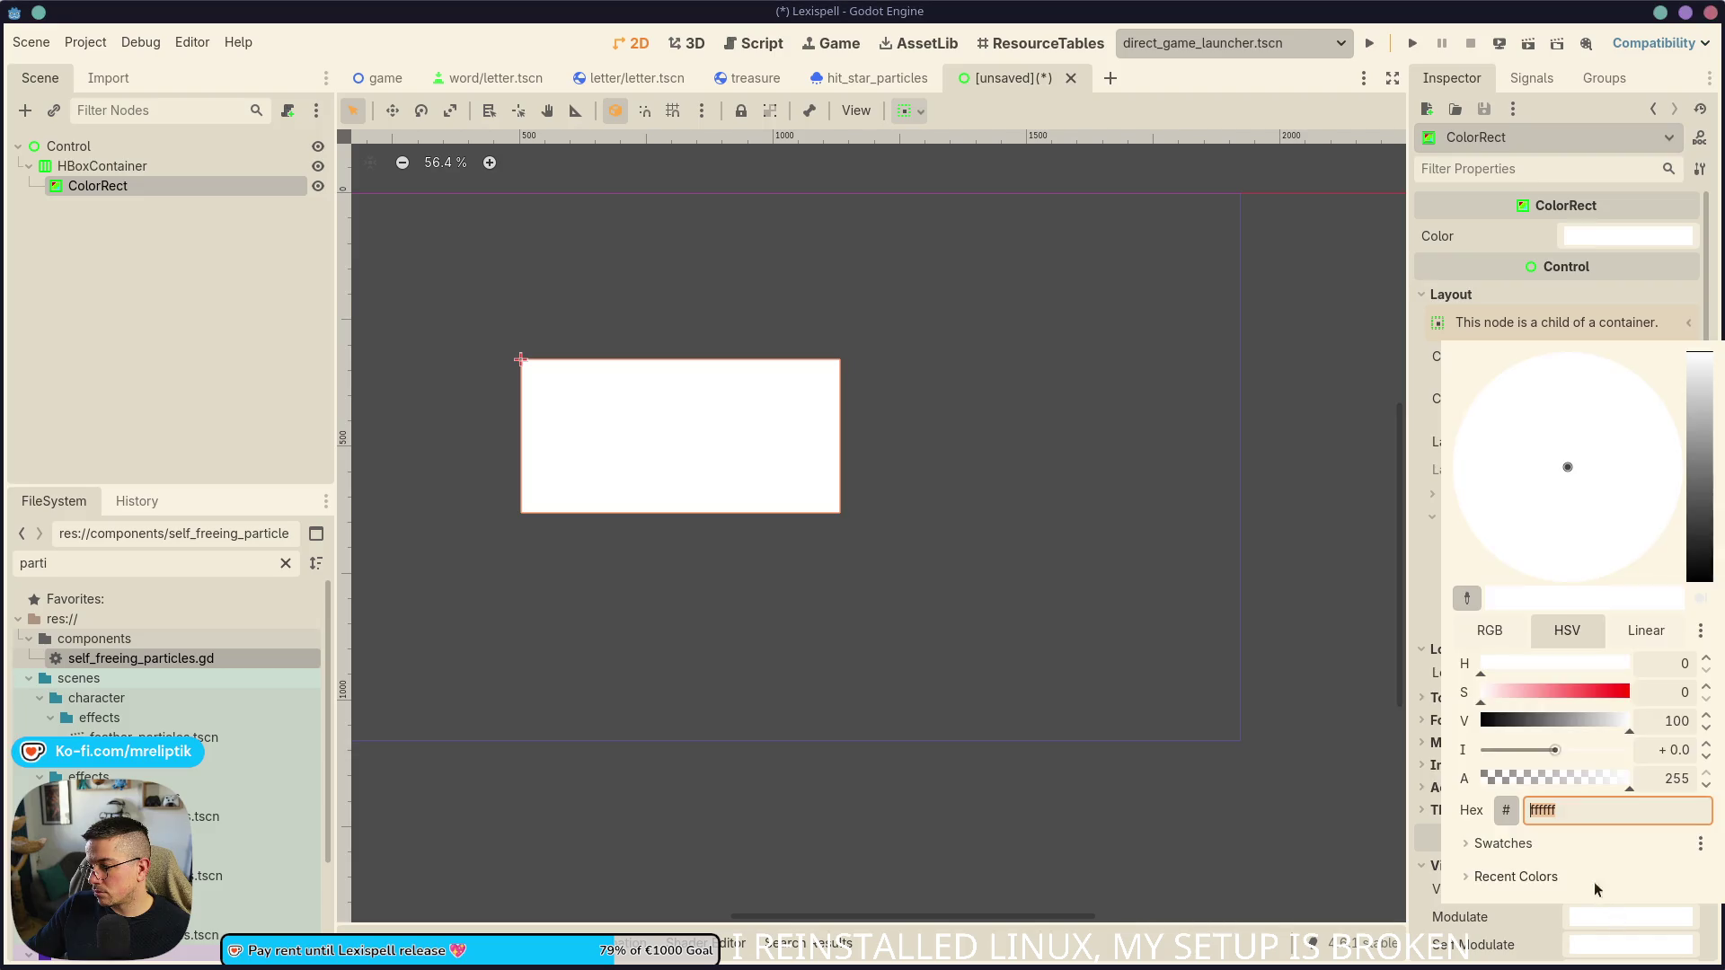
left_click(1558, 692)
left_click(148, 251)
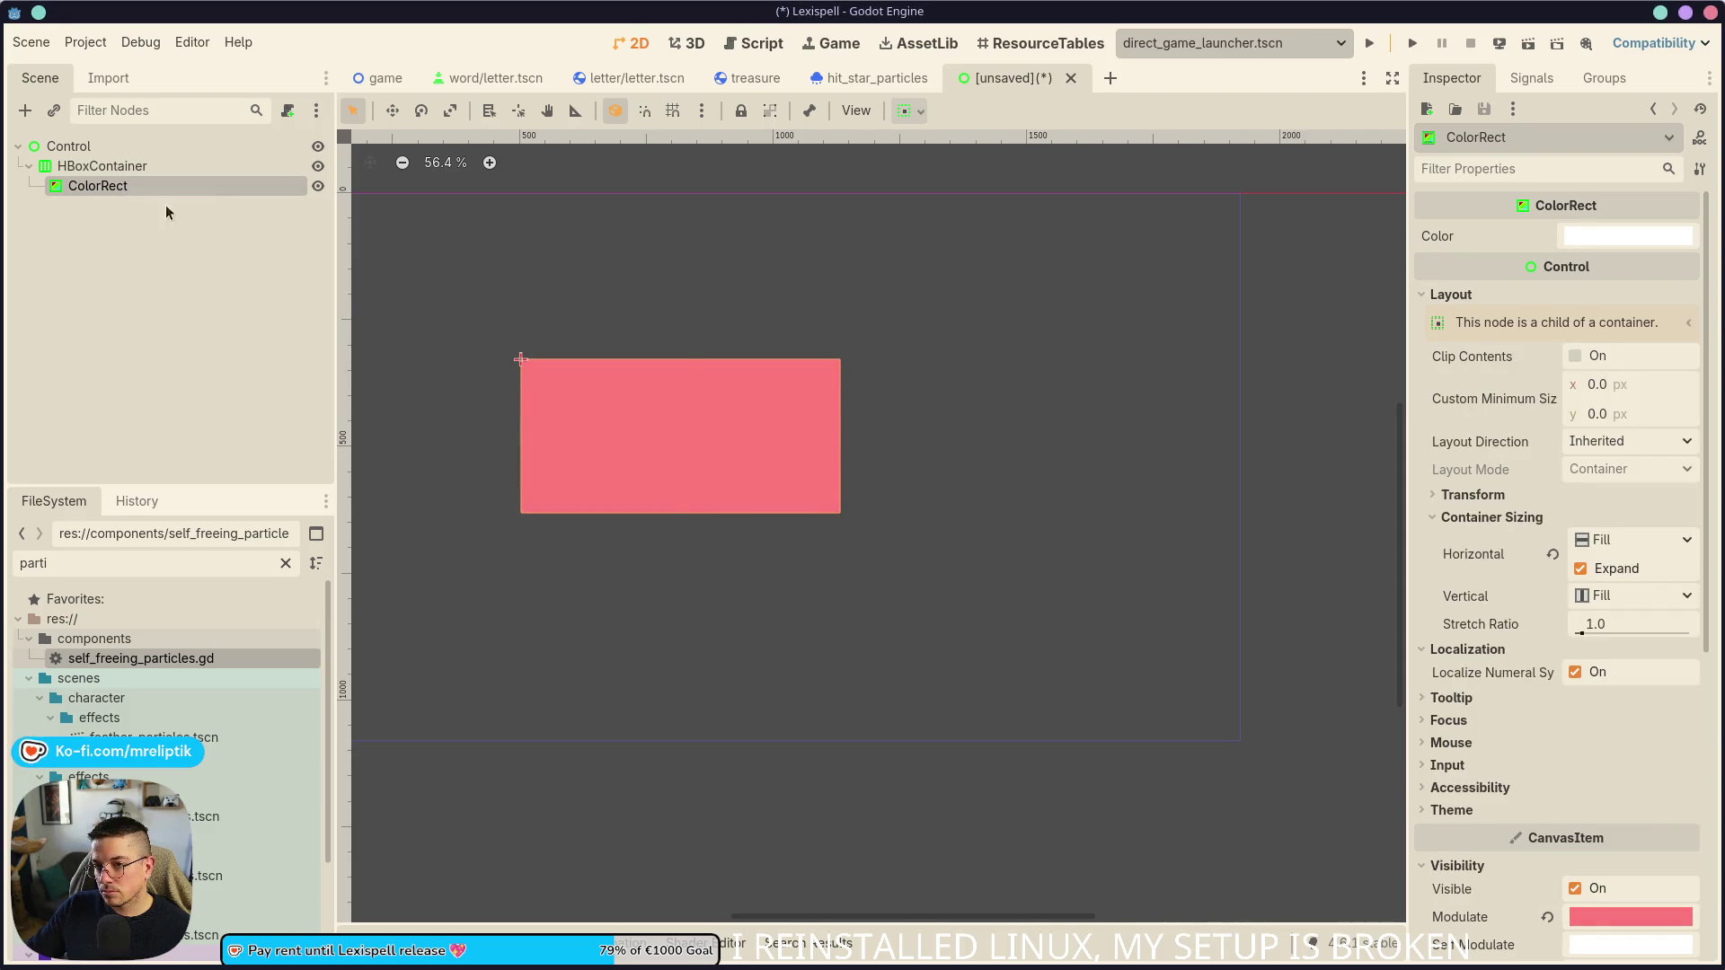
key("ctrl+d")
key("ctrl+d")
key("ctrl+d")
key("ctrl+s")
key("Escape")
- Shorten the HBoxContainer from the top and apply the Center Bottom anchor preset
left_click(152, 166)
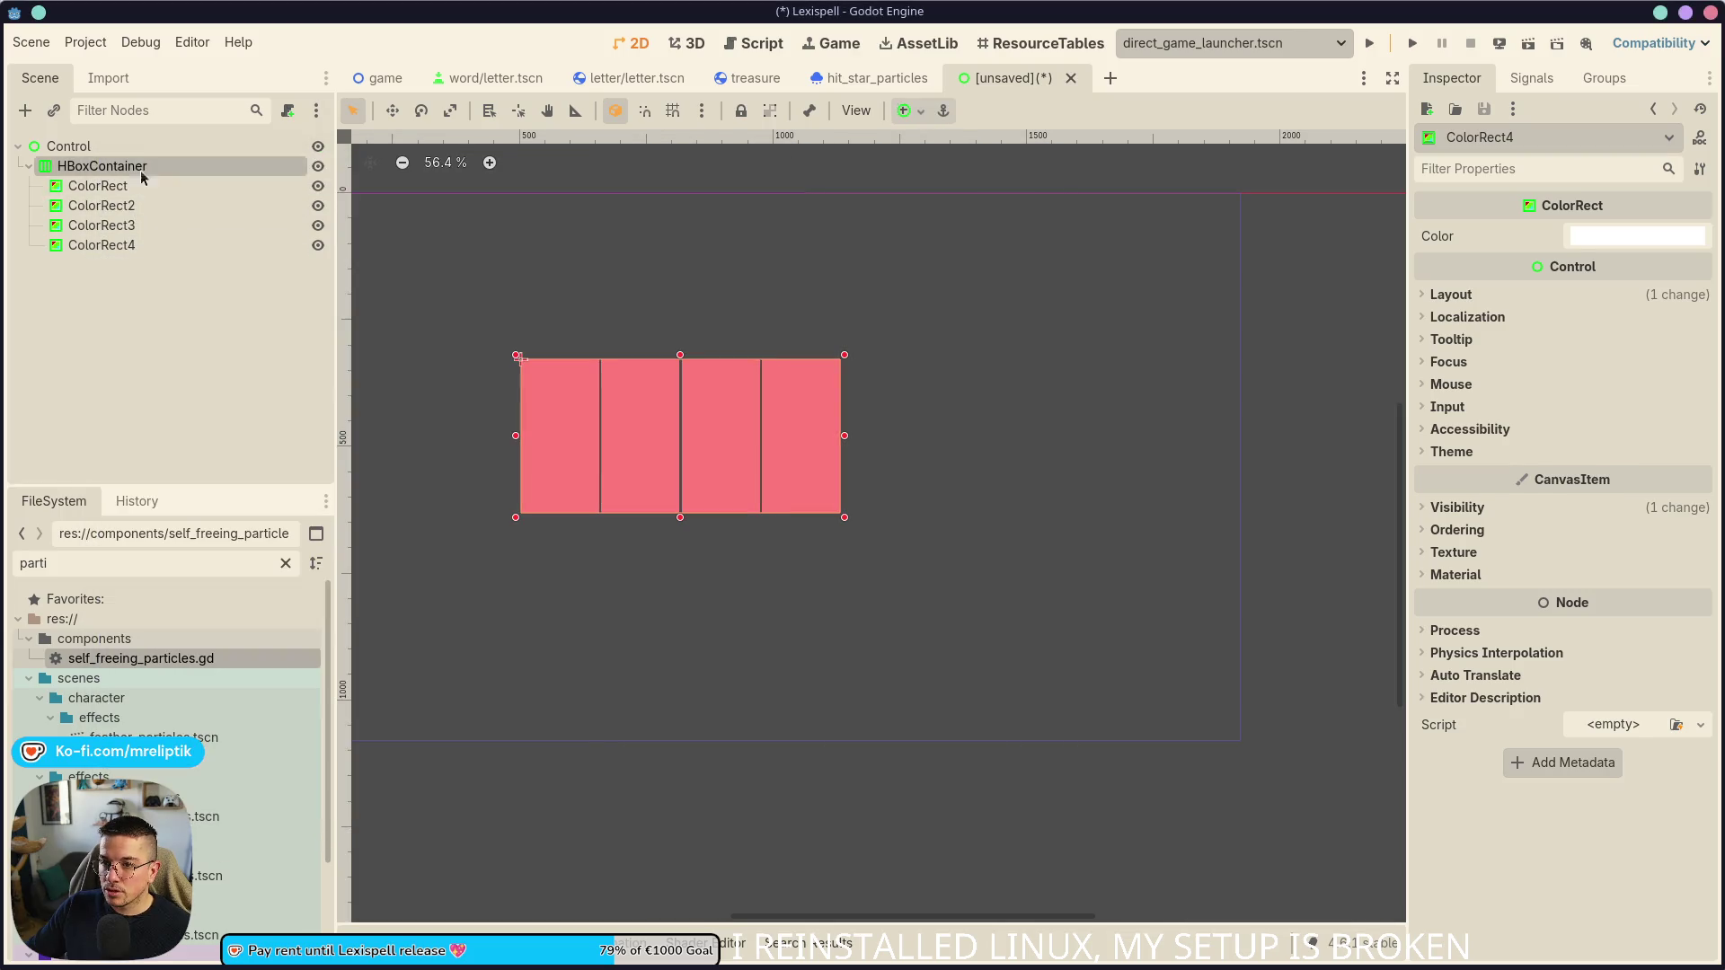
left_click_drag(740, 358, 740, 394)
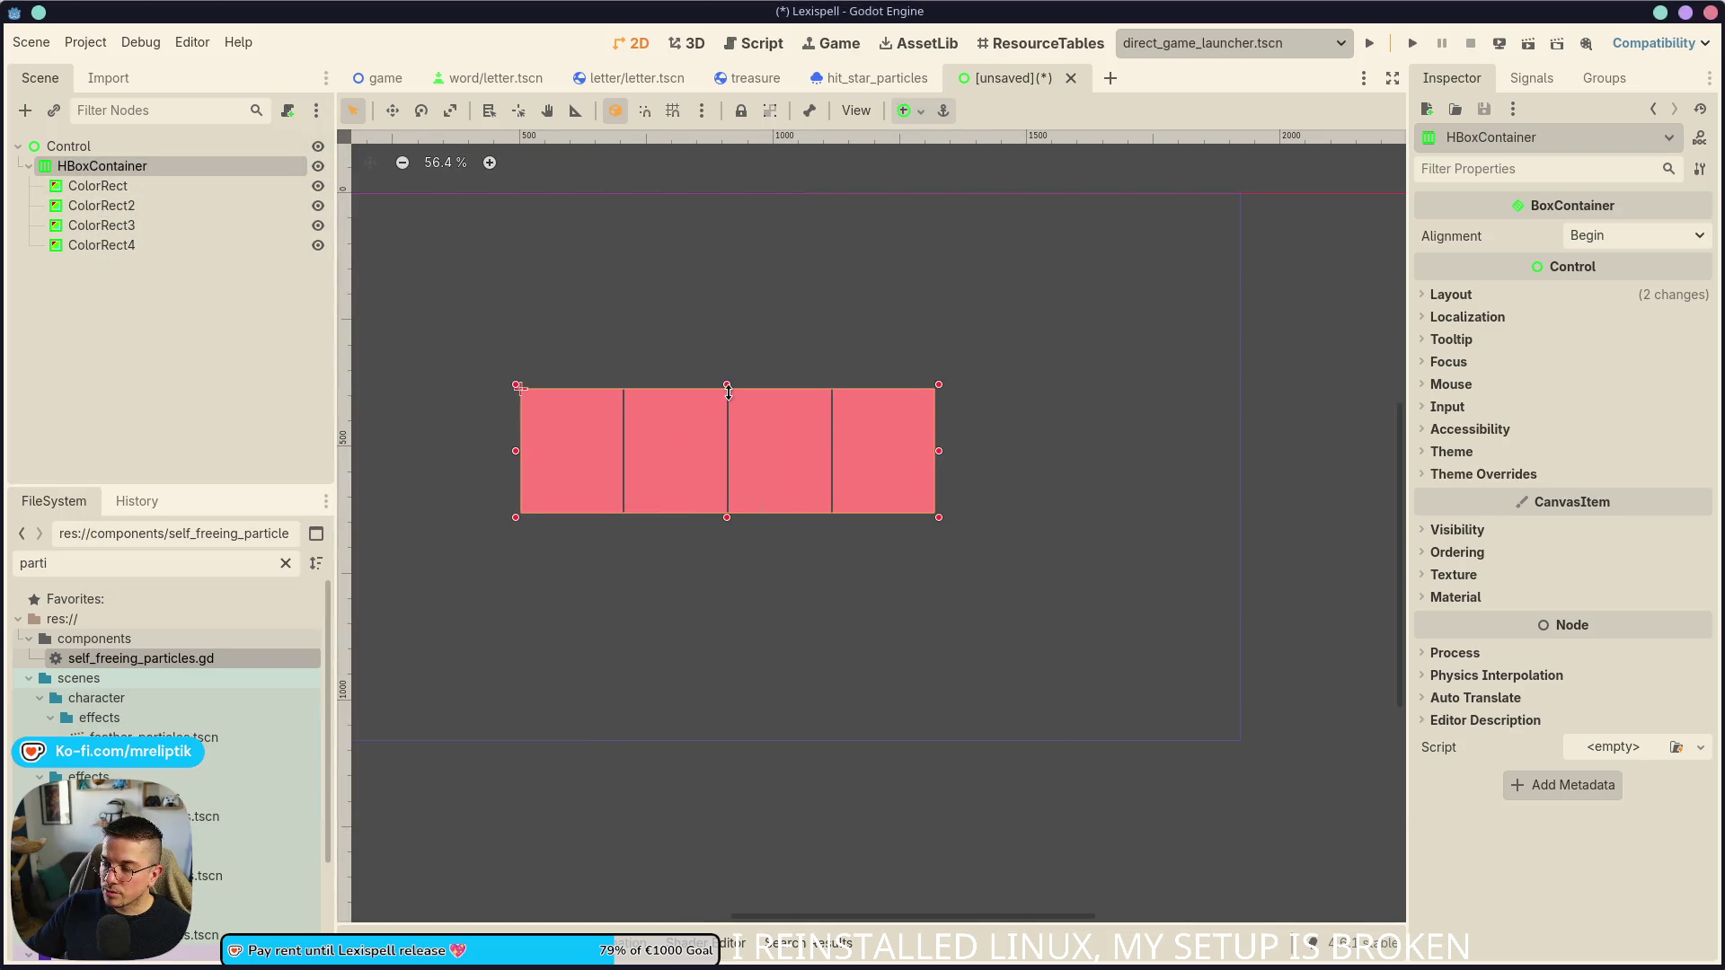
left_click(716, 463)
left_click(124, 169)
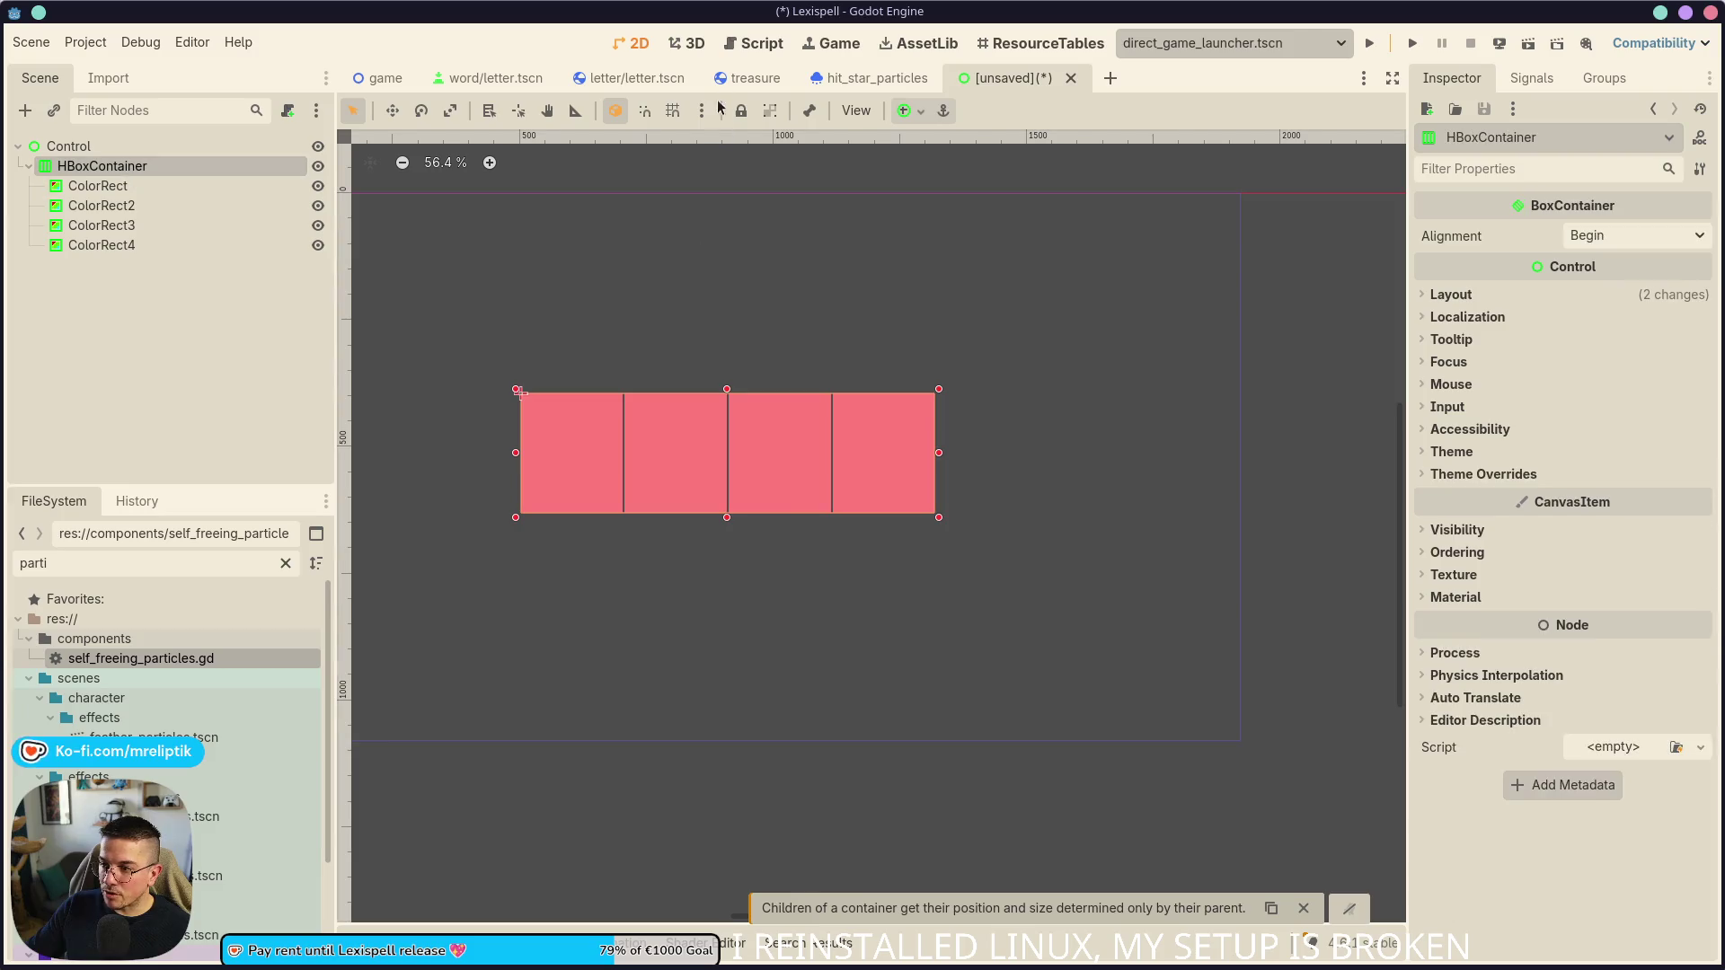
left_click(905, 111)
left_click(947, 242)
left_click(543, 551)
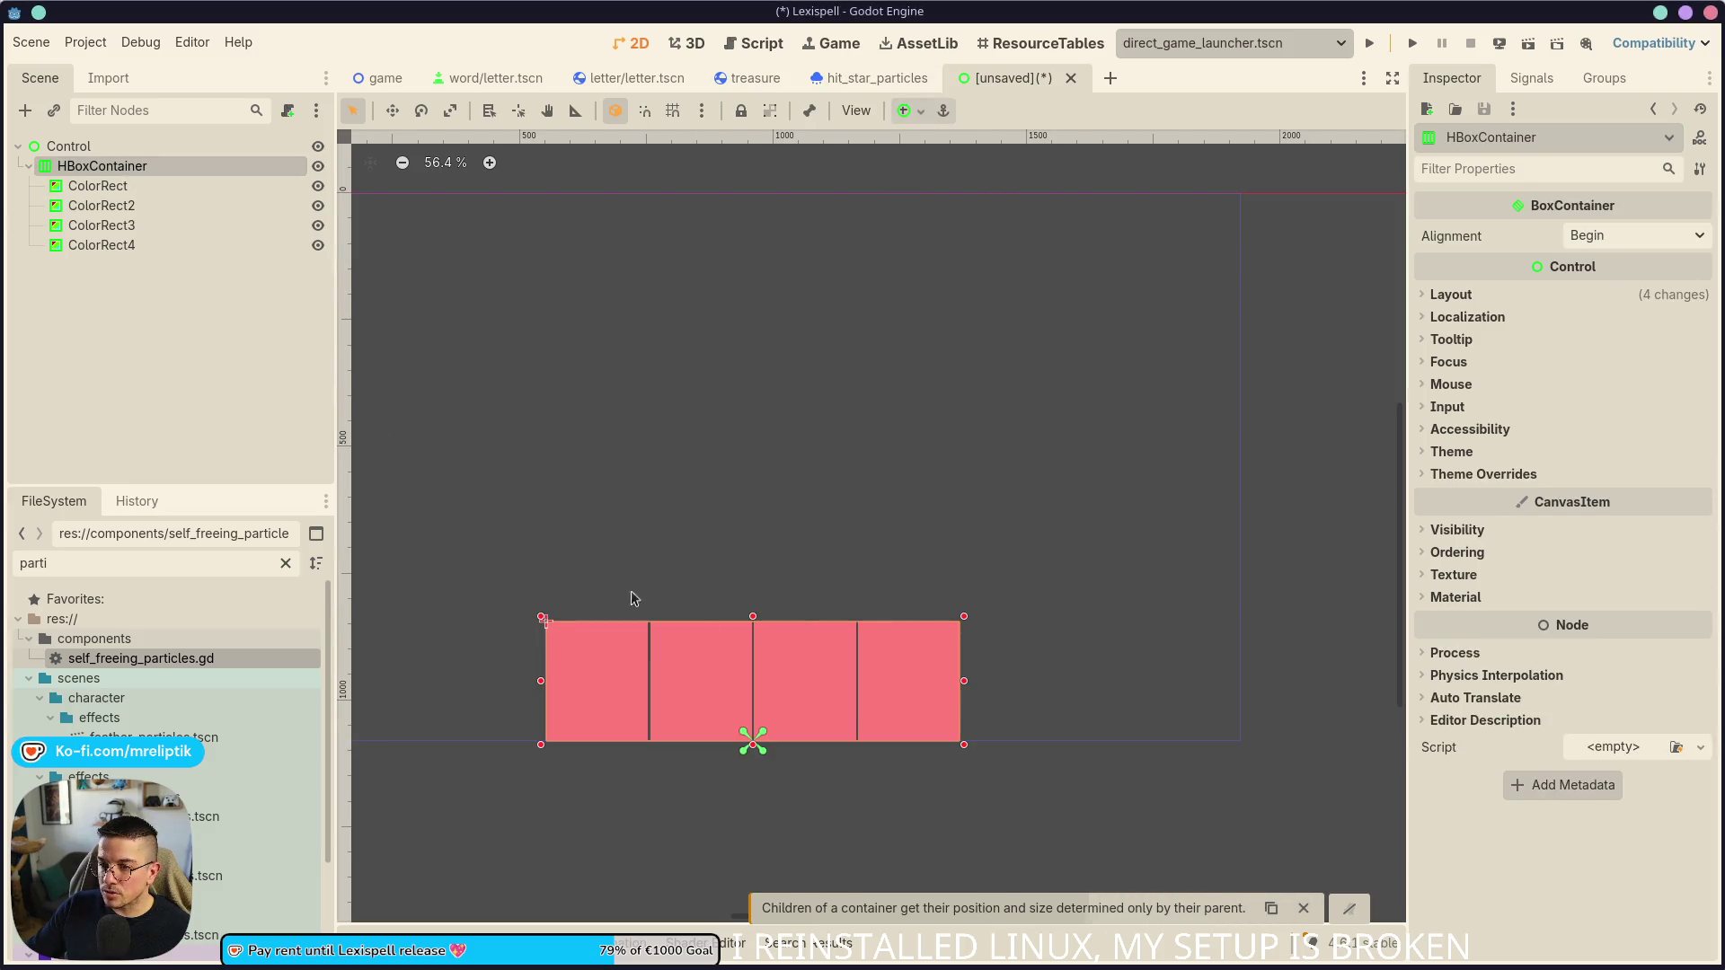
scroll(674, 773, "up", 5)
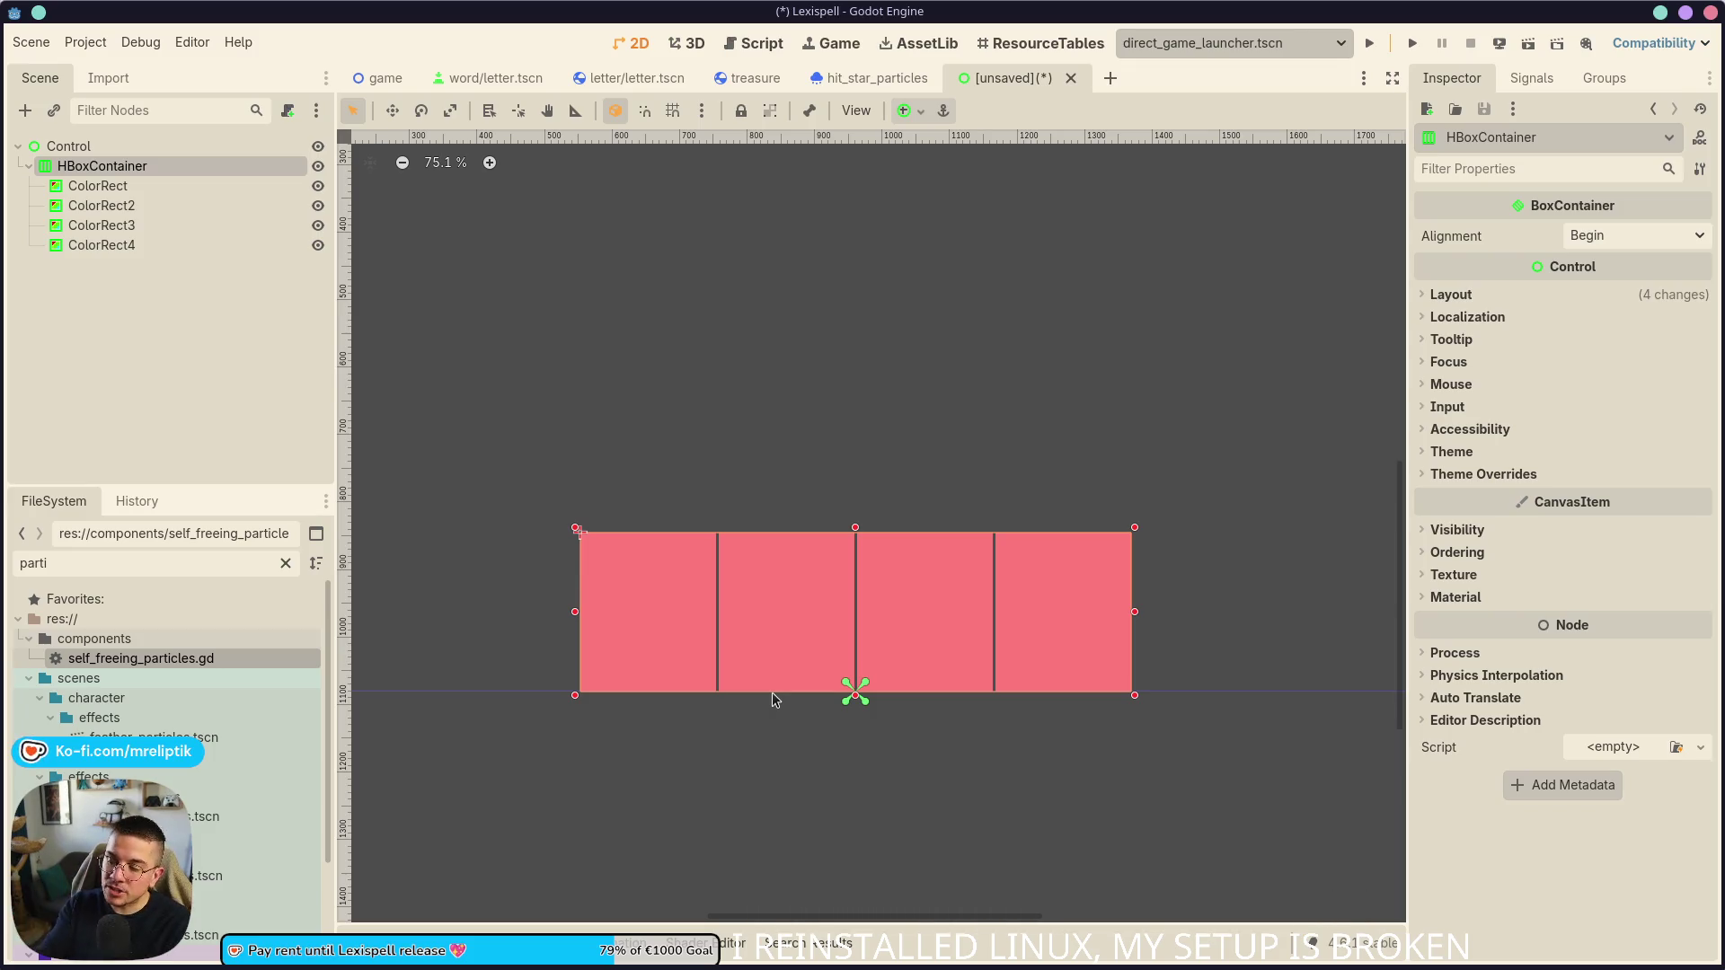
right_click(81, 186)
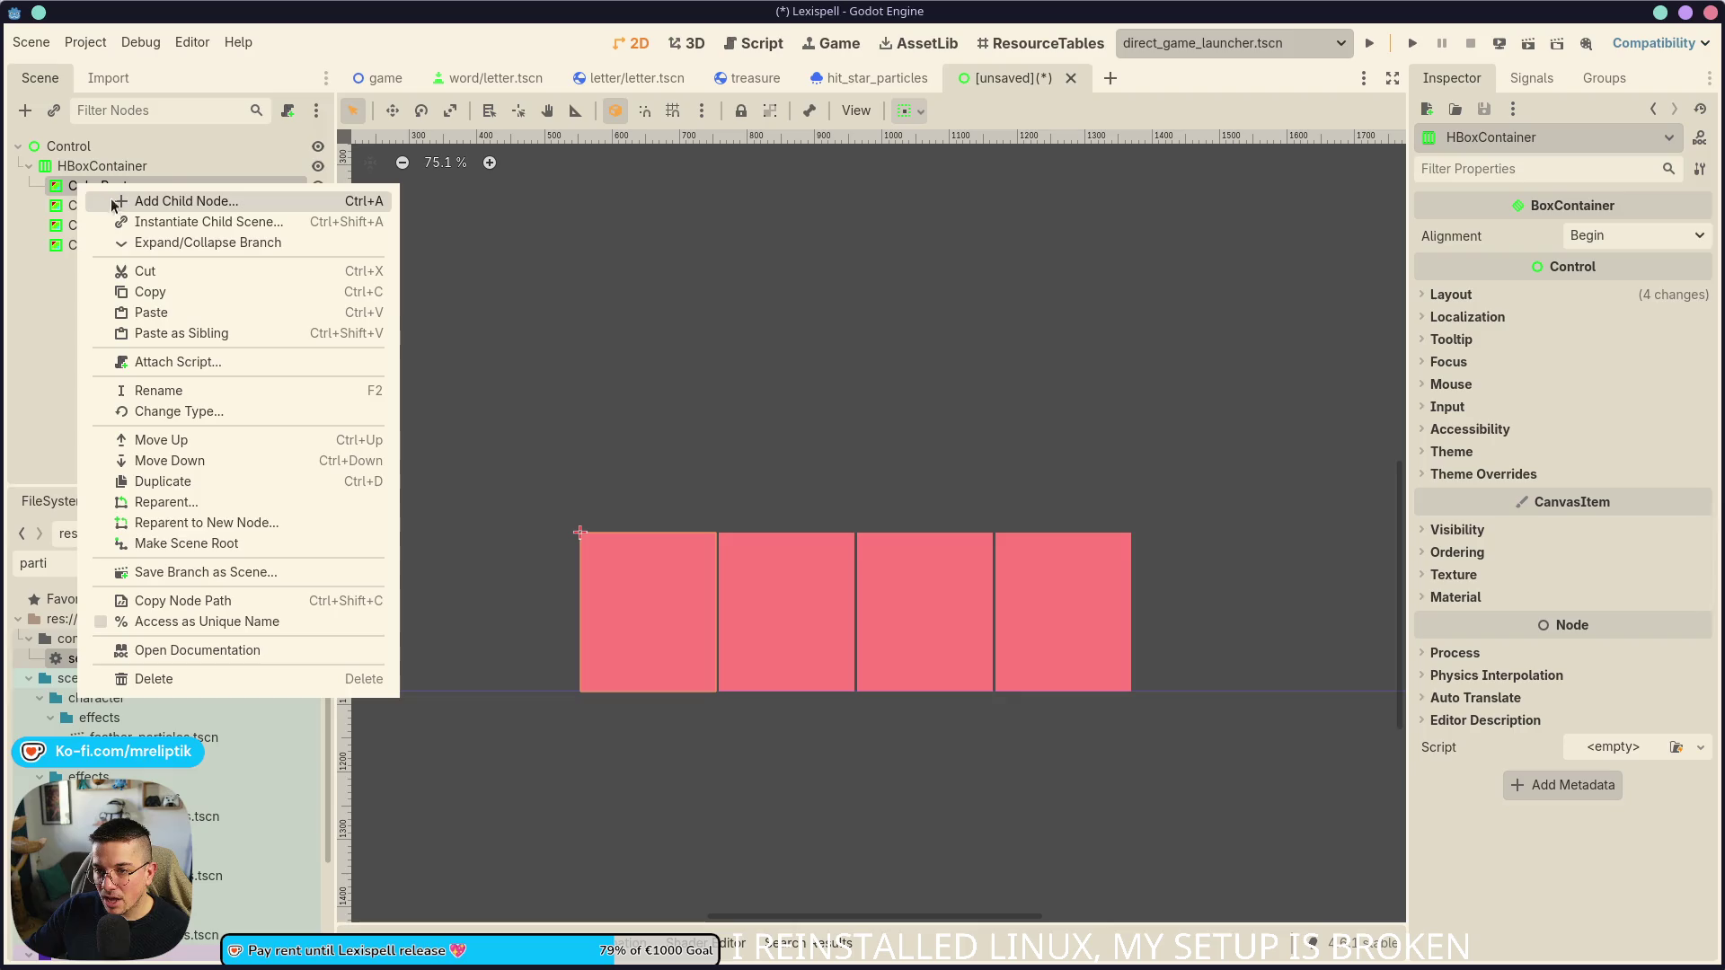
- Add a ColorRect inside the first ColorRect and name it ActualCard
left_click(126, 204)
key("ctrl+a")
type("card")
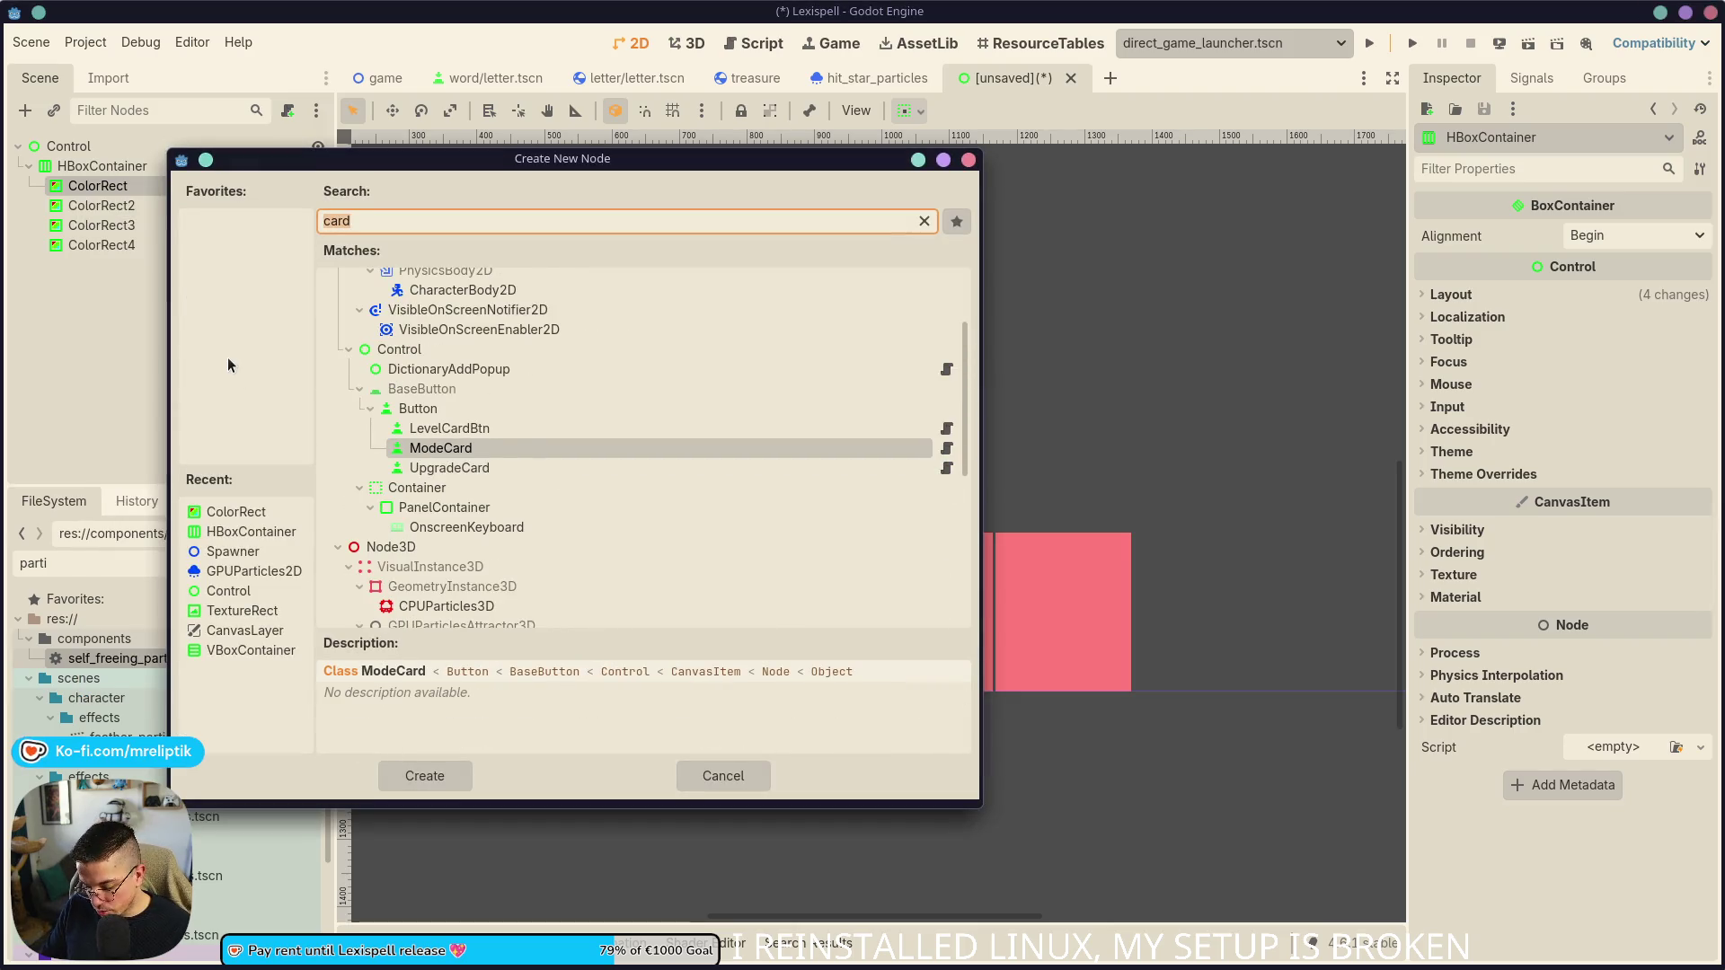
key("ctrl+a")
type("colo")
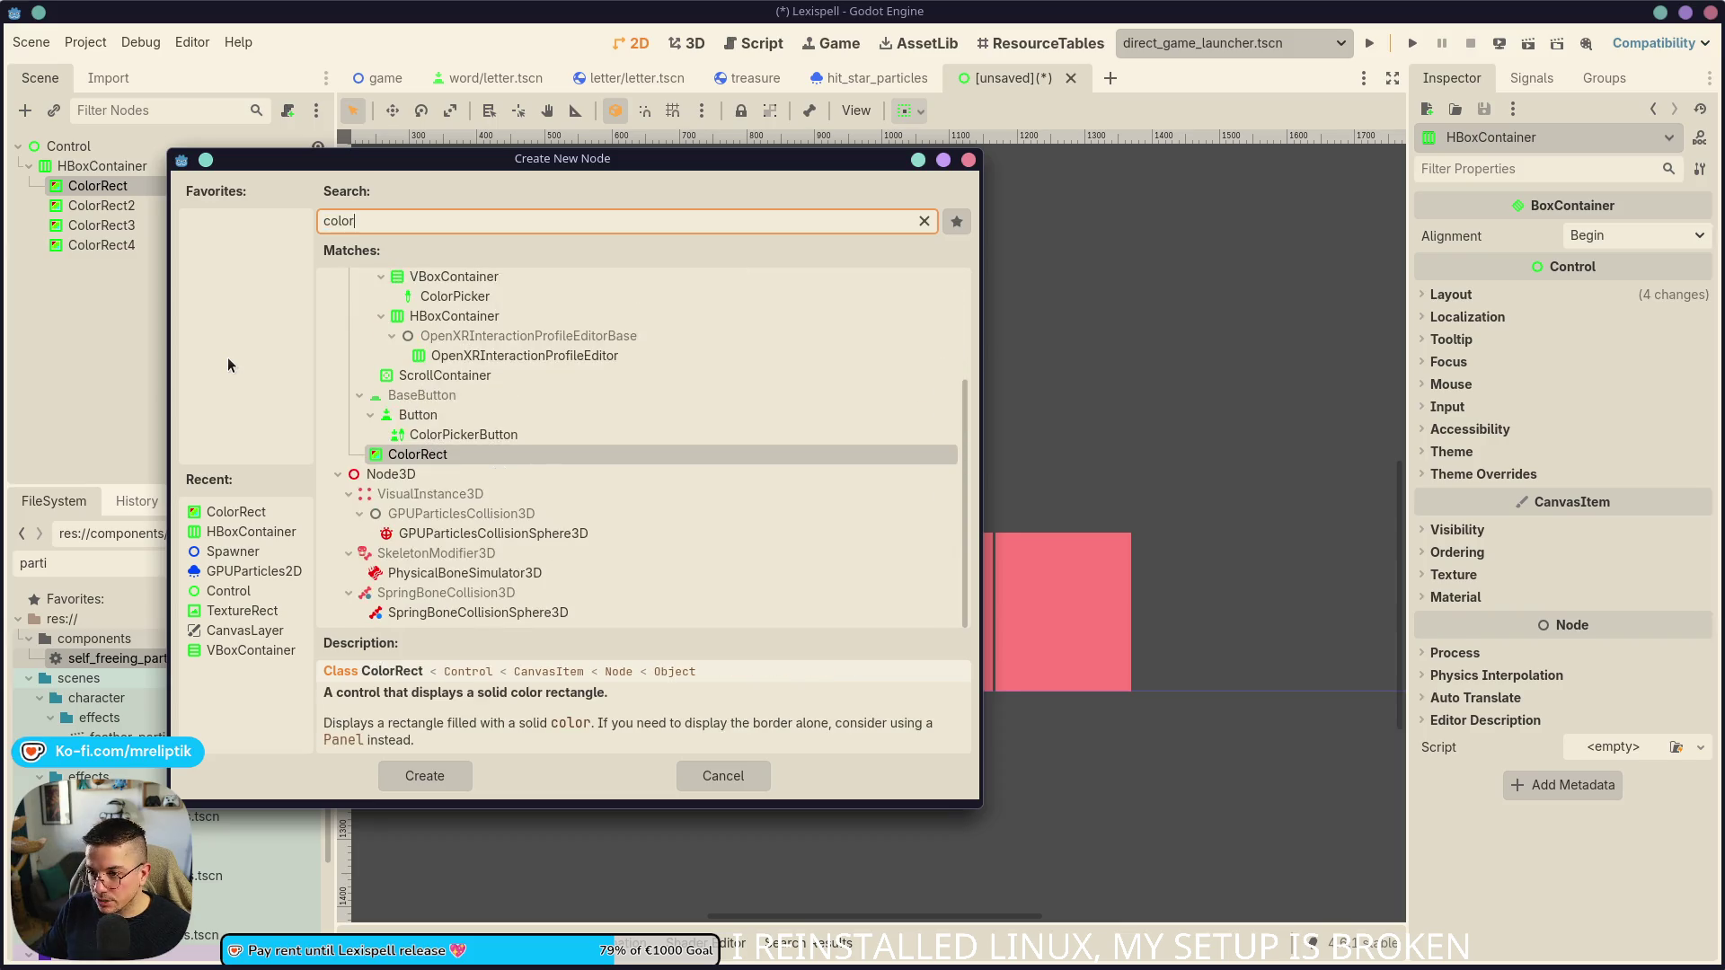
key("Return")
double_click(105, 206)
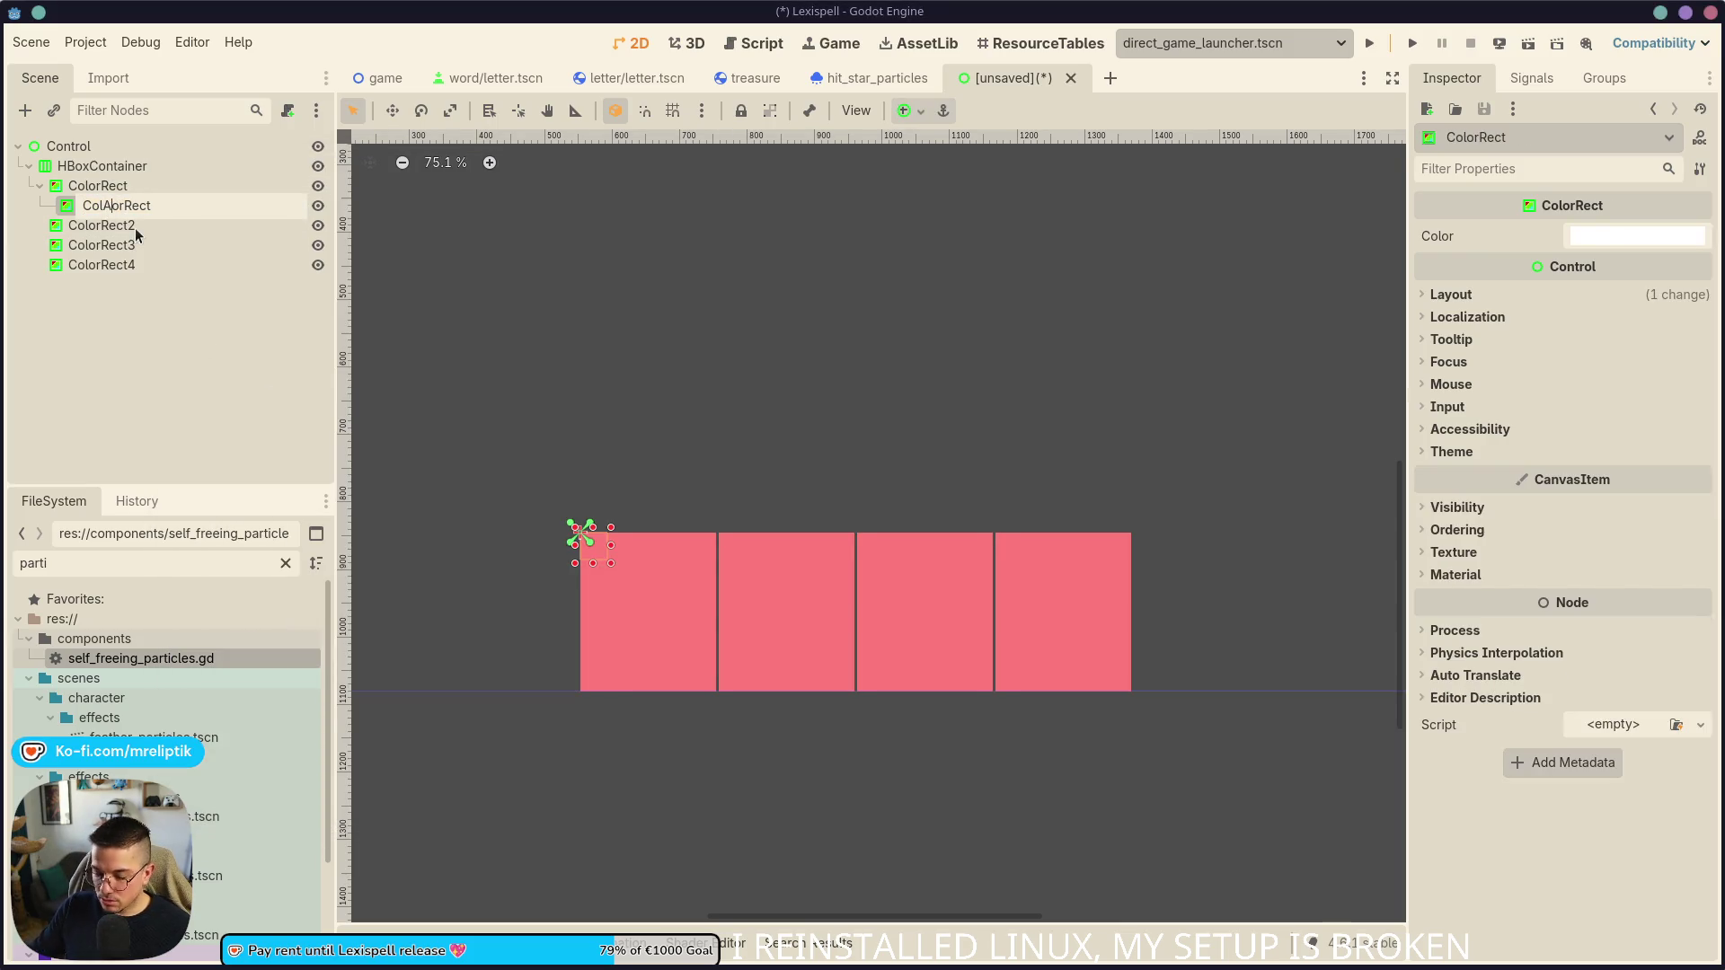
type("ActualCard")
key("Return")
key("ctrl+s")
key("Escape")
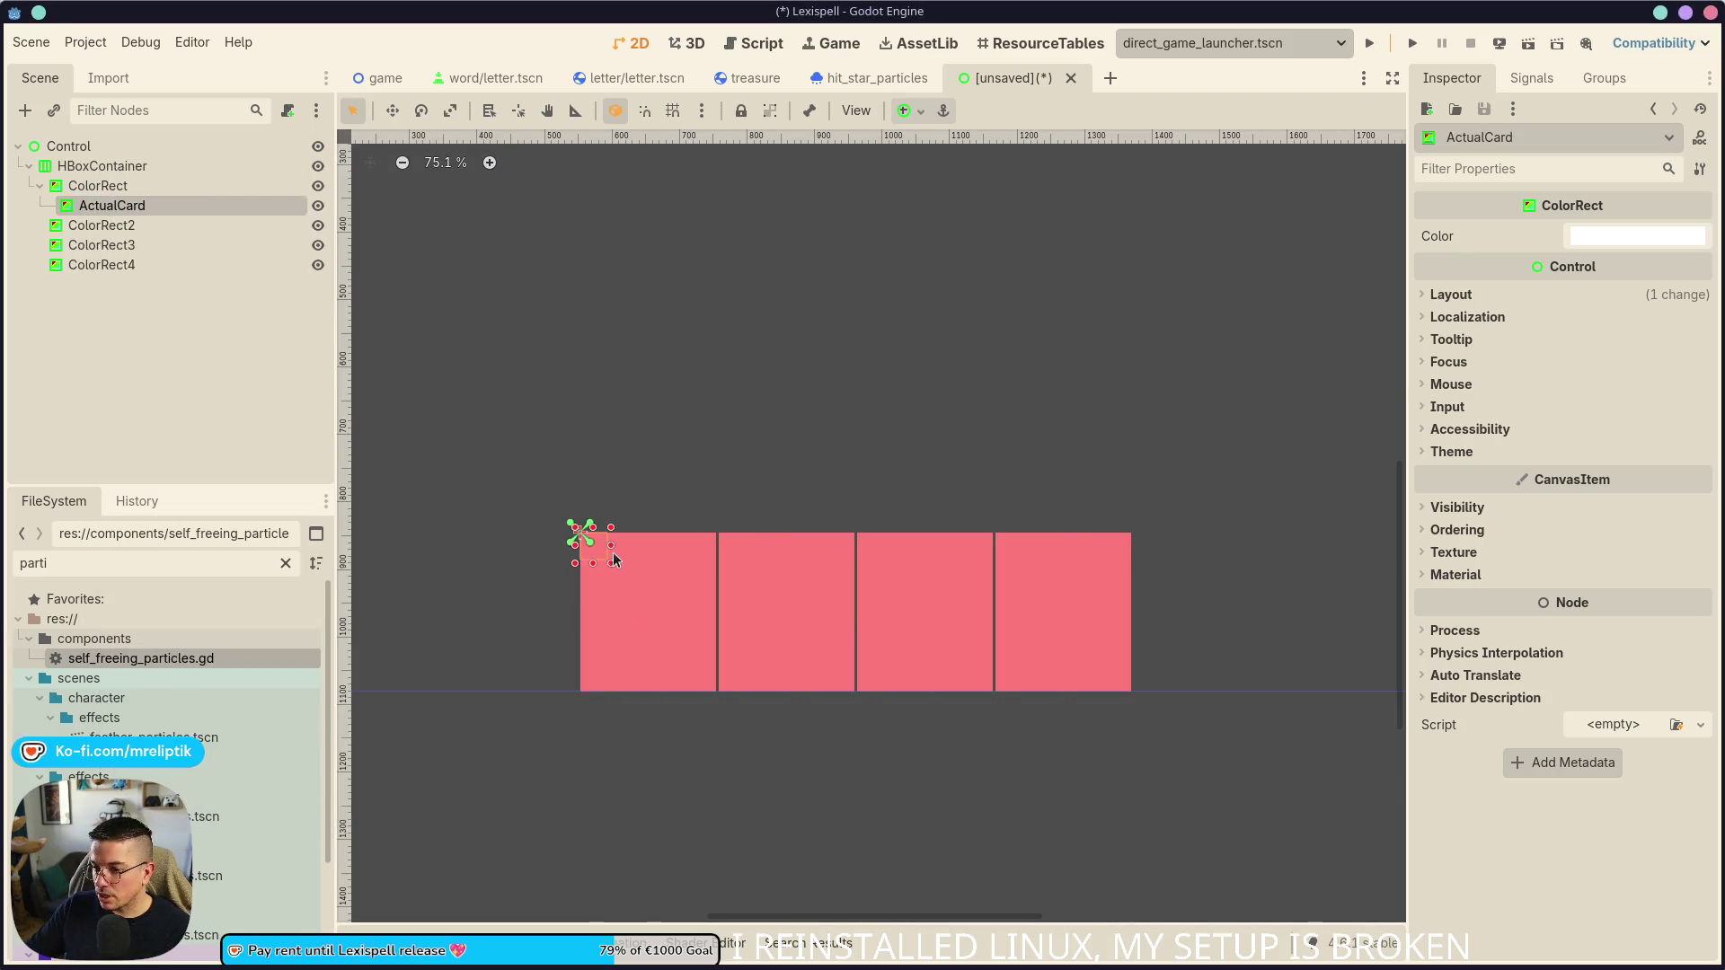
- Center-anchor ActualCard on its parent and enlarge it past the parent's edges
mouse_move(660, 625)
left_mouse_down()
mouse_move(715, 723)
mouse_move(585, 563)
mouse_move(693, 530)
left_mouse_up()
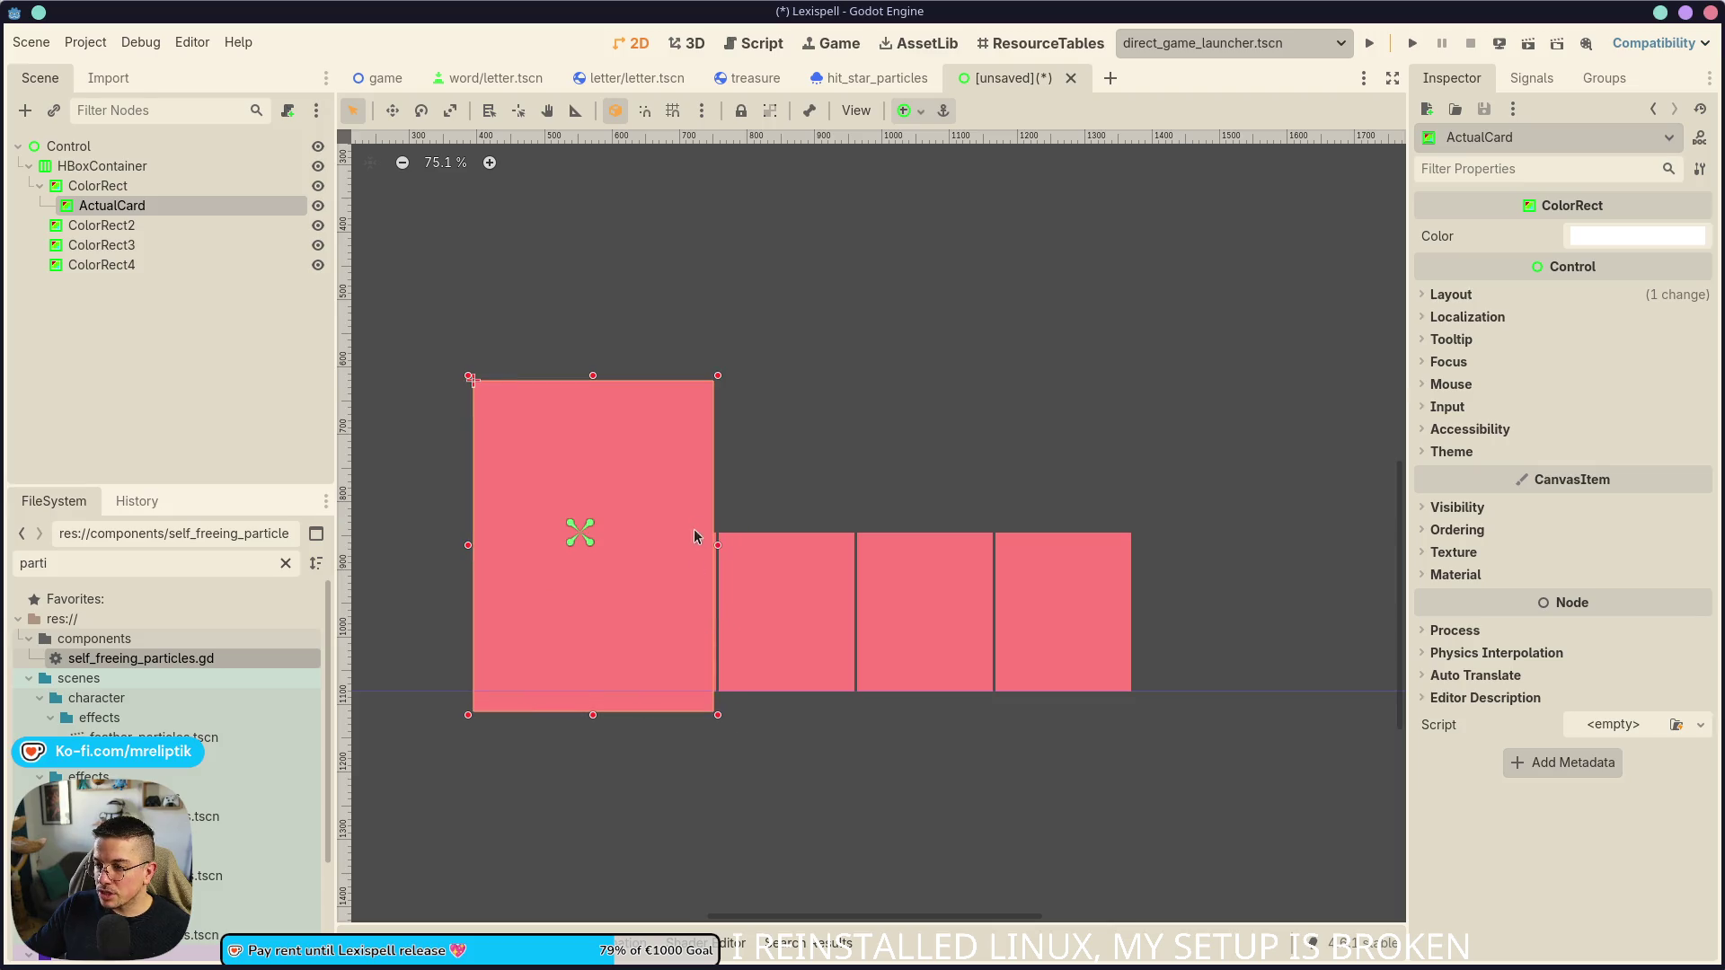
key("ctrl+z")
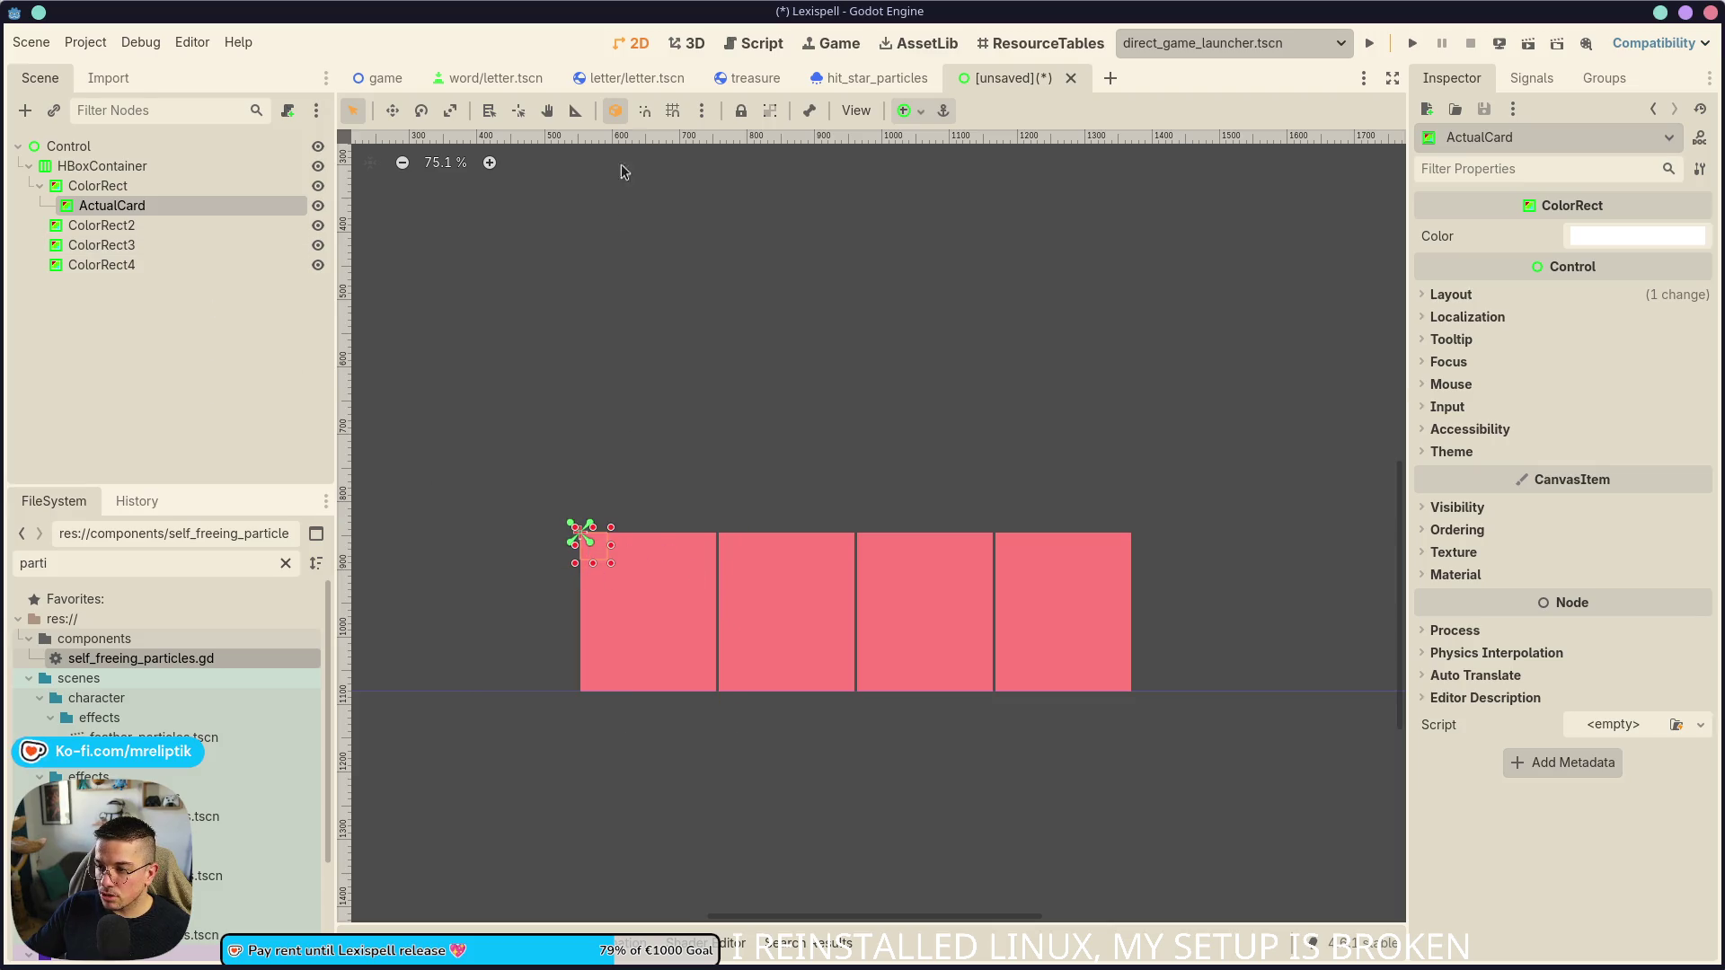
left_click(910, 111)
left_click(939, 209)
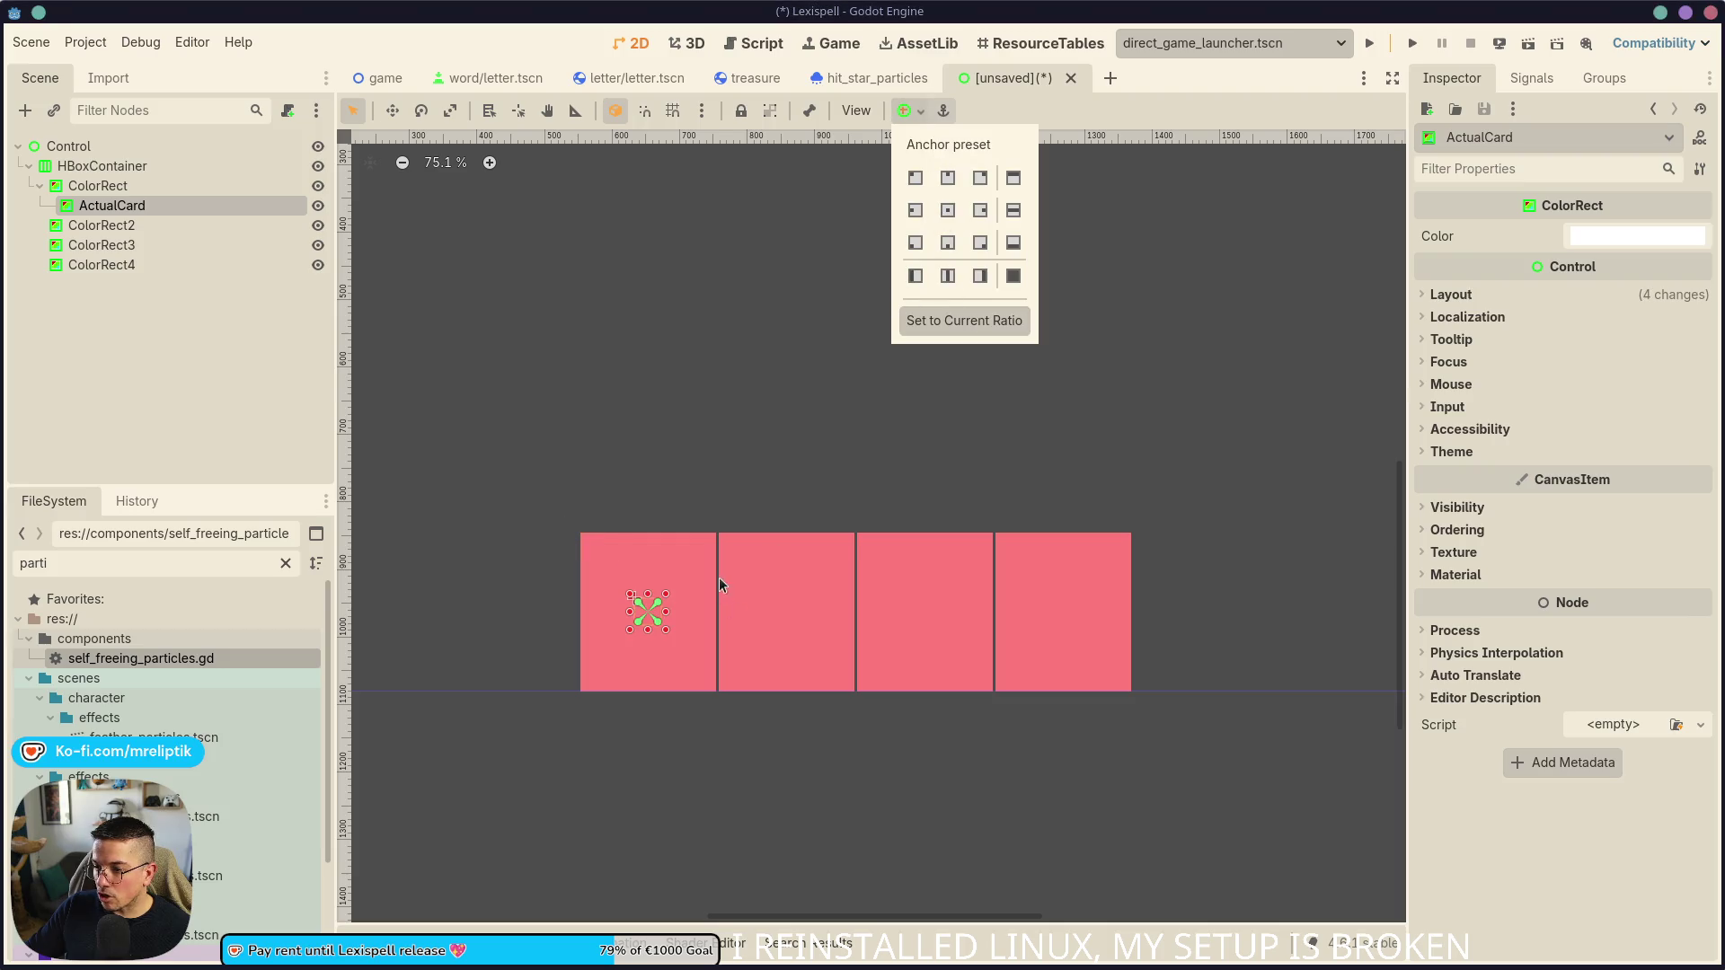
left_click(674, 629)
mouse_move(665, 631)
left_mouse_down()
mouse_move(759, 738)
mouse_move(728, 713)
left_mouse_up()
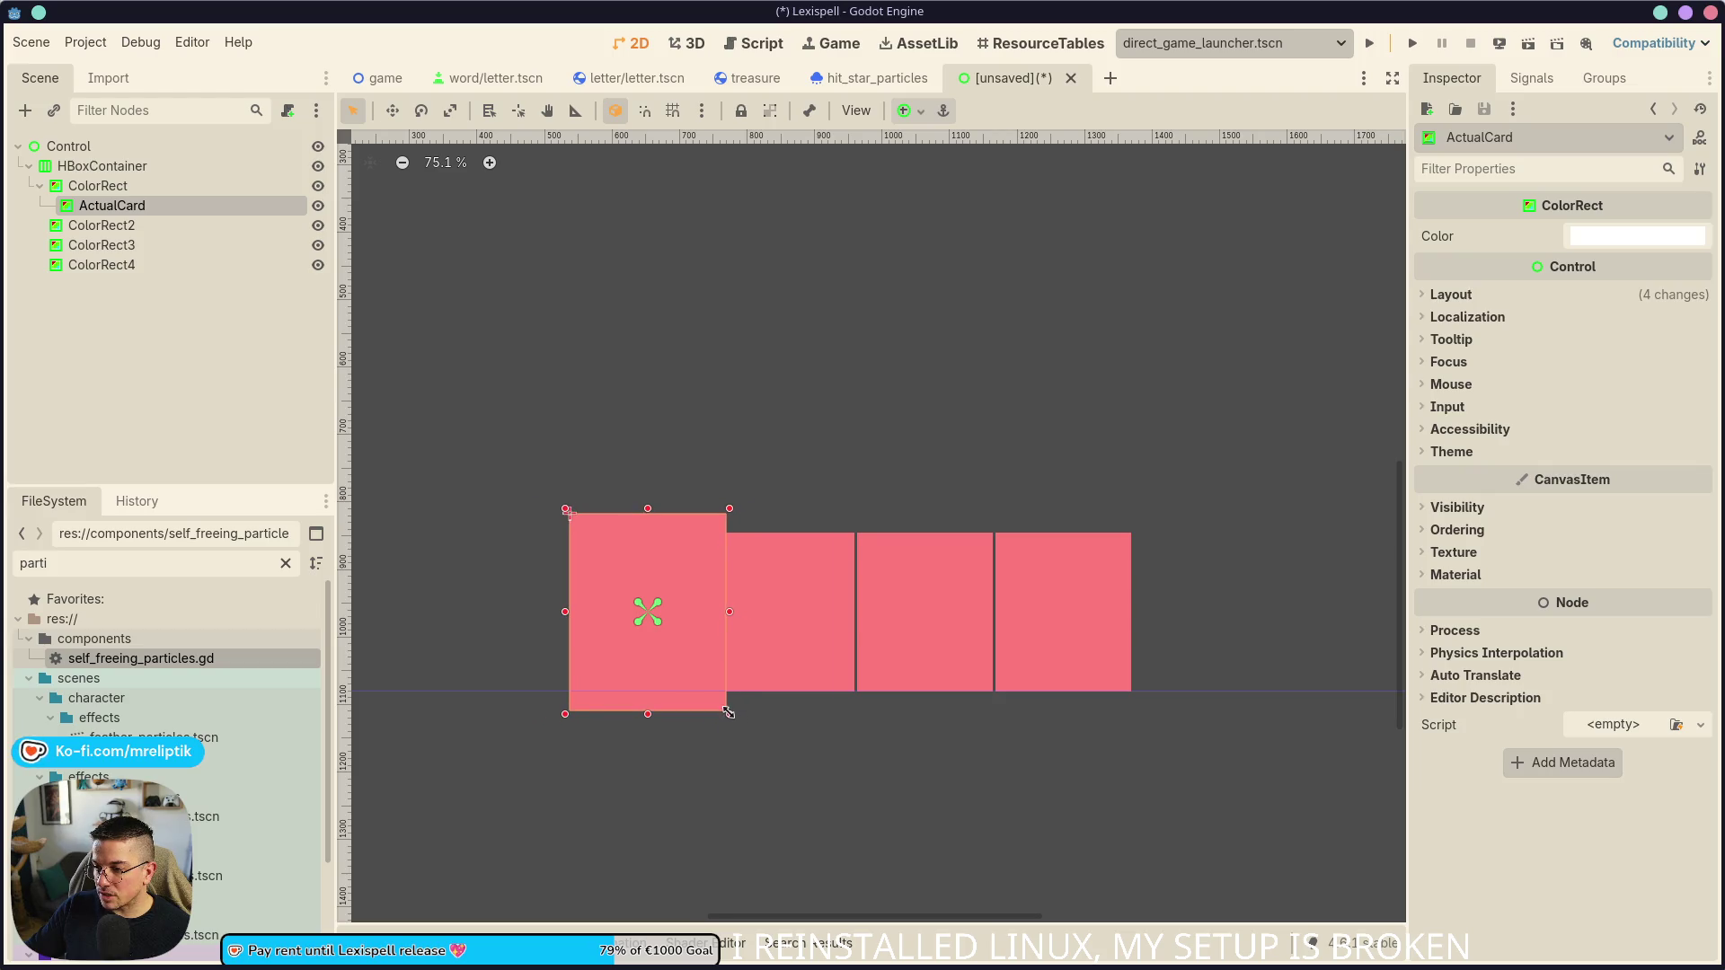
left_click(1482, 509)
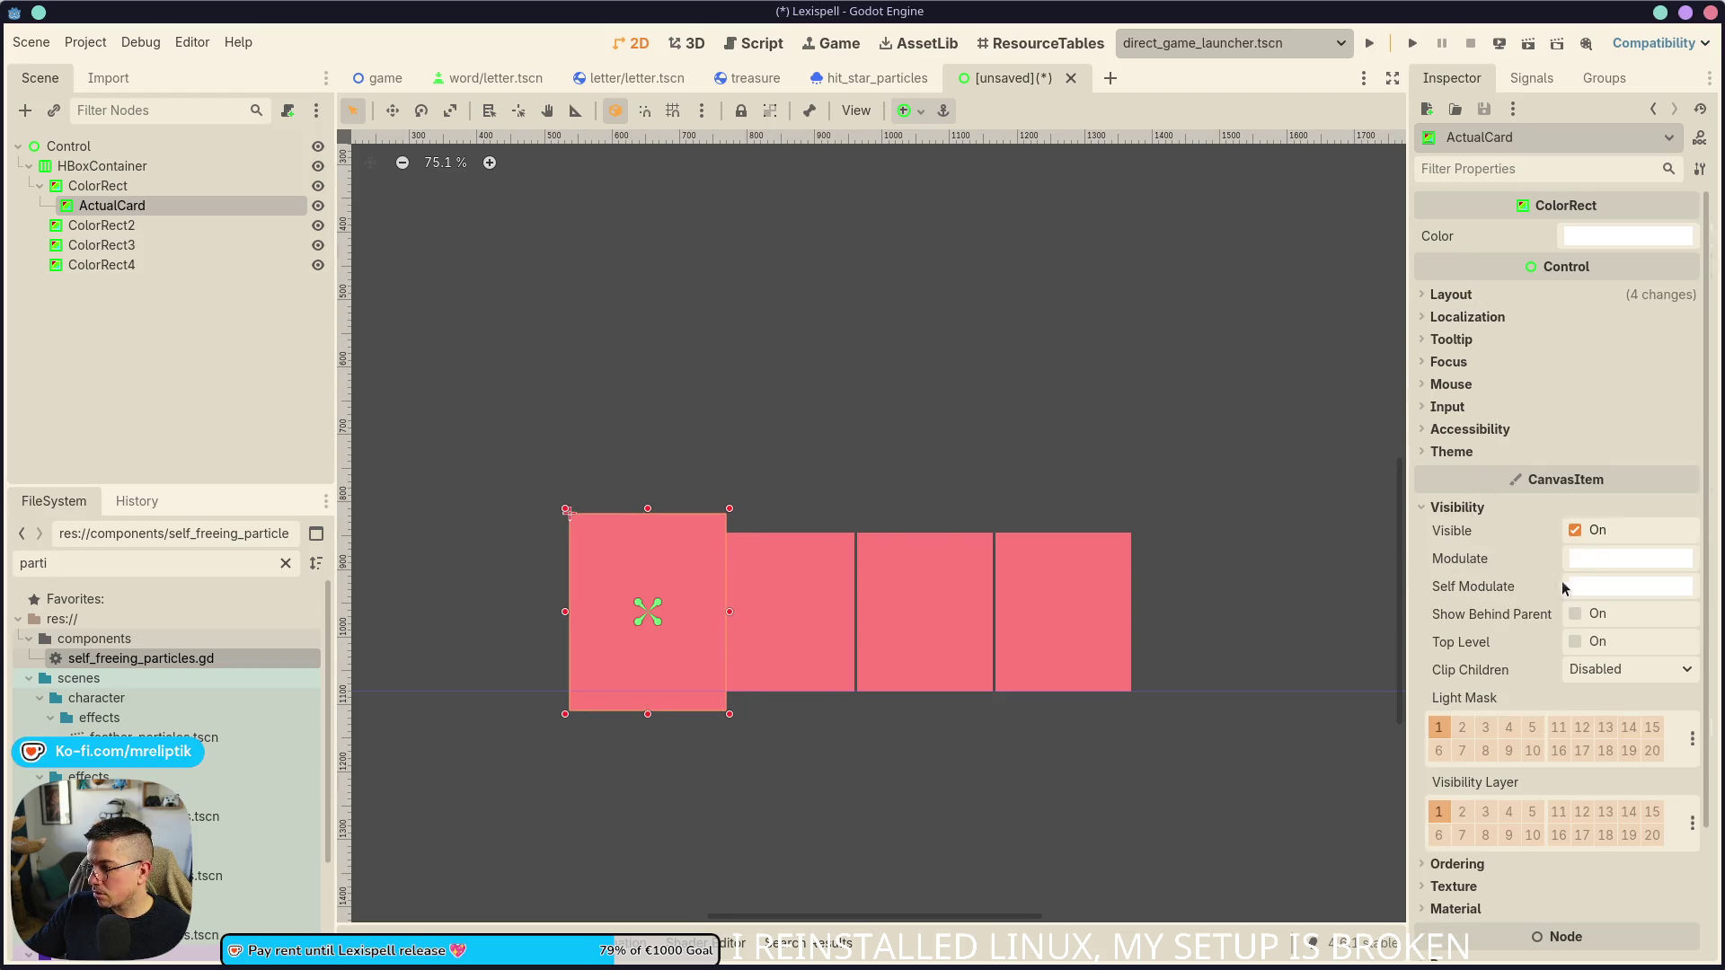
left_click(171, 186)
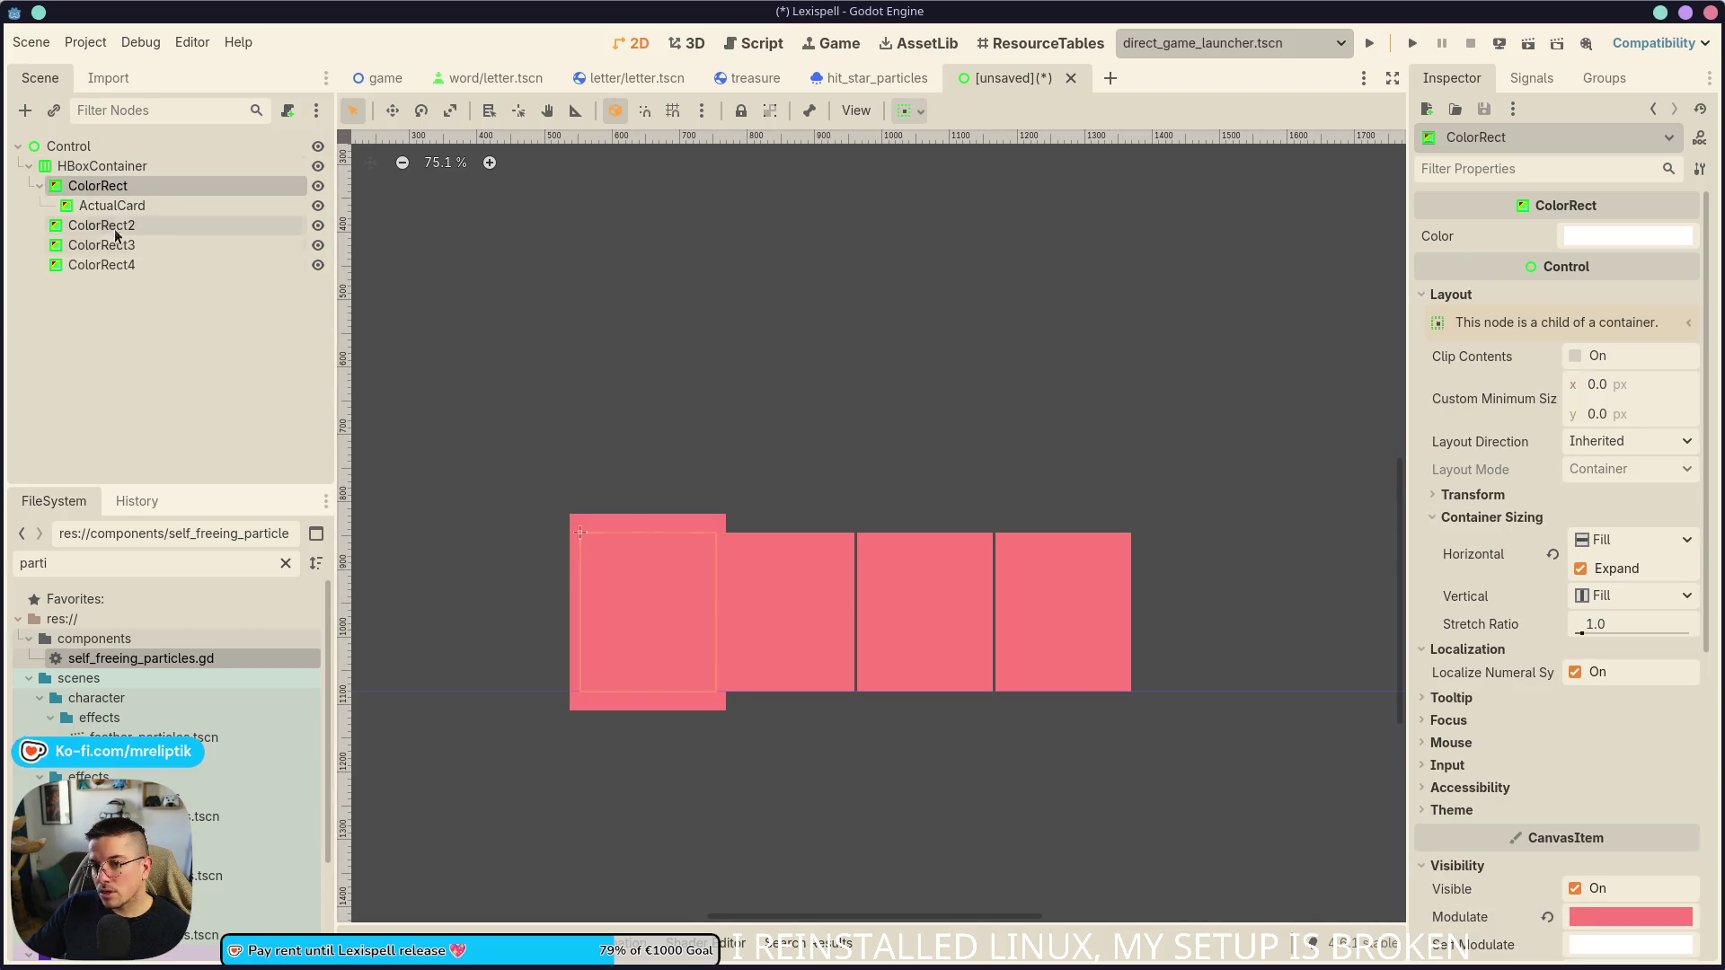
- Select all four ColorRects and raise their Self Modulate saturation to a saturated red
left_click(101, 245, "ctrl")
left_click(101, 225, "ctrl")
left_click(102, 264, "ctrl")
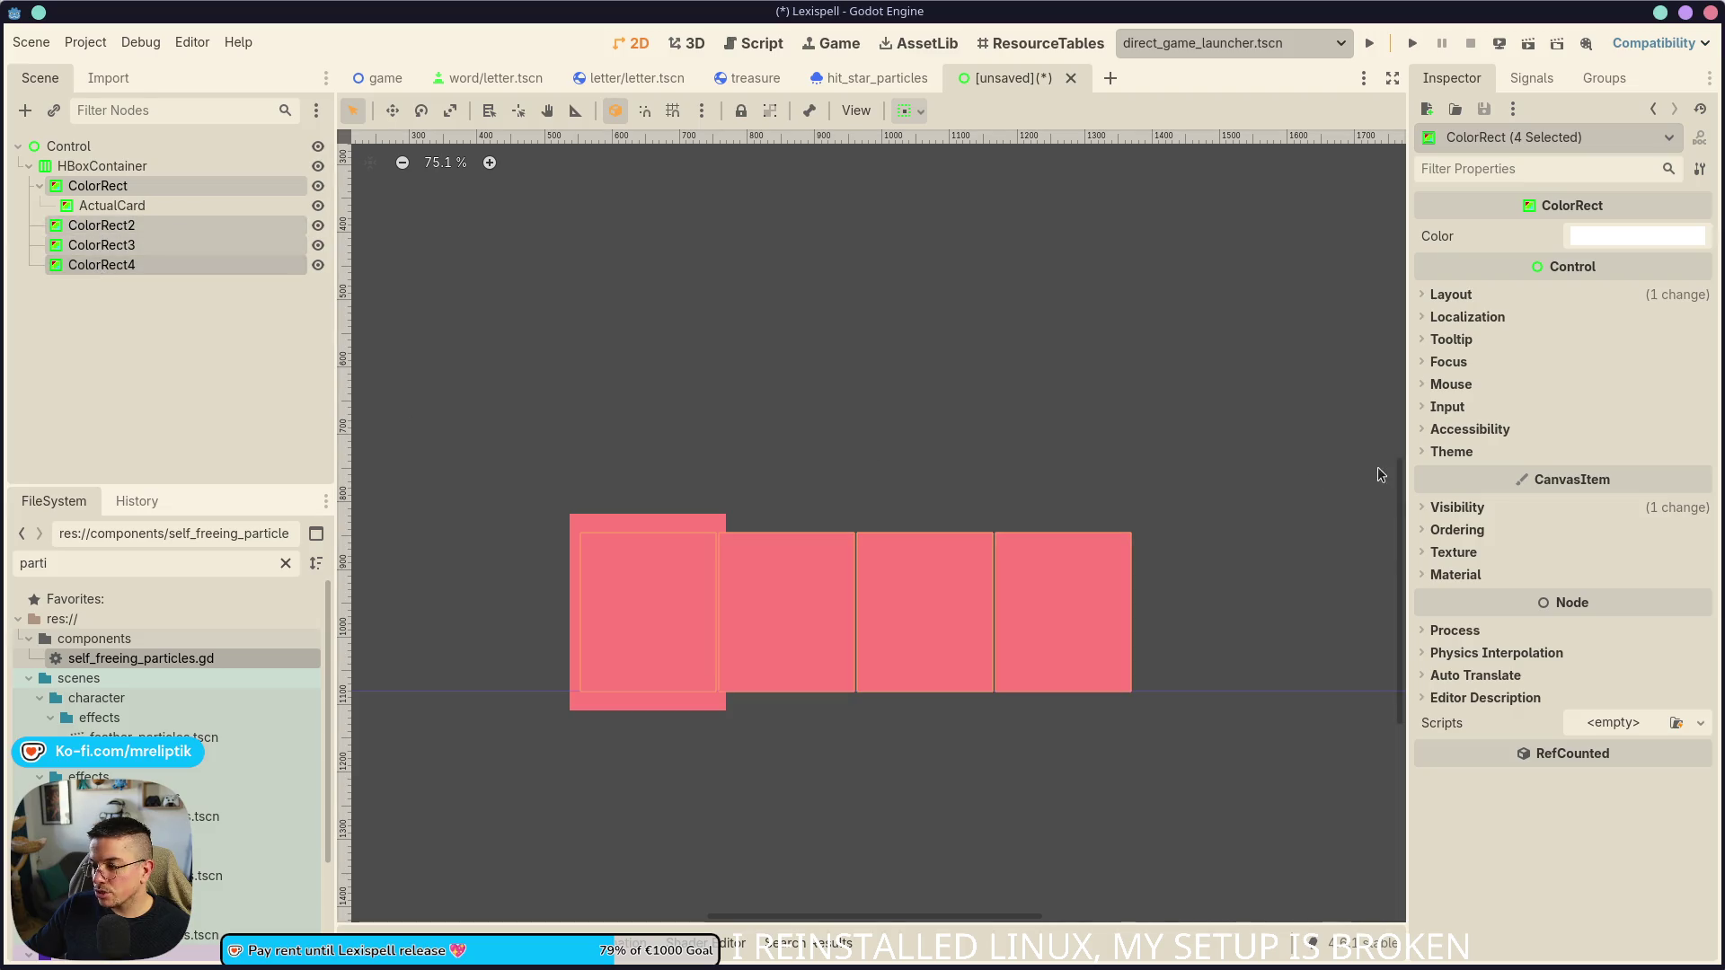
left_click(1465, 514)
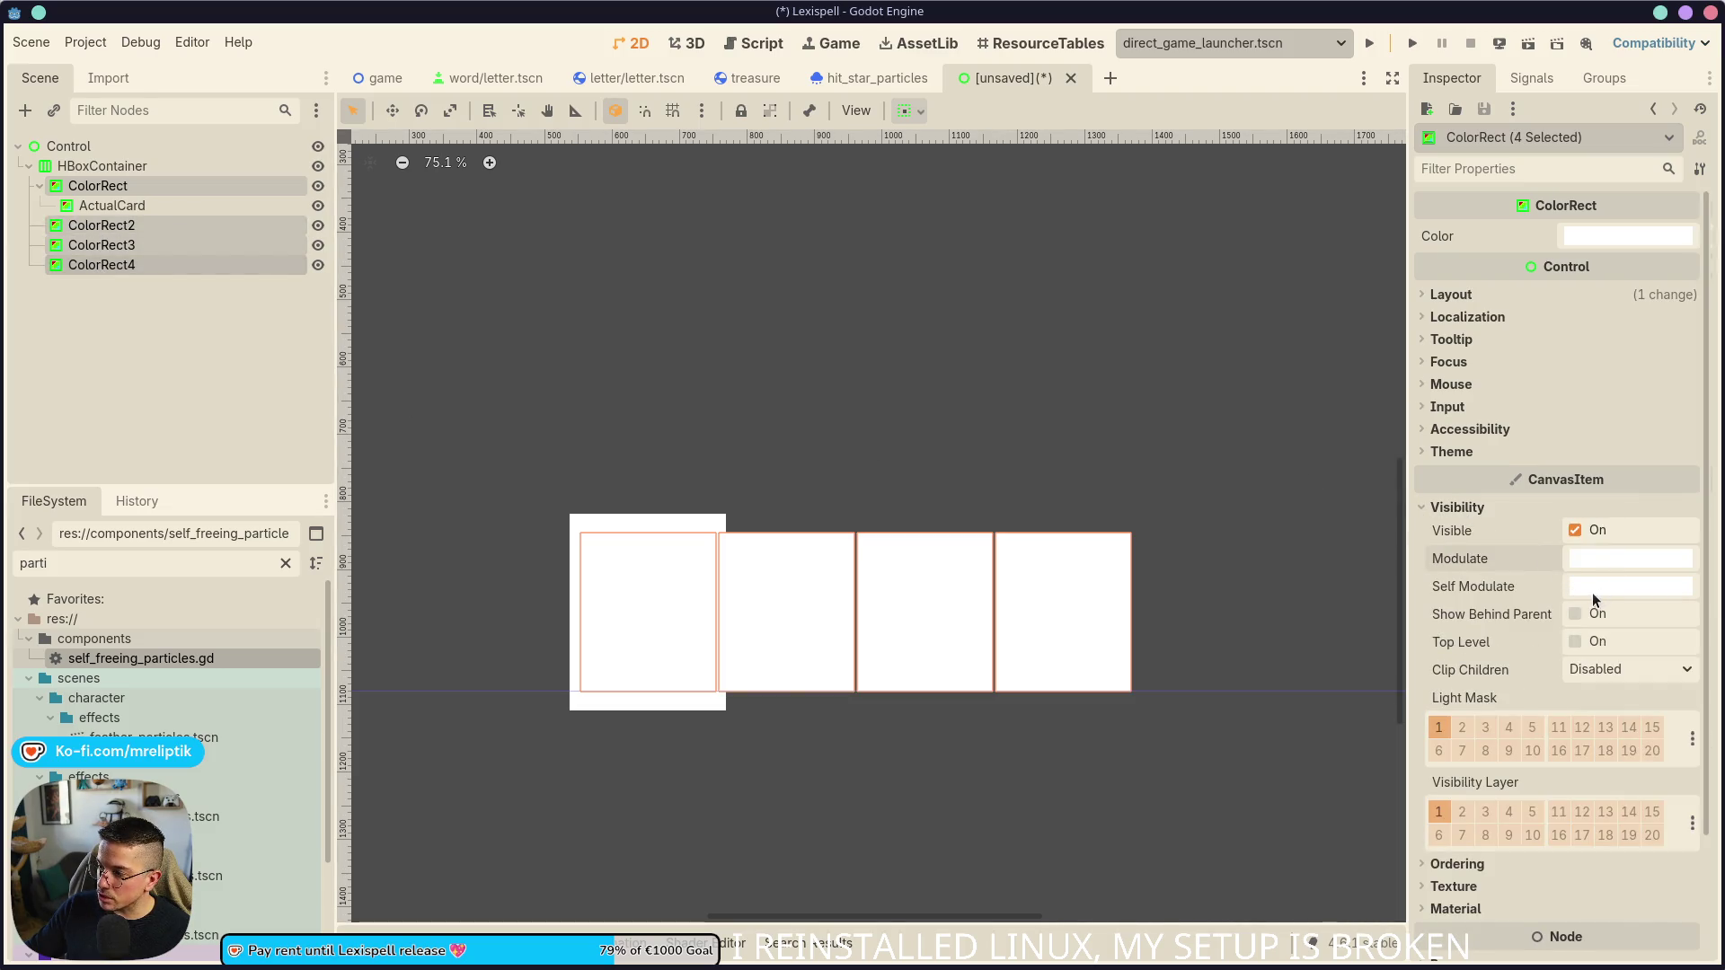
mouse_move(1592, 593)
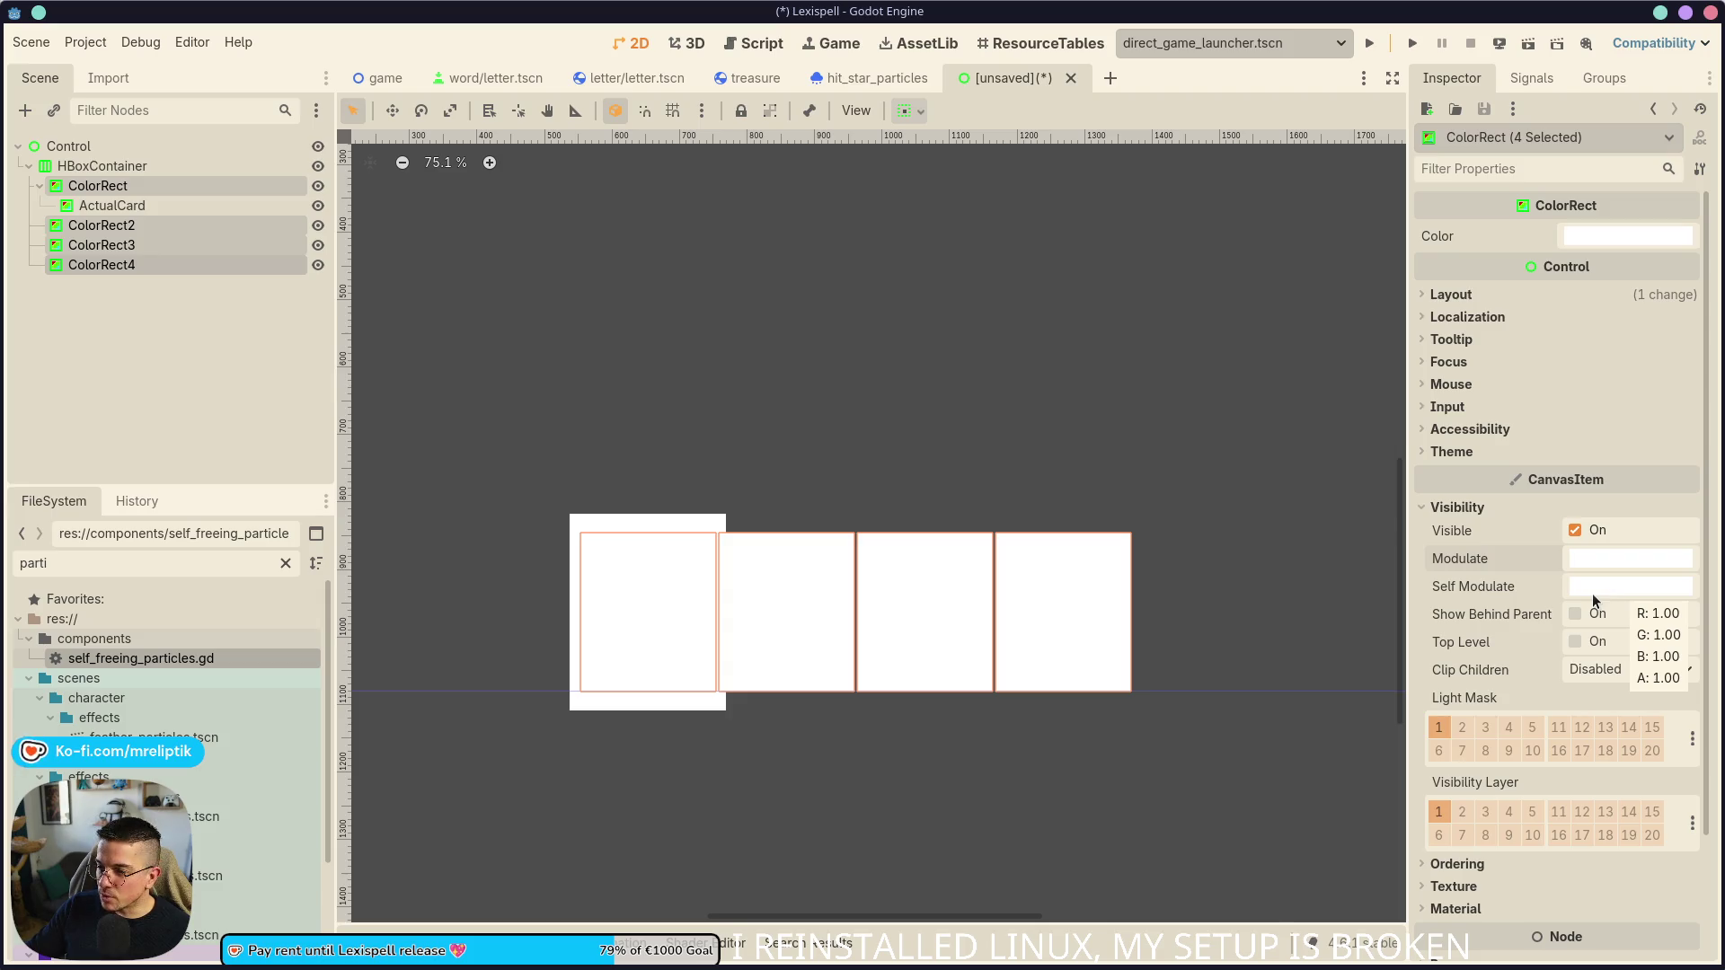
left_click(1591, 593)
left_click(1516, 358)
left_click_drag(1516, 359, 1582, 363)
left_click(170, 361)
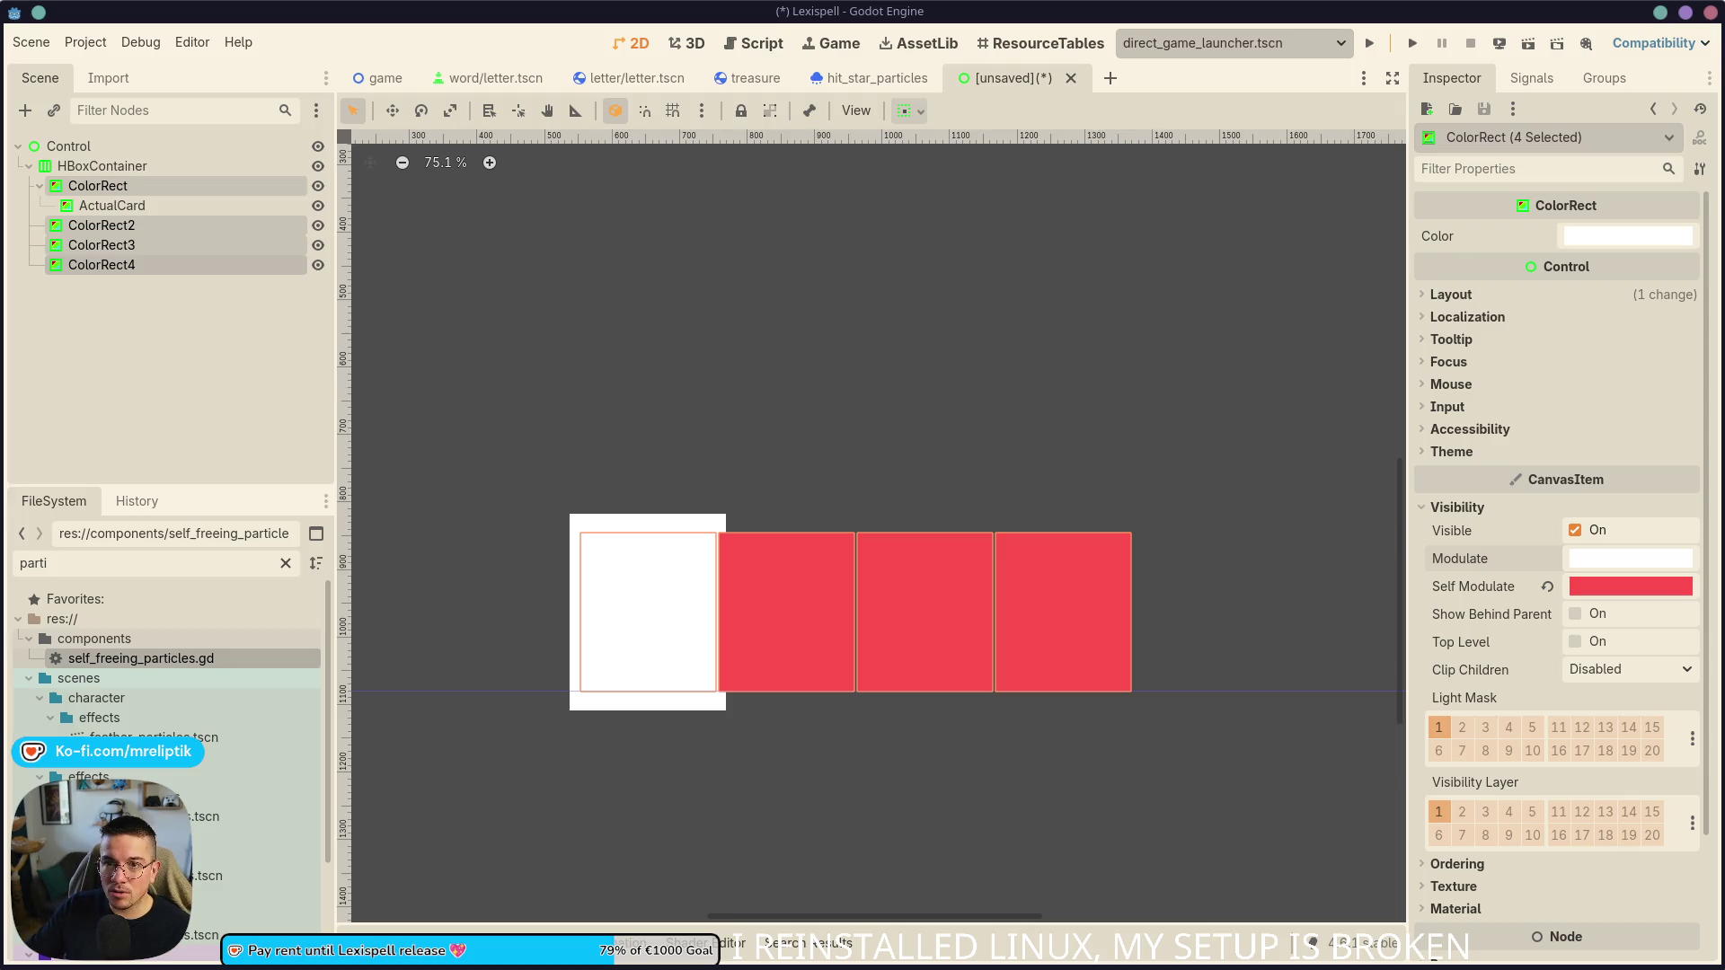
key("alt+Tab")
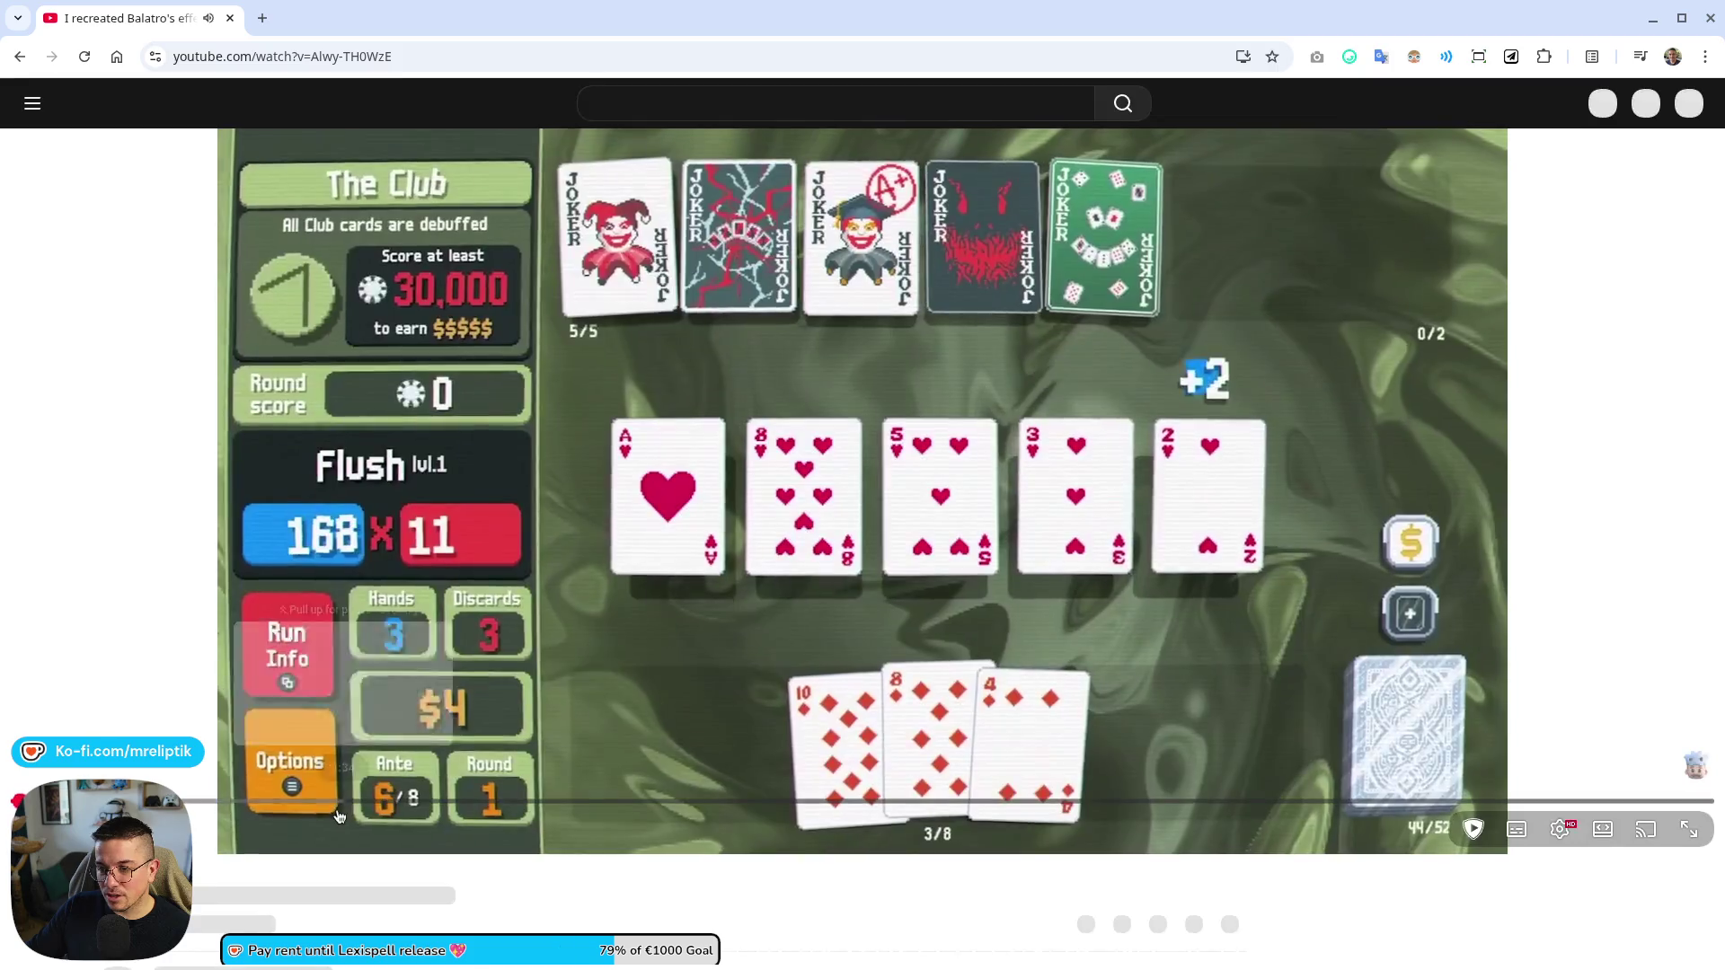
- Scroll through the 'I recreated Balatro's effects in Godot' video page for reference
scroll(104, 509, "down", 5)
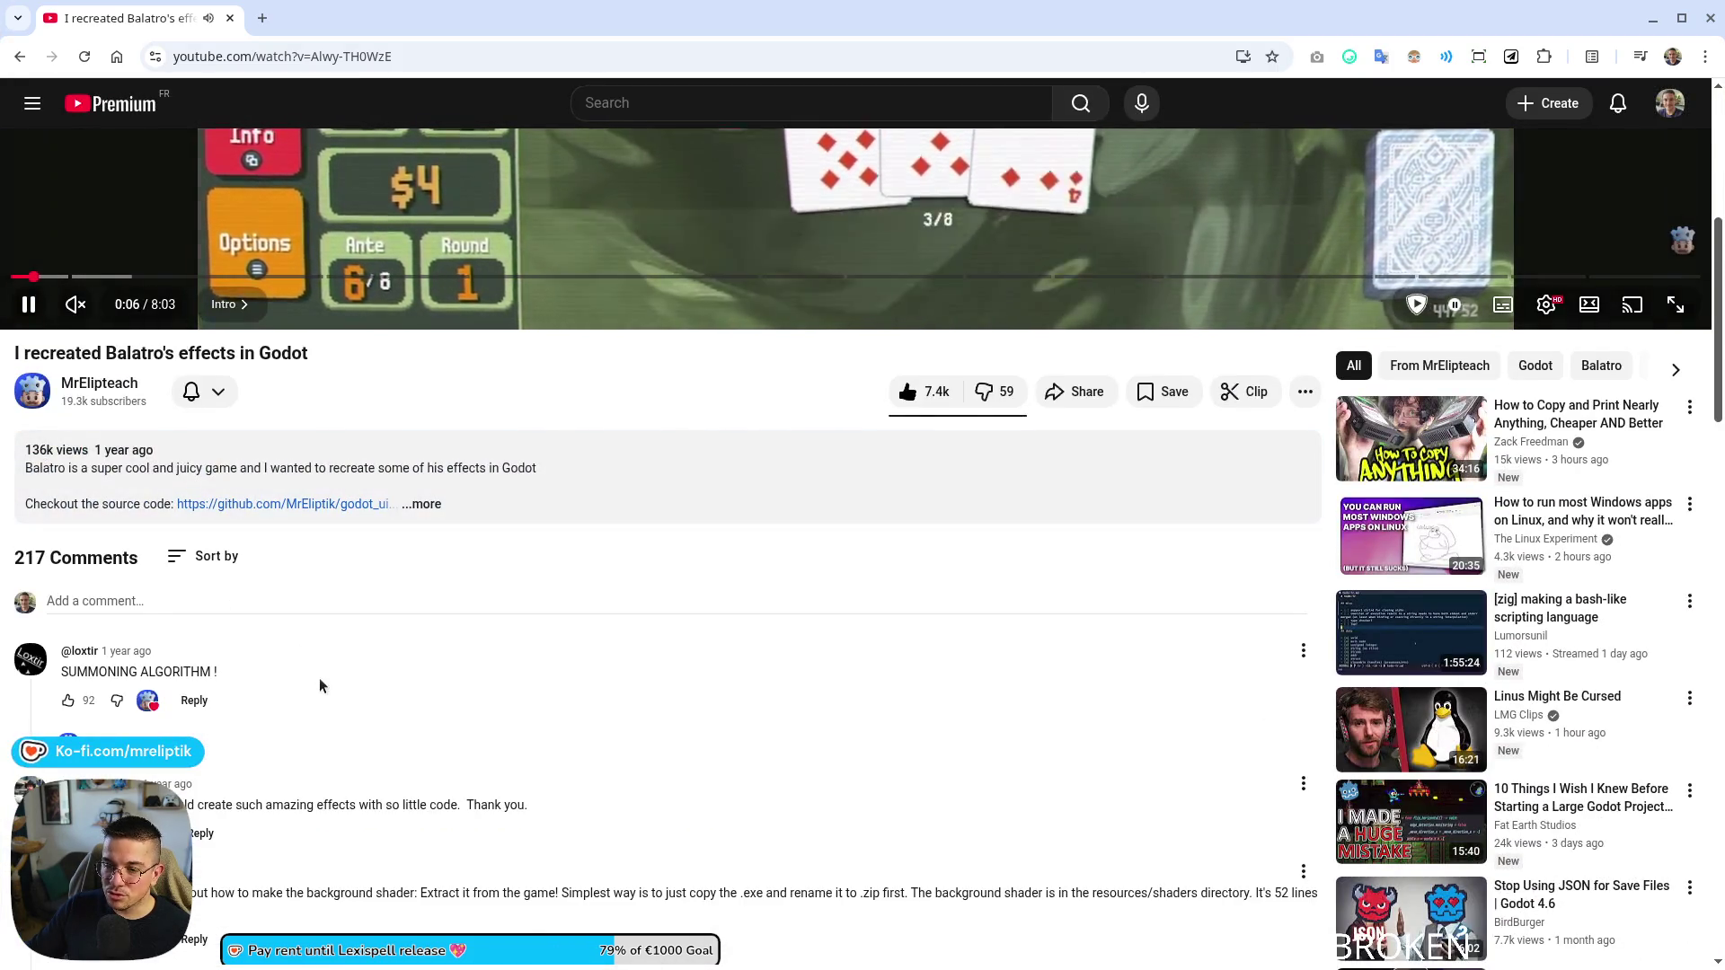
scroll(323, 685, "up", 4)
scroll(647, 534, "up", 3)
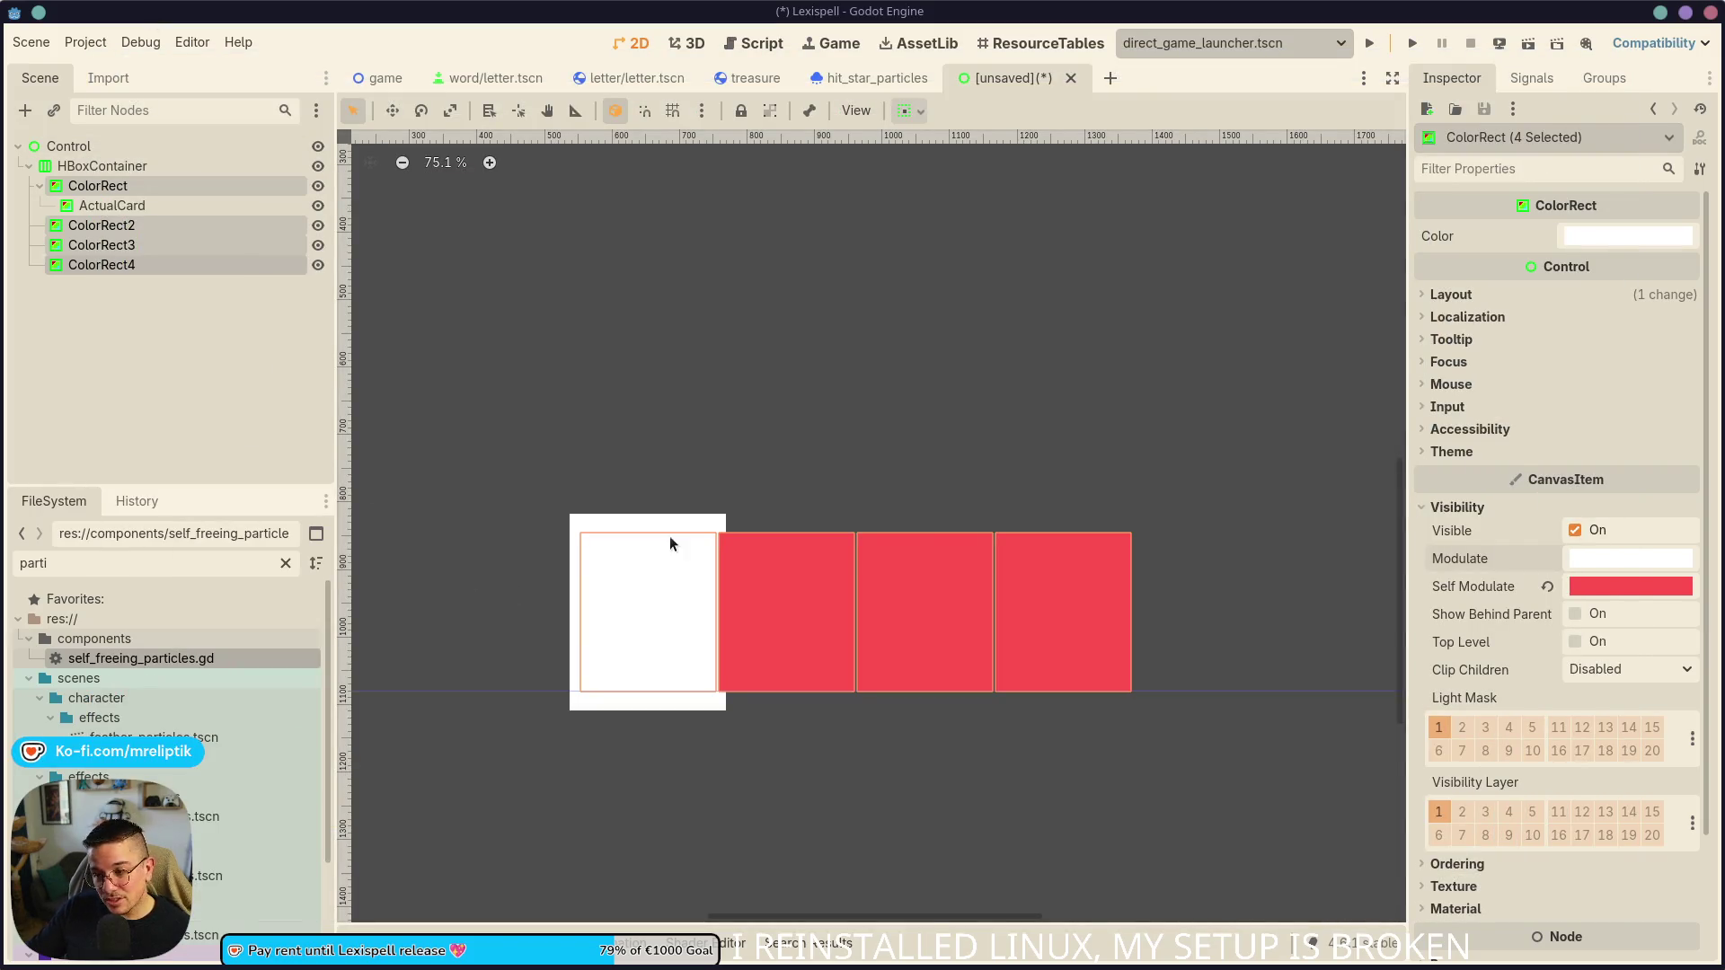
- Set the first ActualCard's Self Modulate to mint green 85ffaf
left_click(113, 205)
scroll(673, 580, "up", 1)
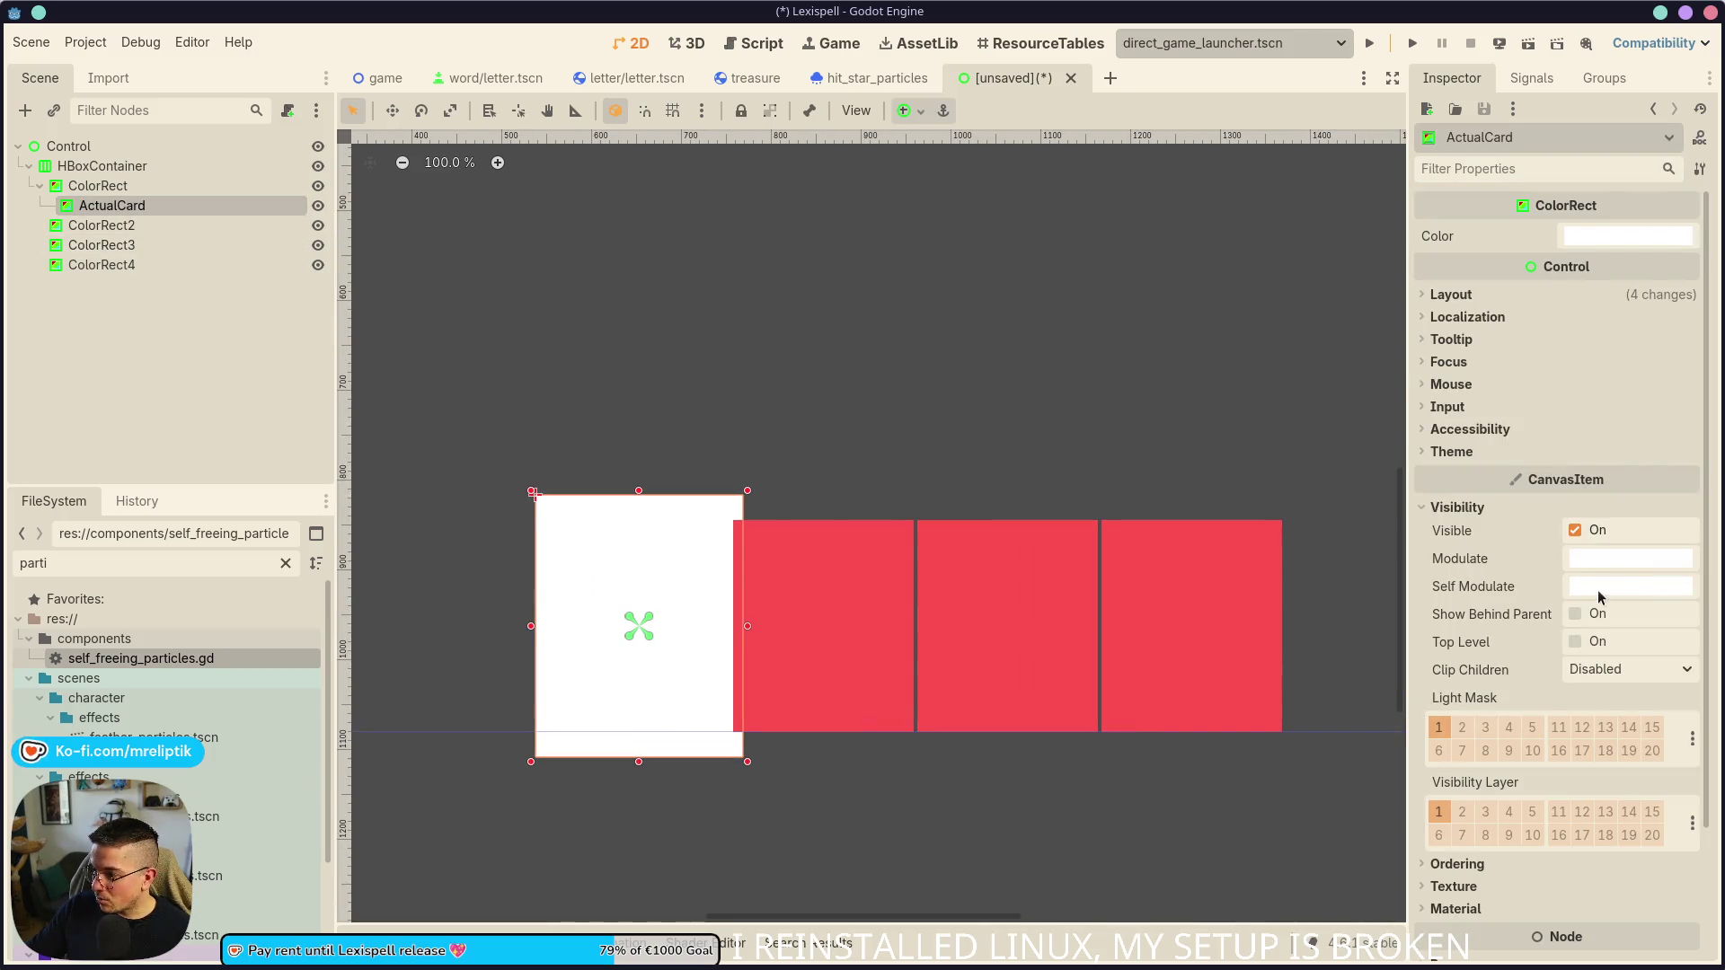
left_click(1597, 585)
left_click(1554, 361)
left_click(1541, 334)
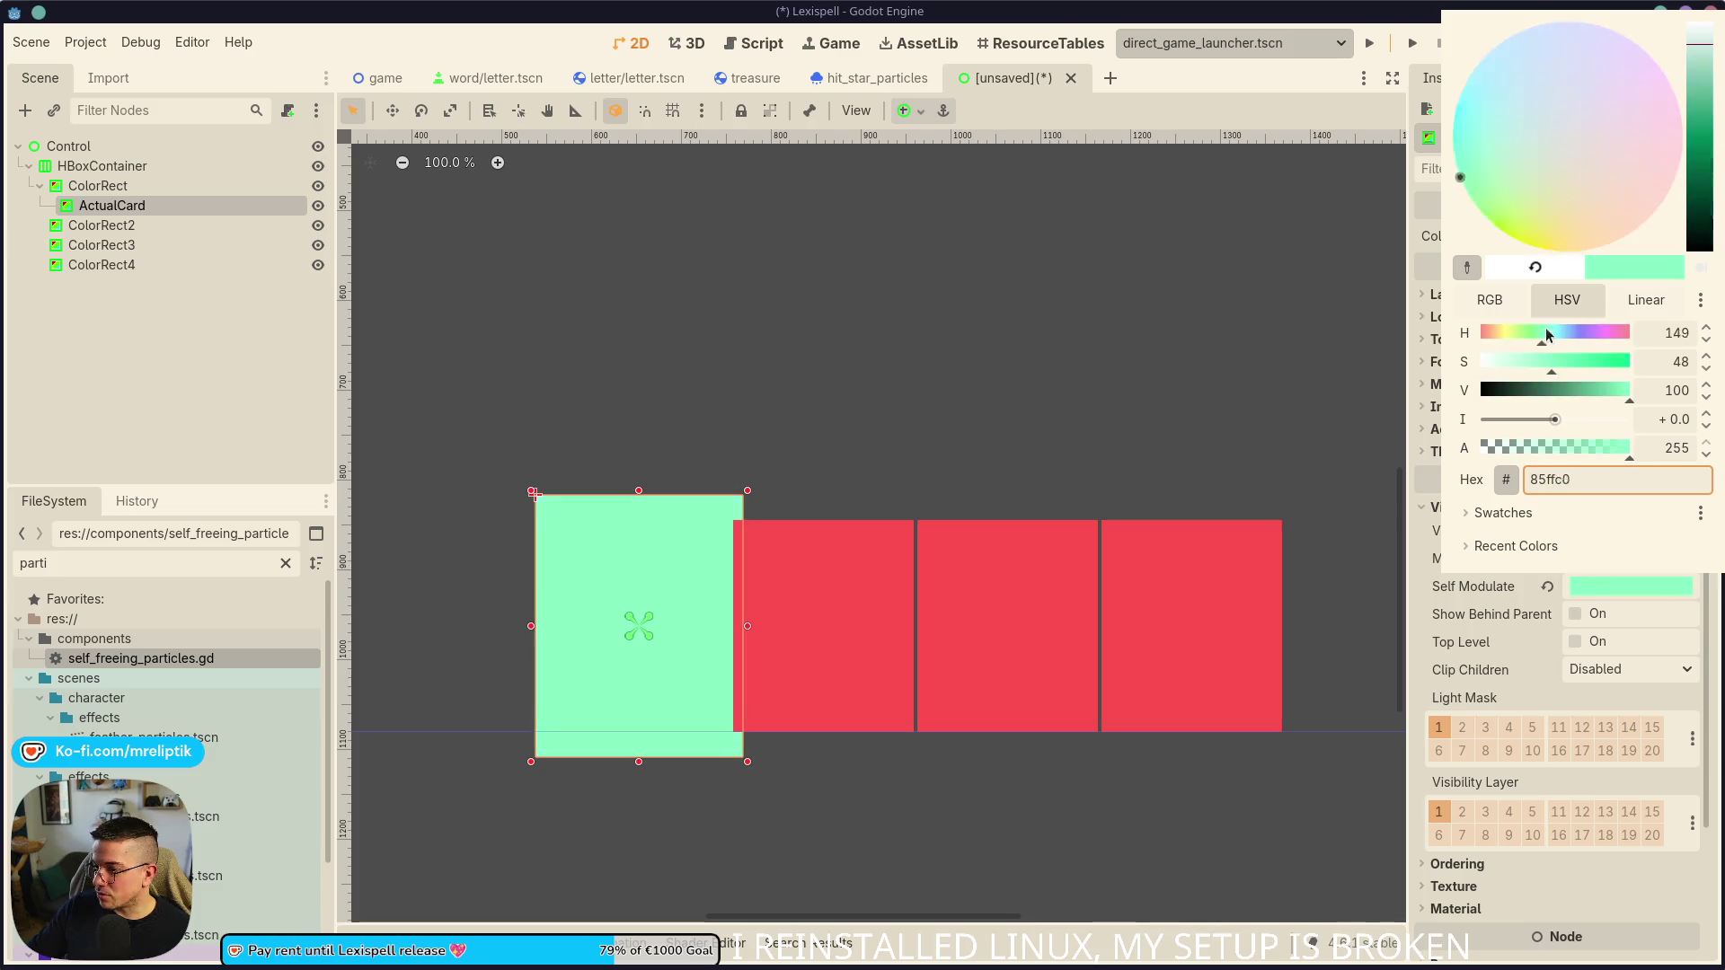
- Paste copies of ActualCard under ColorRect2, ColorRect3 and ColorRect4, keeping the name ActualCard
left_click(268, 354)
key("ctrl+d")
left_click_drag(112, 224, 116, 256)
left_click(117, 264)
key("ctrl+v")
key("F2")
key("ctrl+v")
key("ctrl+z")
key("ctrl+shift+z")
key("ctrl+z")
key("Return")
left_click(108, 303)
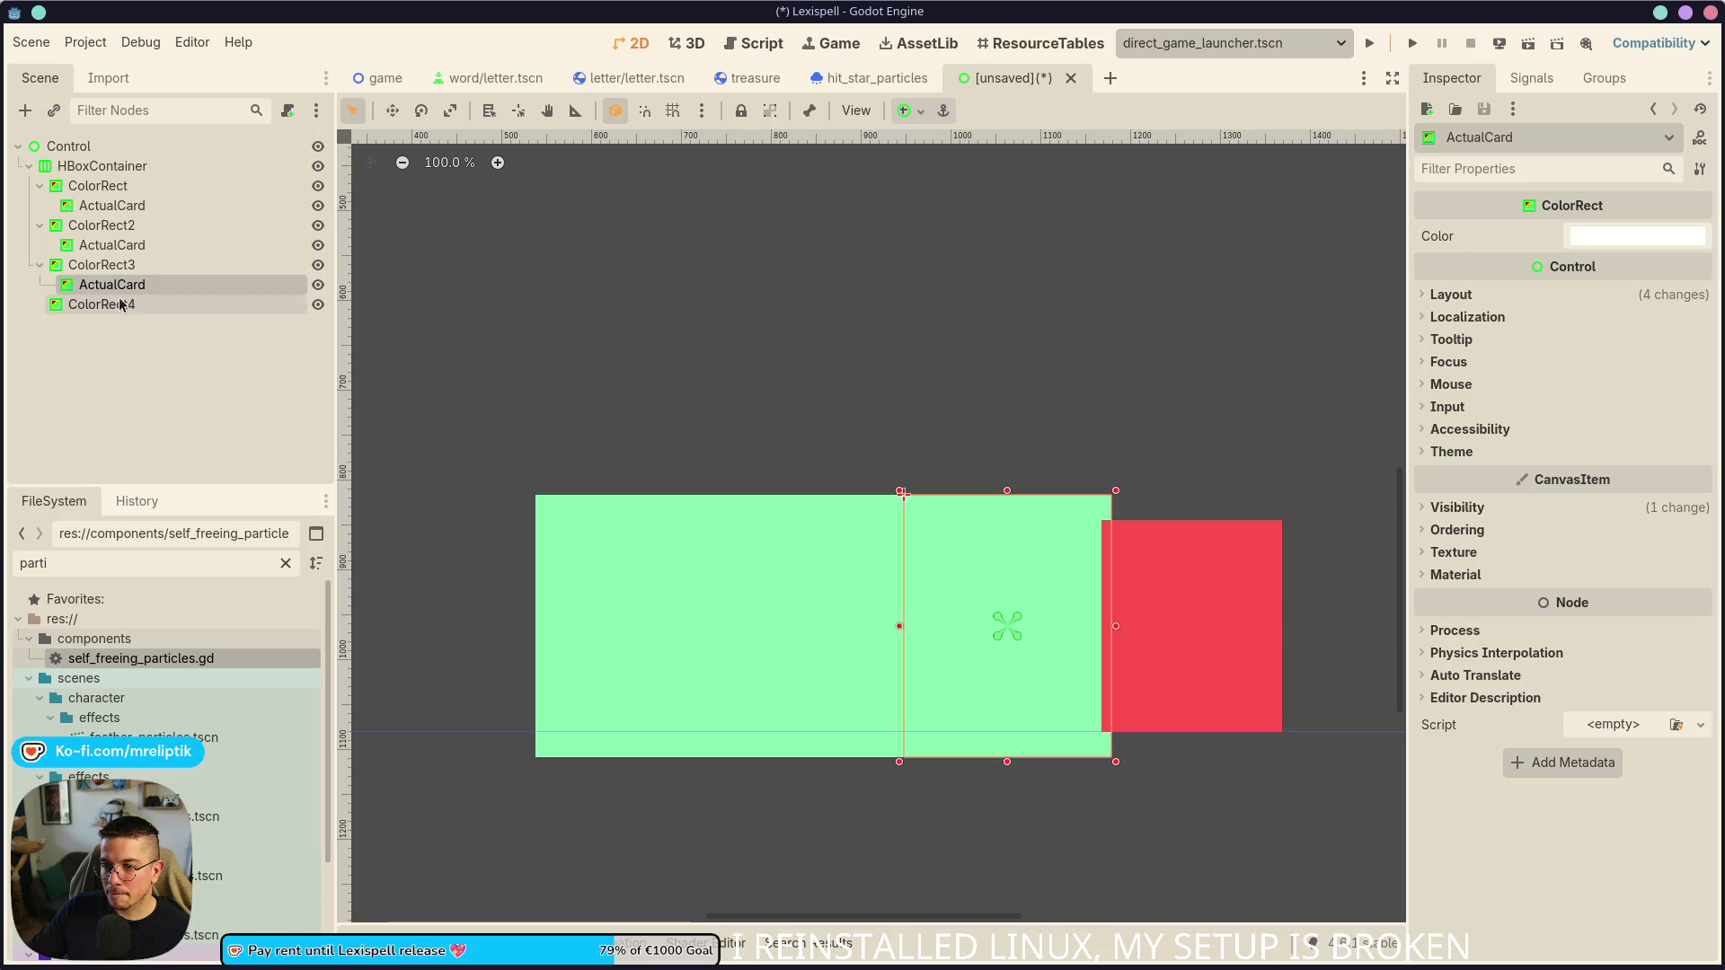
key("ctrl+v")
key("ctrl+s")
key("Escape")
- Darken the second and third cards' tints to 71d995 and 5aad77
left_click(90, 244)
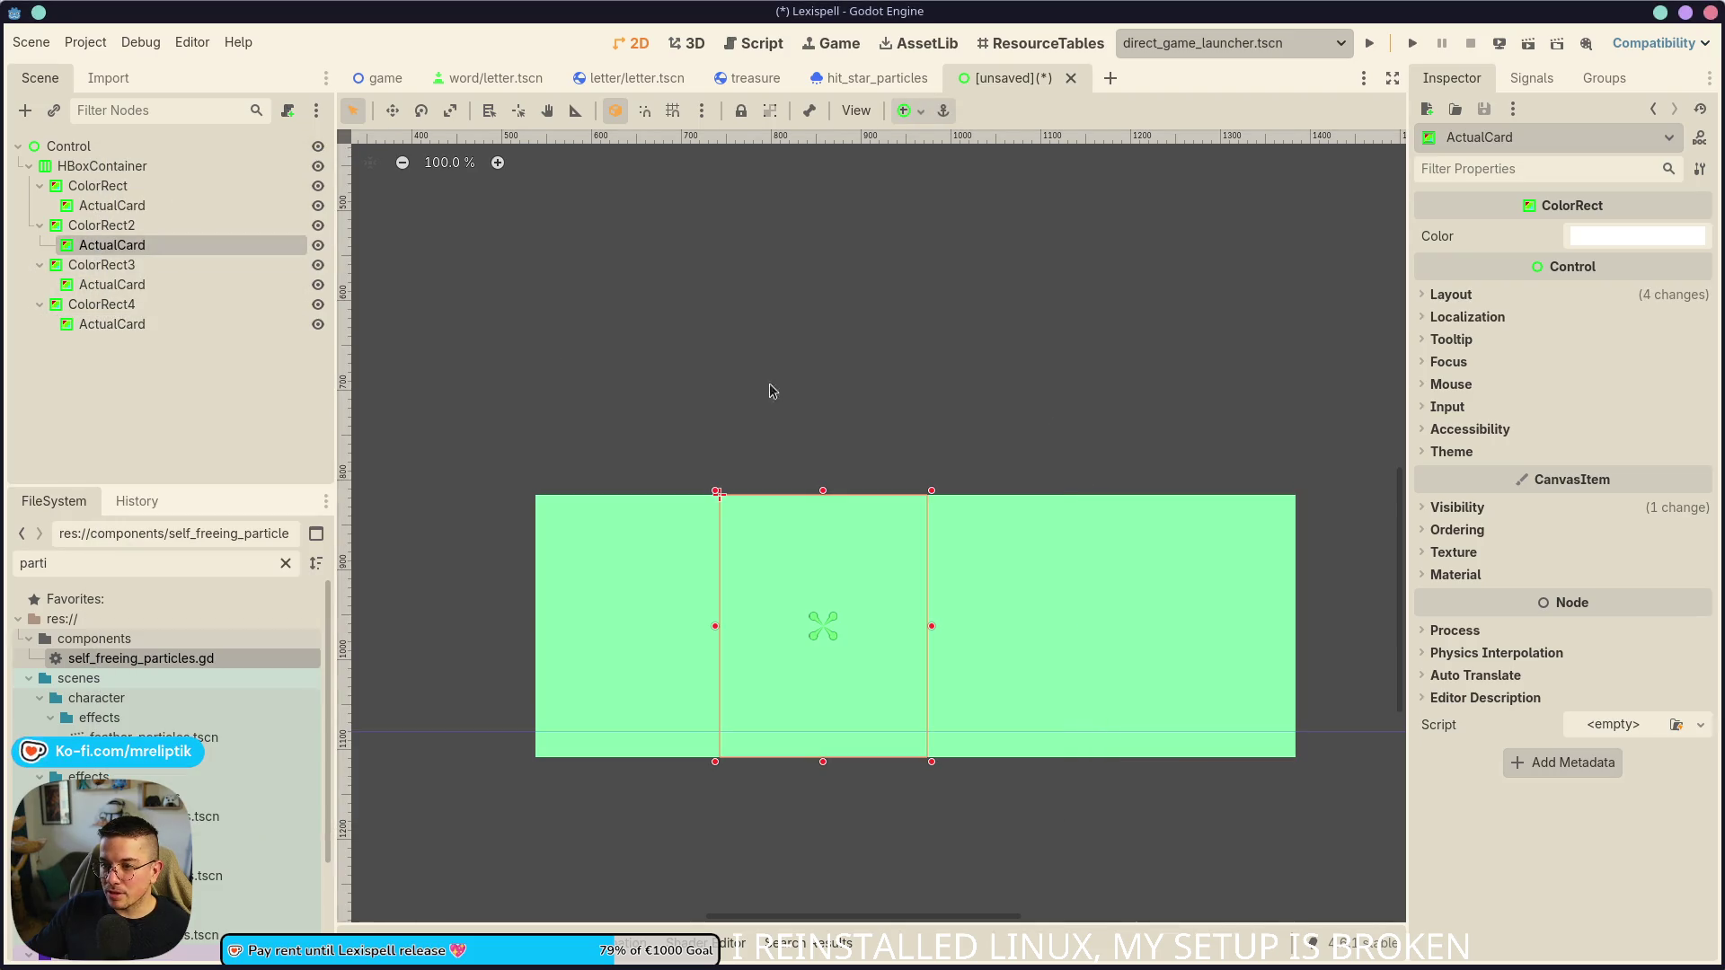
left_click(1446, 507)
left_click(1622, 586)
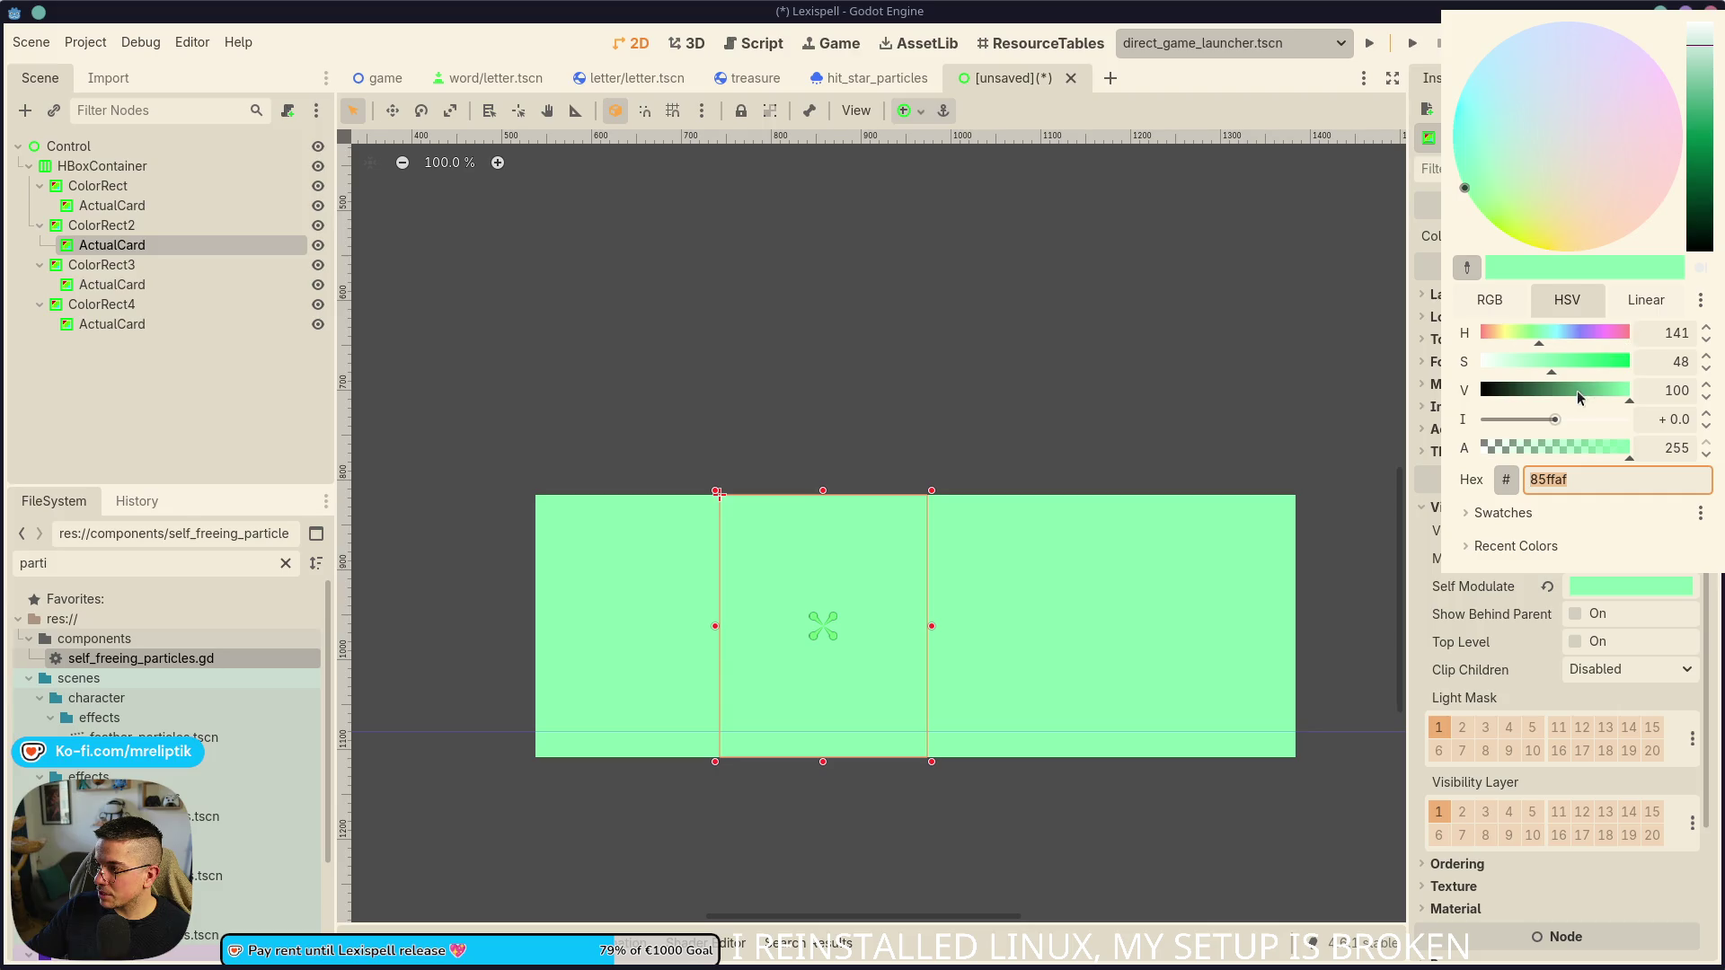
left_click_drag(1617, 403, 1610, 404)
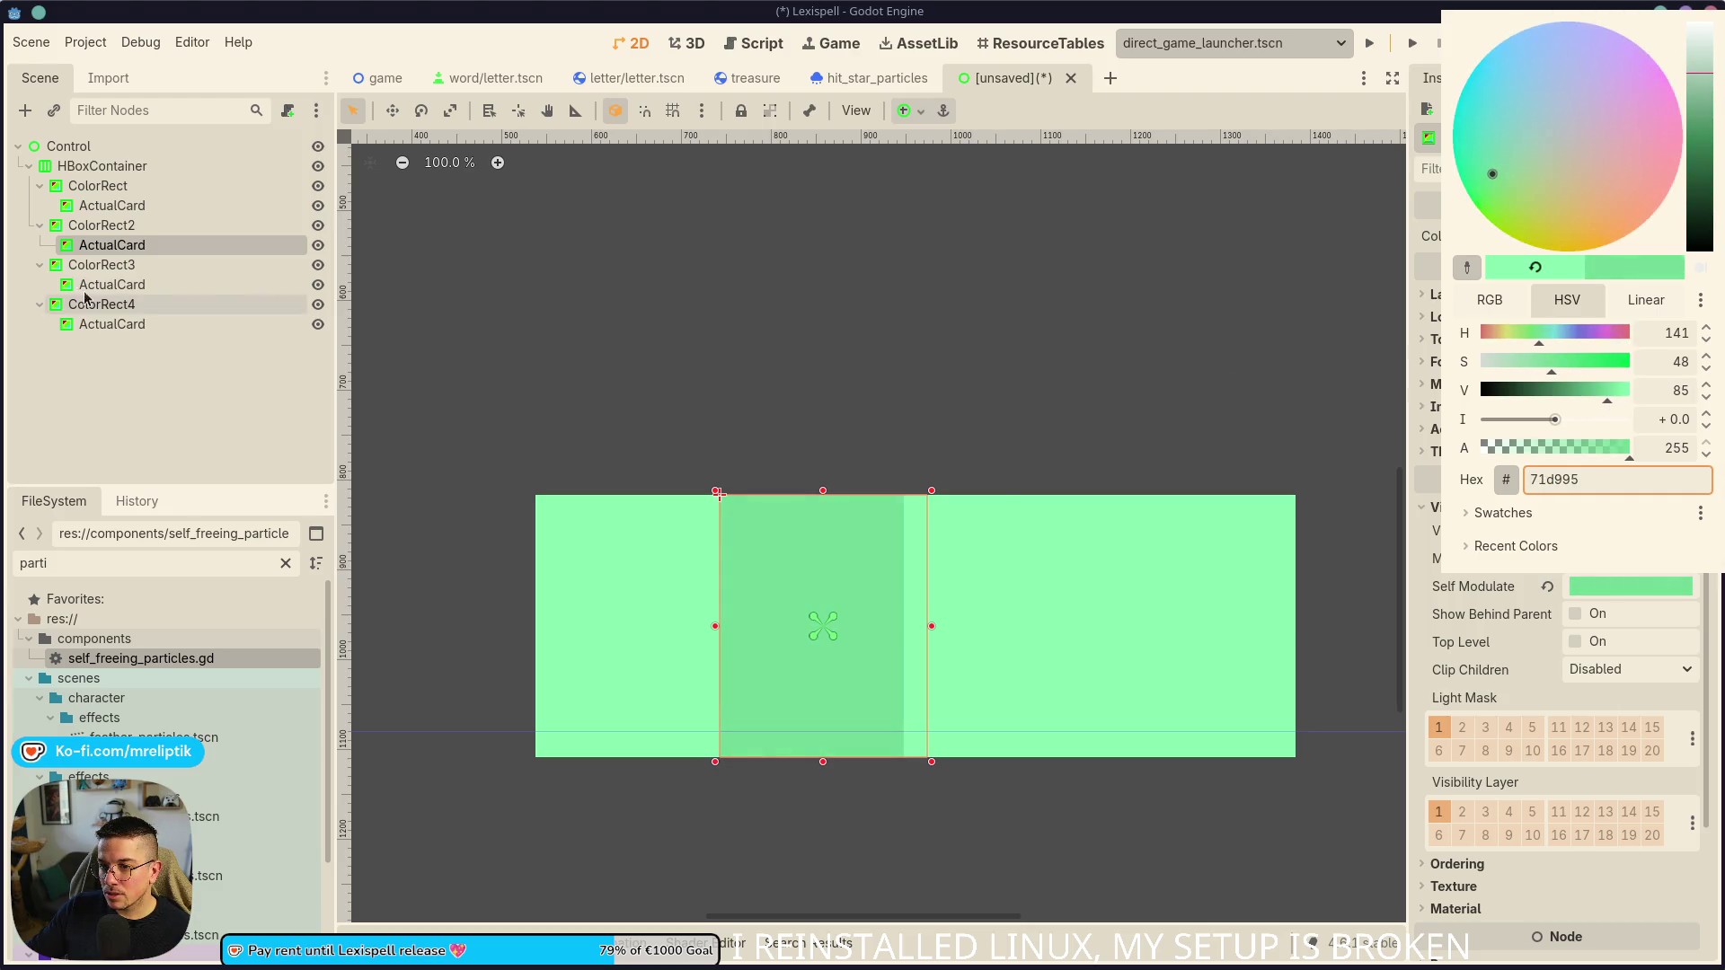
left_click(83, 284)
left_click(1457, 507)
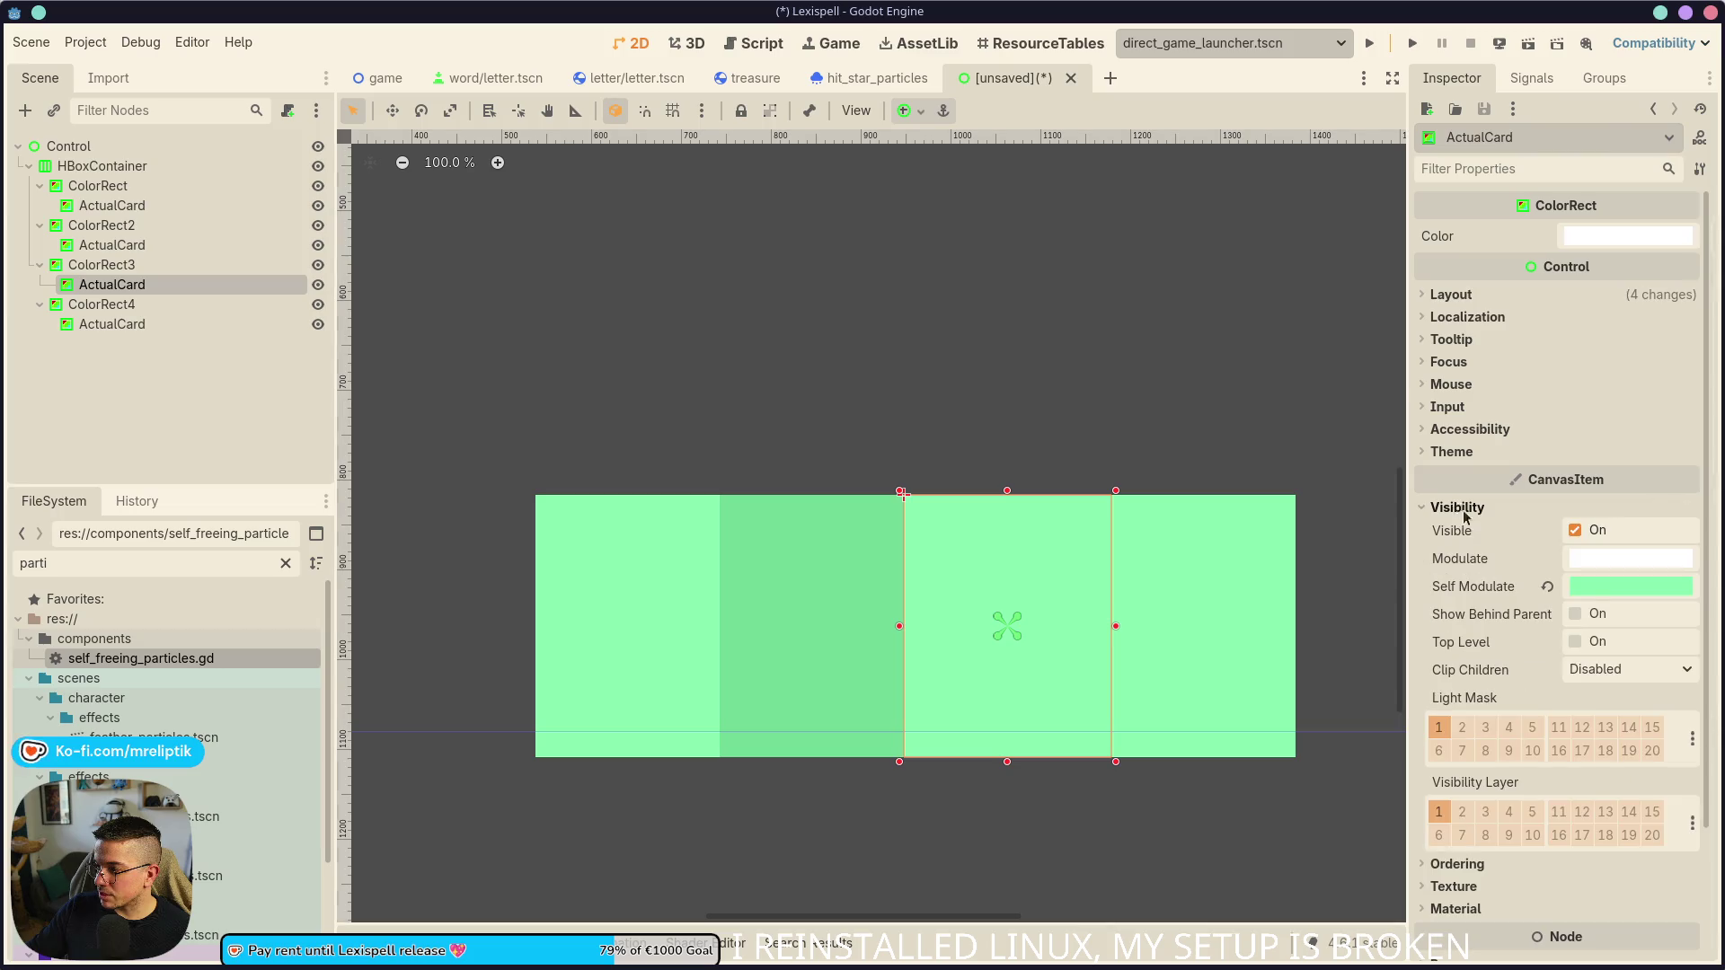
left_click(1598, 588)
left_click_drag(1605, 396, 1587, 393)
- Darken the fourth card's tint further to a dark green
left_click(101, 325)
left_click(101, 325)
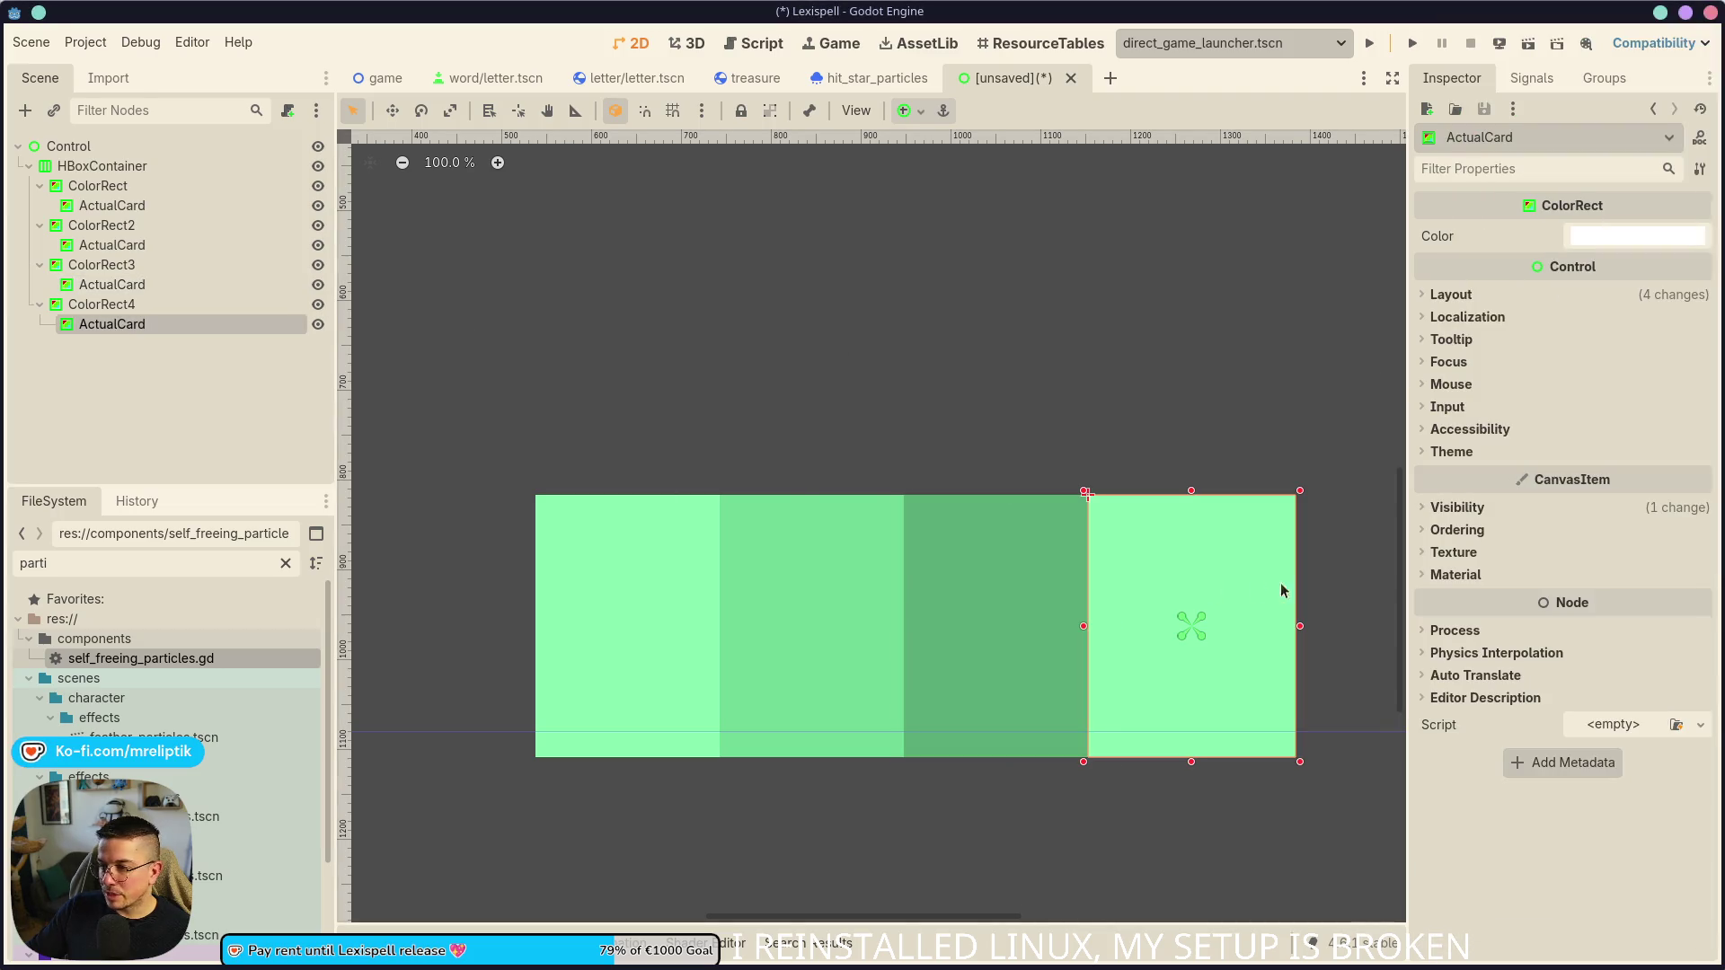
left_click(1457, 507)
left_click(1616, 586)
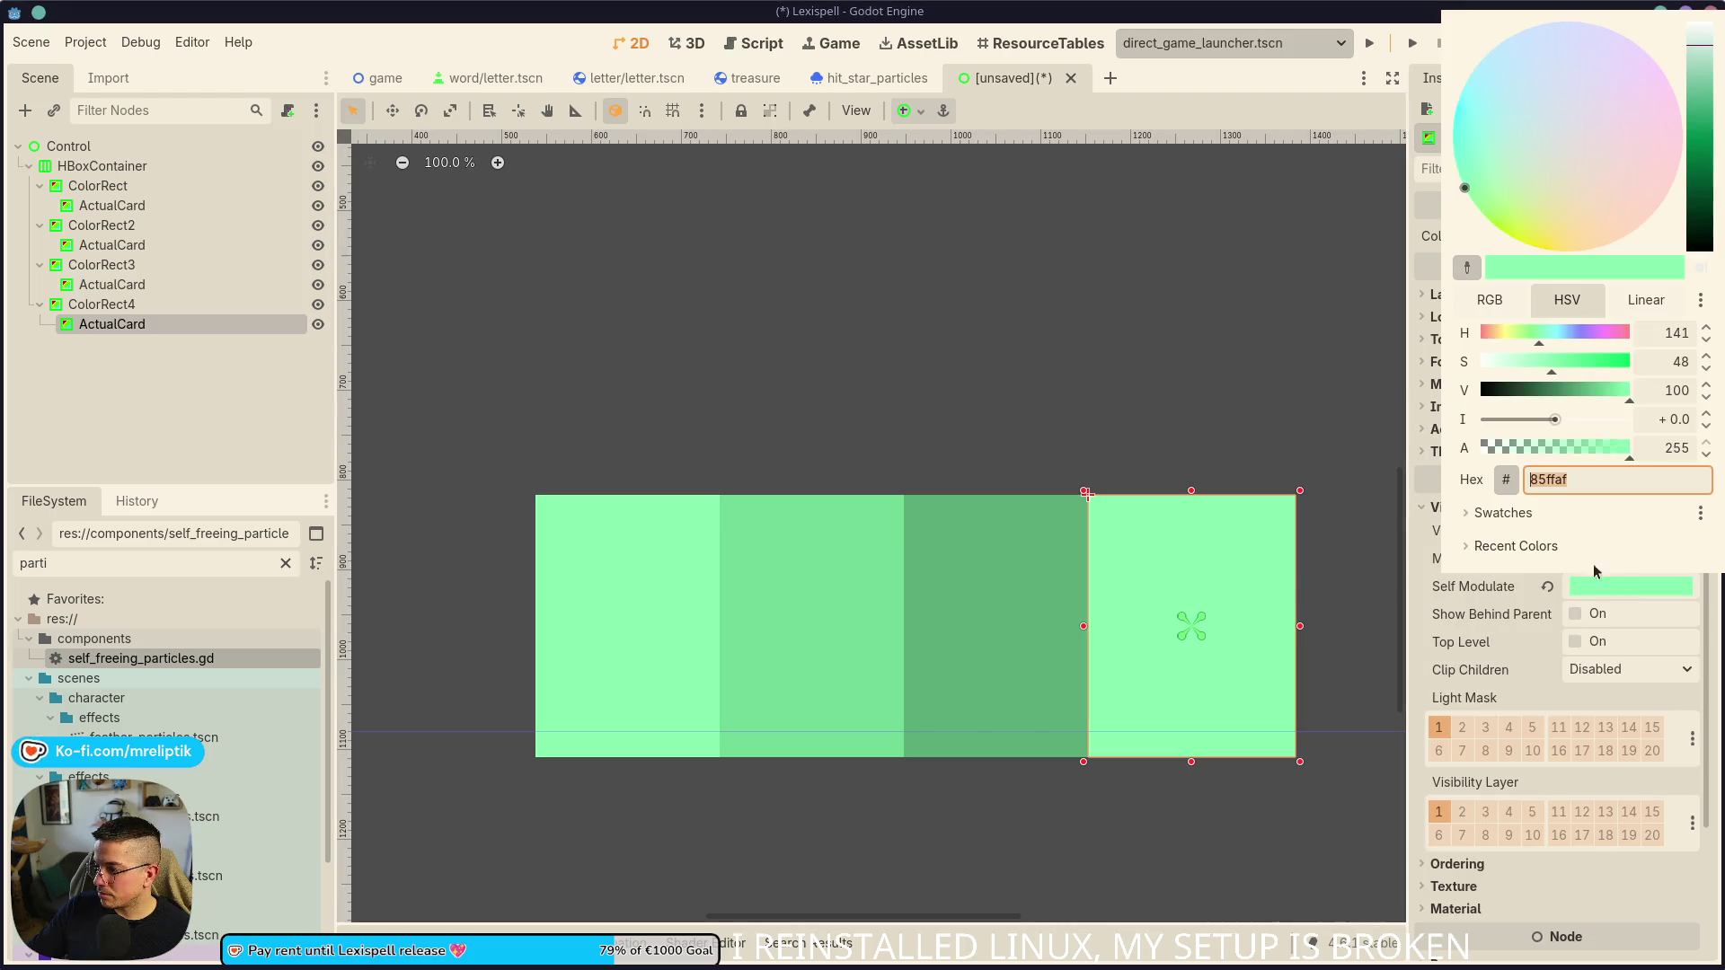
mouse_move(1577, 448)
left_mouse_down()
mouse_move(1626, 444)
mouse_move(1553, 401)
left_mouse_up()
left_click(496, 371)
scroll(546, 424, "down", 6)
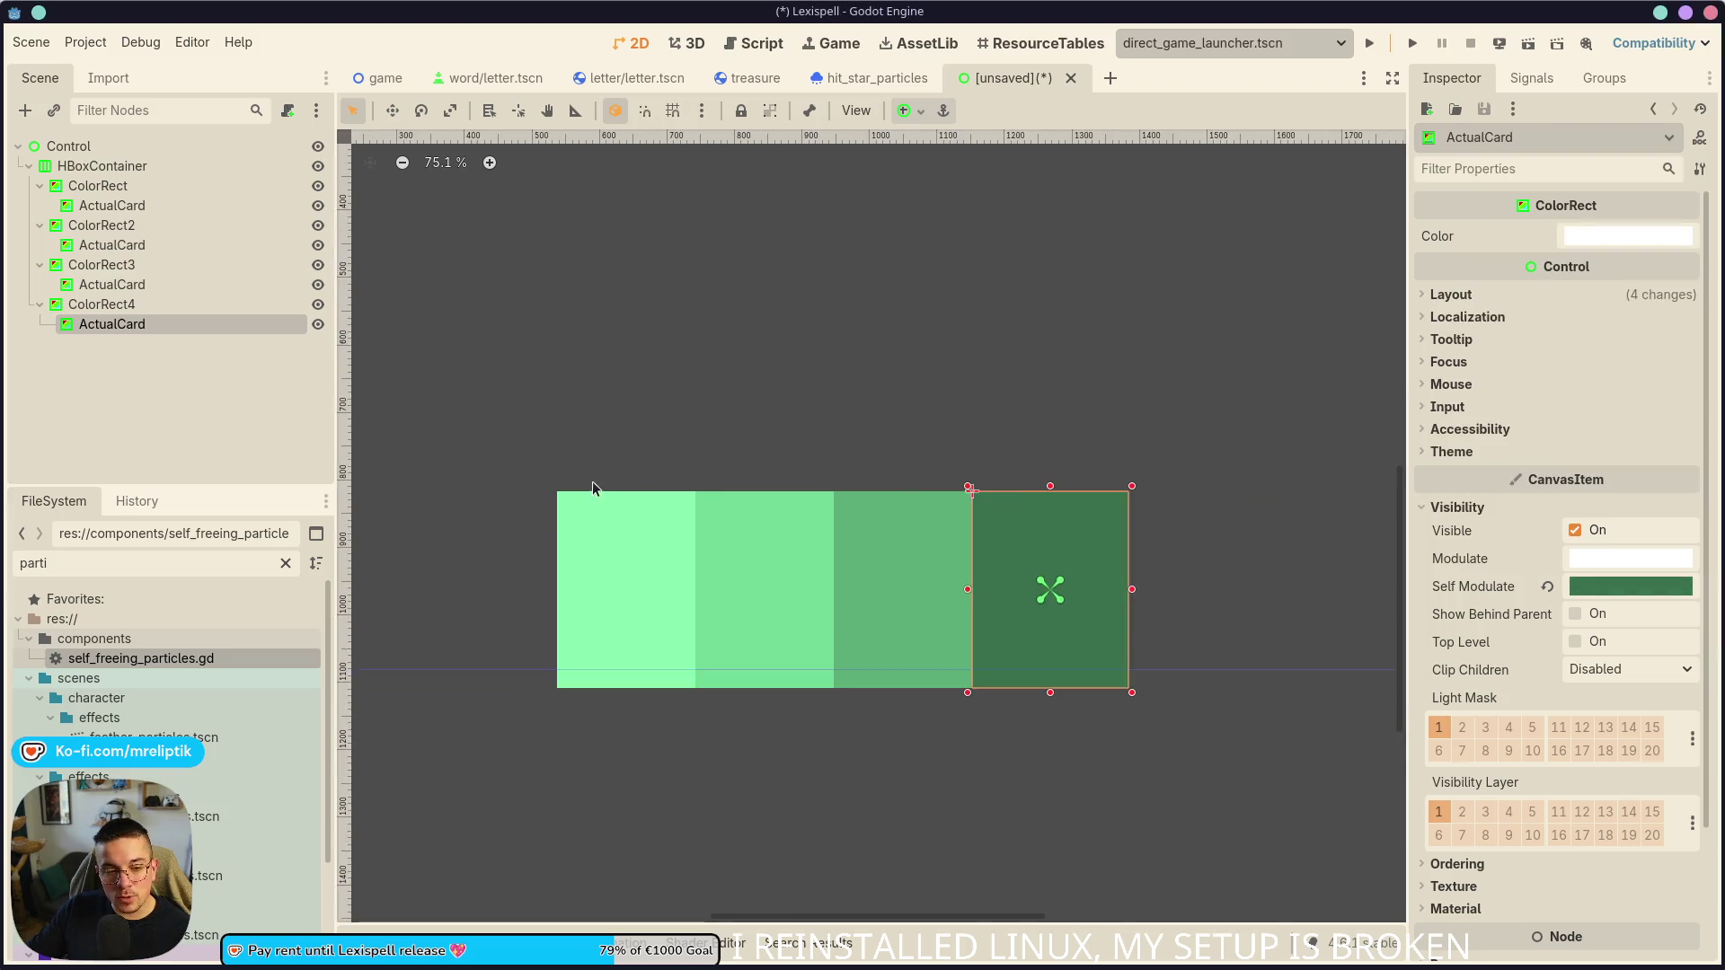
left_click(233, 422)
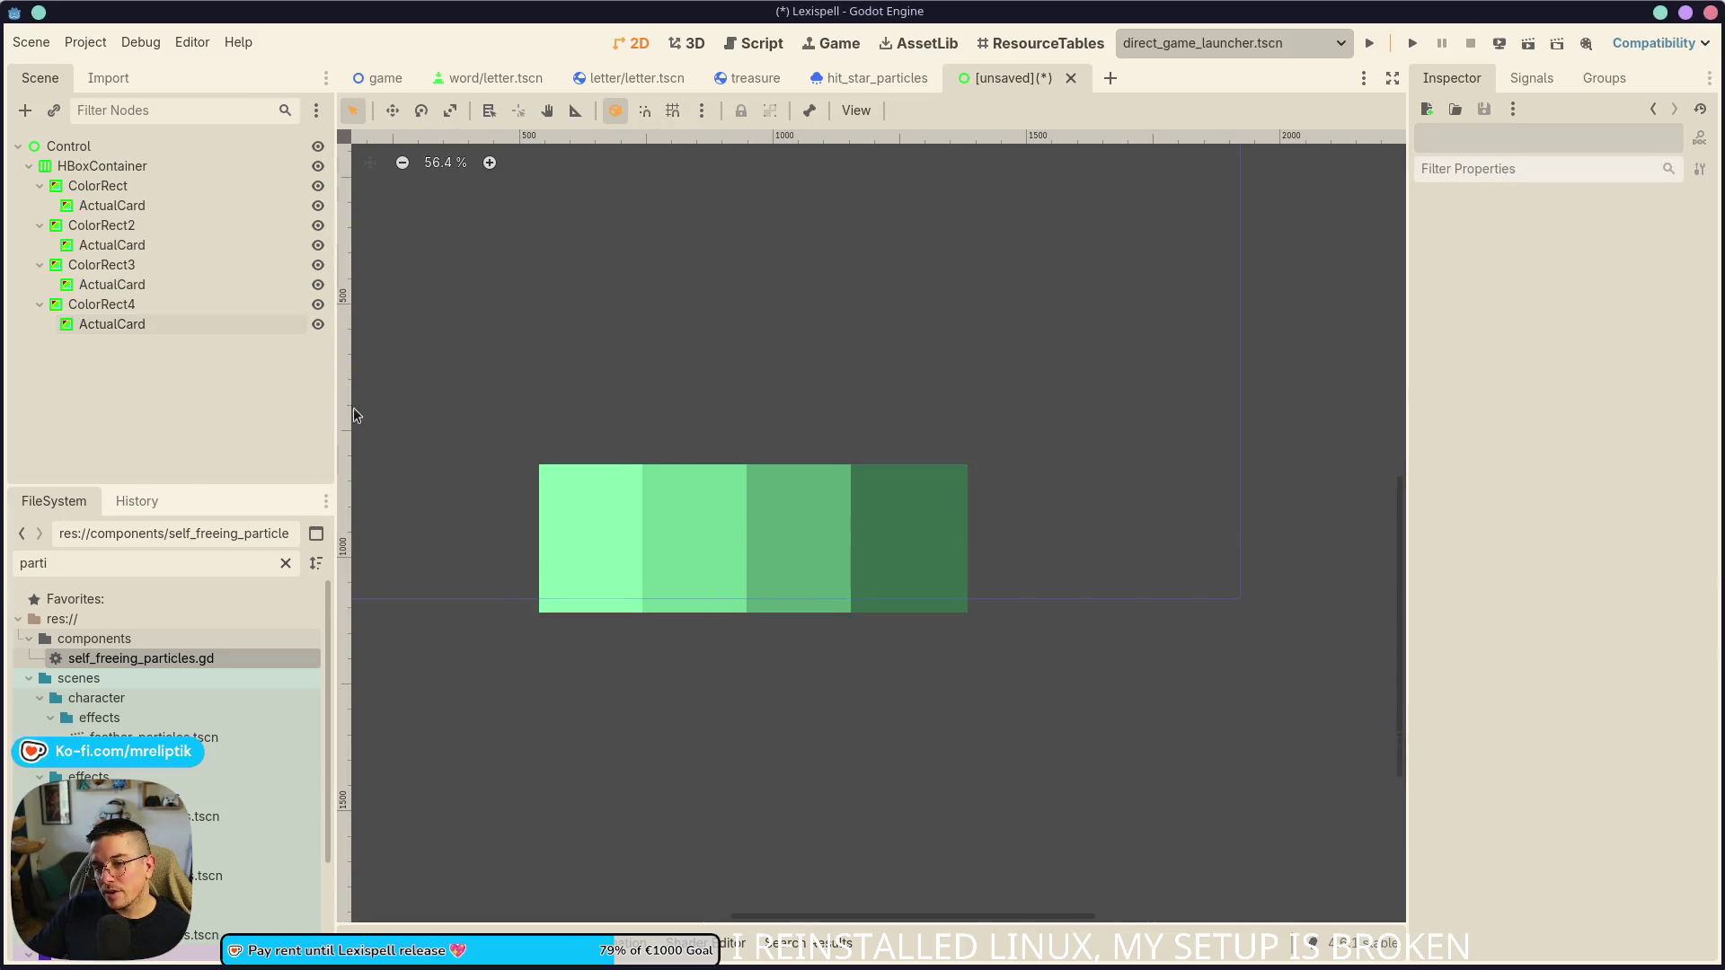
scroll(731, 565, "up", 5)
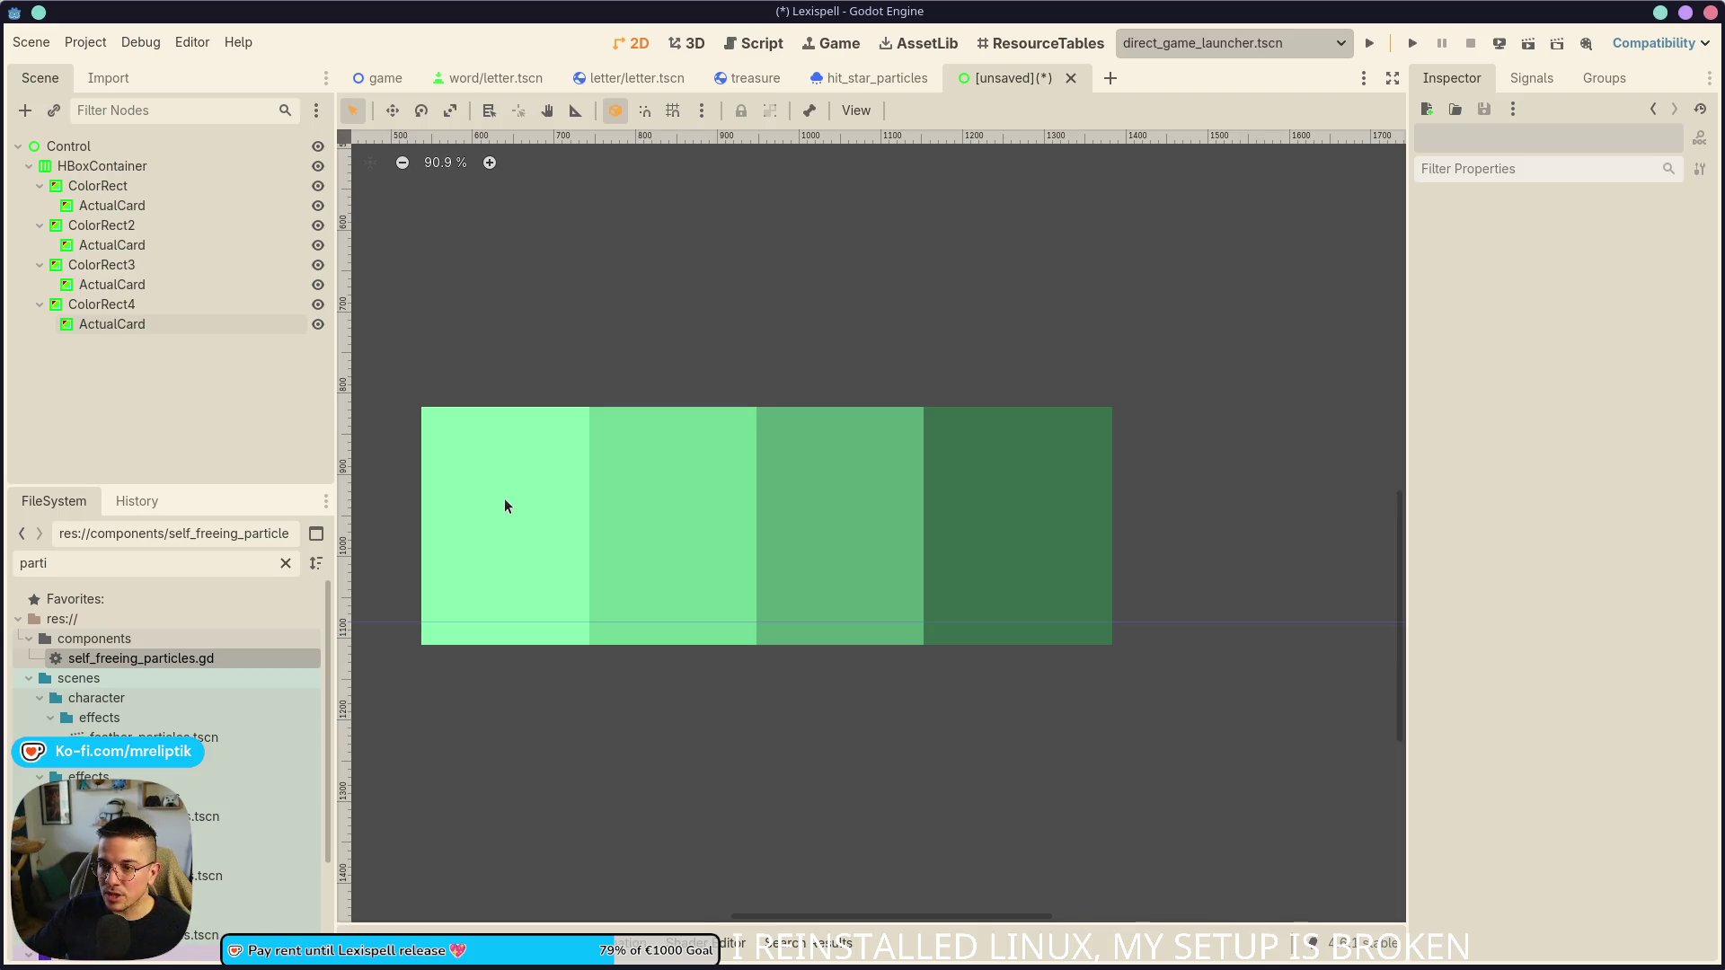
- Adjust the width of the HBoxContainer holding the cards
left_click(101, 166)
scroll(941, 498, "down", 3)
mouse_move(1040, 530)
left_mouse_down()
mouse_move(1166, 537)
mouse_move(853, 557)
left_mouse_up()
scroll(862, 539, "up", 3)
mouse_move(1222, 530)
left_mouse_down()
mouse_move(847, 619)
mouse_move(1126, 525)
mouse_move(847, 530)
mouse_move(1257, 548)
mouse_move(828, 554)
mouse_move(1372, 576)
mouse_move(1203, 575)
left_mouse_up()
left_click(126, 205)
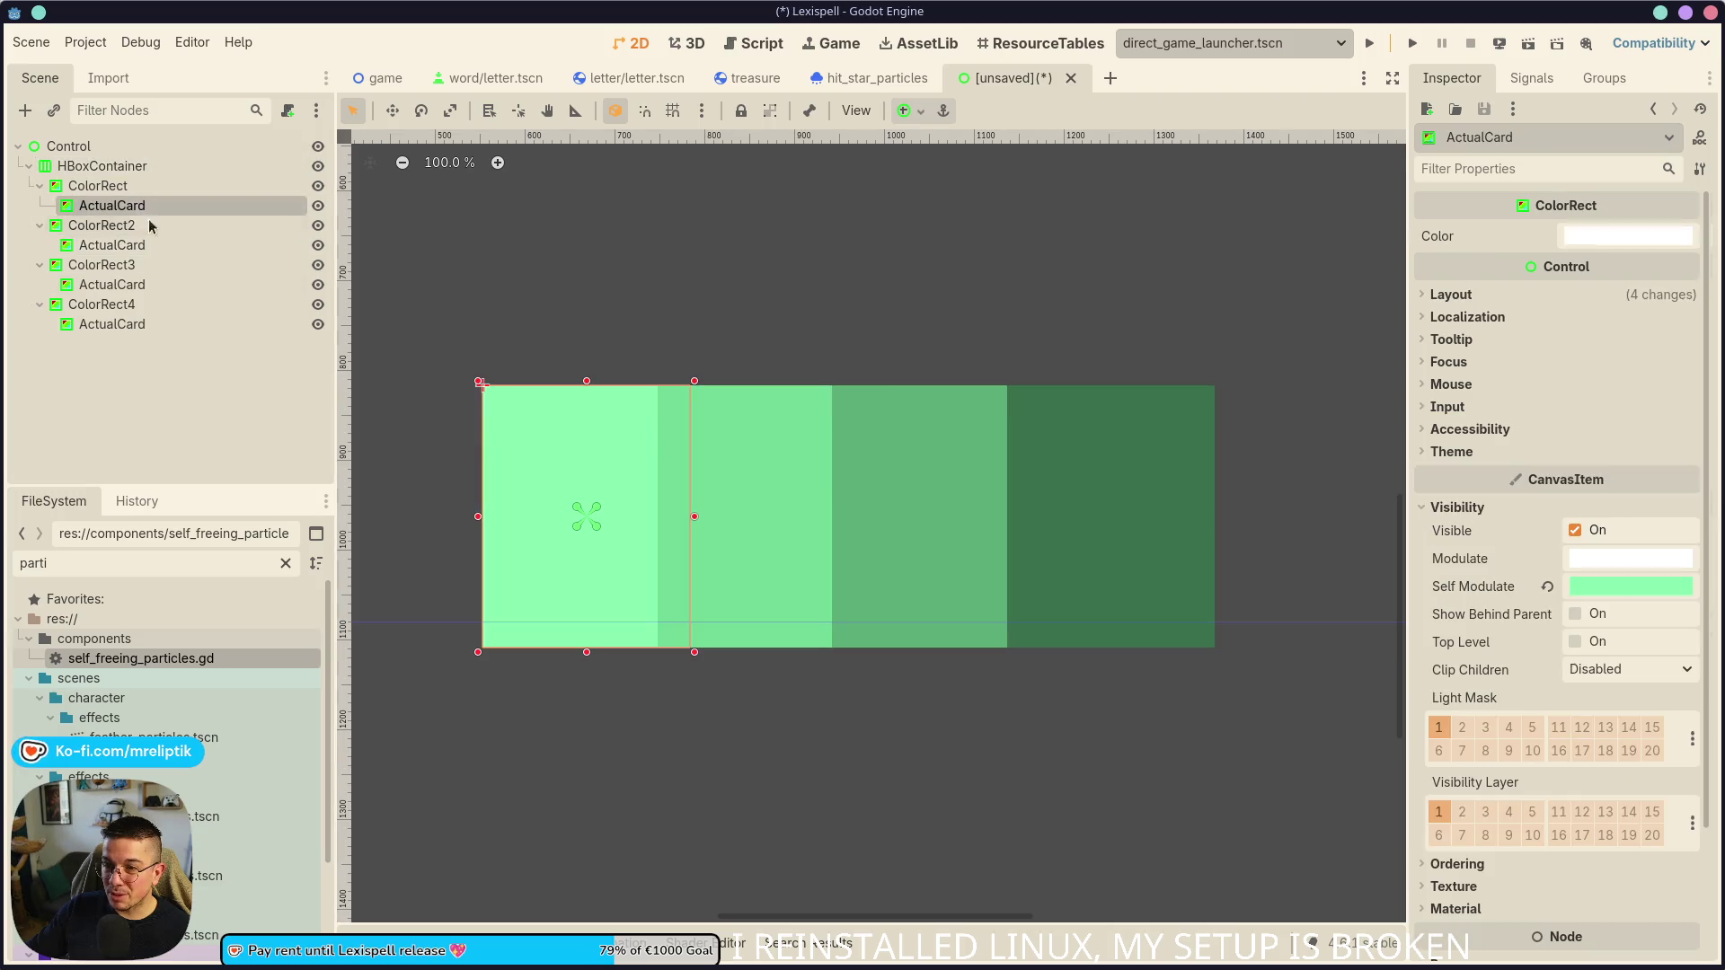
- Set Pivot Offset Ratio to 0.5, 0.5 on all four ActualCards
left_click(1451, 295)
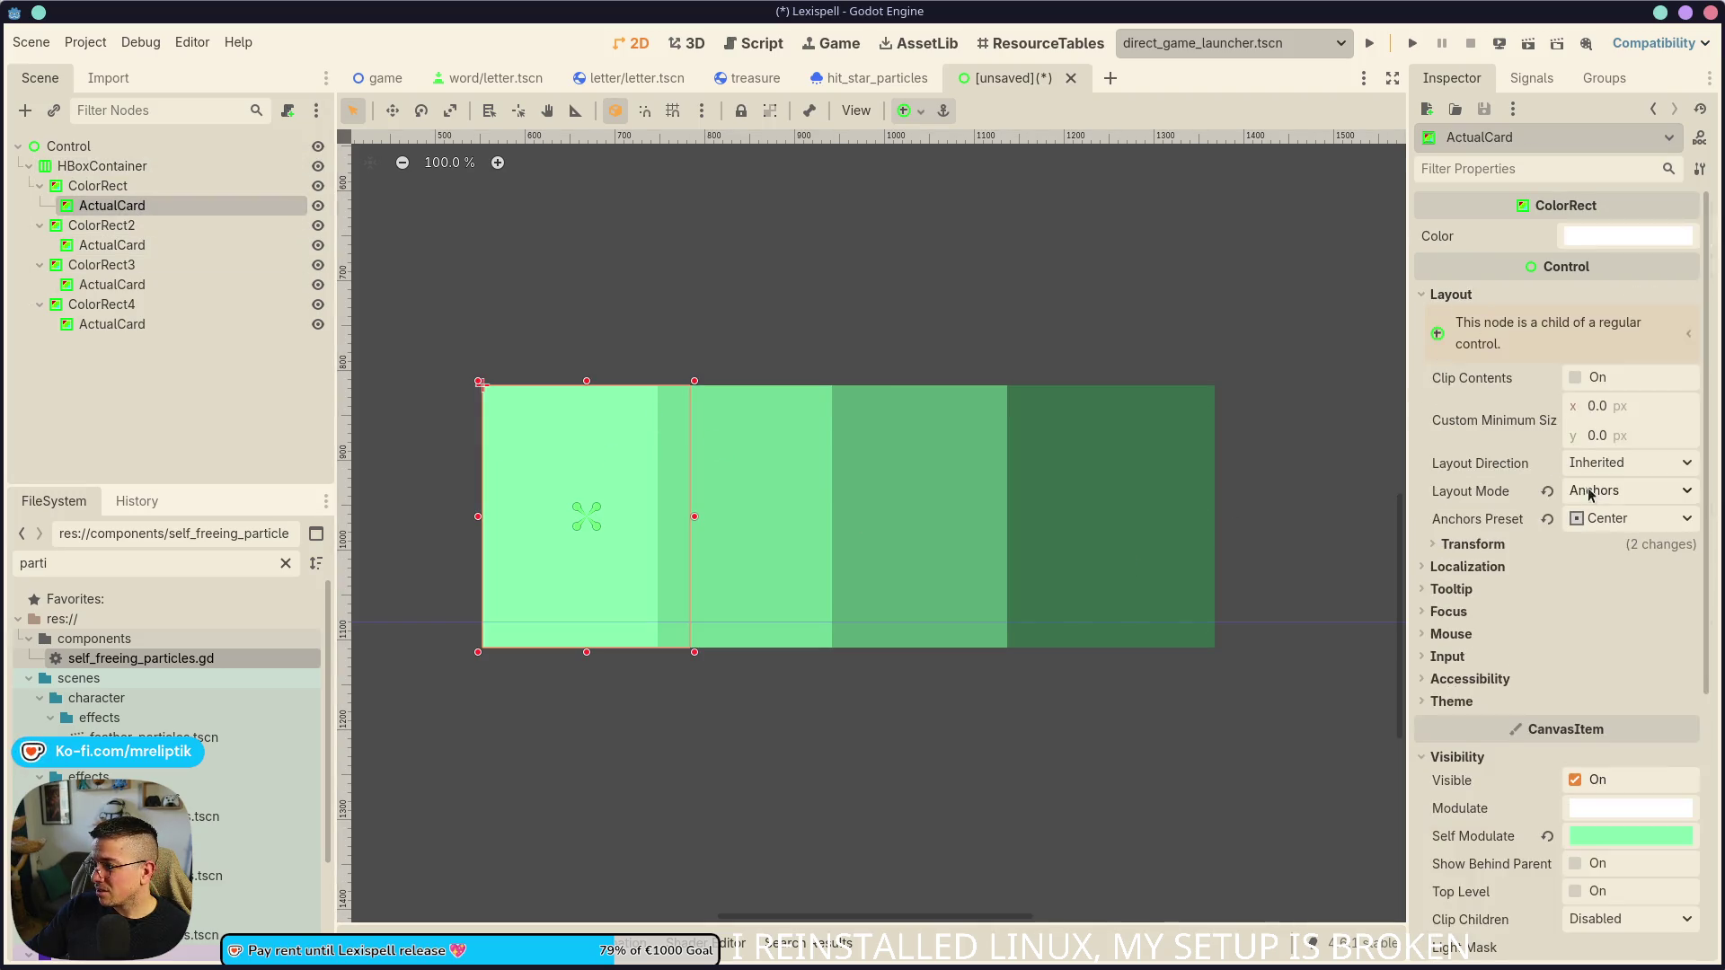
left_click(1473, 544)
left_click_drag(1630, 684, 1608, 684)
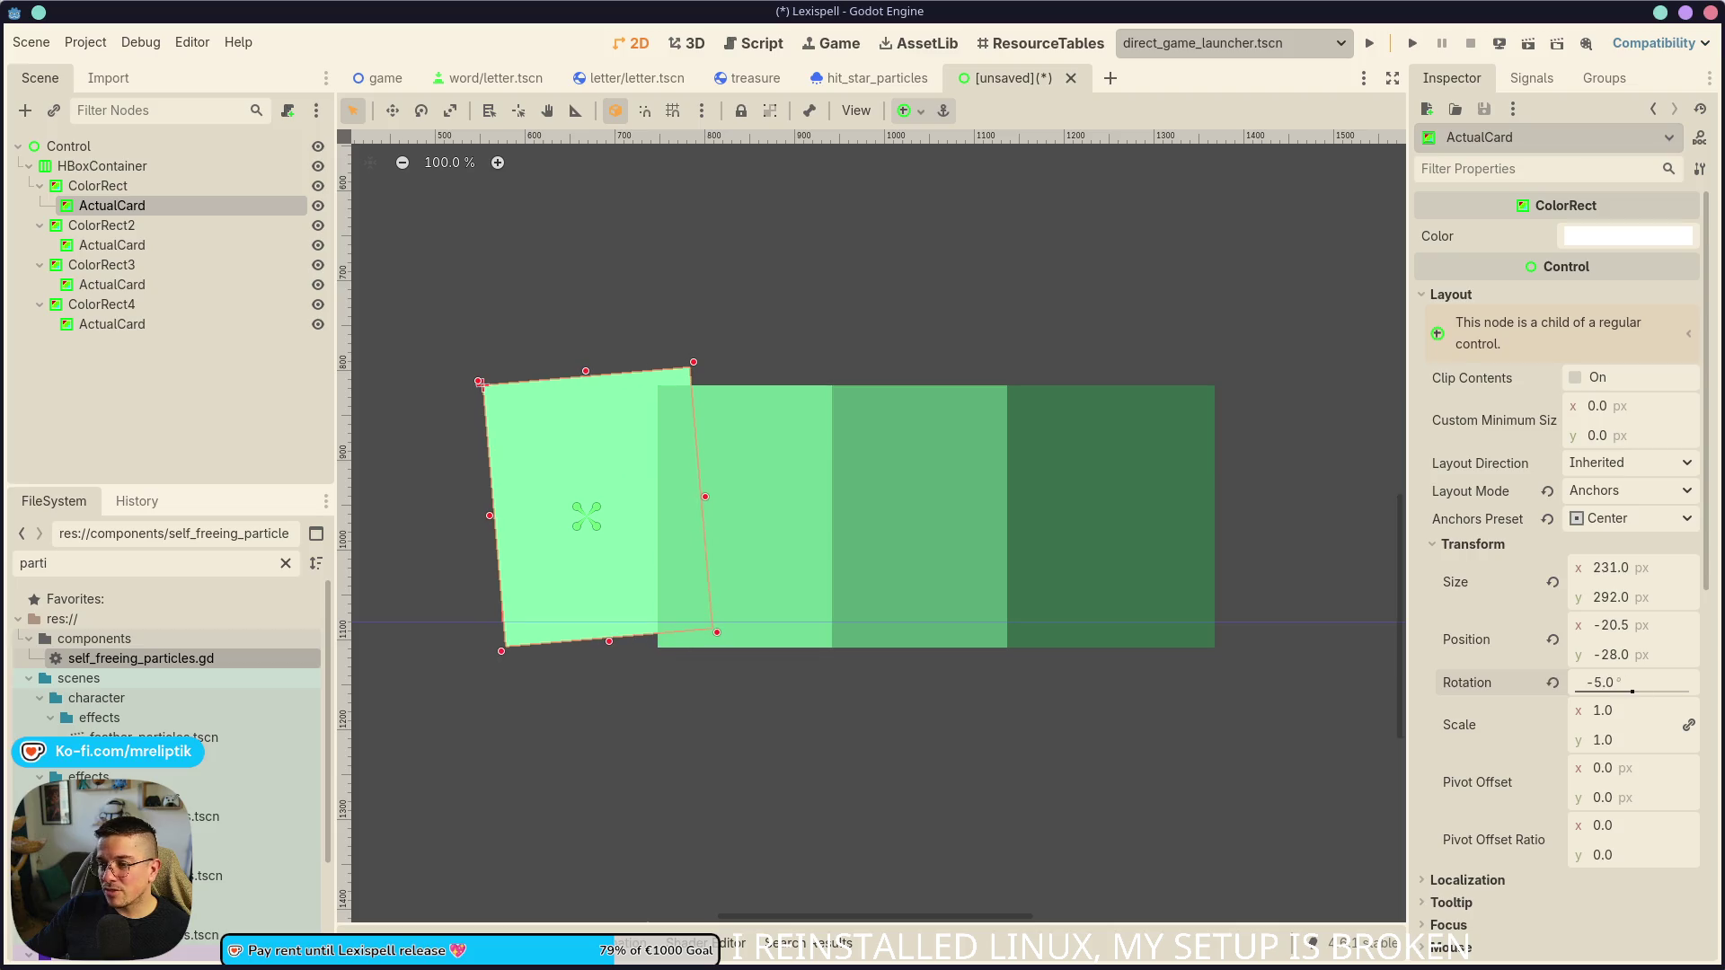
key("ctrl+z")
left_click(111, 245, "ctrl")
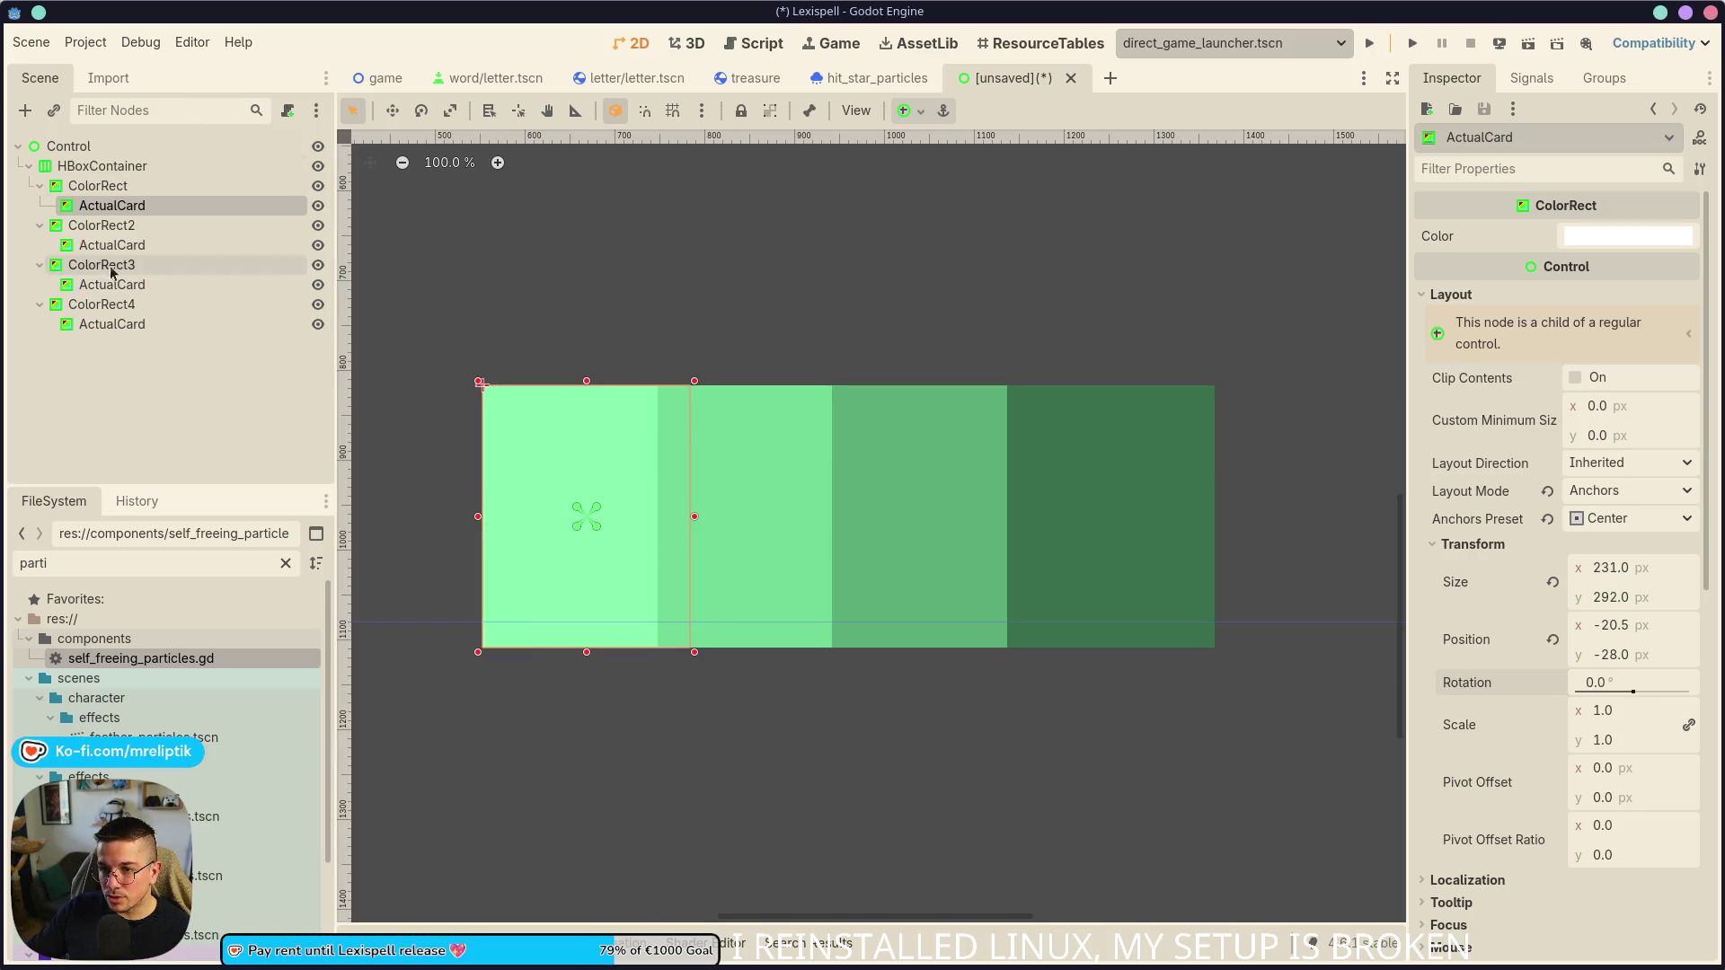
left_click(111, 284, "ctrl")
left_click(111, 323, "ctrl")
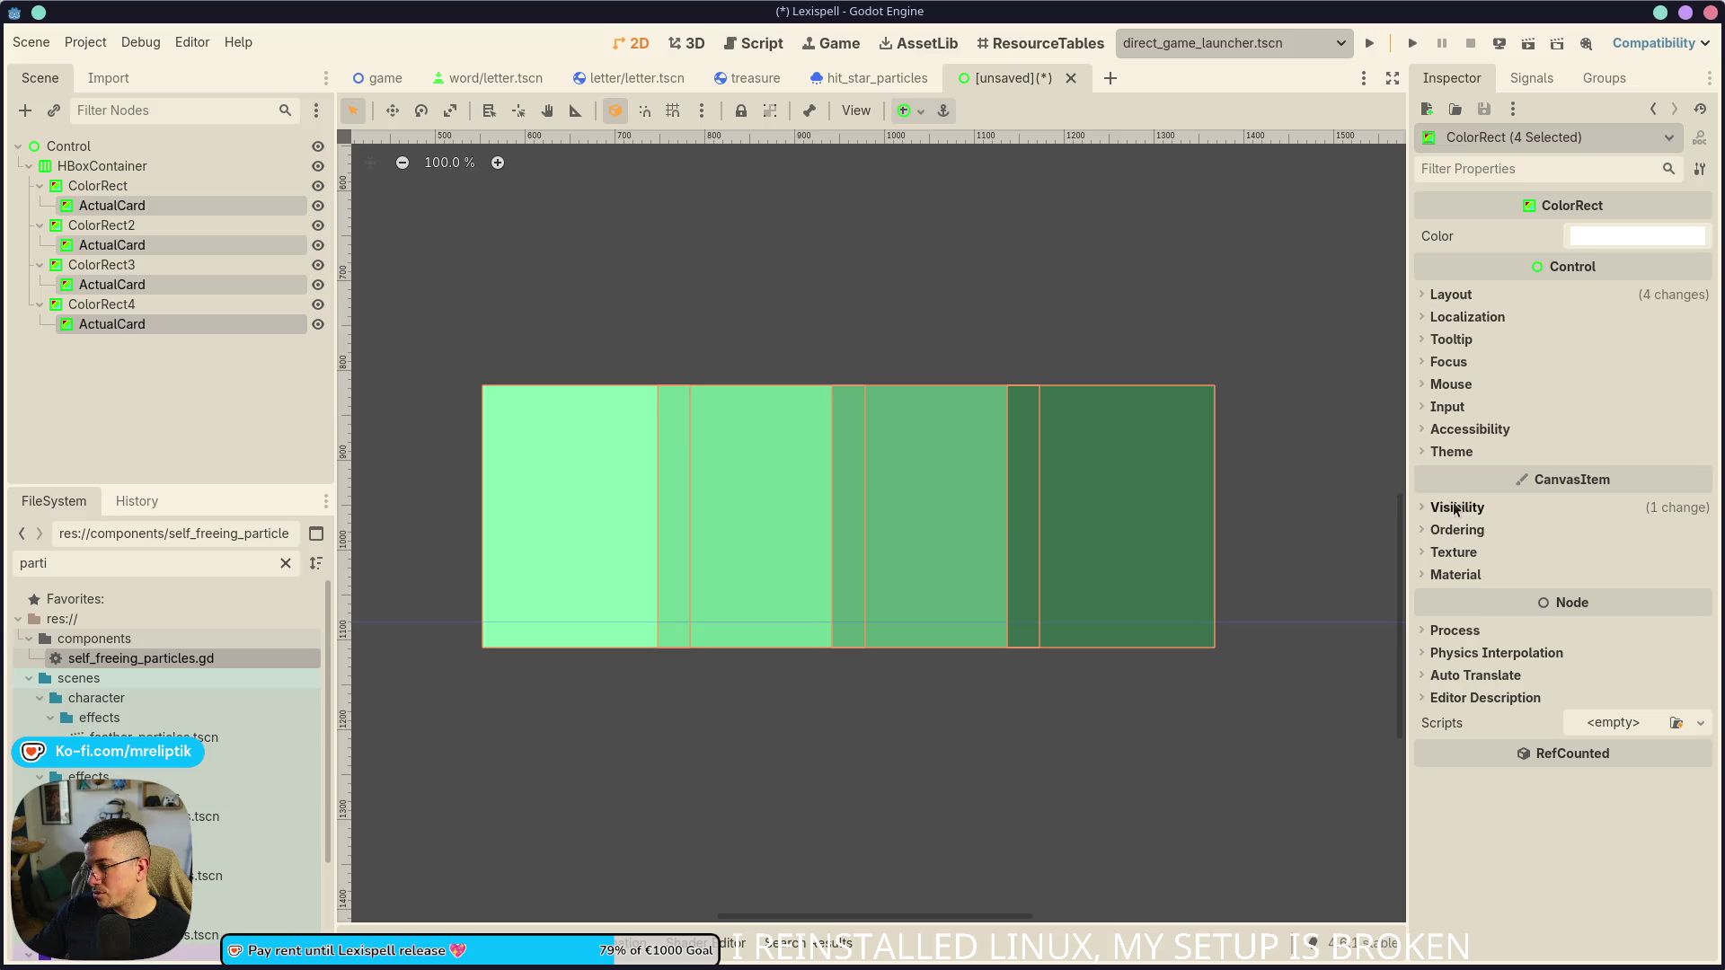
left_click(1451, 295)
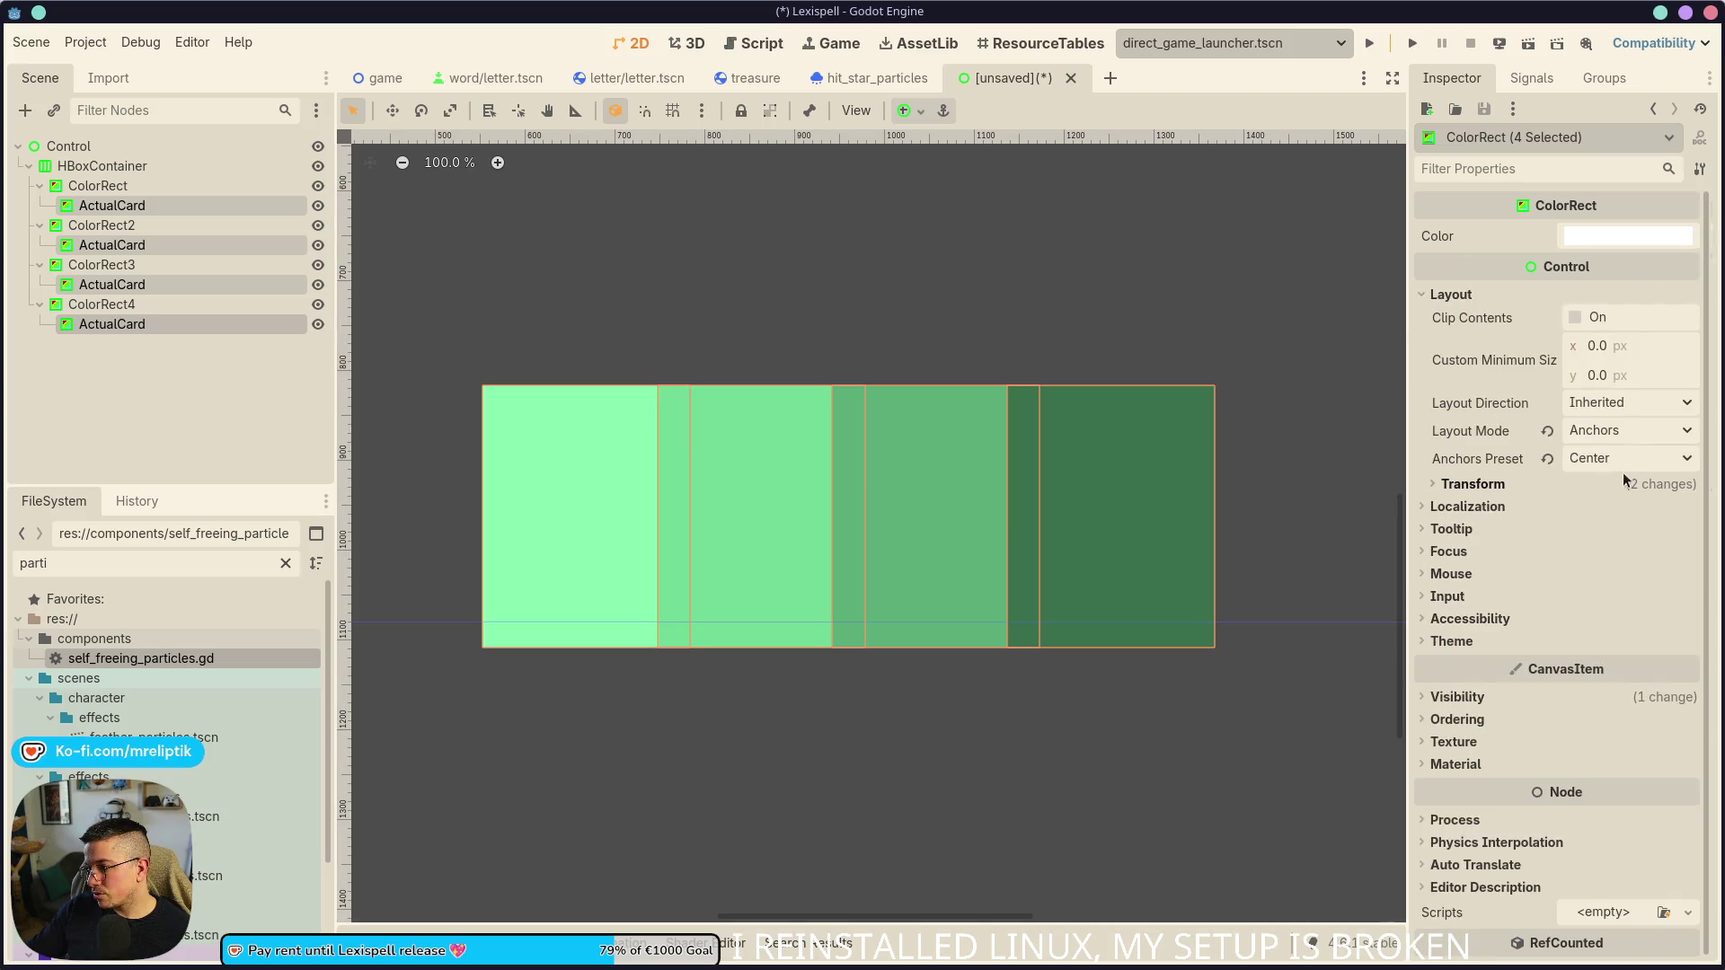
left_click(1467, 506)
left_click(1472, 484)
left_click(1635, 767)
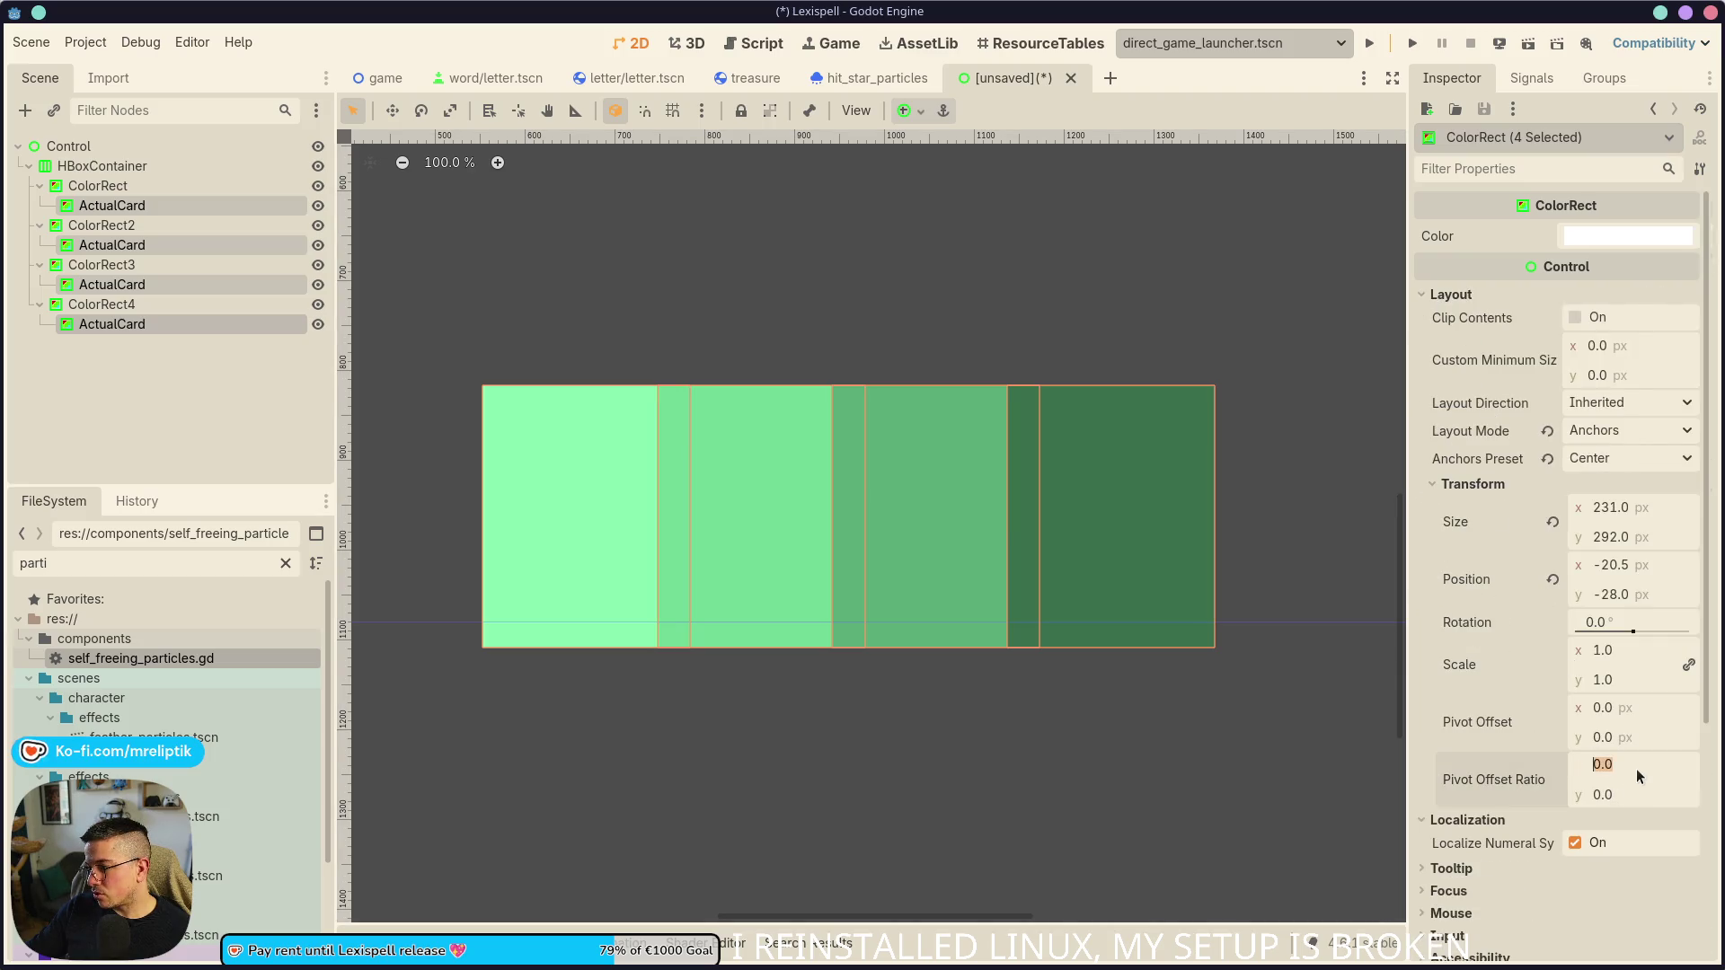
type("0.5")
key("Tab")
type("0.5")
key("ctrl+s")
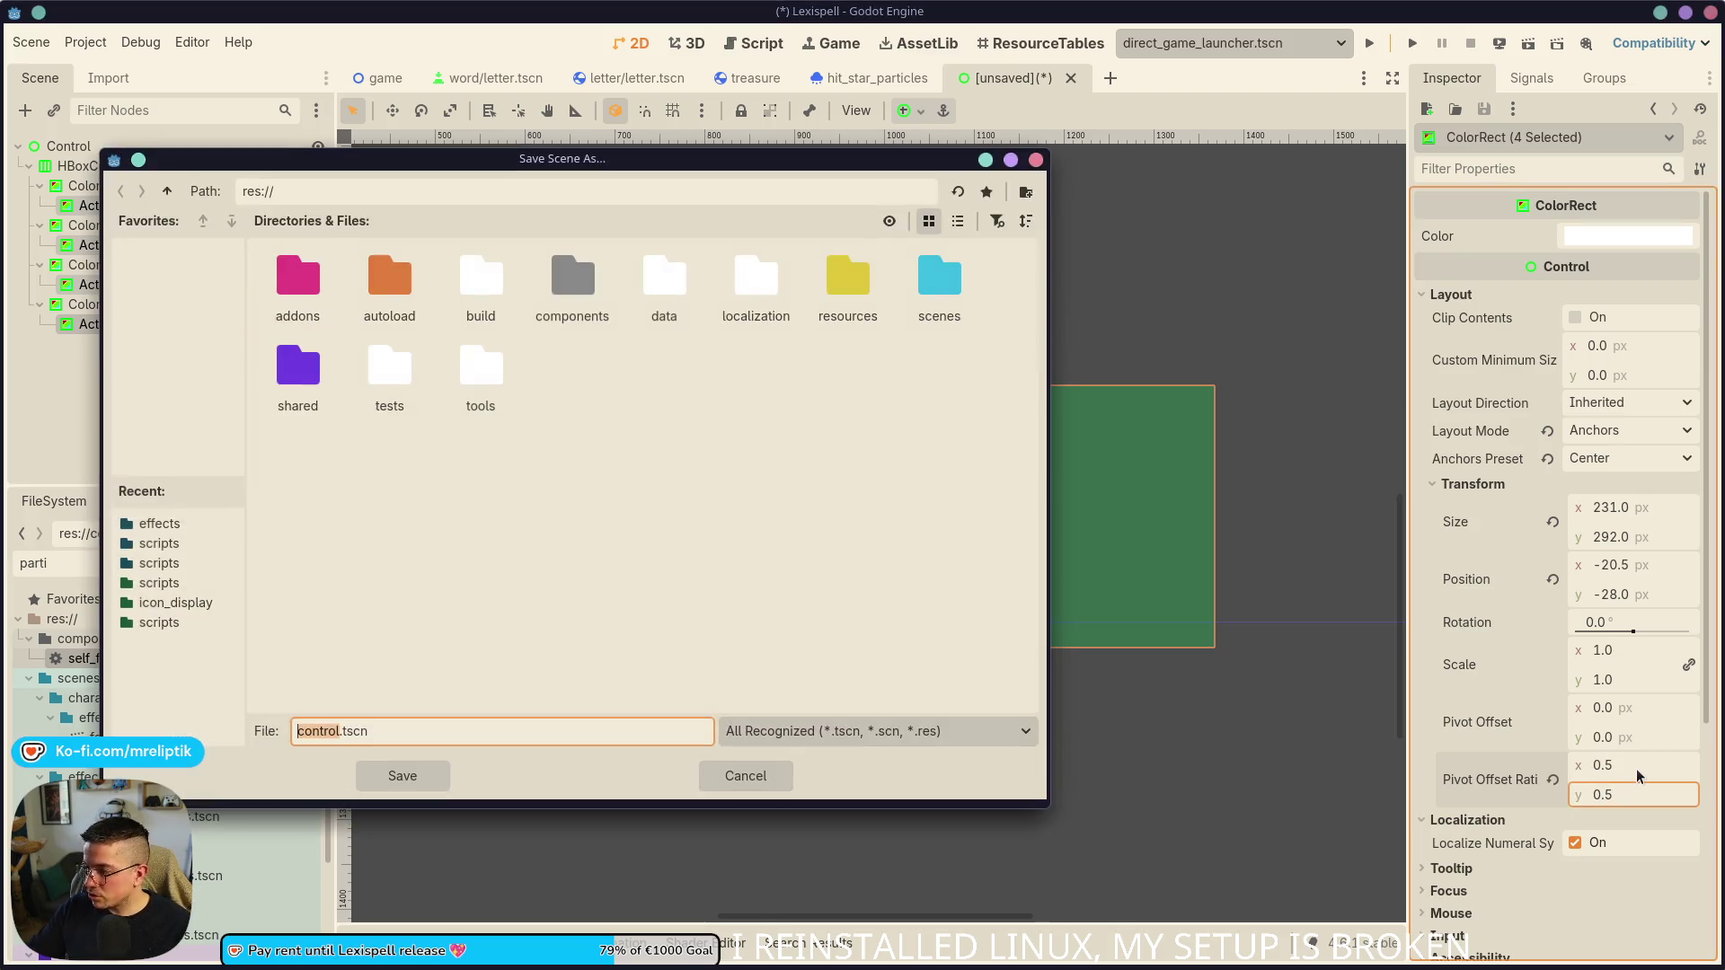
key("Escape")
- Rotate the first card to -4° and the last card to 5.5°
left_click(111, 205)
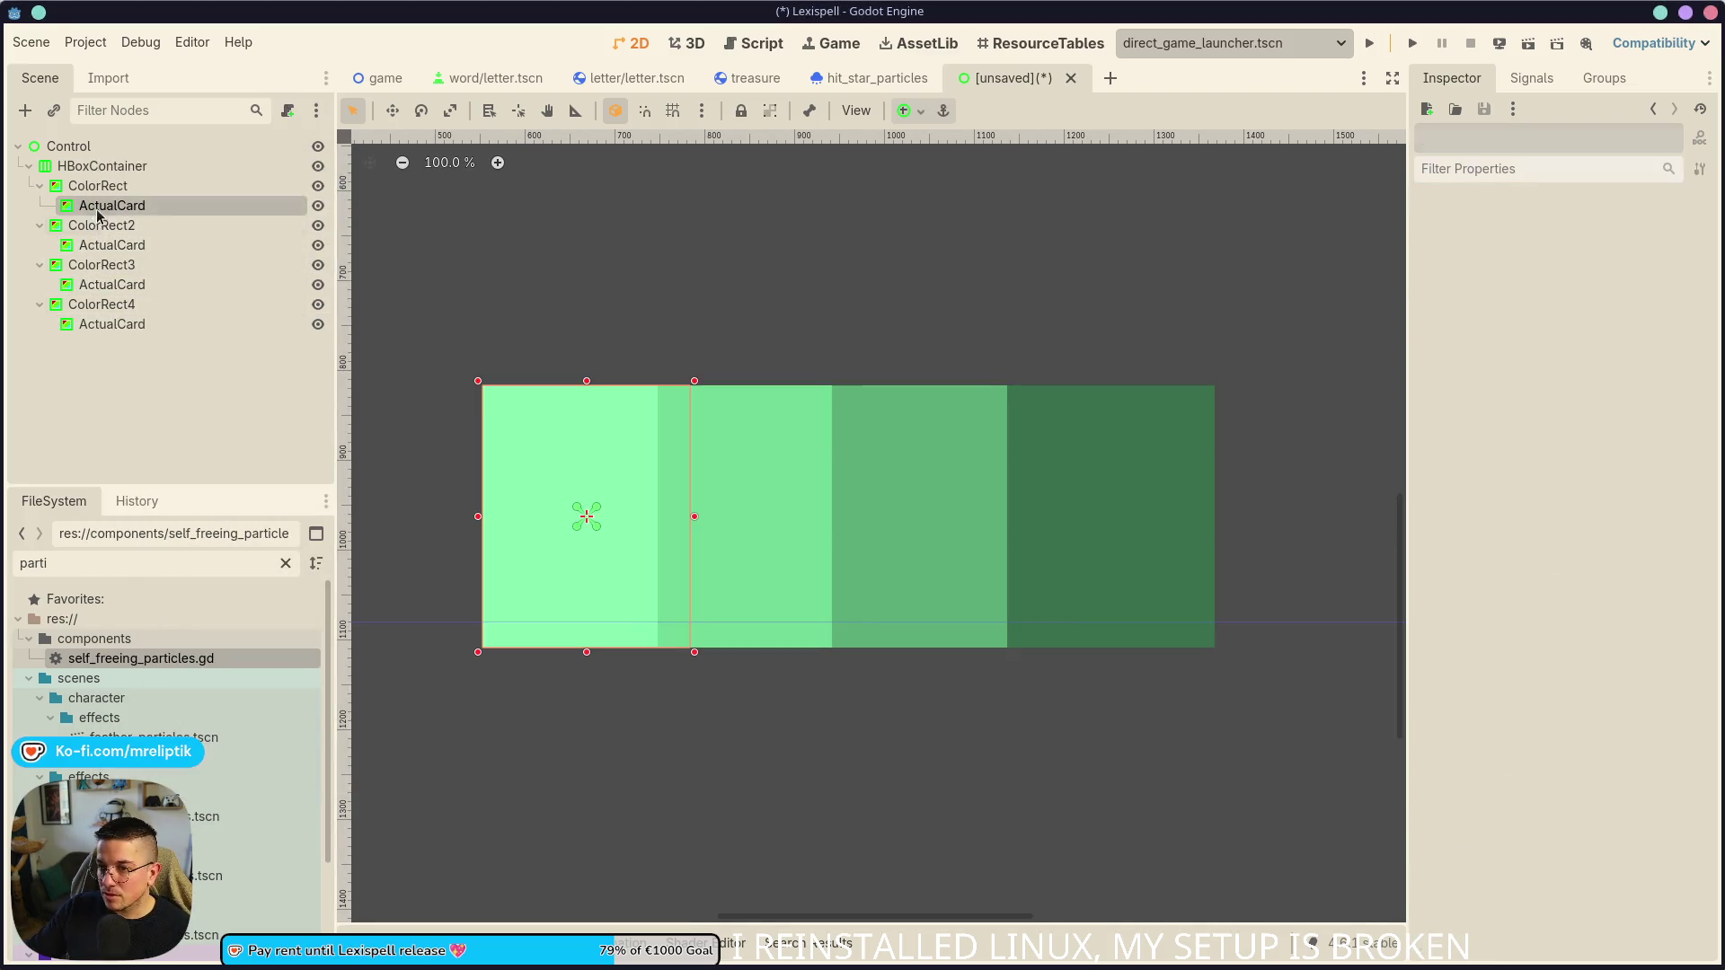
left_click_drag(1602, 684, 1585, 685)
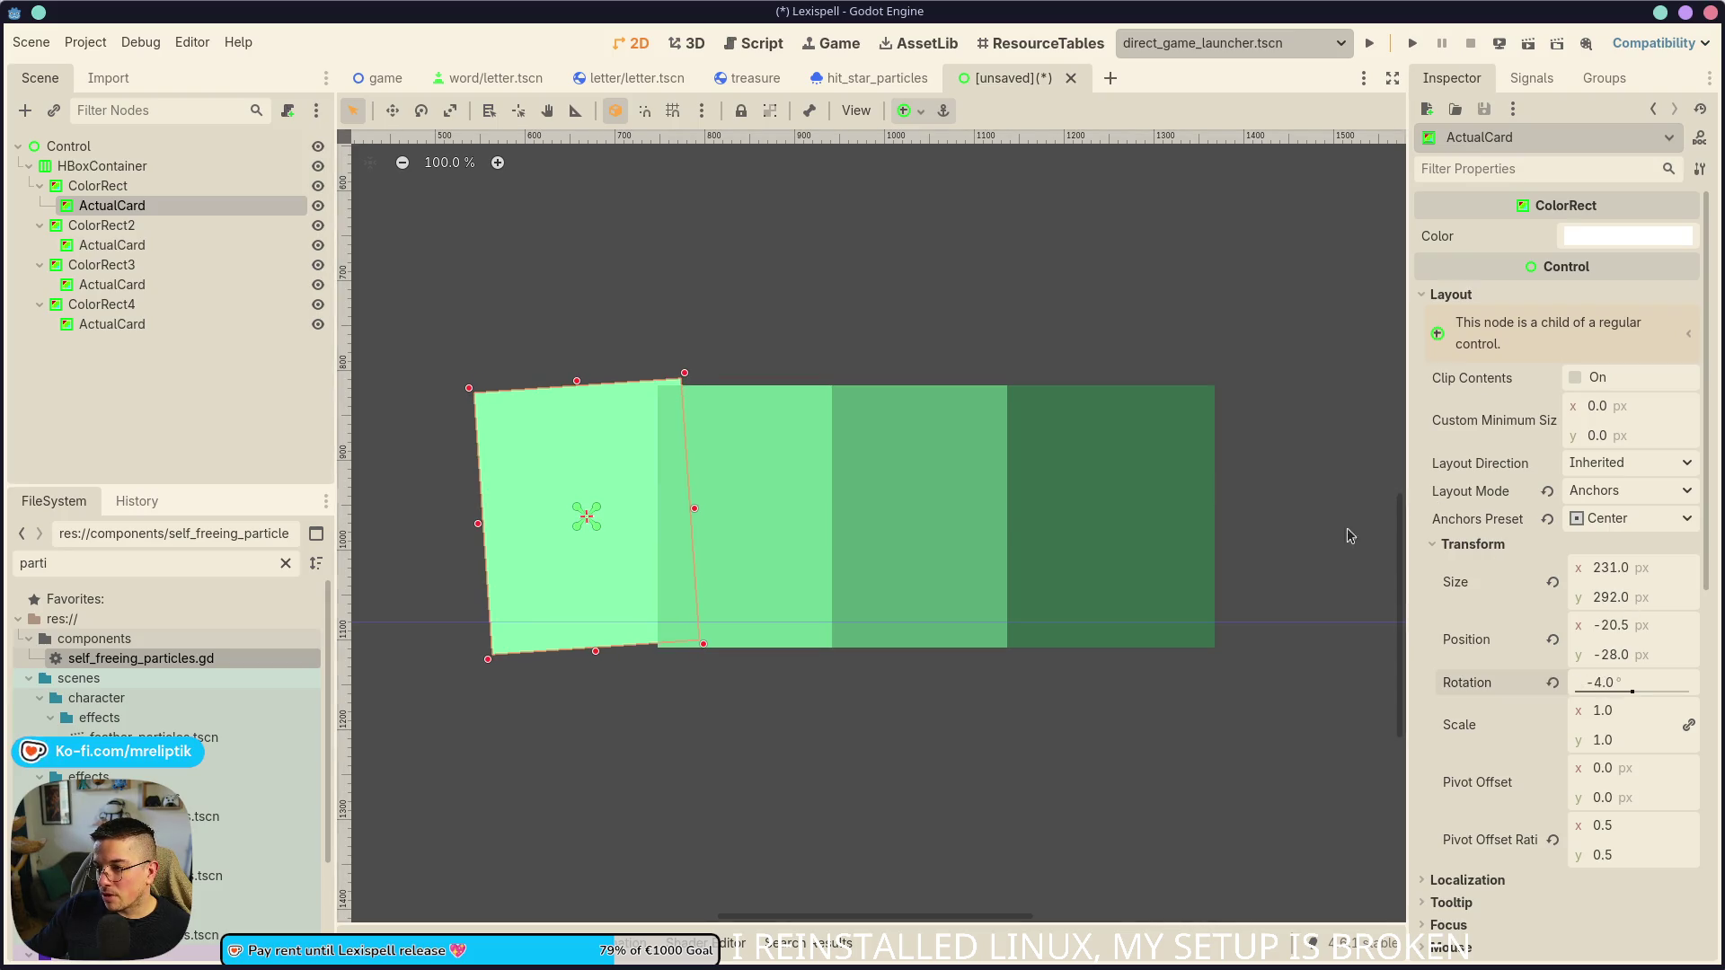
left_click(1123, 494)
left_click(1451, 294)
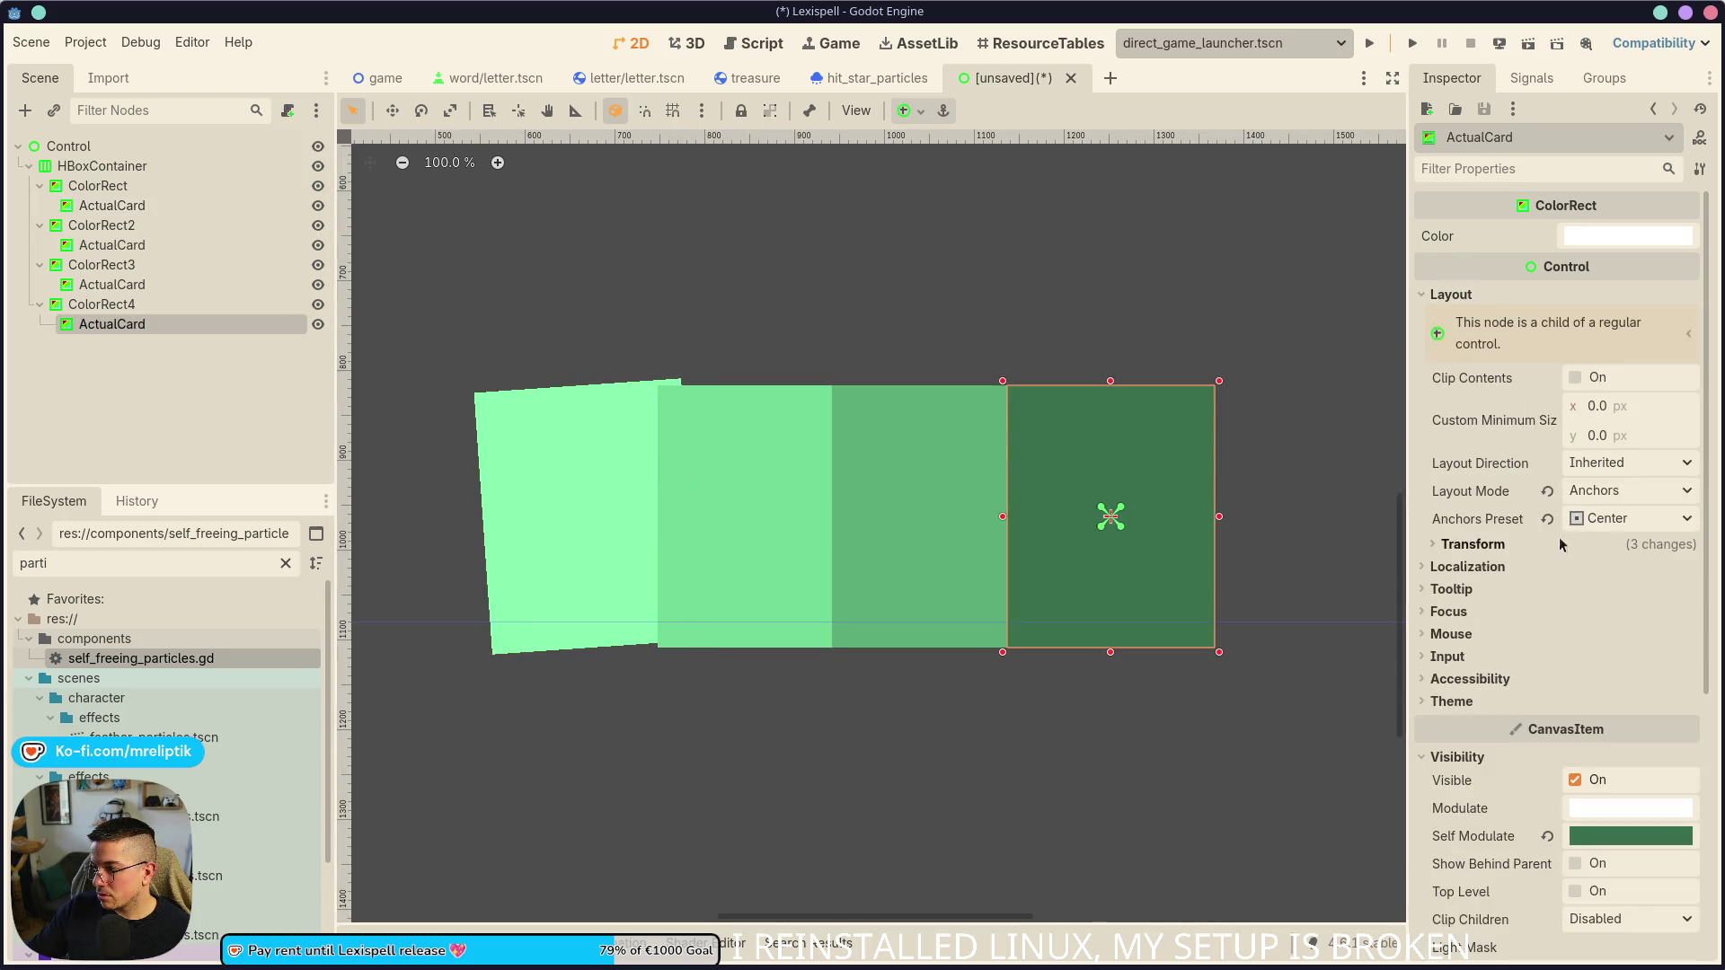
left_click(1472, 545)
left_click_drag(1619, 692, 1632, 691)
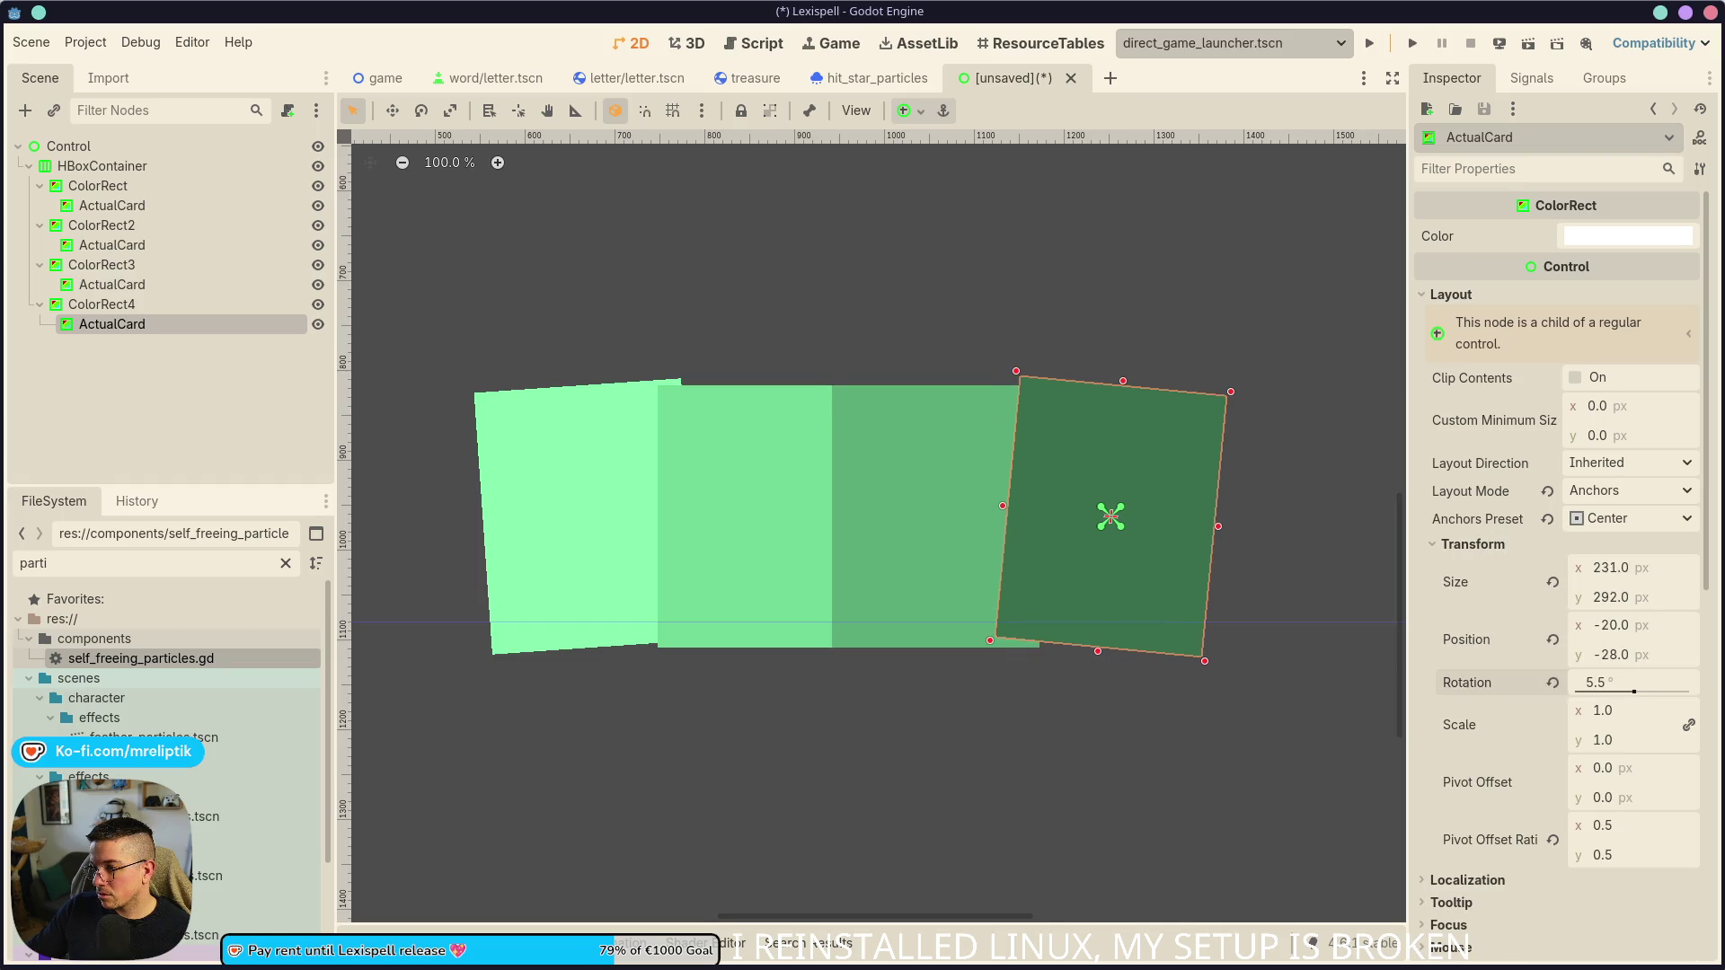
left_click(1303, 628)
scroll(620, 476, "down", 6)
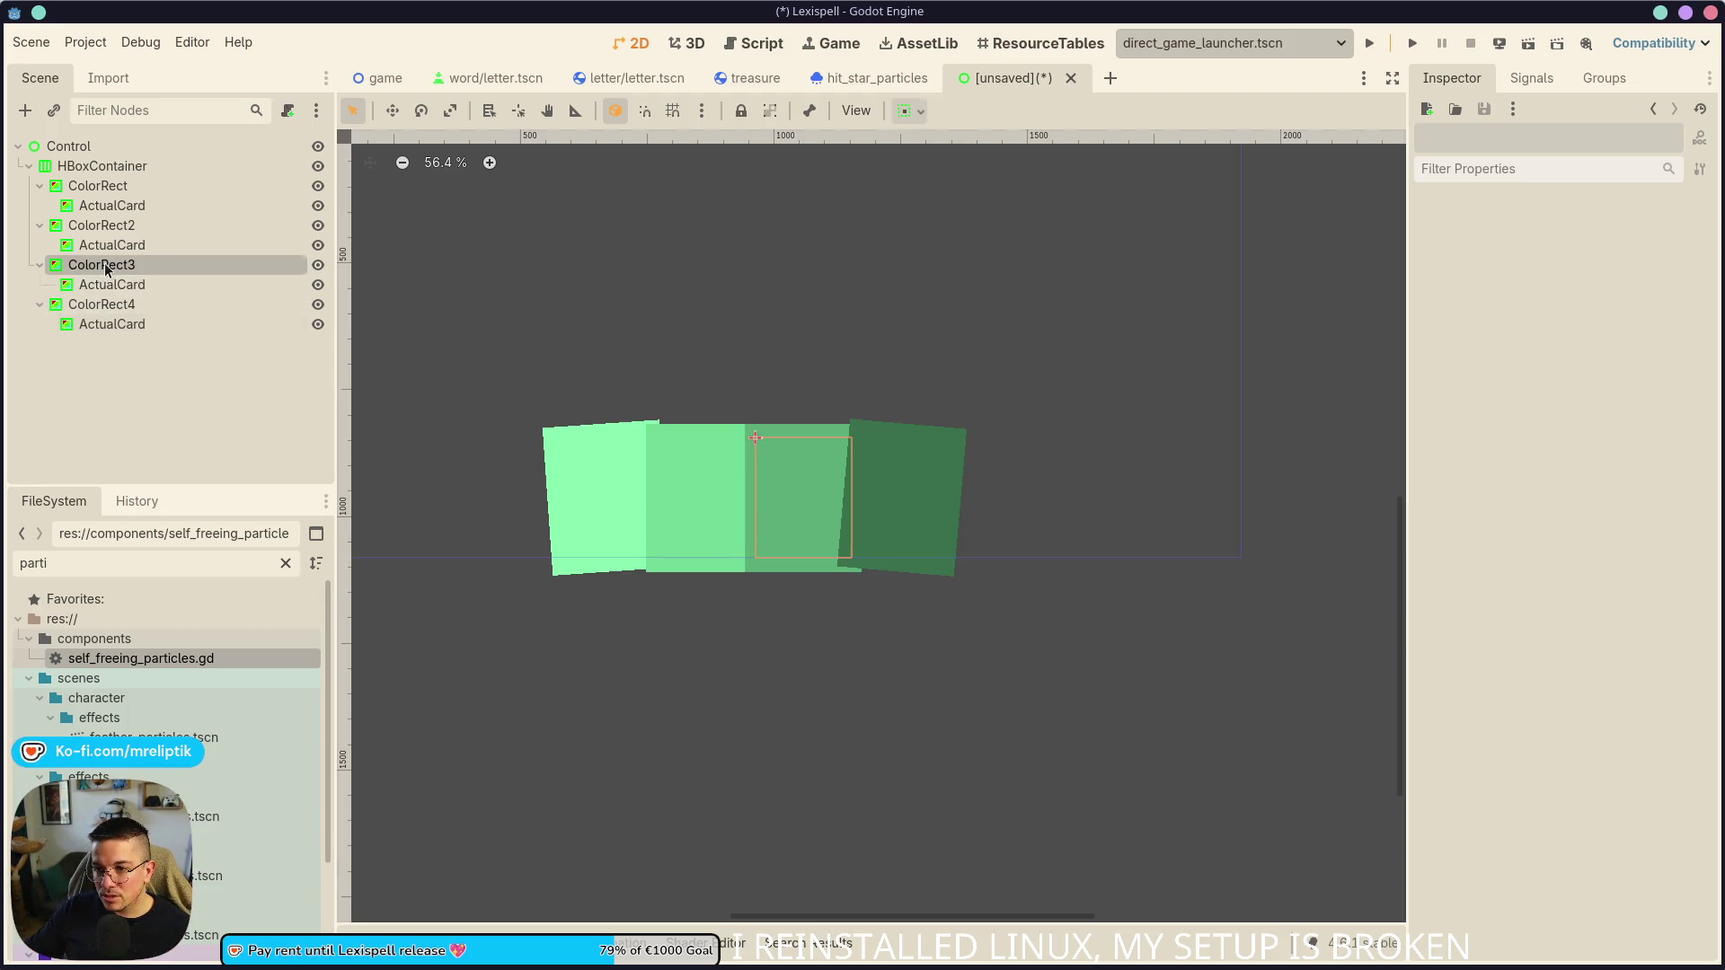
- Widen ColorRect4 to a custom minimum width of 457.97 px in its Layout properties
left_click(171, 264)
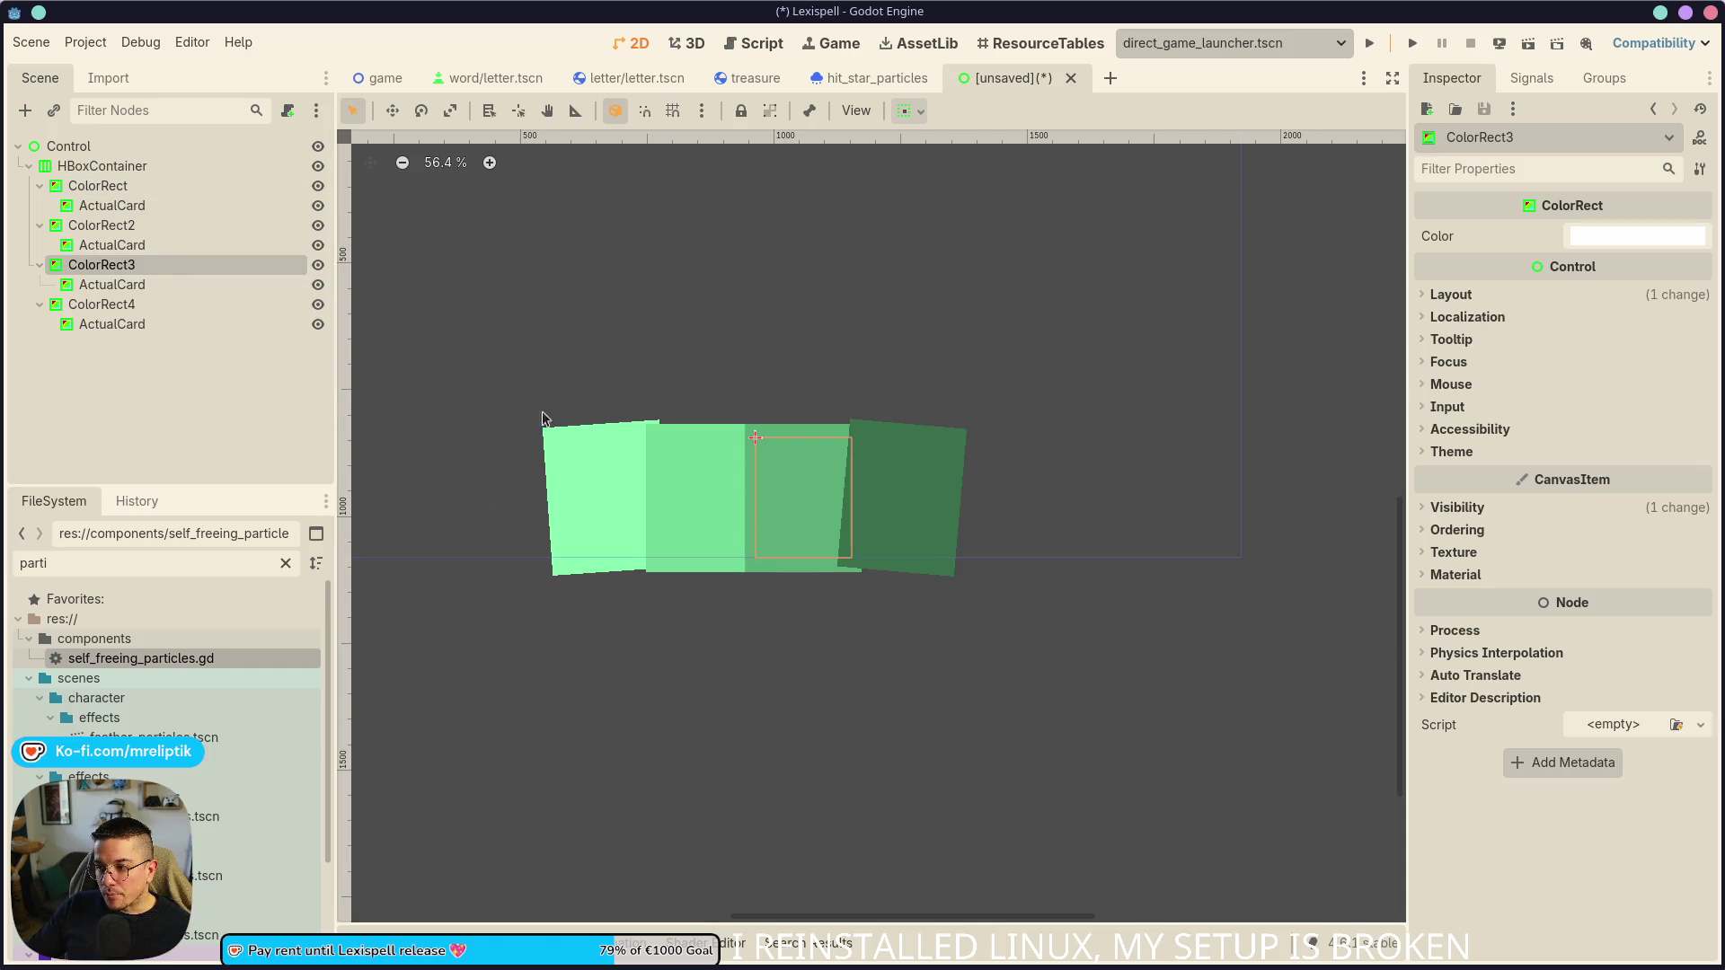
left_click(106, 303)
key("1")
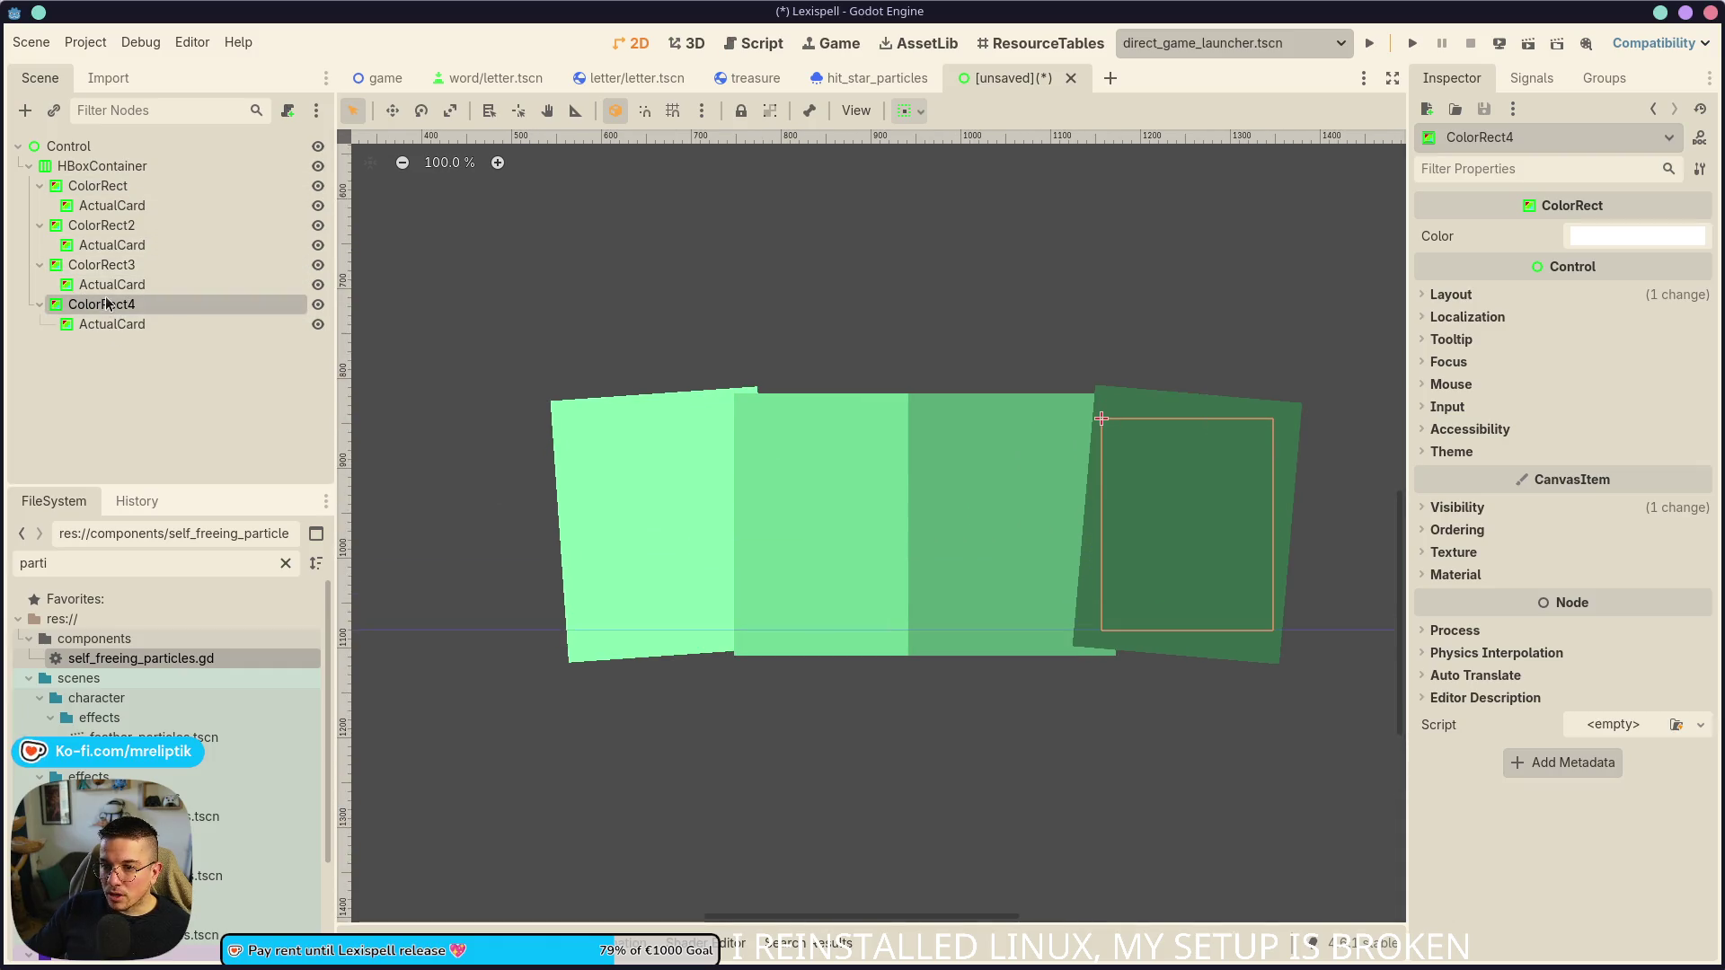
left_click(1438, 293)
left_click_drag(1609, 395, 1711, 384)
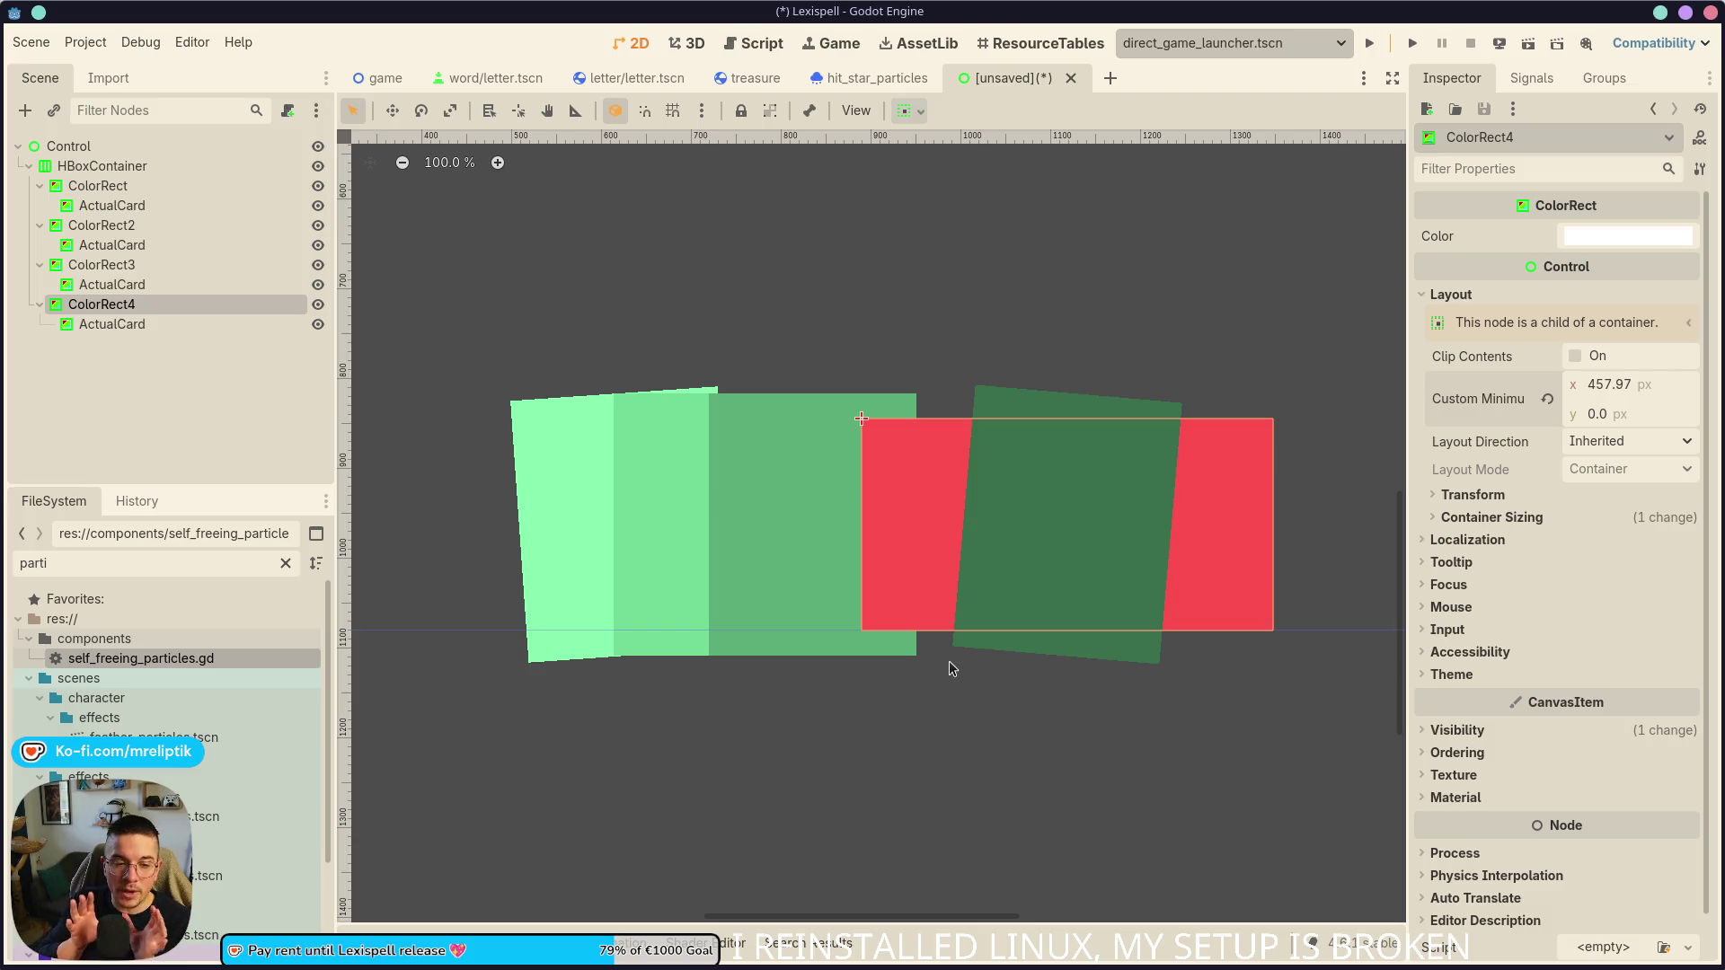
- Reset the last ActualCard's rotation to 0 and enlarge its scale to 1.395
left_click(1070, 513)
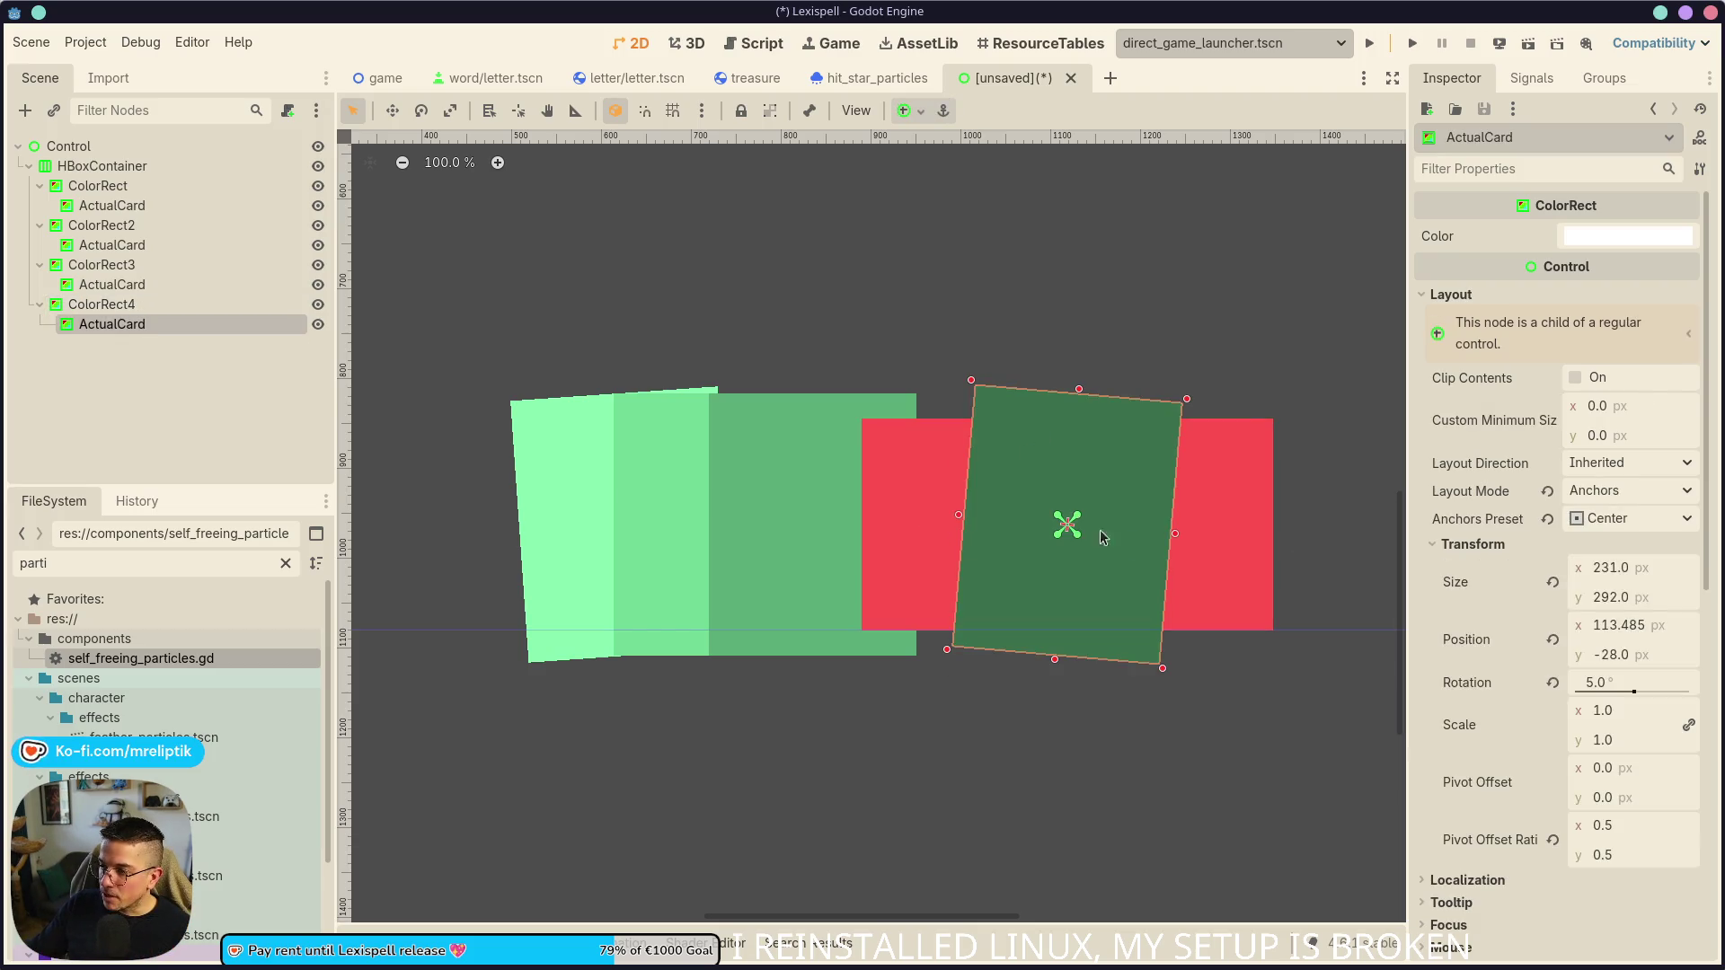
left_click(1552, 683)
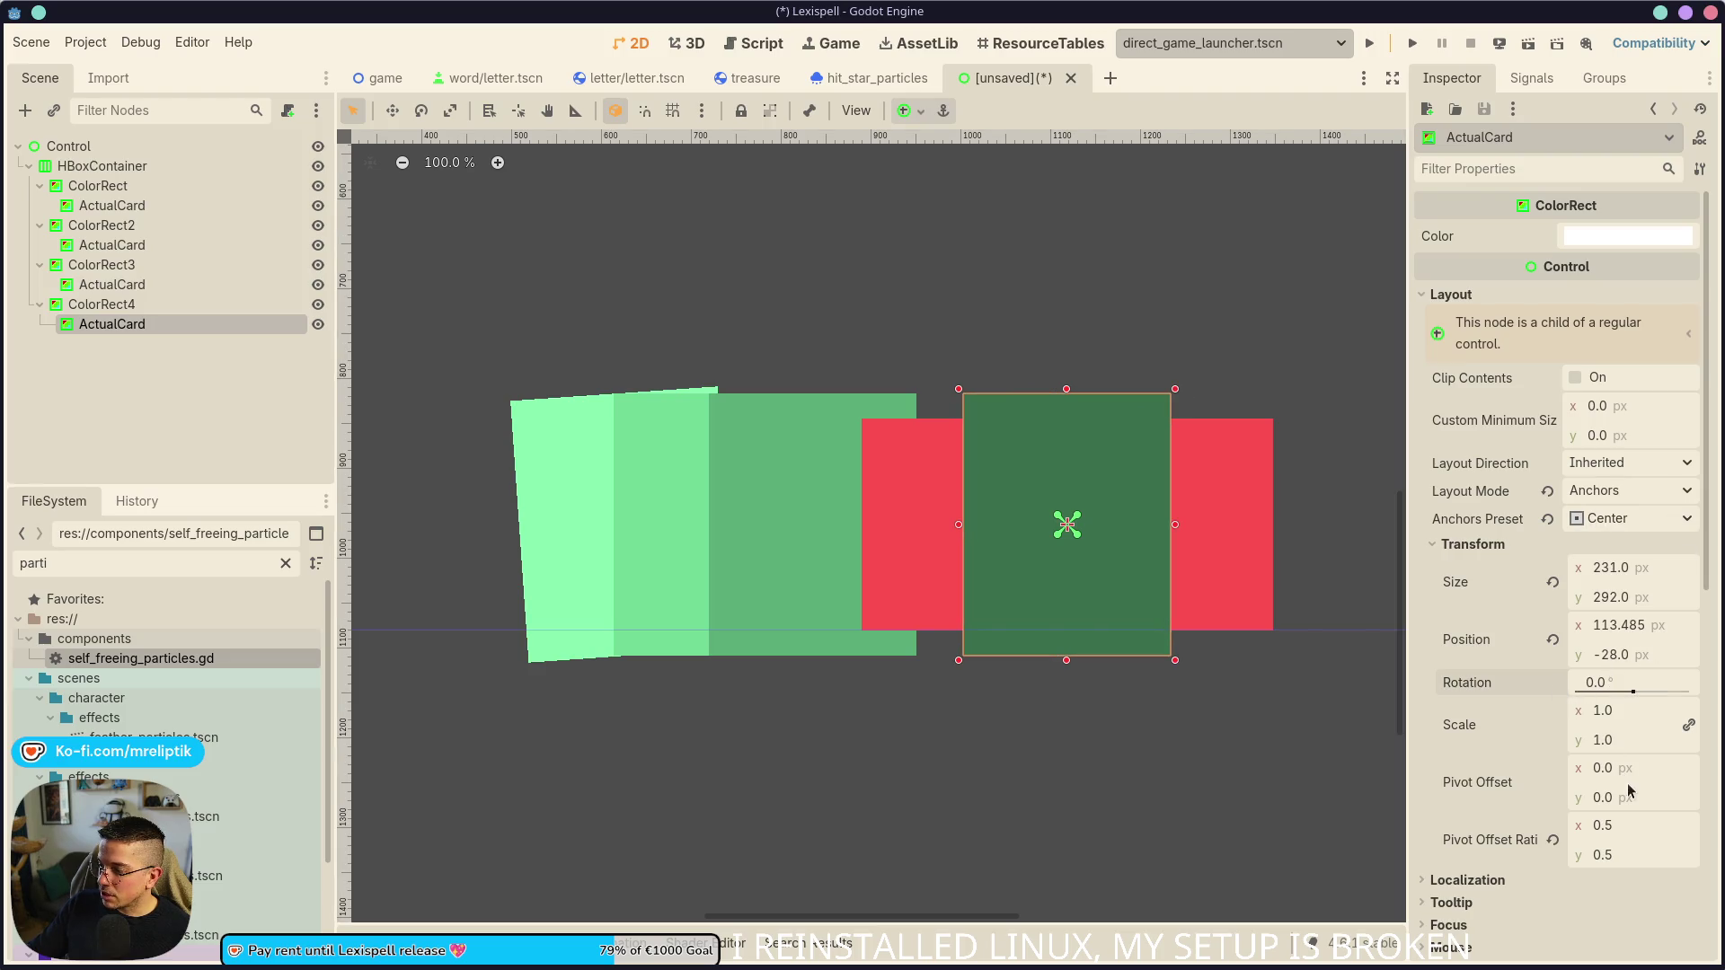
left_click_drag(1601, 750, 1616, 709)
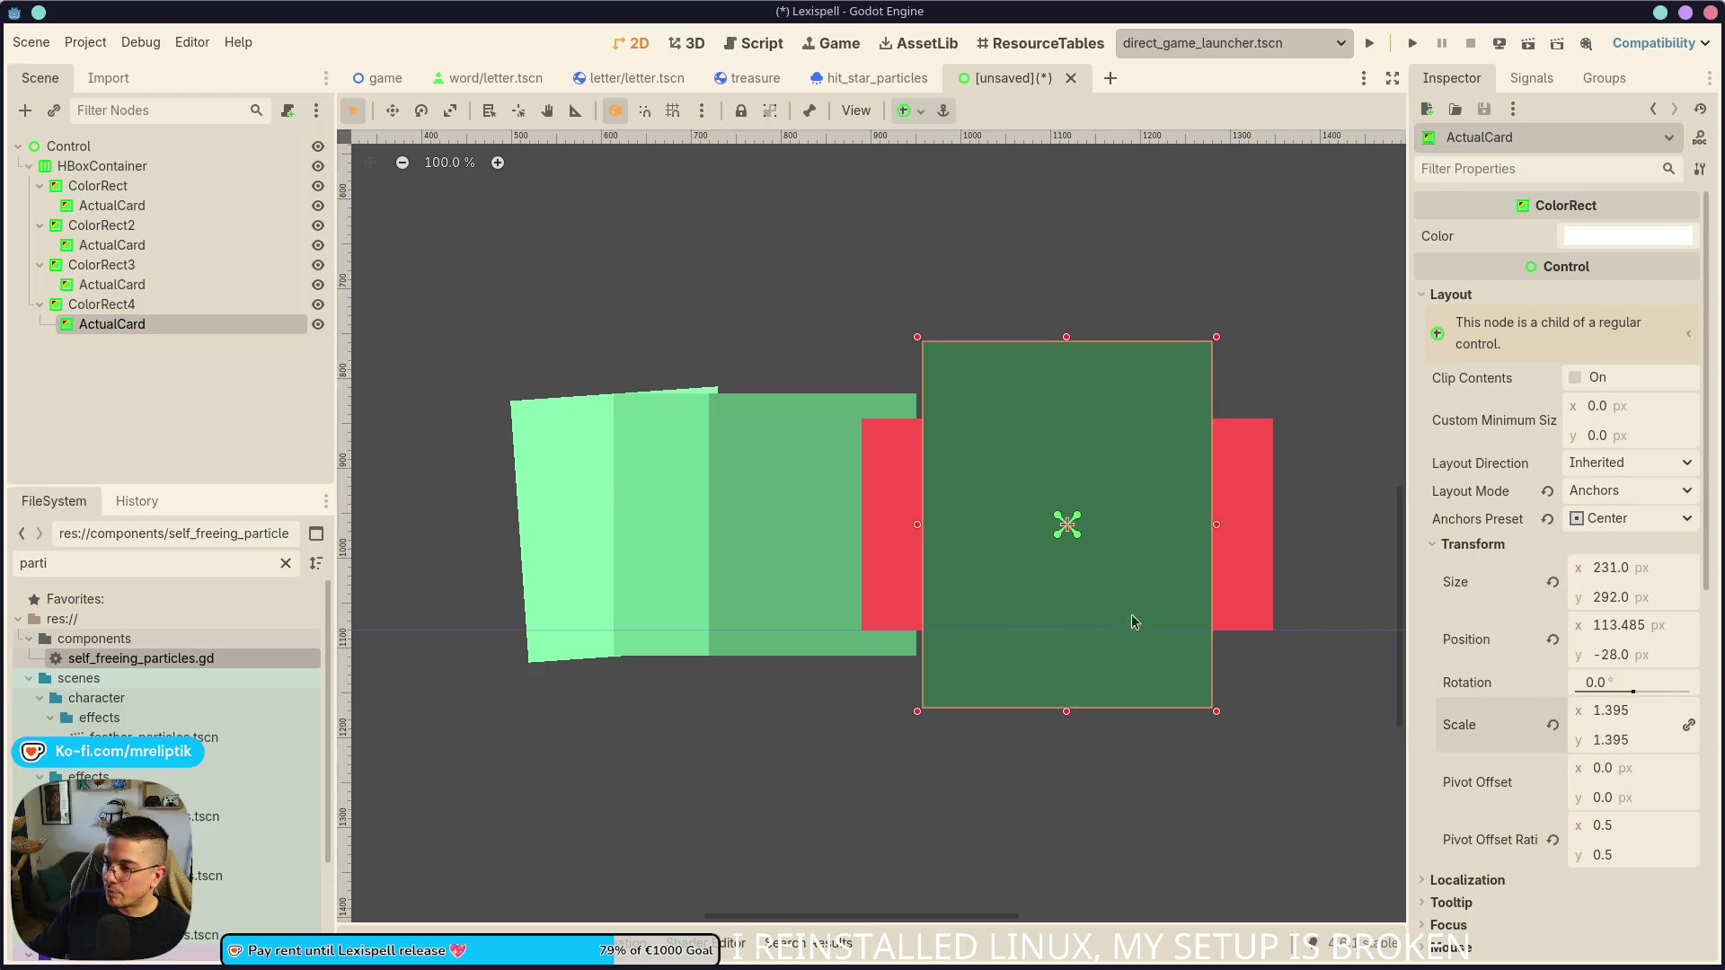
scroll(646, 601, "down", 6)
scroll(646, 601, "down", 3)
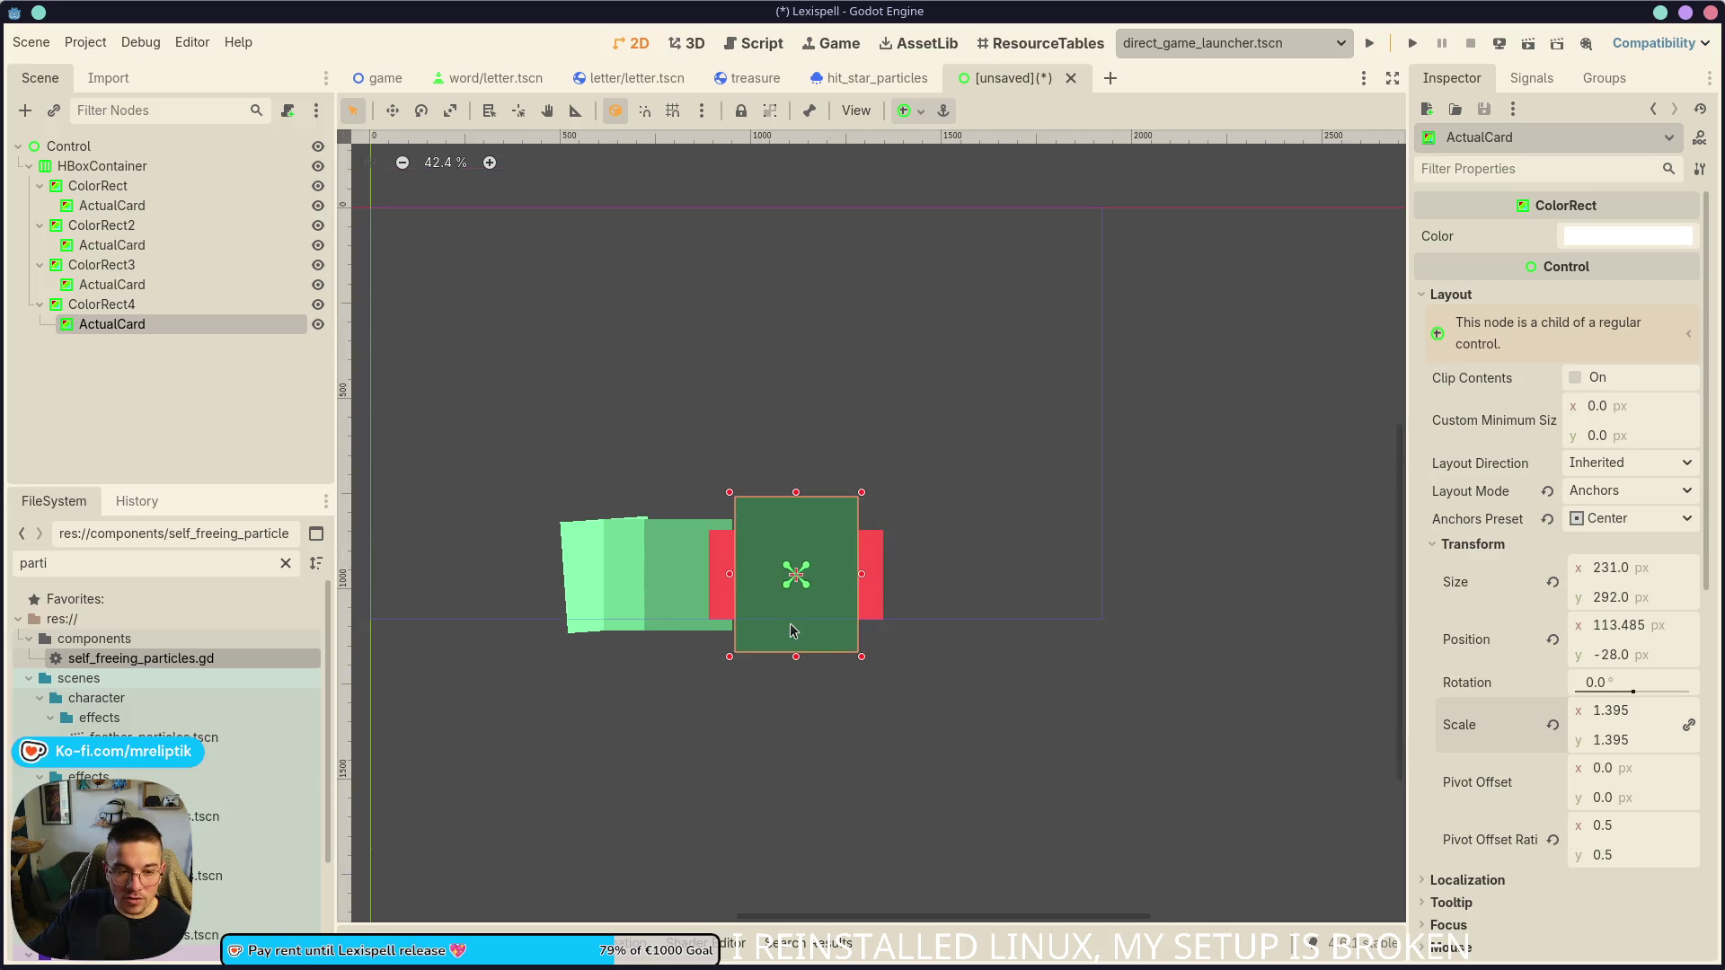
scroll(790, 634, "up", 4)
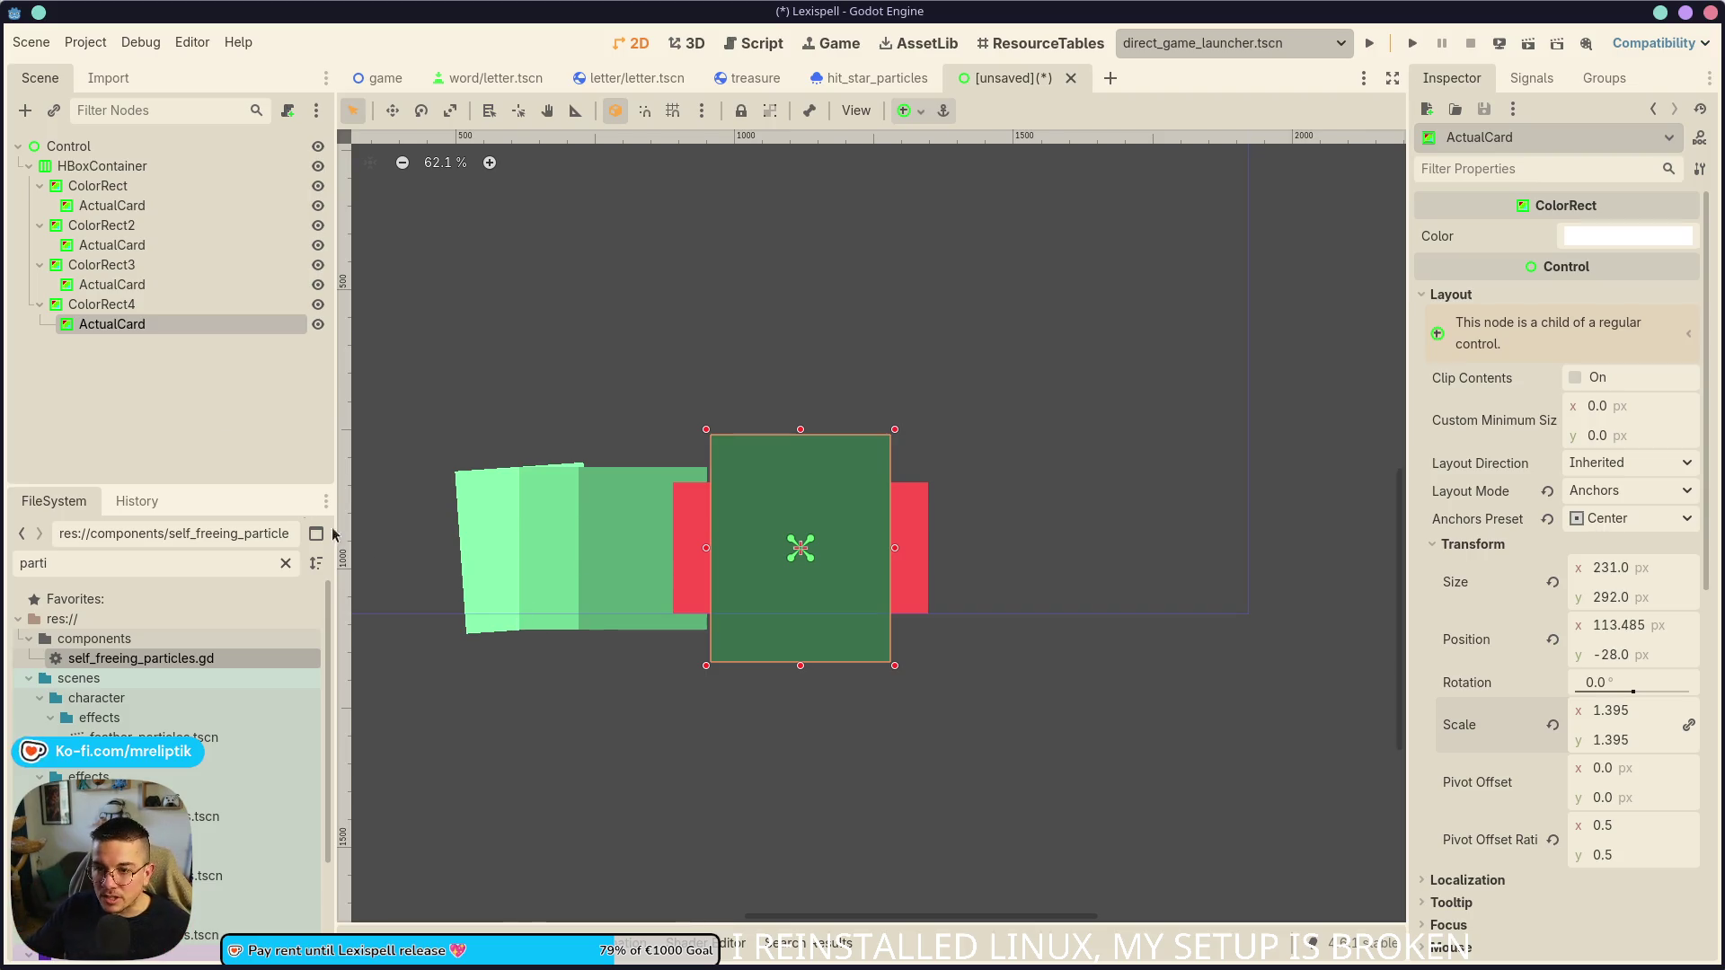
left_click(202, 391)
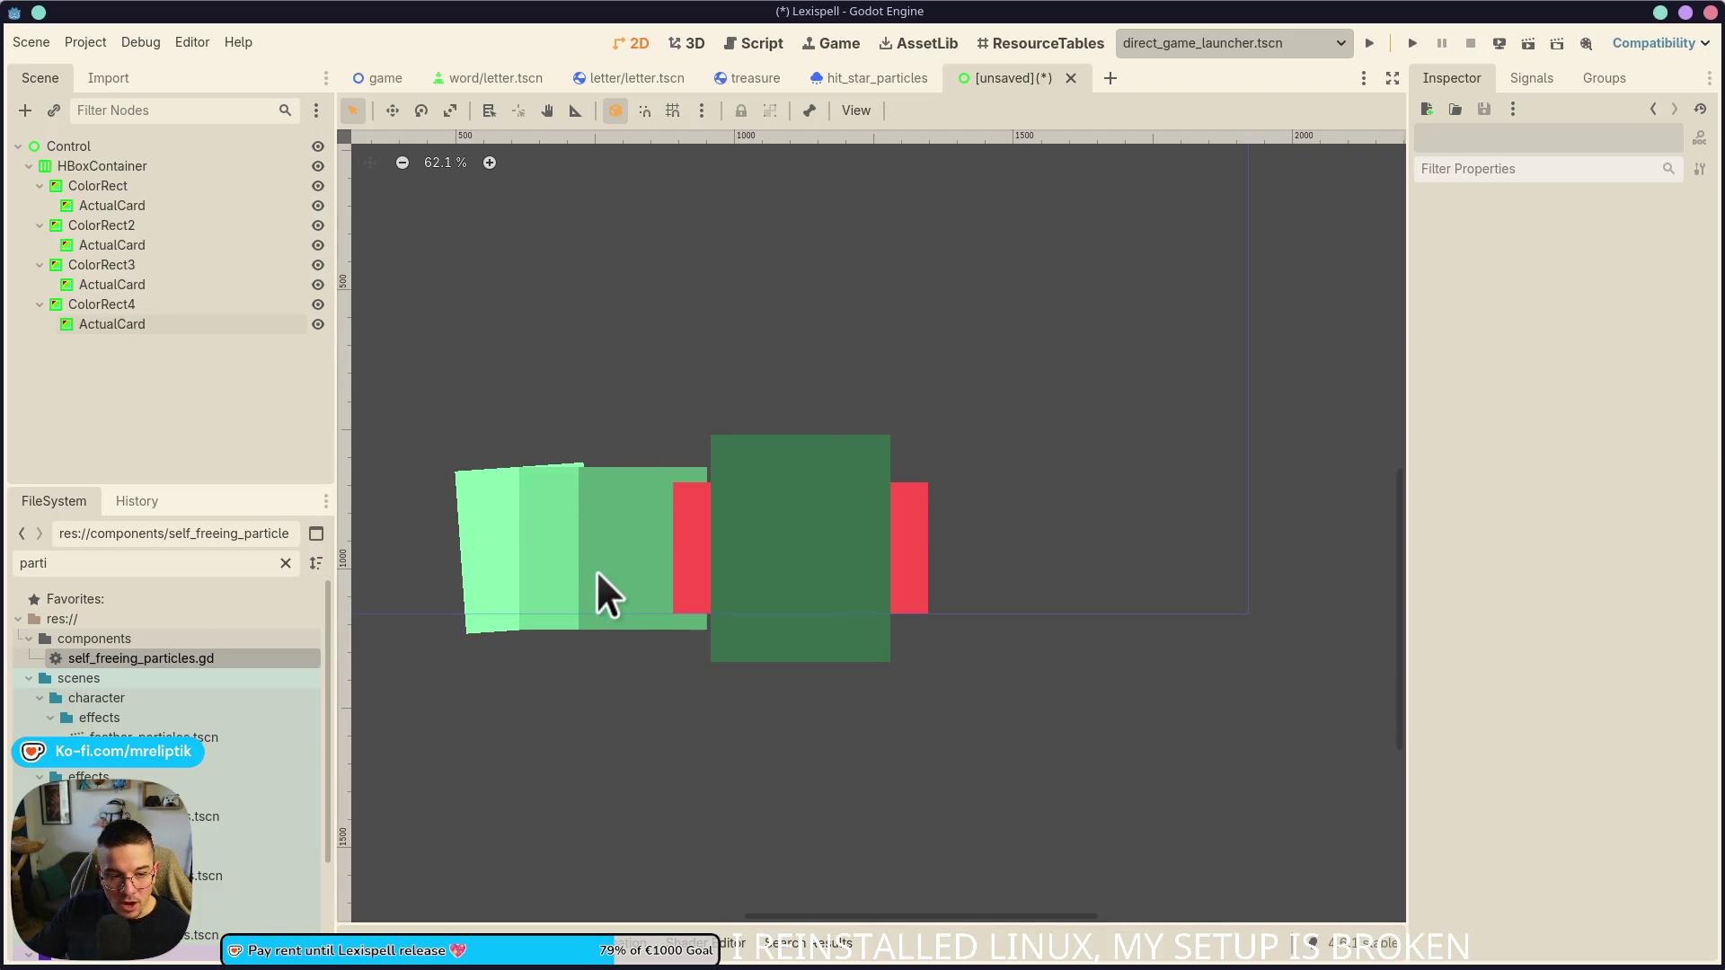
- Recentre the view and narrow the HBoxContainer holding the cards around its centre
left_click_drag(550, 666, 612, 593)
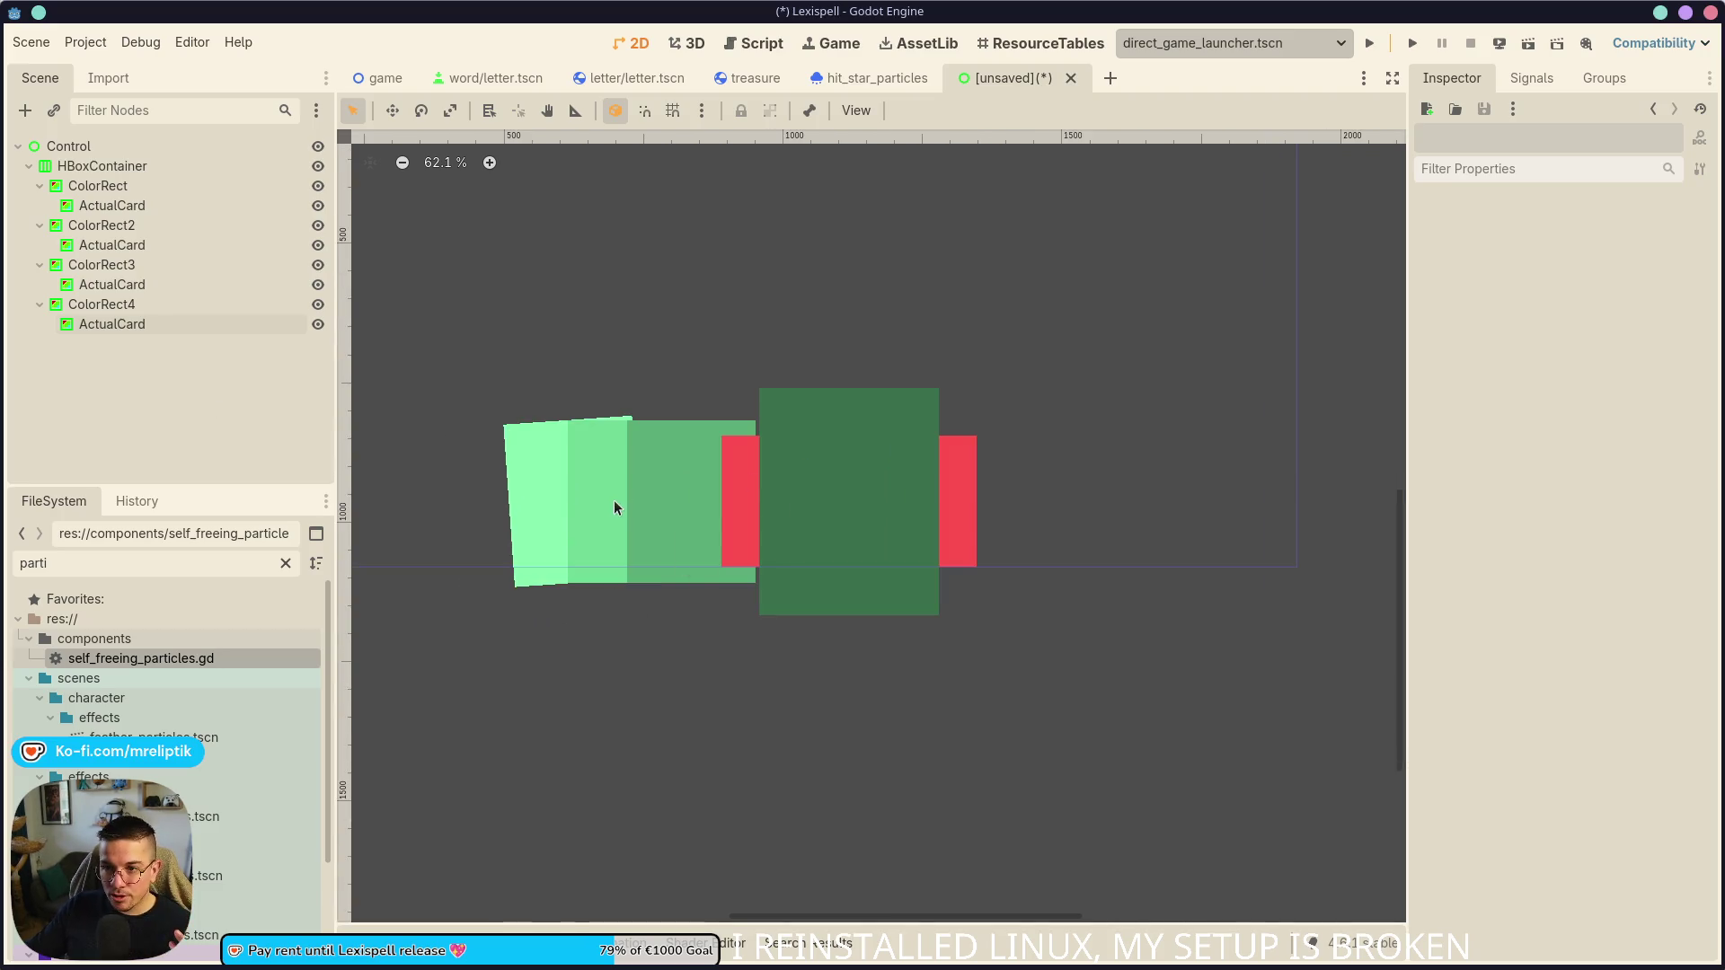
left_click(102, 166)
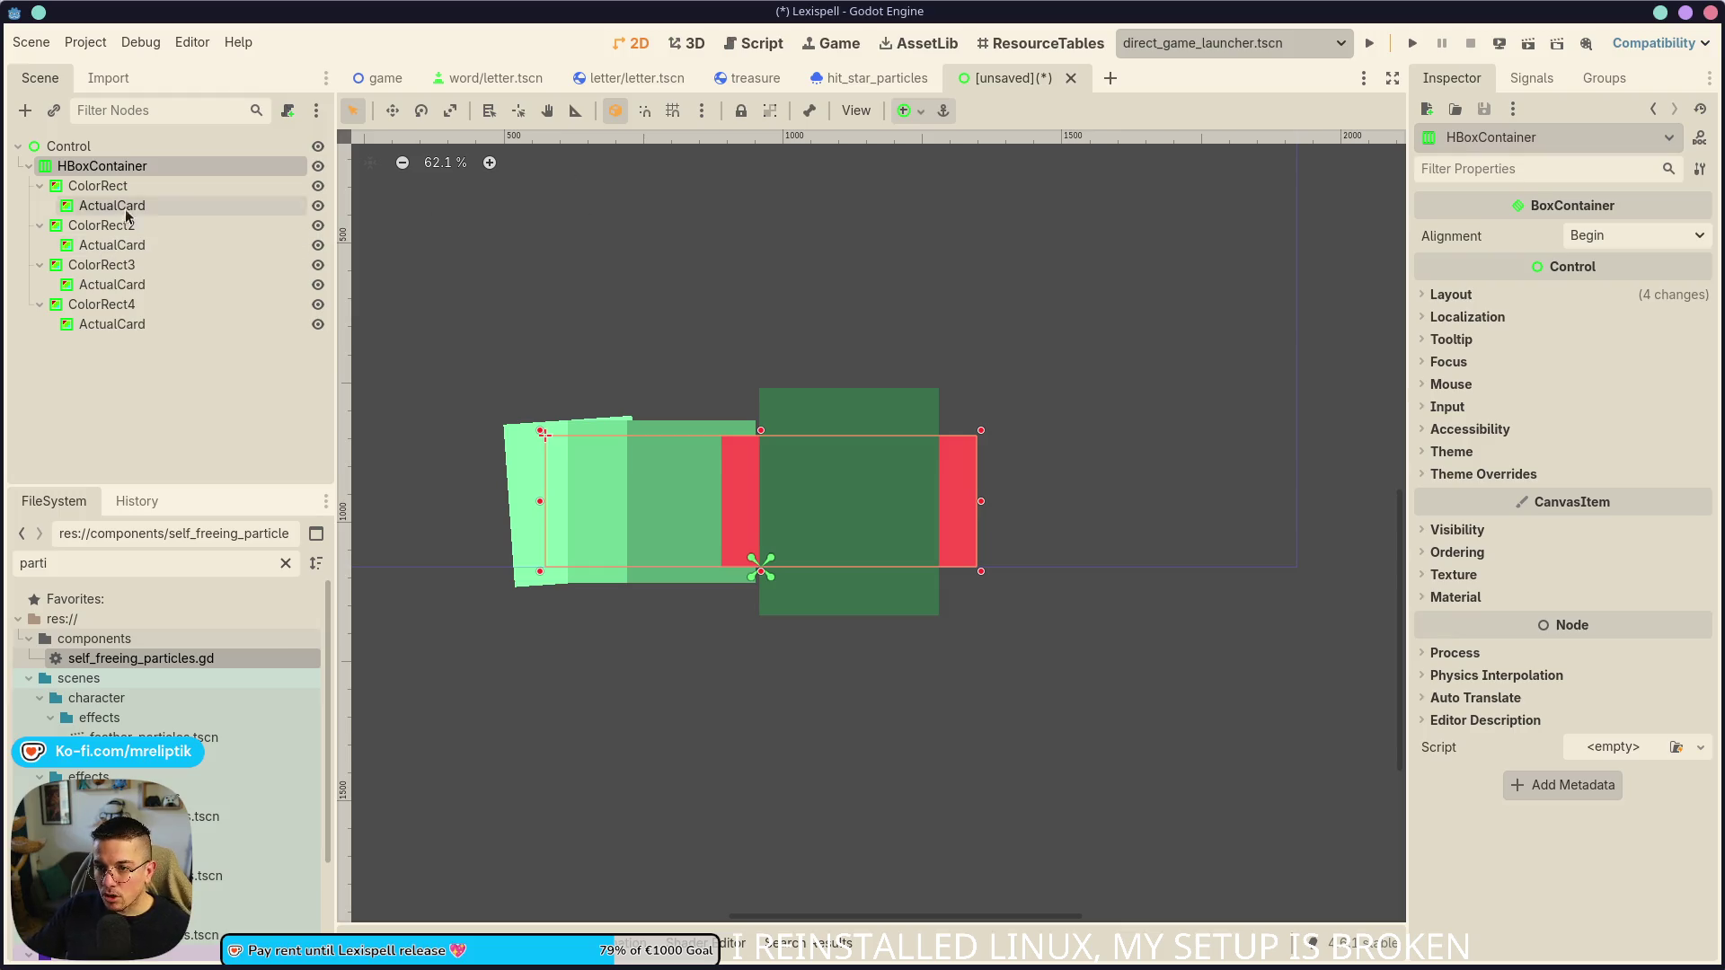
scroll(899, 557, "down", 3)
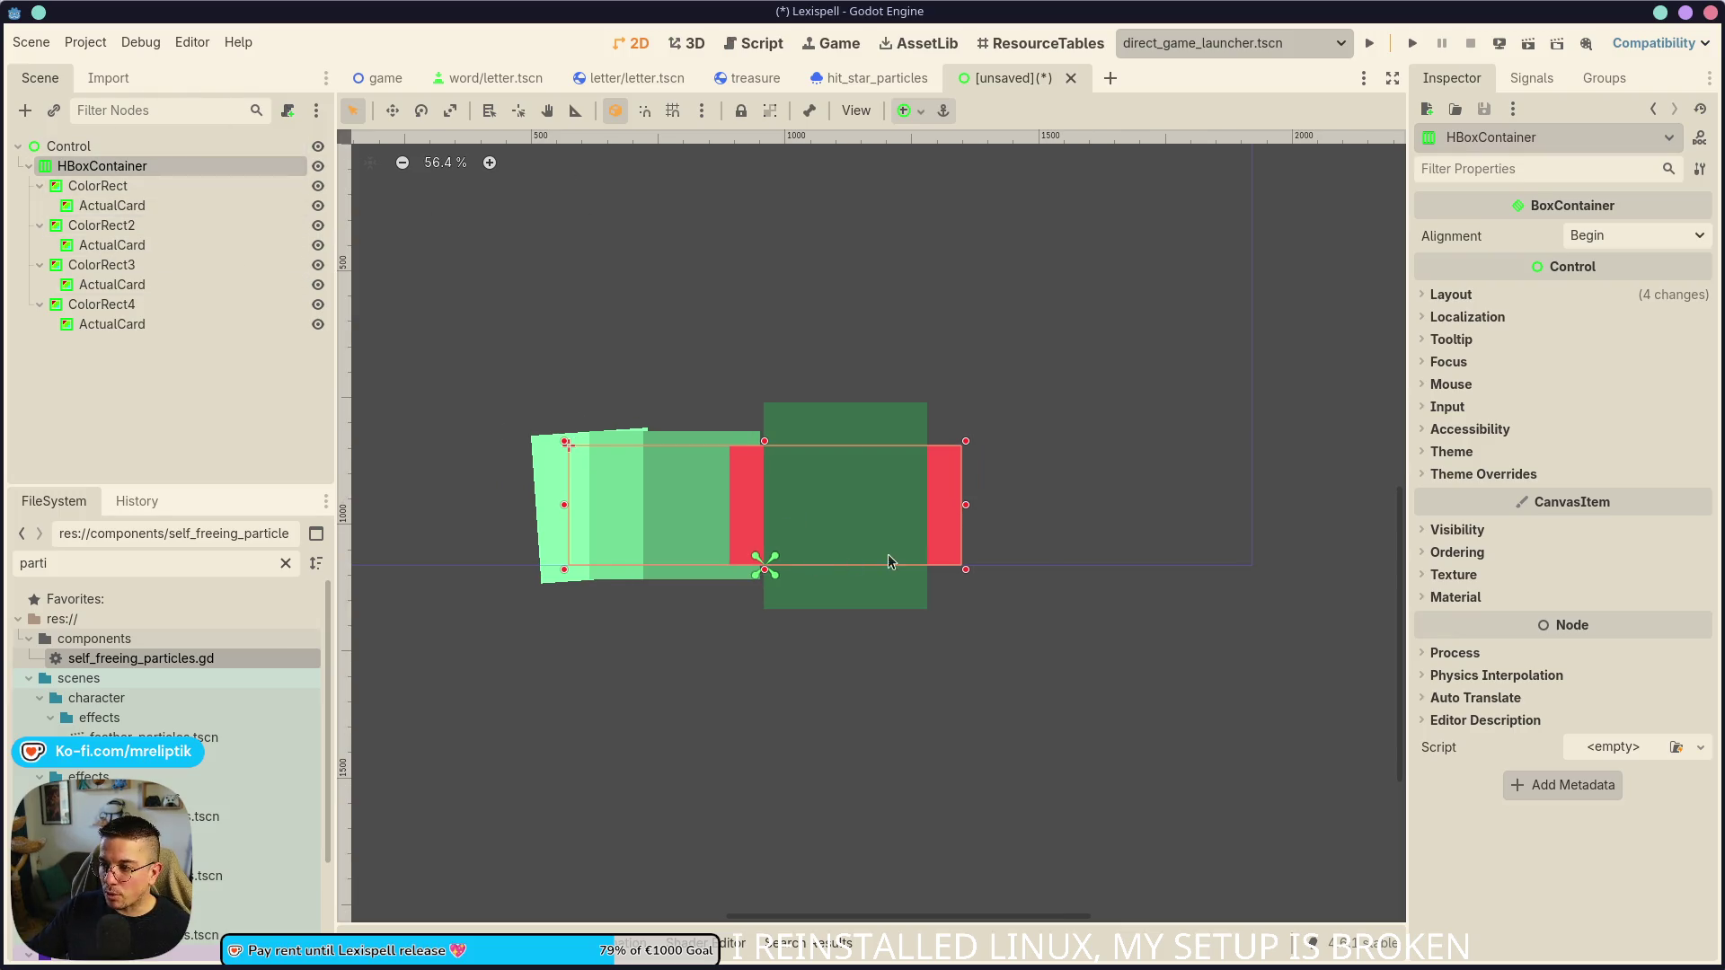
mouse_move(952, 518)
left_mouse_down()
mouse_move(898, 526)
mouse_move(956, 530)
left_mouse_up()
scroll(795, 536, "up", 5)
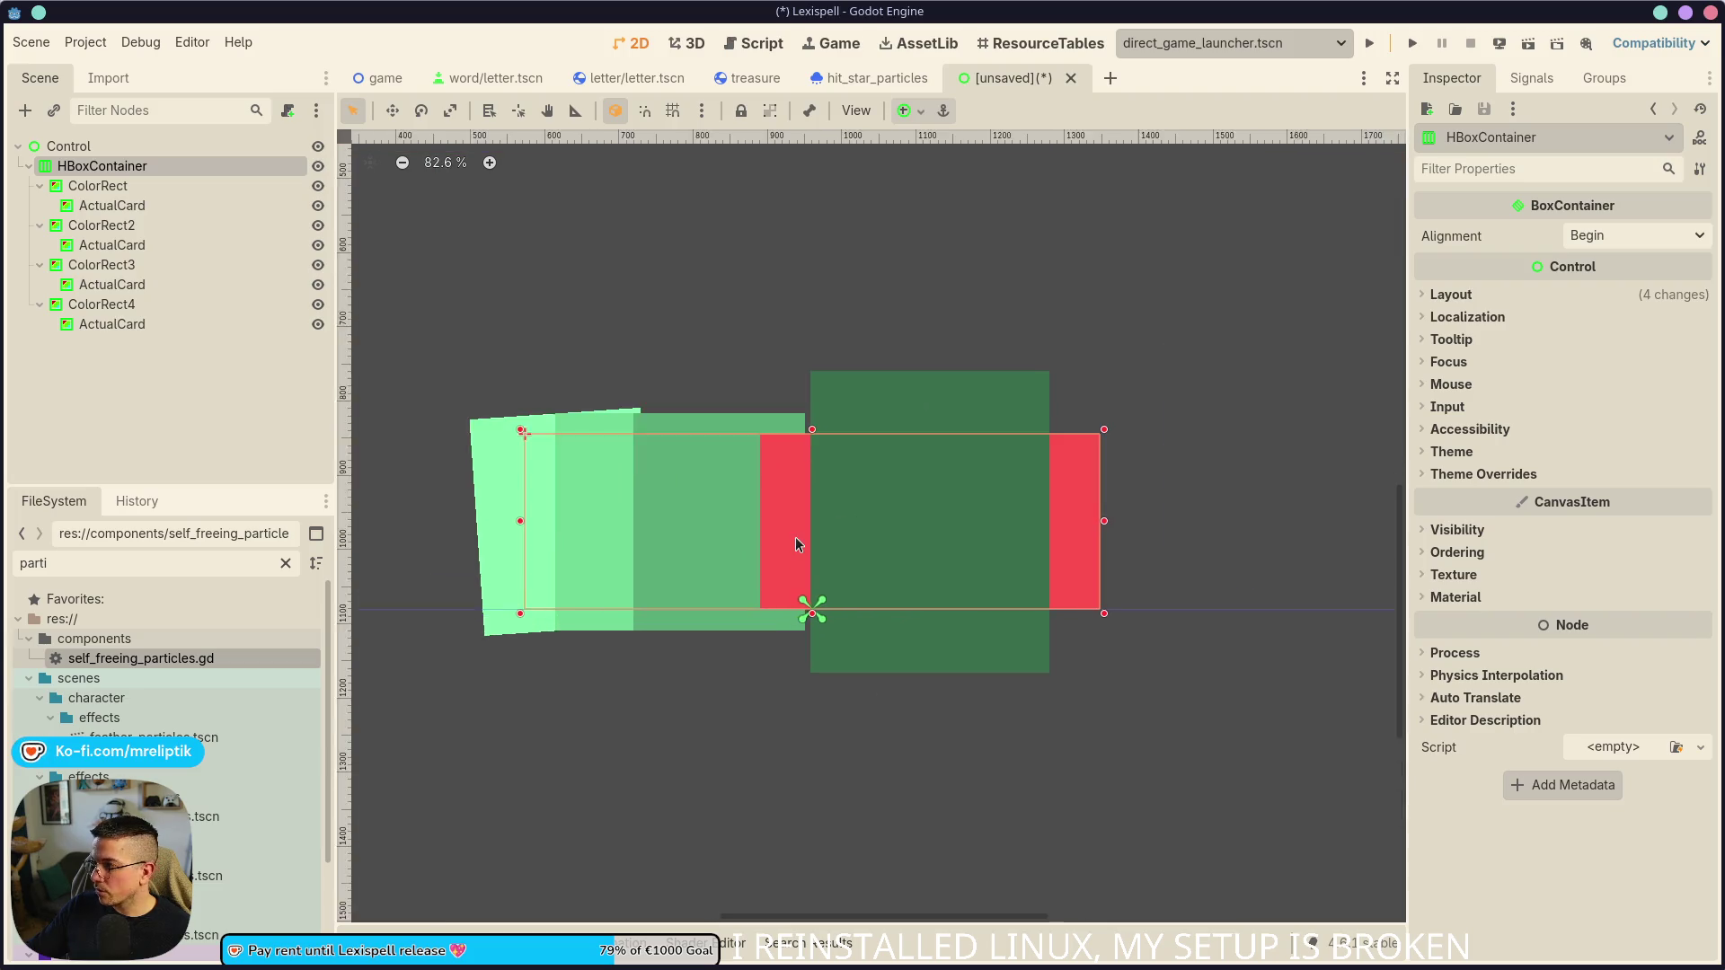
scroll(773, 549, "down", 3)
left_click(234, 407)
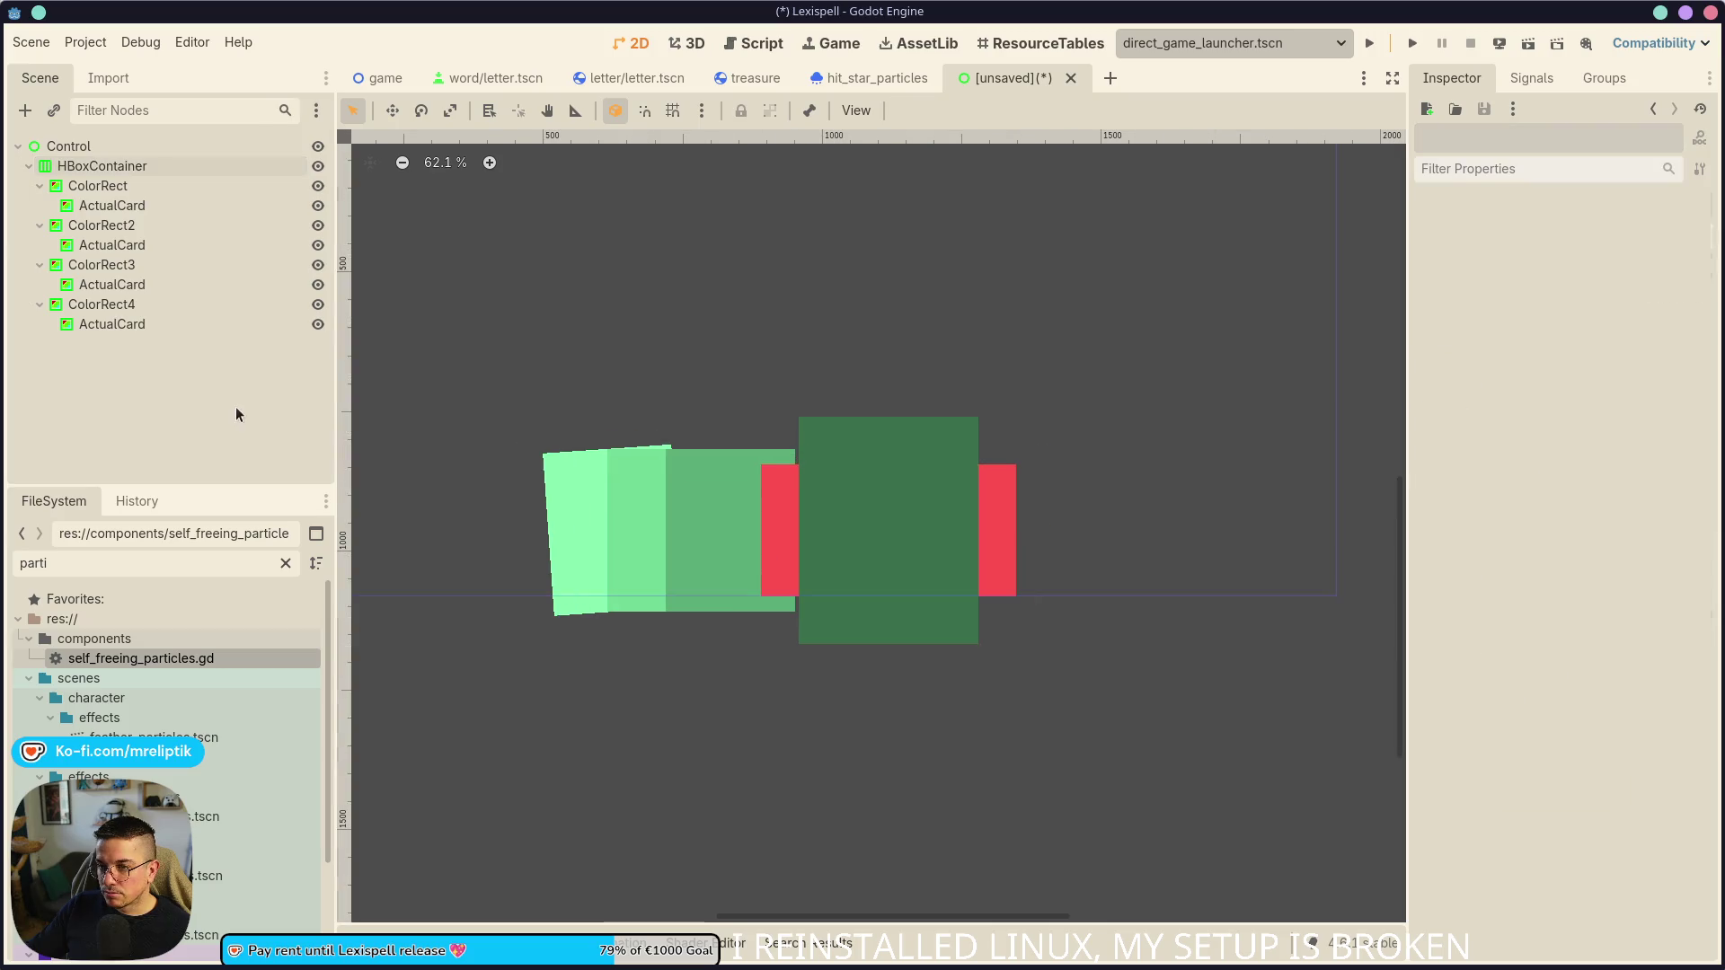
- Close the unsaved card test scene without saving it
middle_click(1022, 77)
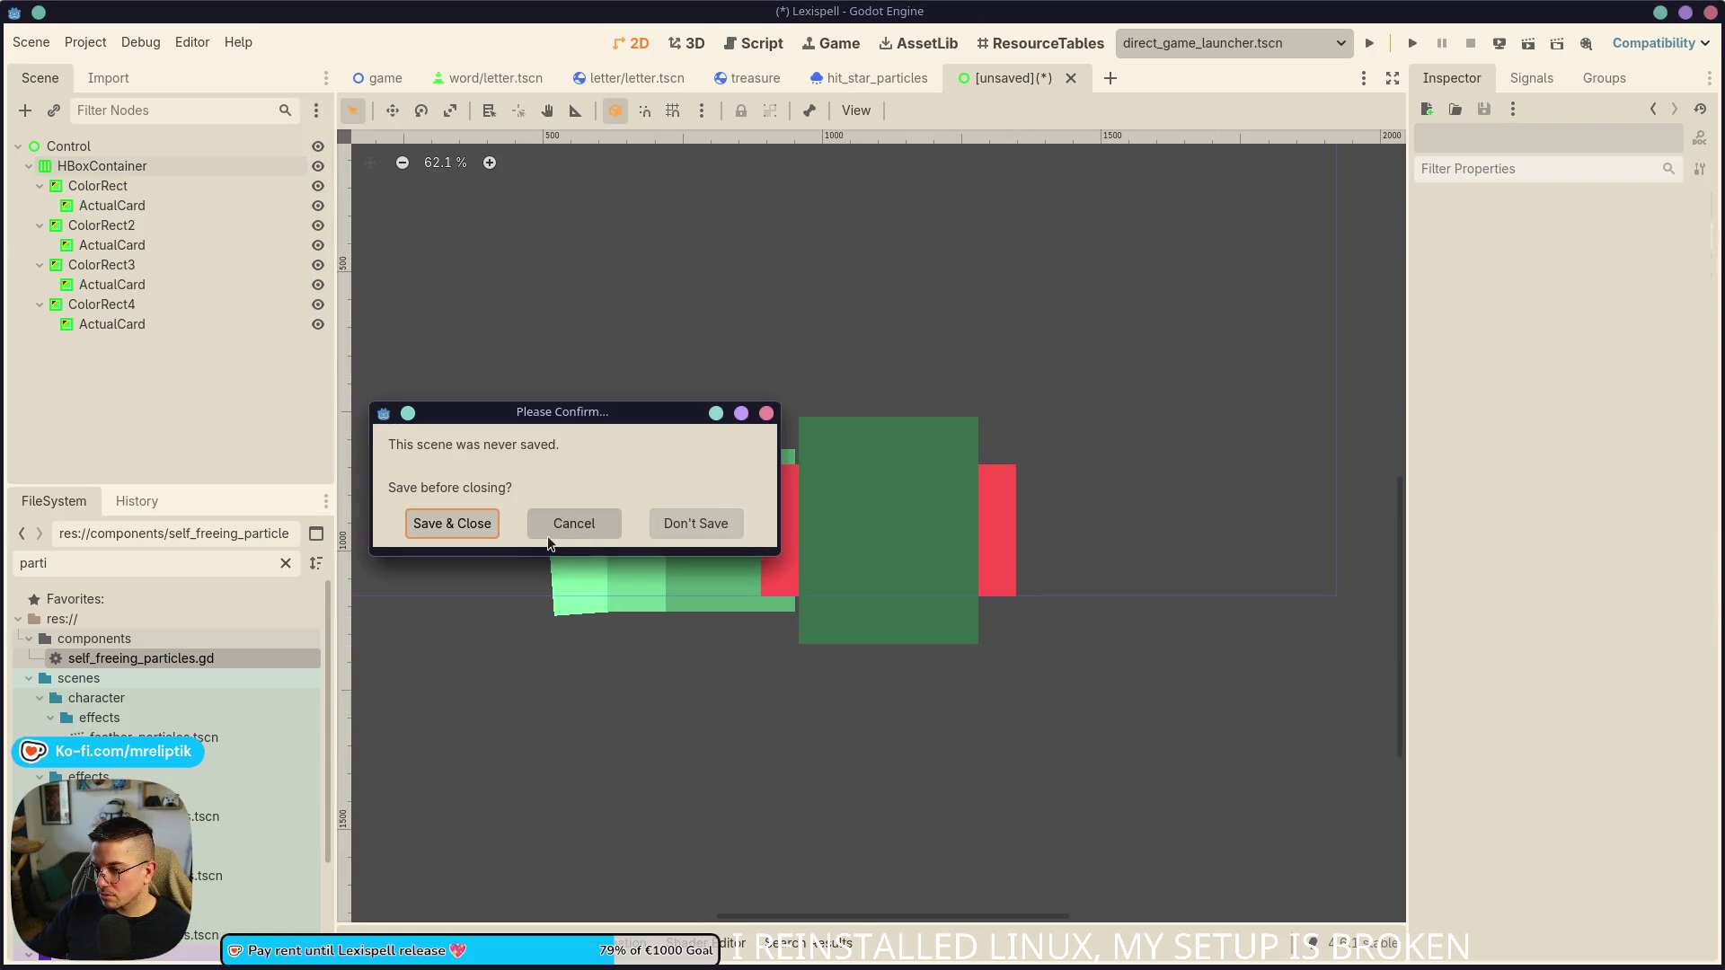
left_click(674, 520)
left_click(229, 377)
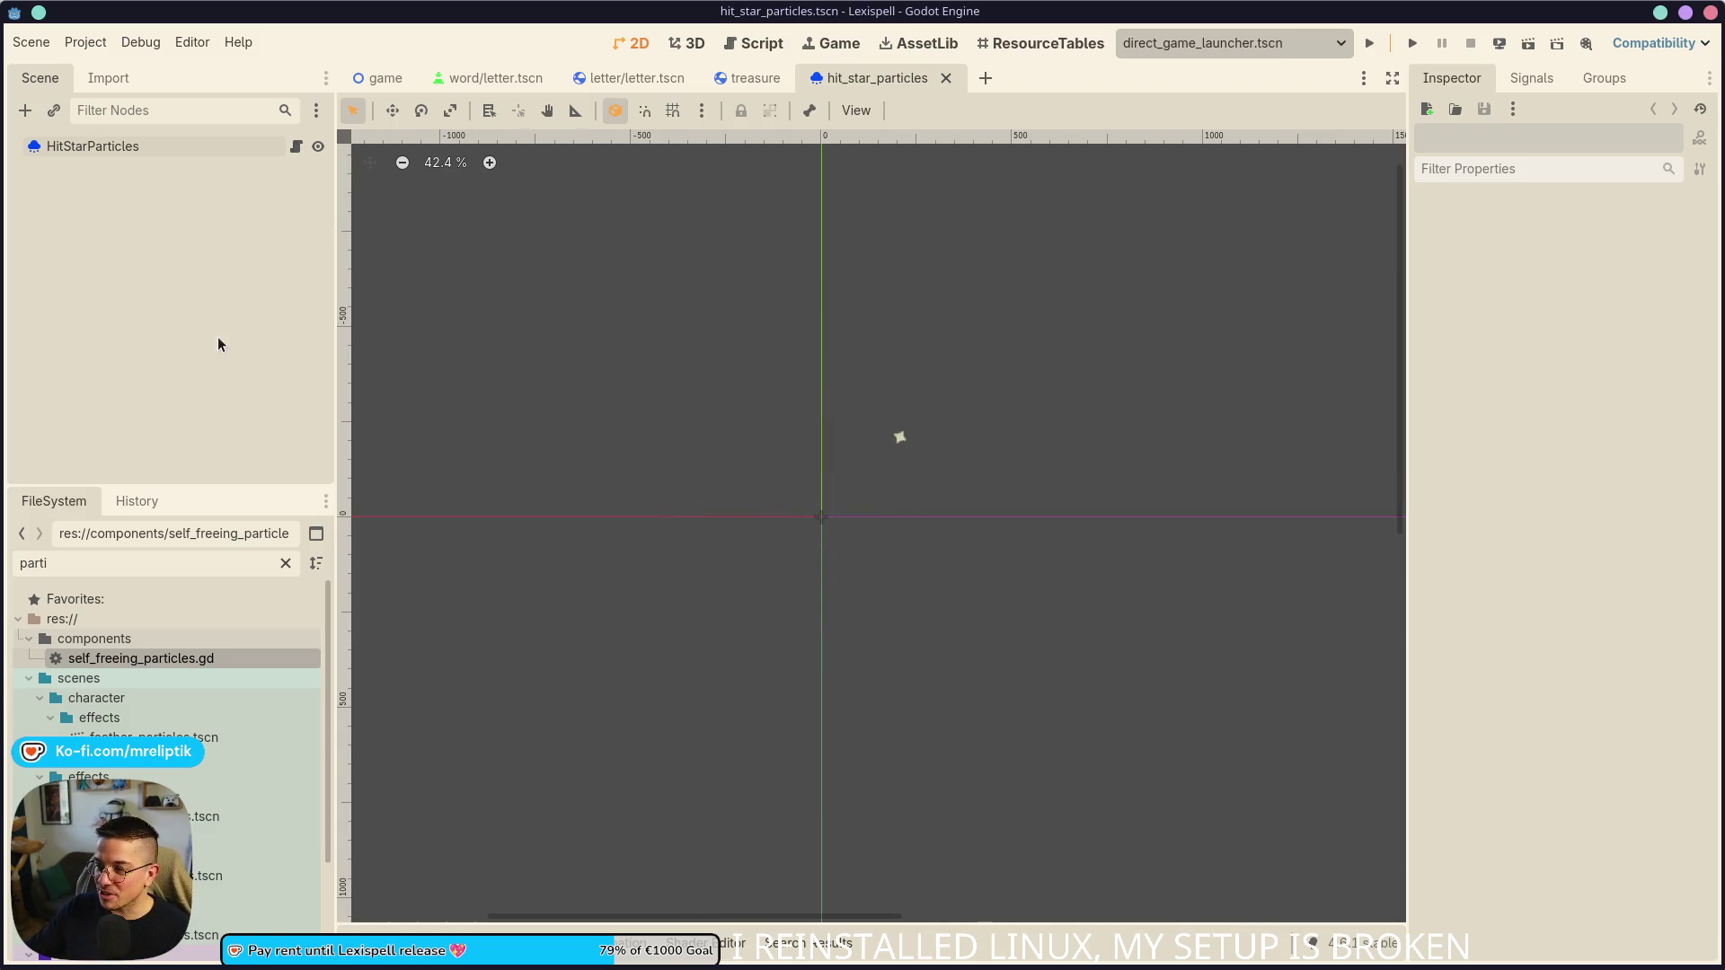
scroll(724, 424, "down", 2)
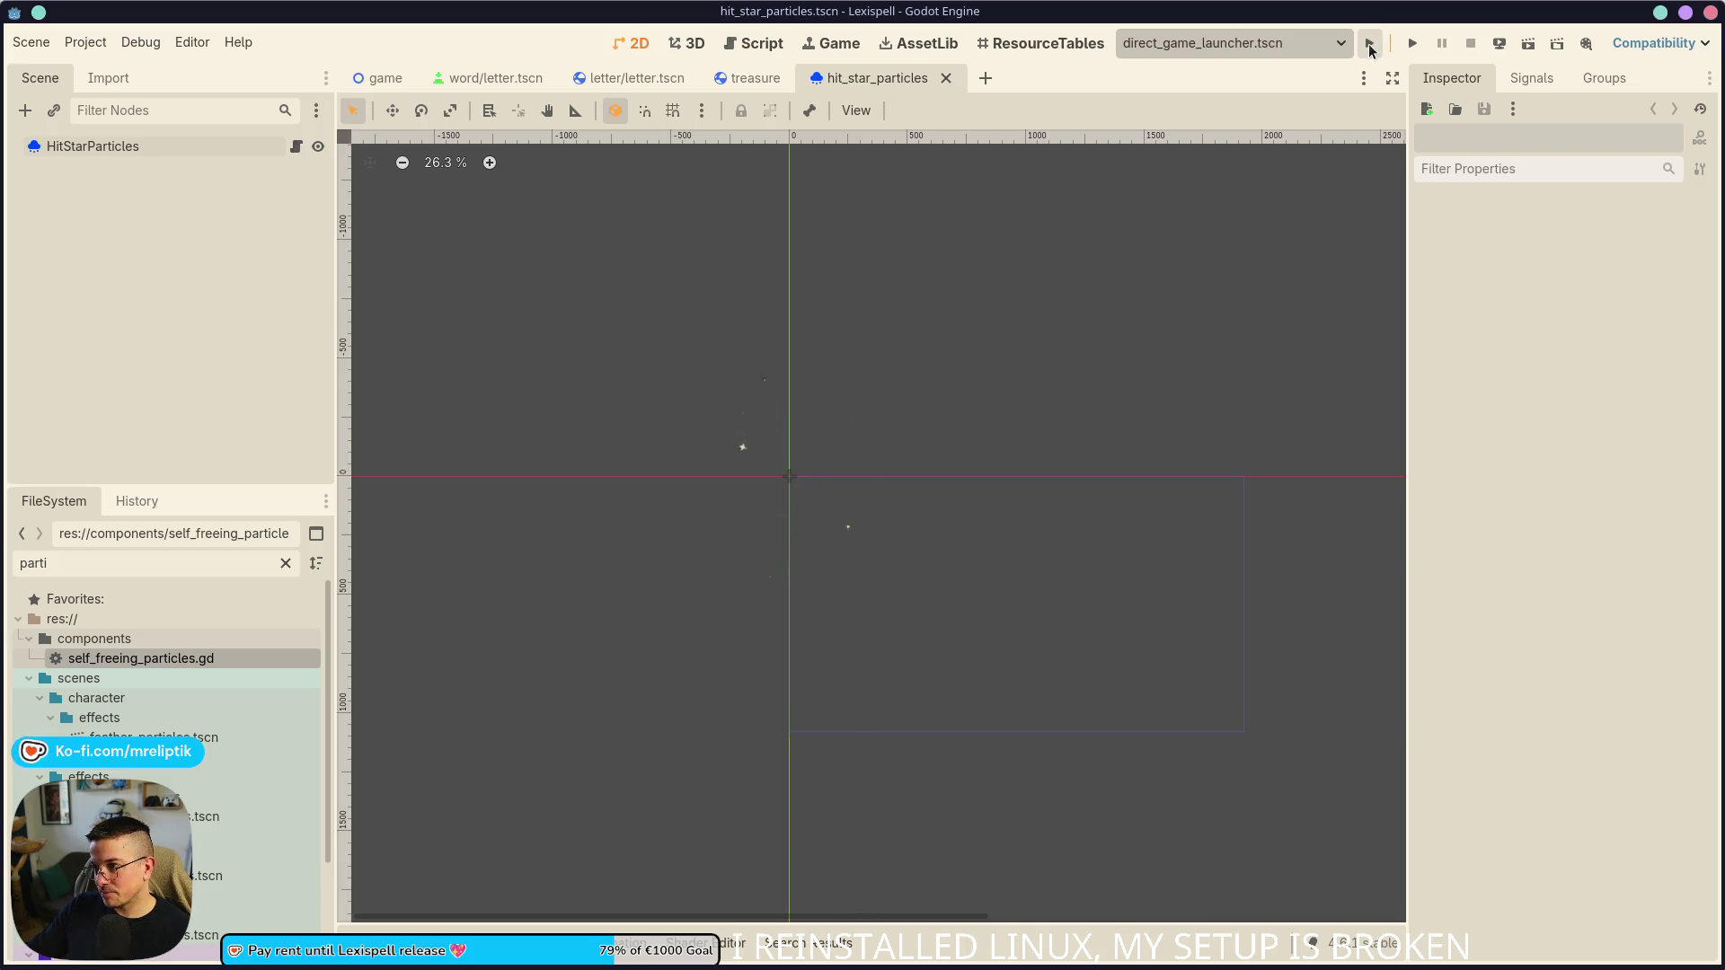
- Run the project briefly, stop it, and return to the treasure.tscn scene
left_click(1366, 43)
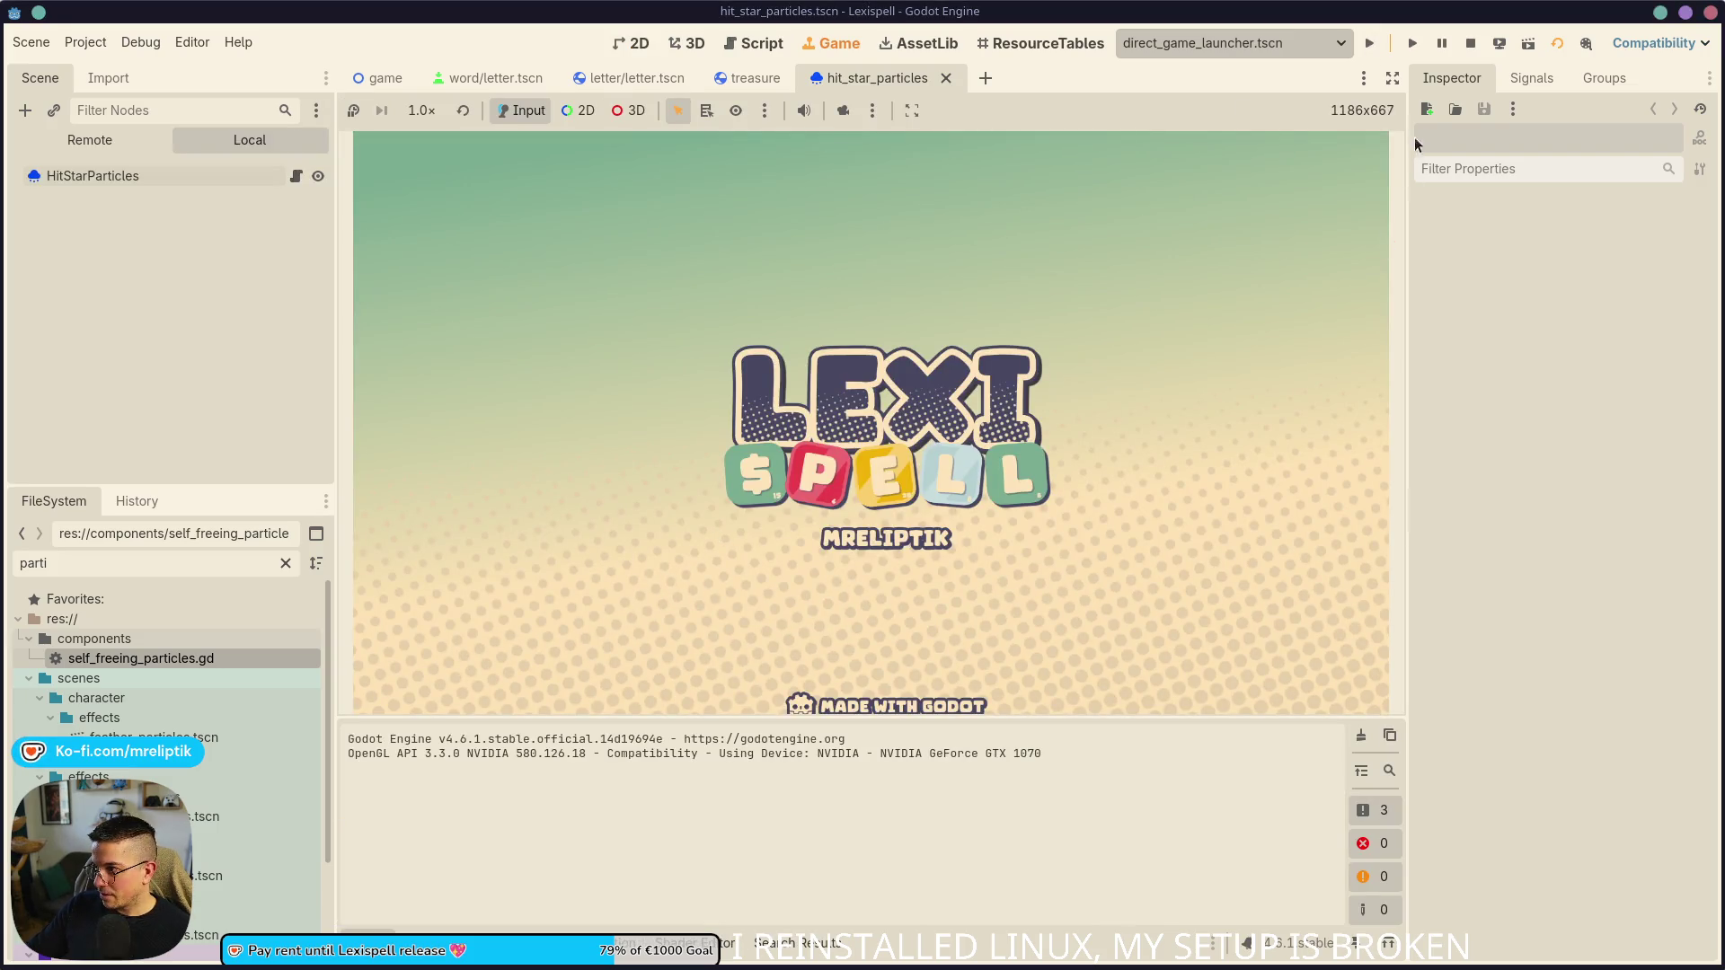
left_click(1471, 43)
left_click(750, 78)
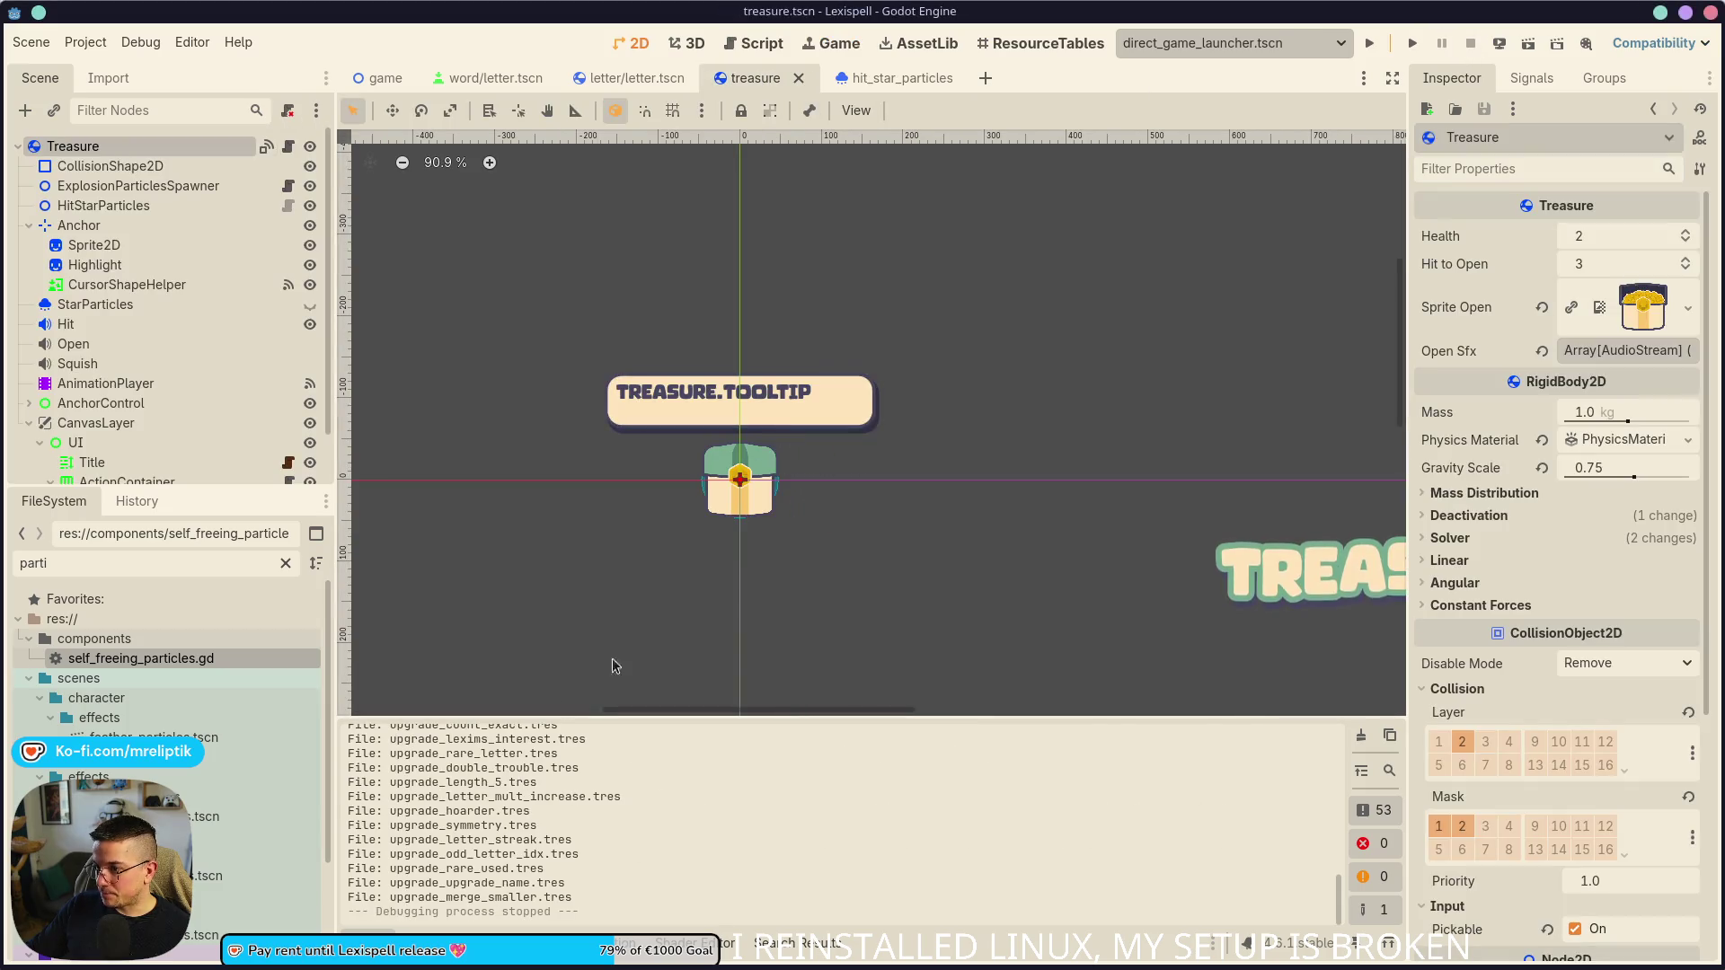
- Open treasure.gd and find the toggle_loop function signature
left_click(266, 146)
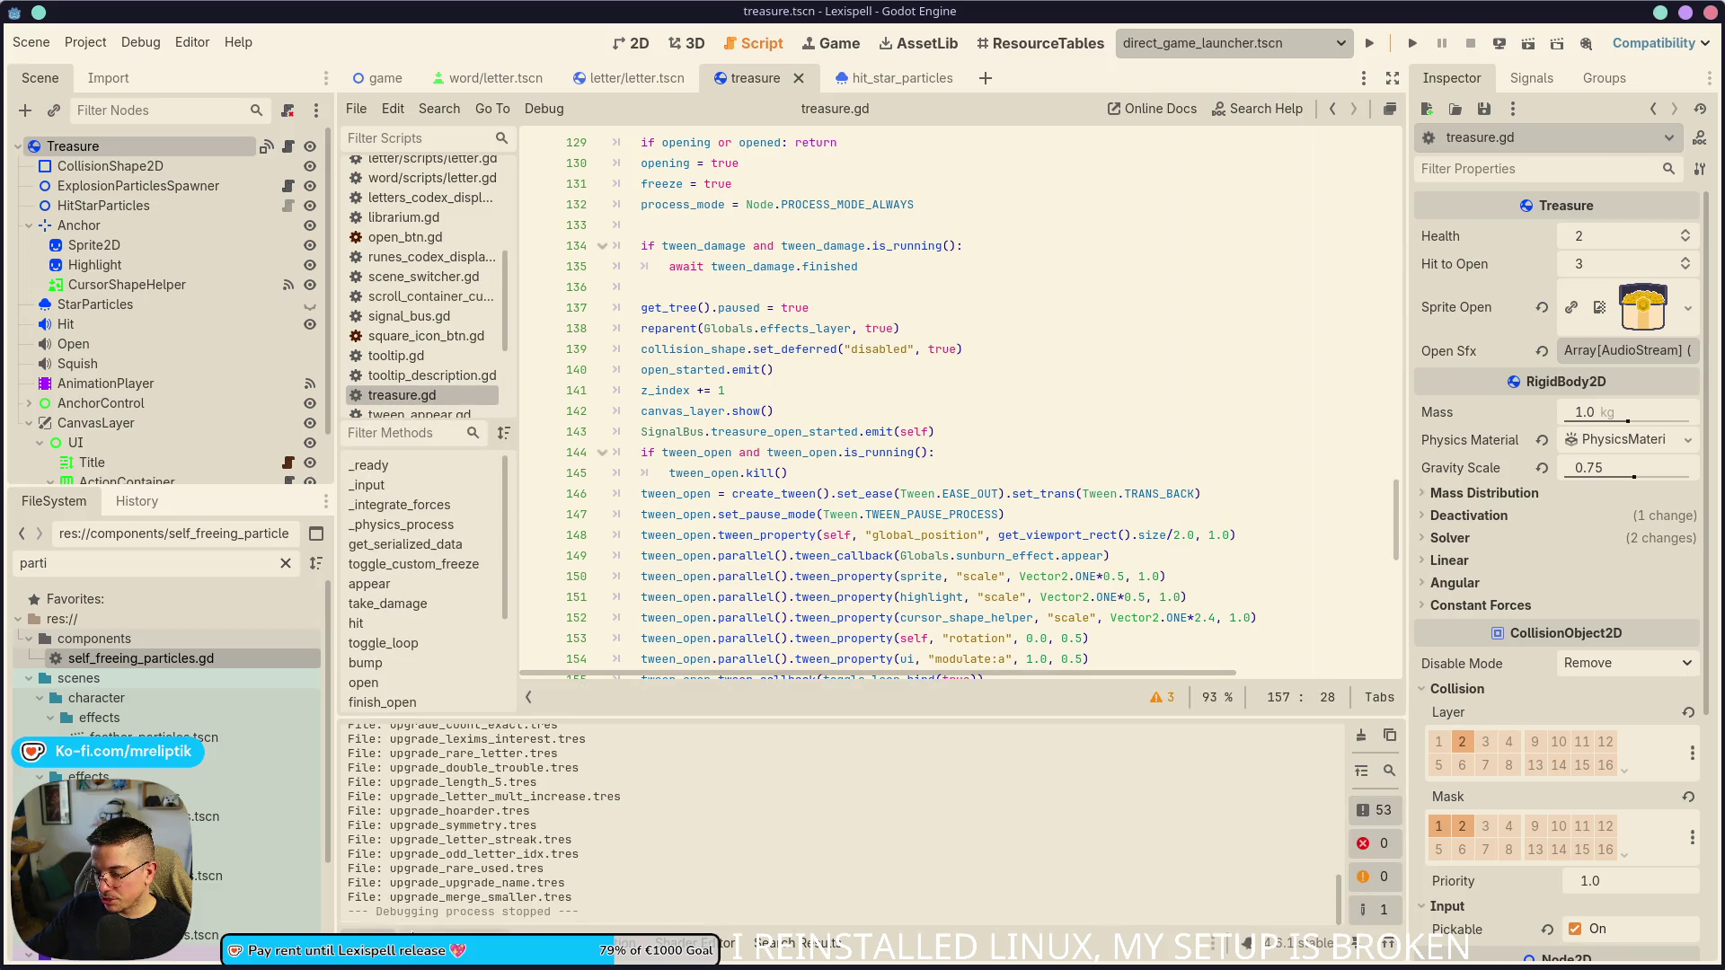
key("ctrl+j")
scroll(727, 628, "down", 3)
left_click(718, 555)
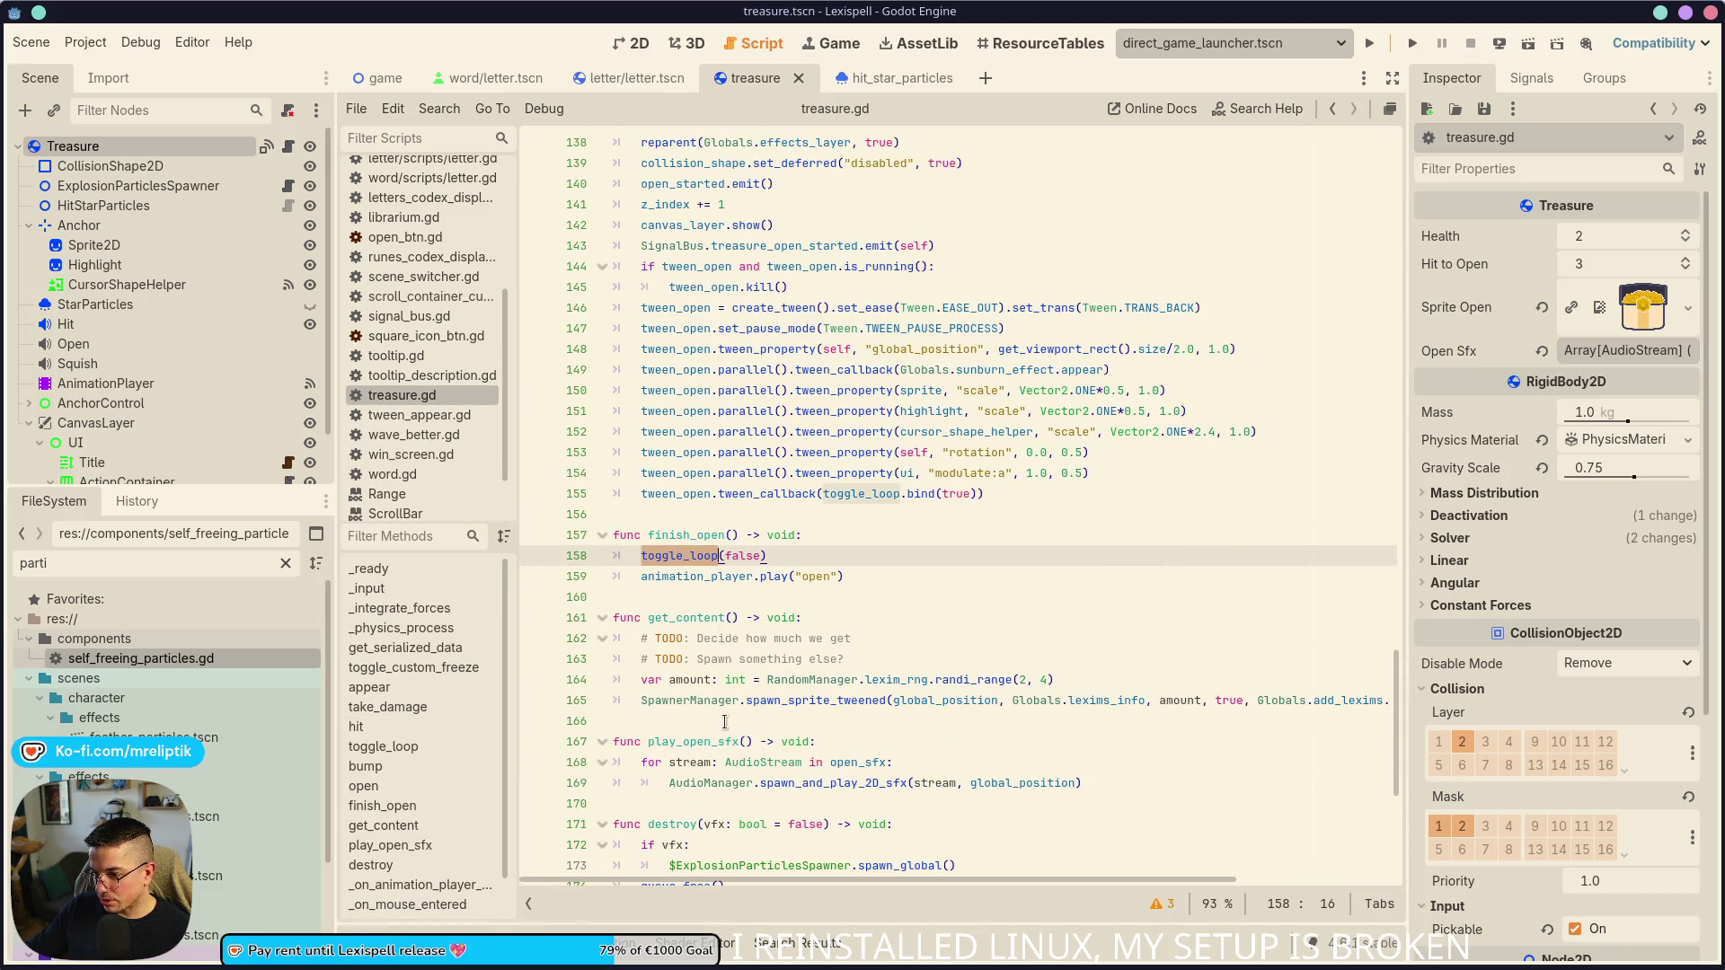
scroll(728, 709, "up", 2)
left_click(899, 617)
scroll(843, 679, "up", 6)
scroll(843, 679, "up", 7)
double_click(681, 474)
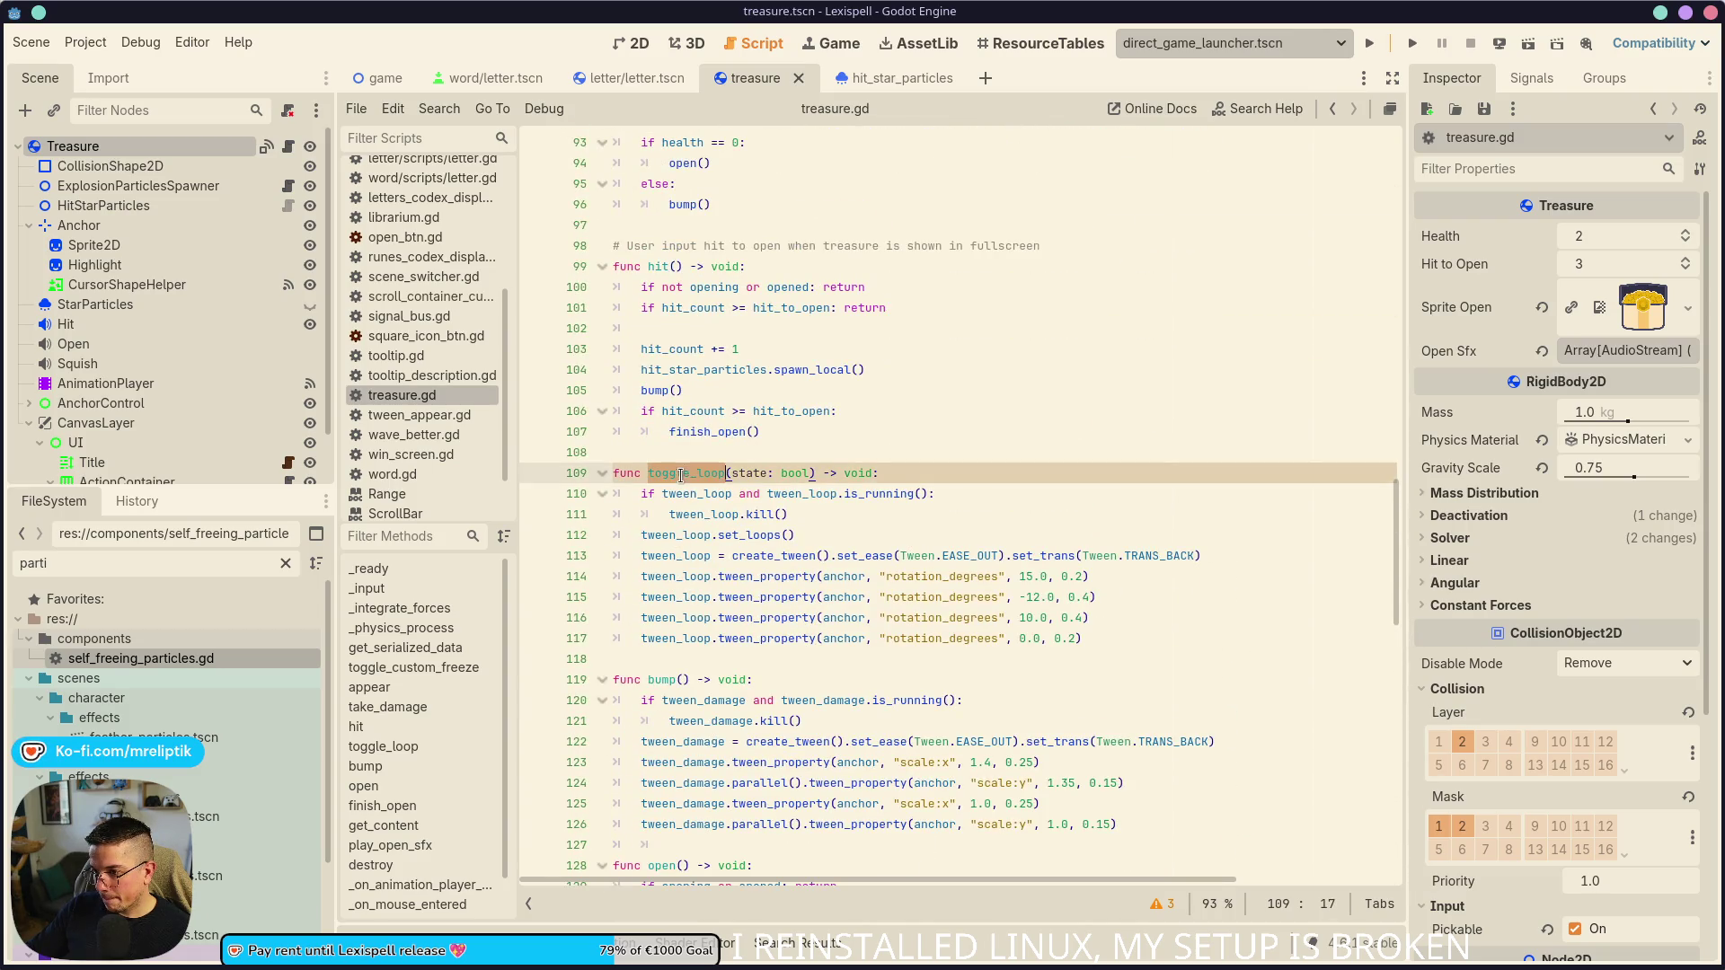
left_click(922, 467)
- Add 'if not state: return' below the tween_loop.kill() check and save
key("Return")
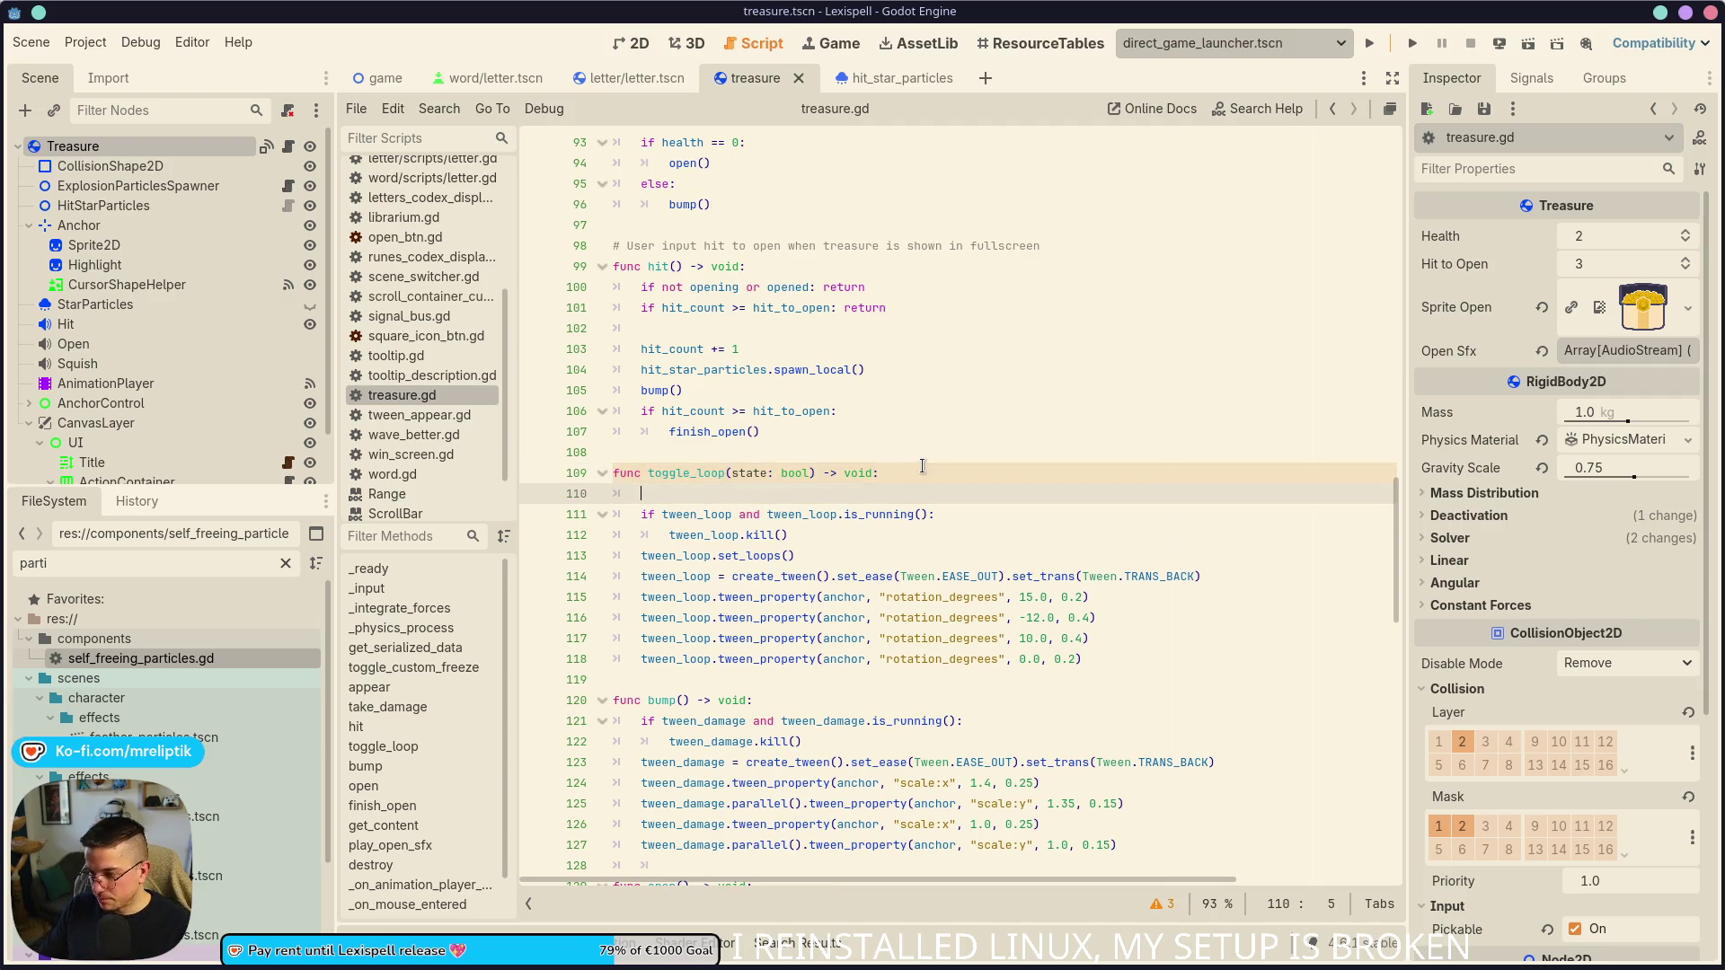
key("alt+Down")
key("alt+Down")
key("Return")
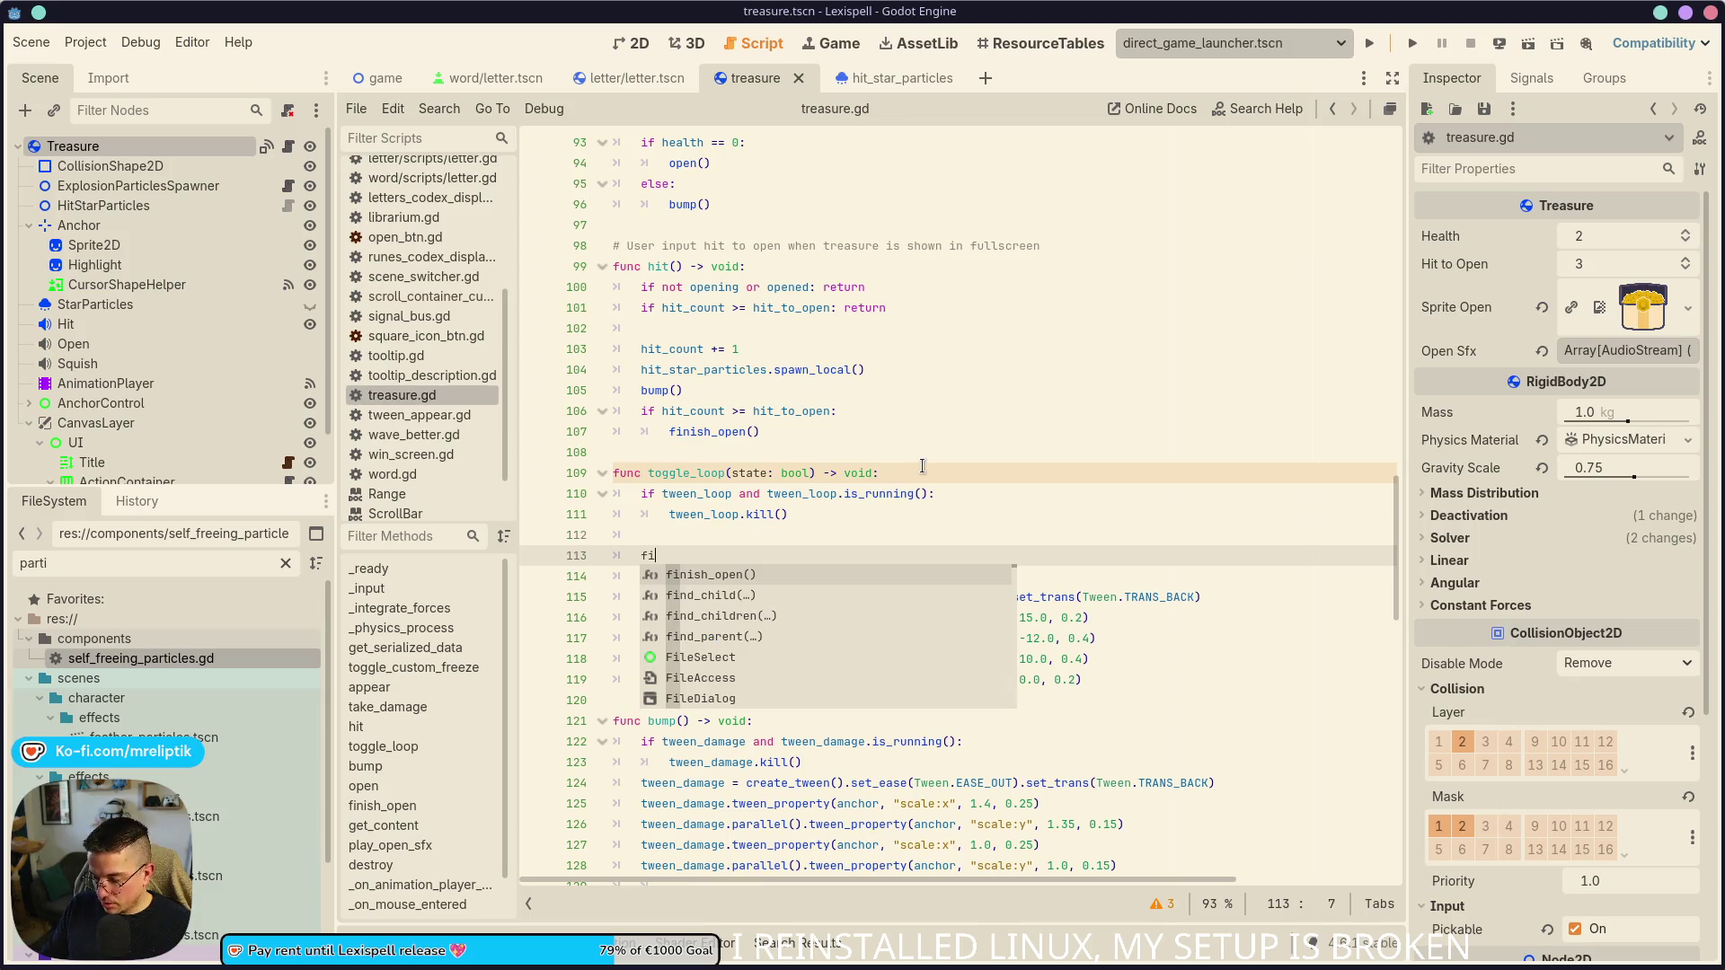
type("f not state: reu")
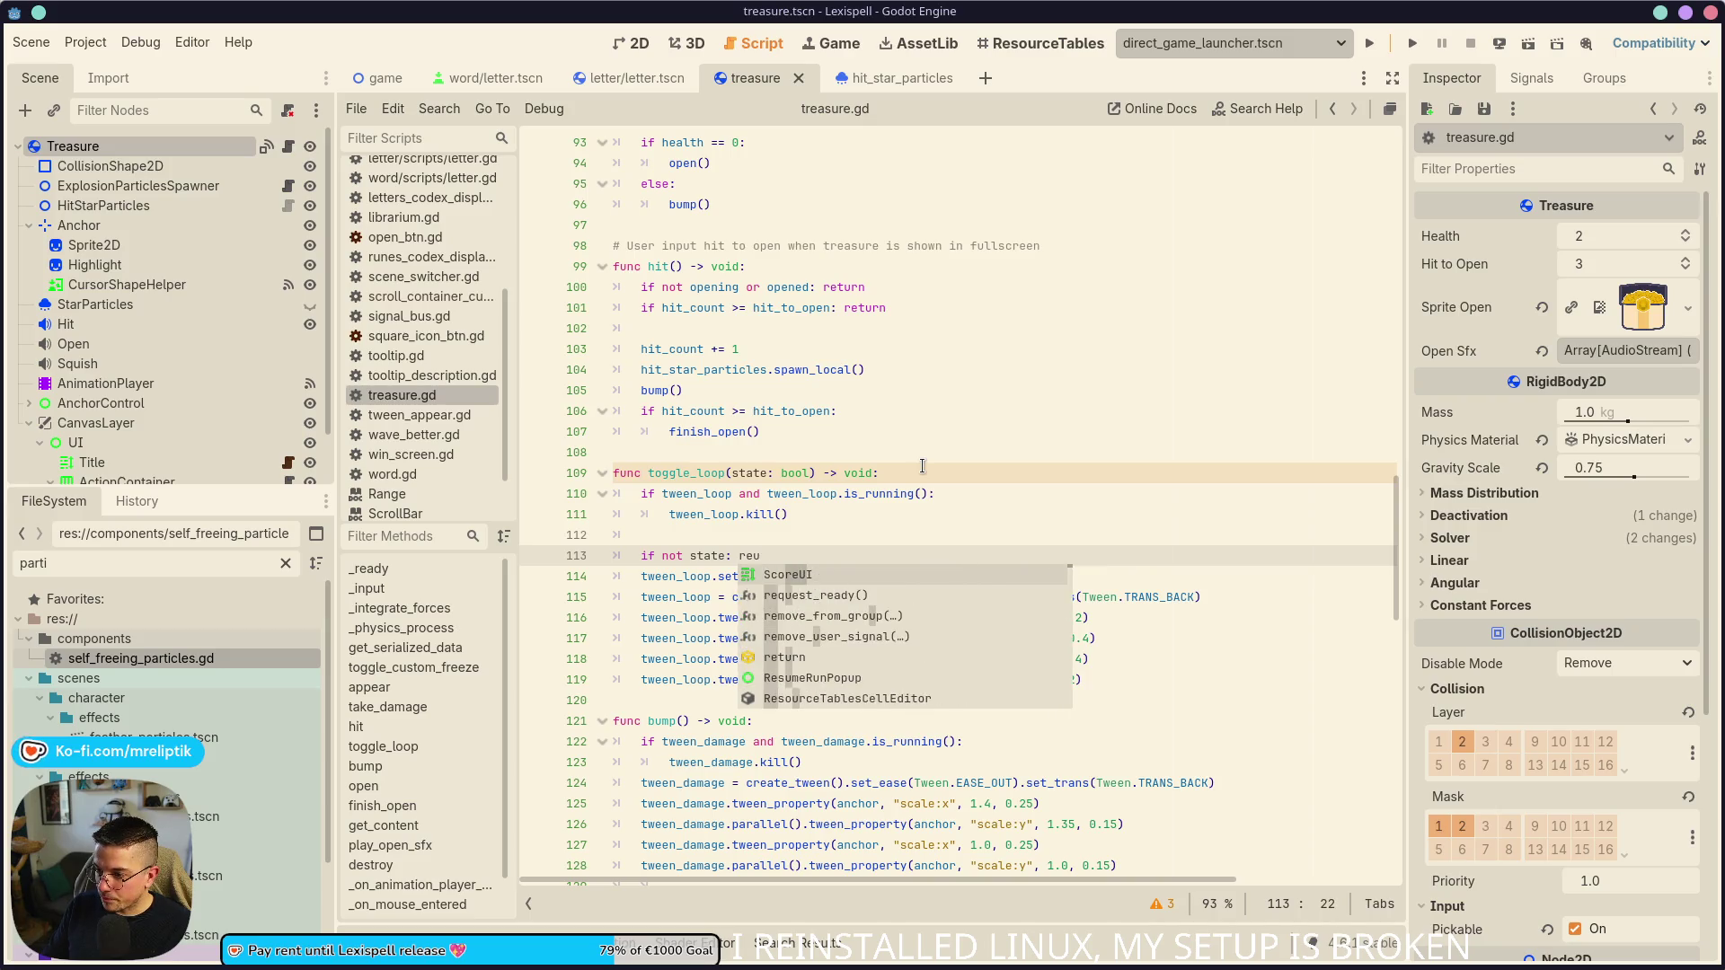
key("BackSpace")
type("turn")
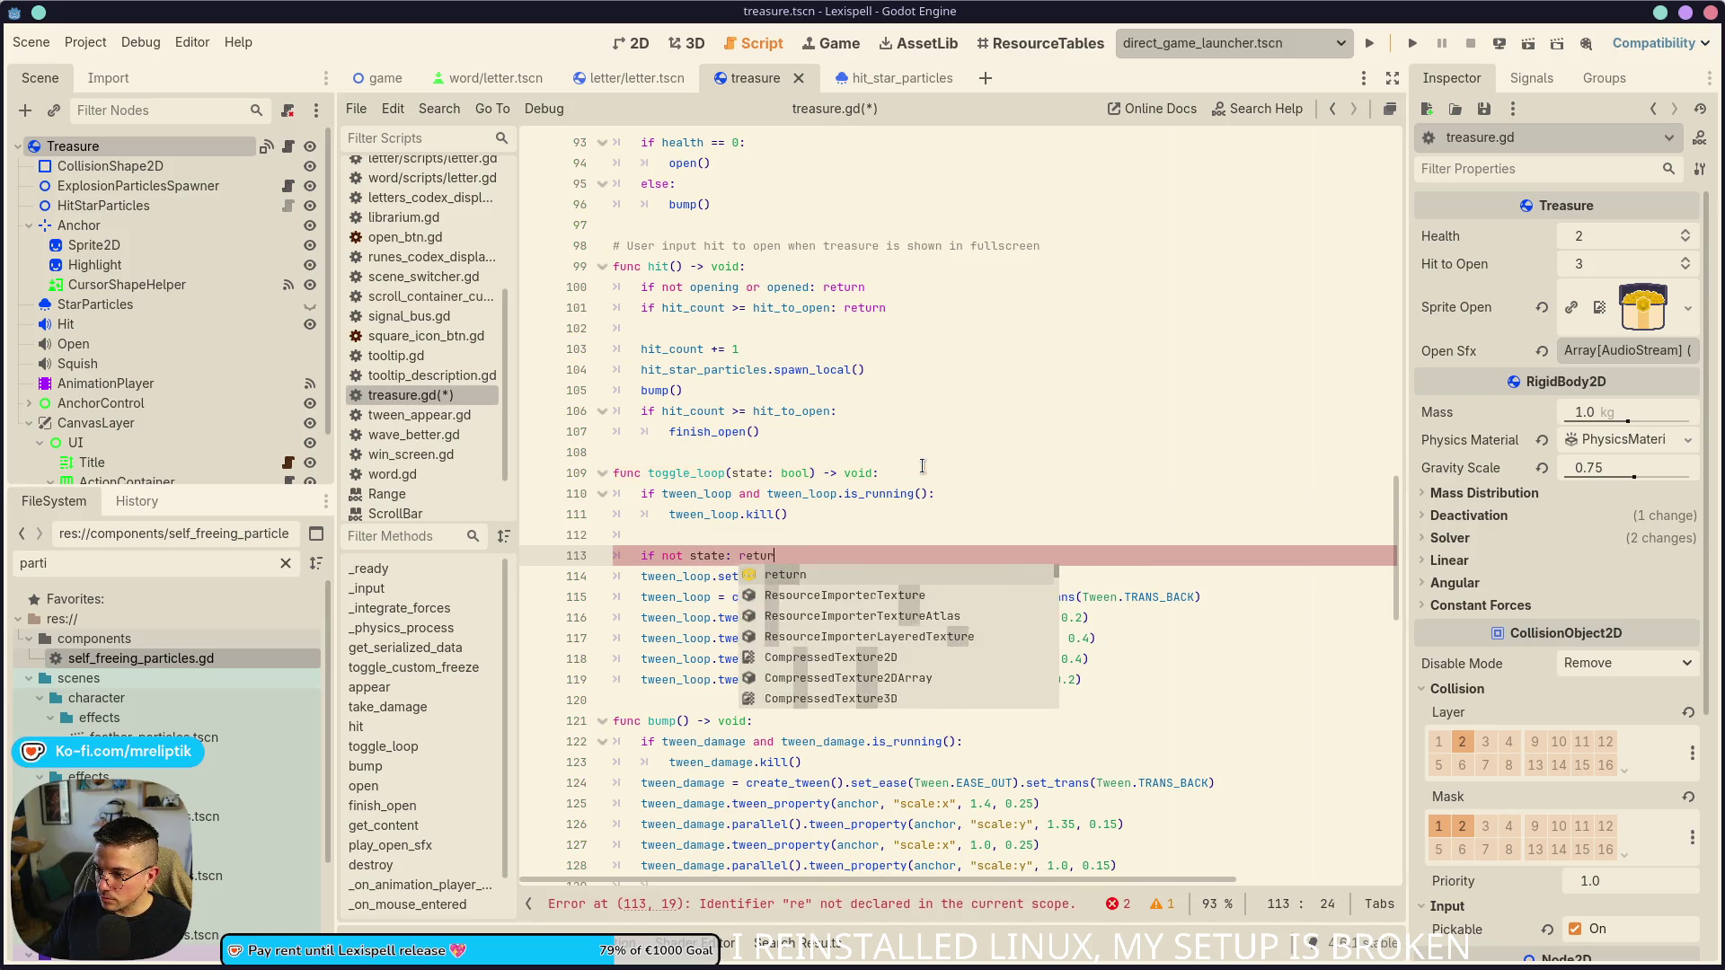
key("ctrl+s")
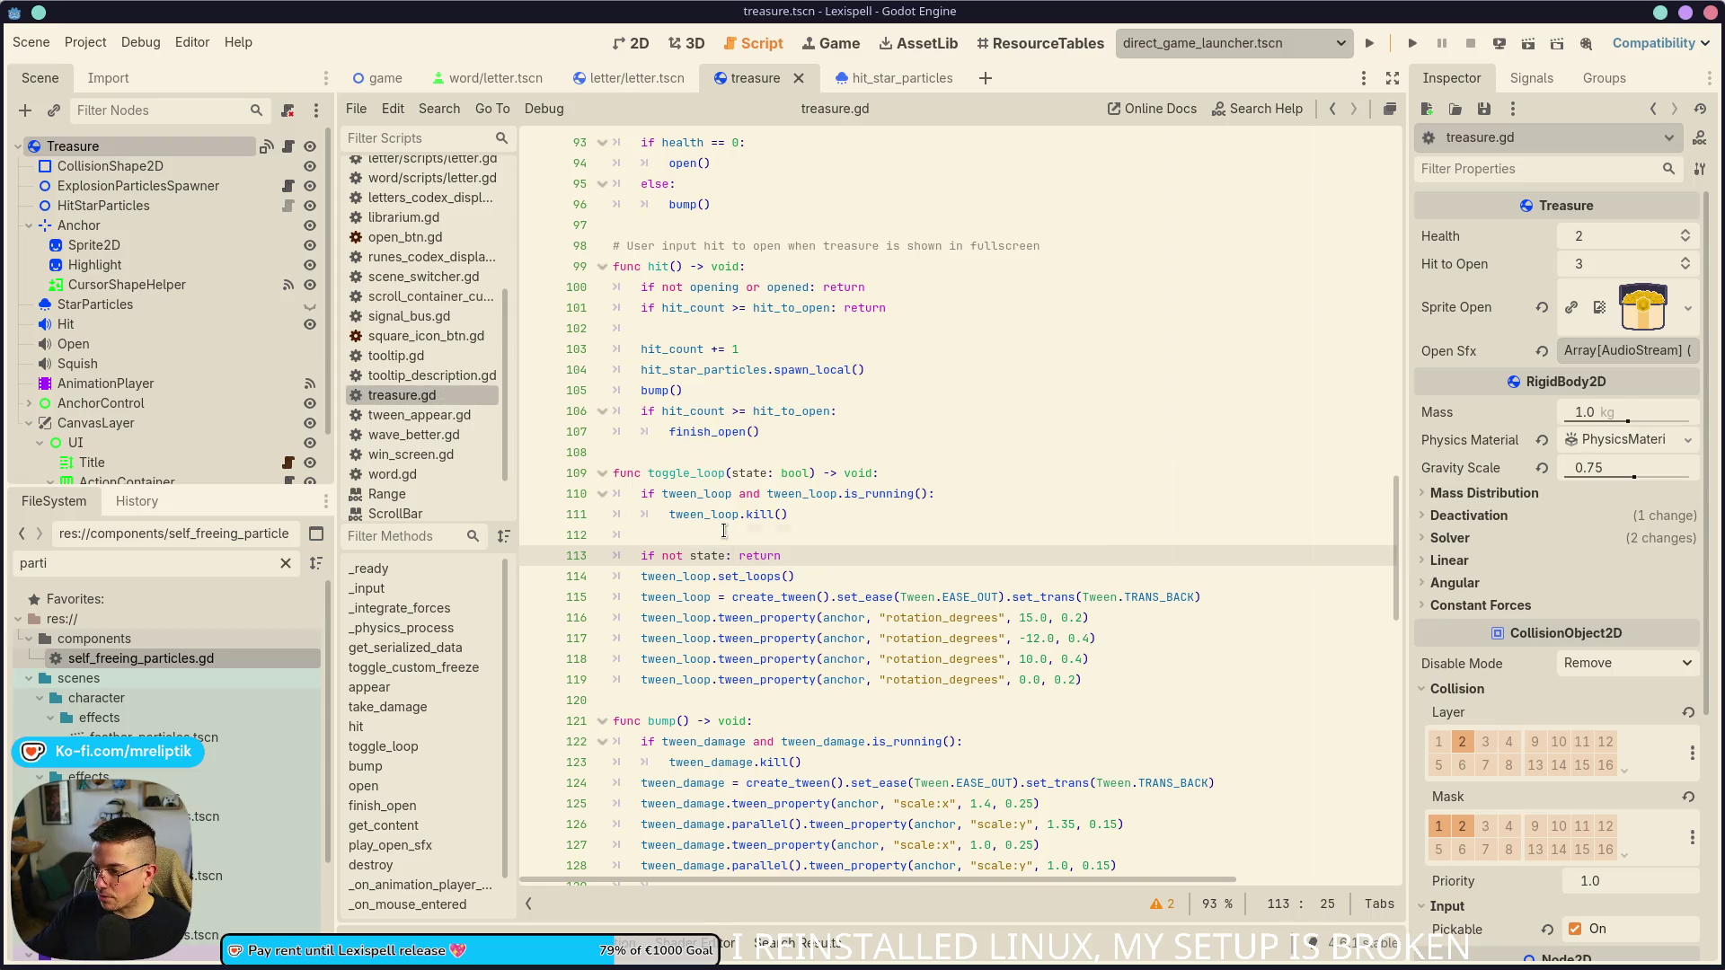
- Tidy the blank lines around the new state check and save again
left_click(724, 530)
key("ctrl+shift+k")
key("Return")
key("ctrl+s")
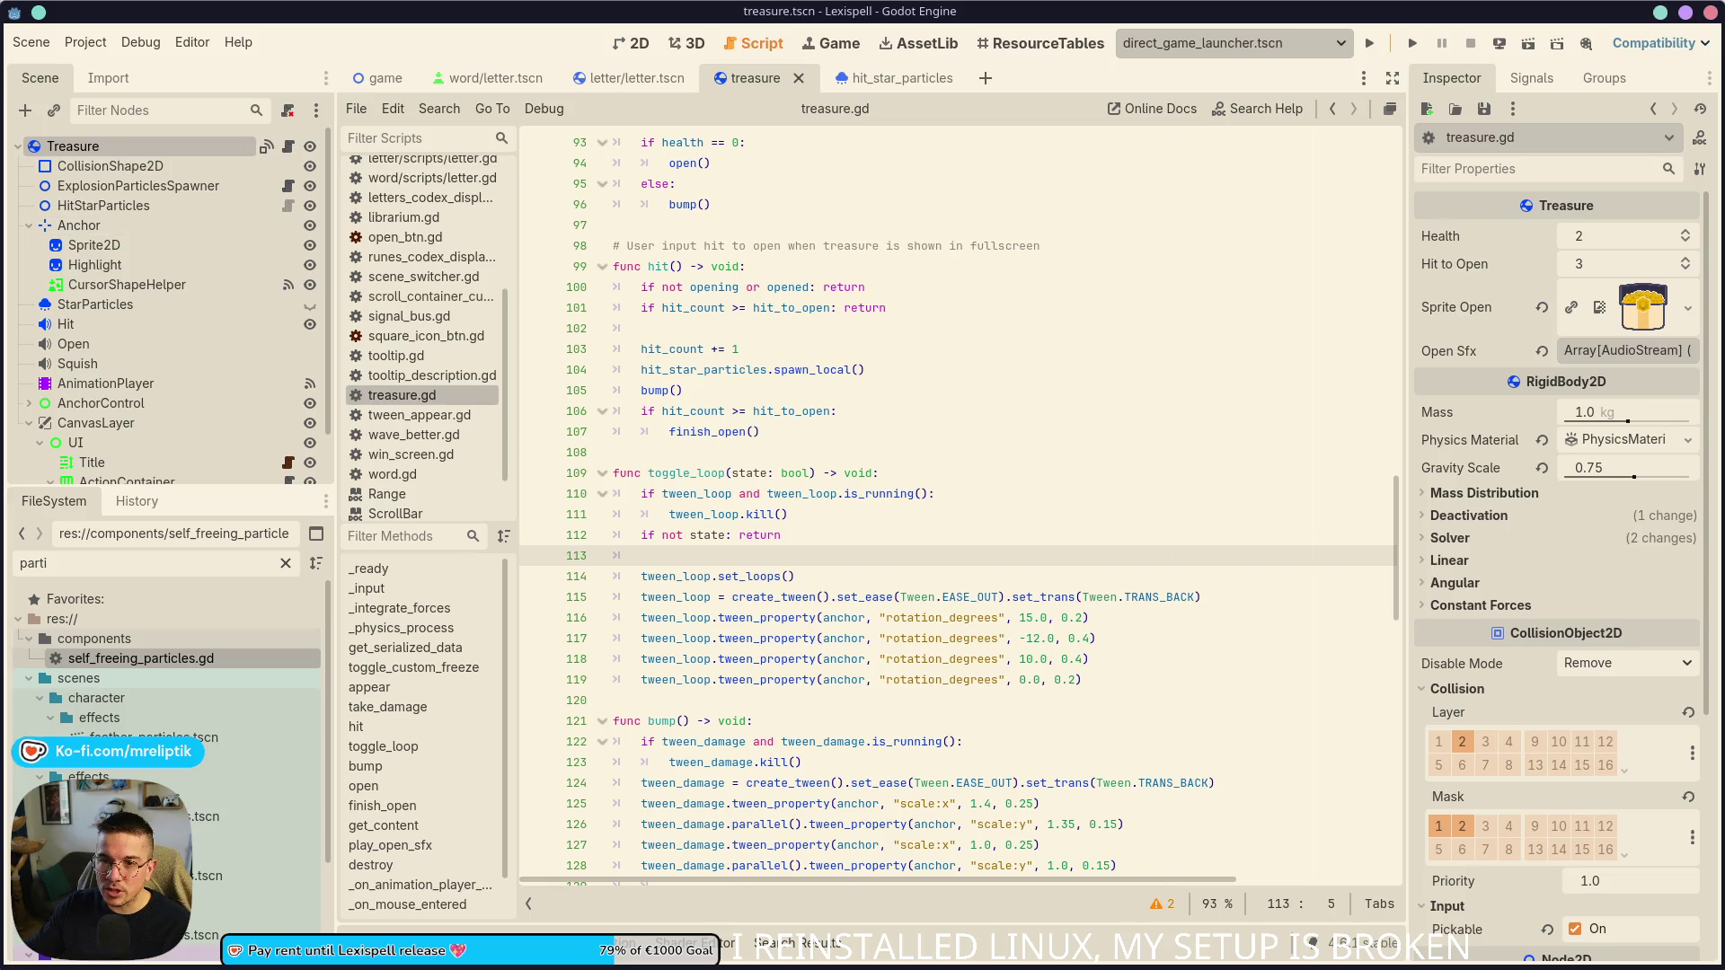
- Open a new browser window and go to Twitter from the socials bookmarks
key("super+b")
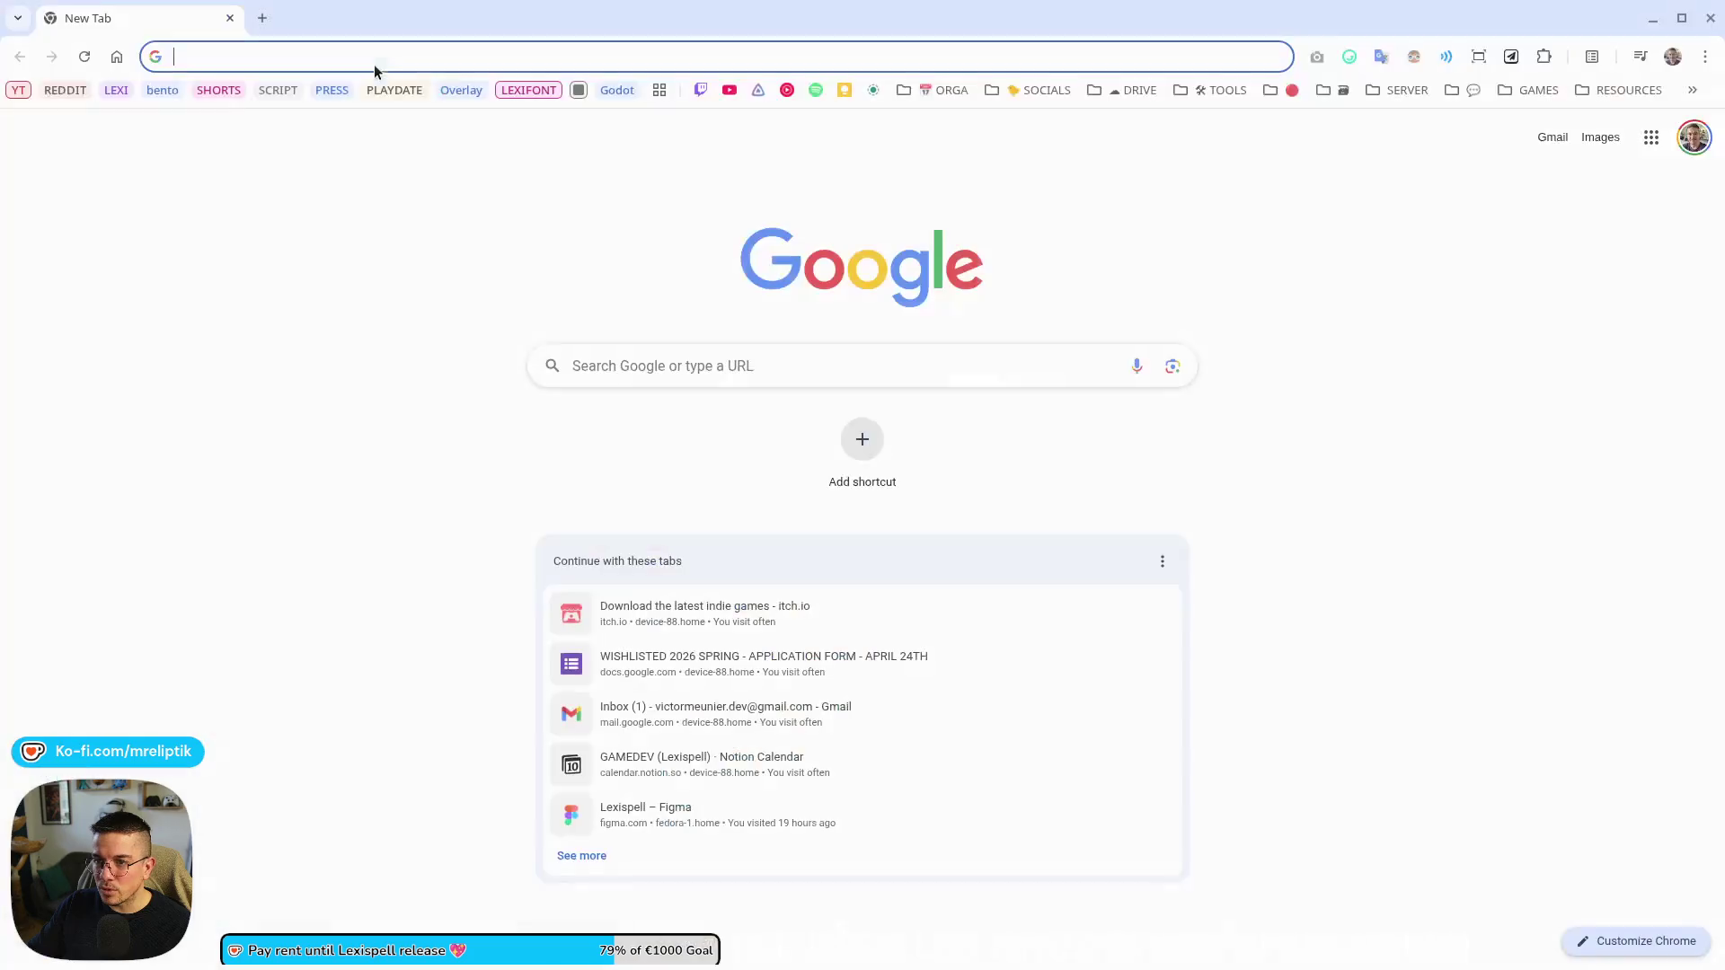
left_click(943, 90)
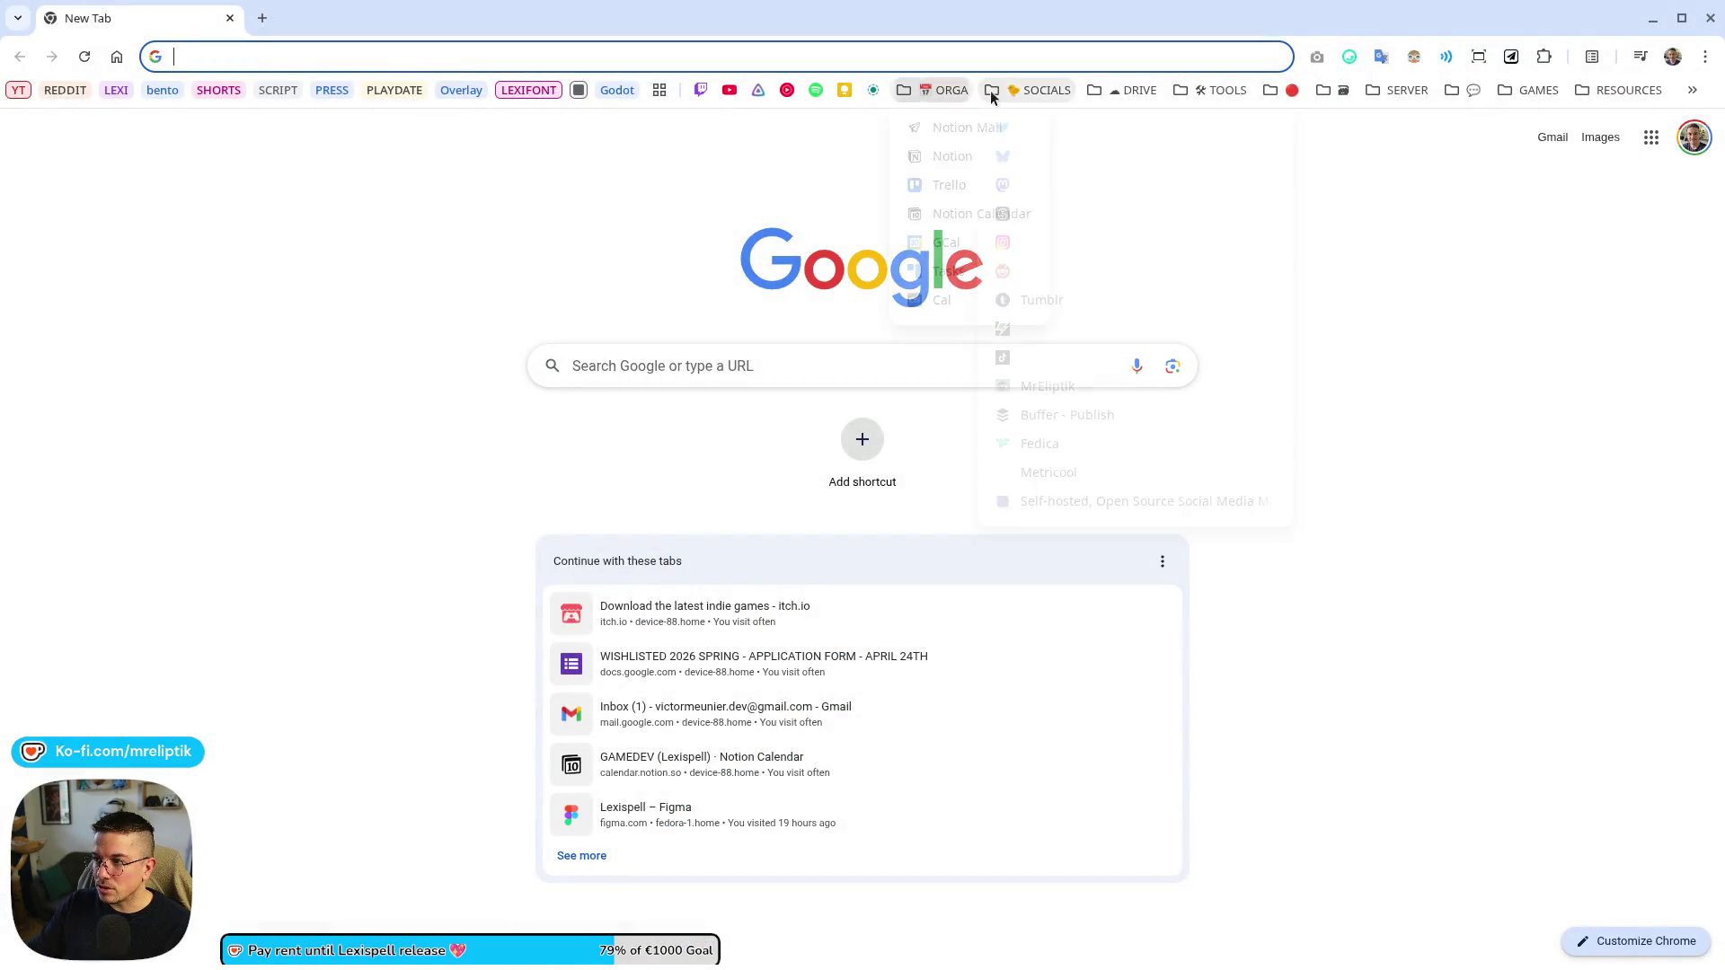
mouse_move(1042, 90)
left_click(1043, 131)
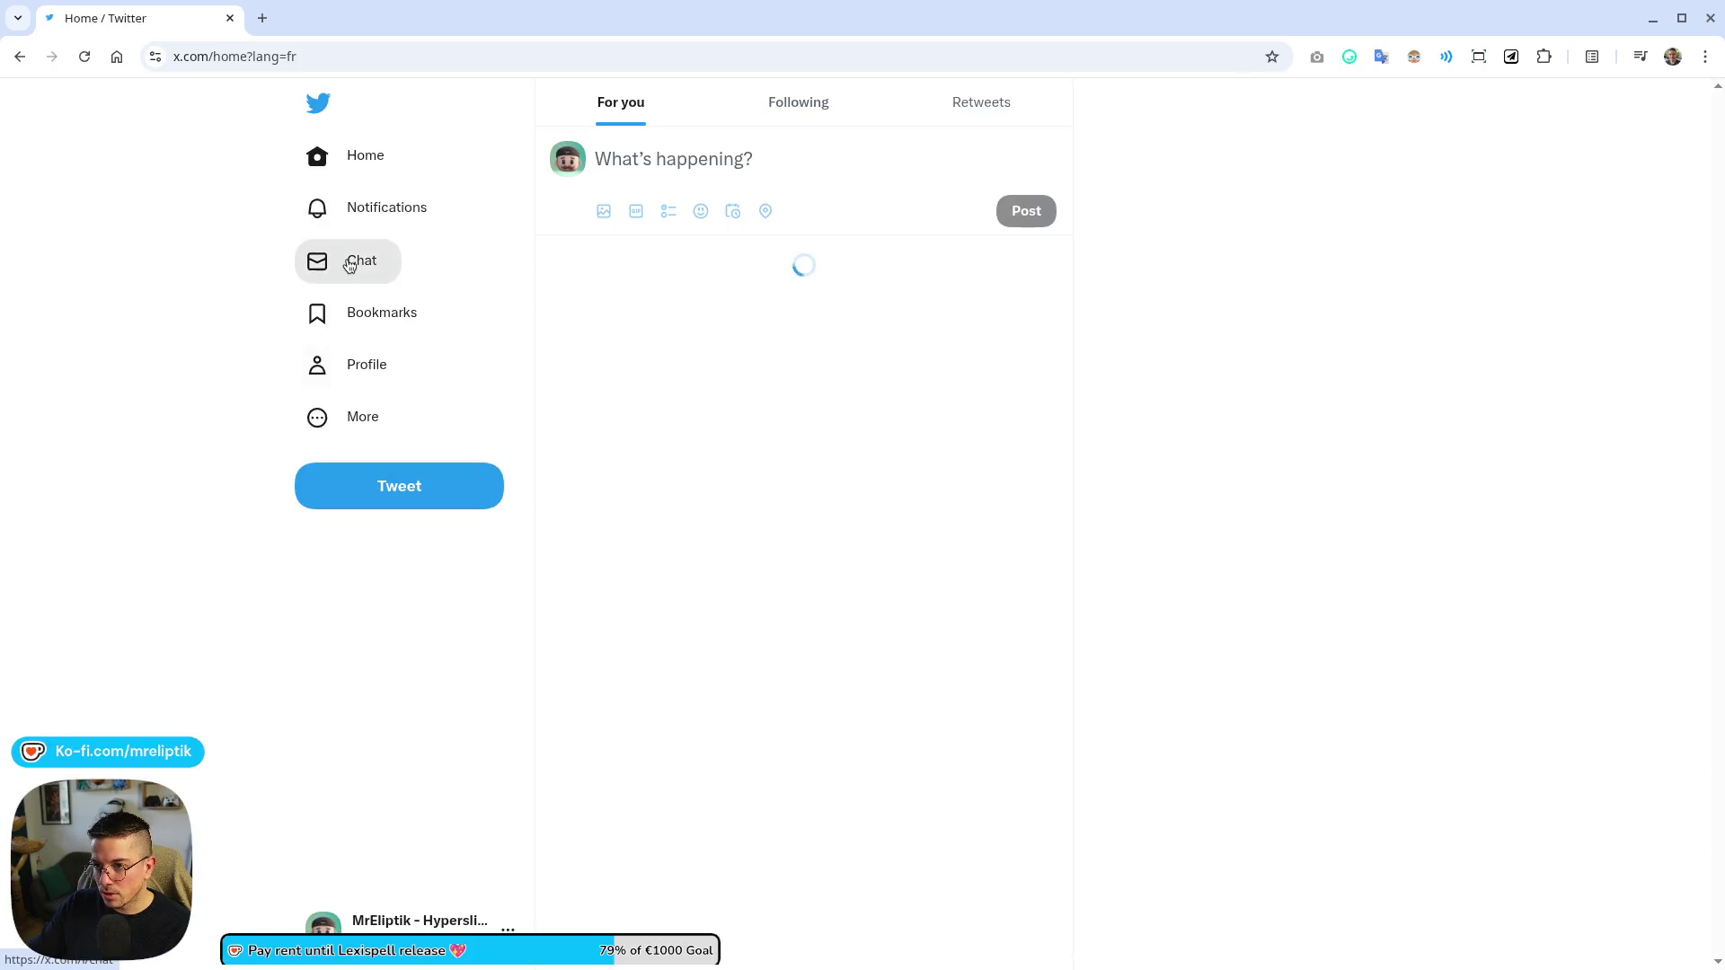
- Open a notification's tweet, then the account's own profile page
left_click(360, 259)
left_click(322, 258)
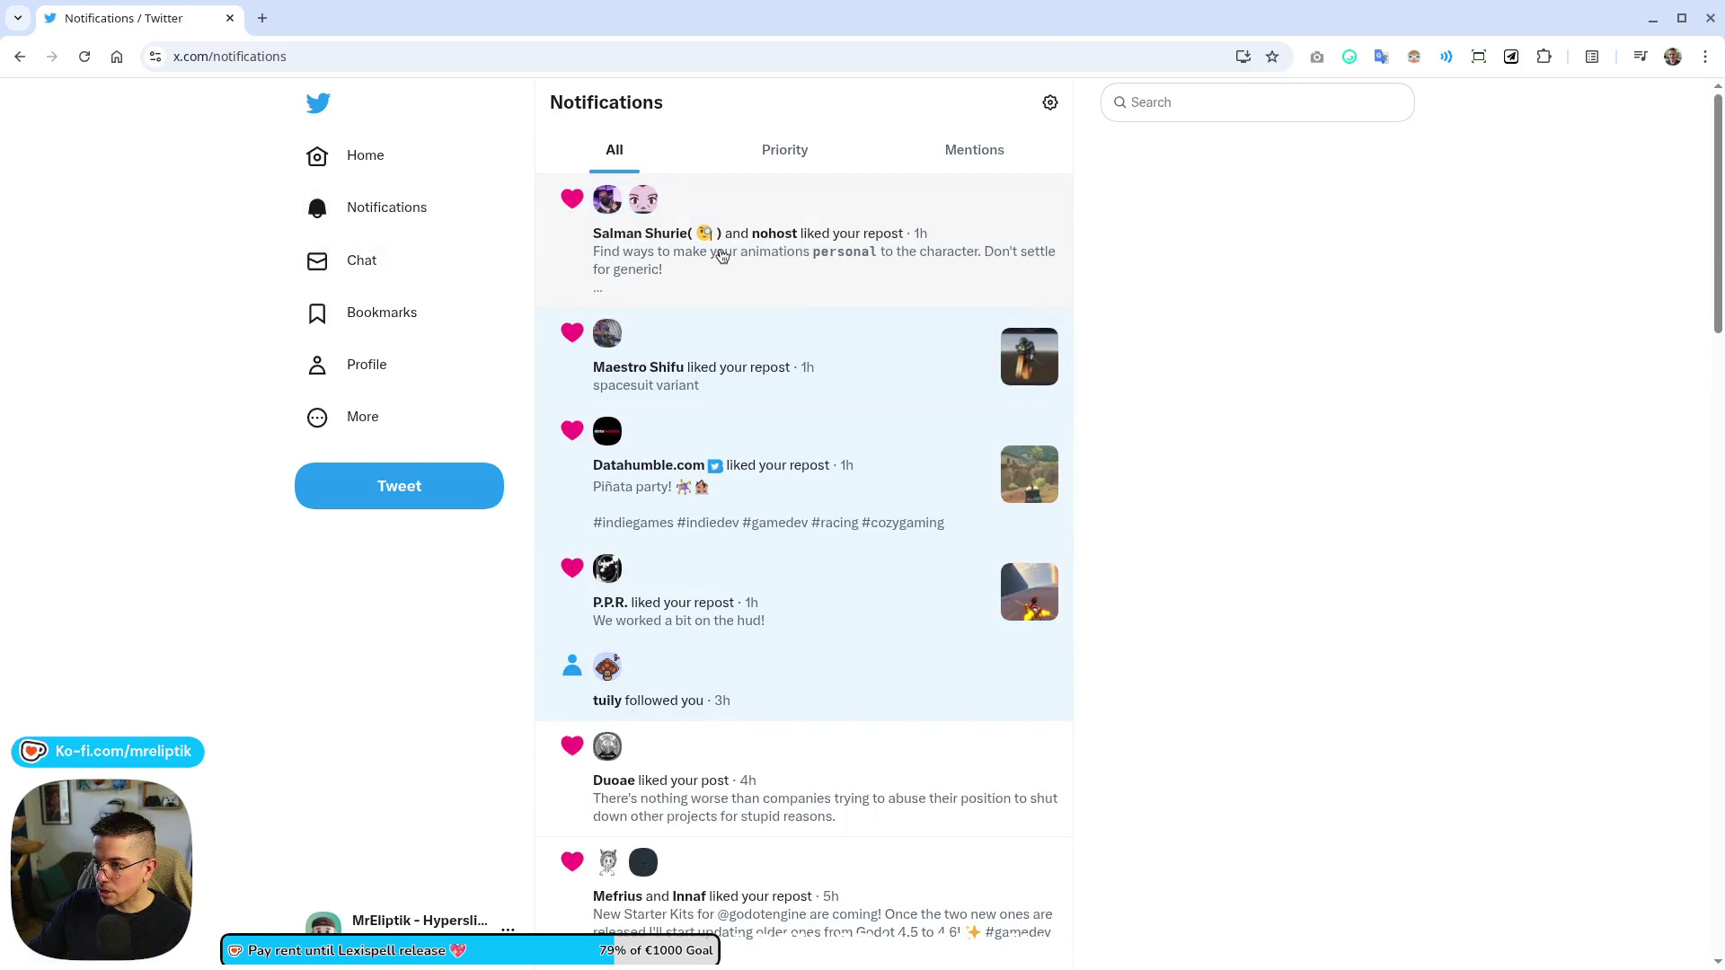
left_click(719, 257)
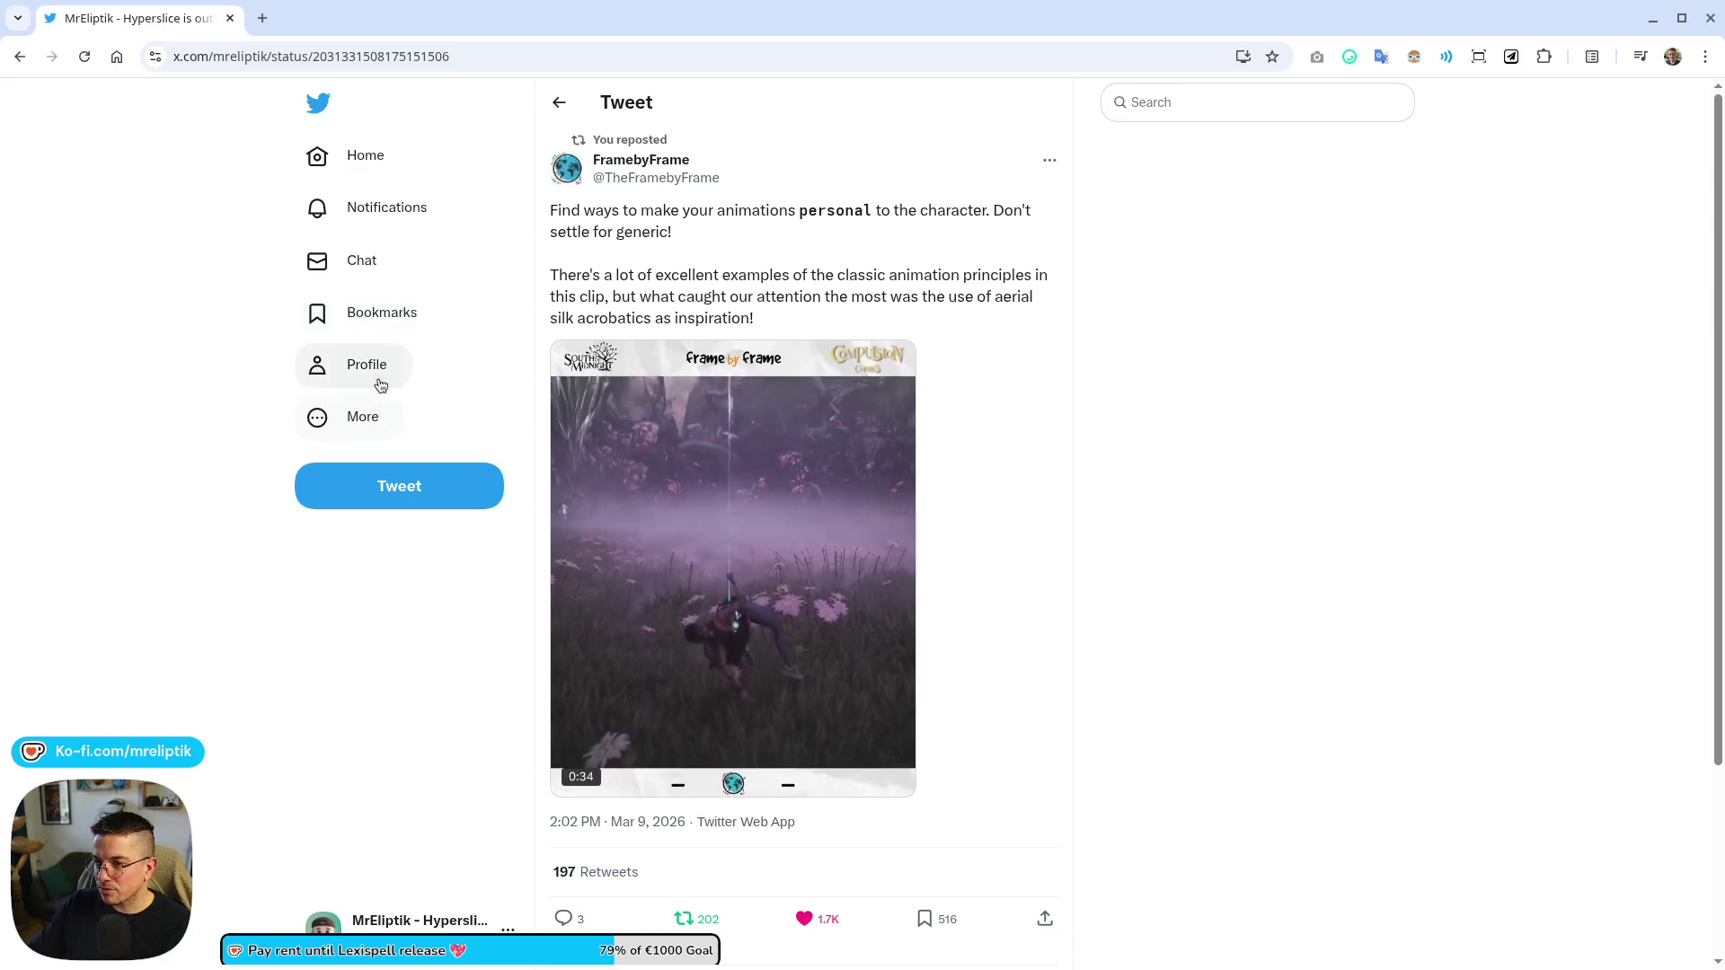
left_click(375, 368)
- Scroll up and down through the profile's timeline posts
scroll(502, 706, "down", 20)
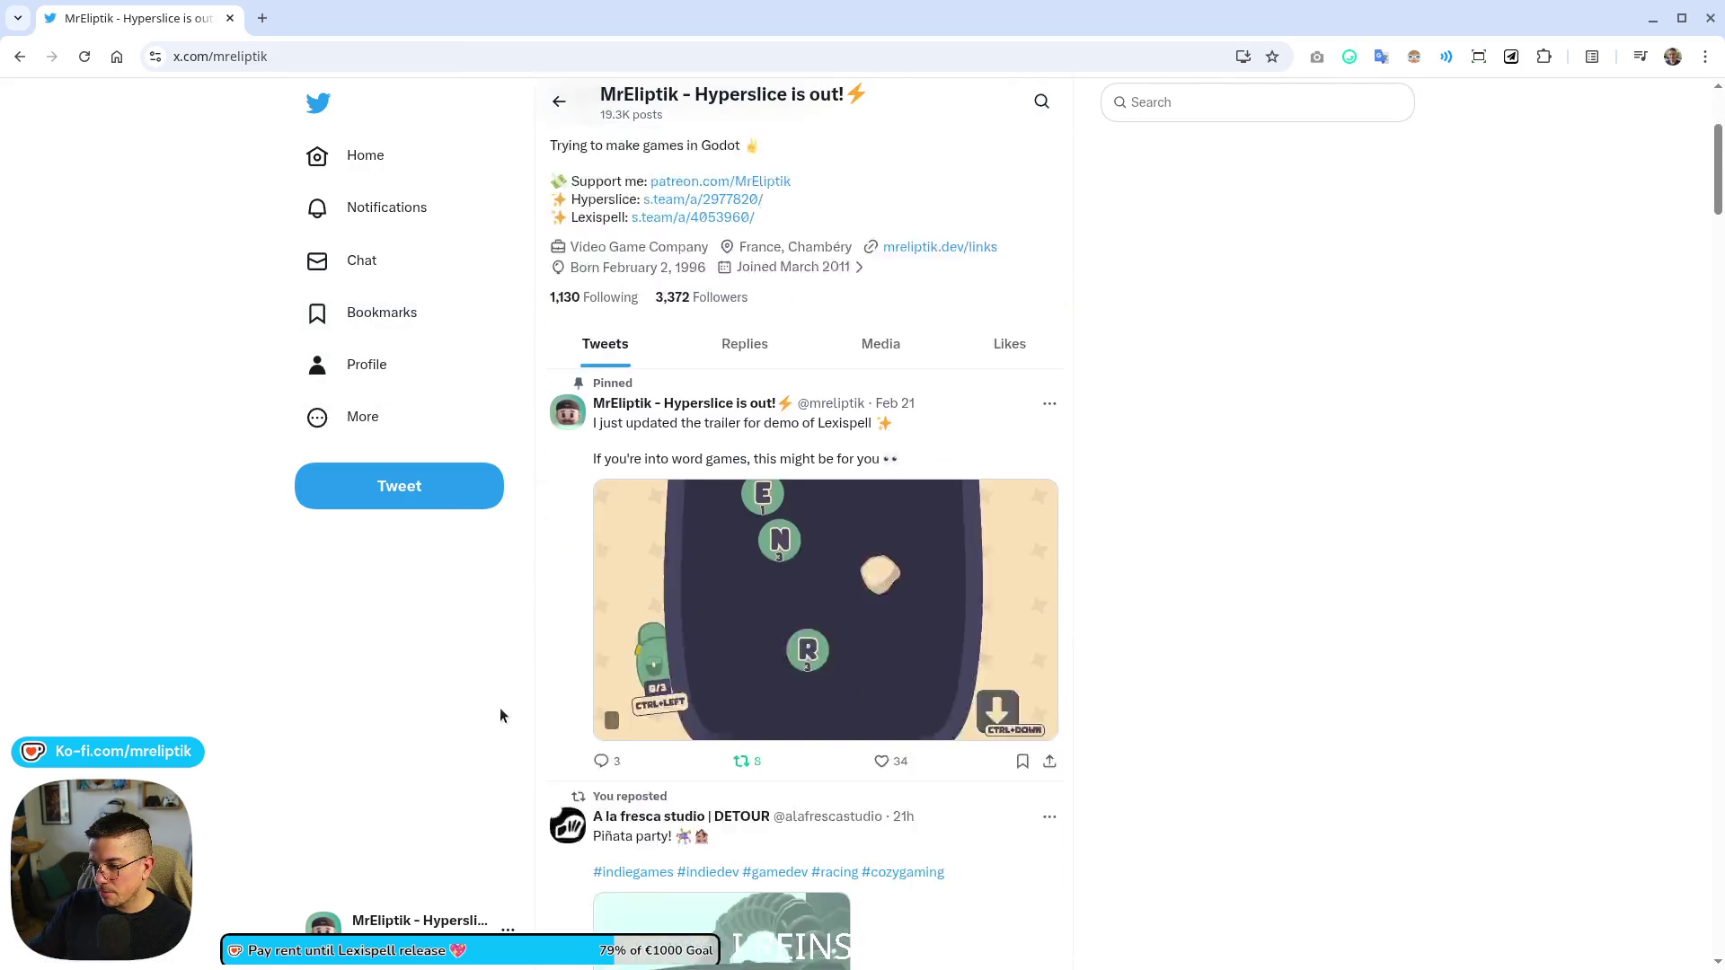
scroll(501, 708, "down", 20)
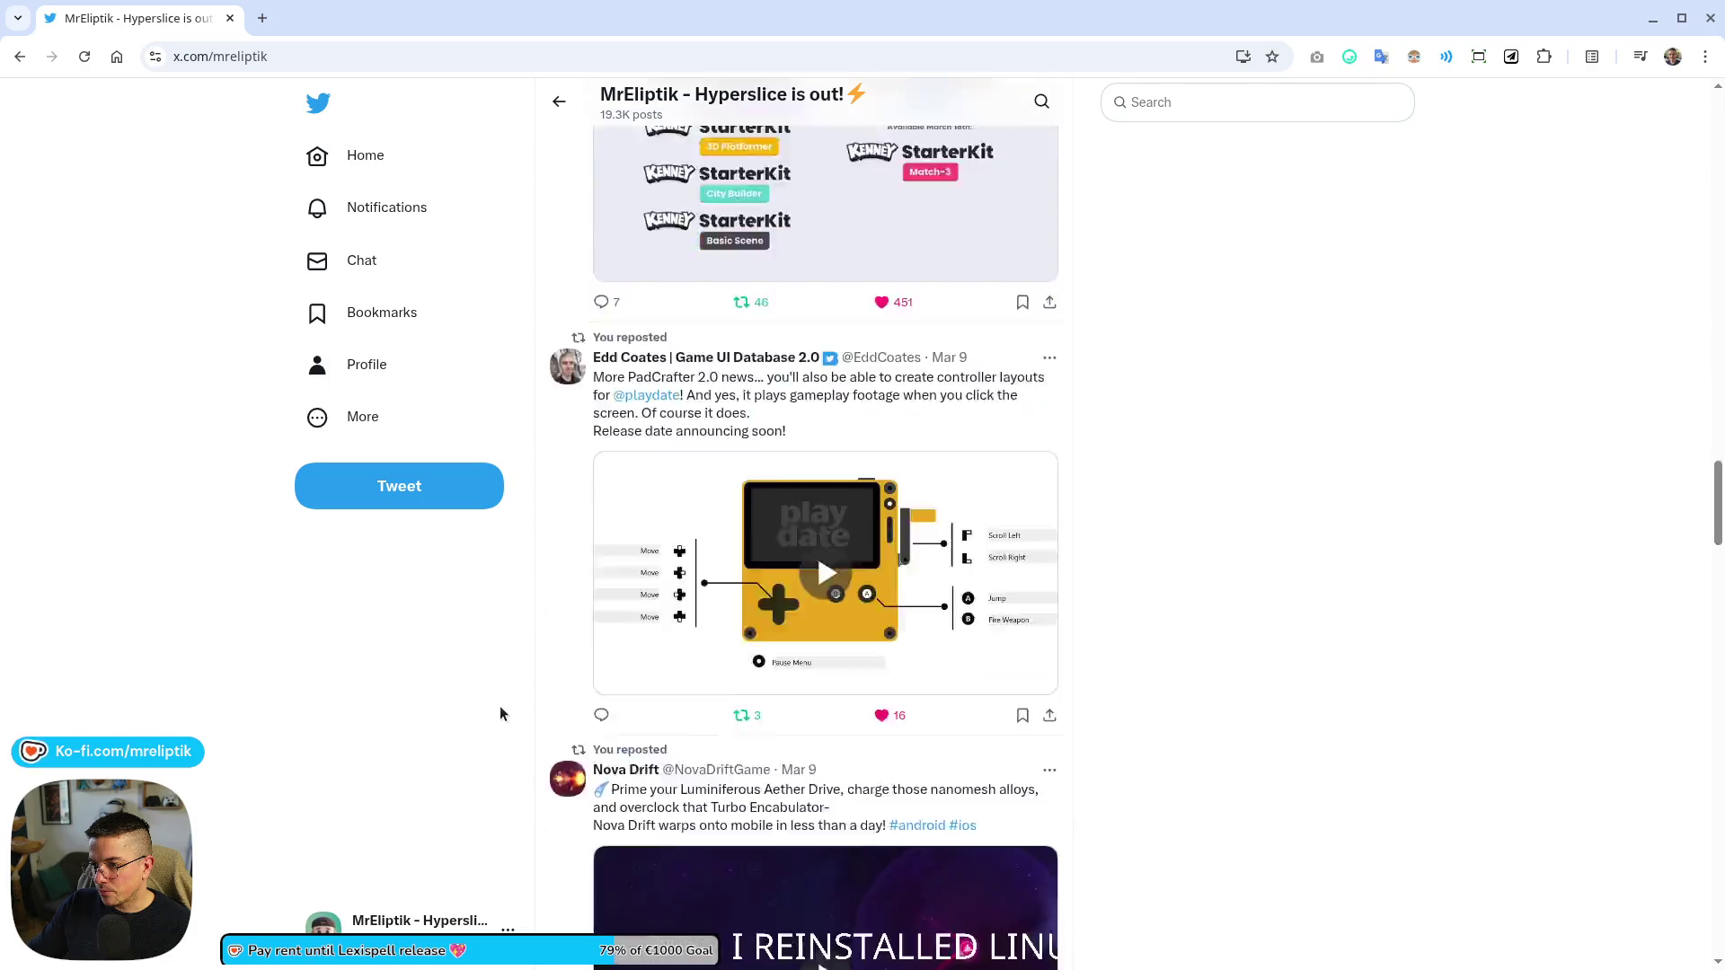
scroll(521, 746, "up", 5)
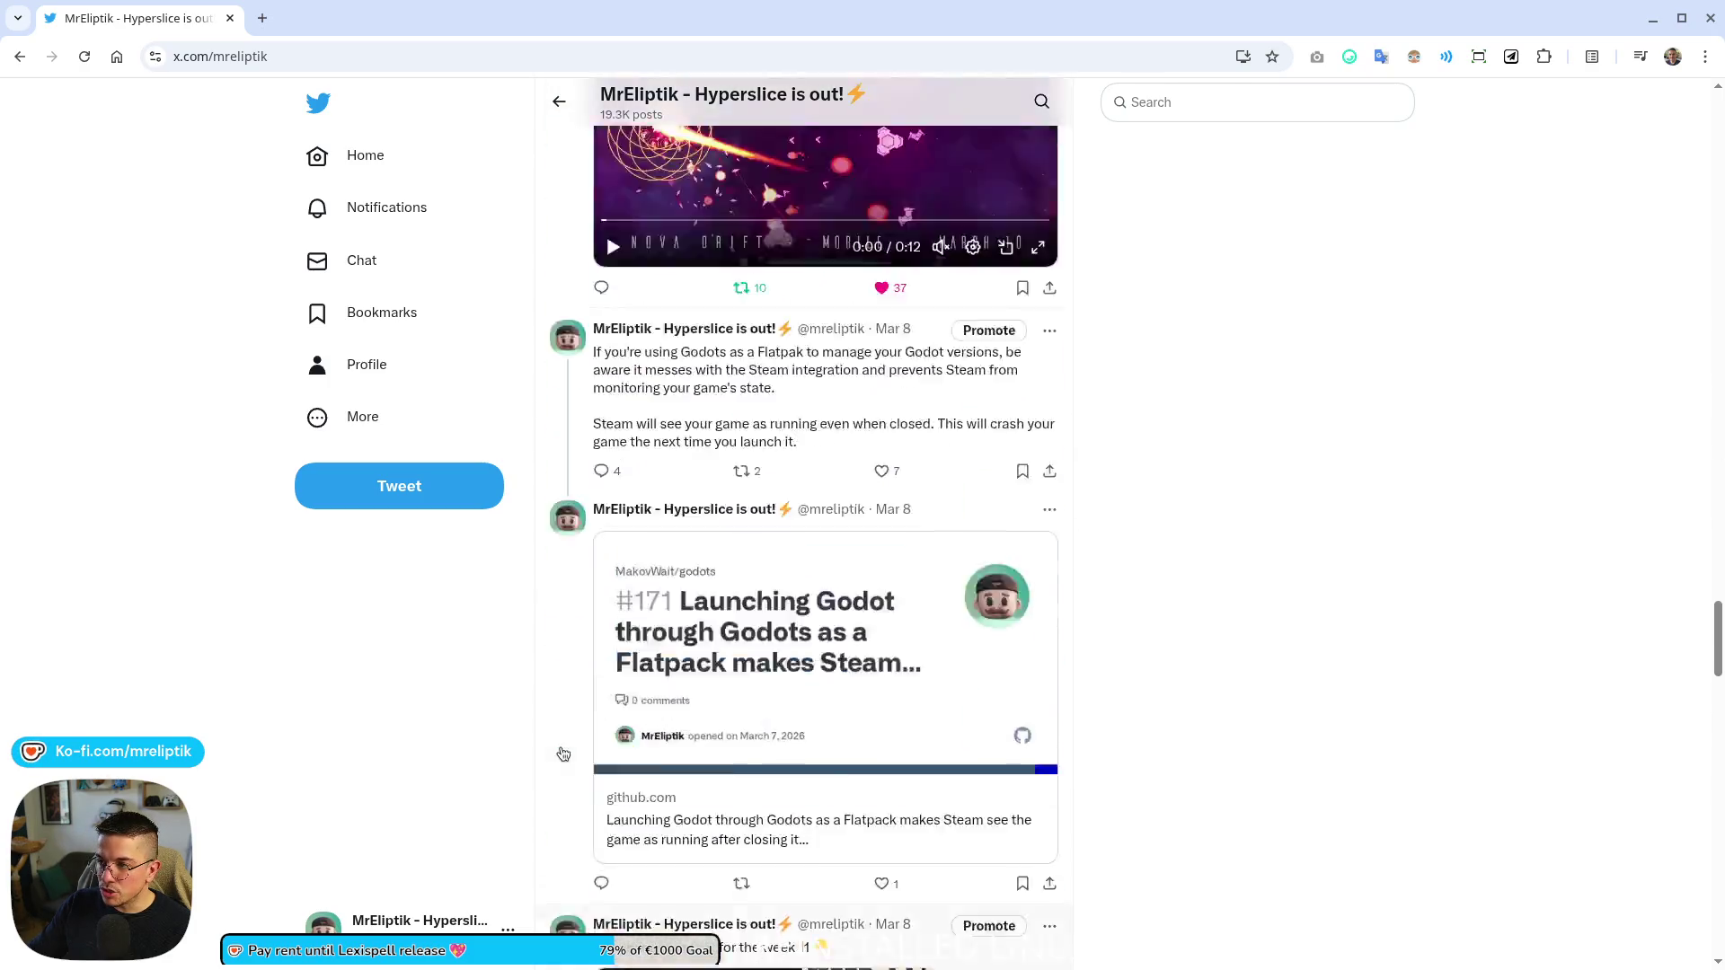
scroll(539, 745, "down", 20)
scroll(550, 745, "down", 12)
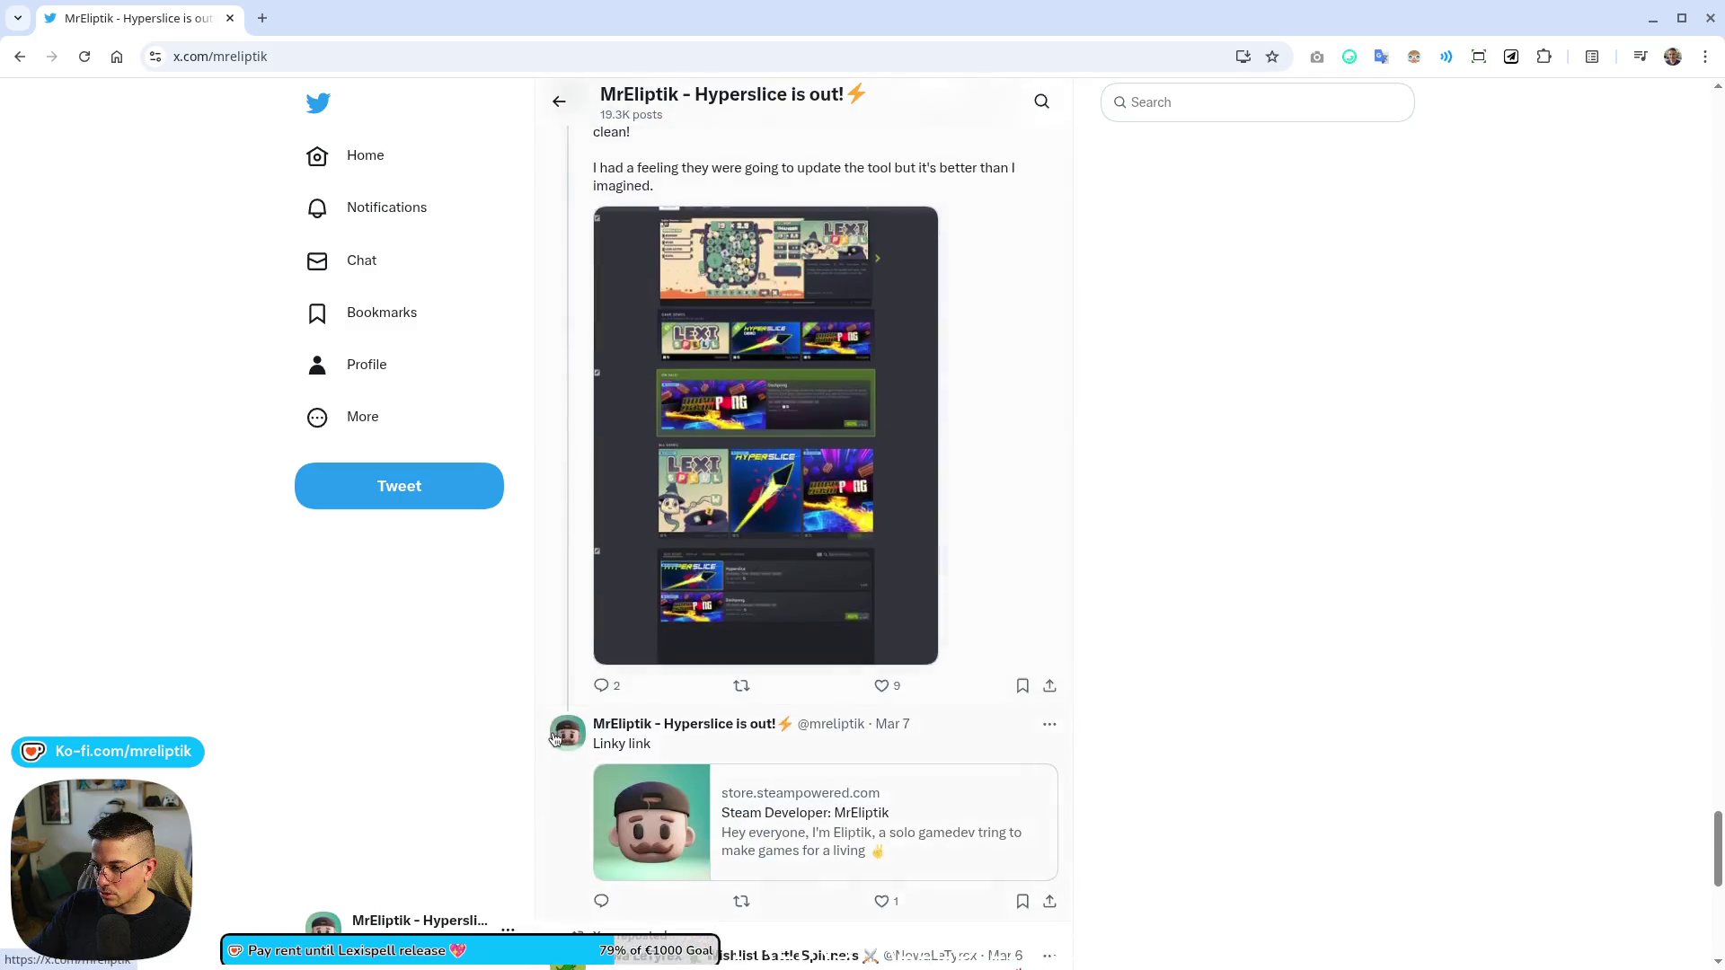
scroll(557, 742, "up", 7)
scroll(568, 738, "up", 6)
scroll(528, 709, "down", 15)
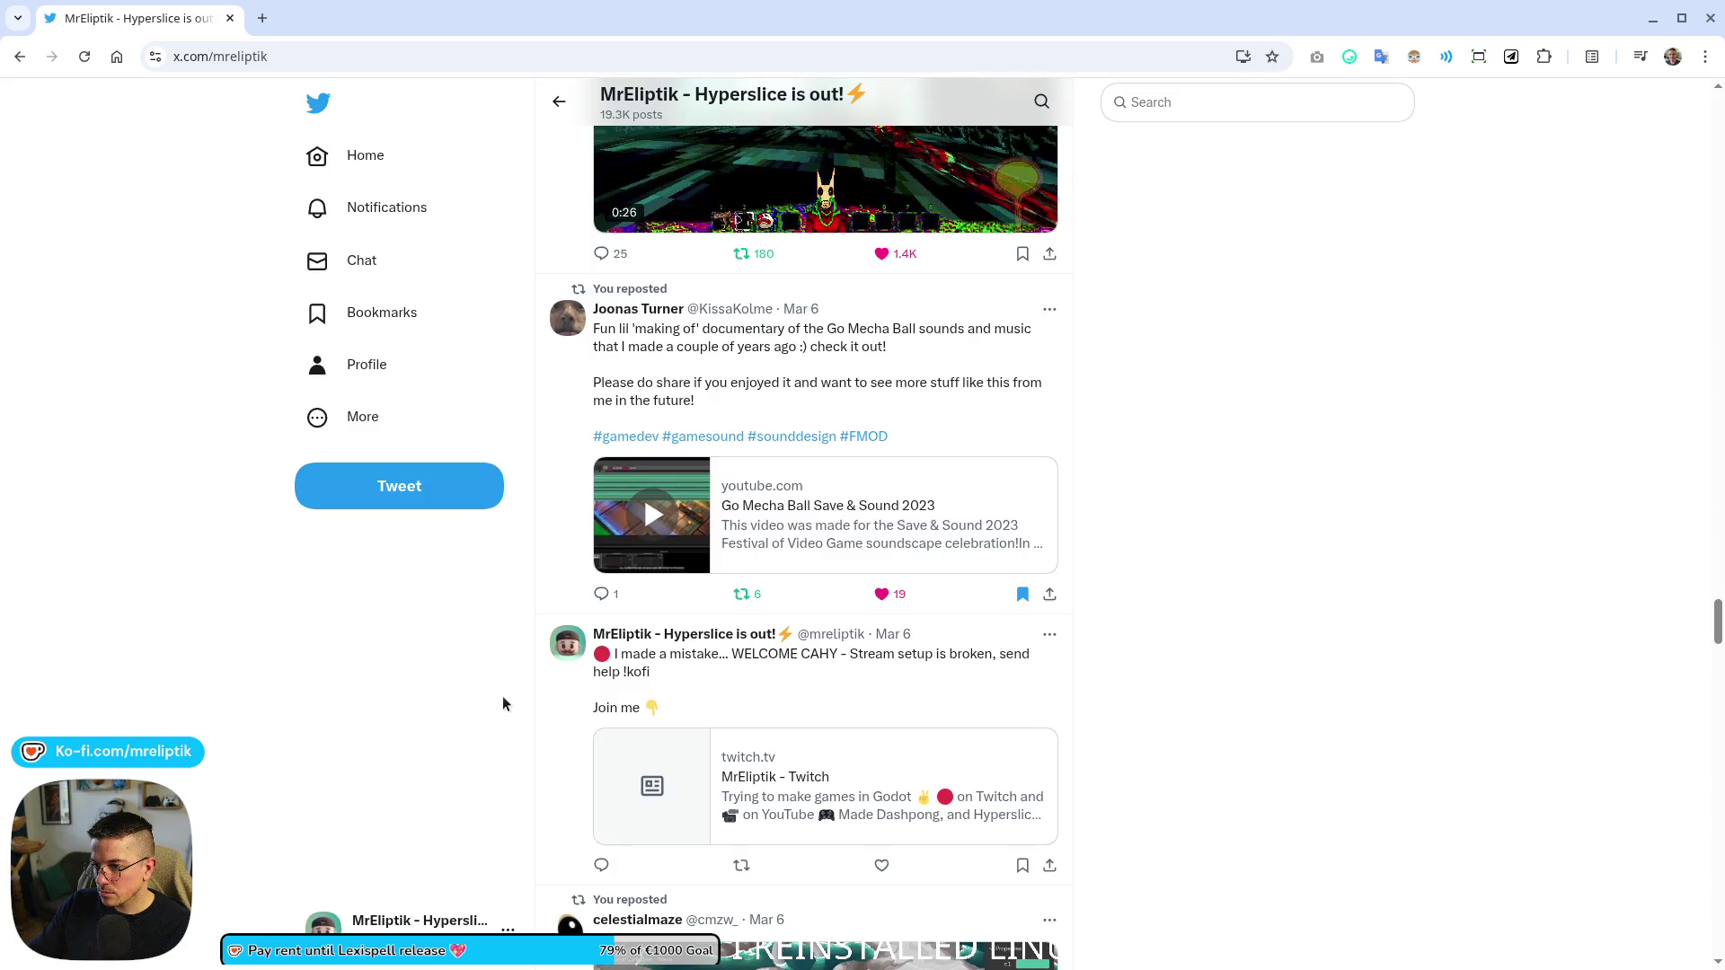
scroll(502, 694, "down", 8)
scroll(489, 701, "up", 18)
scroll(539, 665, "up", 8)
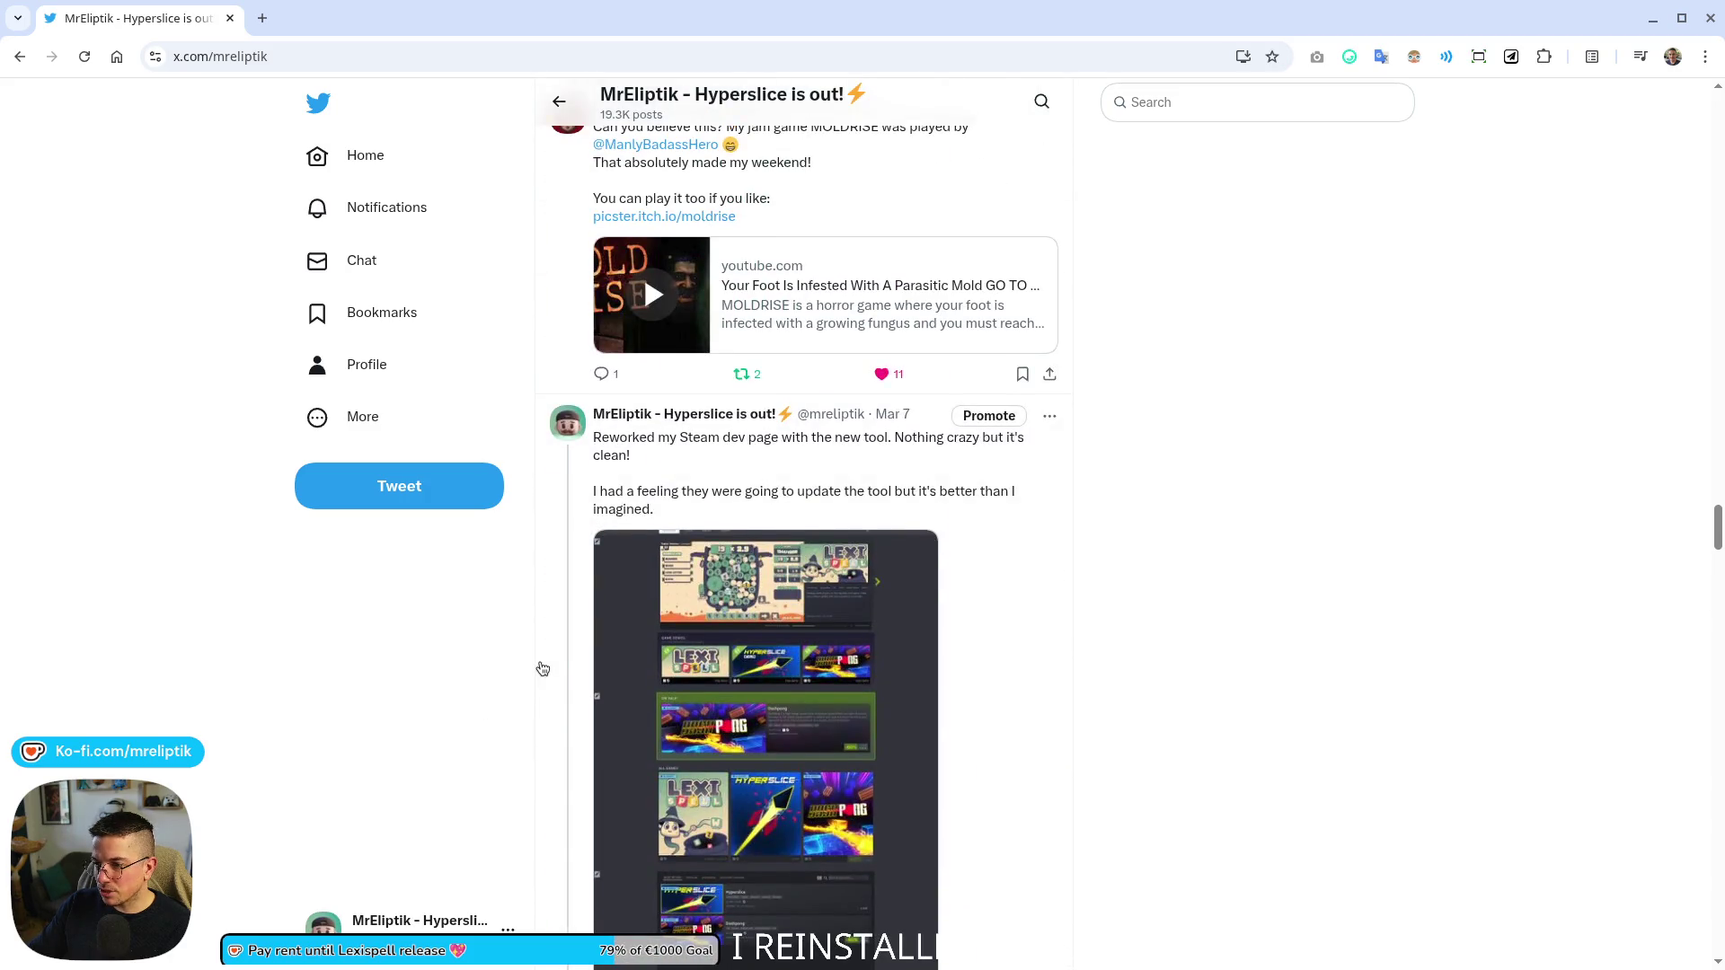
scroll(535, 674, "up", 6)
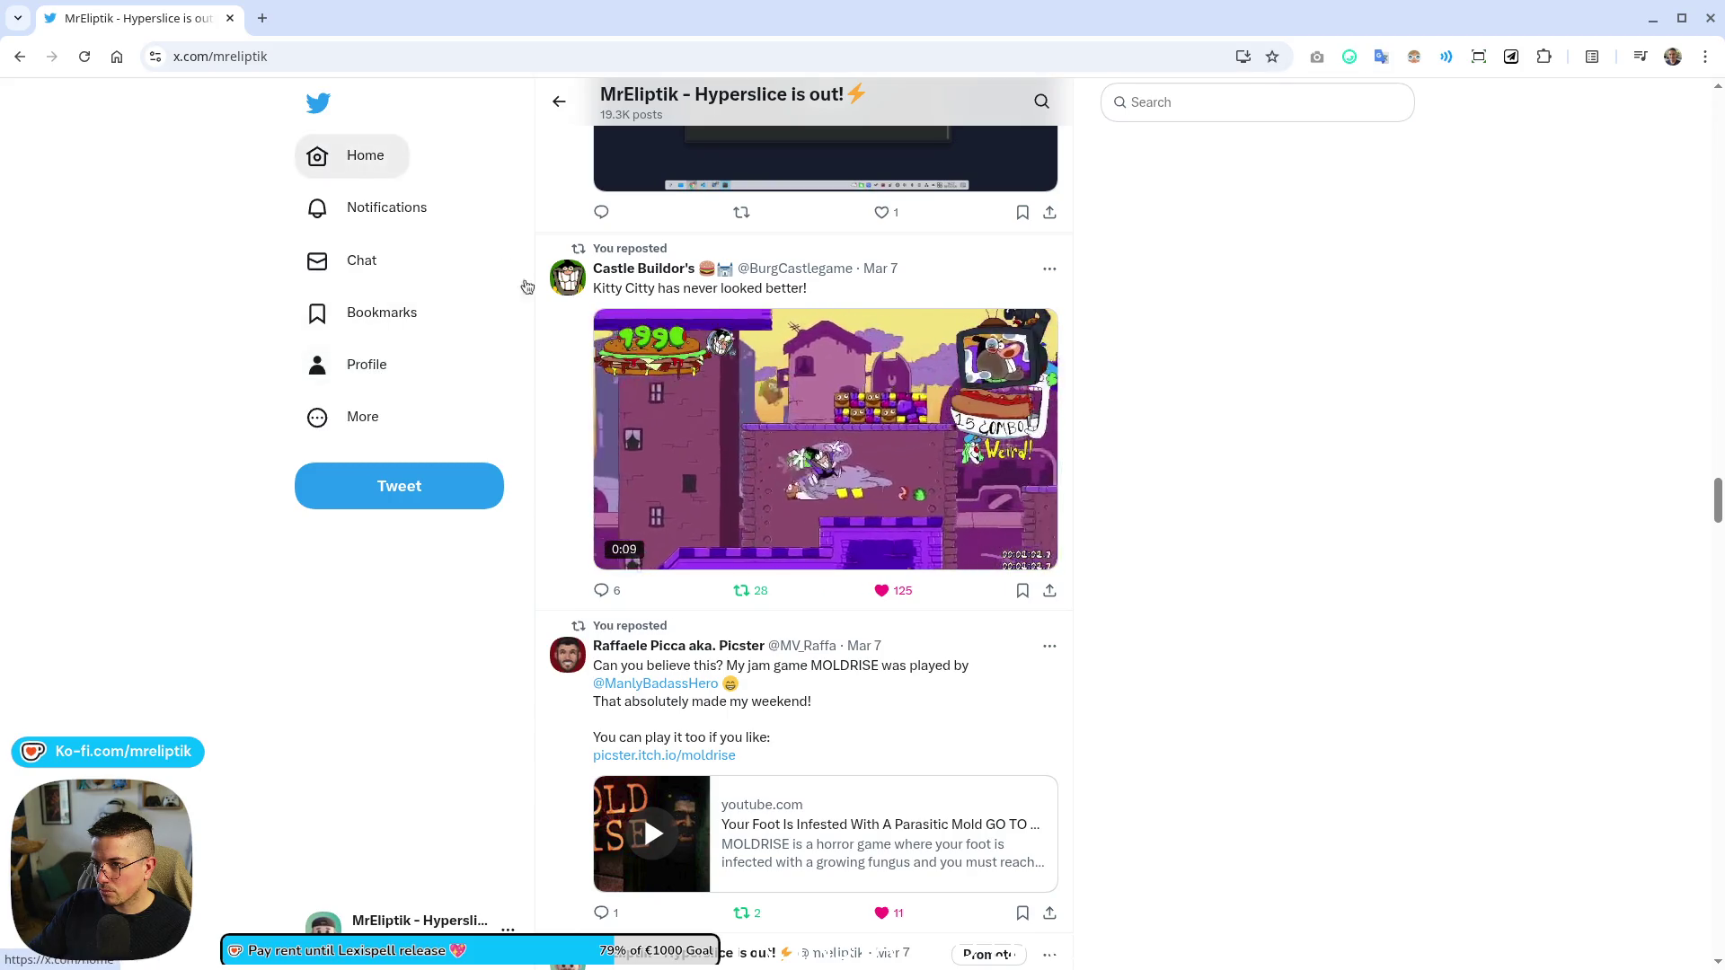
scroll(757, 573, "up", 15)
scroll(757, 573, "up", 10)
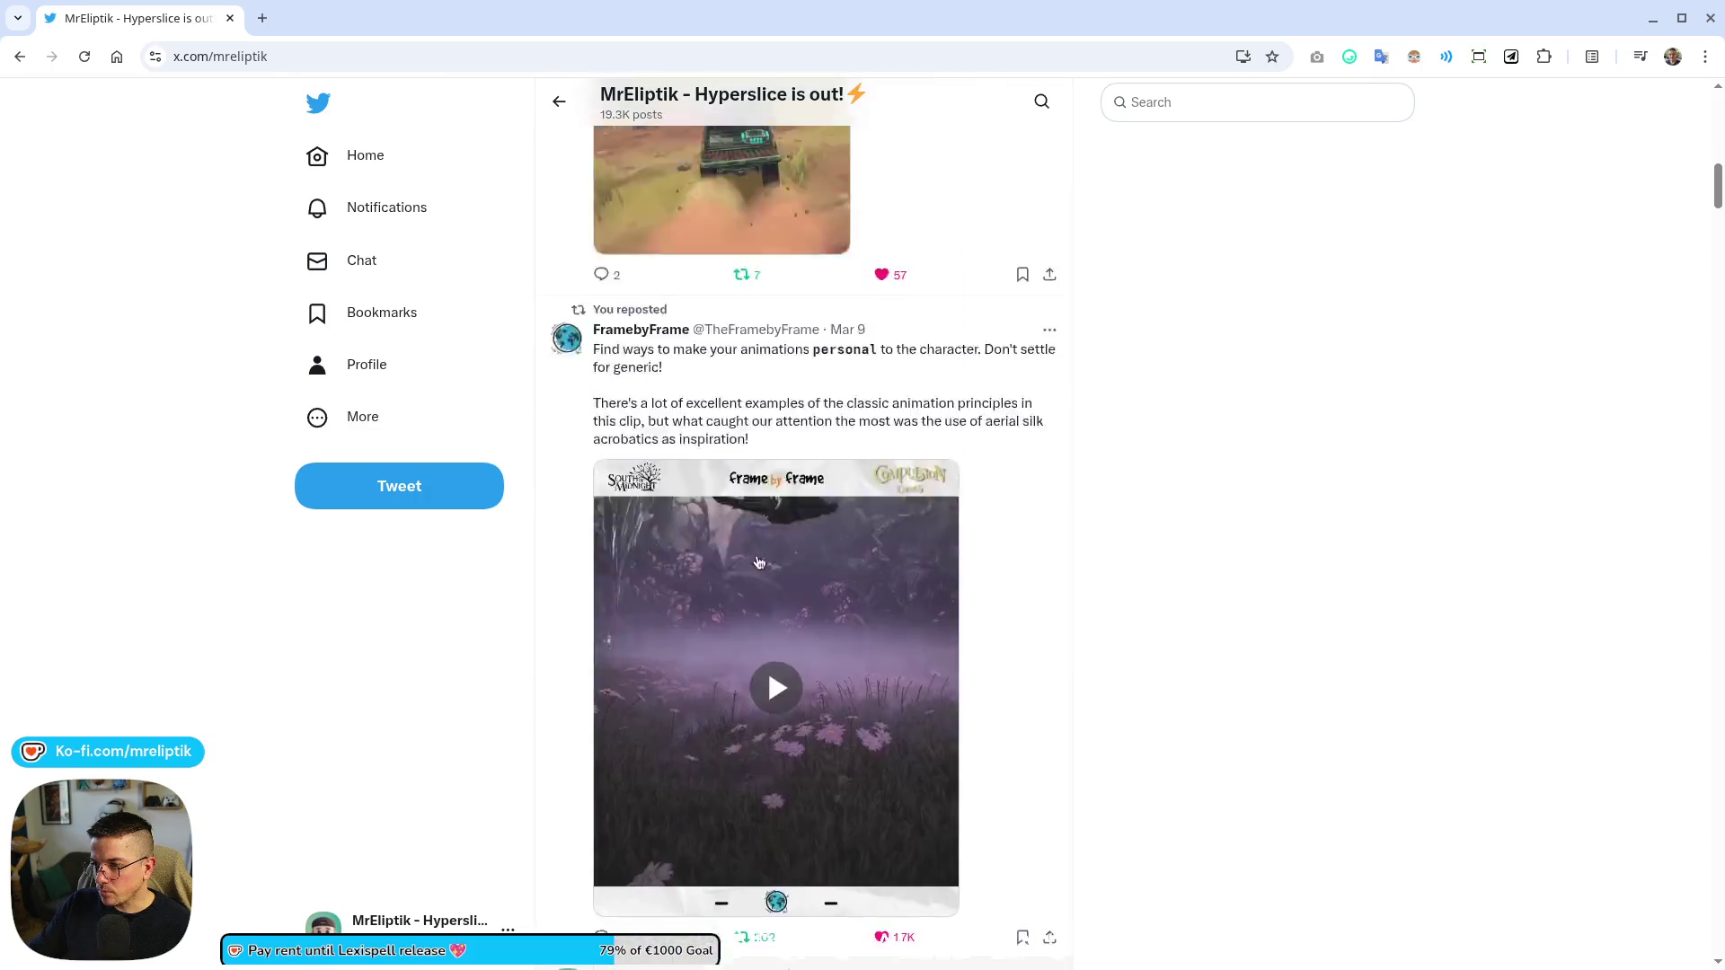
- Browse the profile's Media posts, then open a new blank tab
left_click(880, 640)
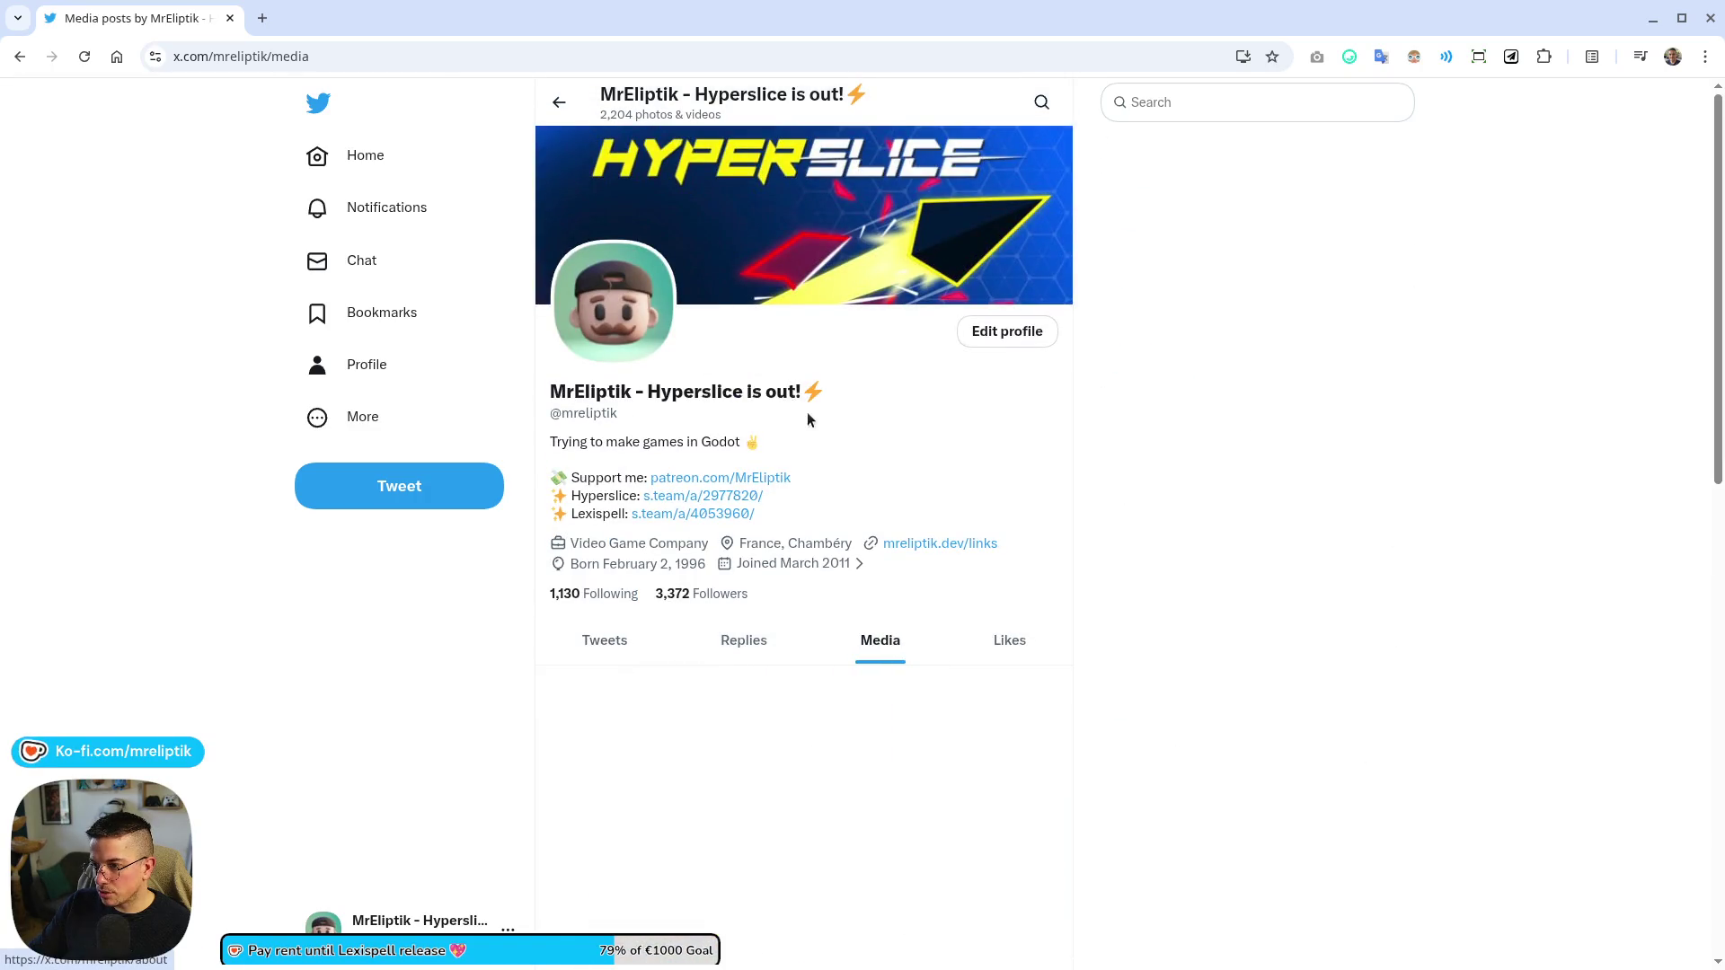
scroll(781, 452, "down", 6)
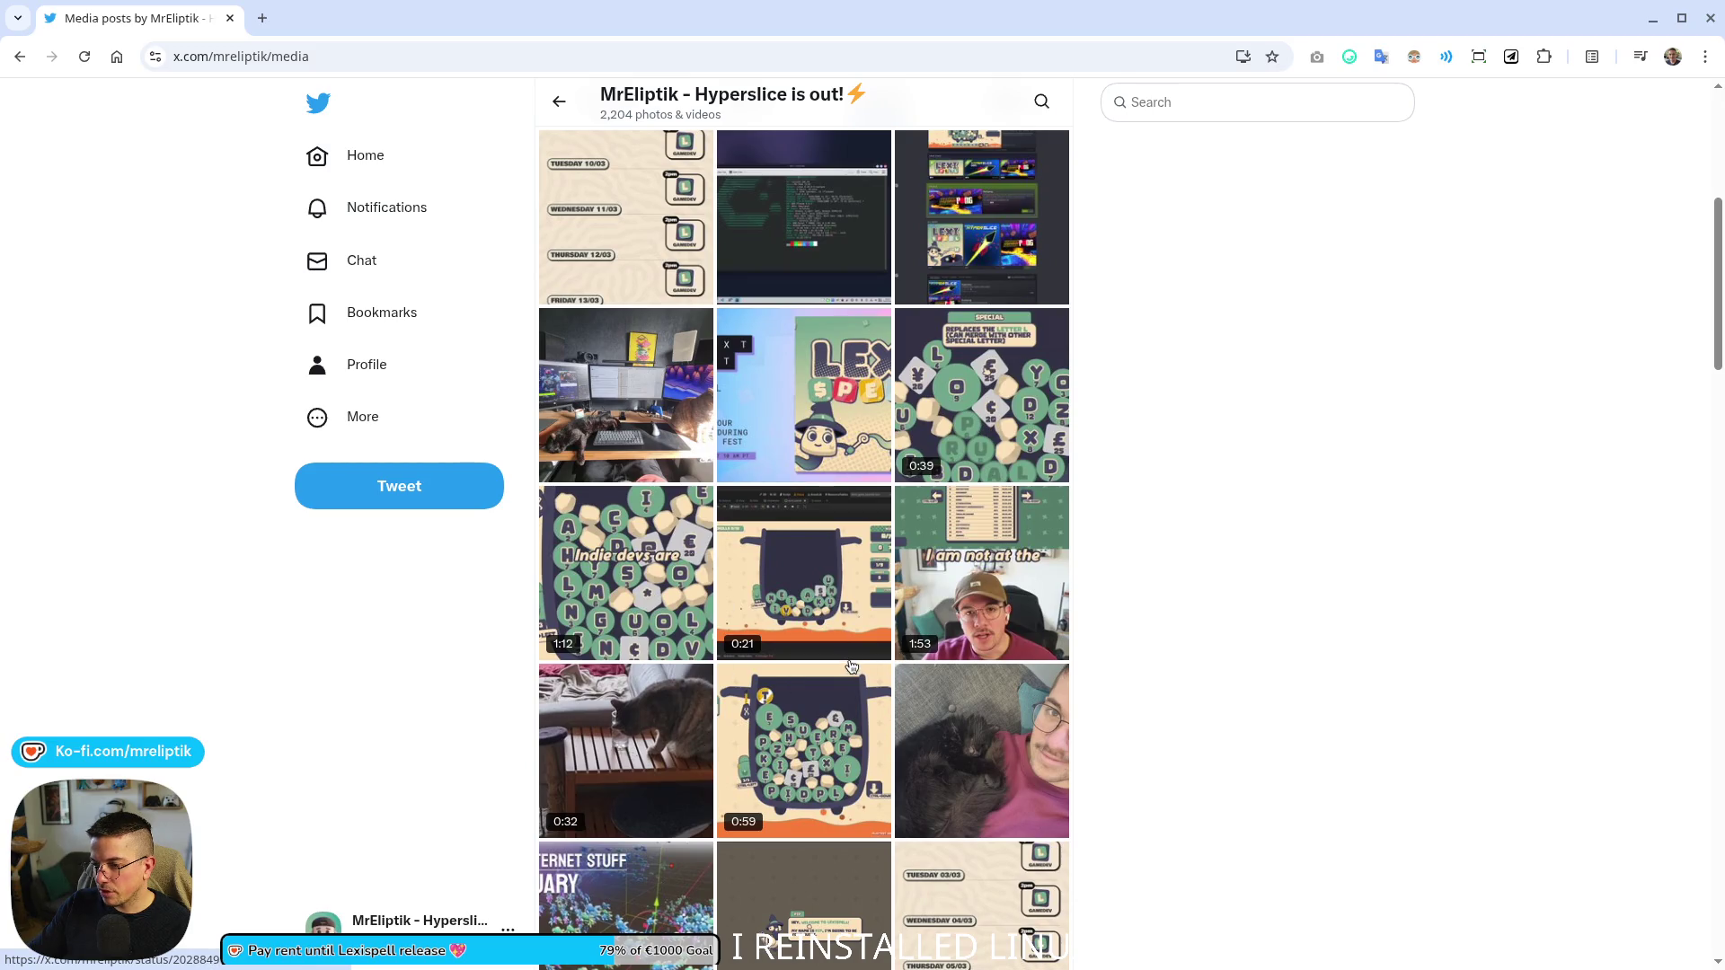
scroll(1012, 411, "up", 3)
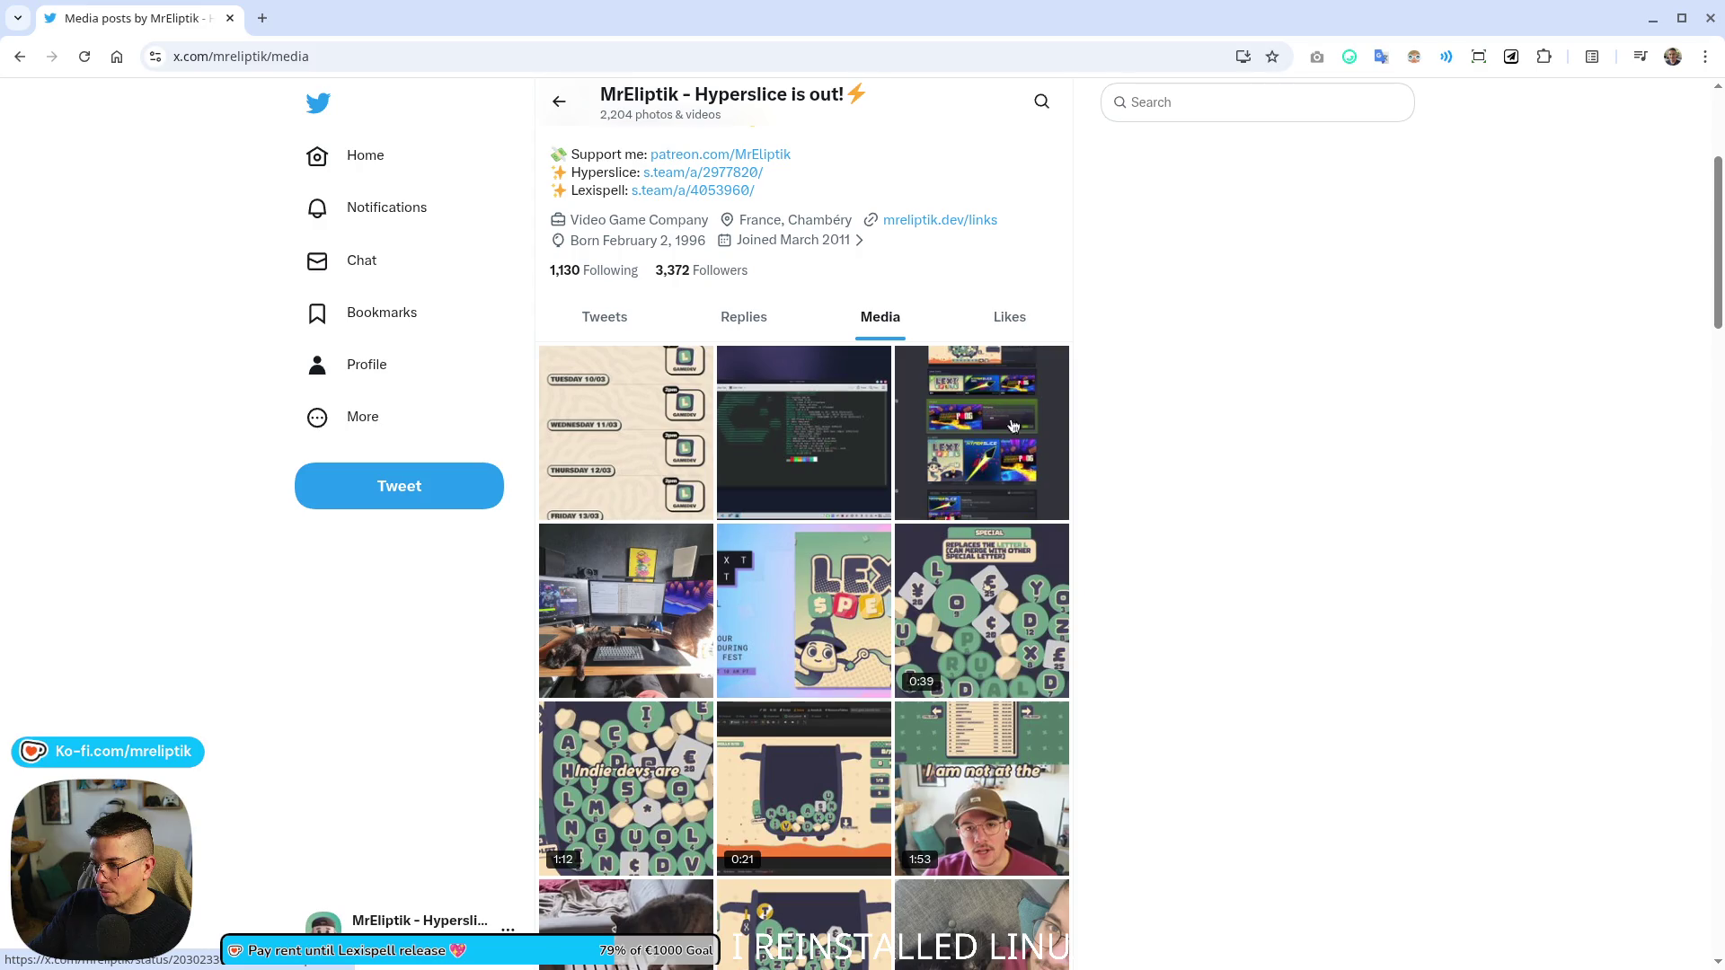
scroll(1089, 508, "down", 3)
scroll(1089, 511, "down", 1)
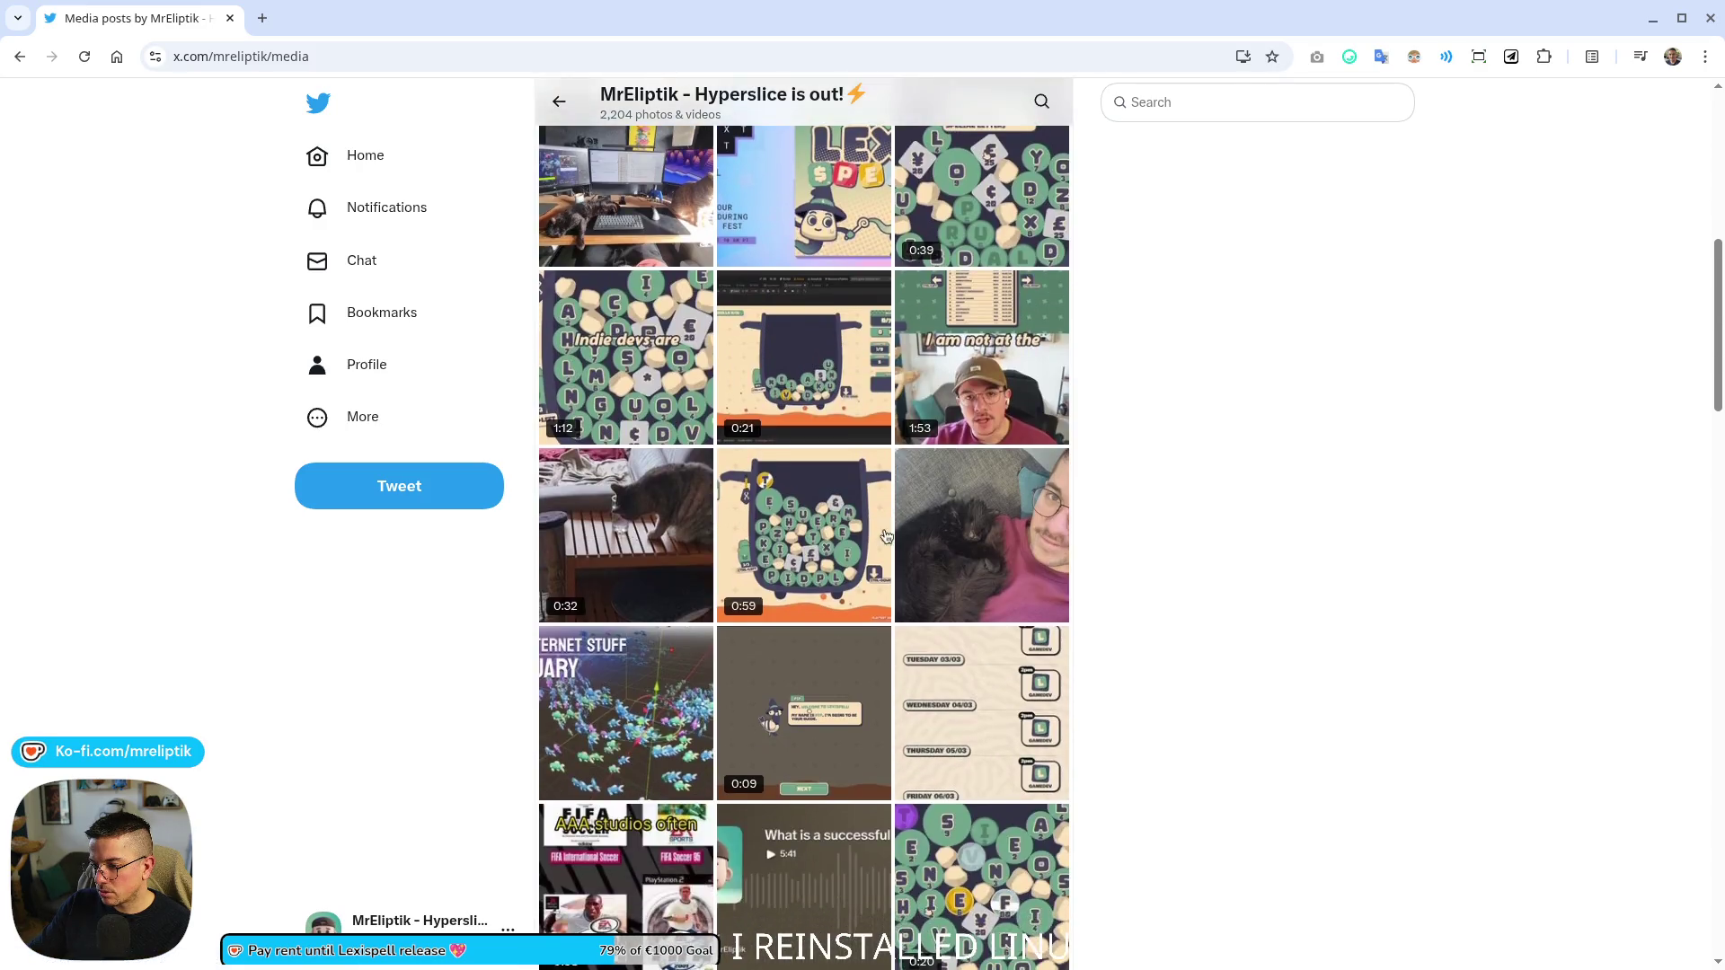
scroll(1089, 511, "up", 5)
key("ctrl+t")
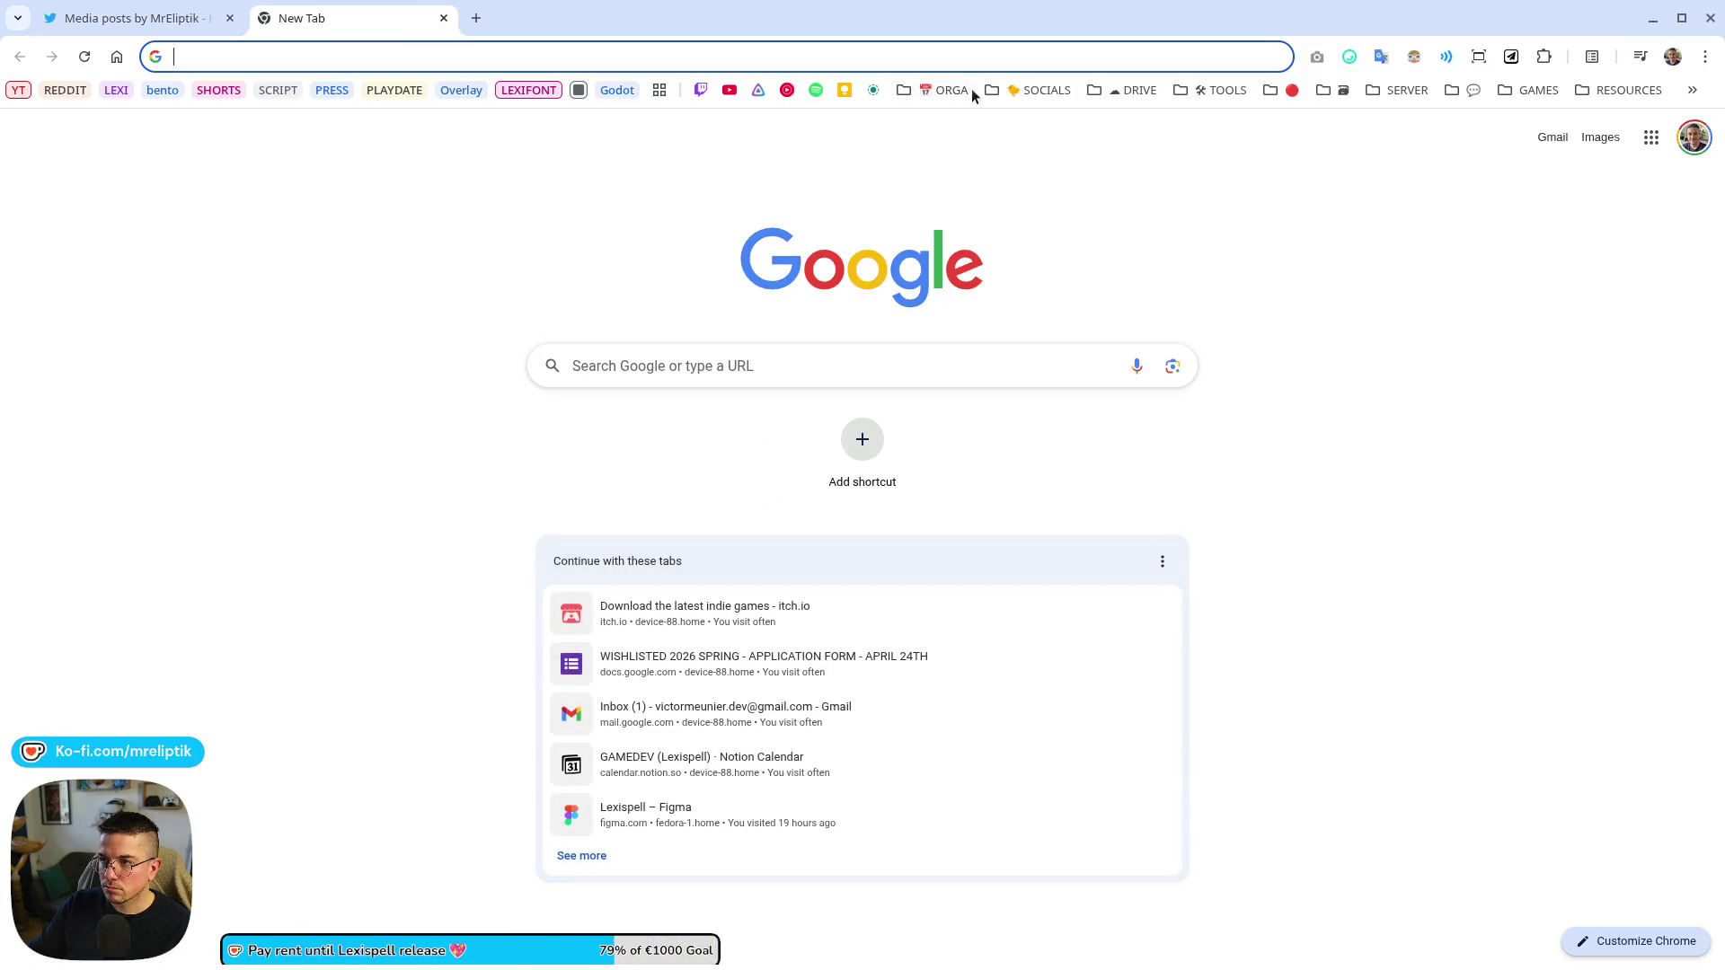
- Open Bluesky from the socials bookmarks and scroll through its notifications
left_click(1033, 89)
left_click(1031, 164)
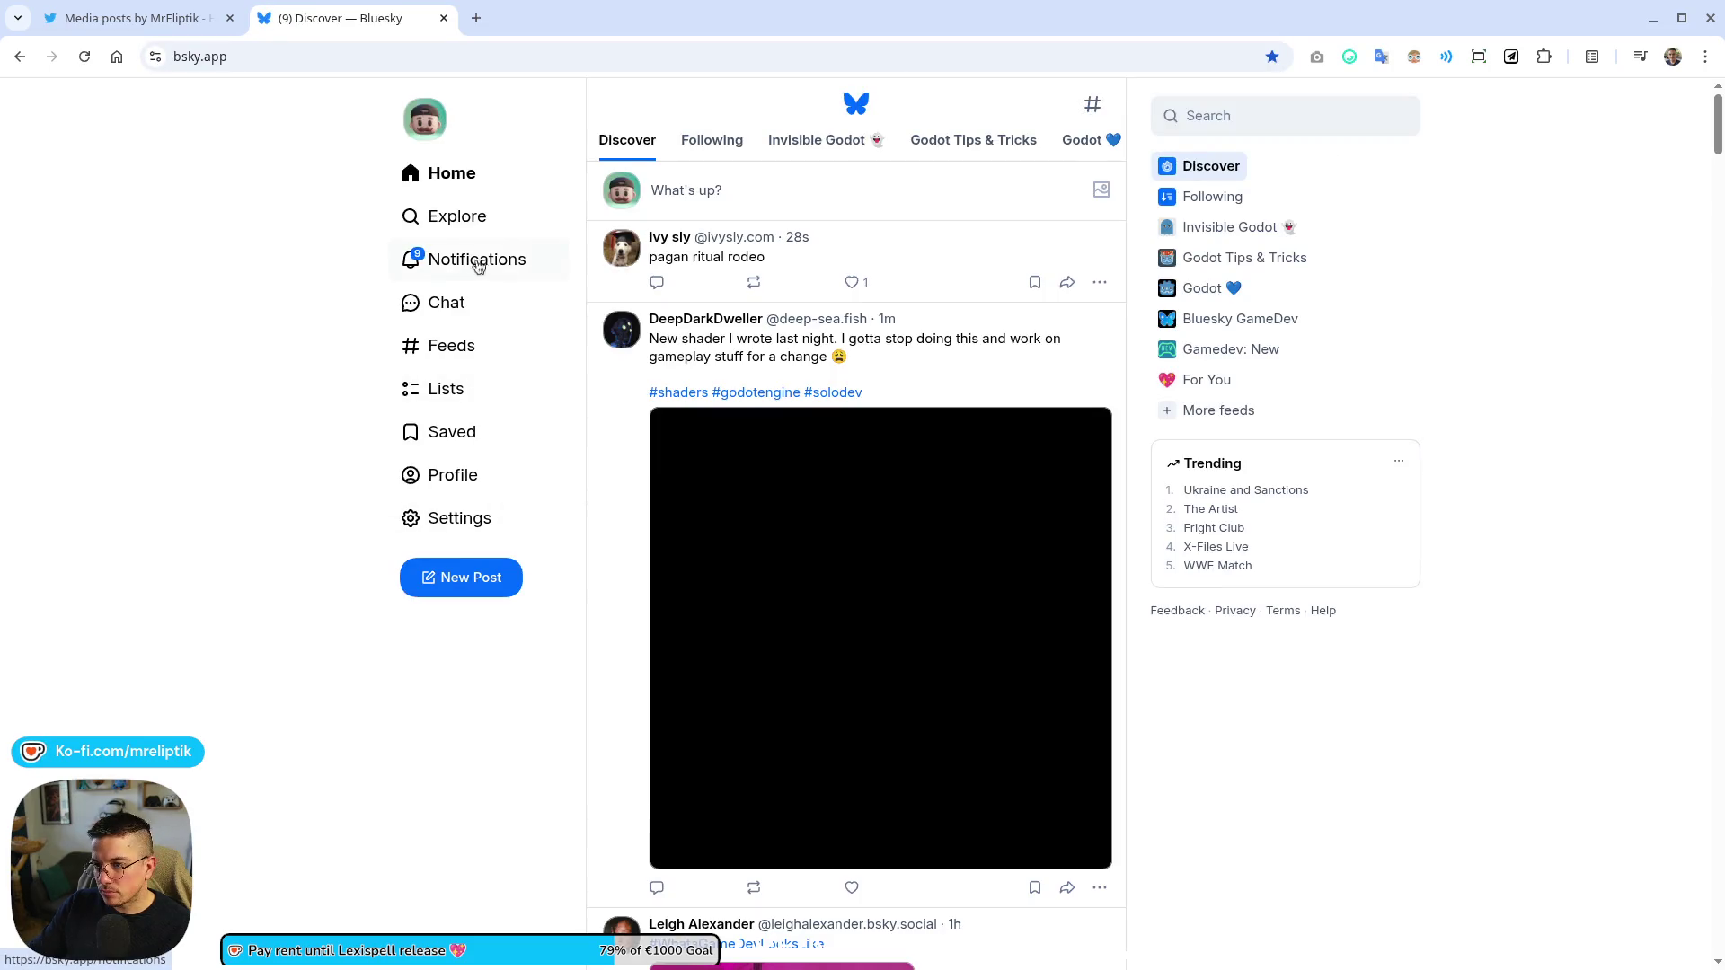
left_click(472, 260)
scroll(903, 468, "down", 5)
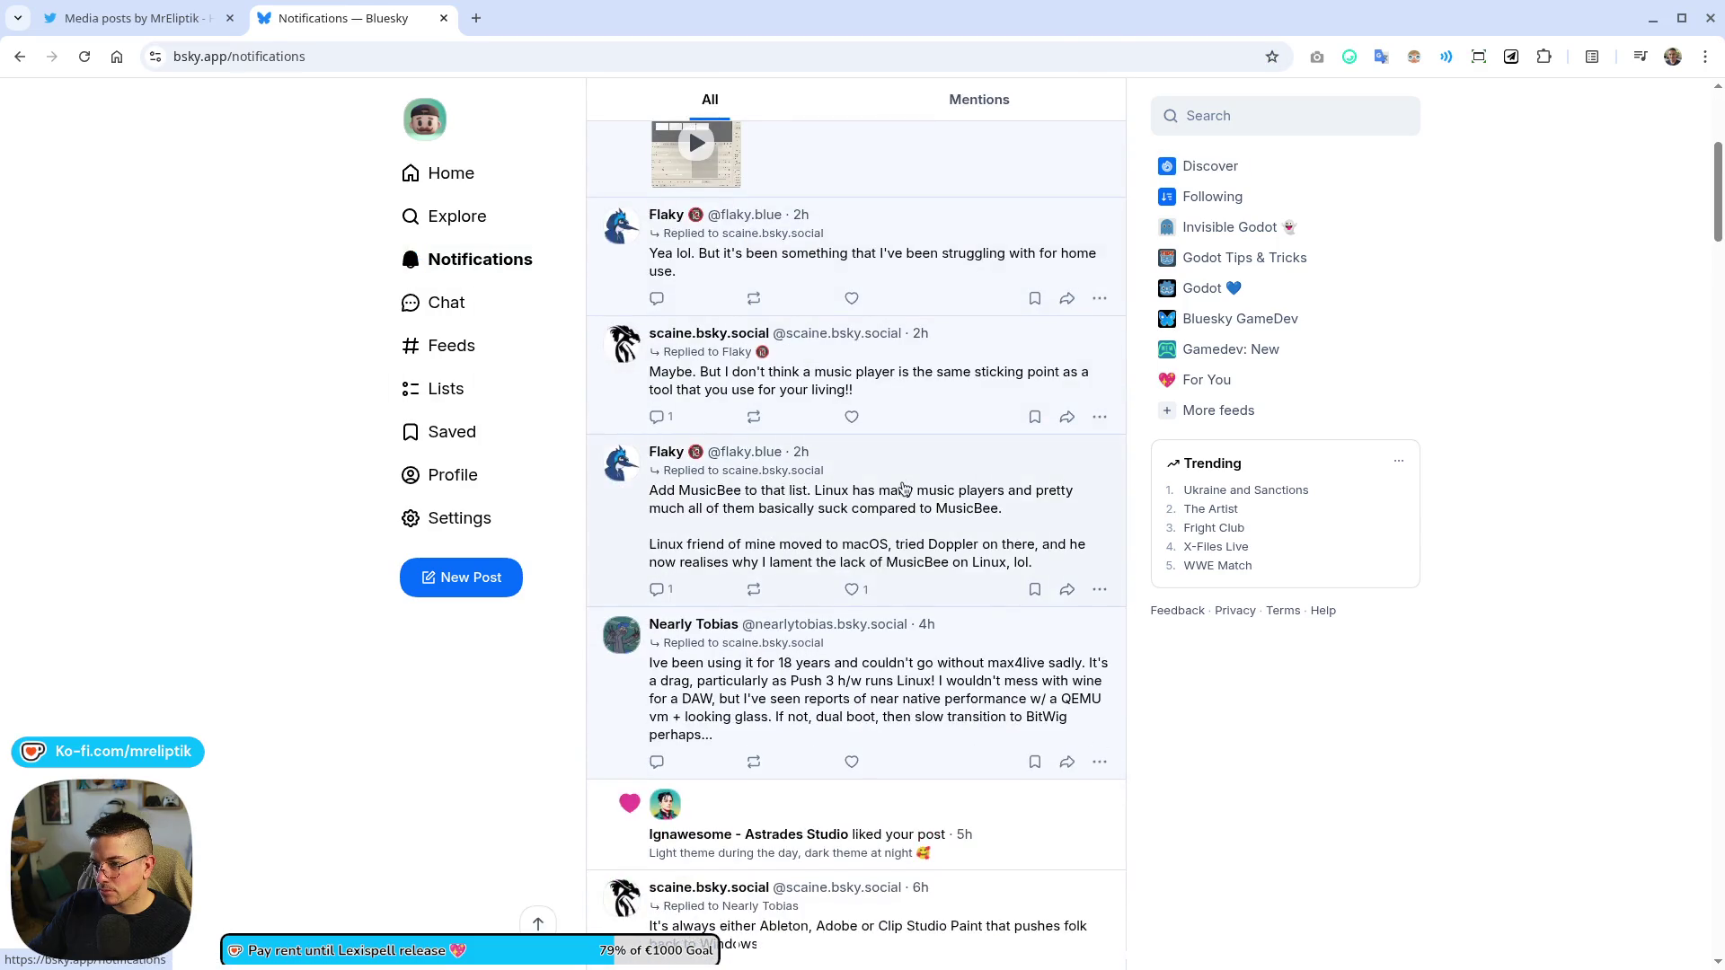
scroll(826, 703, "down", 3)
scroll(826, 702, "down", 12)
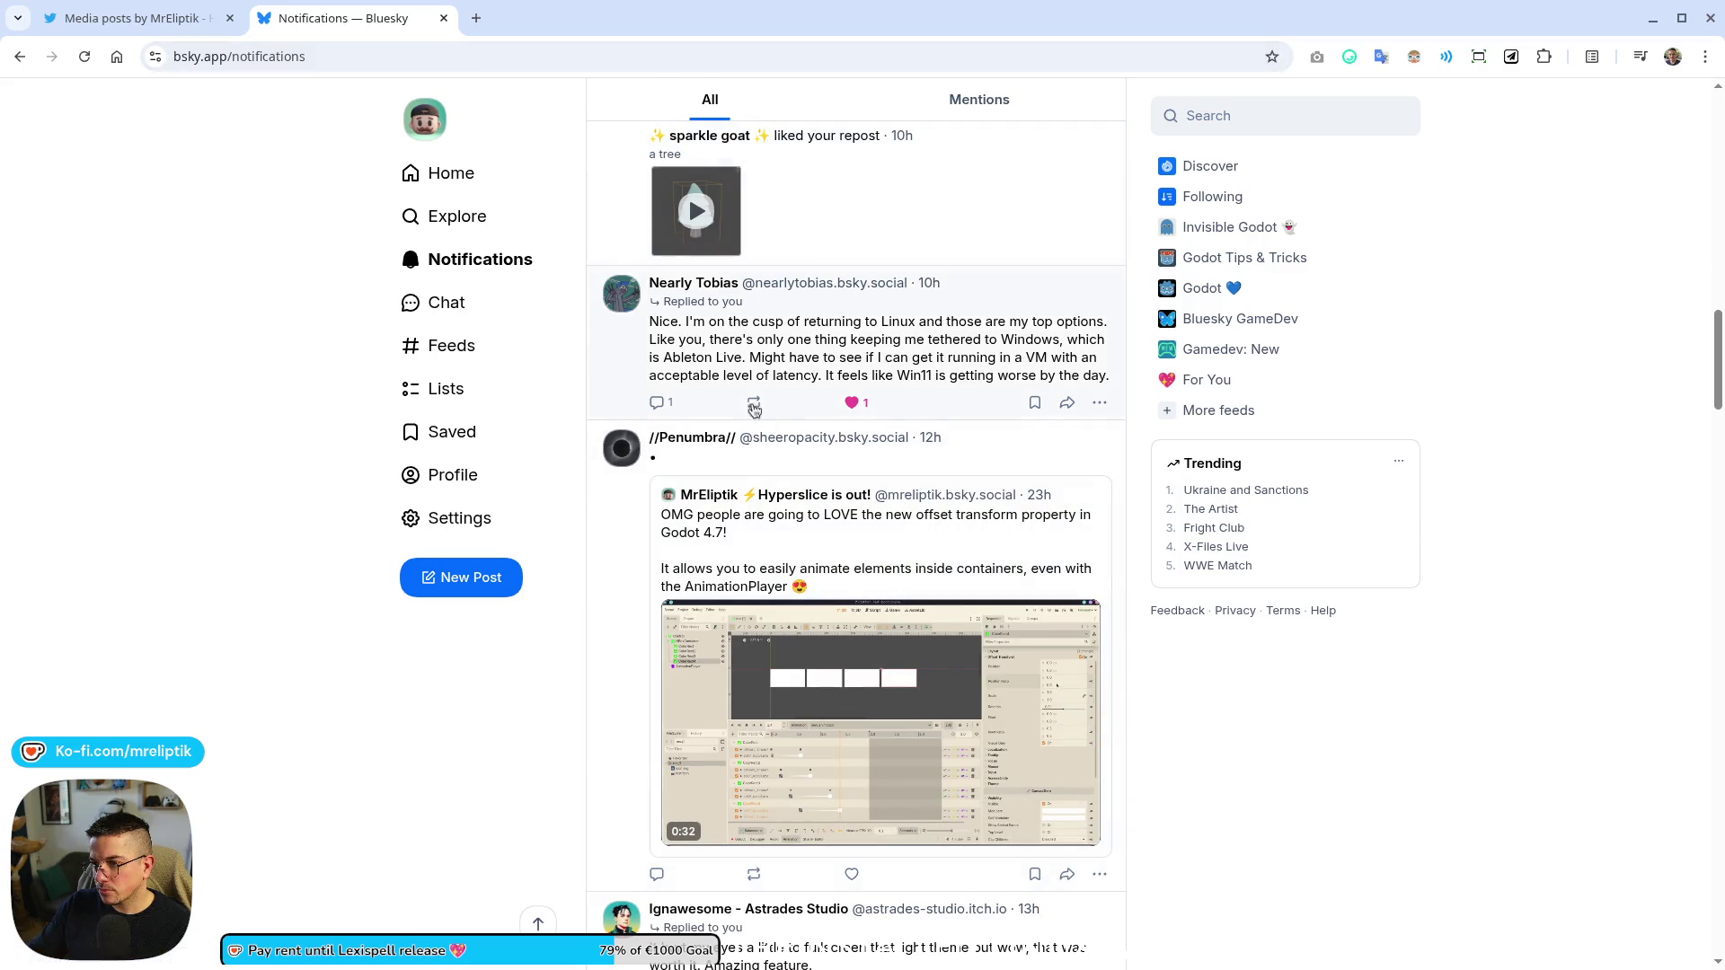
- Watch the quoted Godot 4.7 offset transform post's video with sound, then close the tab
left_click(768, 512)
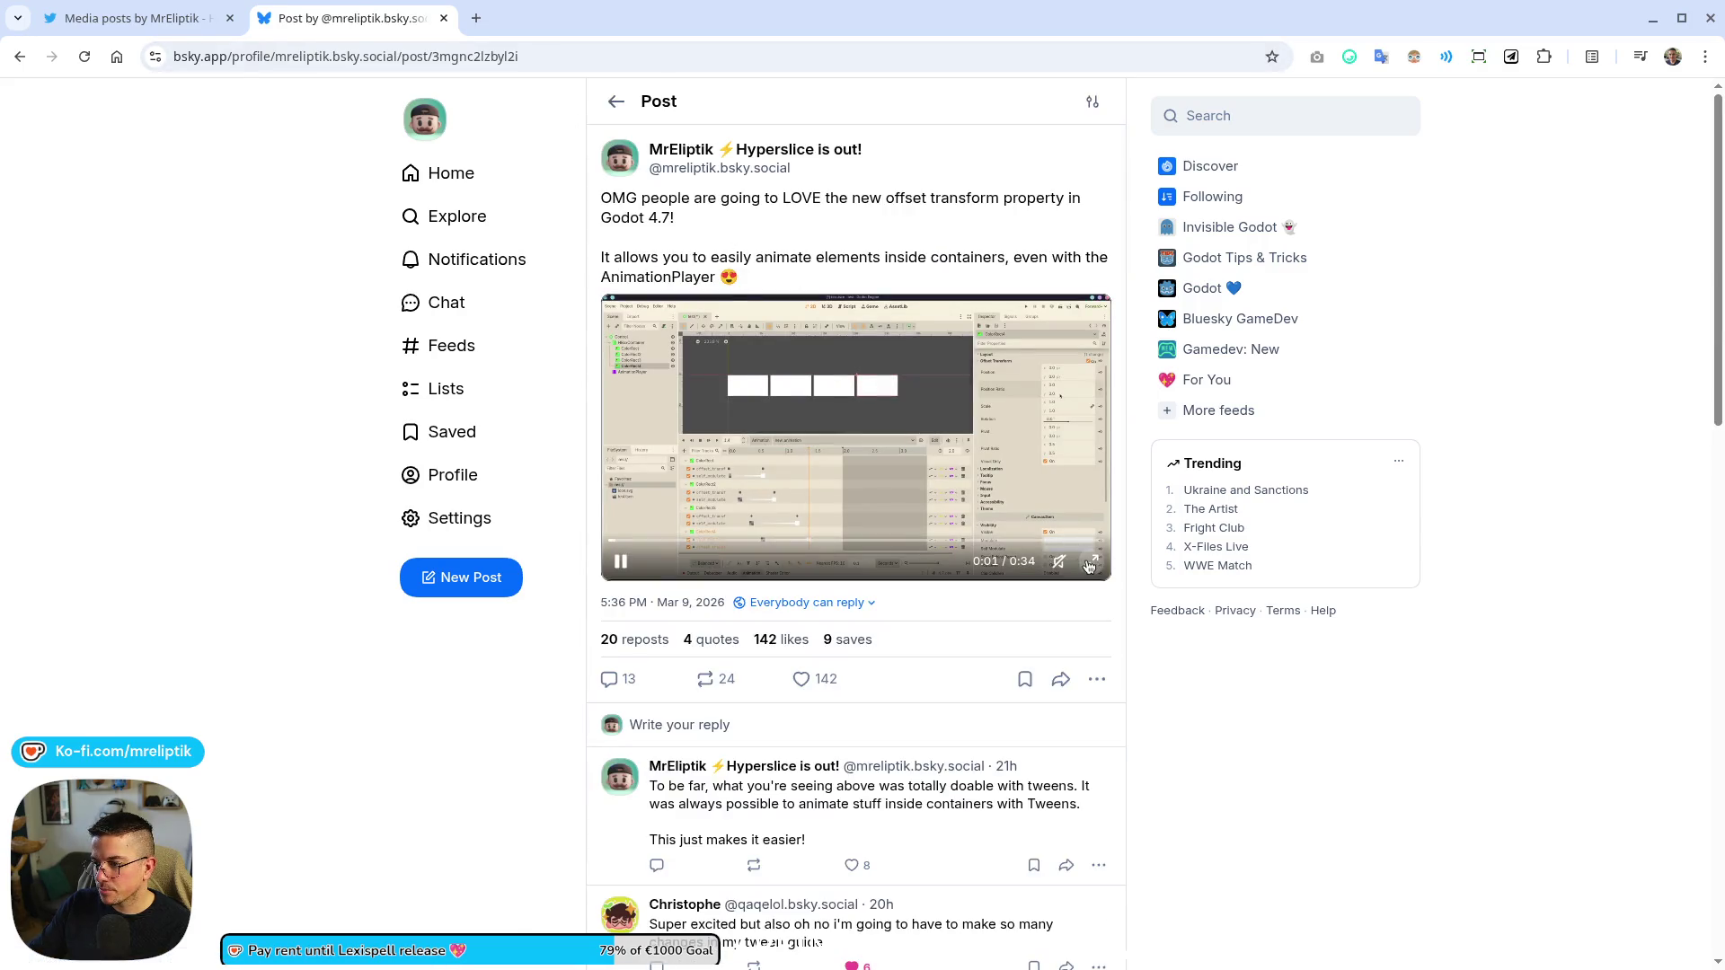
left_click(739, 391)
scroll(772, 324, "up", 8, "ctrl")
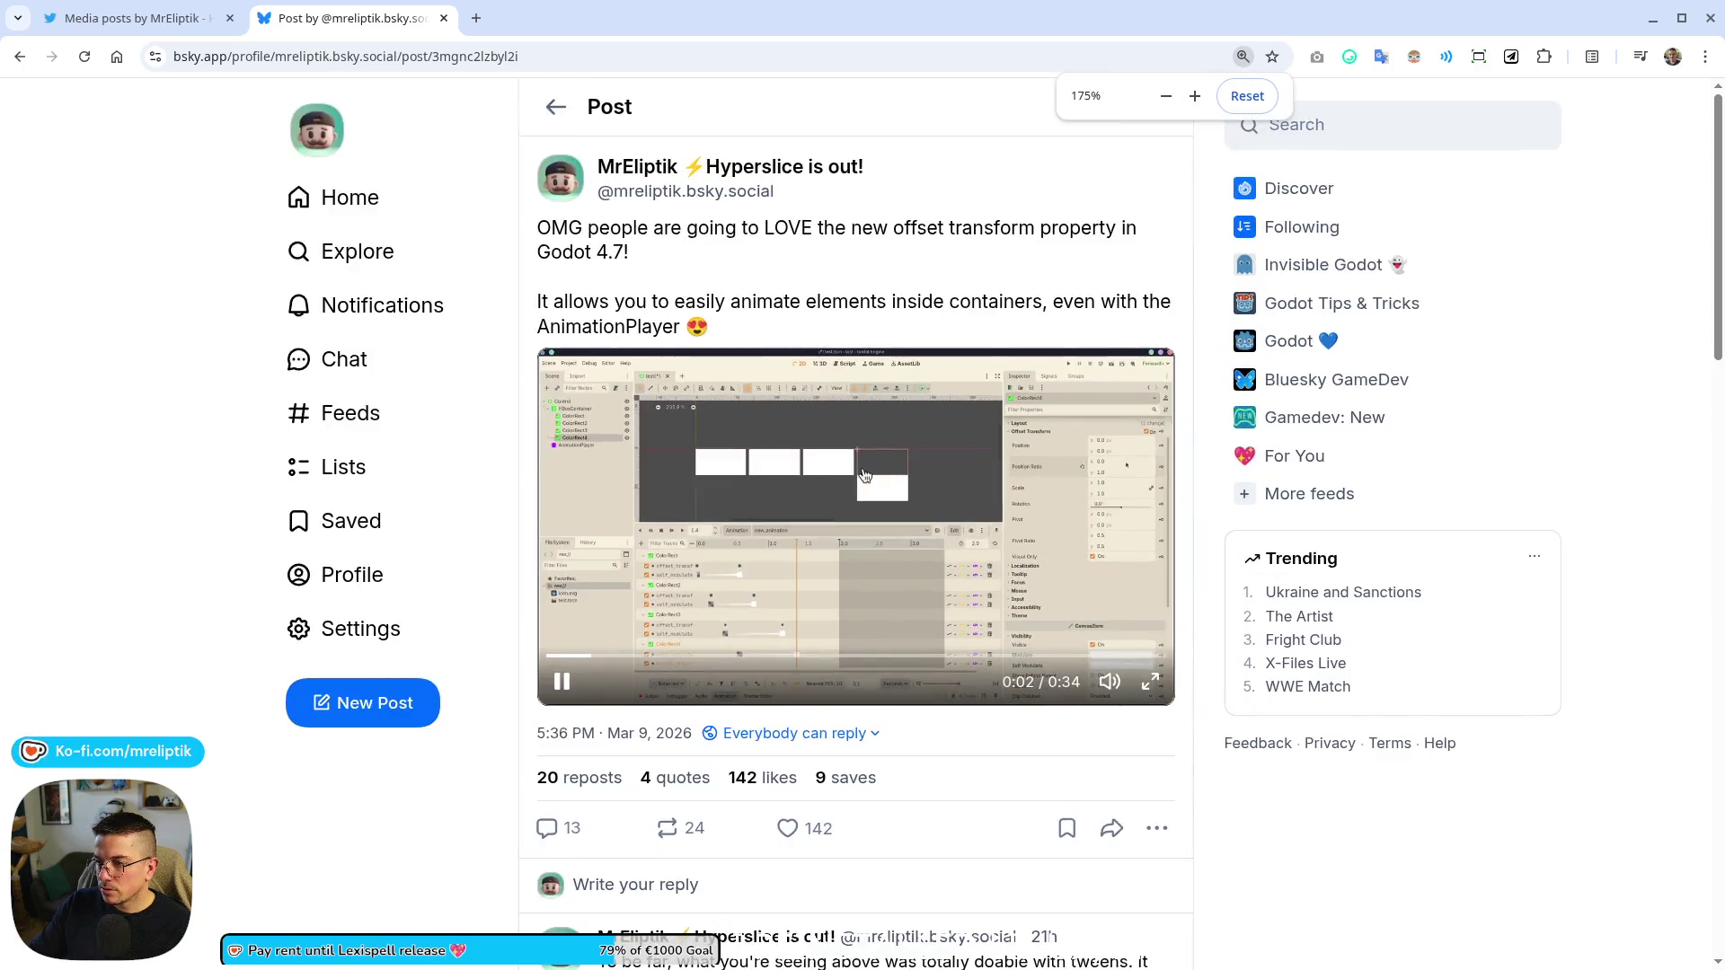
scroll(680, 575, "down", 1, "ctrl")
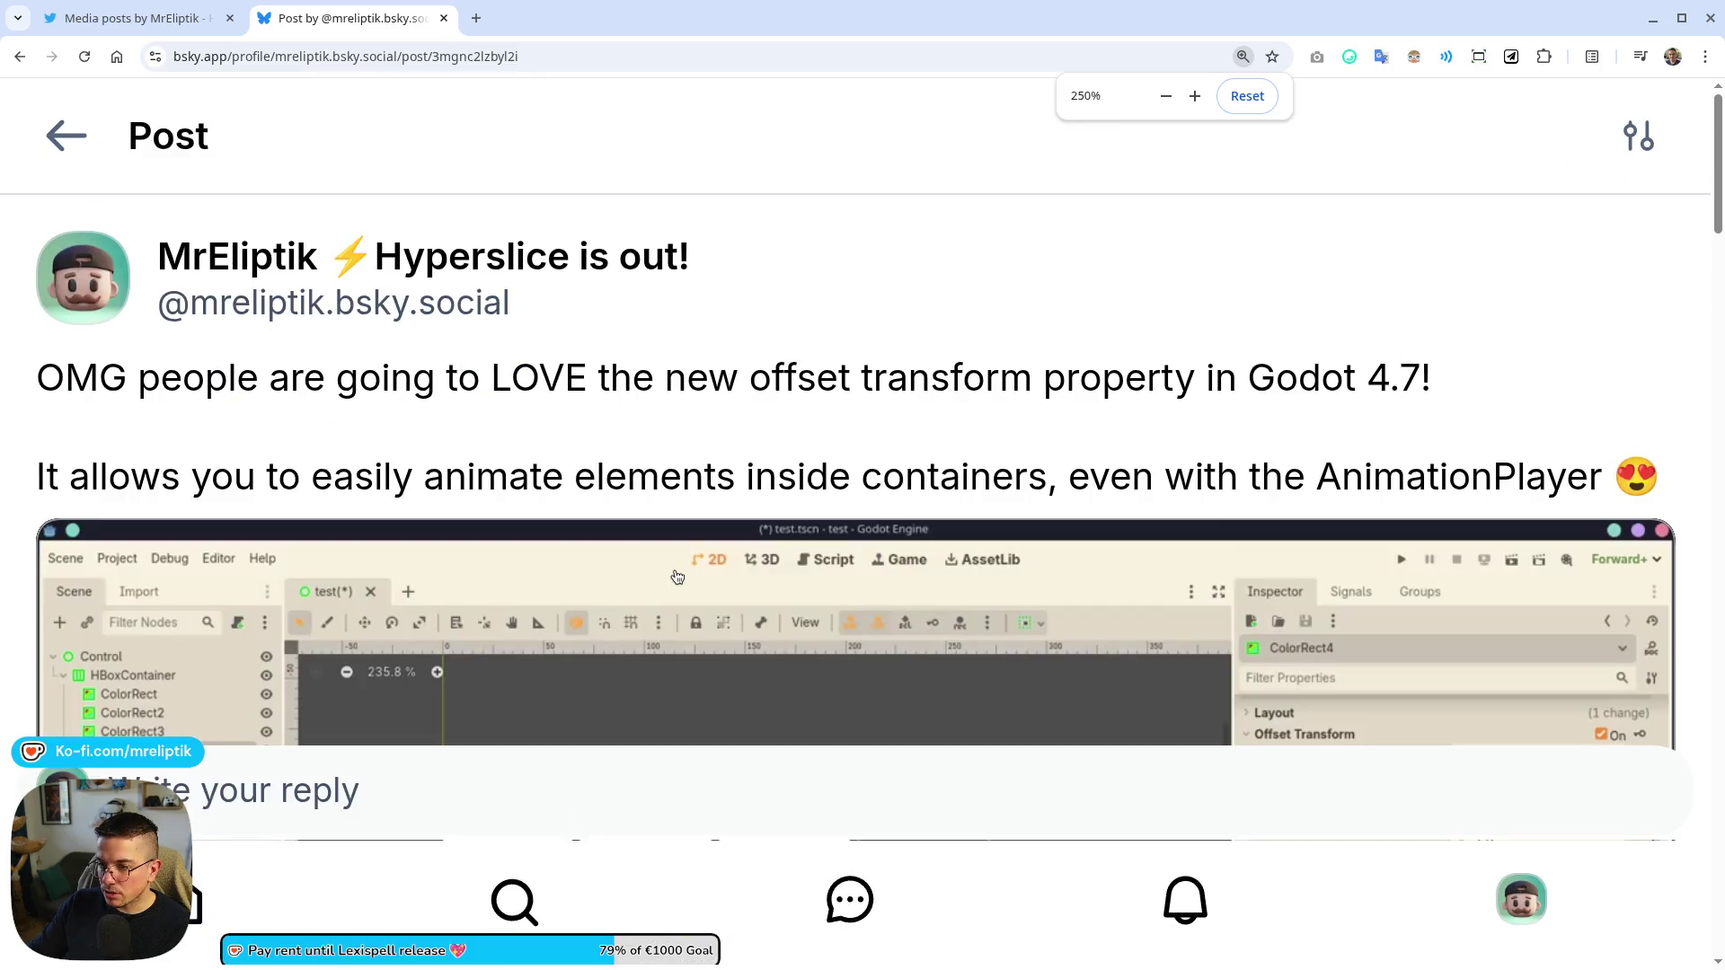
scroll(676, 492, "down", 3)
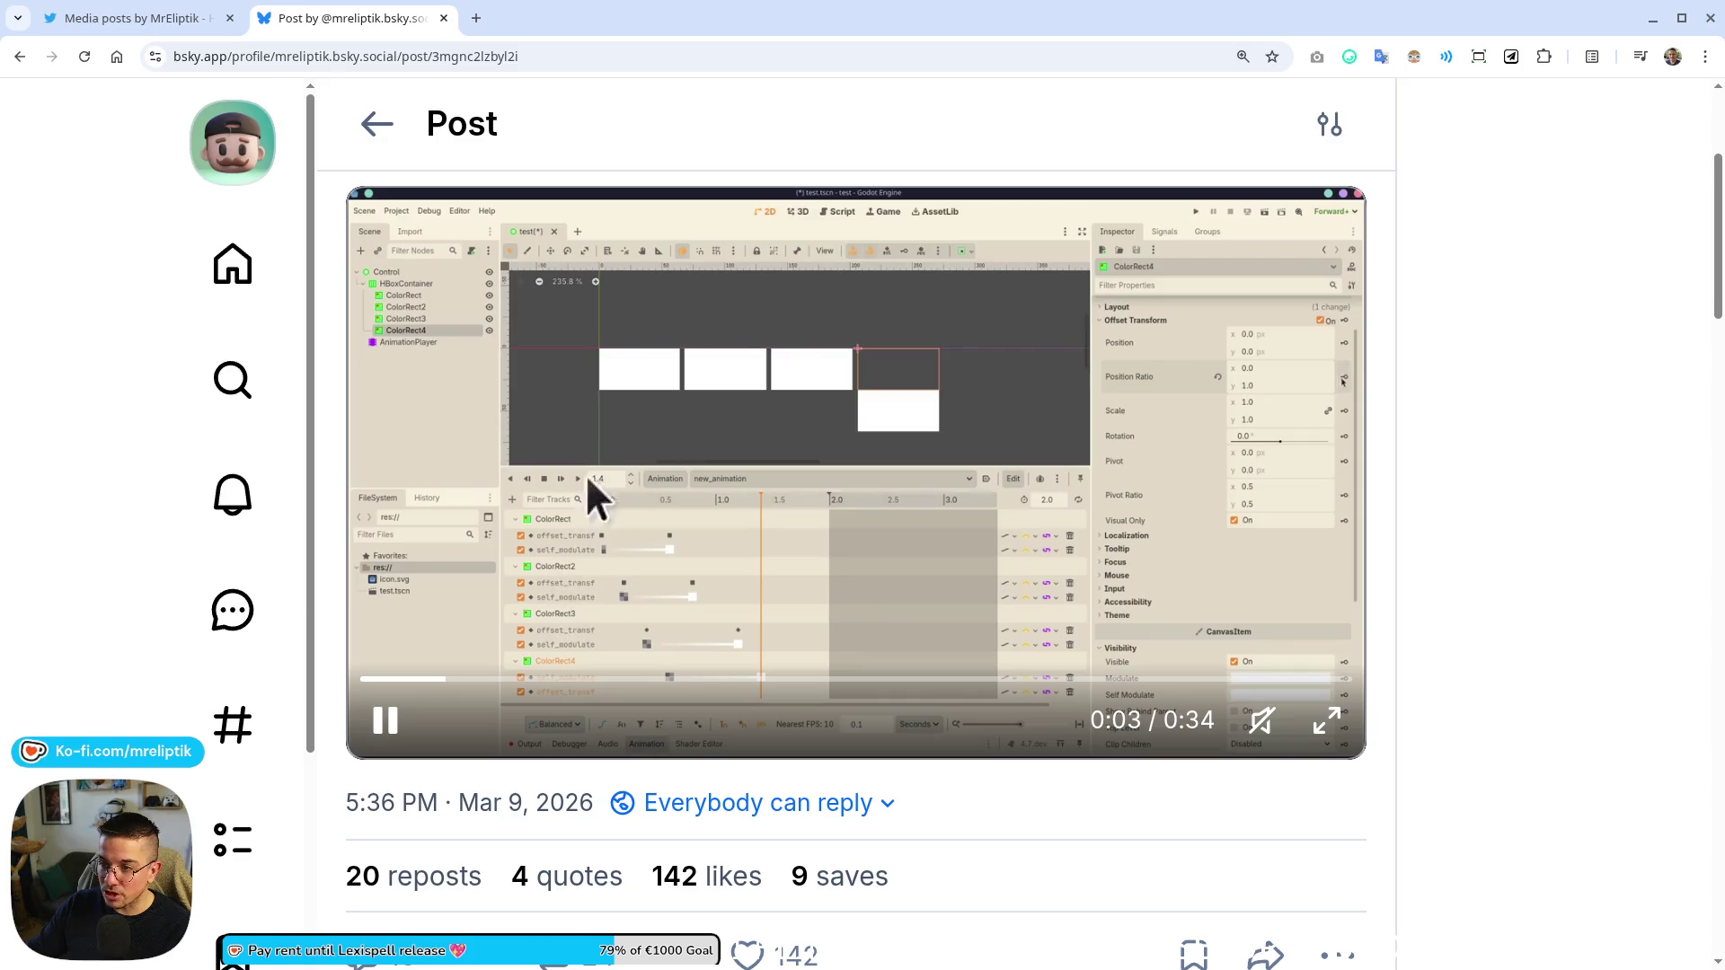
left_click(444, 20)
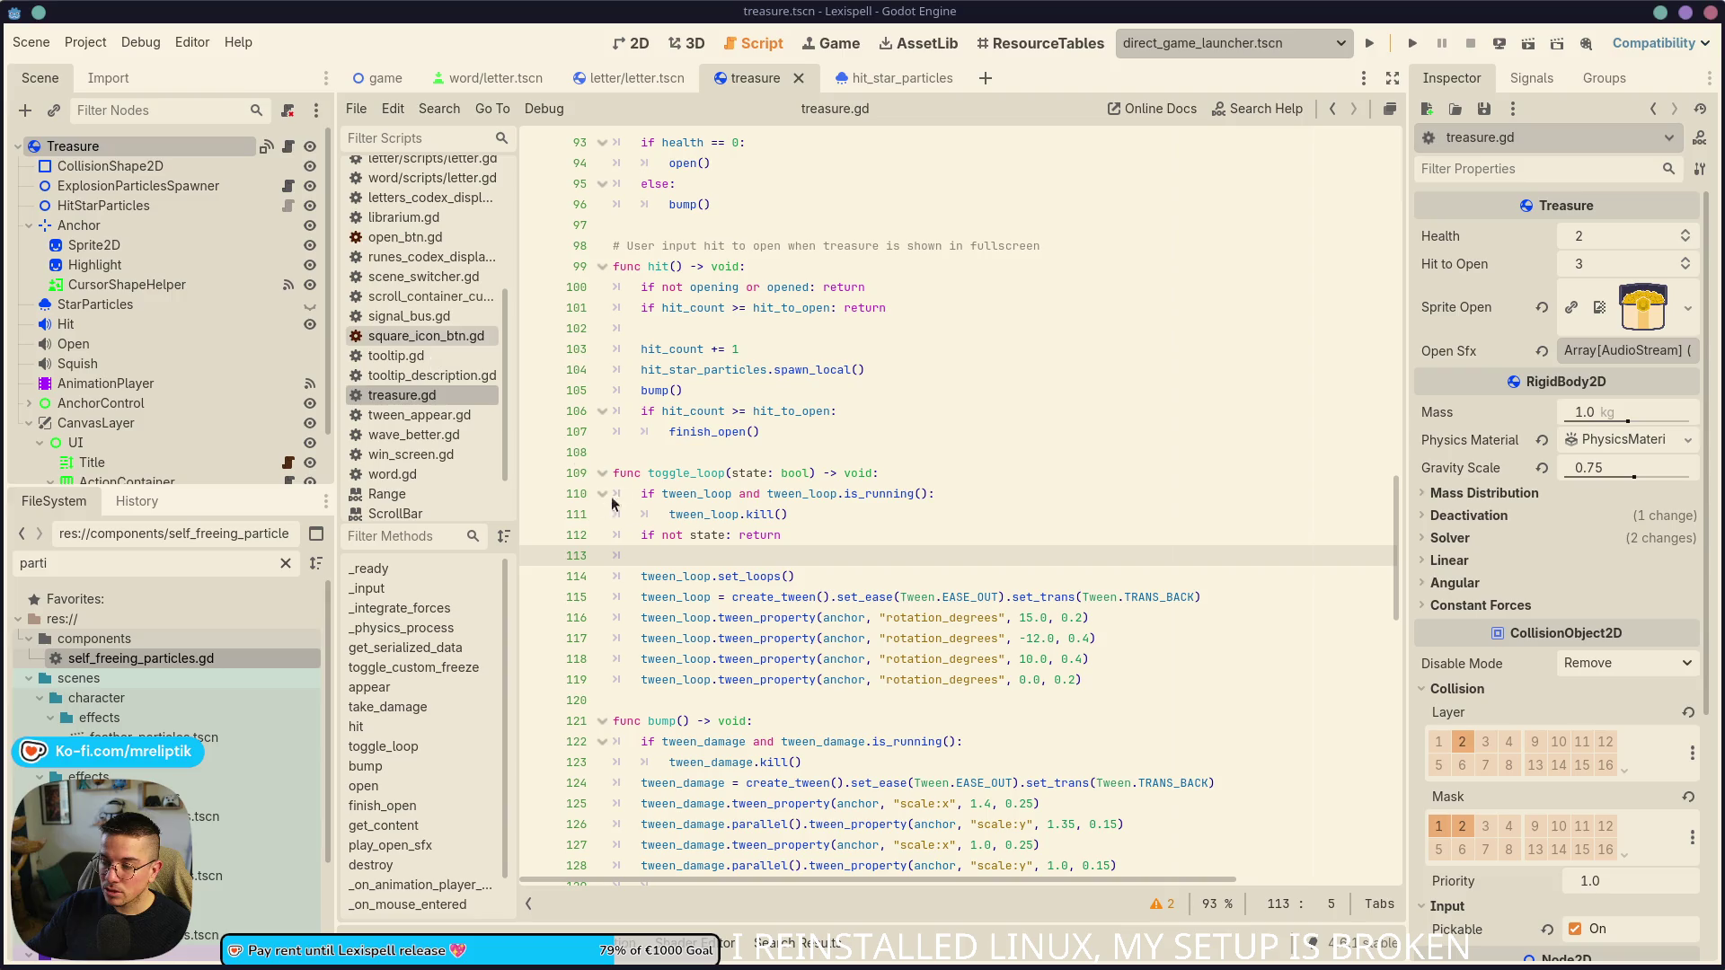
- Switch to the 2D workspace and zoom in on the treasure chest
left_click(636, 38)
scroll(735, 521, "up", 5)
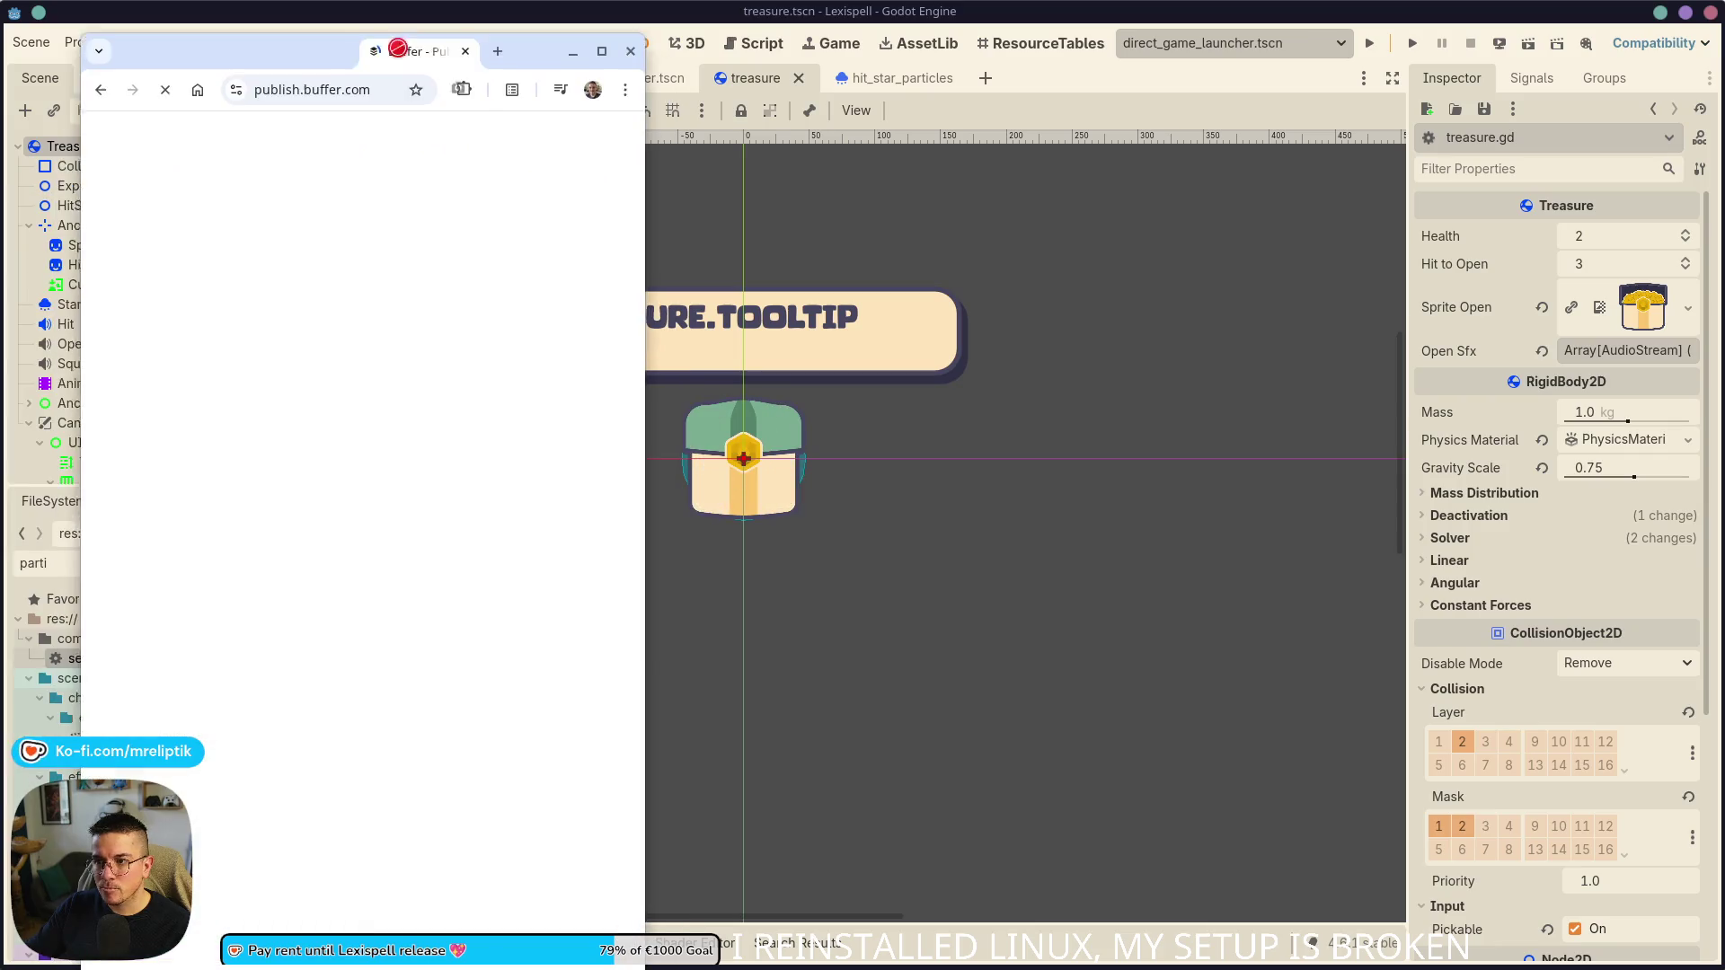
- Maximize the Buffer window and retry the failed Godot 4.7 queued post
left_click_drag(447, 45, 616, 107)
double_click(616, 108)
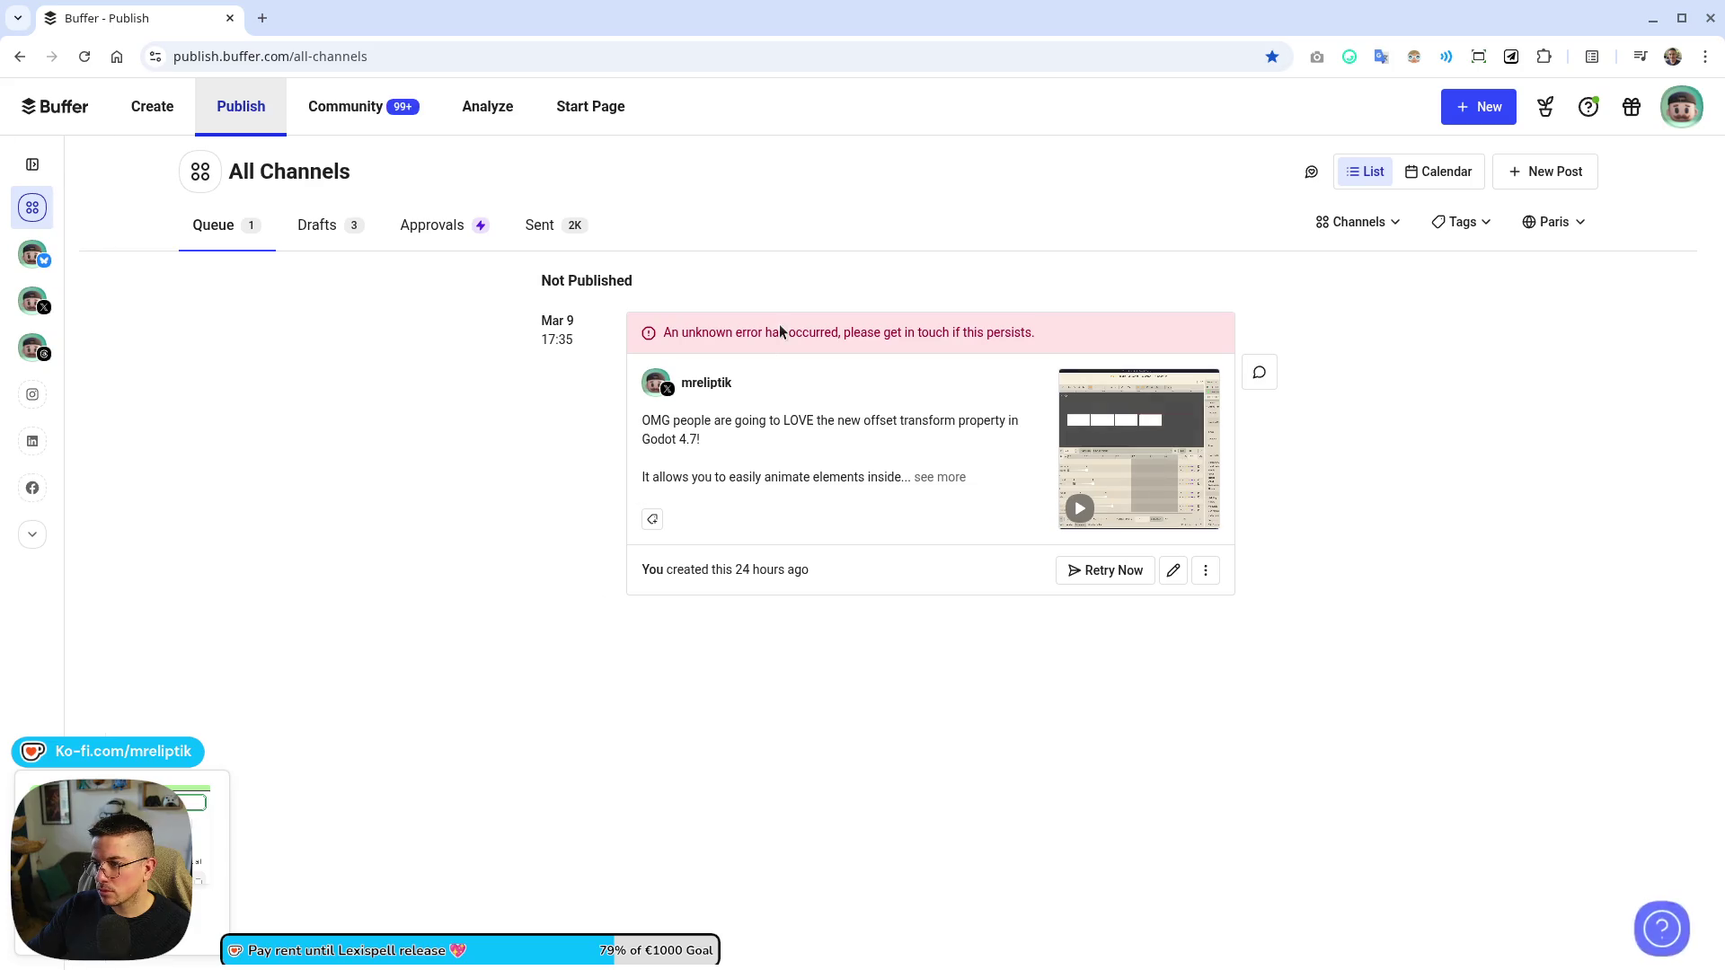
left_click(1088, 580)
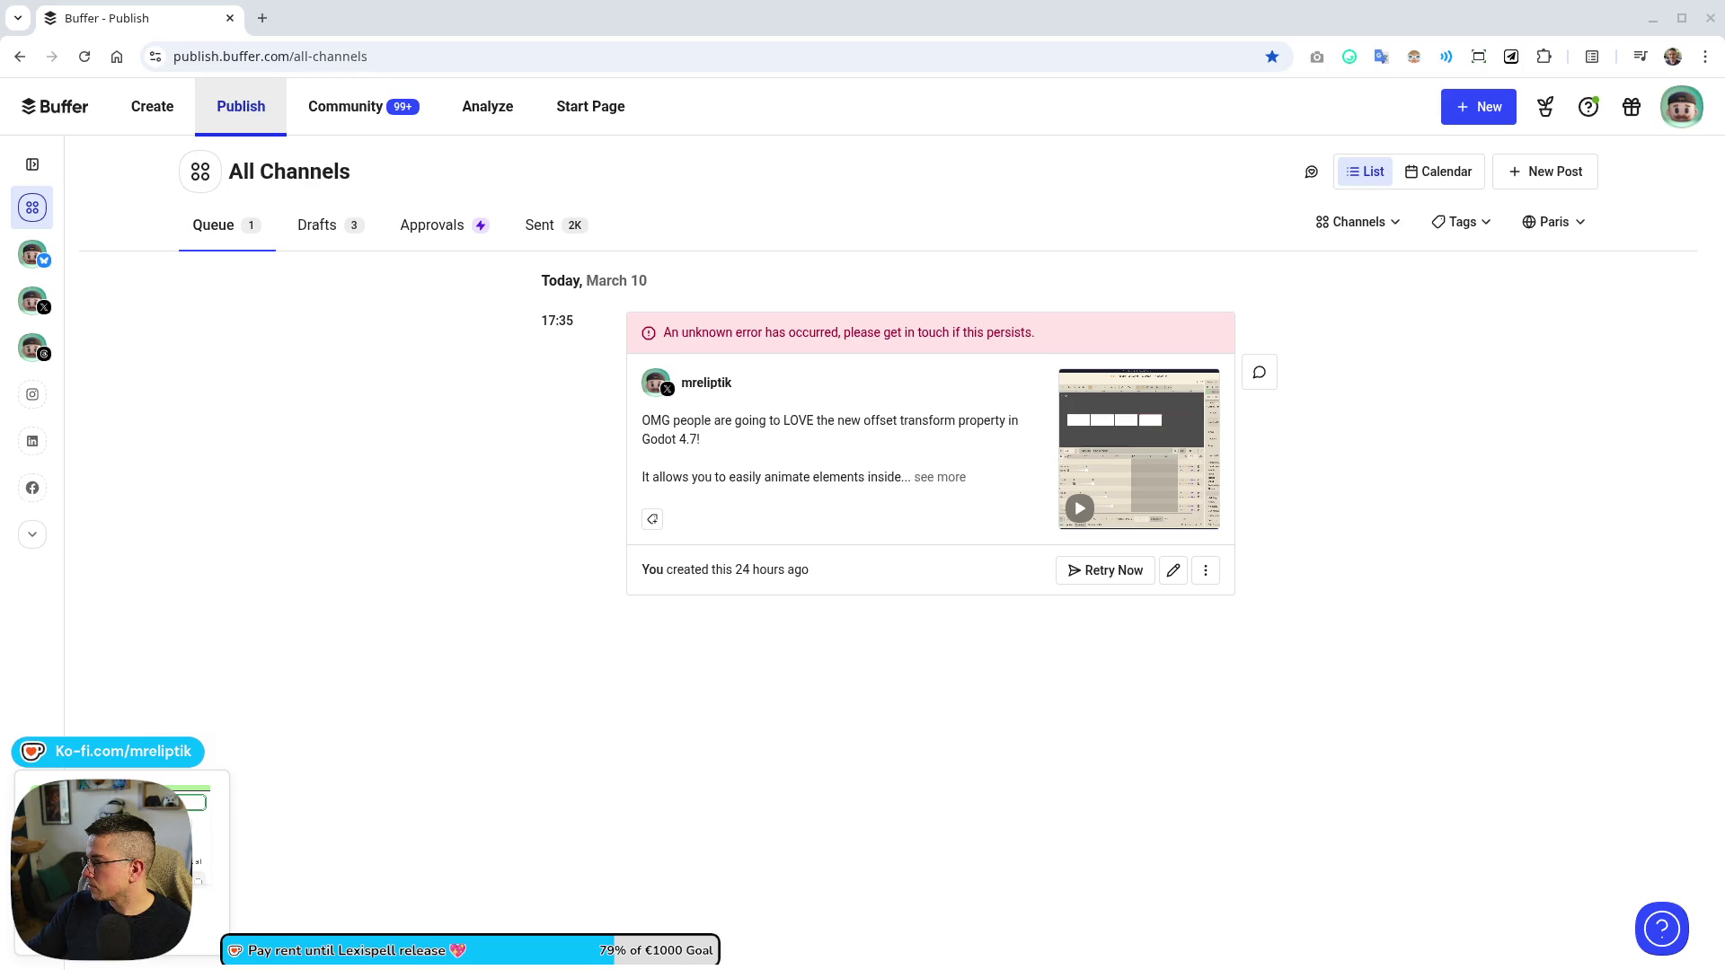
left_click_drag(1724, 250, 530, 248)
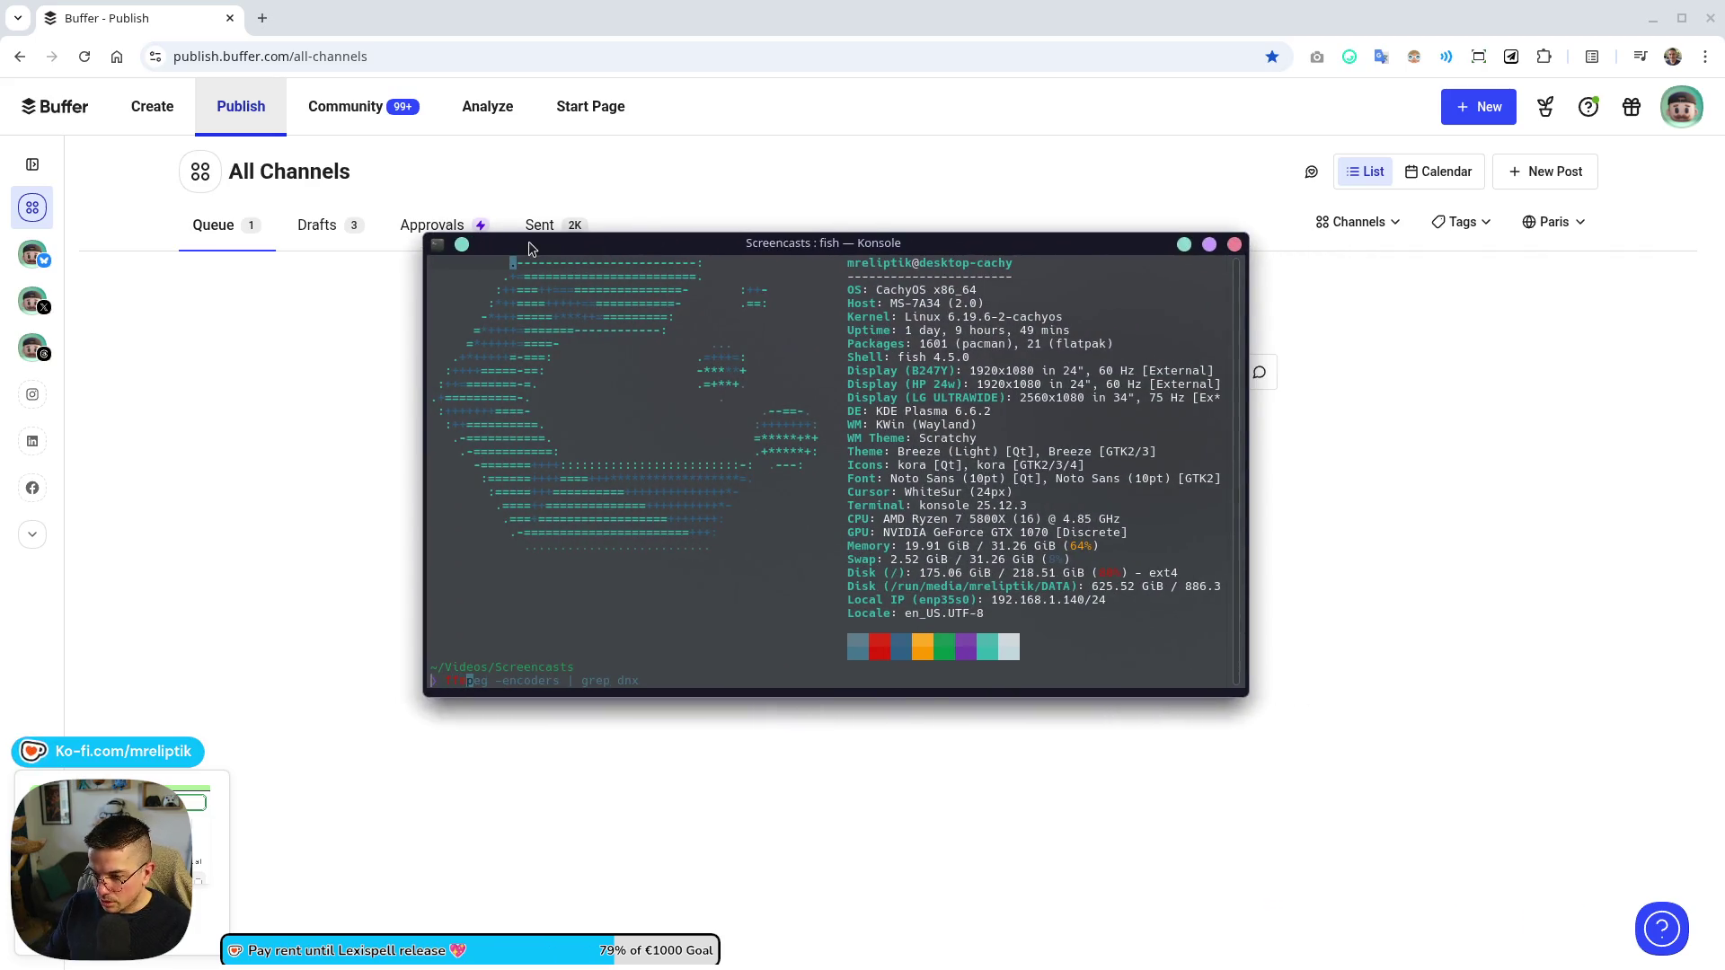
- Convert transform_offset.webm to an H.264/AAC transform_offset.mp4 with ffmpeg, then minimise Konsole
key("Tab")
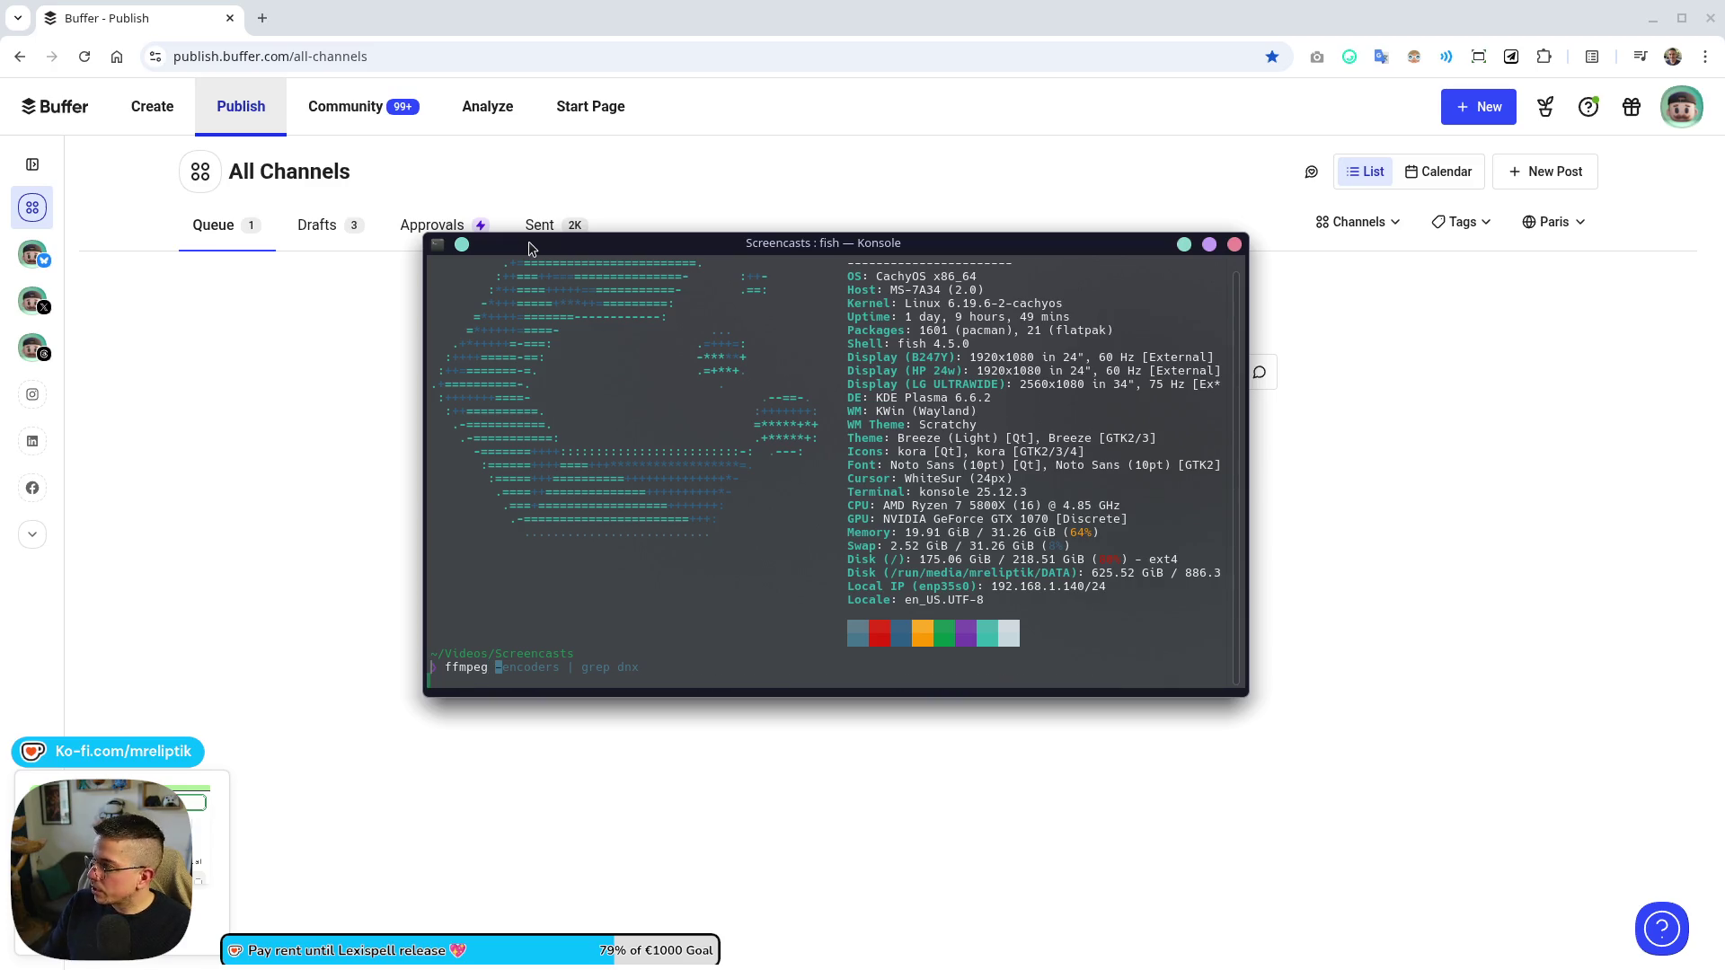
key("BackSpace")
key("BackSpace")
key("BackSpace")
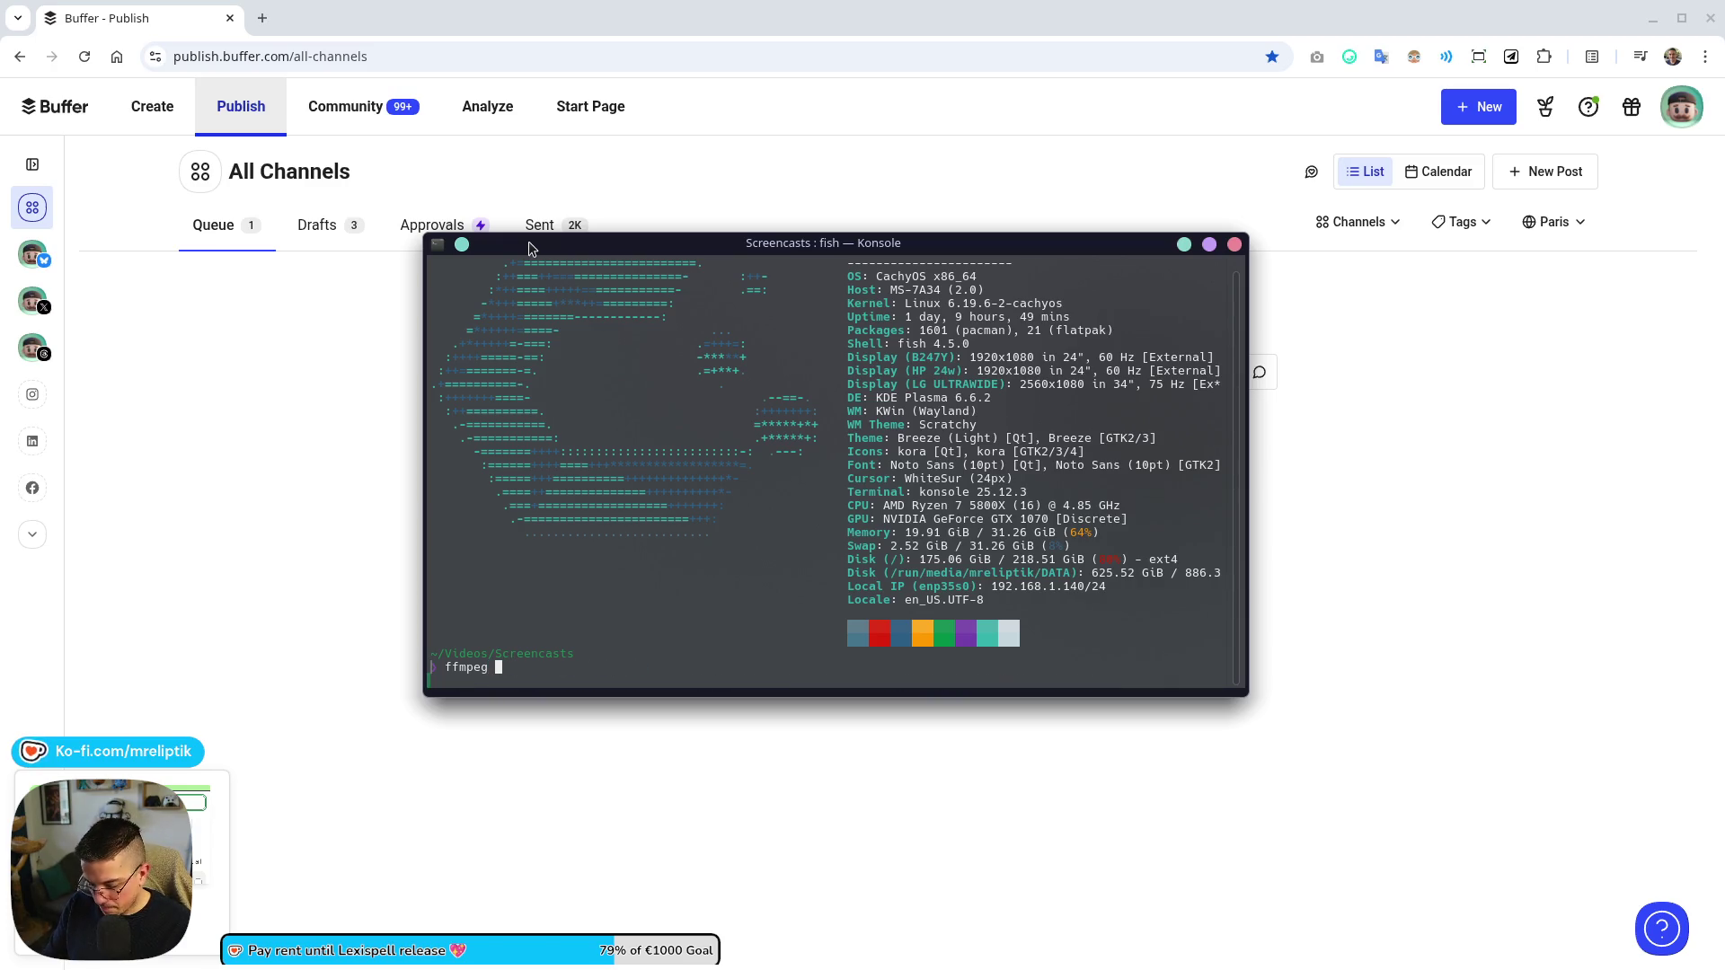
type("-itren")
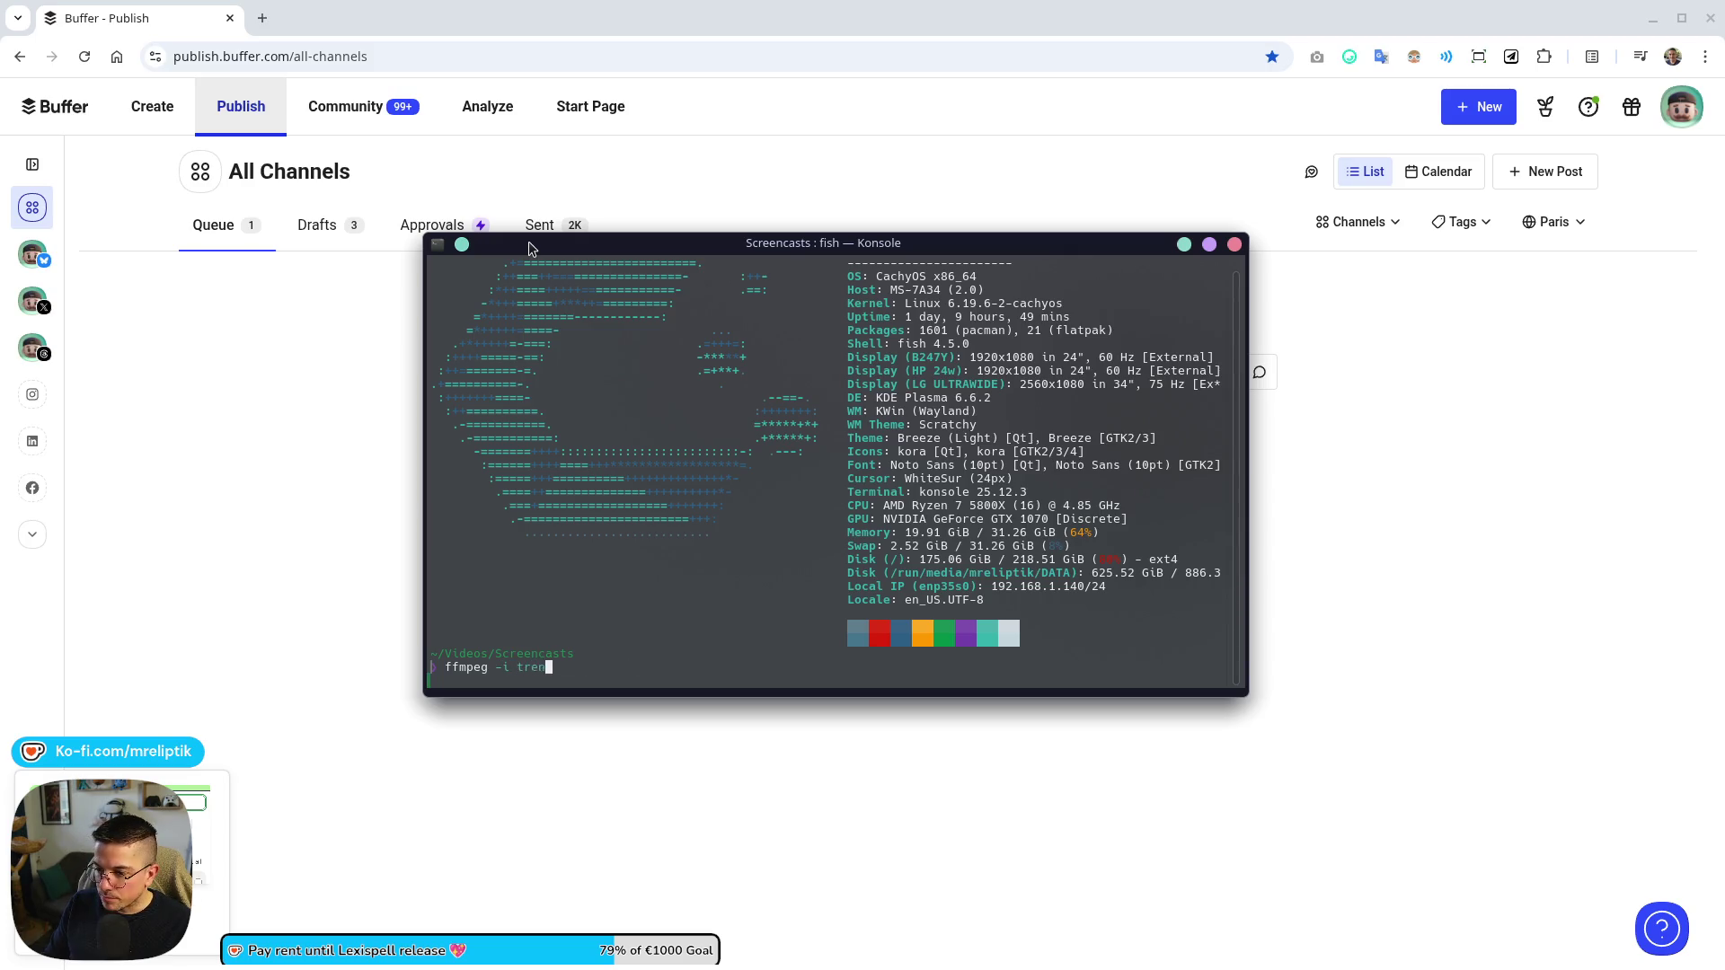
key("Tab")
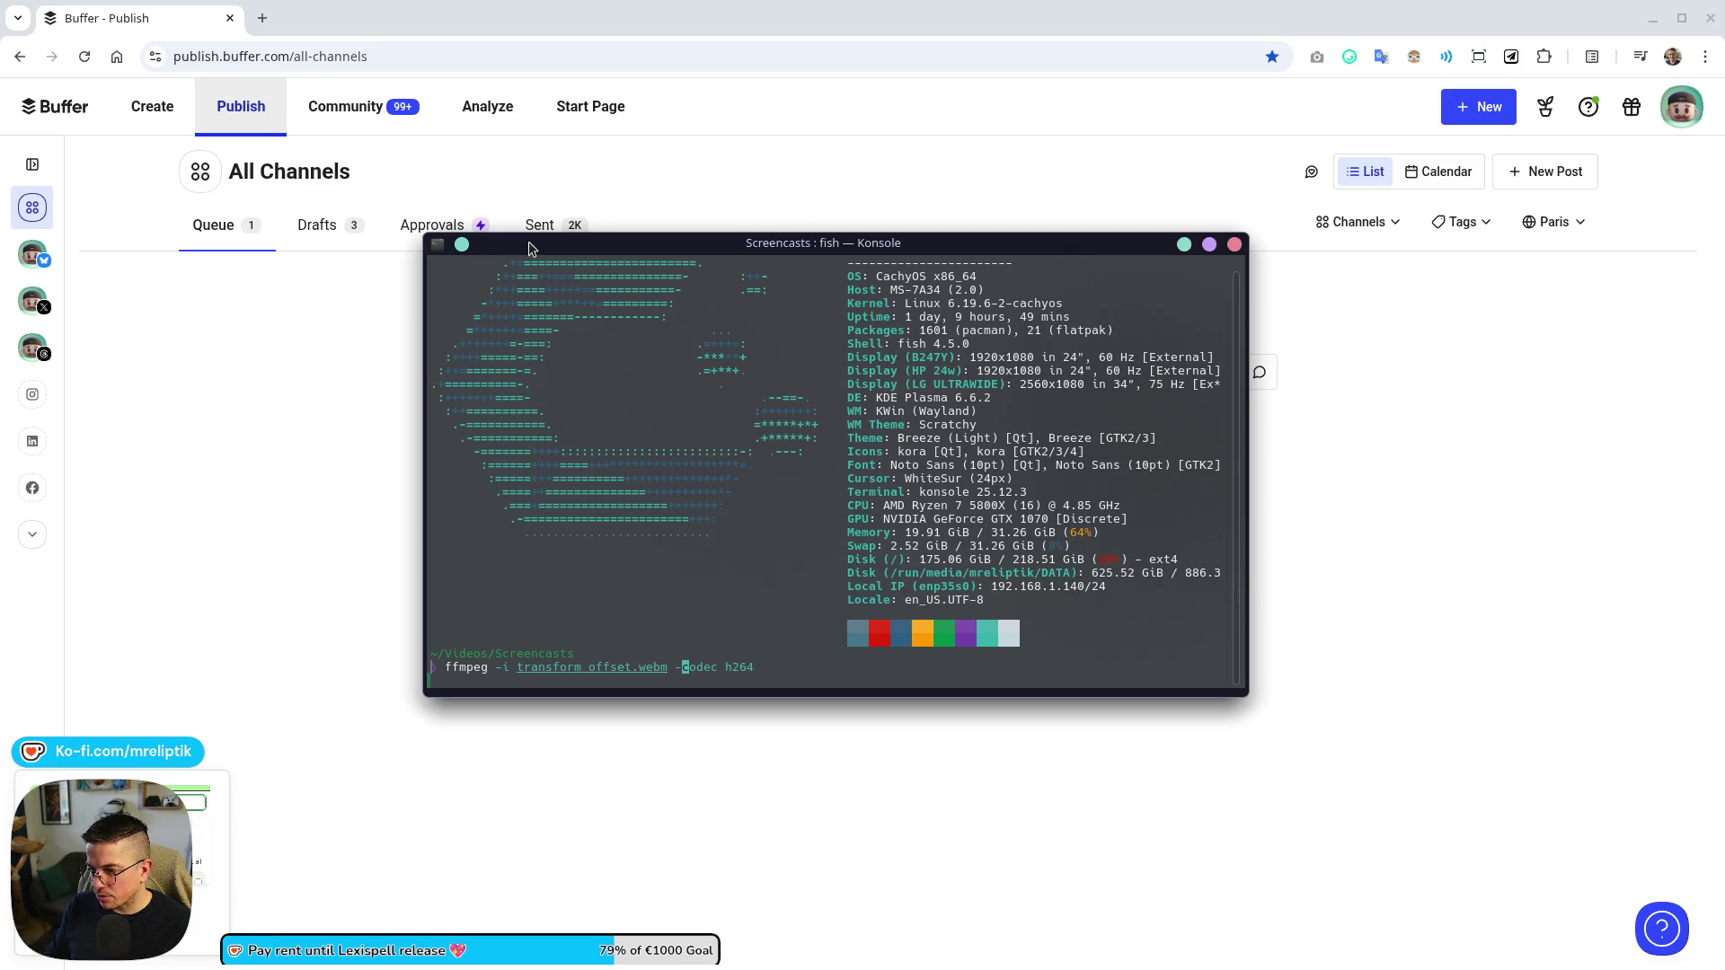
key("BackSpace")
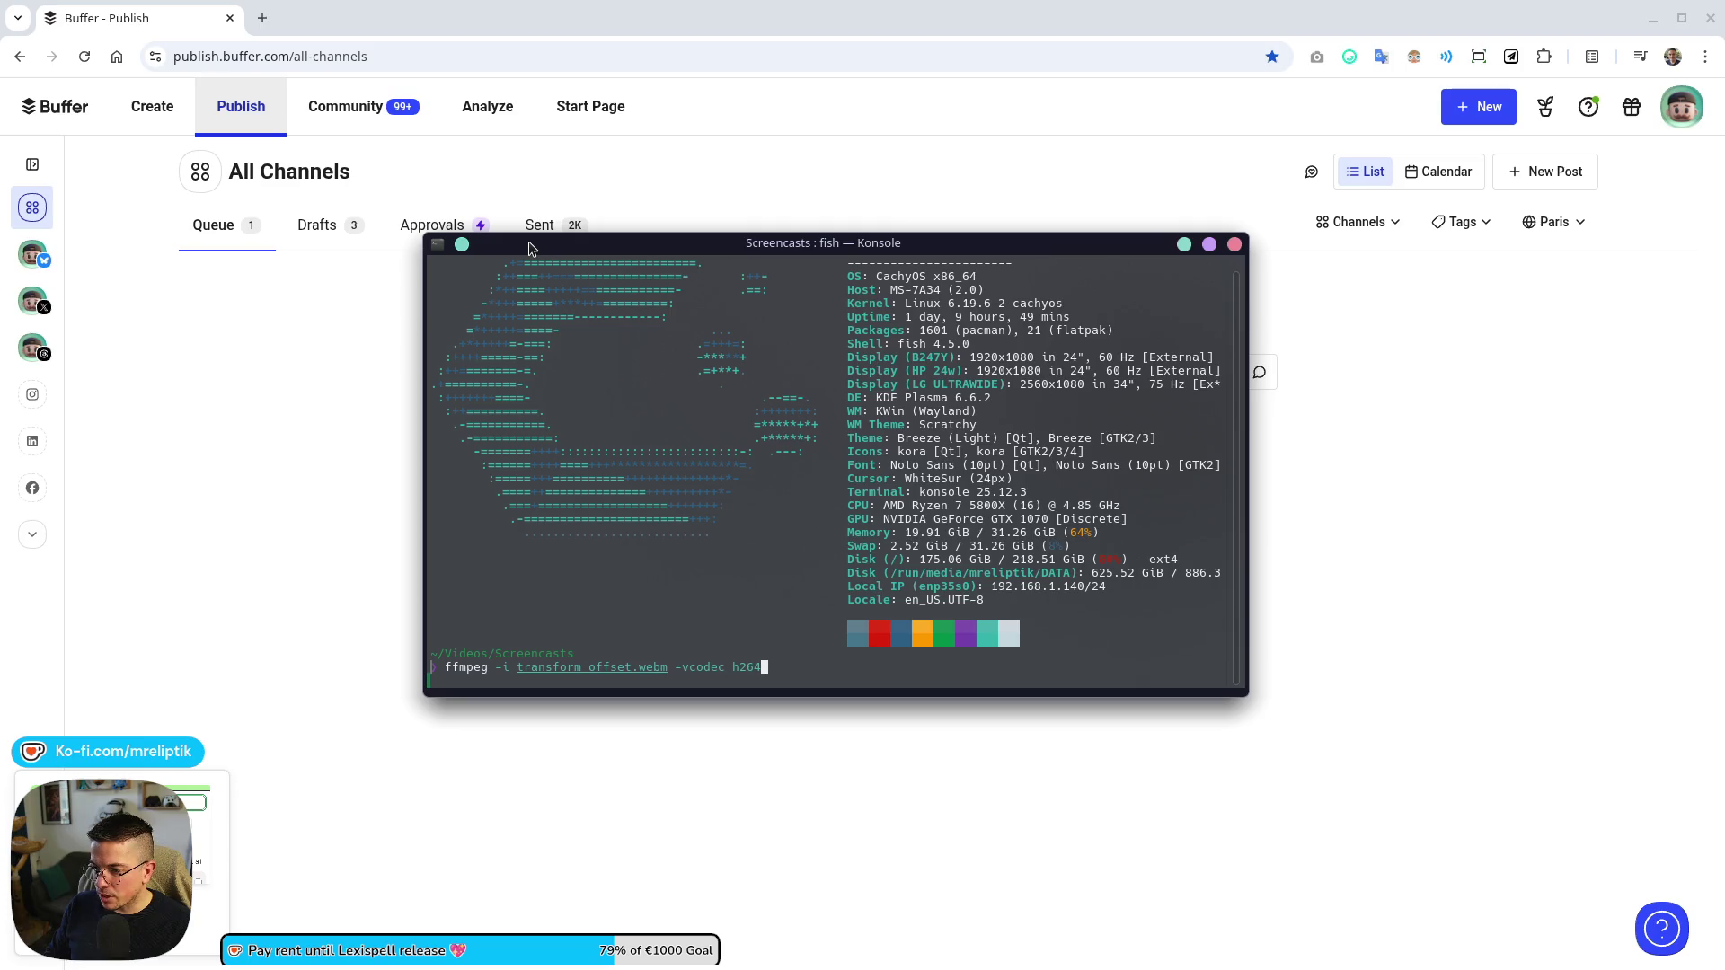
type("-i trans")
key("Tab")
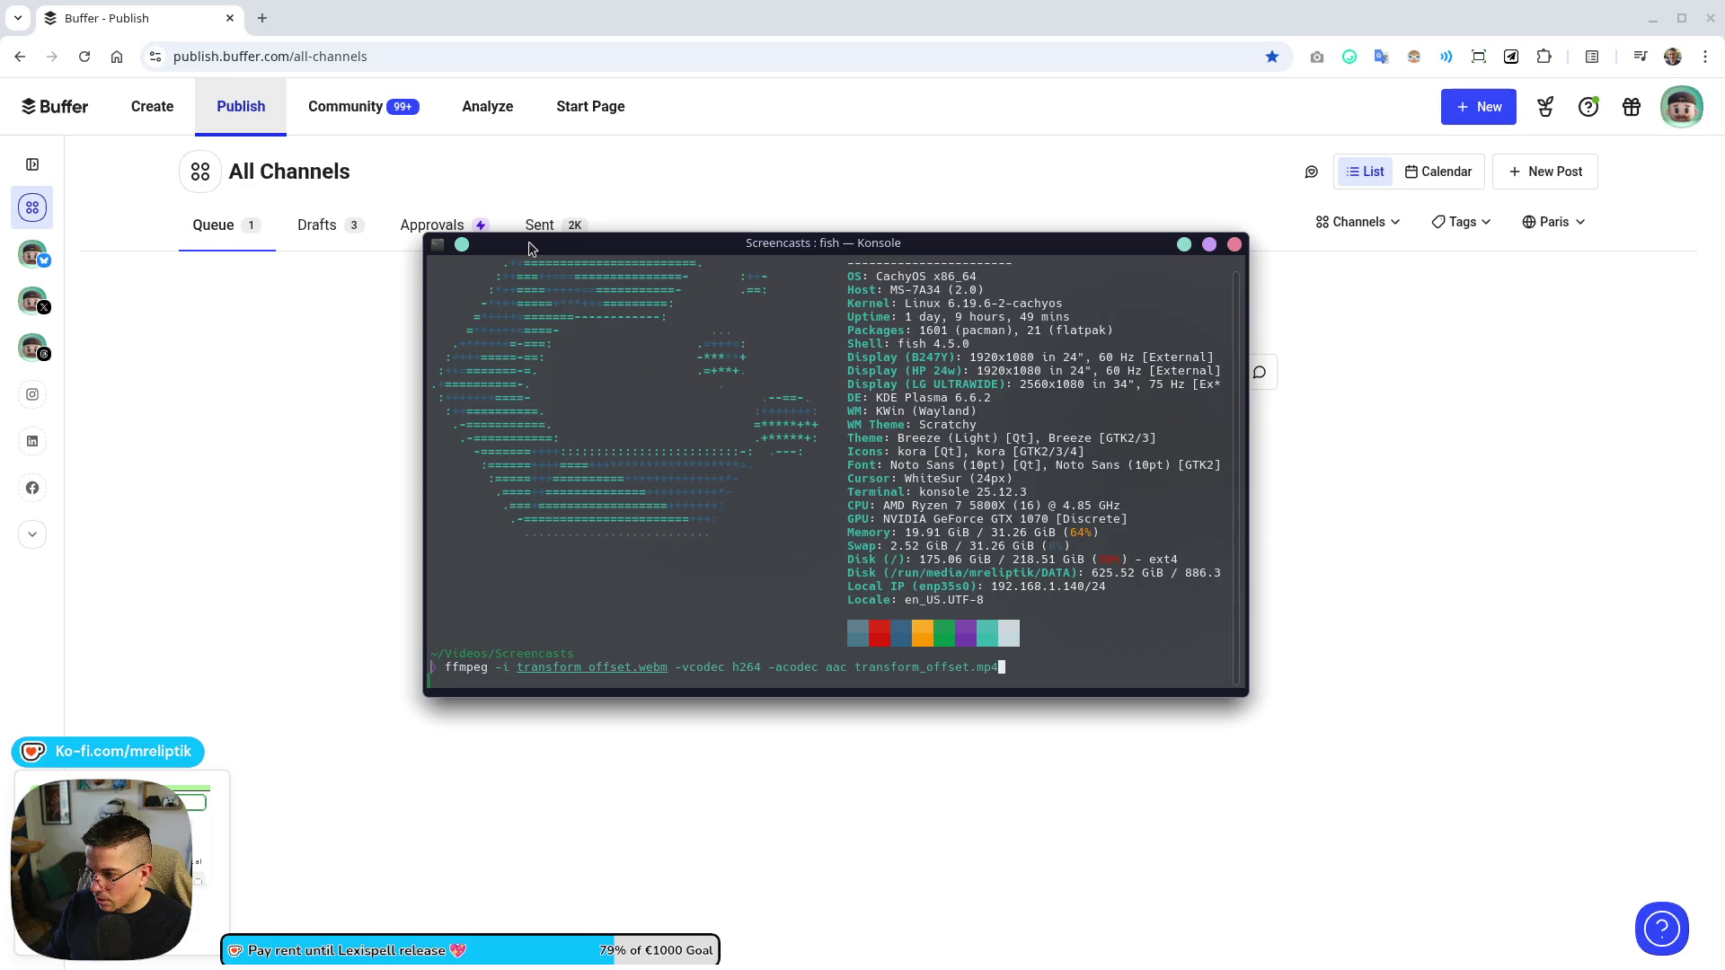
key("Return")
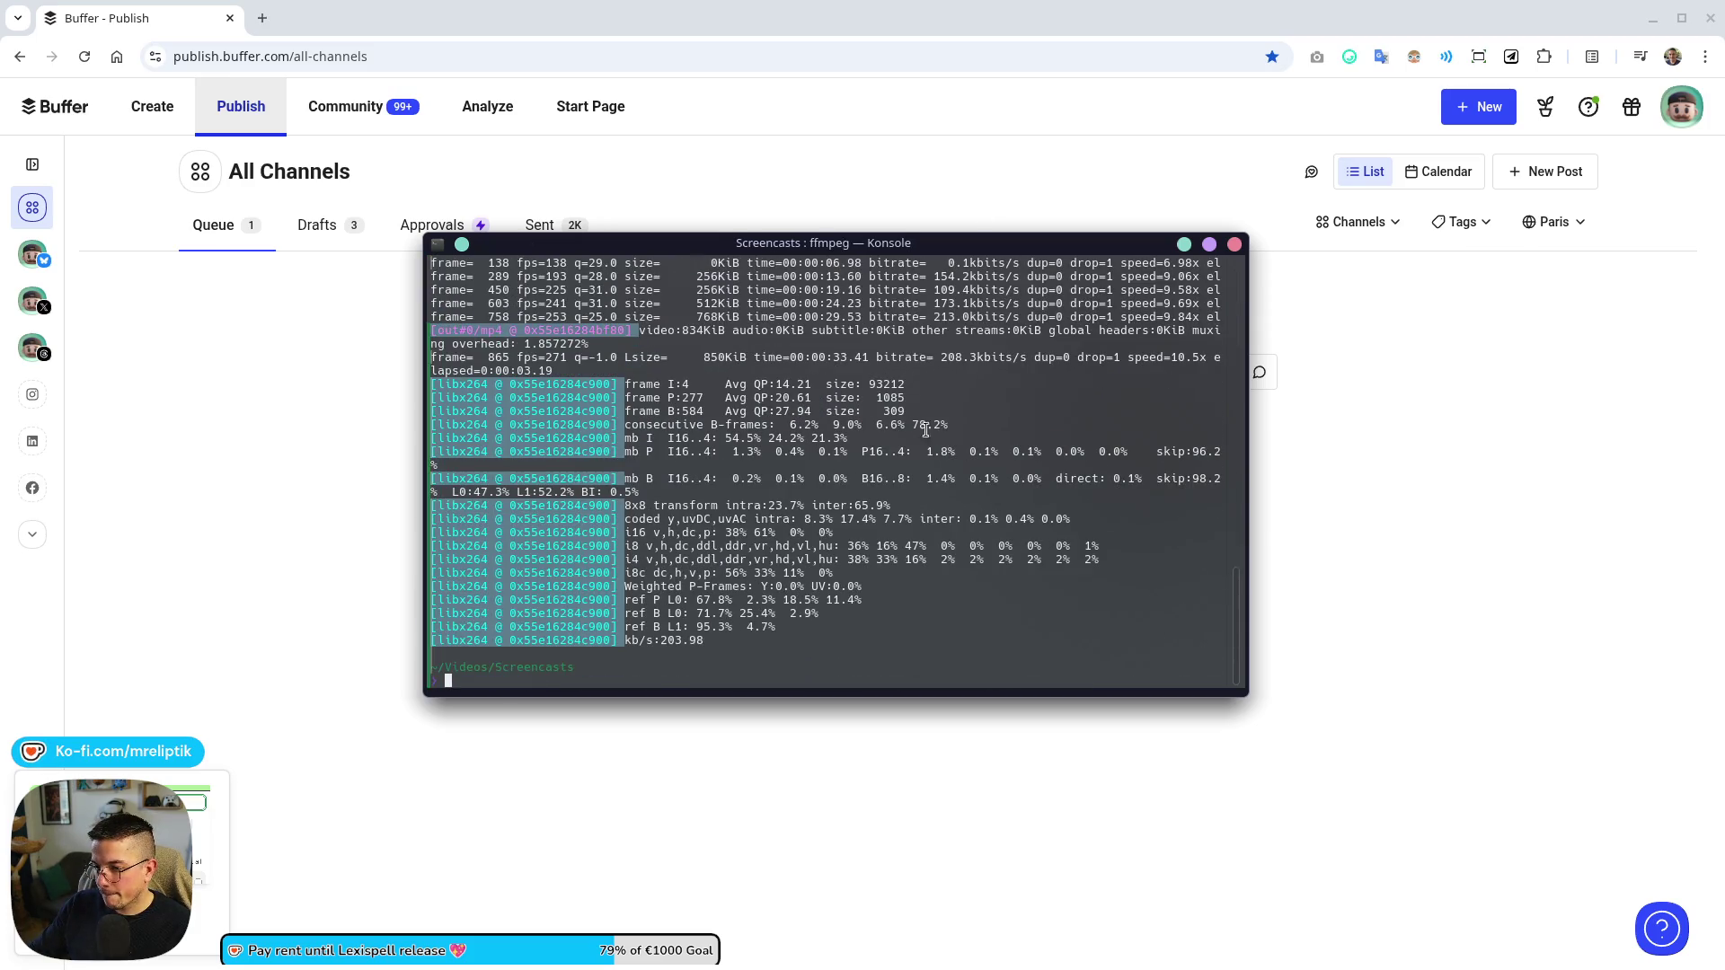
left_click(1185, 244)
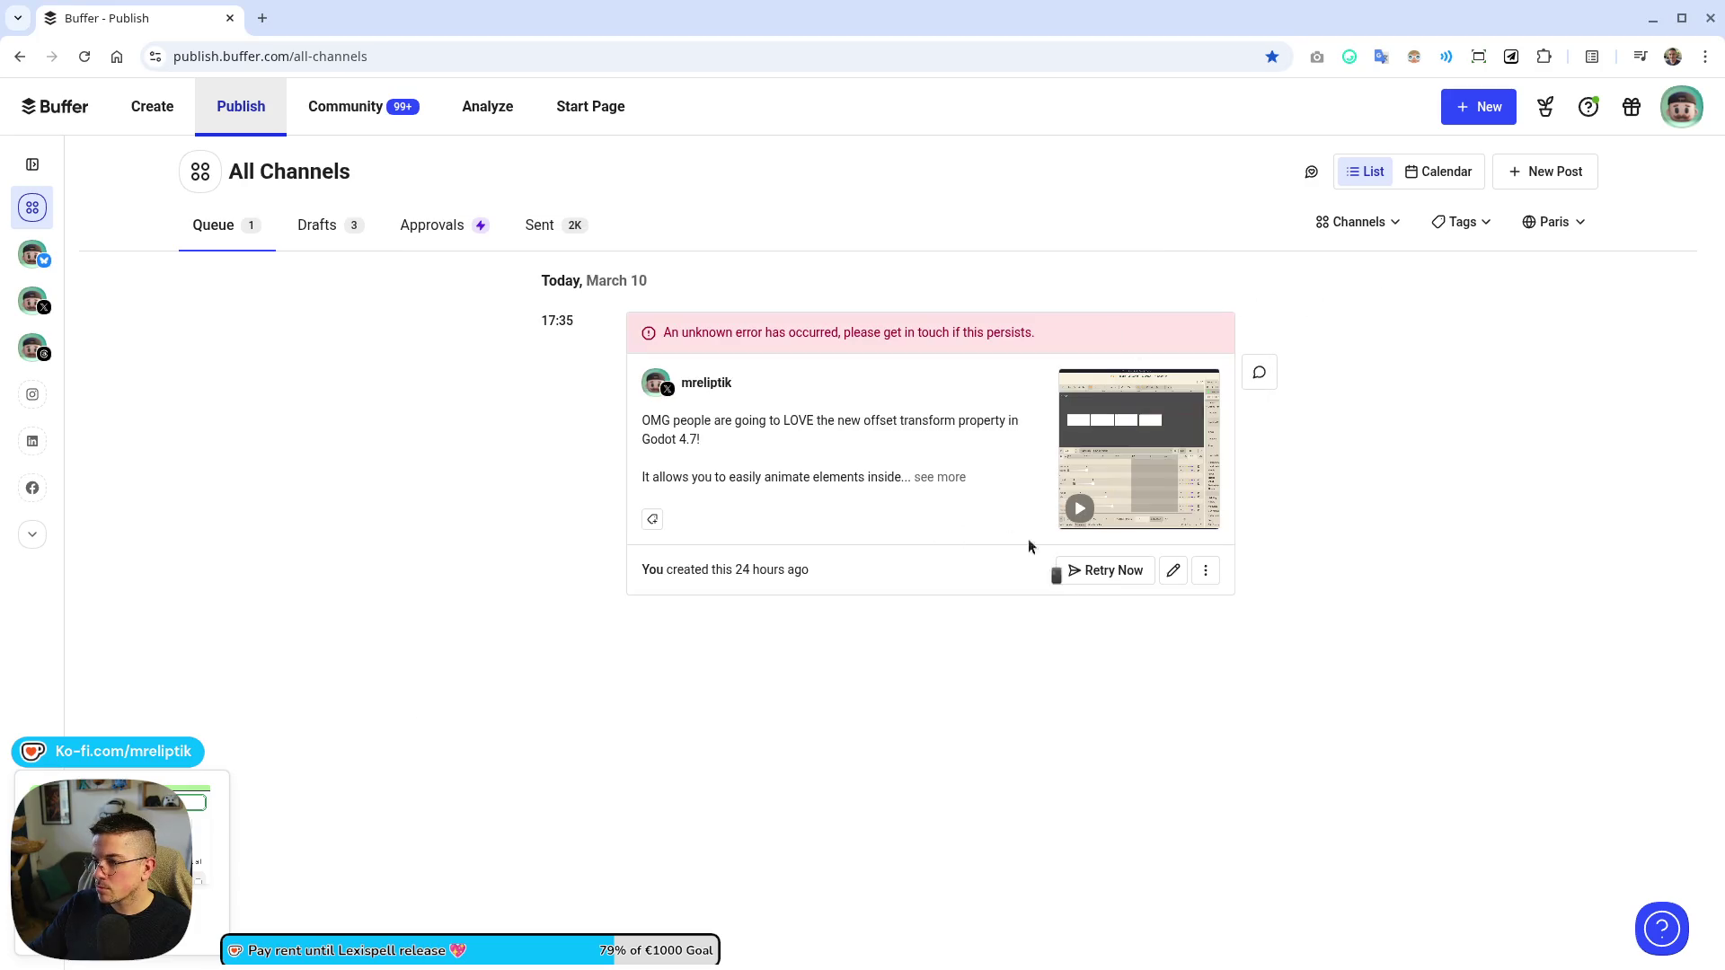
- Attach the converted video to the failed offset-transform post
left_click(1159, 573)
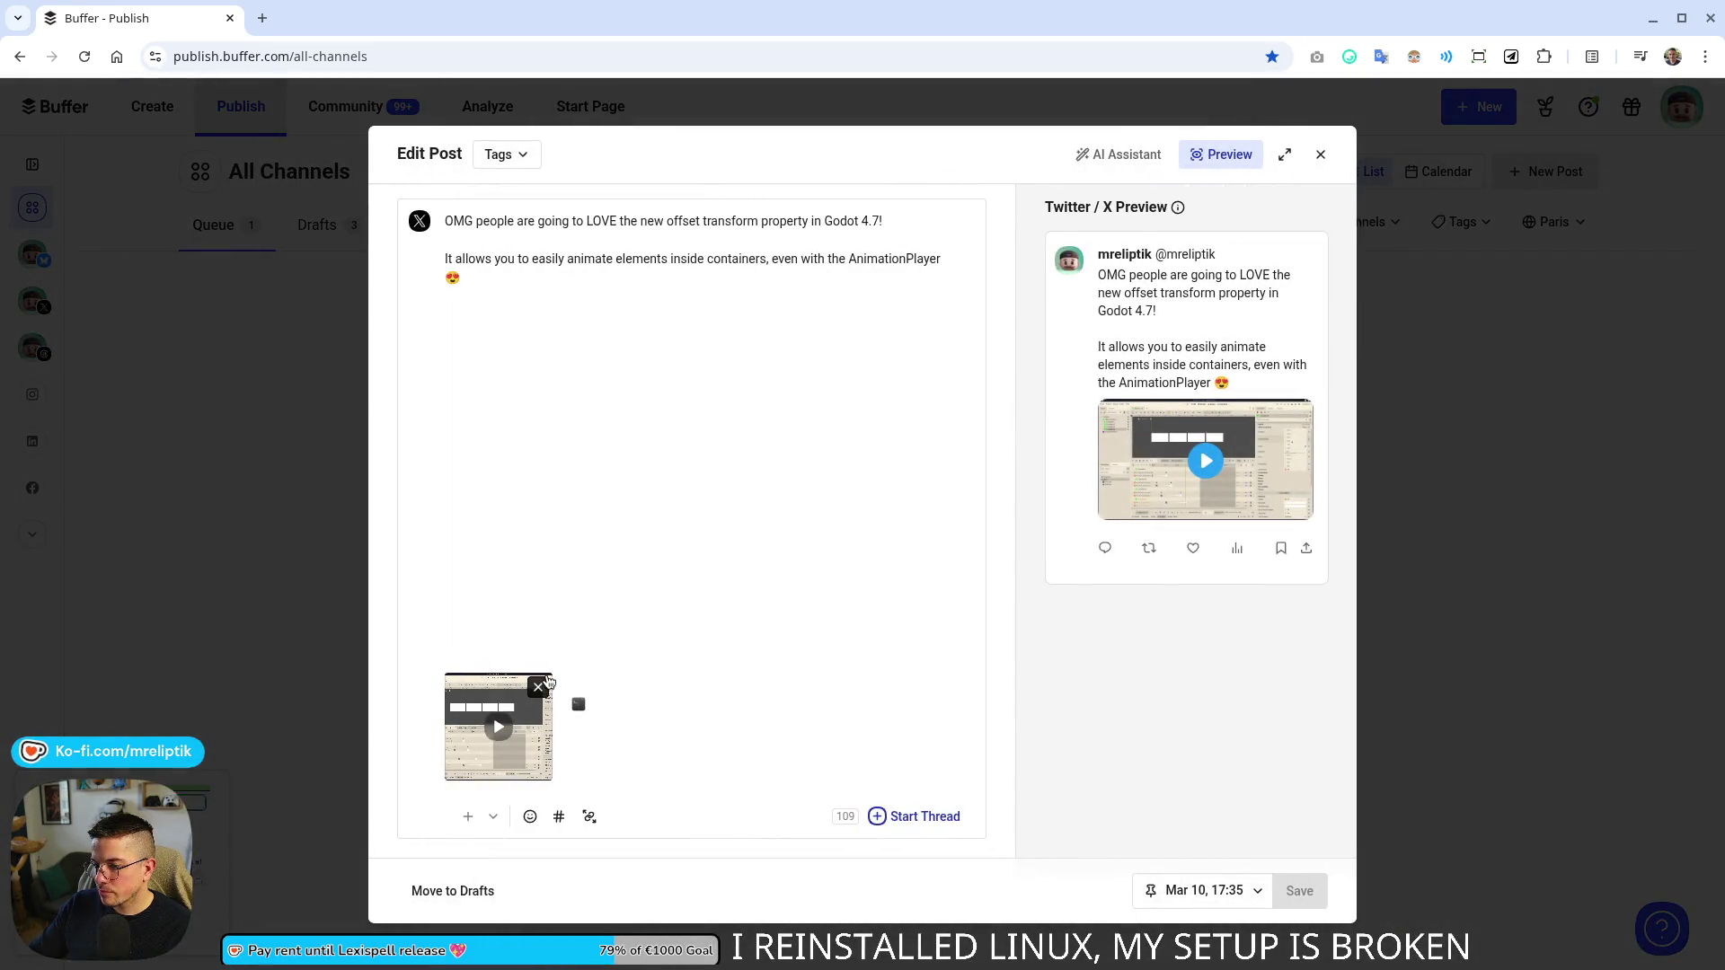
mouse_move(1724, 685)
left_mouse_down()
mouse_move(1259, 685)
mouse_move(501, 527)
left_mouse_up()
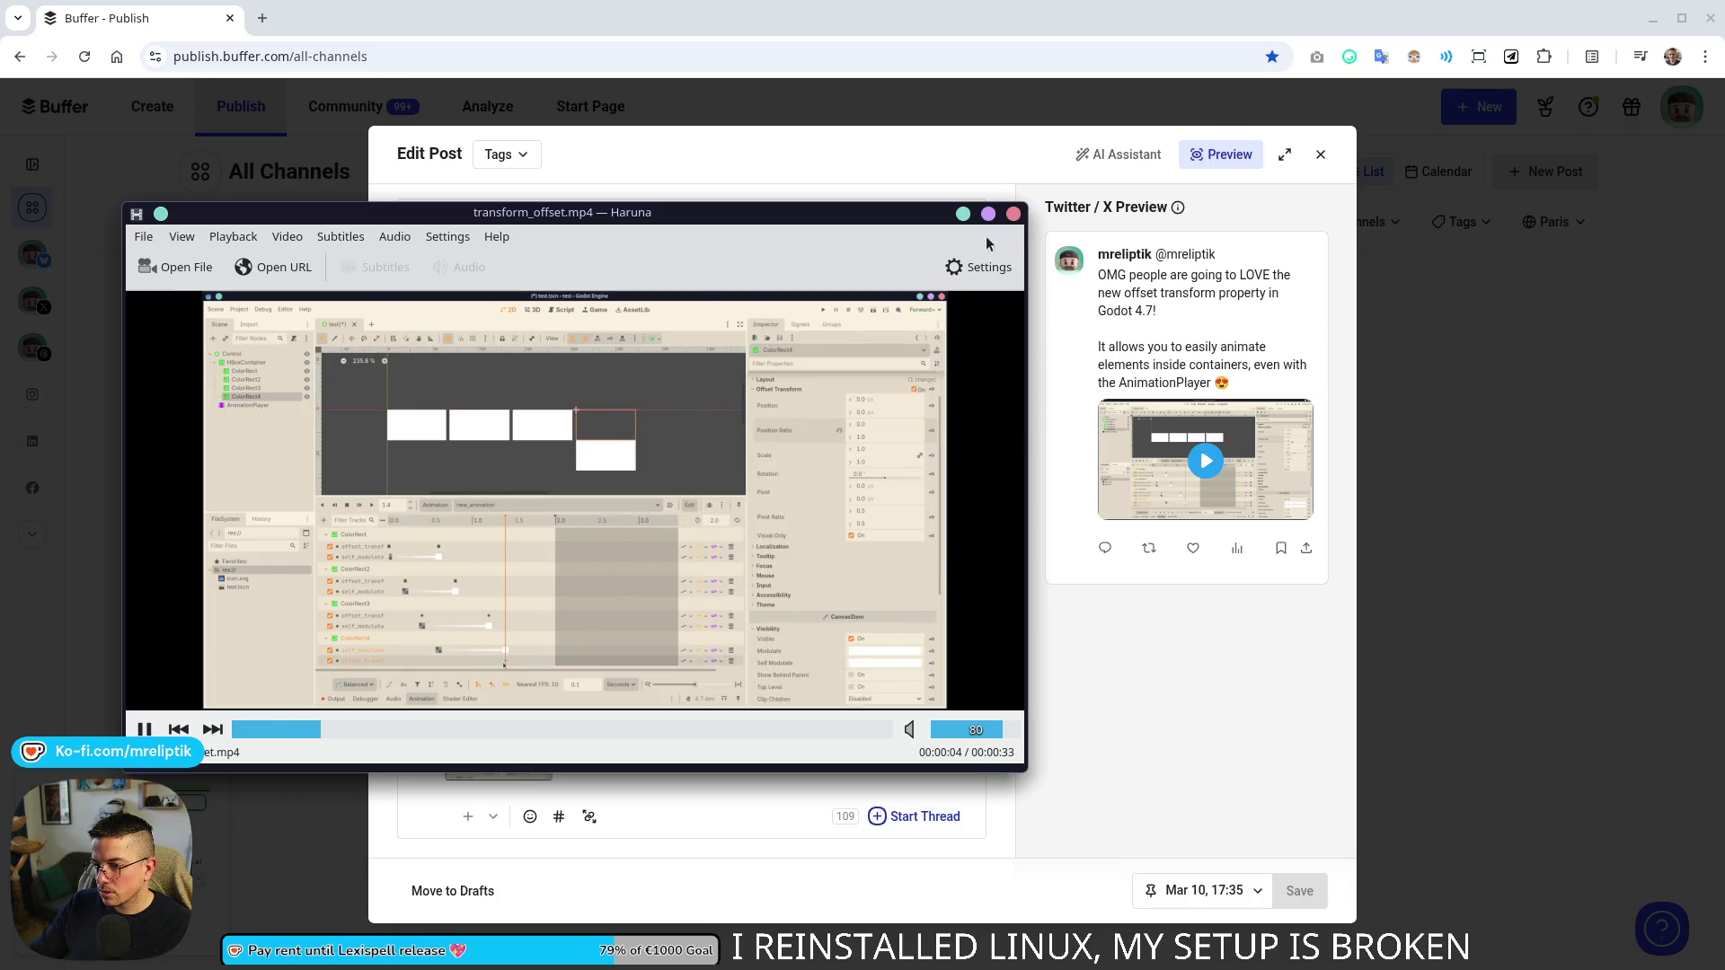
left_click(1012, 214)
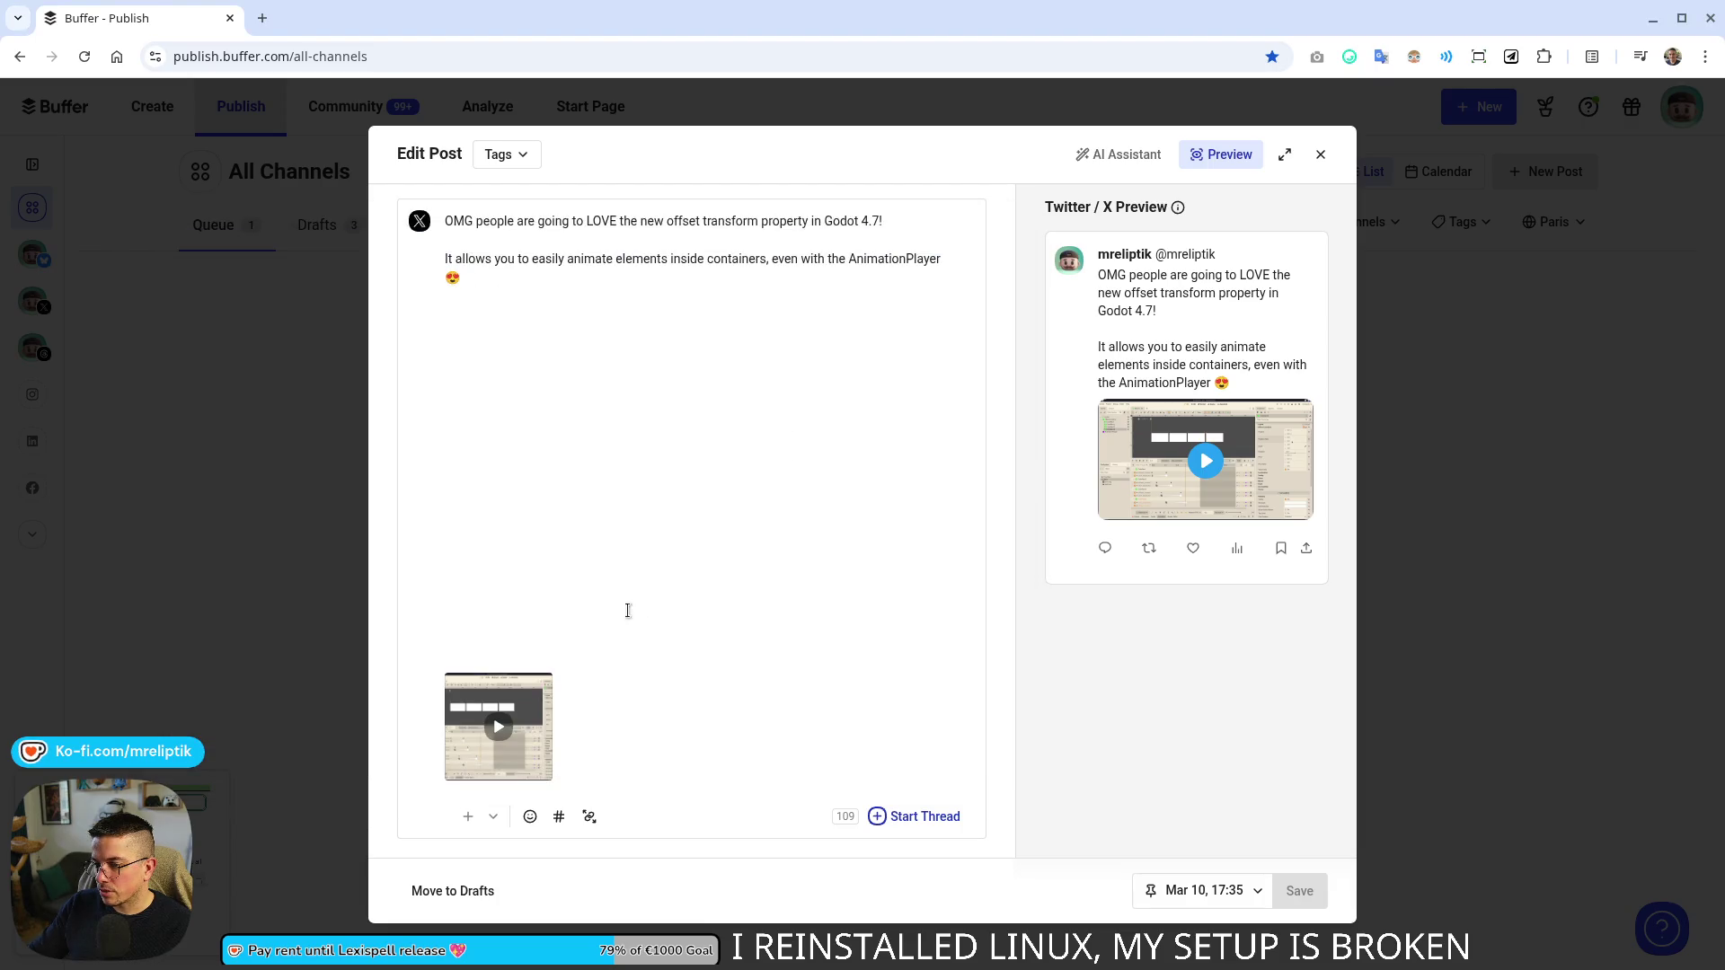
- Publish the post now via More Posting Actions and close the Buffer tab
left_click(1182, 894)
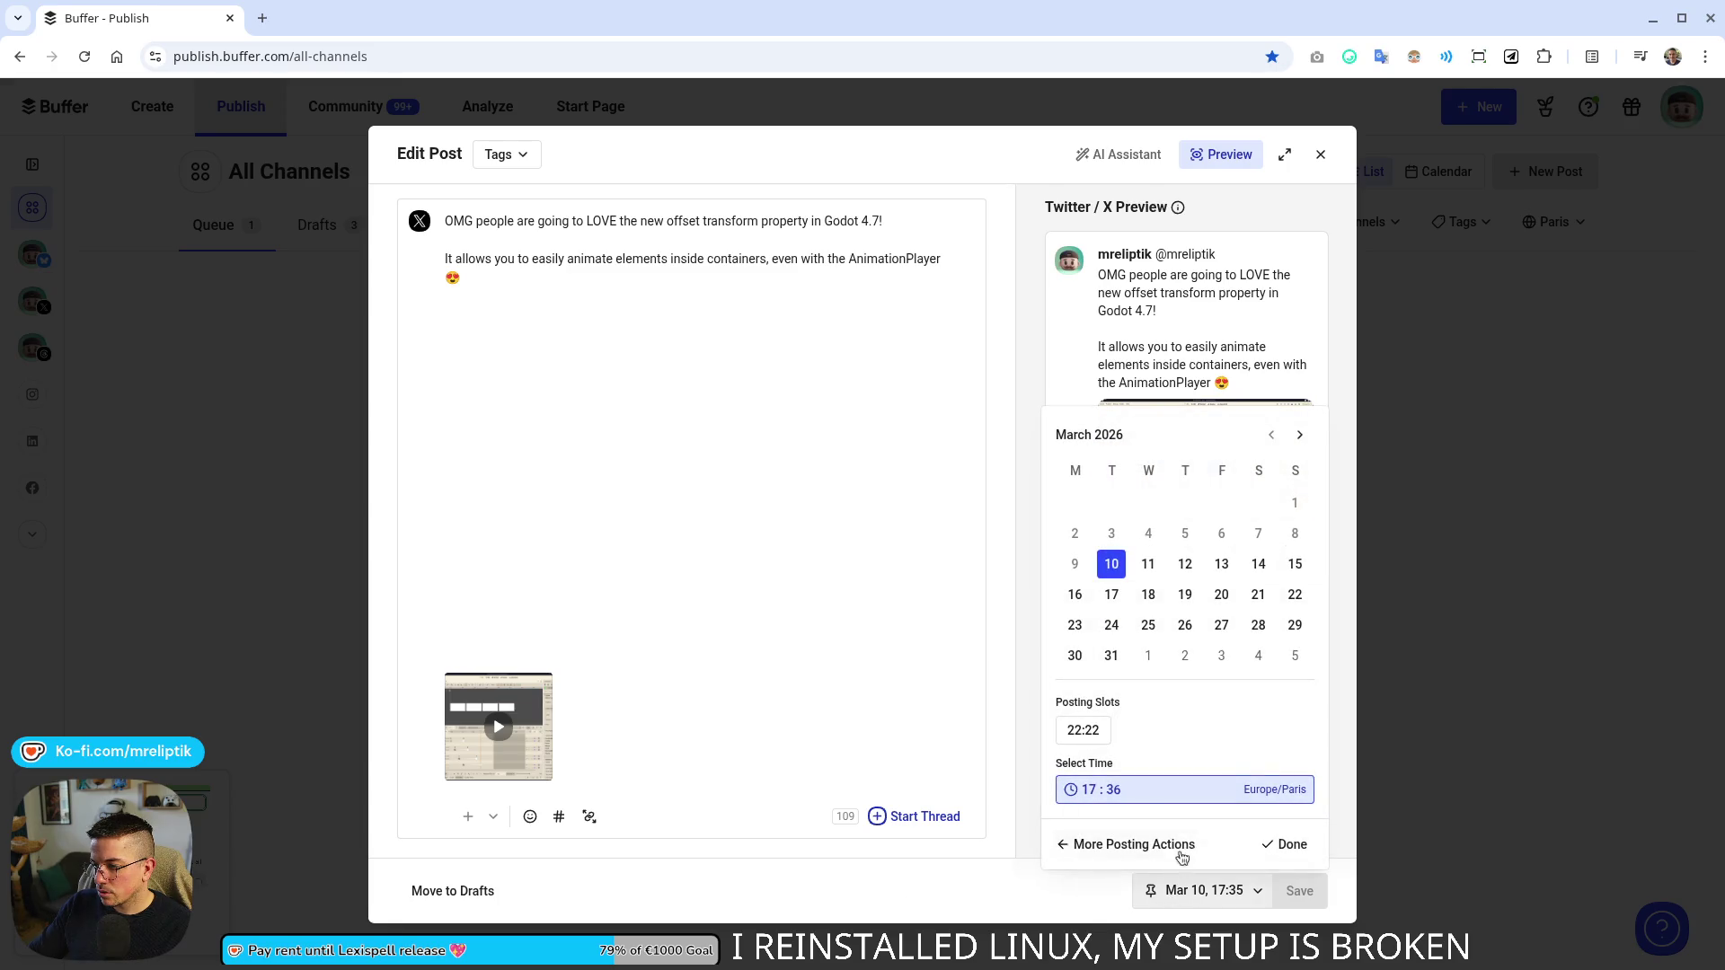
left_click(1118, 844)
left_click(1158, 834)
left_click(1174, 889)
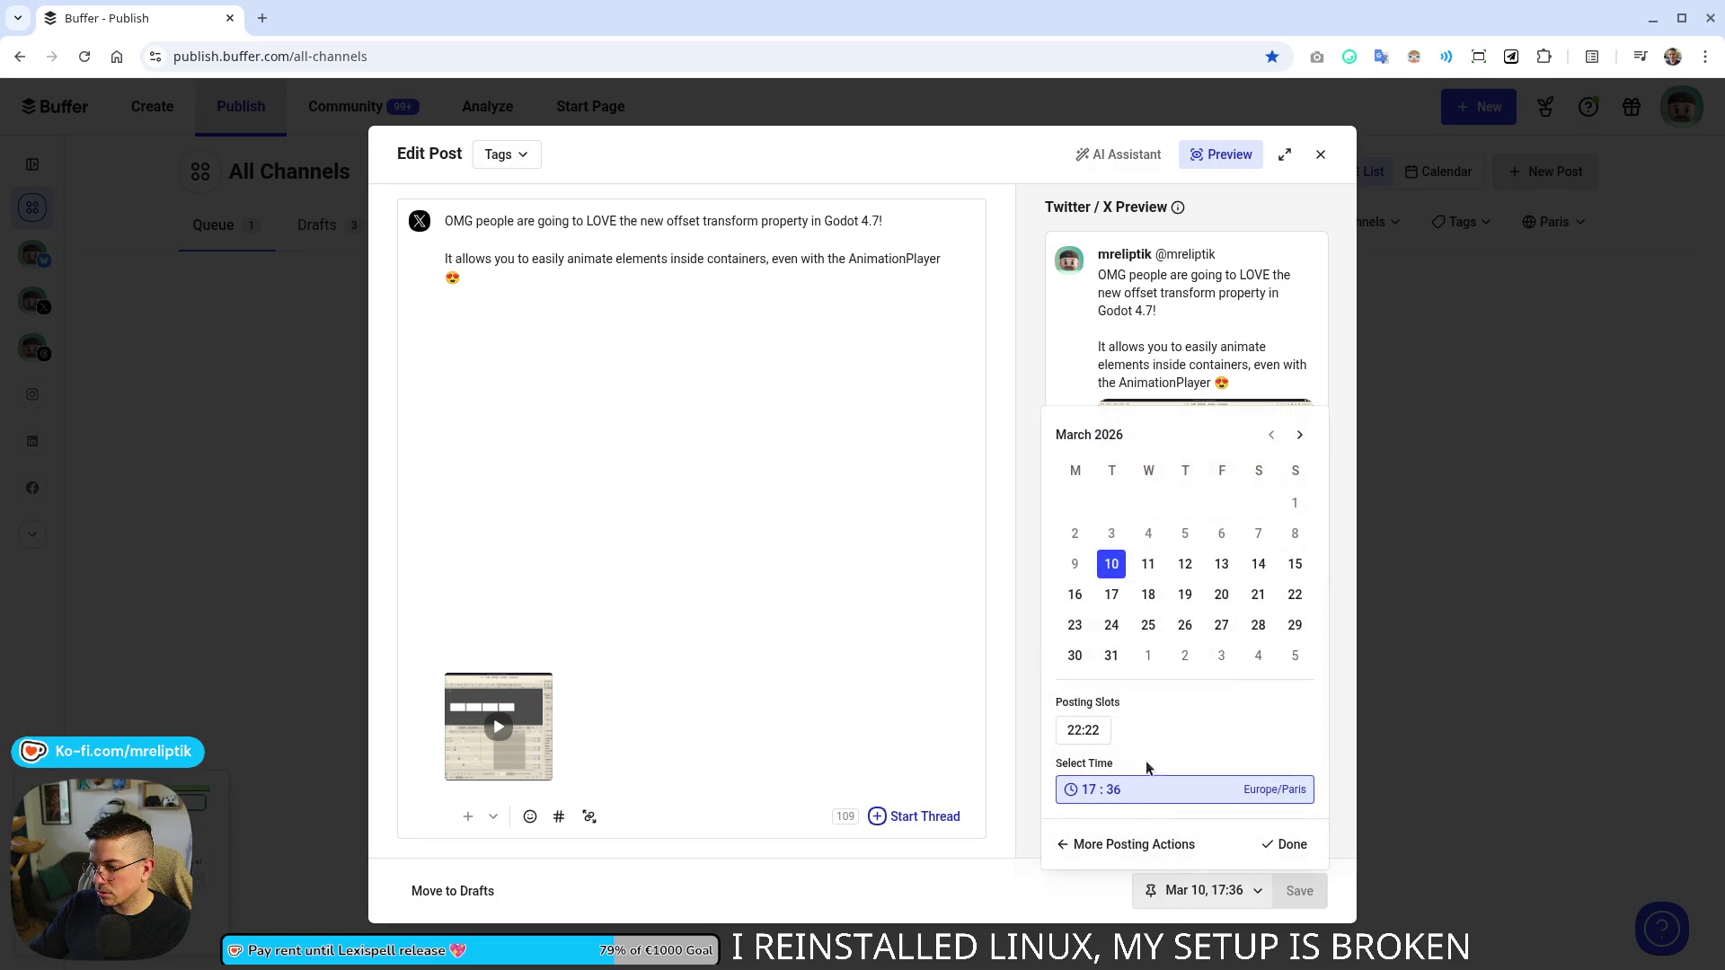
left_click(1133, 845)
left_click(1110, 754)
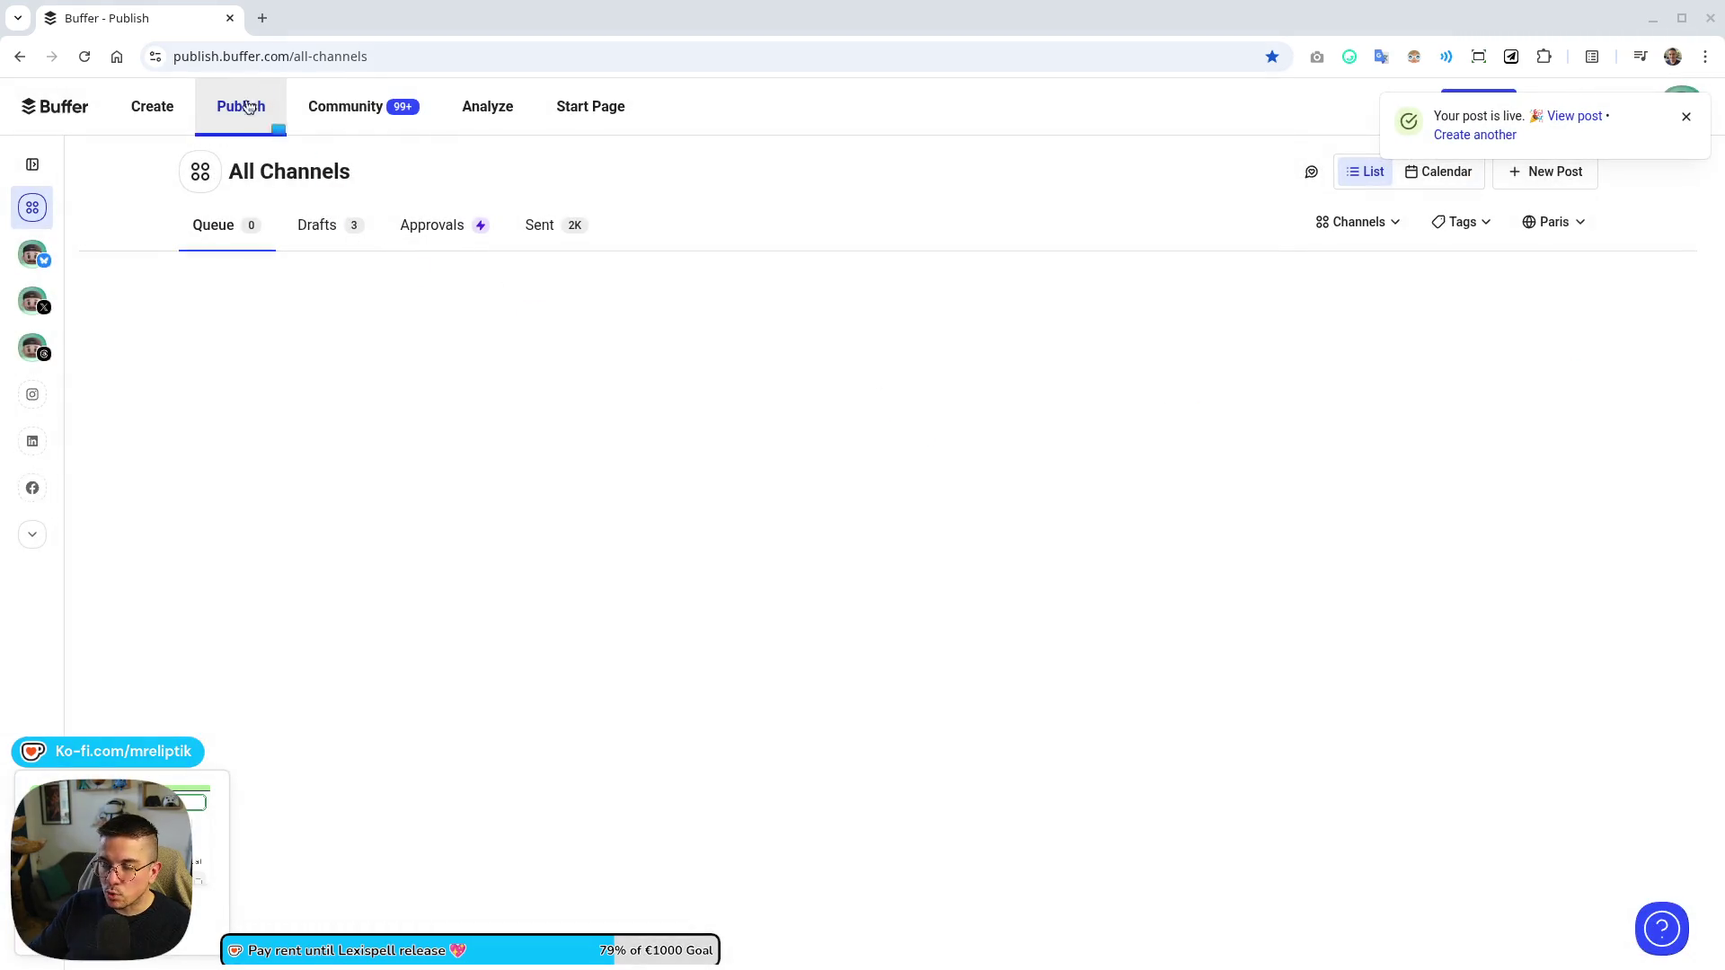
left_click(231, 19)
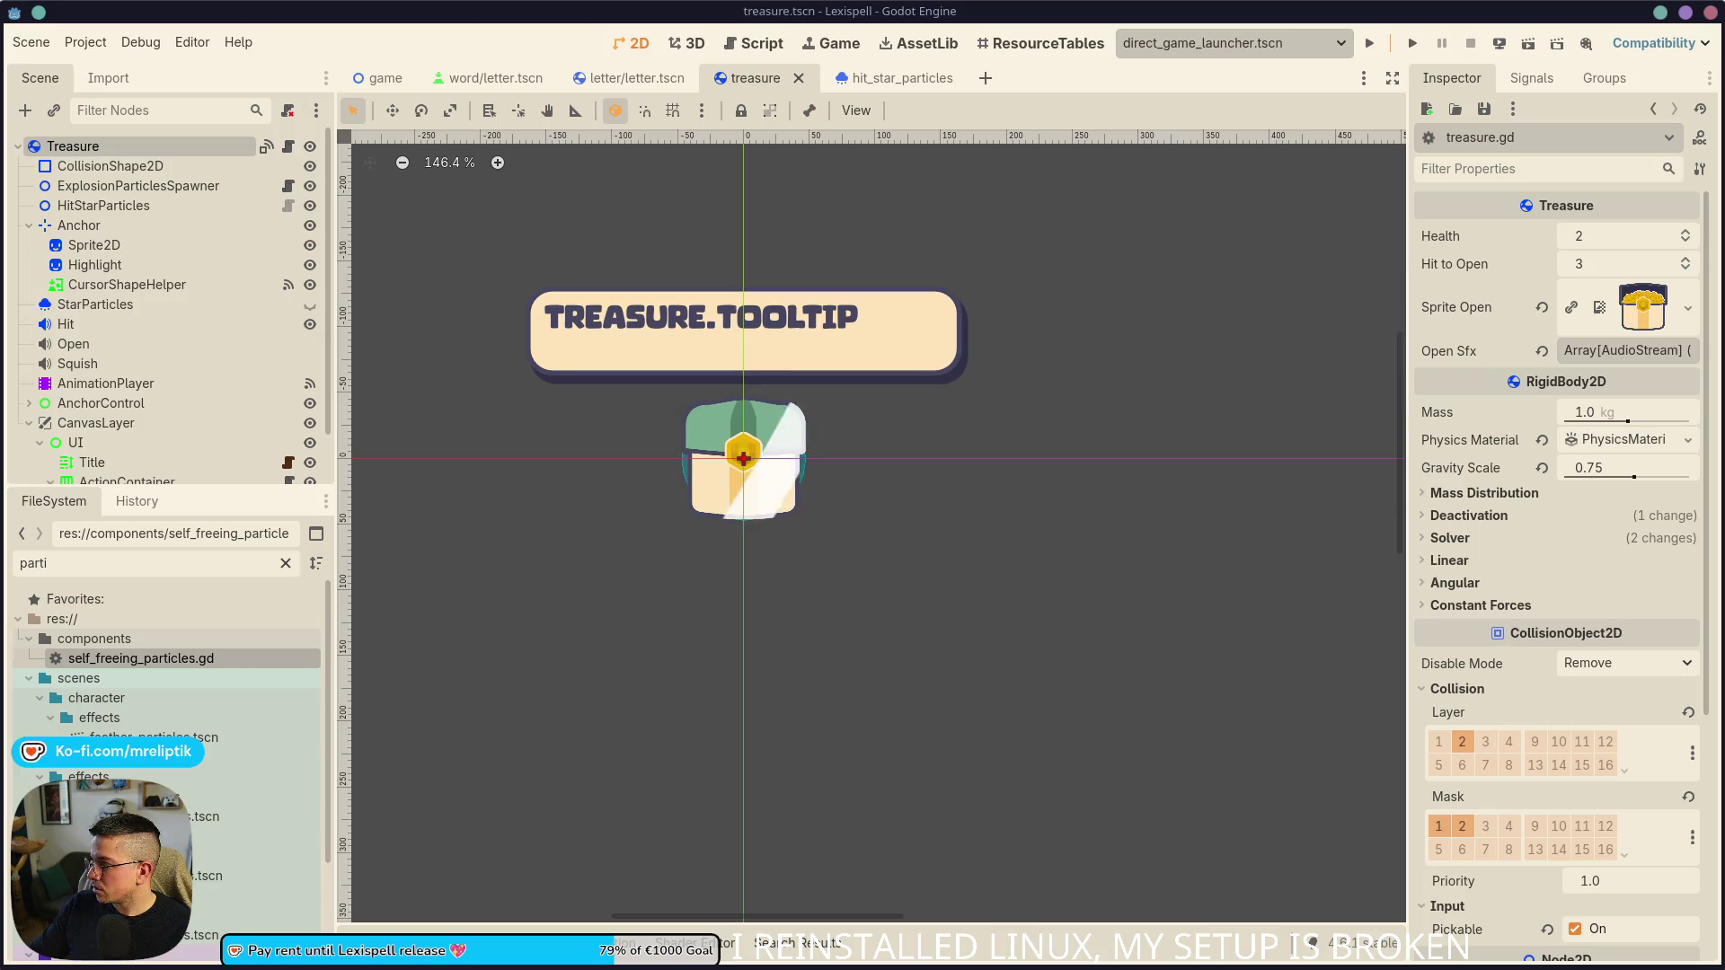
key("alt+Tab")
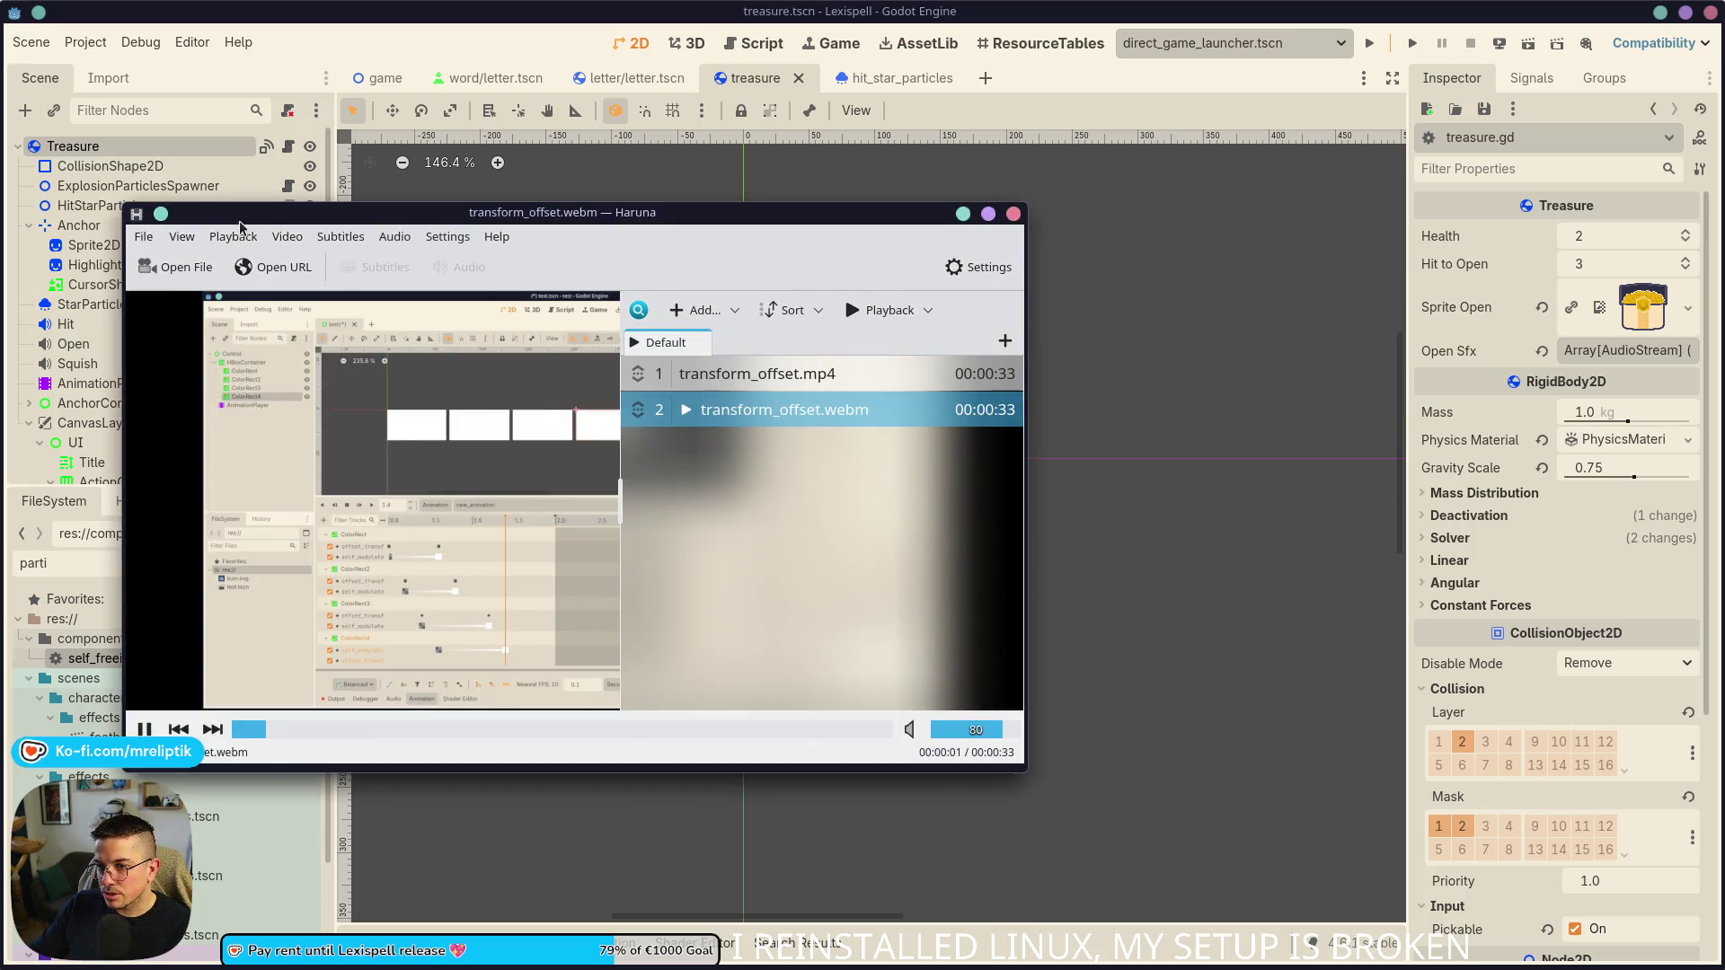
left_click(274, 239)
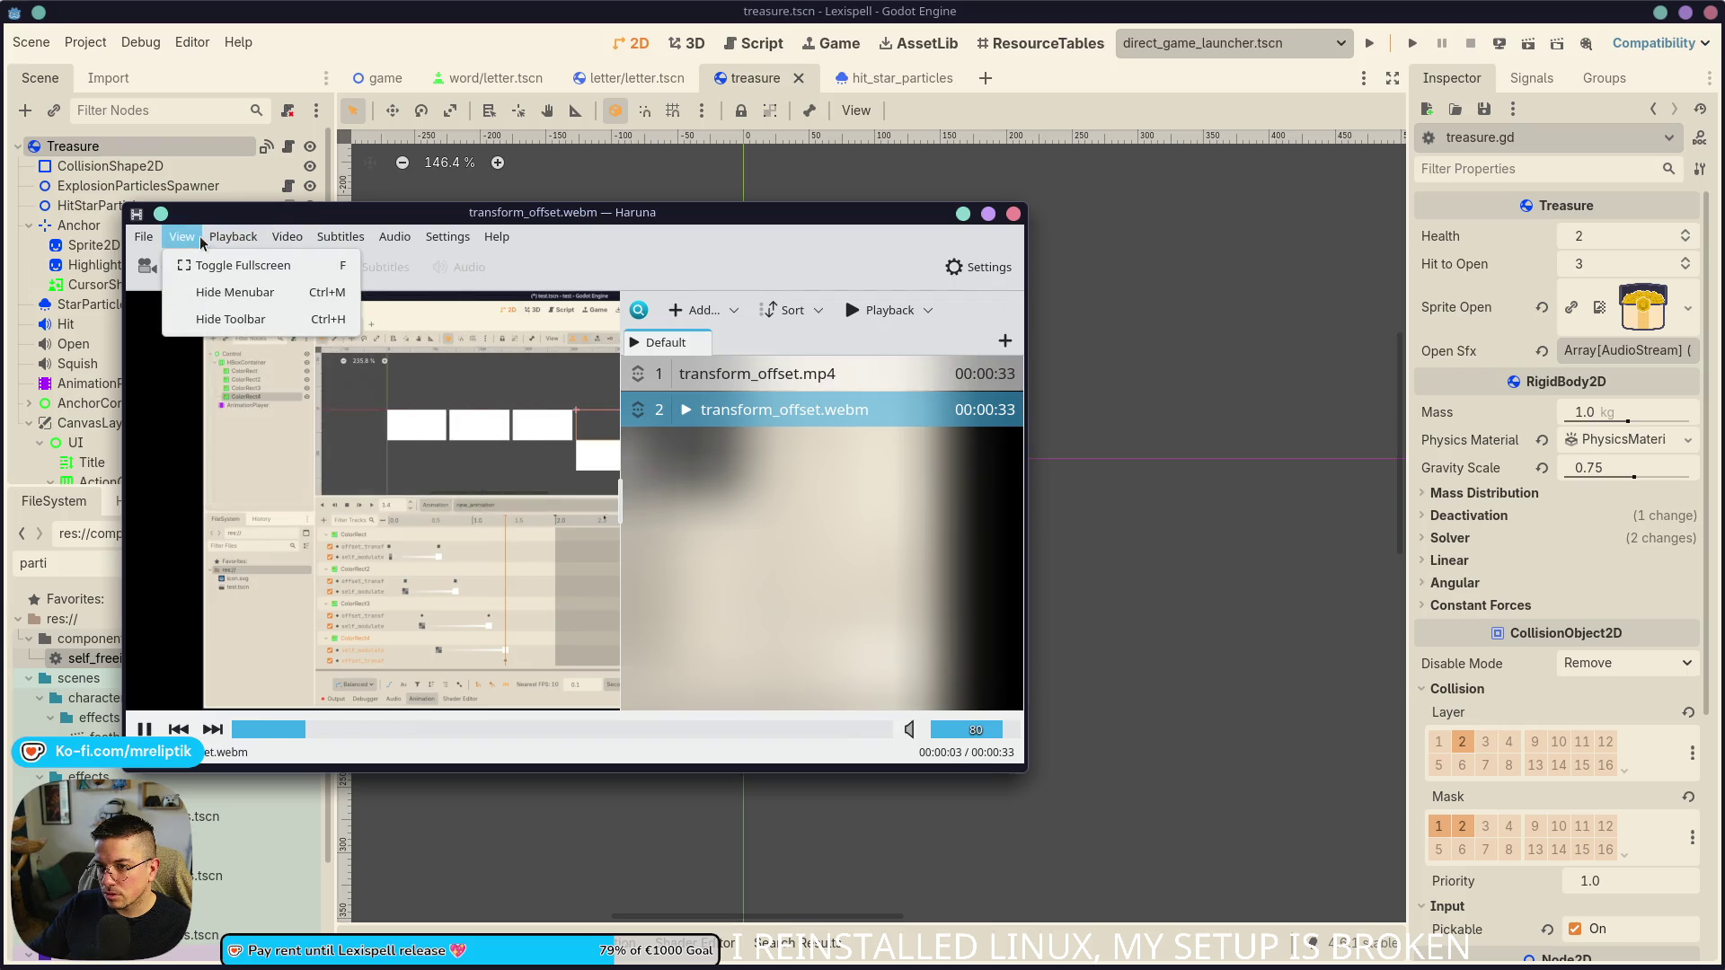
mouse_move(144, 239)
key("Escape")
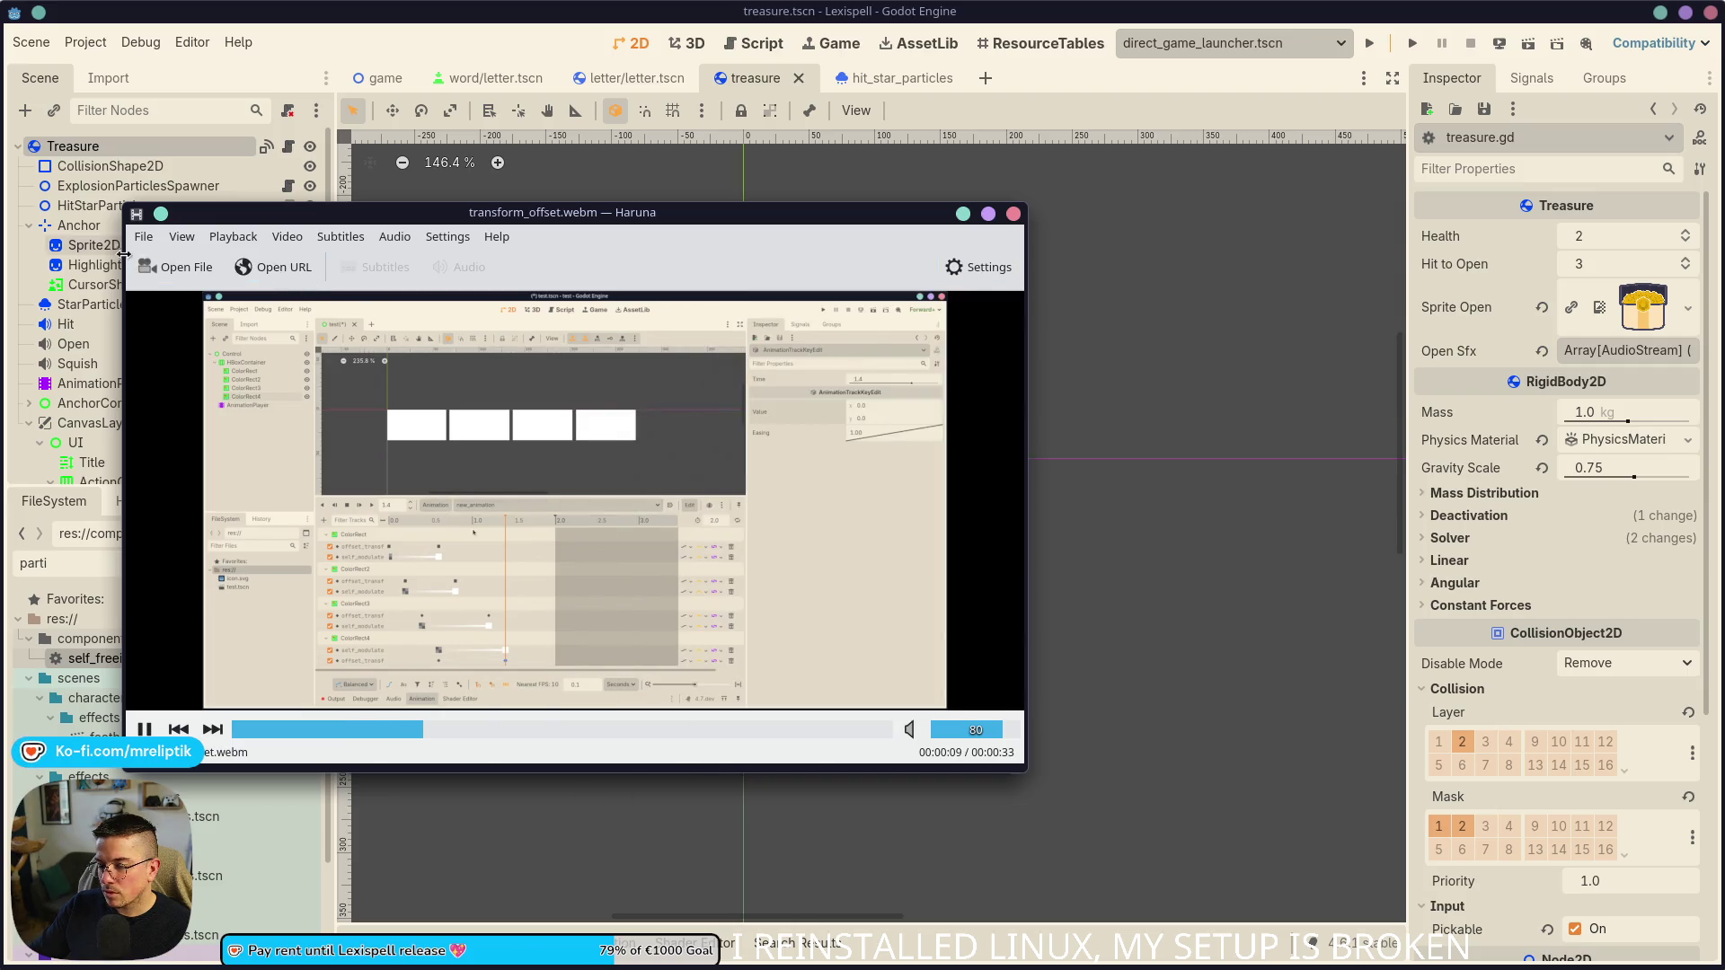
left_click(433, 241)
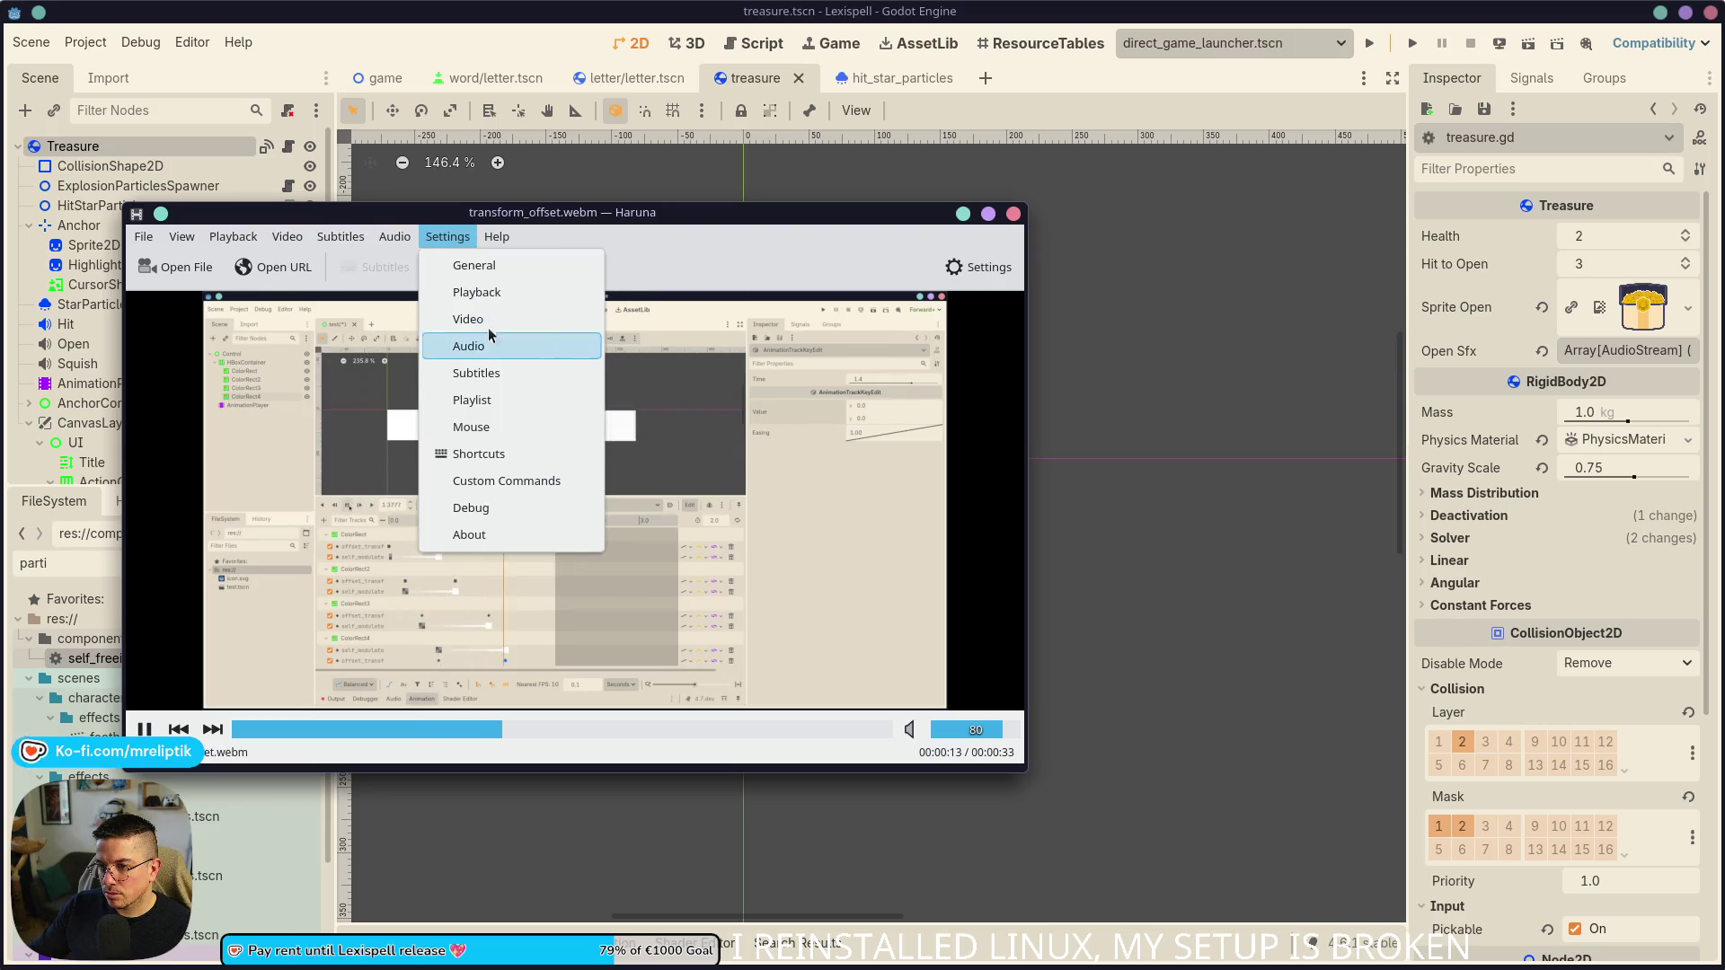
mouse_move(329, 251)
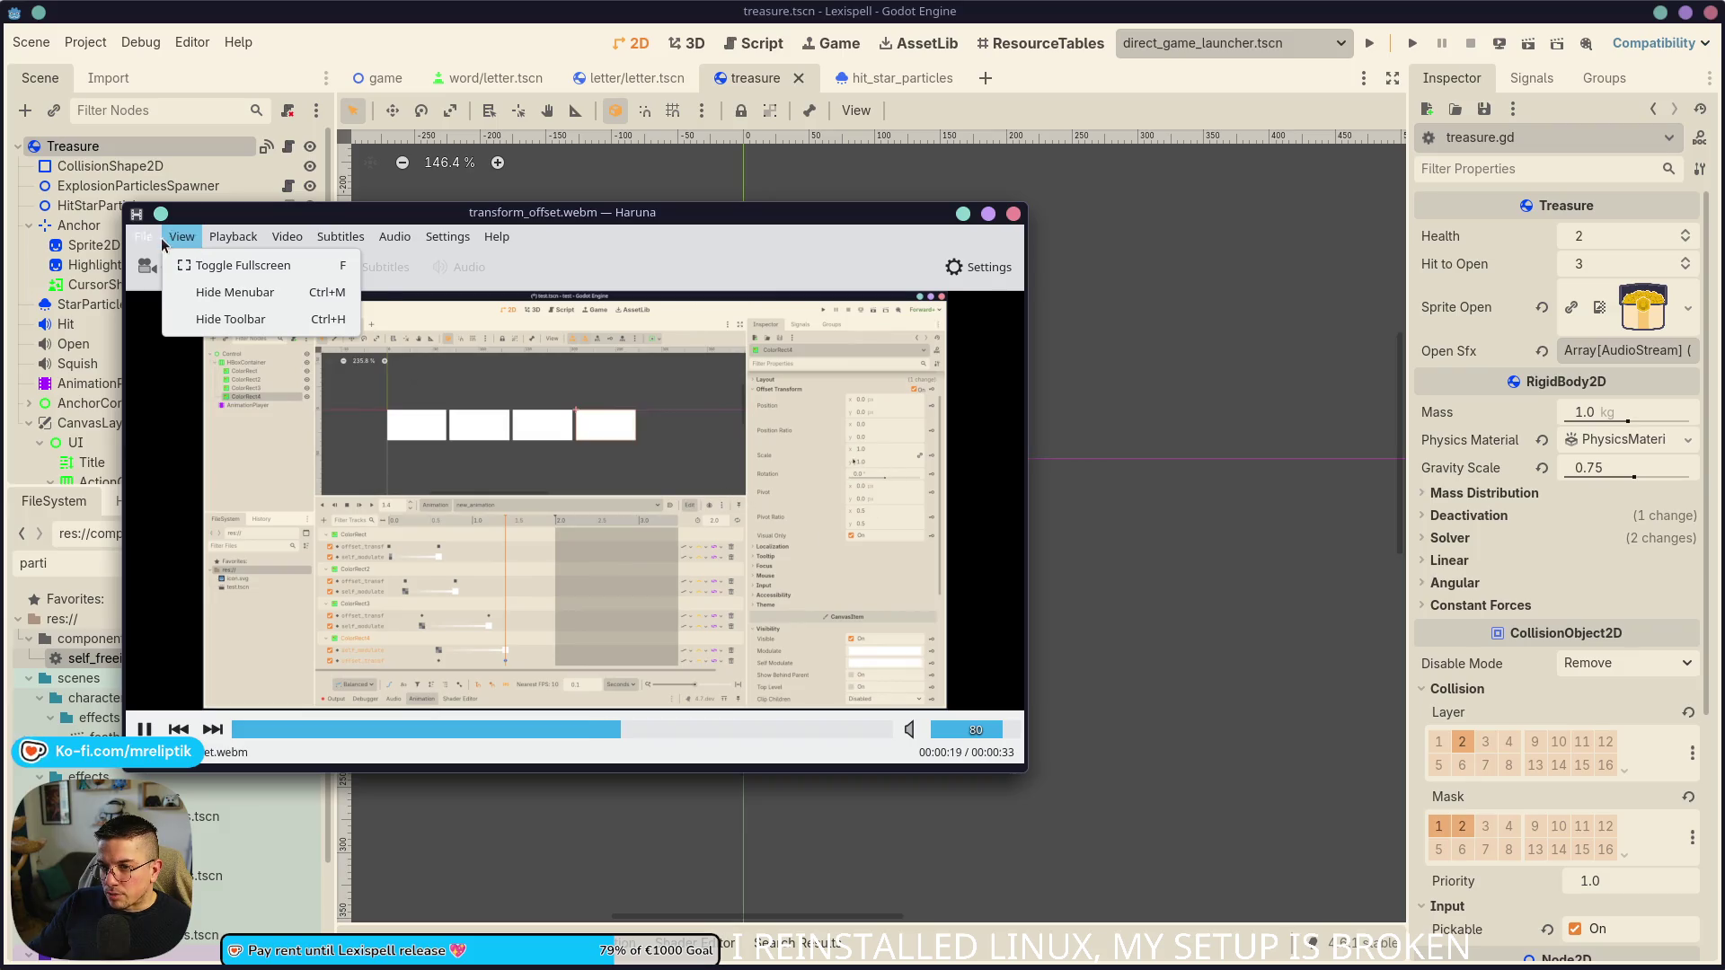
mouse_move(455, 241)
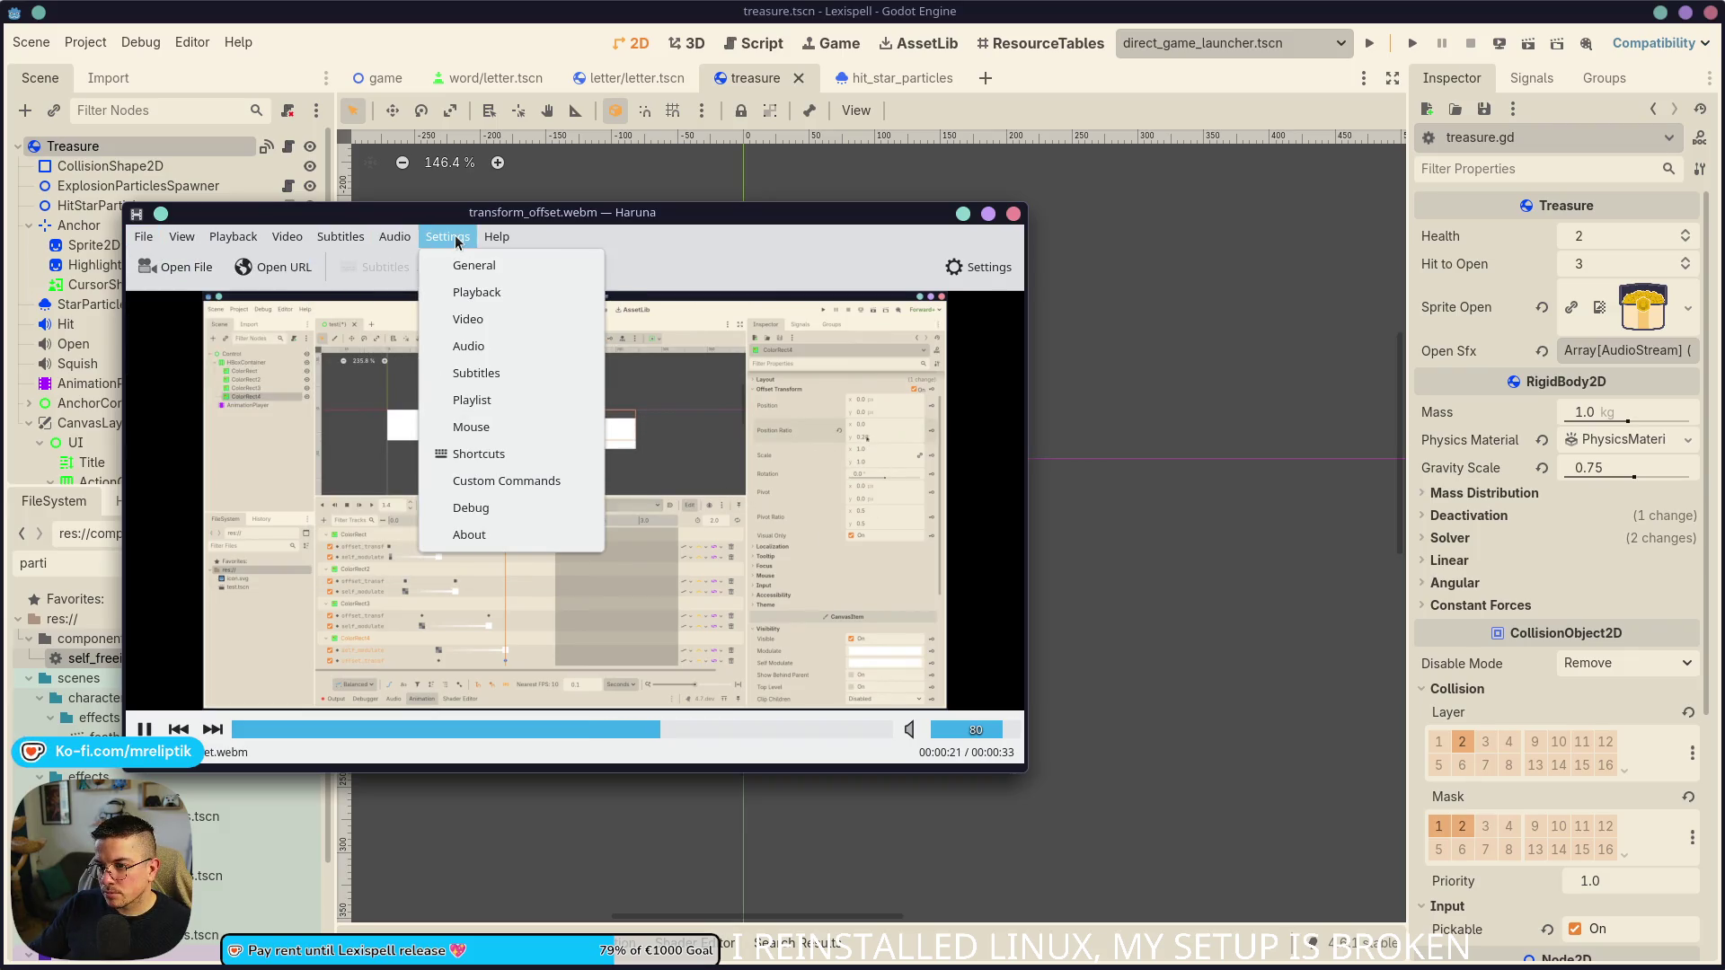
right_click(760, 490)
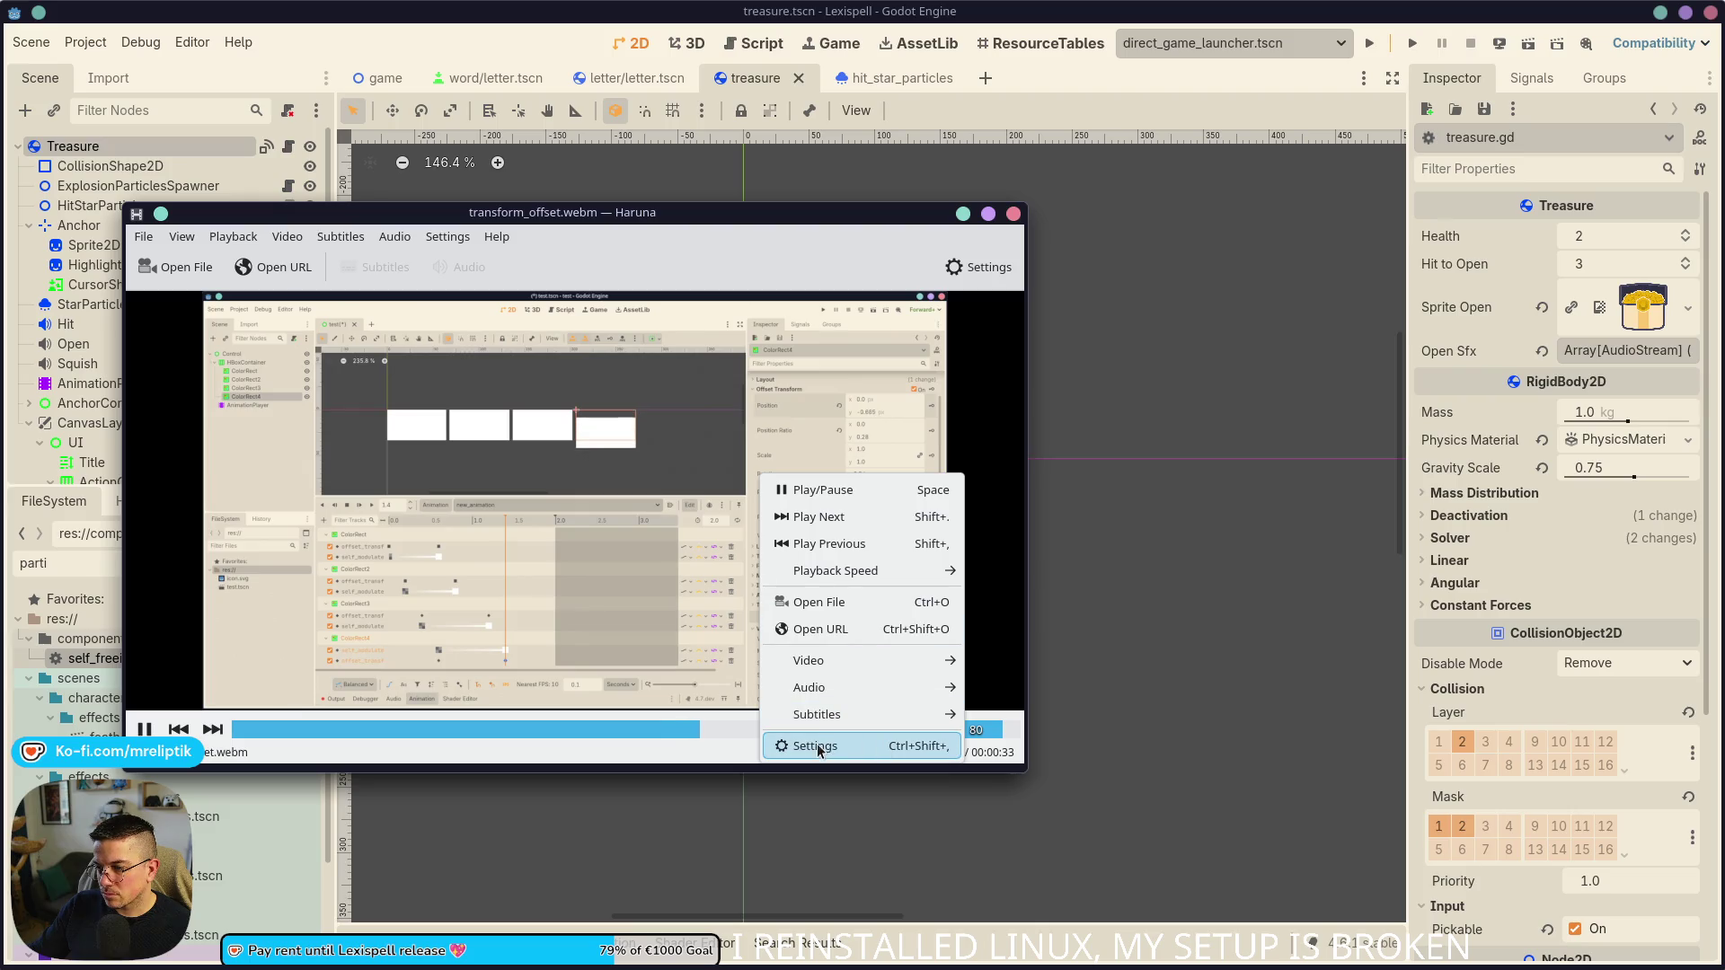
left_click(844, 745)
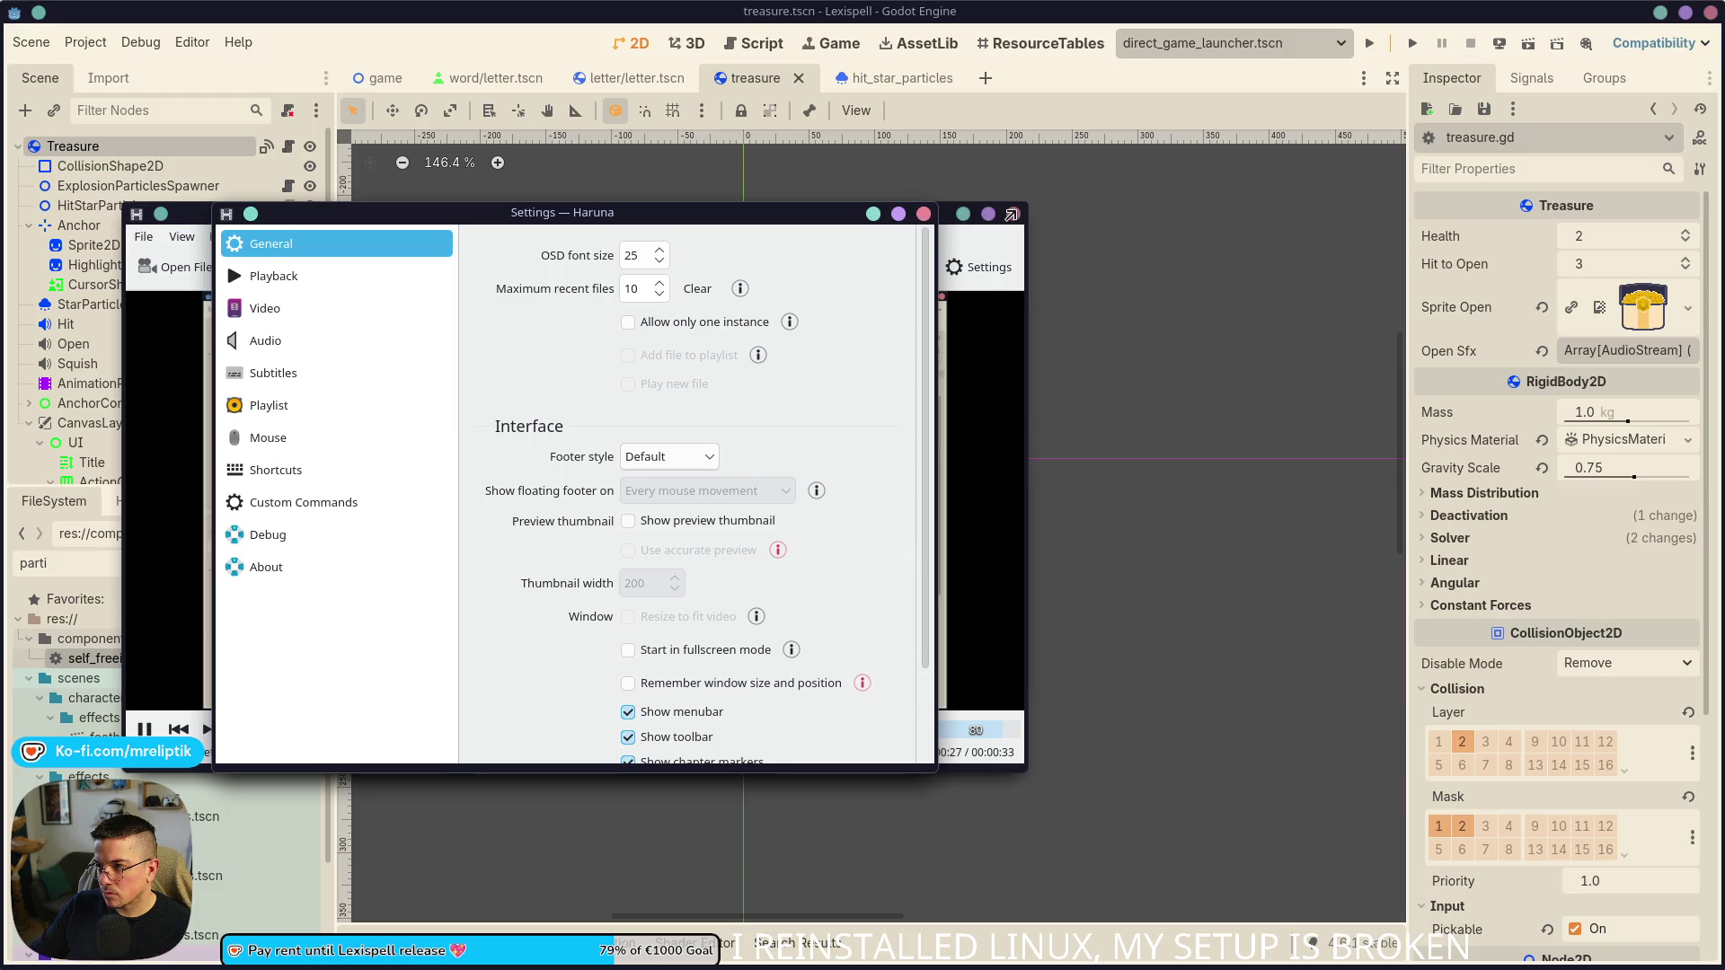
left_click(923, 213)
left_click(1012, 214)
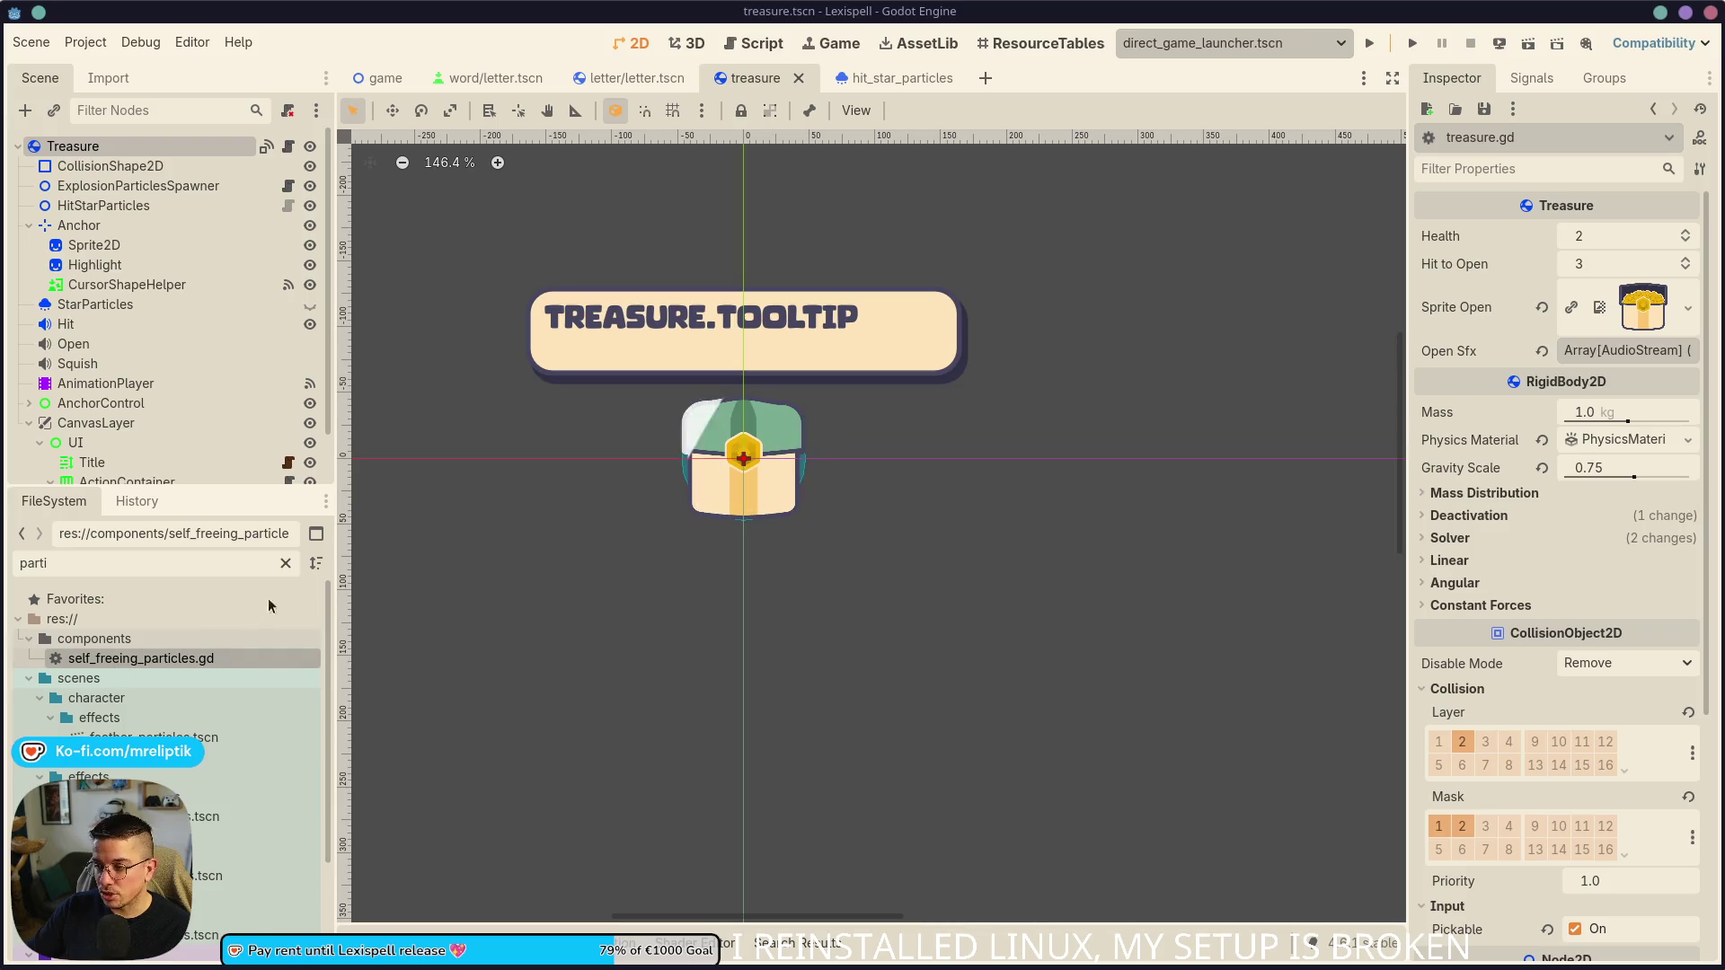
key("XF86AudioLowerVolume")
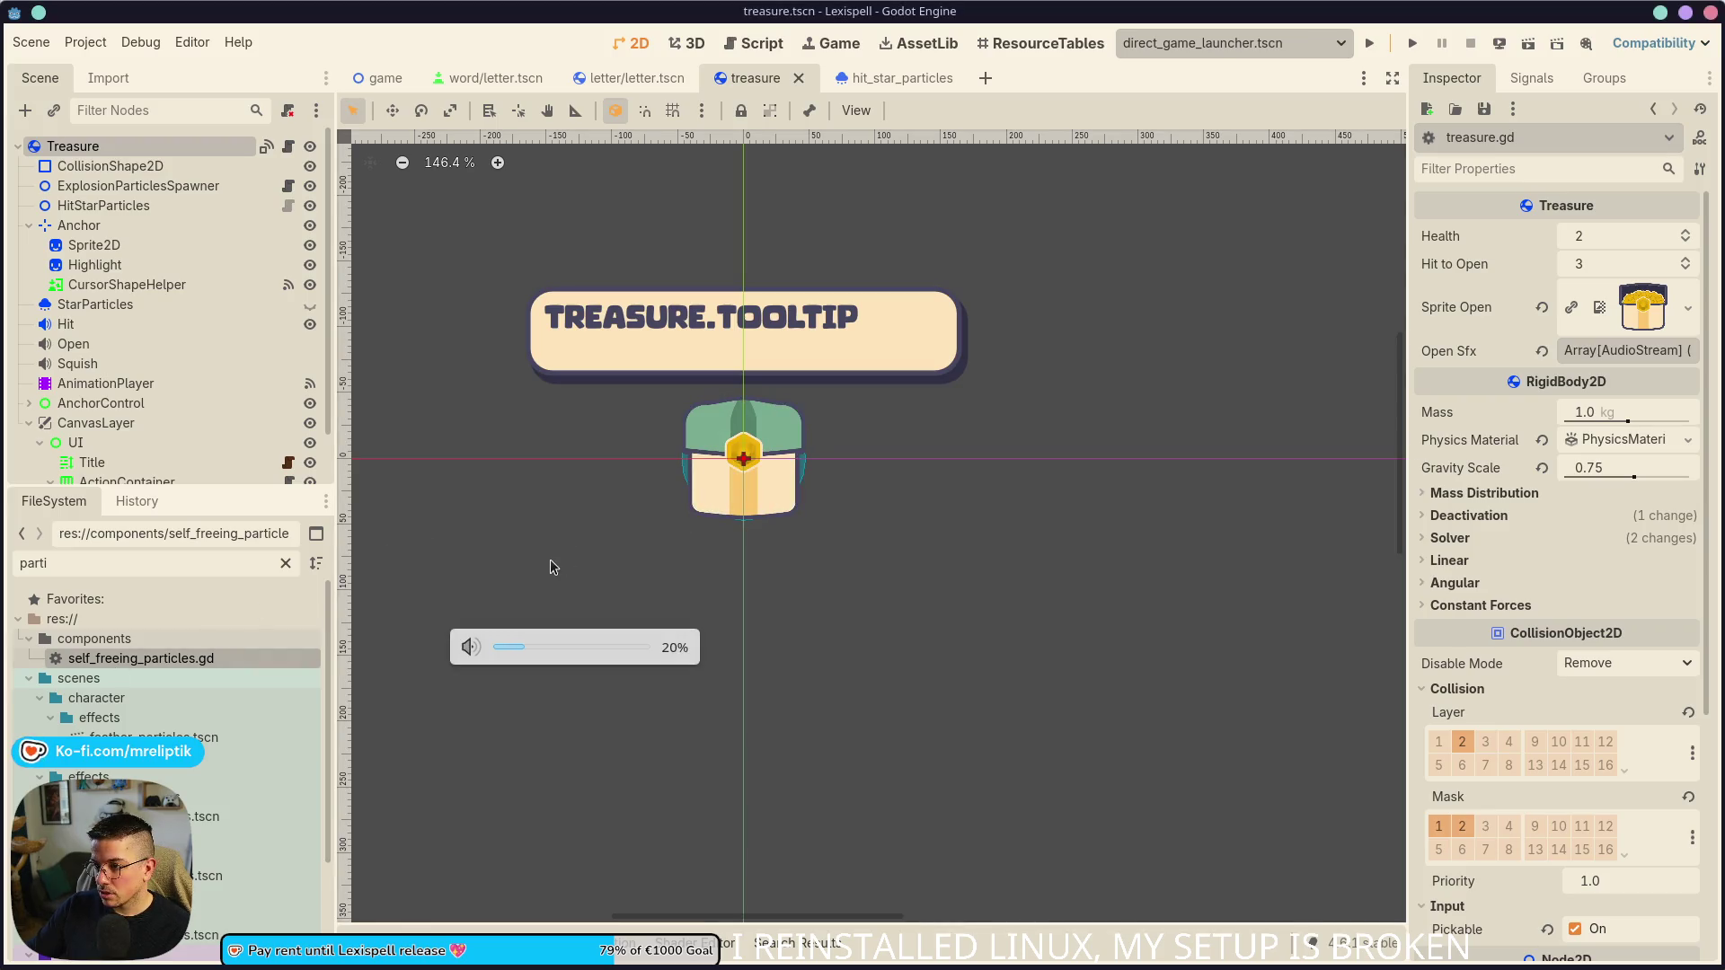
- Save the treasure scene and open treasure.gd to look at toggle_loop and the bump call in hit()
key("ctrl+s")
left_click(287, 146)
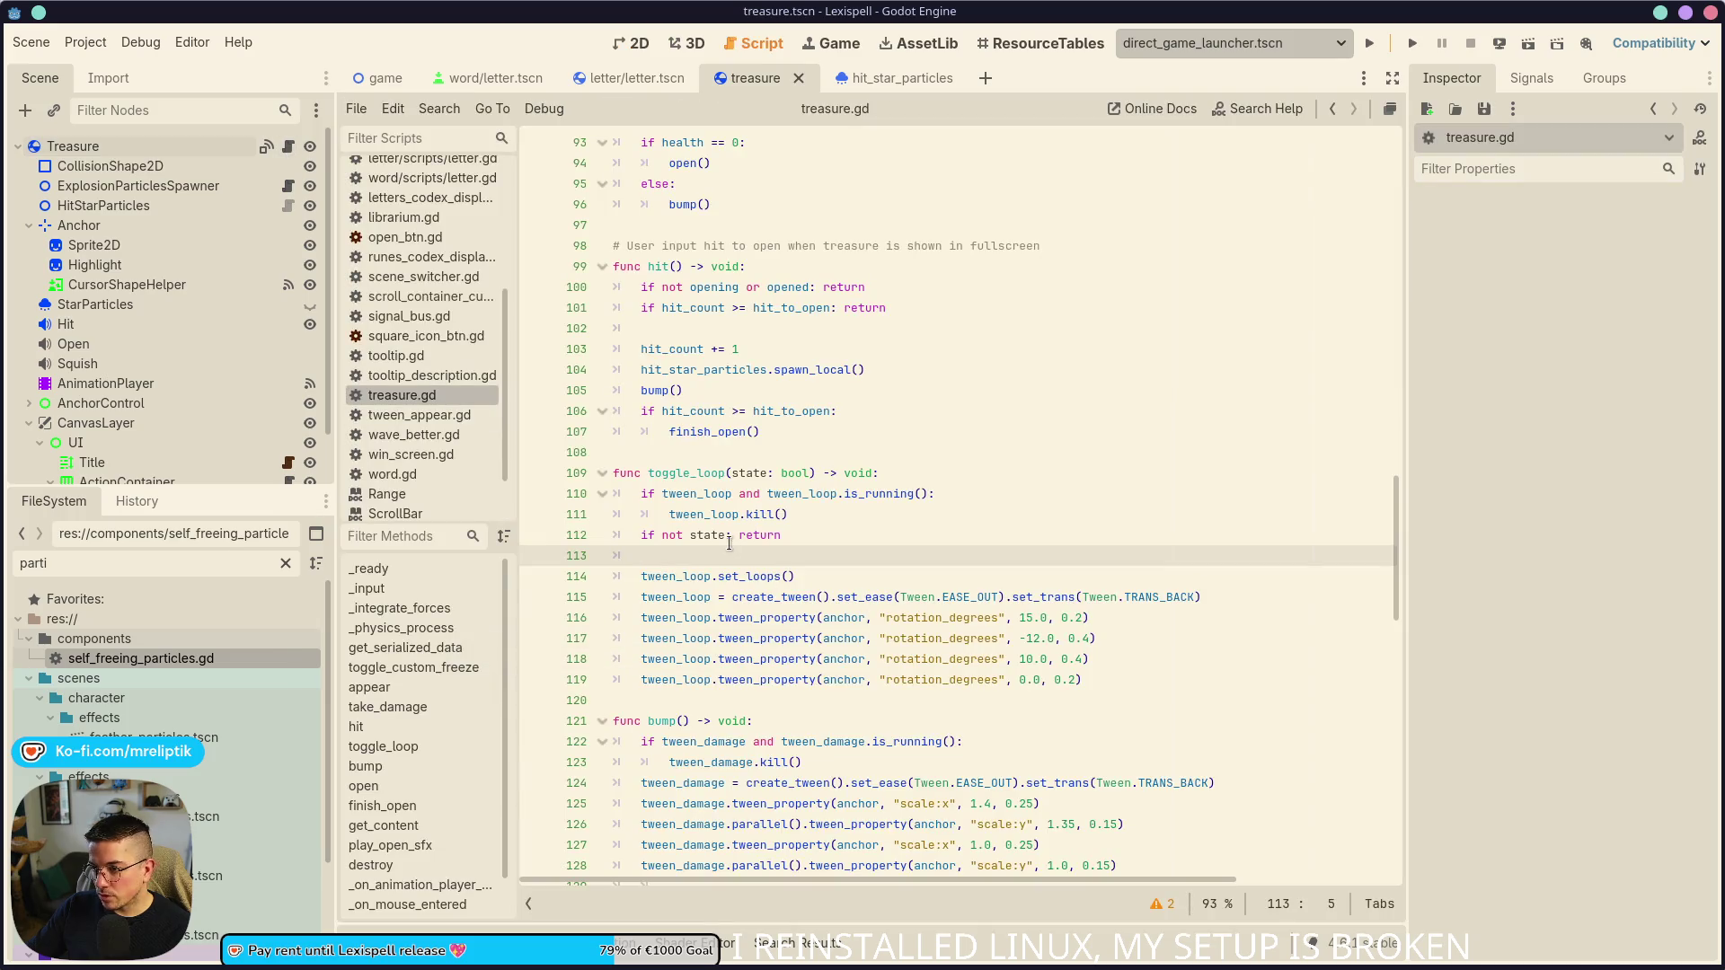
double_click(673, 473)
scroll(801, 438, "up", 2)
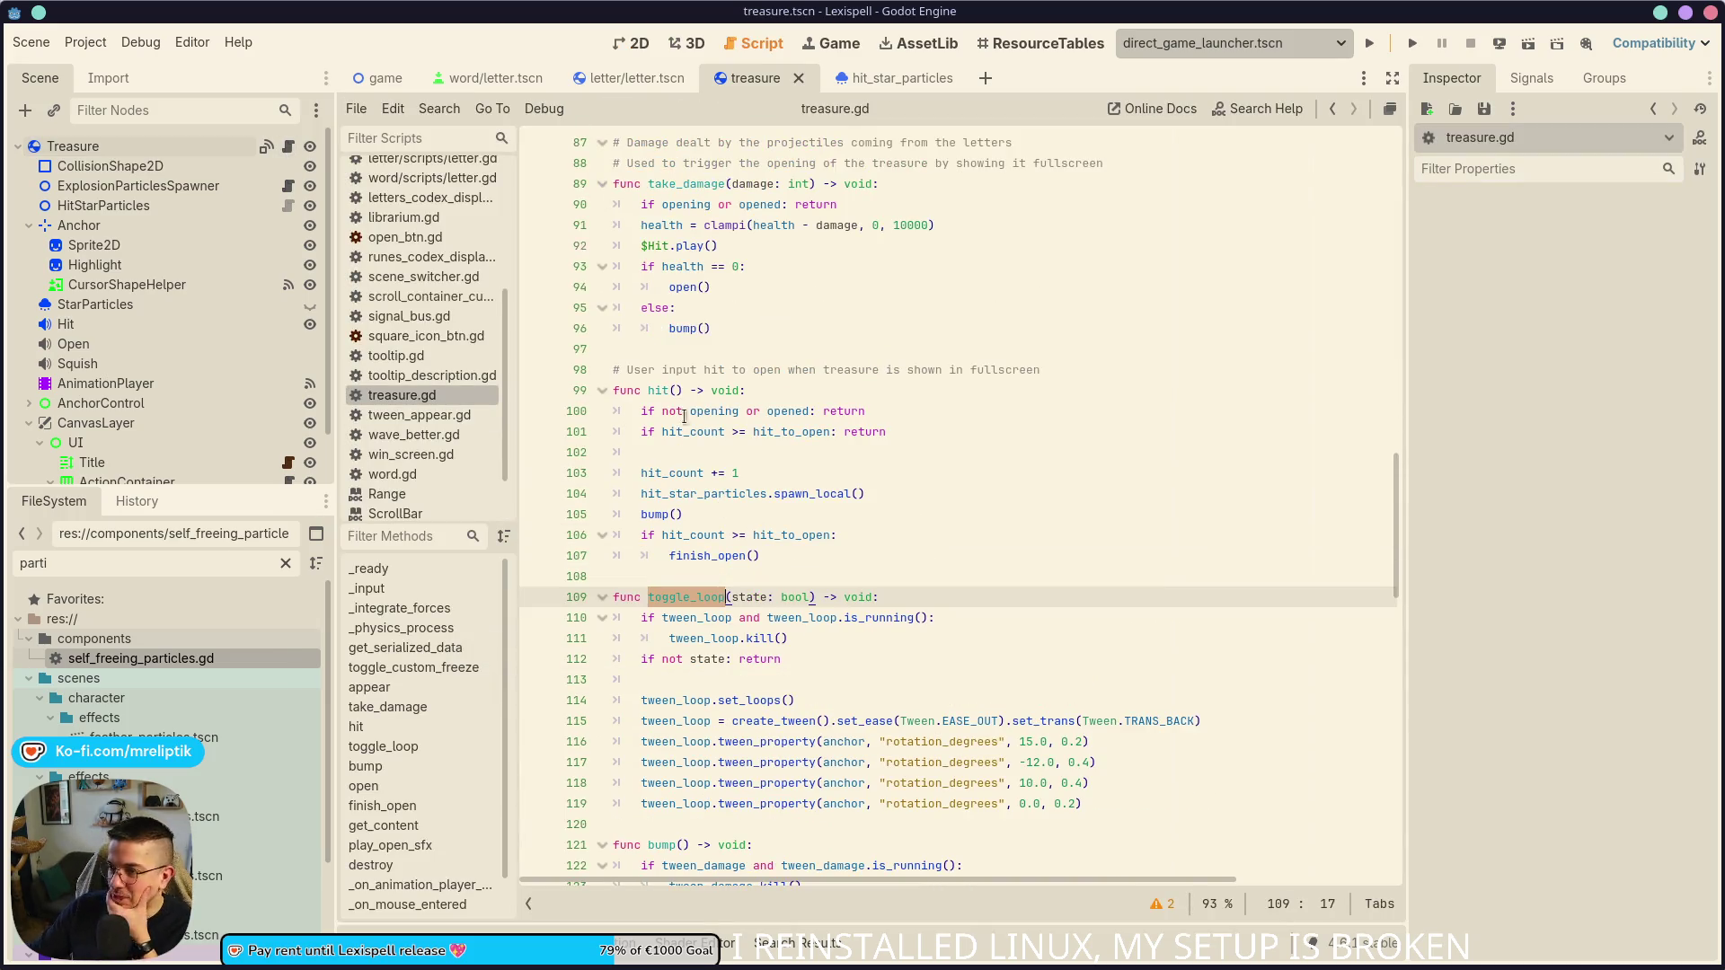
double_click(655, 514)
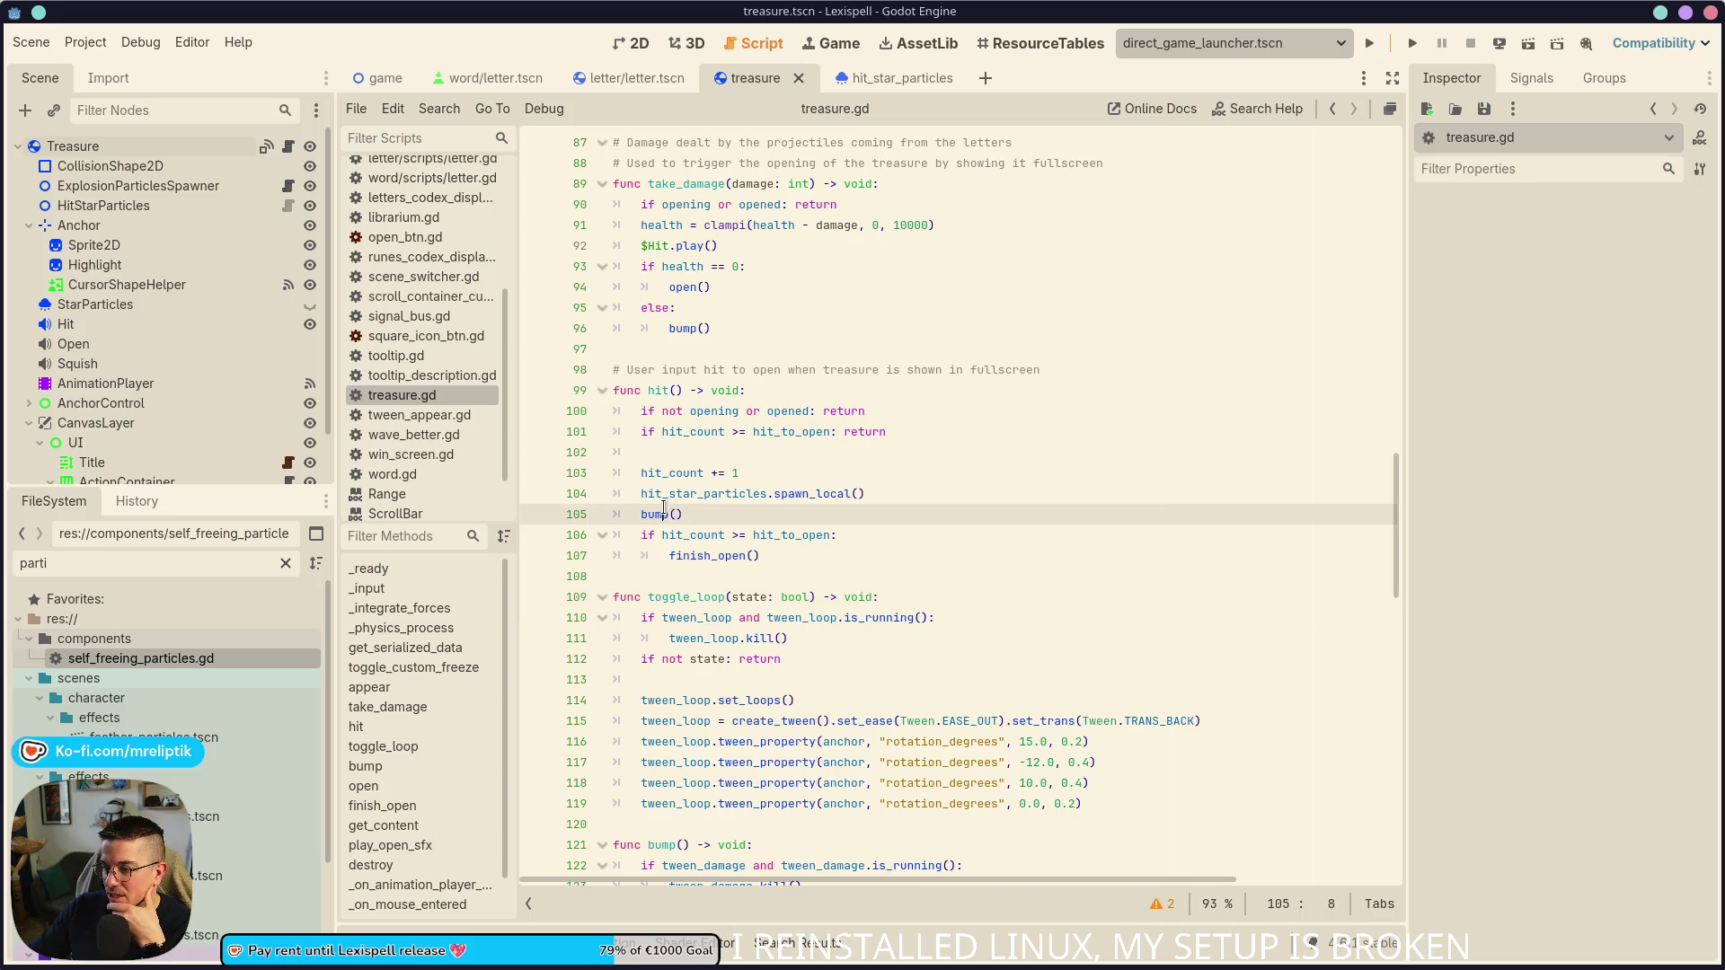
- Run the project, start Chapter 1, and spawn a treasure with the 'treasure' console command
left_click(1369, 43)
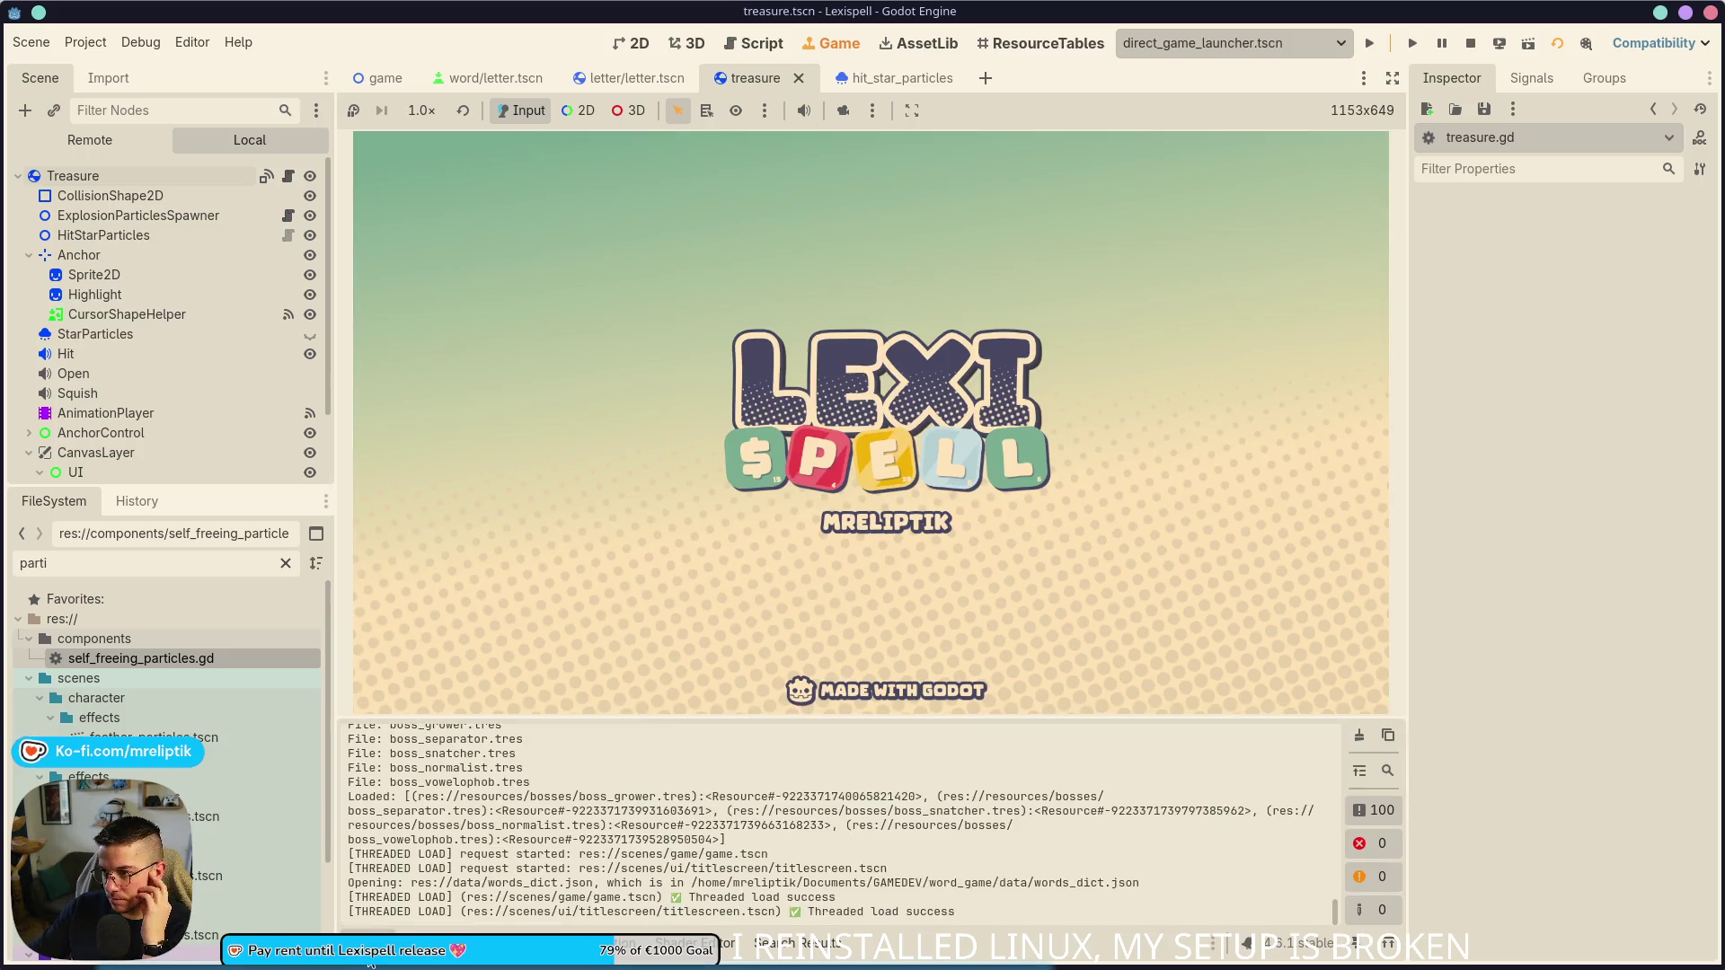
left_click(369, 961)
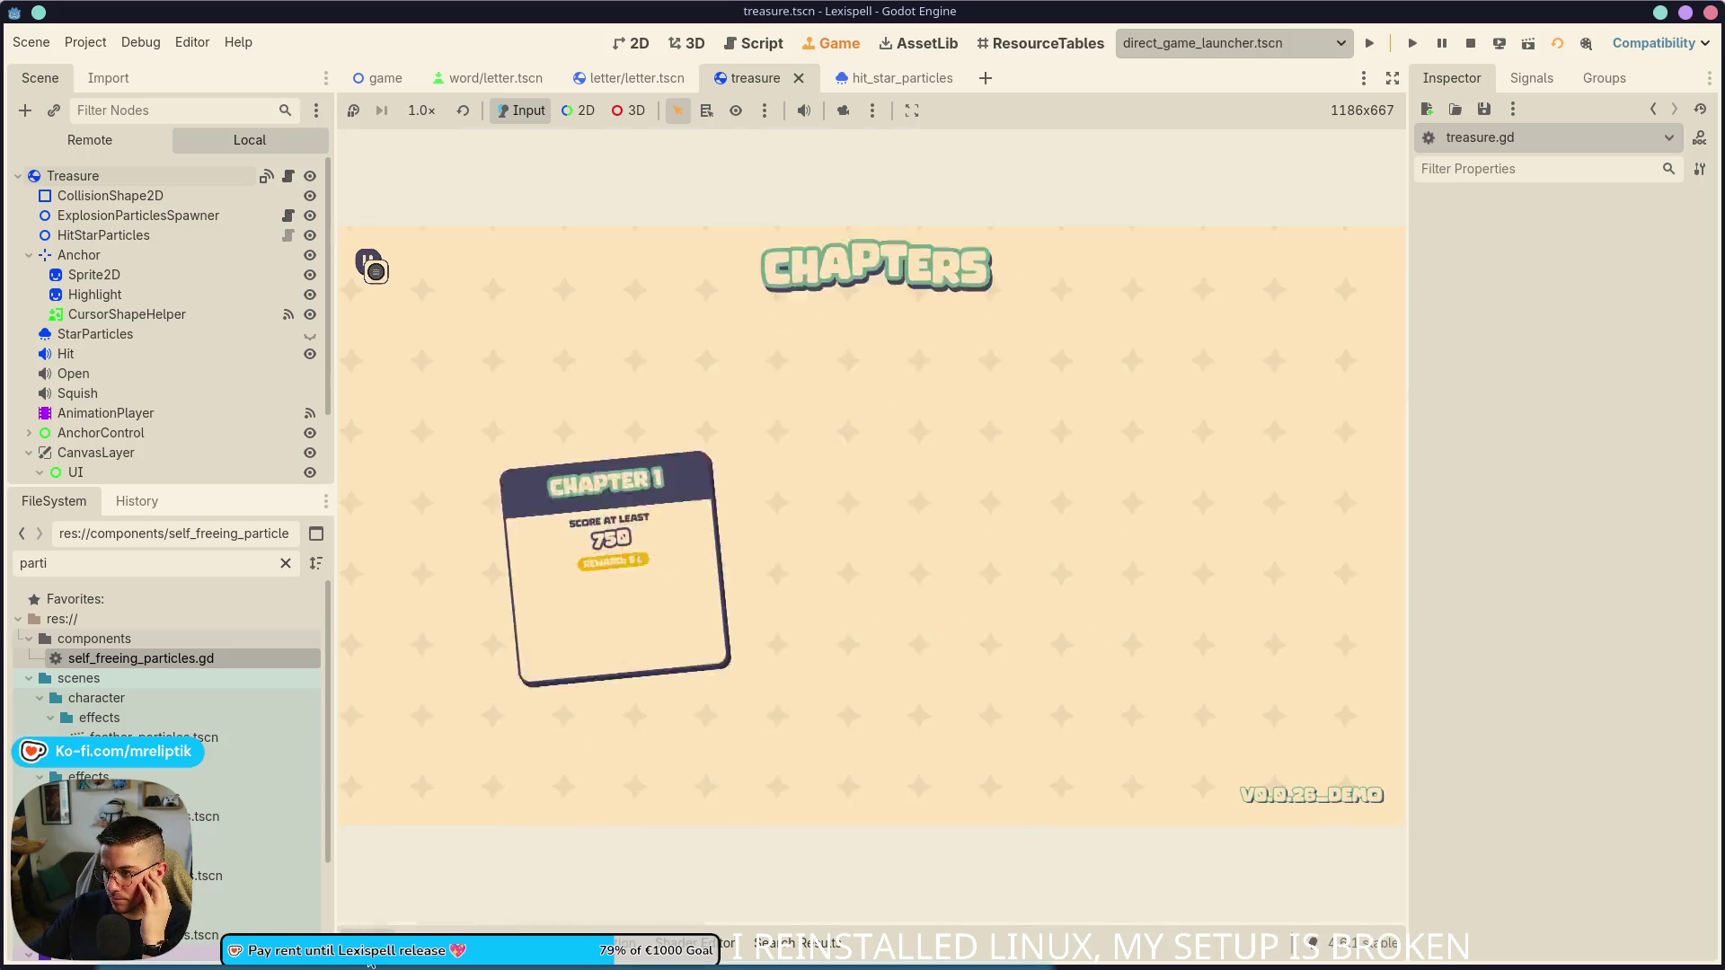
left_click(655, 665)
key("quoteleft")
type("treasure")
key("Return")
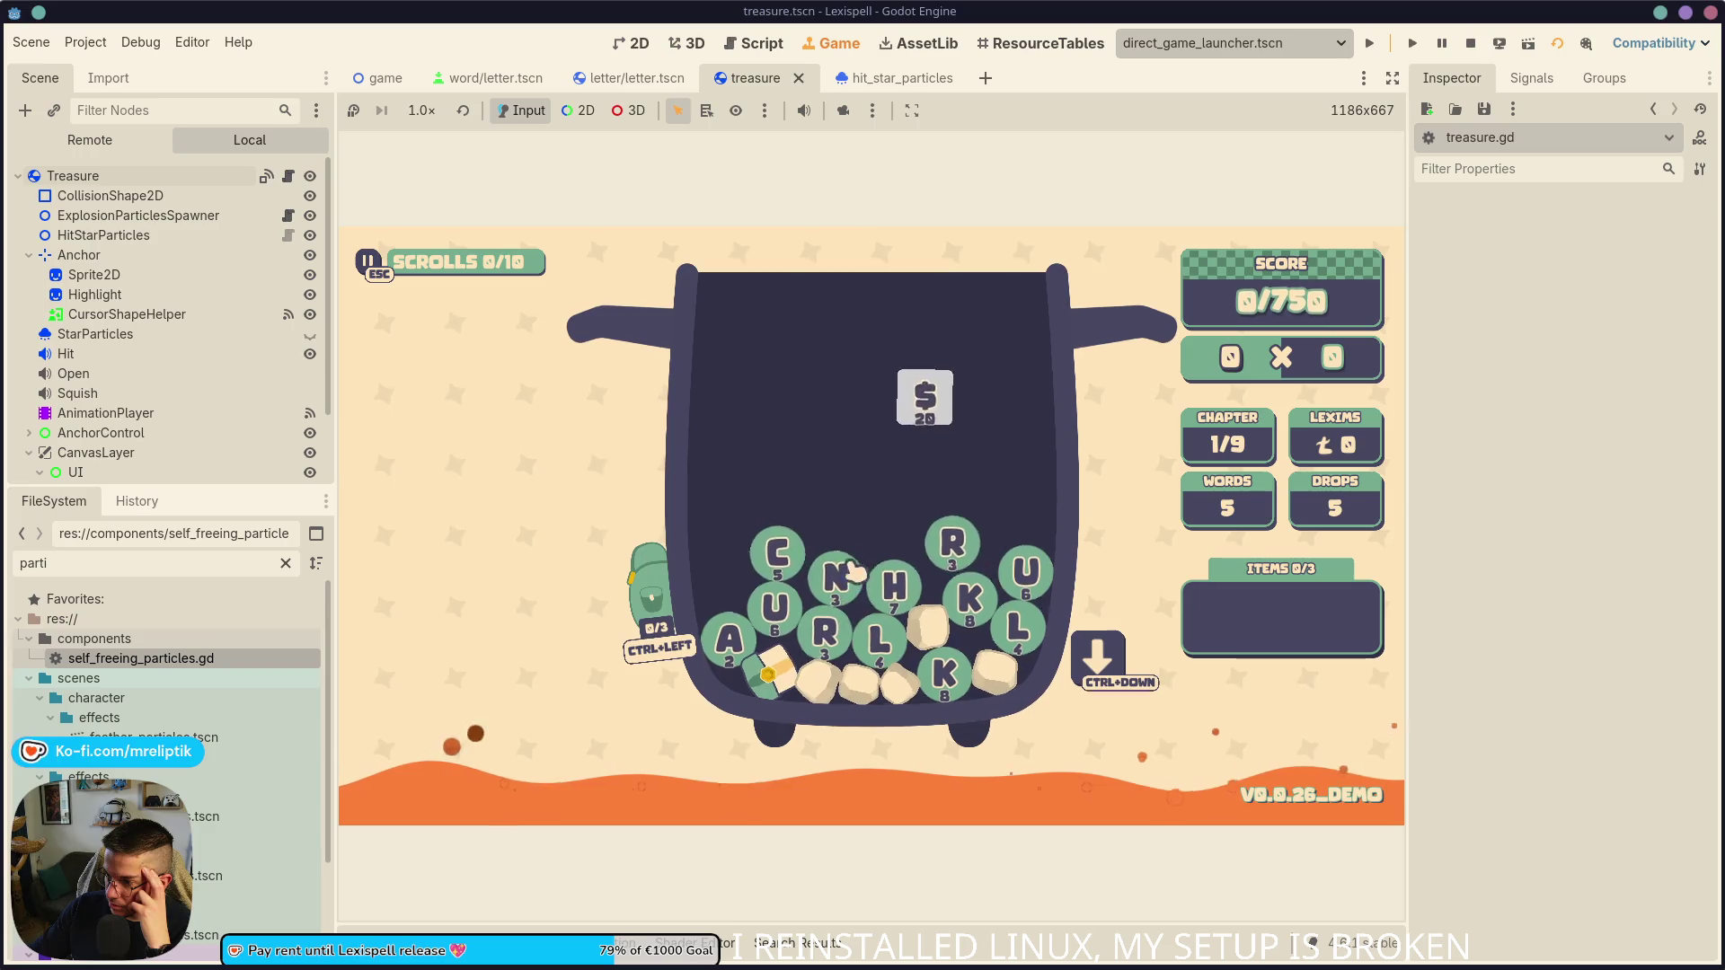
- Spell CRUM from the letter tiles, refill the pot, and submit the word
left_click(724, 591)
left_click(828, 630)
left_click(776, 618)
left_click(880, 536)
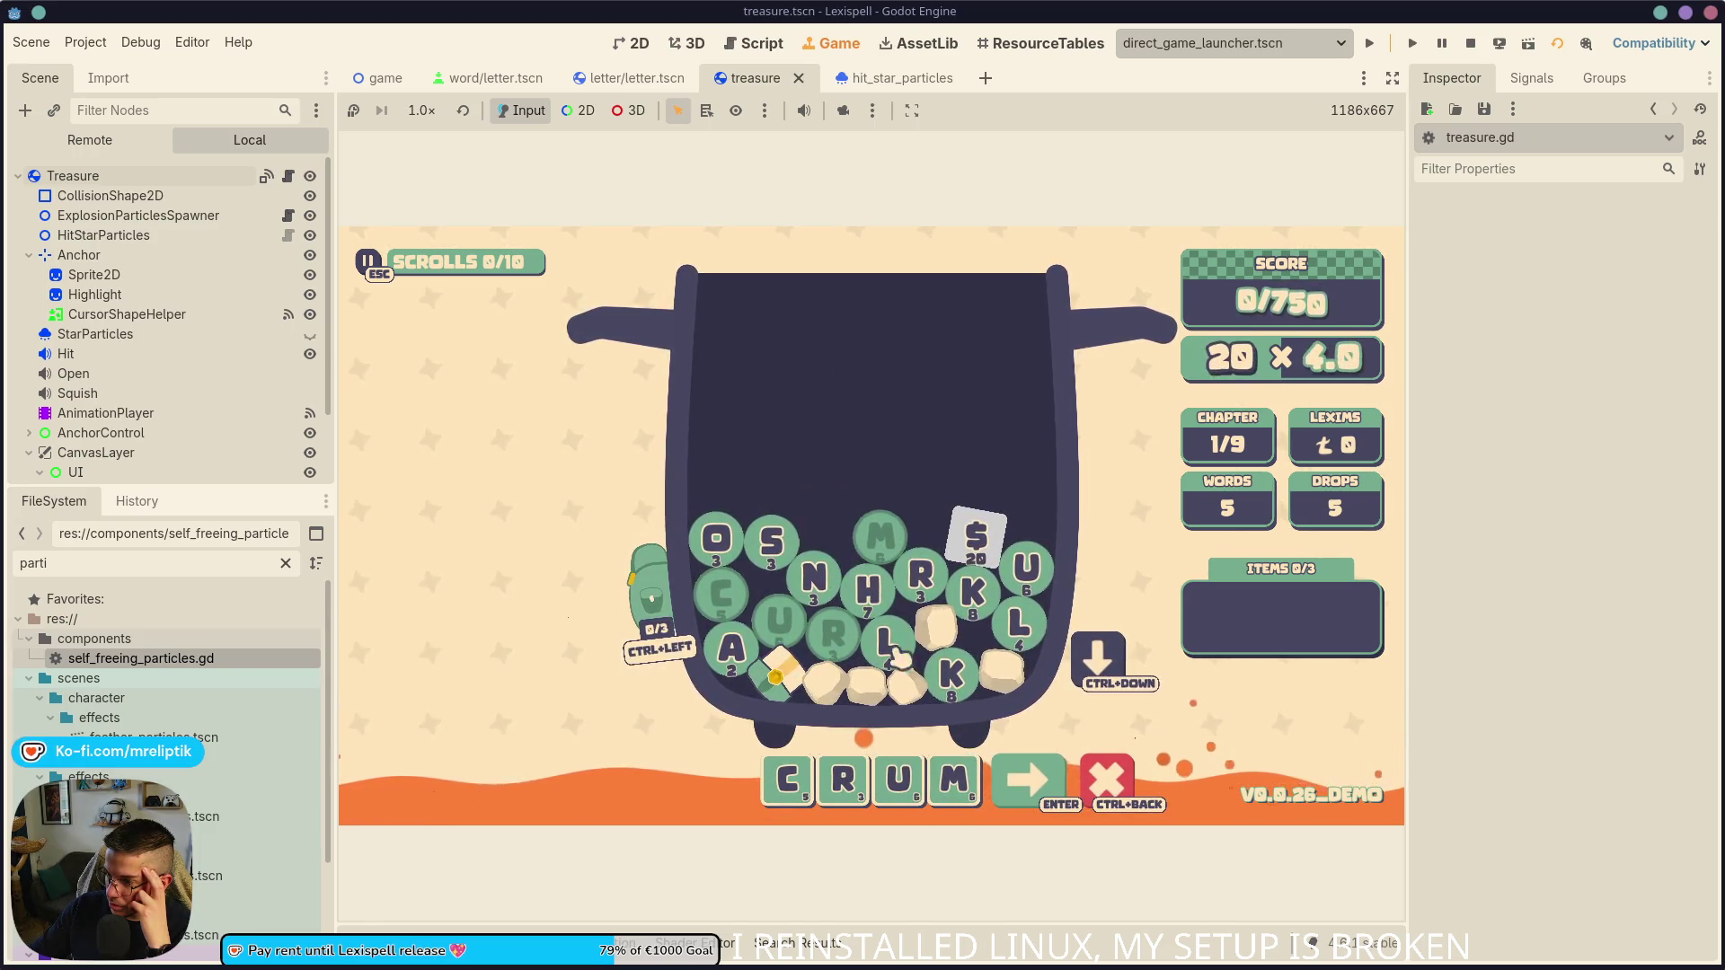
left_click(1119, 648)
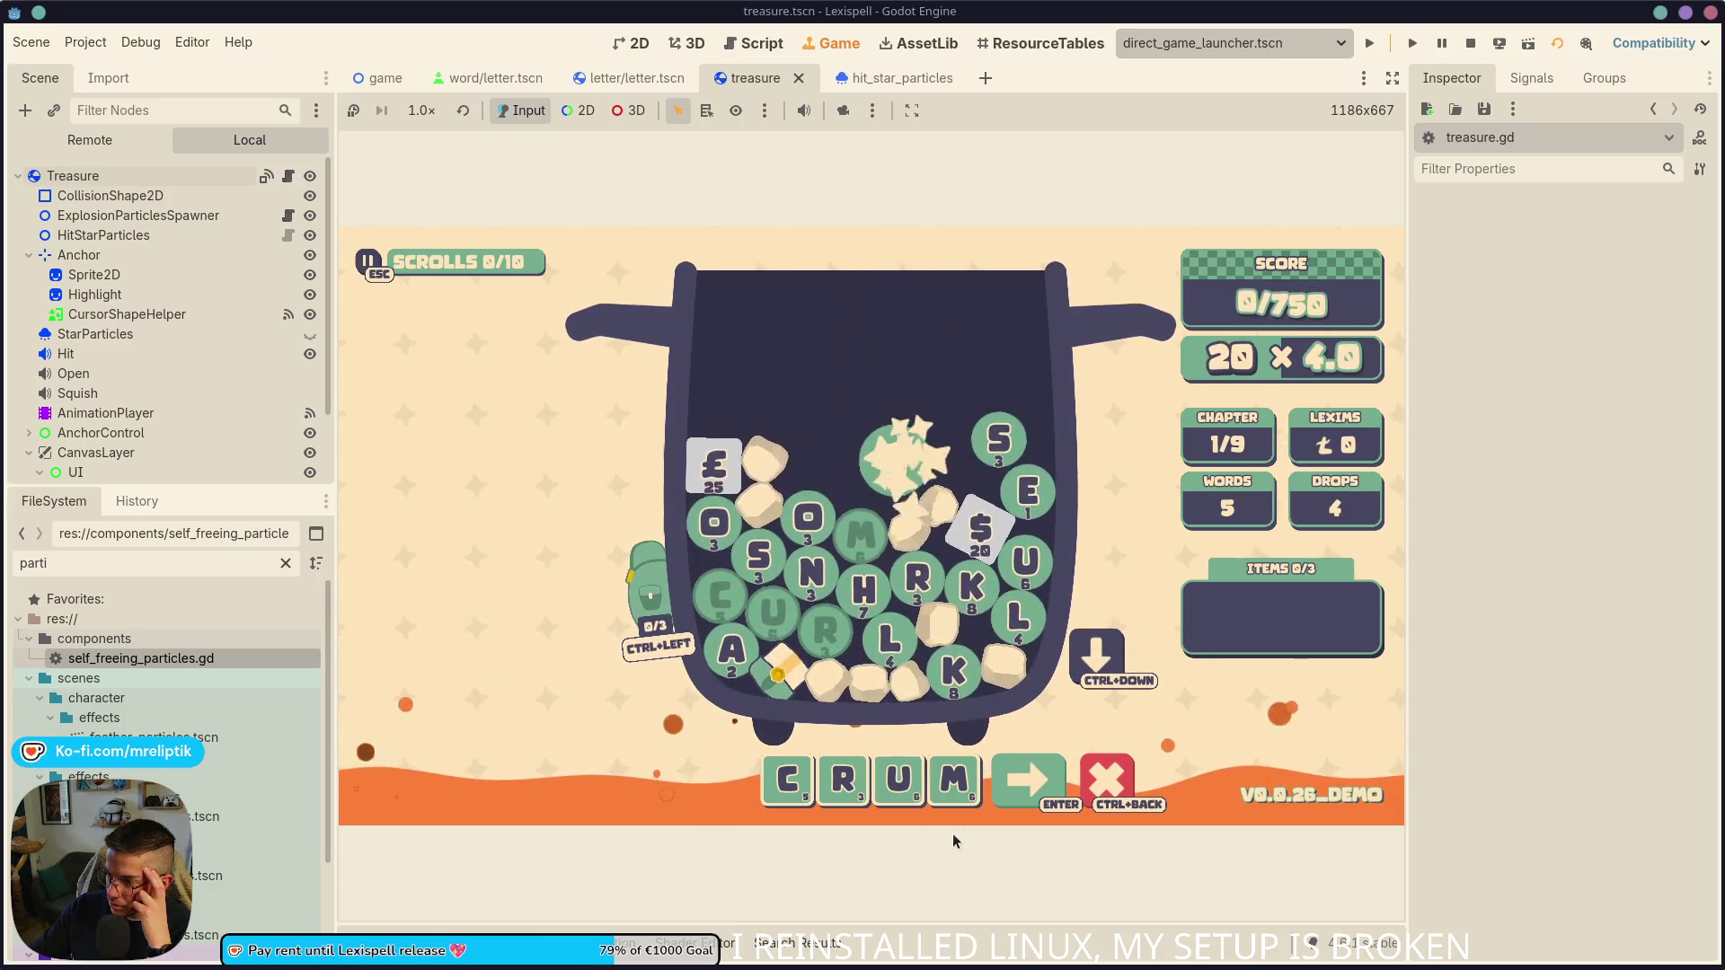
left_click(1056, 795)
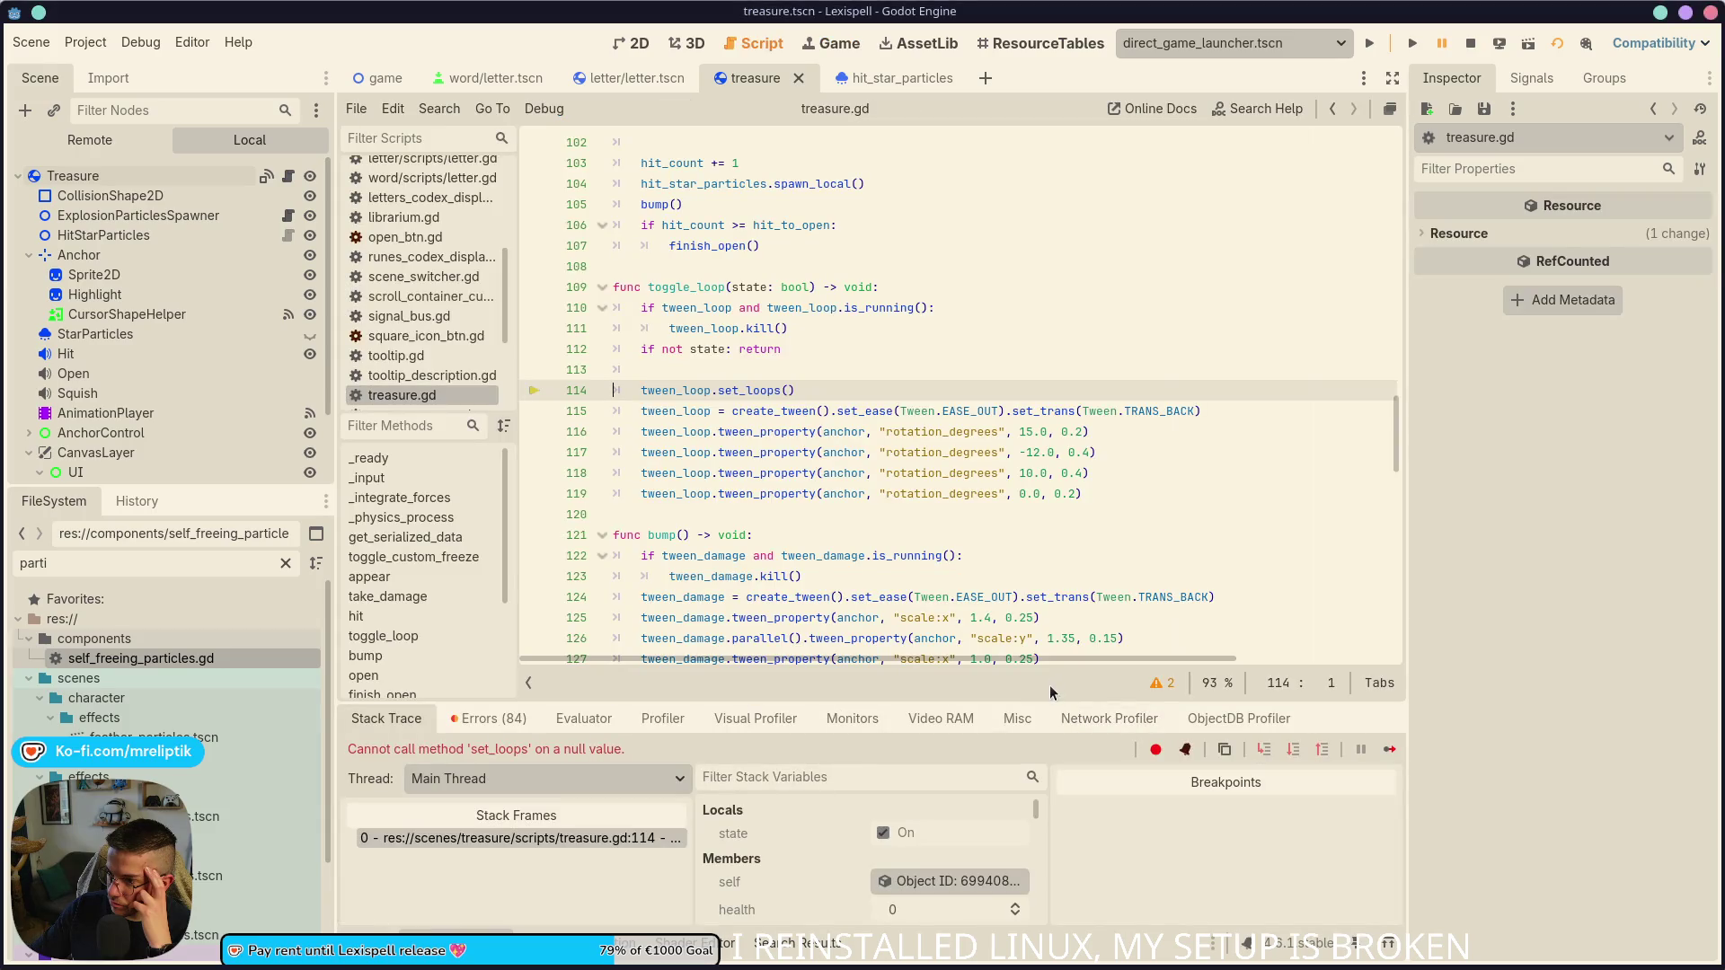
- Move the set_loops line below the create_tween line in toggle_loop
mouse_move(757, 392)
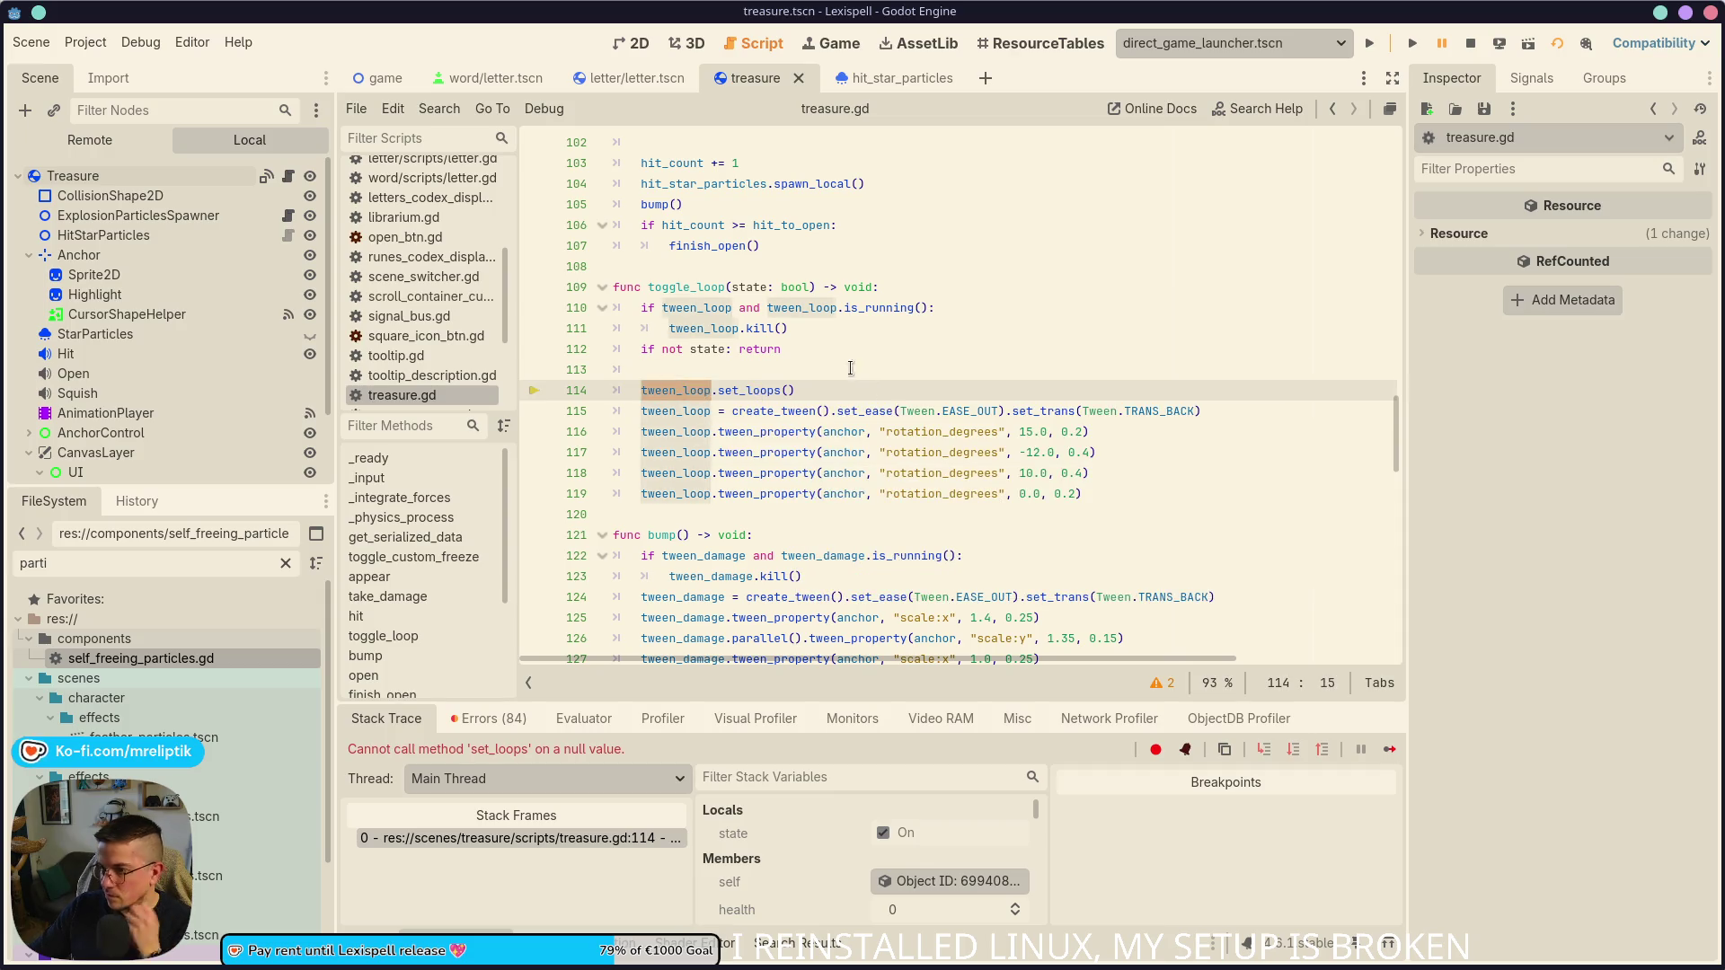
left_click(823, 392)
key("alt+Down")
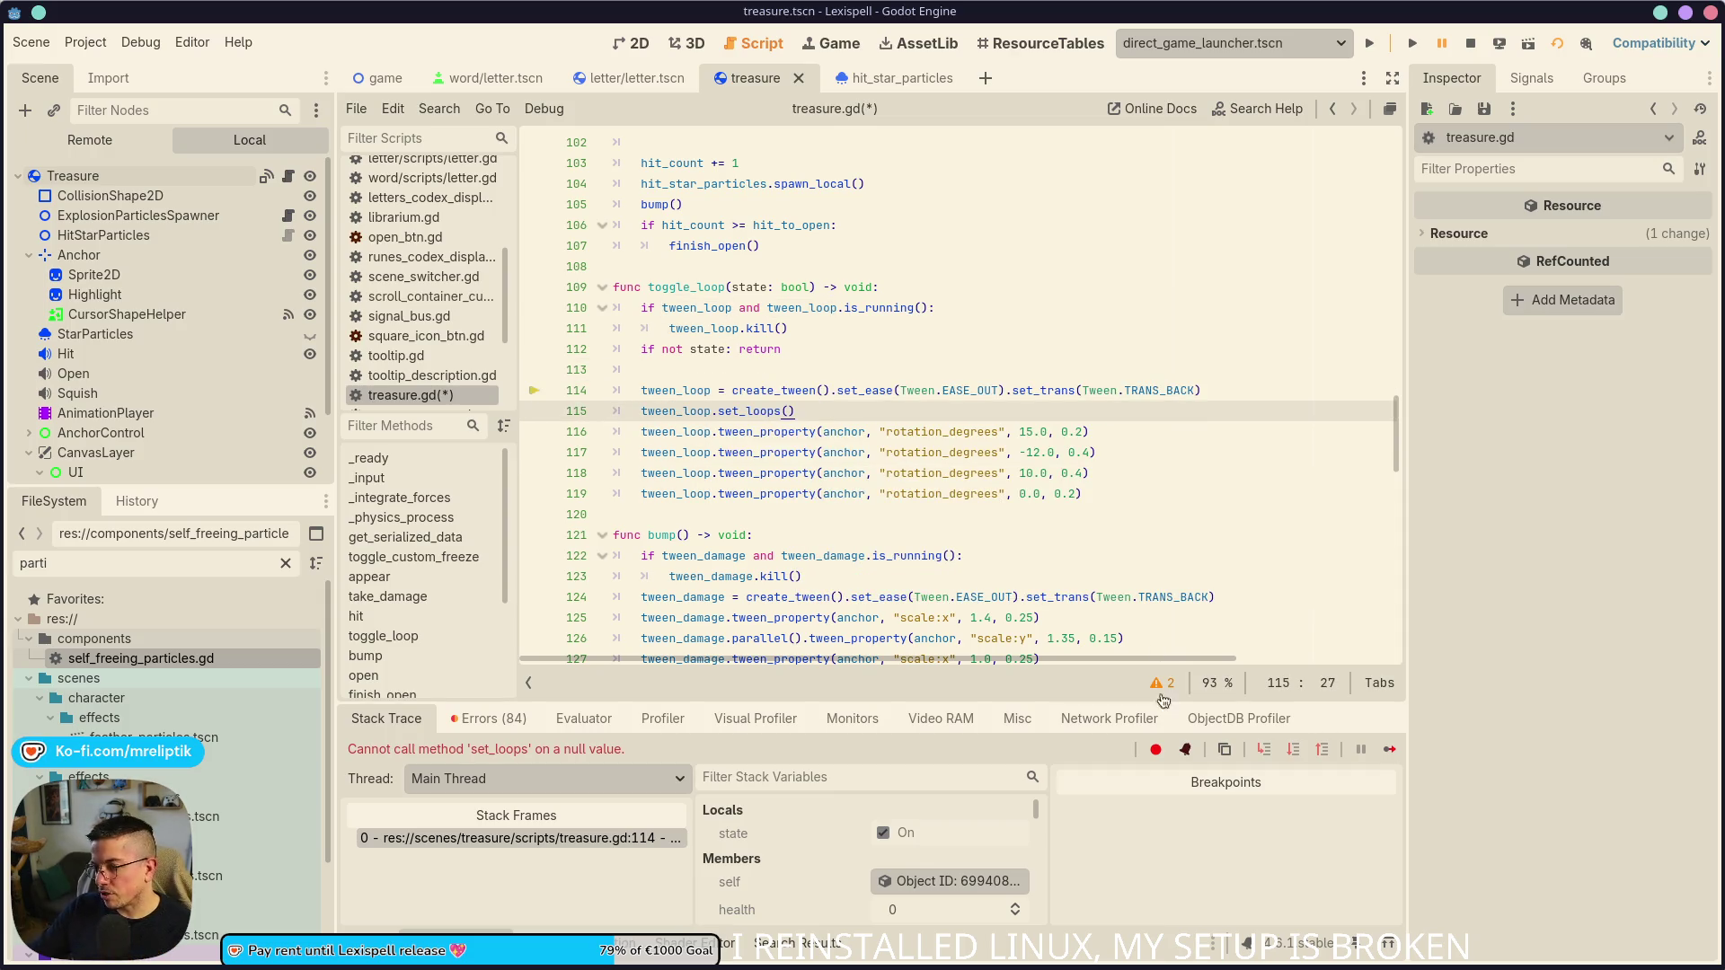
- Resume the paused game, hit the found treasure chest, then stop the game
left_click(1388, 749)
left_click(840, 36)
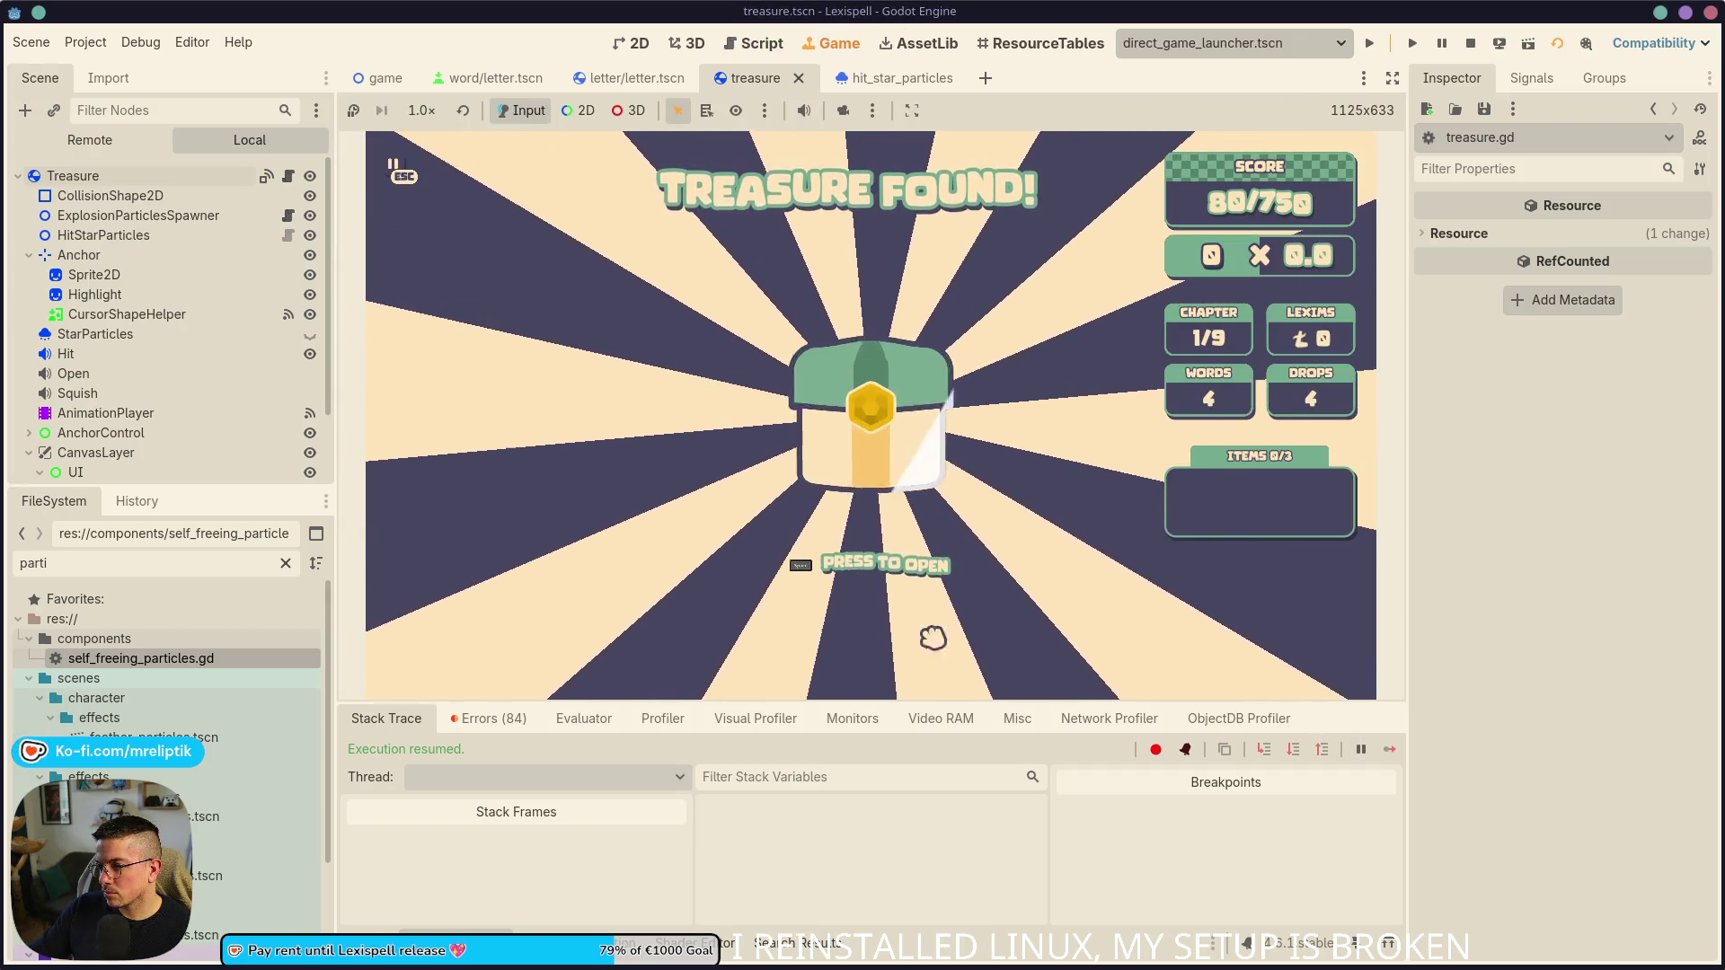
left_click(889, 432)
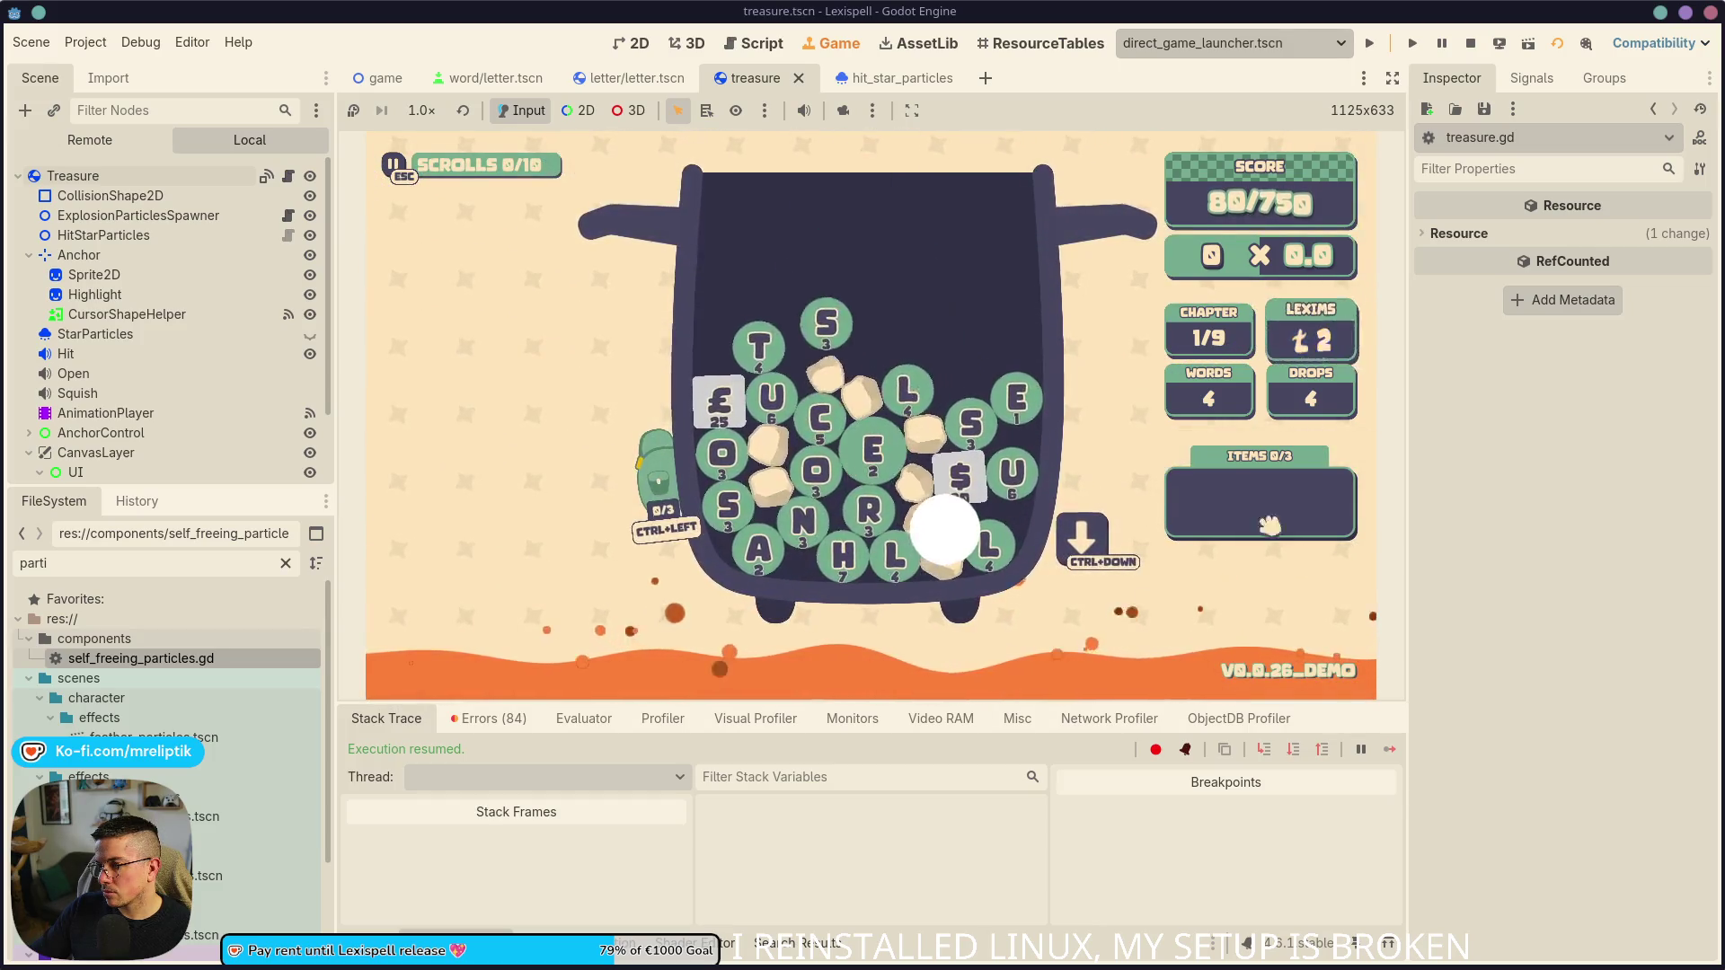
left_click(1469, 44)
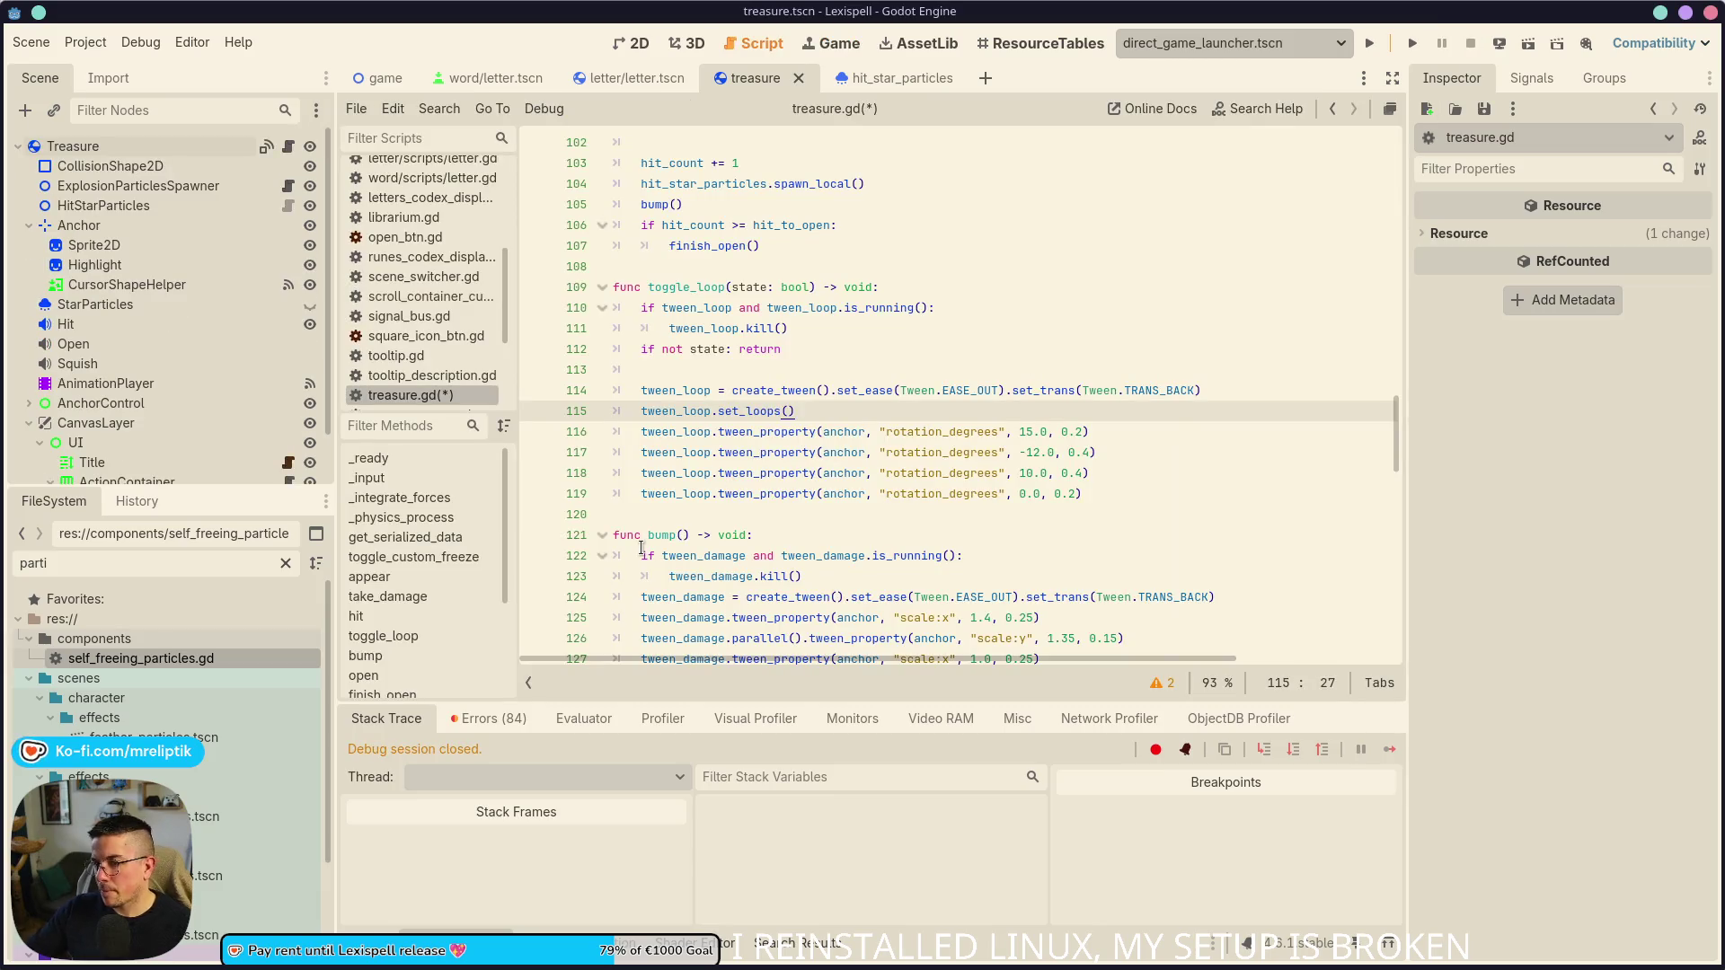
- Scroll through treasure.gd, glance at the treasure scene in 2D, then jump to bump from the Methods list
left_click(350, 942)
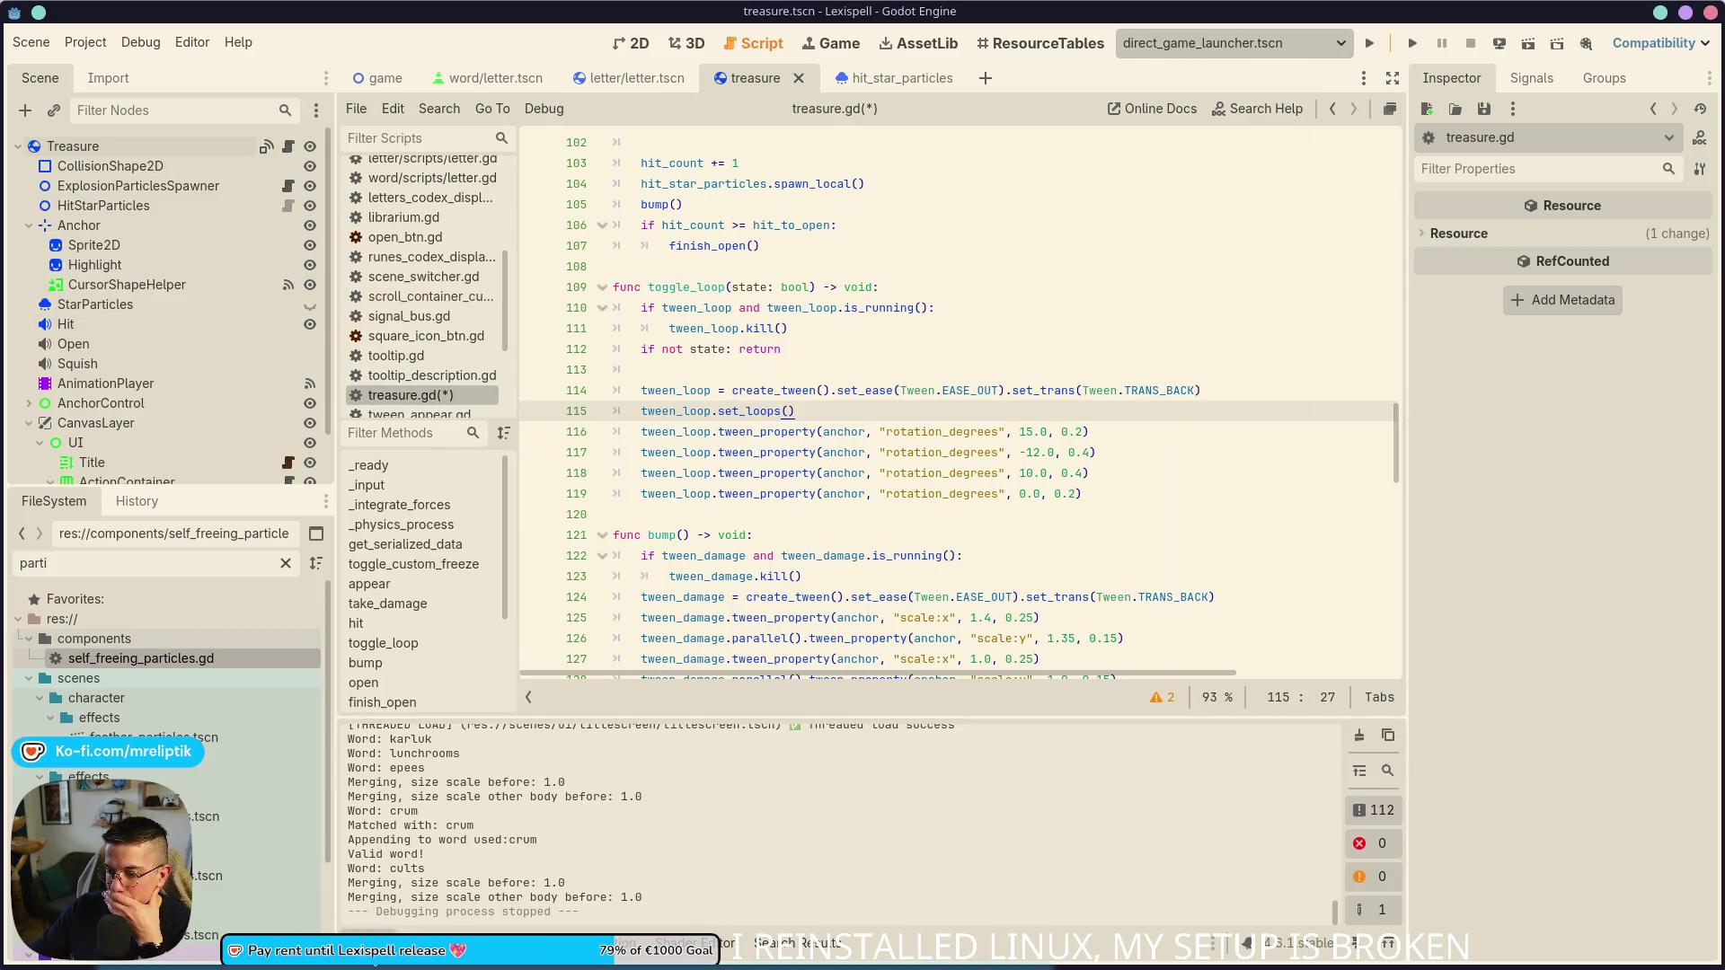
left_click(350, 941)
scroll(764, 721, "down", 12)
scroll(892, 688, "up", 1)
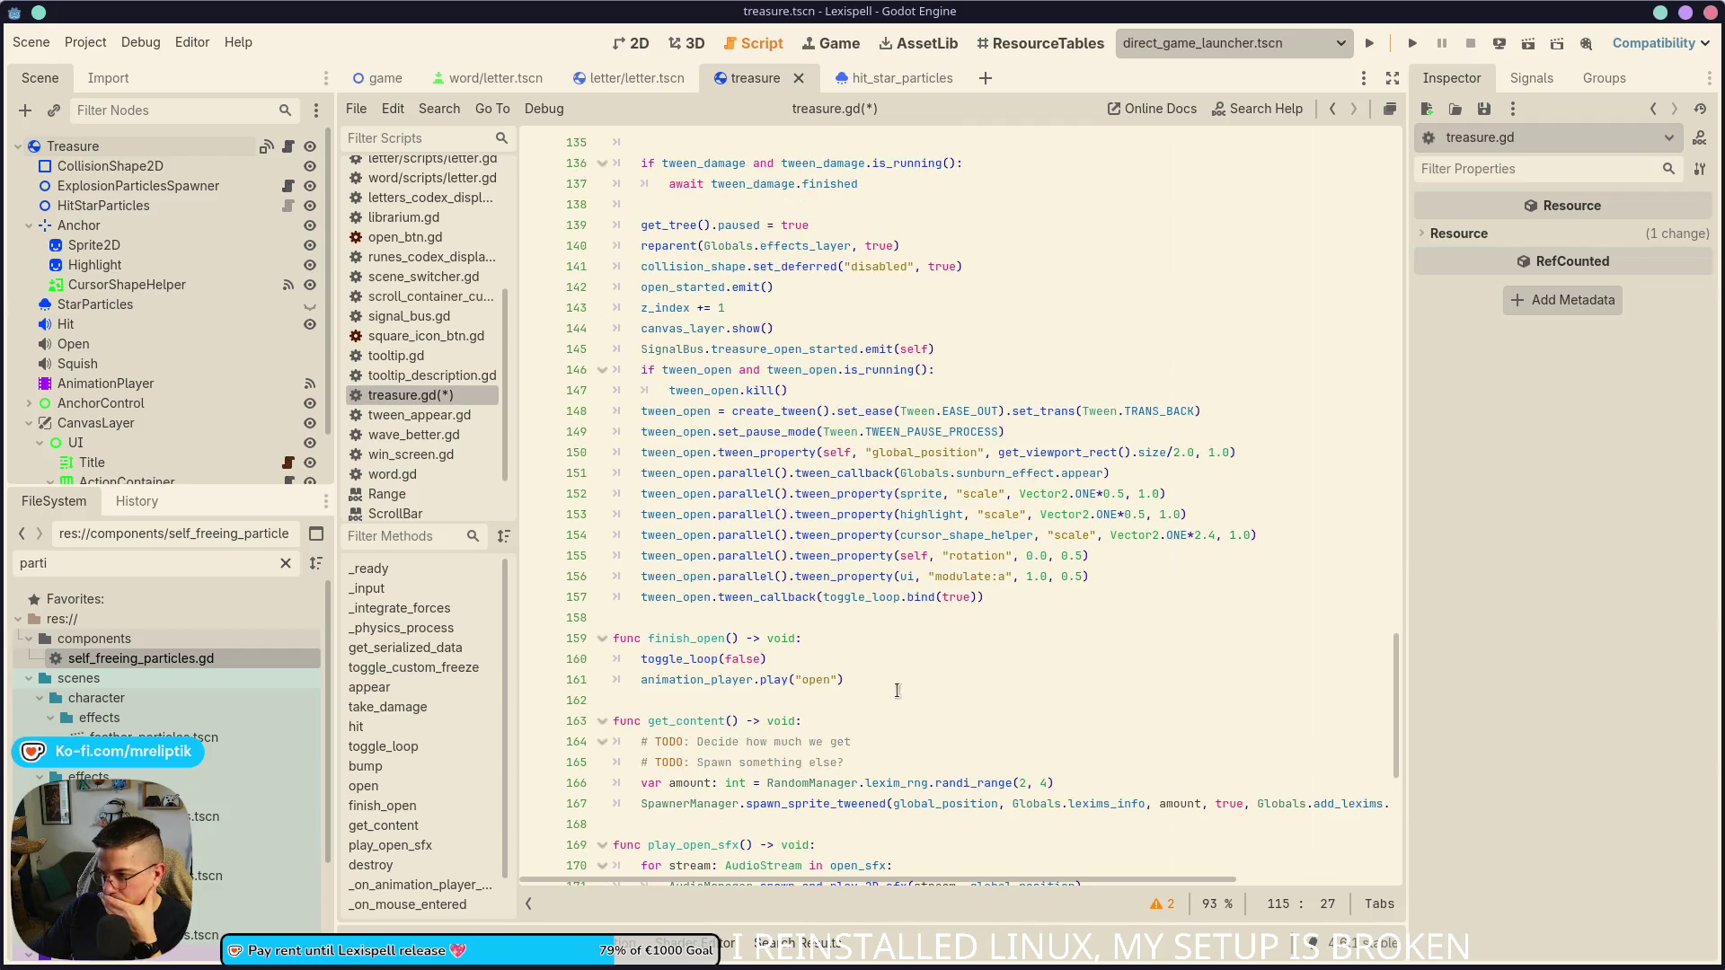
scroll(742, 581, "down", 2)
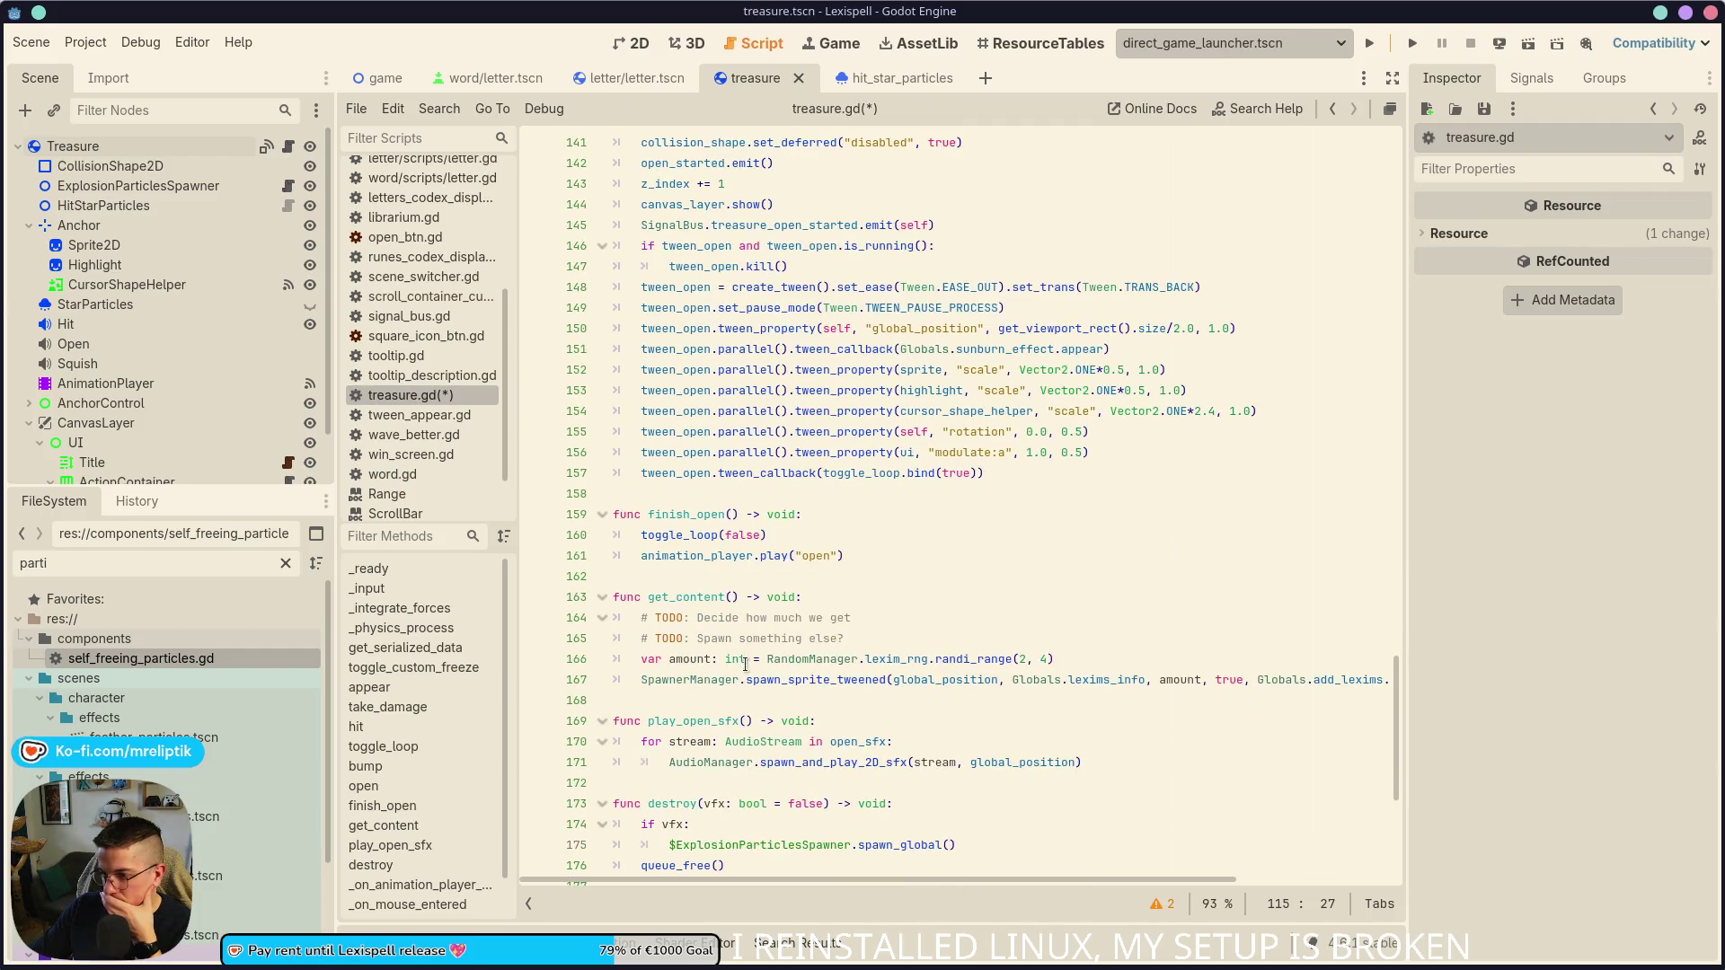
double_click(686, 556)
scroll(721, 748, "down", 2)
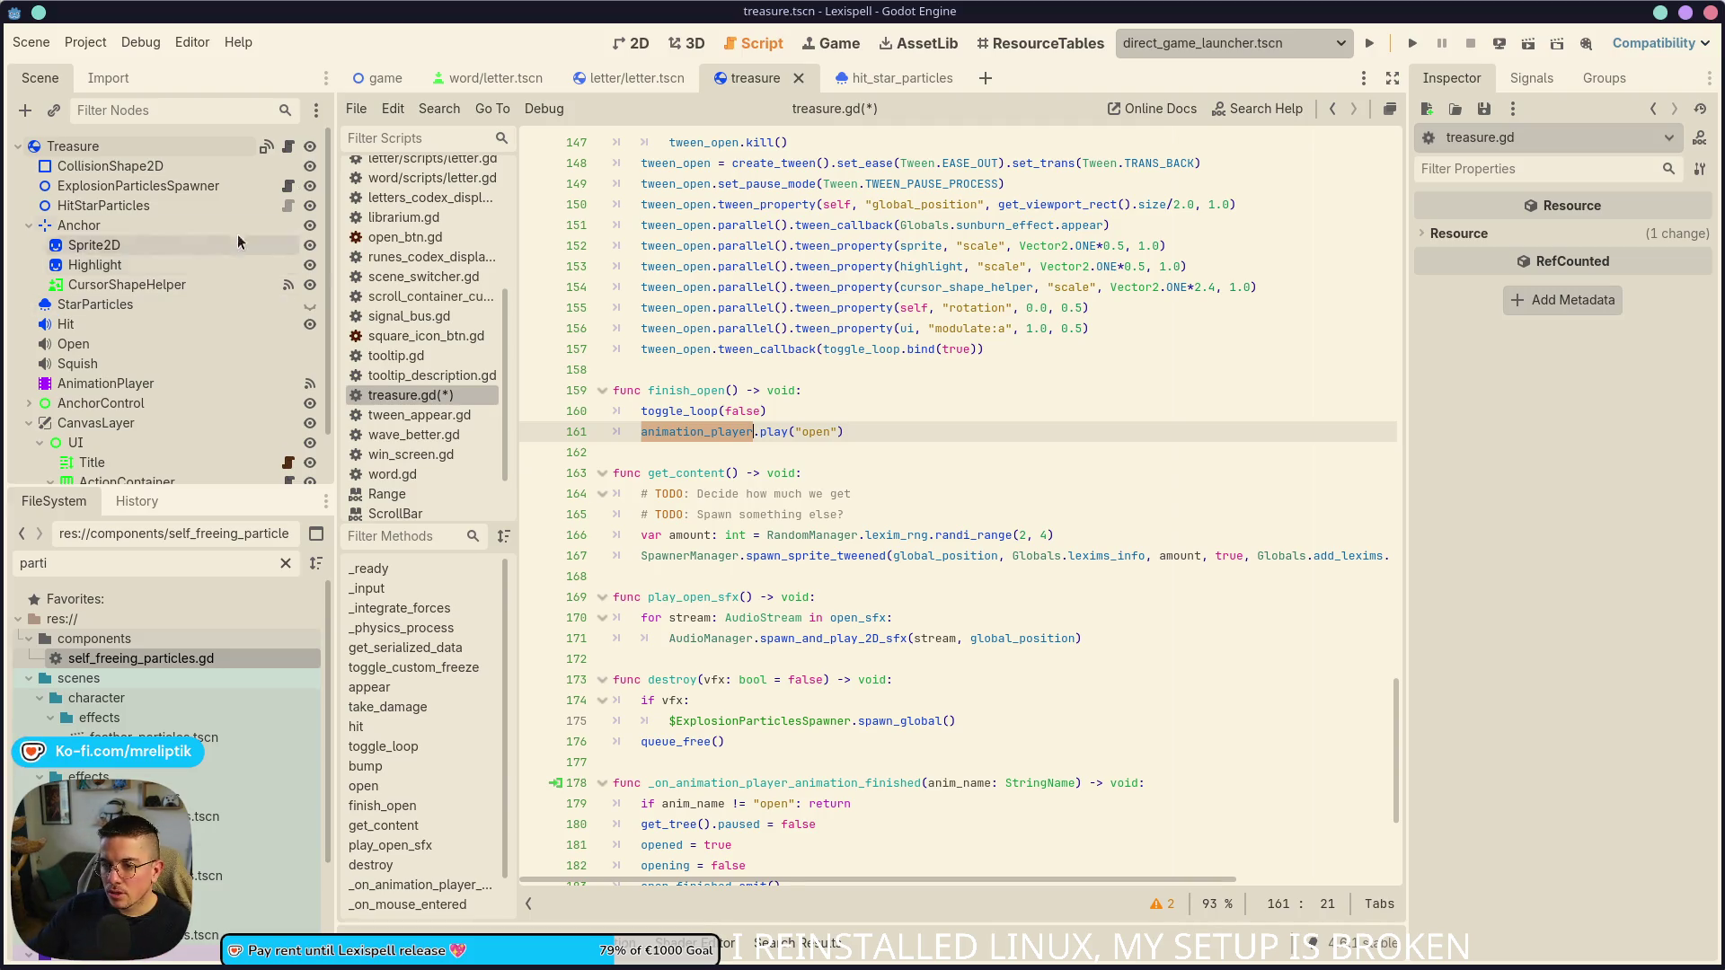
left_click(635, 51)
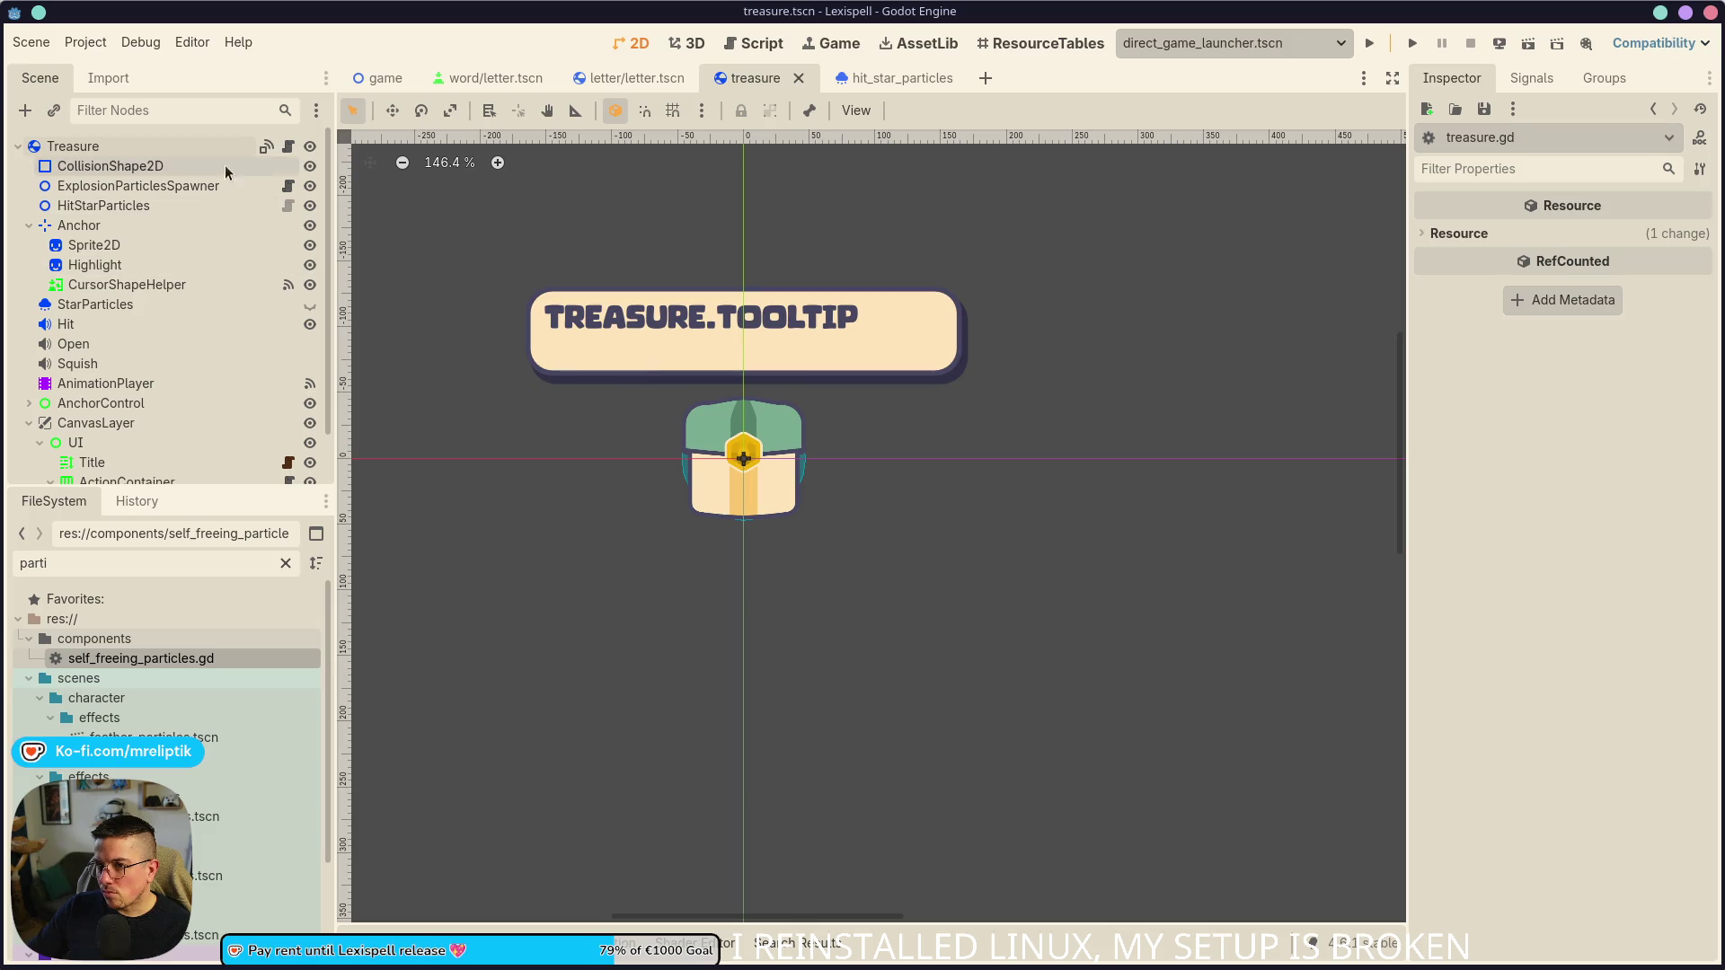
left_click(288, 145)
scroll(684, 458, "up", 6)
scroll(710, 473, "down", 5)
left_click(388, 766)
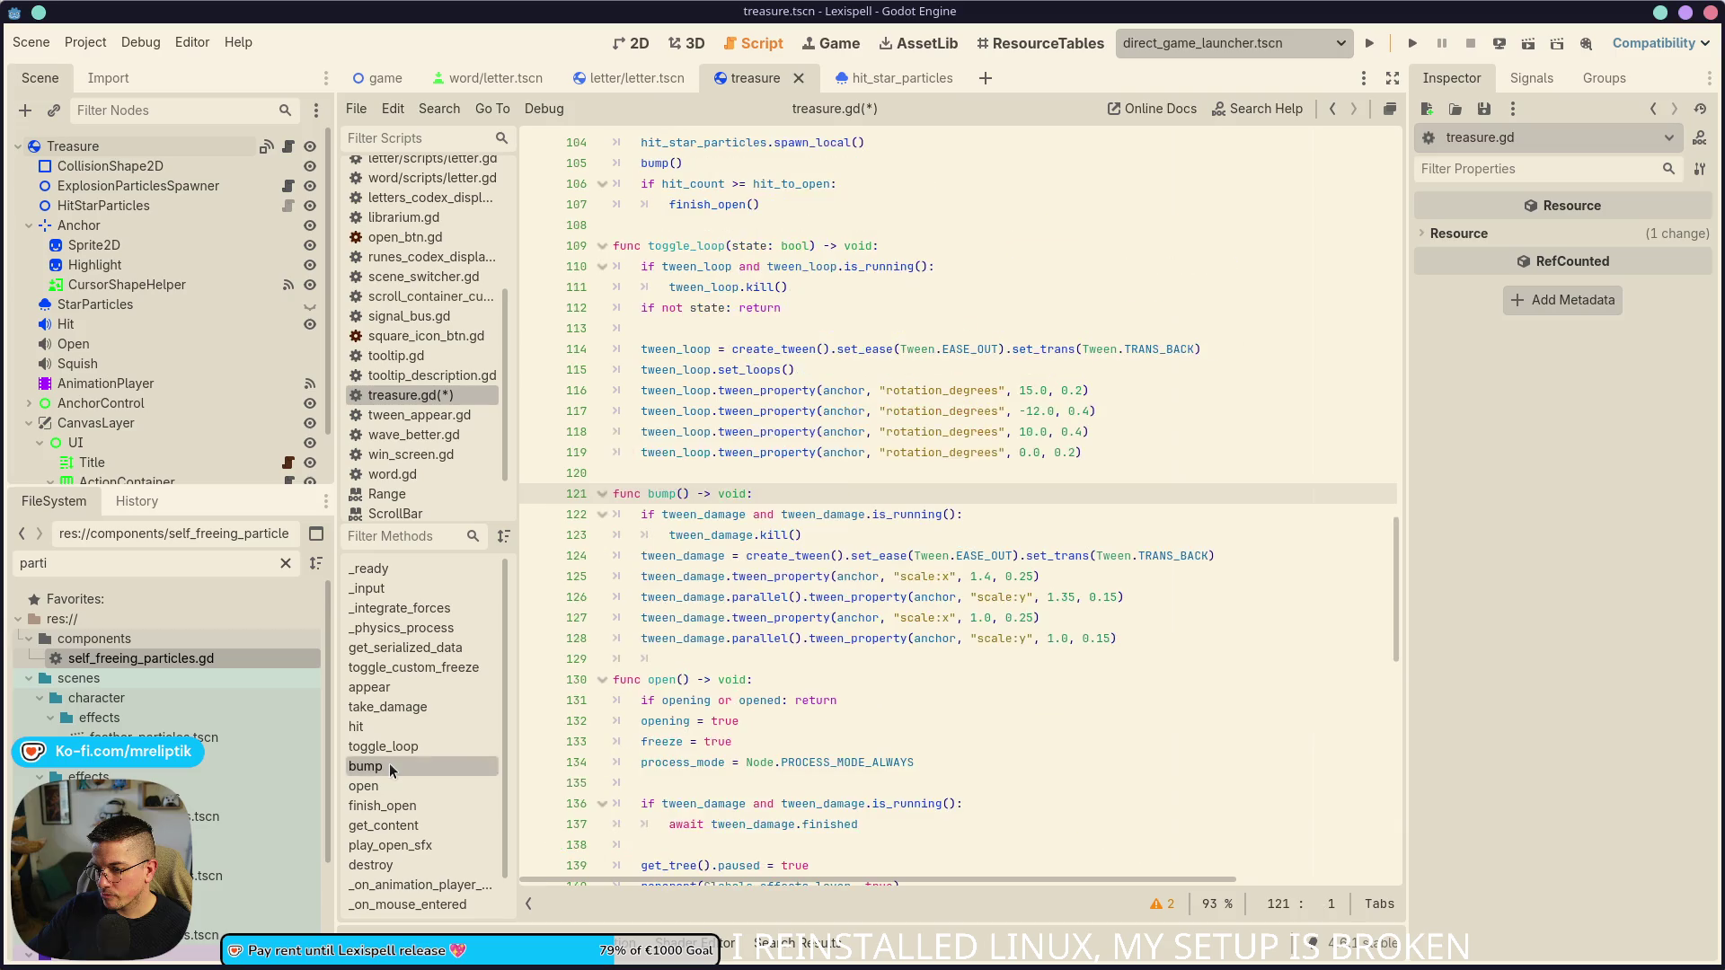
- Copy the bump function (lines 121–128) and paste a second copy above the original
mouse_move(1114, 639)
left_mouse_down()
mouse_move(629, 557)
mouse_move(575, 493)
left_mouse_up()
key("ctrl+c")
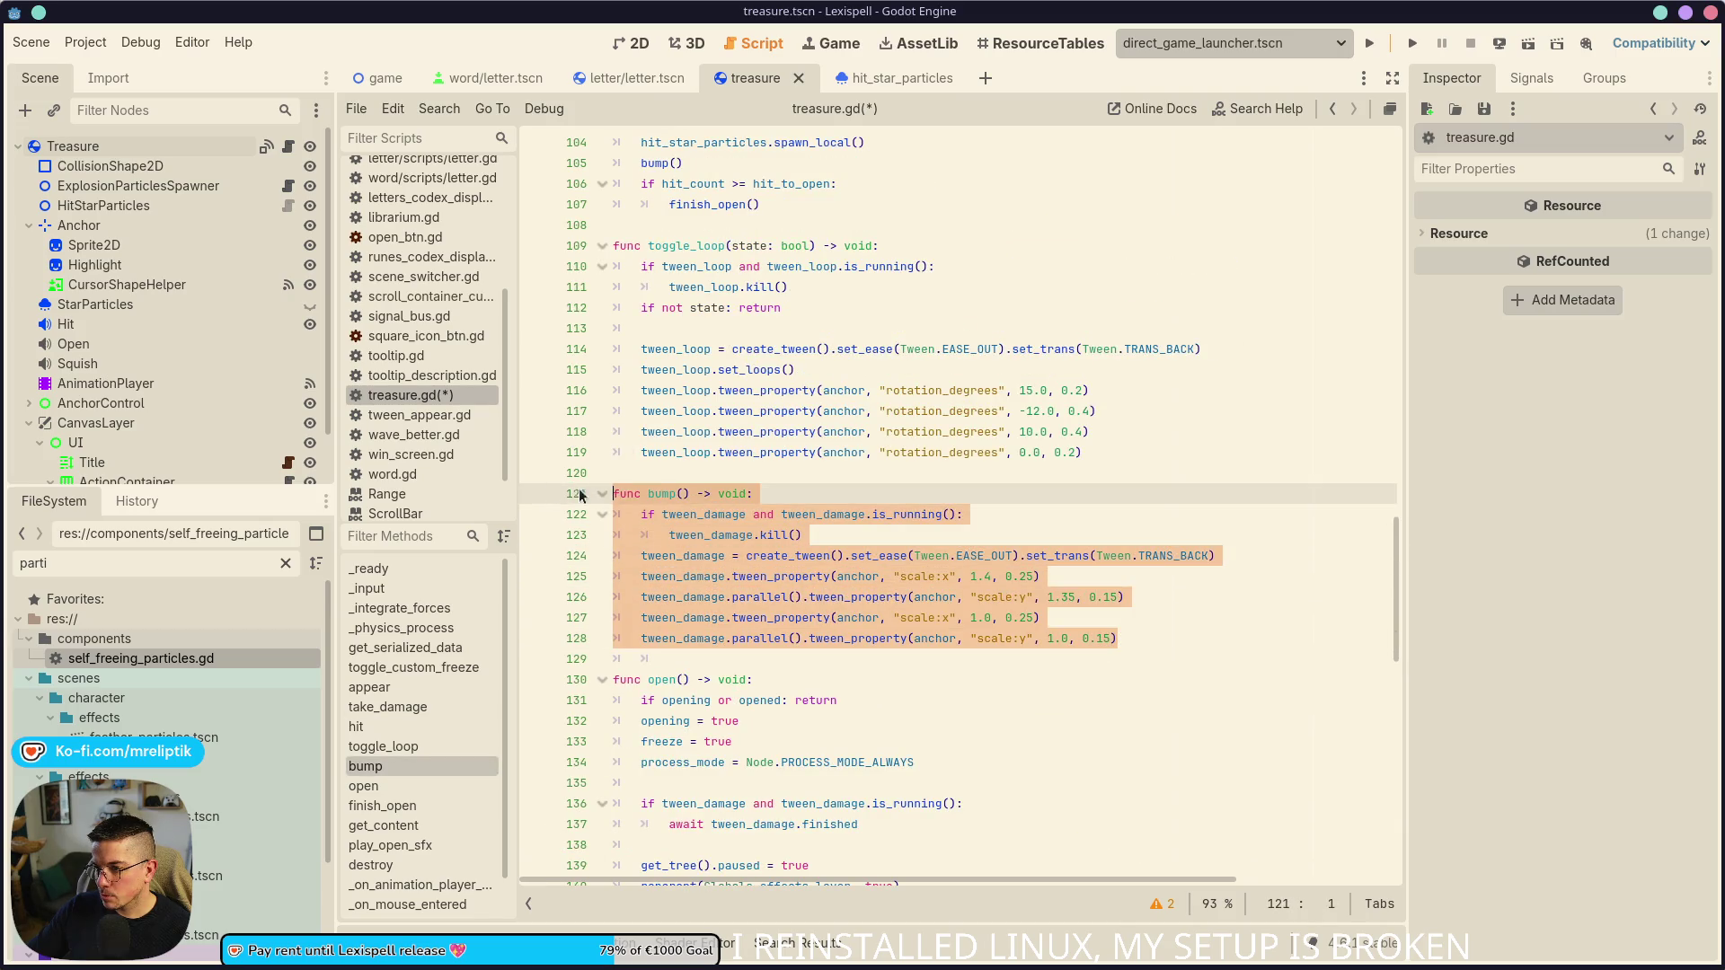
left_click(676, 473)
key("Return")
key("ctrl+v")
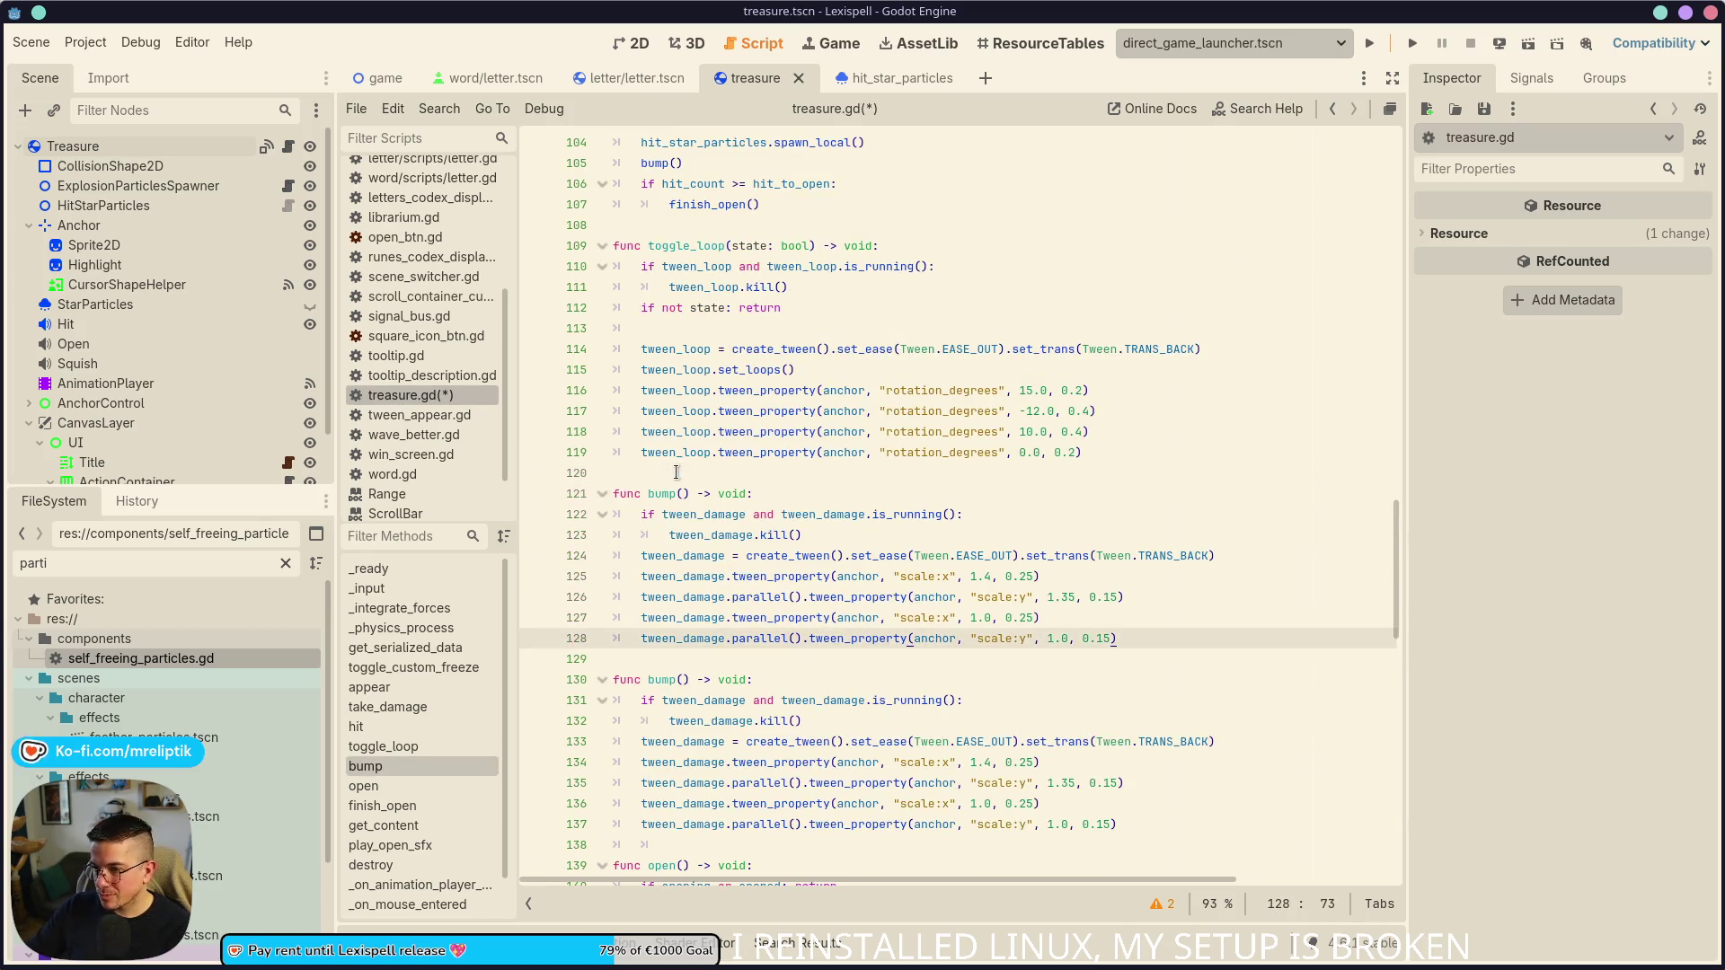
- Rename the new copy to bump_hit and save the script
left_click(674, 475)
left_click(674, 499)
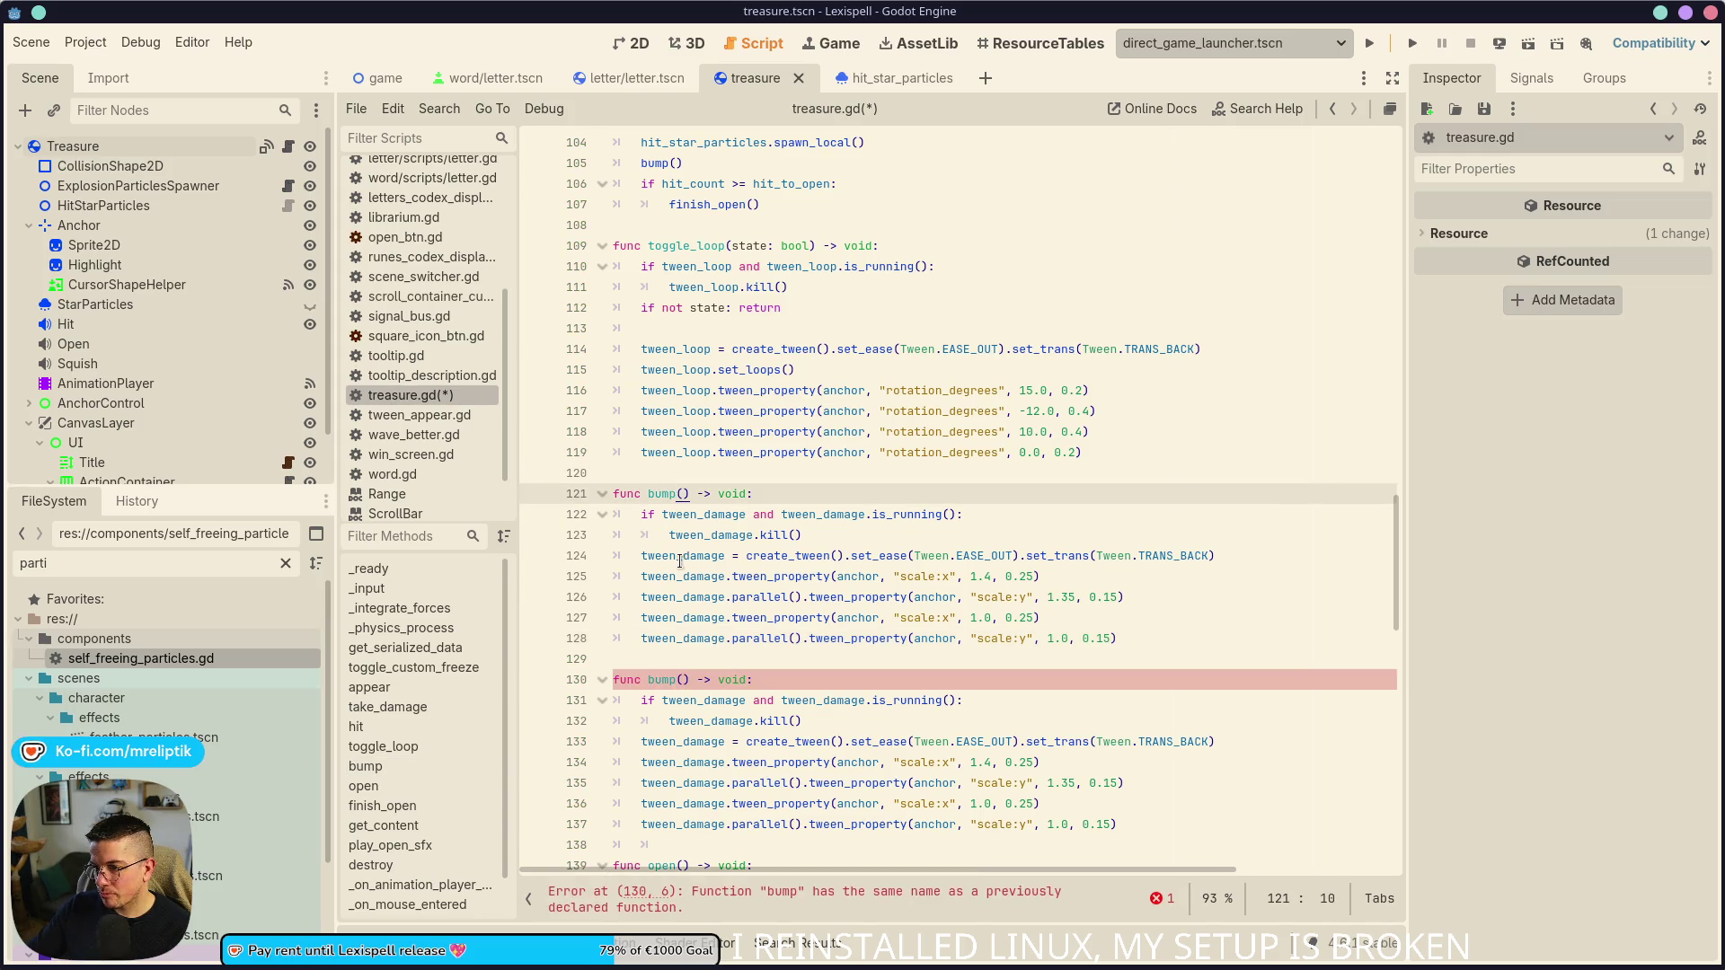
type("hit")
key("ctrl+s")
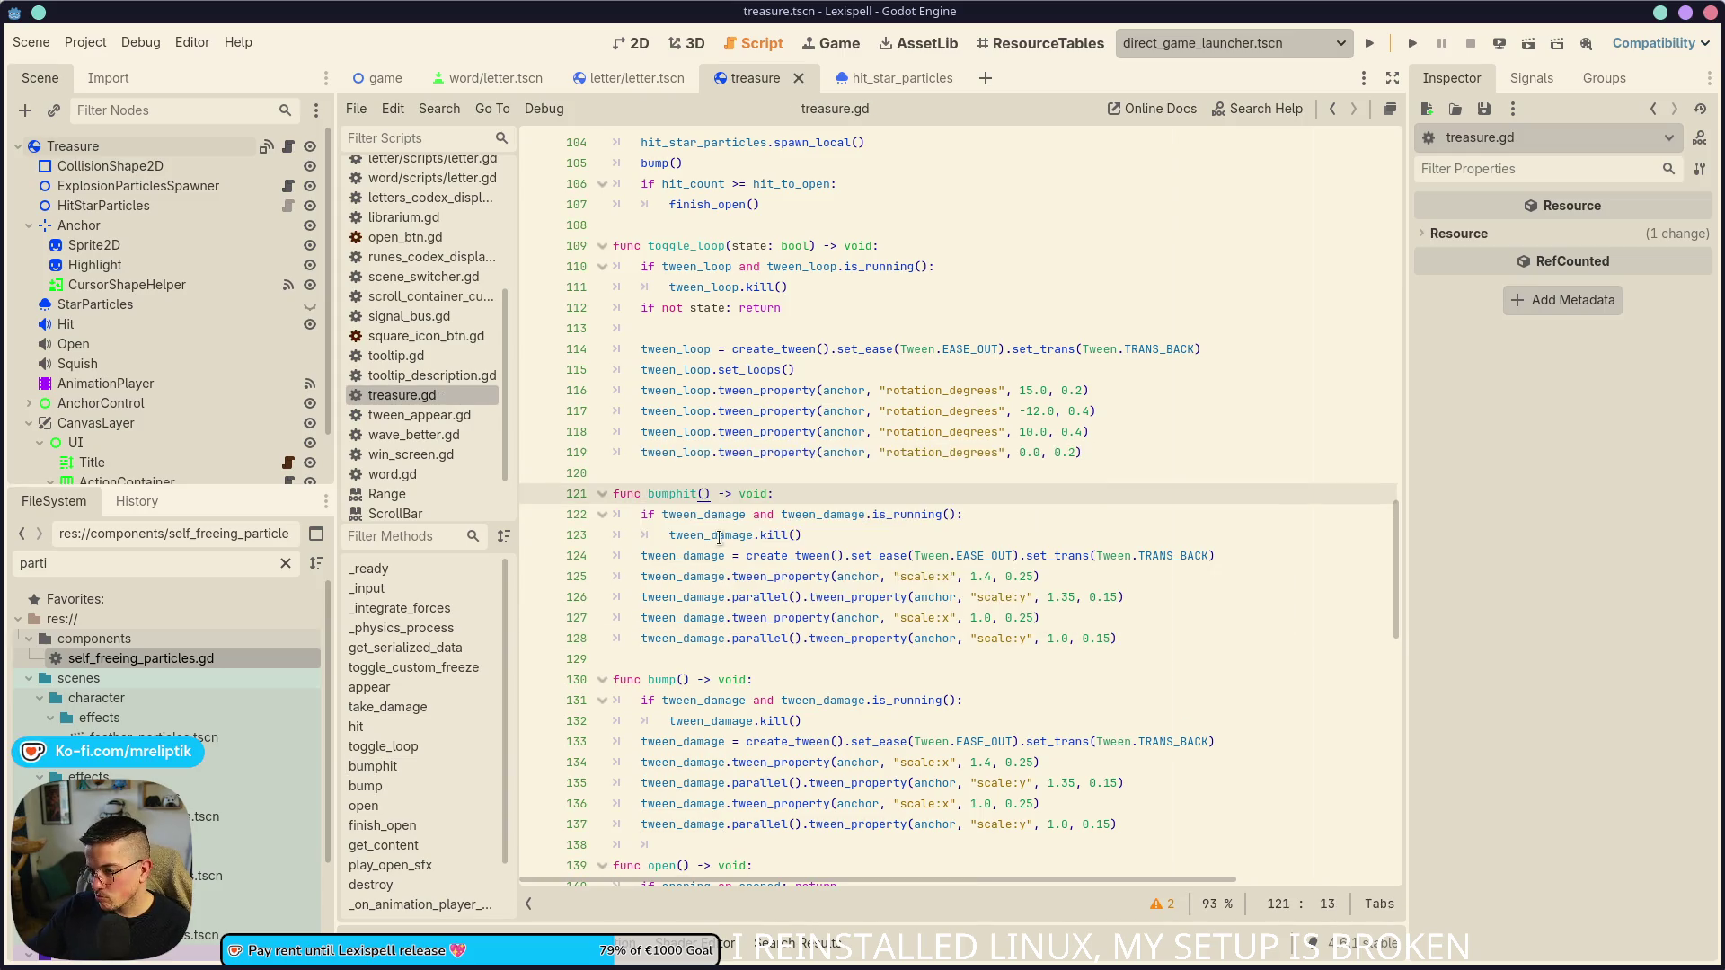
left_click_drag(676, 493, 674, 514)
key("Left")
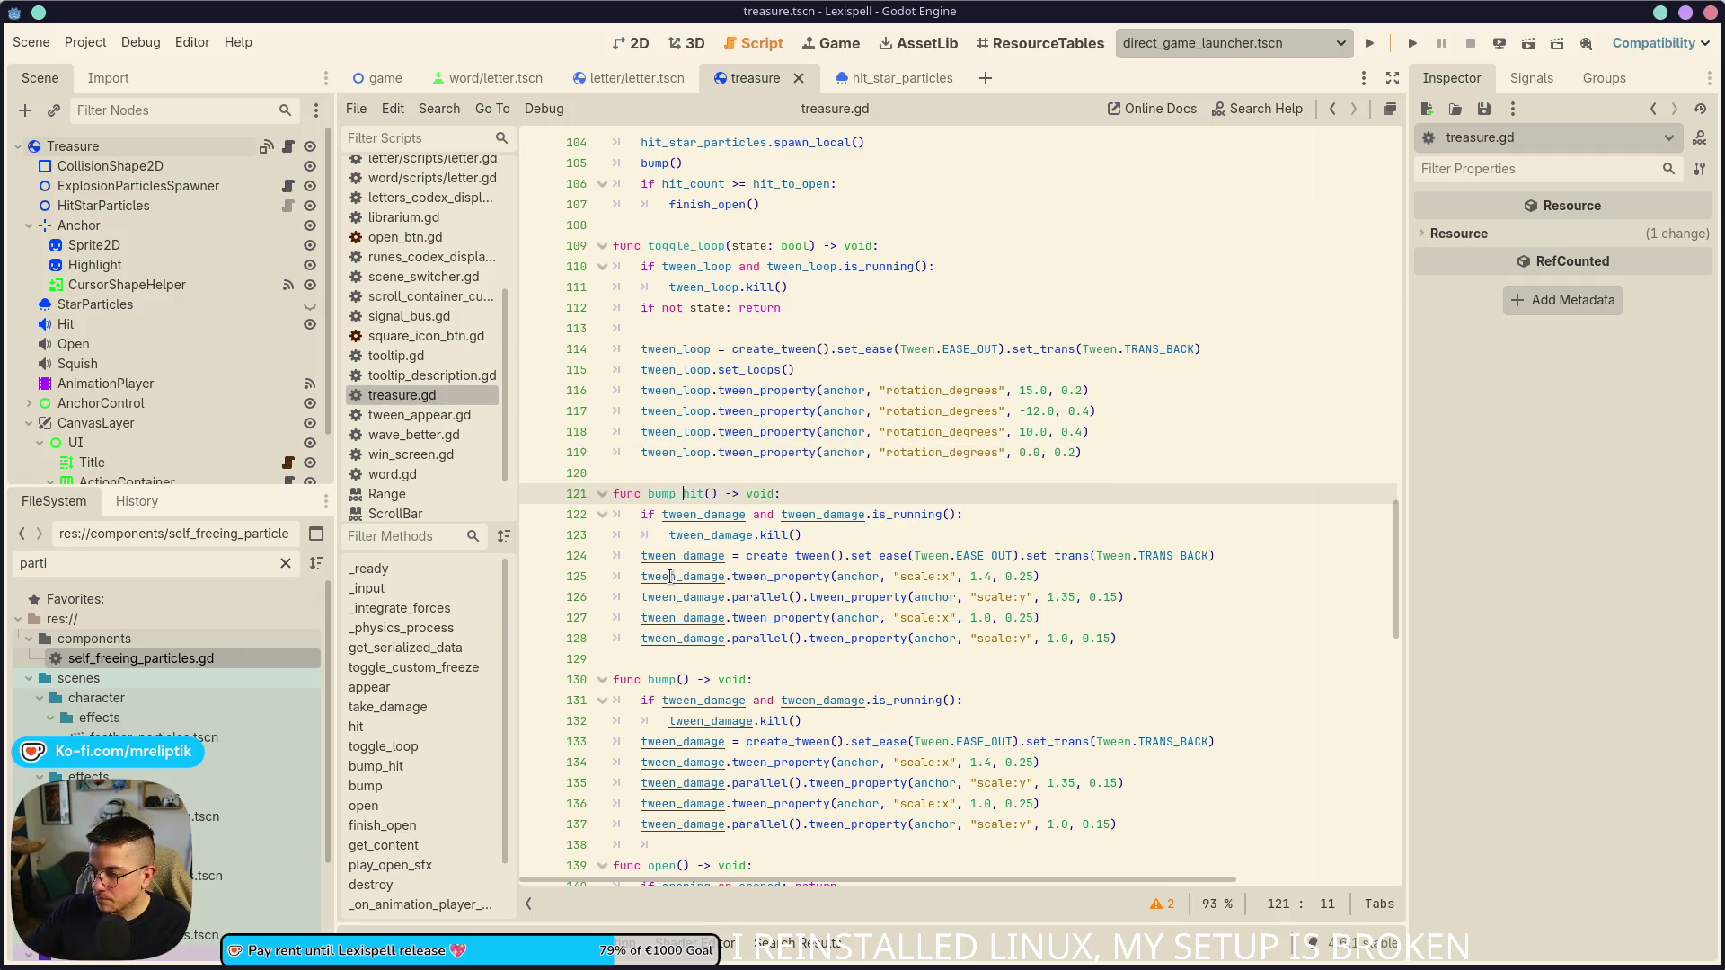
left_click(1037, 616)
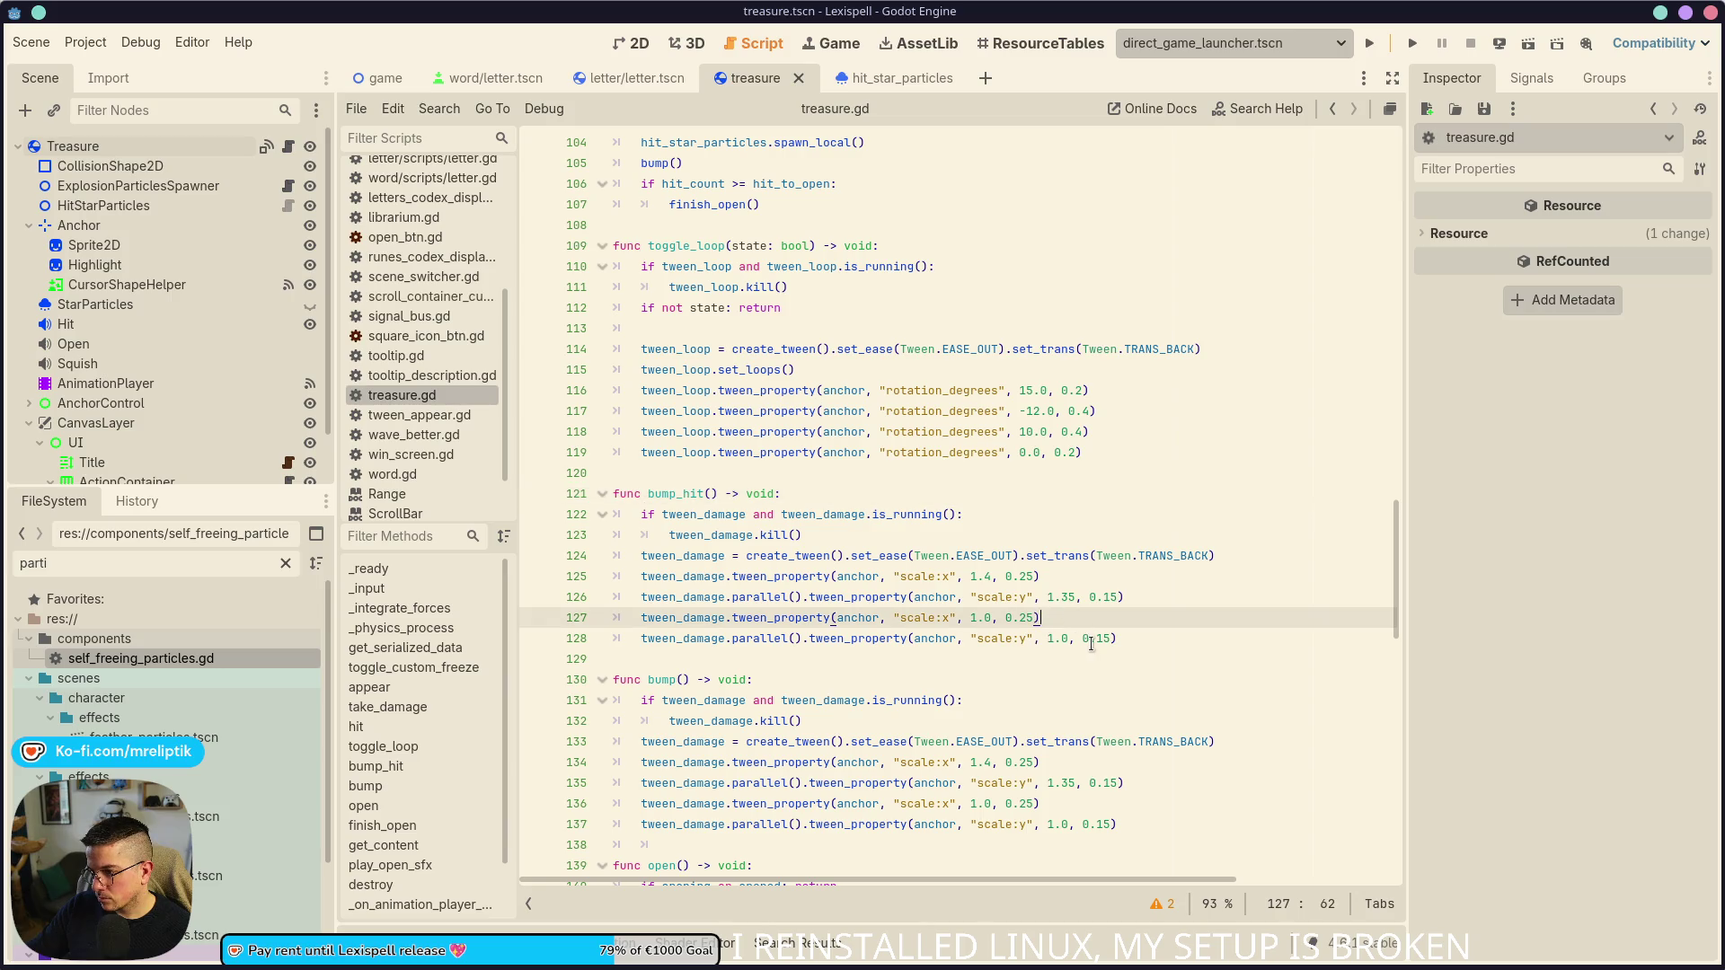
- Append .set_ease(Tween.EASE_IN_OUT).set_trans(Tween.TRANS_CUBIC) to the tween lines 127 and 128
type(".set_ease(")
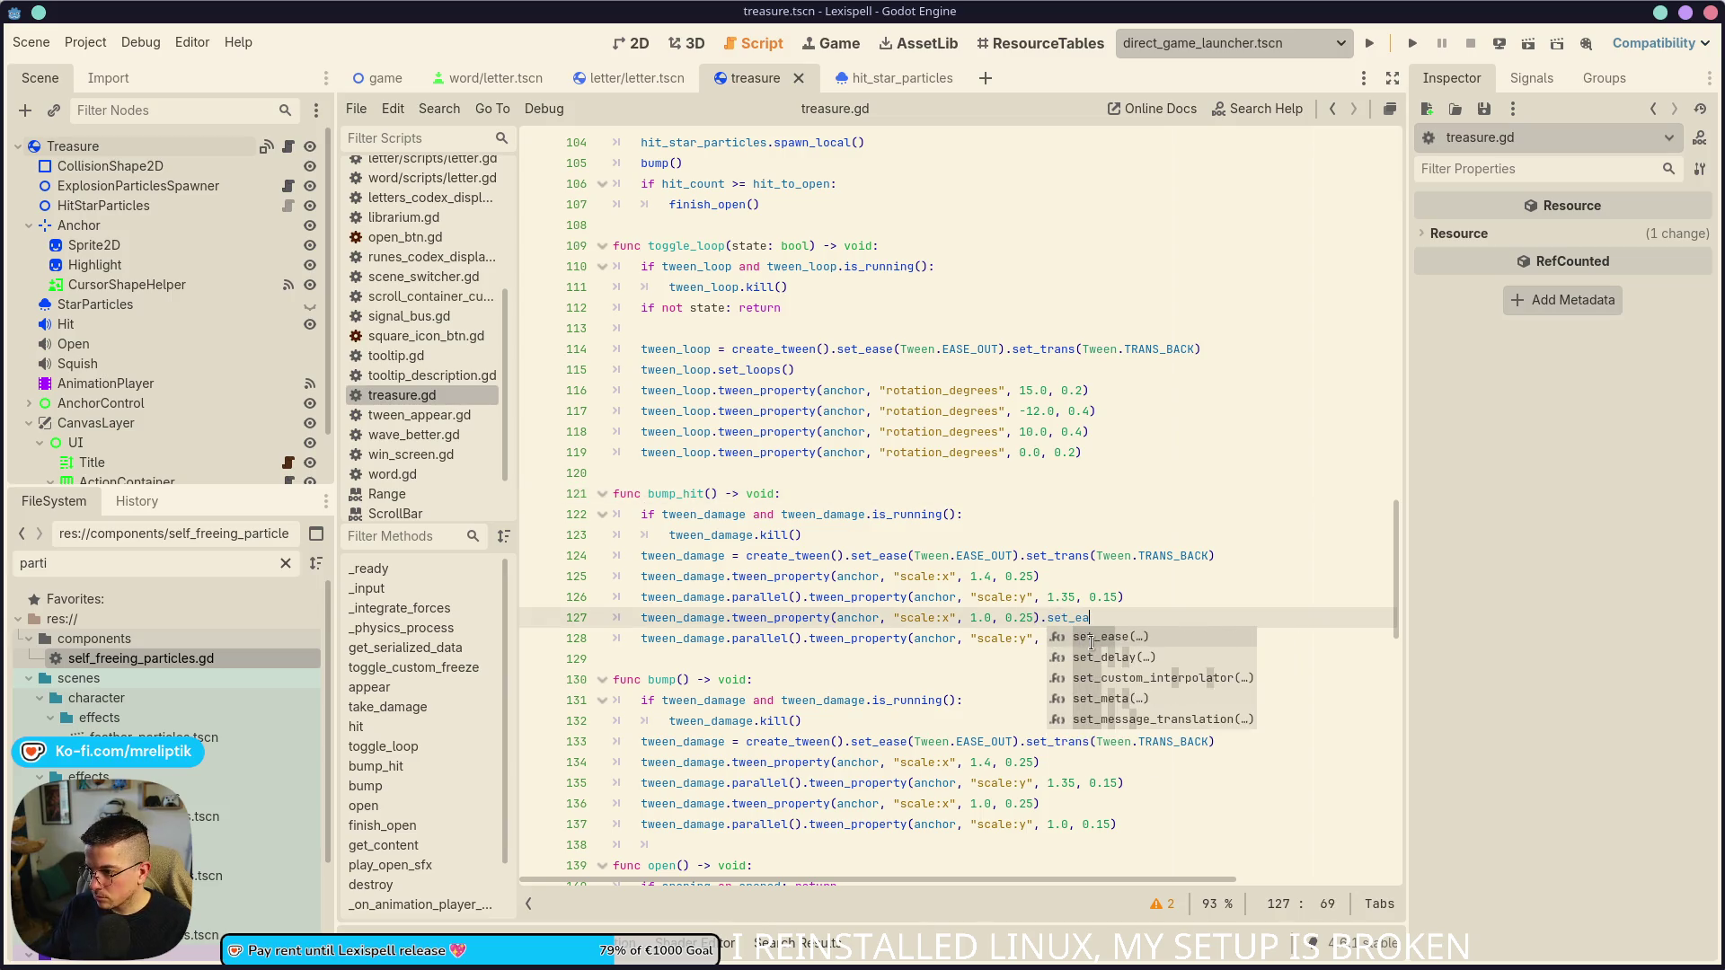
key("Down")
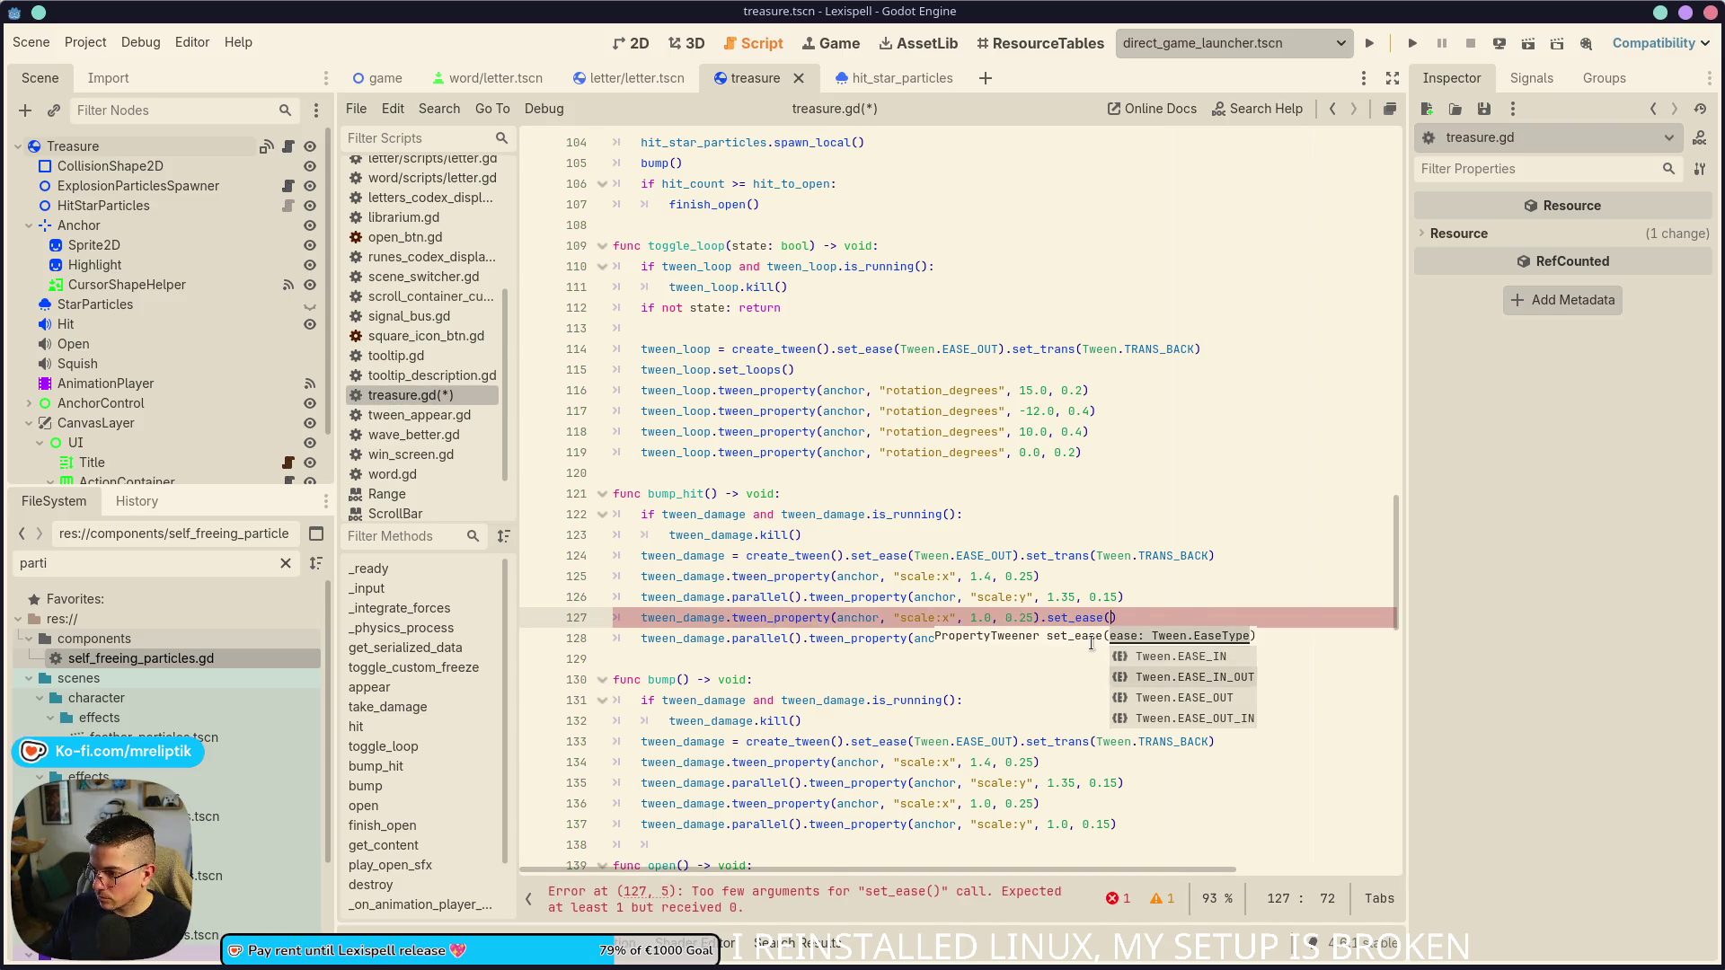
key("Return")
type("set_trans(")
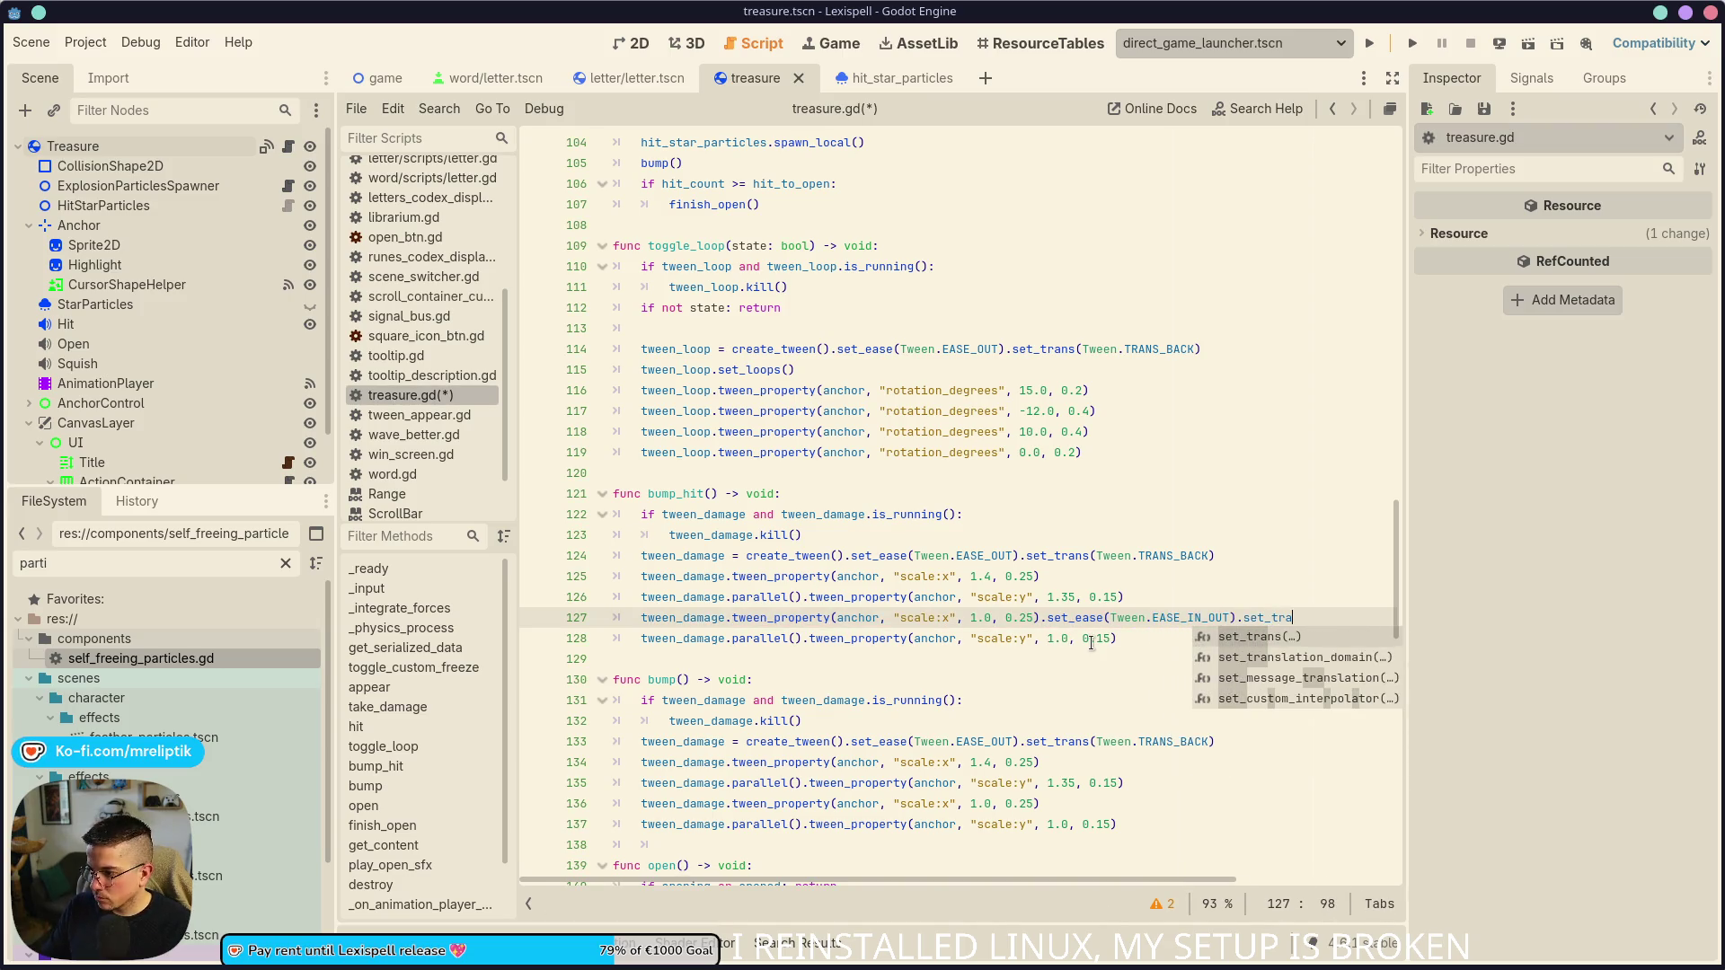
key("Down")
key("Down")
key("Down")
key("Return")
key("ctrl+shift+Left")
key("ctrl+shift+Left")
key("ctrl+shift+Left")
key("ctrl+shift+Left")
key("ctrl+c")
key("Down")
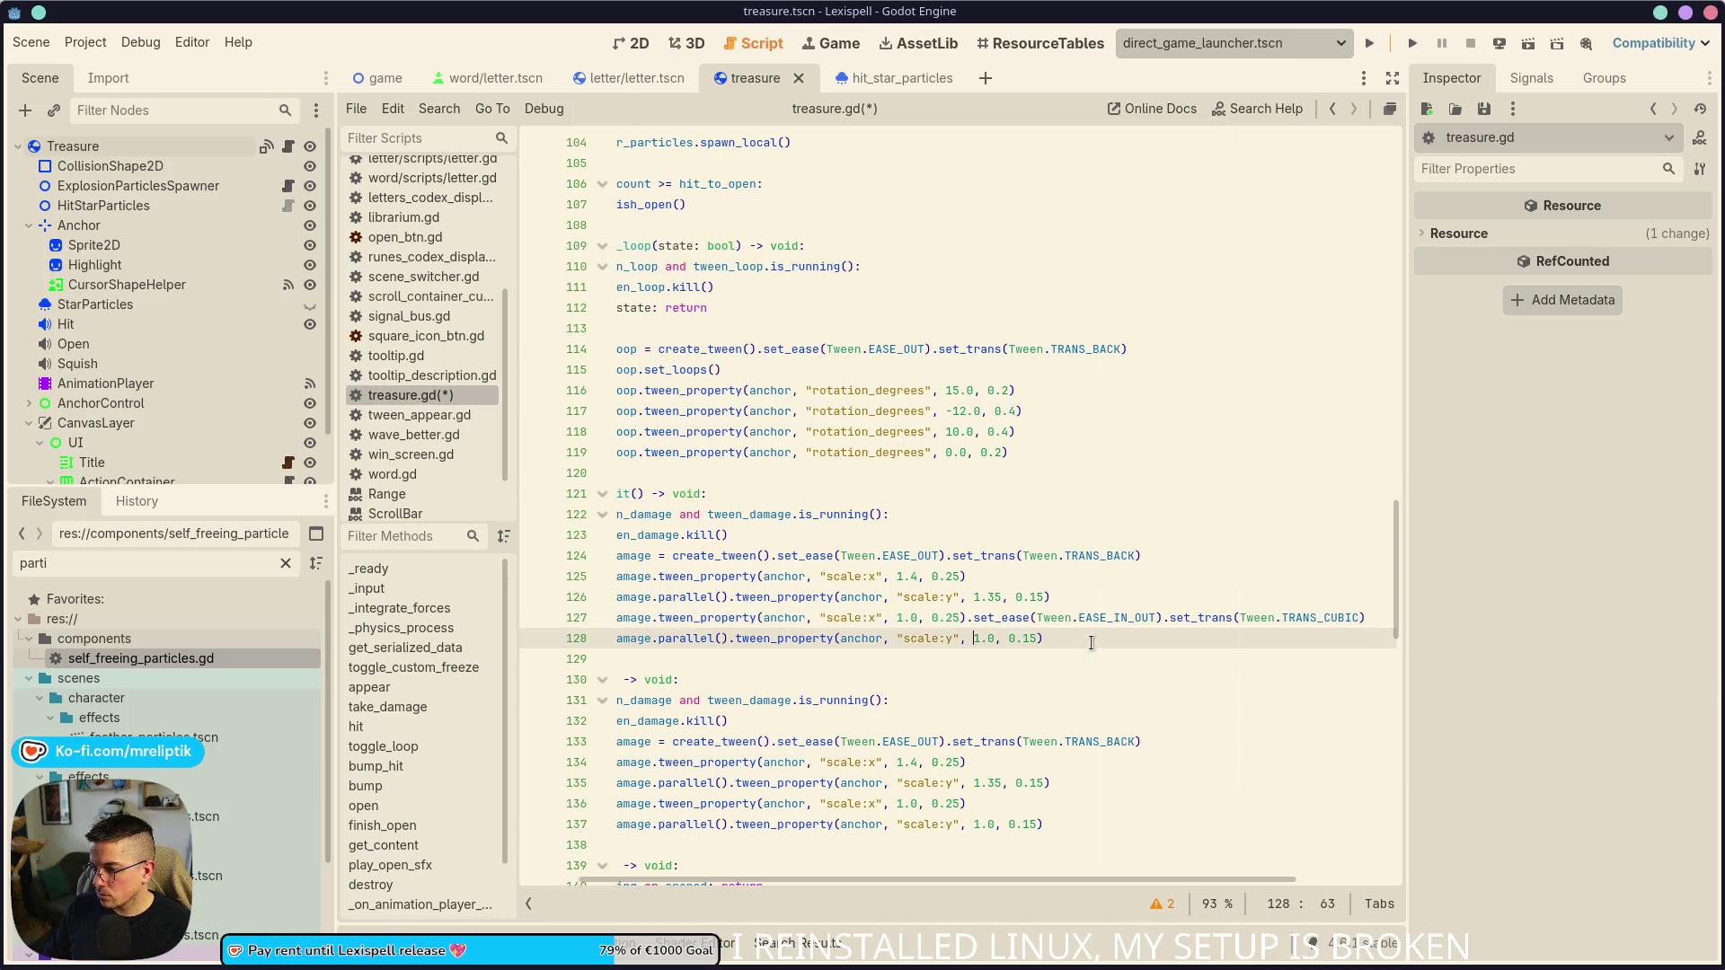
key("ctrl+v")
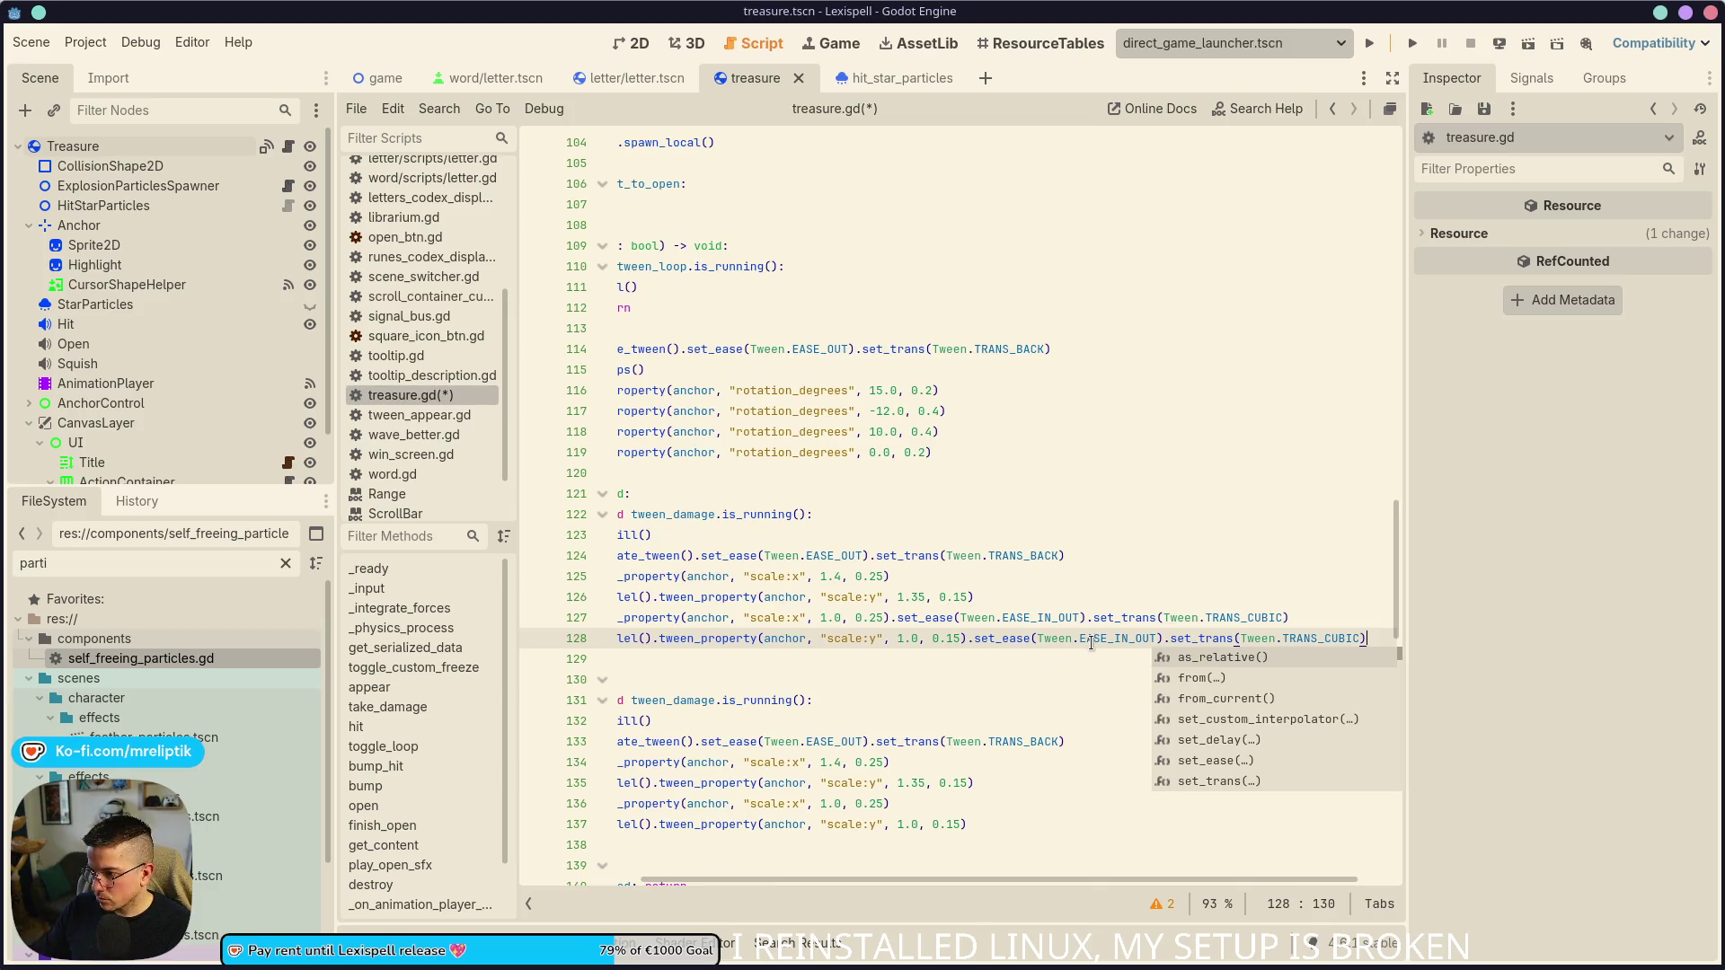
- Duplicate the scale:y tween line and change its property to rotation_degrees
left_click(967, 638)
scroll(802, 652, "left", 3)
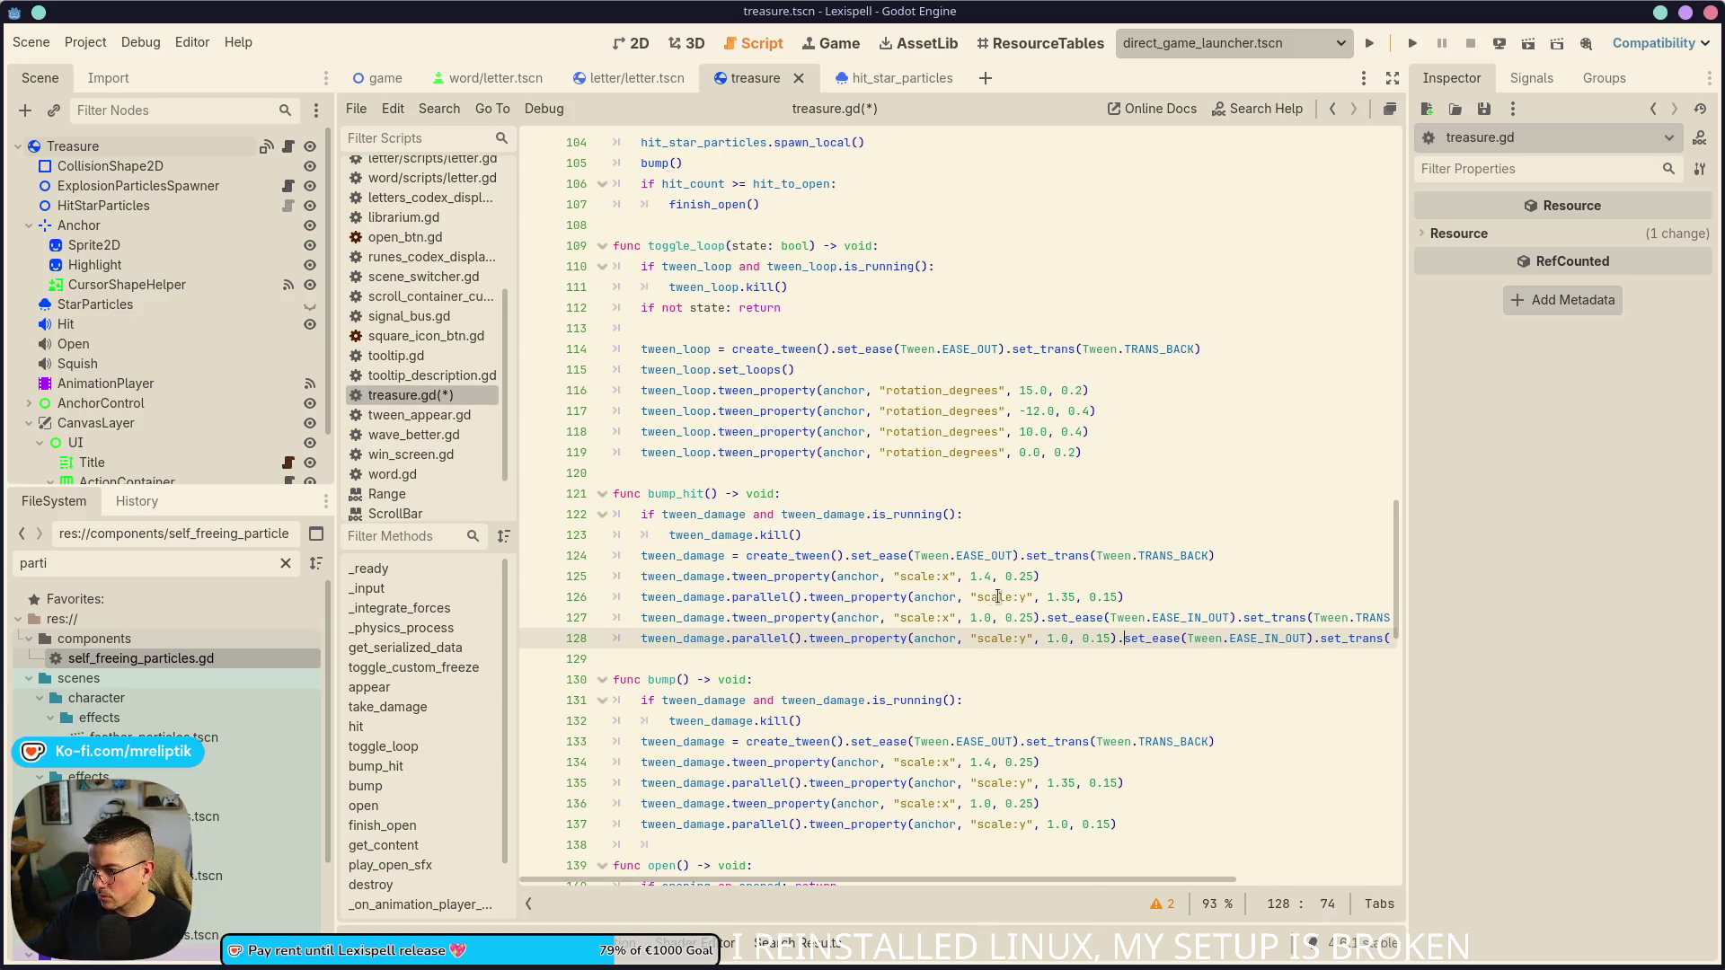
key("Up")
key("Up")
key("ctrl+shift+d")
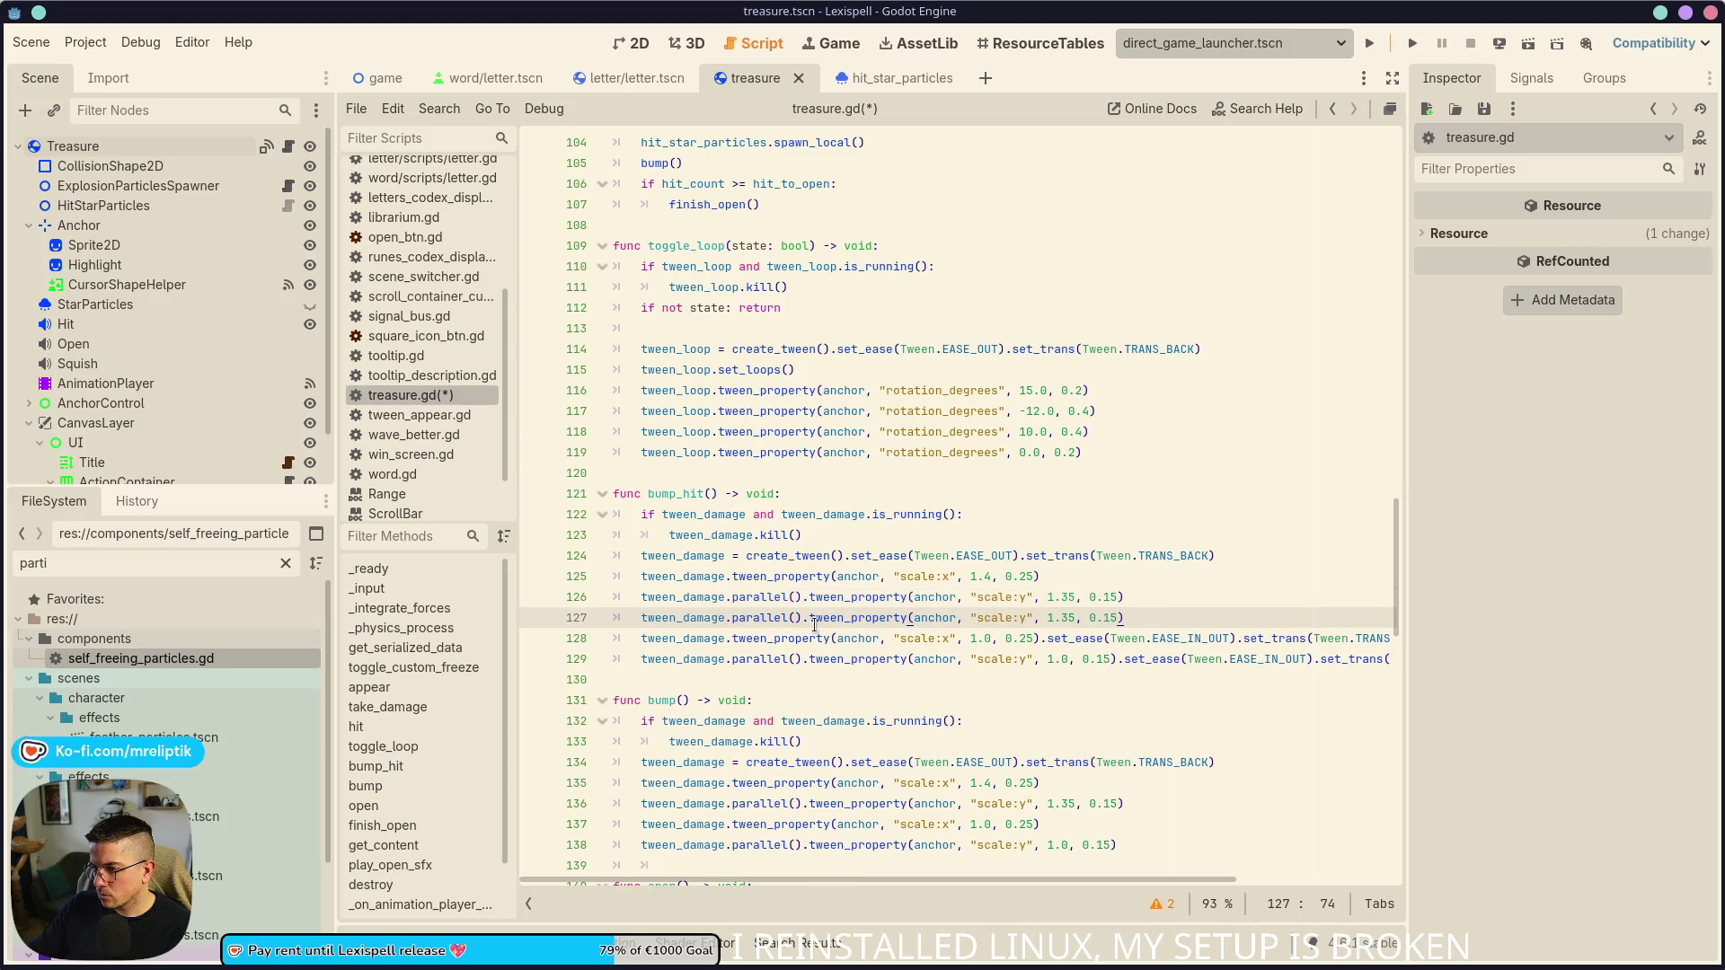
left_click(1033, 617)
key("BackSpace")
key("BackSpace")
key("BackSpace")
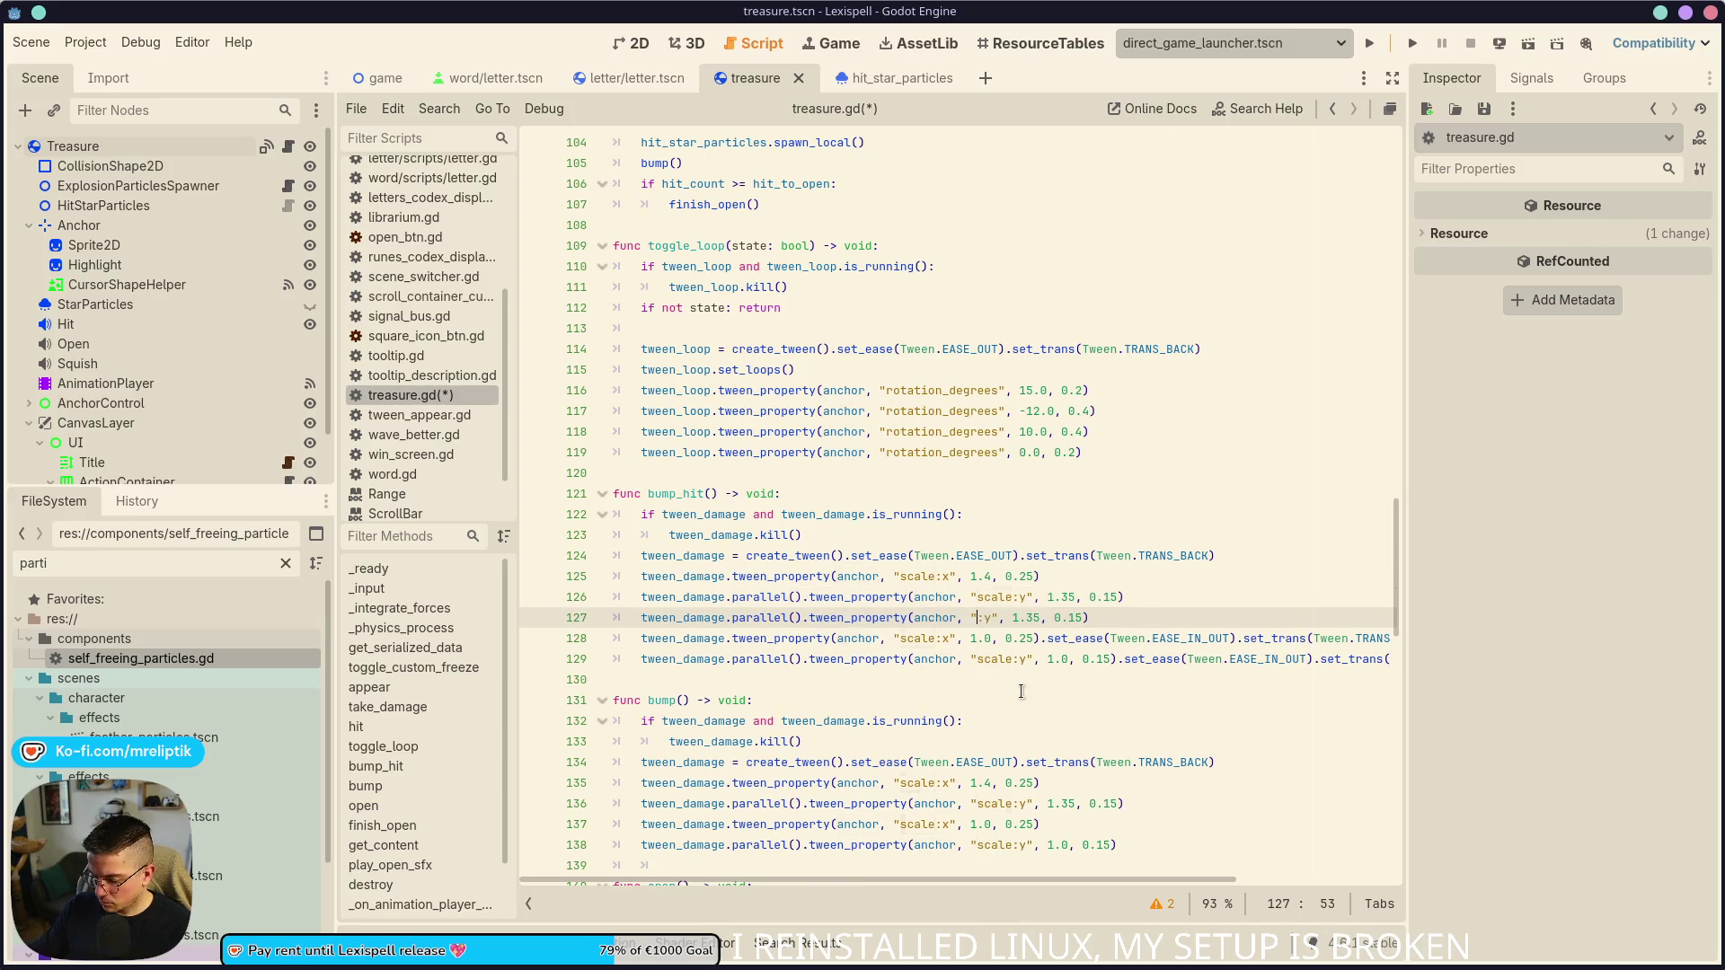
type("\"")
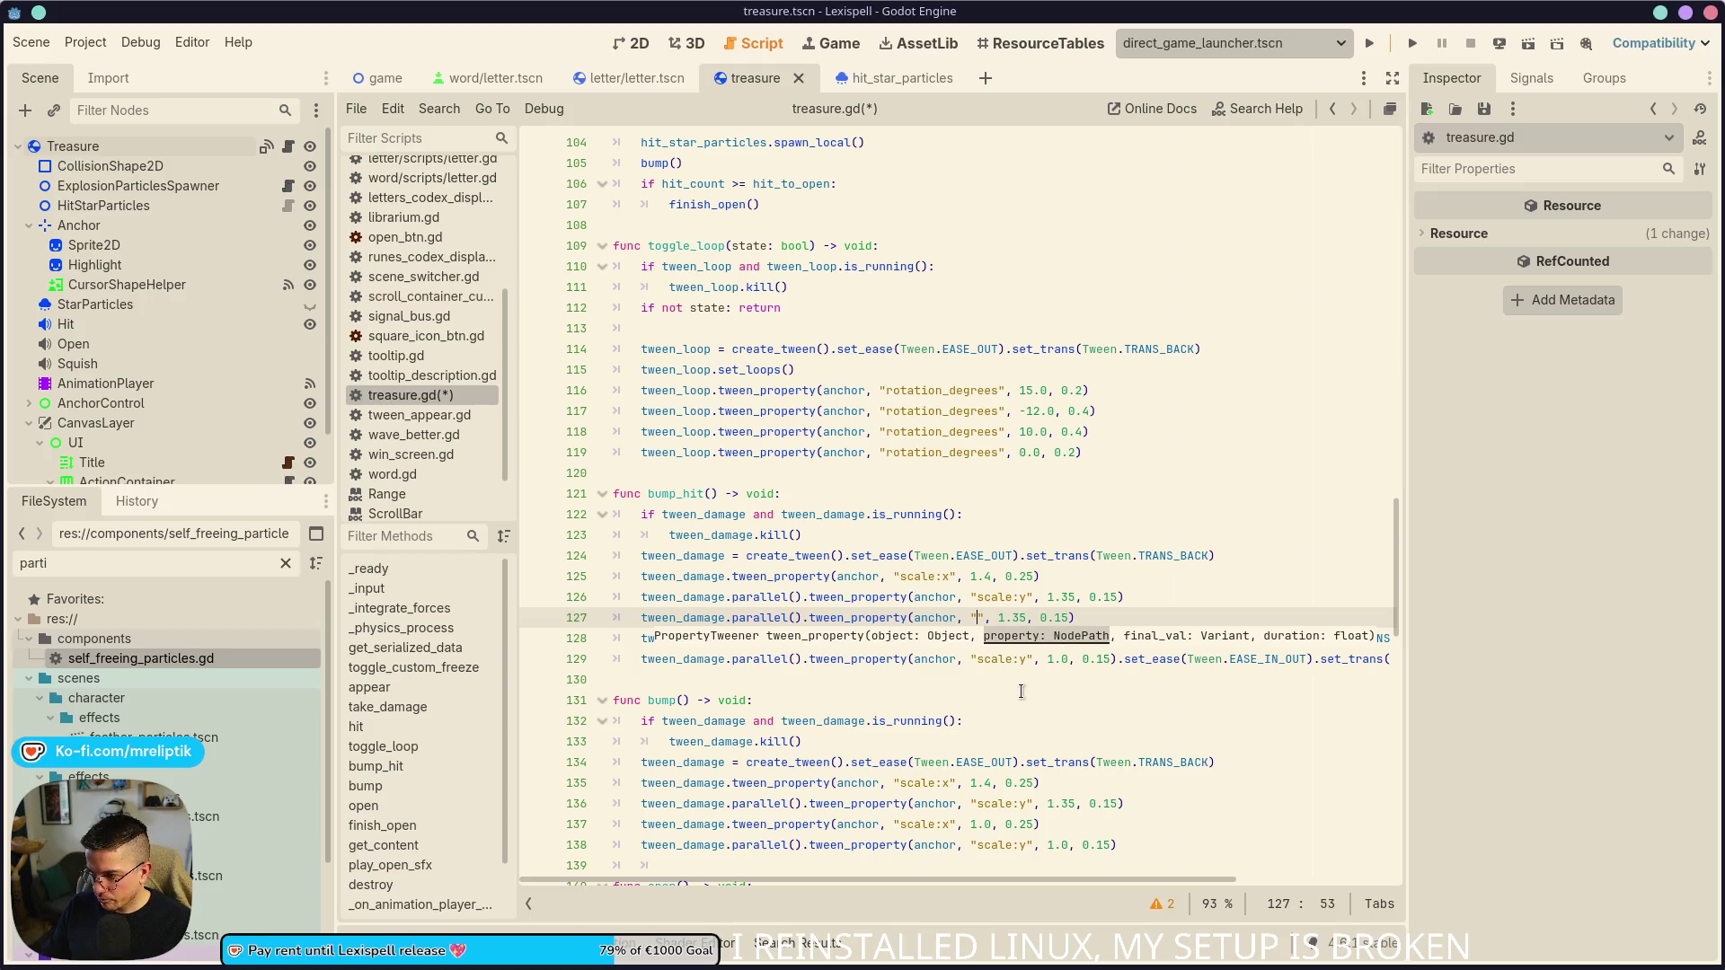
type("rotation_de")
key("Return")
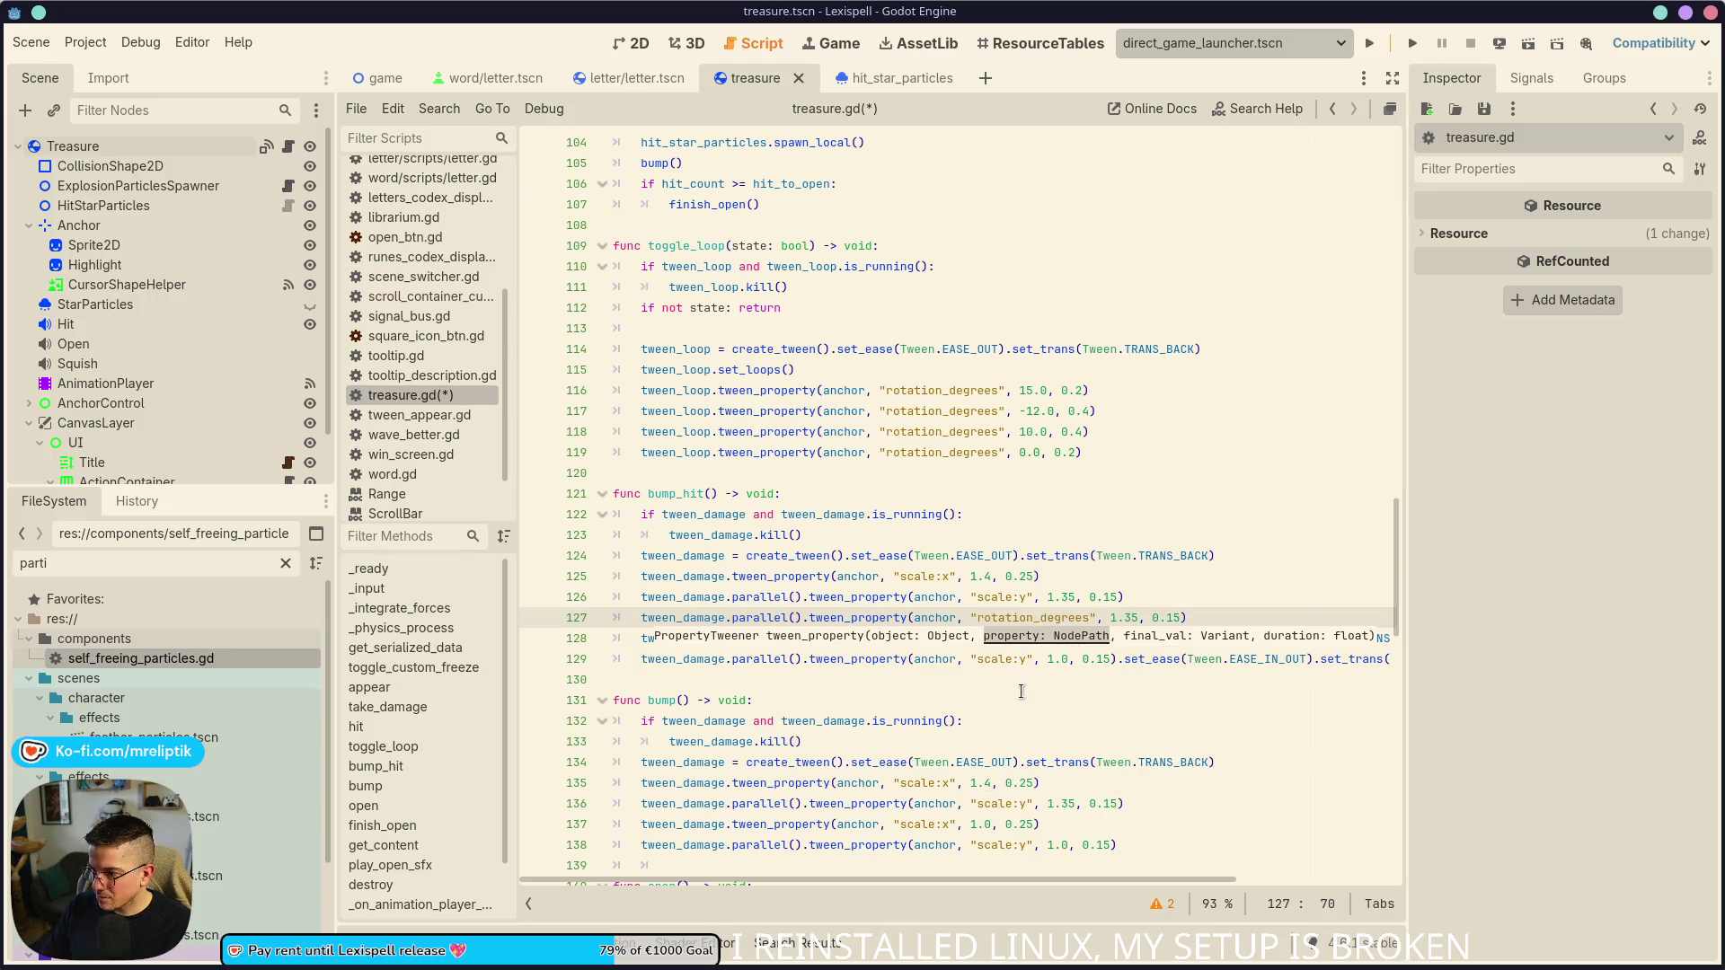
- Set the rotation target to randf_range(5.0, 15) times [-1.0, 1.0].pick_random()
key("Delete")
key("Delete")
key("Delete")
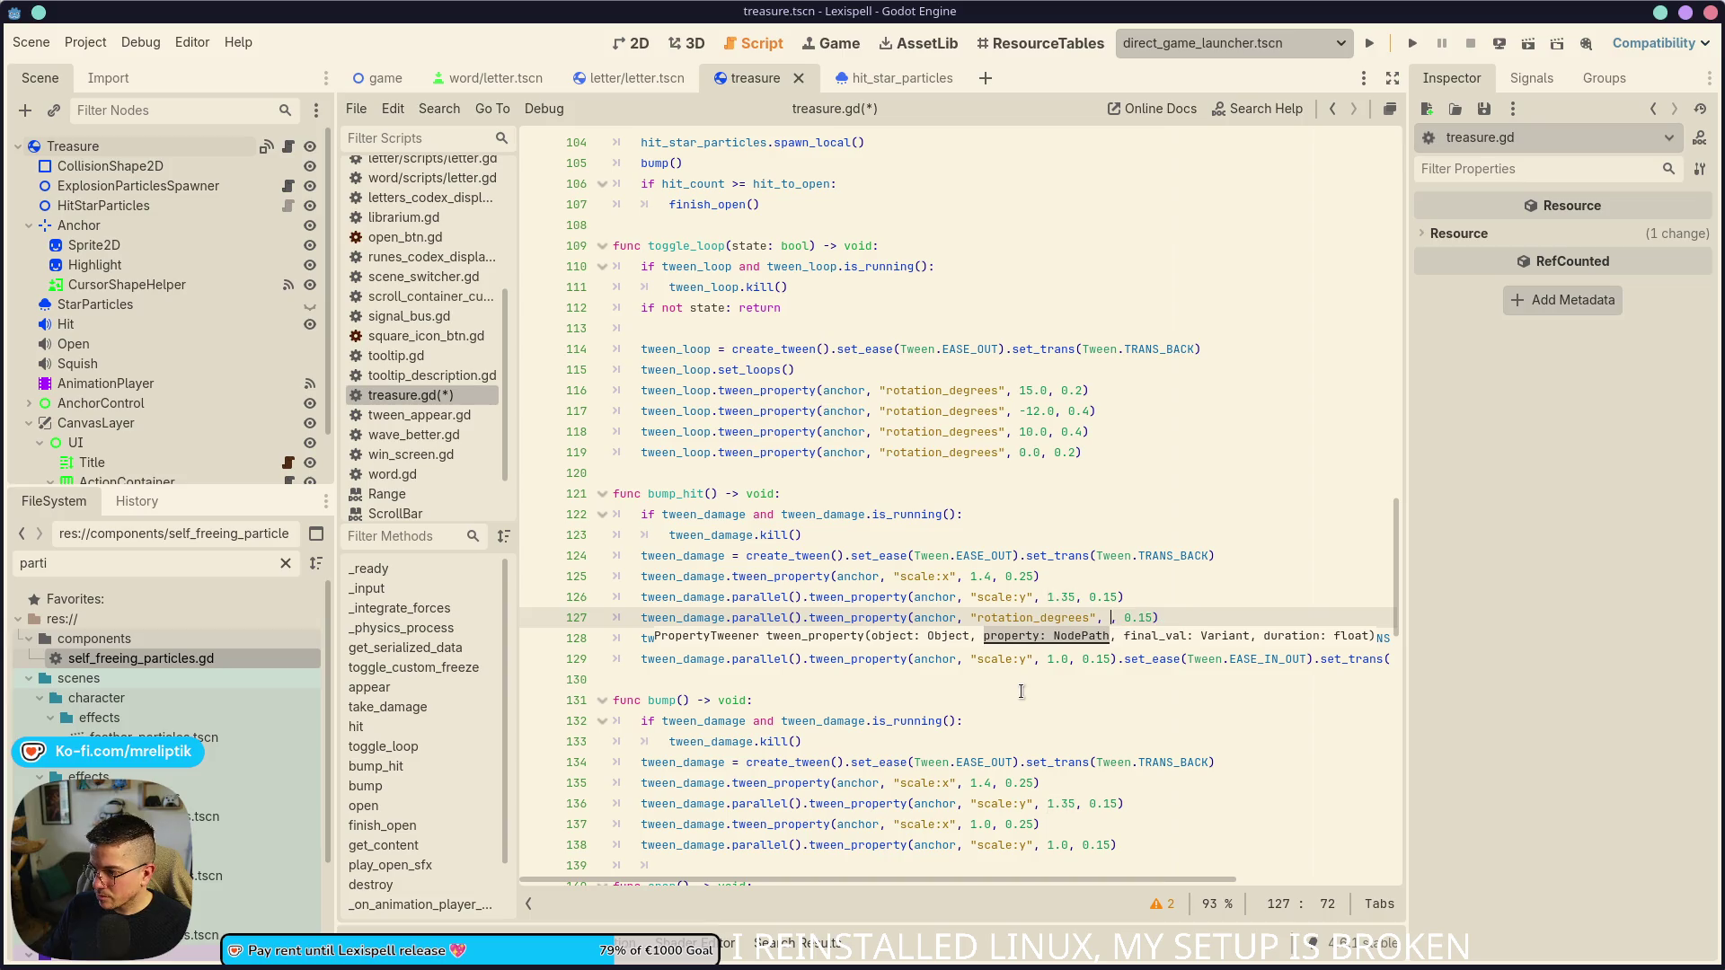
type("randg")
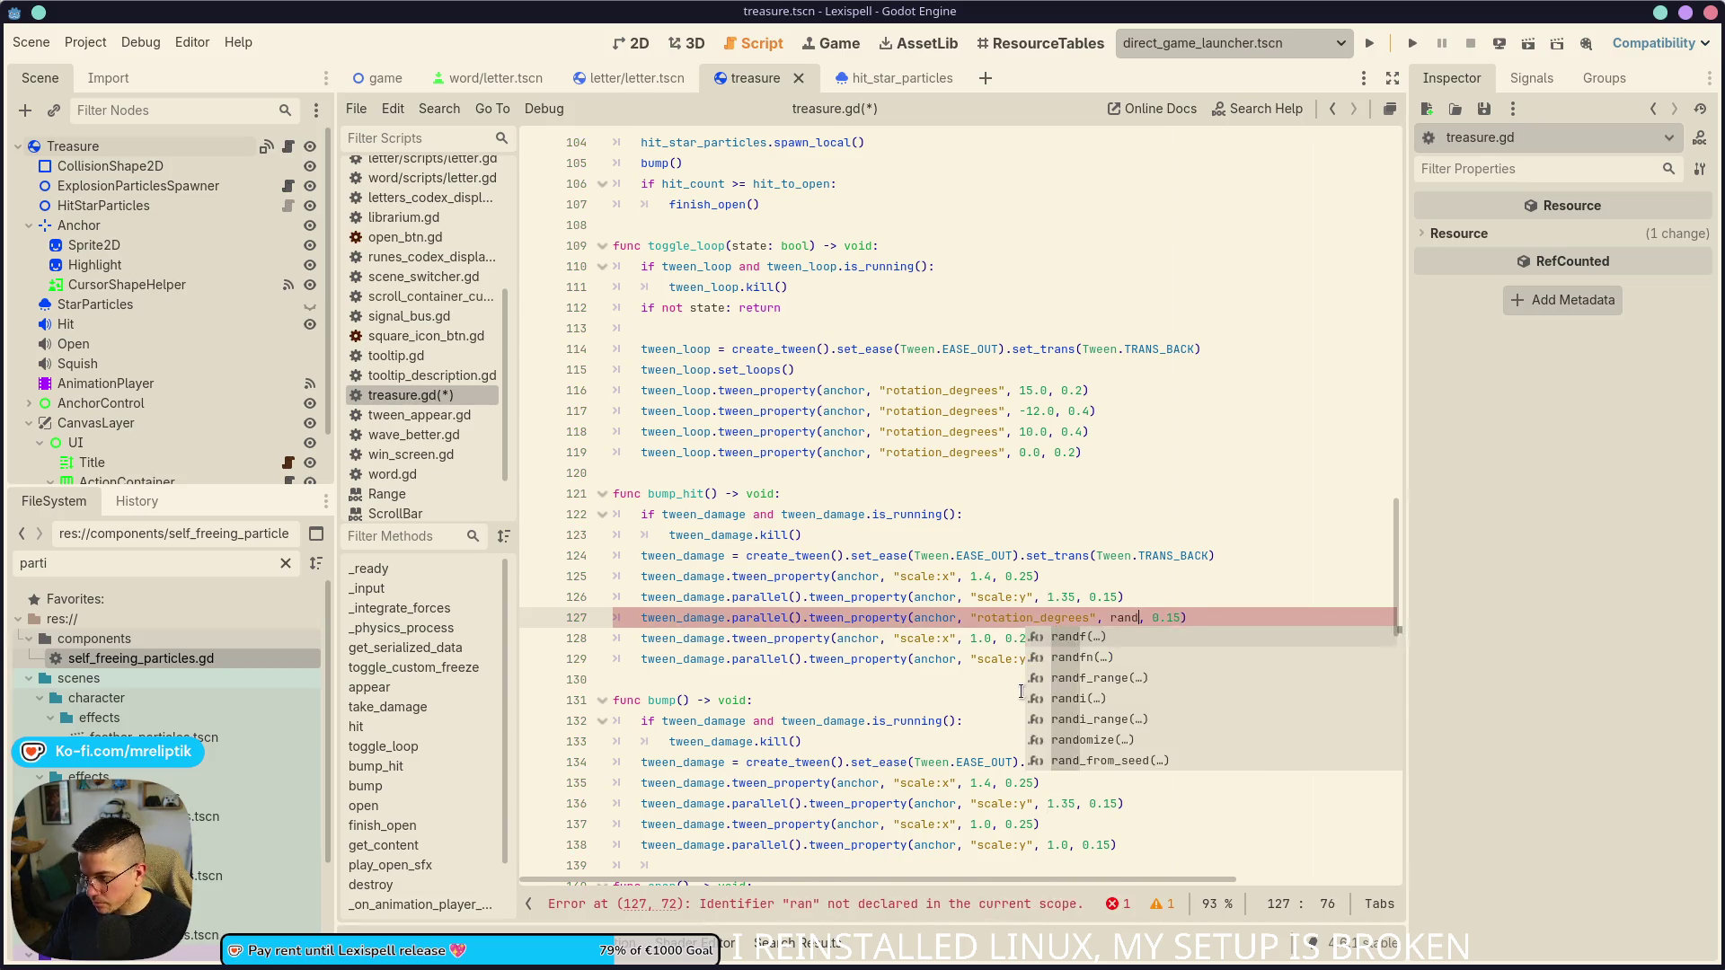
key("Down")
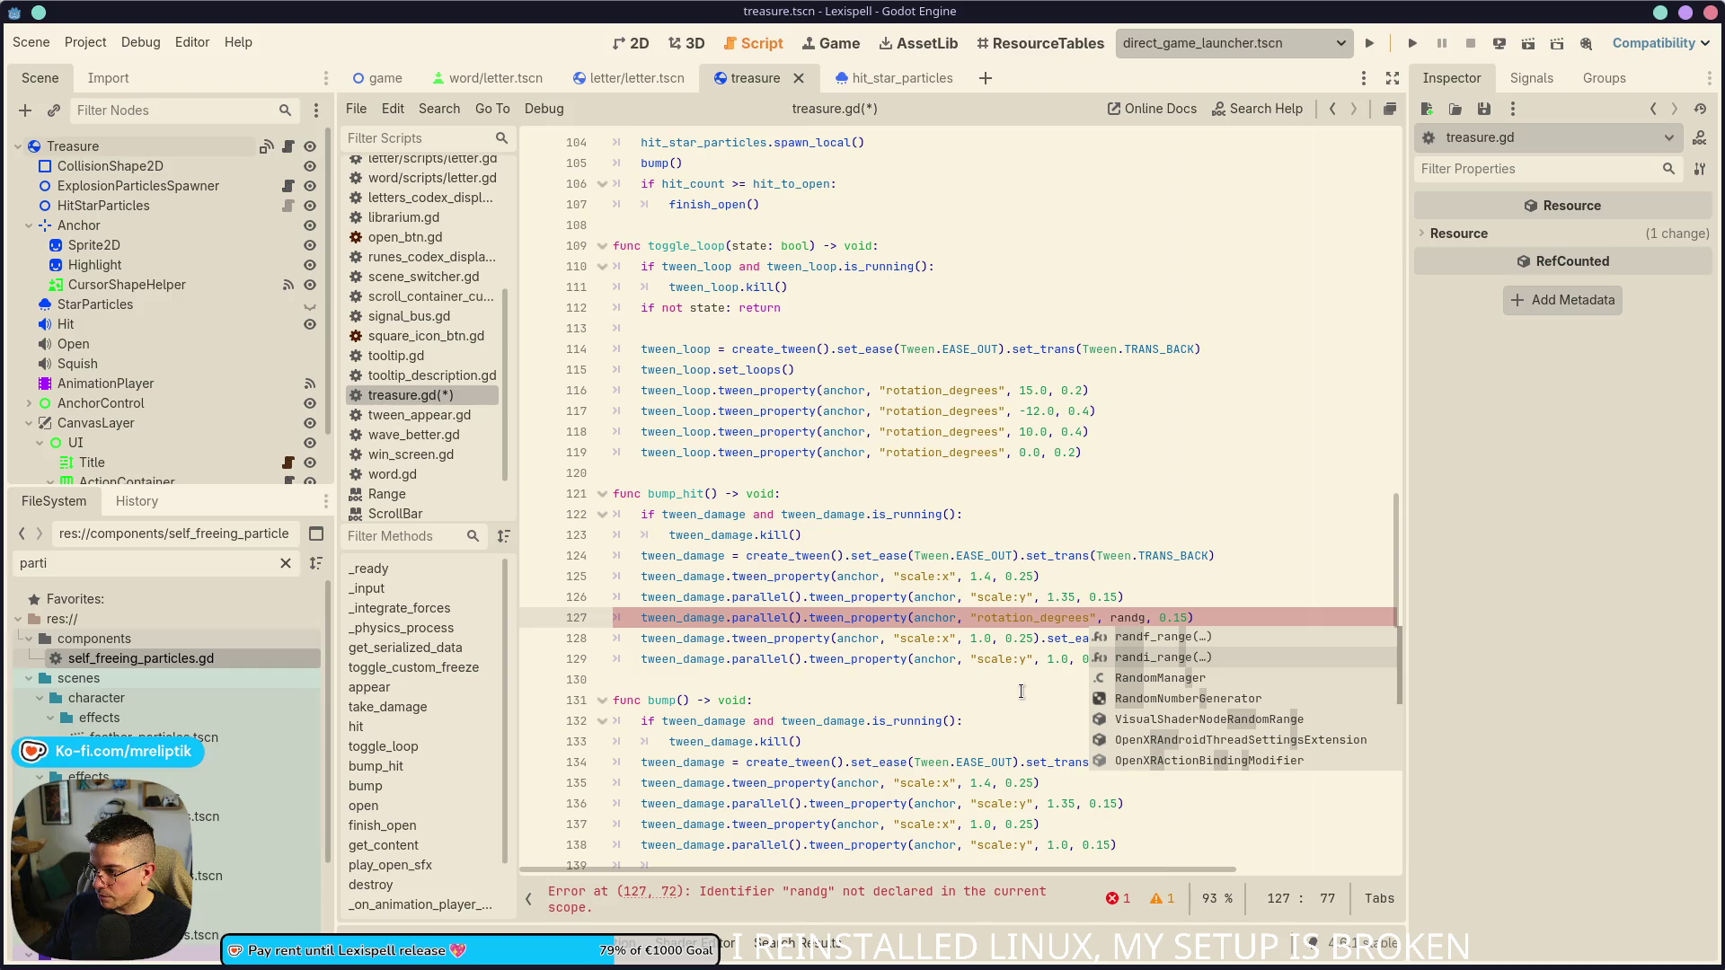
key("Return")
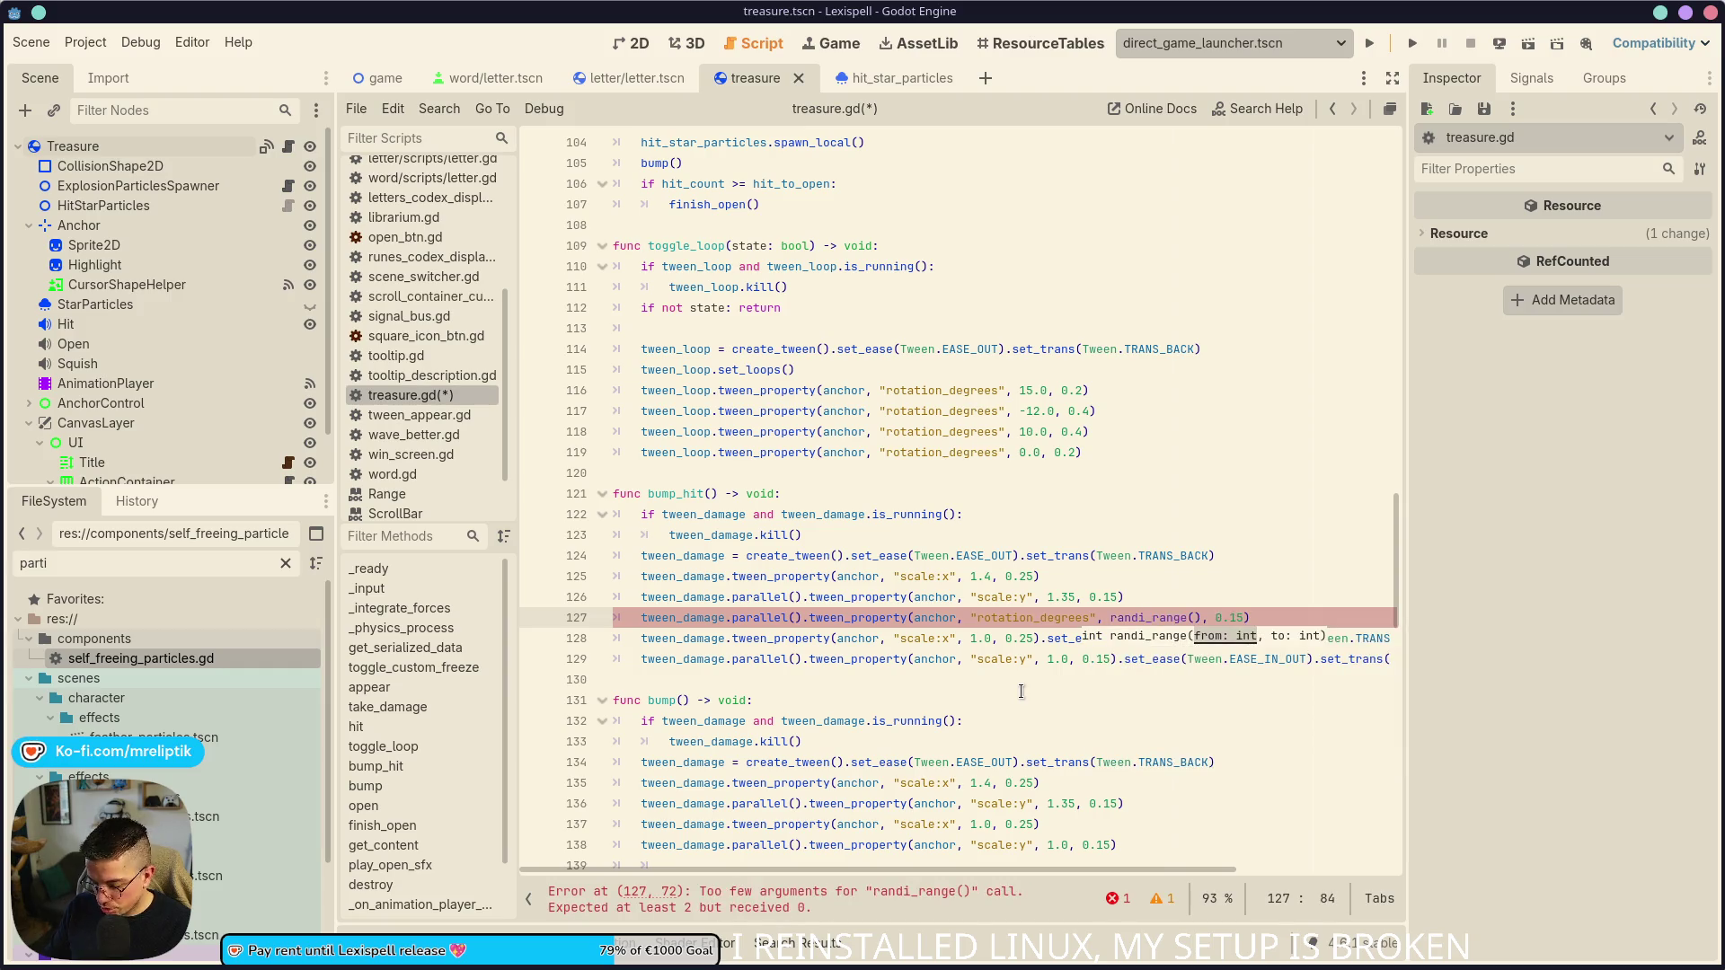
type("5.0")
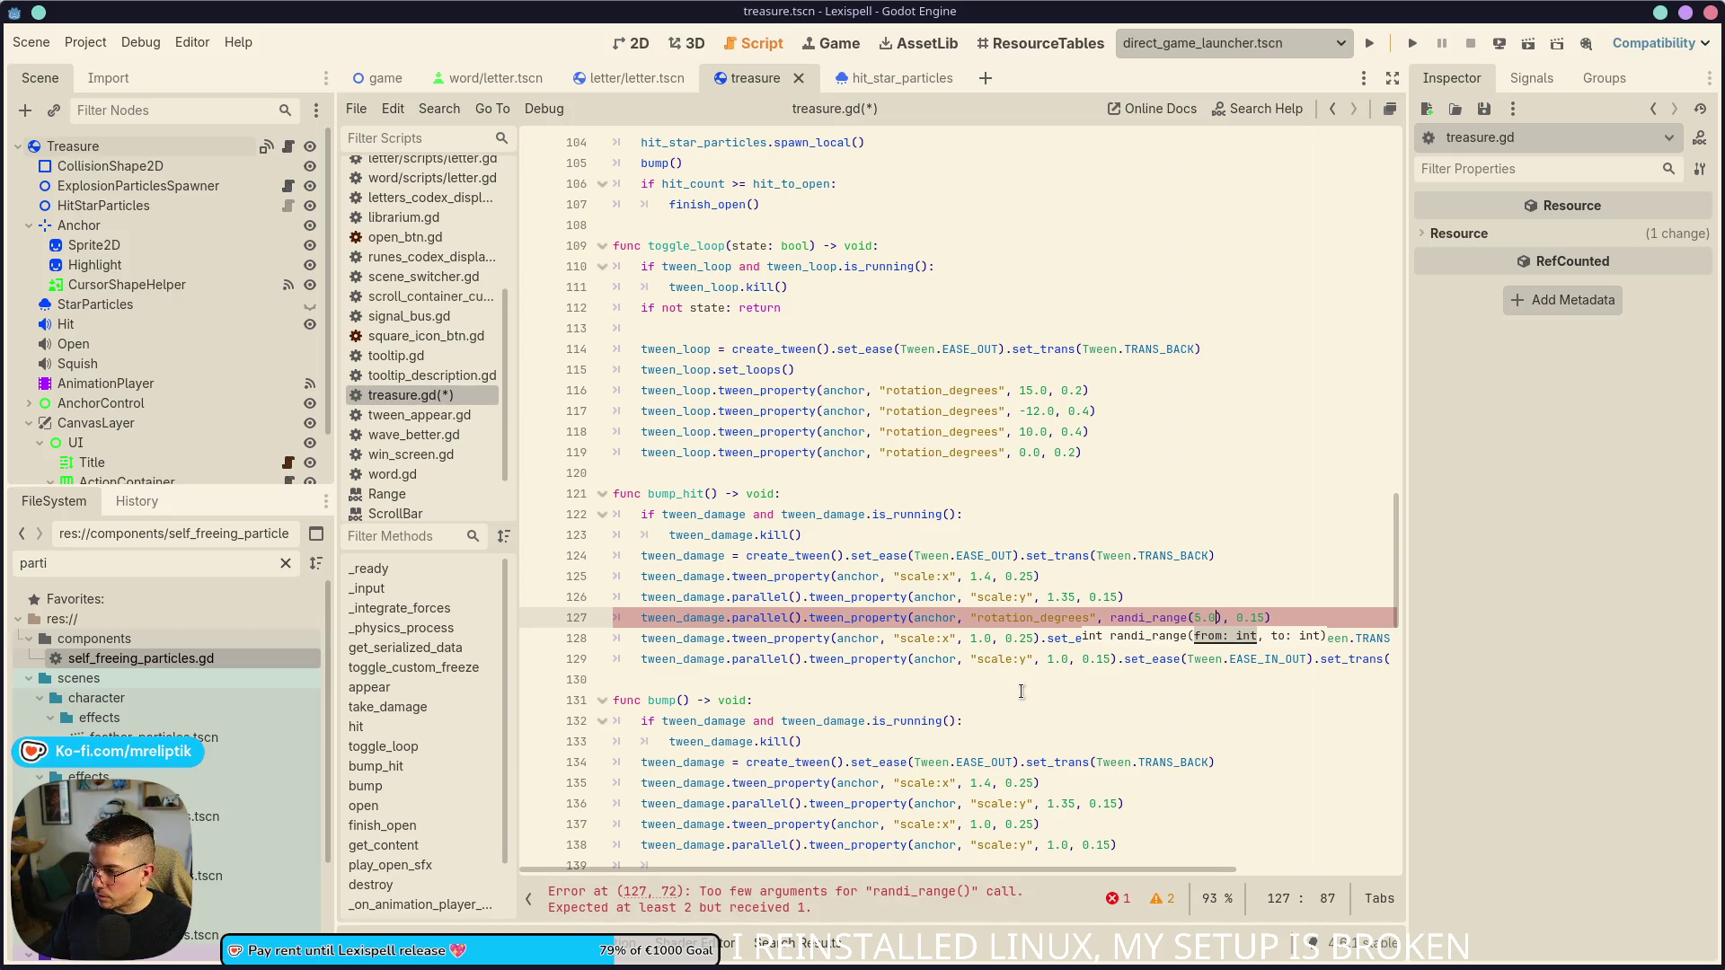
key("BackSpace")
type(", 15")
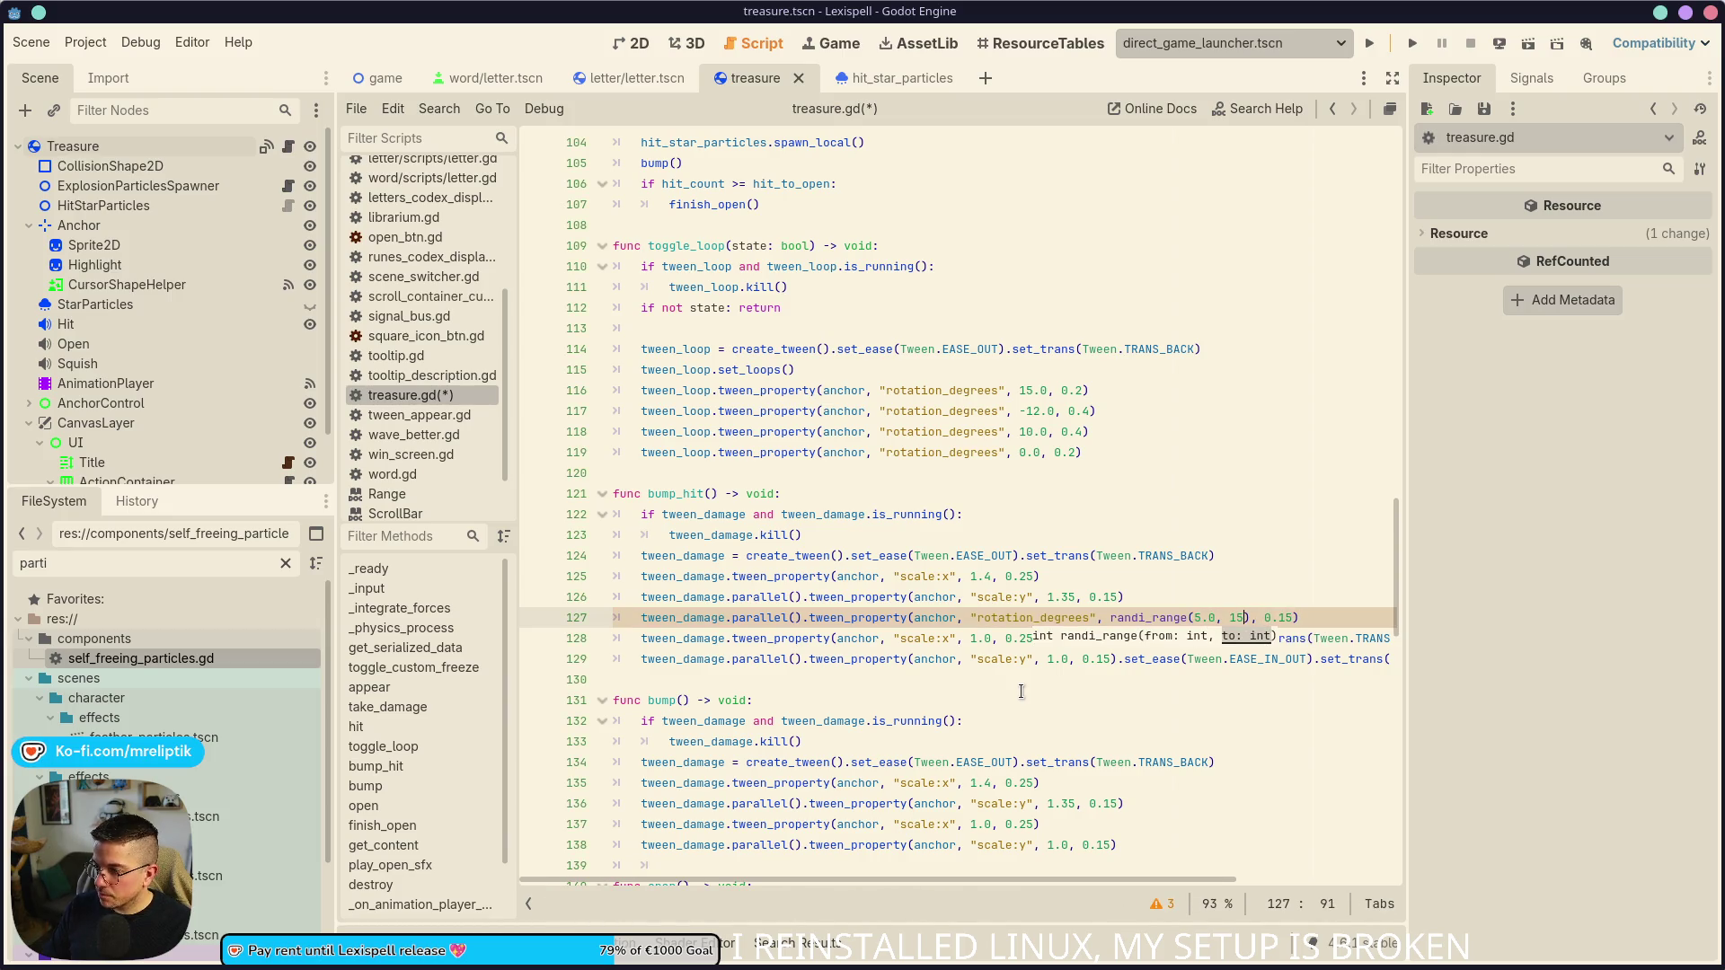
key("ctrl+shift+Right")
type("rand")
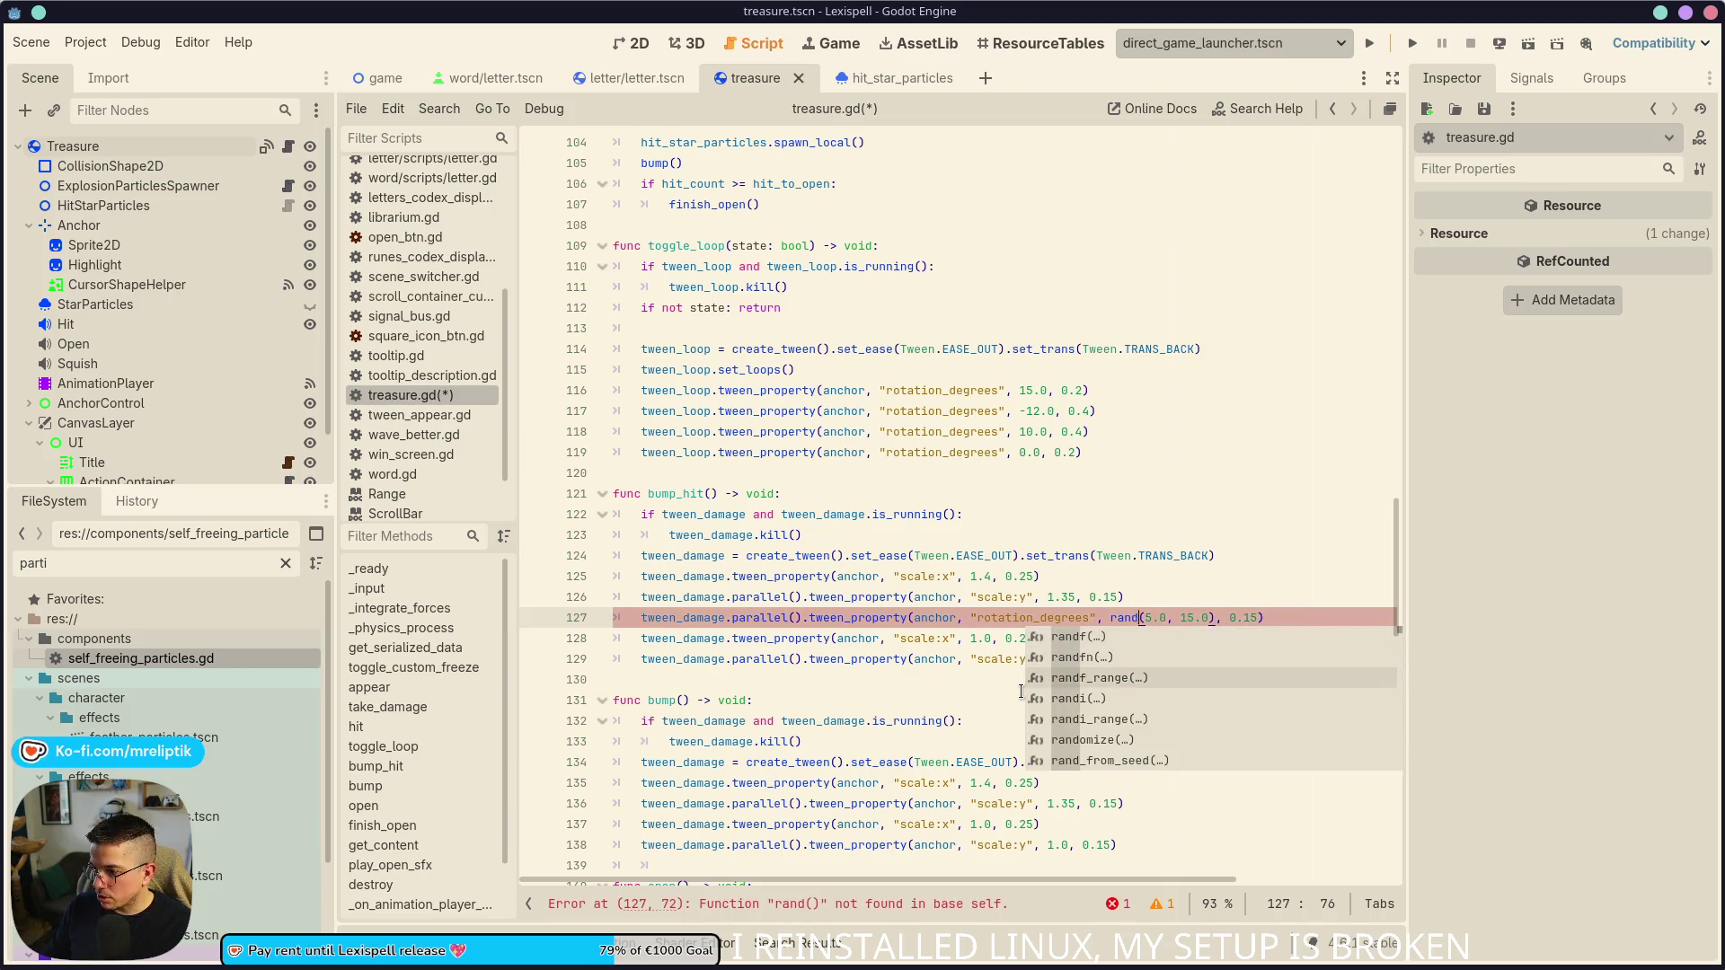
key("Return")
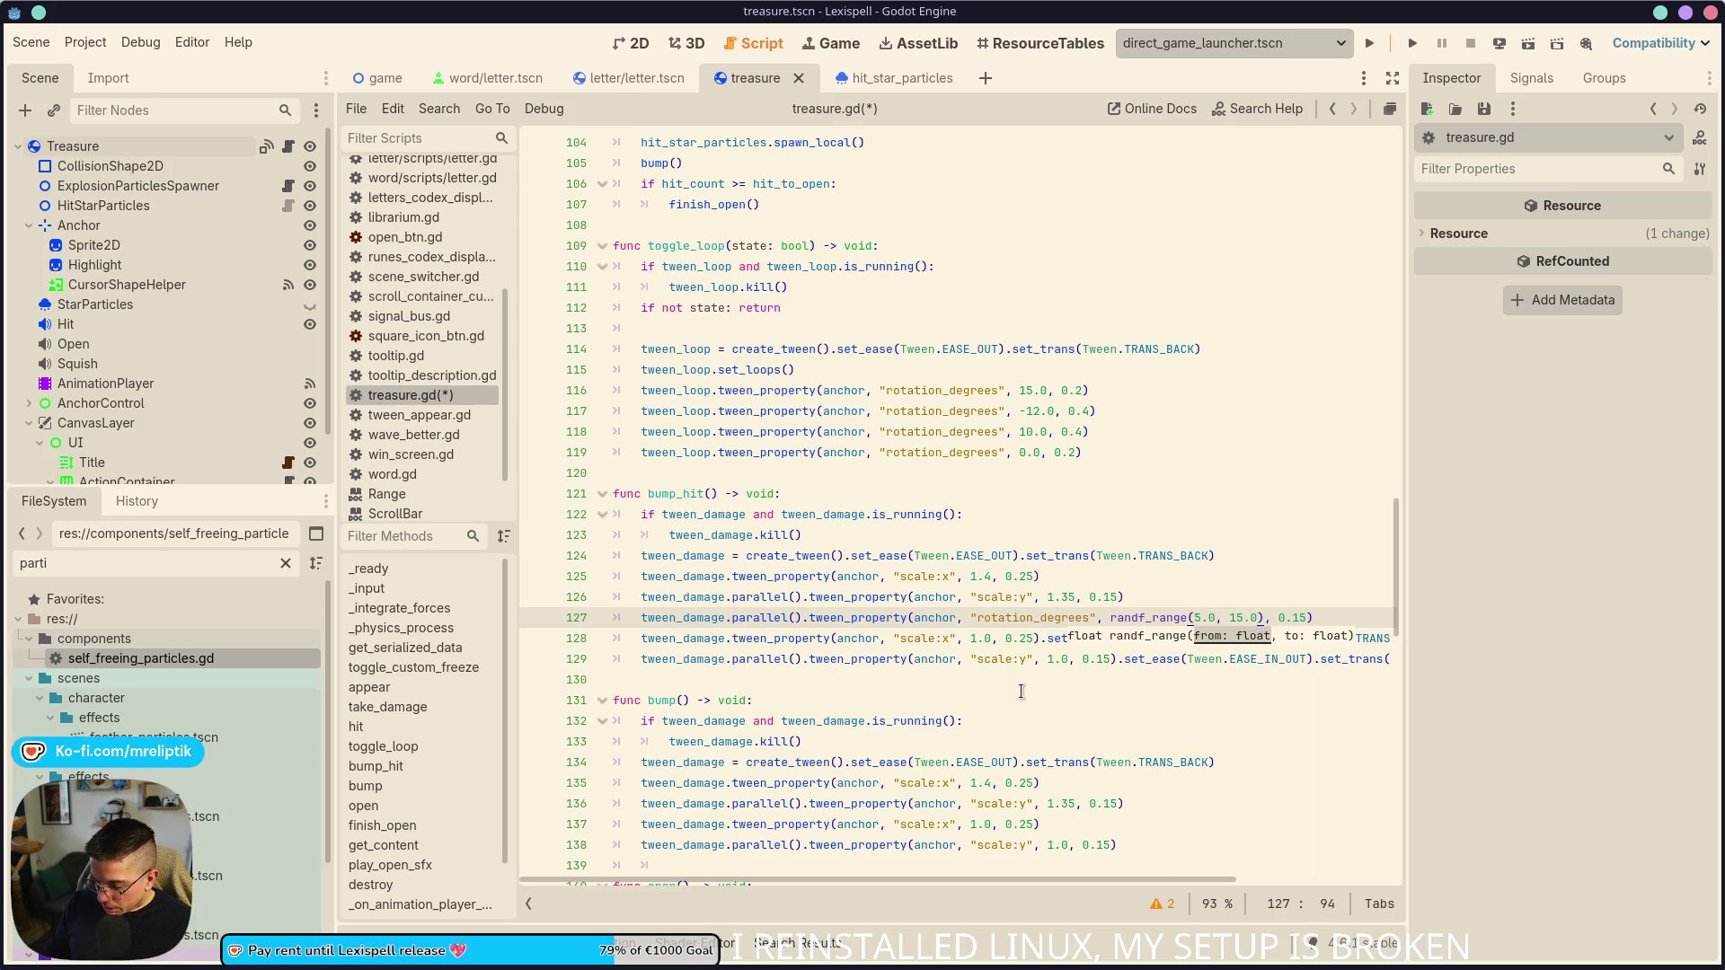
type("-1.0")
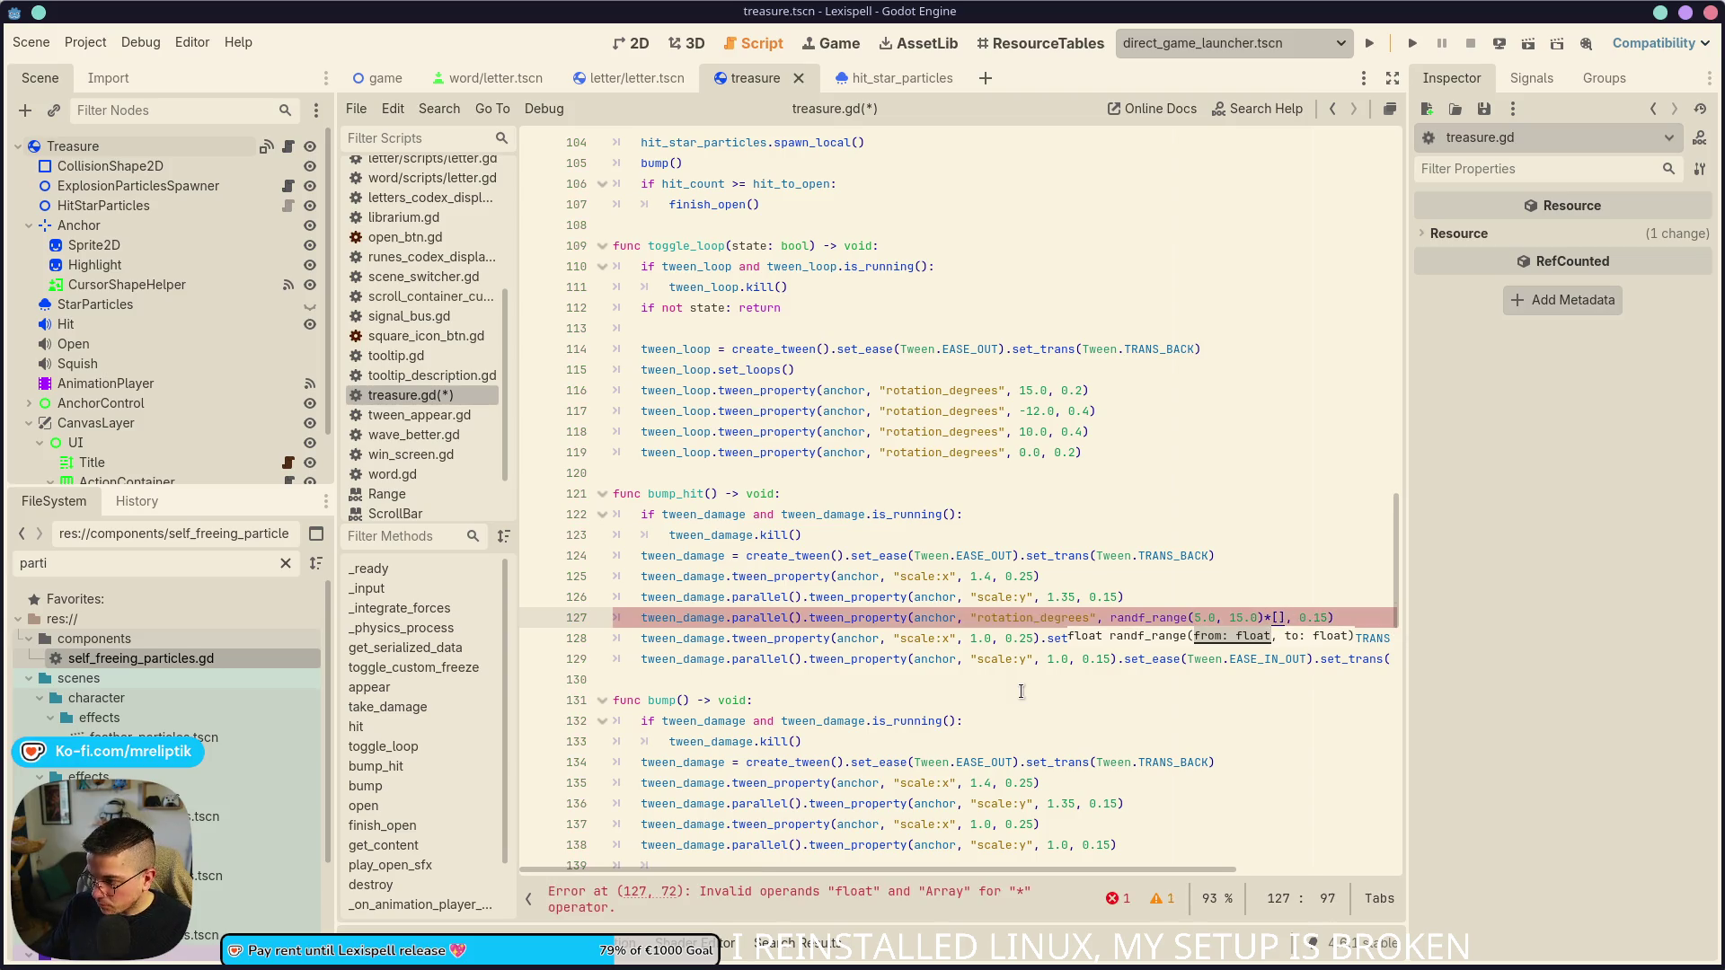
type(",1.0]")
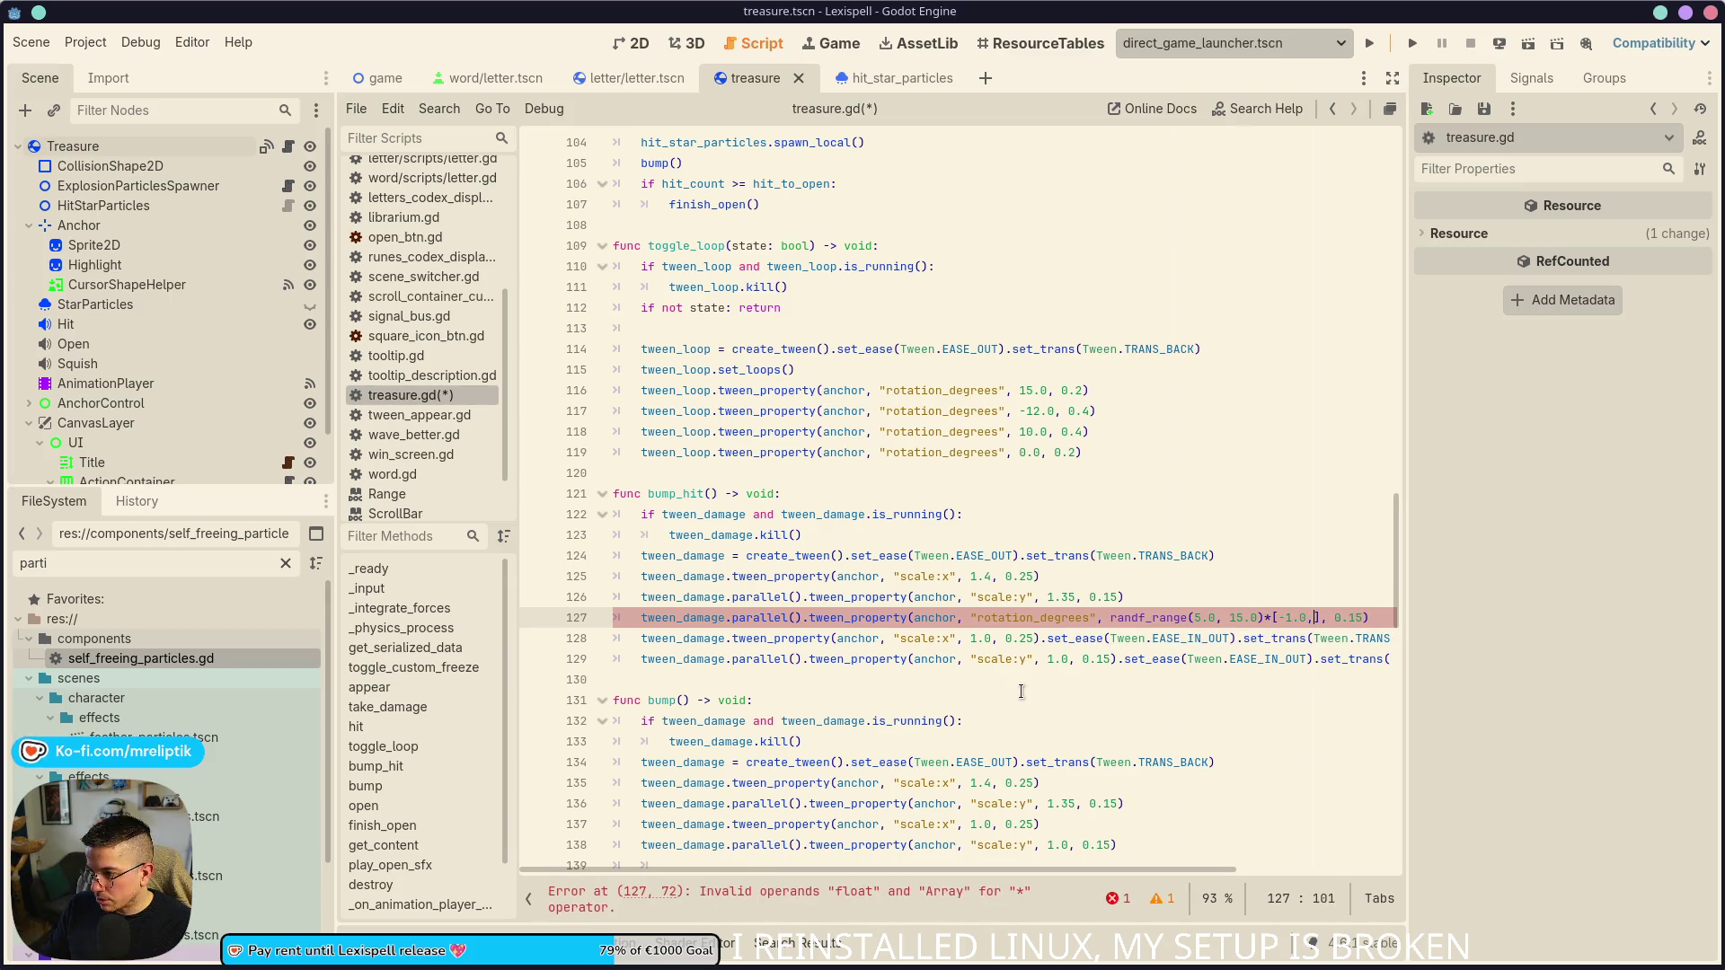
type(".pick")
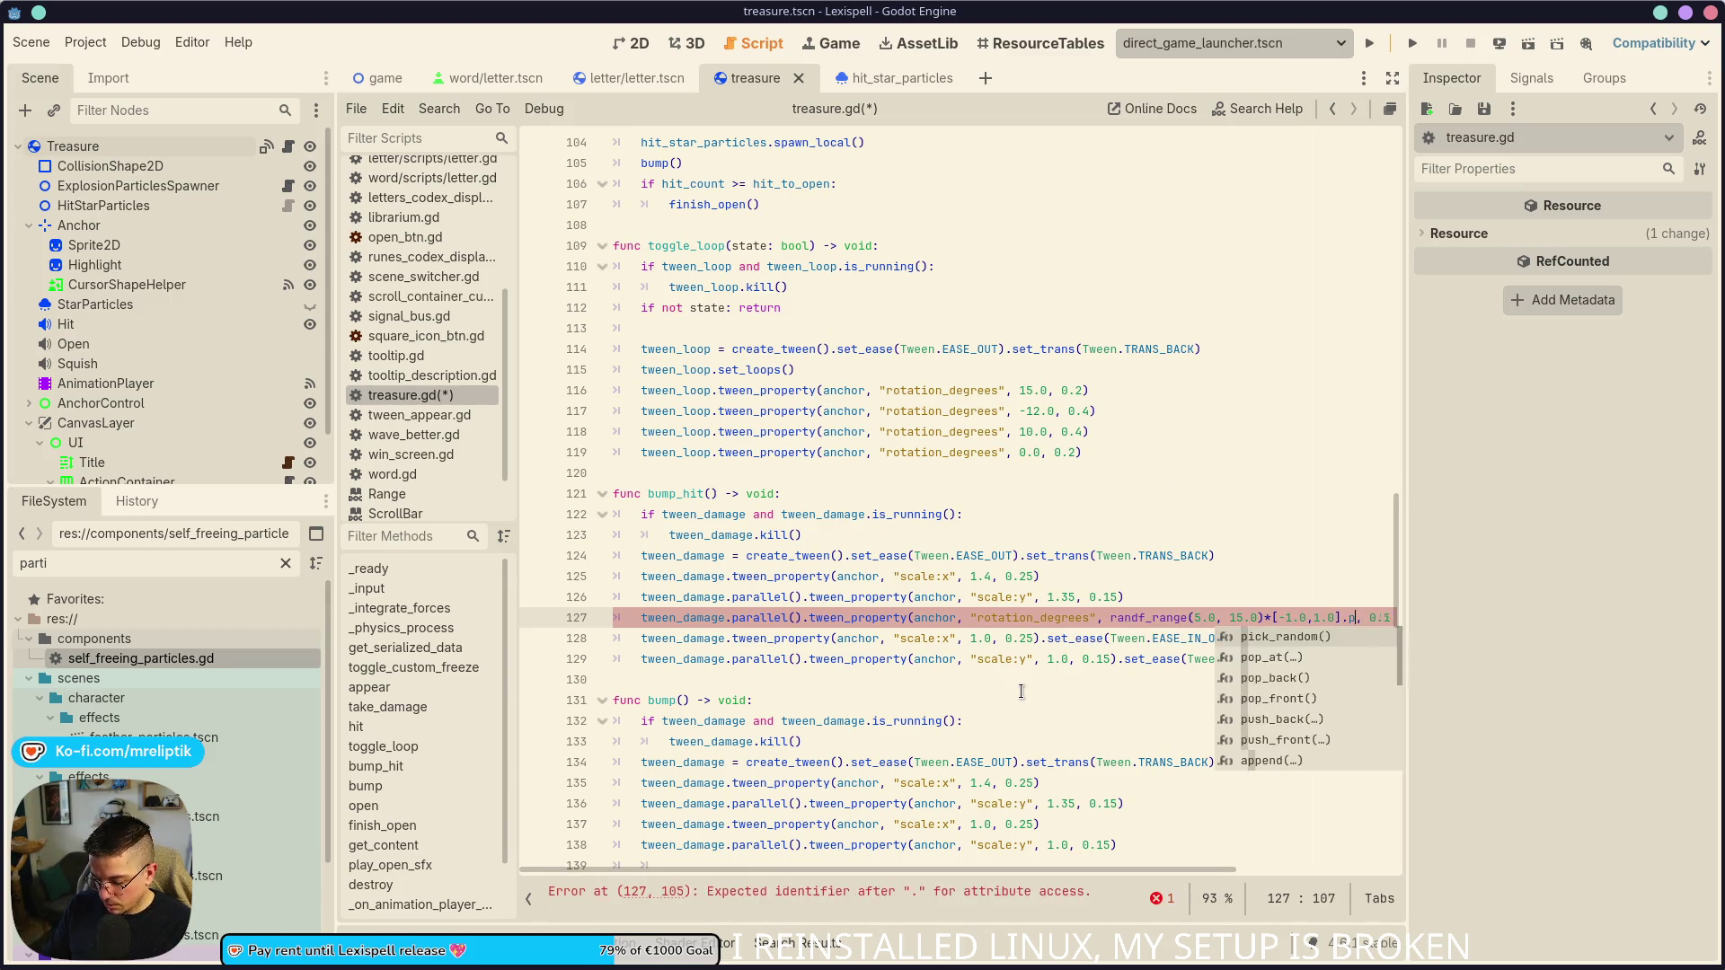
key("Return")
scroll(885, 642, "left", 3)
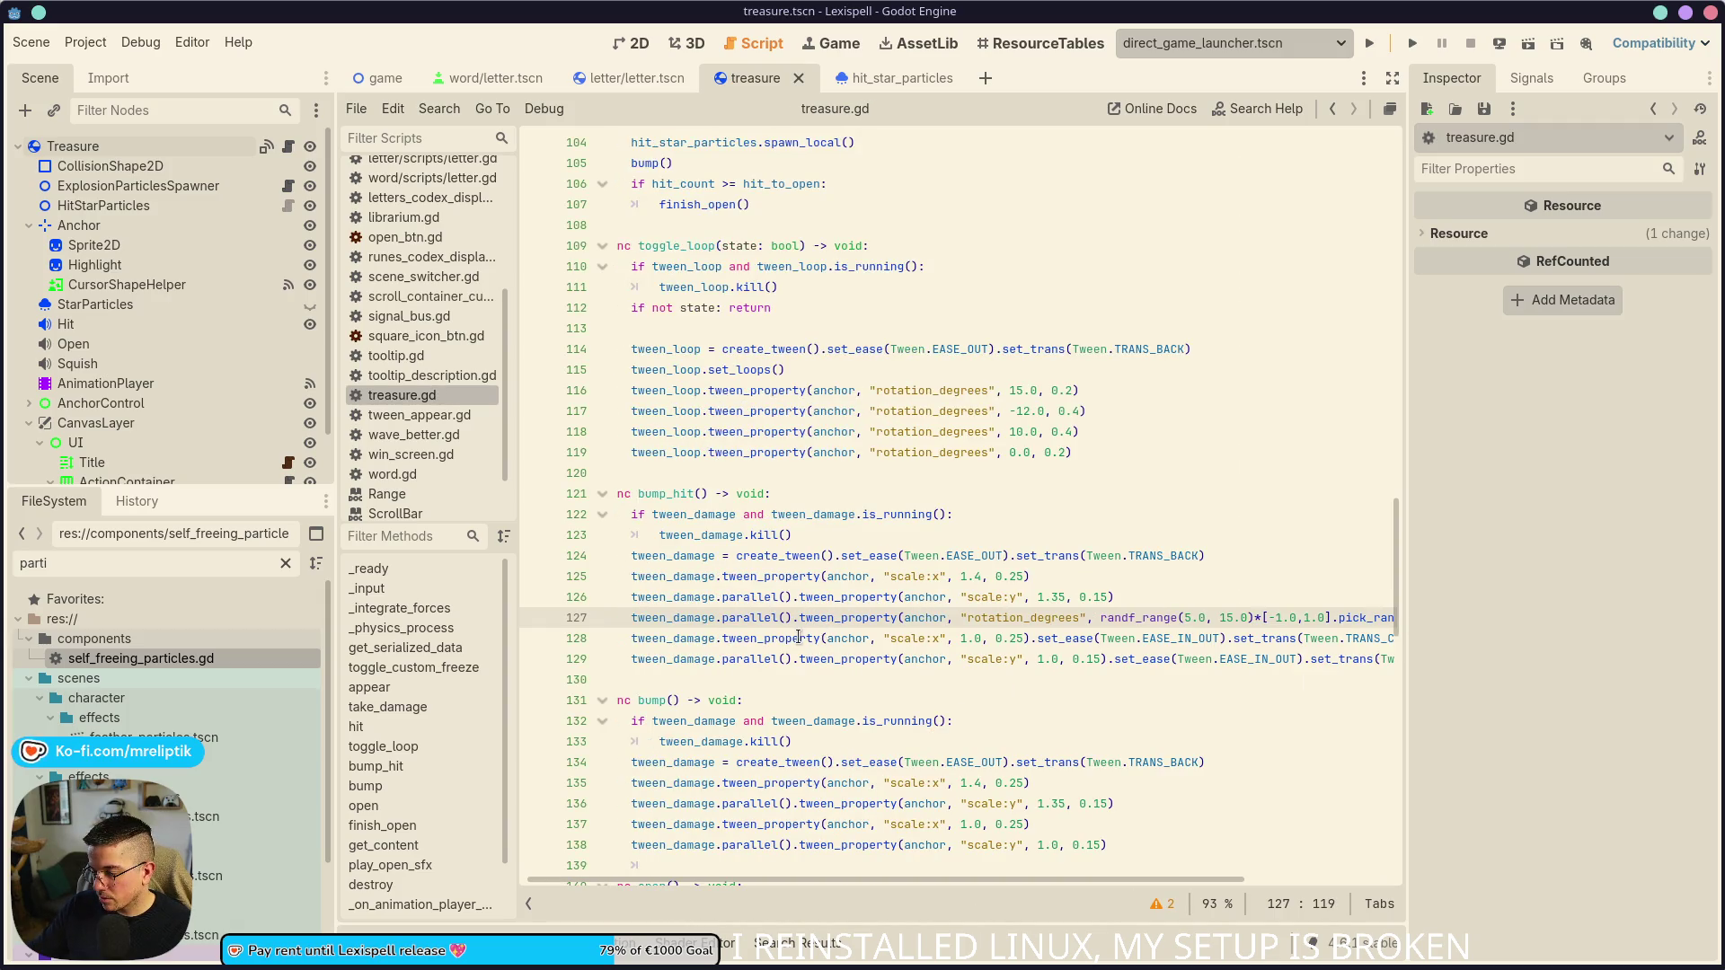
scroll(798, 637, "right", 3)
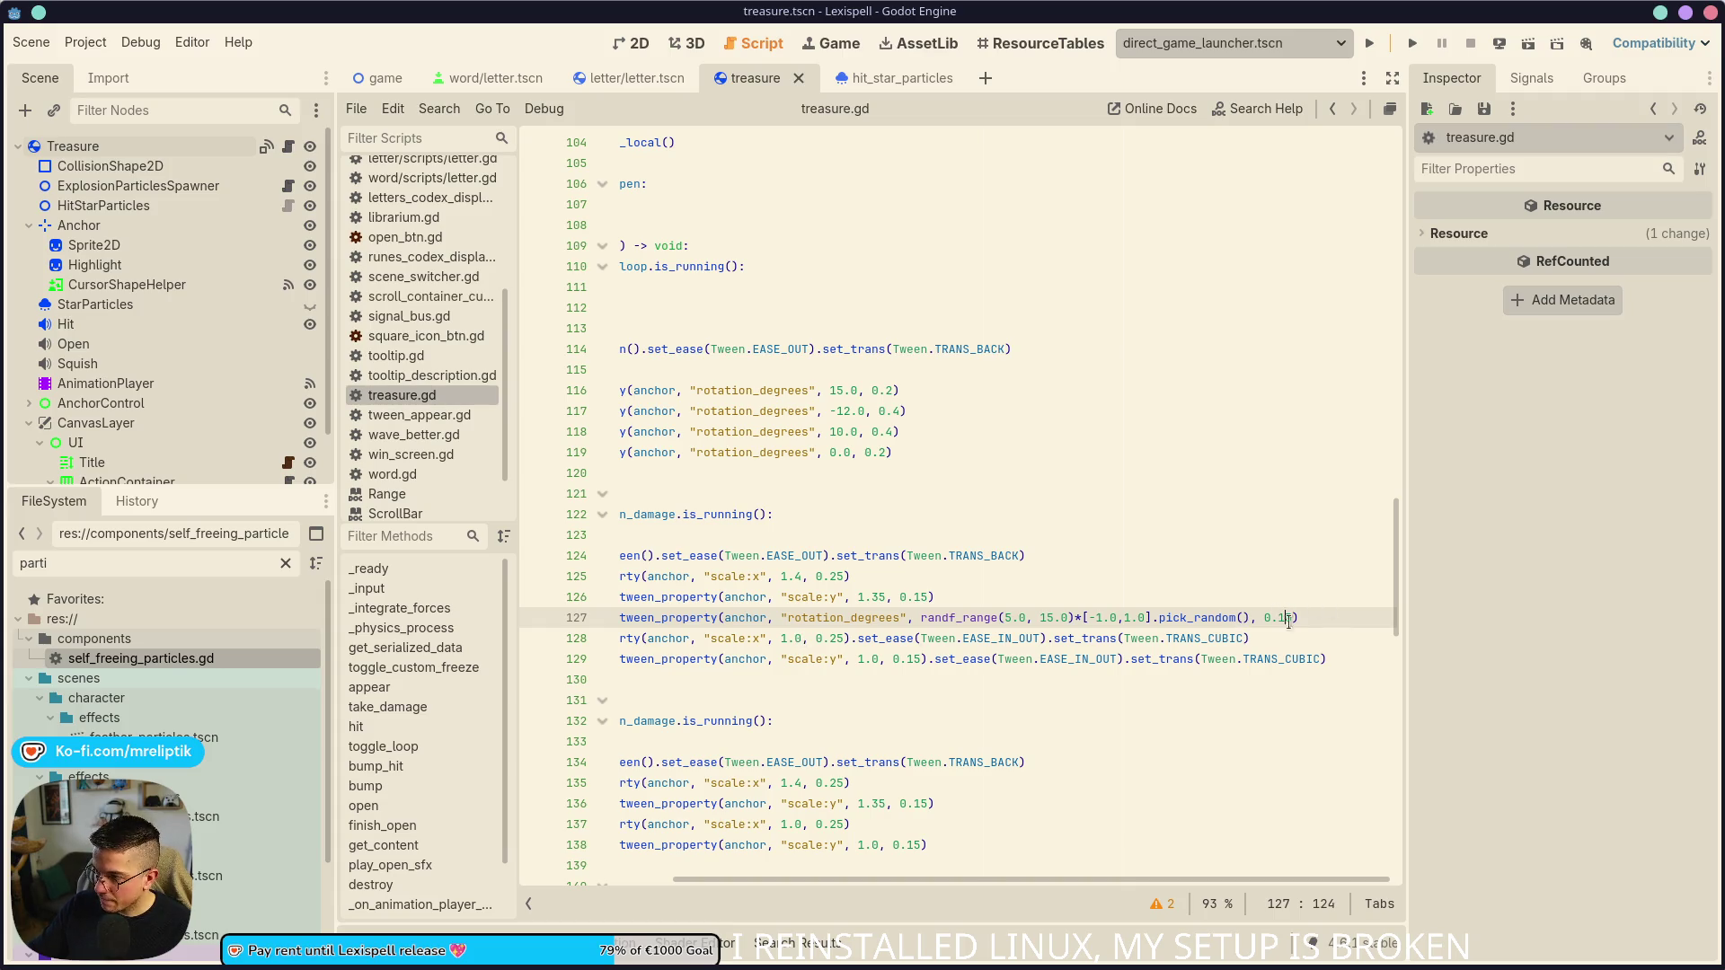
- Duplicate the random rotation tween below the scale-back lines, adding the easing calls and 0.15 duration
key("ctrl+shift+d")
key("alt+Down")
key("alt+Down")
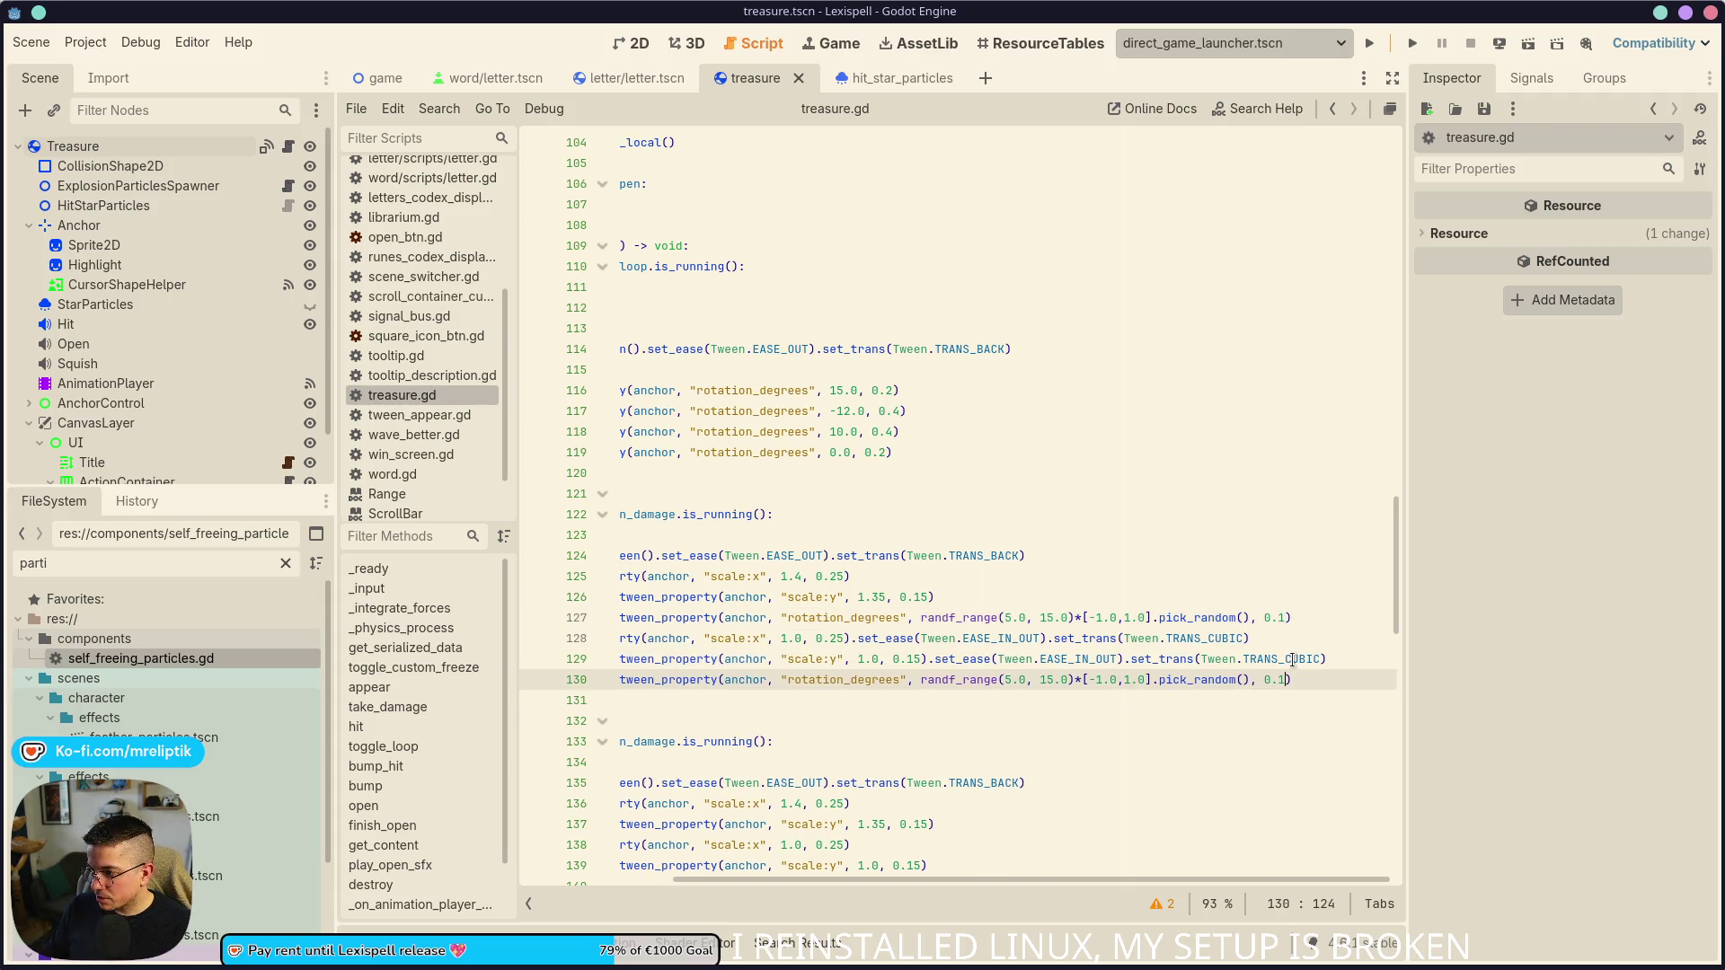
left_click(1292, 659)
key("ctrl+shift+Left")
key("ctrl+shift+Left")
key("ctrl+shift+Left")
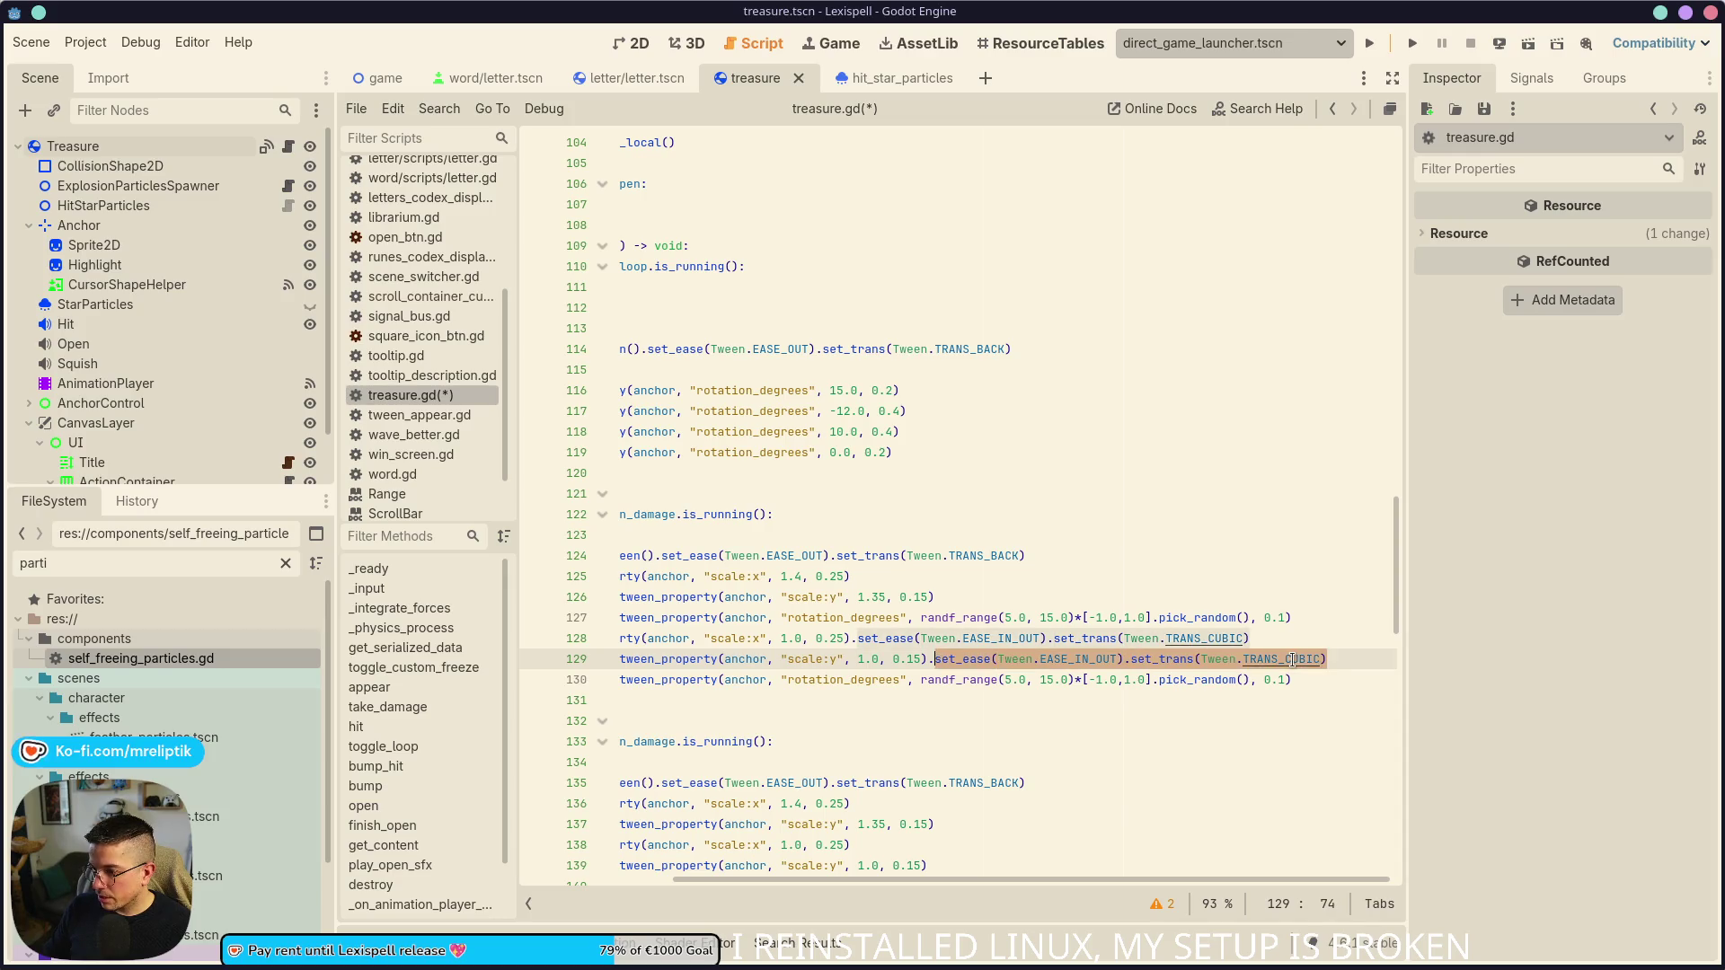
key("Down")
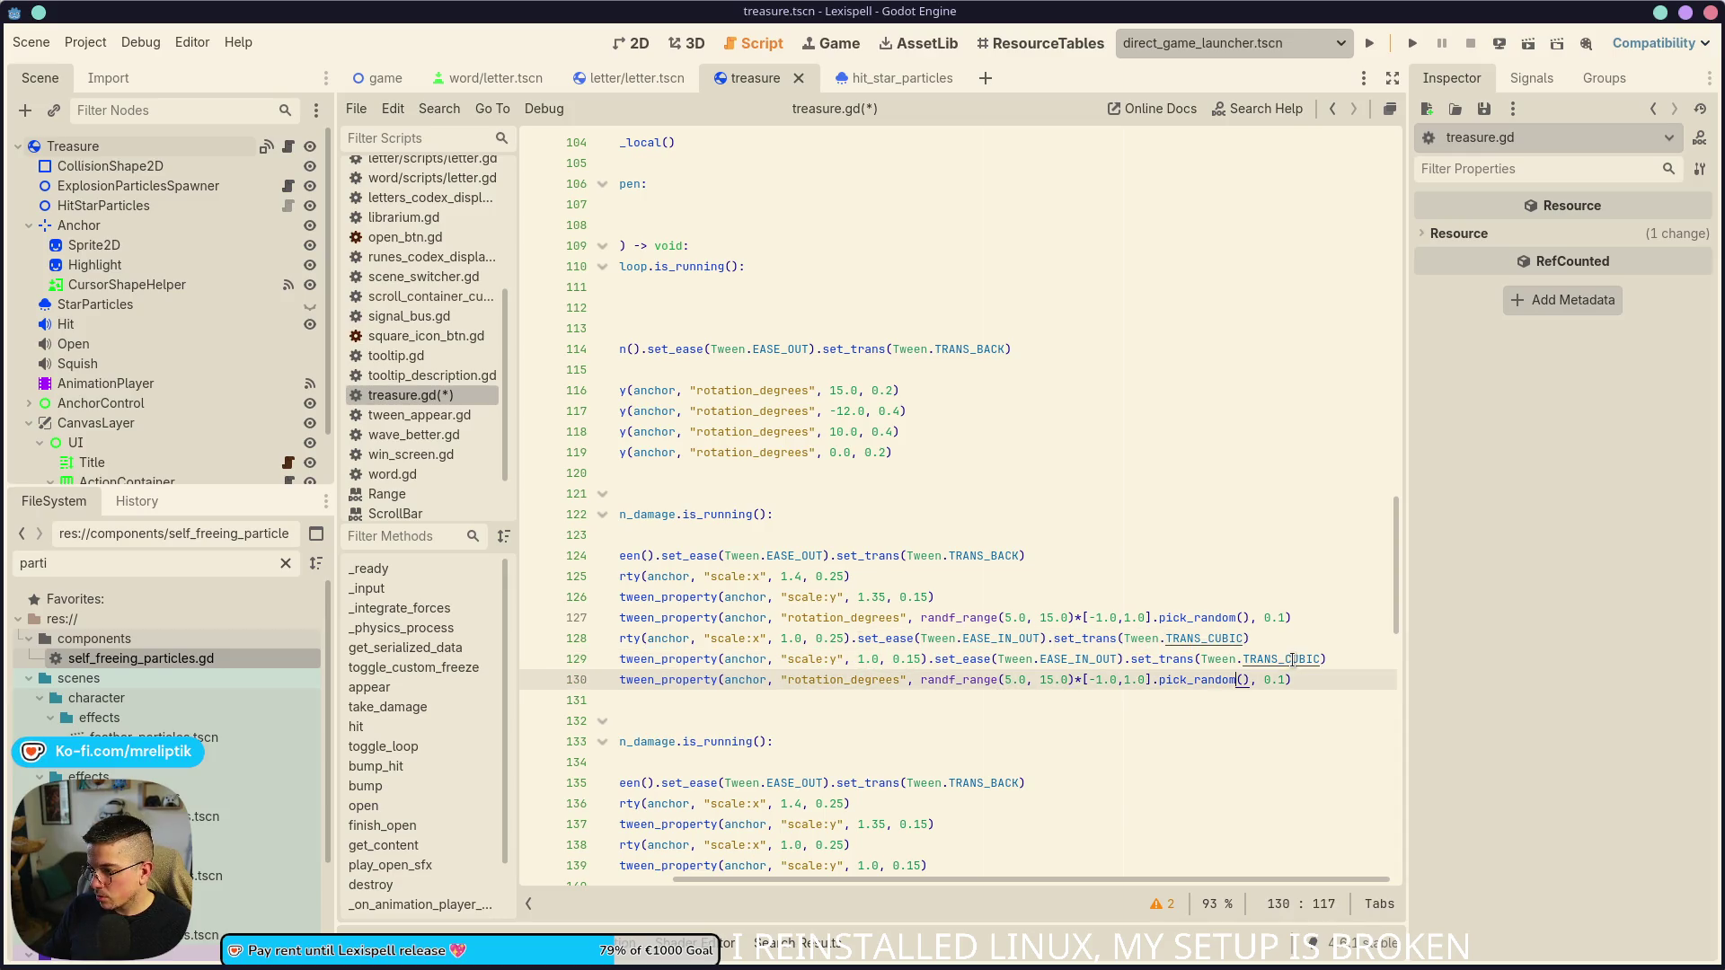
type(".set_ease(Tween.EASE_IN_OUT).set_trans(Tween.TRANS_CUBIC)")
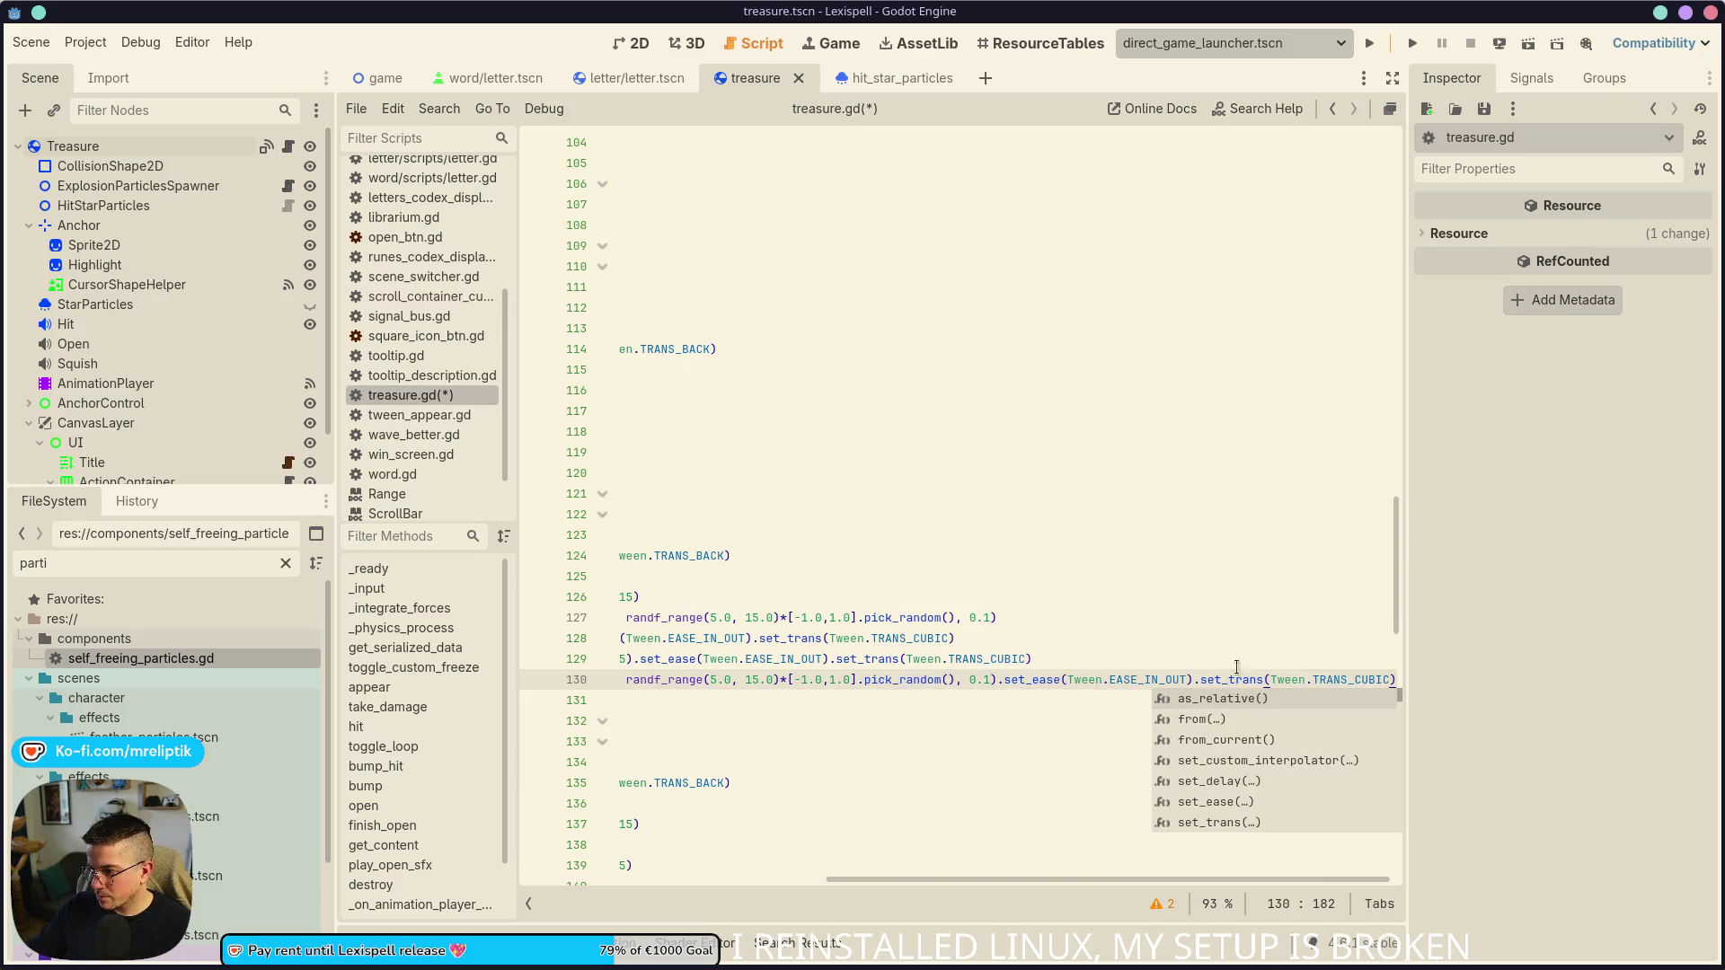
key("Escape")
key("ctrl+Left")
key("ctrl+Left")
key("ctrl+Left")
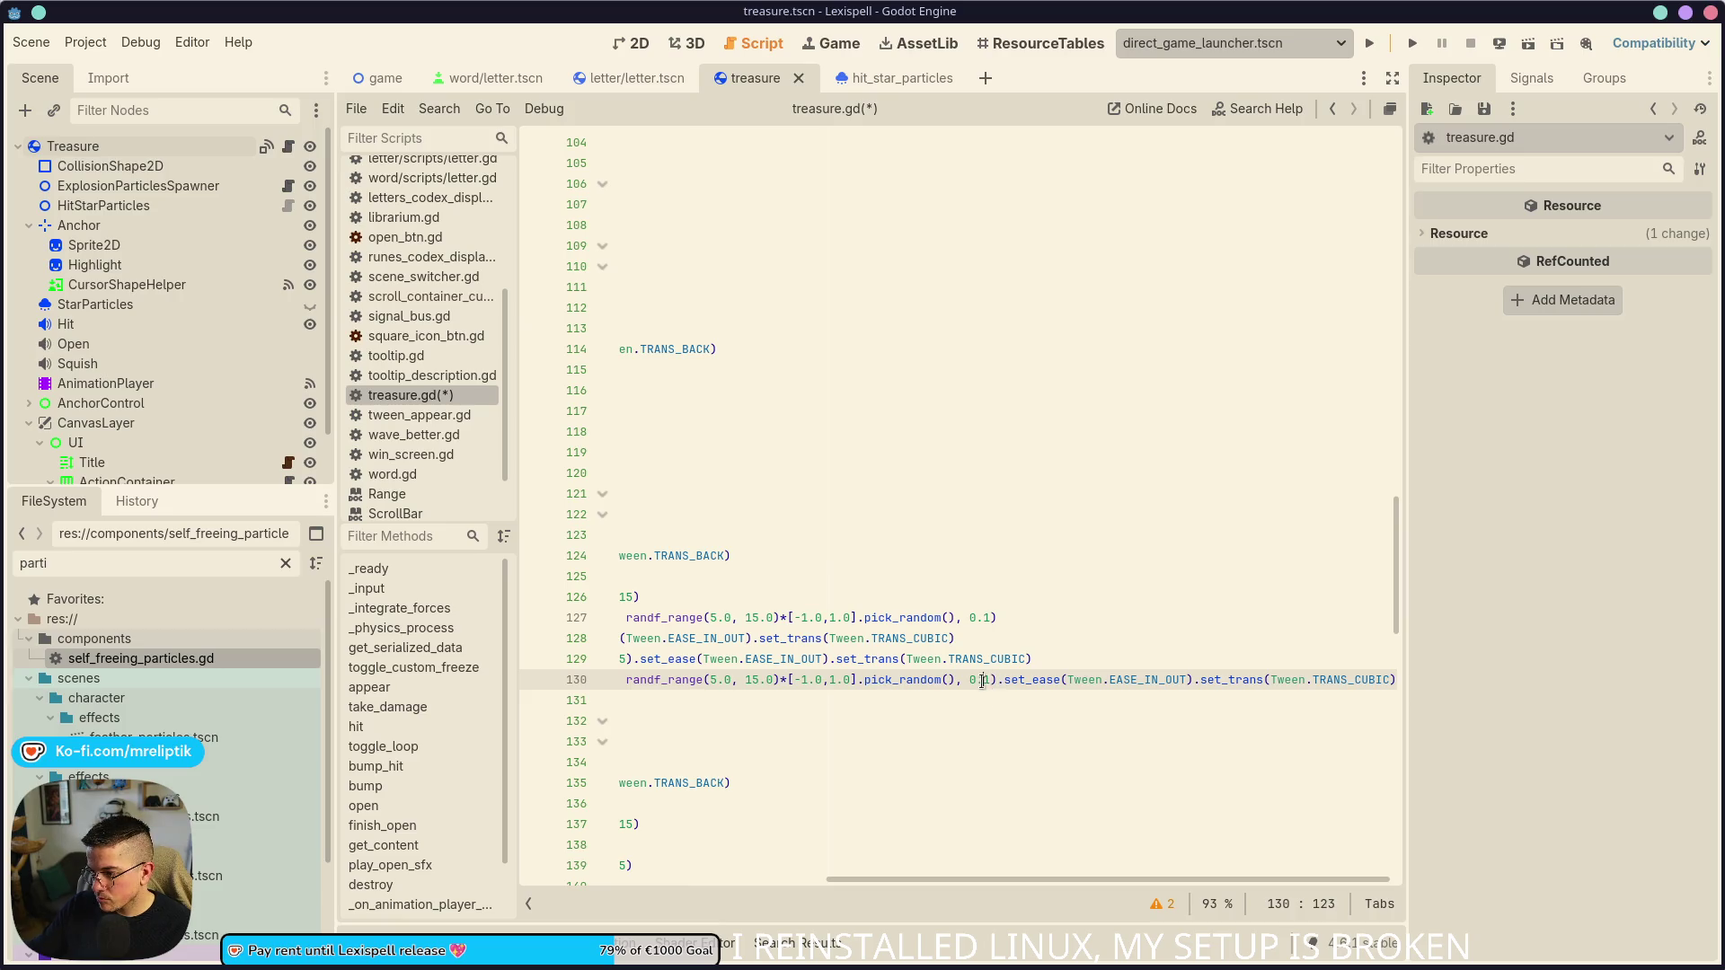
type("5")
- Replace the copied line's random target with 0.0 and remove the leftover pick_random call
left_click(820, 680)
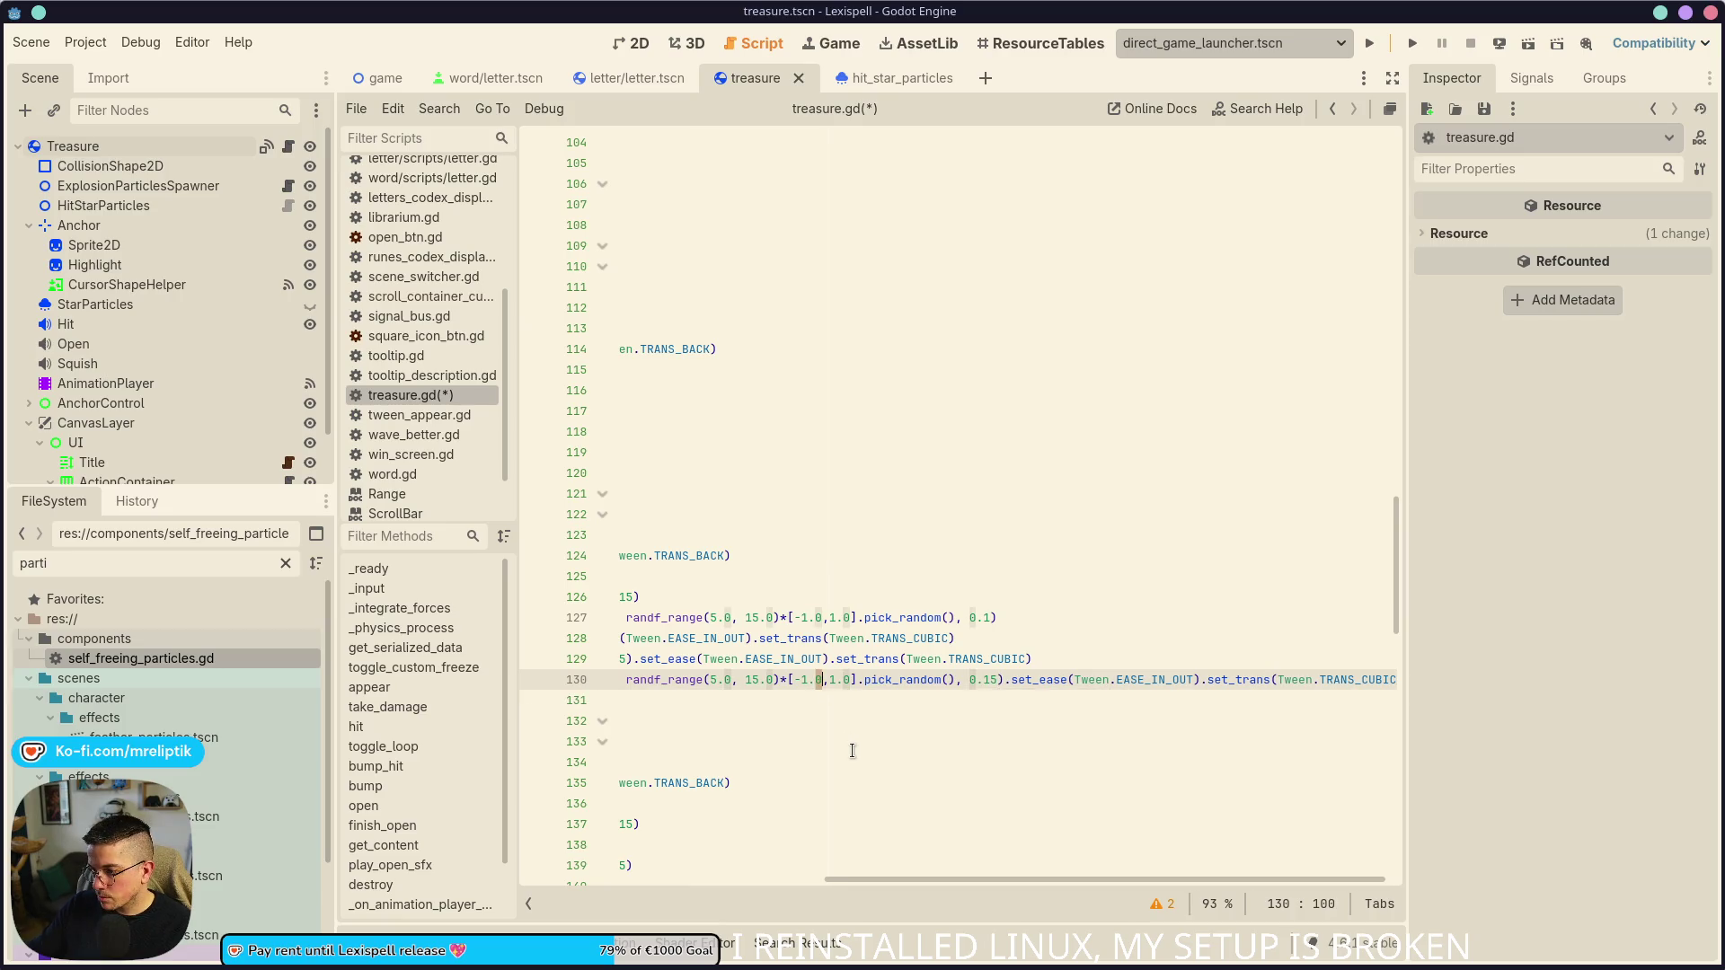
key("ctrl+shift+Left")
key("ctrl+shift+Left")
key("ctrl+shift+Left")
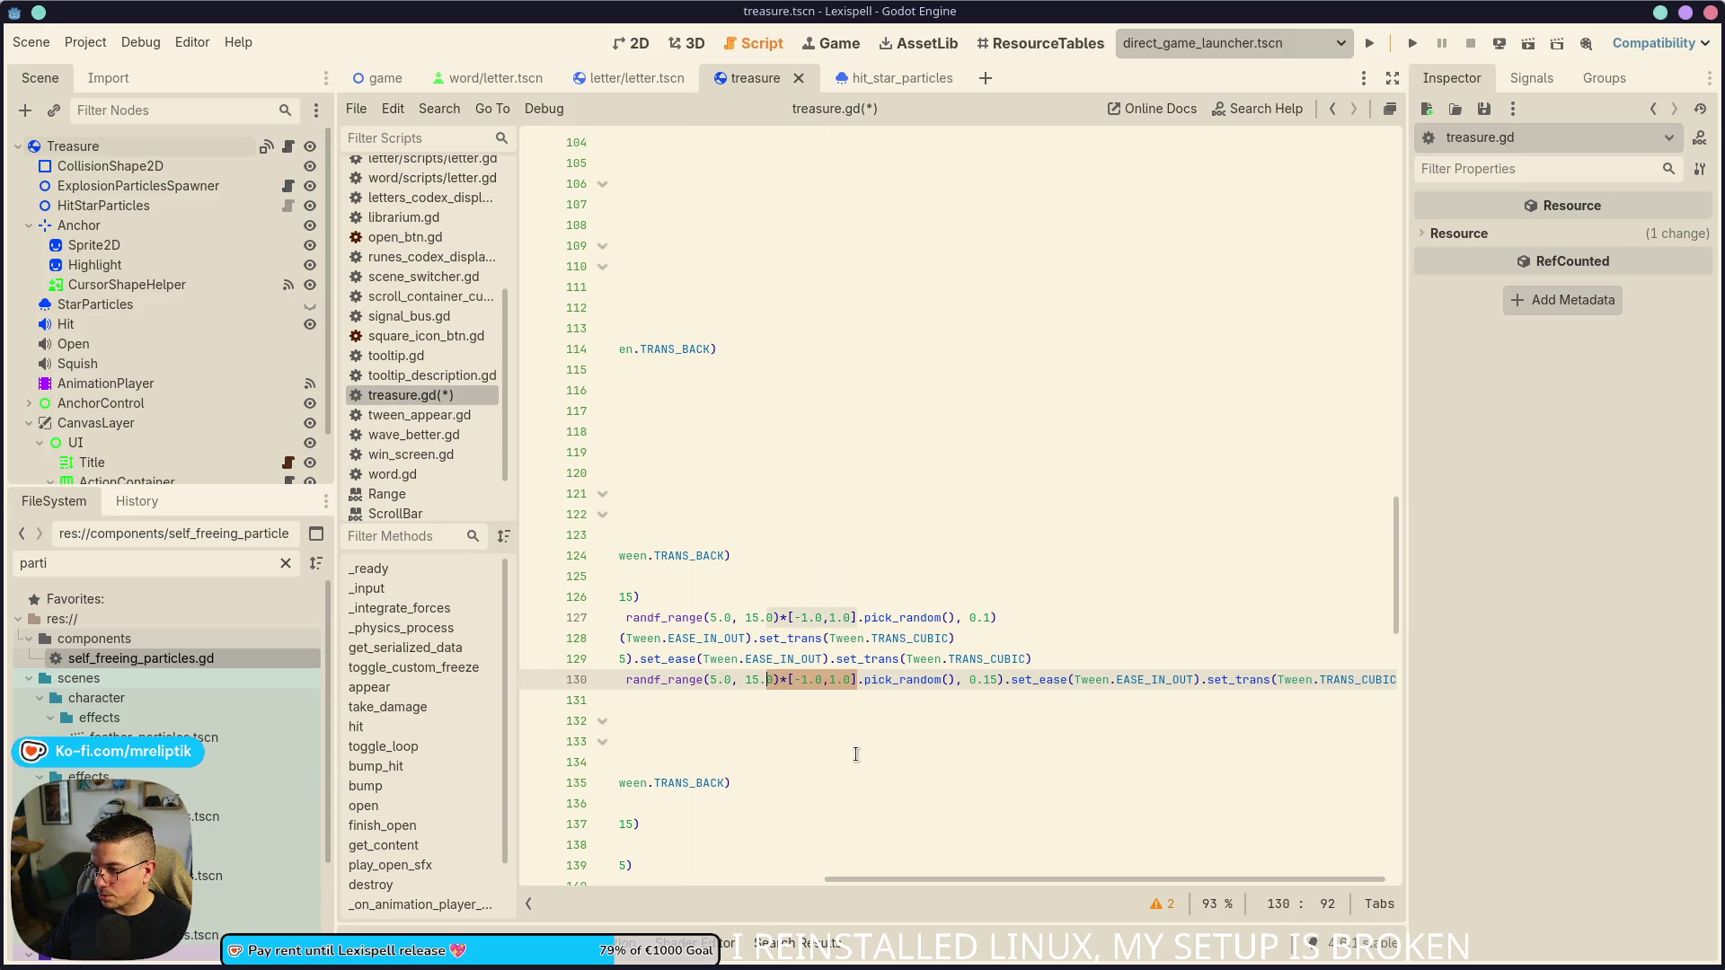
key("ctrl+x")
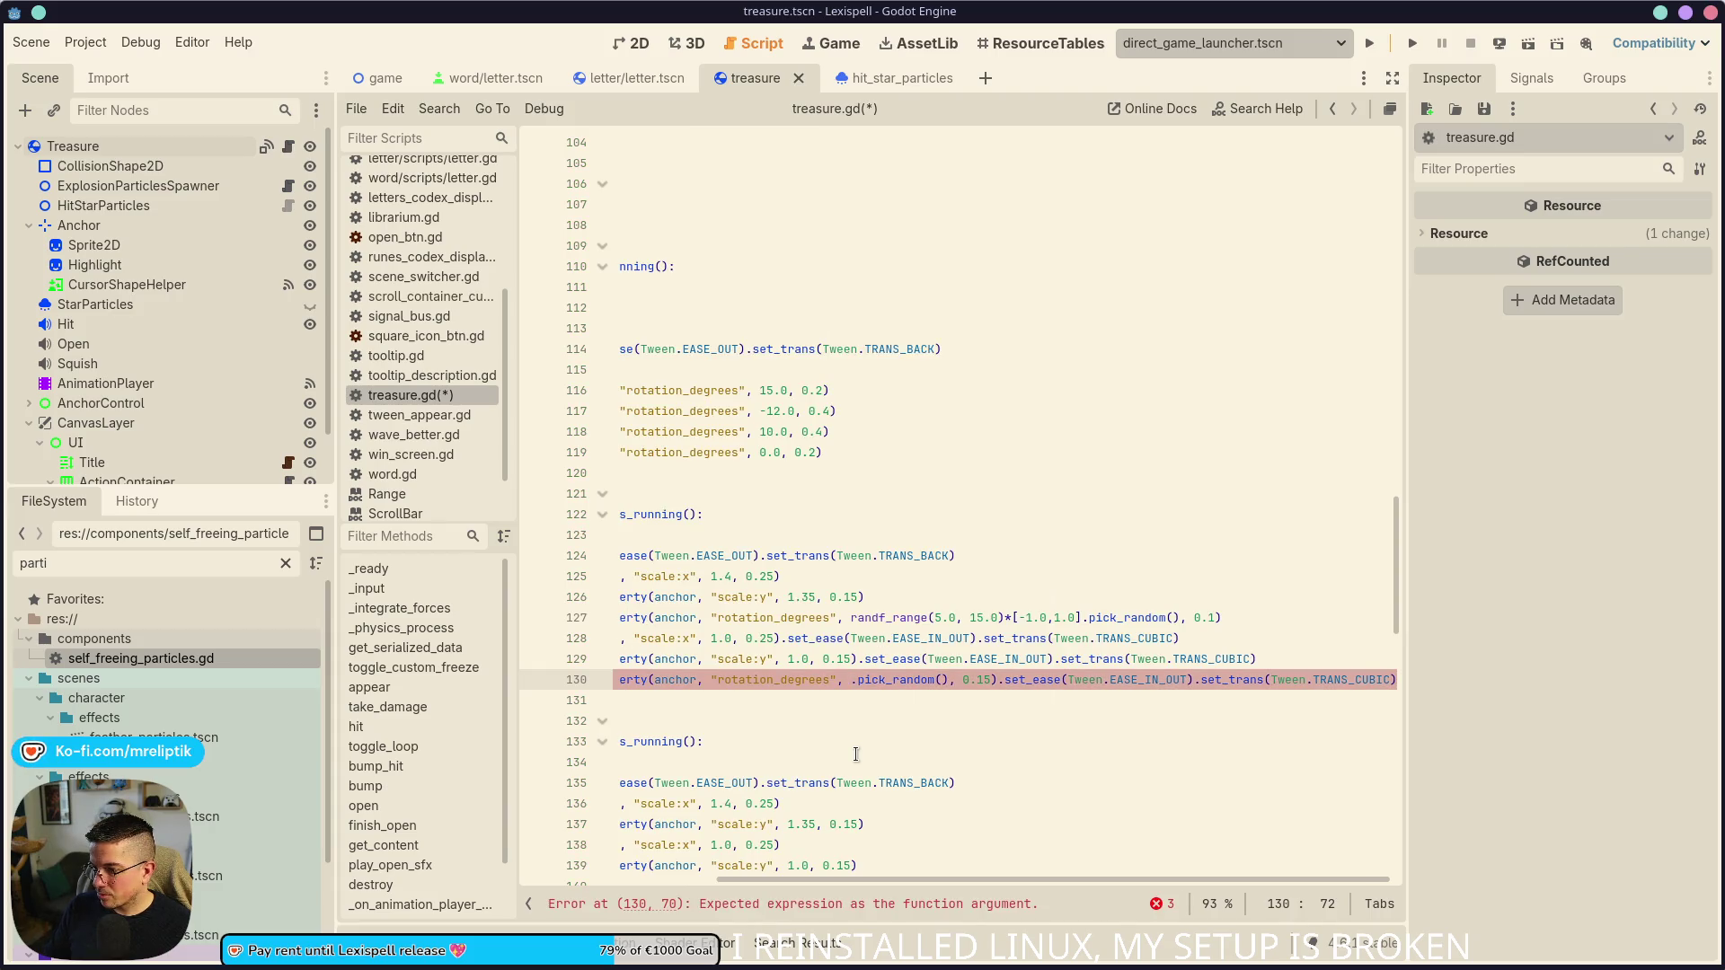
type(".0")
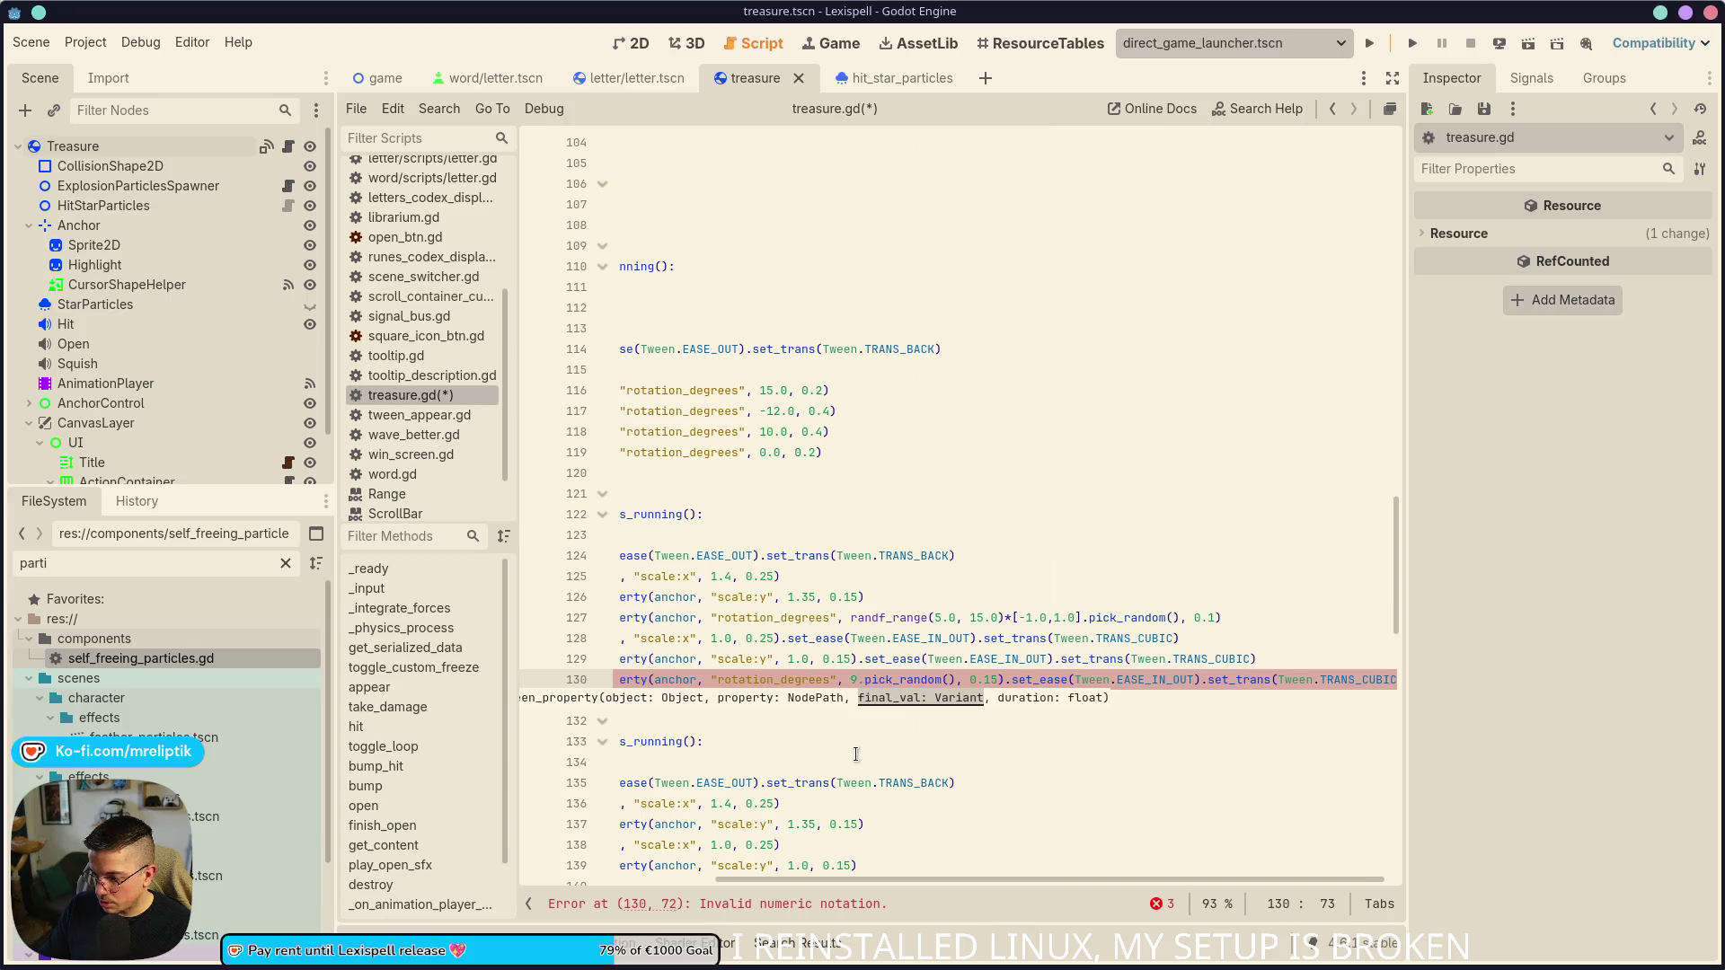
key("Left")
key("Left")
key("BackSpace")
type("0")
key("Right")
key("Right")
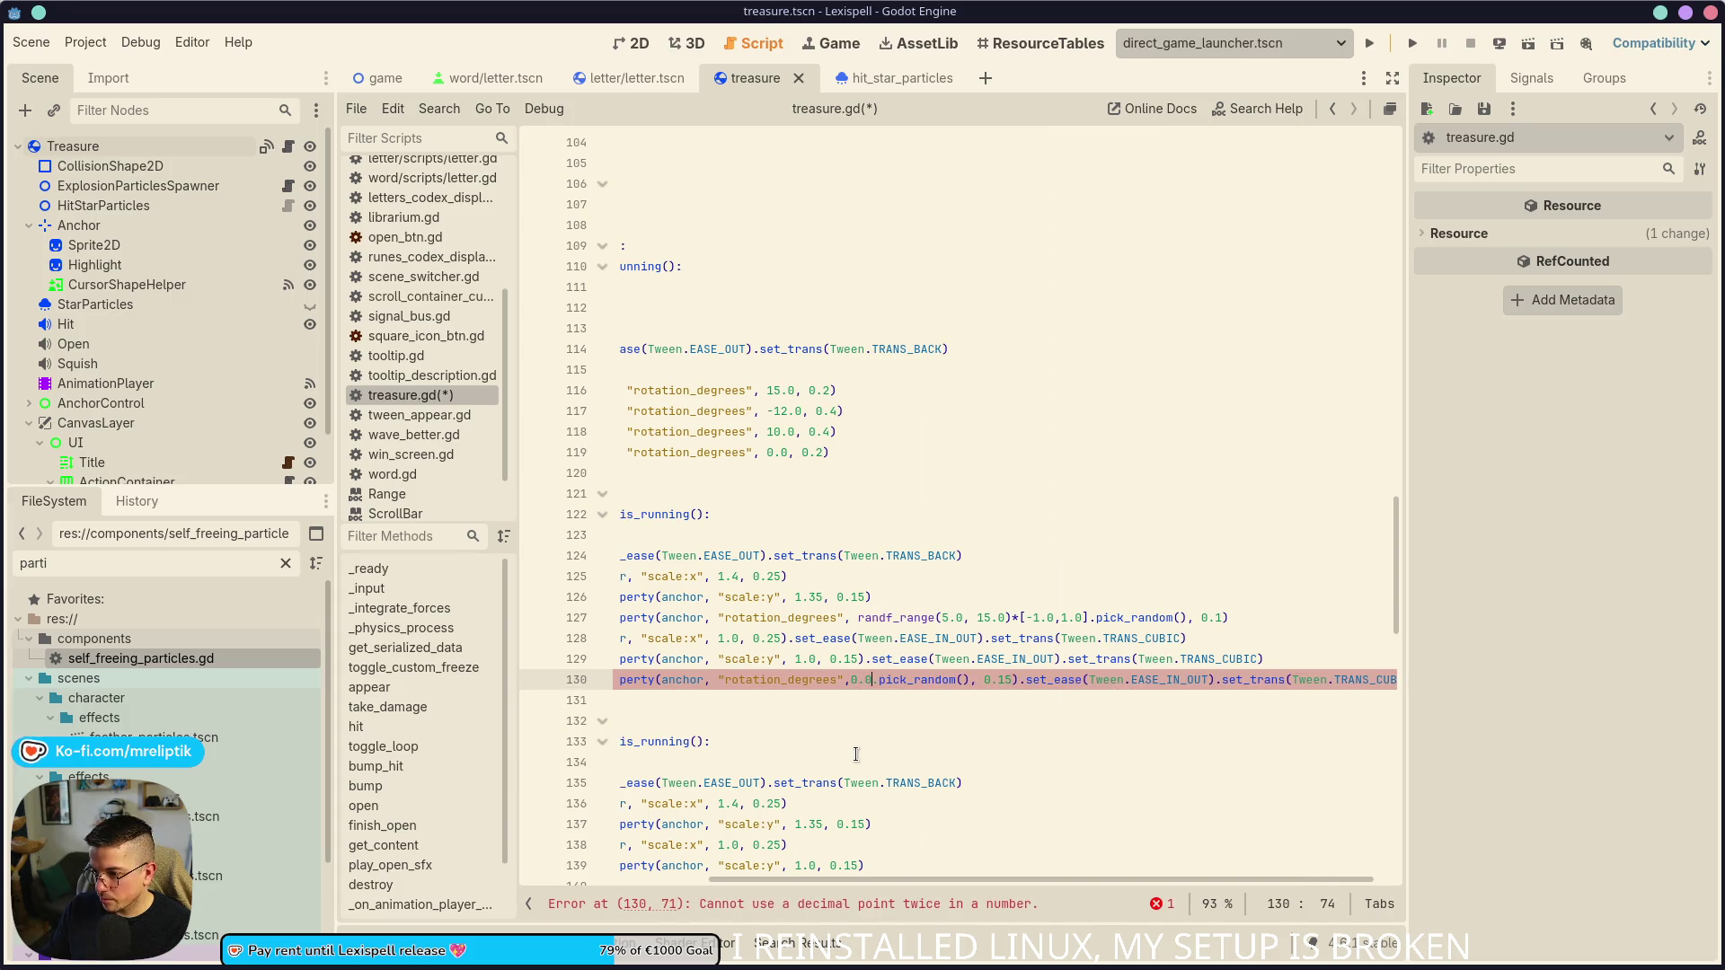
key("Left")
key("Right")
key("ctrl+shift+Right")
key("ctrl+shift+Right")
key("ctrl+shift+Right")
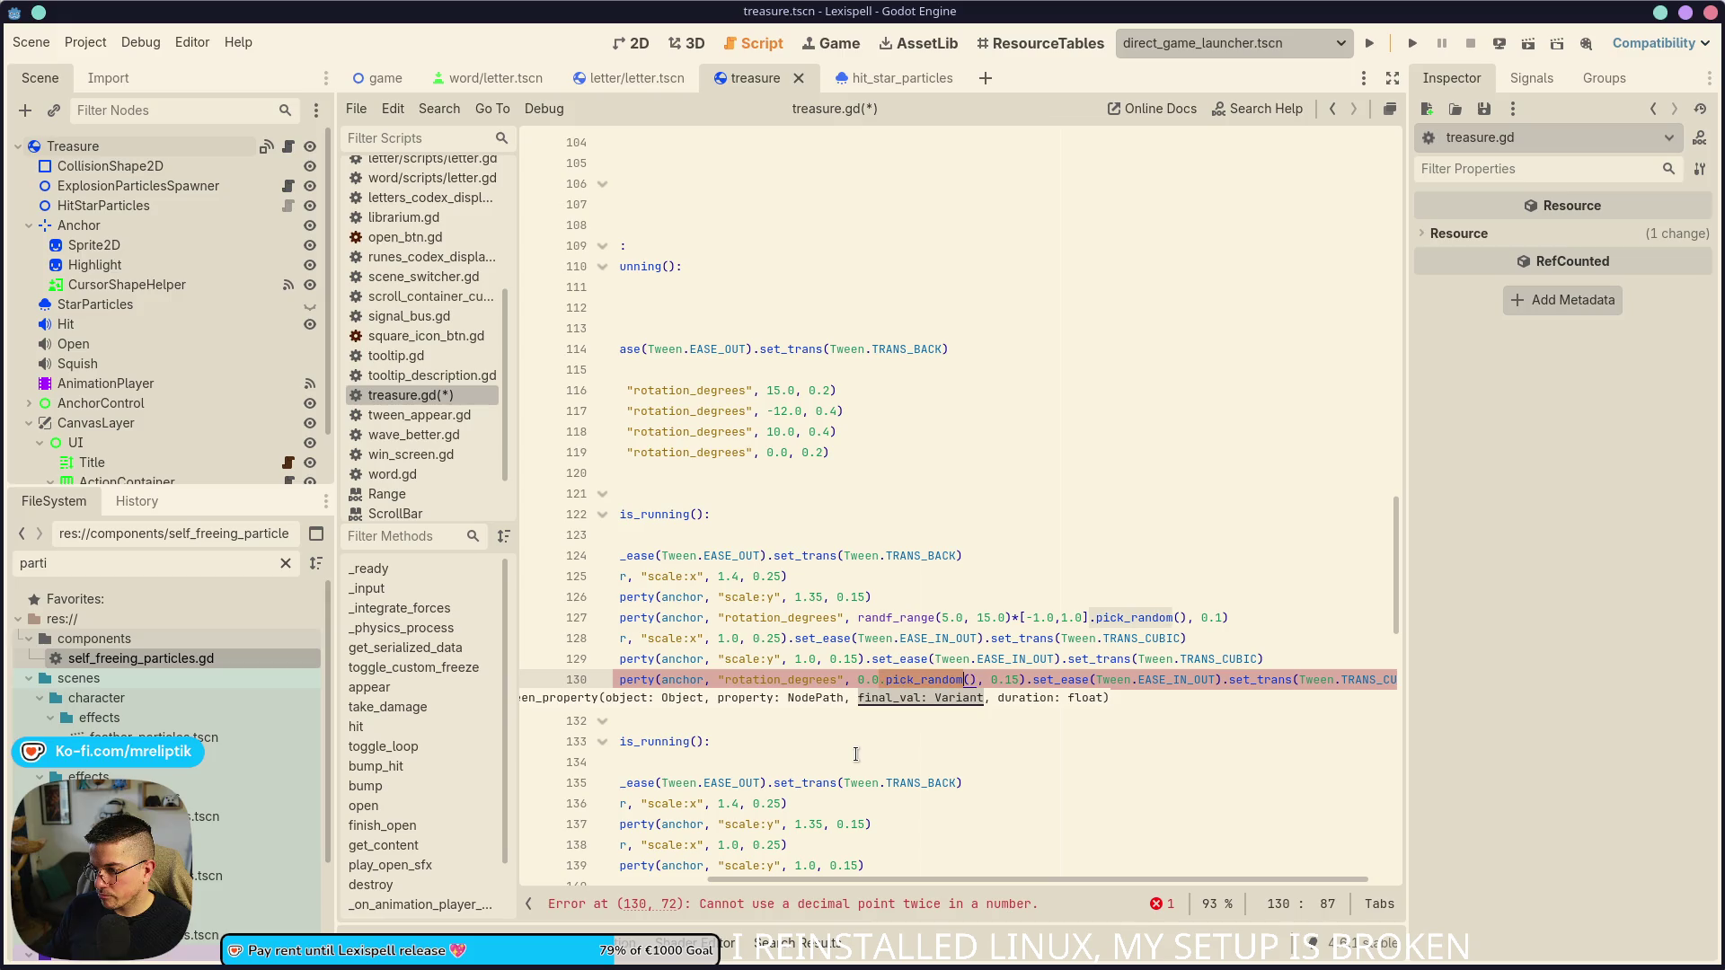
key("shift+Left")
key("shift+Left")
key("BackSpace")
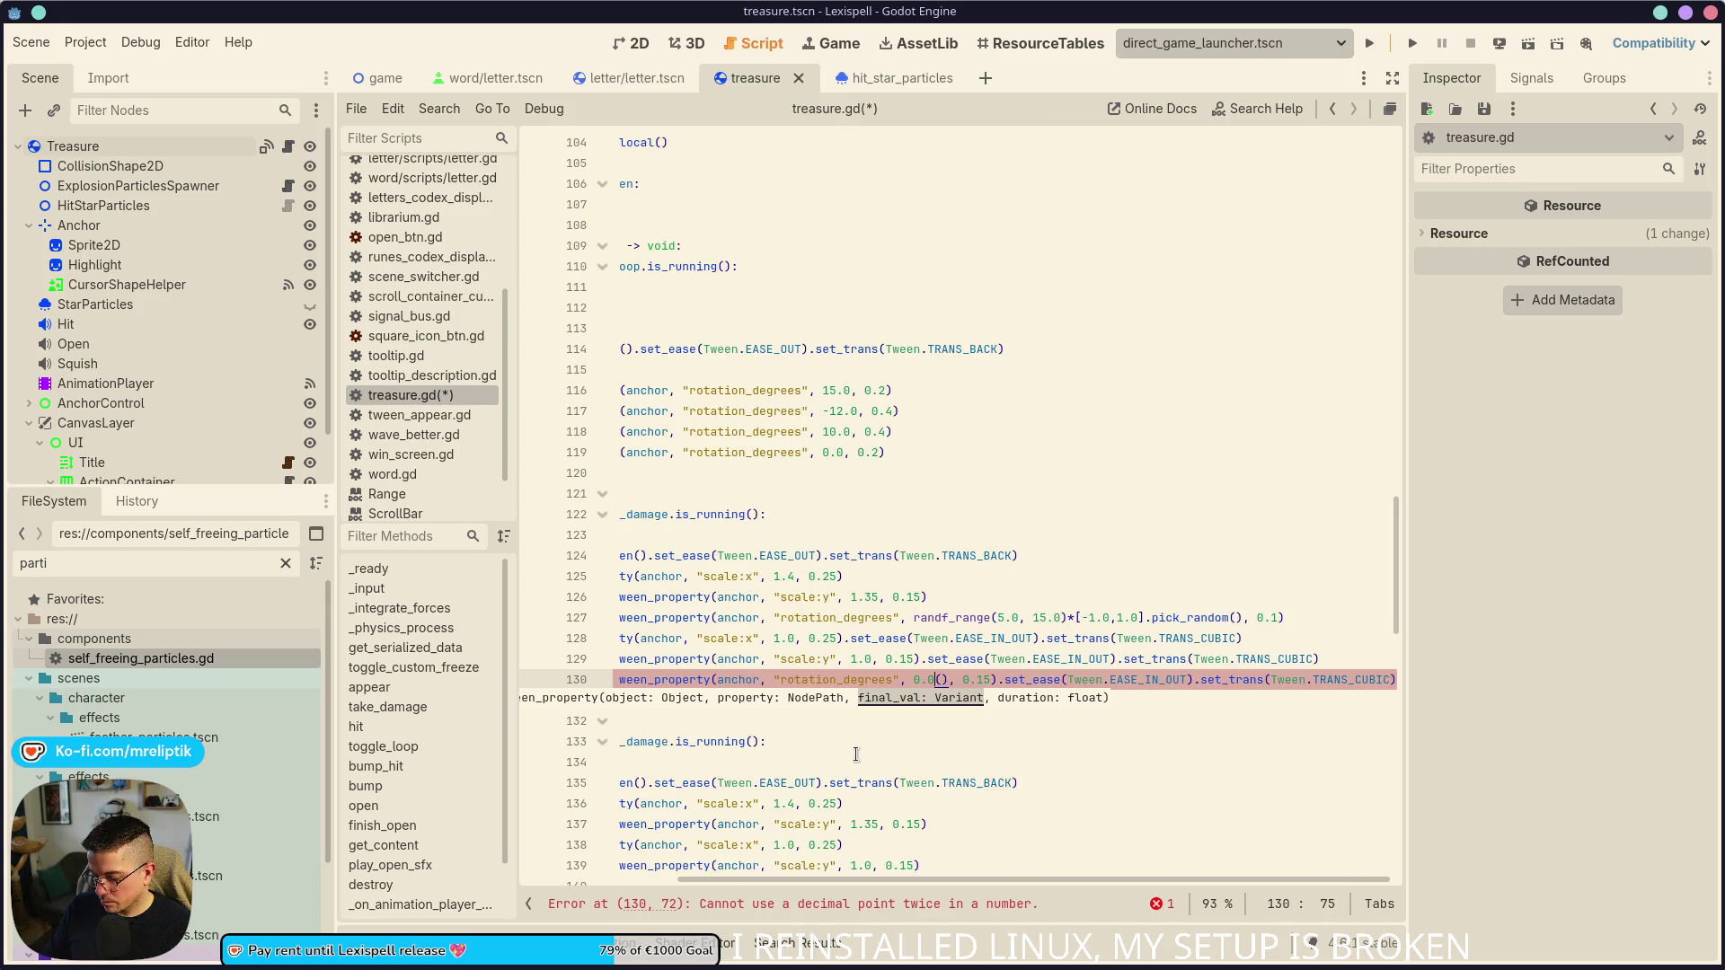
scroll(856, 755, "left", 3)
left_click(720, 596)
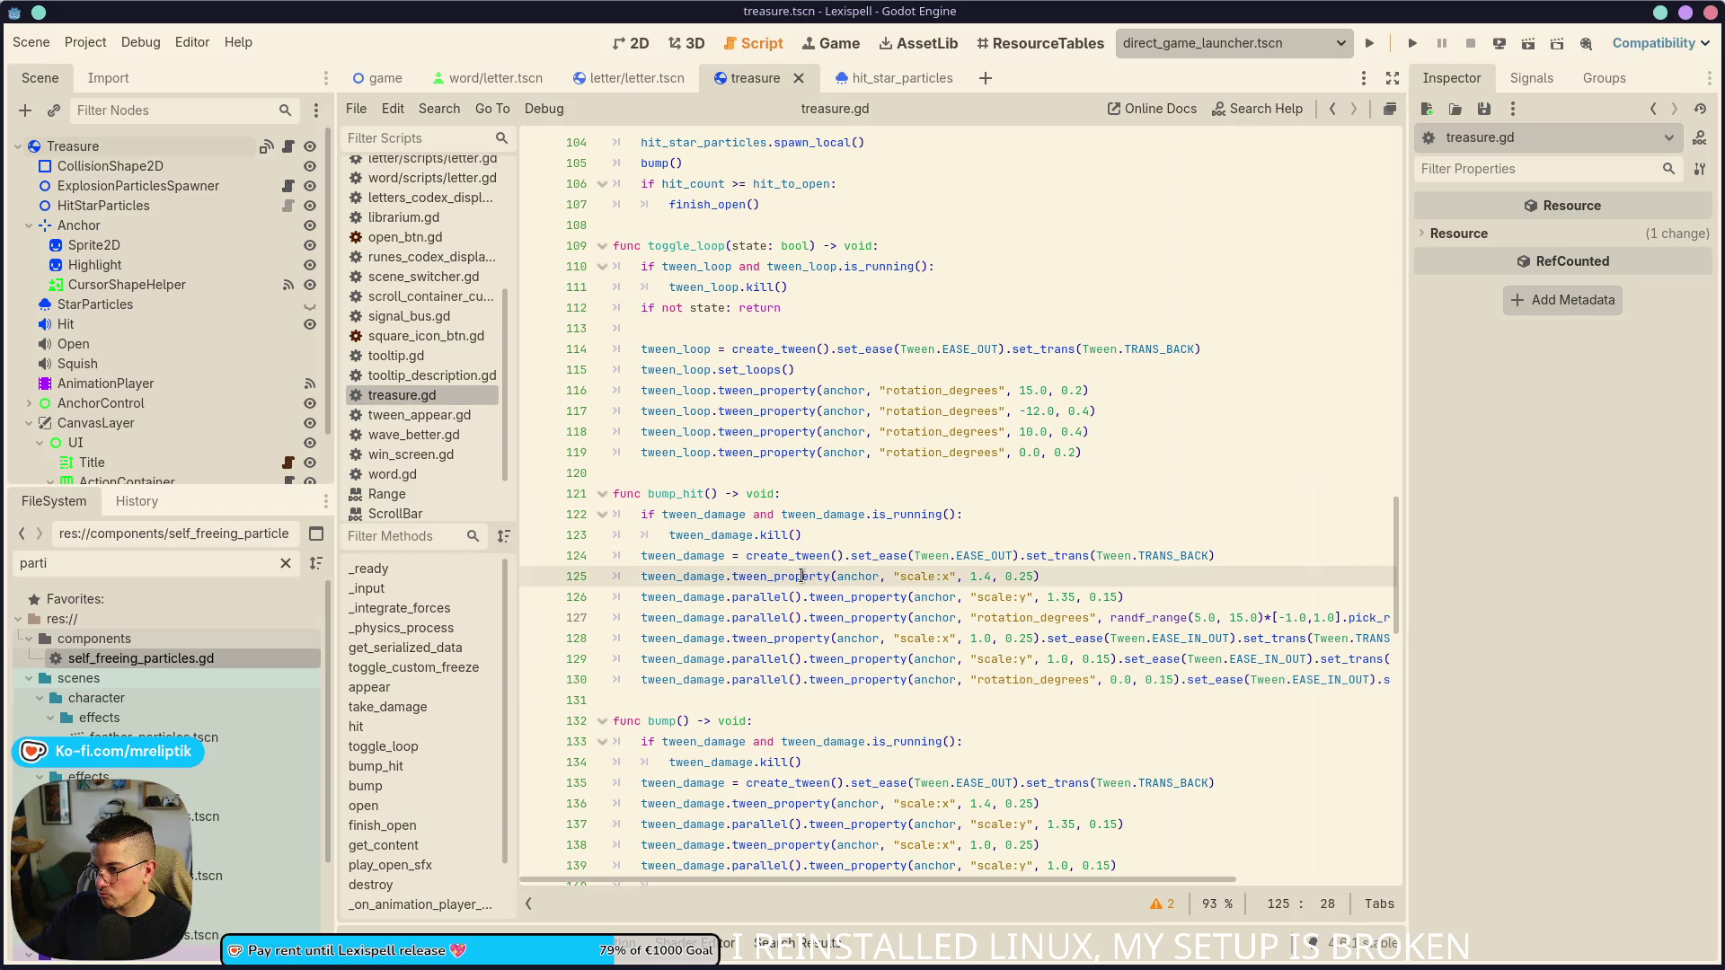
- Replace the bump() call in hit() with bump_hit()
key("Up")
key("Up")
key("Up")
scroll(773, 620, "up", 6)
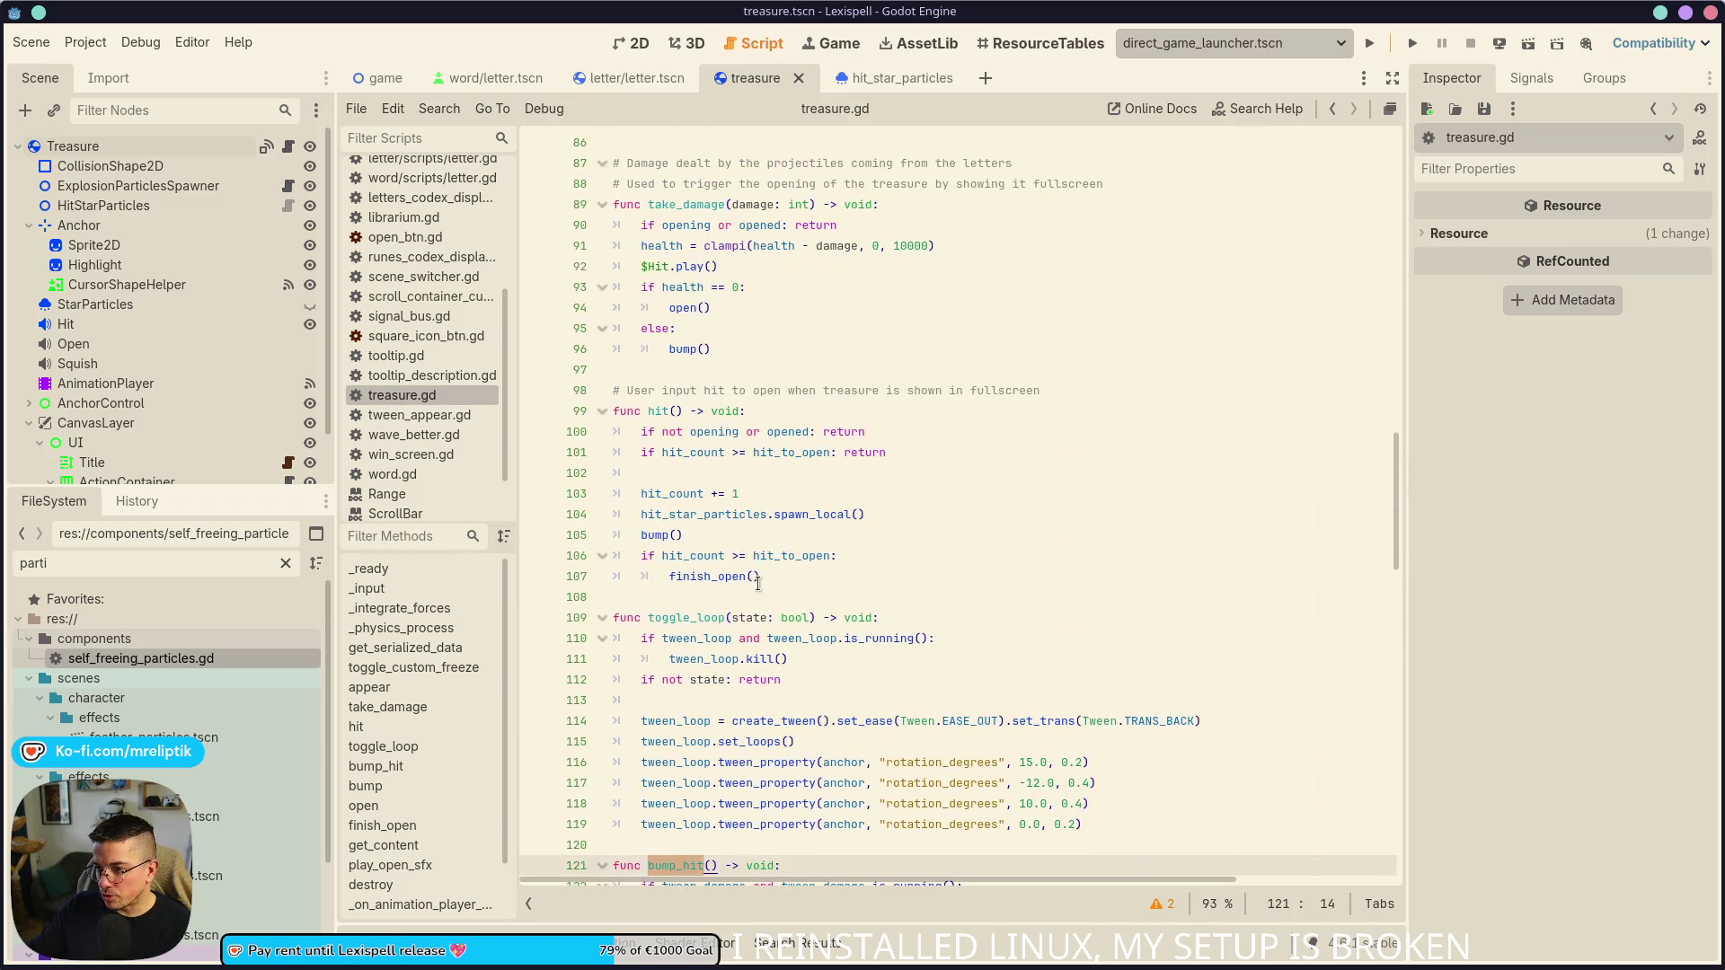
double_click(655, 534)
type("bump_hit")
scroll(772, 539, "down", 4)
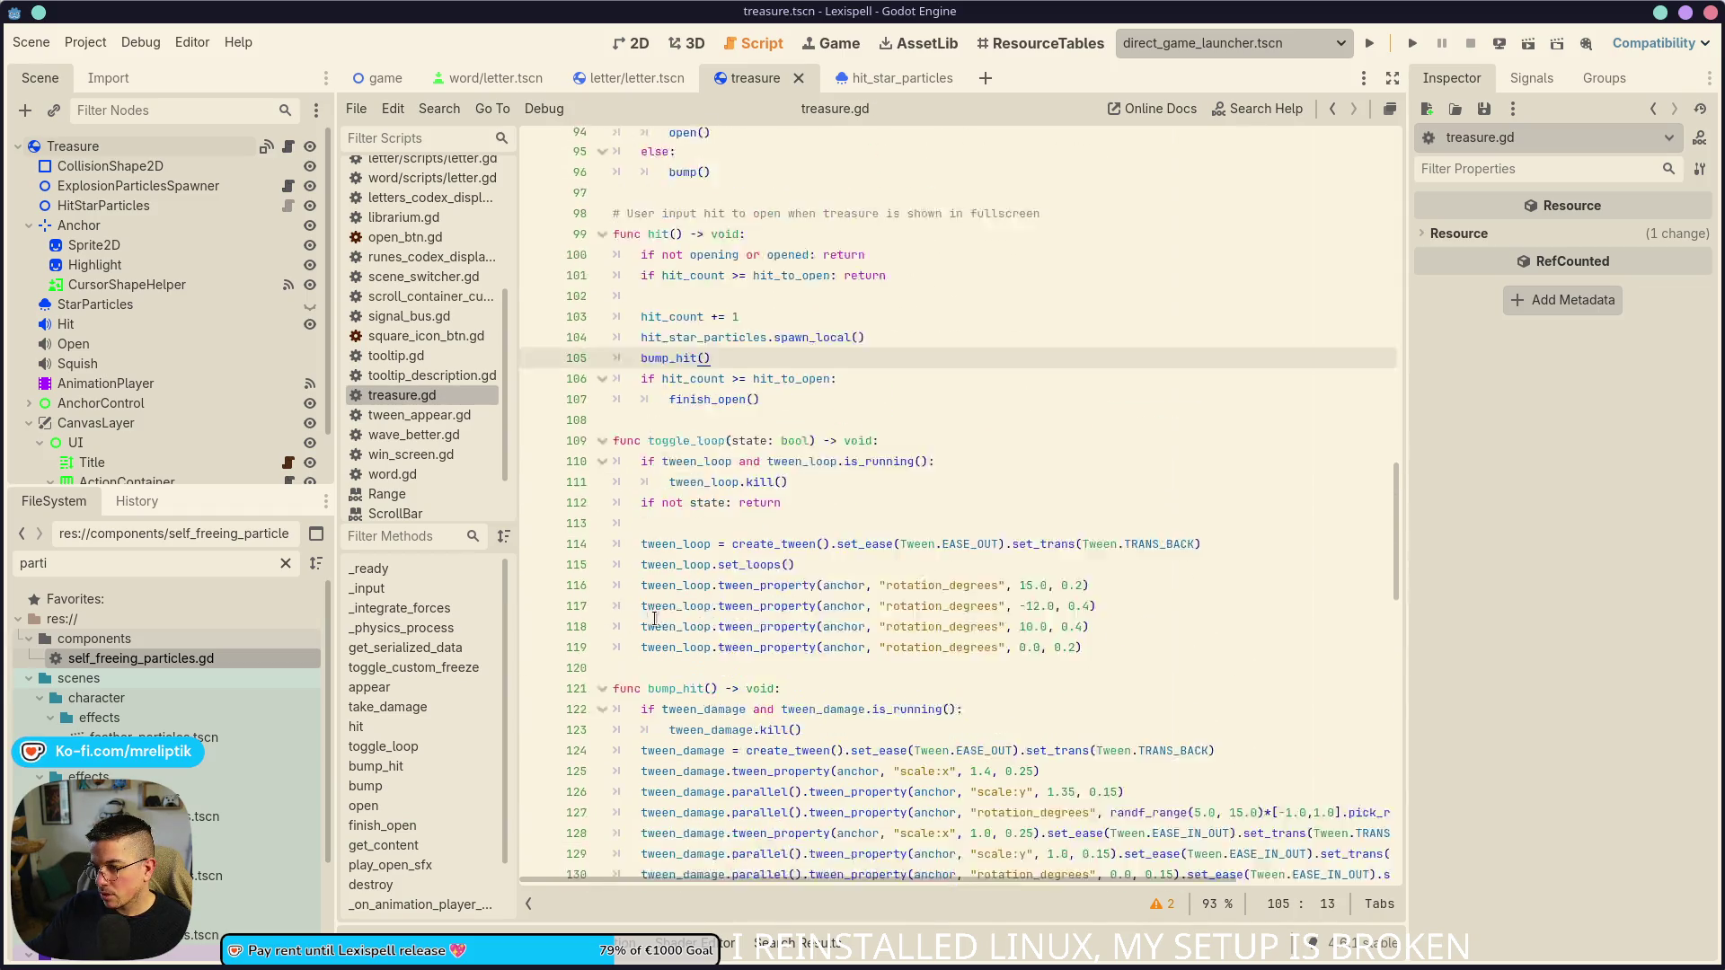
- Run the game in Chapter 1, spell TIN to reach the treasure, then return to the script
left_click(1369, 43)
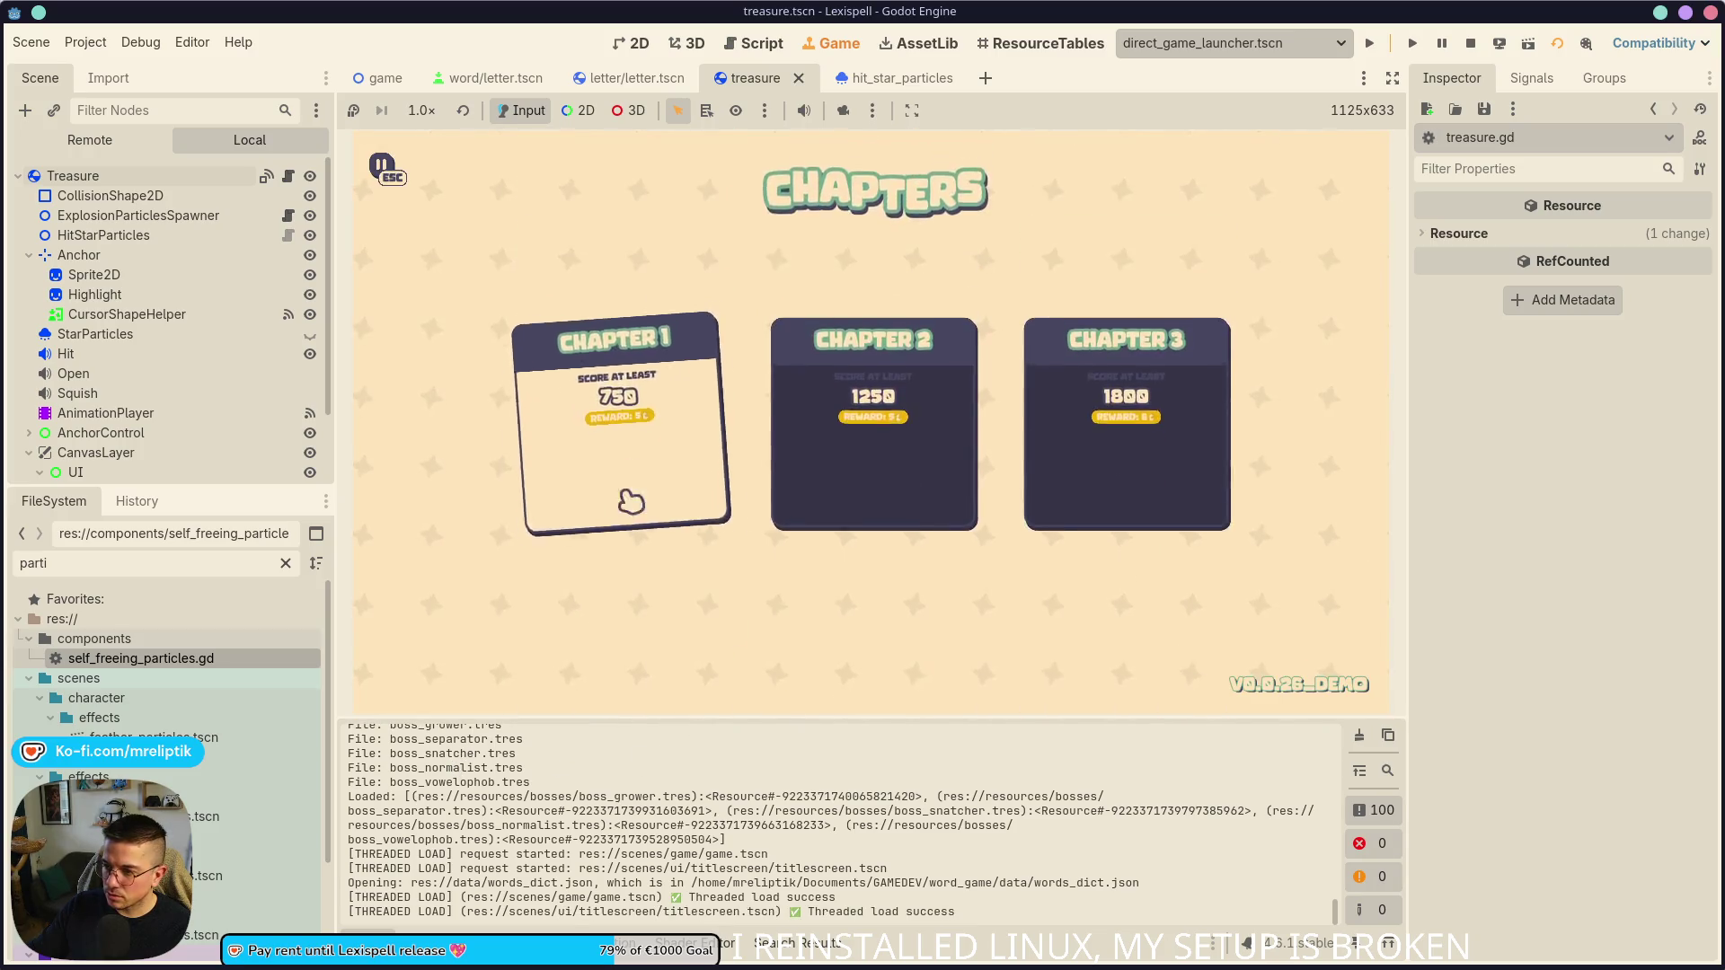
left_click(629, 503)
key("grave")
key("grave")
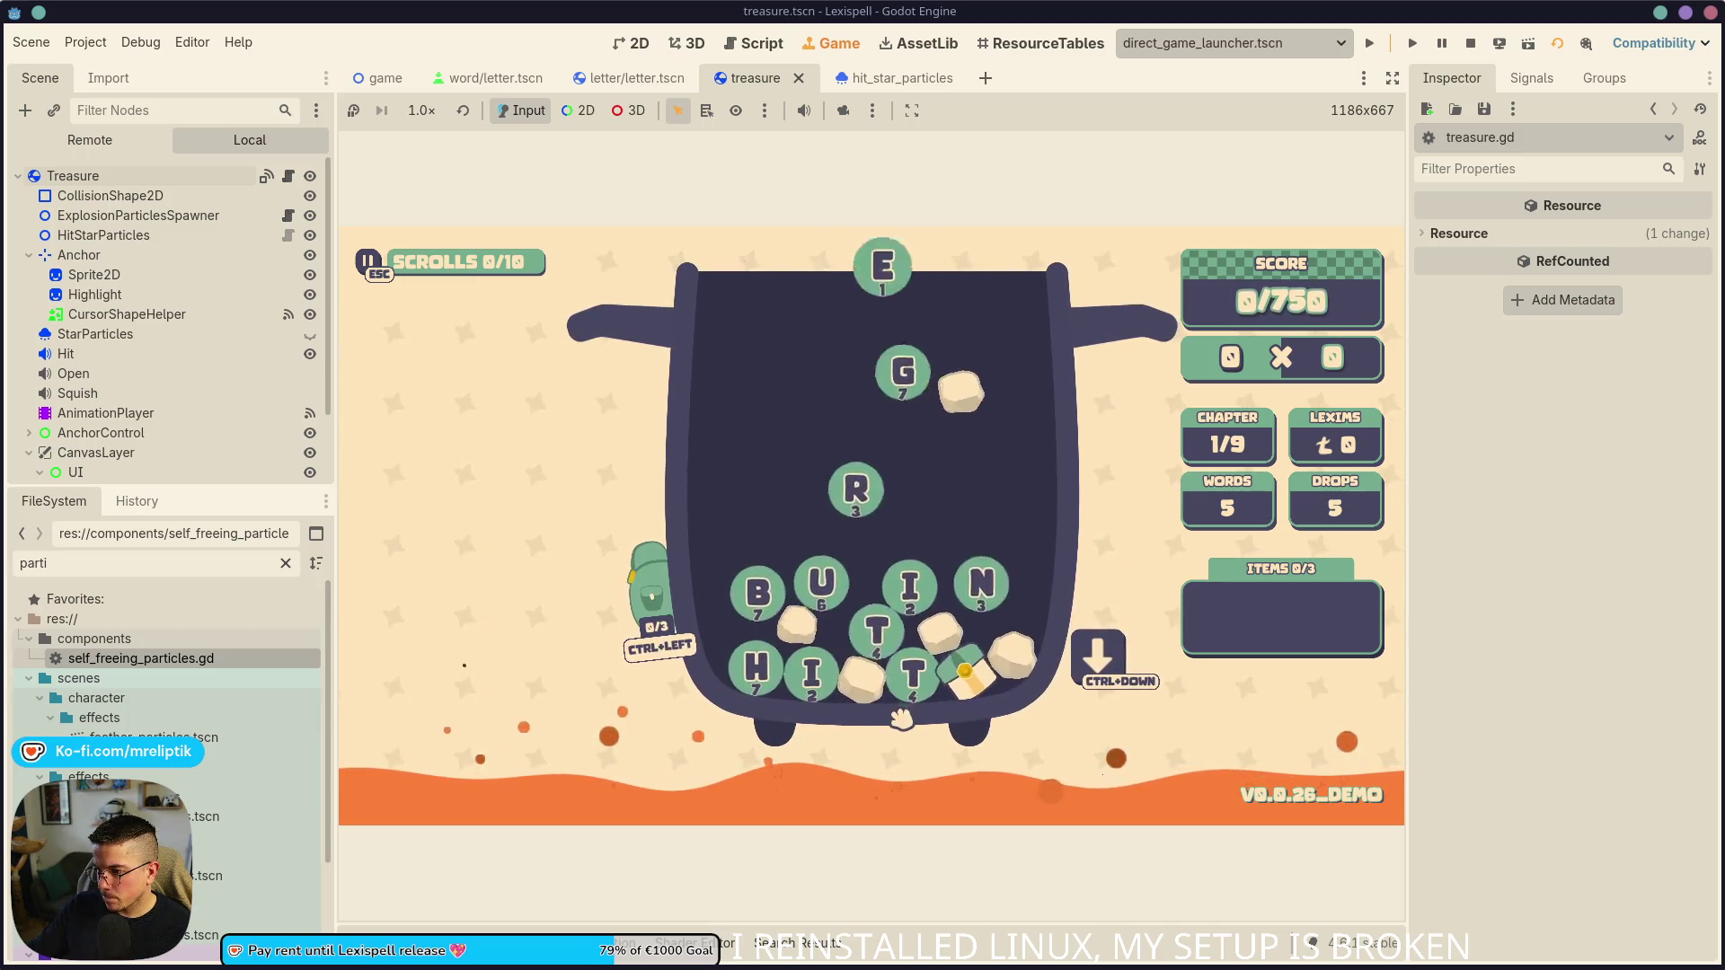
left_click(929, 643)
left_click(920, 606)
left_click(965, 621)
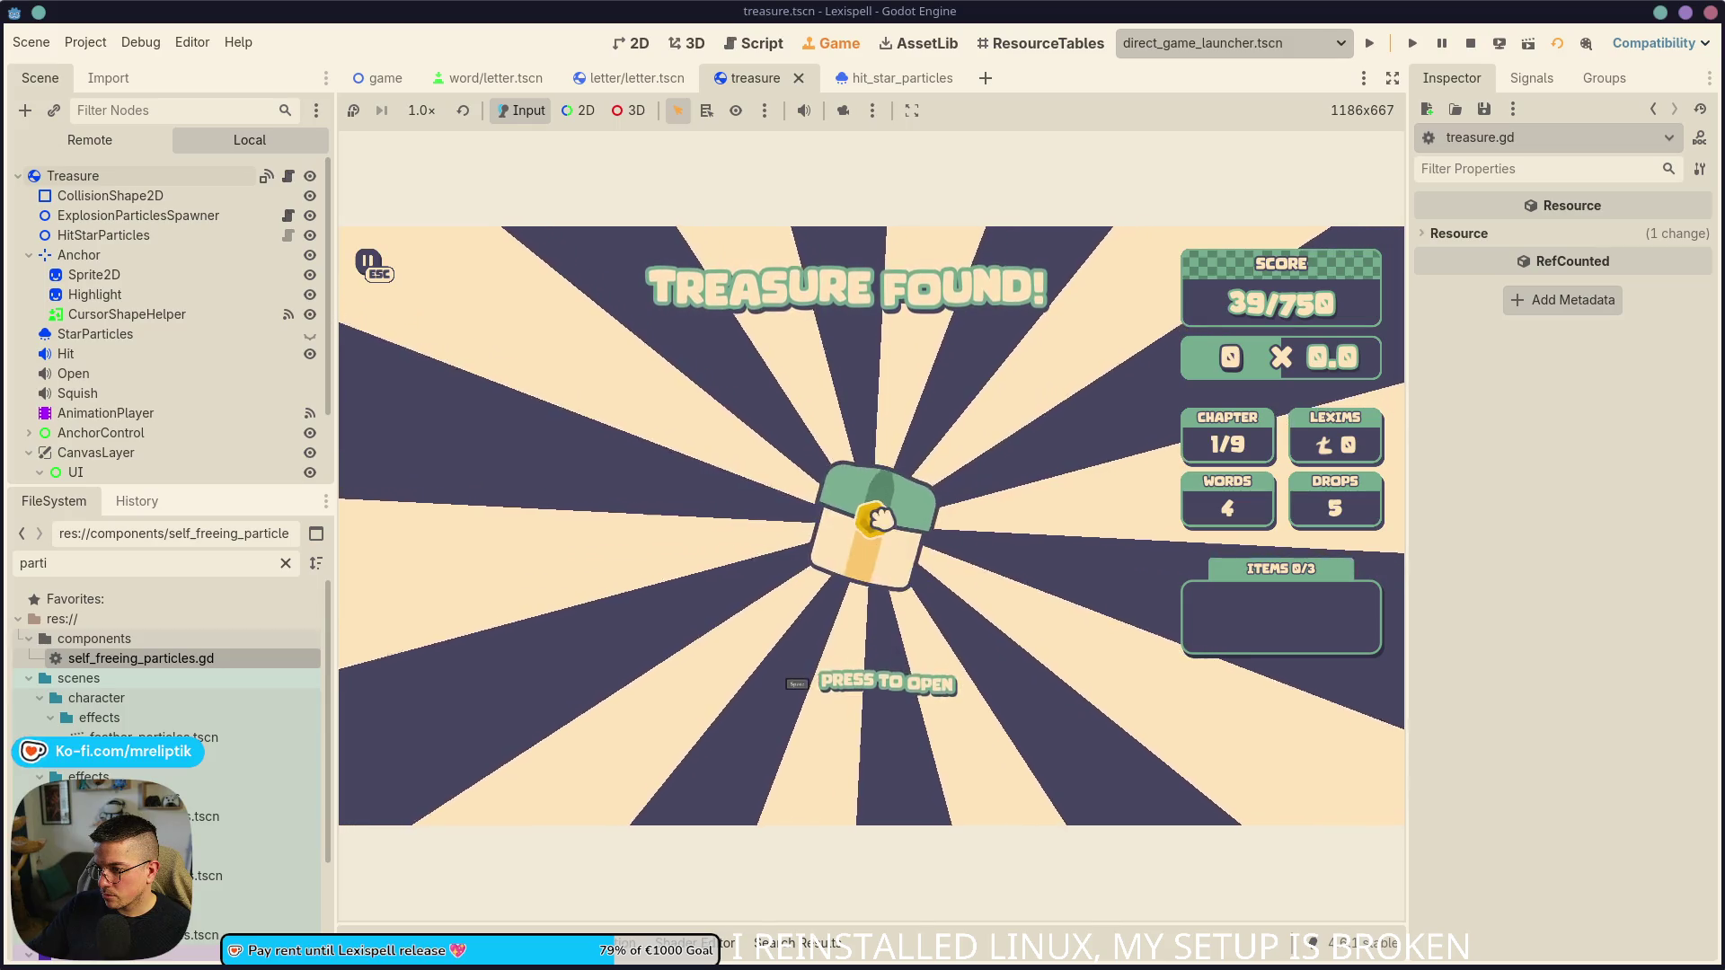
left_click(286, 178)
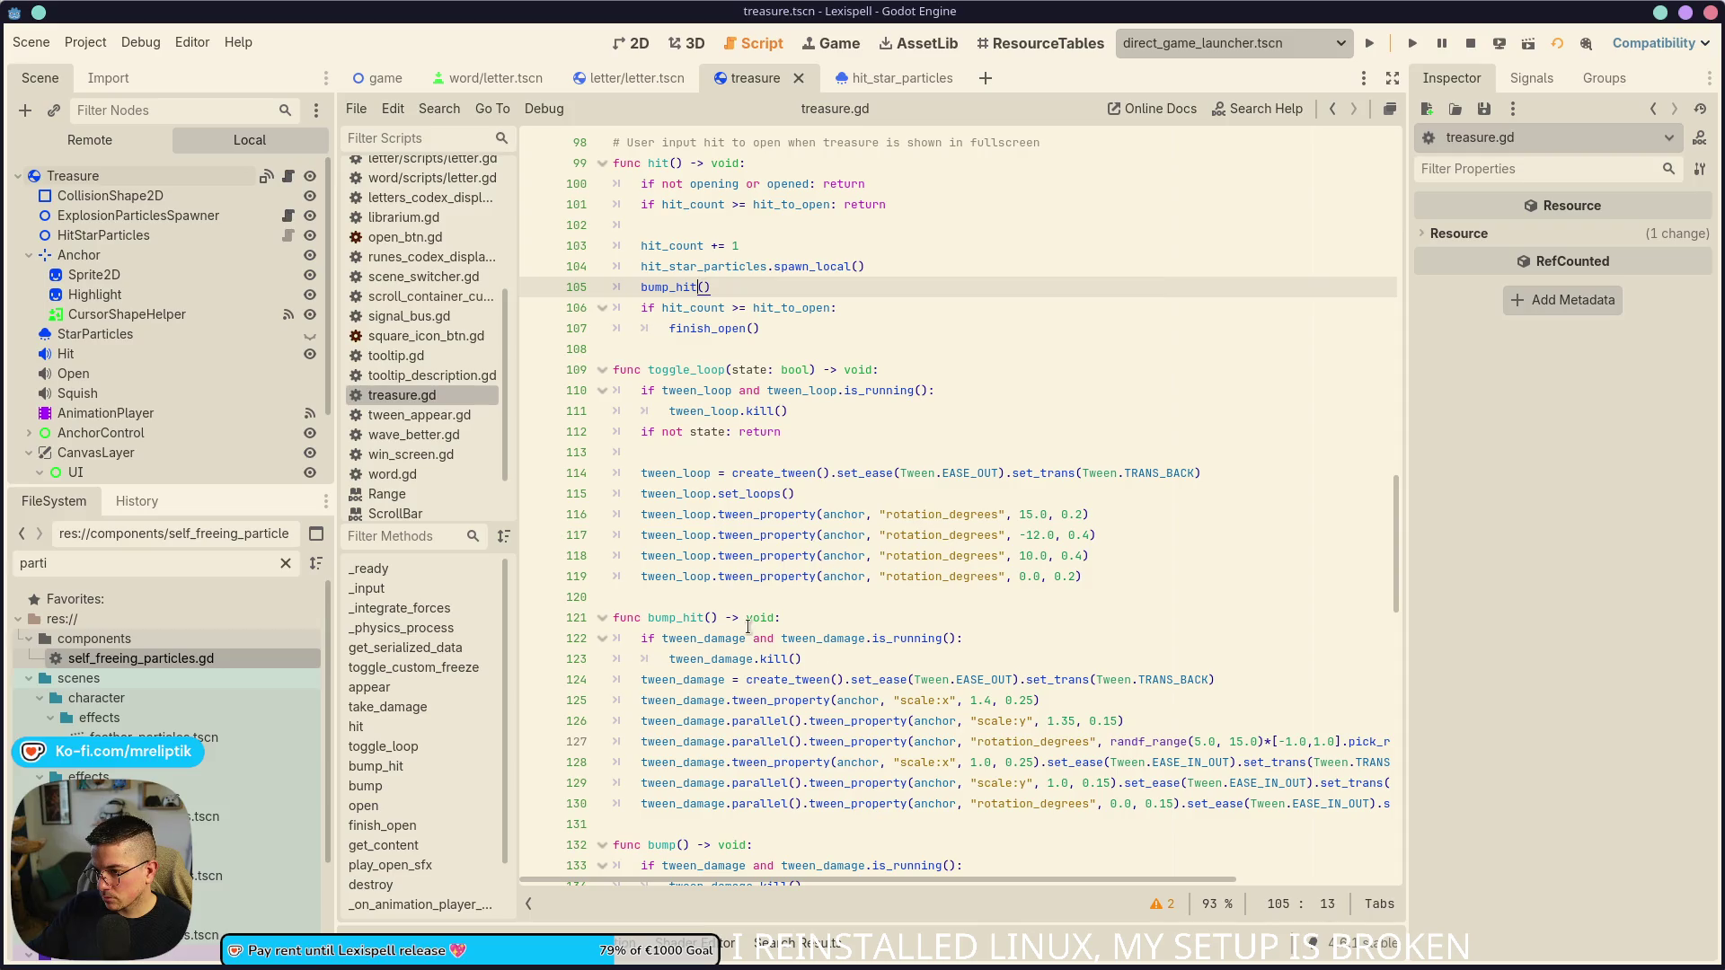
- Change toggle_loop's wiggle angles to 10.0, -8.0 and 6.0 degrees
double_click(687, 369)
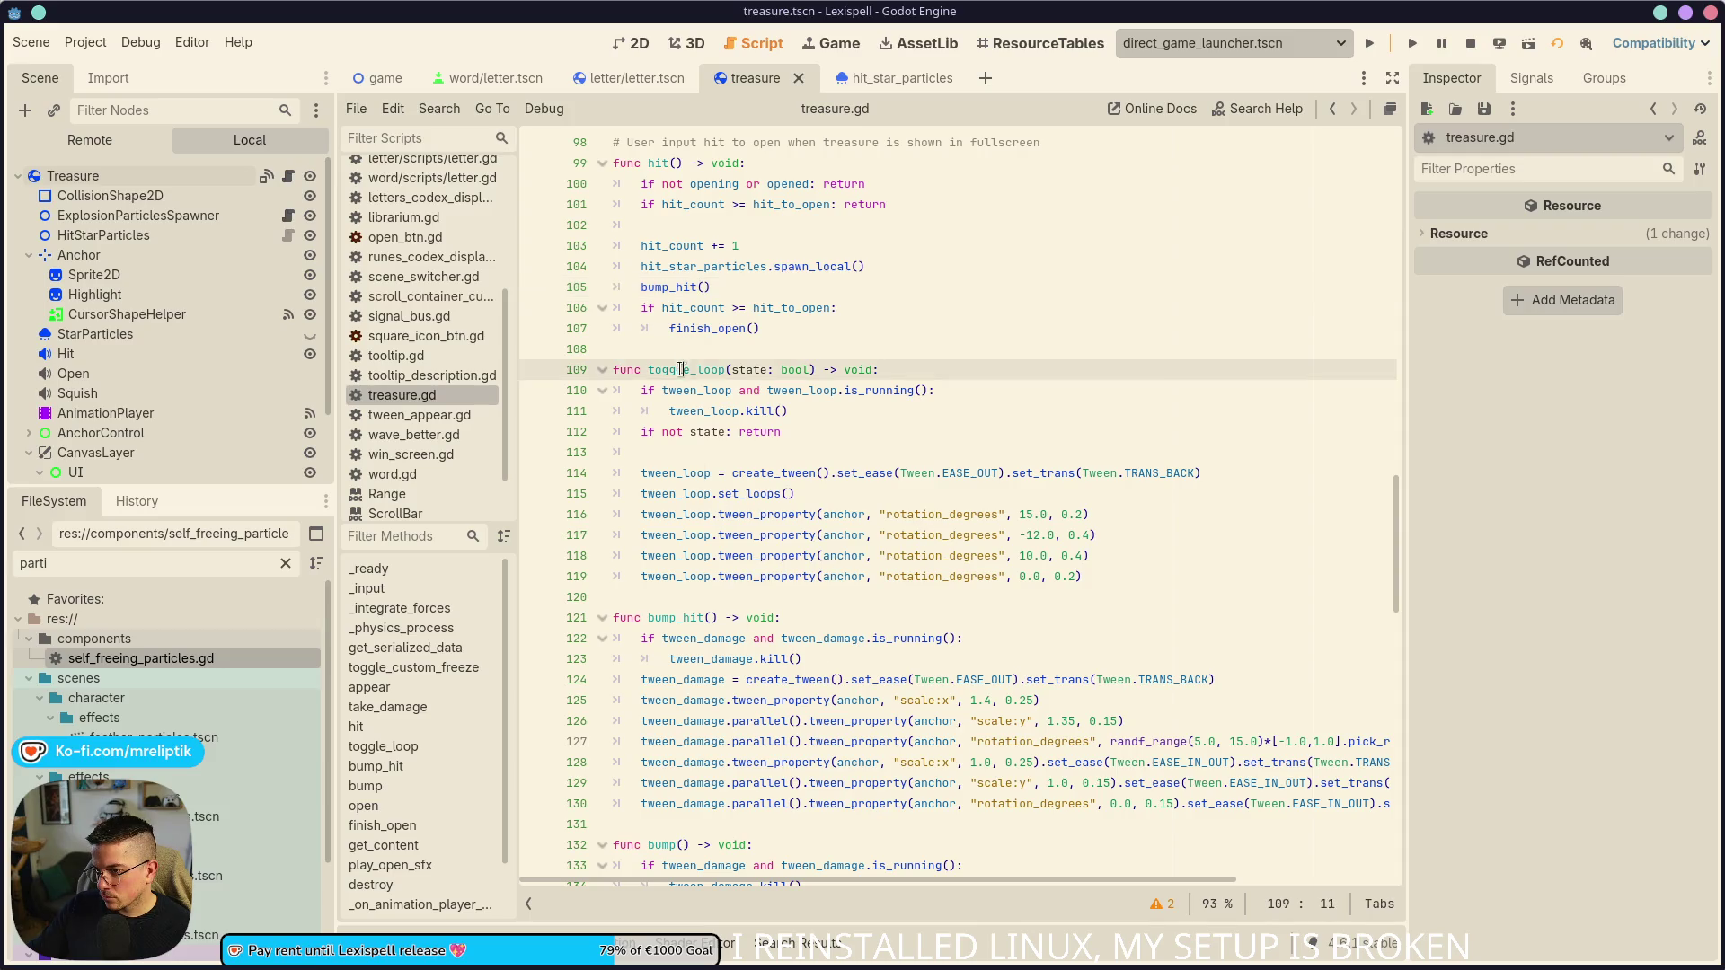
left_click(1042, 514)
key("BackSpace")
type("0")
key("Down")
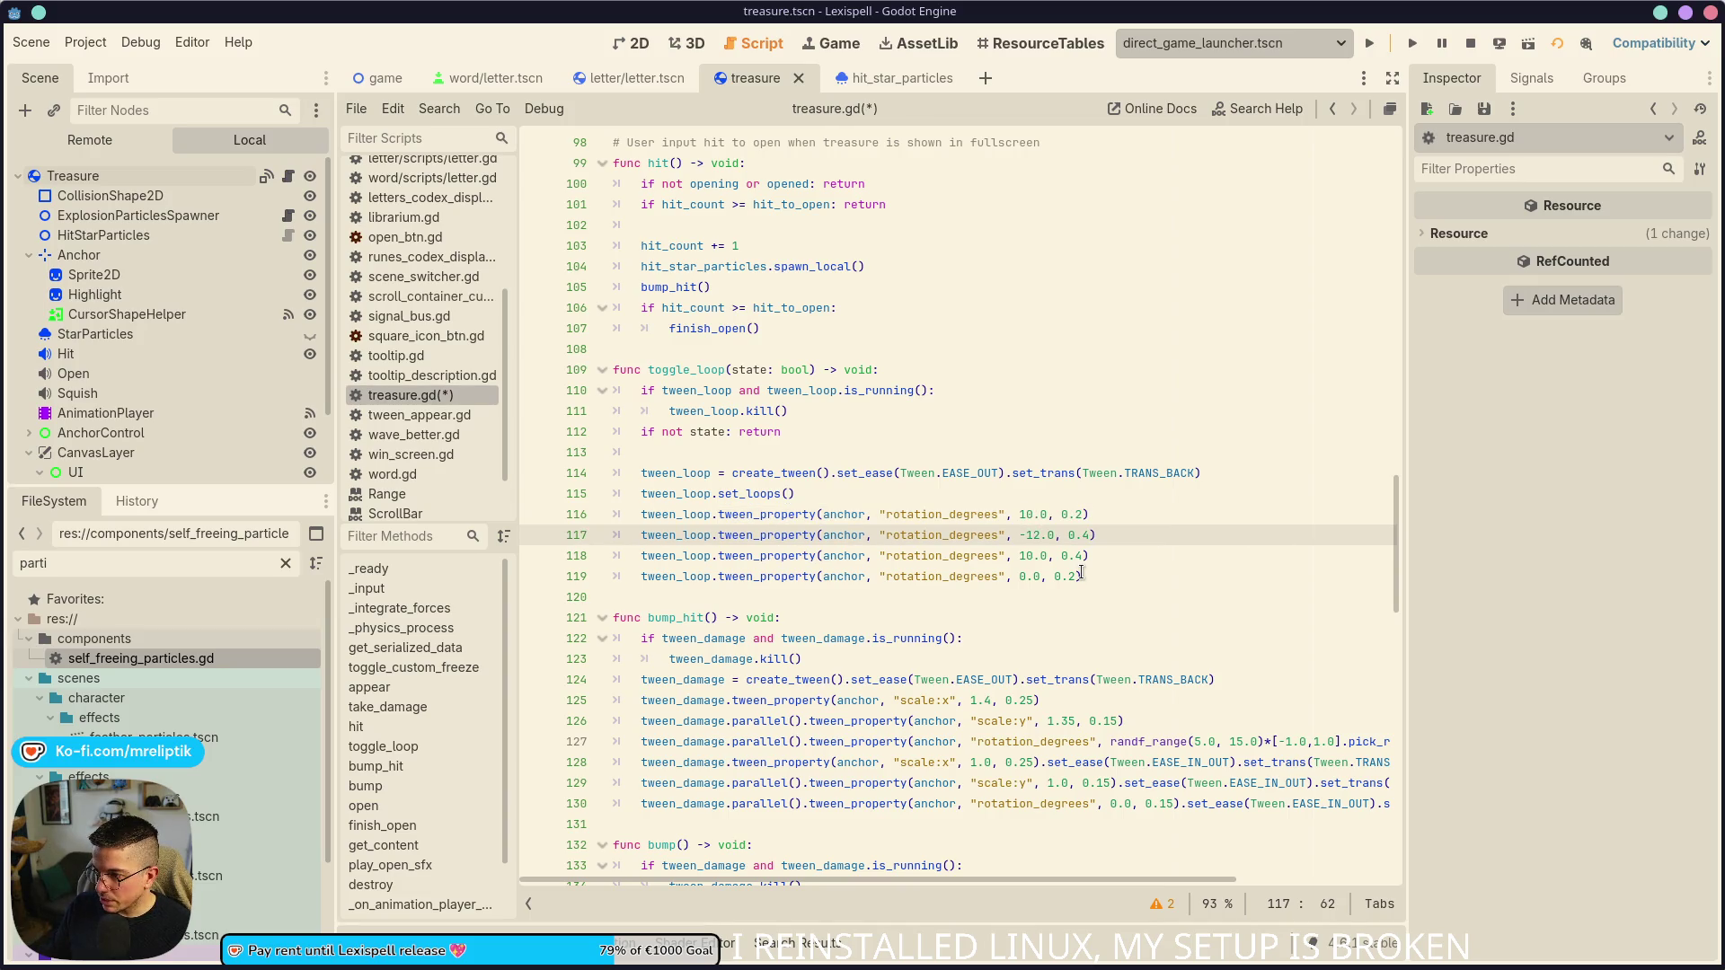
key("BackSpace")
key("BackSpace")
type("8")
key("Down")
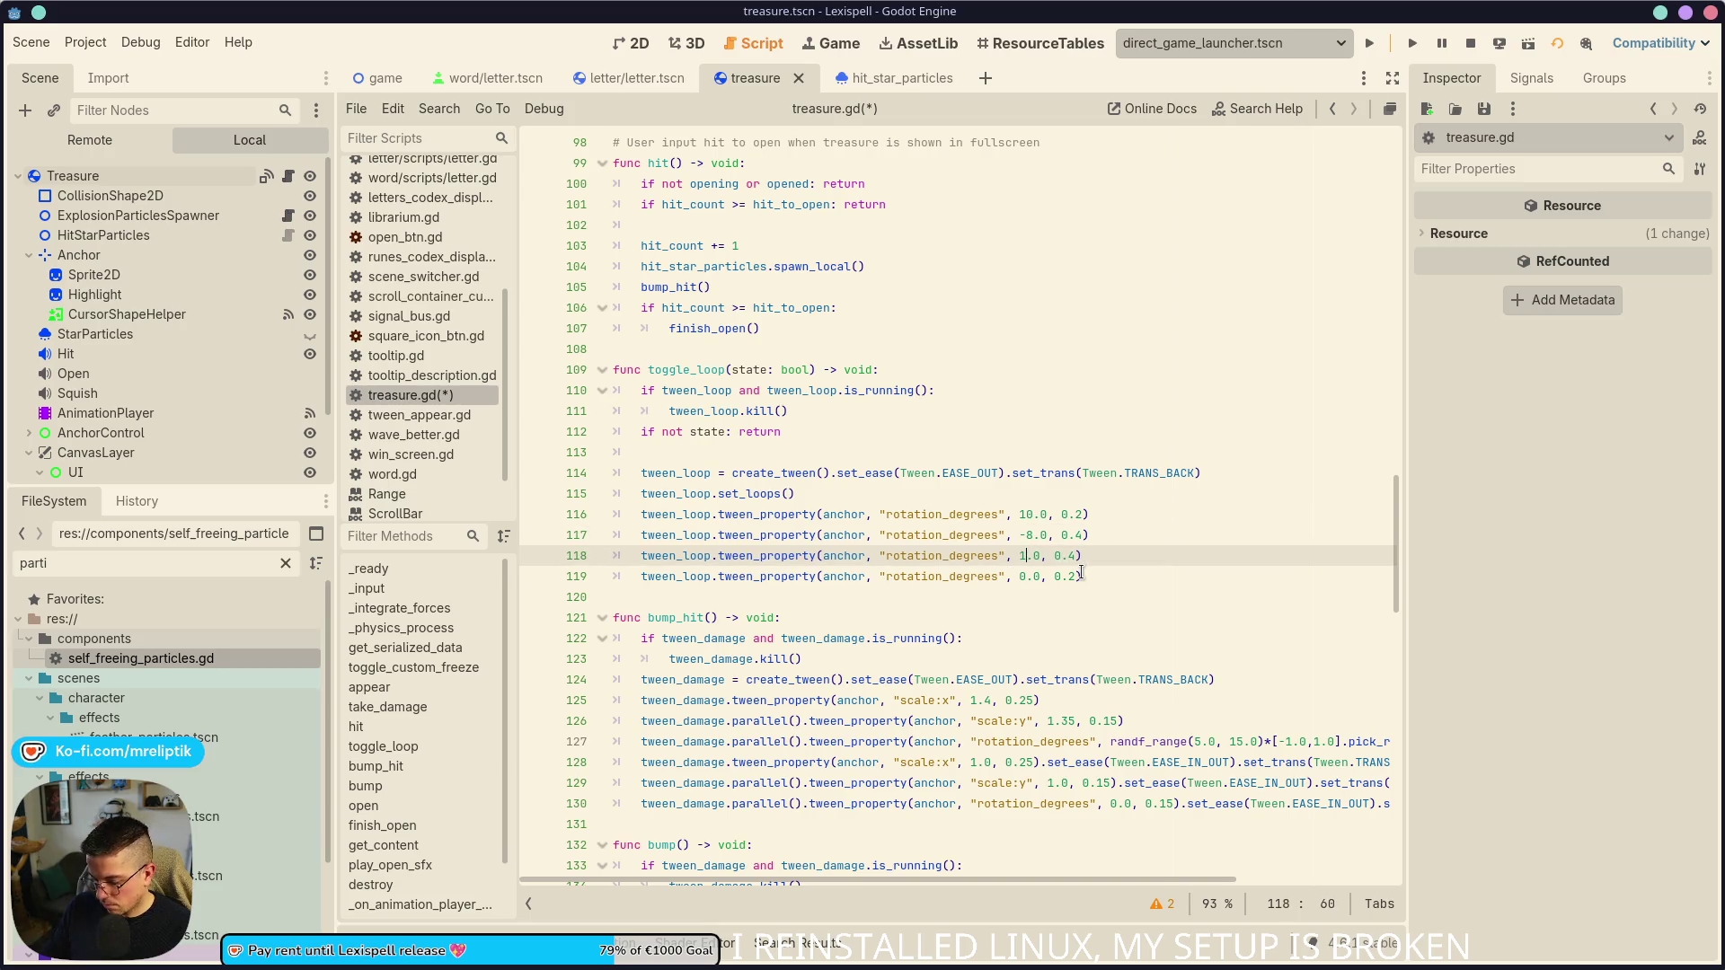
key("Down")
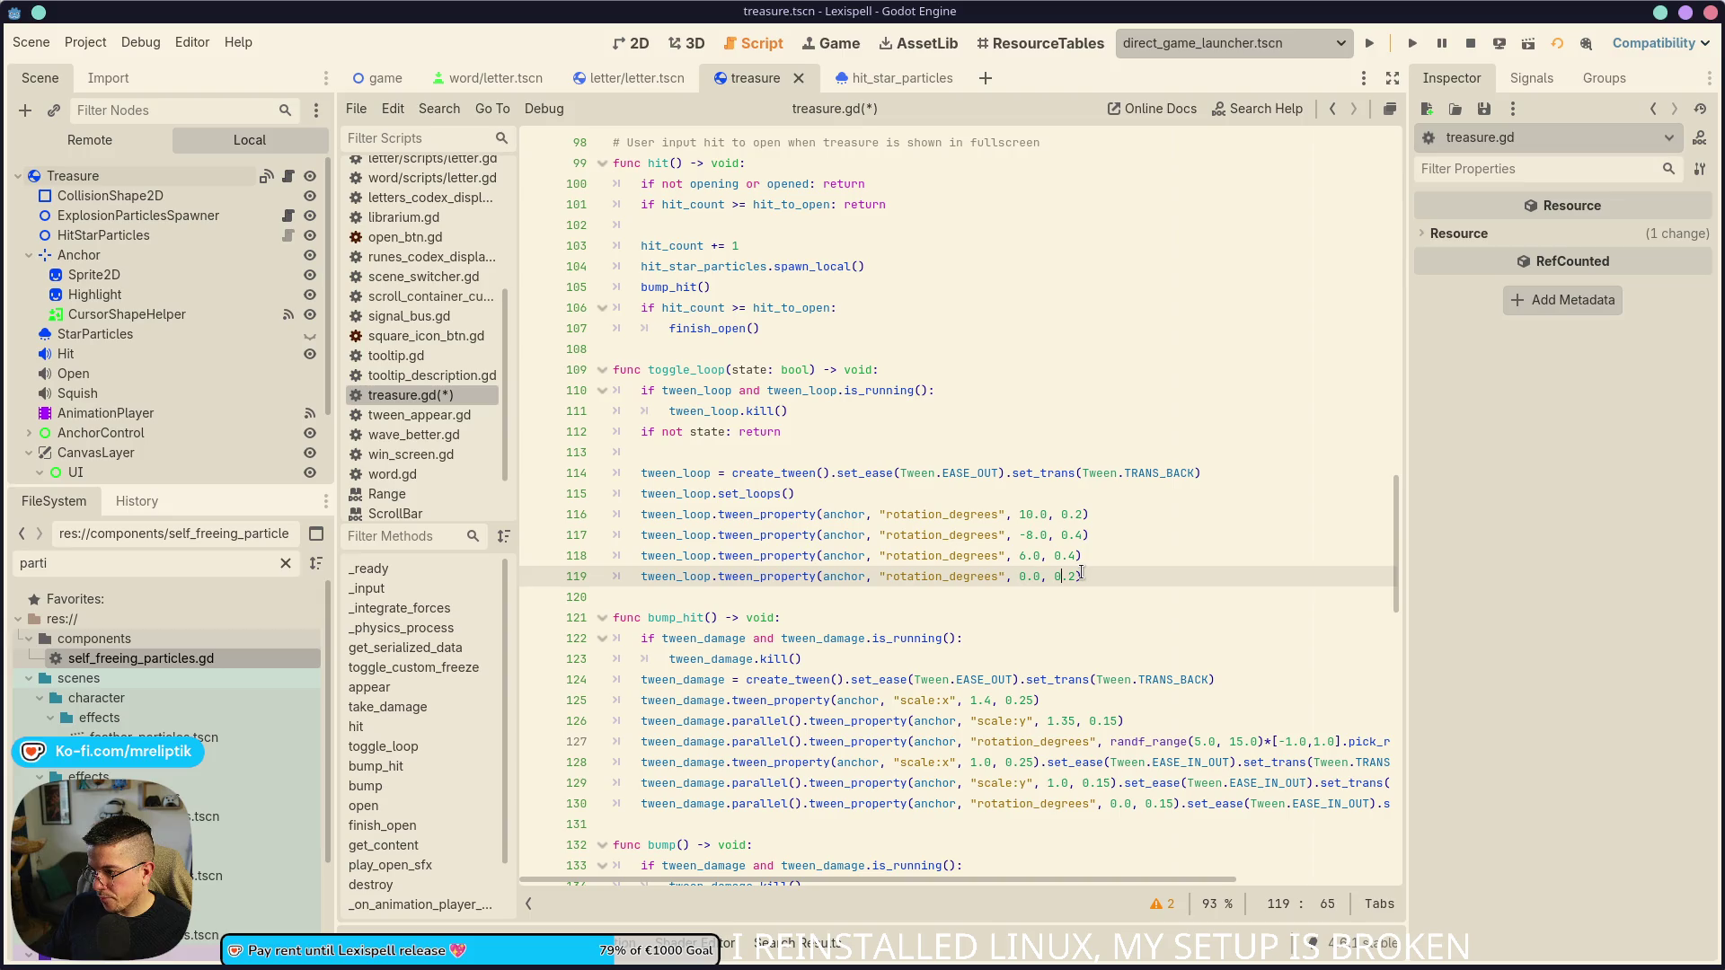
- Add a tween_loop.tween_interval() call after the wiggle tweens and rerun the game with F5
key("Return")
type("twee")
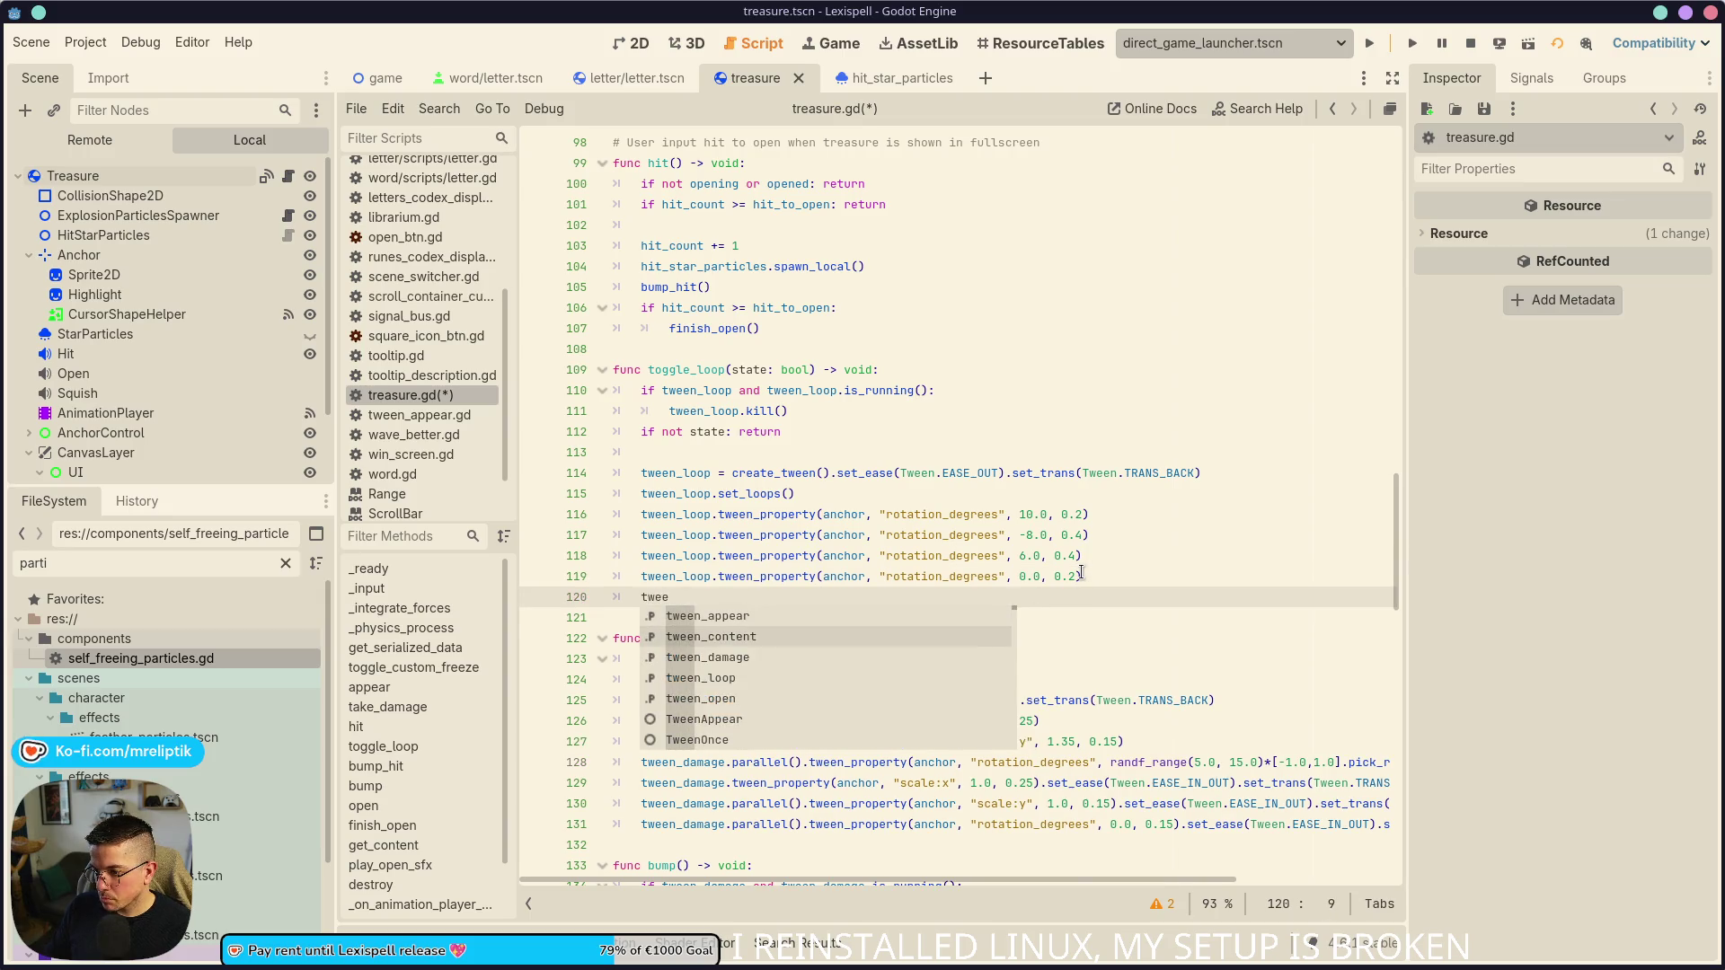
type("n_loop.twe")
key("Down")
key("Return")
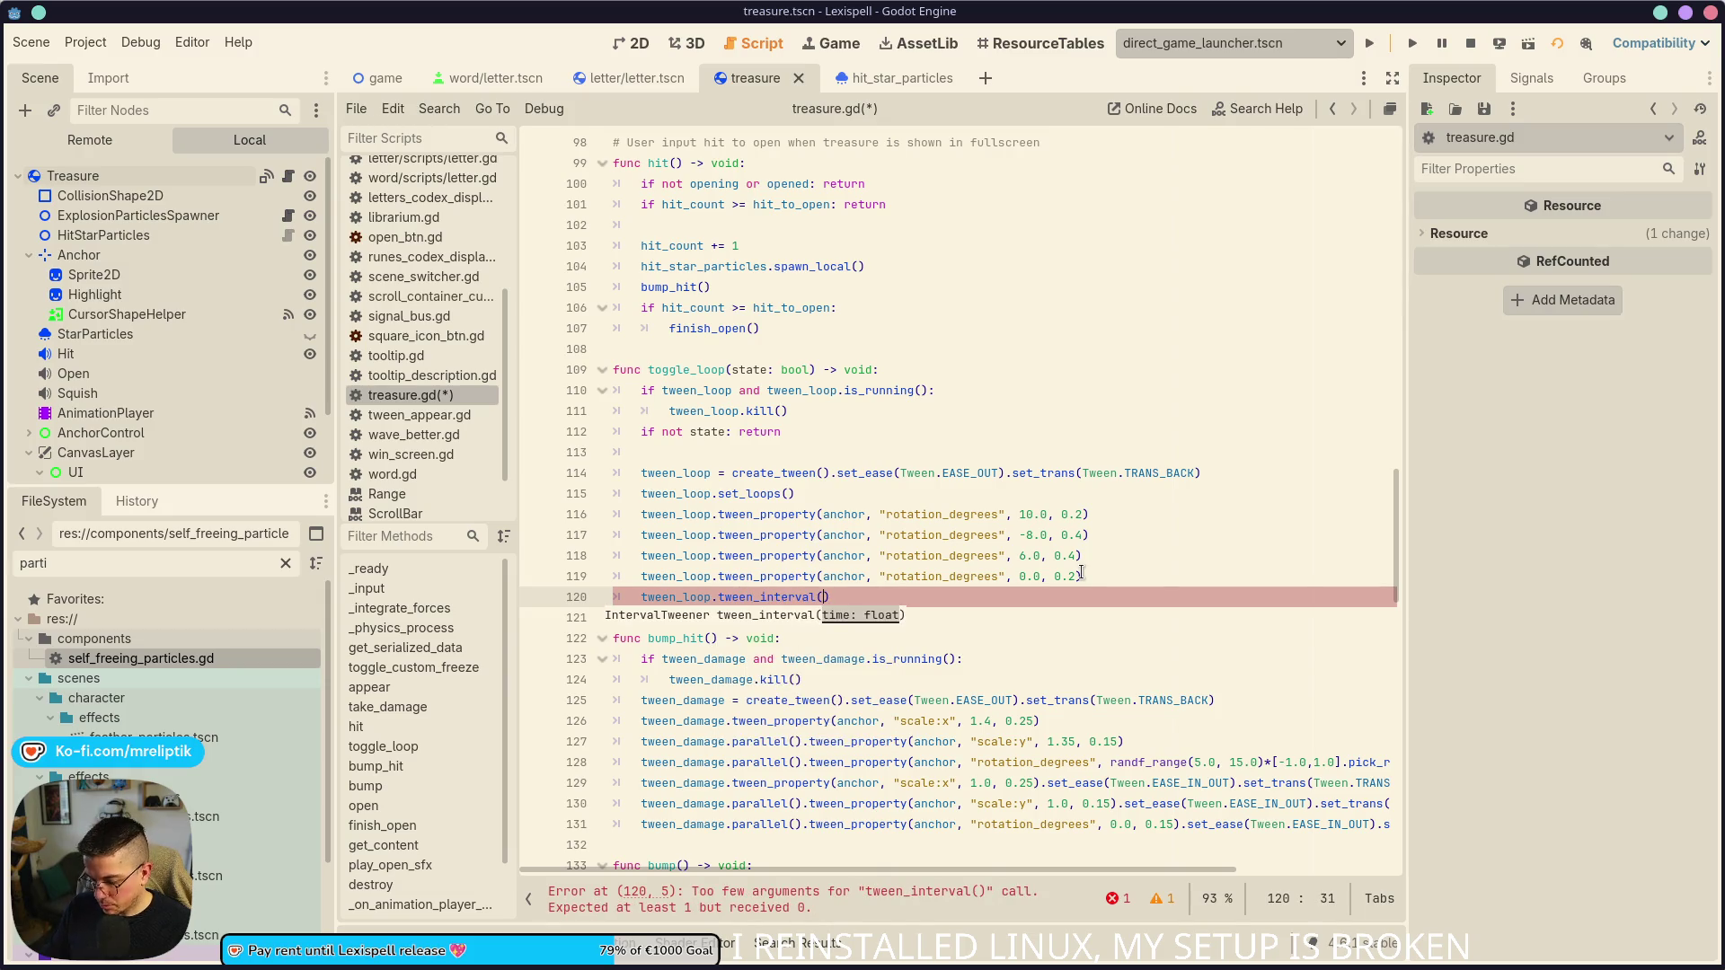
key("F5")
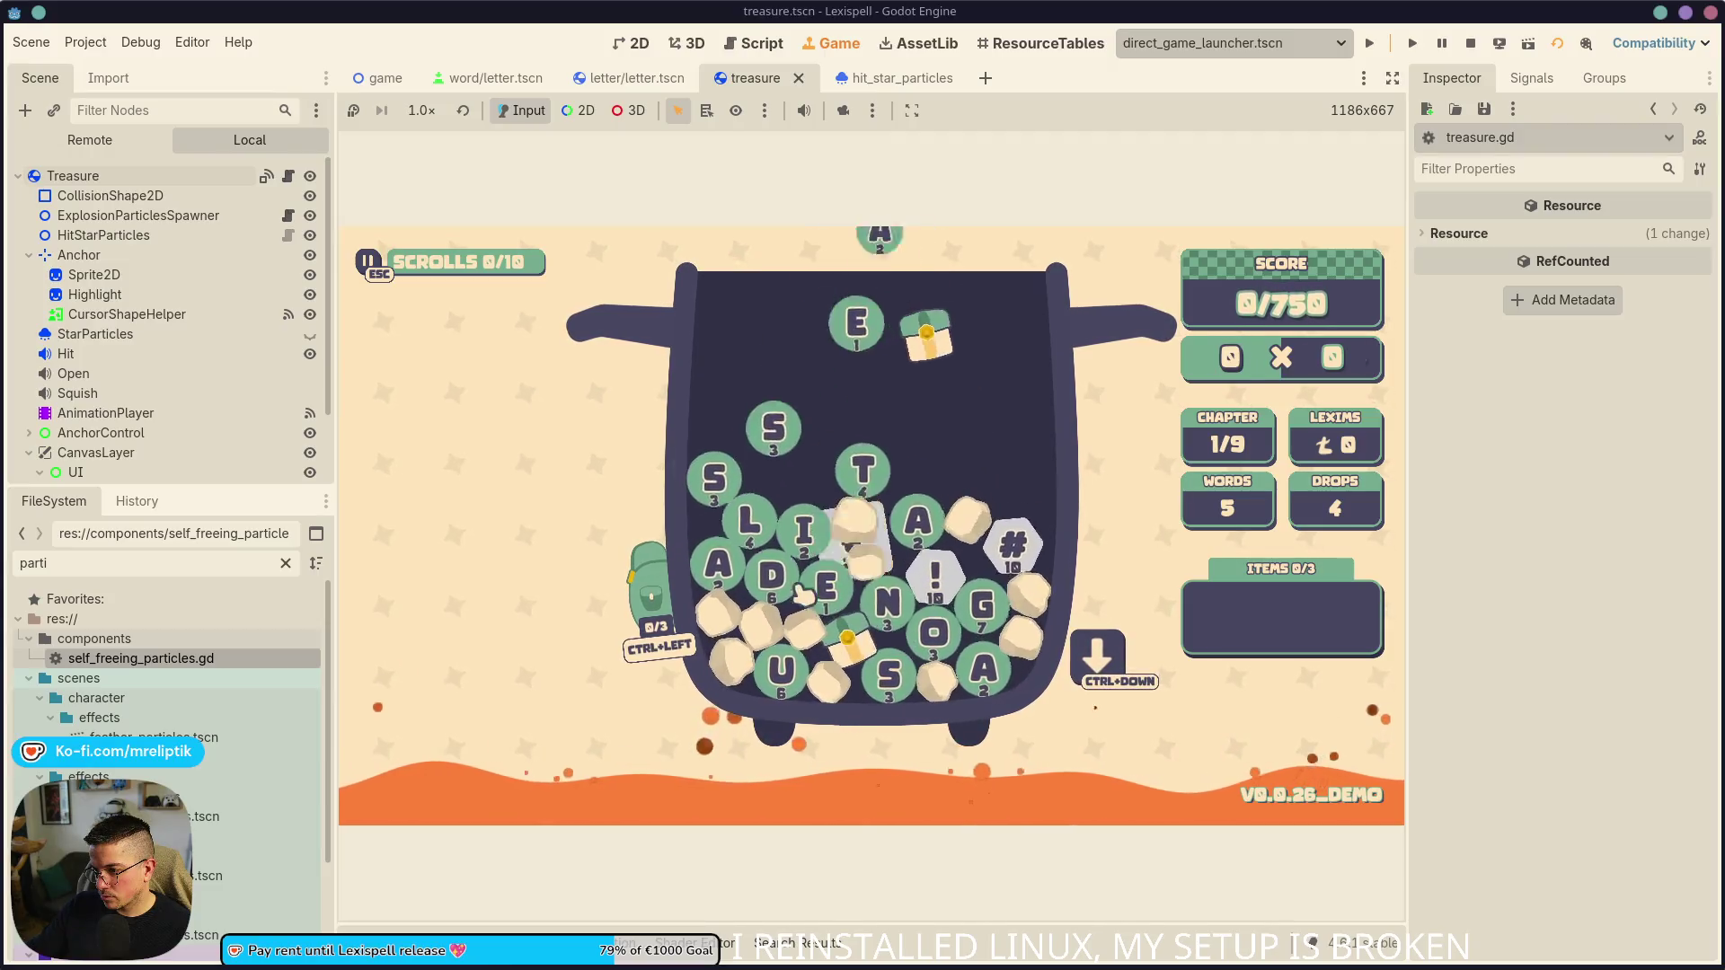
- Submit the word DONE to reach Treasure Found, then reopen treasure.gd from the Treasure node
key("BackSpace")
type("don")
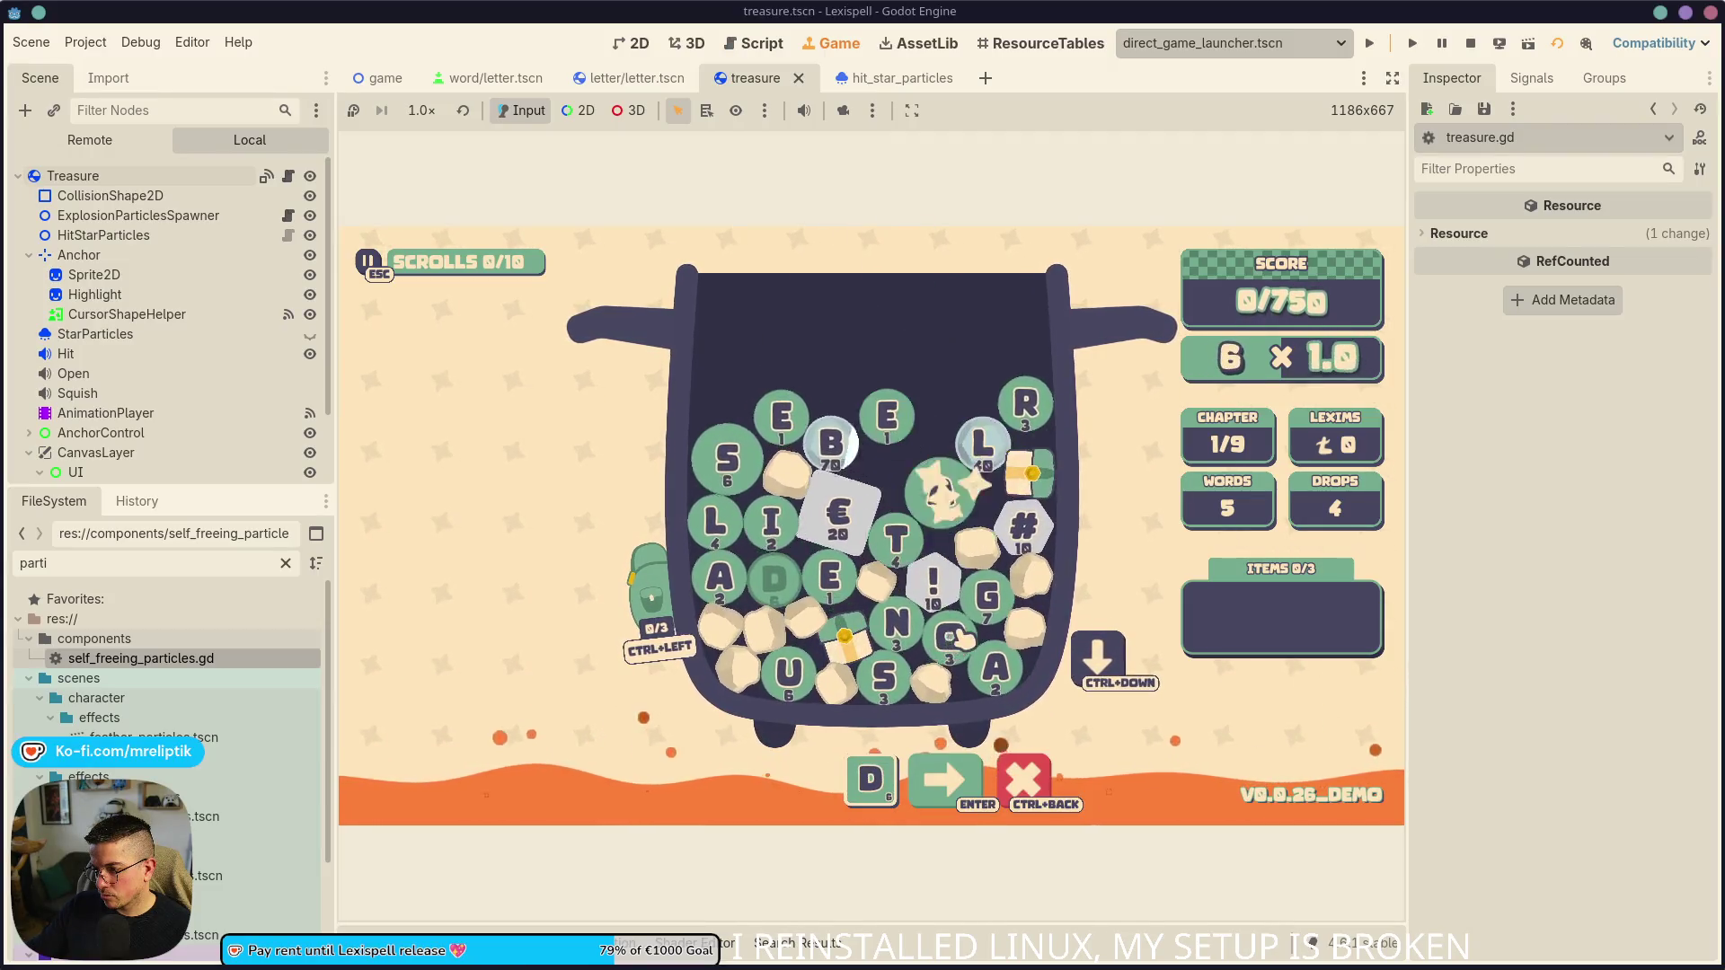
type("e")
key("Return")
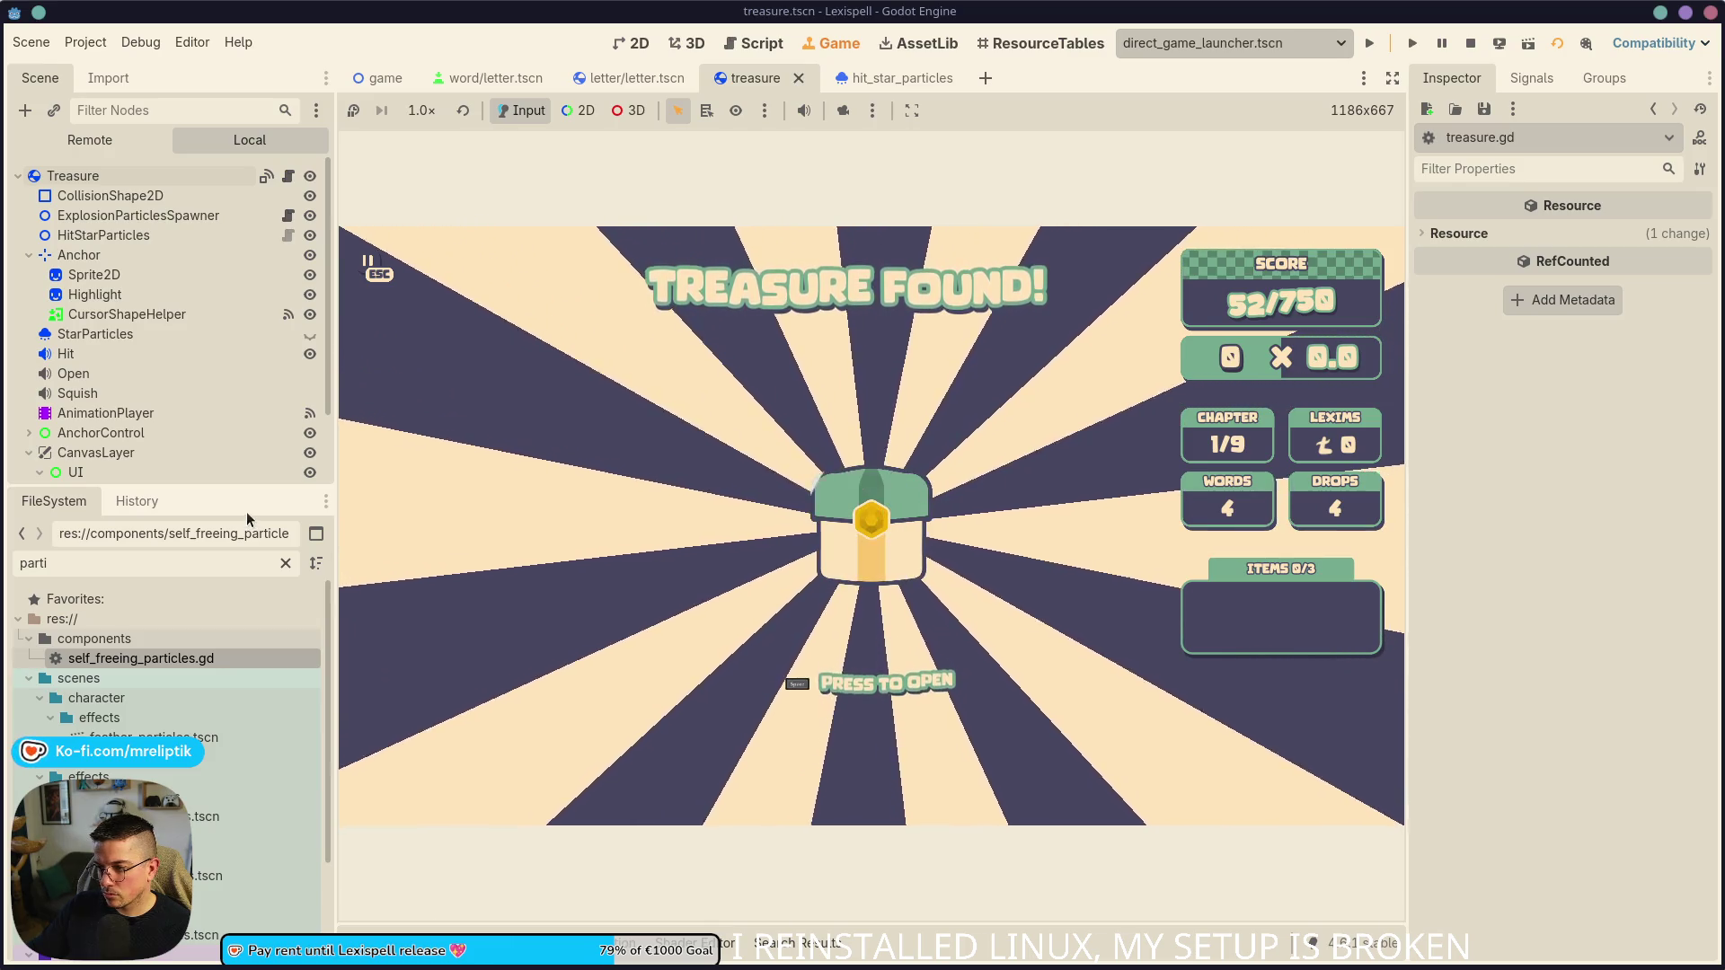
left_click(288, 177)
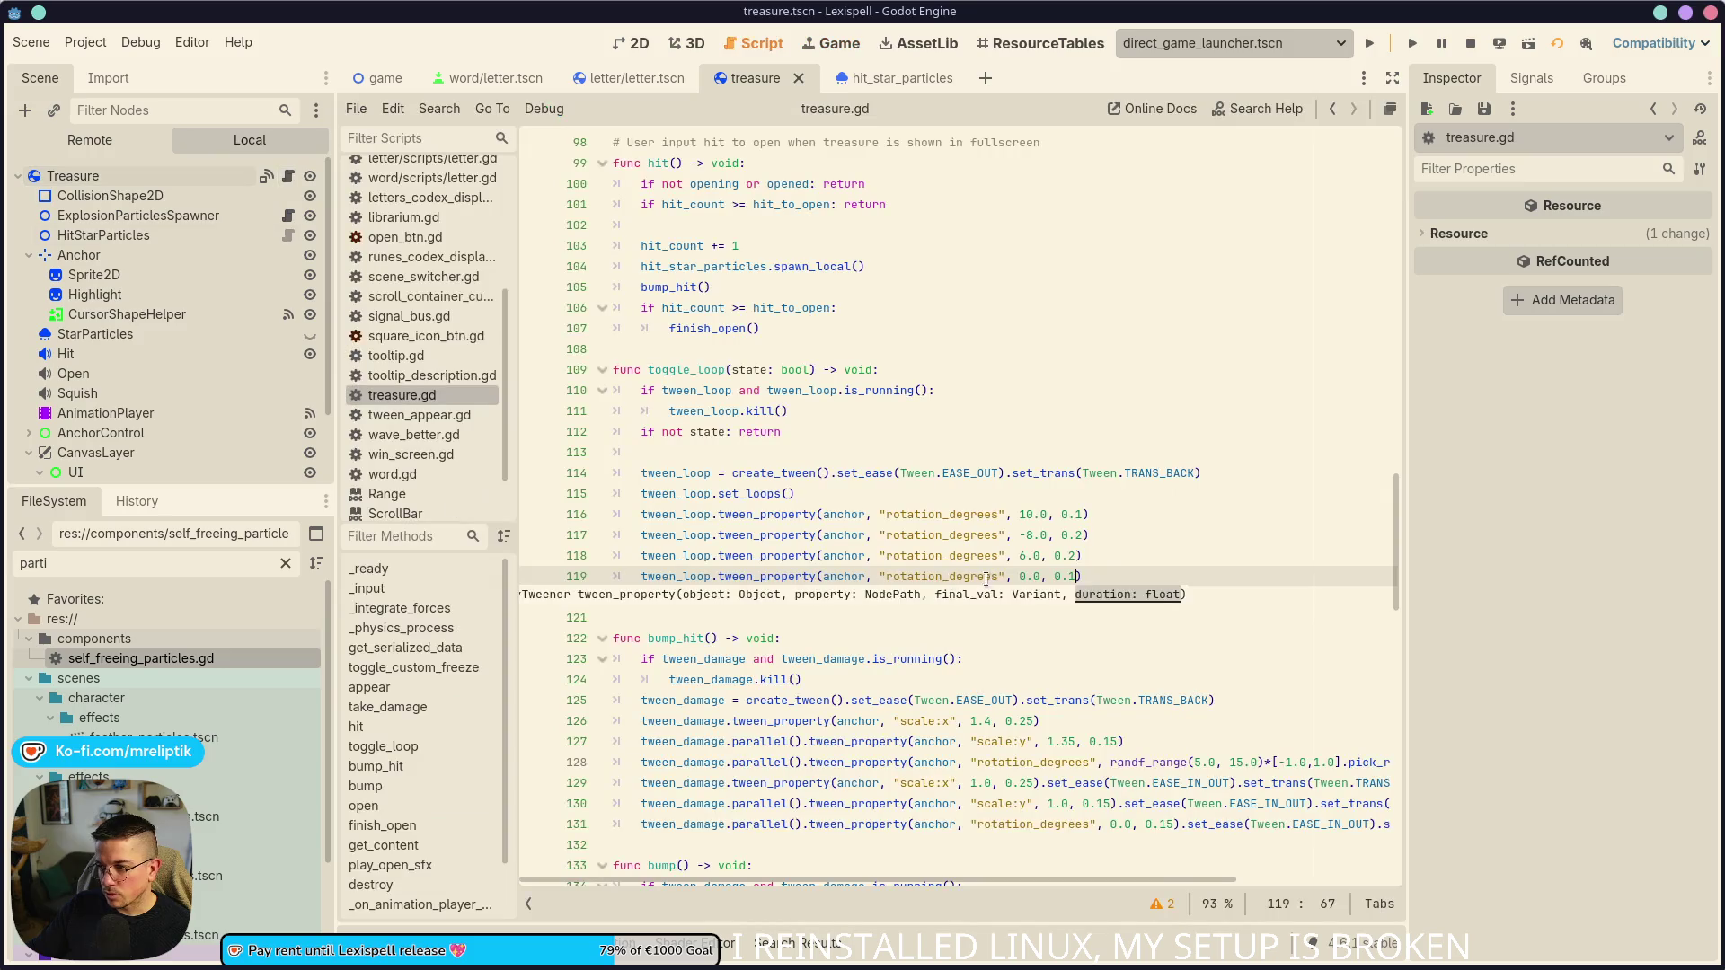
- Change the wiggle loop on line 114 to EASE_IN_OUT easing with TRANS_CUBIC, and save the script
left_click(844, 598)
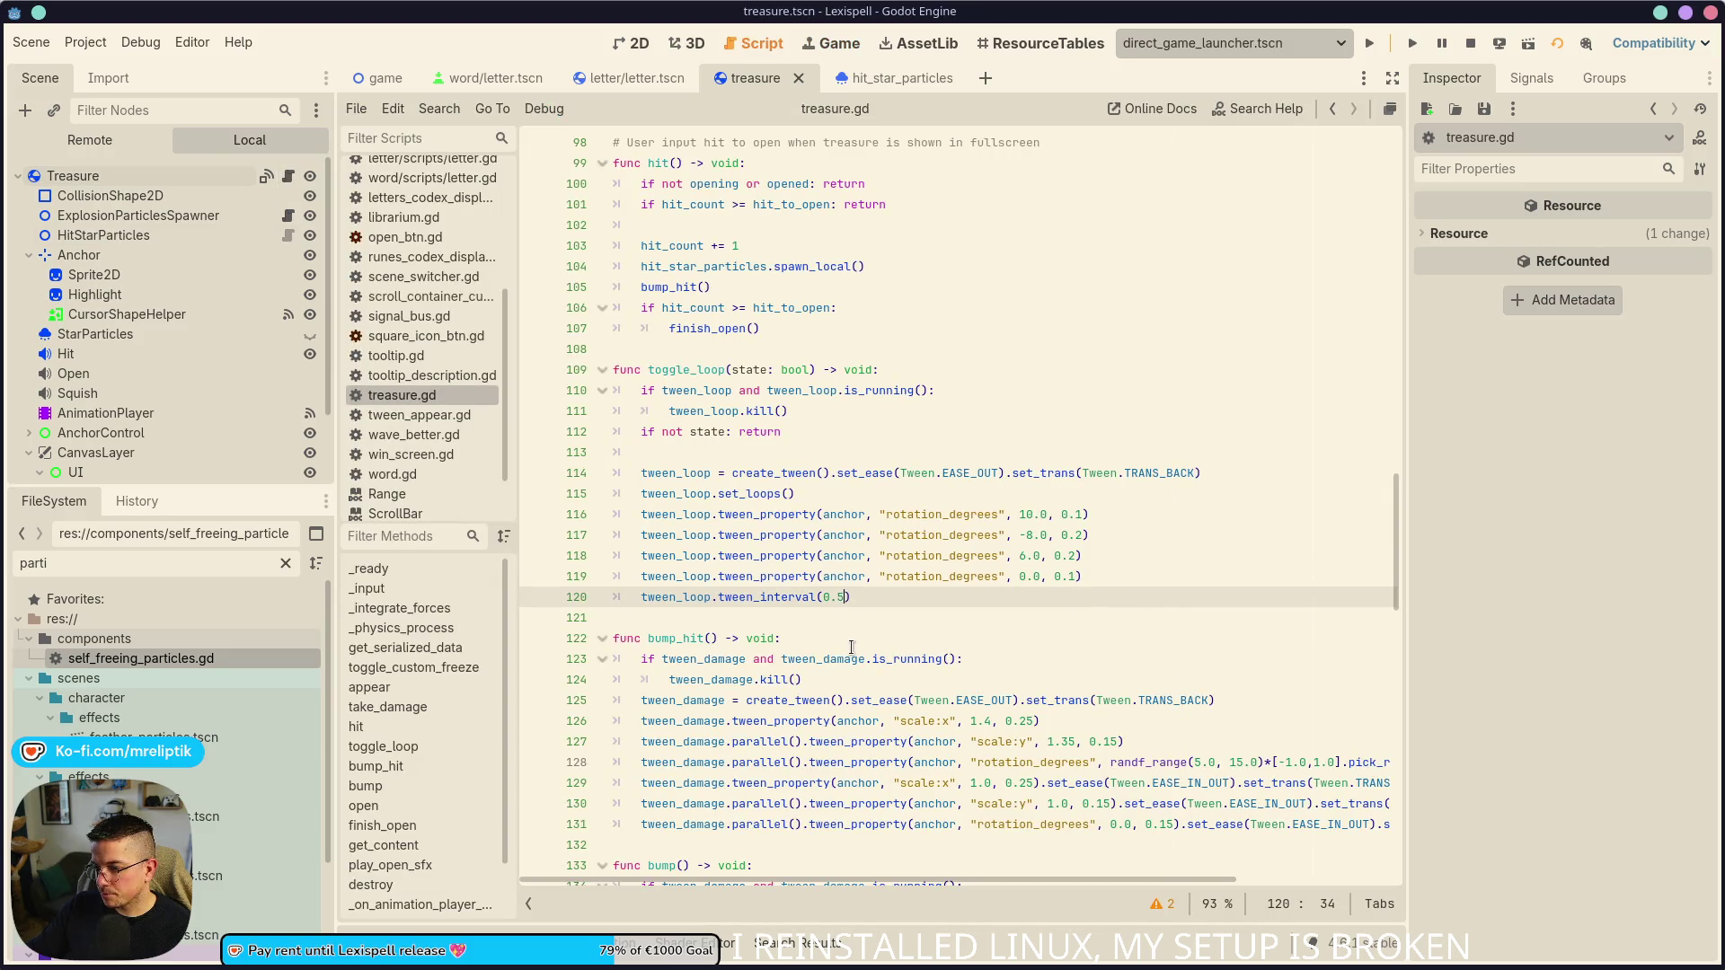
double_click(979, 474)
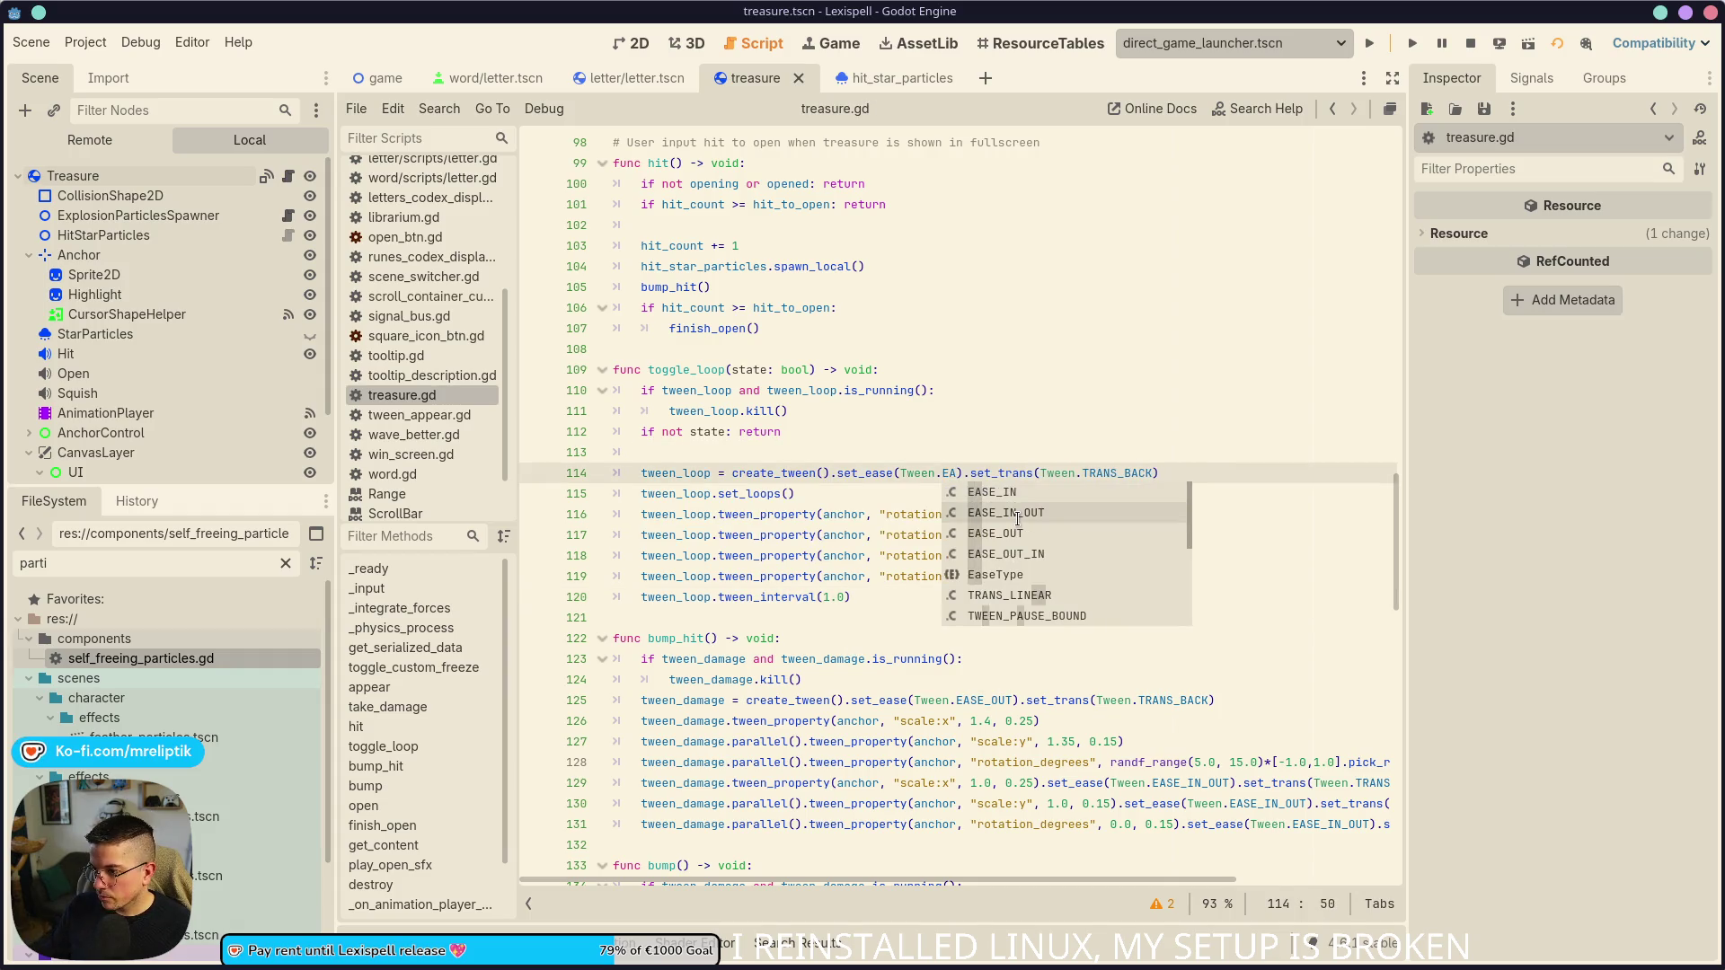
left_click(1017, 514)
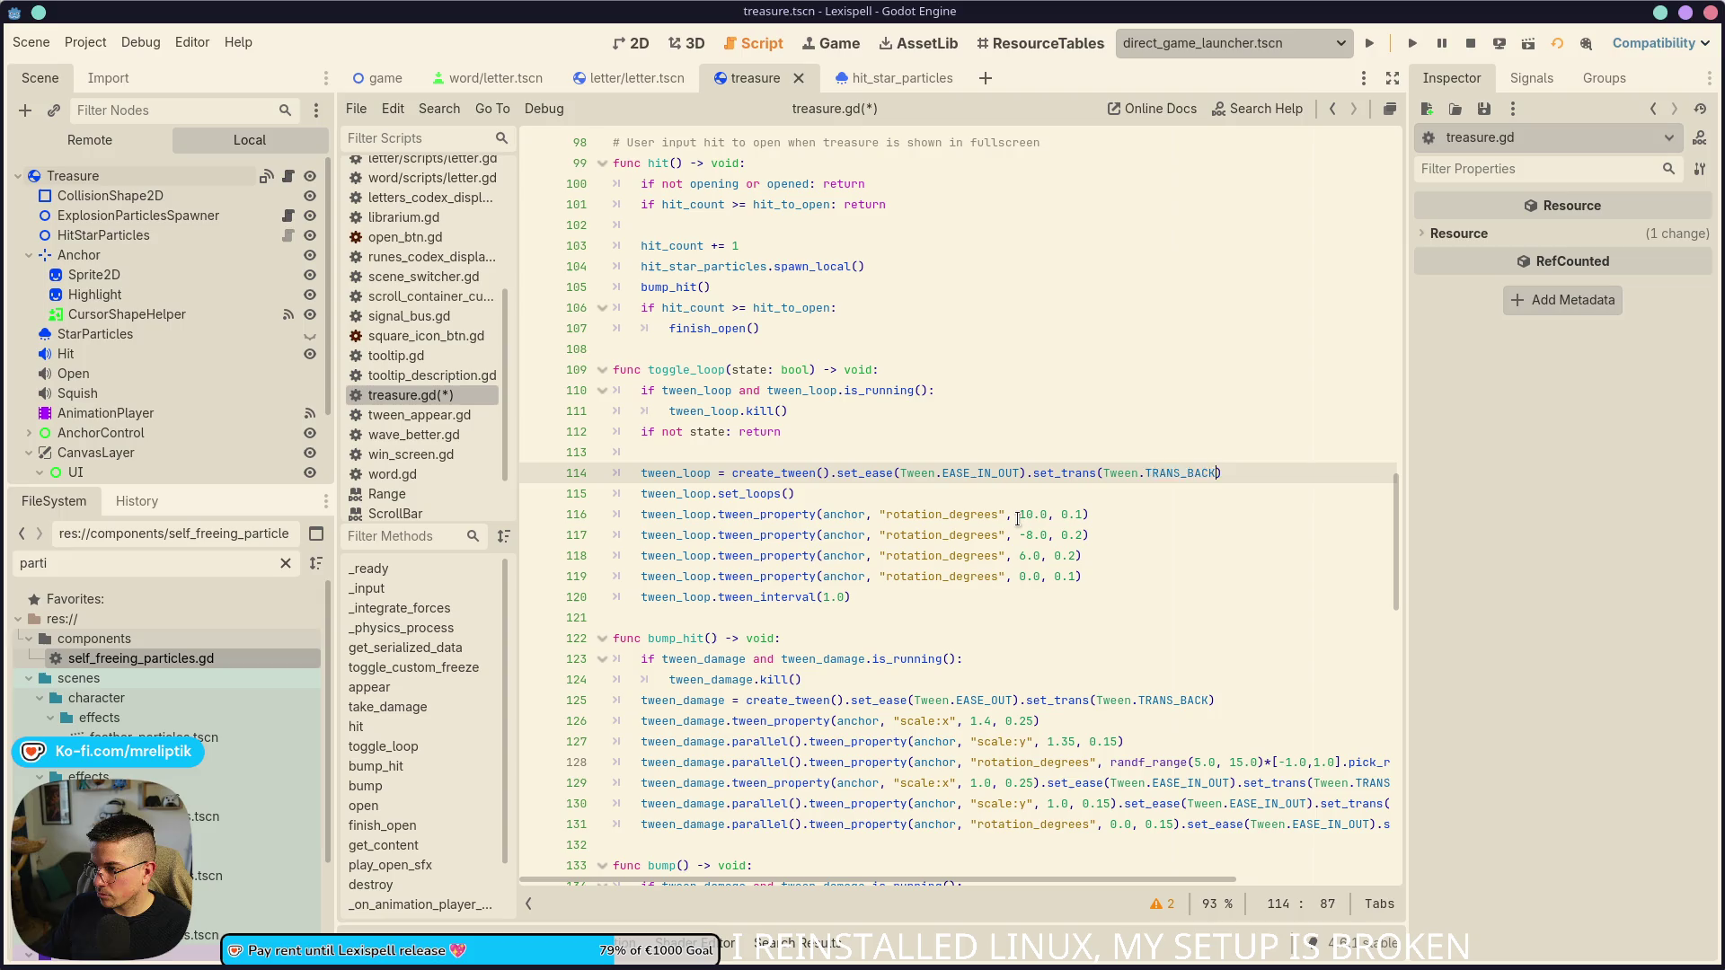
key("BackSpace")
key("BackSpace")
key("BackSpace")
type("CU")
key("Return")
key("ctrl+s")
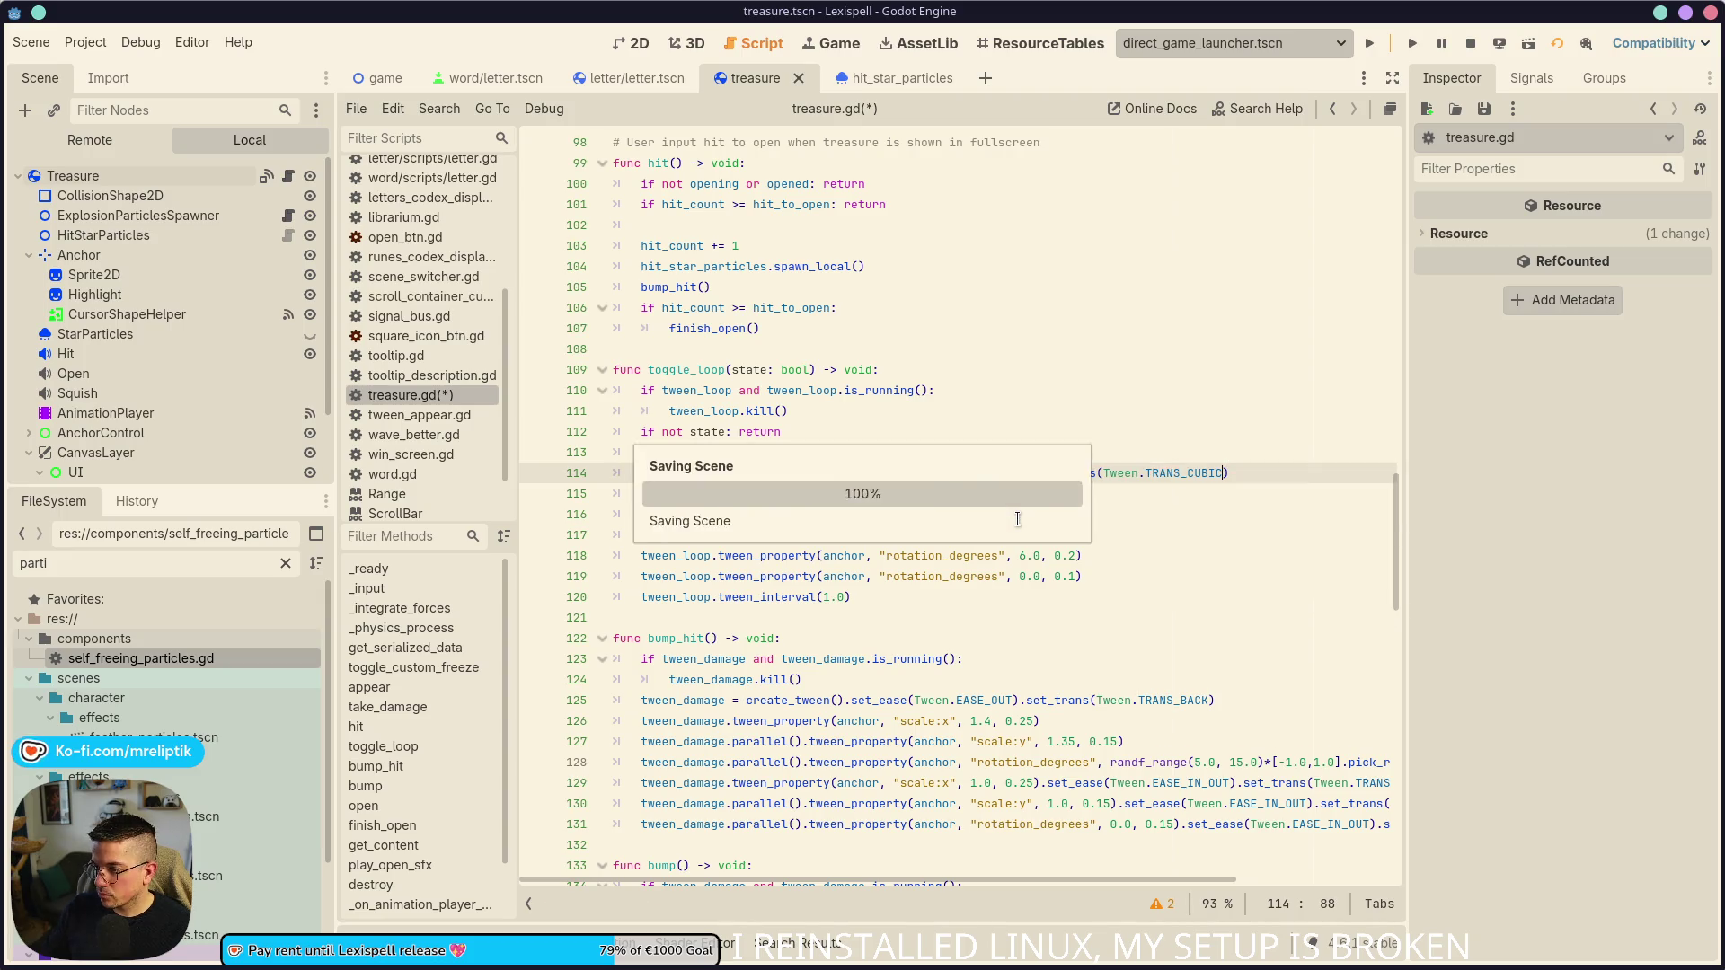
- In the running game, hit the treasure chest repeatedly until it opens, then stop the game
left_click(835, 46)
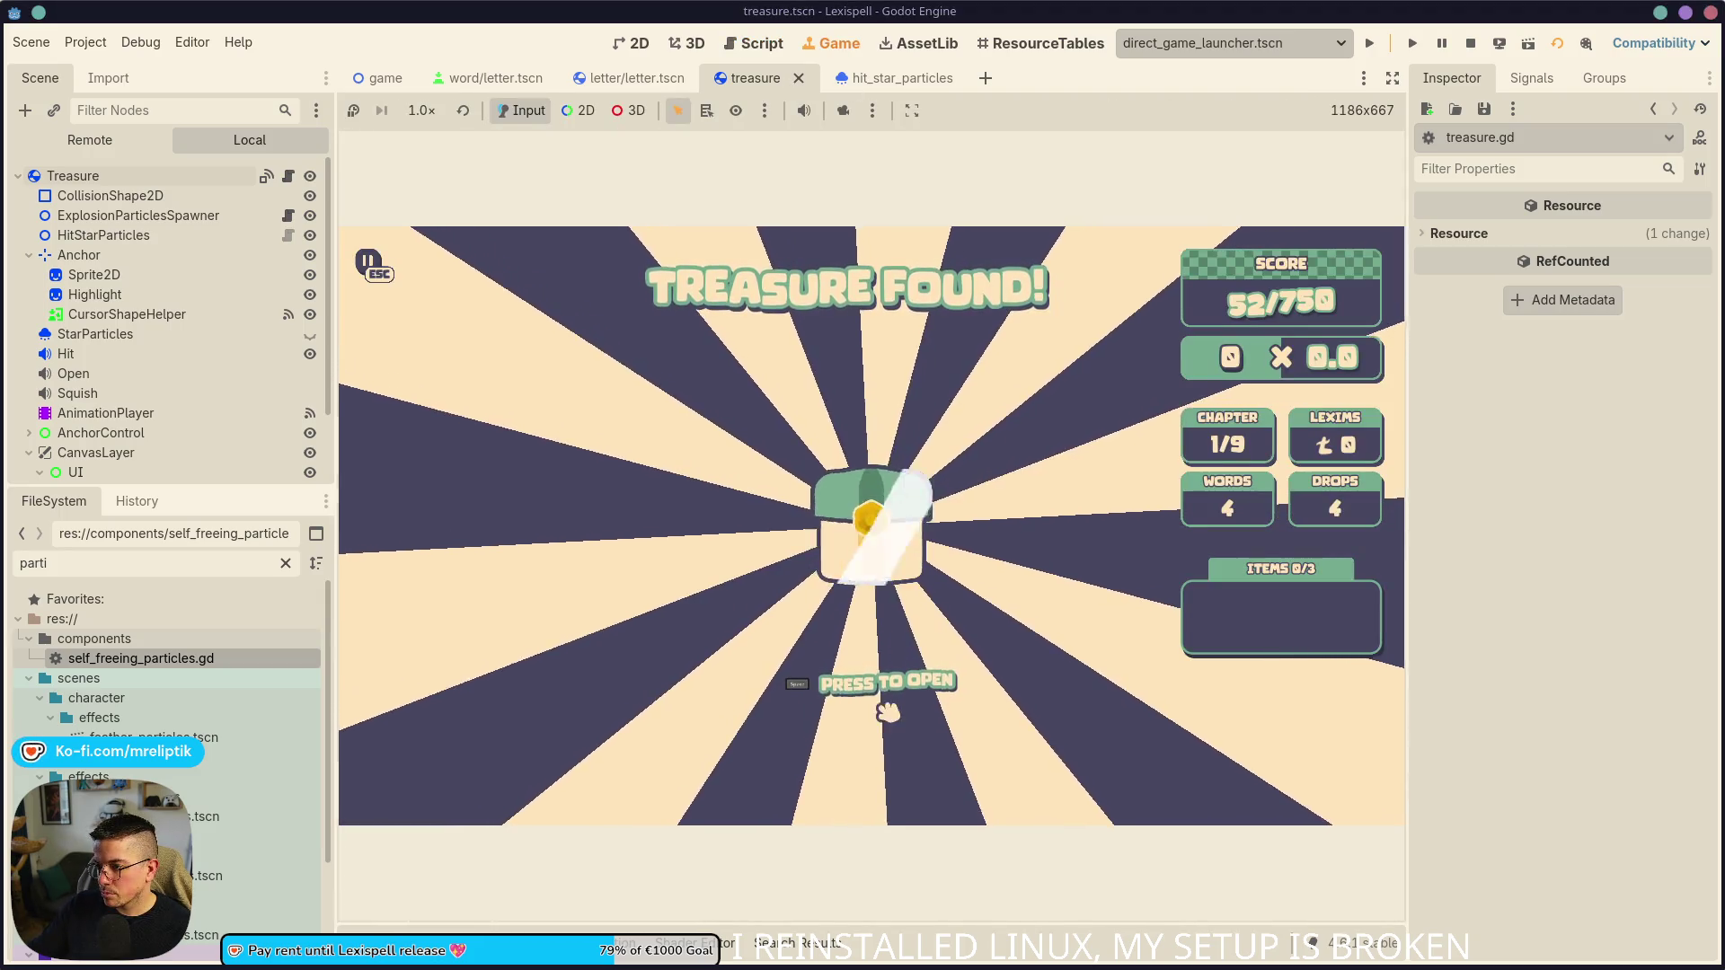
key("space")
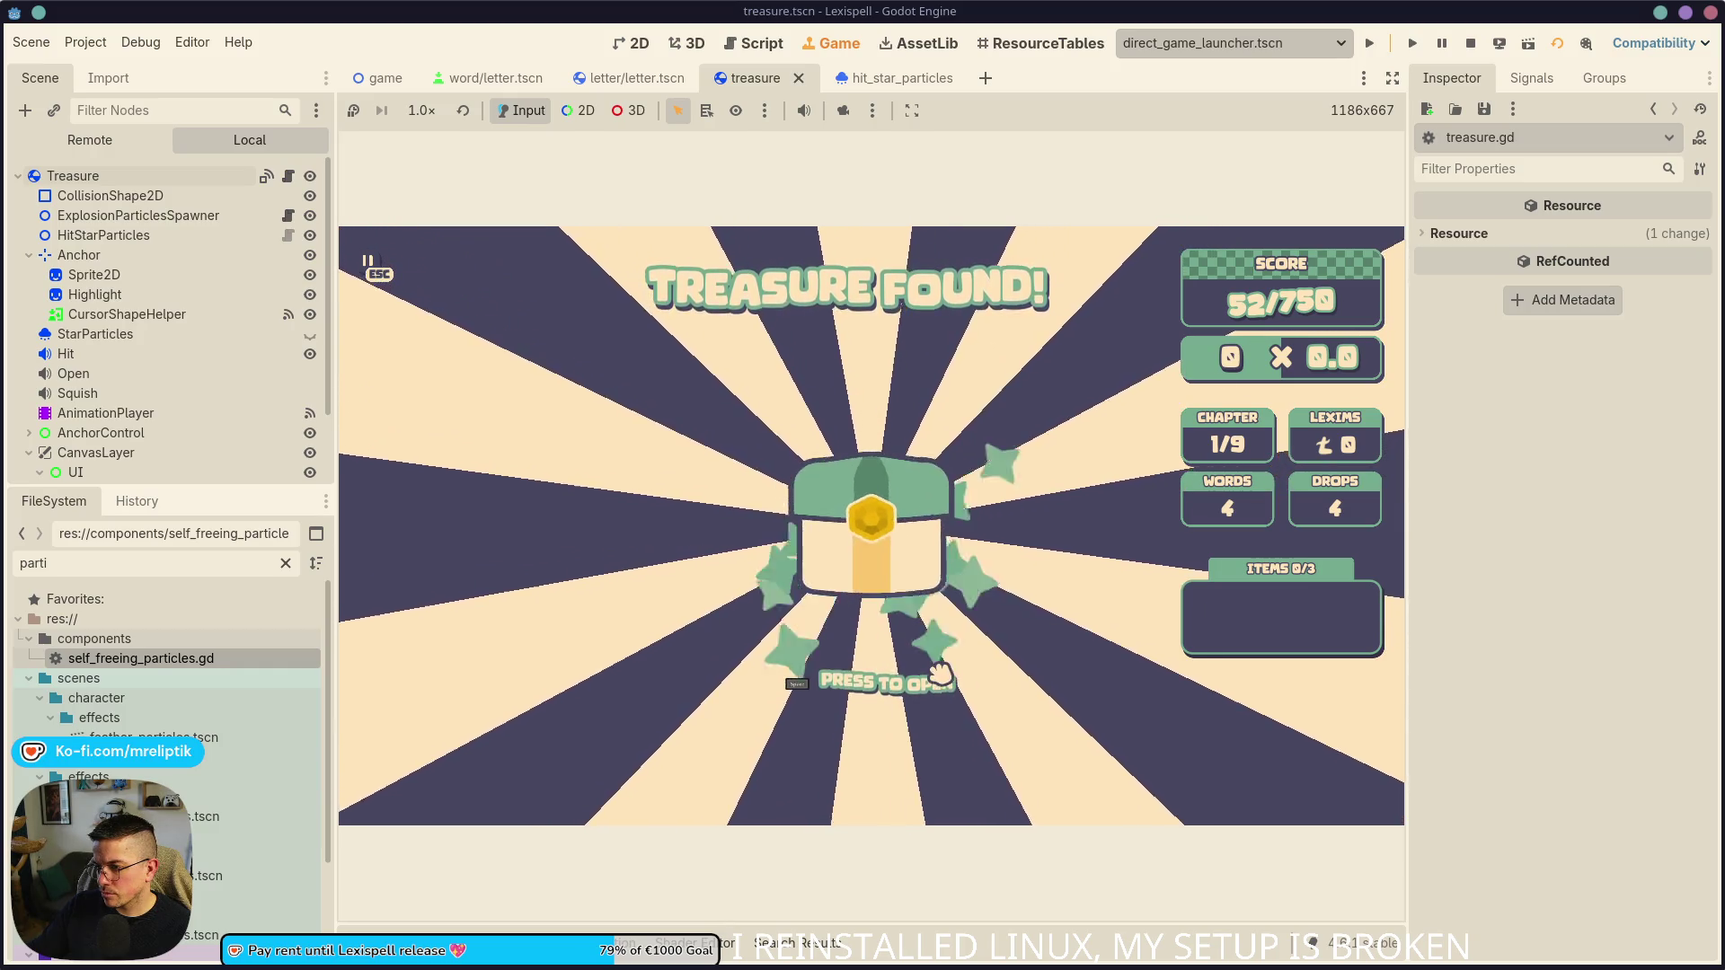
key("space")
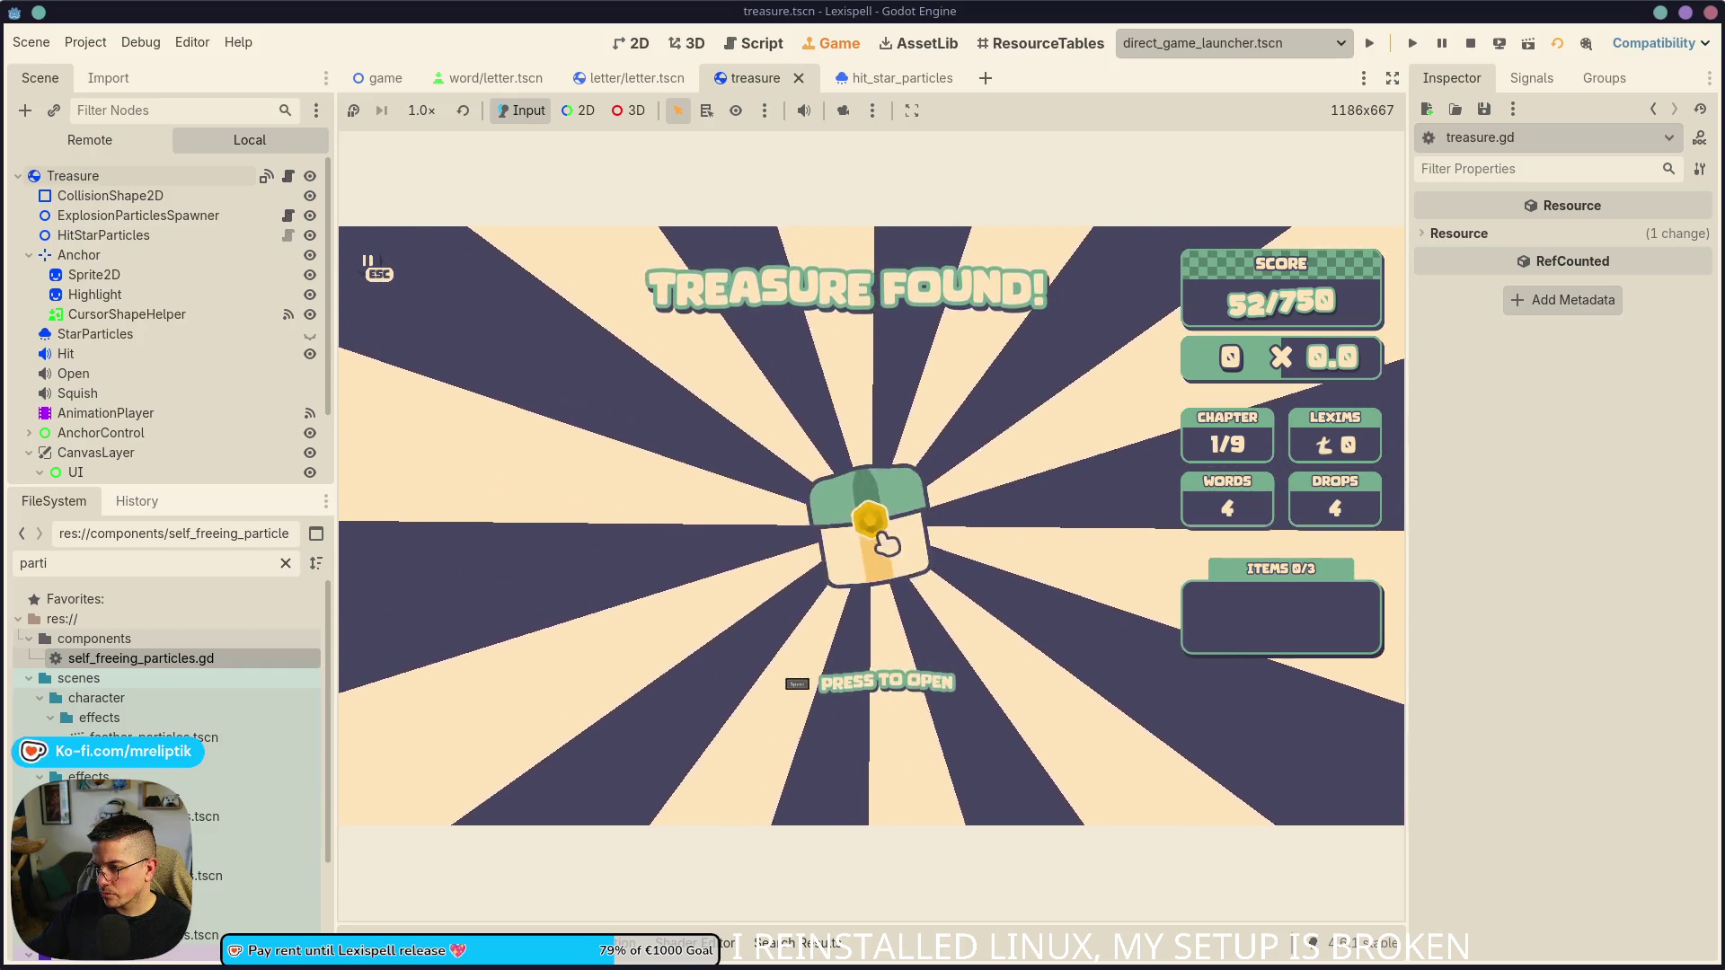
left_click(884, 546)
key("space")
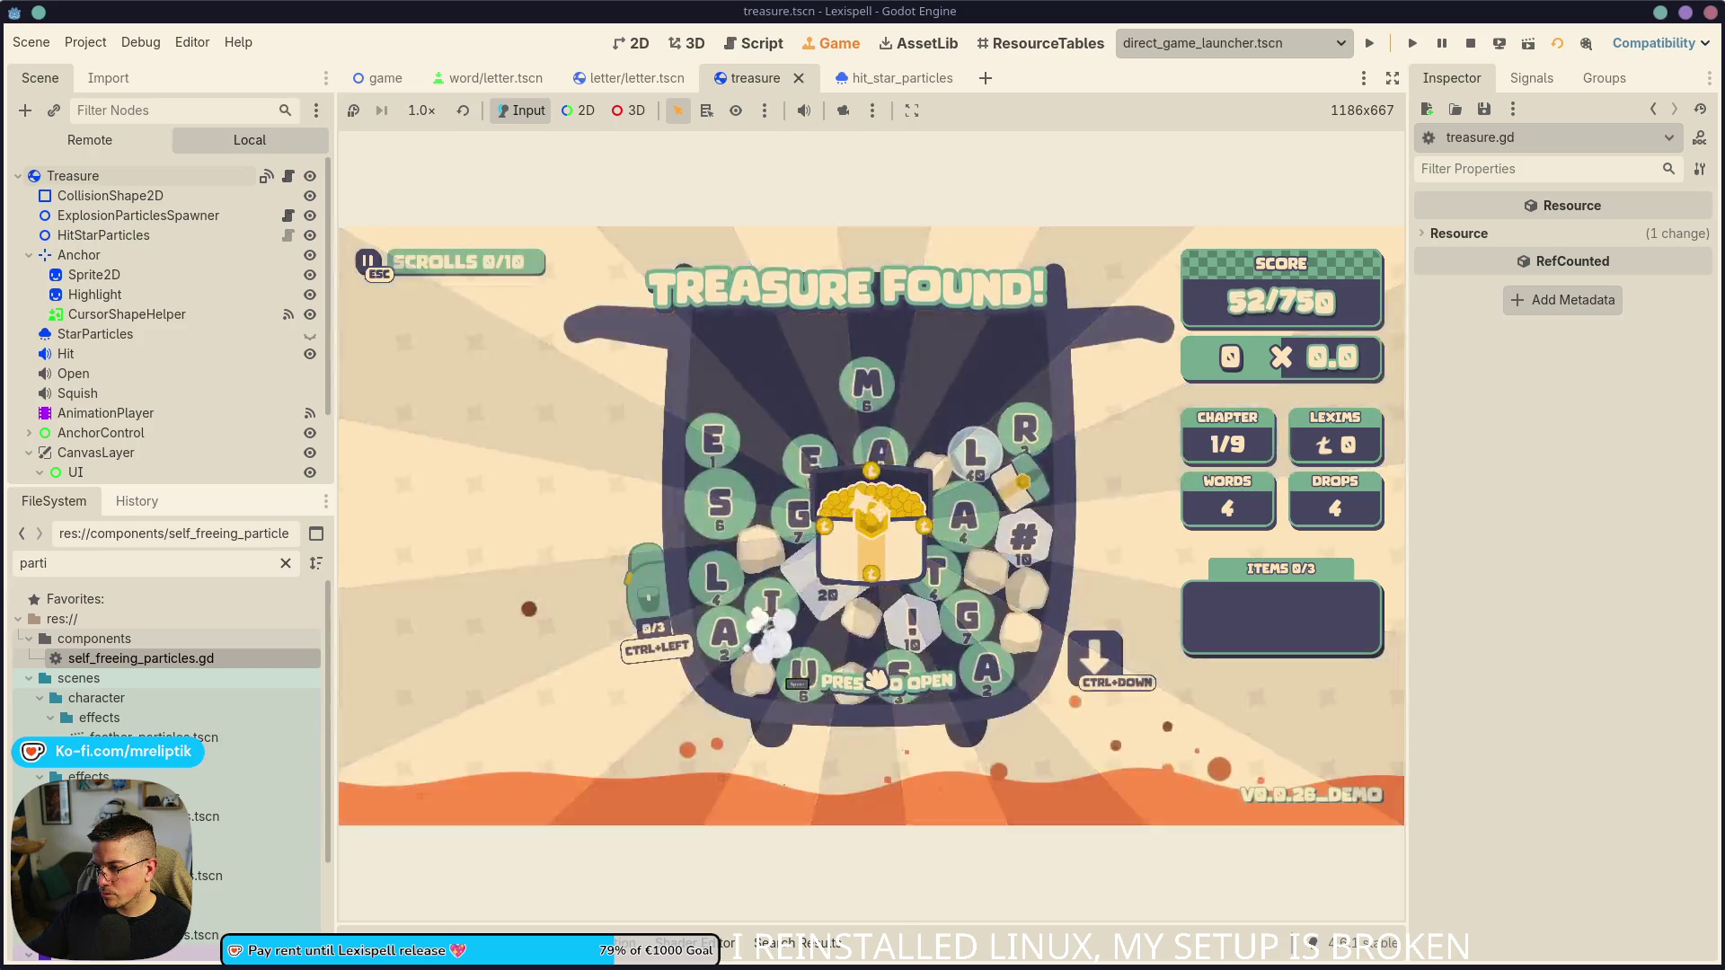
key("F8")
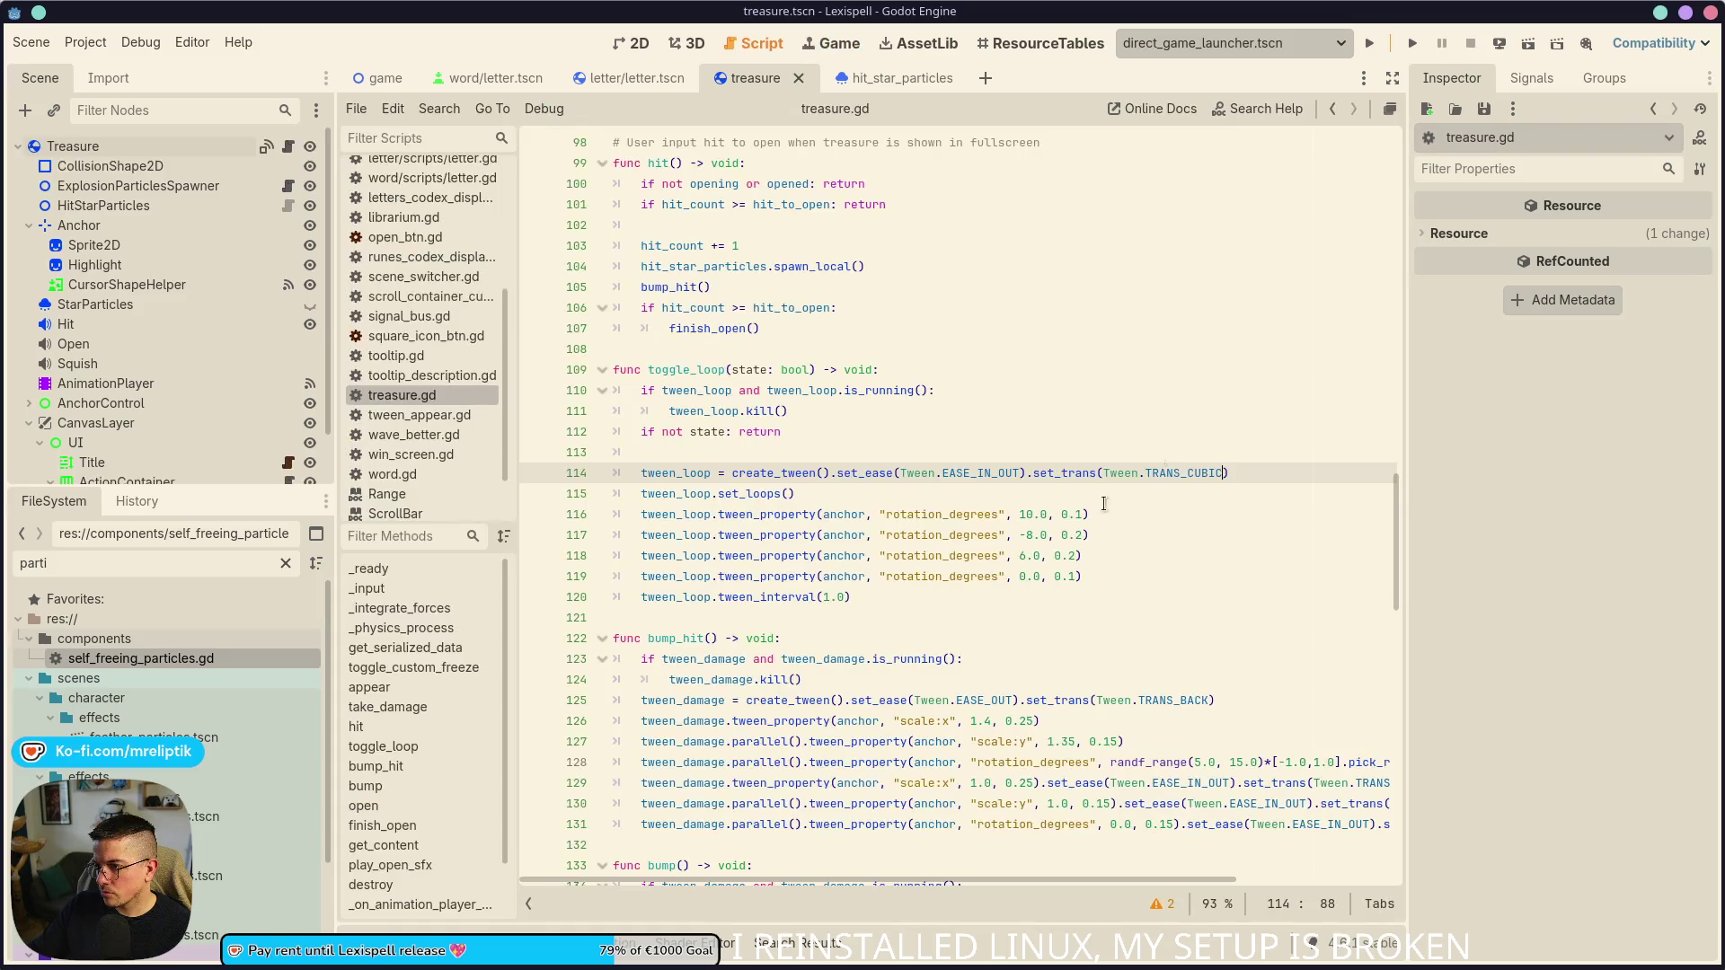
- Add toggle_loop(false) as the first line of bump_hit and save
left_click(832, 516)
double_click(688, 368)
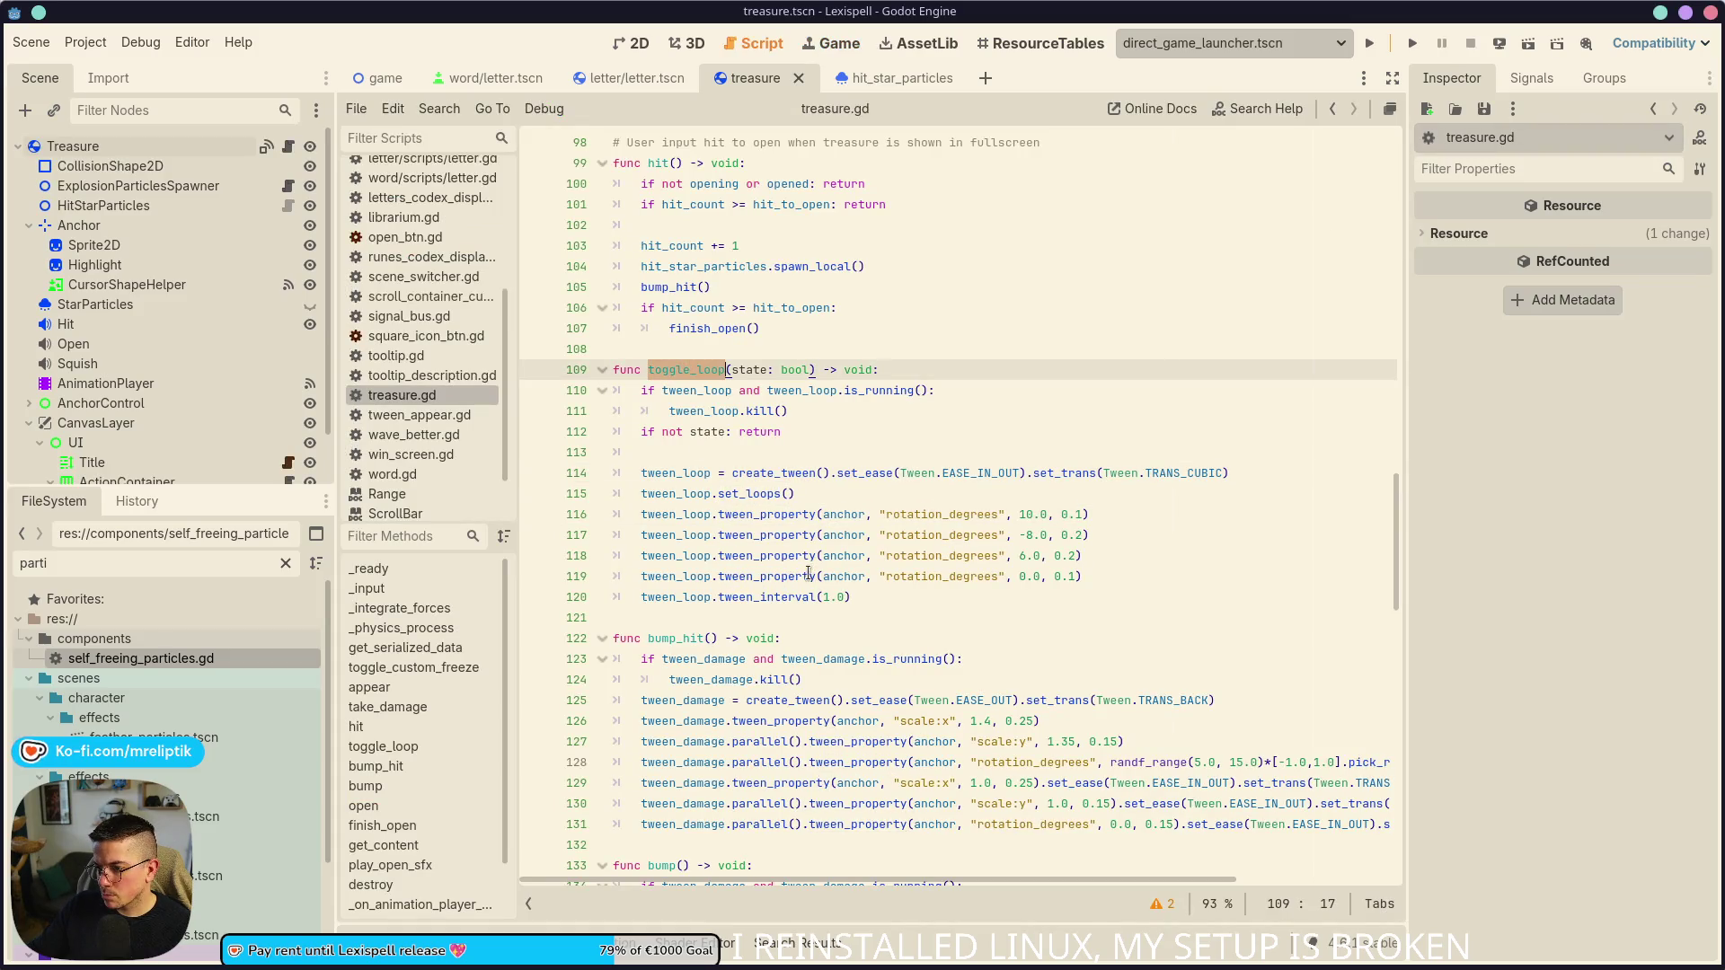
left_click(664, 637)
key("Return")
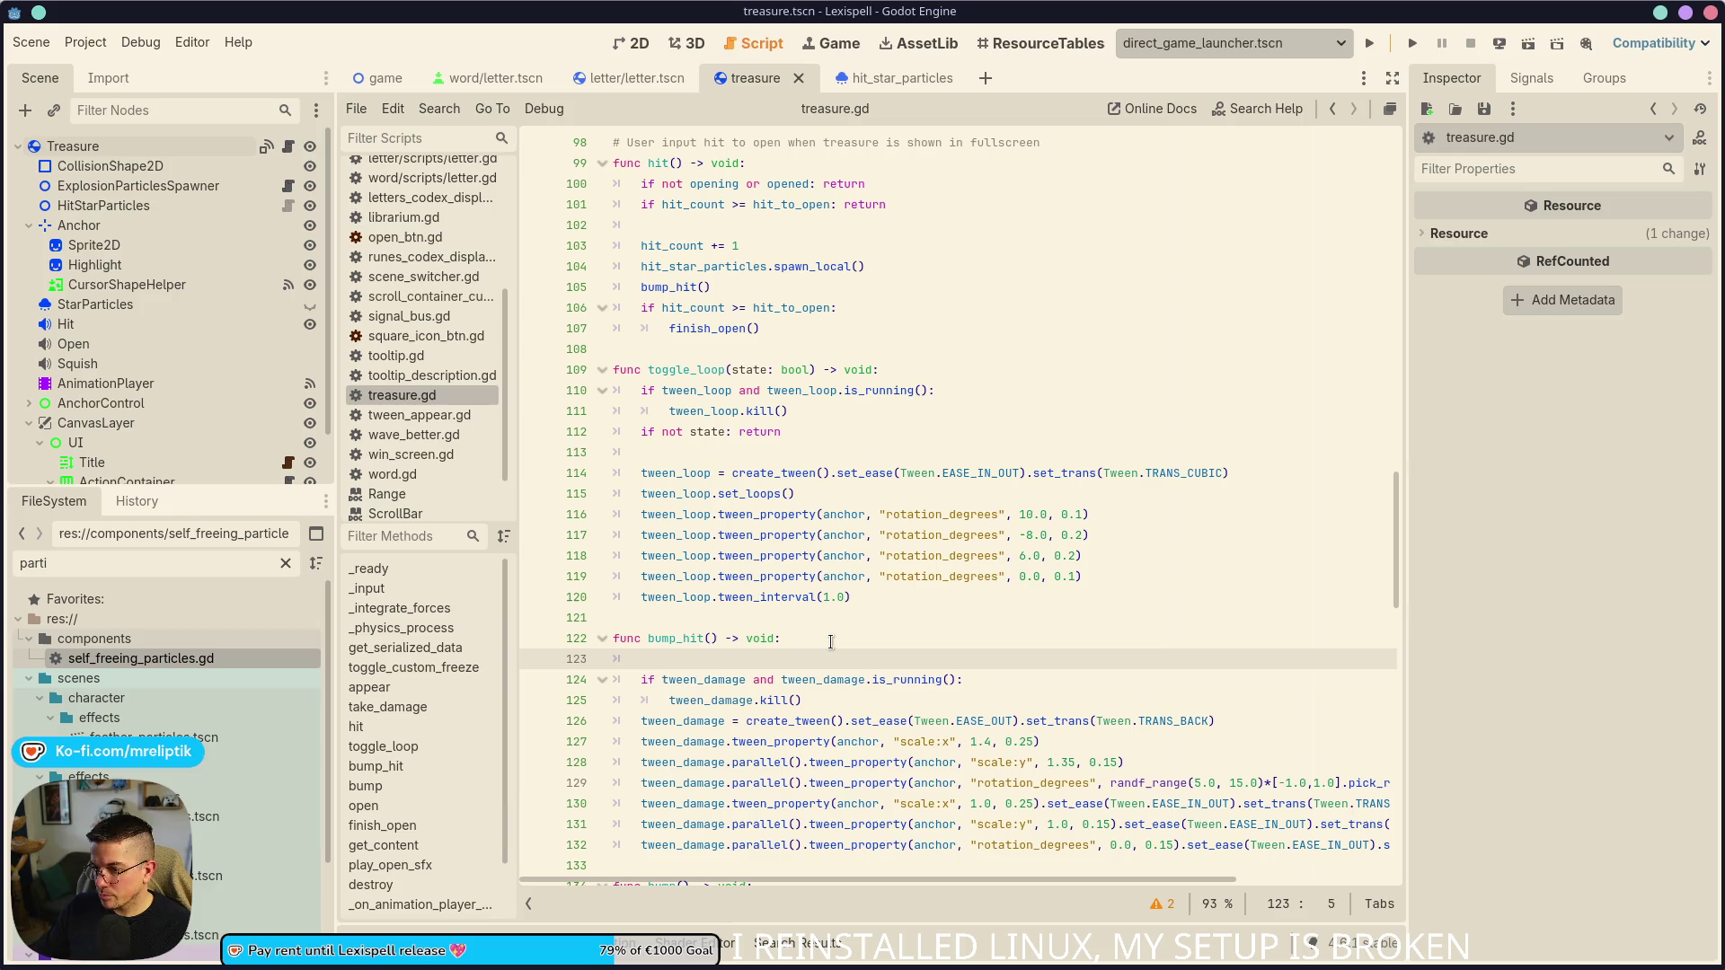
type("toggle_loop(stop")
key("ctrl+s")
key("BackSpace")
key("BackSpace")
key("BackSpace")
type("false")
key("ctrl+s")
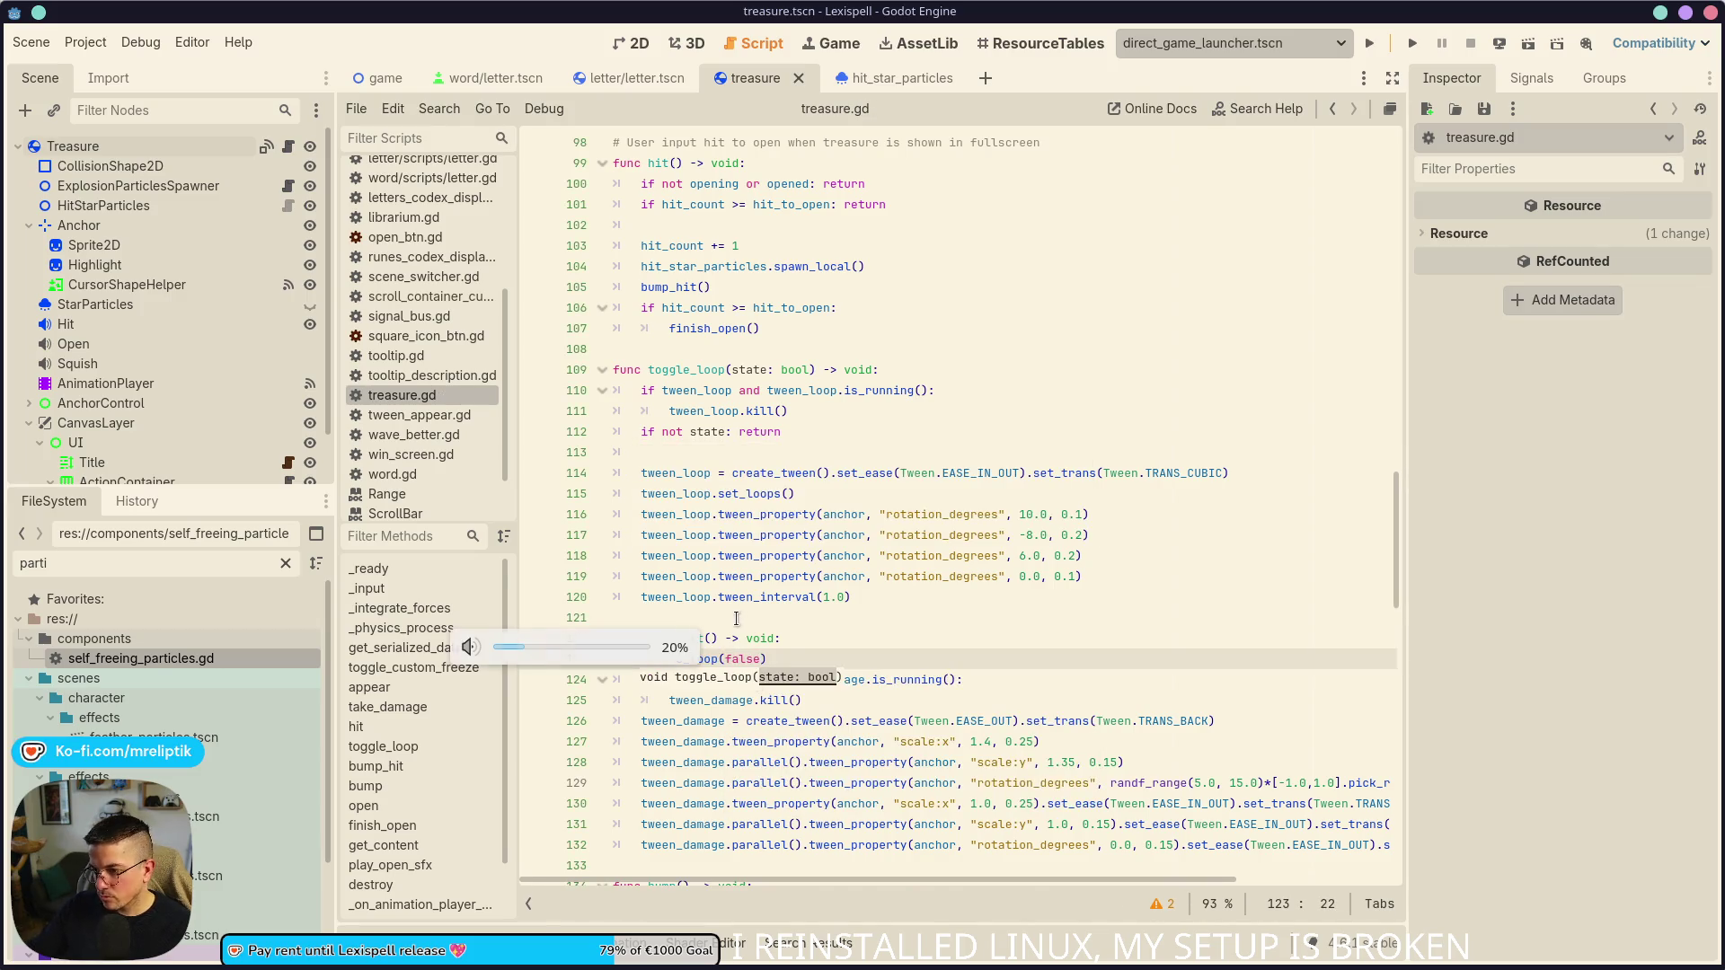
- End bump_hit with tween_damage.tween_callback(toggle_loop.bind(true)), save, and run the game
key("ctrl+shift+Left")
key("shift+Home")
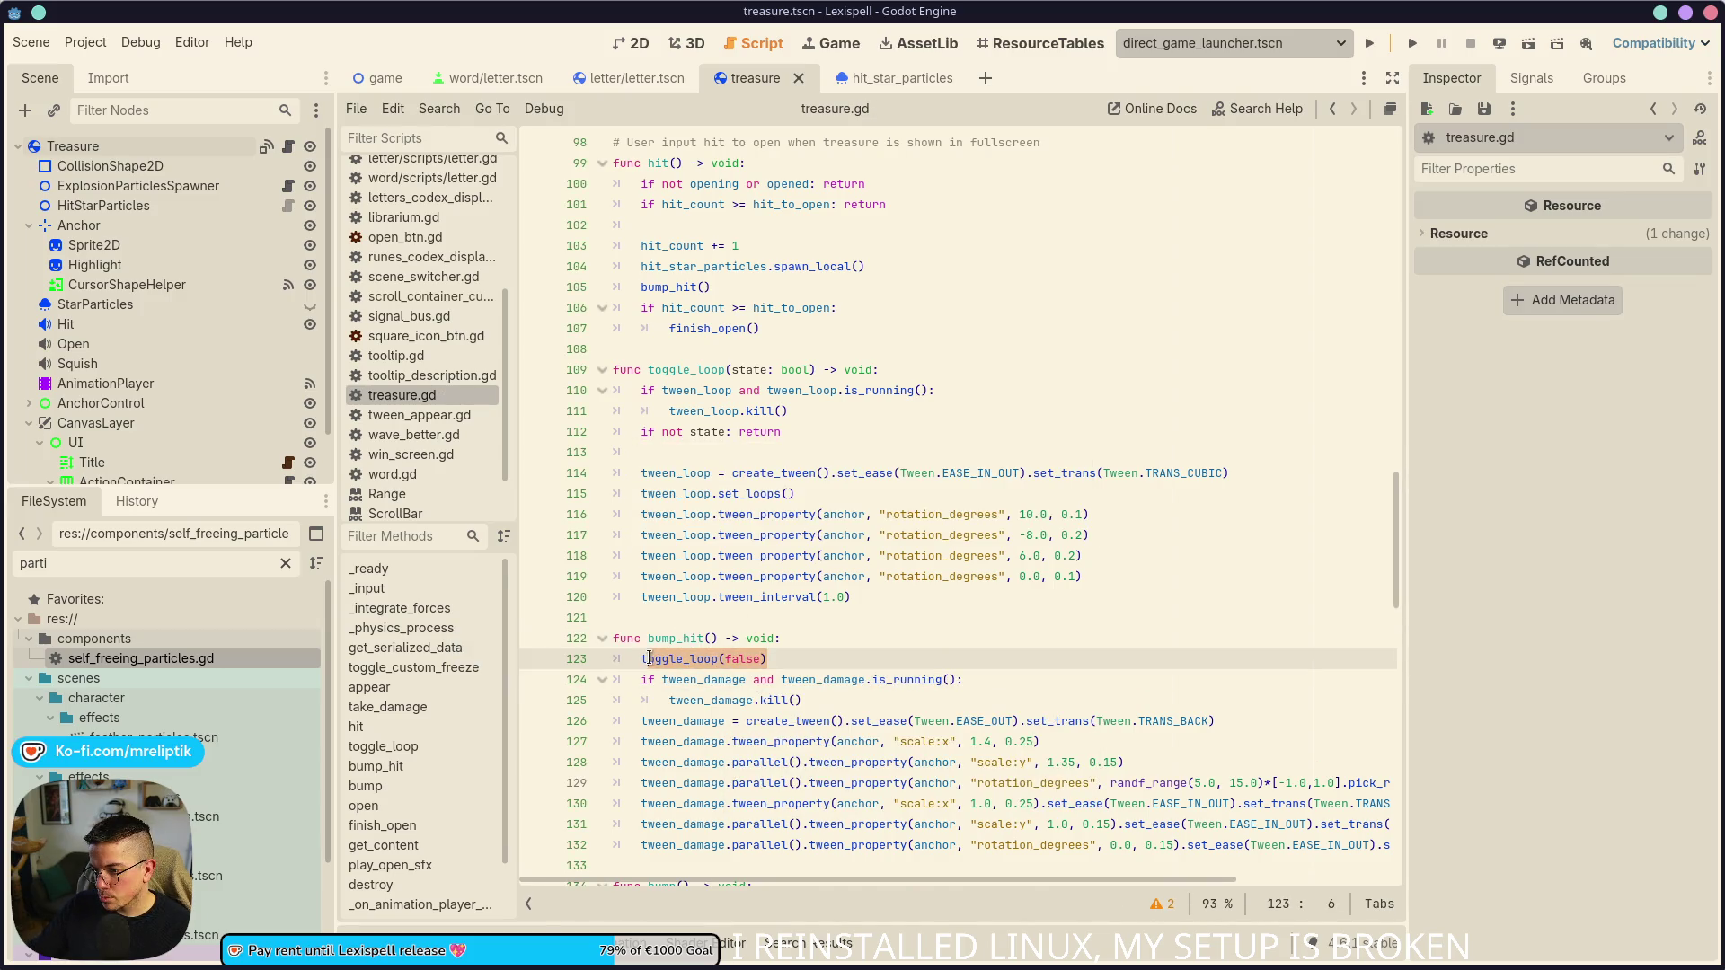
scroll(720, 617, "down", 3)
left_click(697, 678)
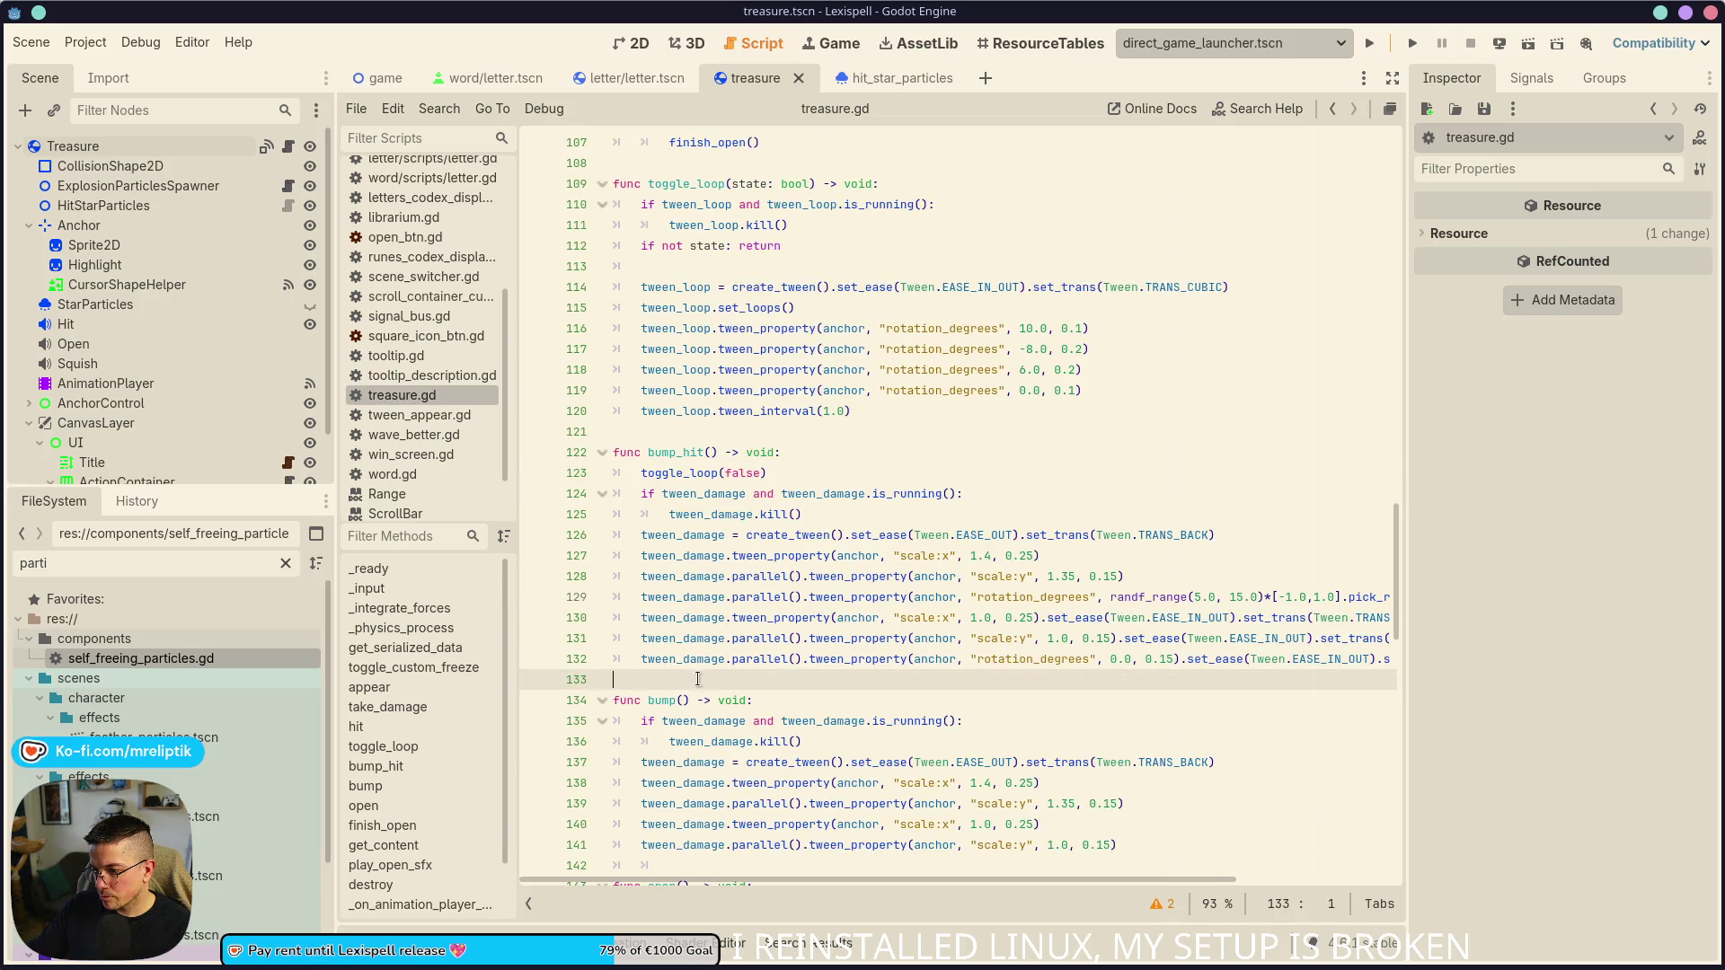
key("Return")
key("Up")
key("Tab")
type("twe")
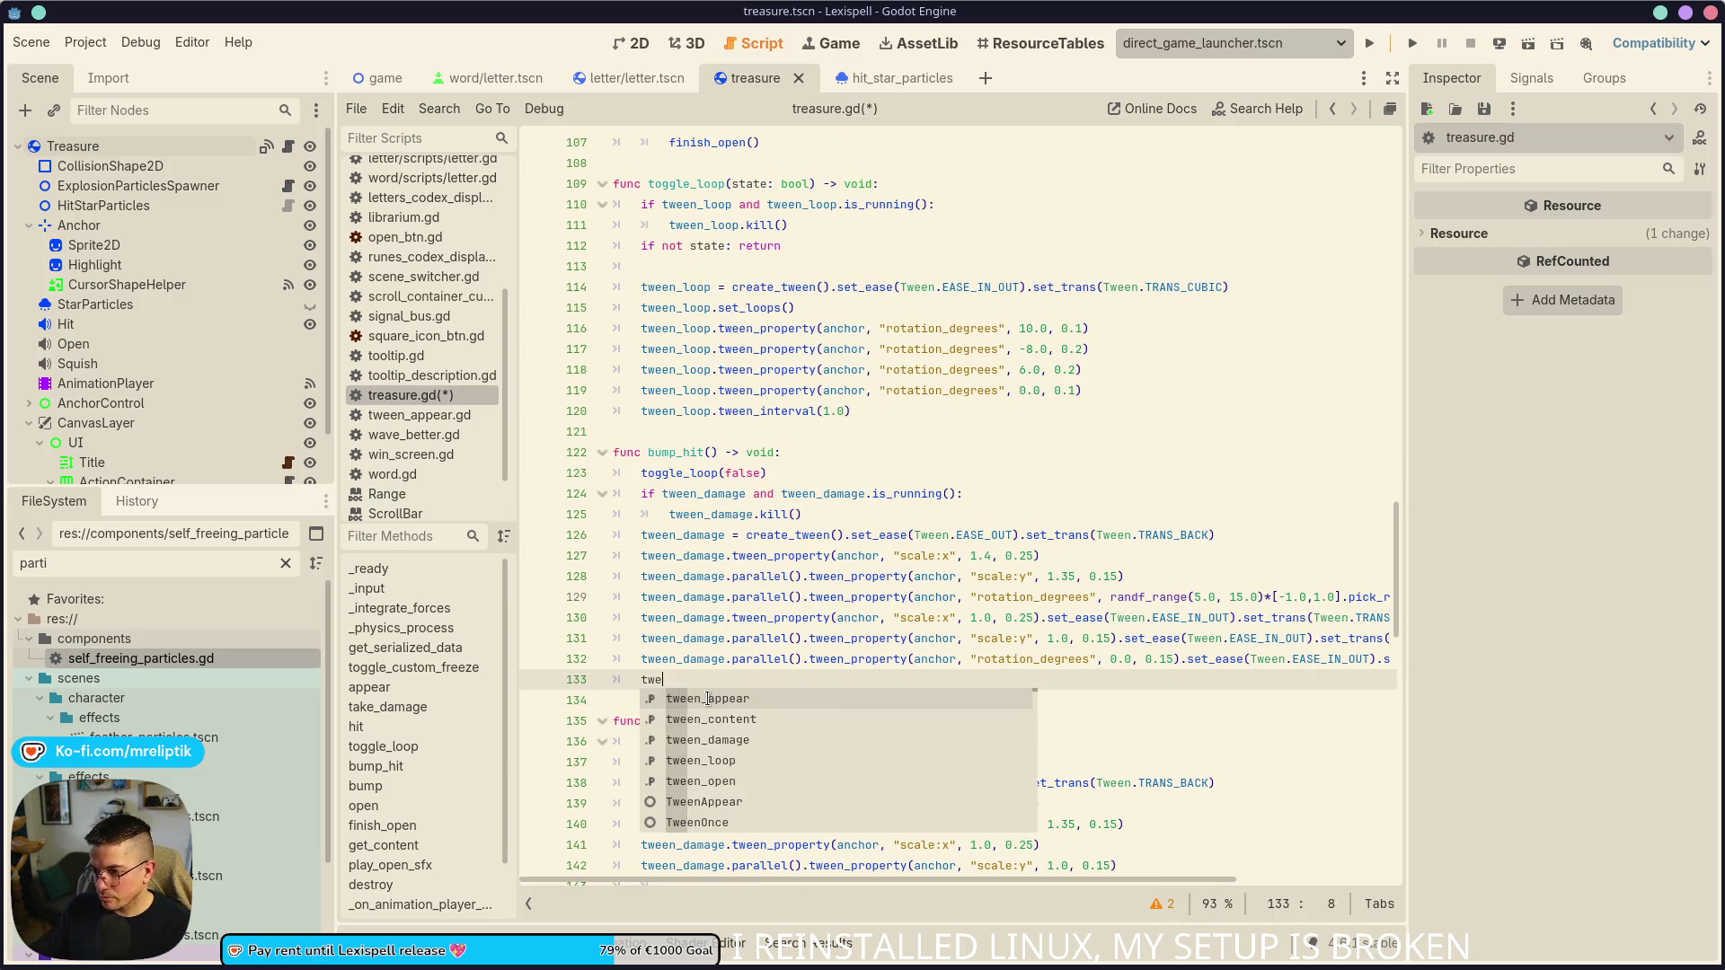
type("en_damage.twee")
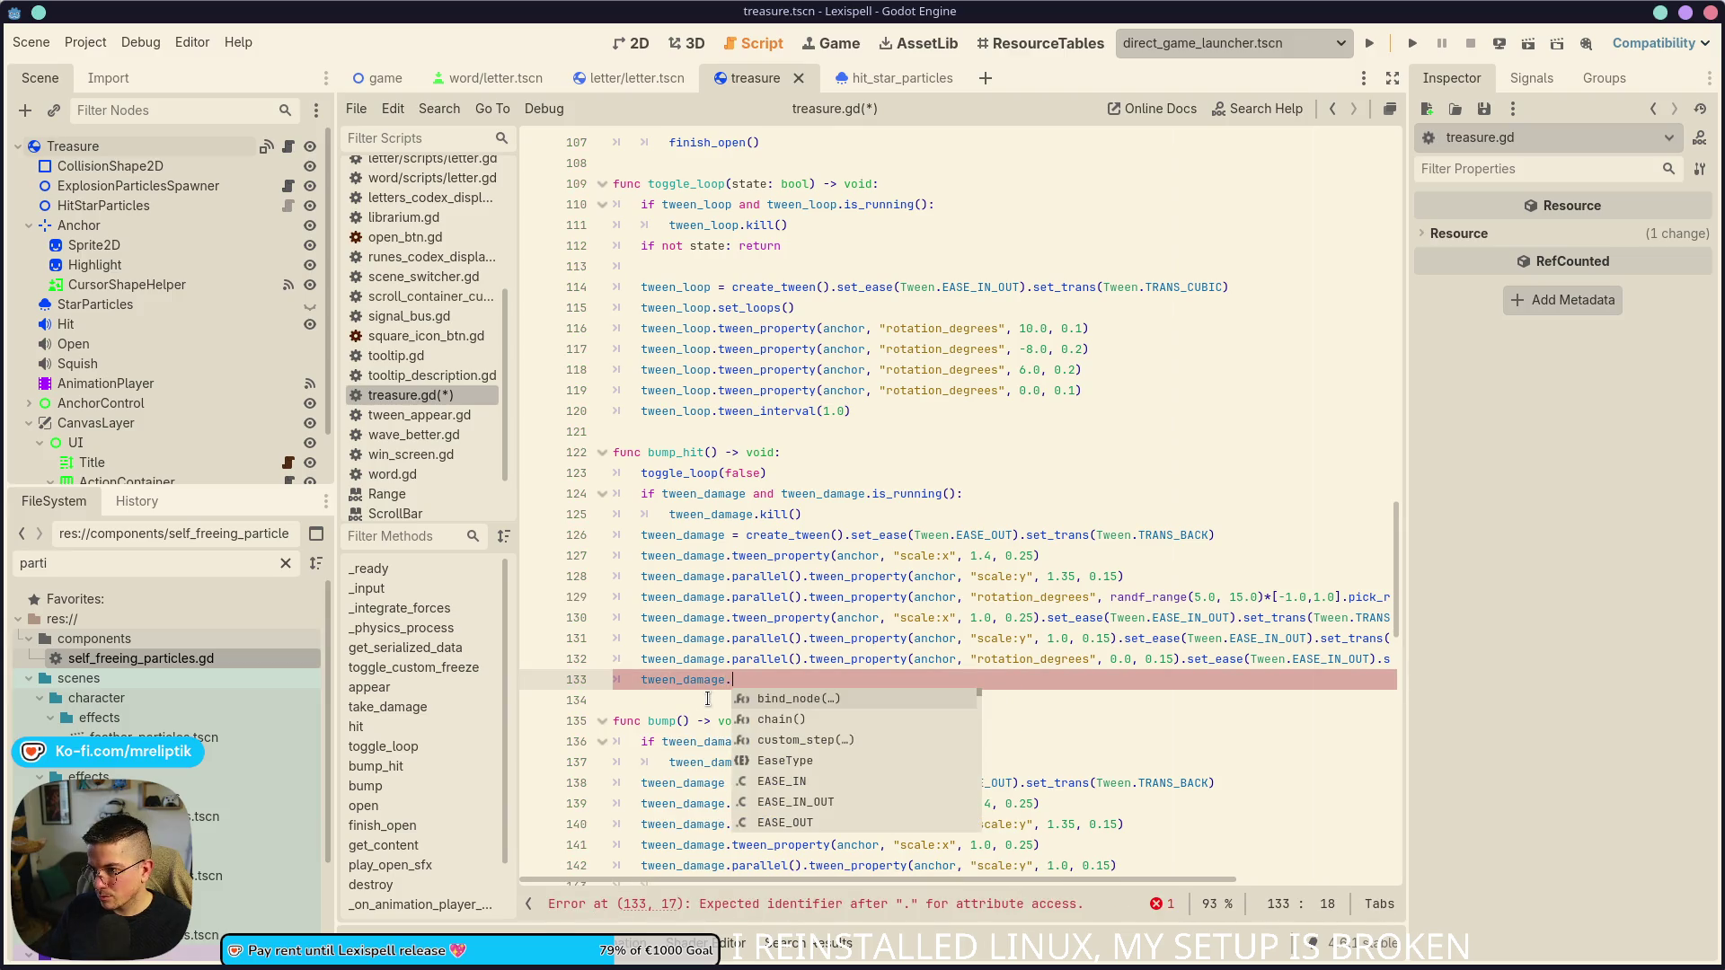
key("Down")
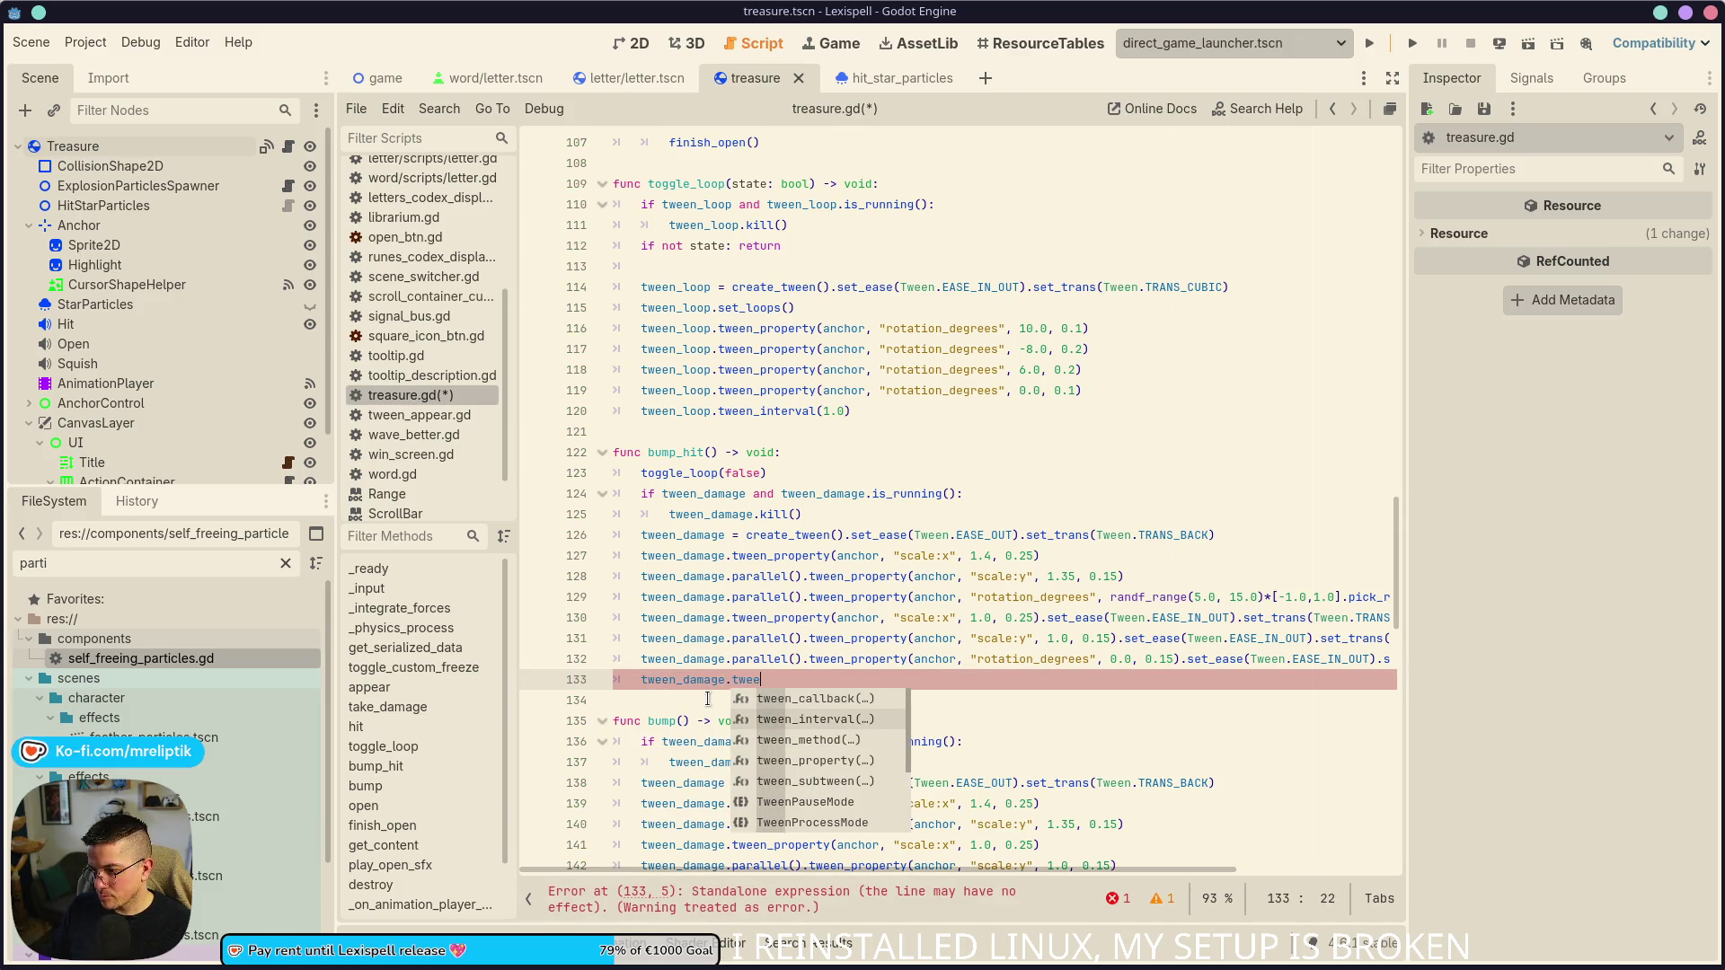
key("Up")
key("Return")
type("toggle_loop(false)")
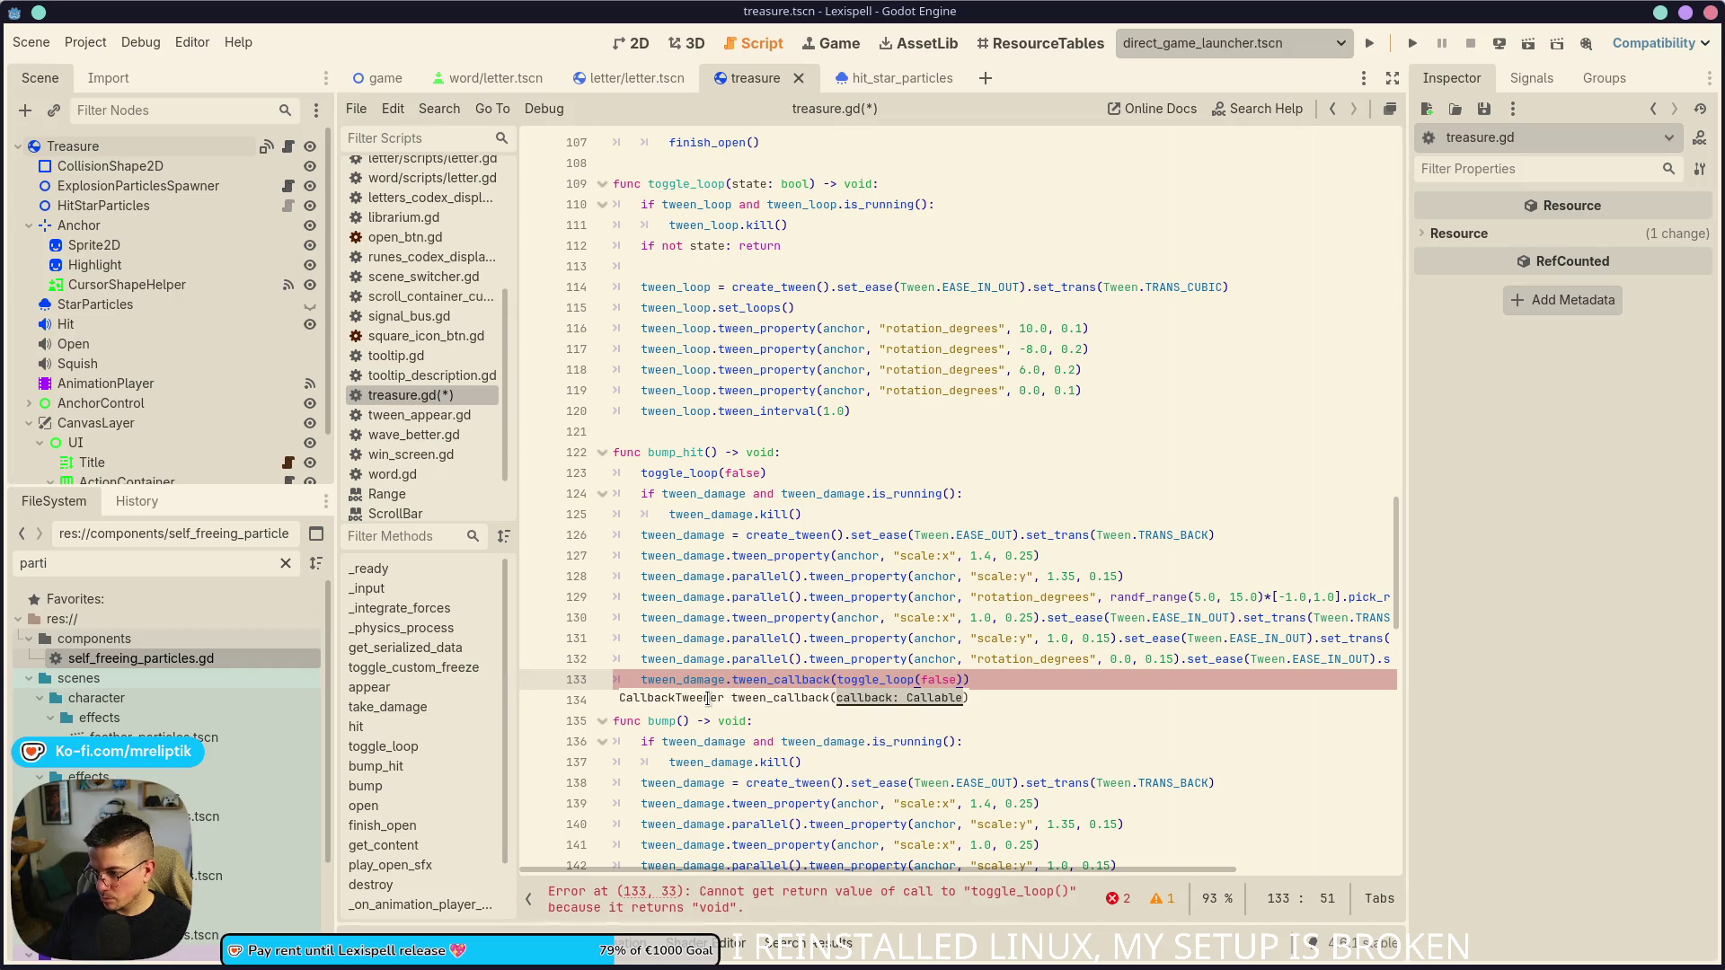
key("Delete")
key("Delete")
key("Delete")
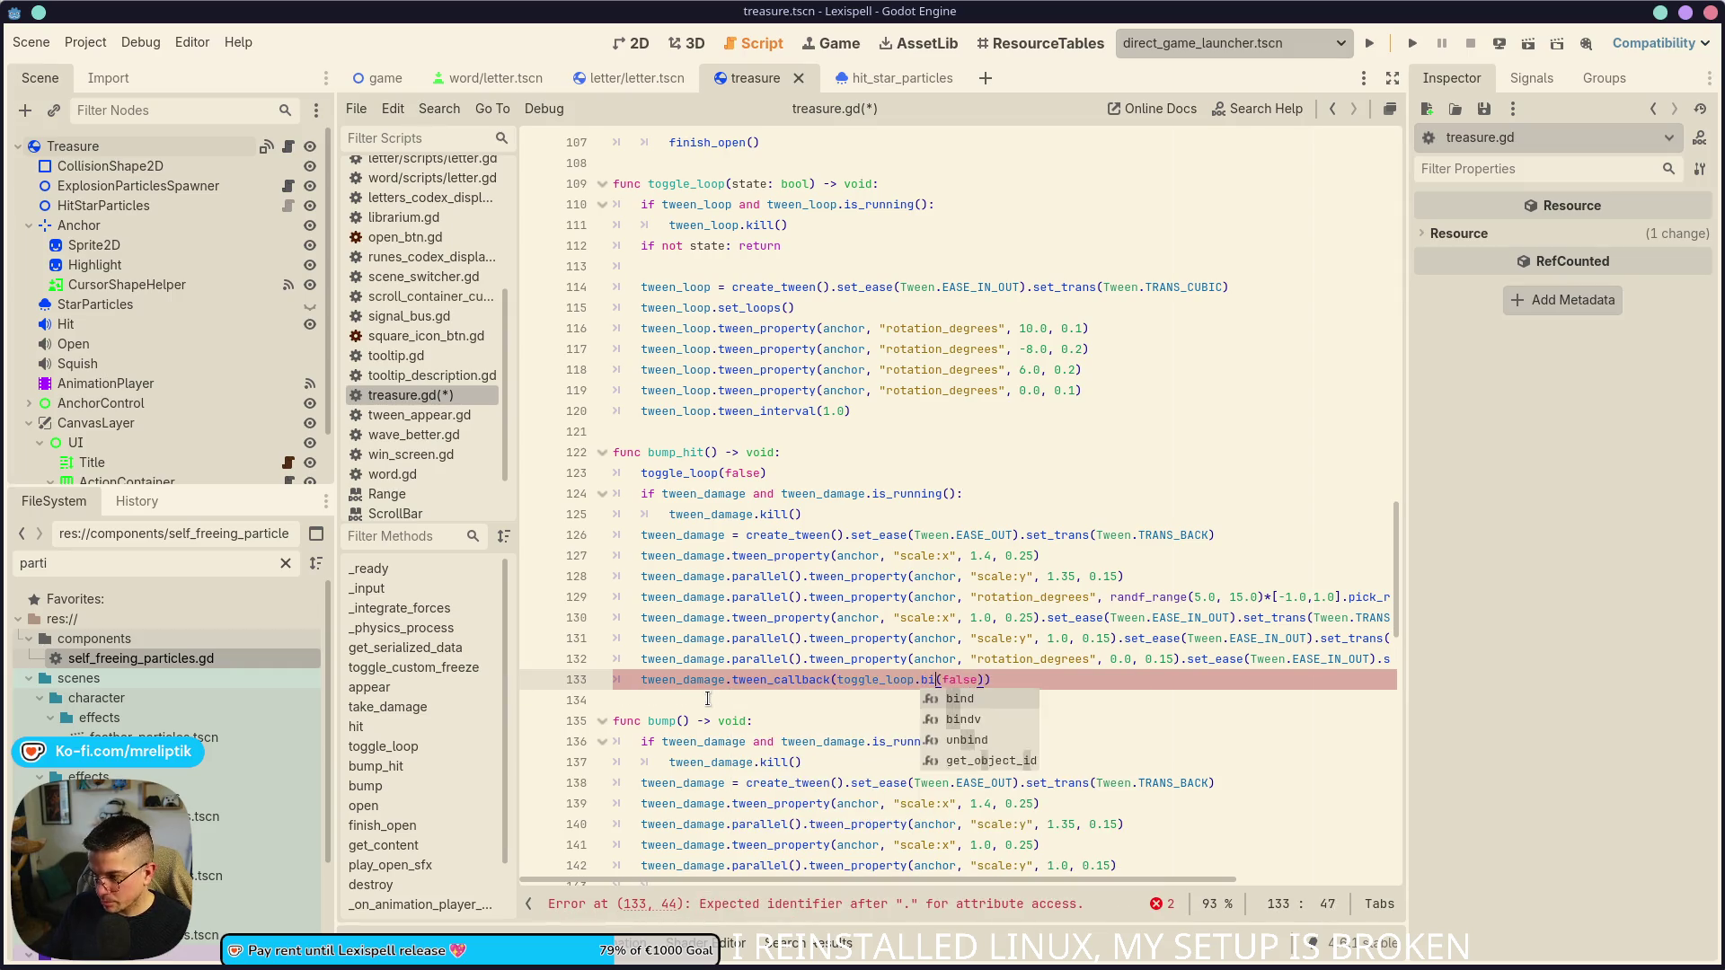
type(".bind(tr")
type("ue")
key("ctrl+s")
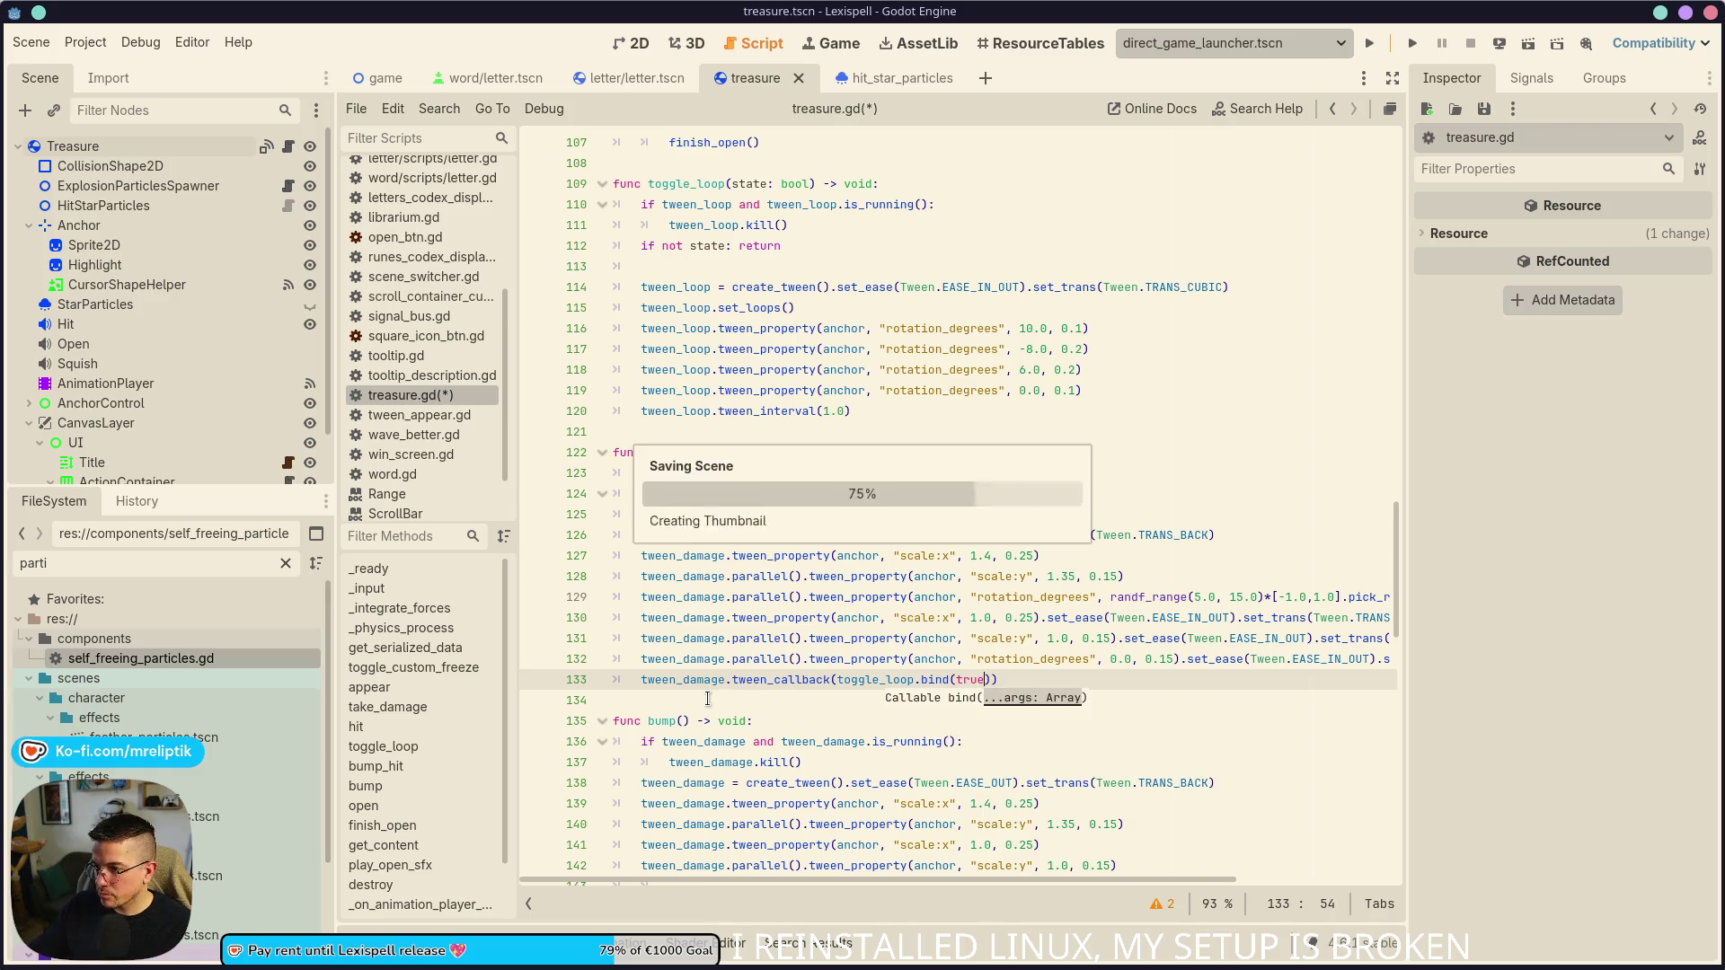
left_click(1371, 49)
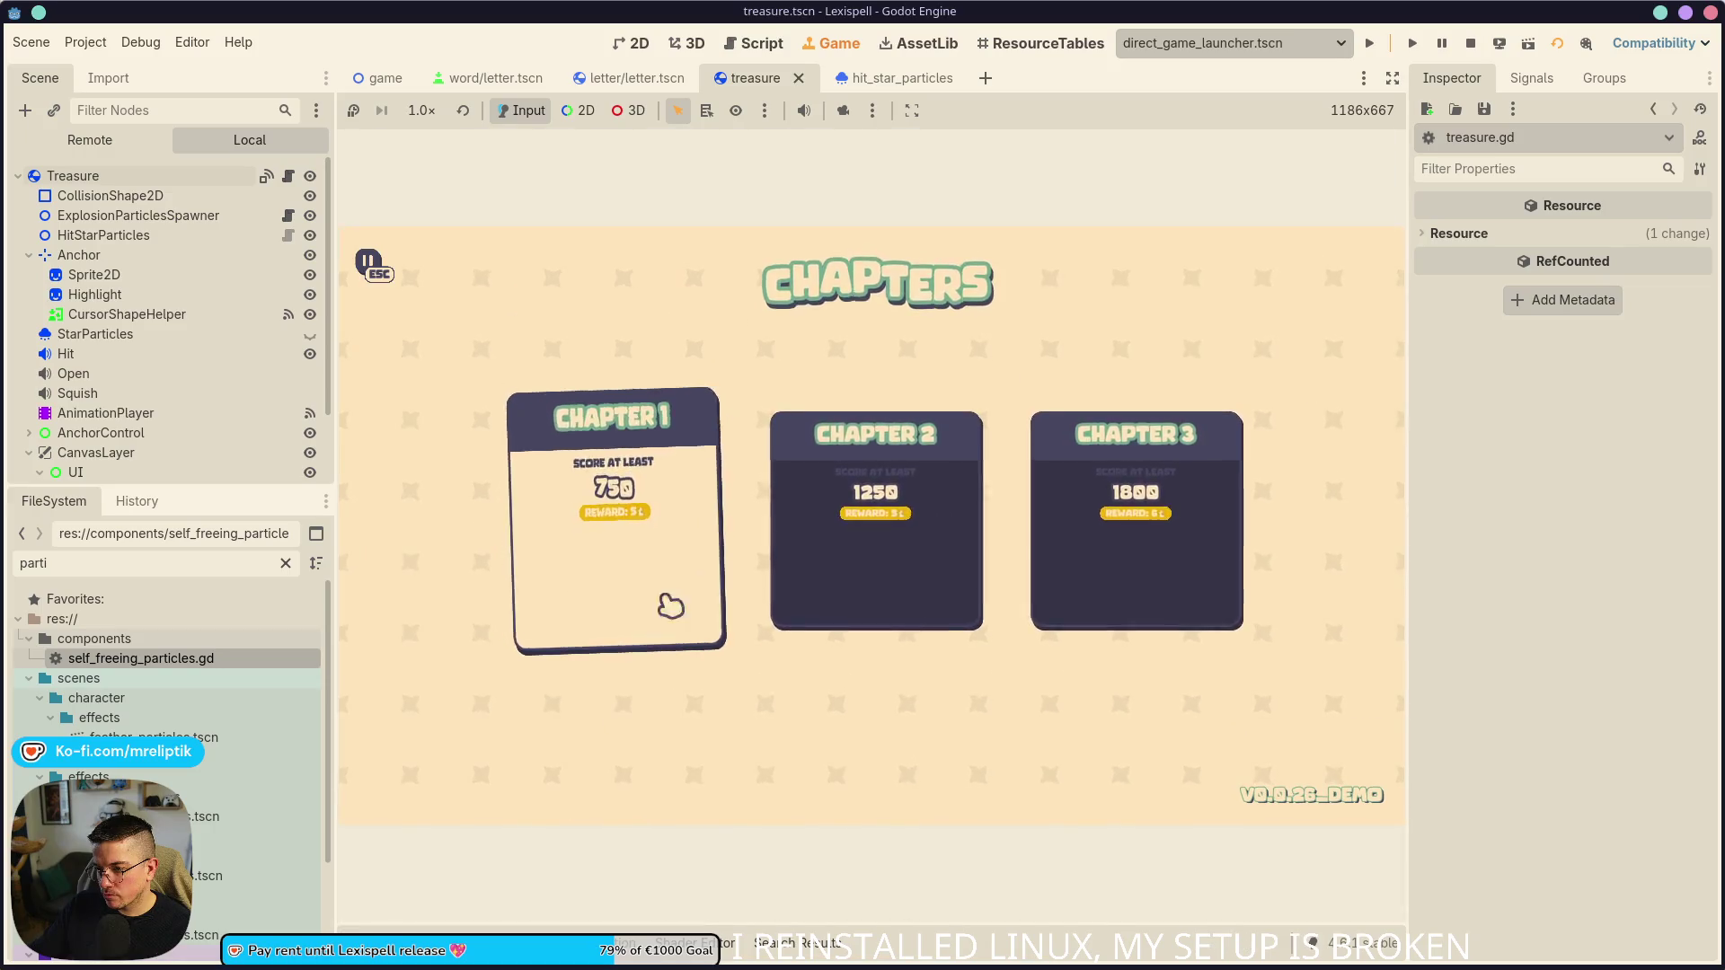
left_click(670, 629)
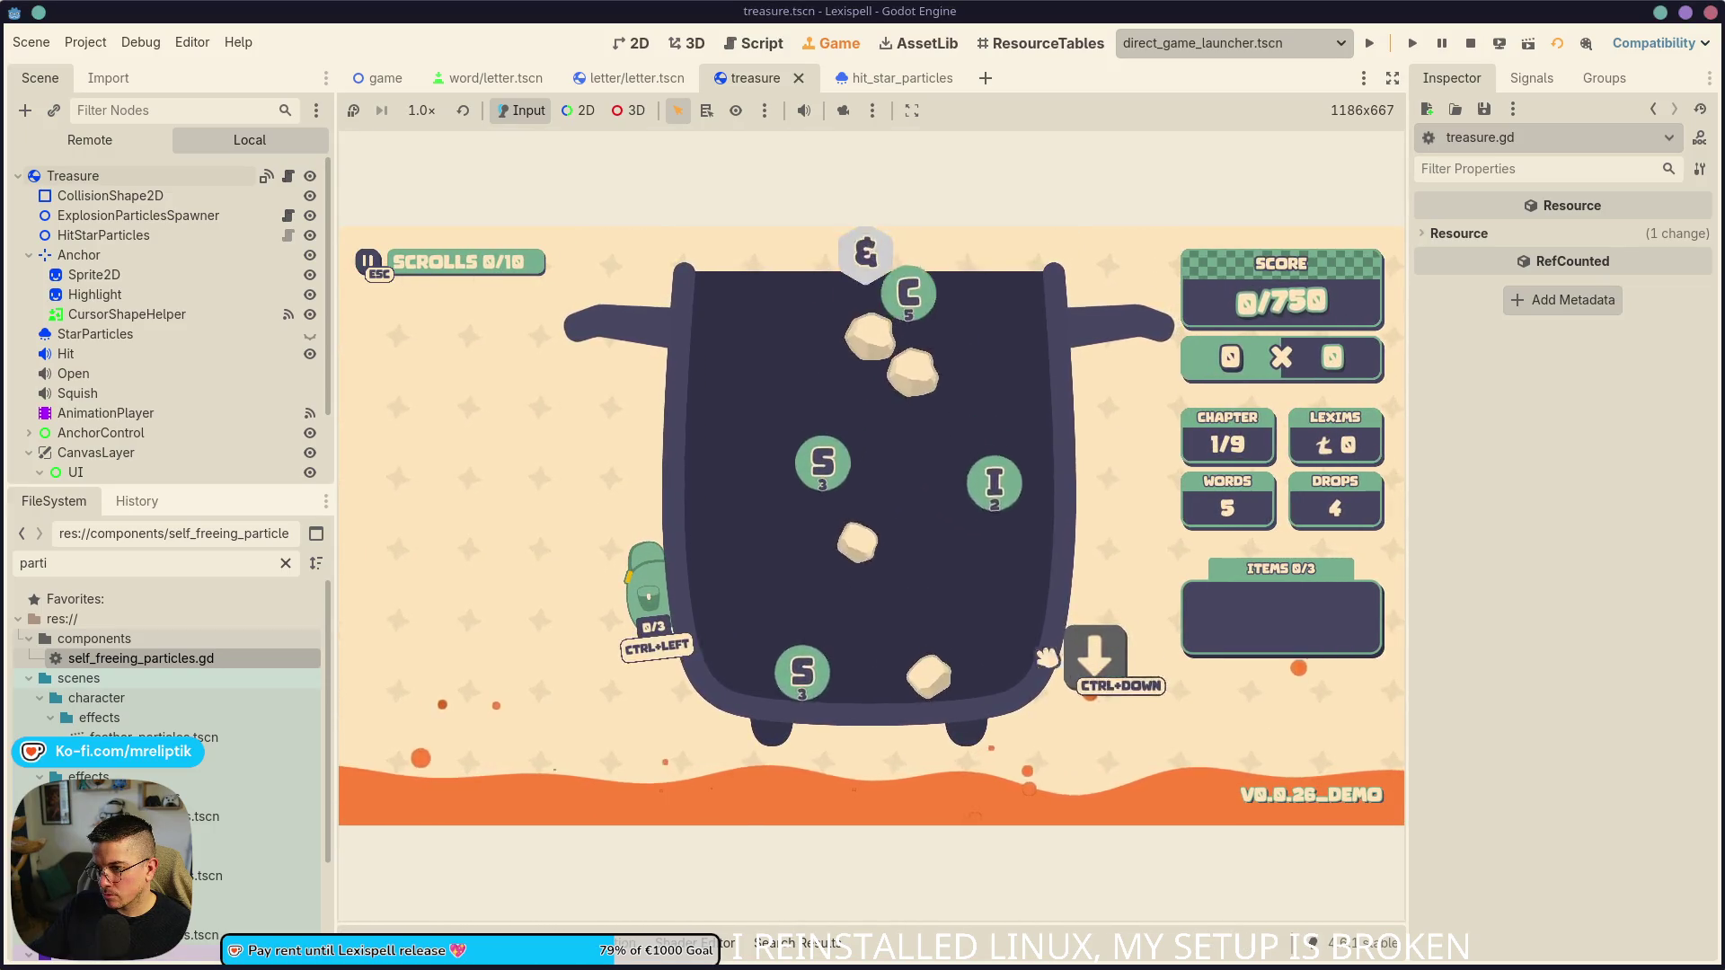
key("grave")
type("treasure")
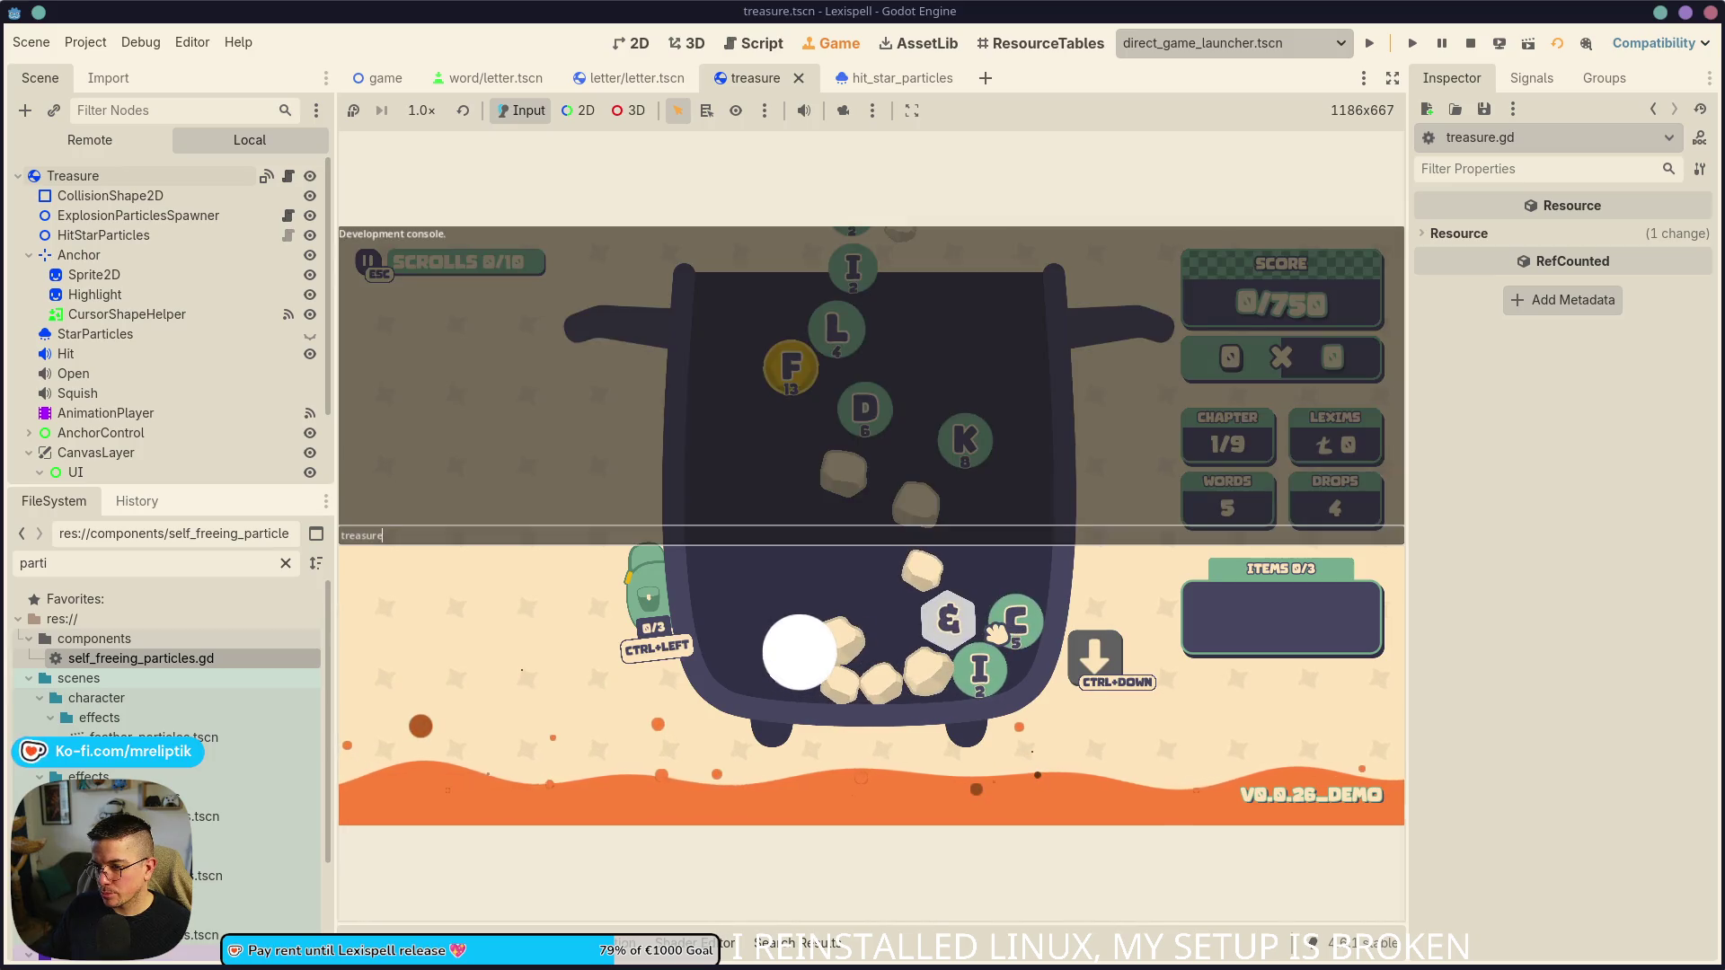
key("Return")
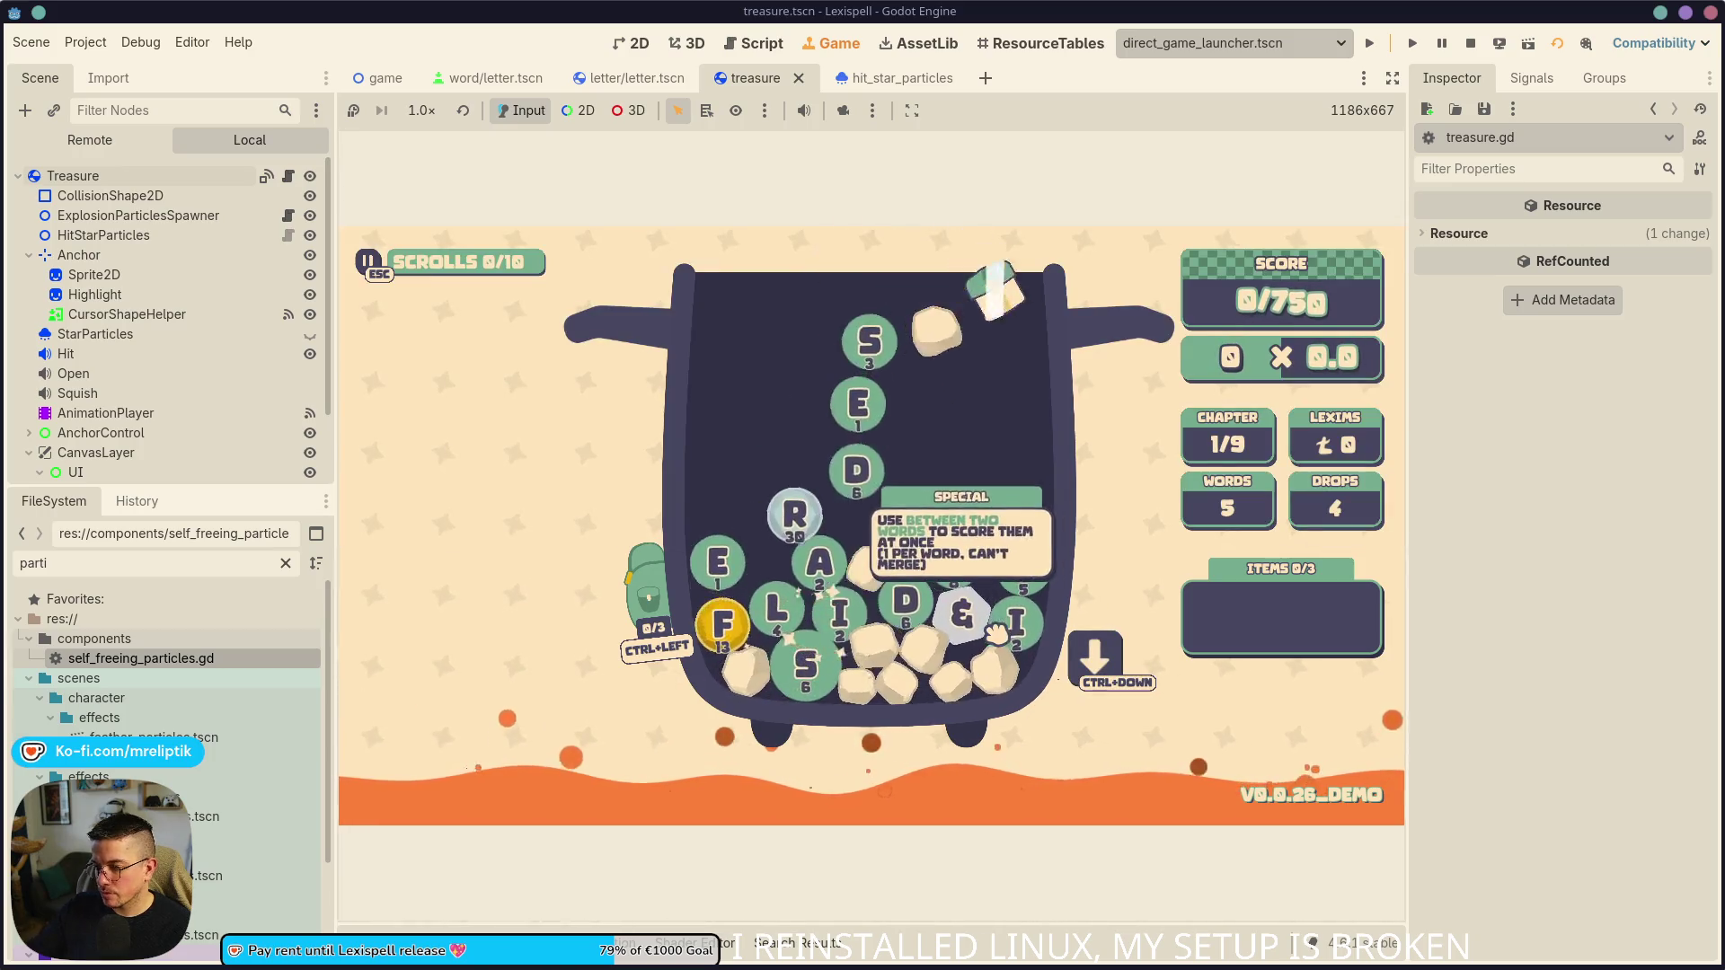
left_click(943, 505)
left_click(960, 566)
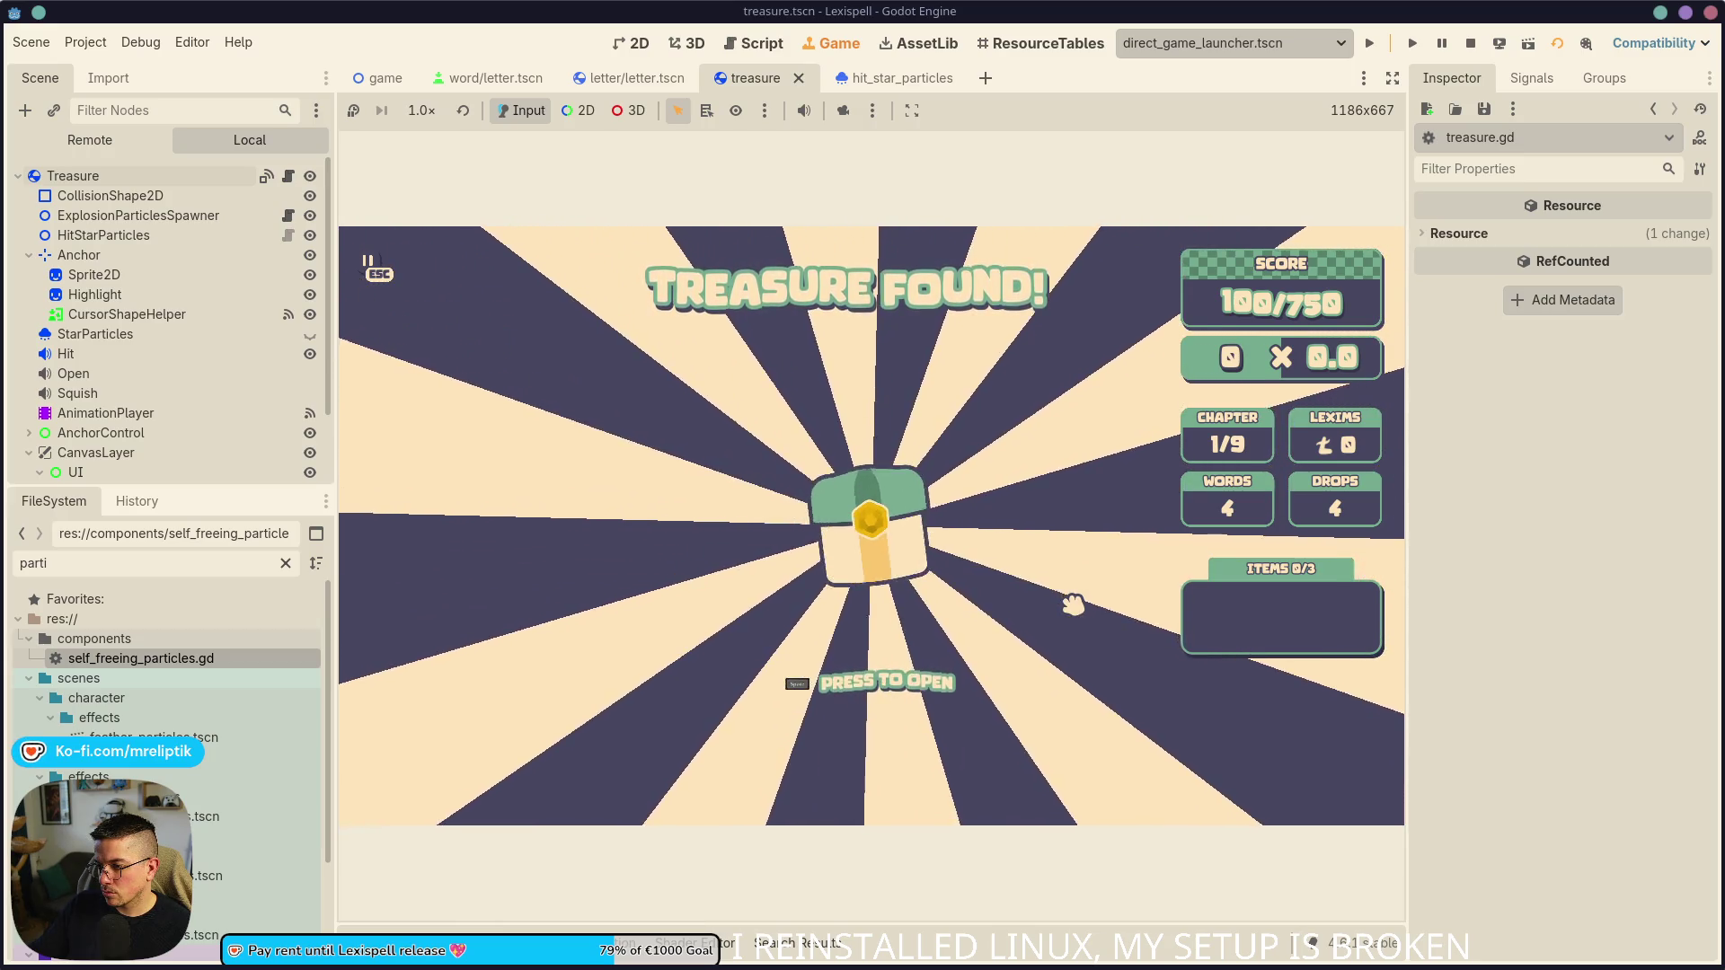
key("space")
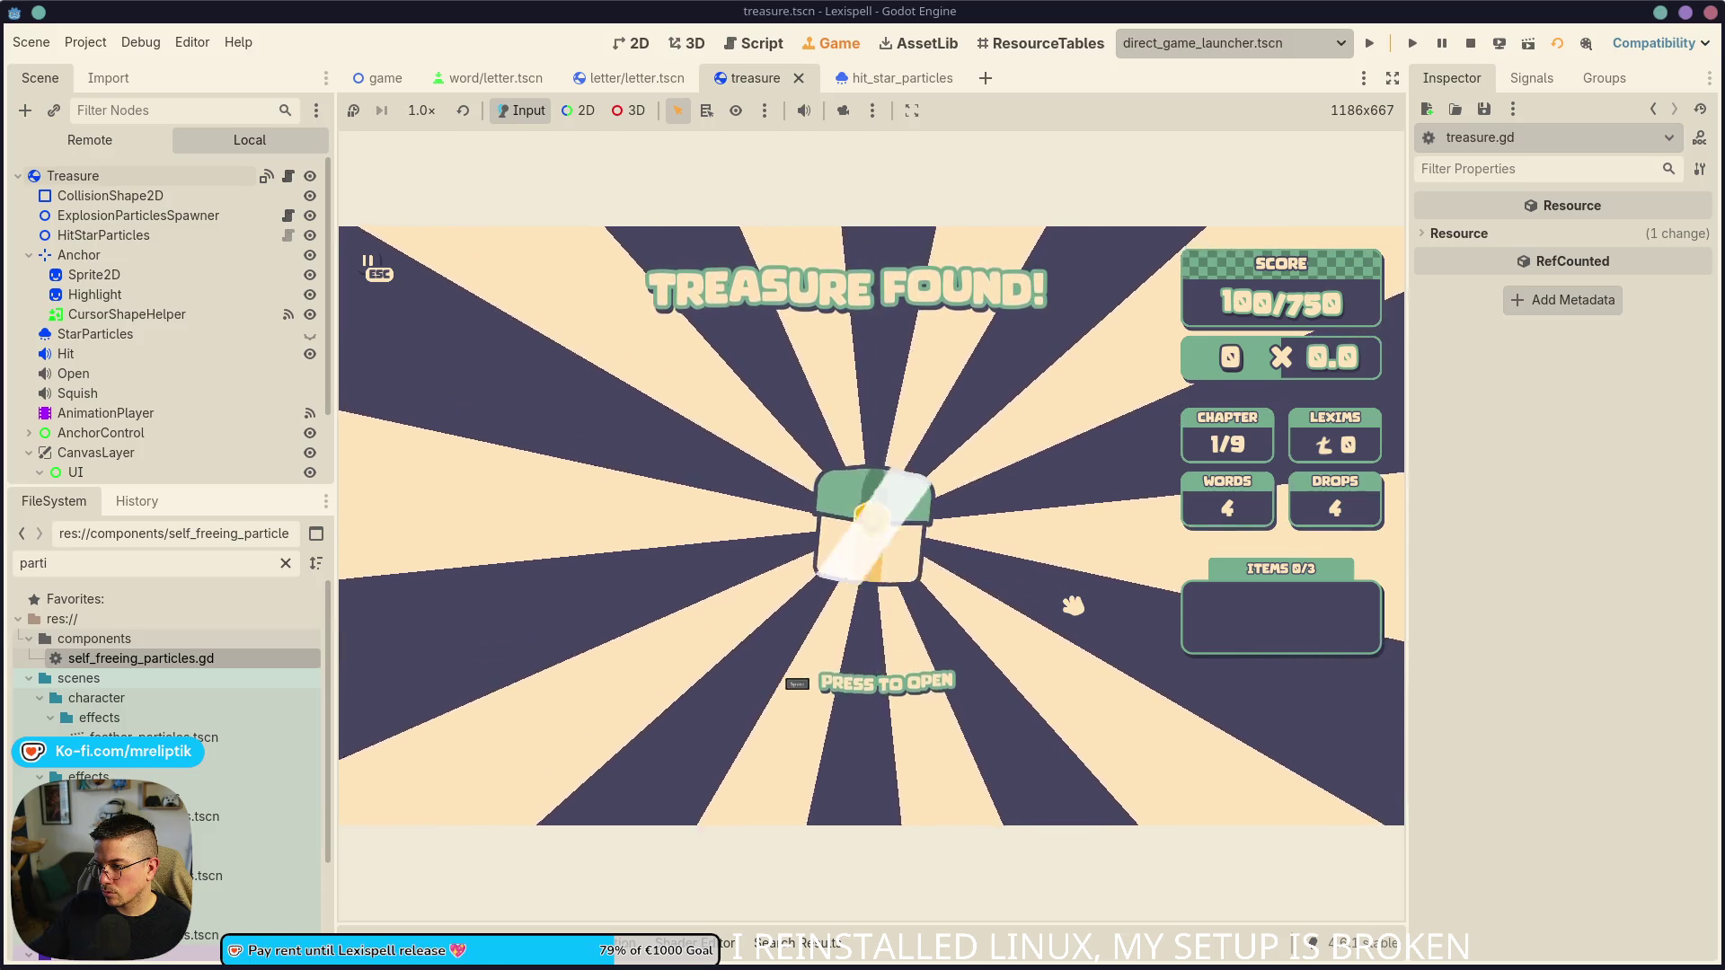
key("space")
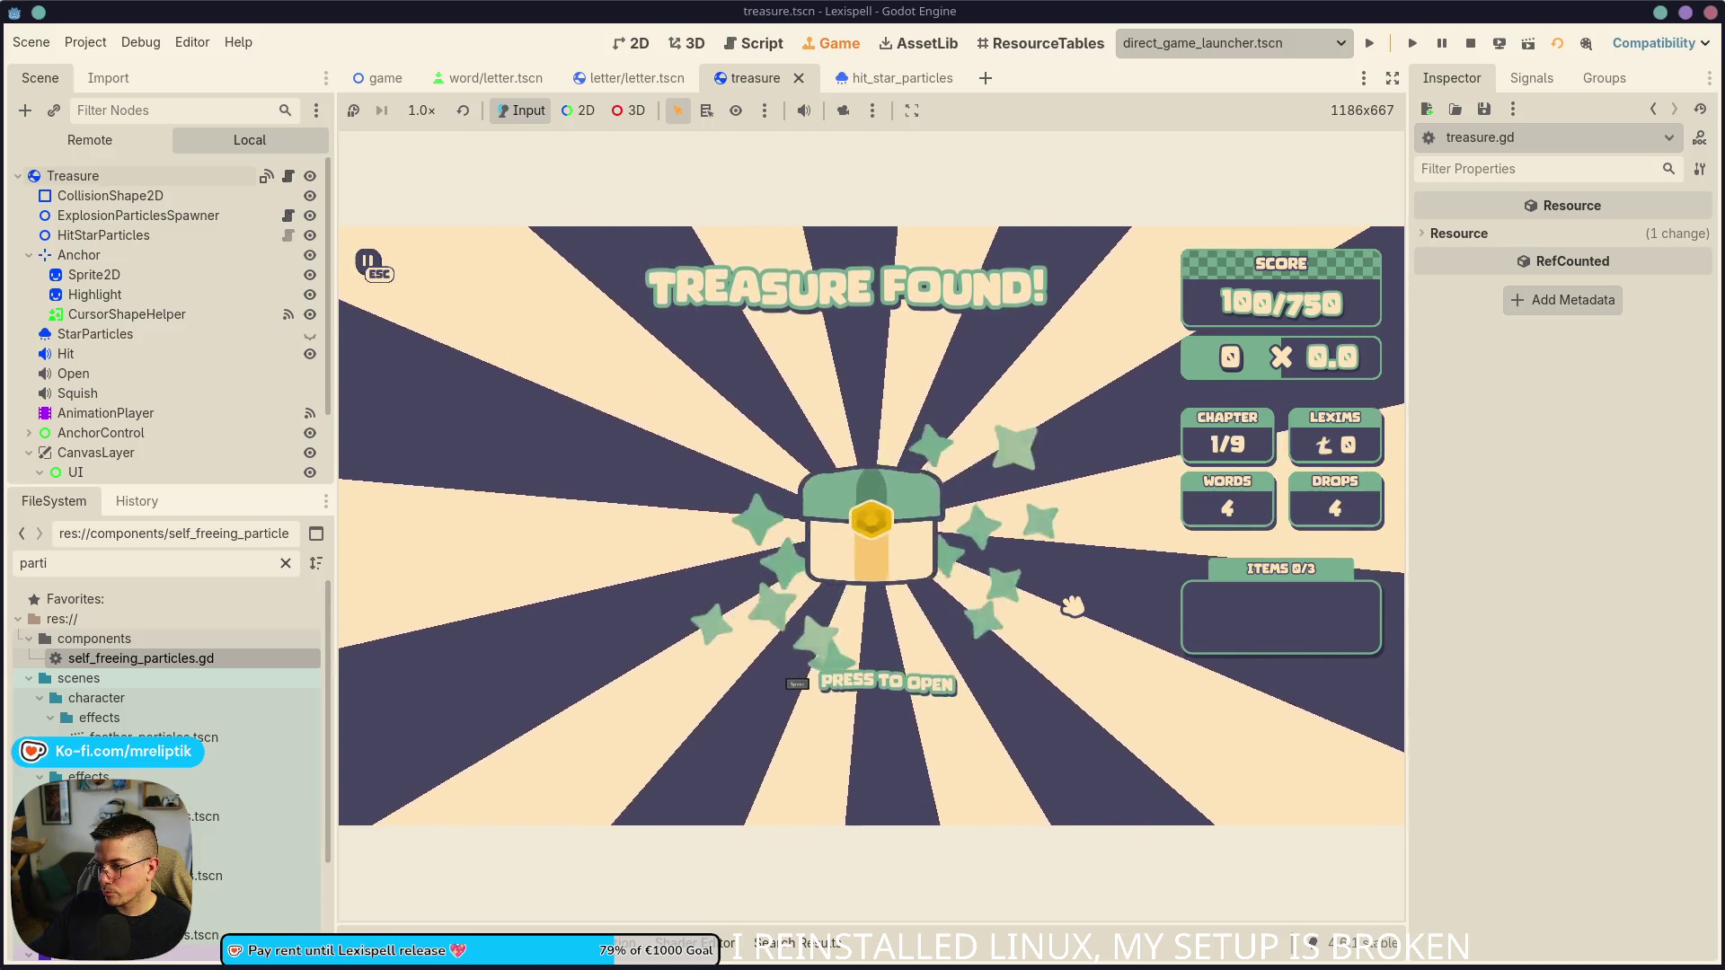
key("space")
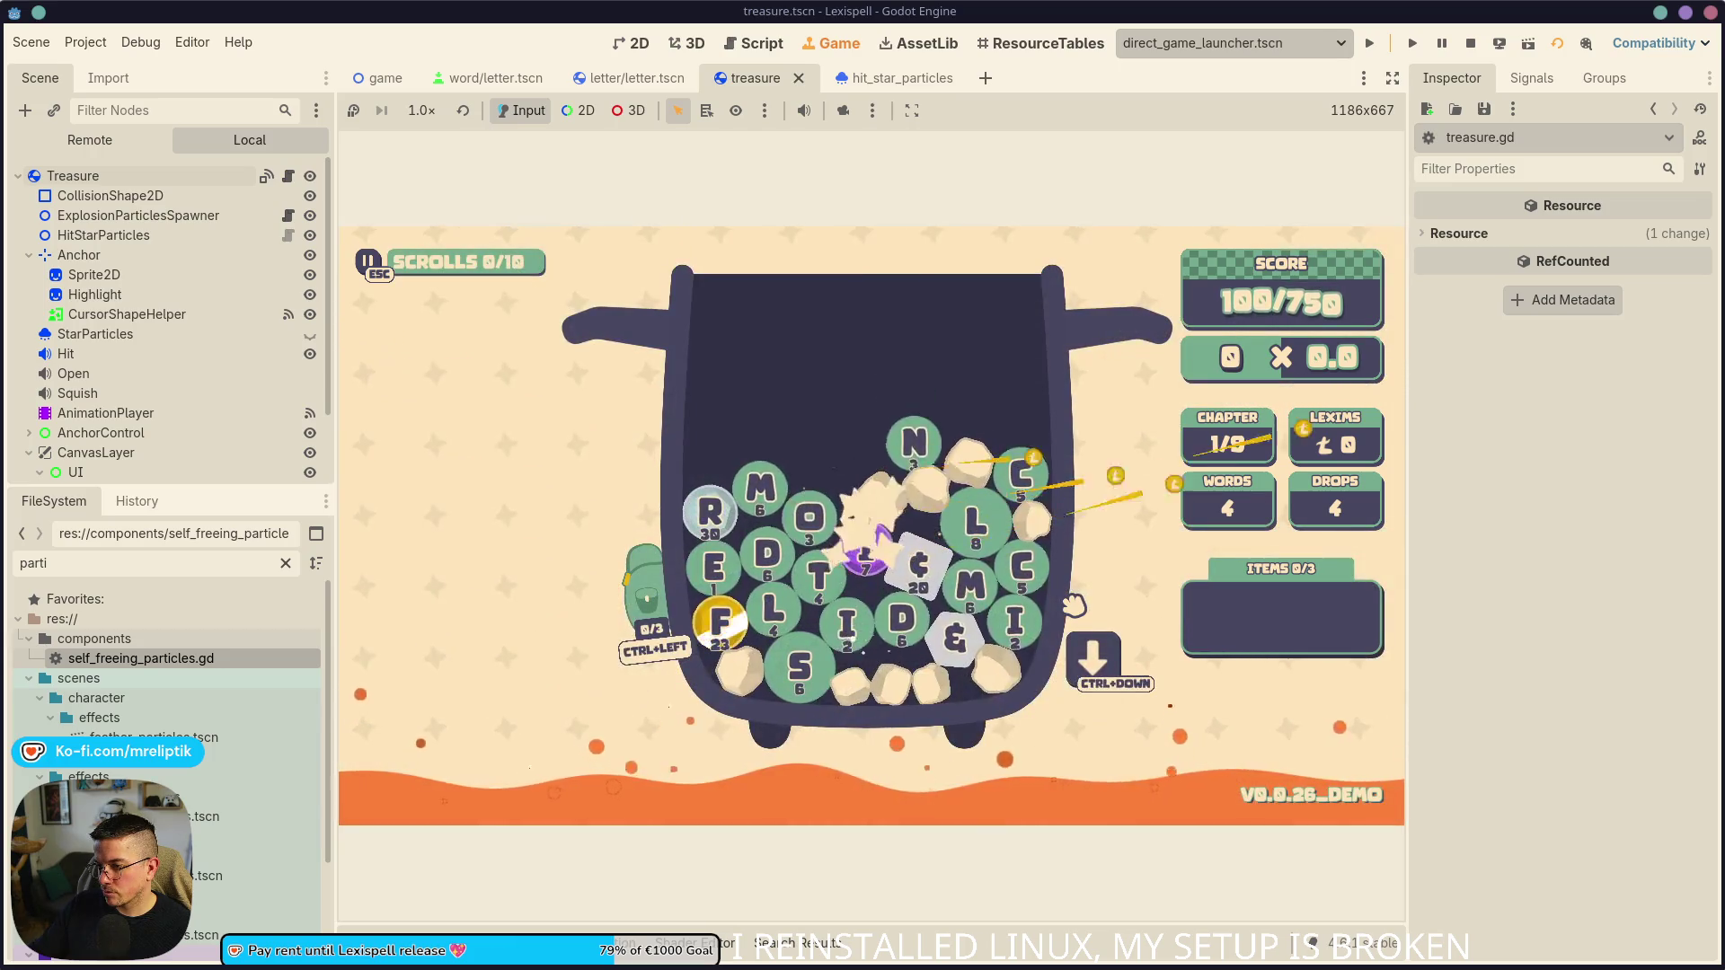
key("F8")
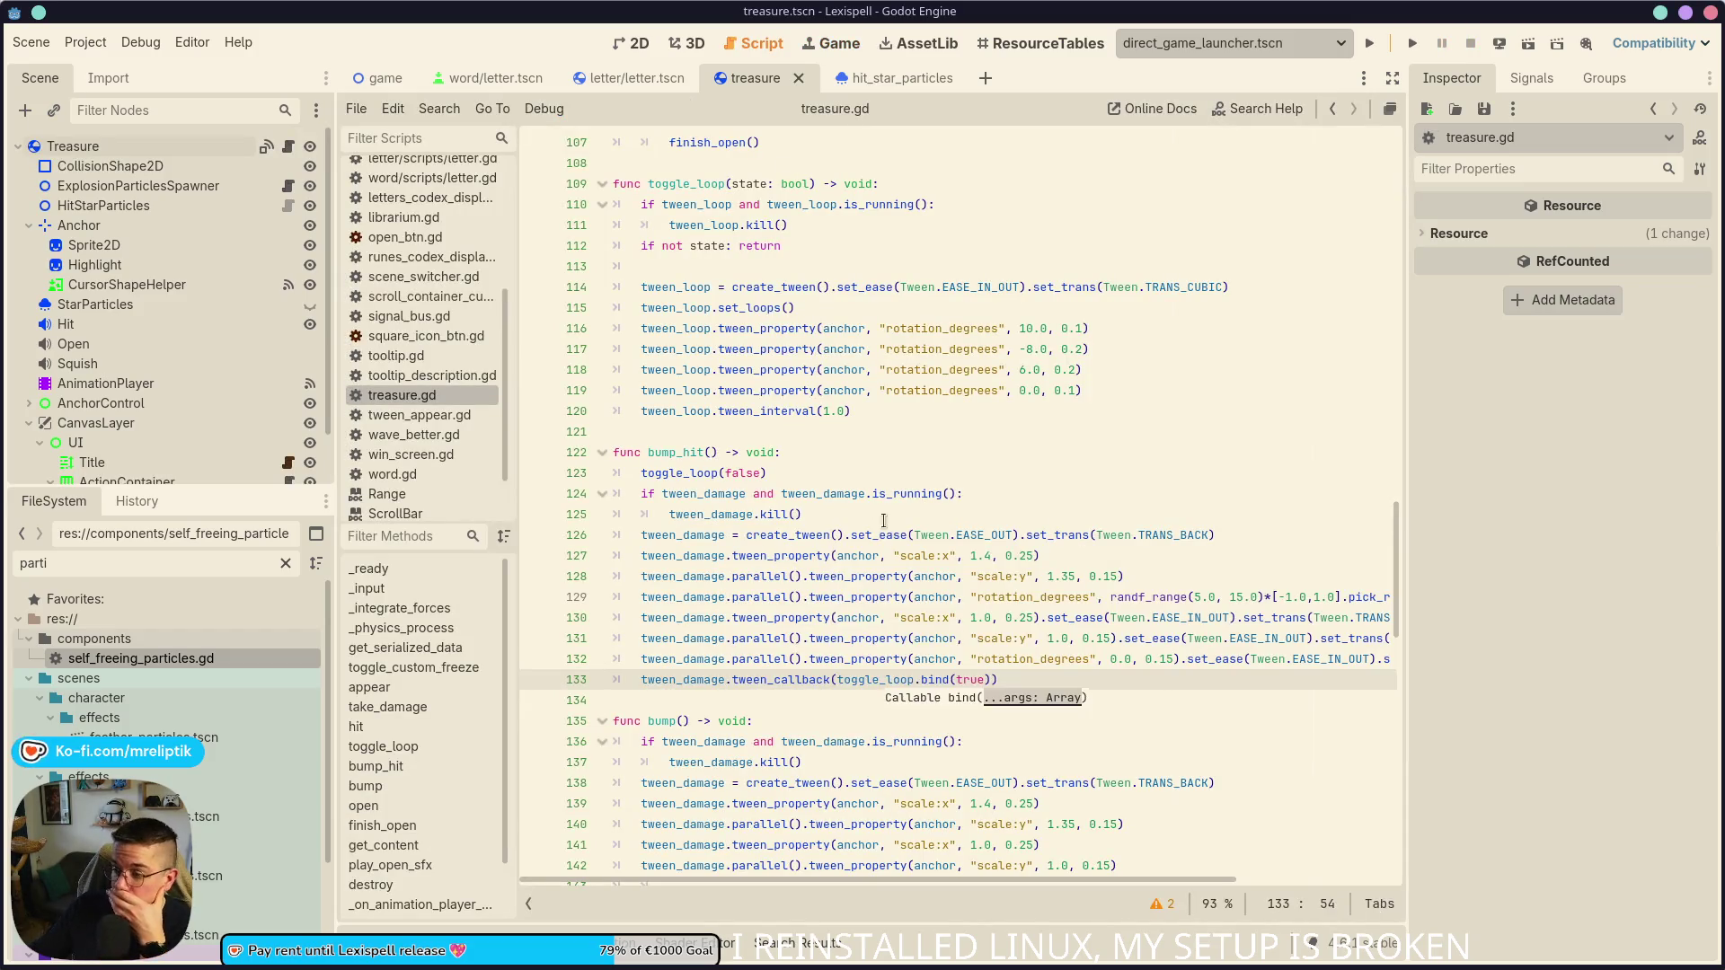
- Shorten both scale:x tween durations in bump_hit to 0.2 seconds and save
left_click(687, 452)
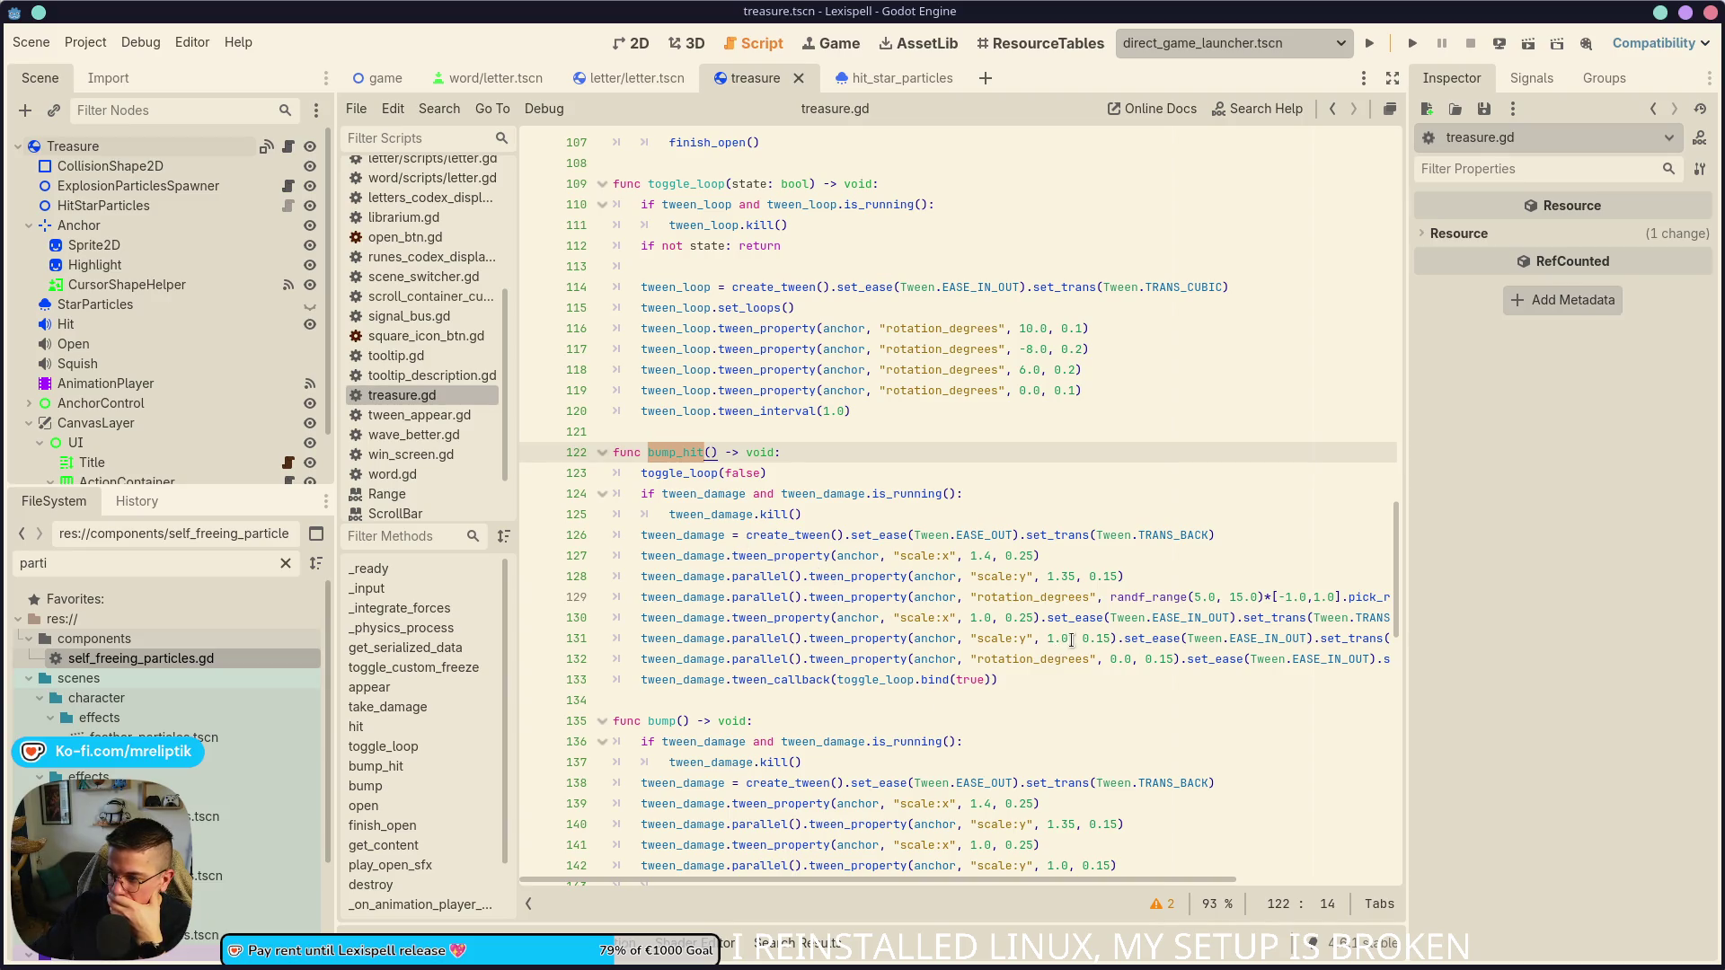
left_click(1042, 555)
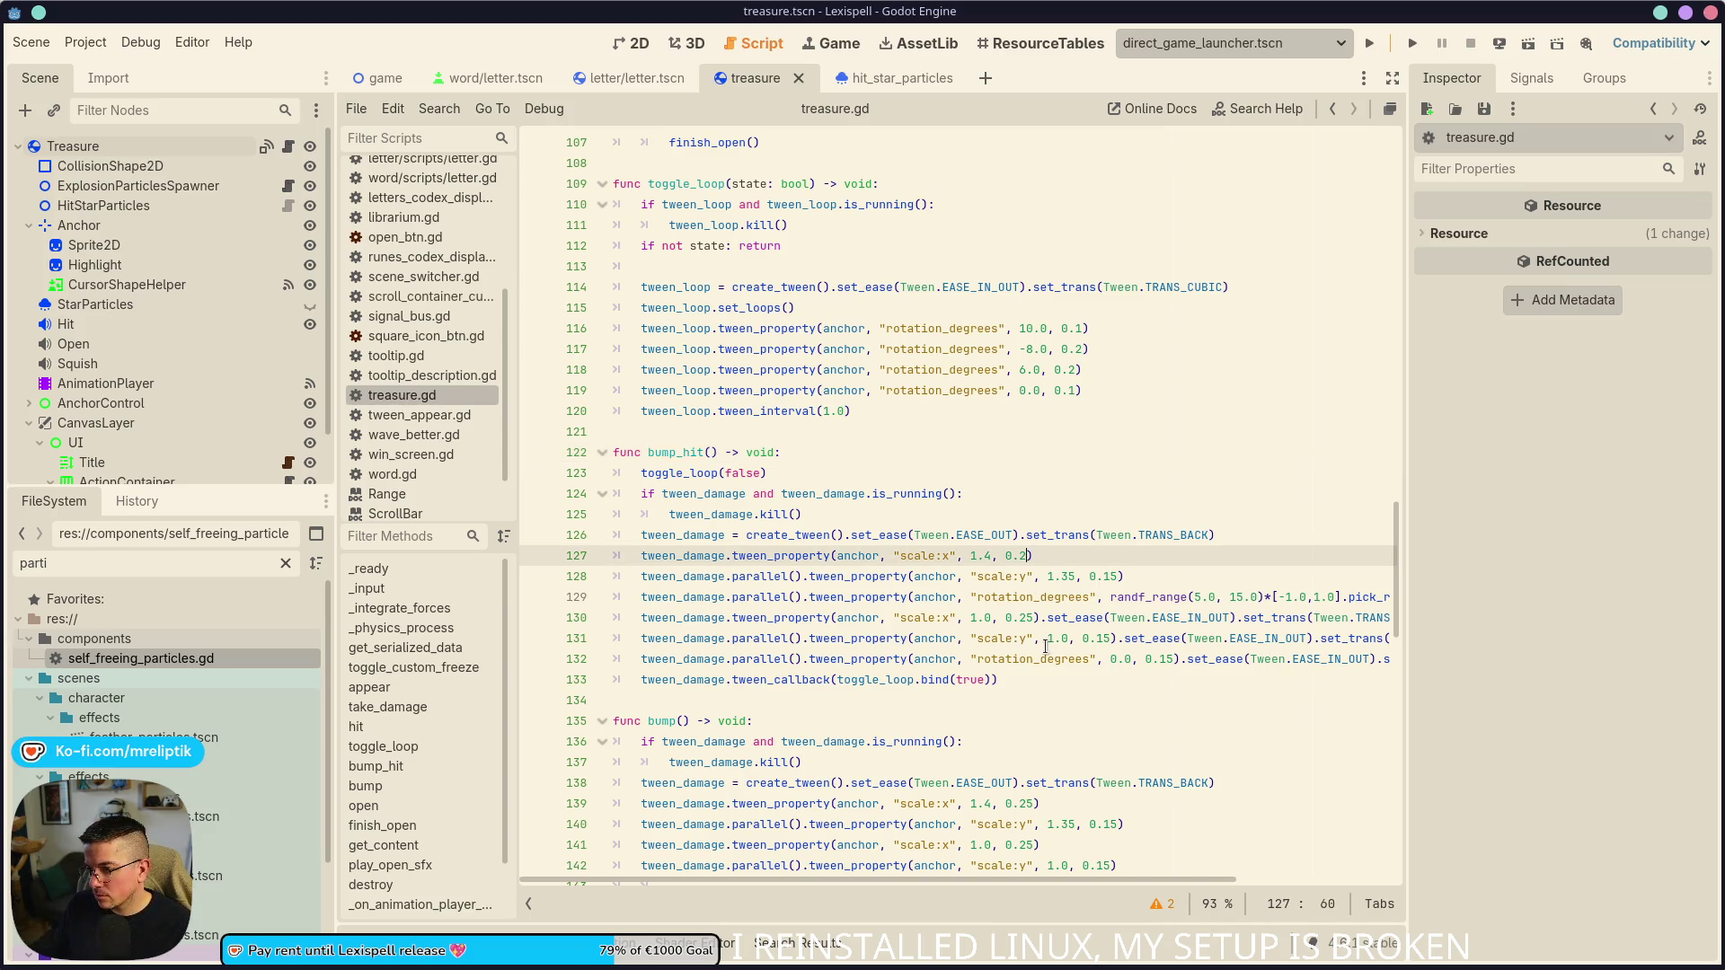
key("Down")
key("Down")
key("Down")
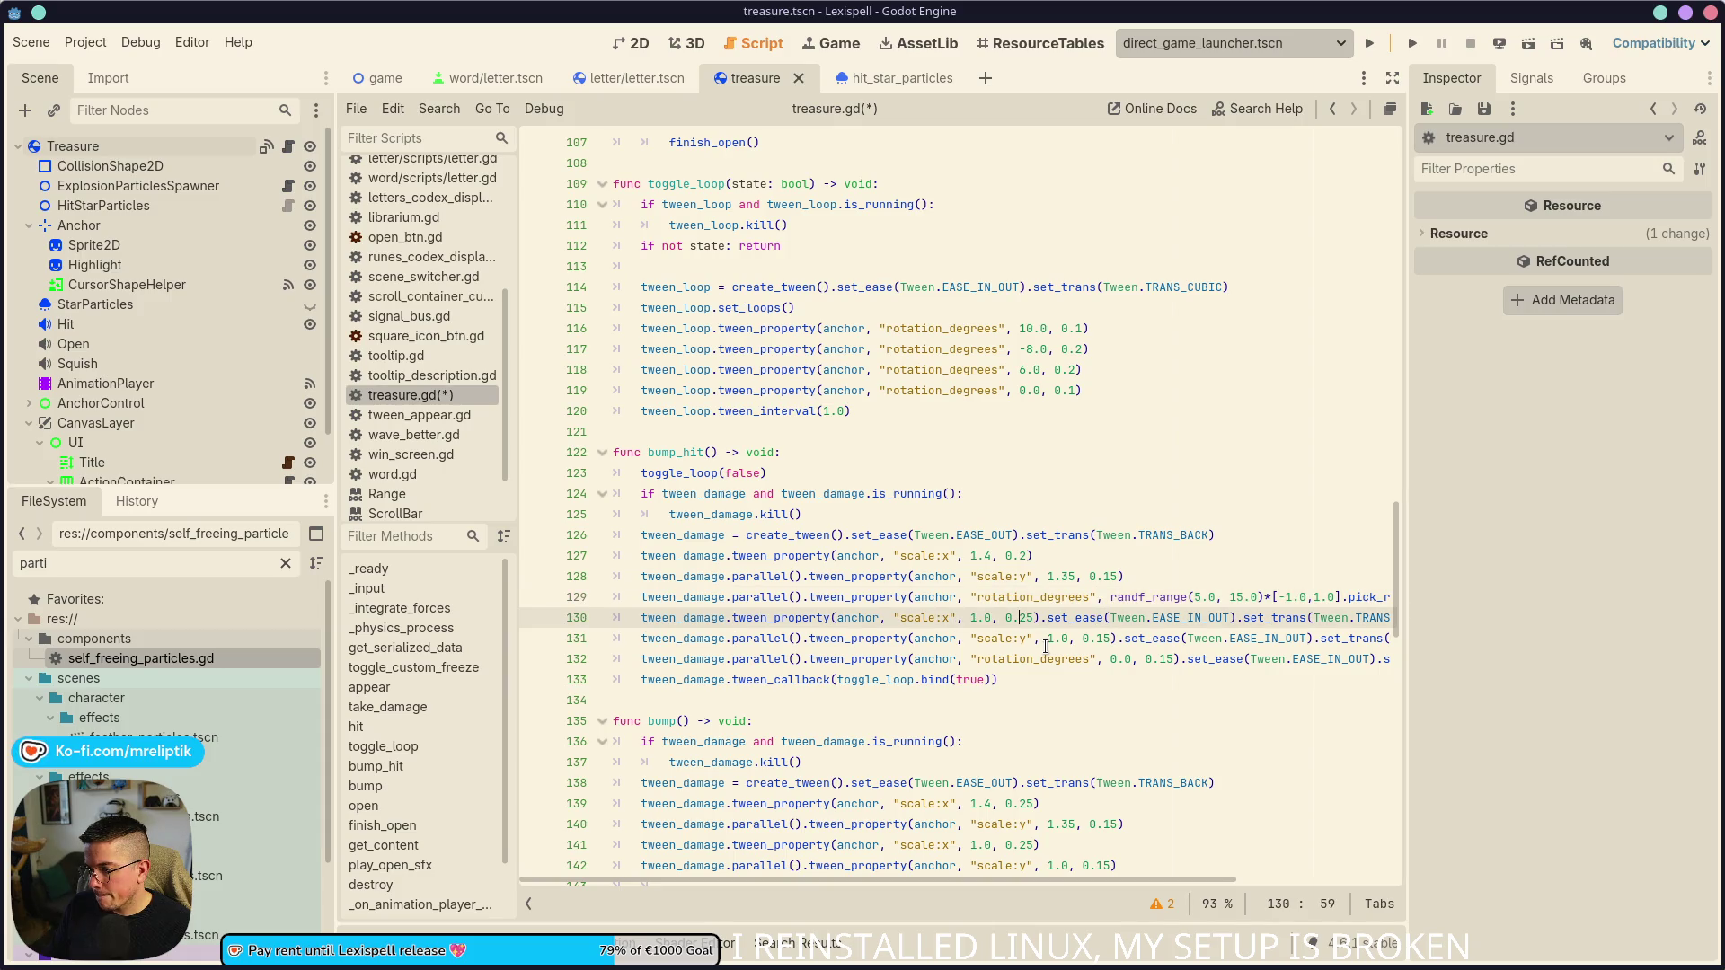
key("Down")
key("ctrl+s")
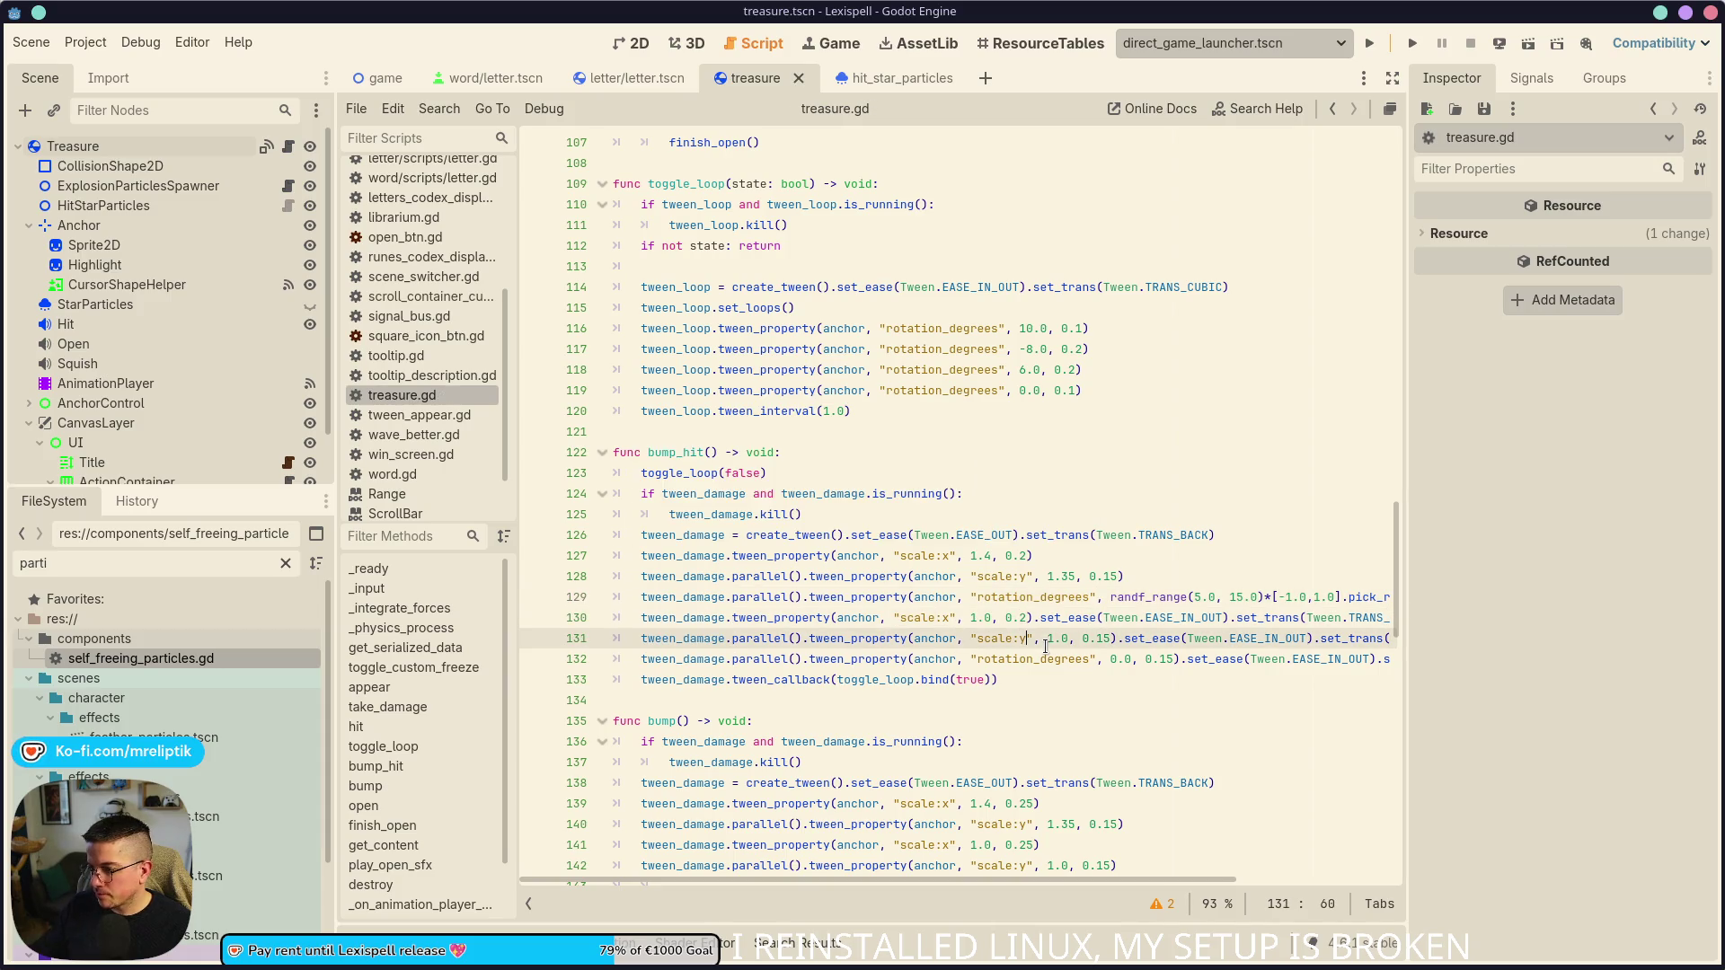
- Lower the horizontal stretch on line 127 from 1.4 to 1.3
left_click(994, 556)
key("BackSpace")
type("3")
left_click(1002, 610)
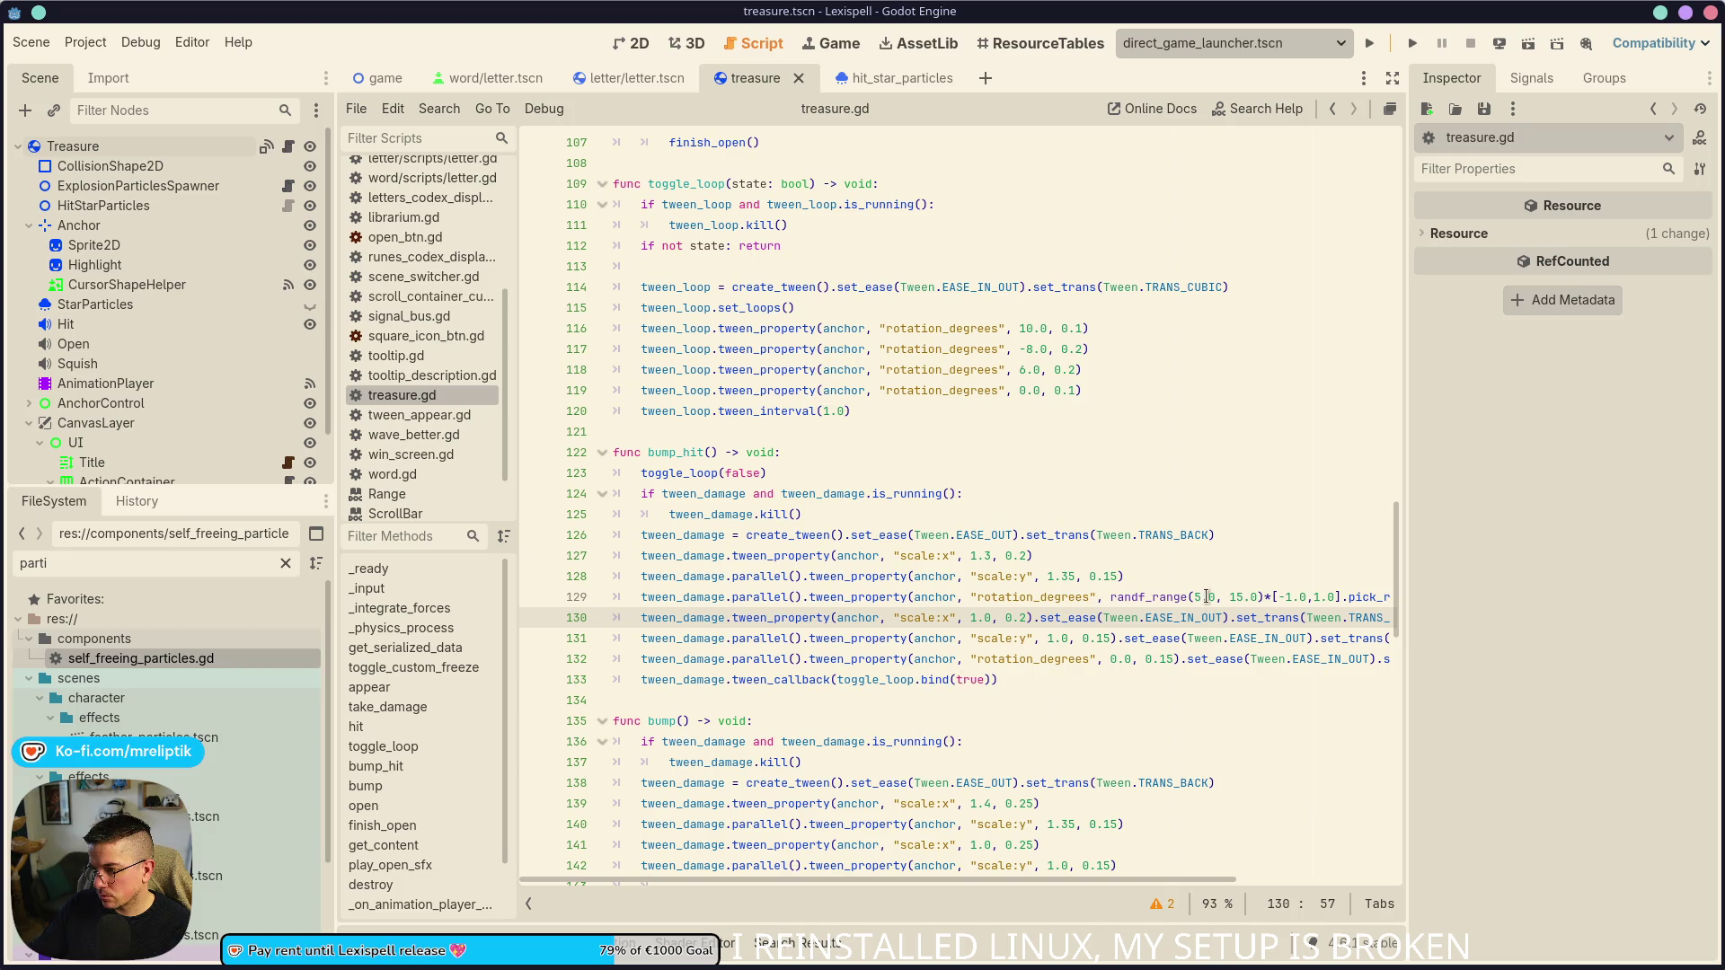
scroll(885, 654, "up", 3)
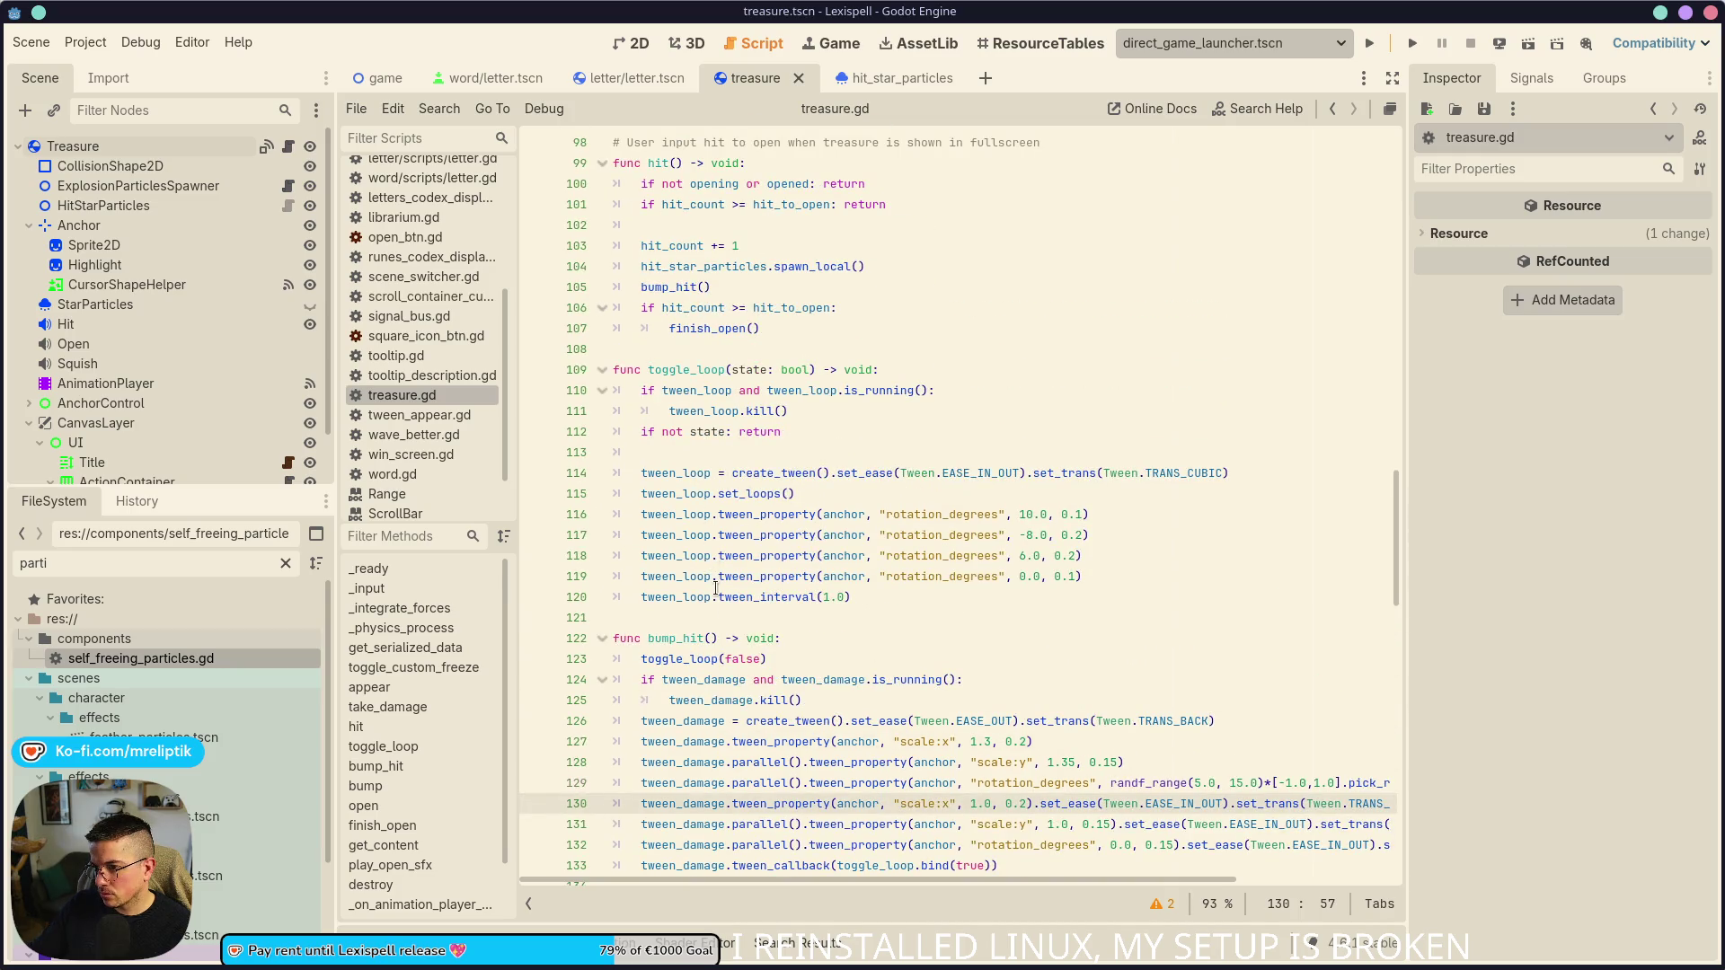
scroll(716, 588, "up", 3)
left_click(696, 512)
- Insert 'await get_tree().create_timer(0.5).timeout' above finish_open() in hit(), and save
key("Home")
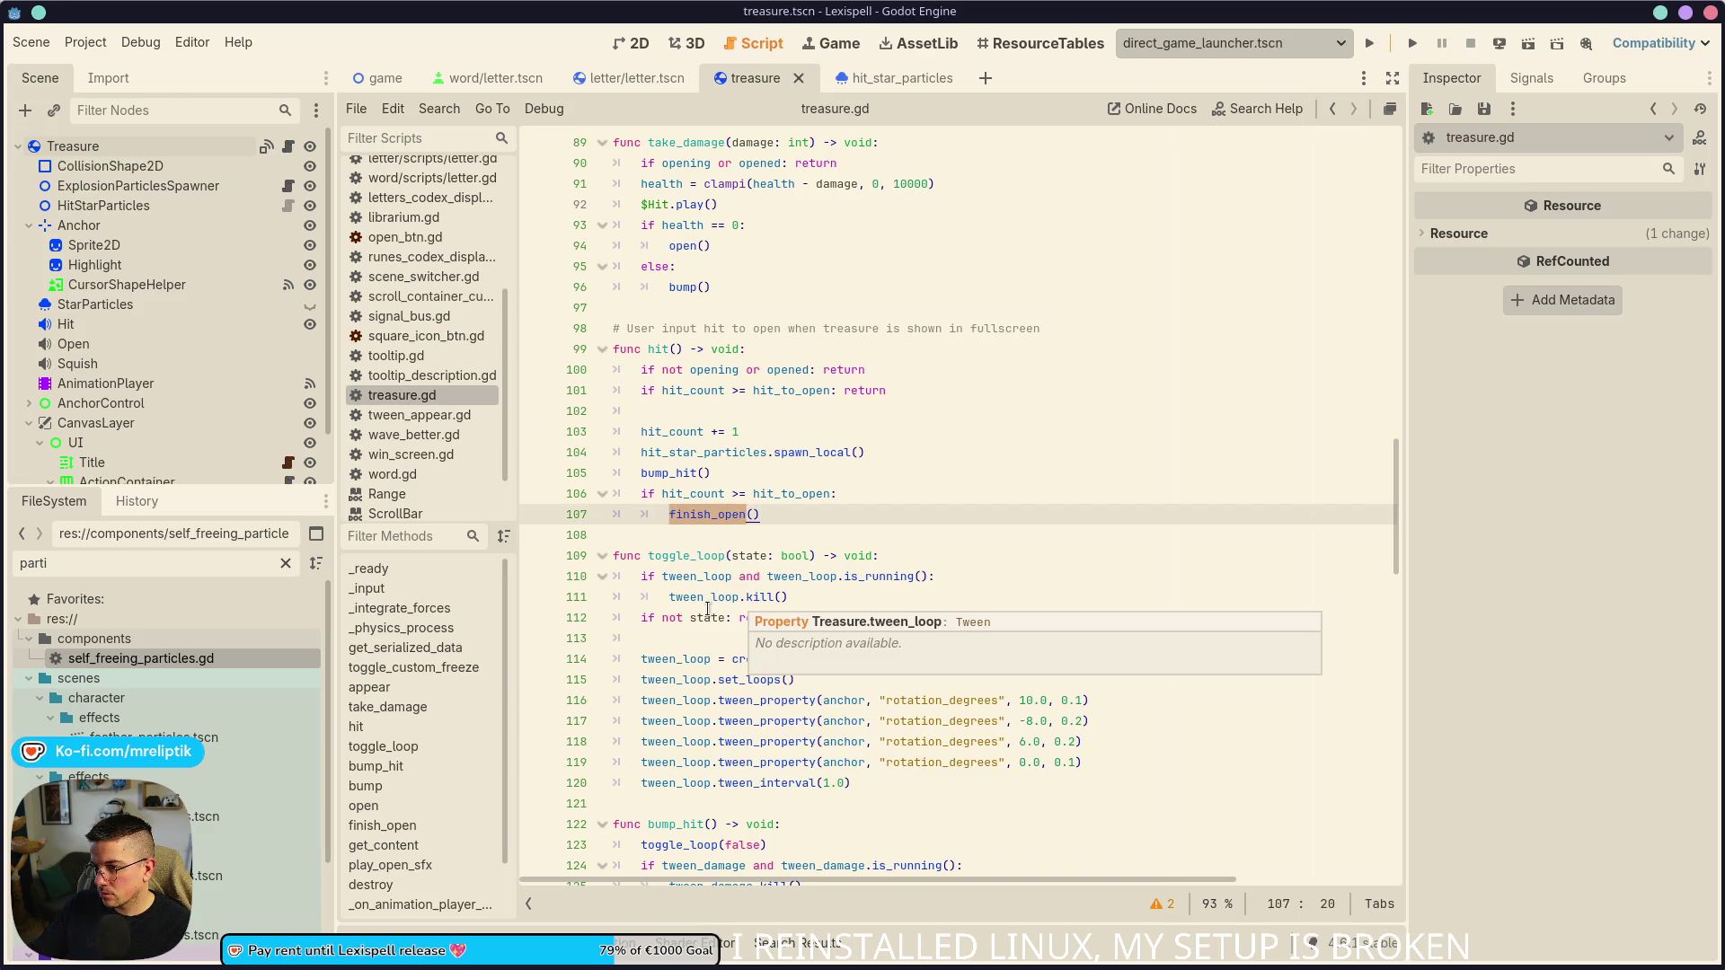
left_click(868, 493)
key("Return")
type("awa")
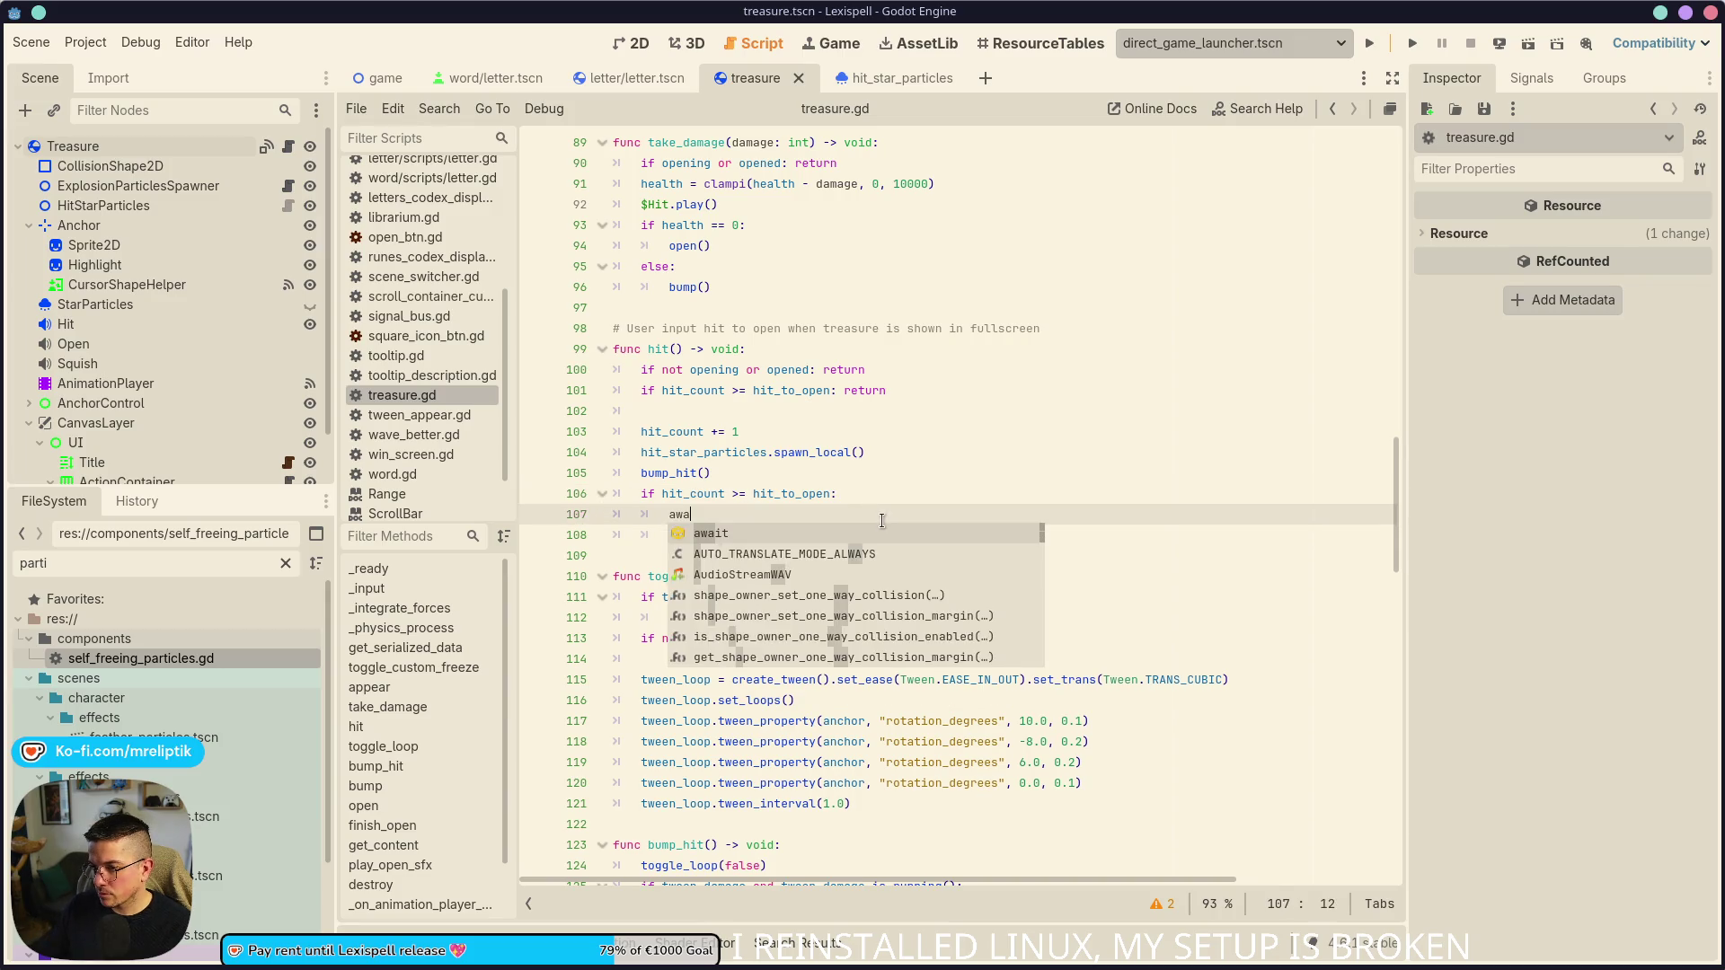
type("it get_tree().create_timer(")
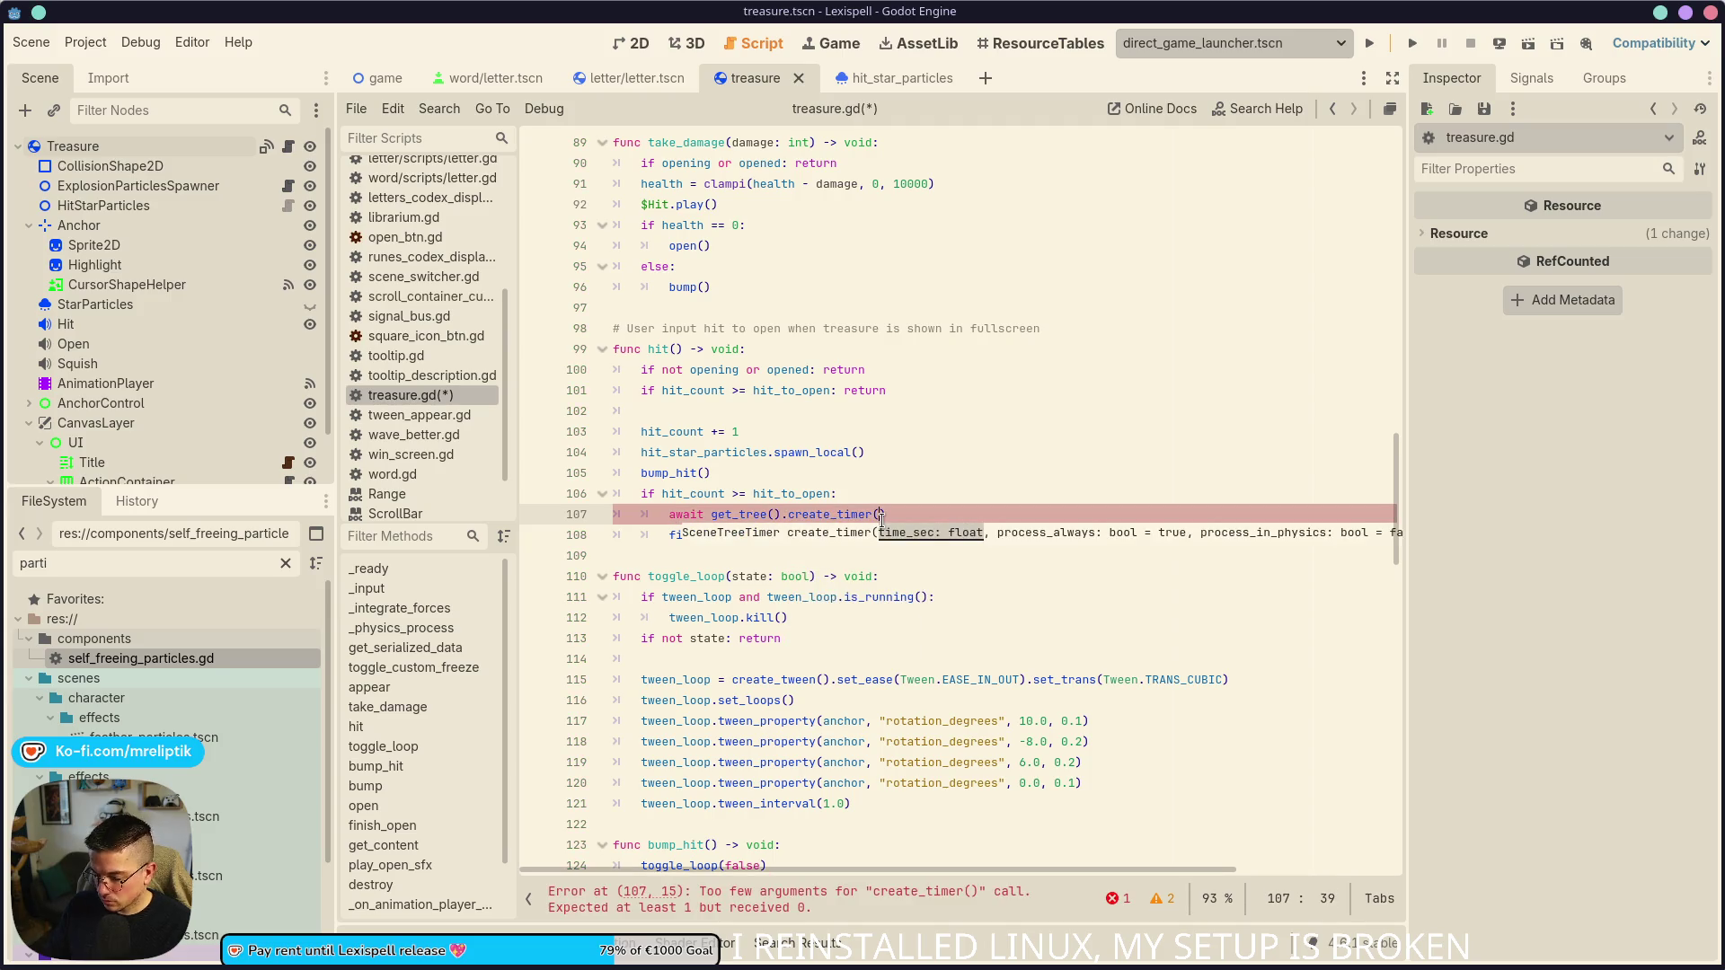
type("0.5")
type(",")
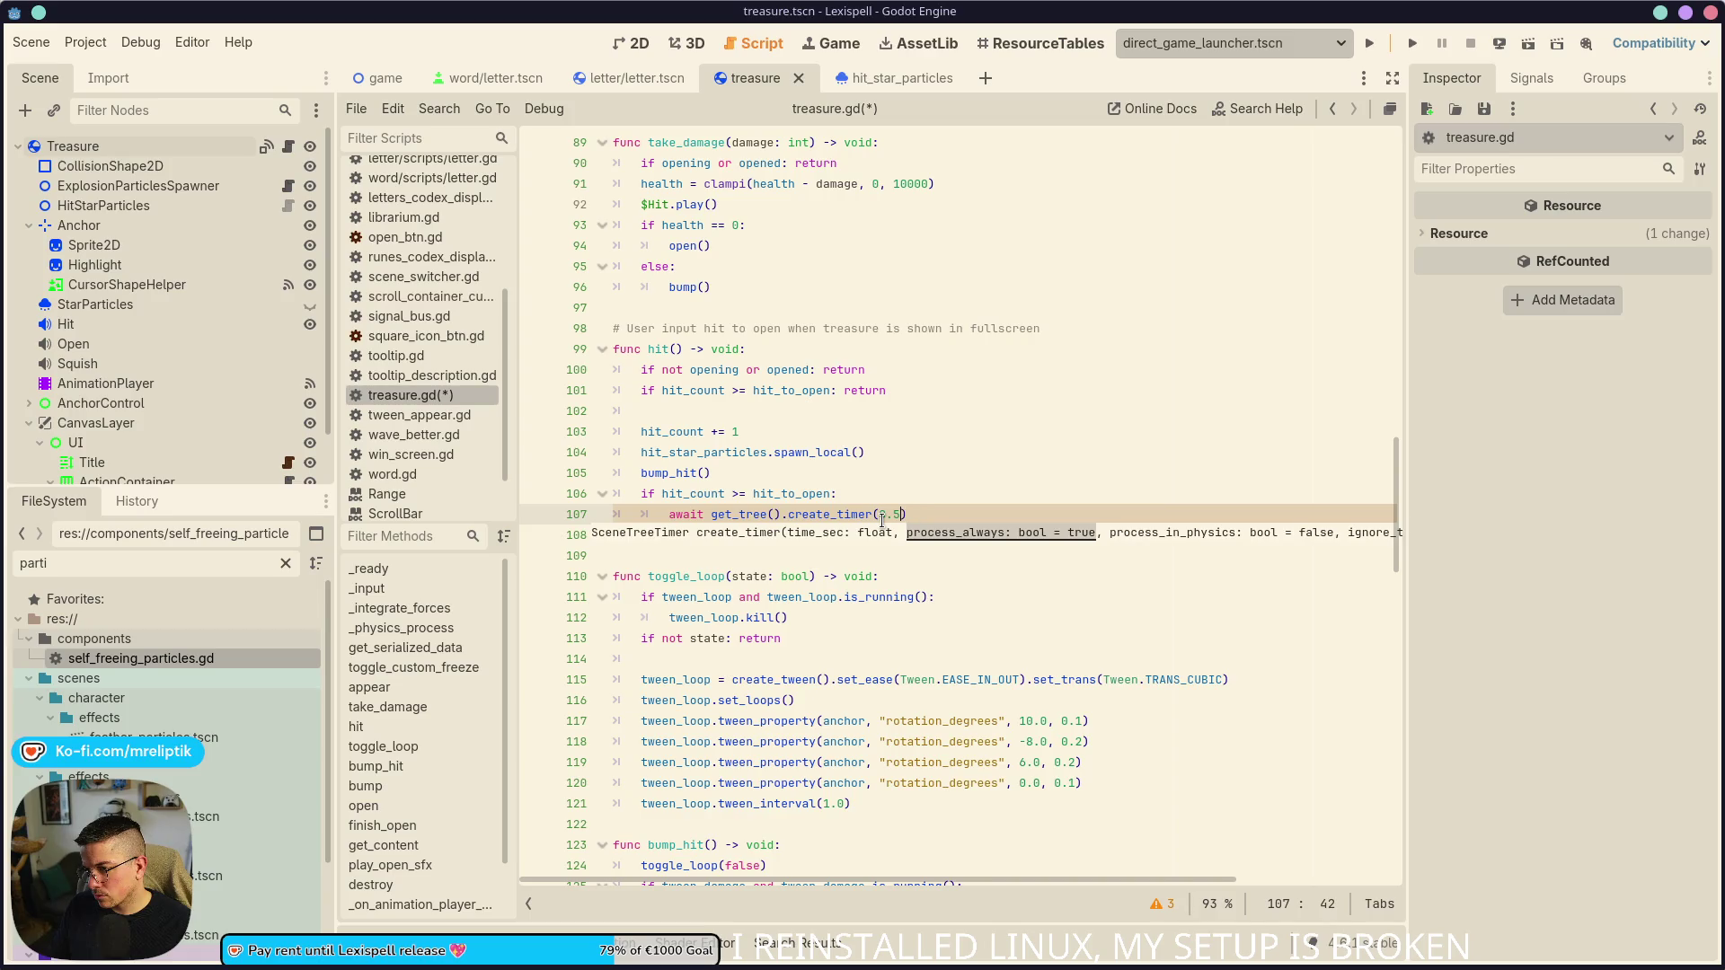
type(".timeout")
key("ctrl+s")
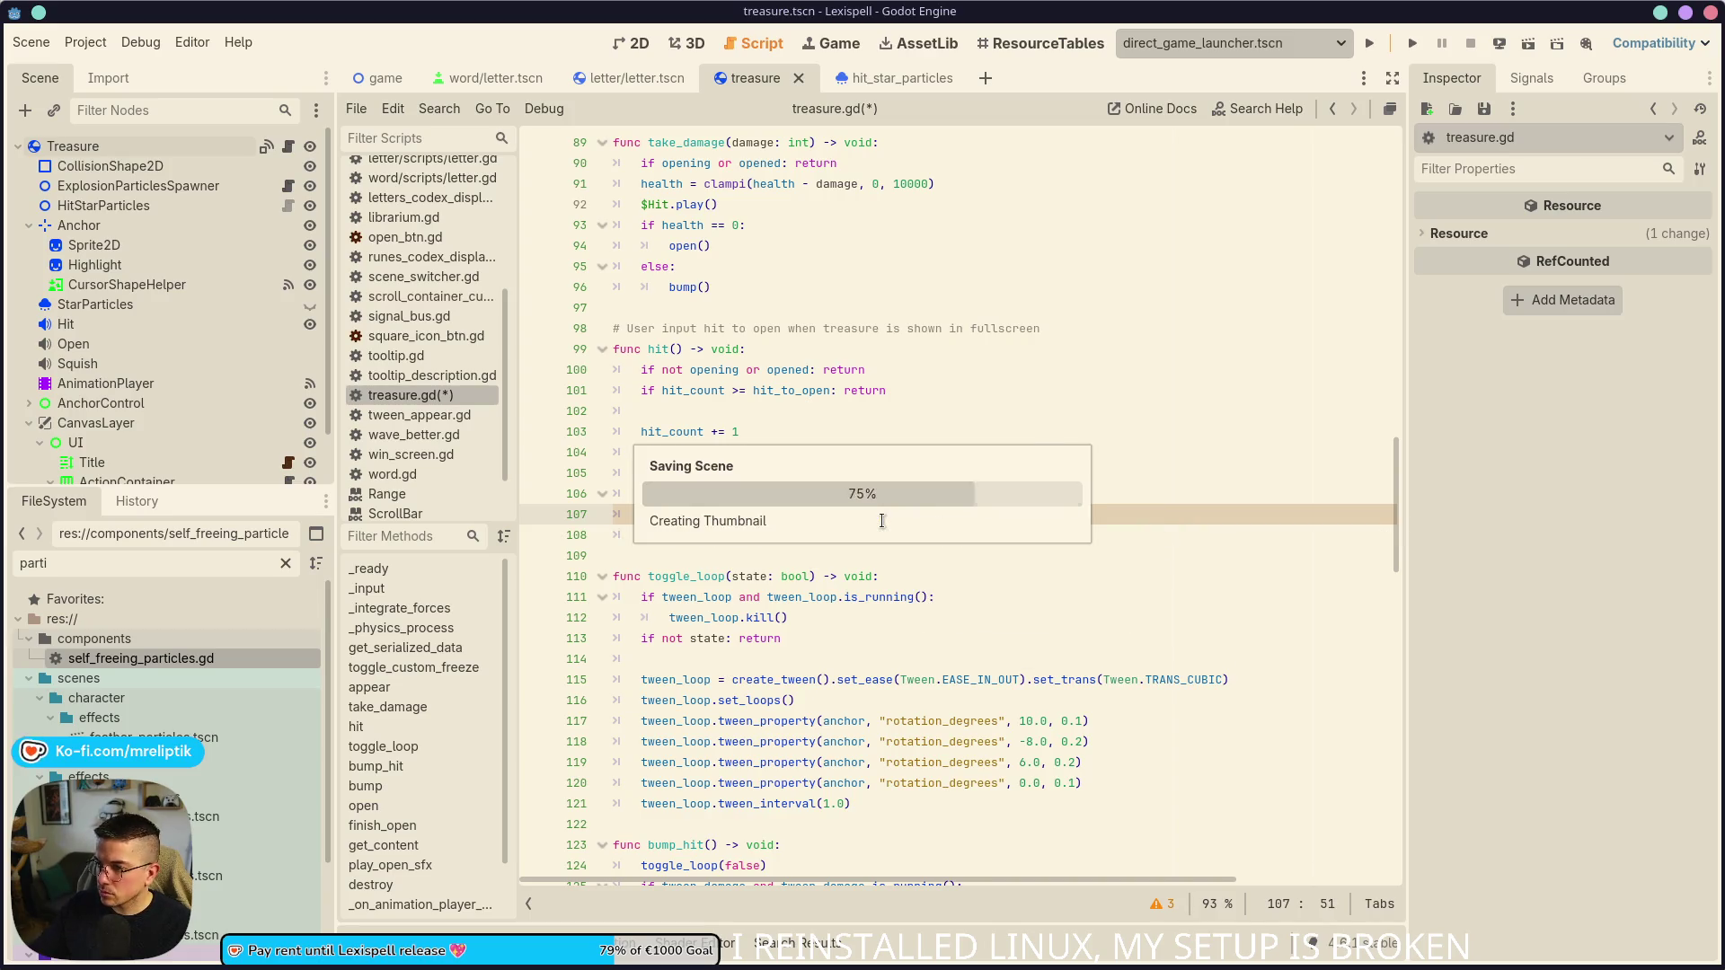
- Launch the game in the embedded Game view and play the word FUN
left_click(842, 44)
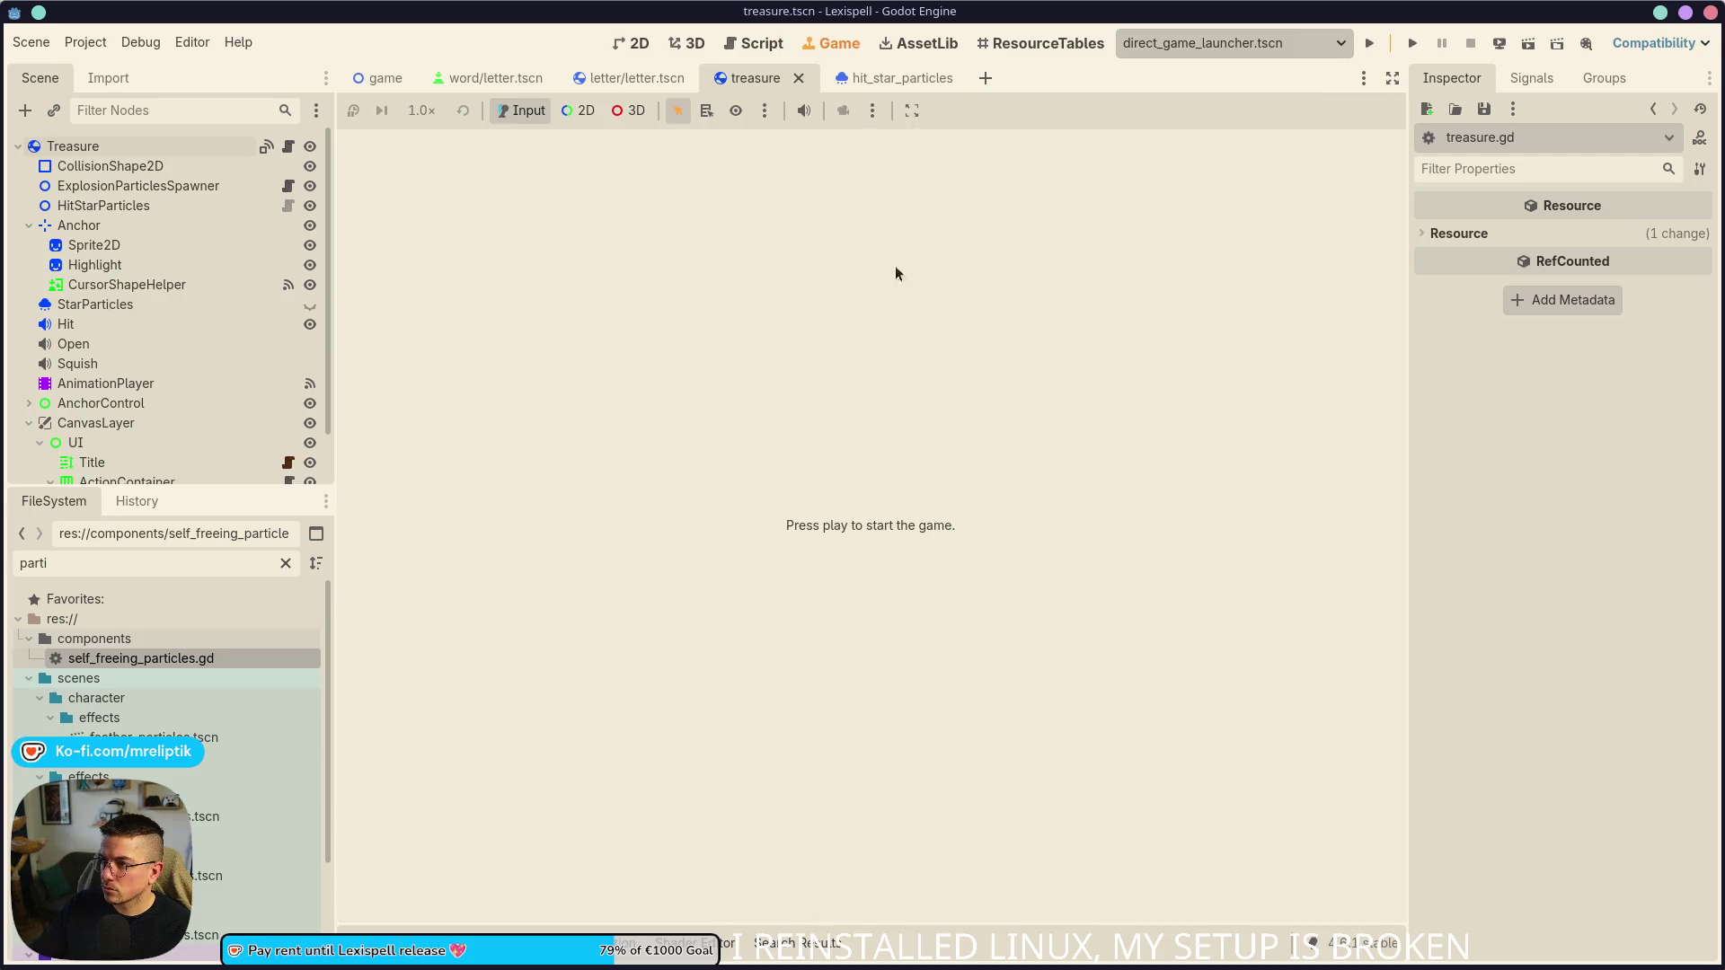
left_click(1364, 44)
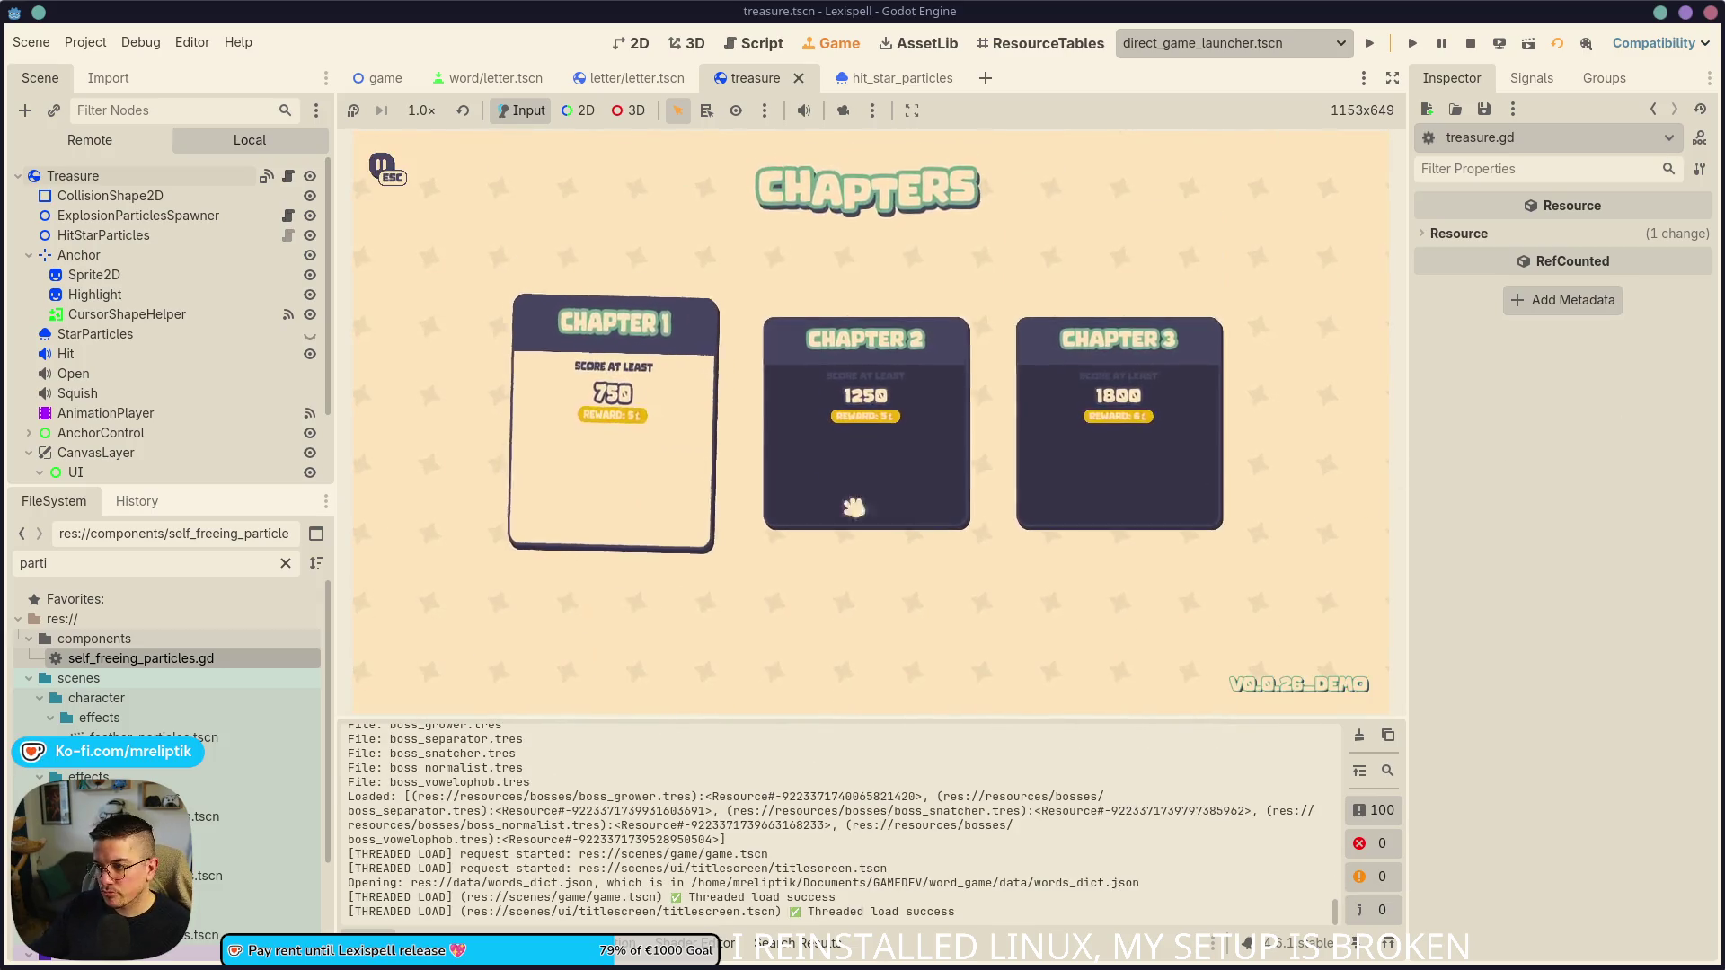
left_click_drag(532, 719, 533, 926)
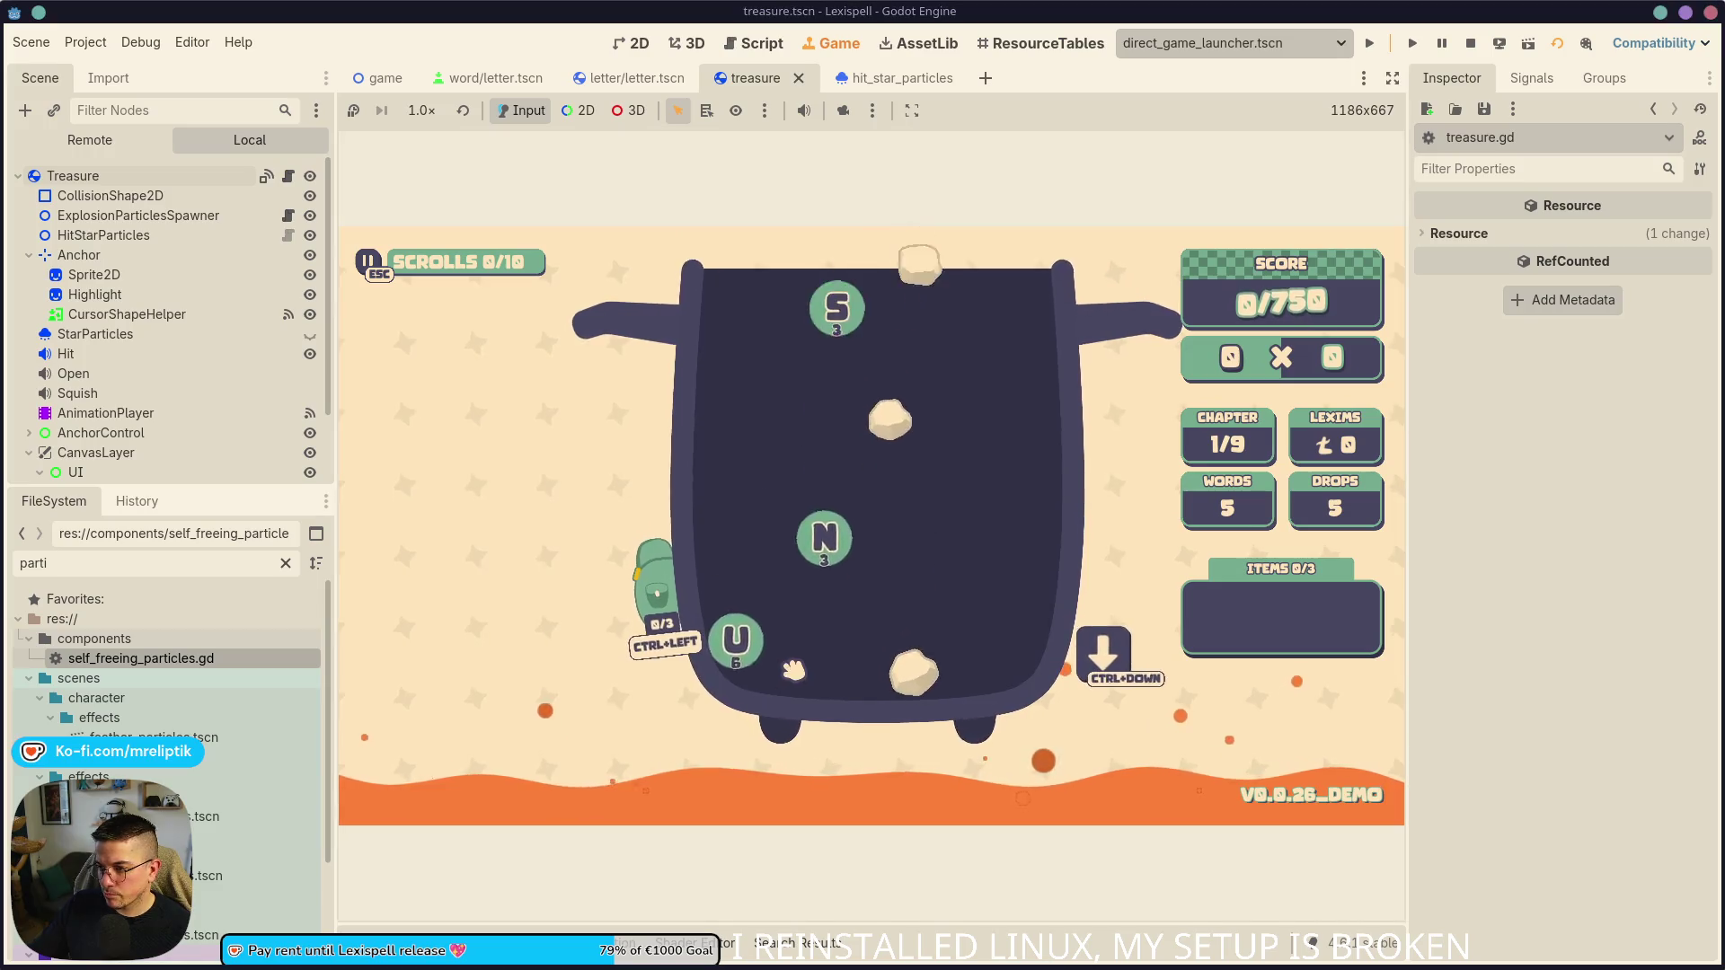
key("grave")
key("grave")
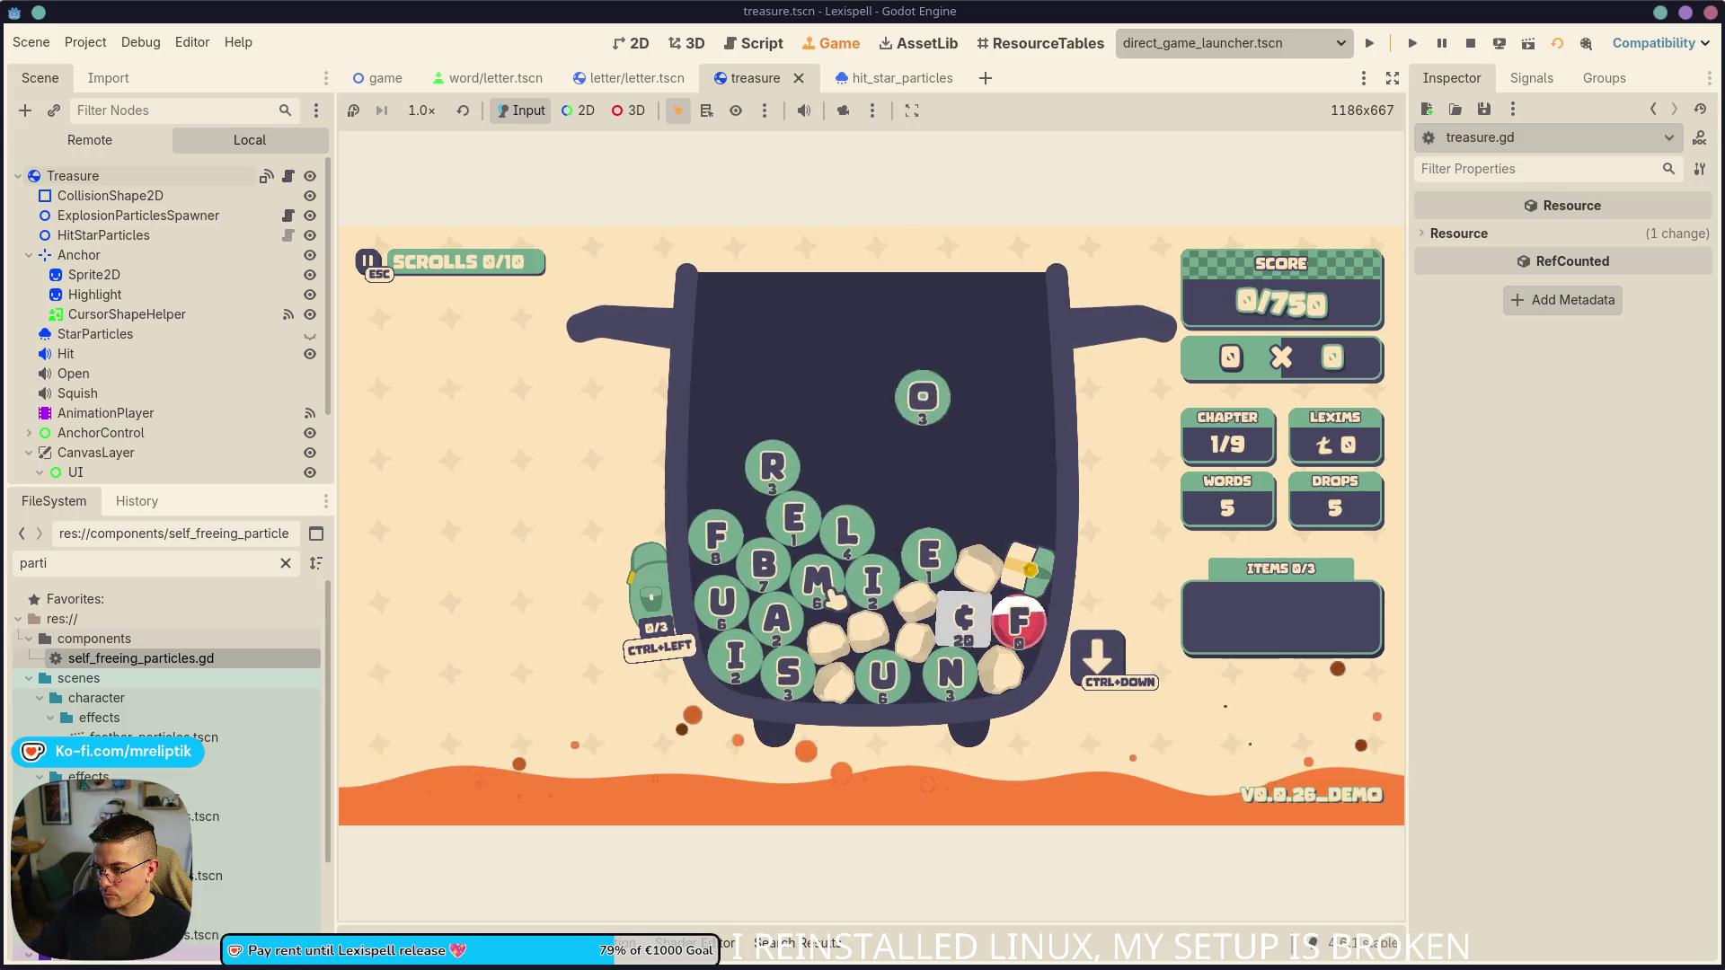
type("fu")
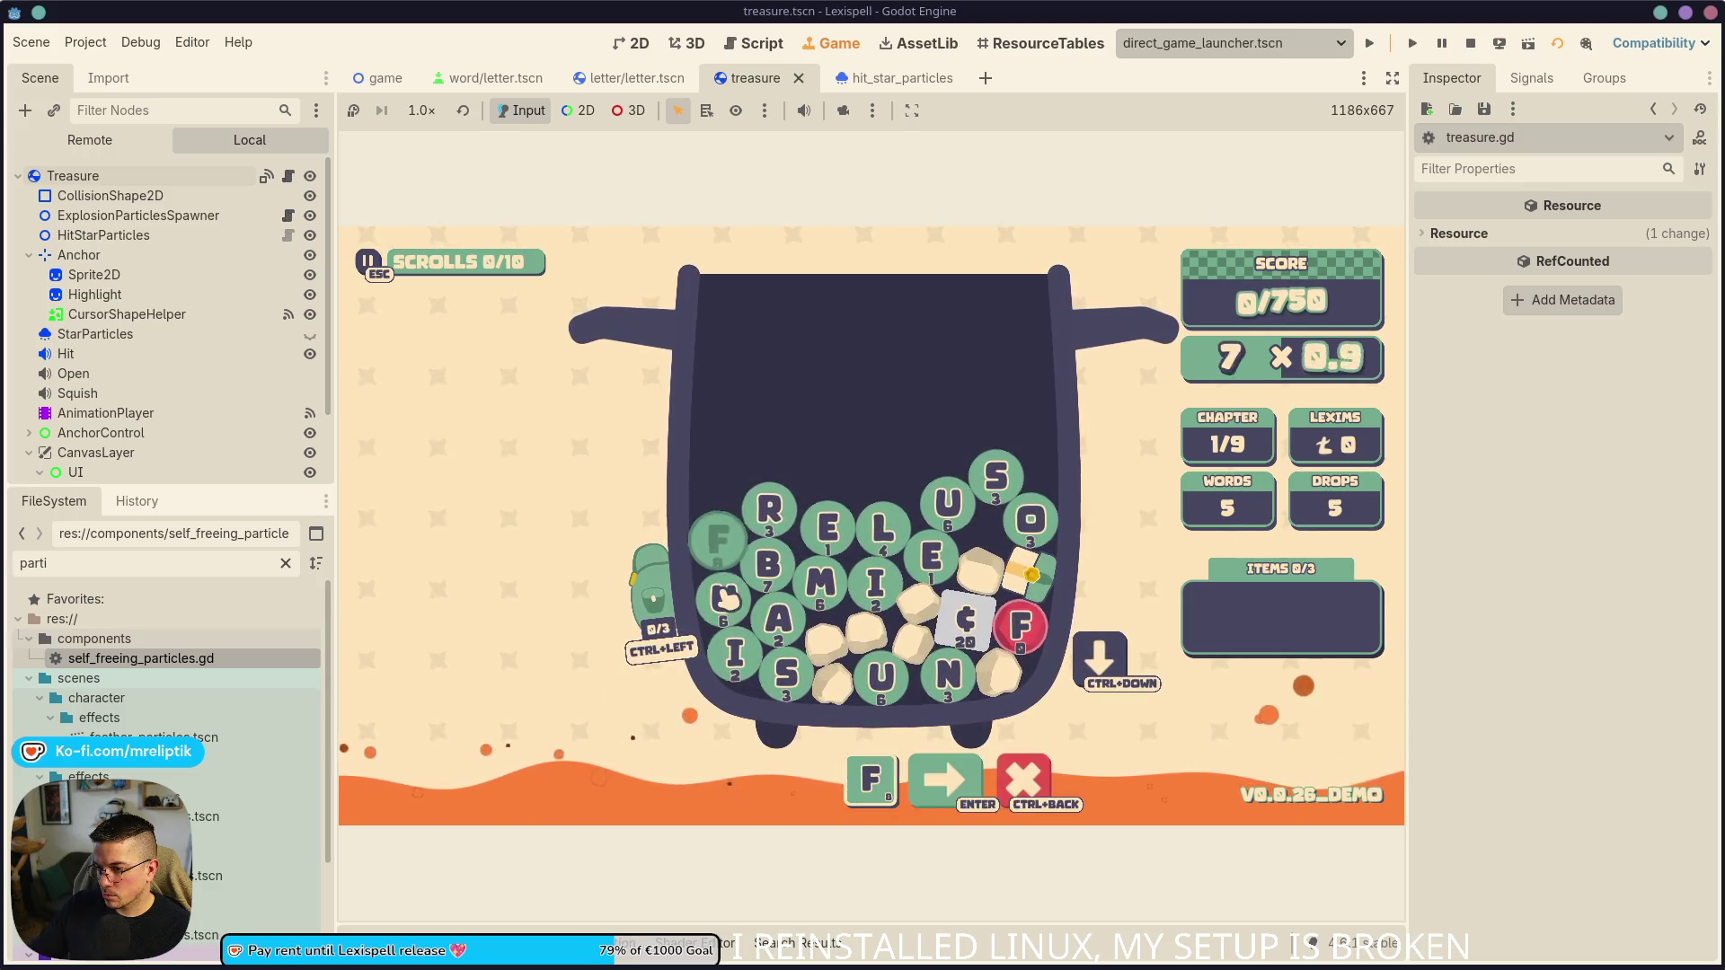
left_click(945, 669)
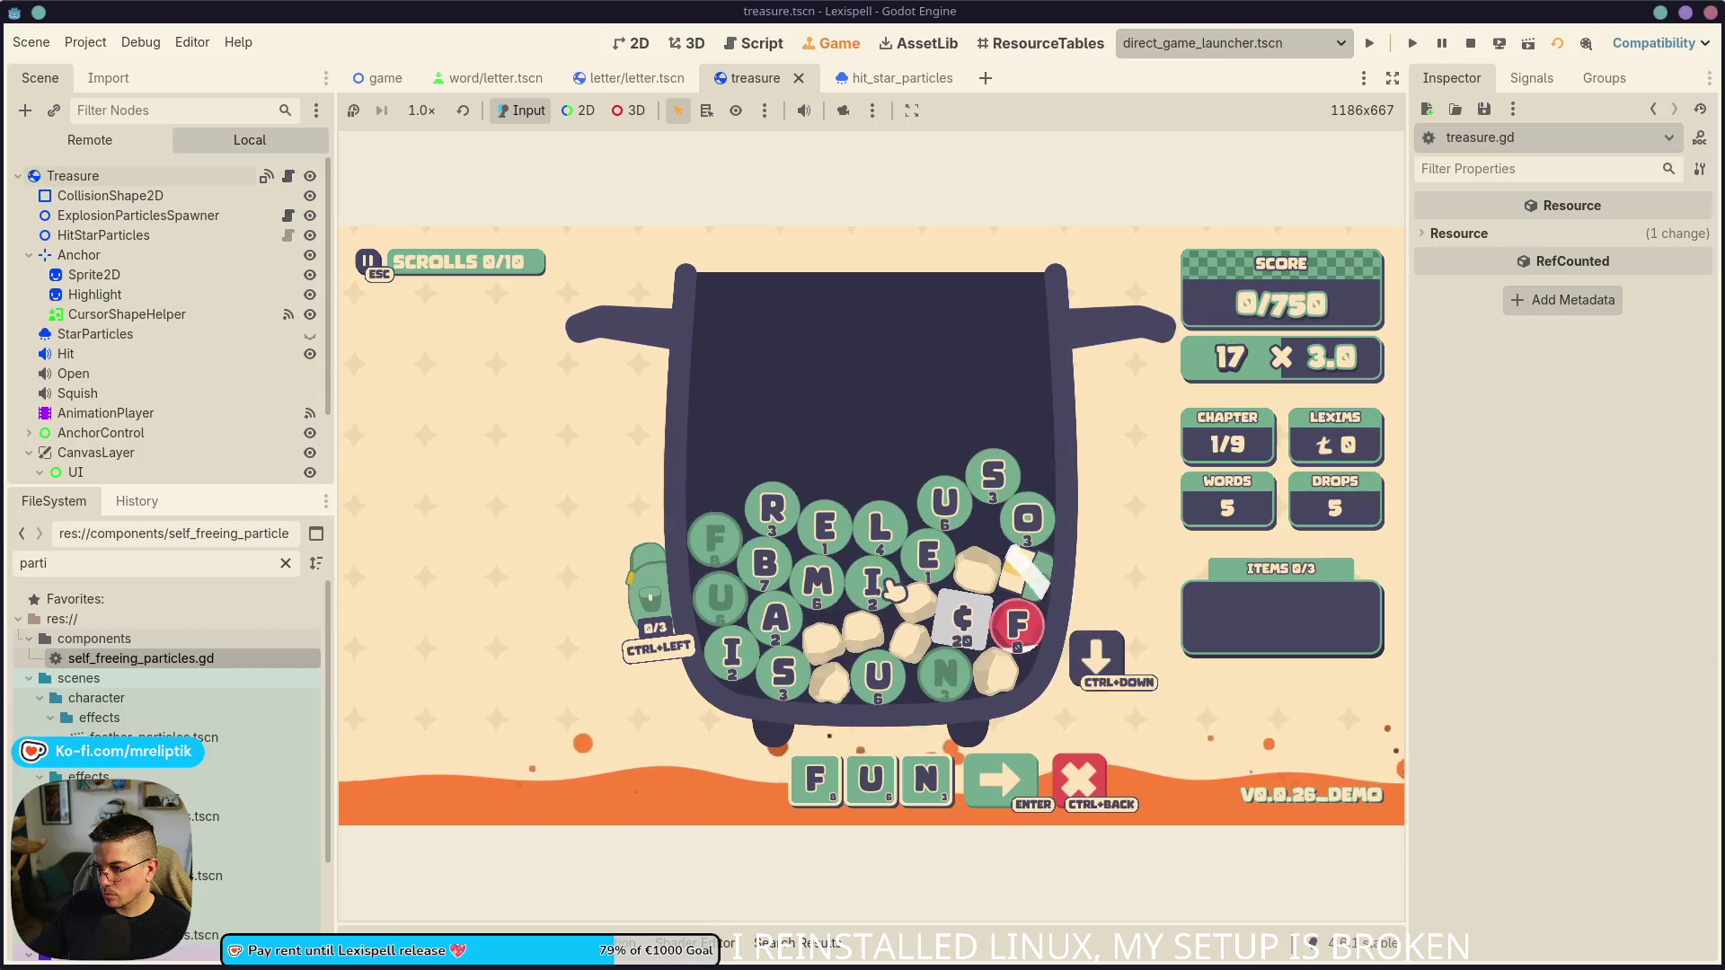
left_click(994, 757)
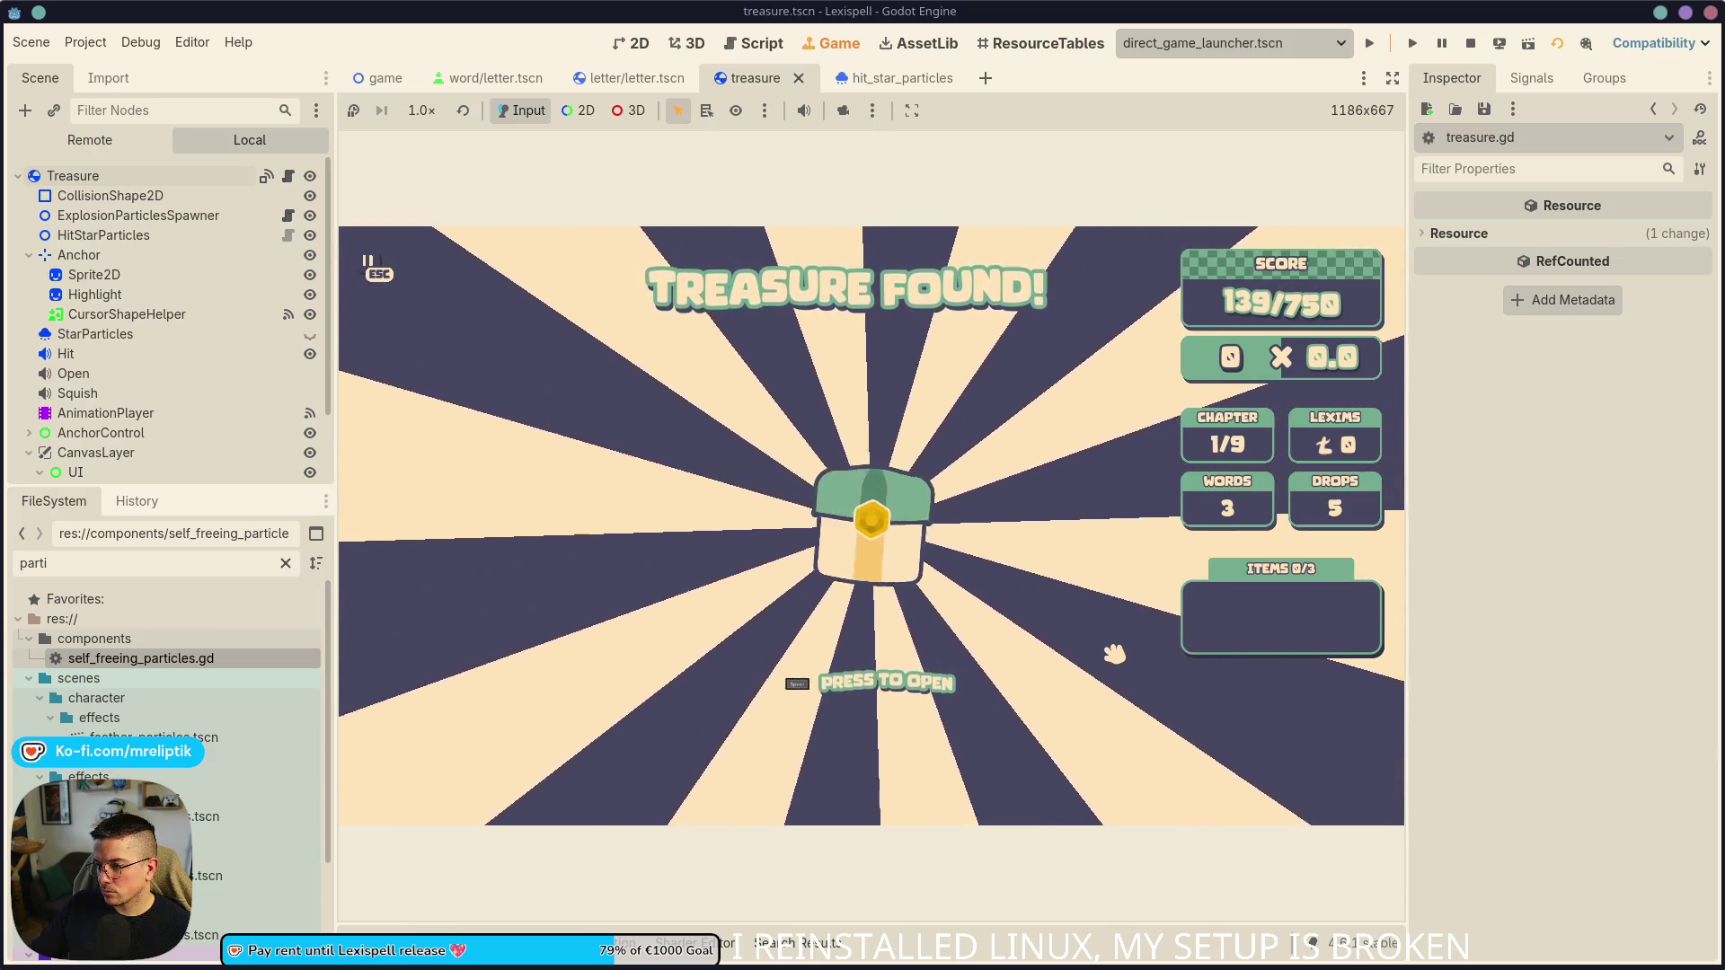
- Hit the treasure chest three times until it opens, then return to treasure.gd
key("space")
key("space")
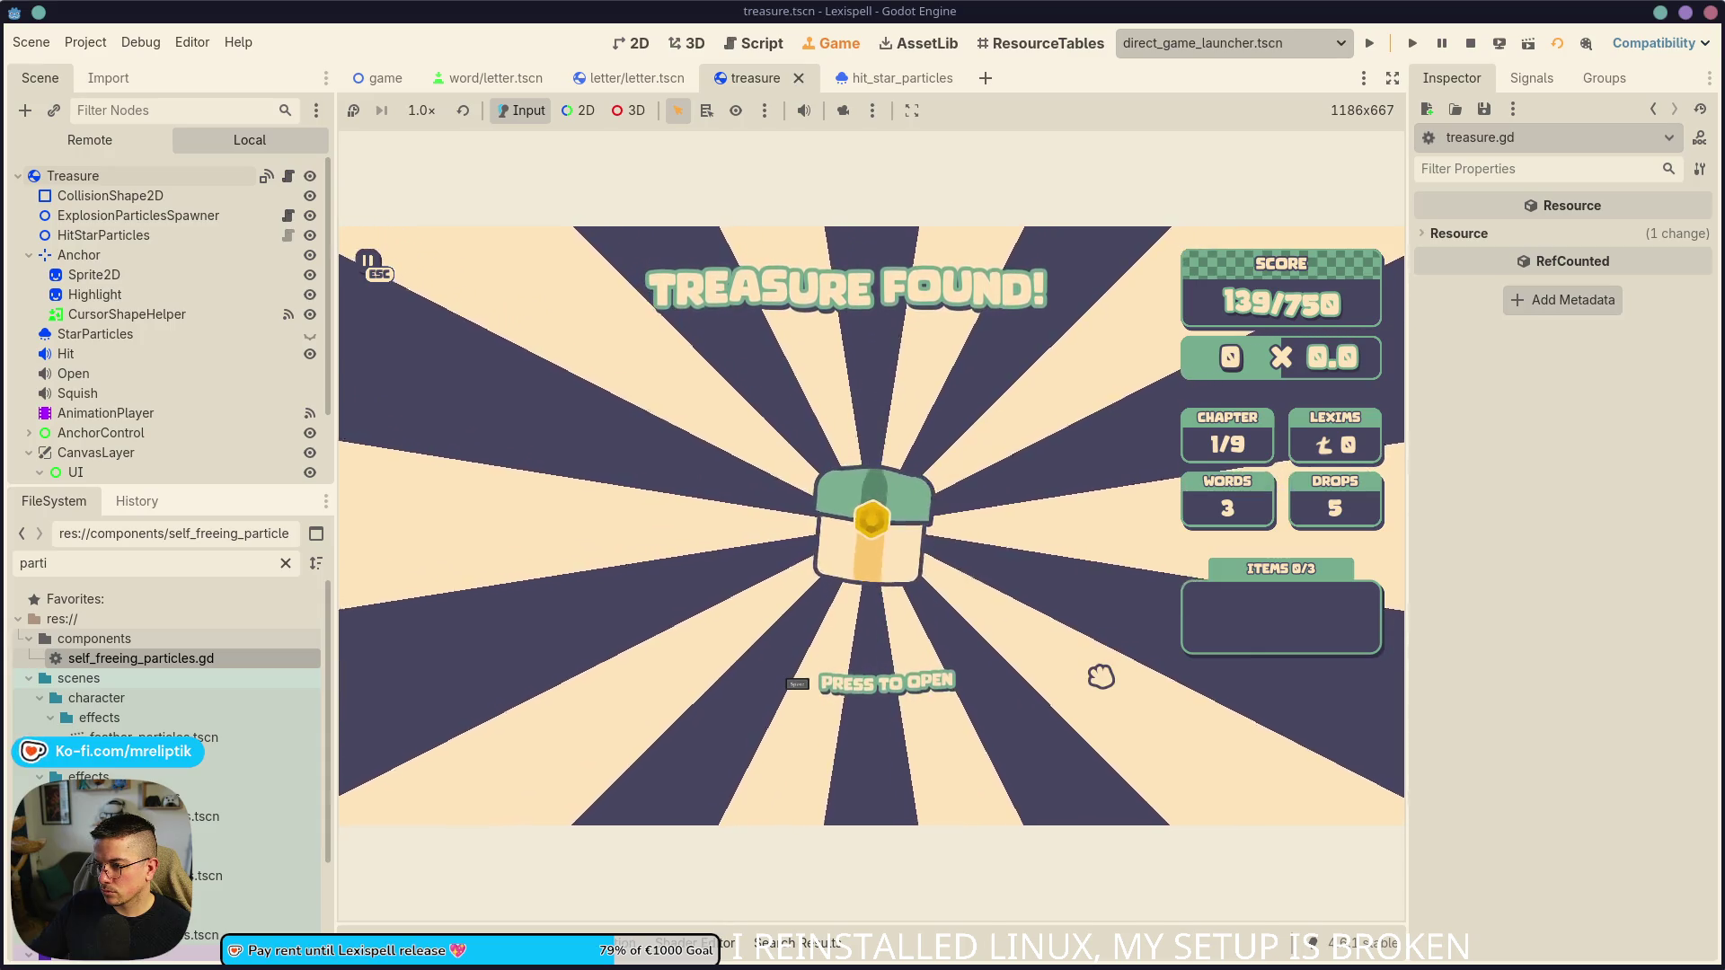
key("space")
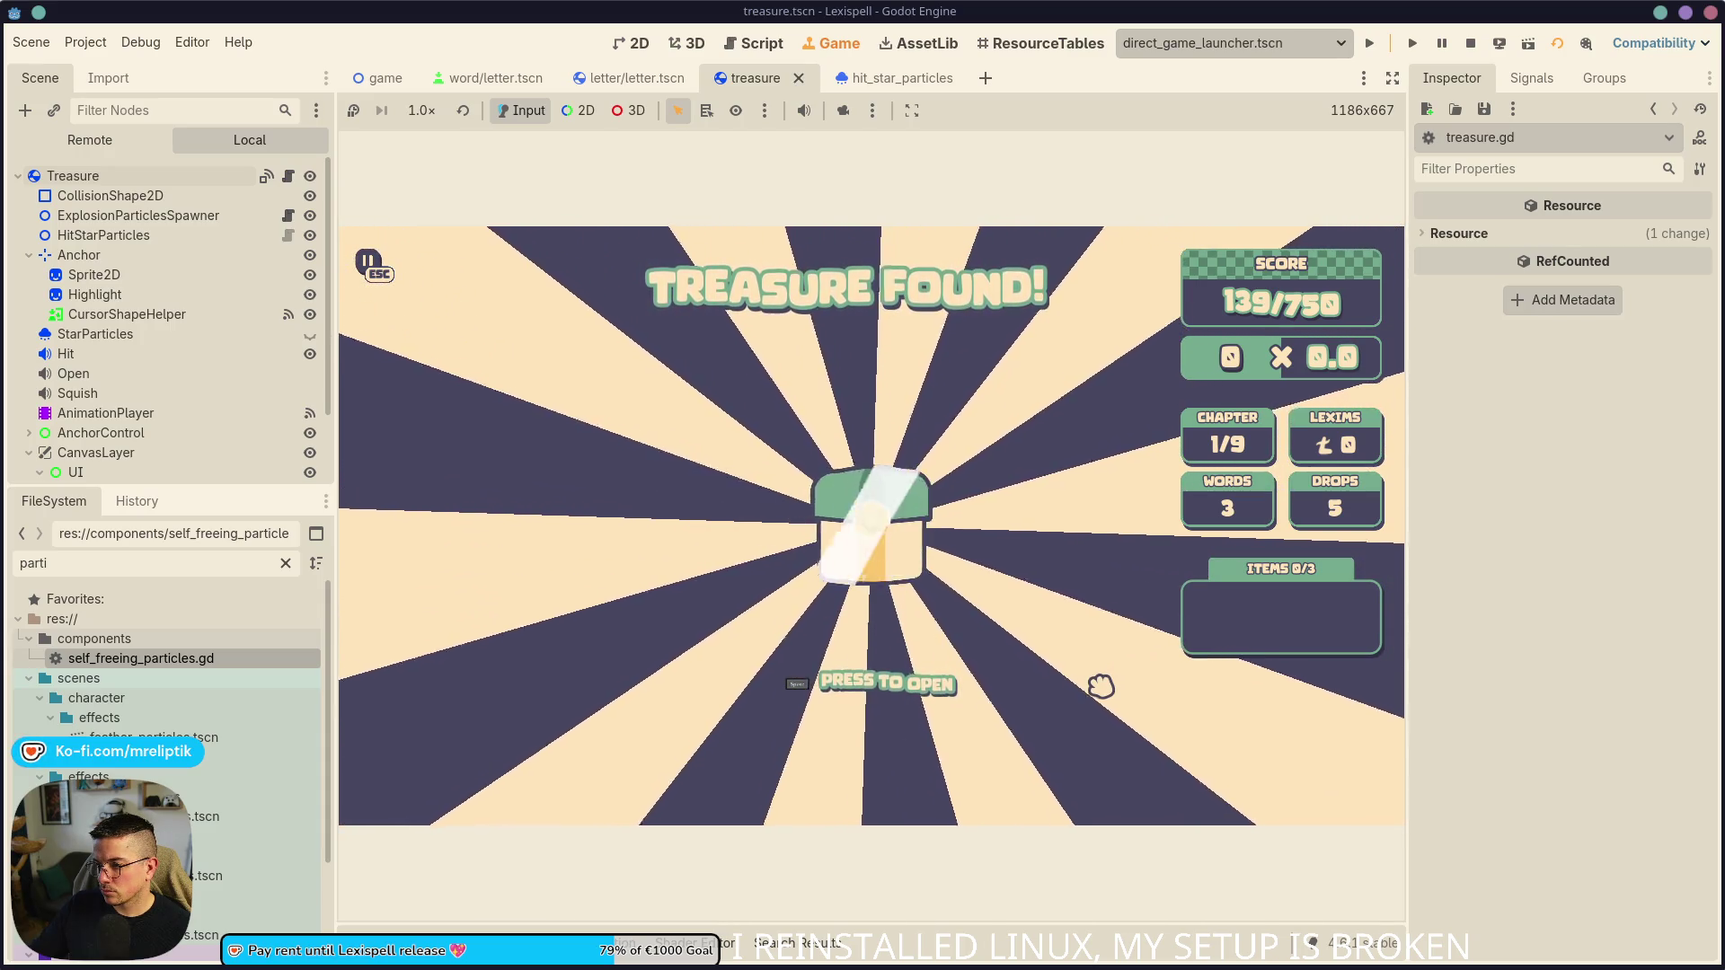
key("space")
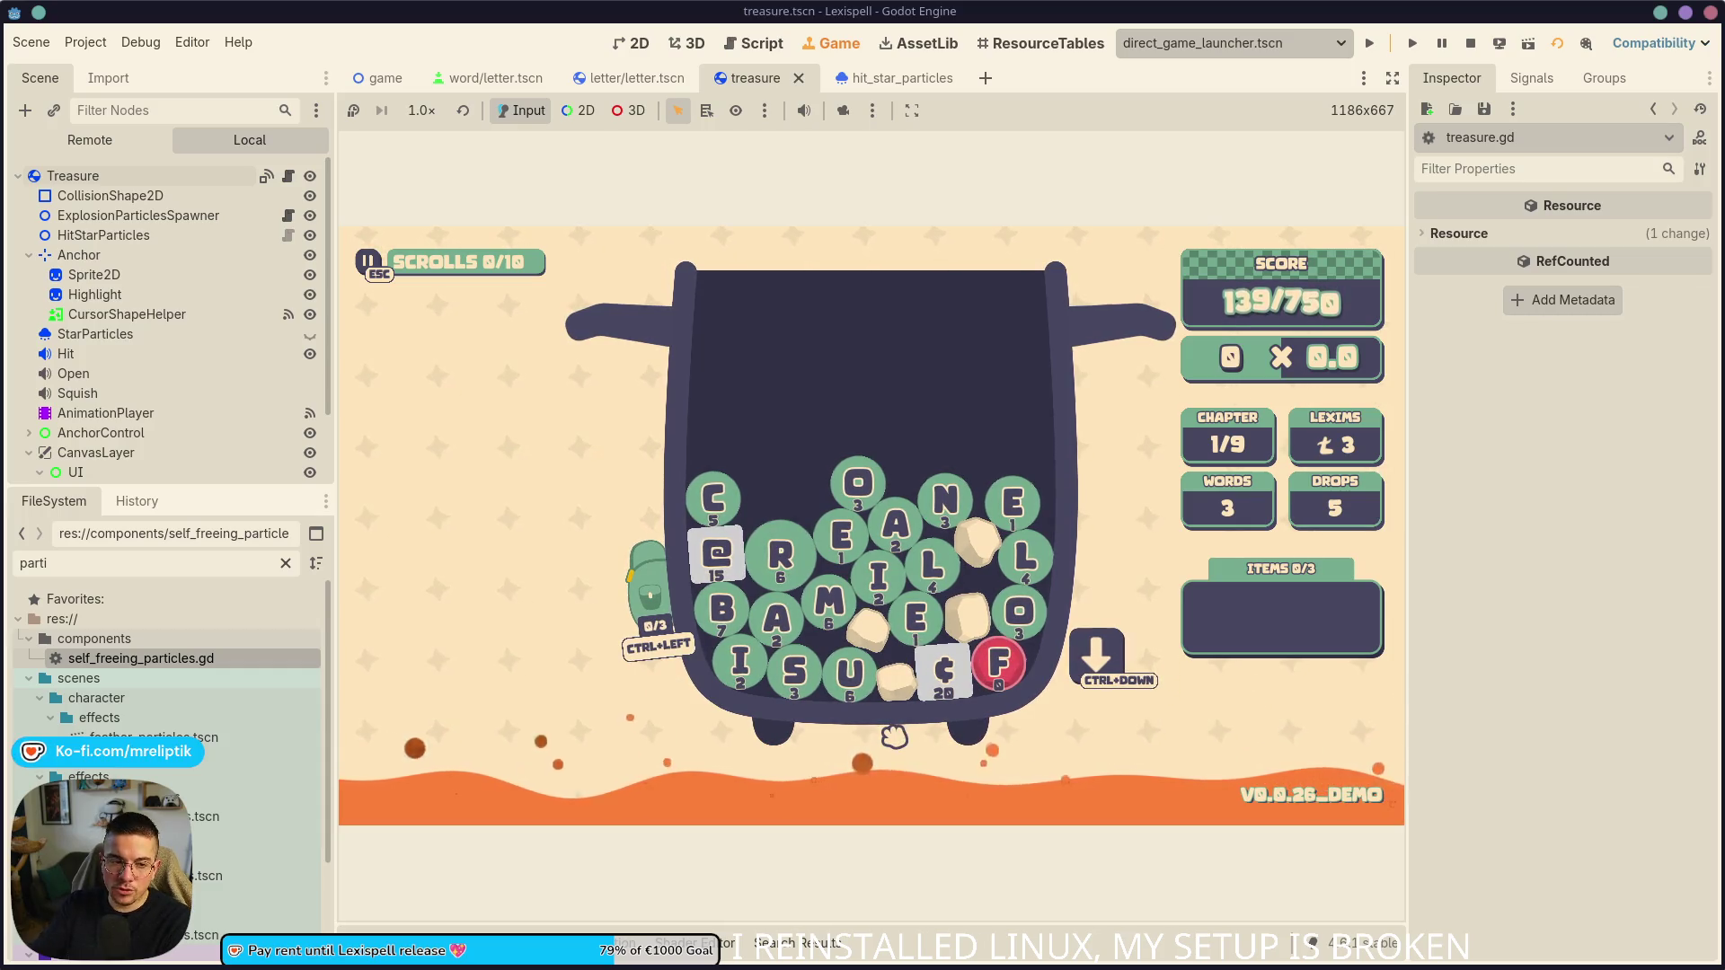
left_click(287, 176)
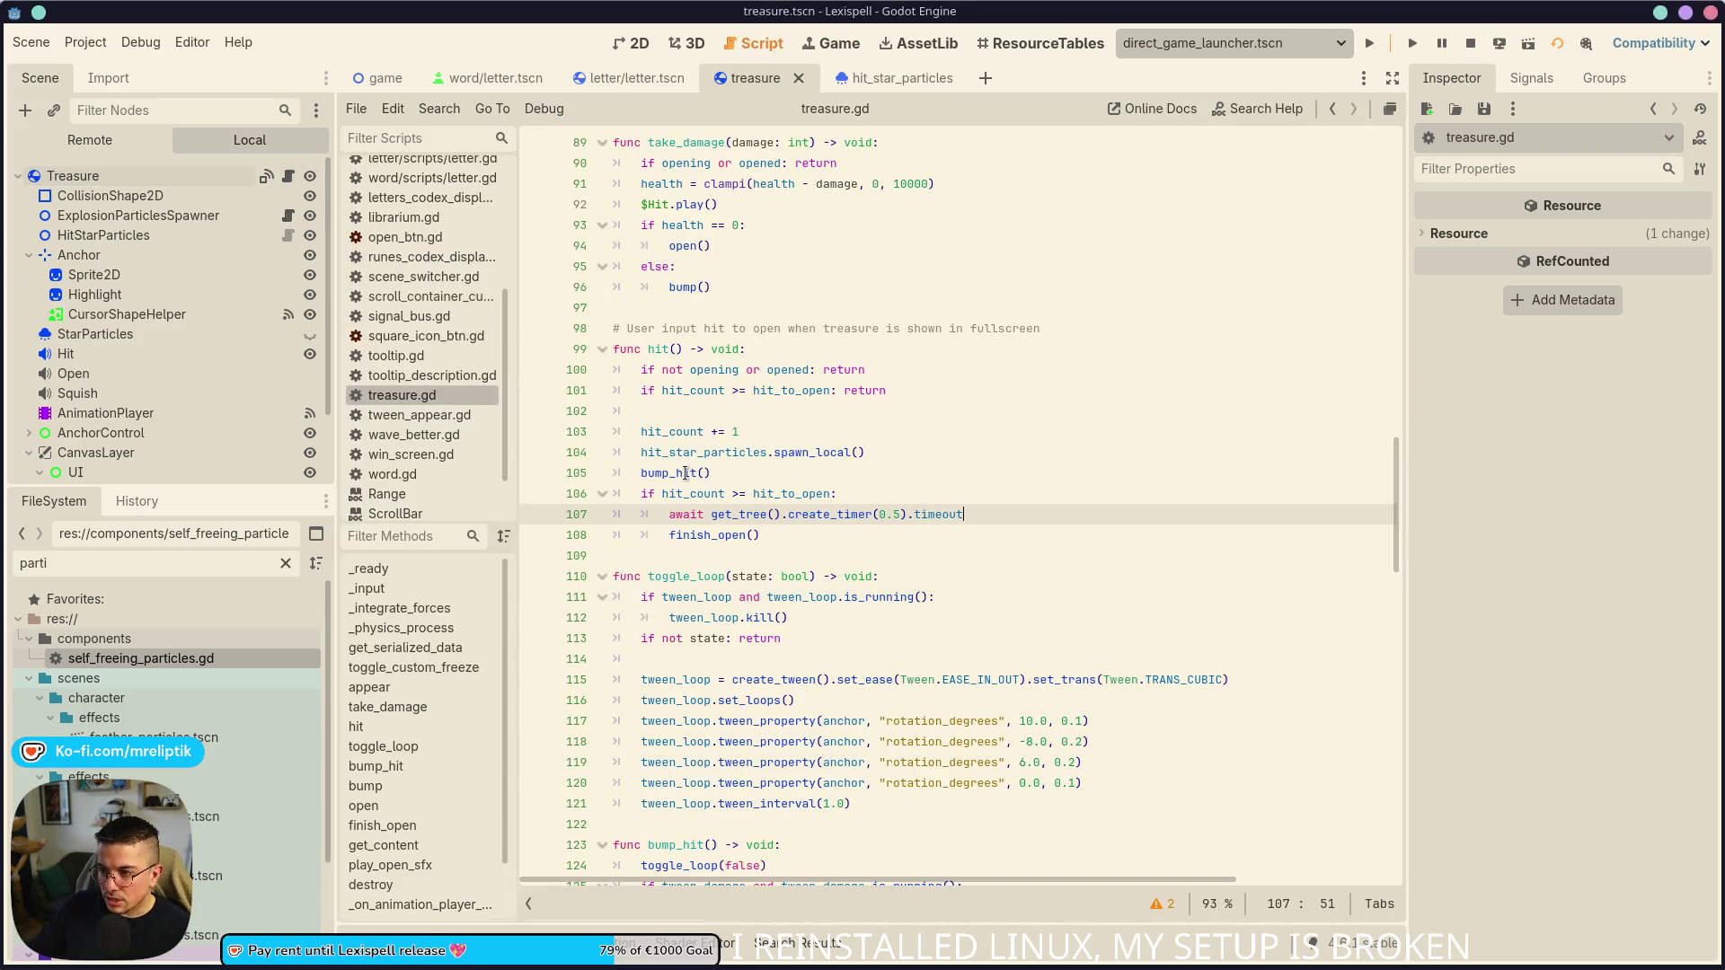
- Move bump_hit() into an else branch after the hit_to_open check, and save
left_click(781, 494)
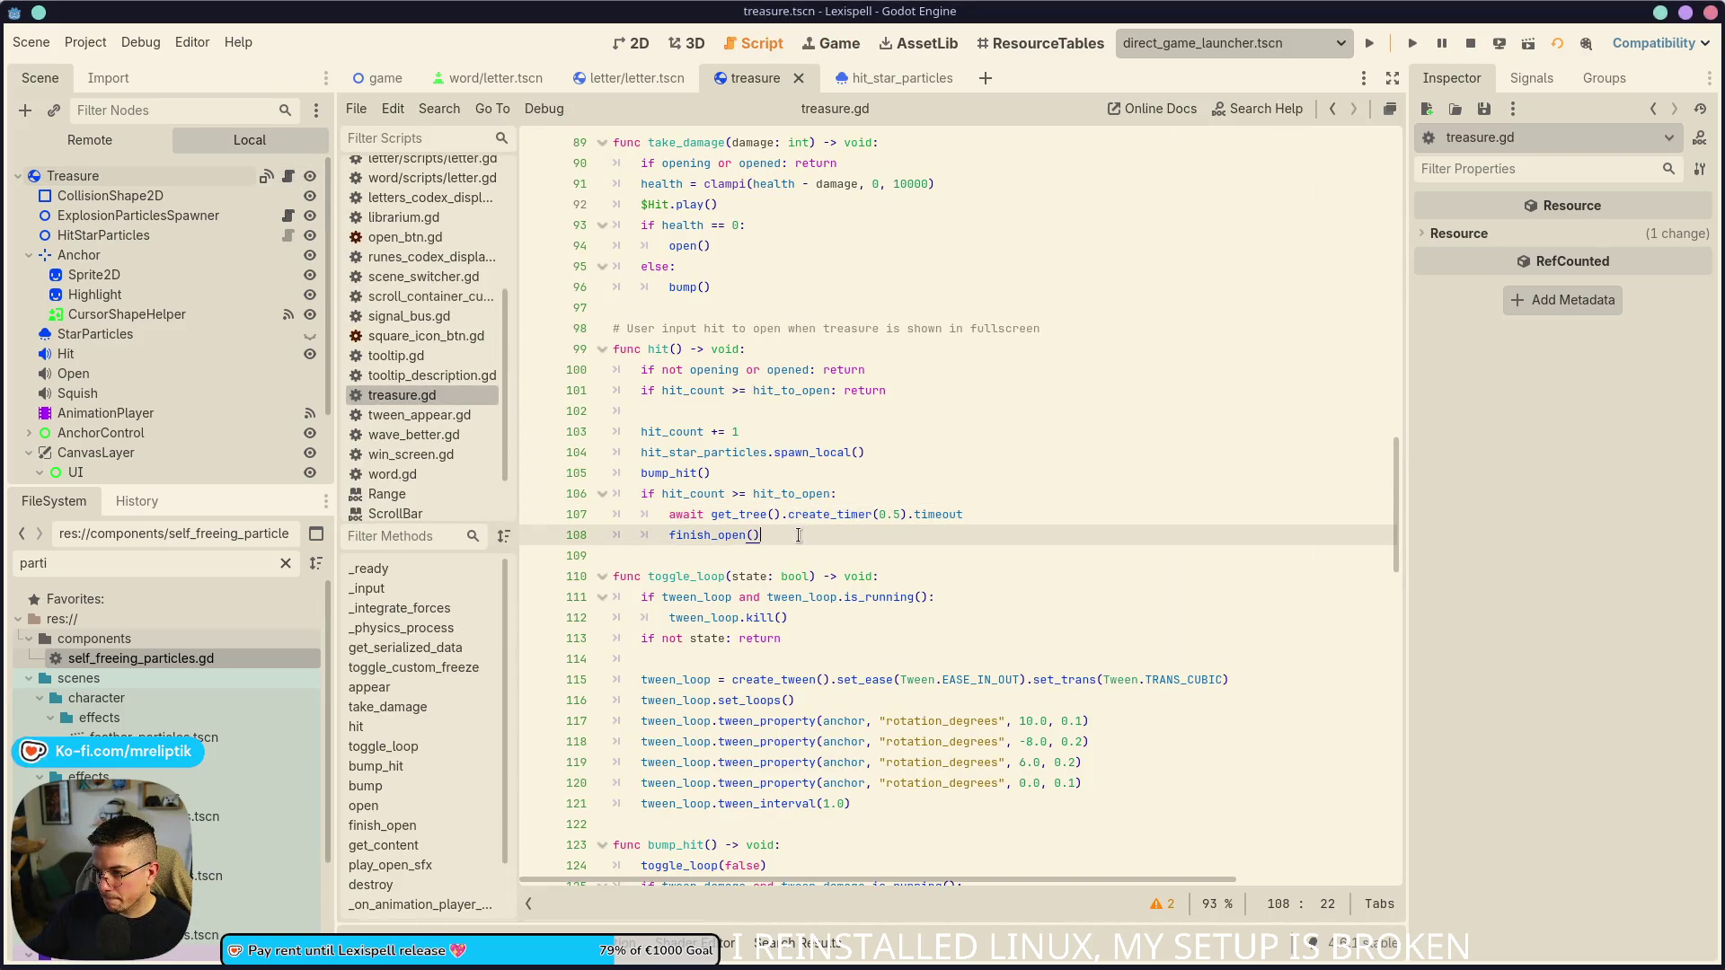
double_click(678, 473)
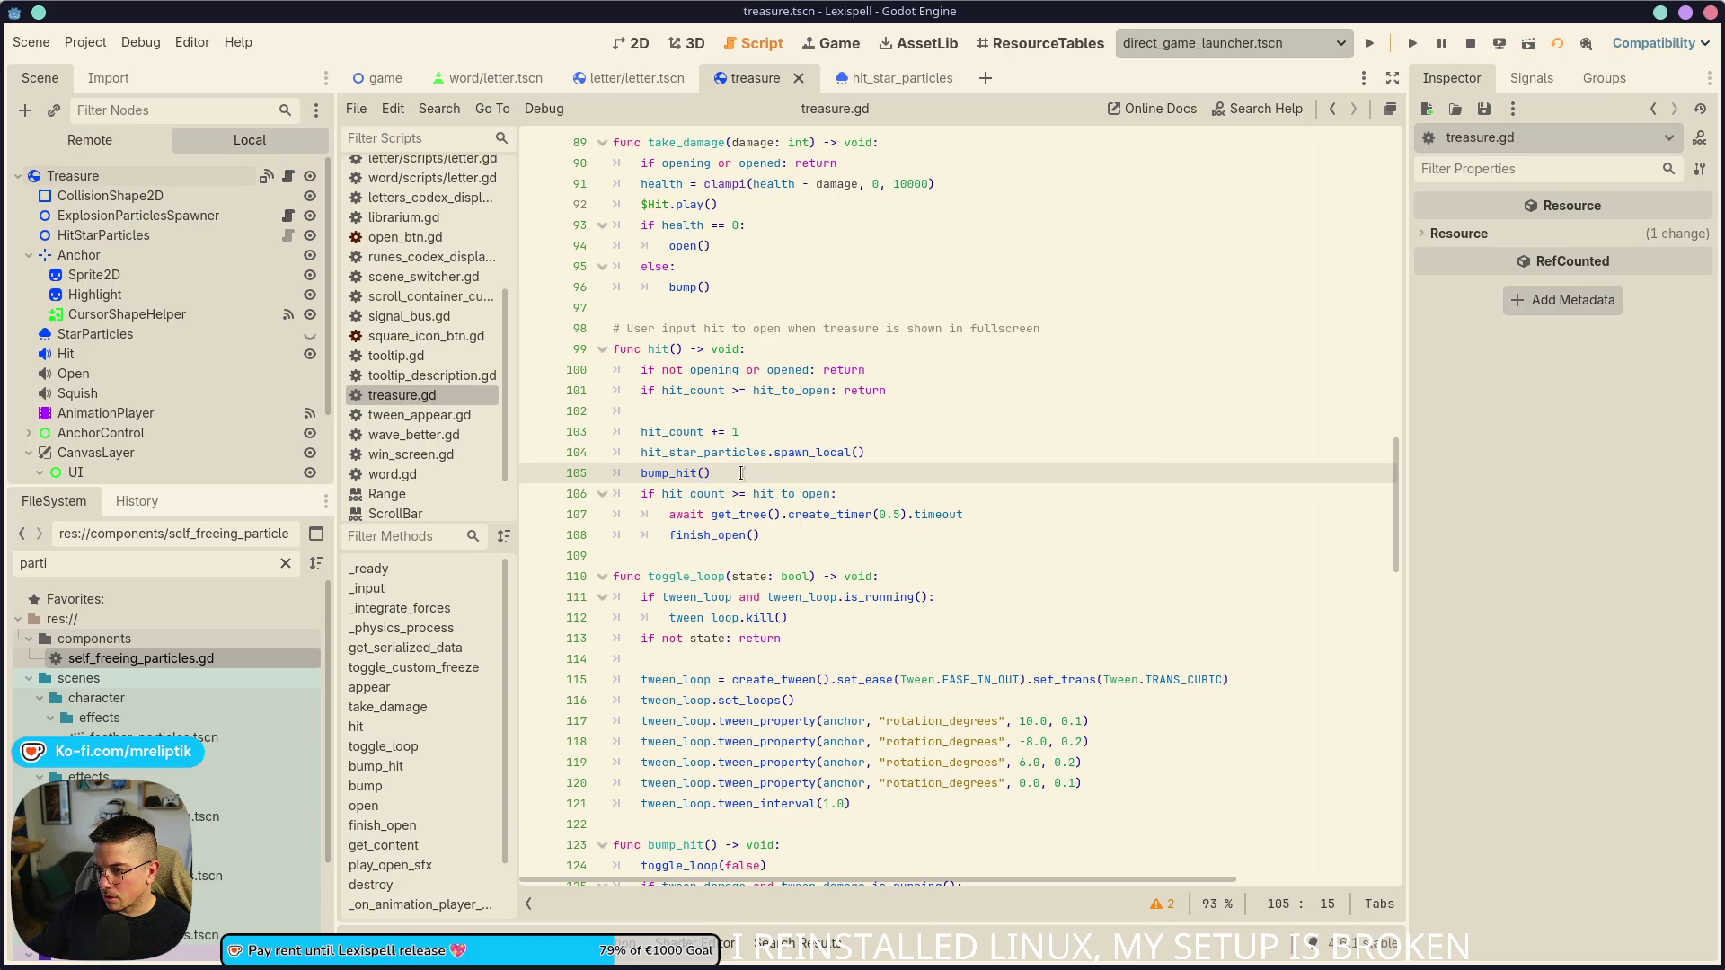
key("BackSpace")
key("BackSpace")
key("Down")
key("Down")
key("Down")
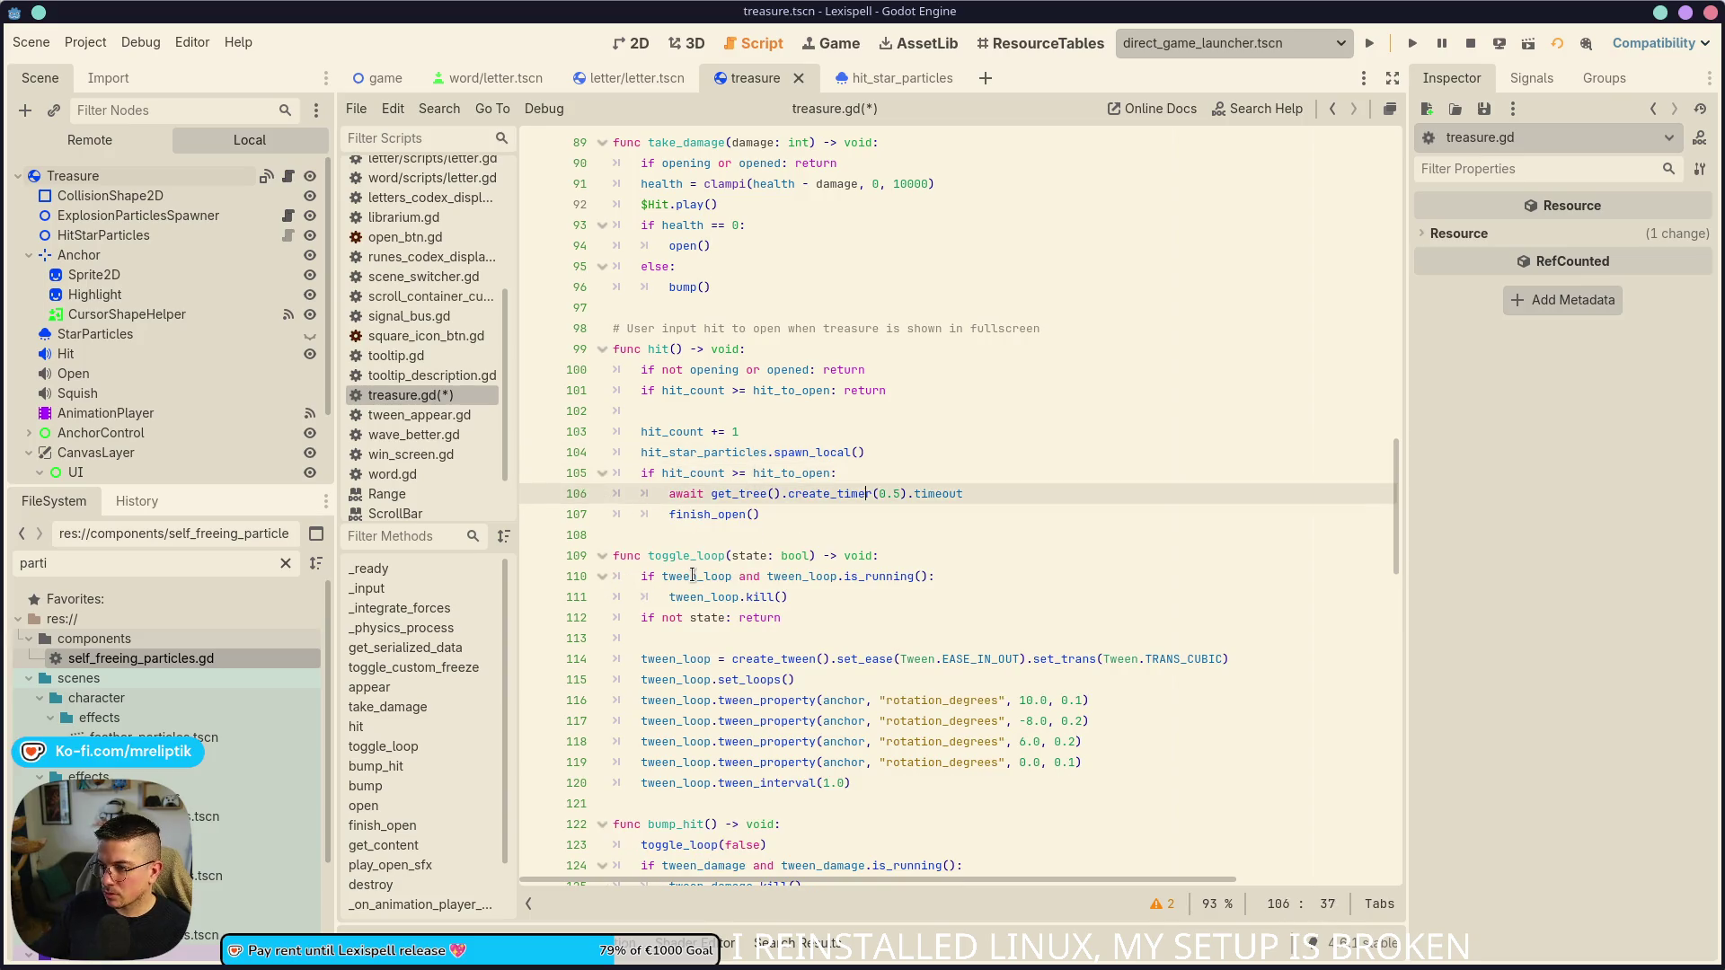
key("Return")
key("BackSpace")
type("else:")
key("Return")
type("bump_hit()")
key("ctrl+s")
- Delete the await timer line, save, and run the game again
left_click(699, 500)
left_click(934, 503)
key("ctrl+shift+k")
key("ctrl+s")
scroll(854, 589, "down", 3)
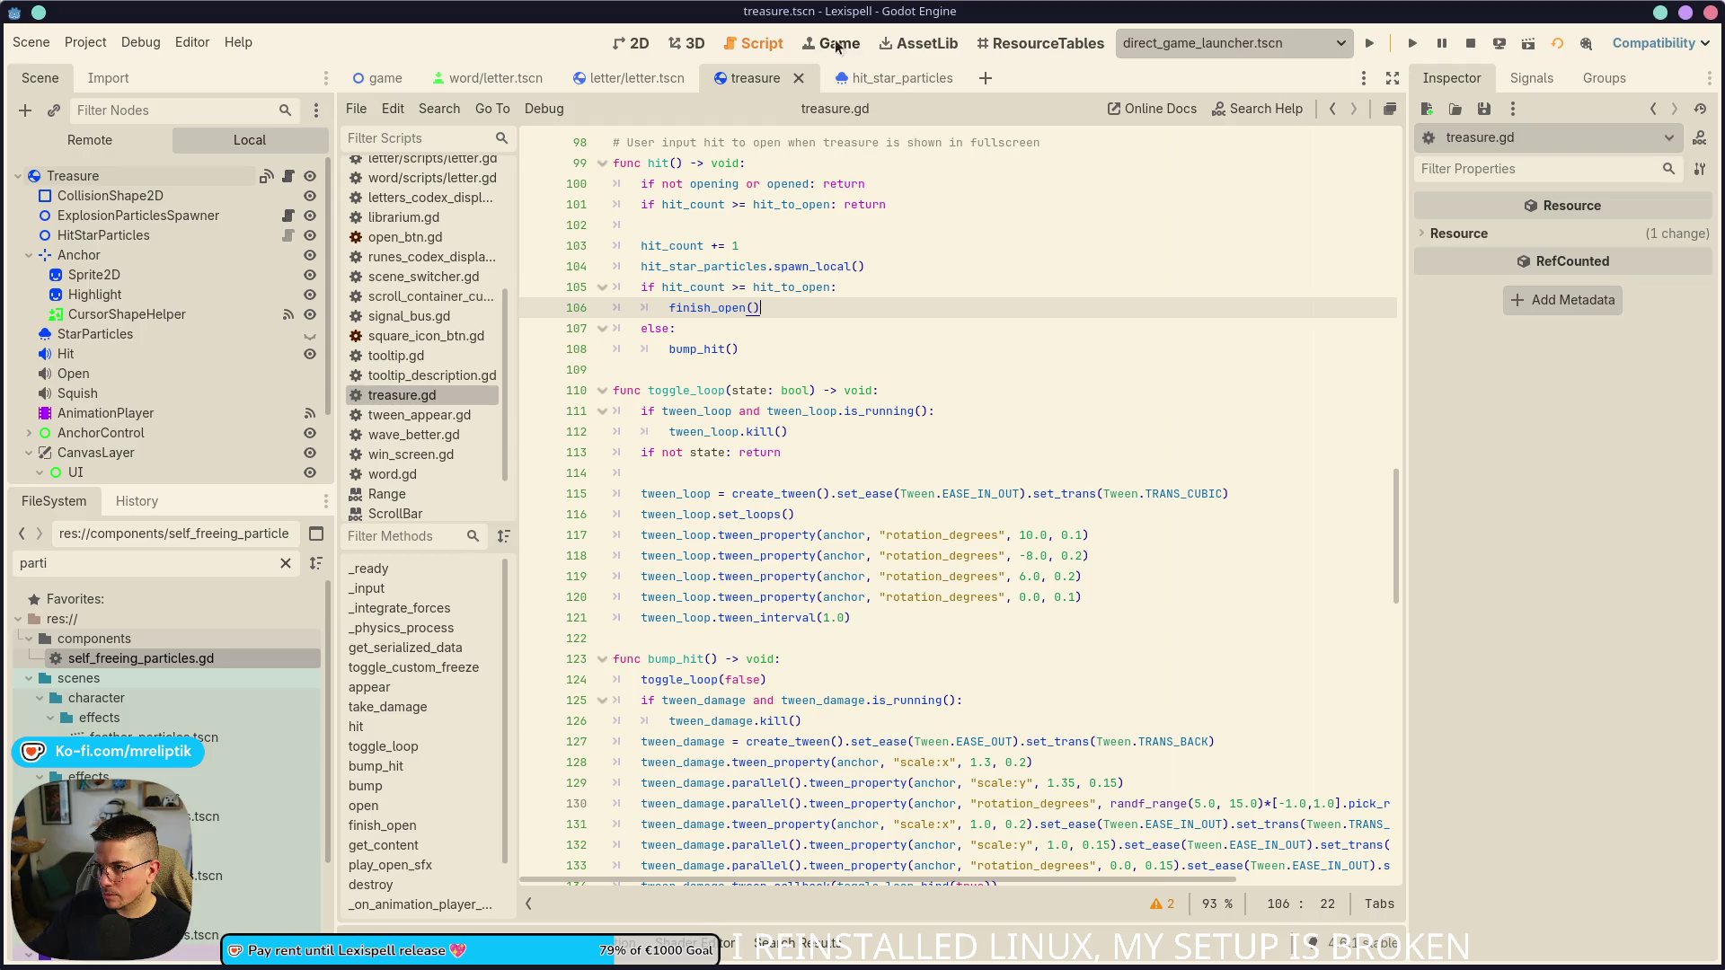
left_click(1368, 43)
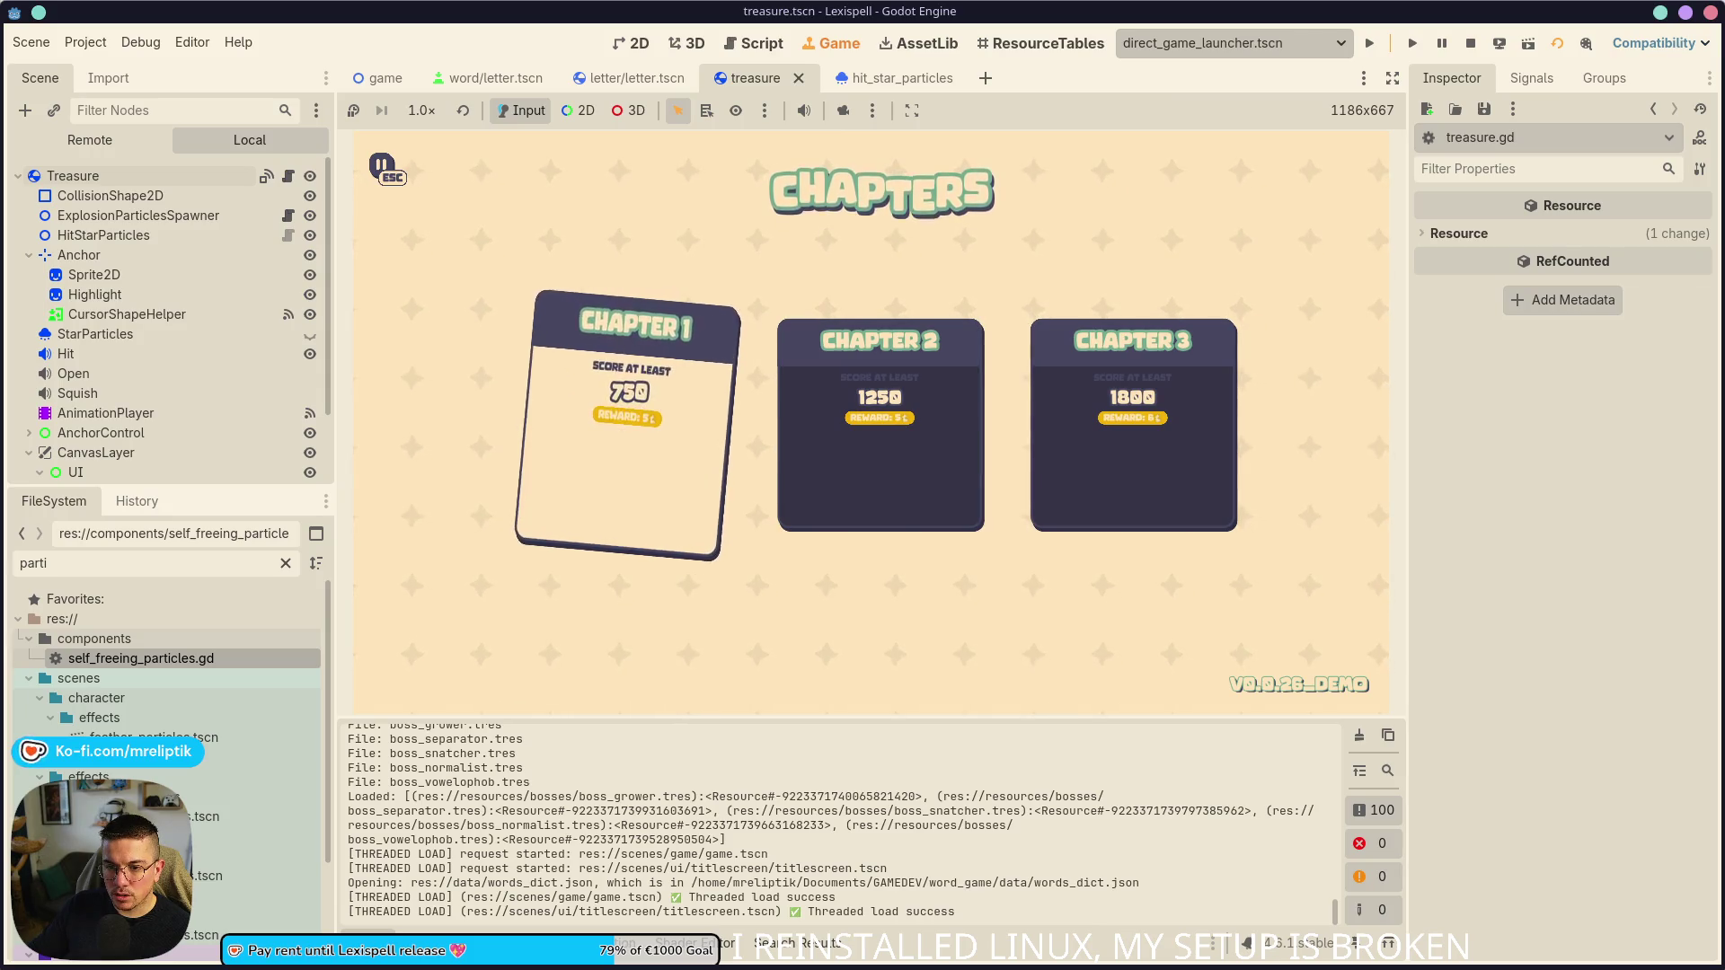
- Start Chapter 1 and submit the word JOY
left_click(660, 553)
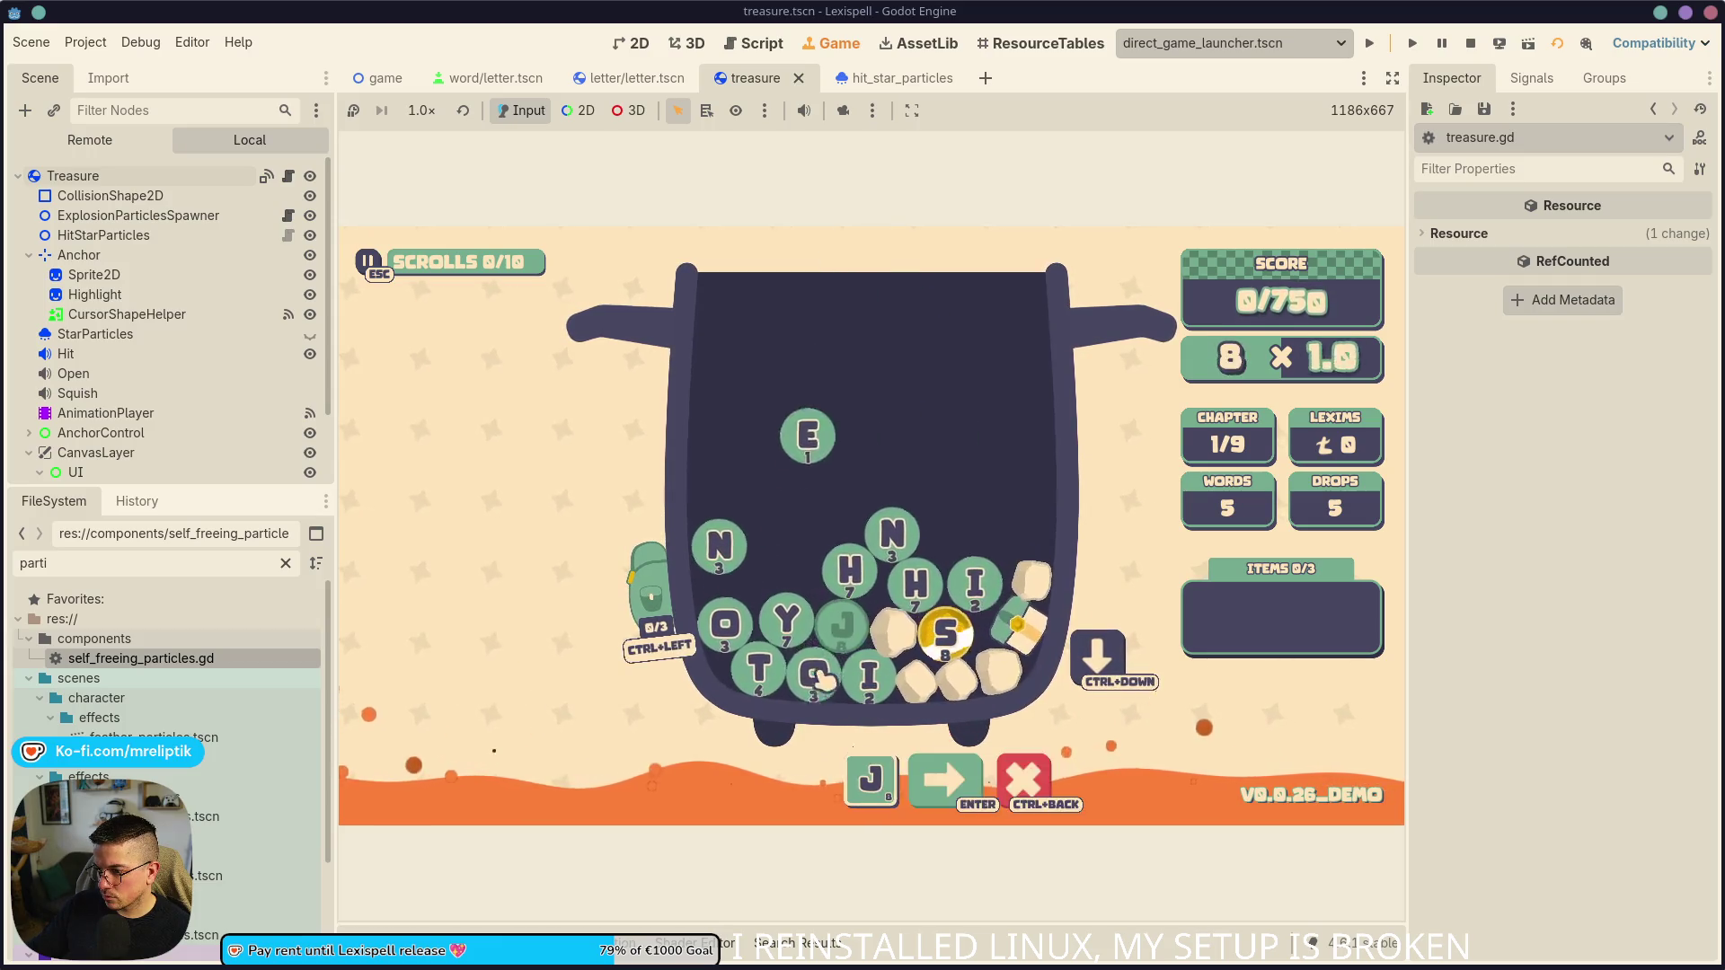
left_click(1010, 774)
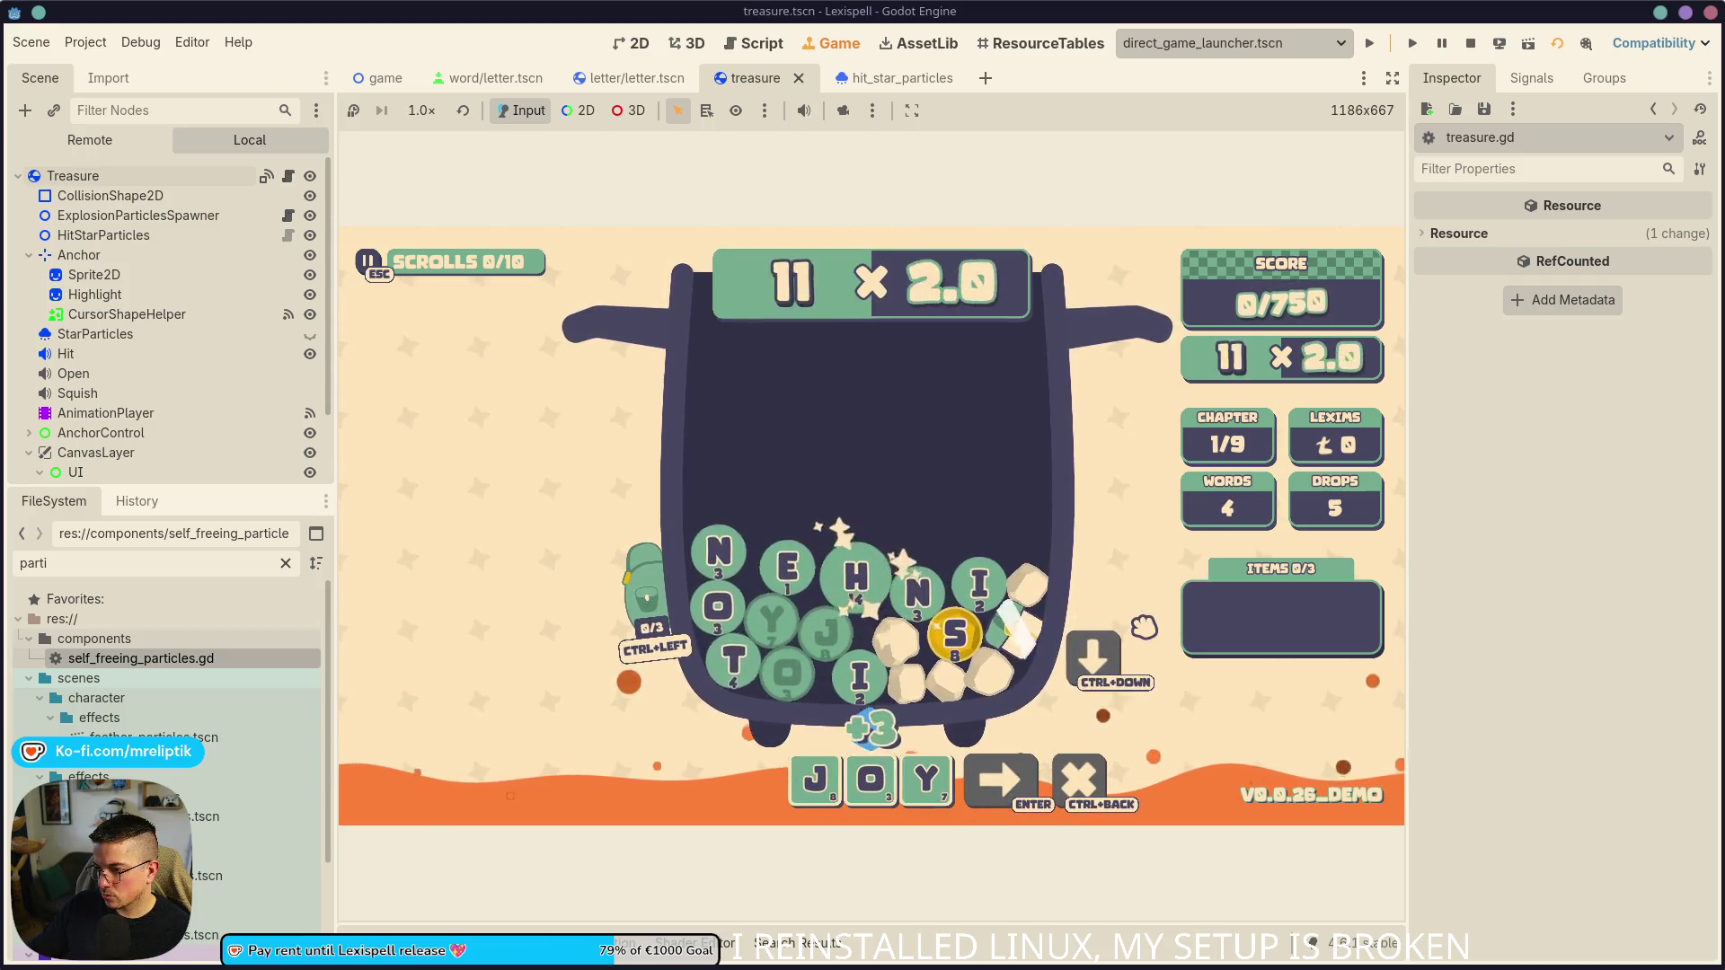
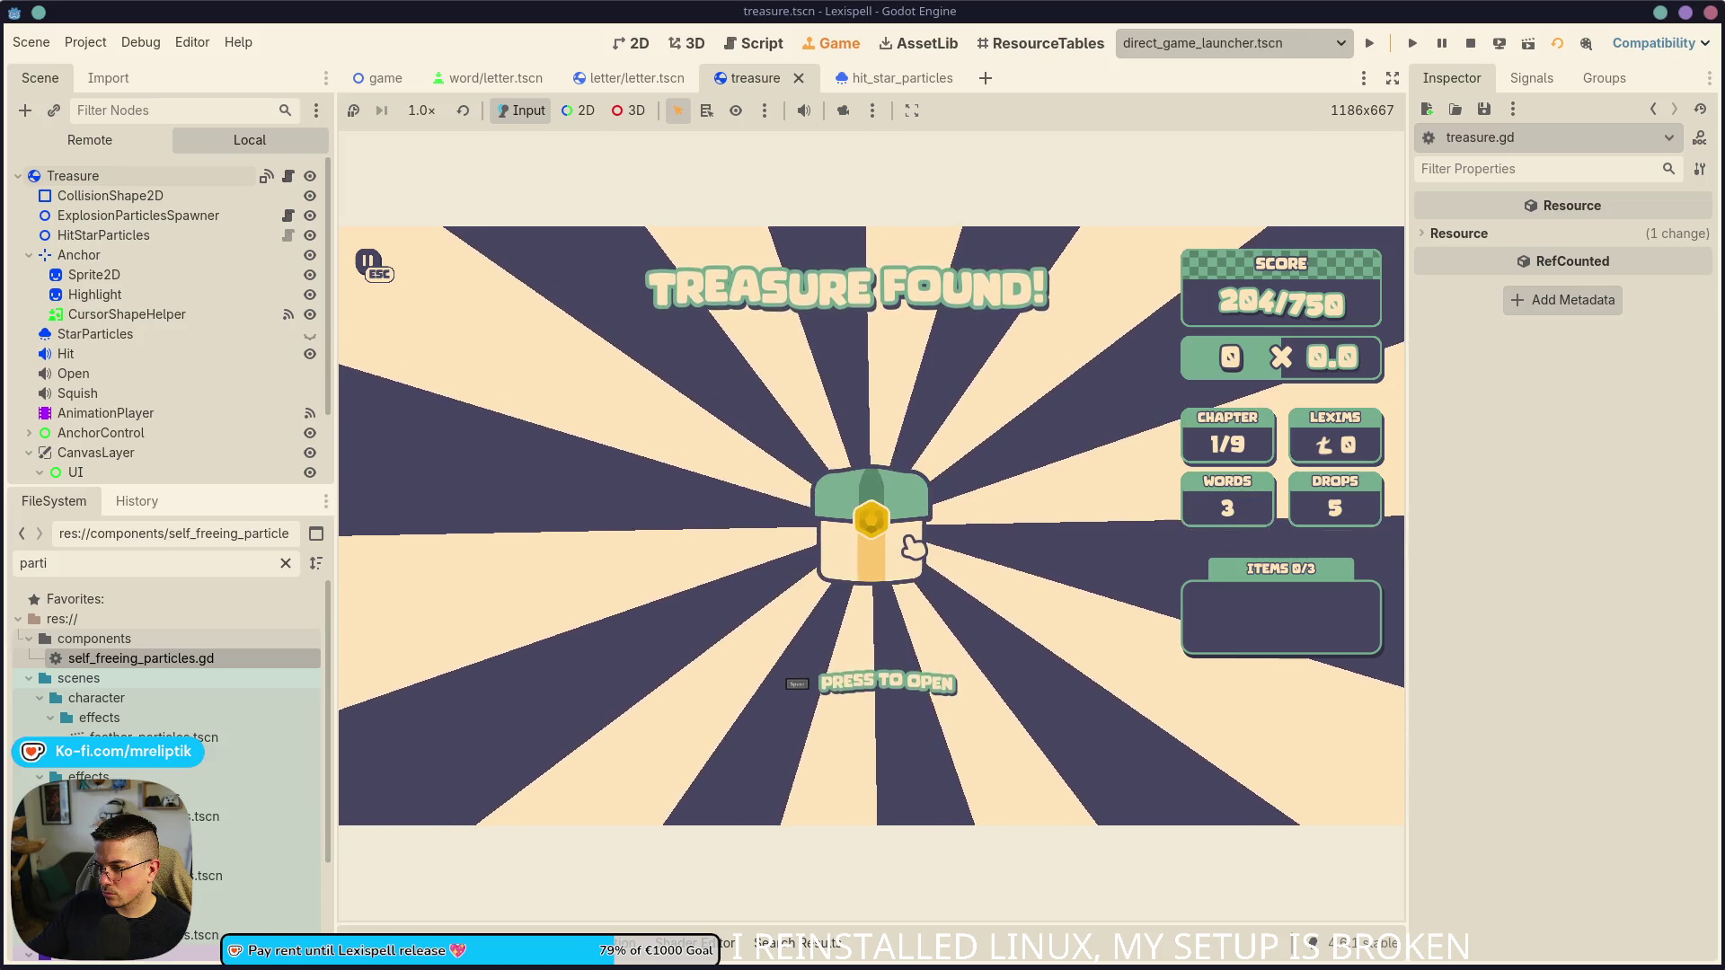
- Hit the chest in the running game, then select CursorShapeHelper in the 2D scene view
left_click(909, 506)
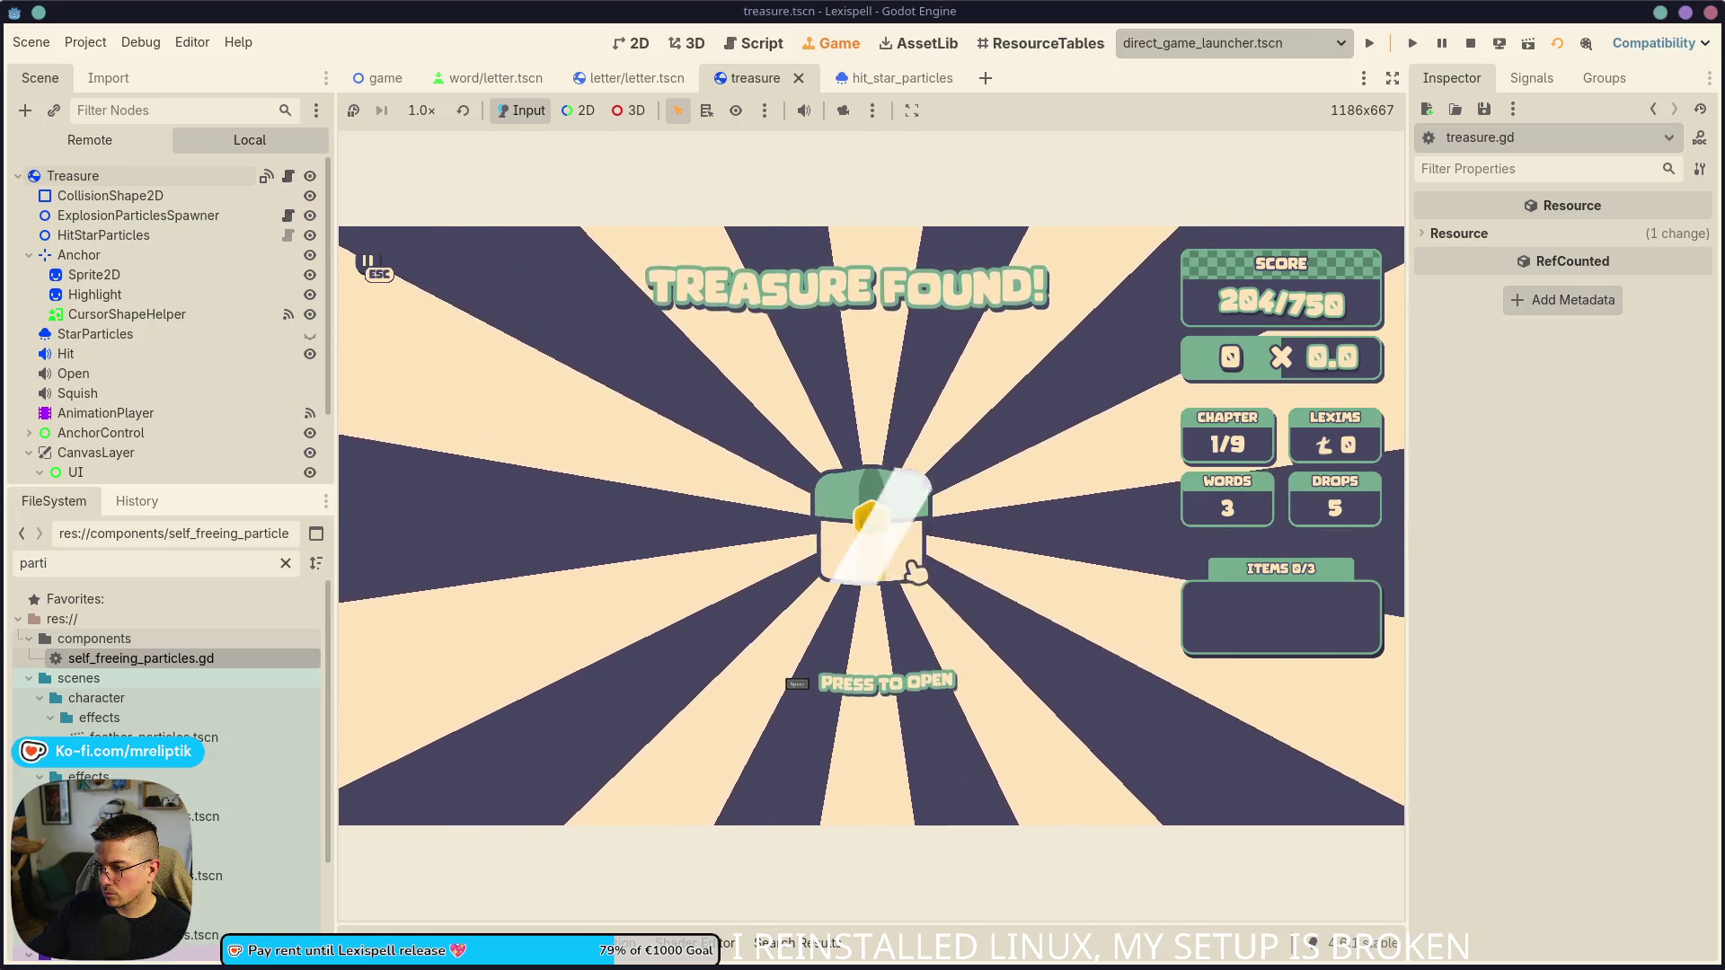
left_click(148, 321)
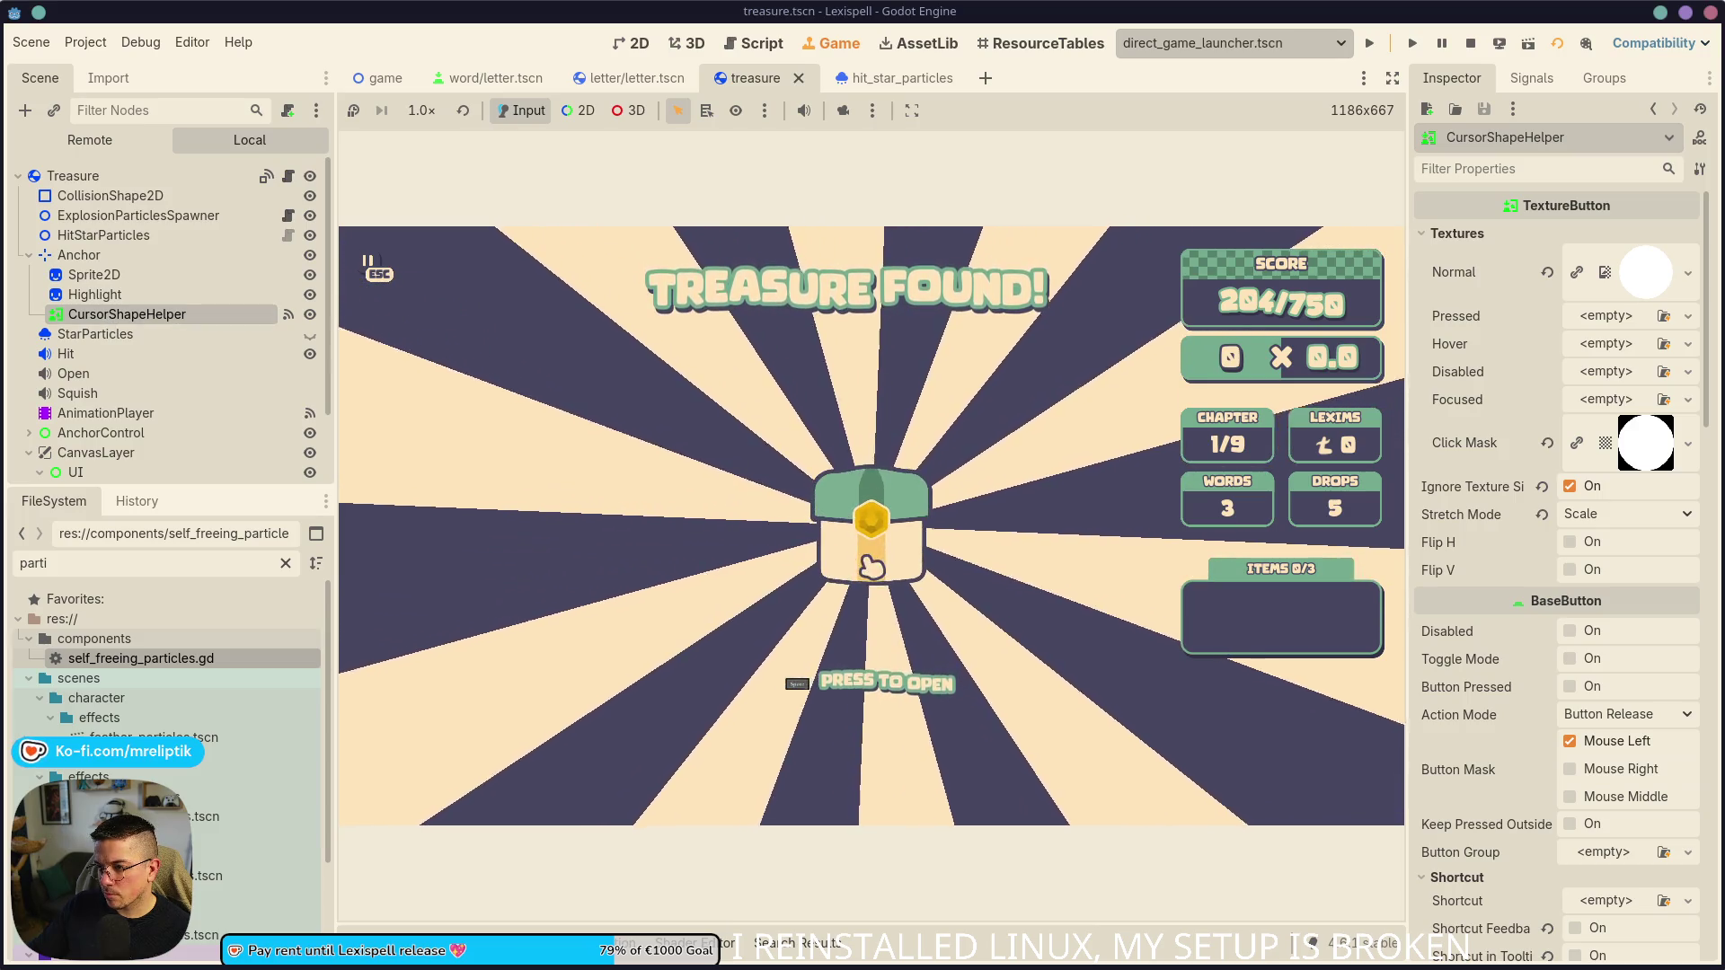
left_click(620, 44)
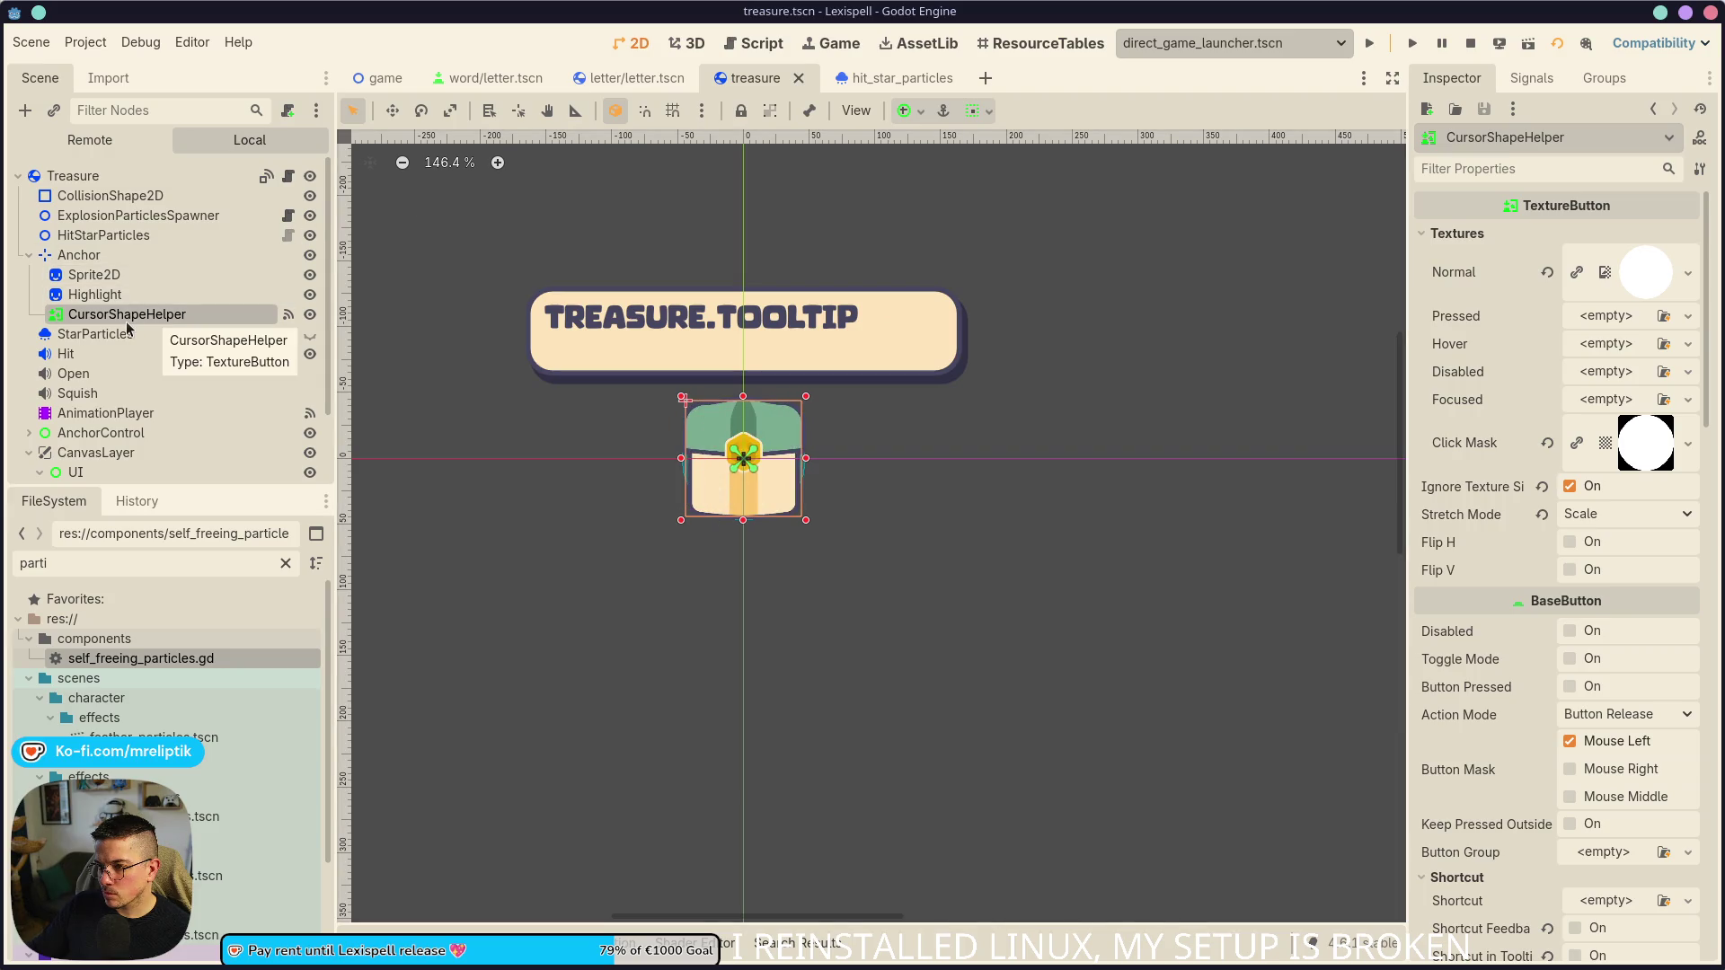
left_click(95, 295)
left_click(136, 321)
- Set CursorShapeHelper's Pivot Offset Ratio to 0.5, 0.5, then save and rerun the scene with F6
scroll(694, 499, "up", 4)
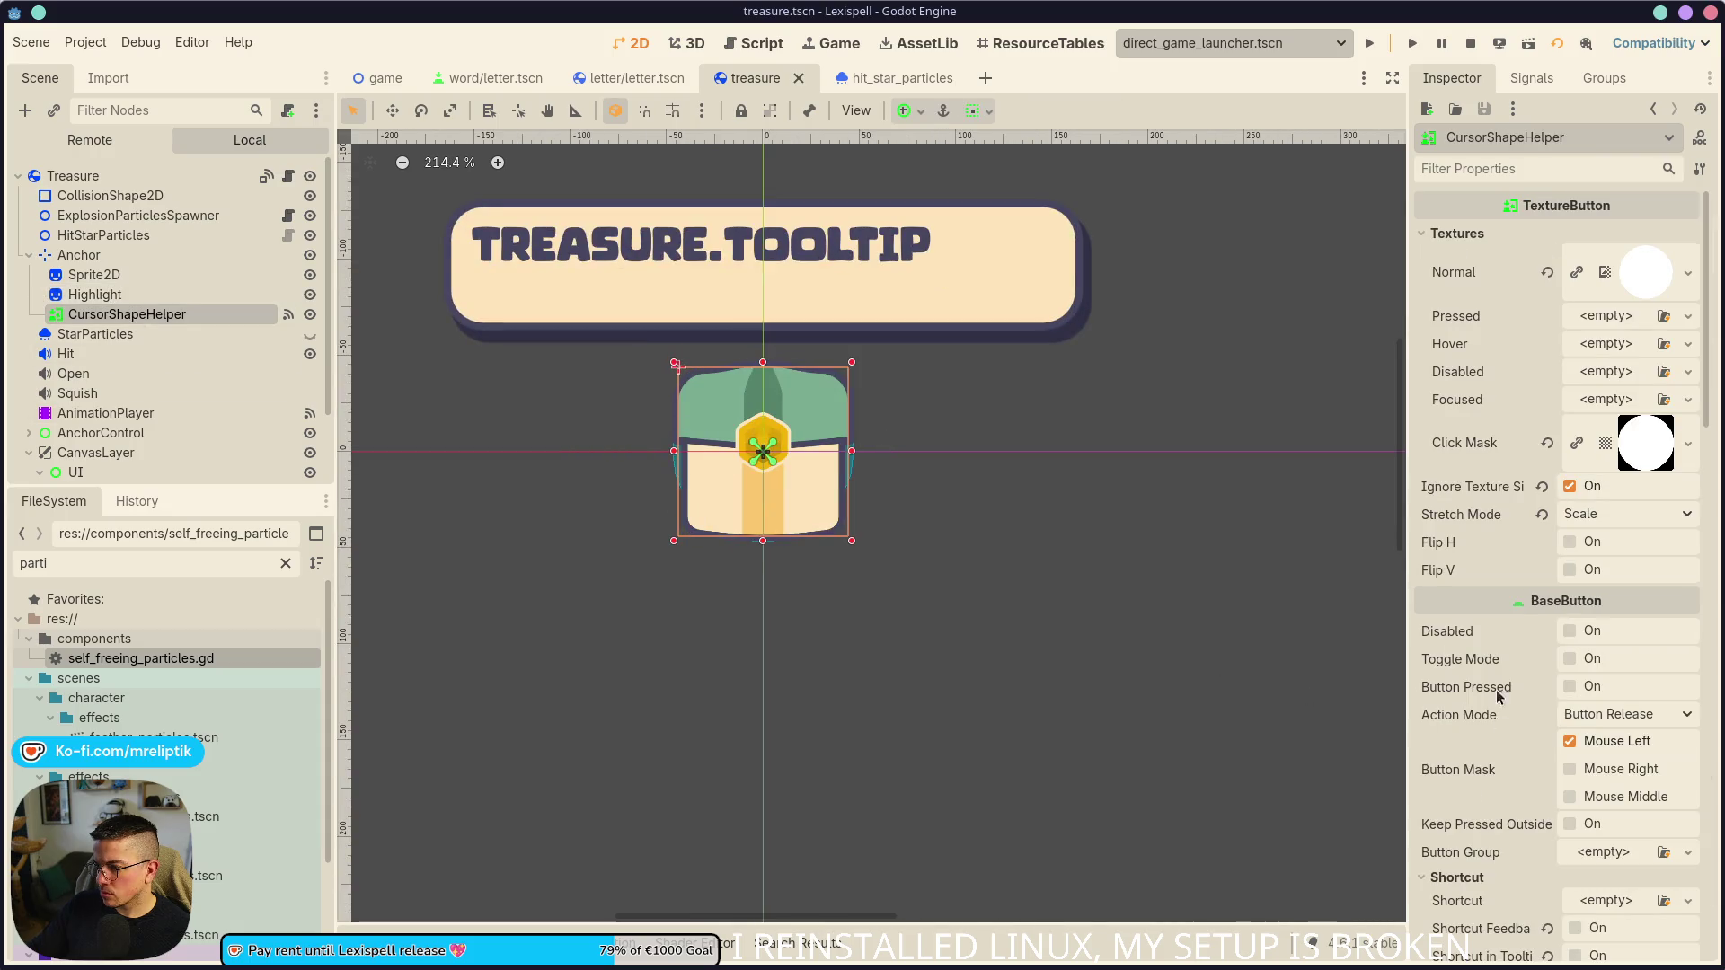
scroll(1498, 703, "down", 10)
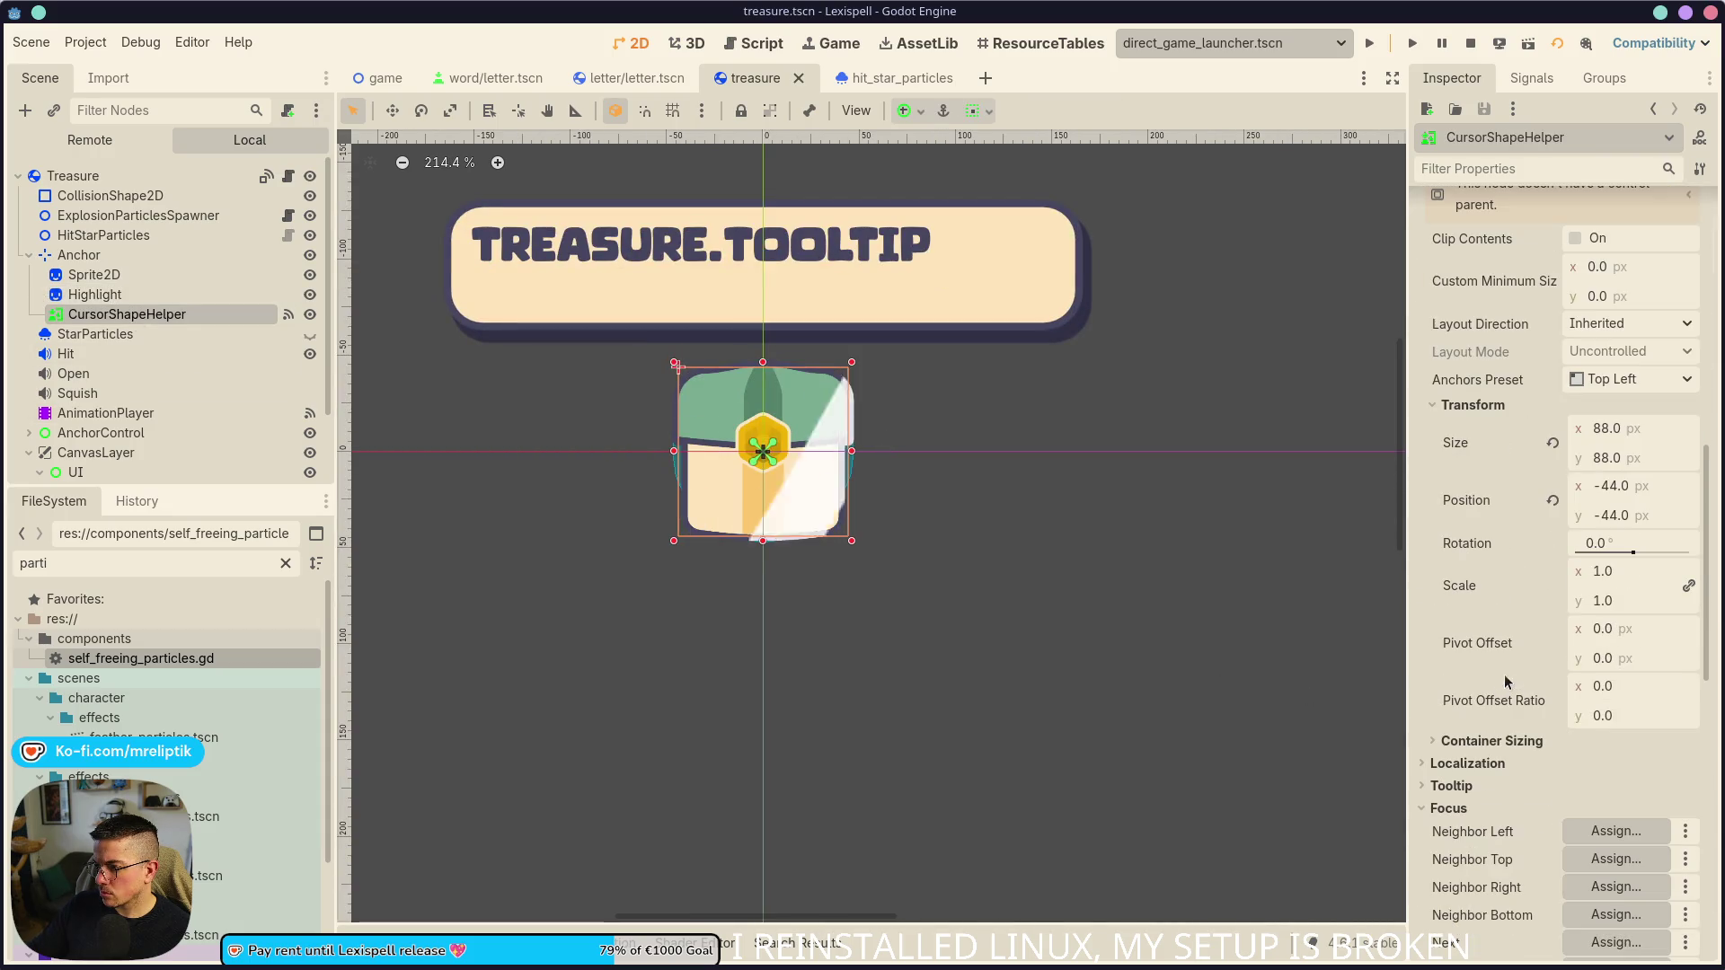
left_click(1617, 694)
type("0.5")
key("Tab")
key("F6")
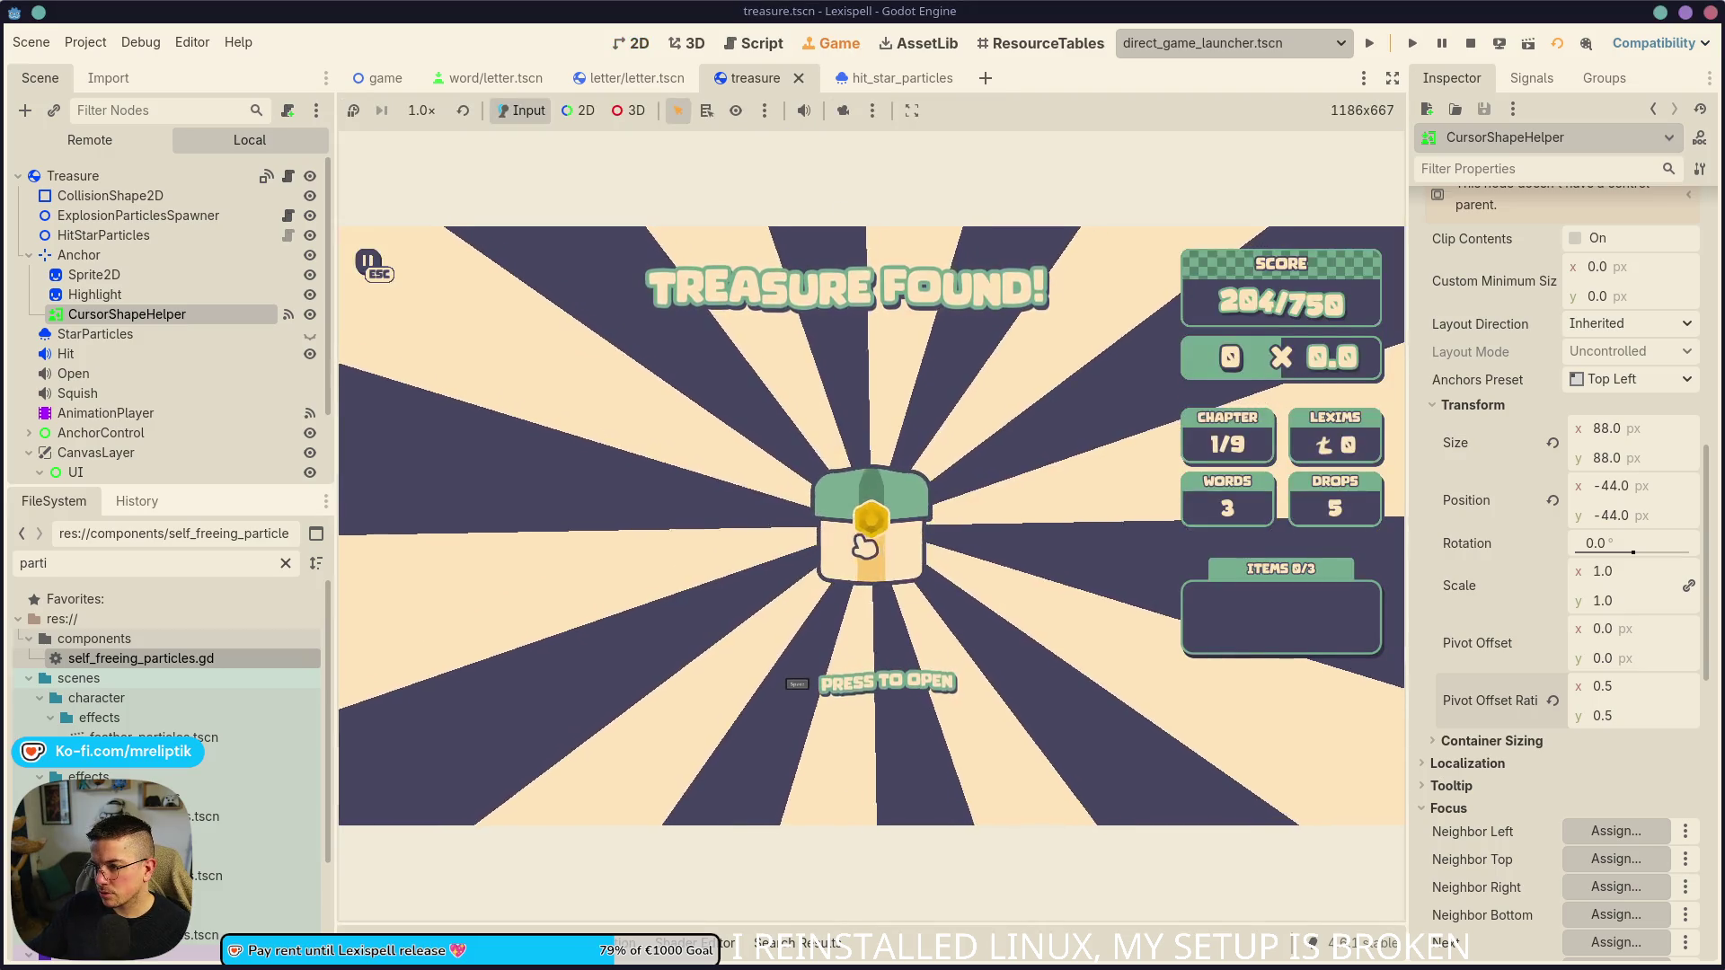
- Hit and open the chest with Space, stop the game, skim treasure.gd, and return to 2D
left_click(865, 548)
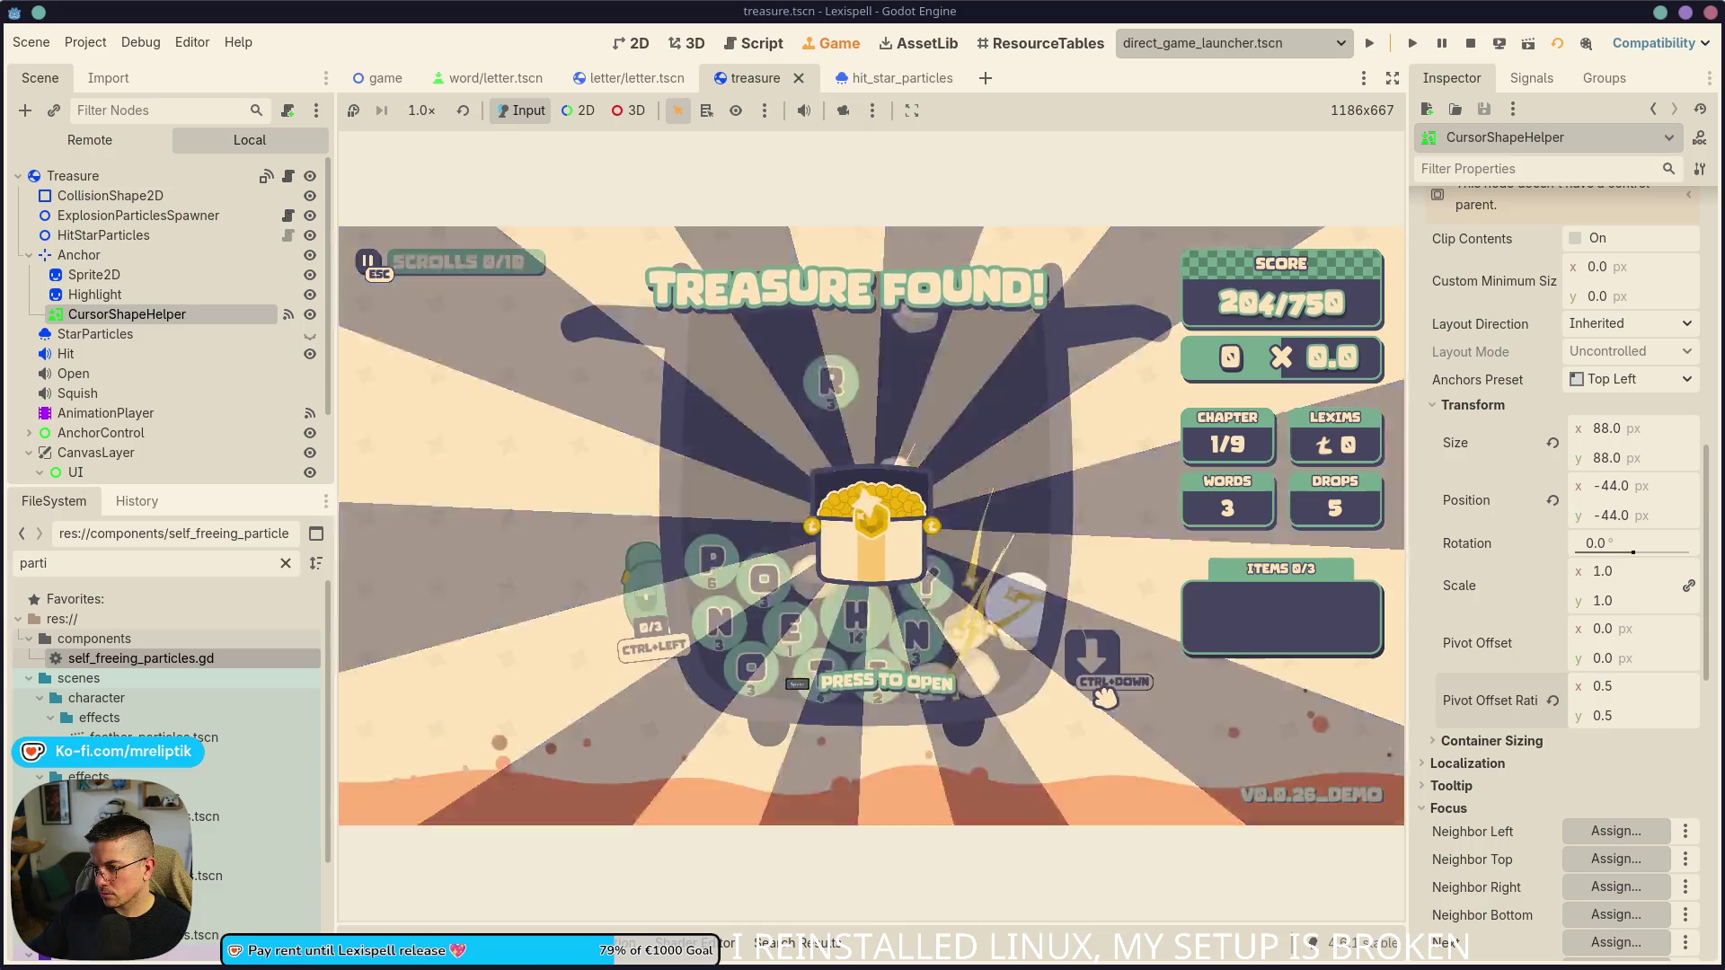
key("space")
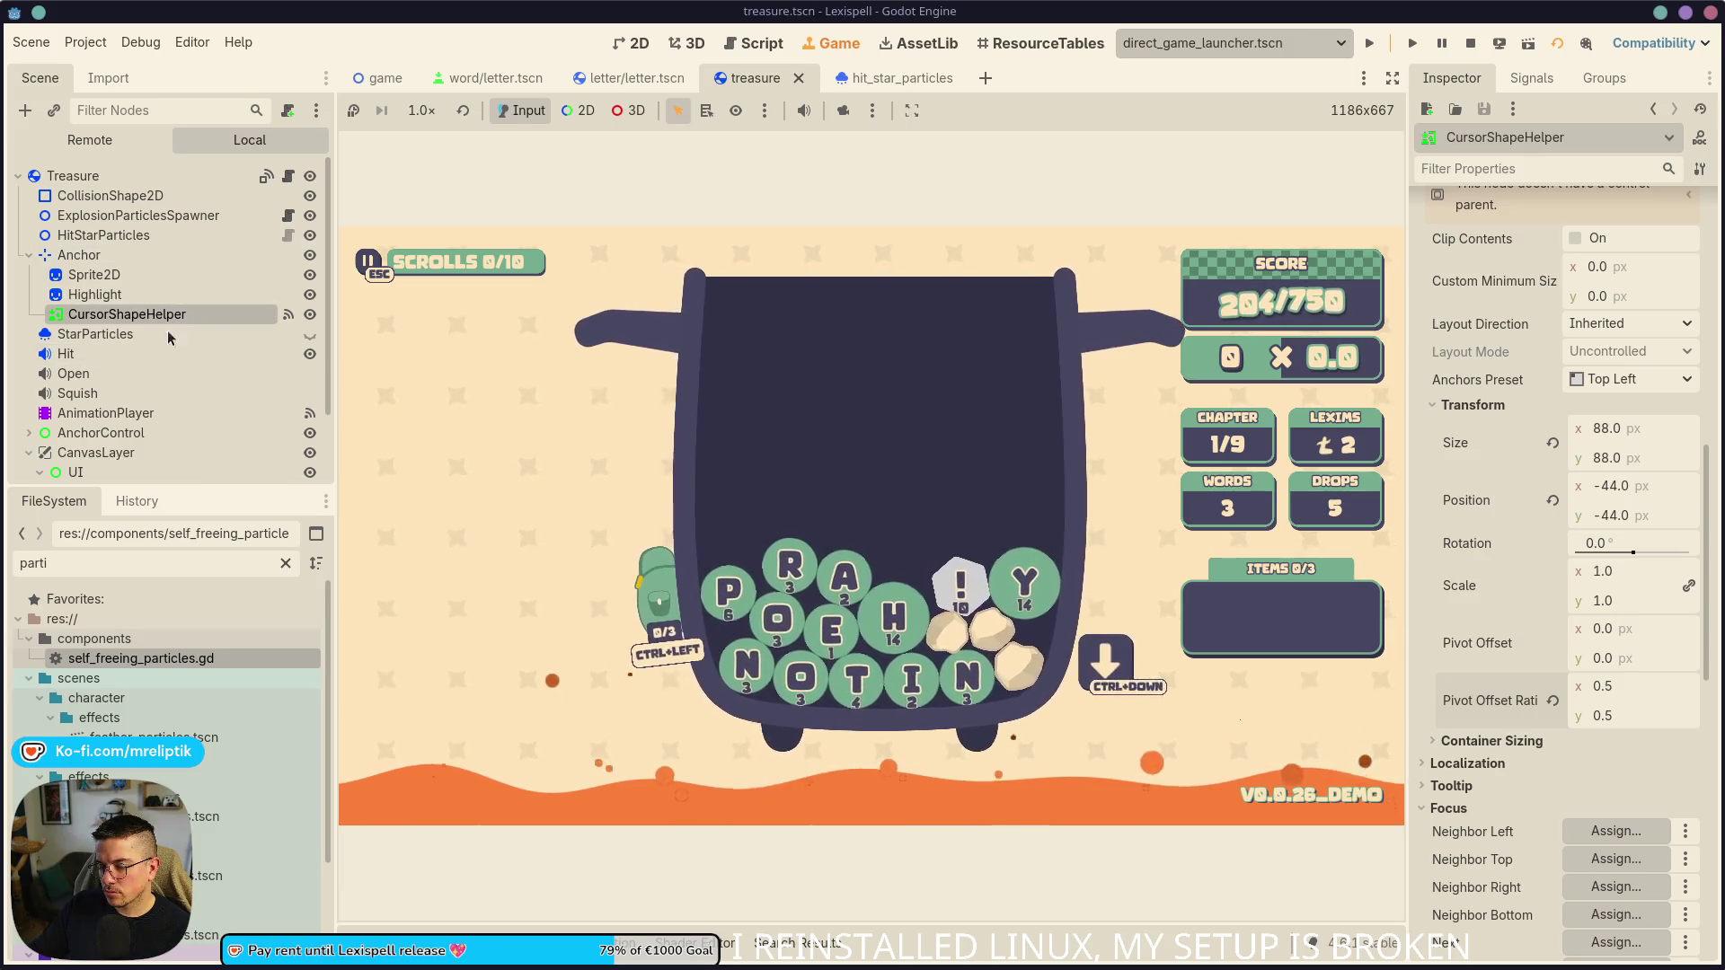
key("F8")
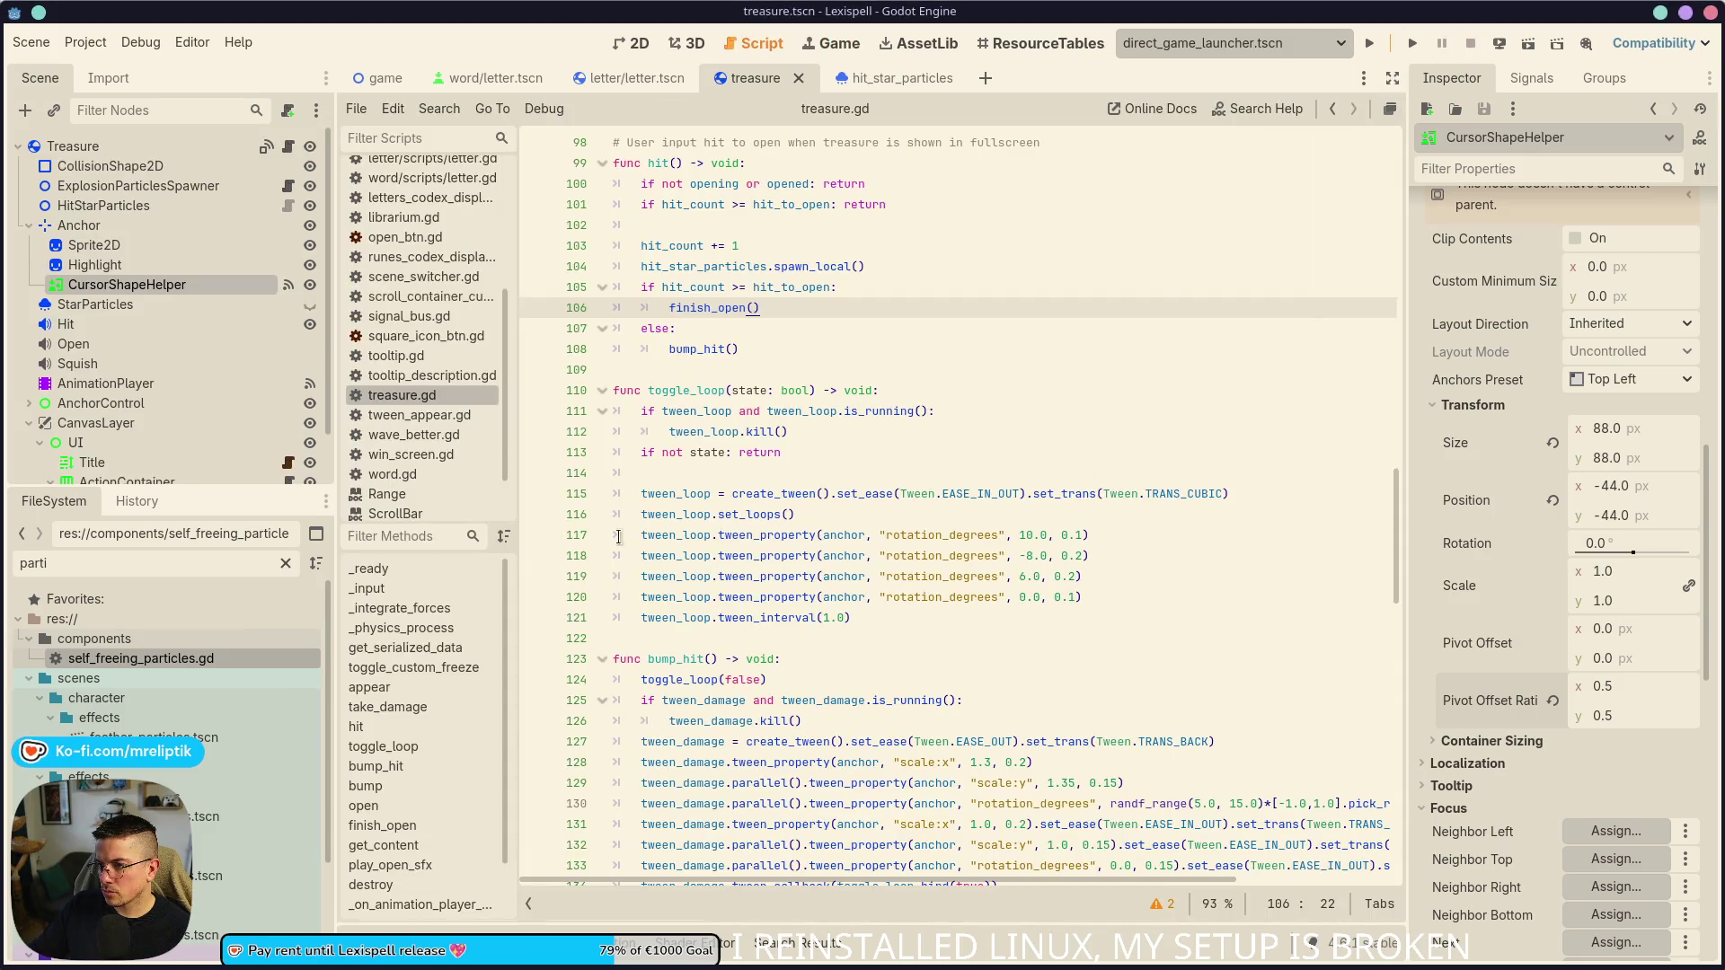
scroll(981, 726, "down", 10)
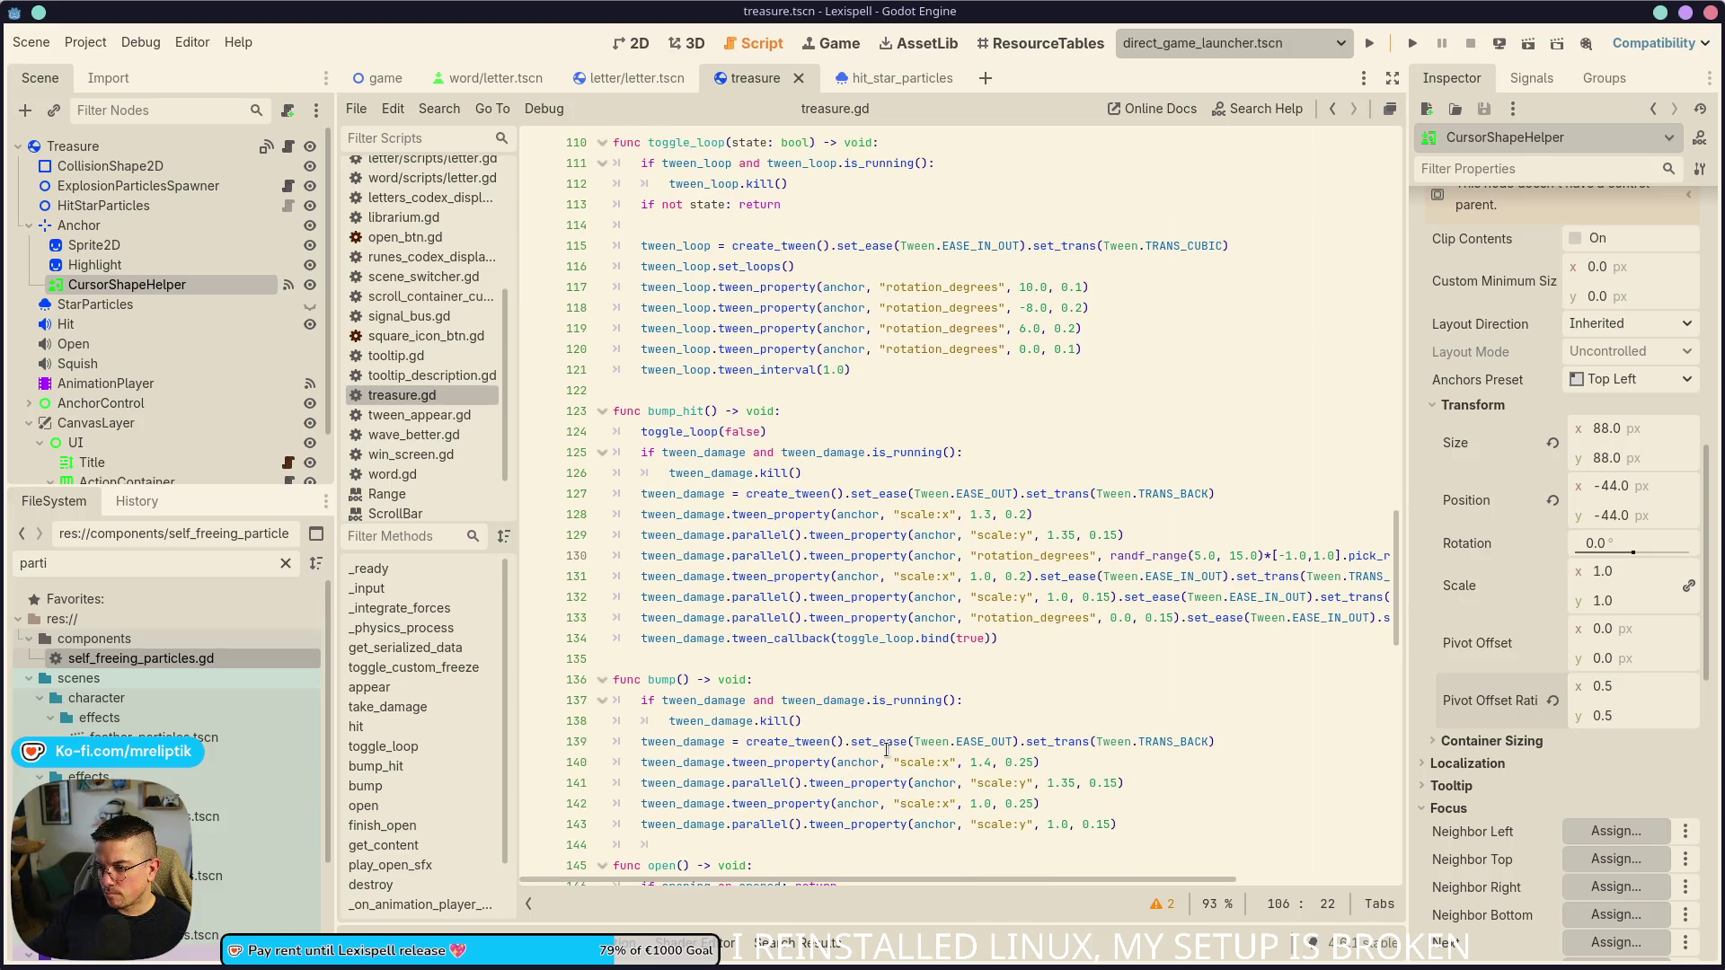
scroll(886, 750, "down", 8)
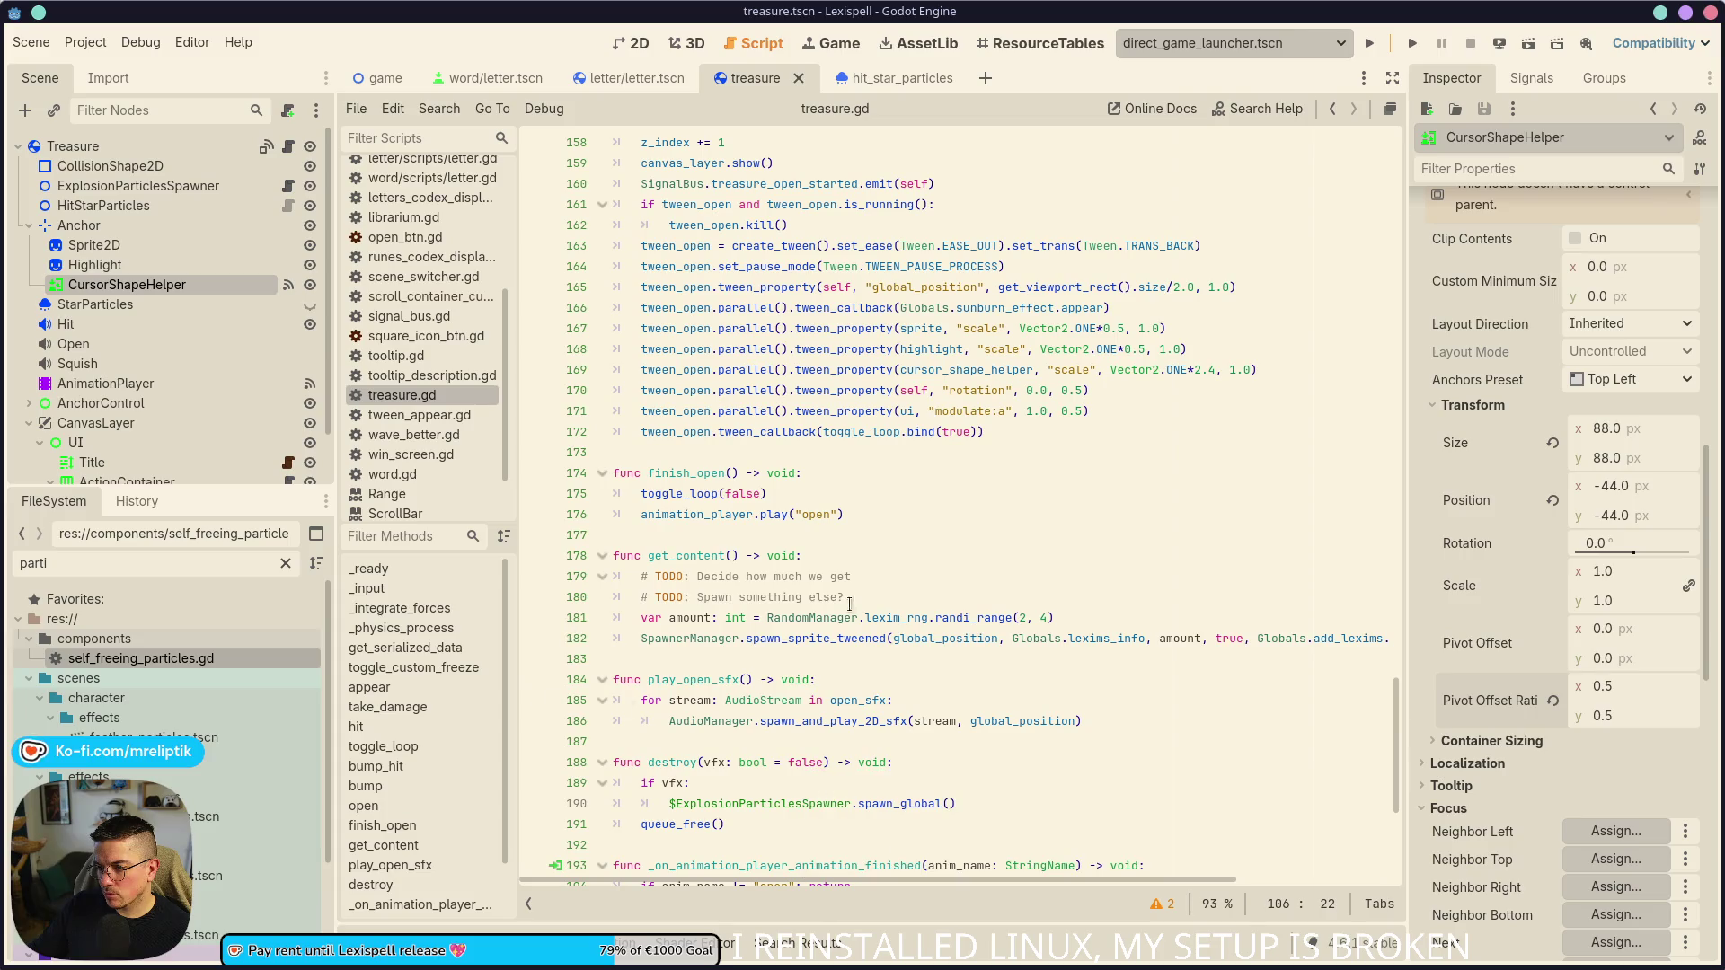
left_click(640, 45)
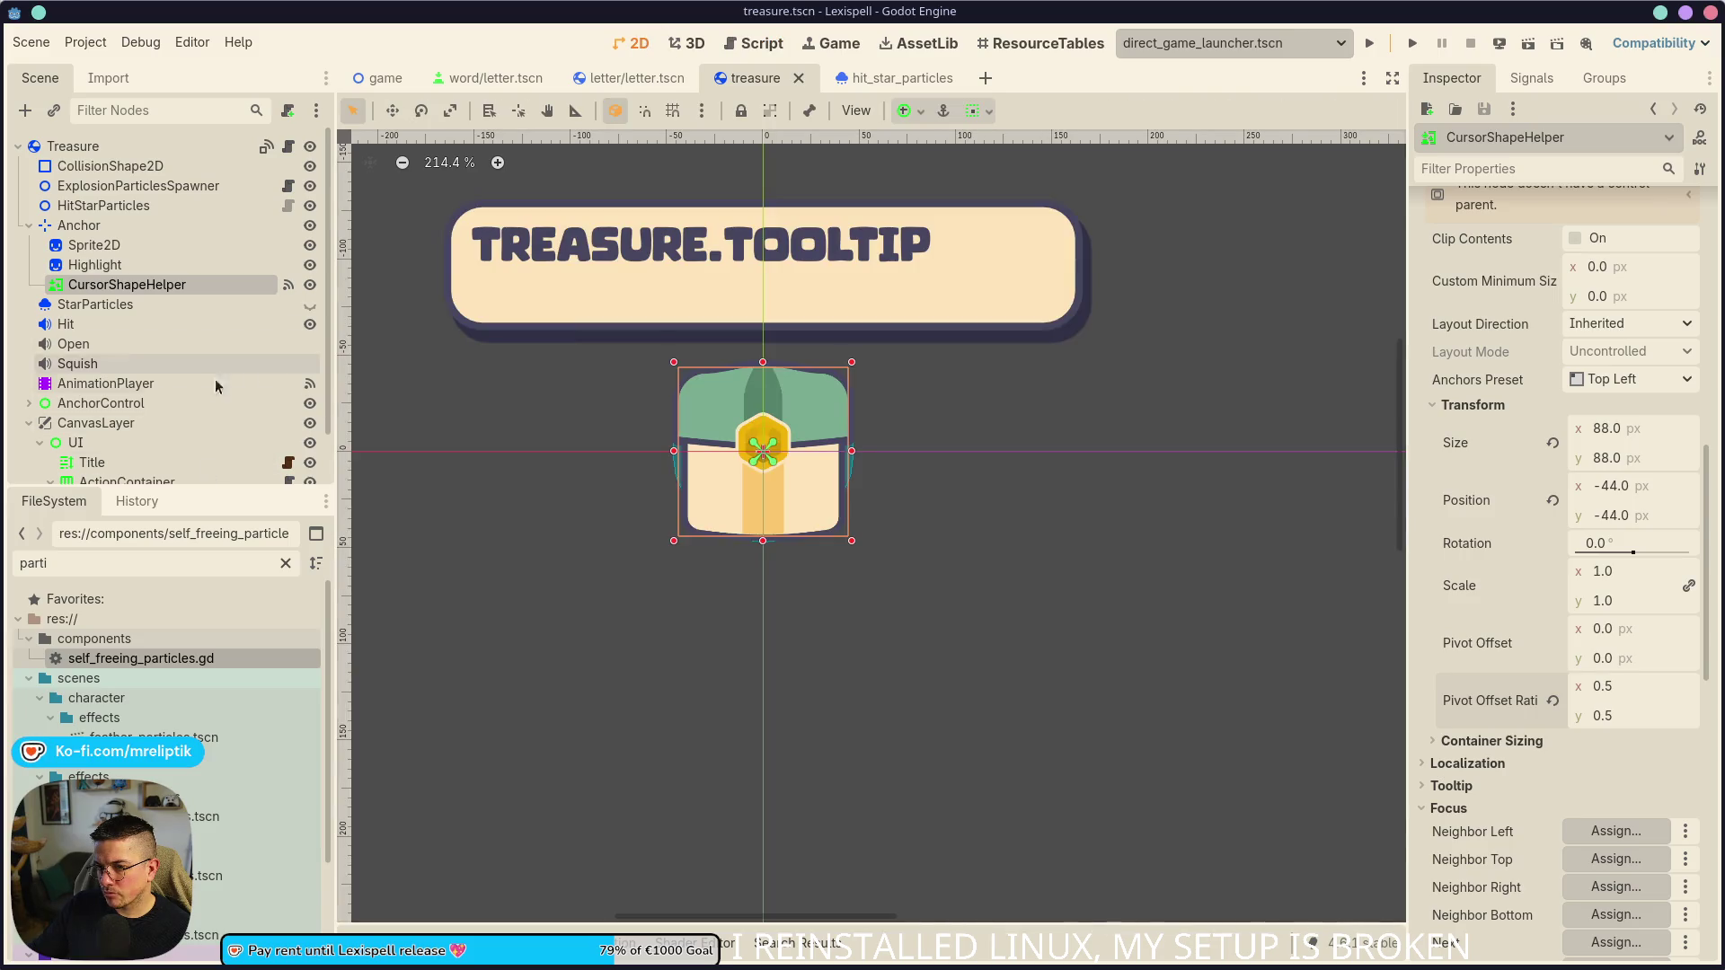
- Select AnimationPlayer, load the 'open' animation and preview the chest at its end
scroll(230, 384, "down", 2)
left_click(229, 327)
left_click(733, 730)
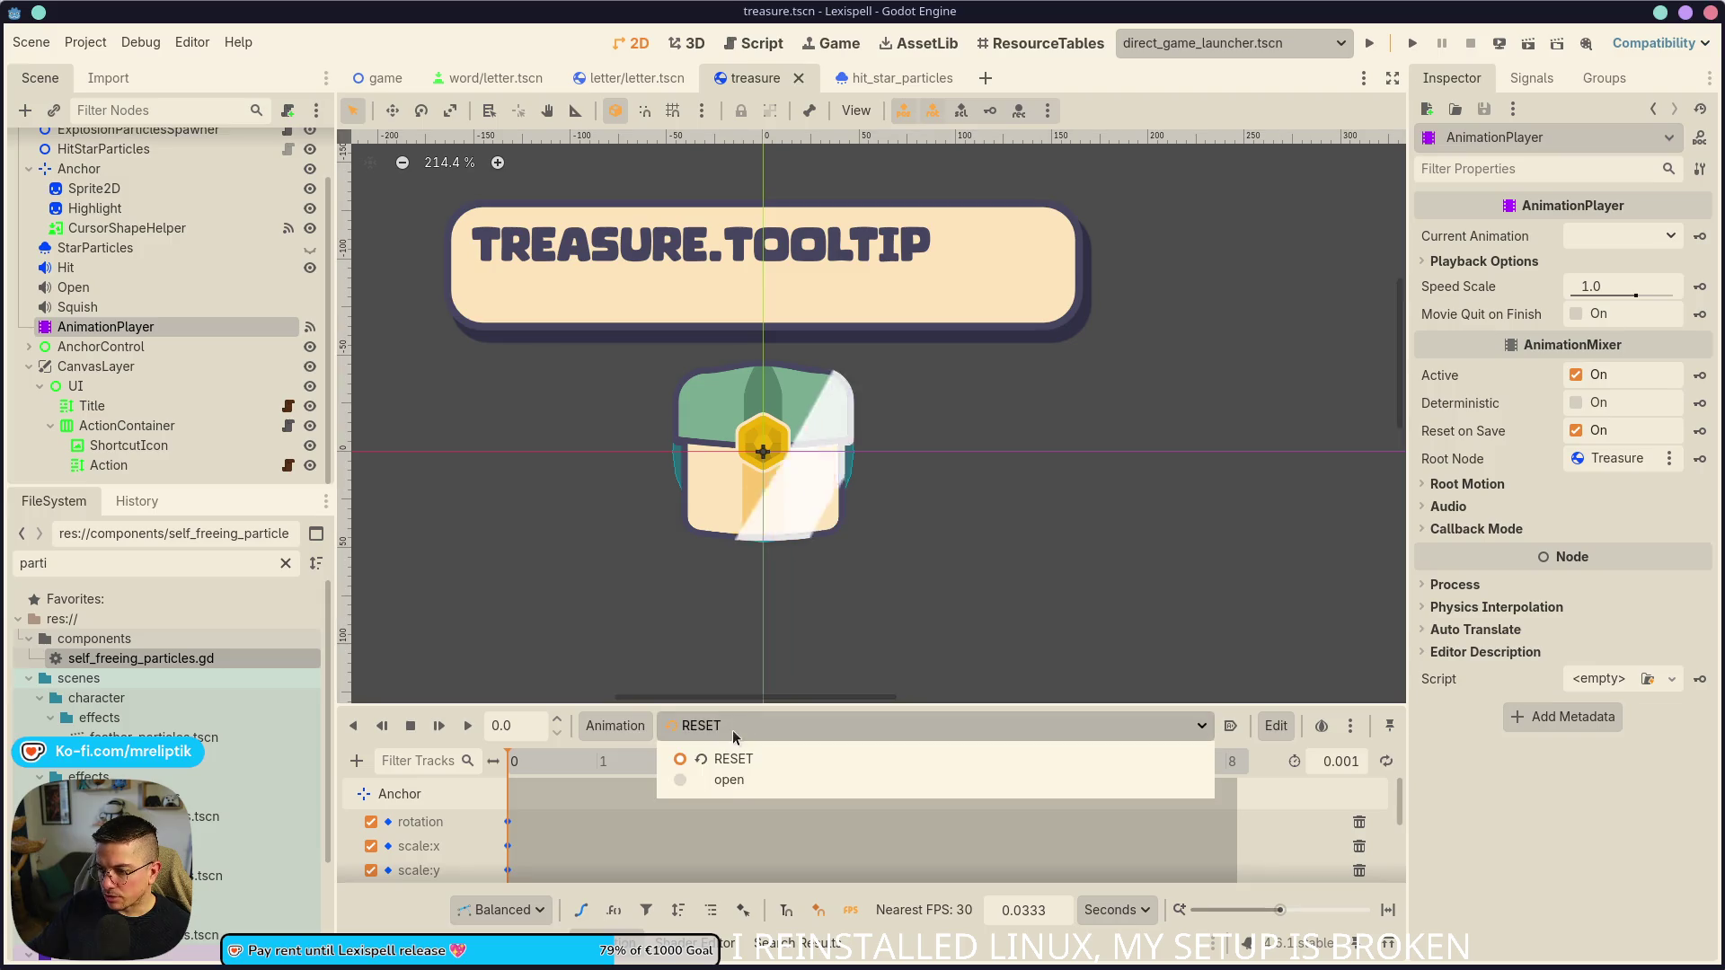
left_click(725, 783)
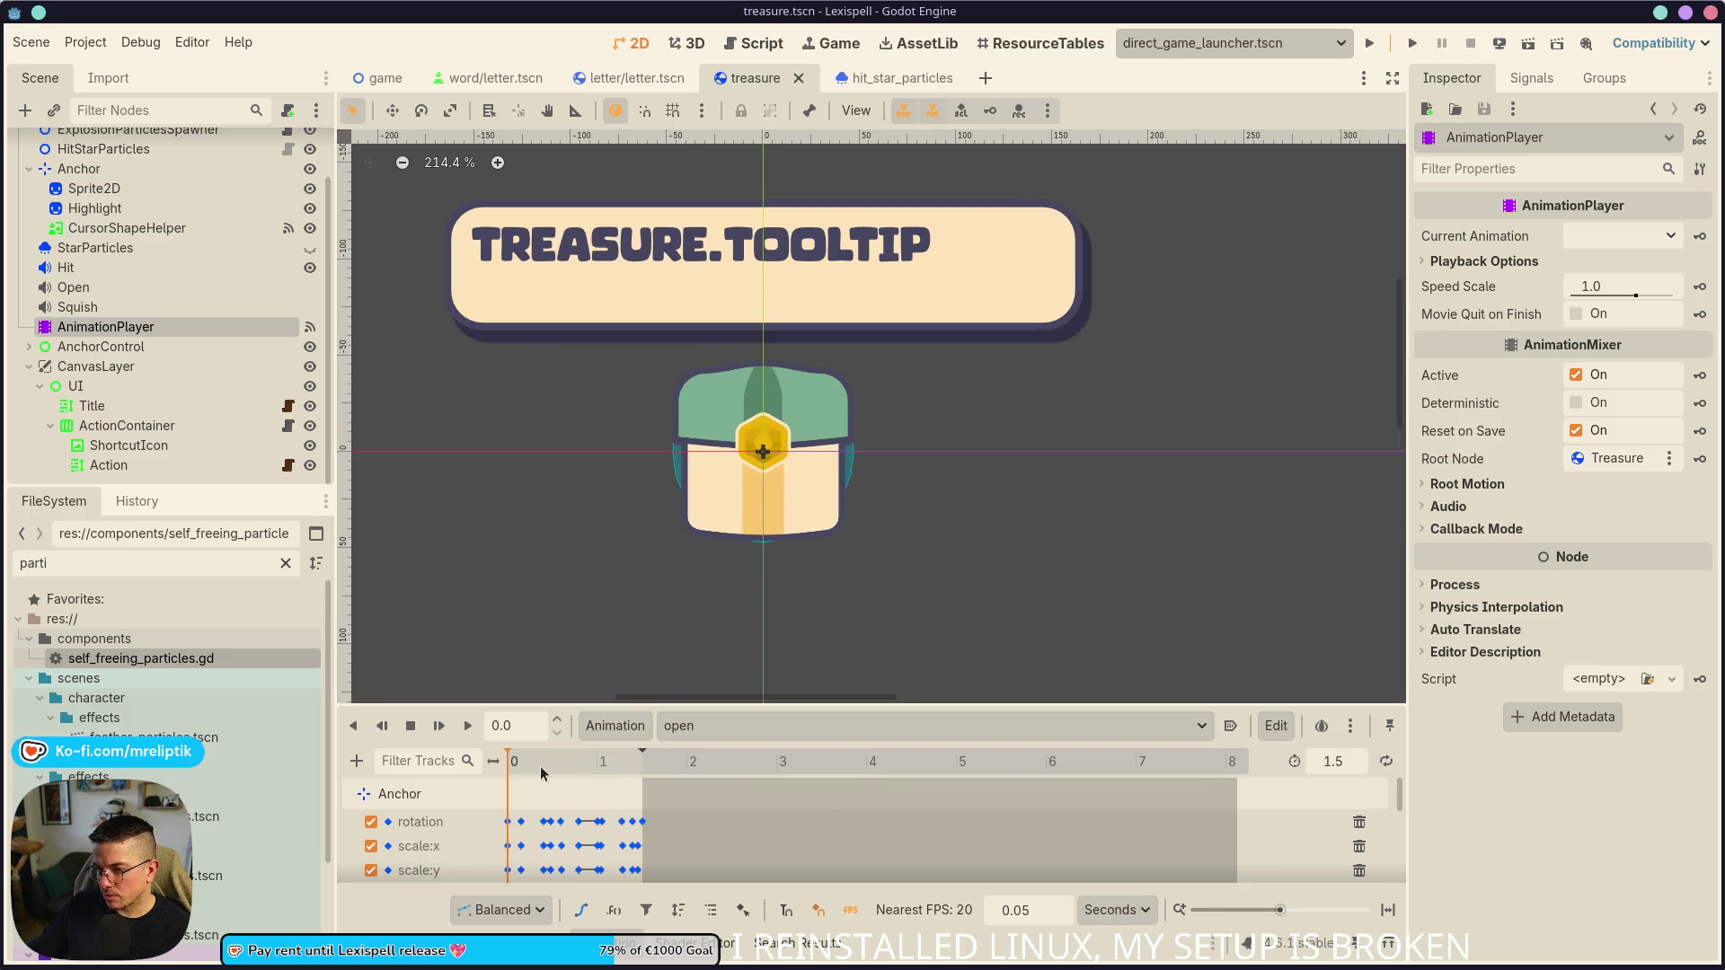
mouse_move(604, 773)
left_mouse_down()
mouse_move(662, 773)
mouse_move(643, 774)
left_mouse_up()
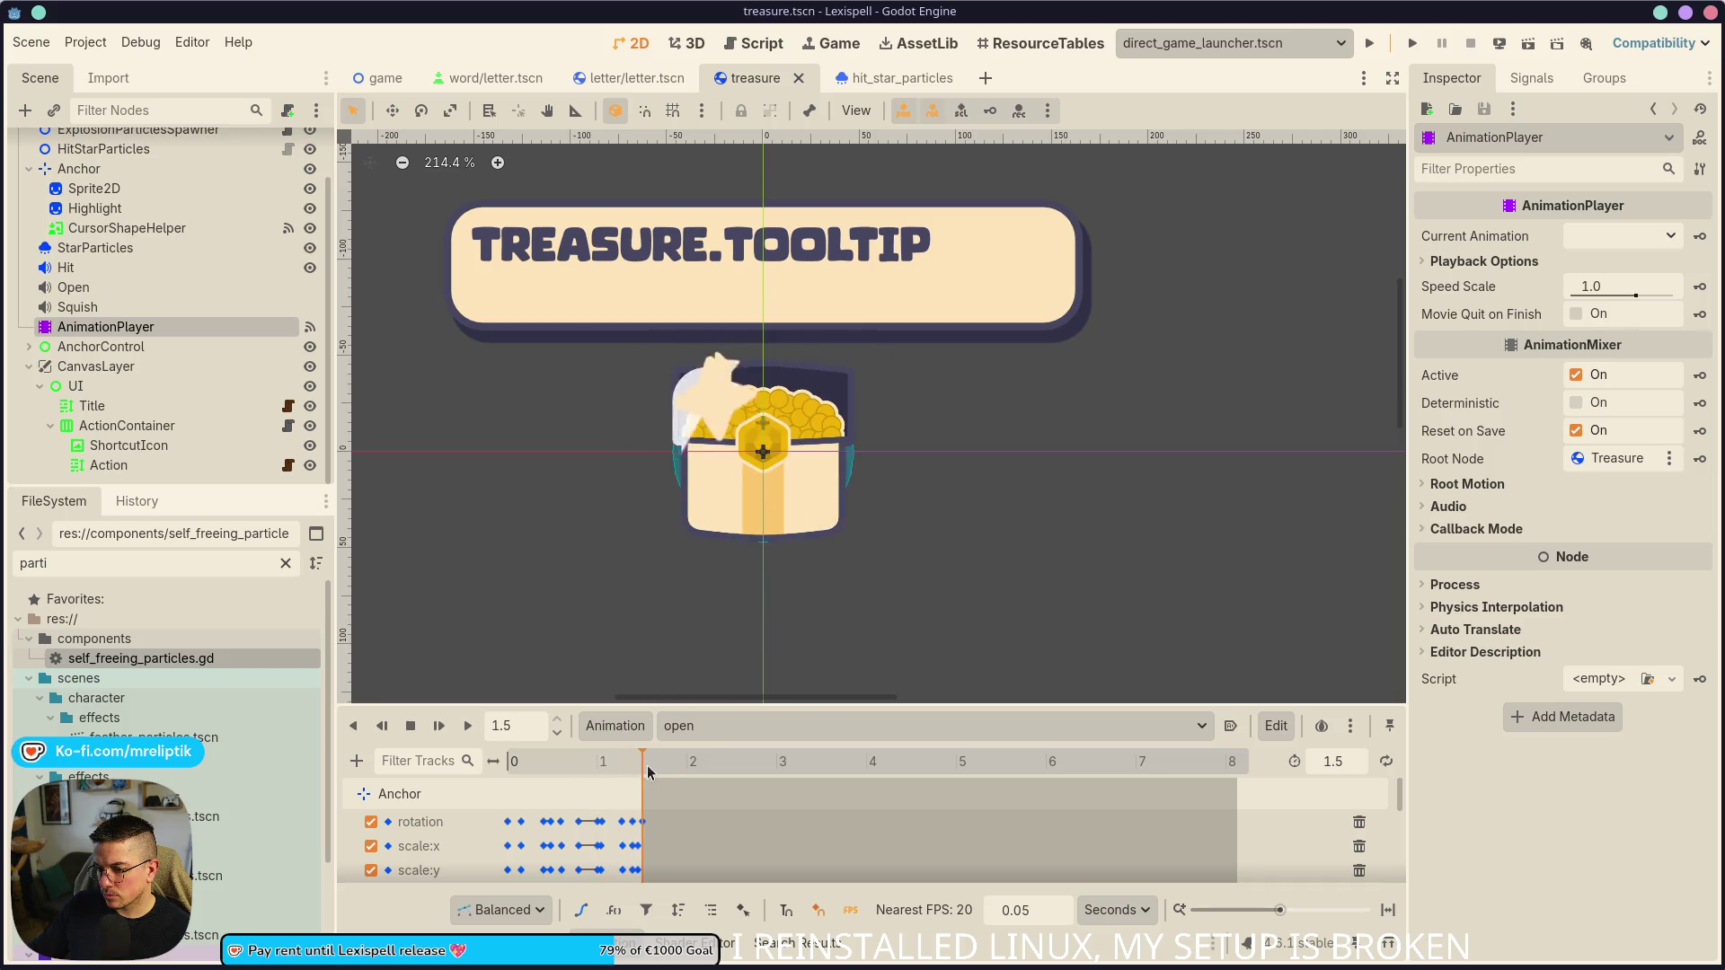
- Enlarge the Animation panel, change the 'open' length from 1.5 to 2.0 s, then run the project
scroll(607, 828, "down", 5)
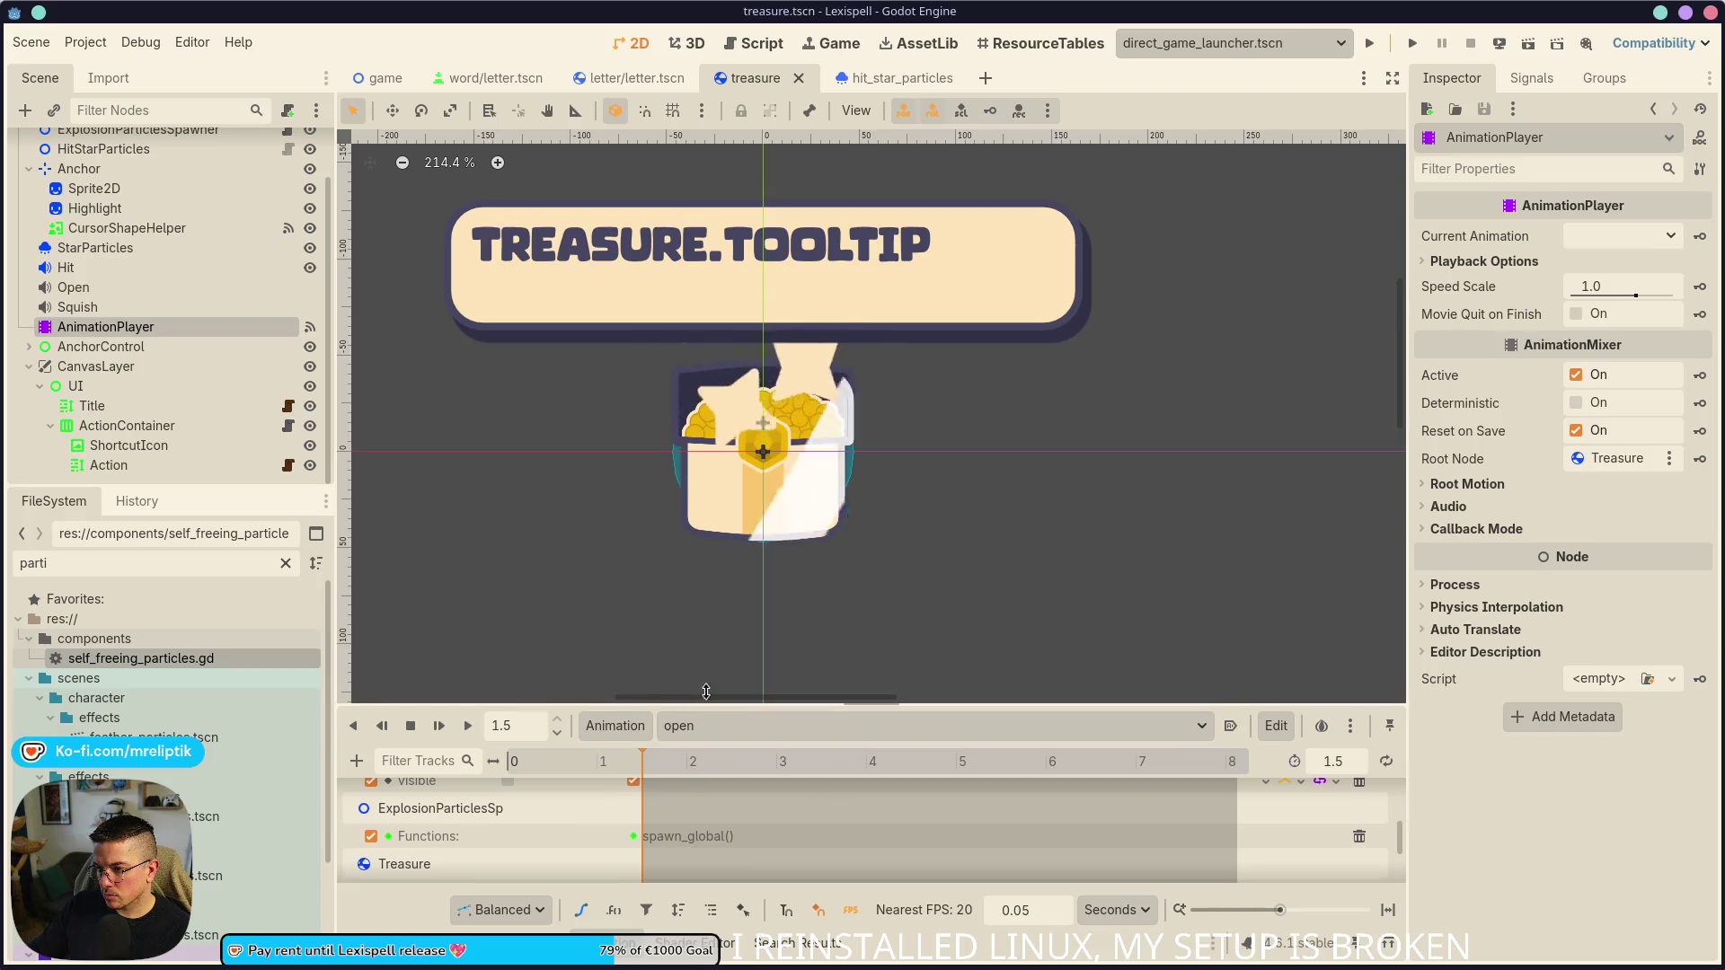
left_click_drag(845, 706, 844, 588)
scroll(642, 757, "up", 3)
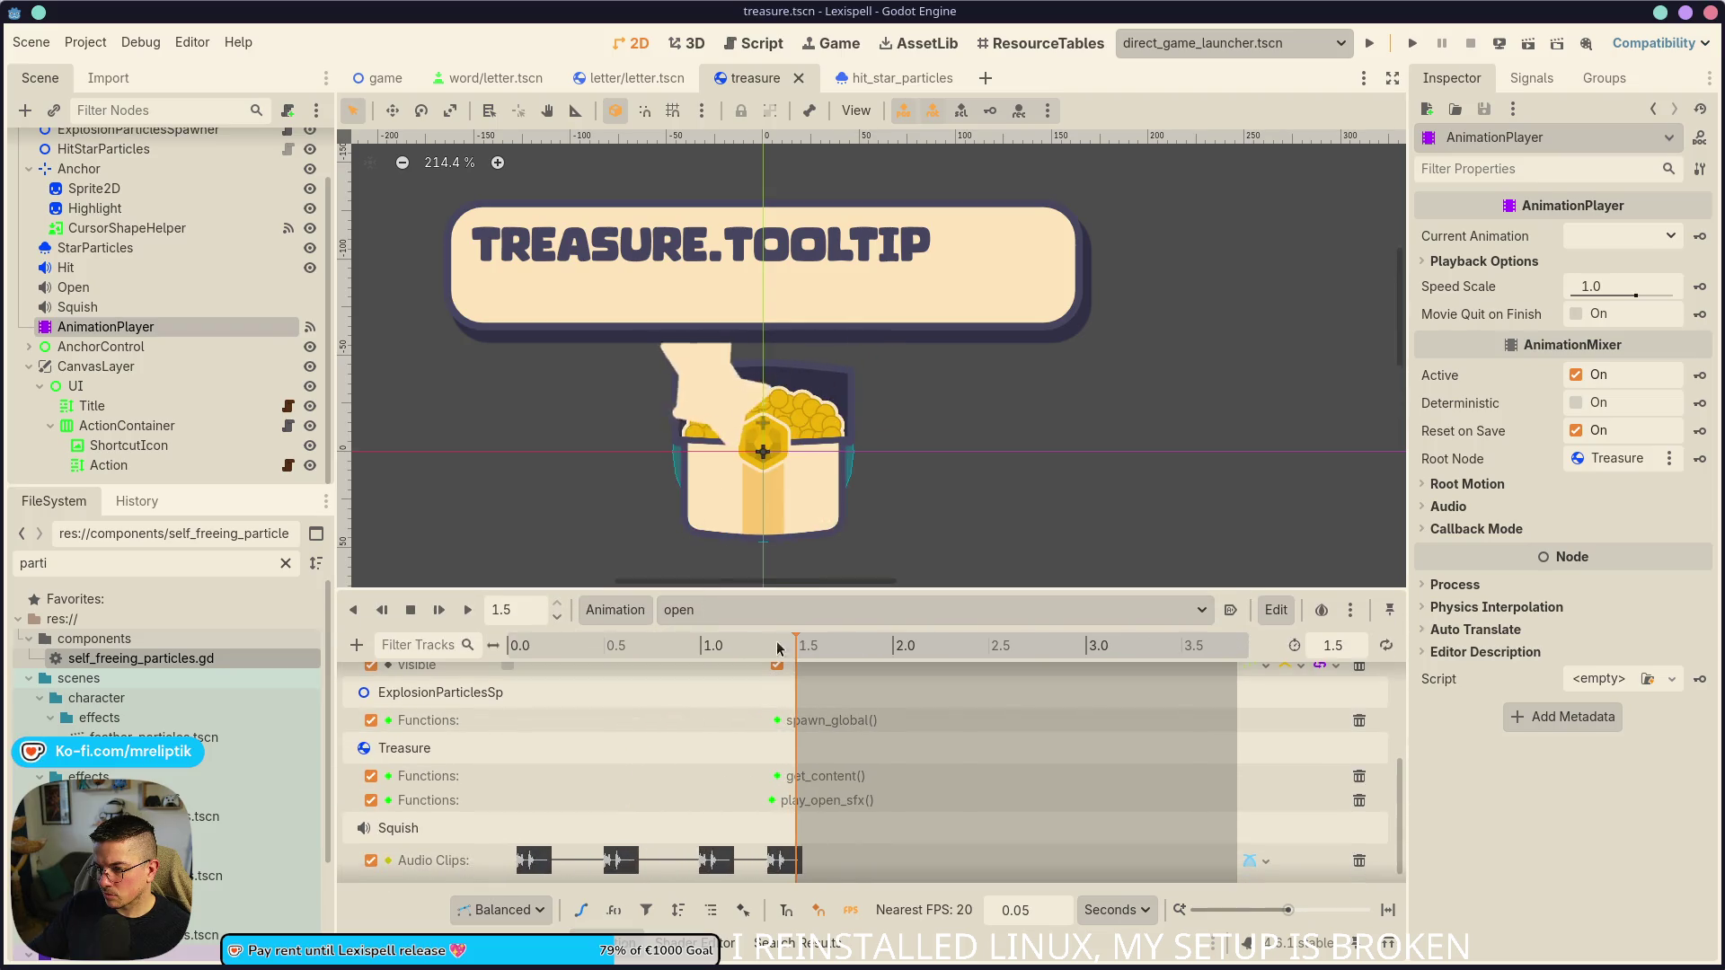
left_click_drag(796, 648, 802, 655)
scroll(759, 749, "up", 3)
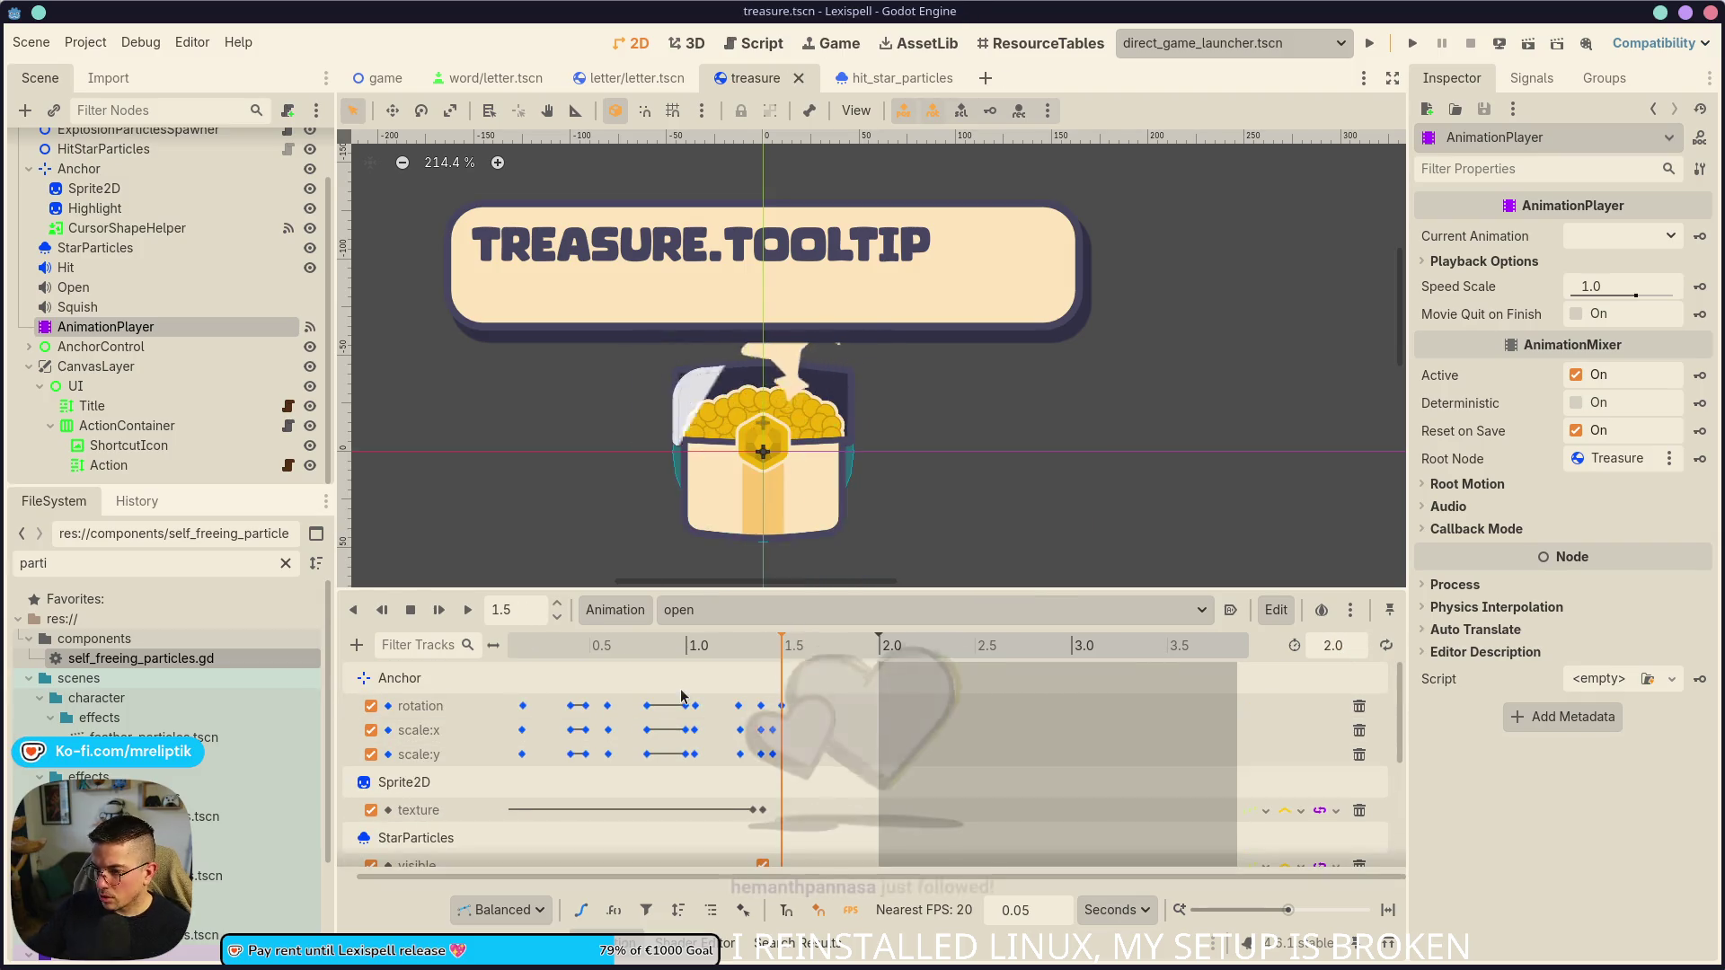
key("ctrl+j")
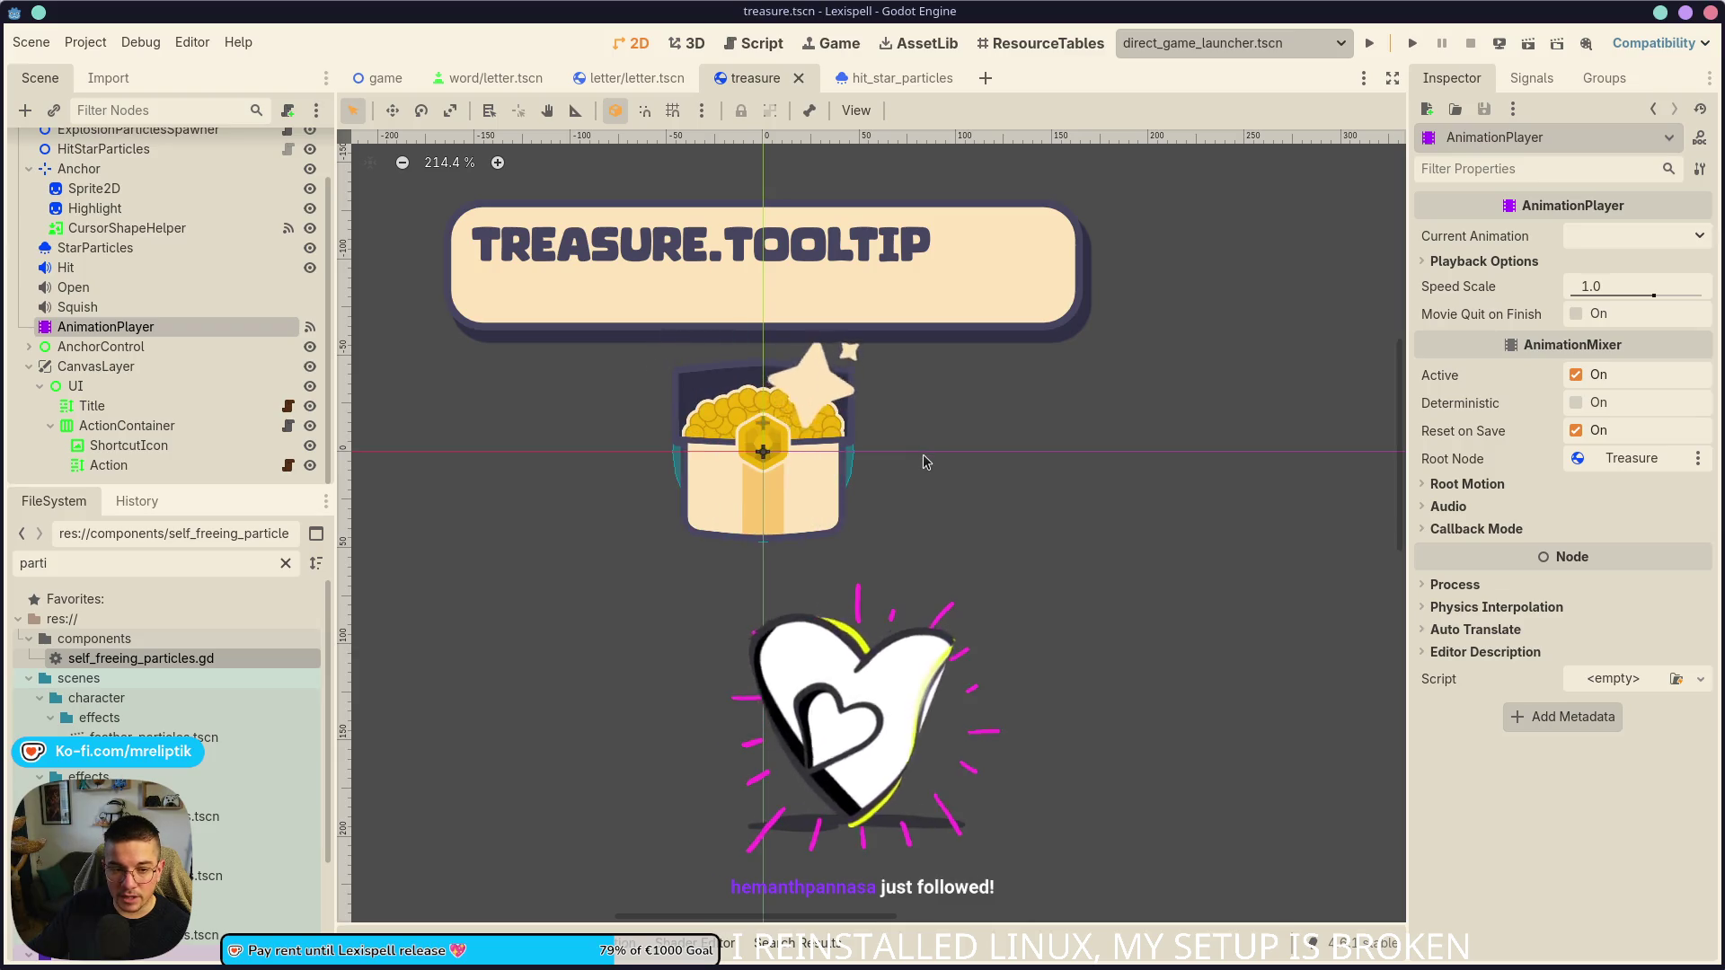
left_click(1370, 45)
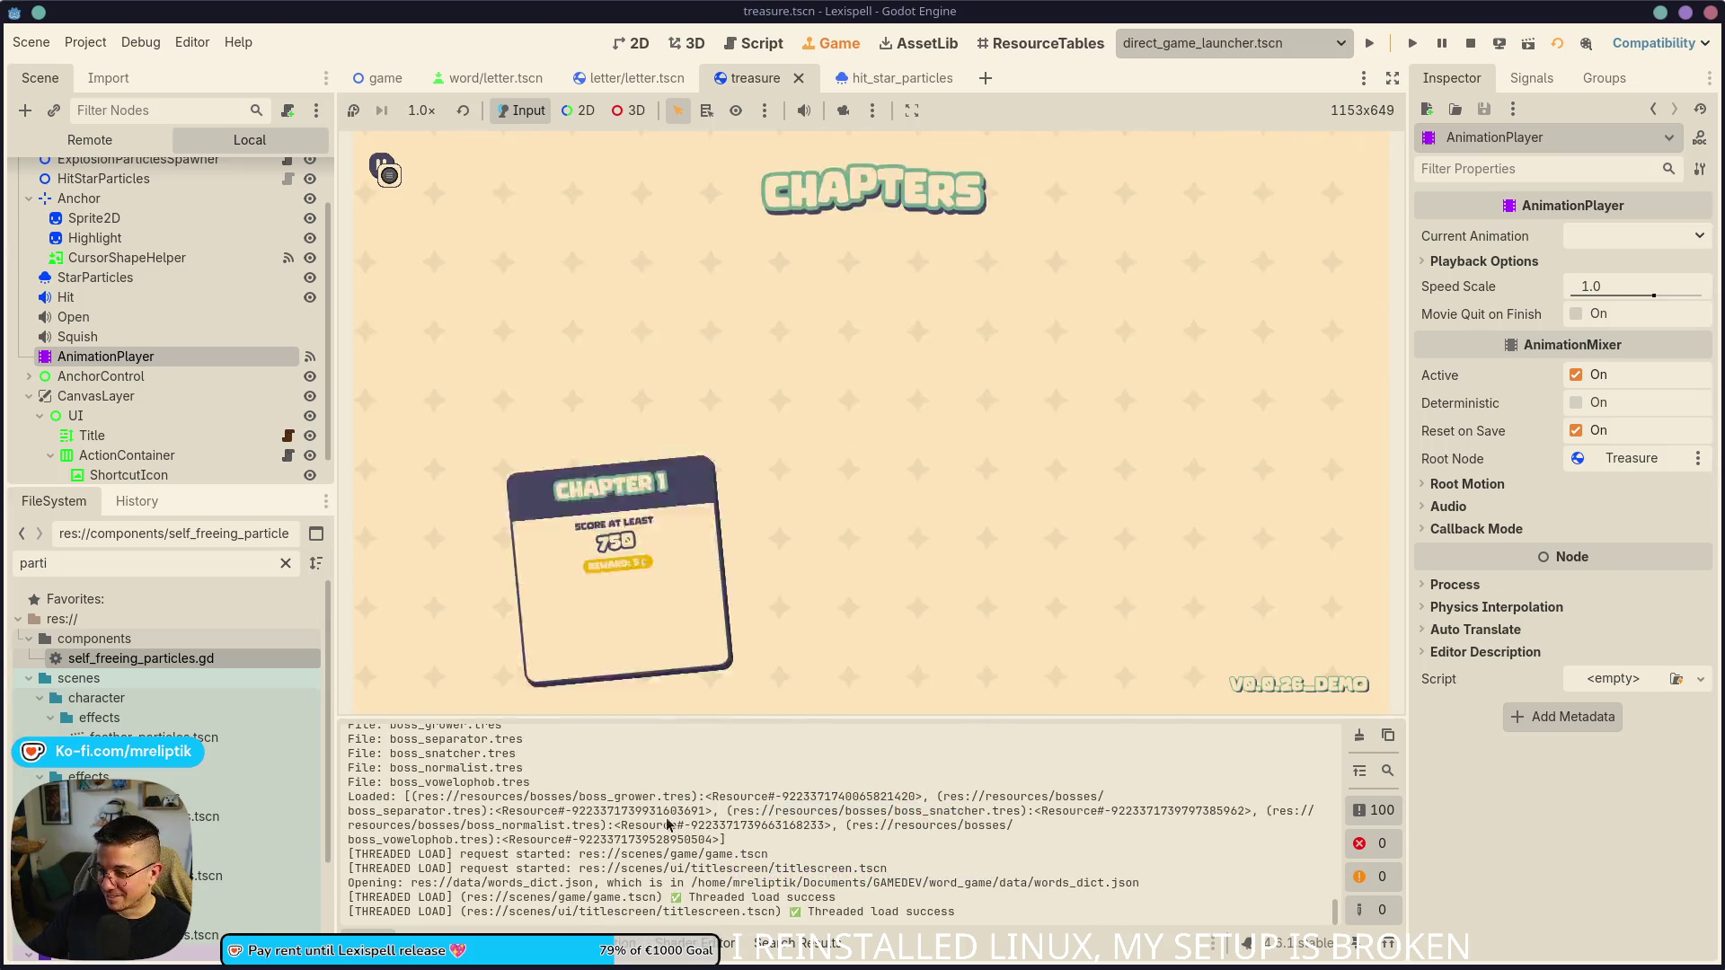
- Start Chapter 1, open the treasure chest with Space, then check the Output and Debugger panels
left_click(620, 467)
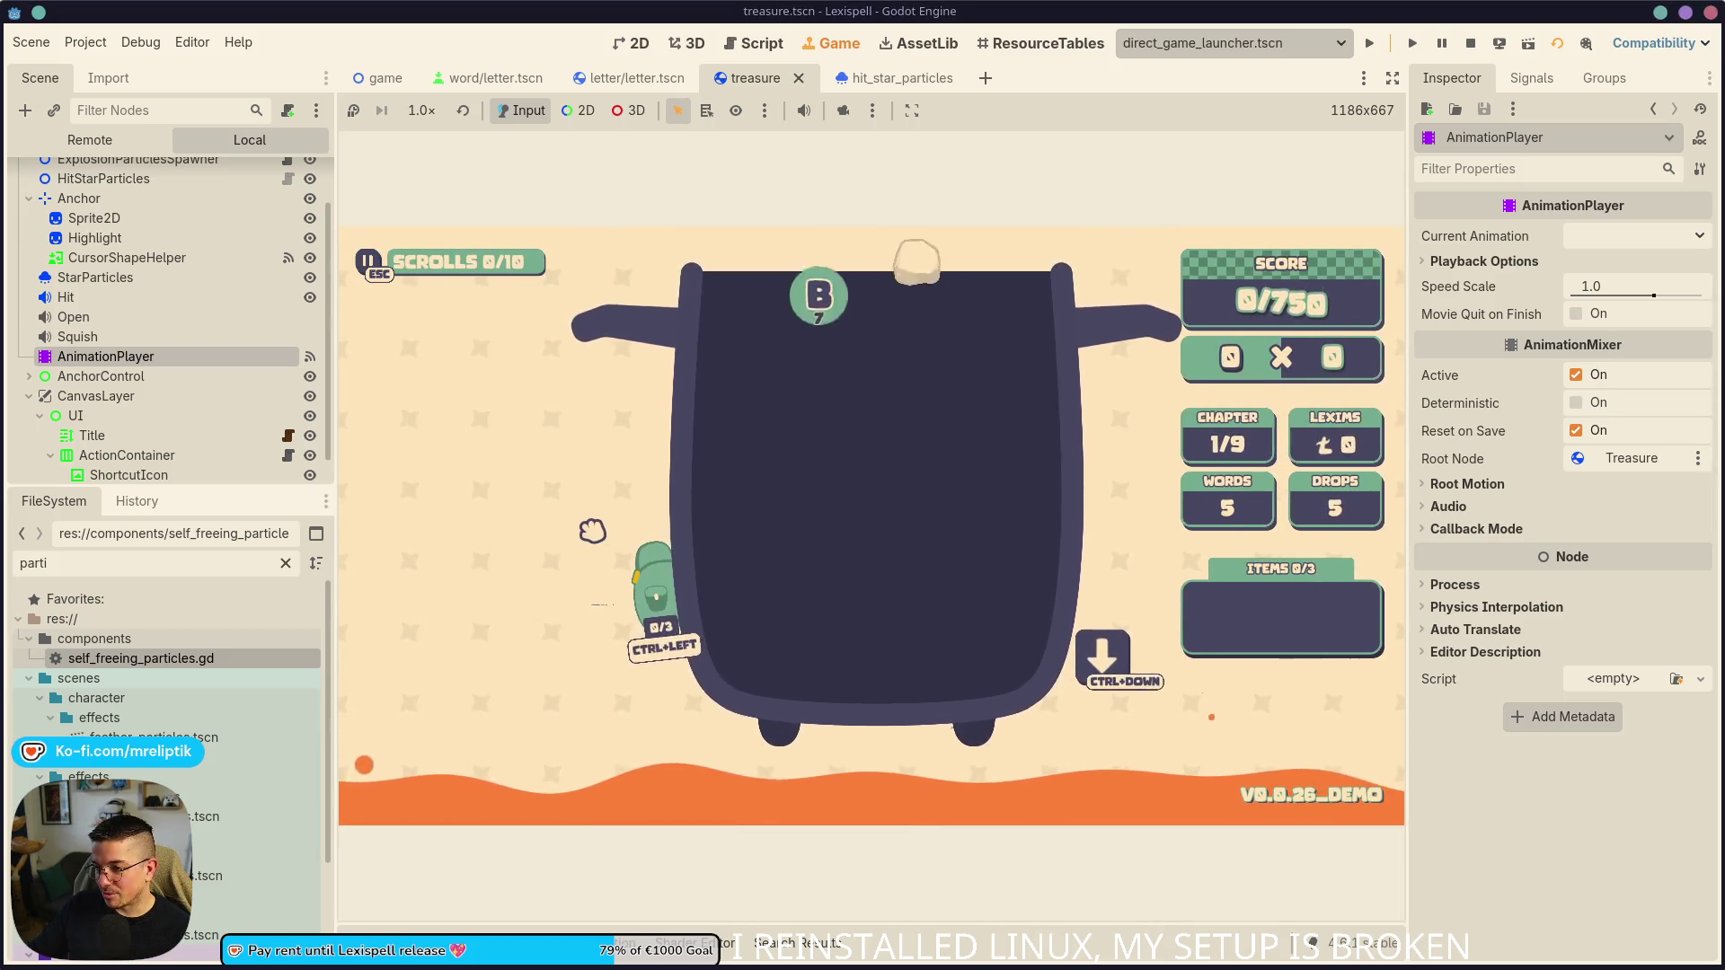
key("grave")
key("grave")
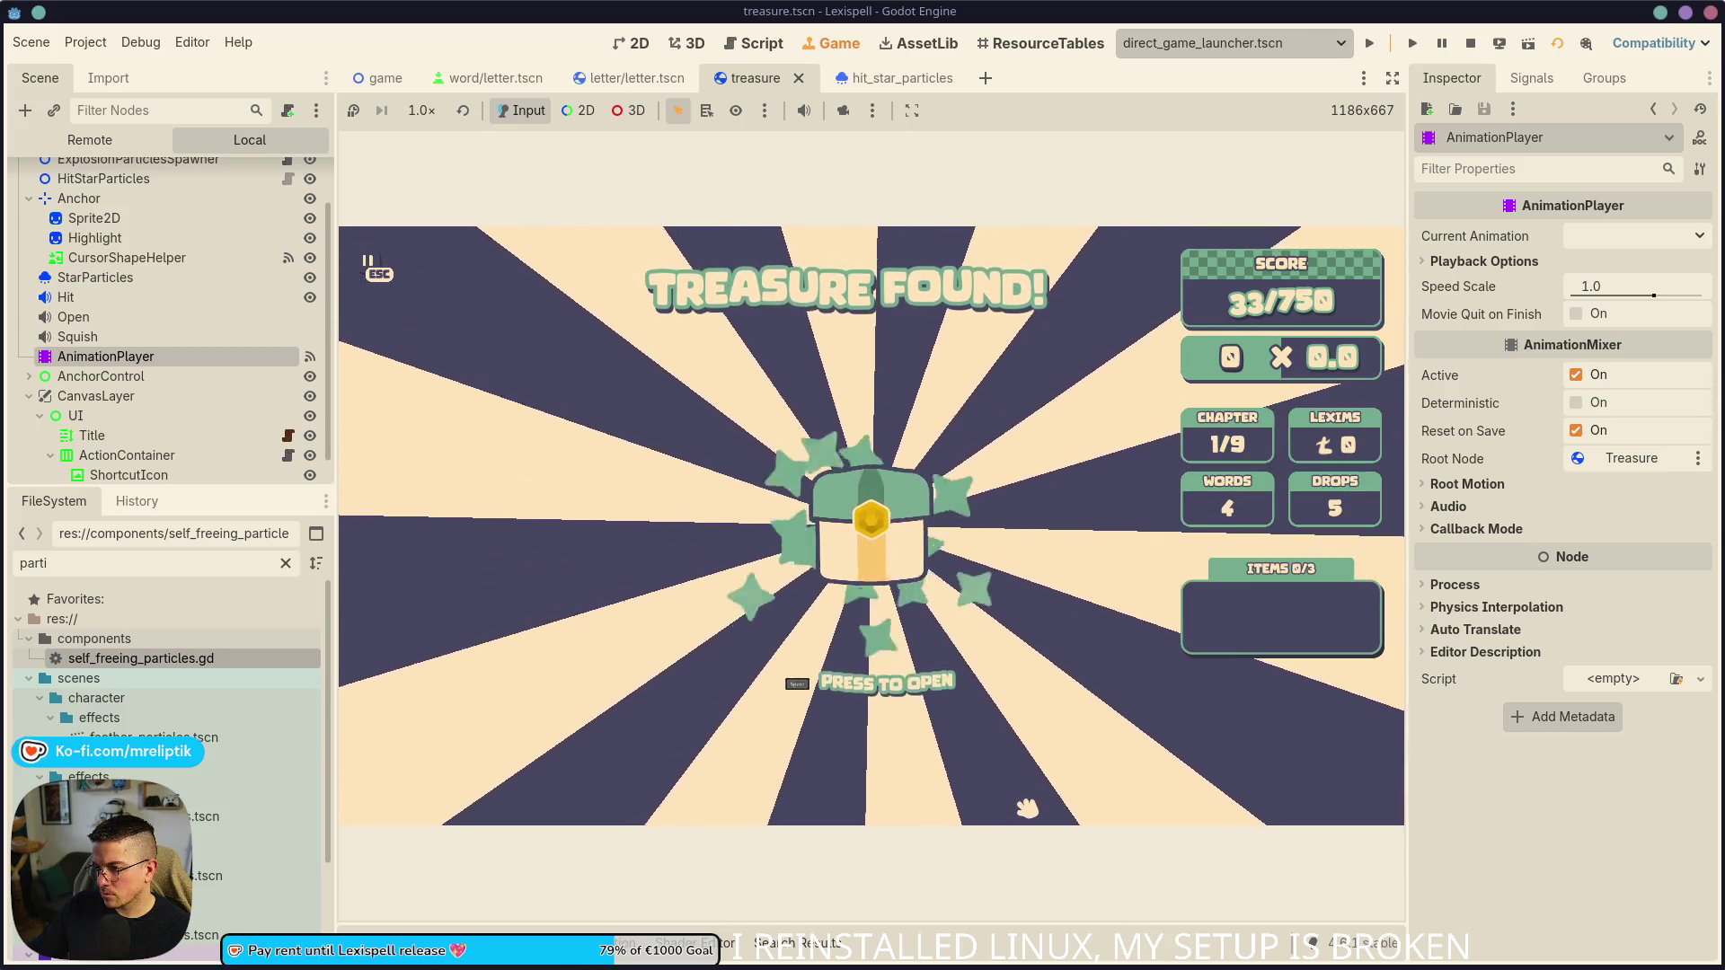
key("space")
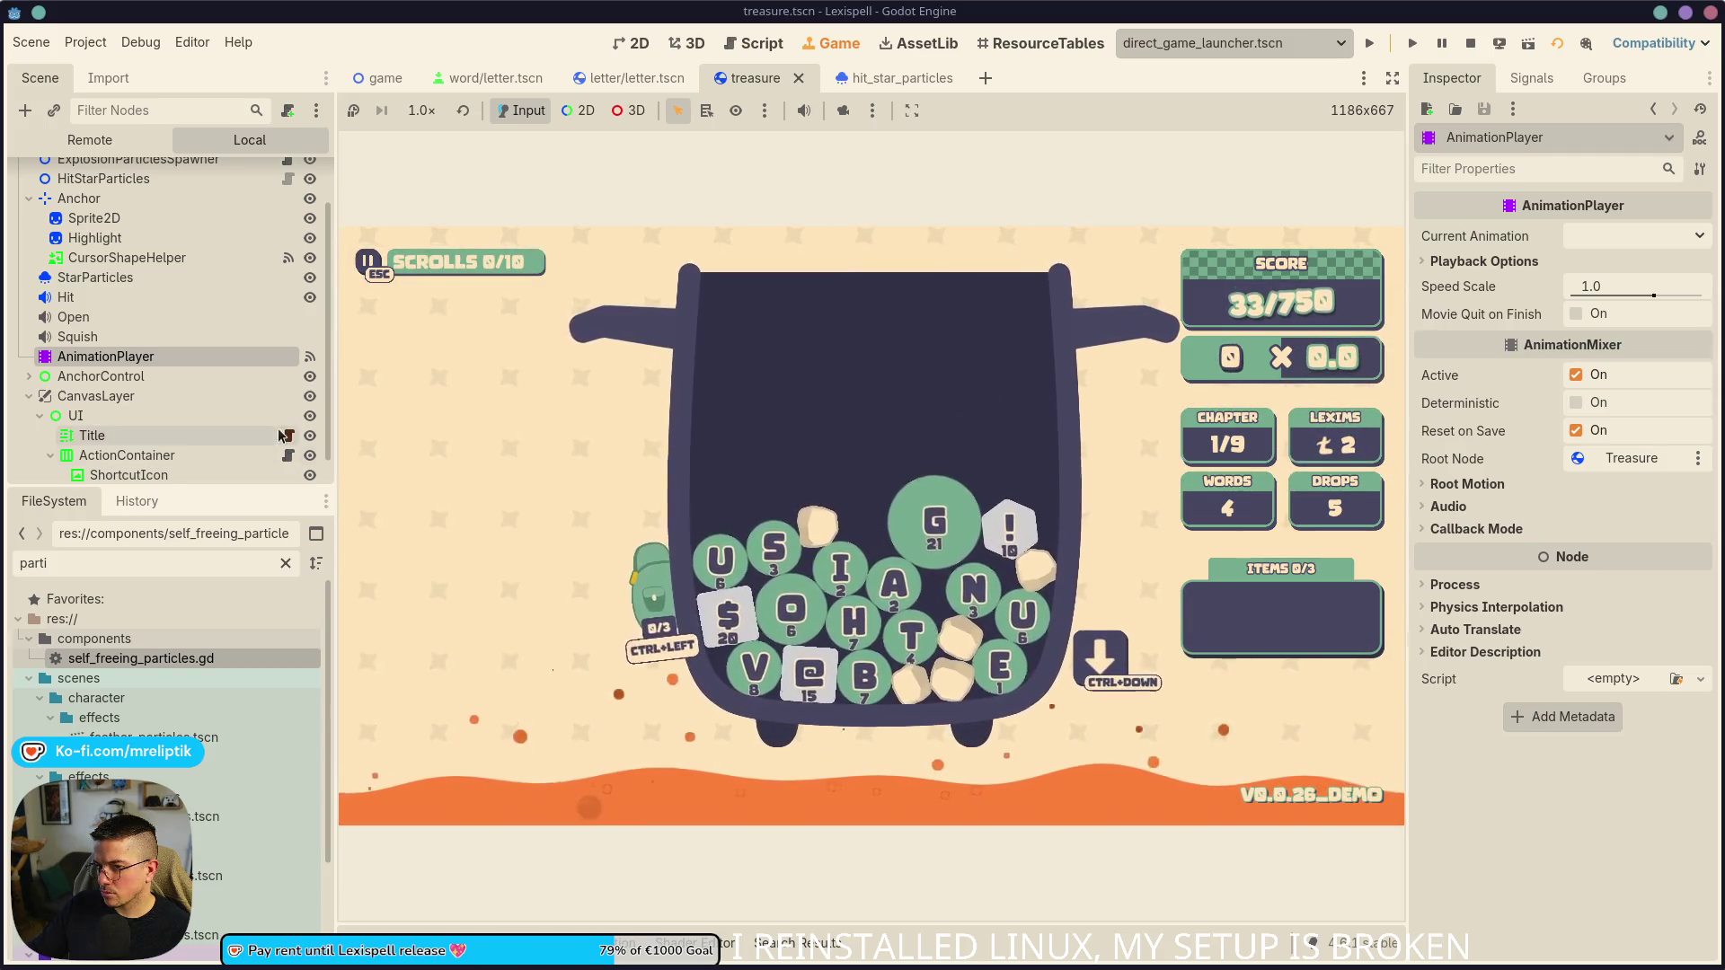
scroll(230, 399, "up", 1)
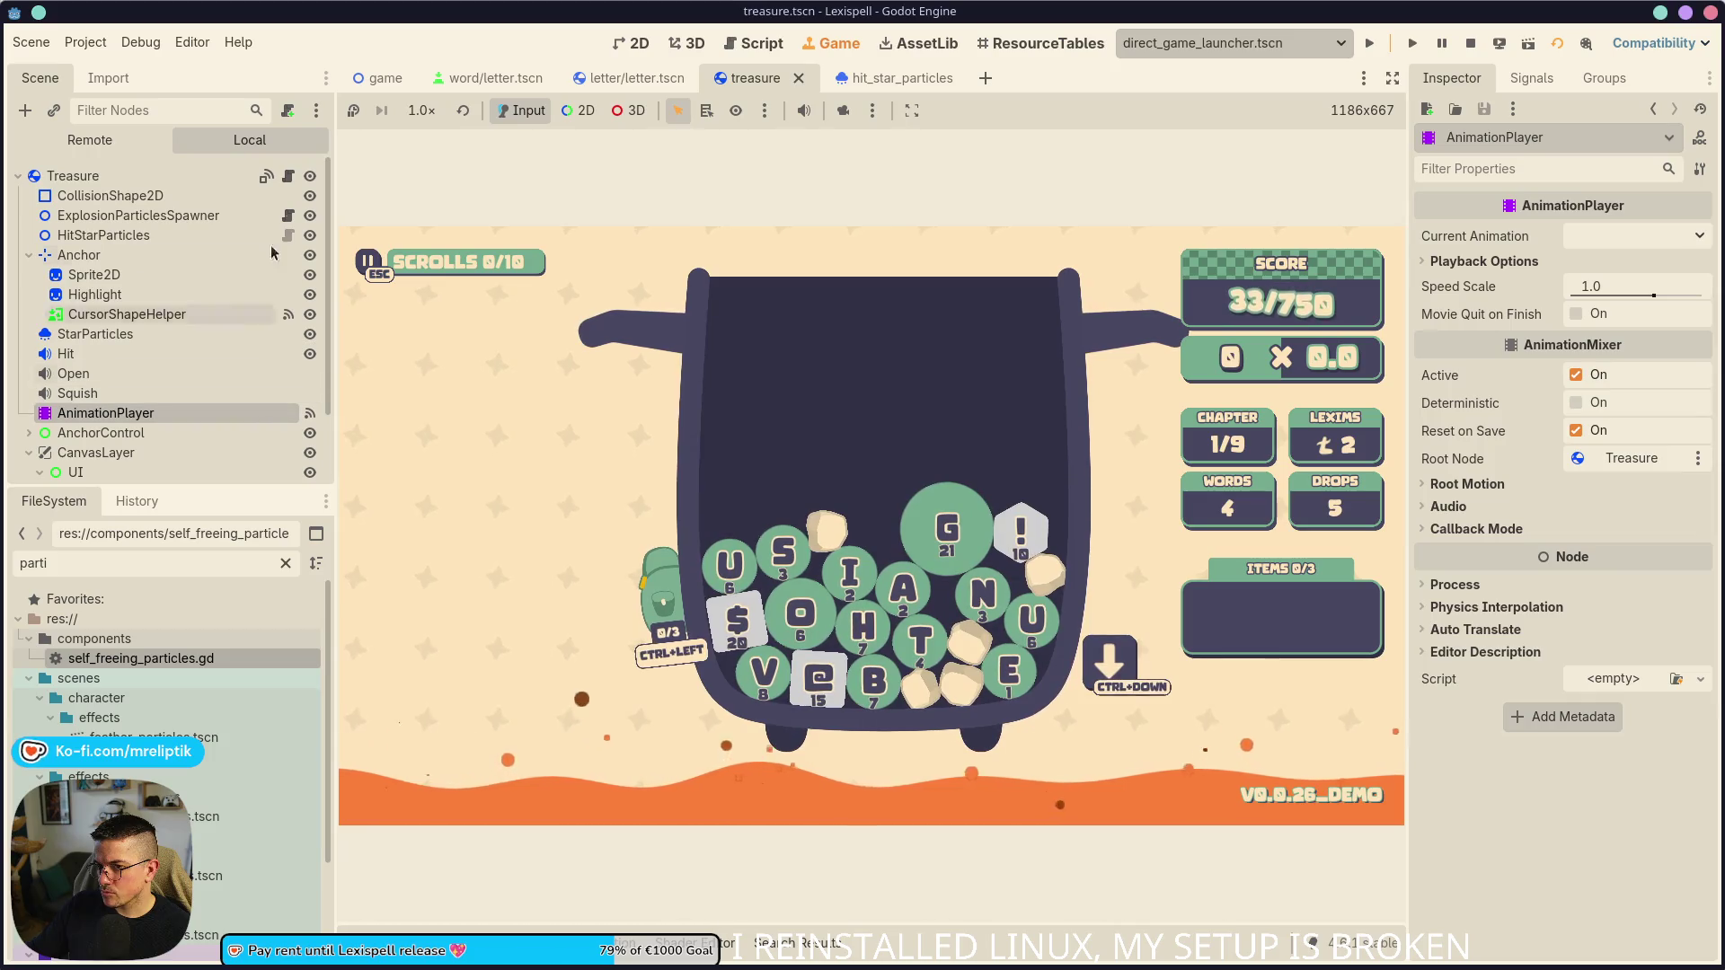
scroll(235, 430, "down", 3)
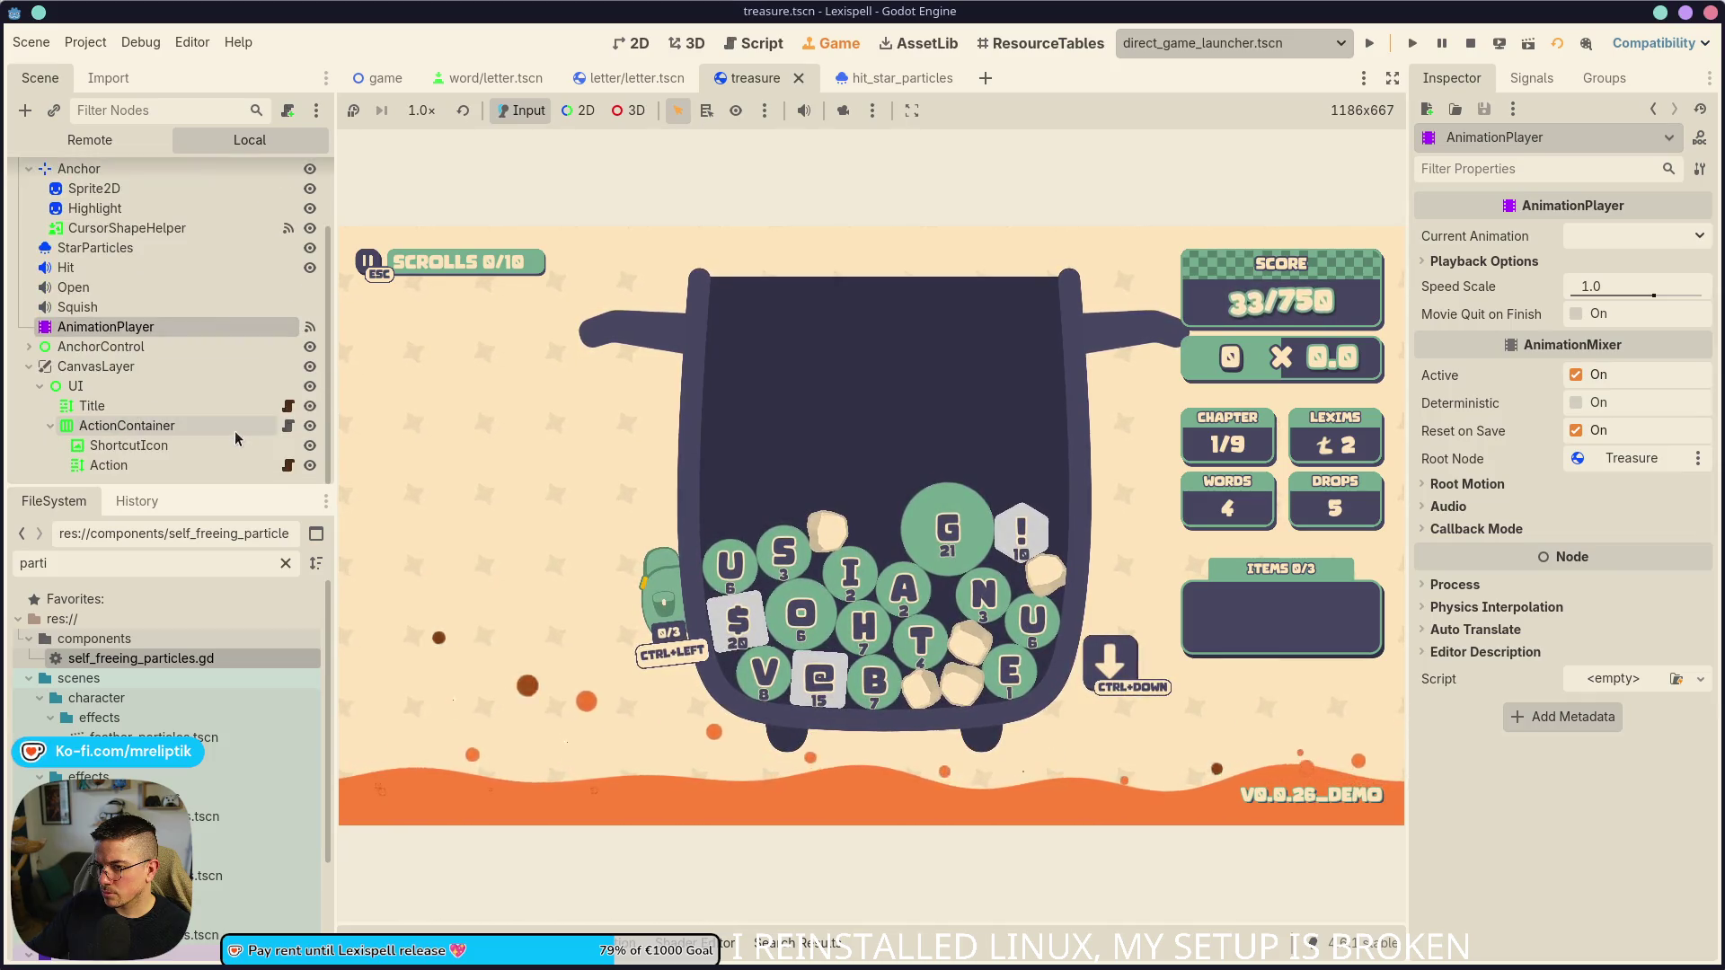
key("ctrl+j")
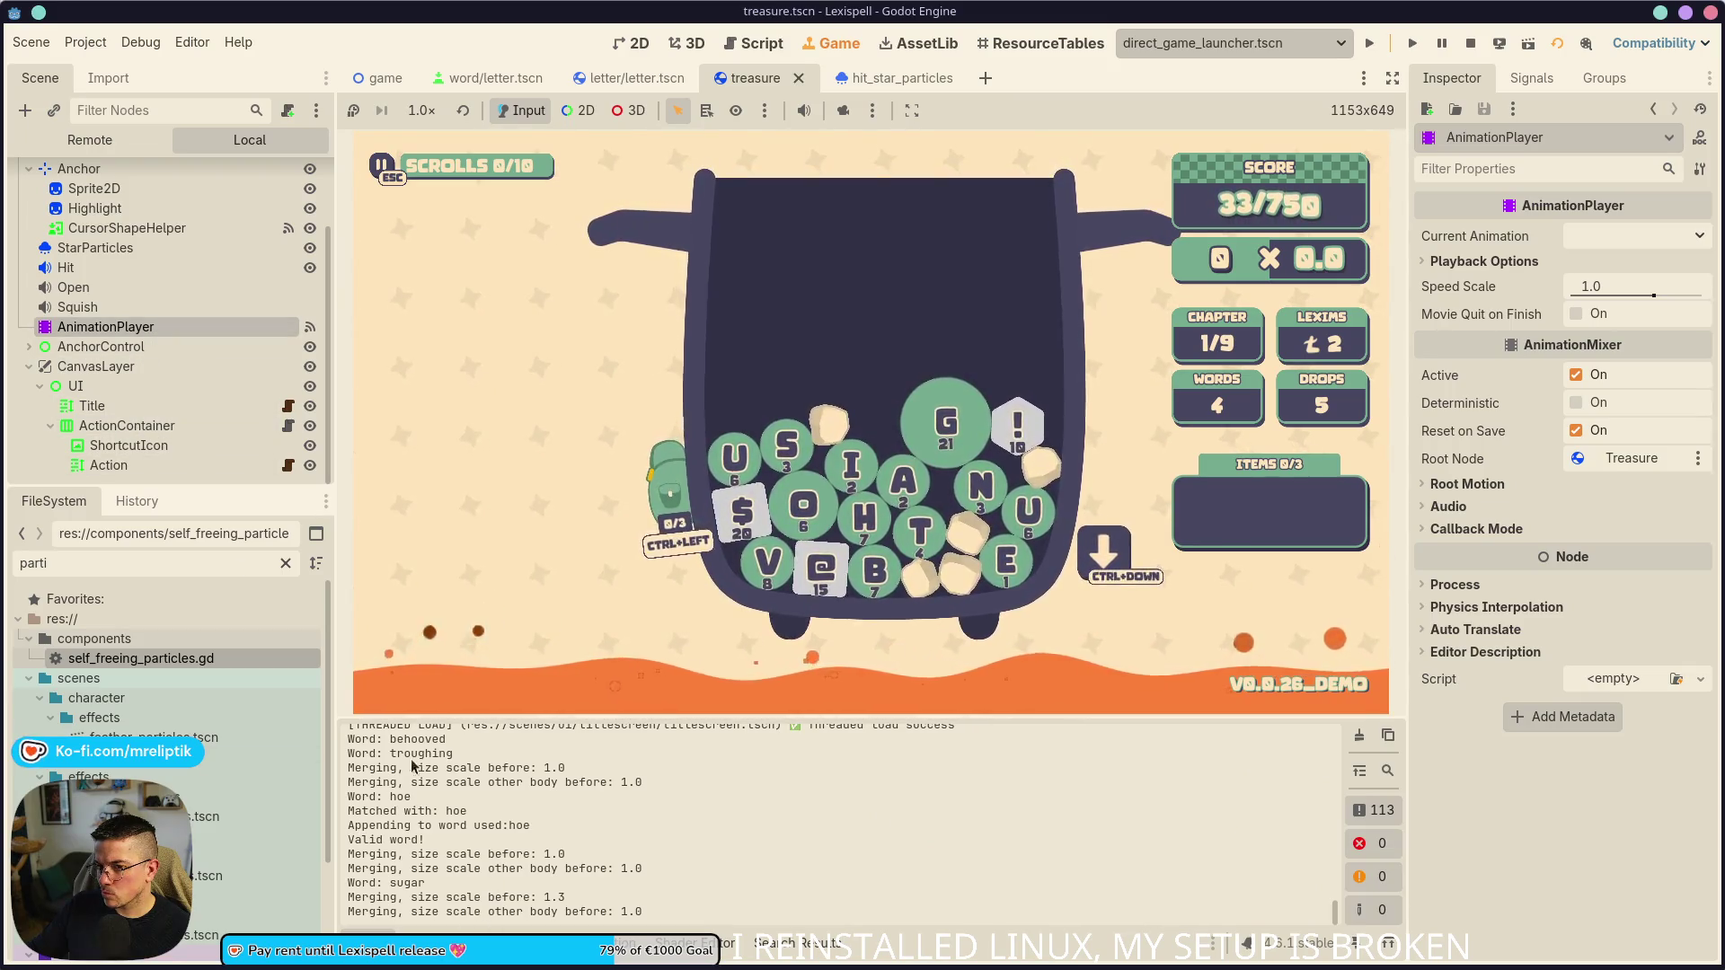
key("alt+d")
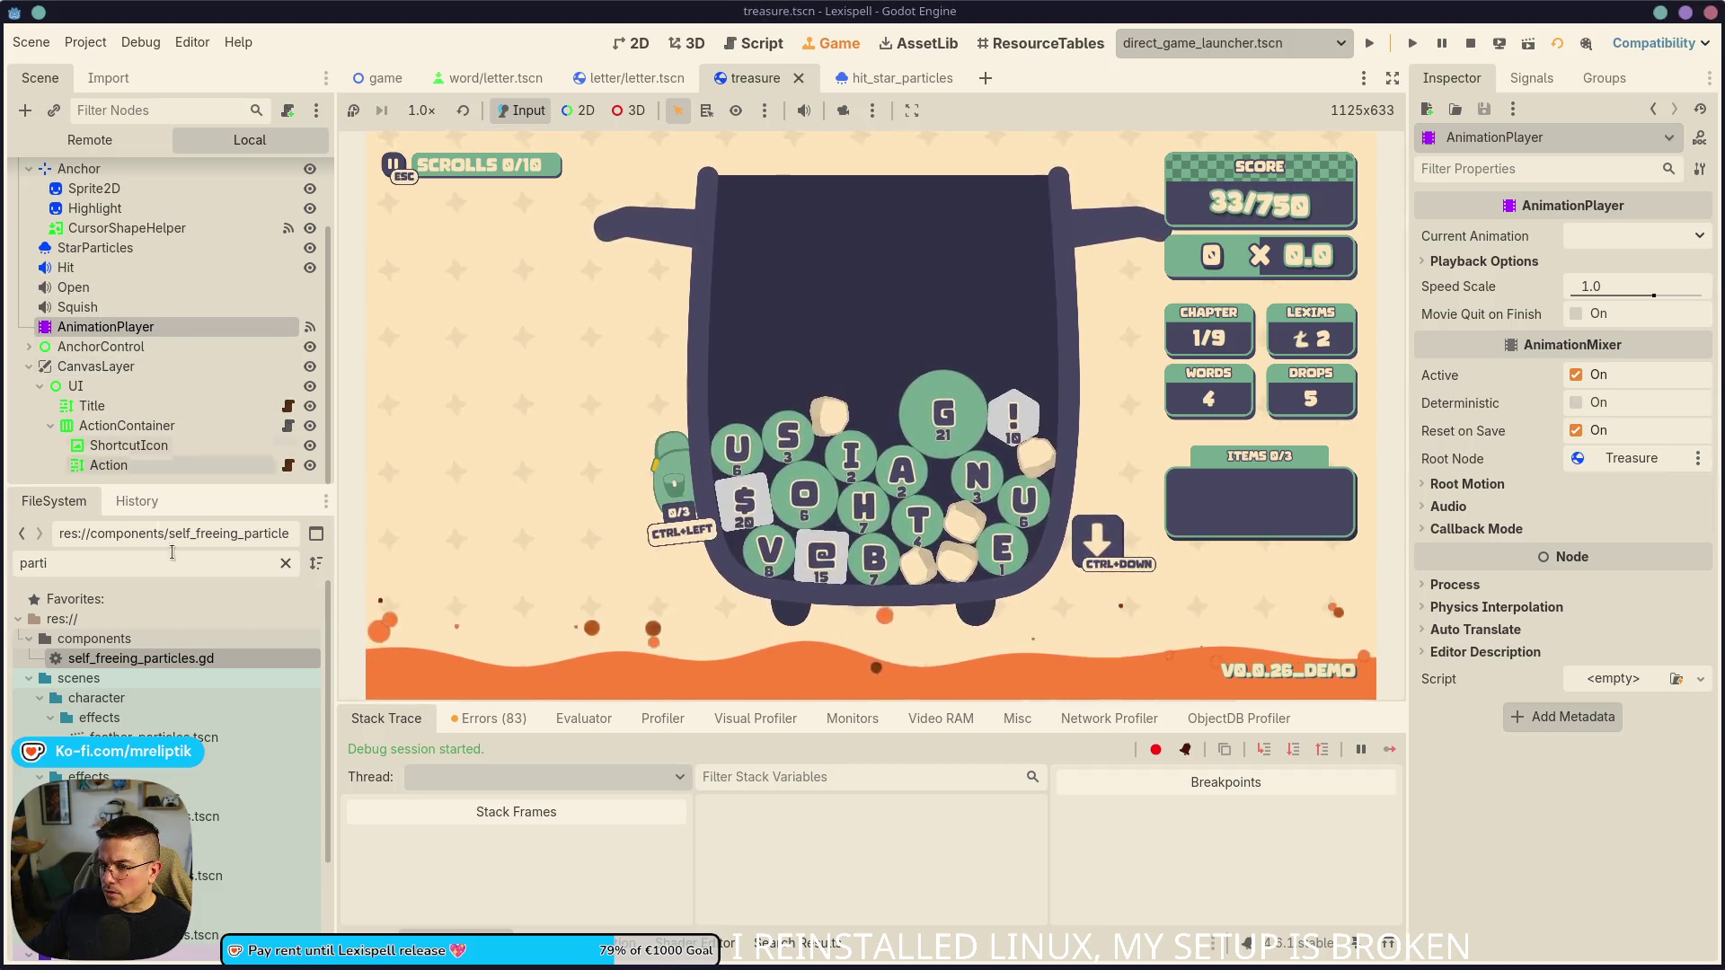
- Select the open animation's get_content key at 1.4 s, then open the Treasure node's treasure.gd
key("alt+n")
scroll(665, 808, "down", 3)
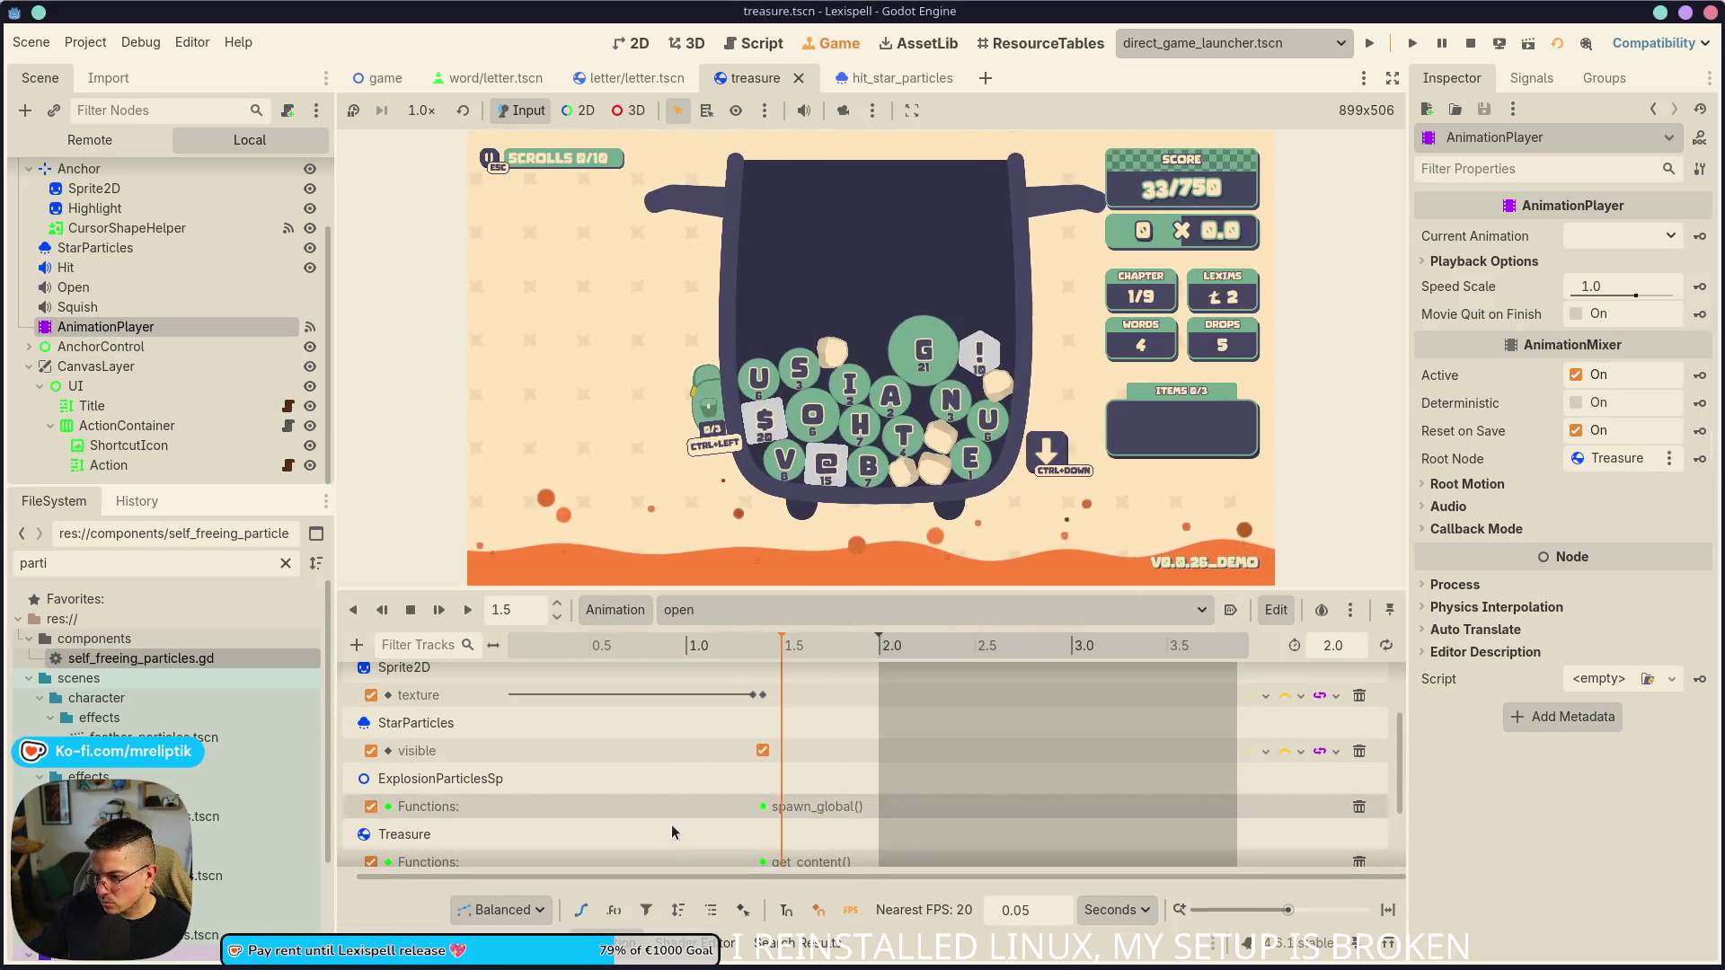
scroll(755, 822, "up", 1)
scroll(759, 834, "down", 5)
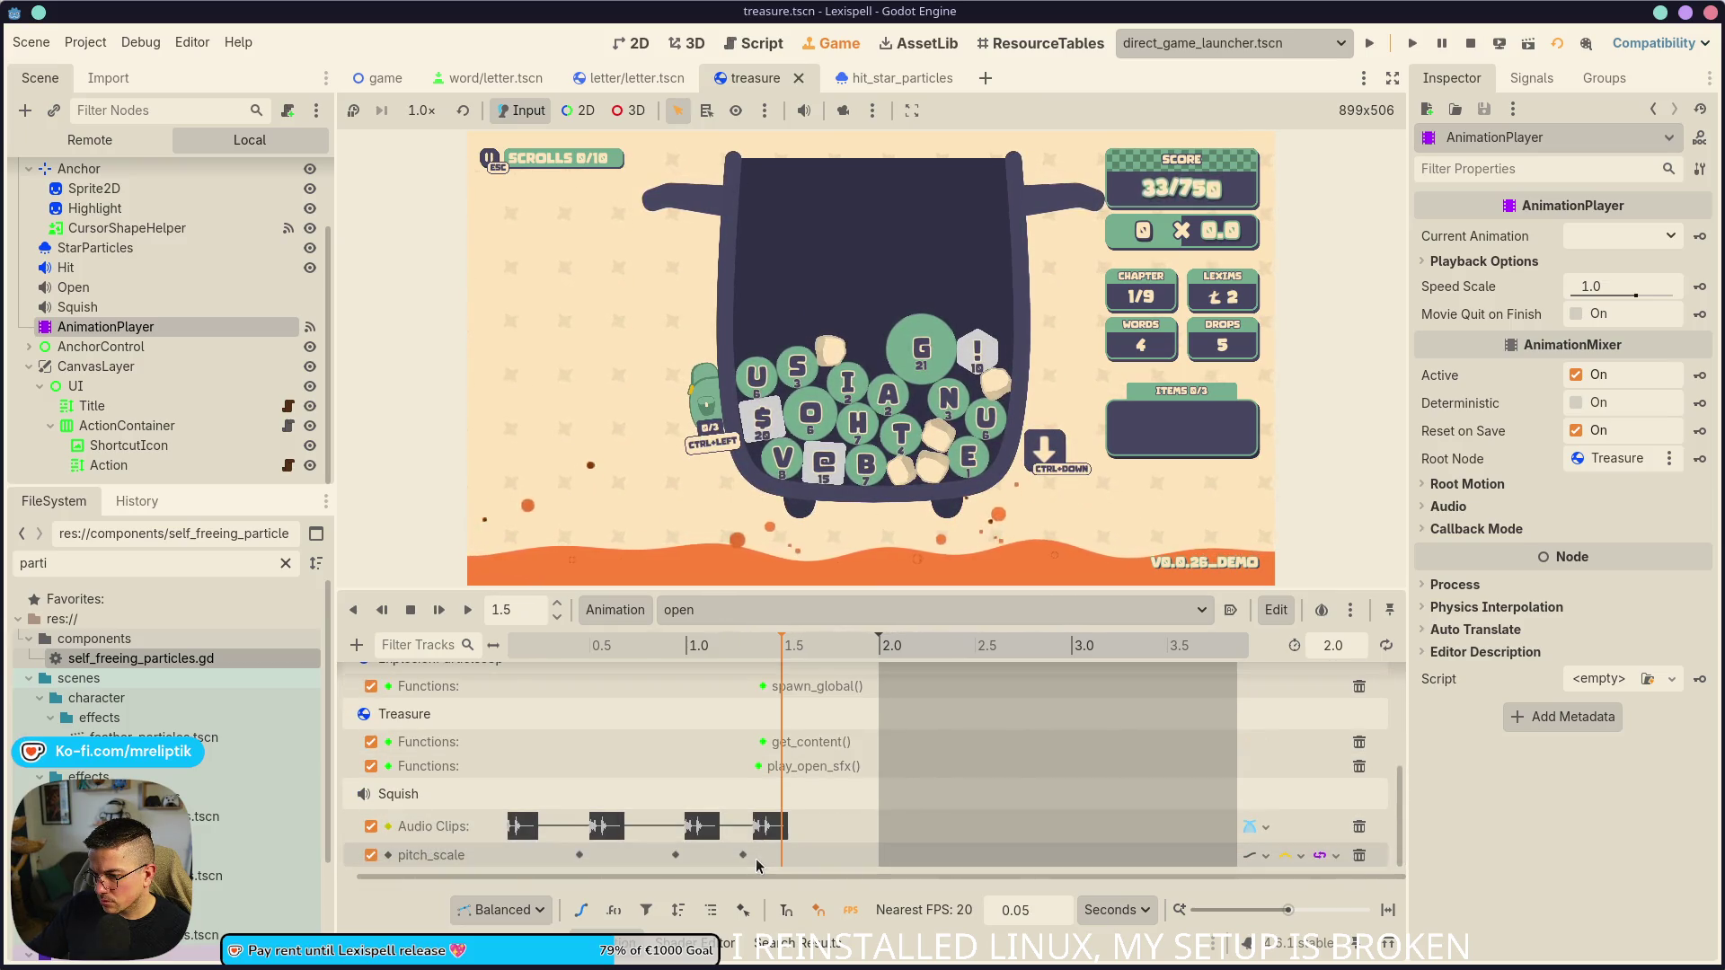
scroll(768, 827, "up", 2)
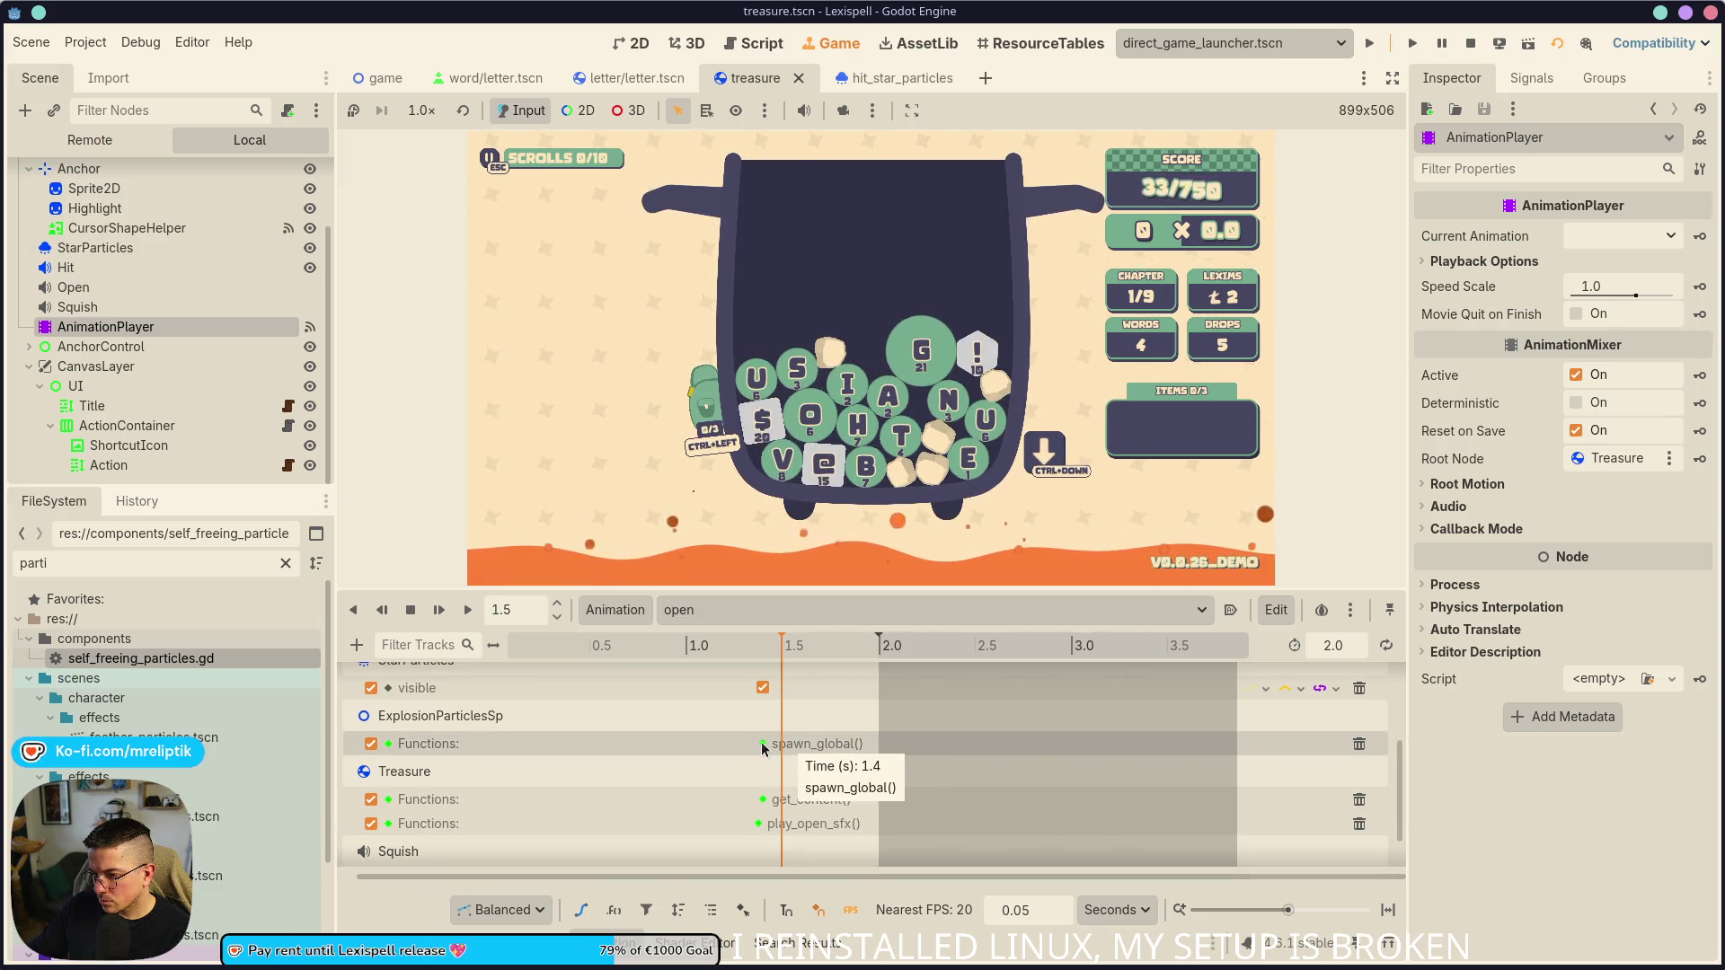
scroll(764, 773, "up", 4)
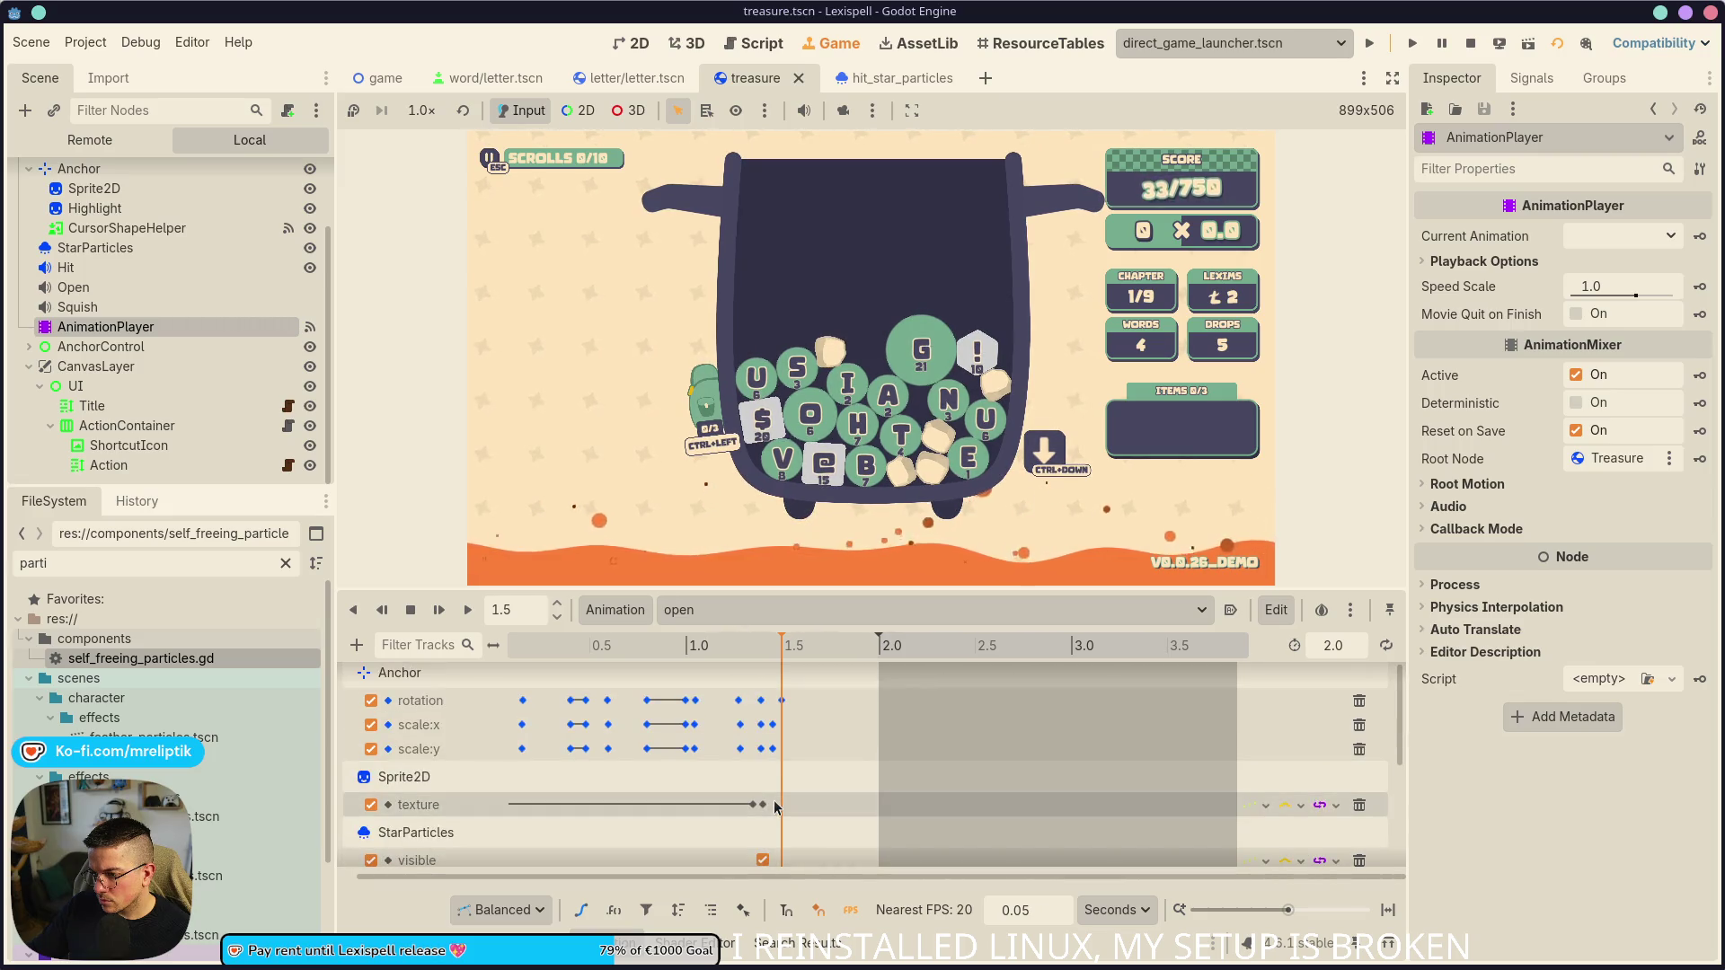
scroll(773, 809, "down", 4)
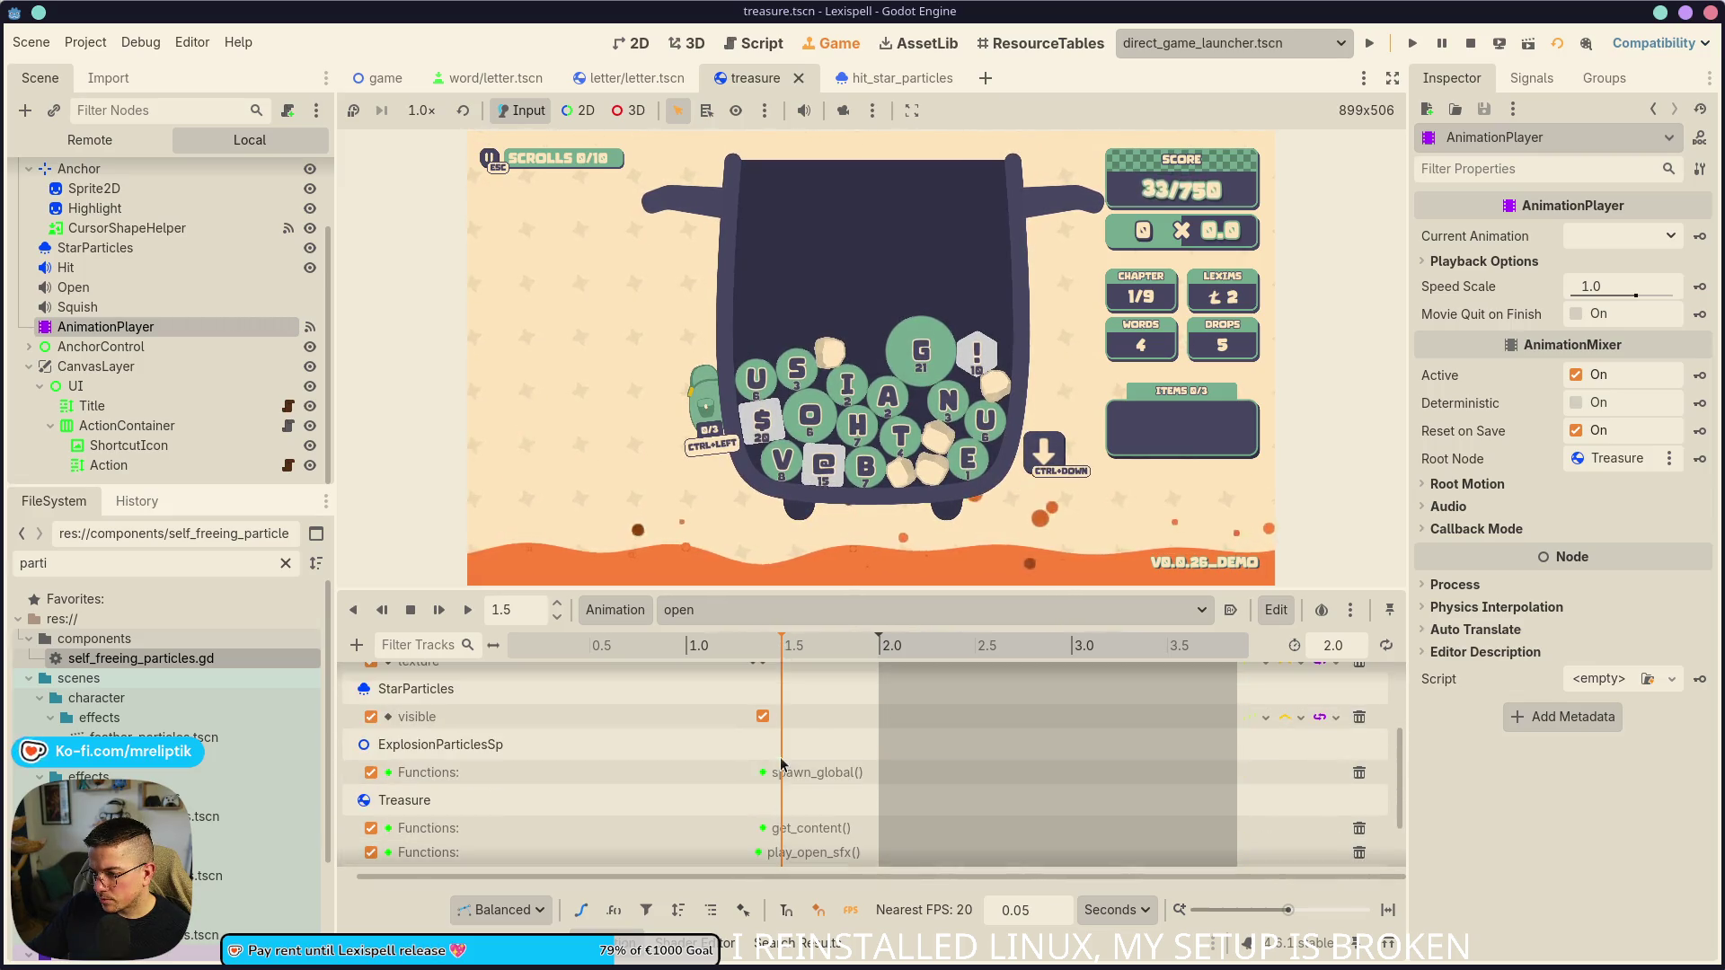
left_click(764, 828)
scroll(165, 251, "up", 2)
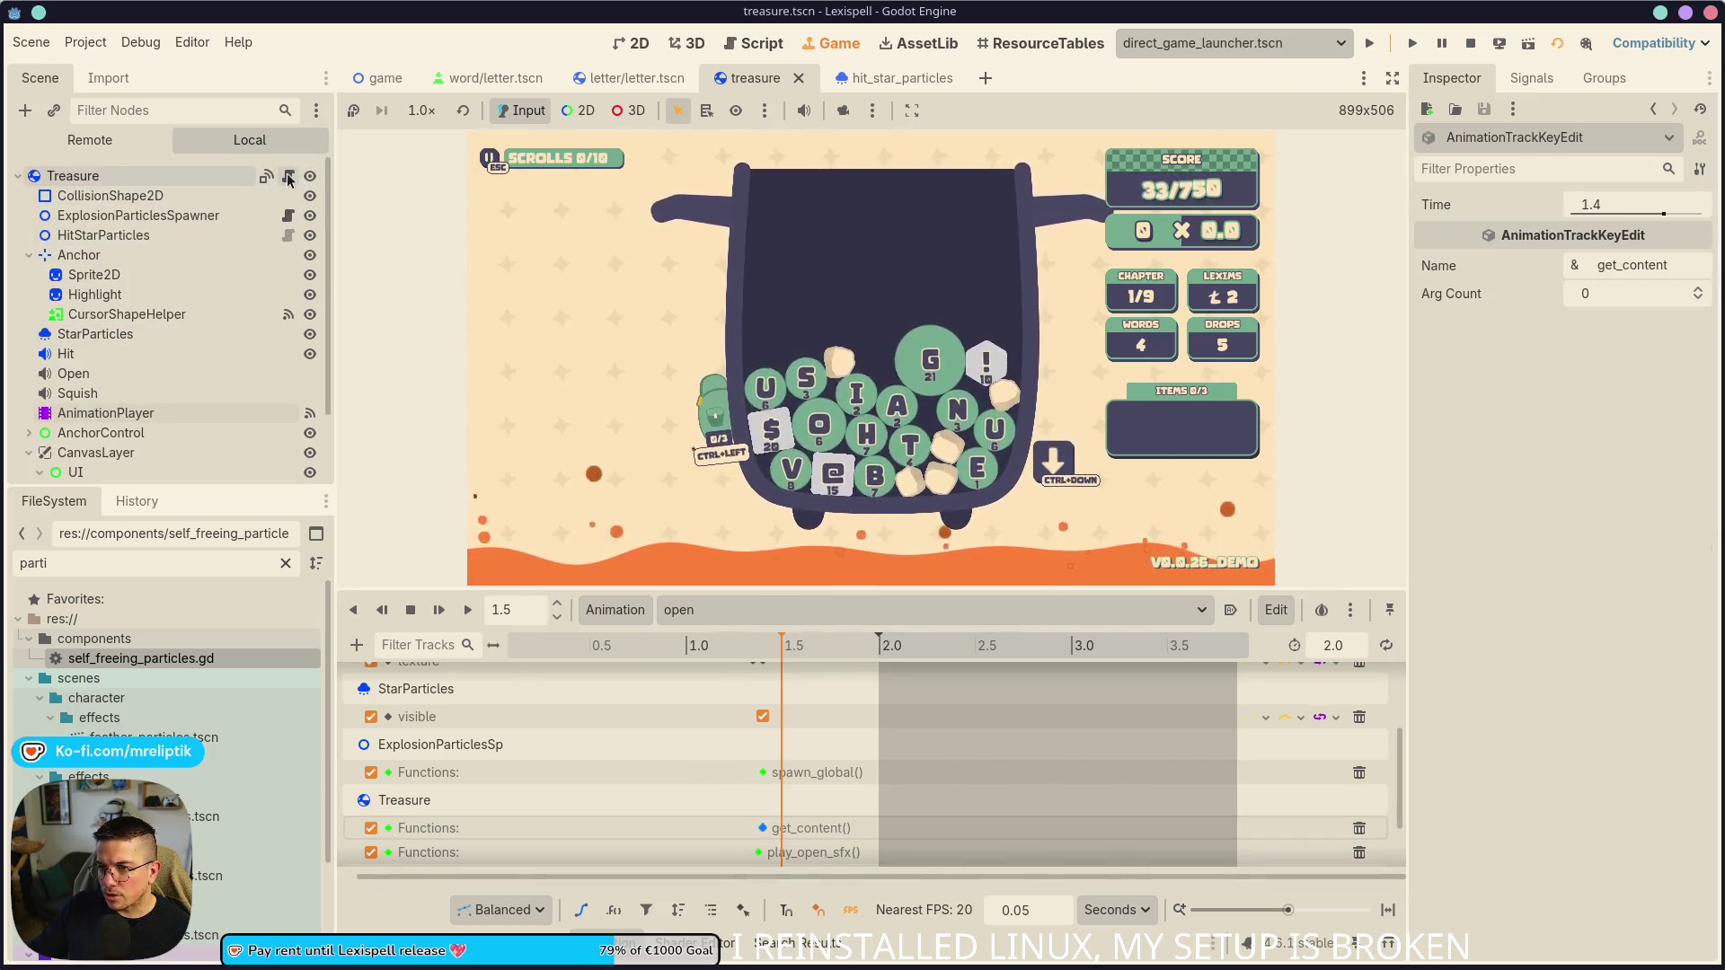
left_click(289, 177)
scroll(710, 464, "down", 10)
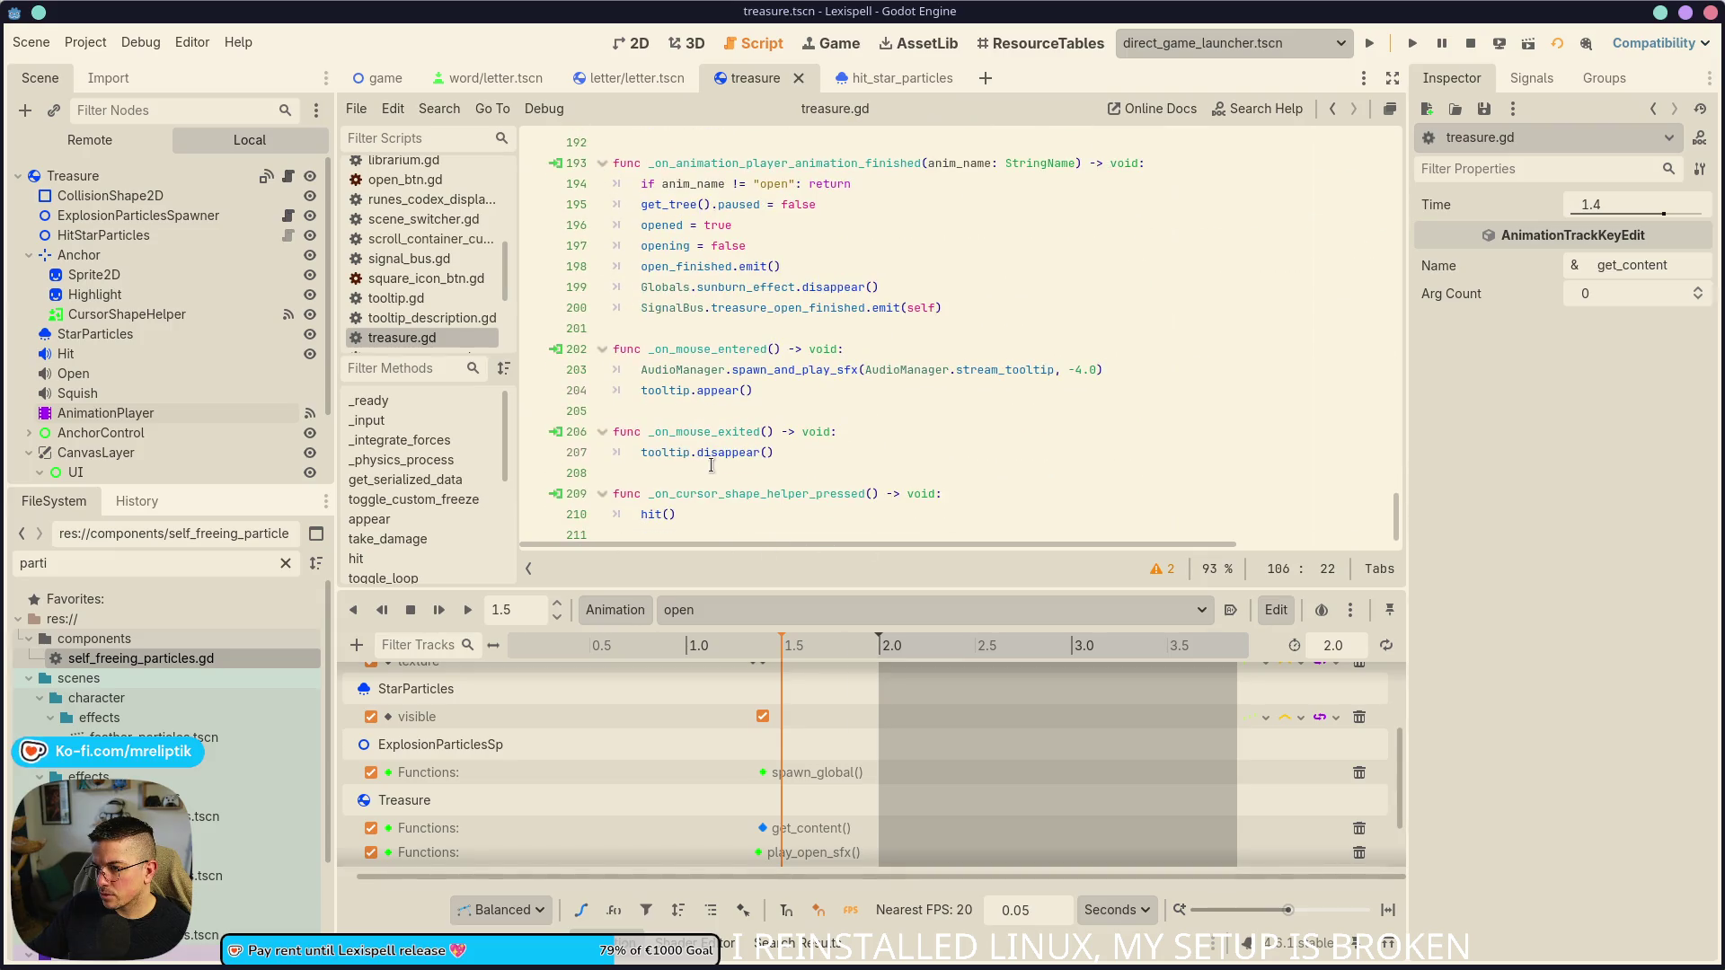
- Hide the Animation panel and review finish_open, the animation-finished handler and the treasure_open_finished signal
scroll(710, 464, "up", 8)
key("ctrl+j")
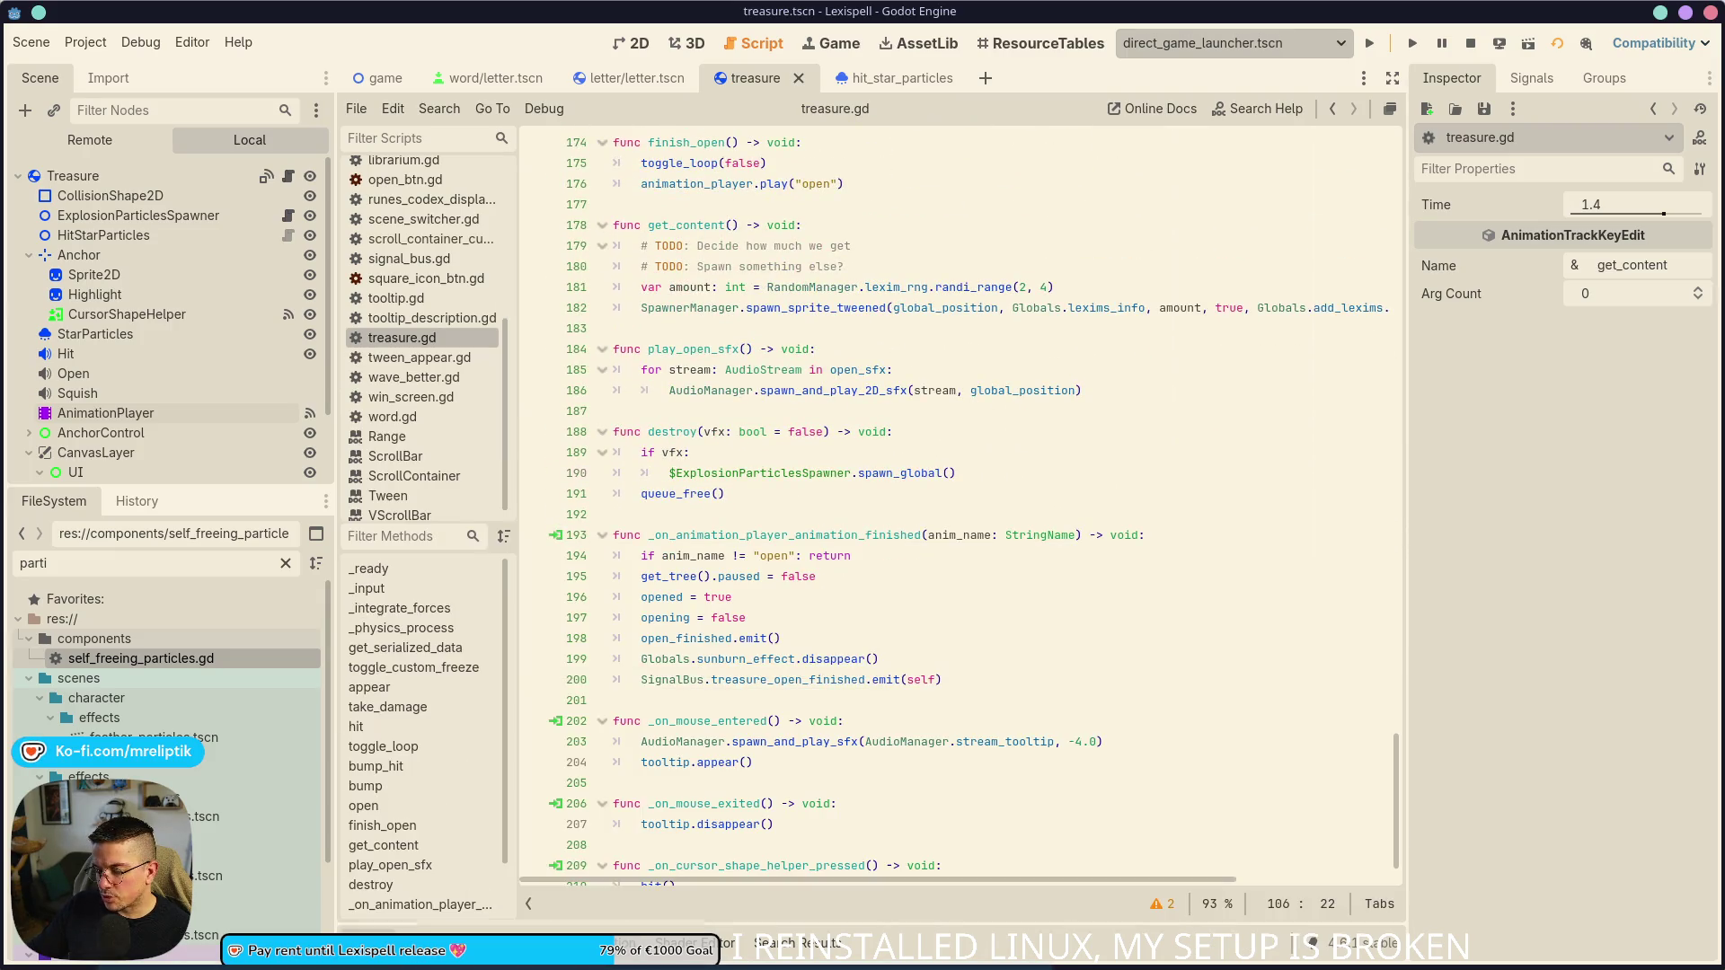
scroll(725, 490, "up", 3)
double_click(692, 452)
scroll(710, 539, "down", 6)
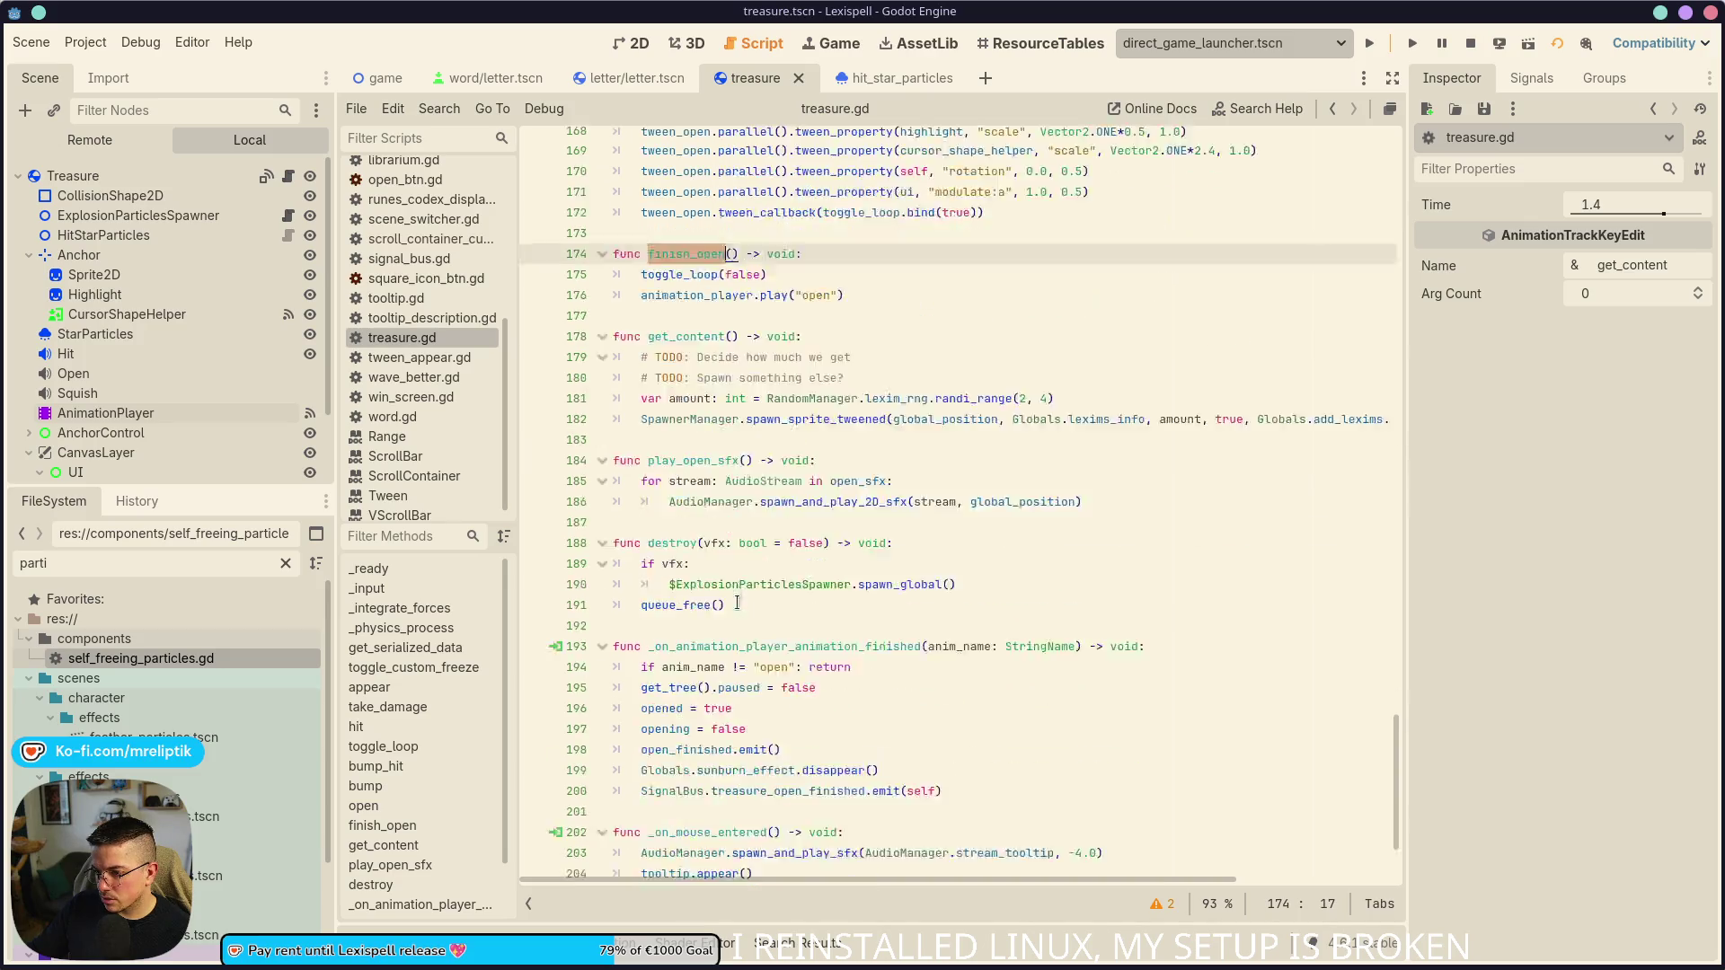
double_click(738, 494)
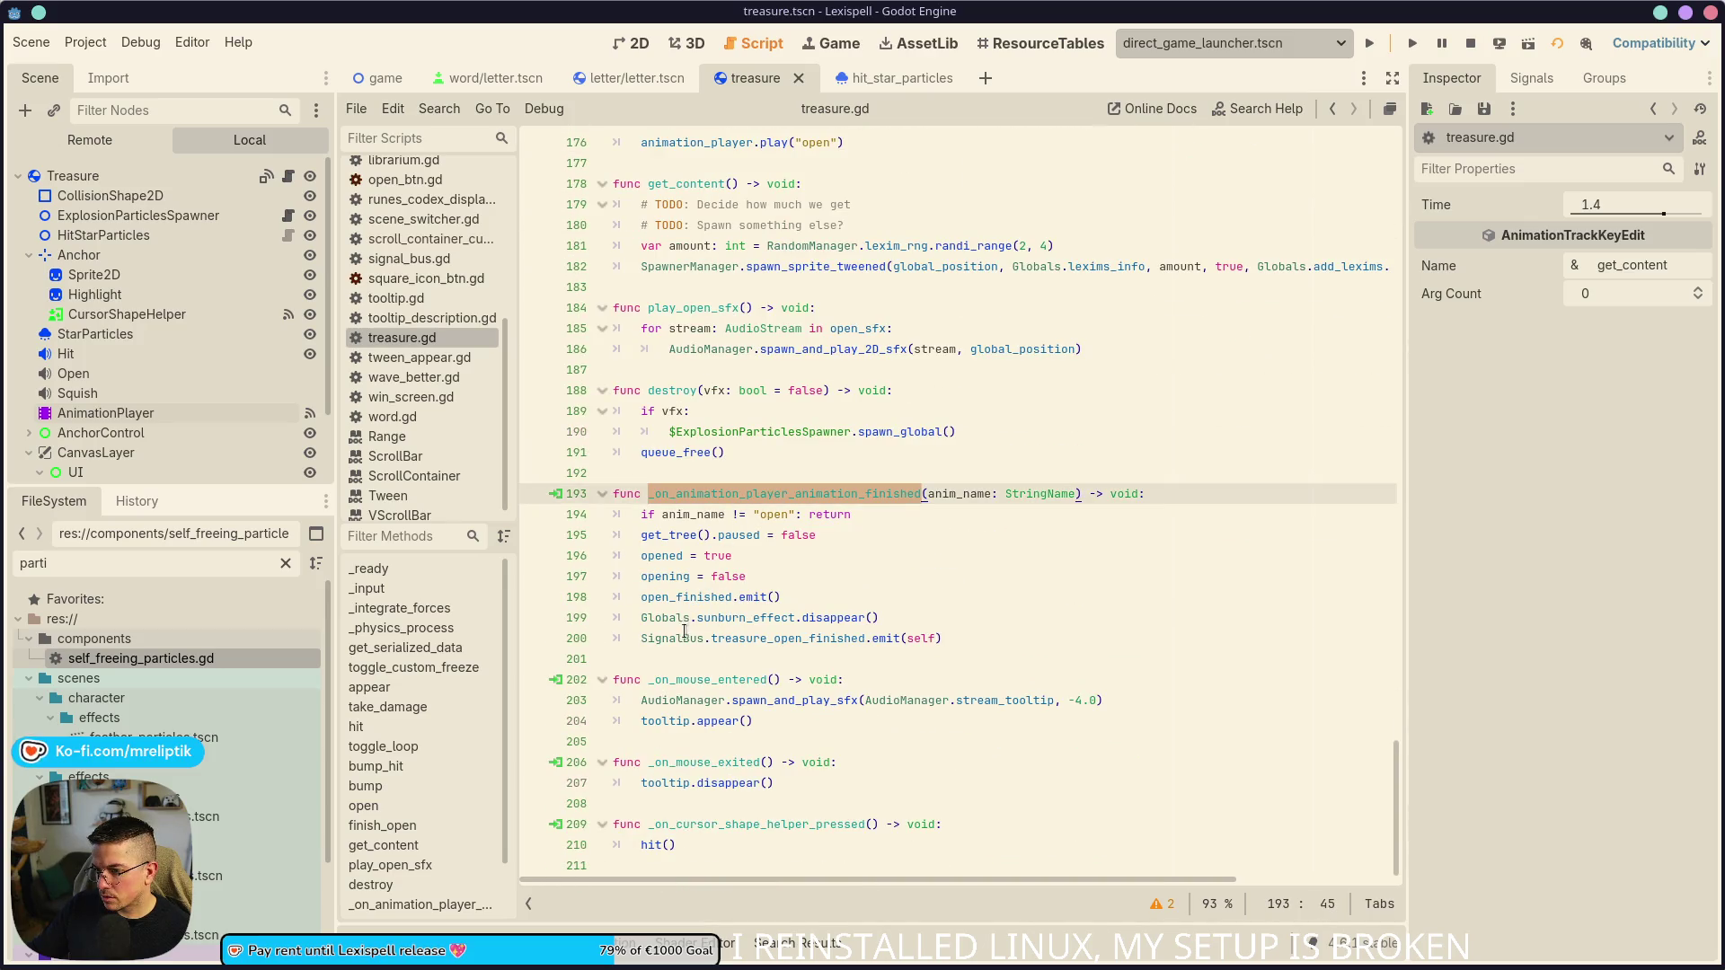
left_click(640, 600)
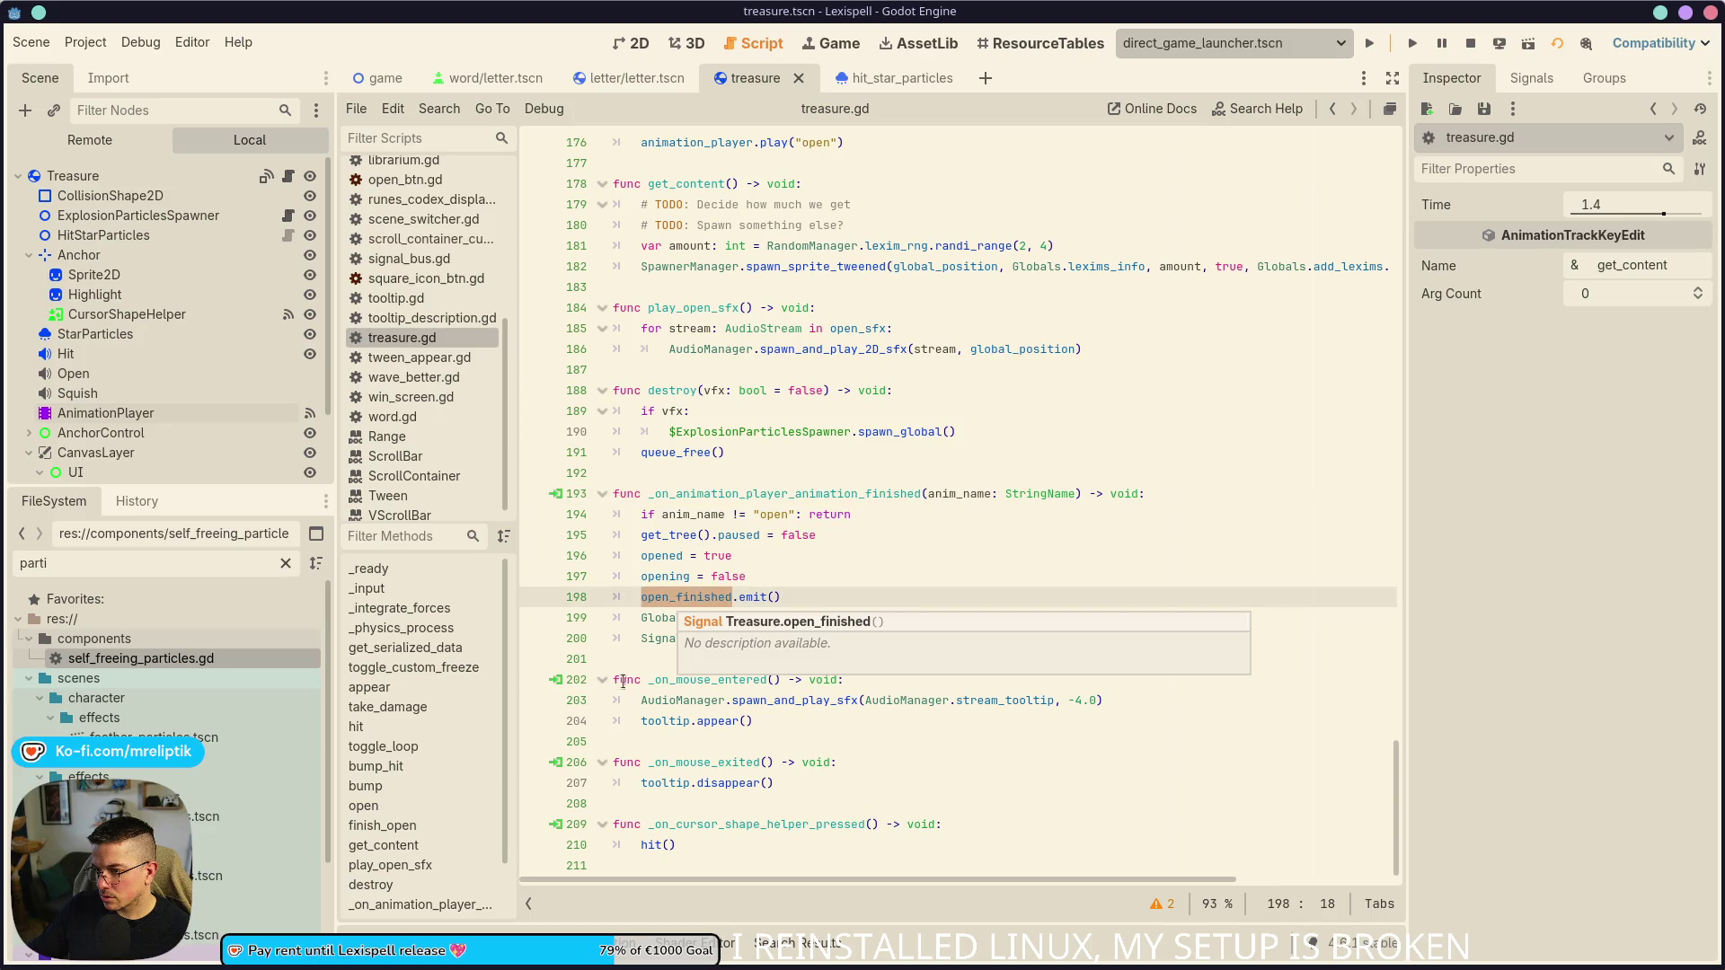
left_click(683, 555)
double_click(714, 639)
- Inspect destroy and get_content, then jump from line 182's spawn_sprite_tweened call to its definition
scroll(772, 550, "up", 3)
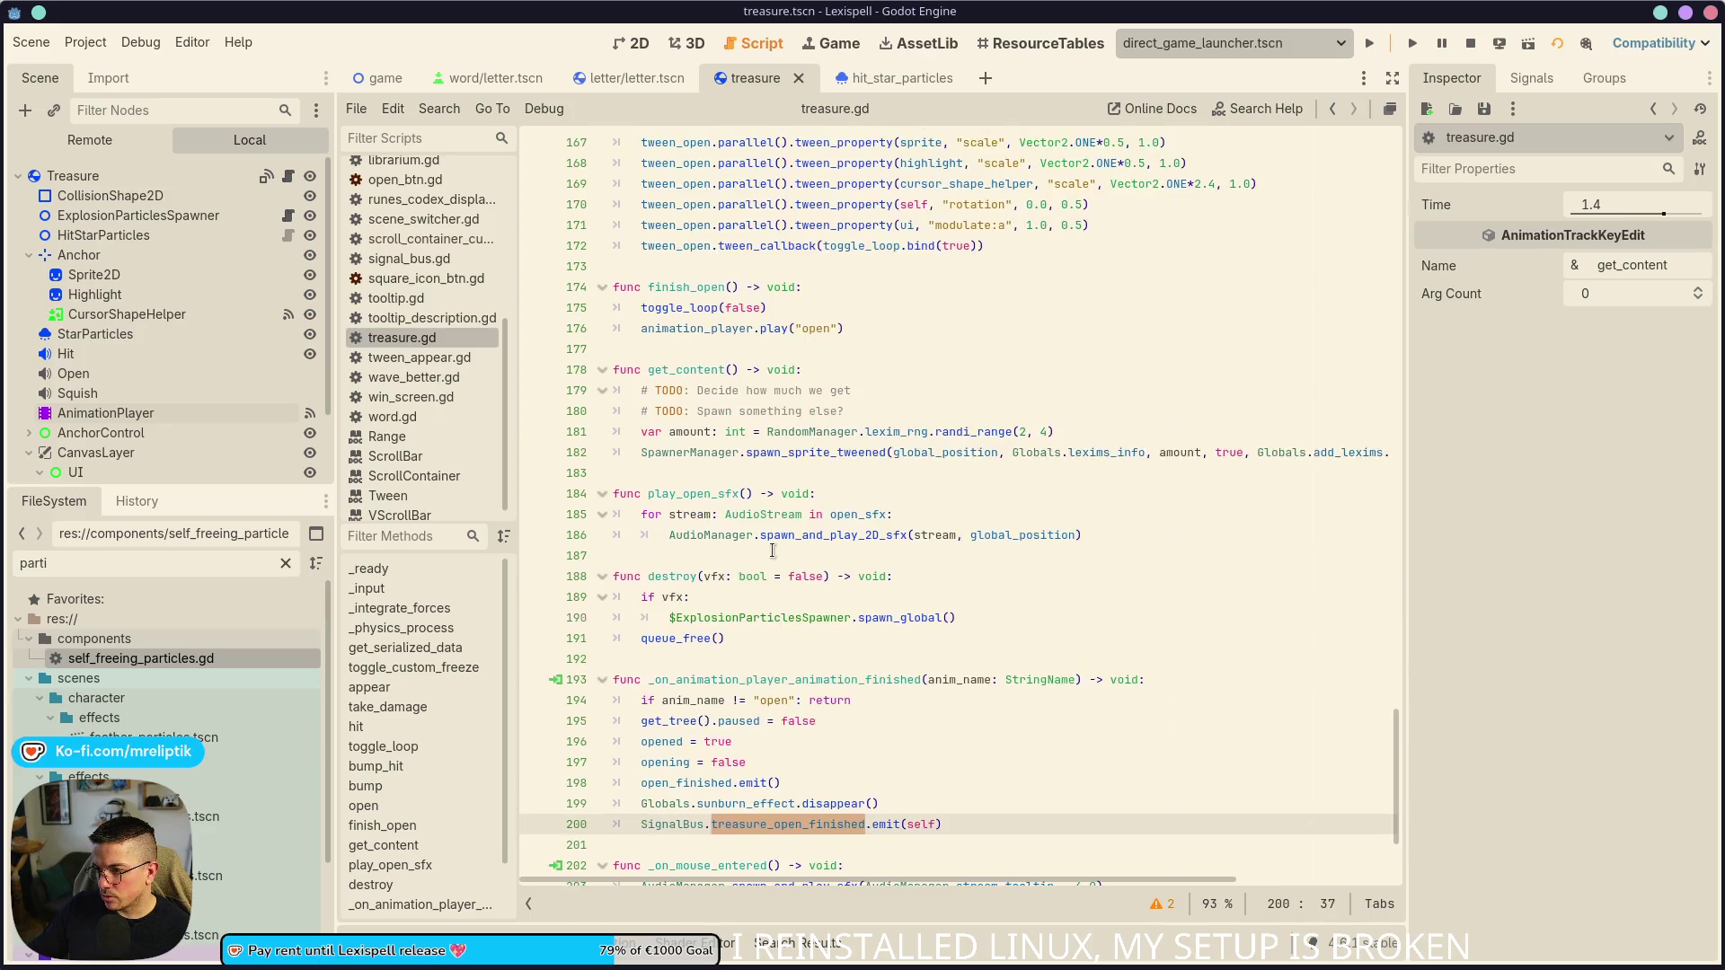
double_click(668, 576)
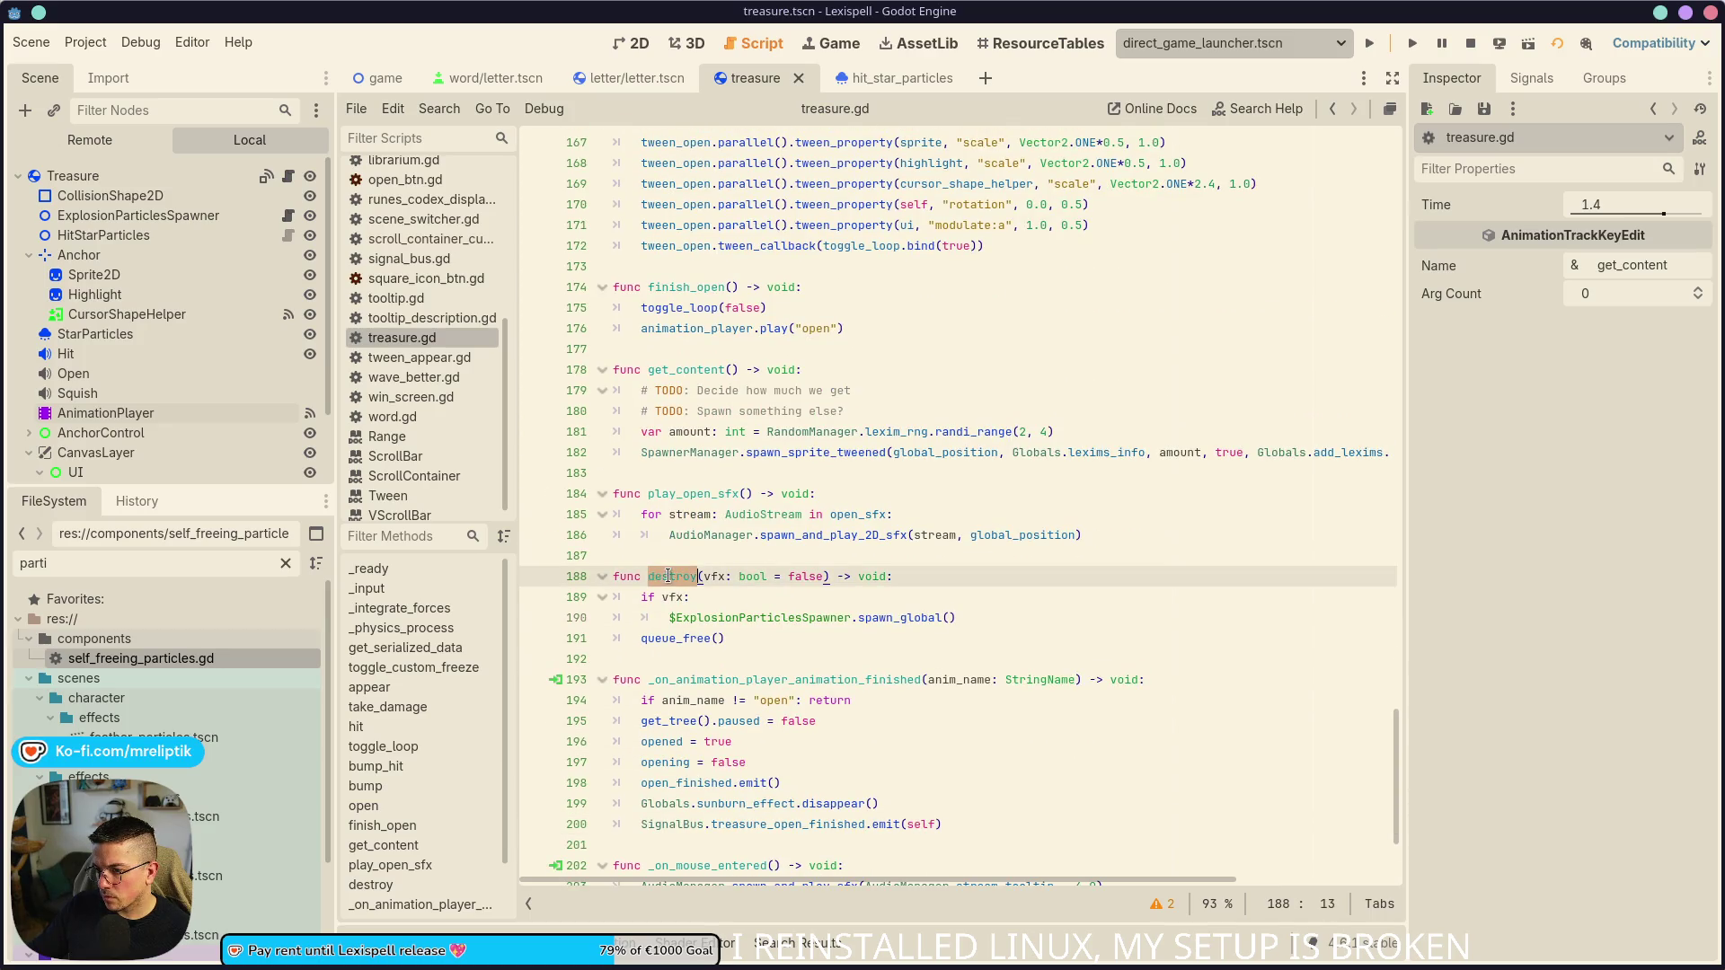
double_click(683, 367)
double_click(807, 454)
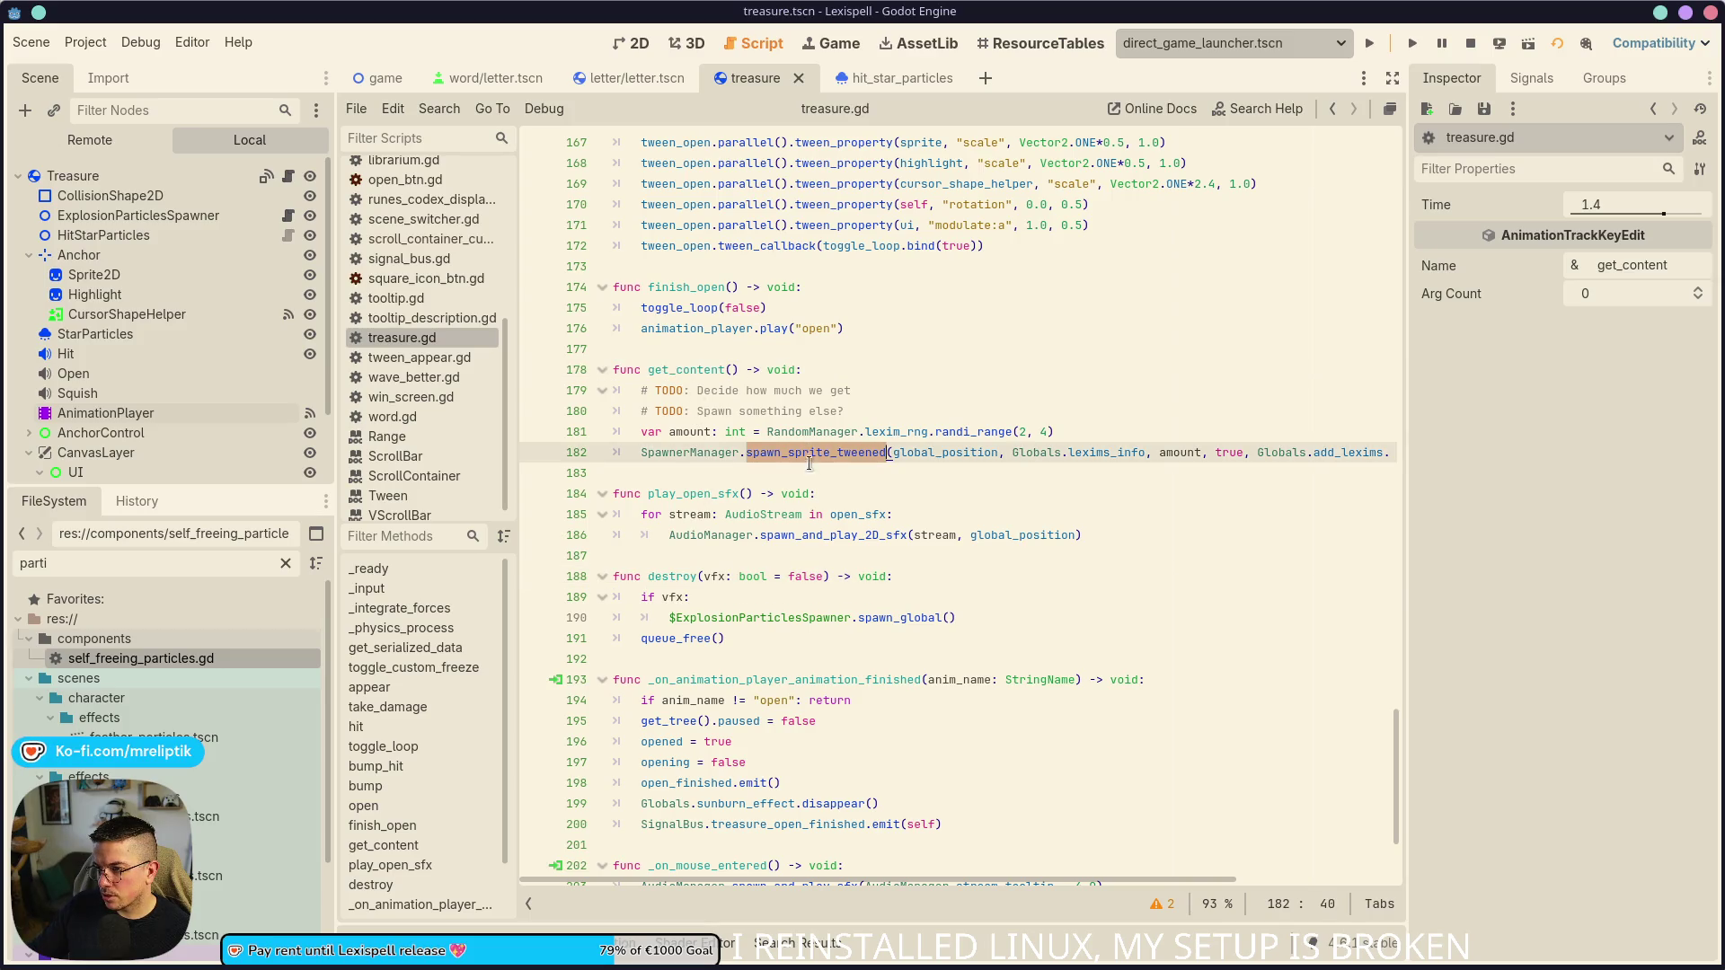
double_click(675, 456)
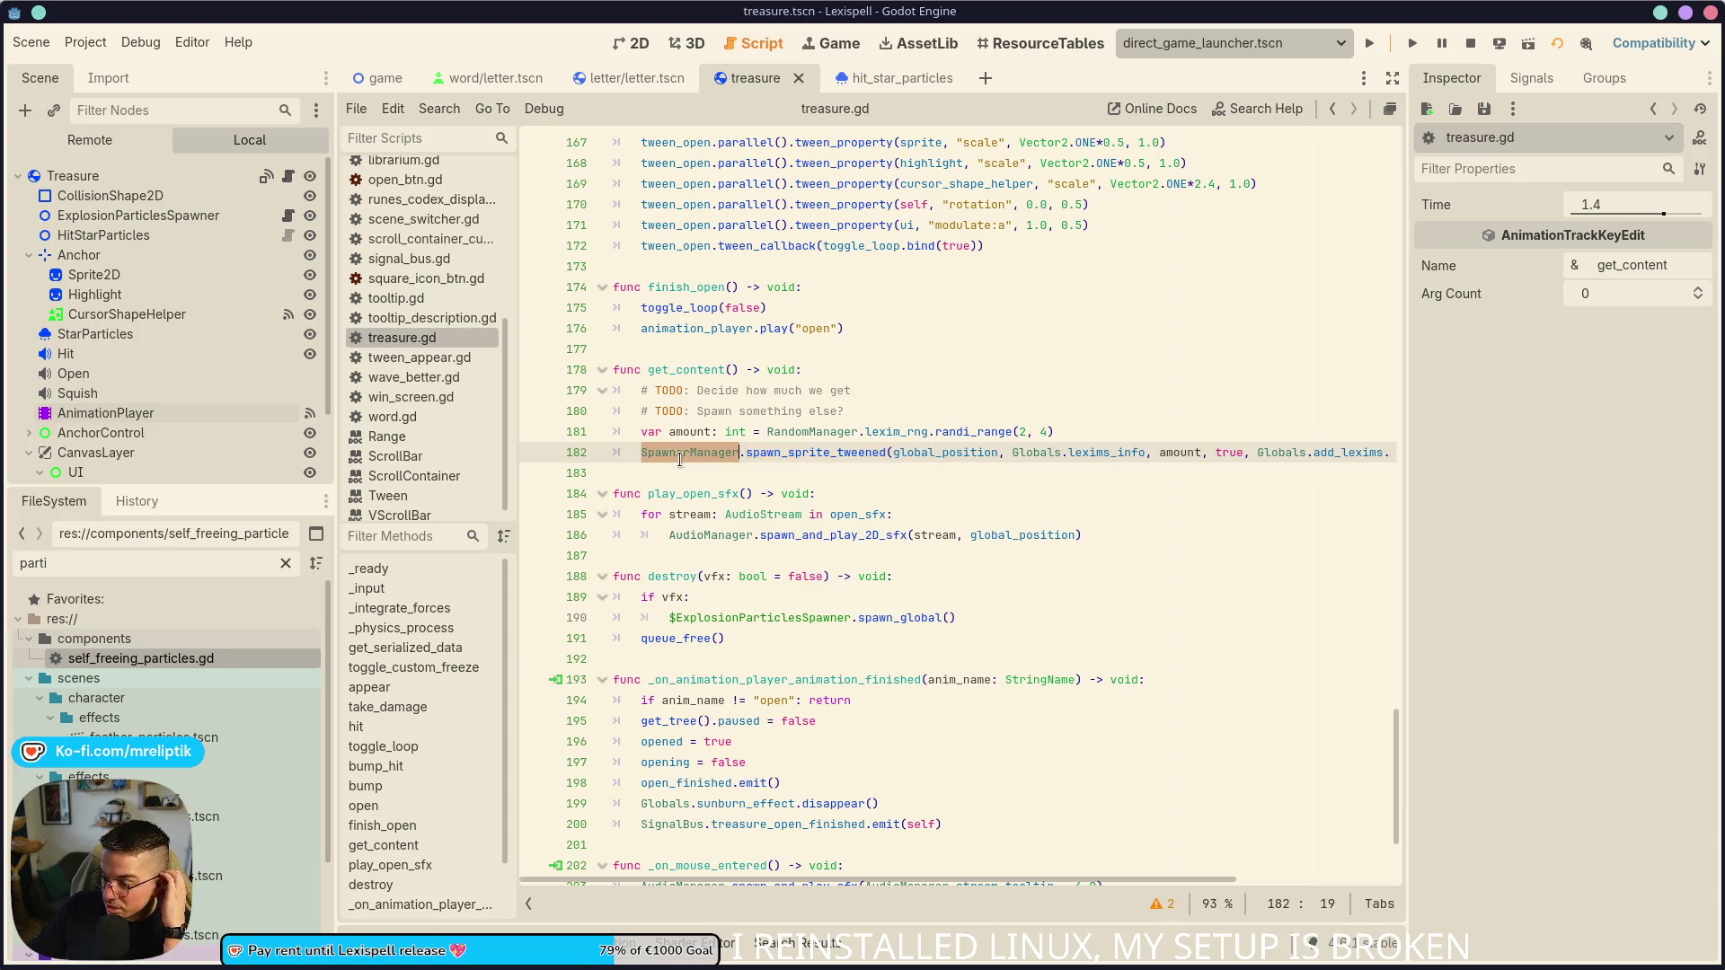
double_click(844, 453)
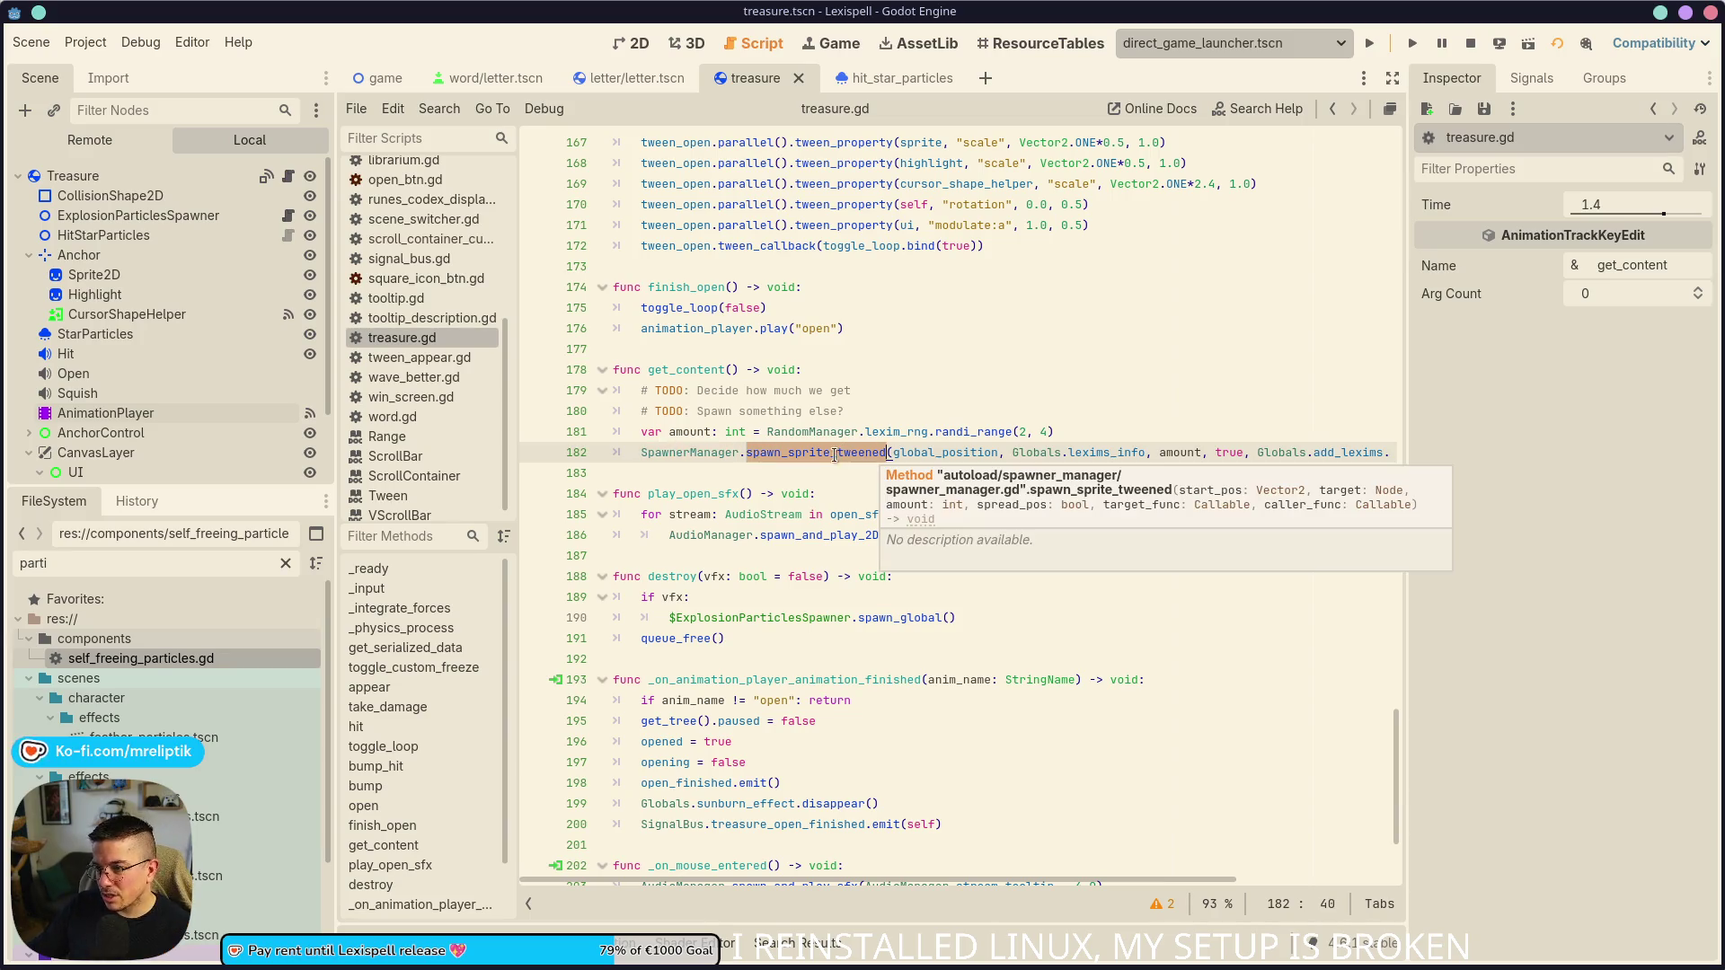
double_click(715, 454)
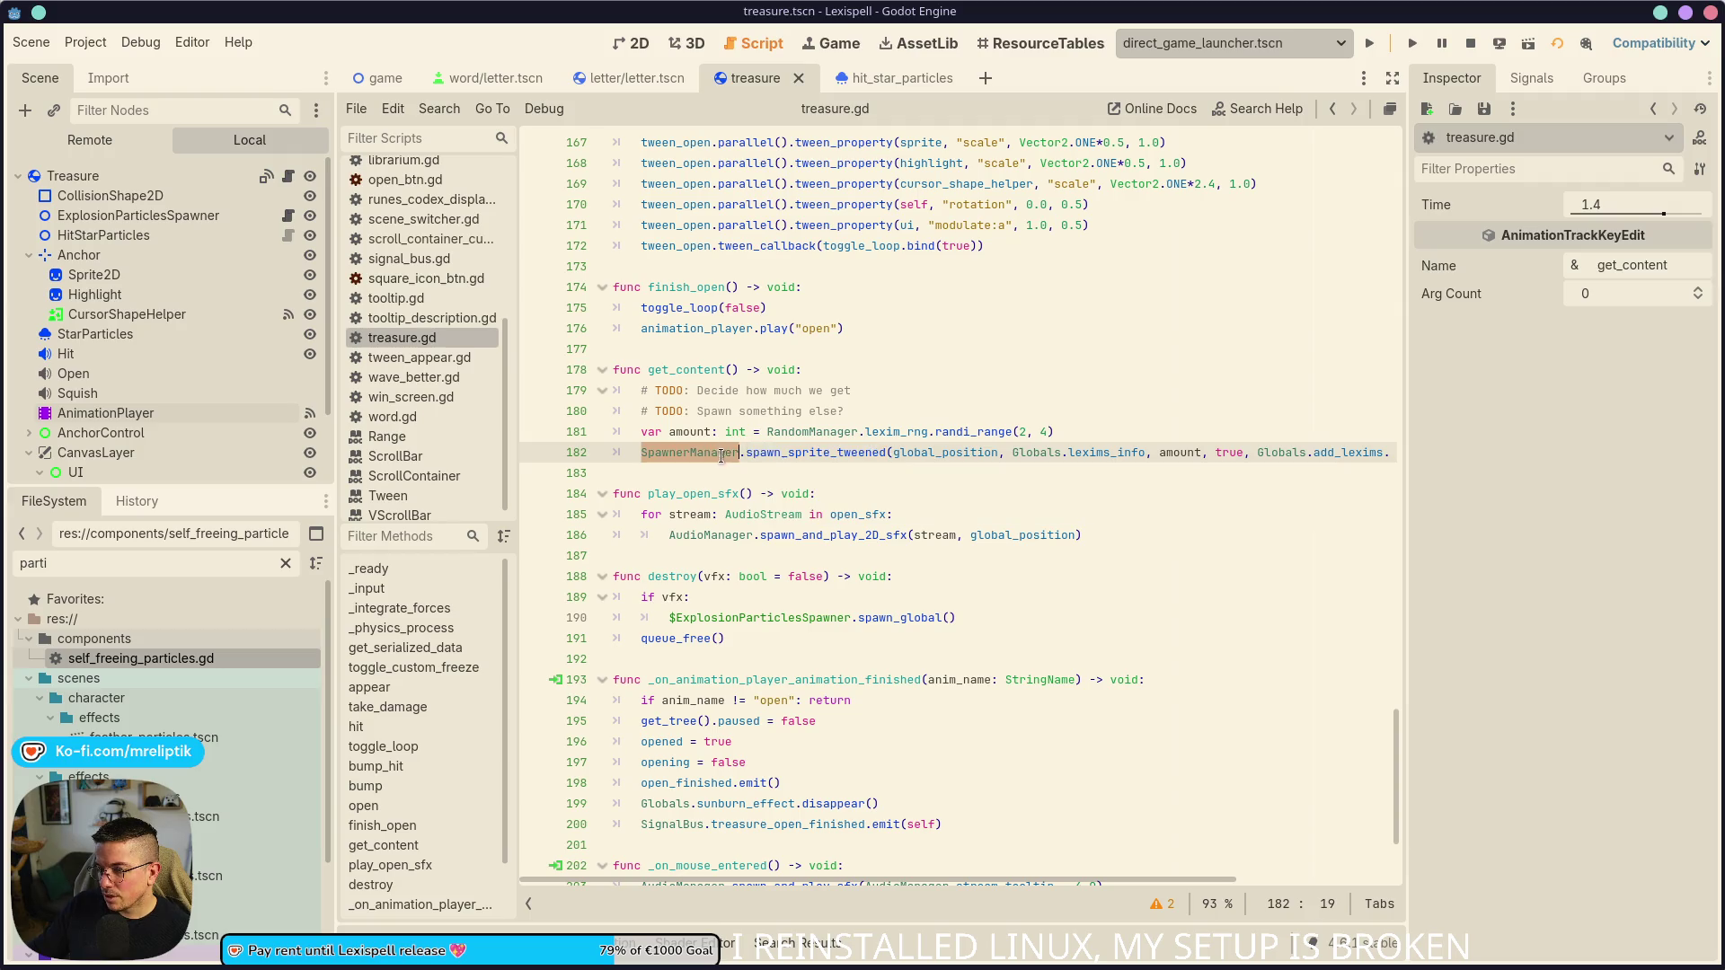
mouse_move(712, 452)
double_click(781, 454)
left_click(848, 461, "ctrl")
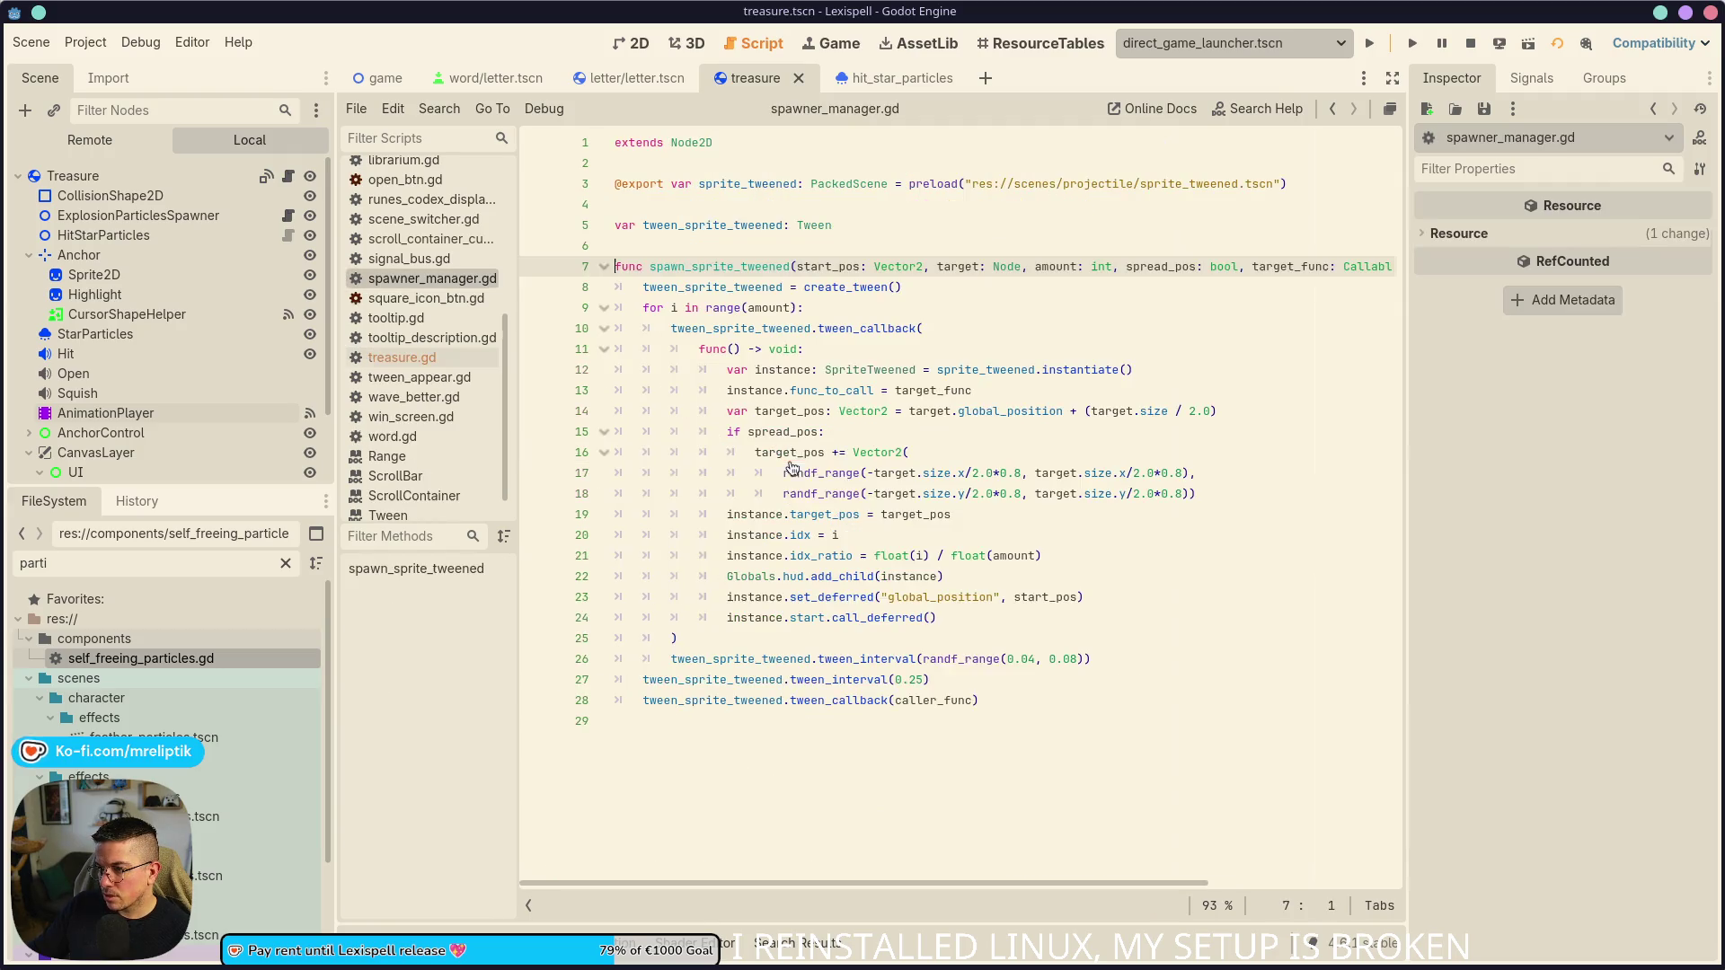
- Insert a blank line above func spawn_sprite_tweened in spawner_manager.gd
double_click(739, 268)
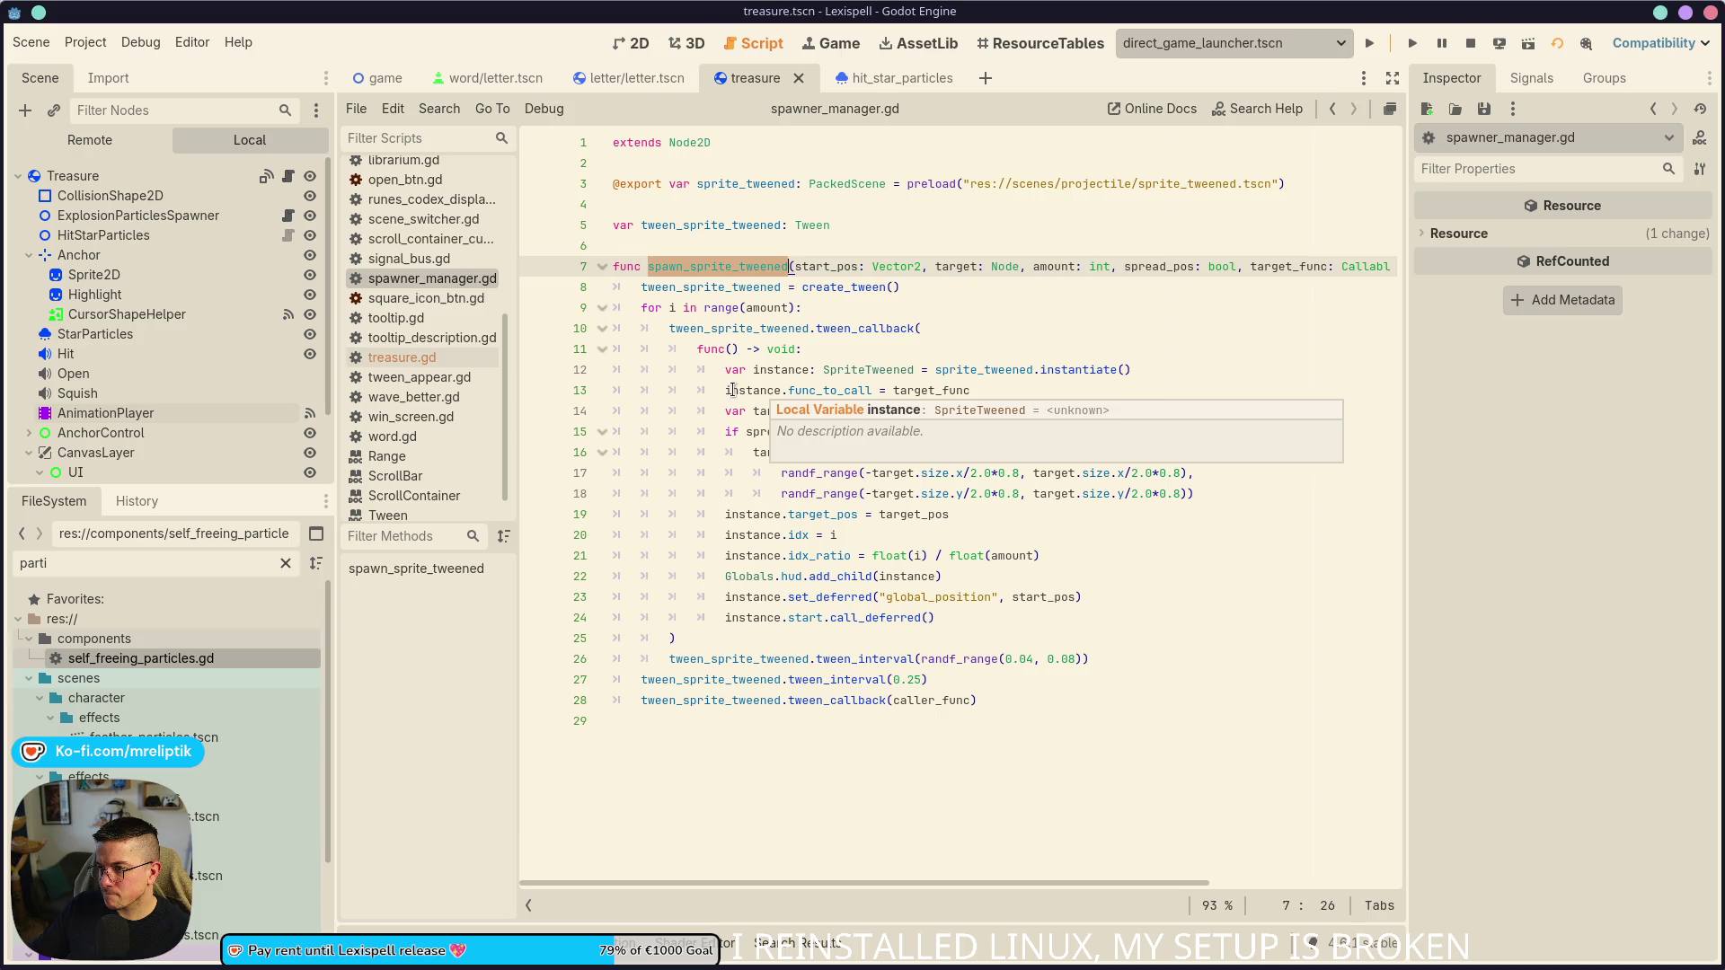
scroll(725, 268, "right", 5)
scroll(726, 268, "left", 5)
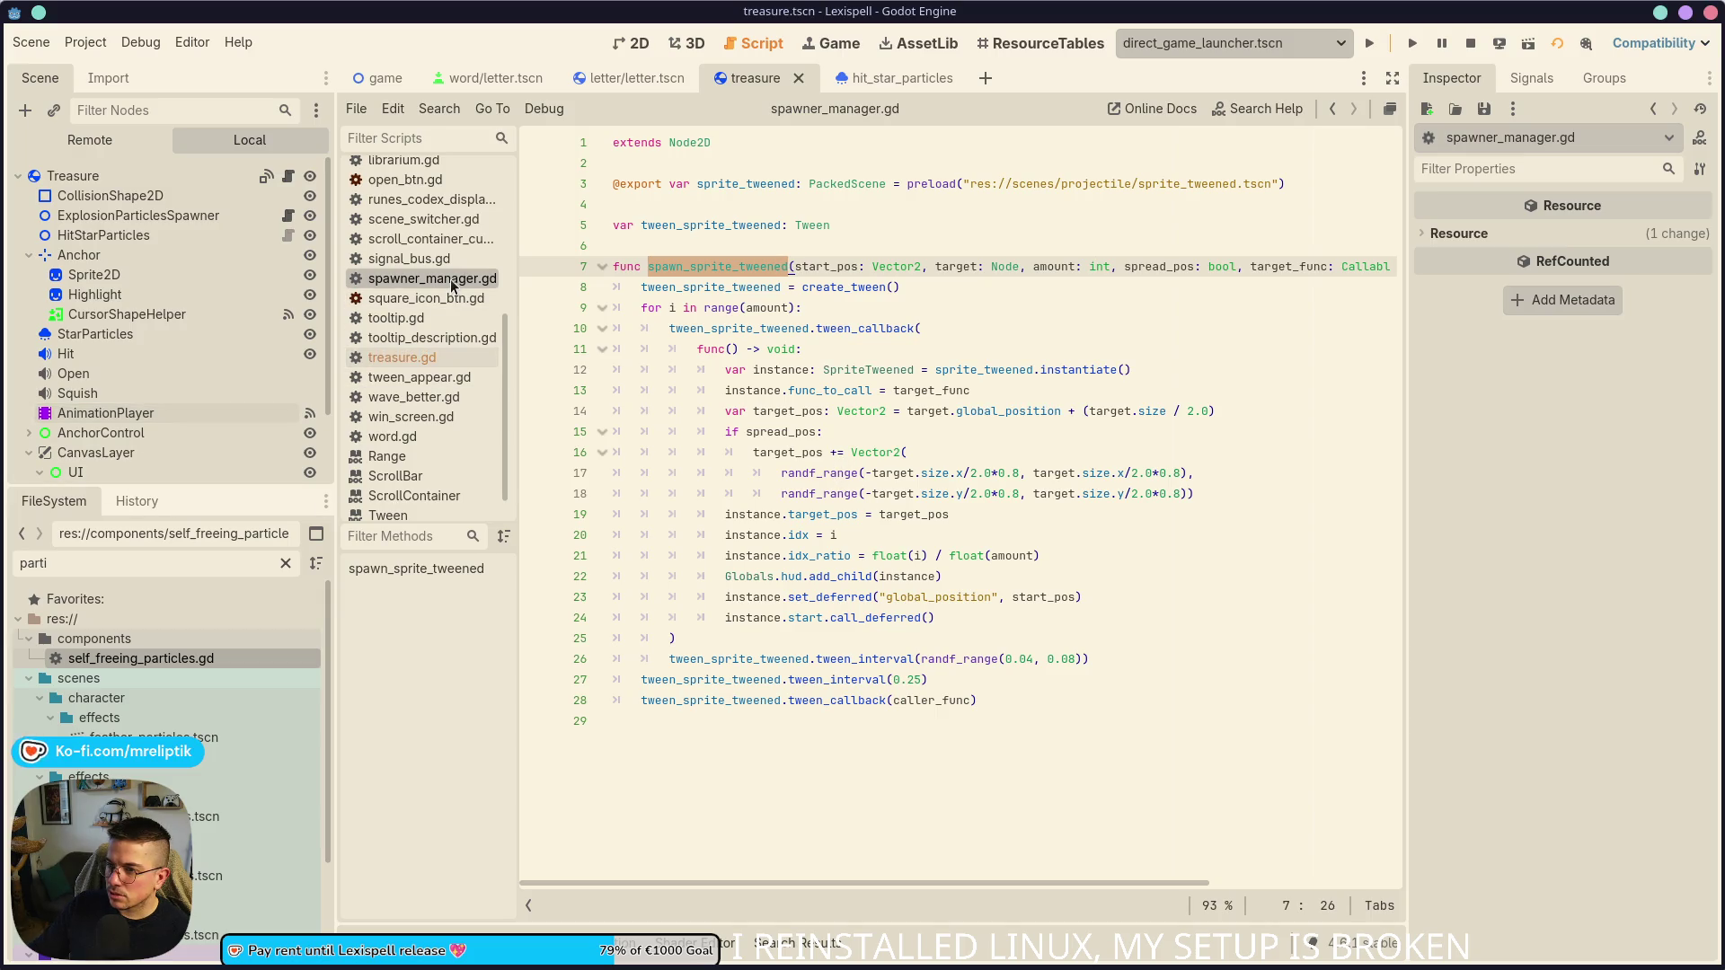
left_click(655, 238)
key("Return")
key("Return")
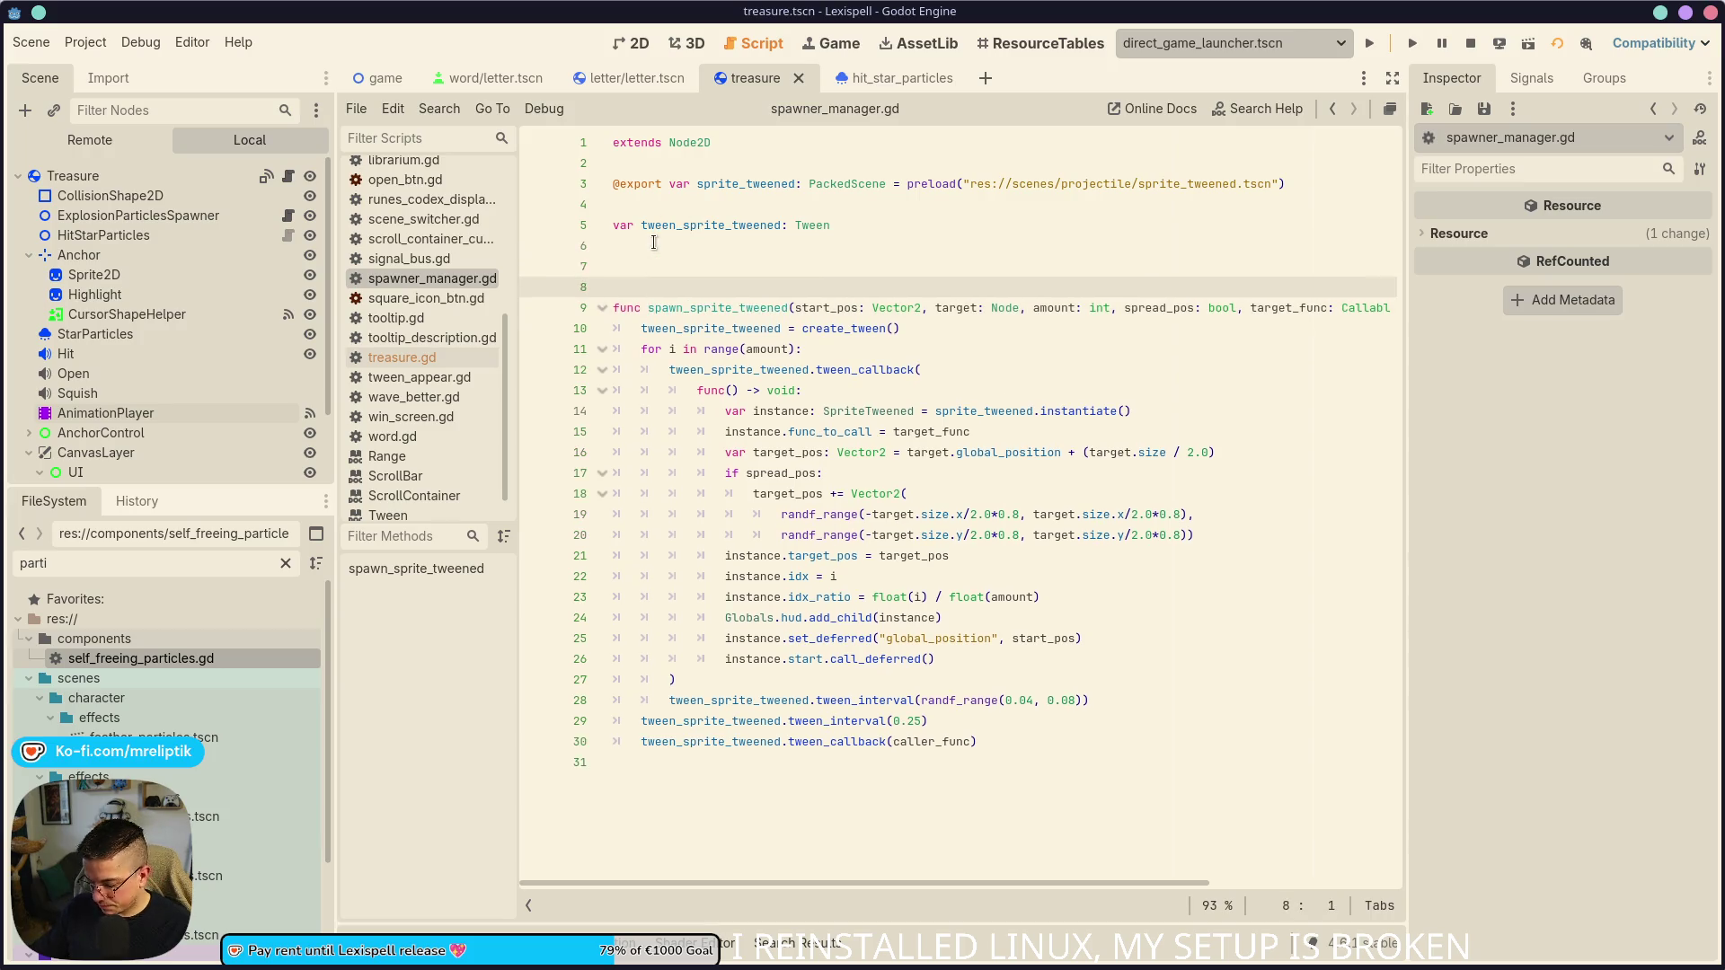
- Add _ready() setting process_mode = Node.PROCESS_MODE_ALWAYS, save spawner_manager.gd, and relaunch the game in the editor
key("Up")
type("func _rea")
key("Return")
key("Return")
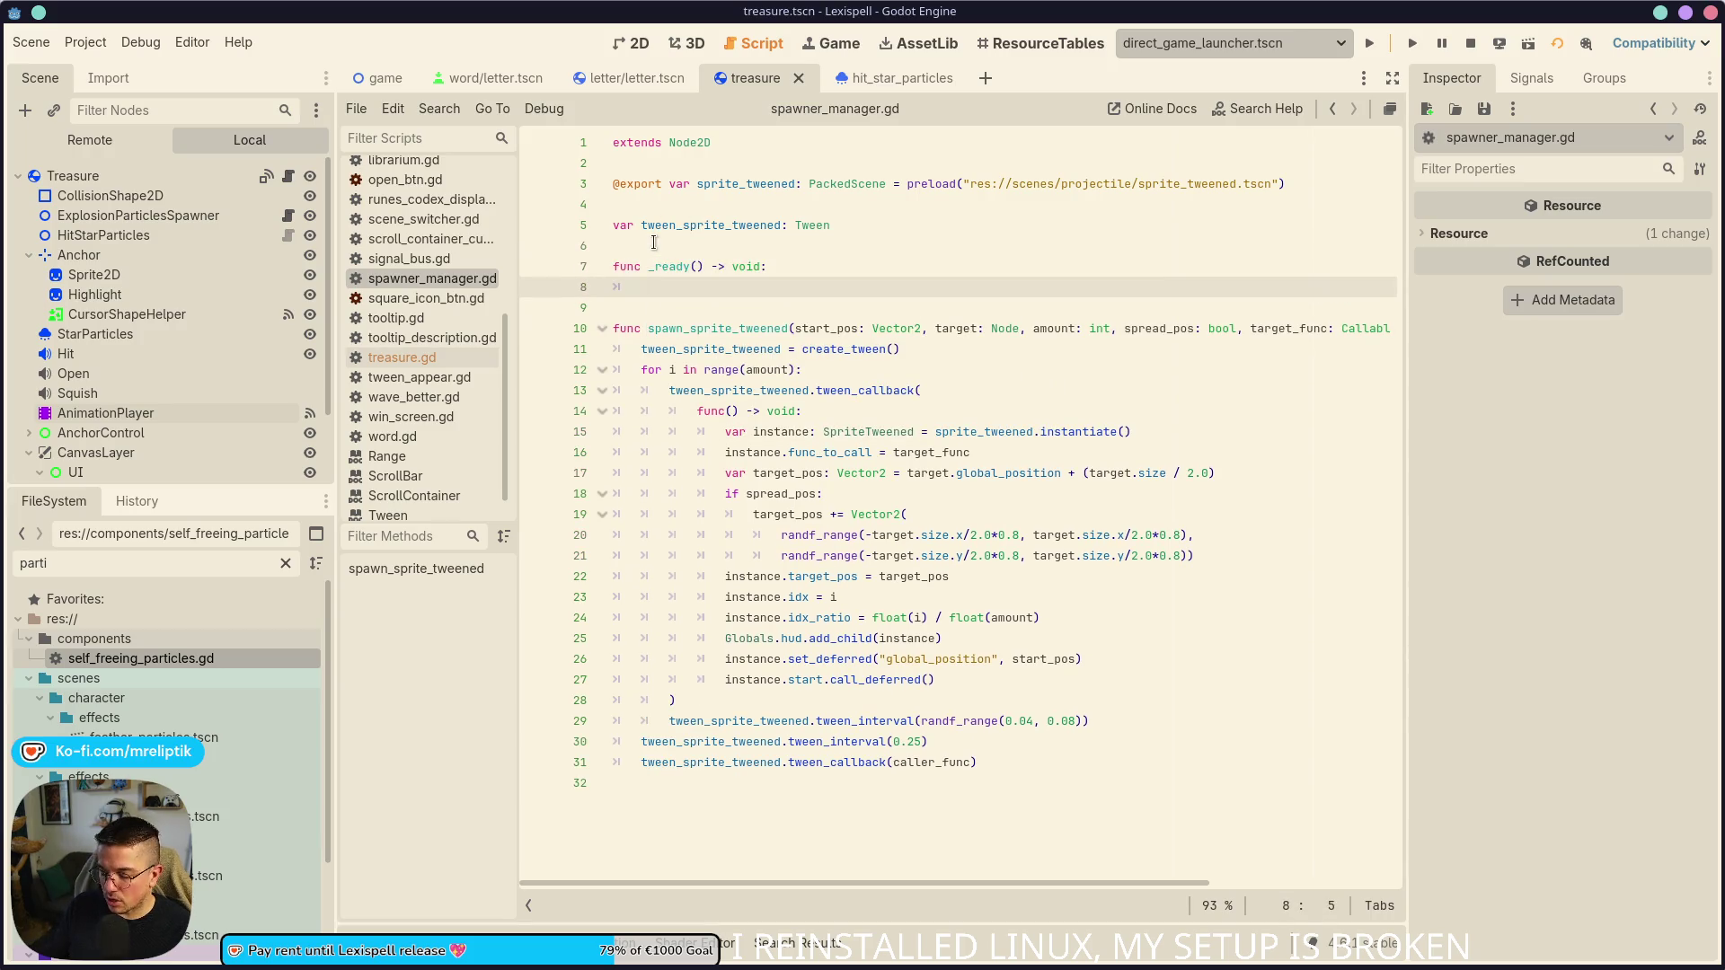
type("process")
key("Return")
type("=")
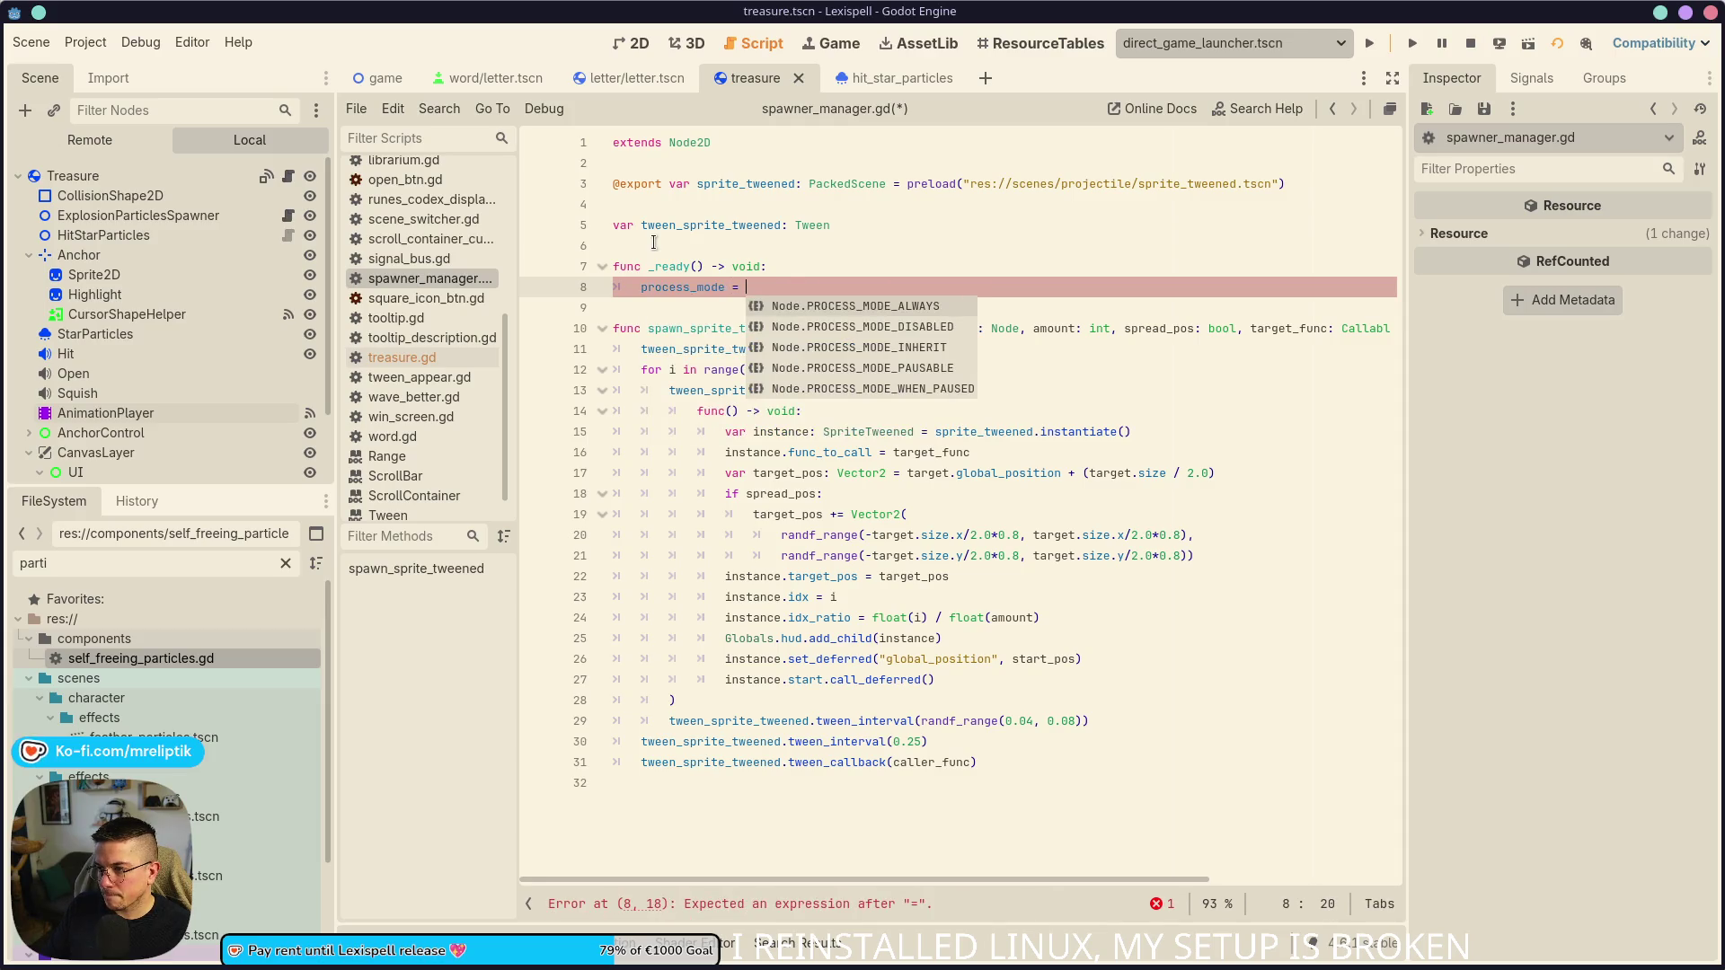
key("Return")
key("ctrl+s")
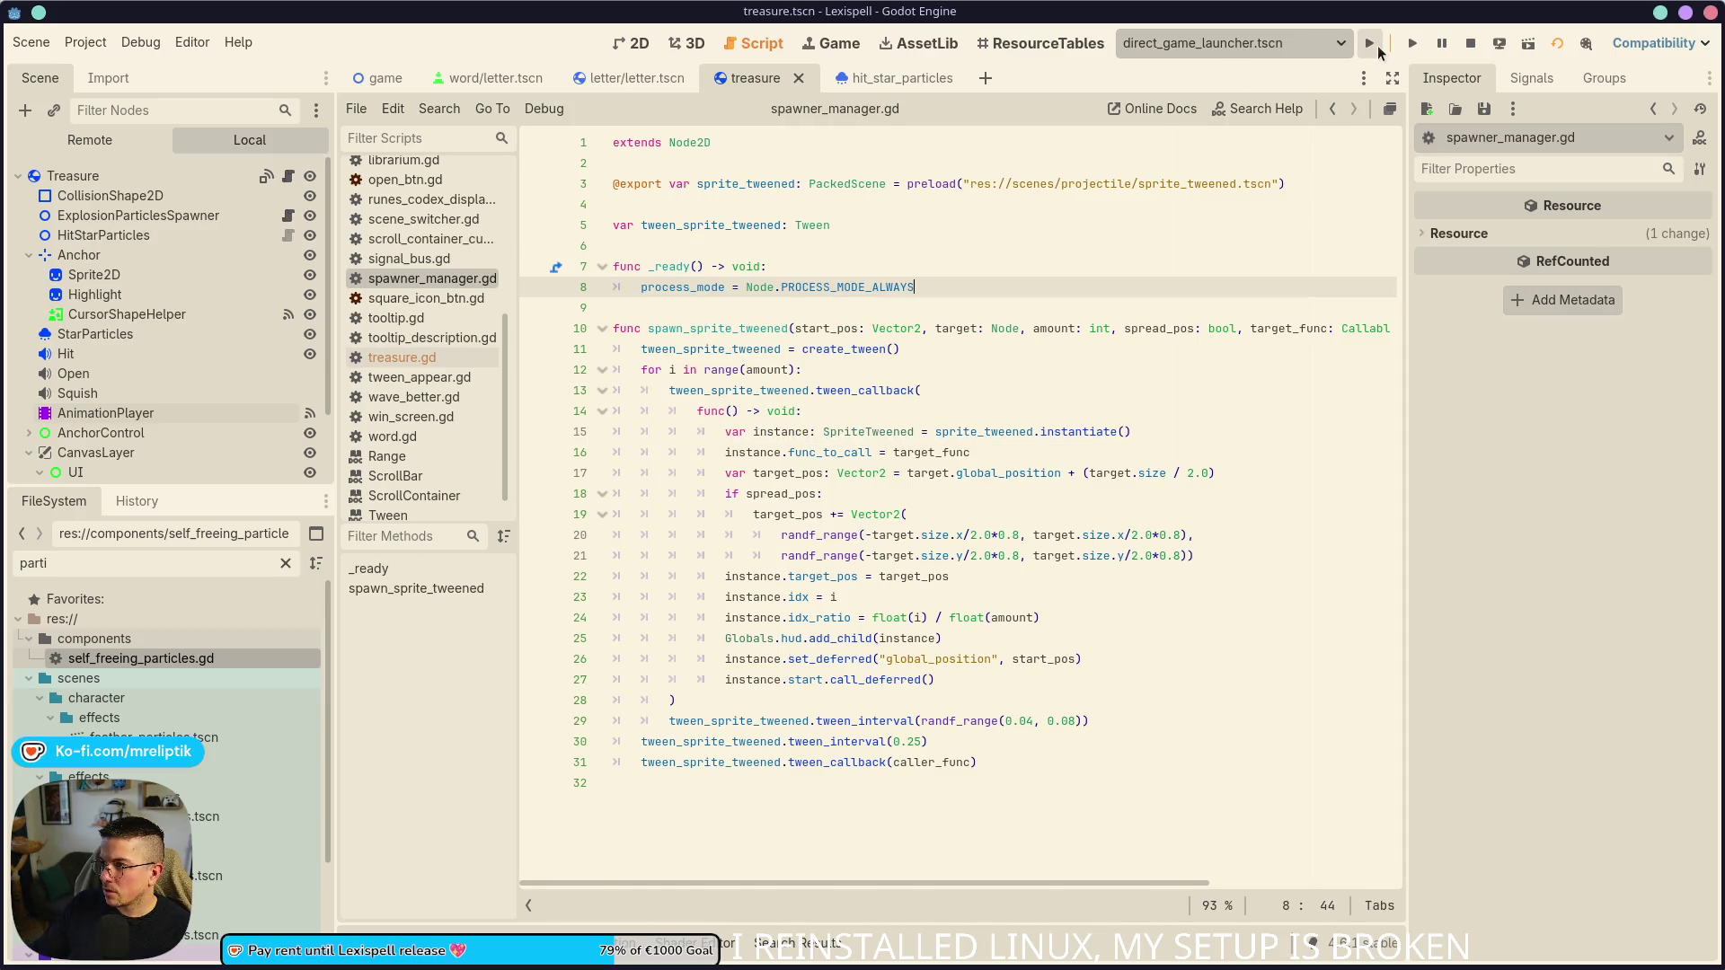
left_click(1369, 43)
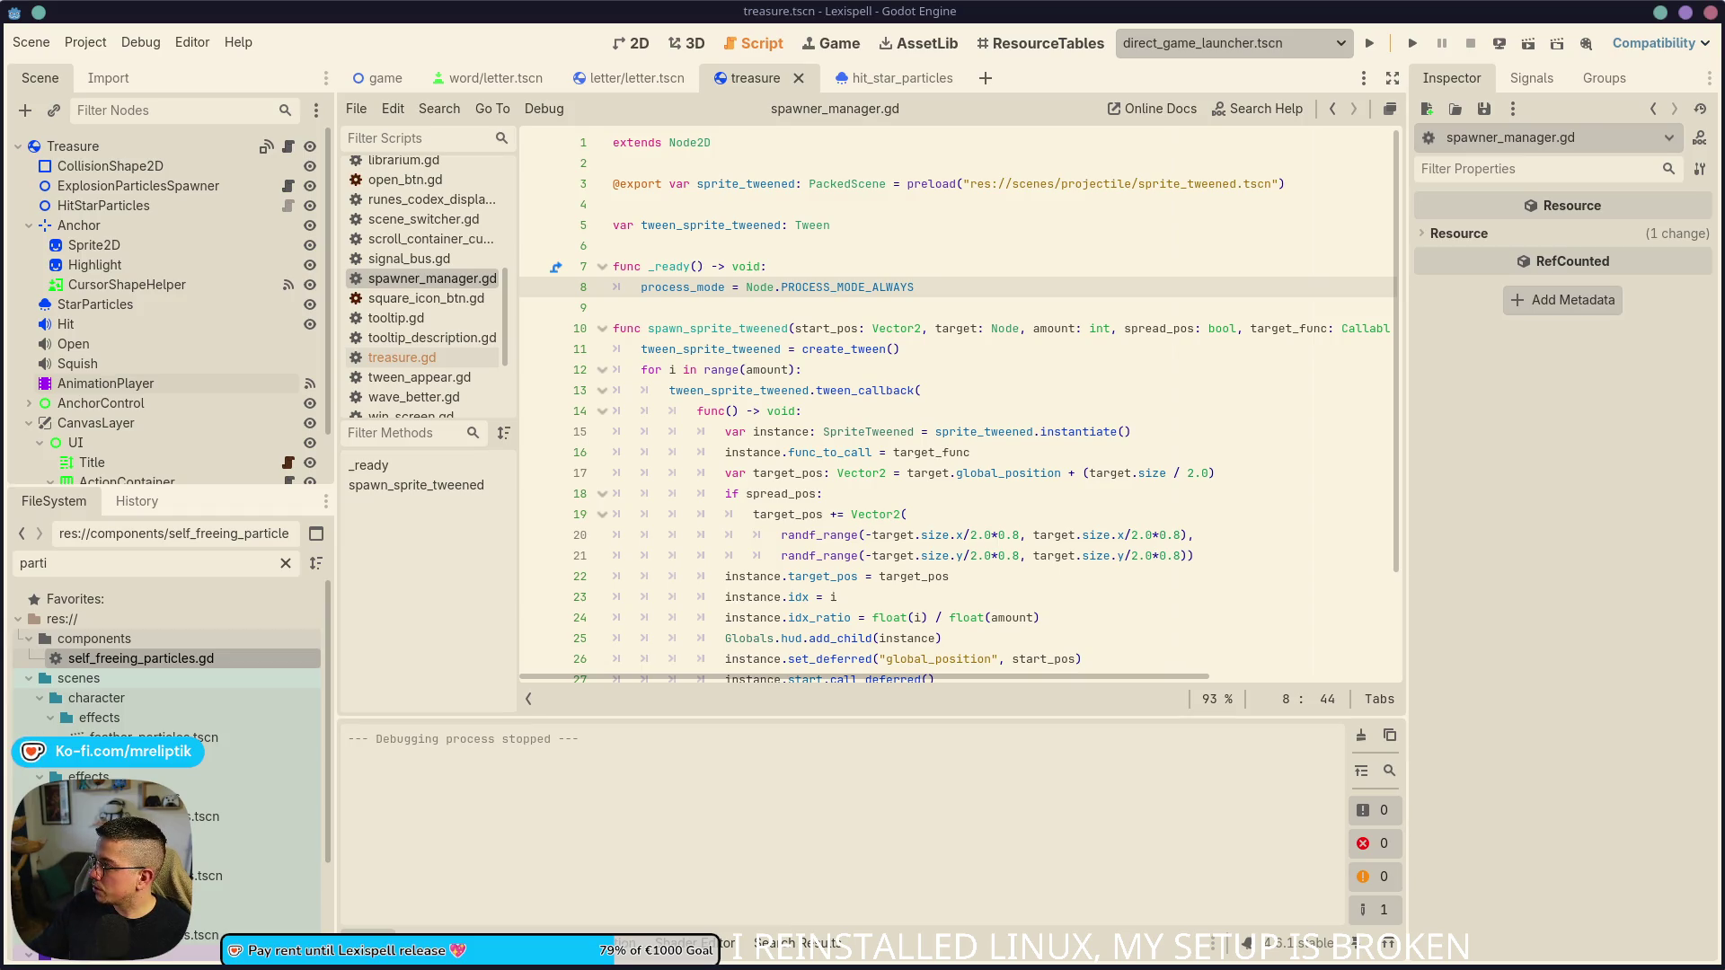
left_click(1369, 43)
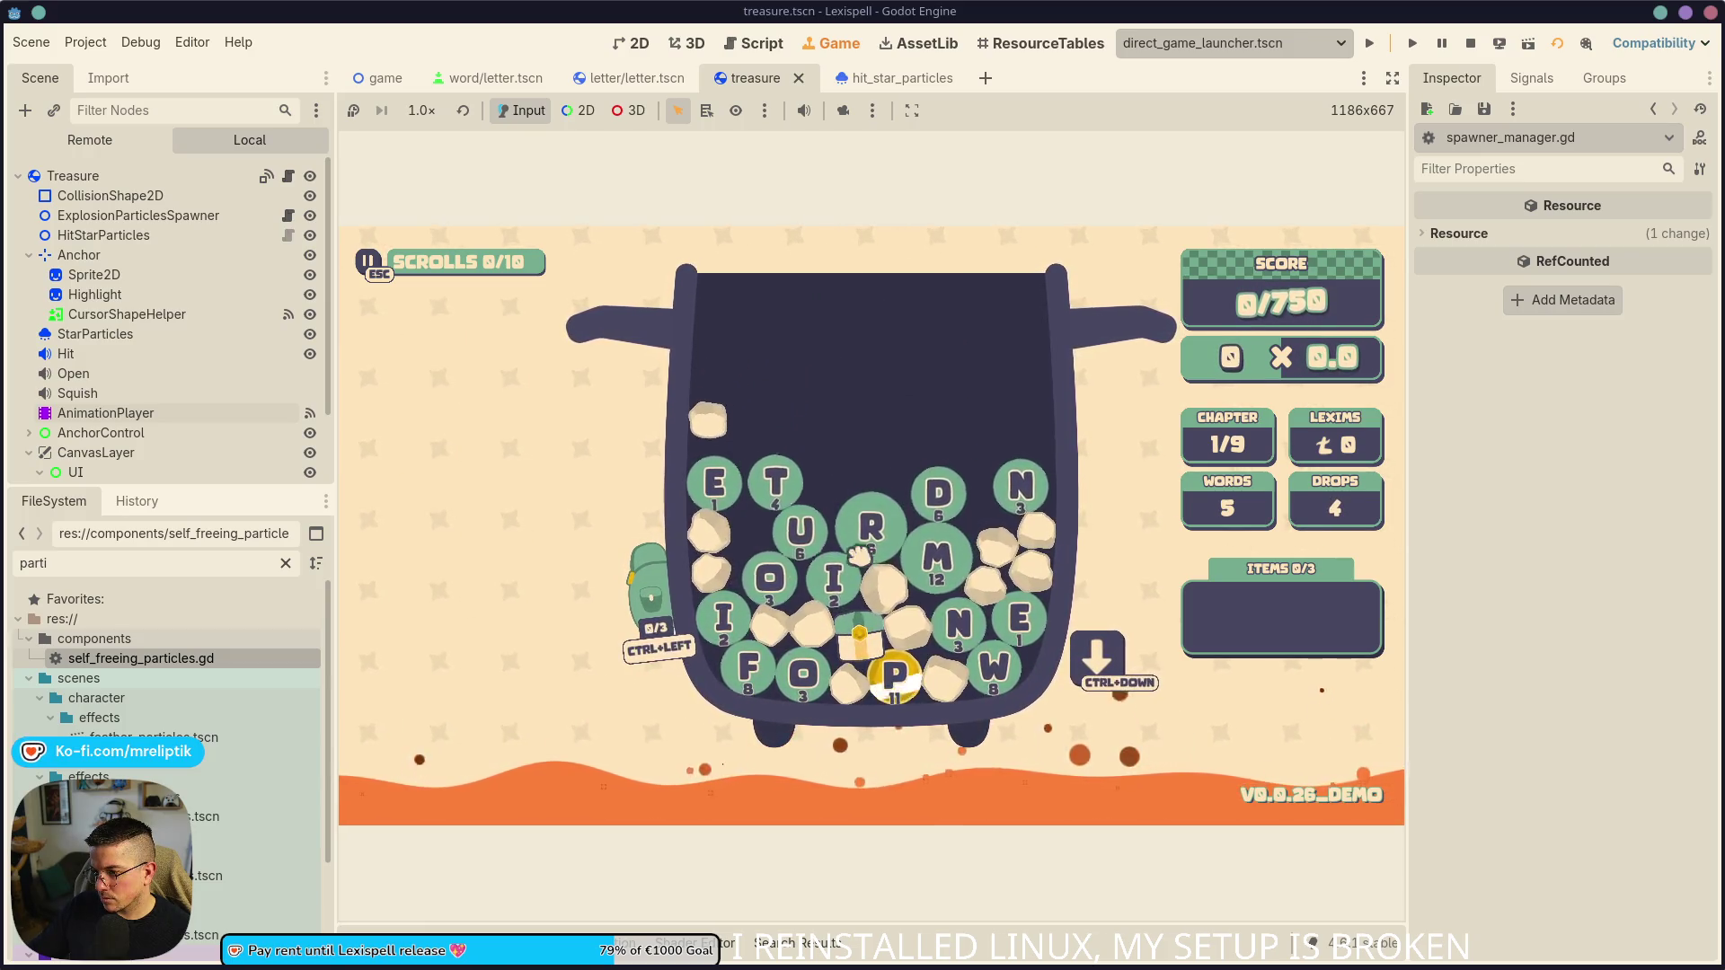
- Spell ROUTE from the R, O, U, T, E tiles and submit the word
left_click(853, 539)
left_click(762, 579)
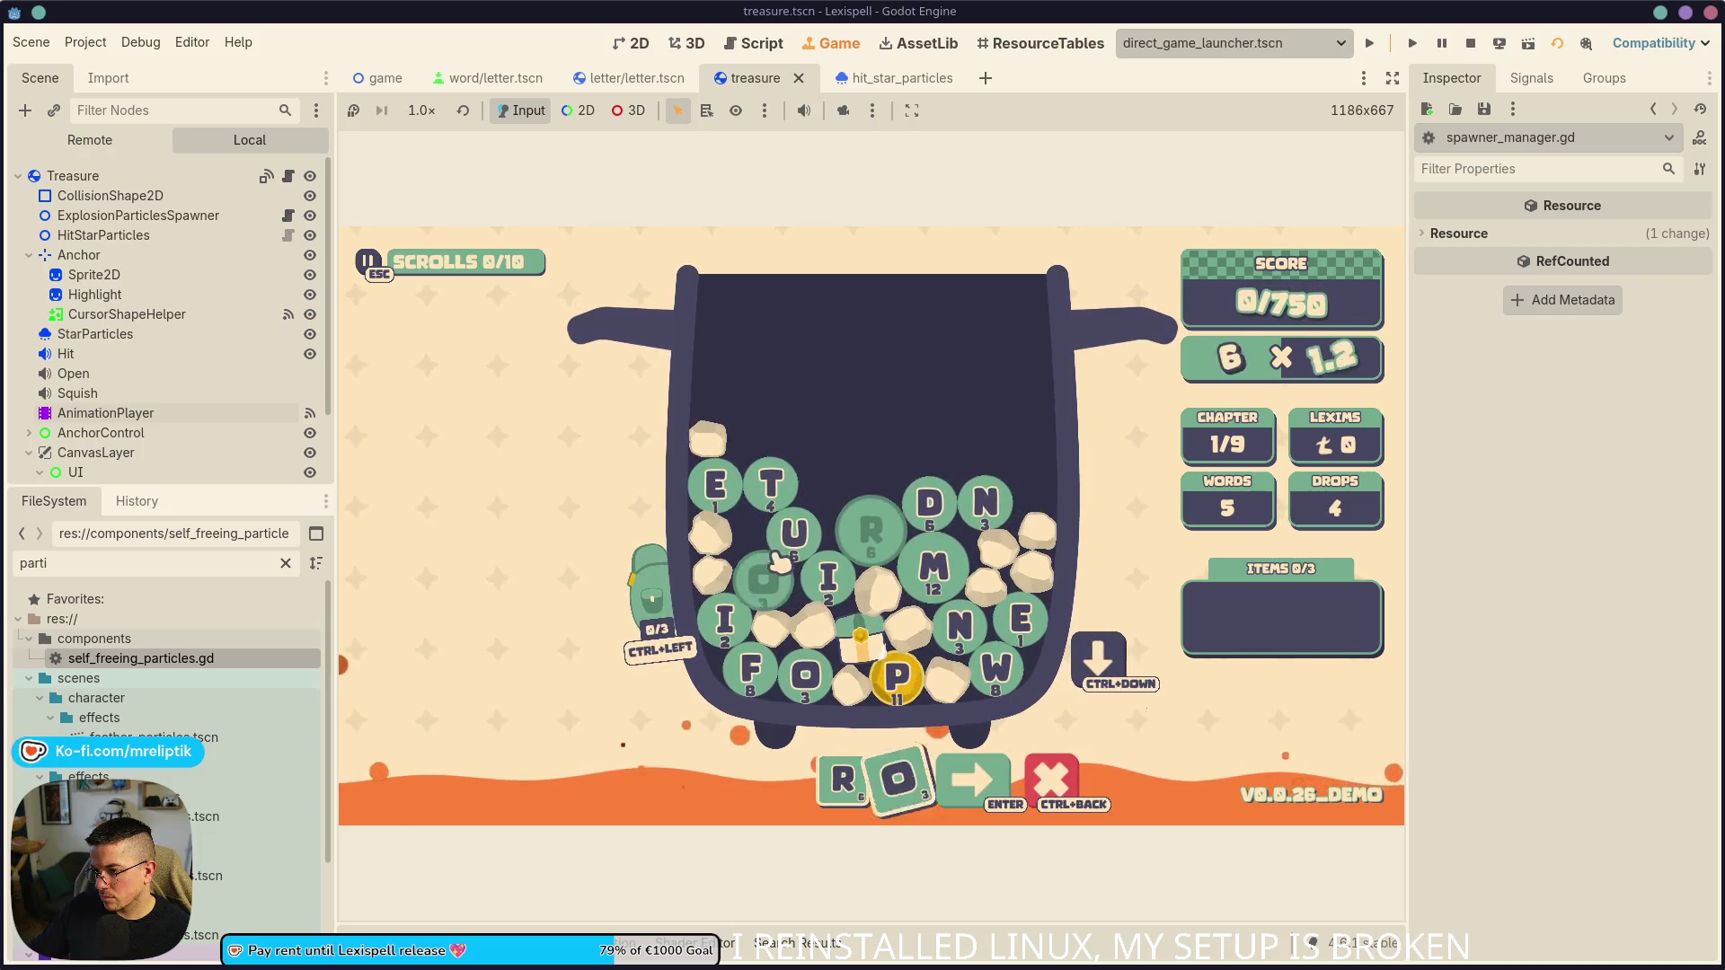
left_click(795, 536)
left_click(770, 484)
left_click(714, 485)
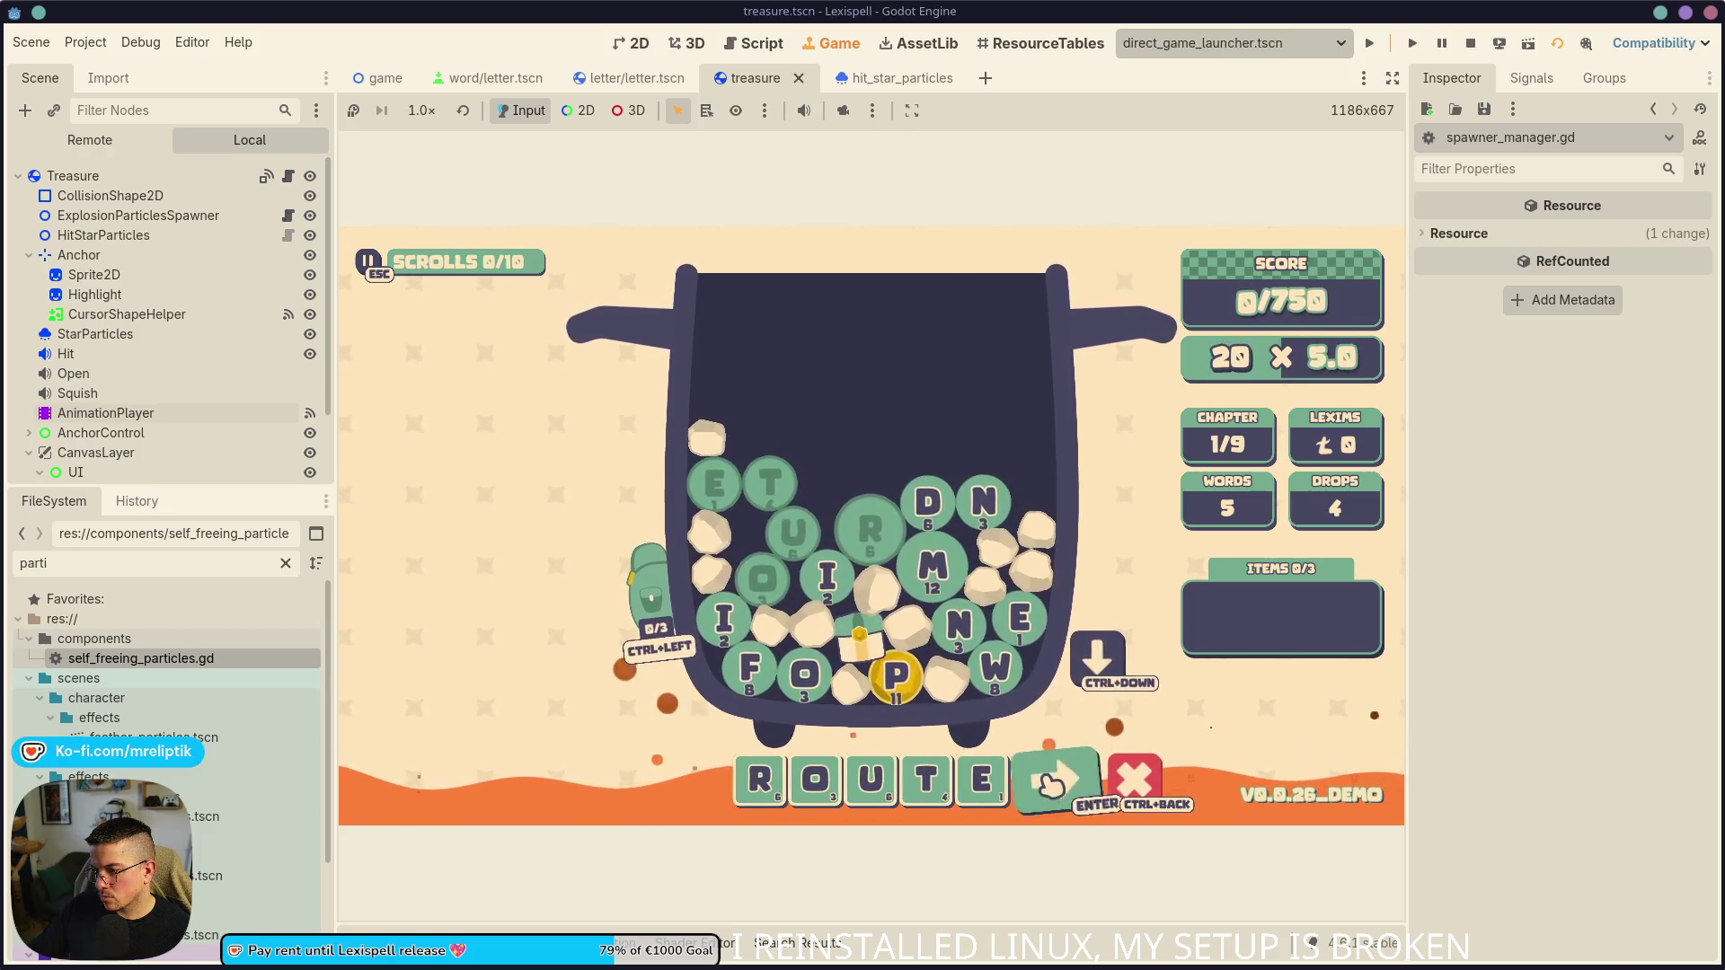
key("Return")
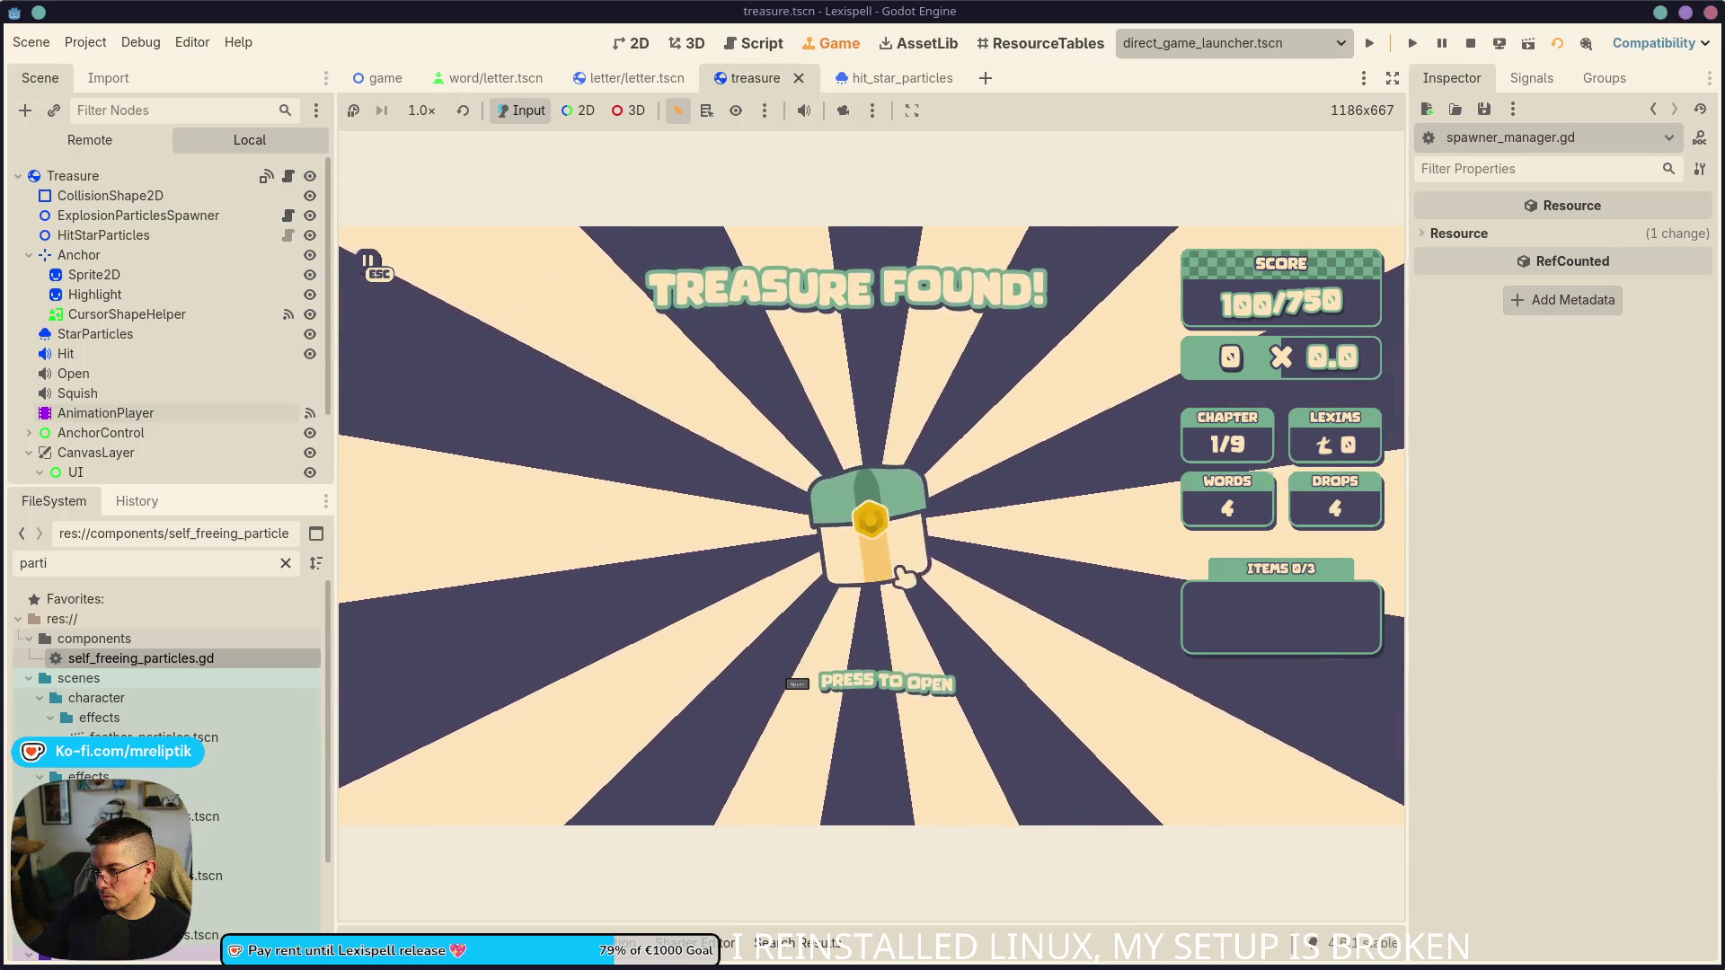
- Hit the treasure chest twice to burst it open, then select AnimationPlayer
key("space")
key("space")
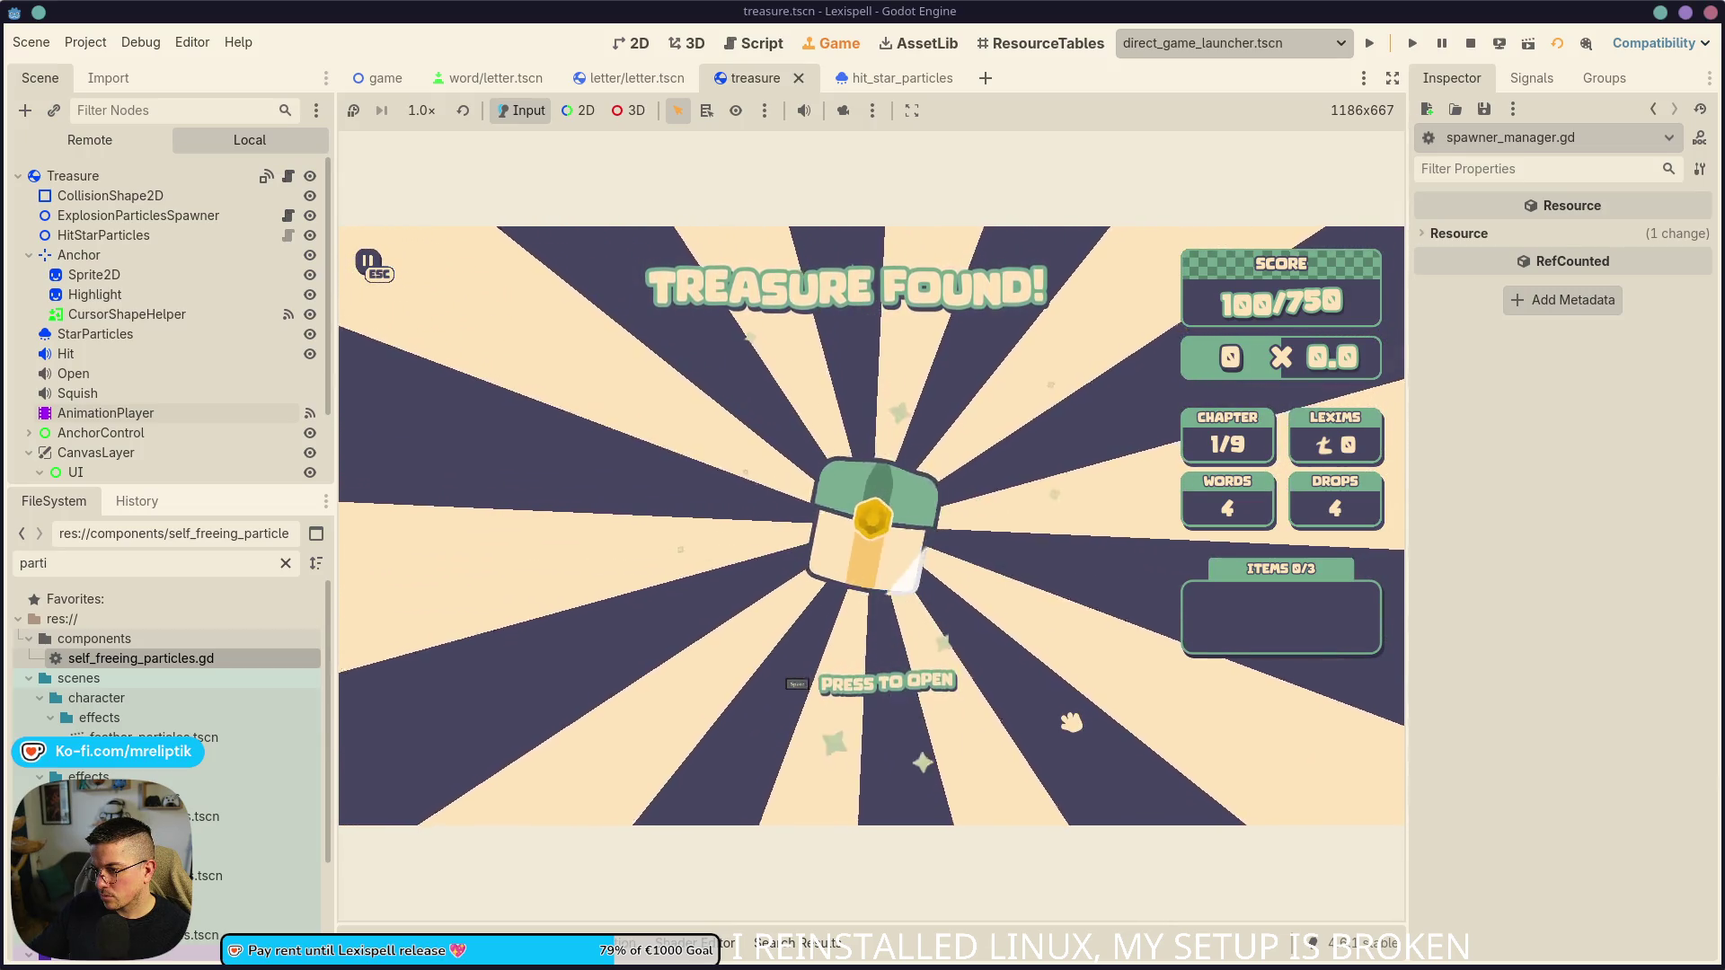
key("space")
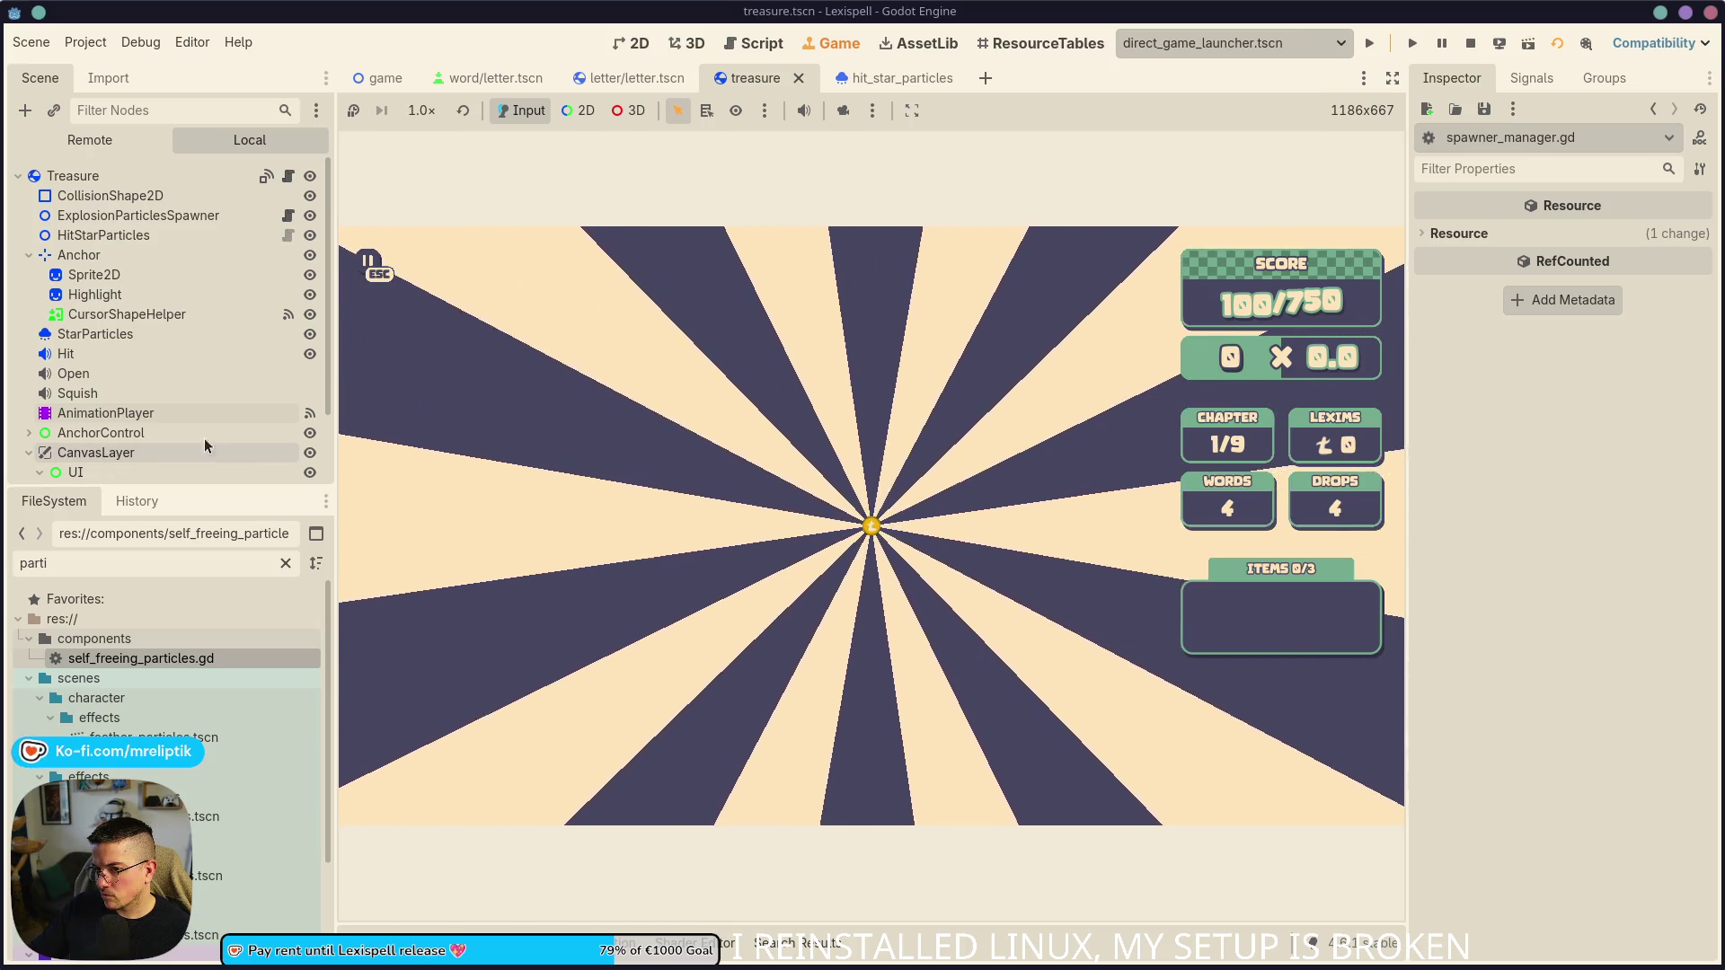
left_click(131, 412)
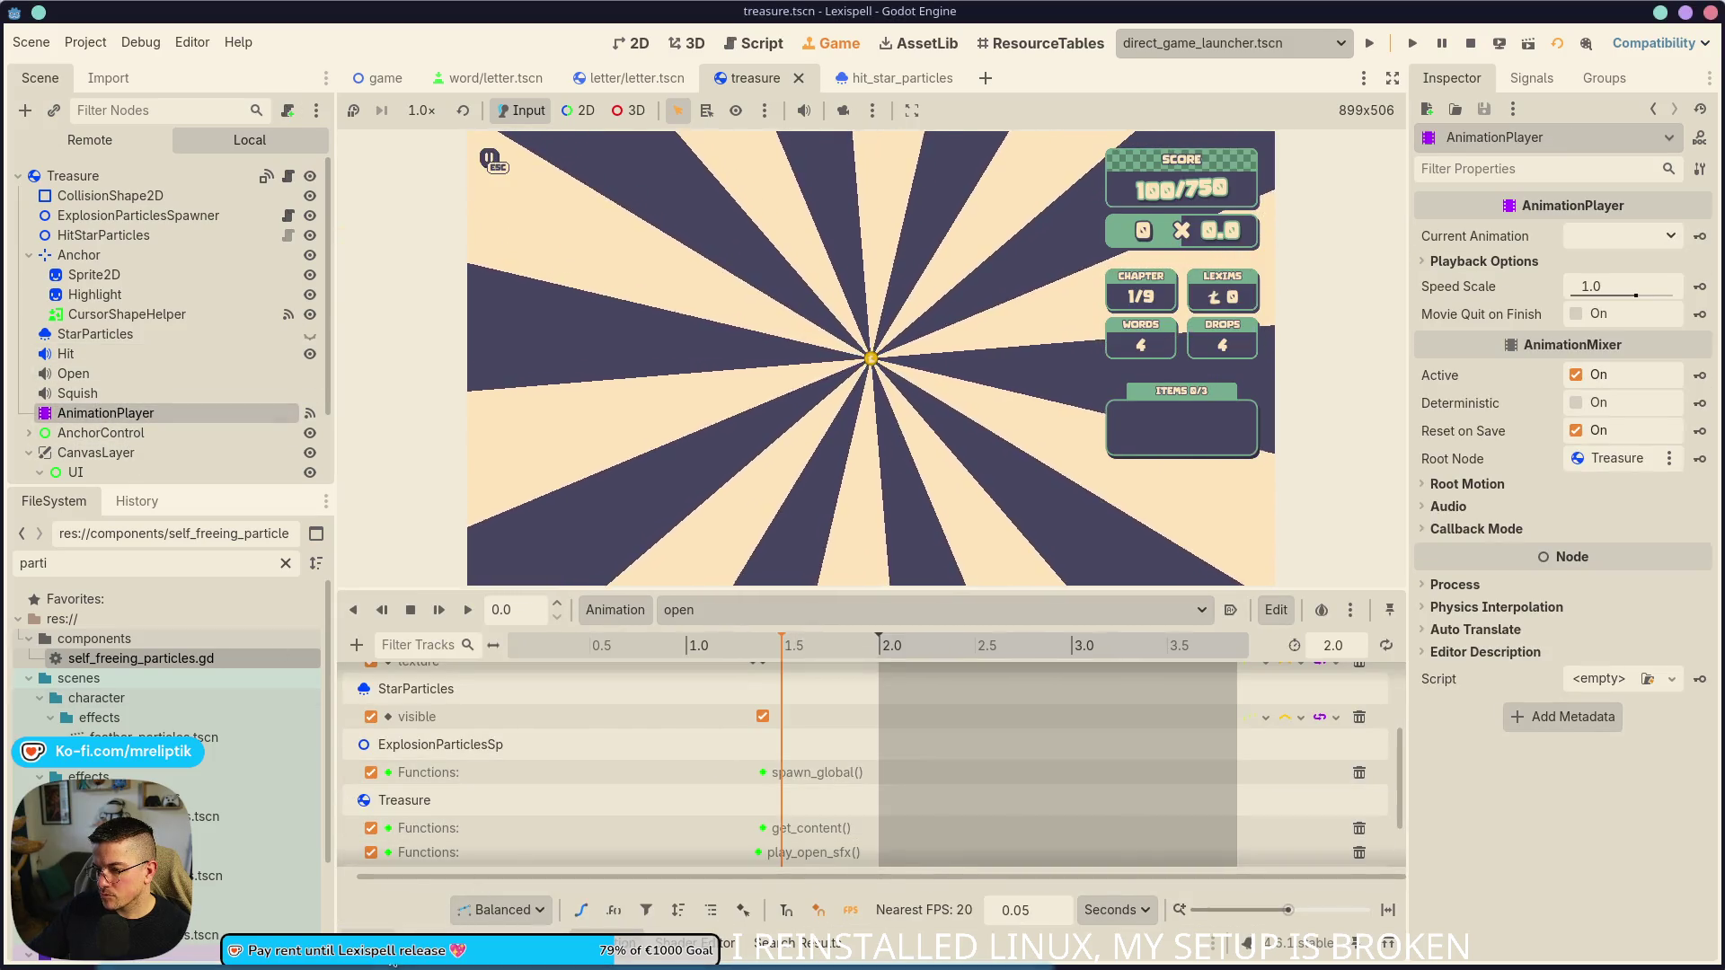
- Restart the game with F5 and review the spawn_sprite_tweened call on line 182 of treasure.gd
key("F5")
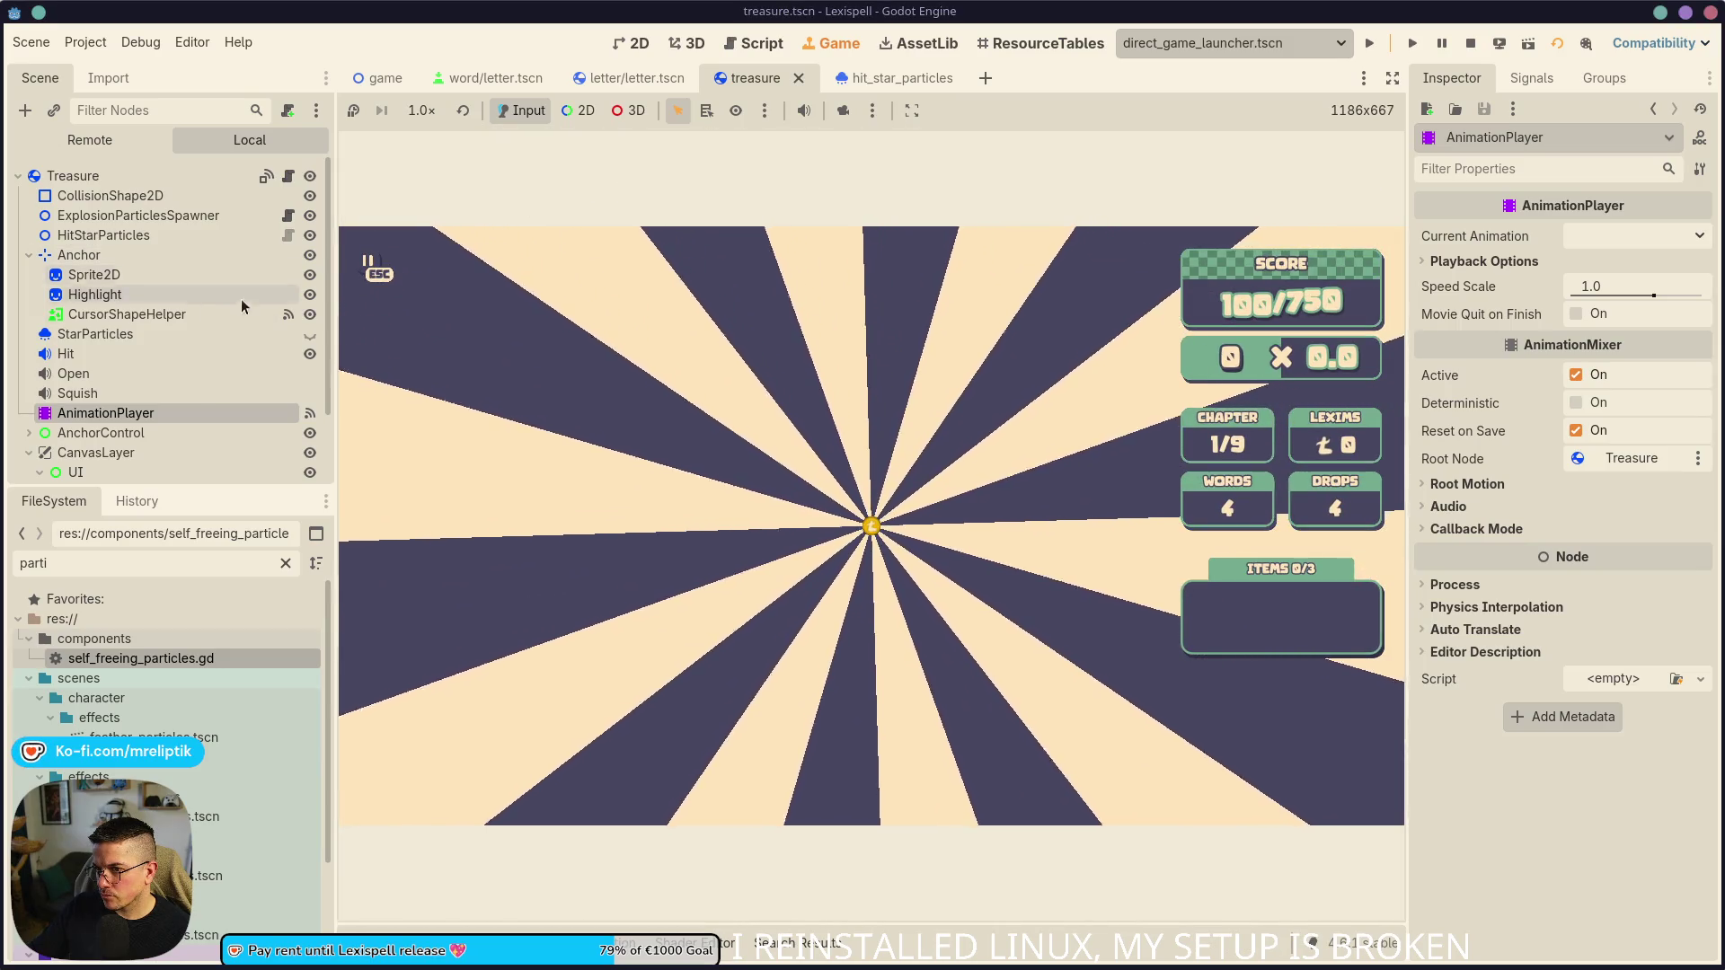
left_click(288, 175)
scroll(836, 465, "up", 10)
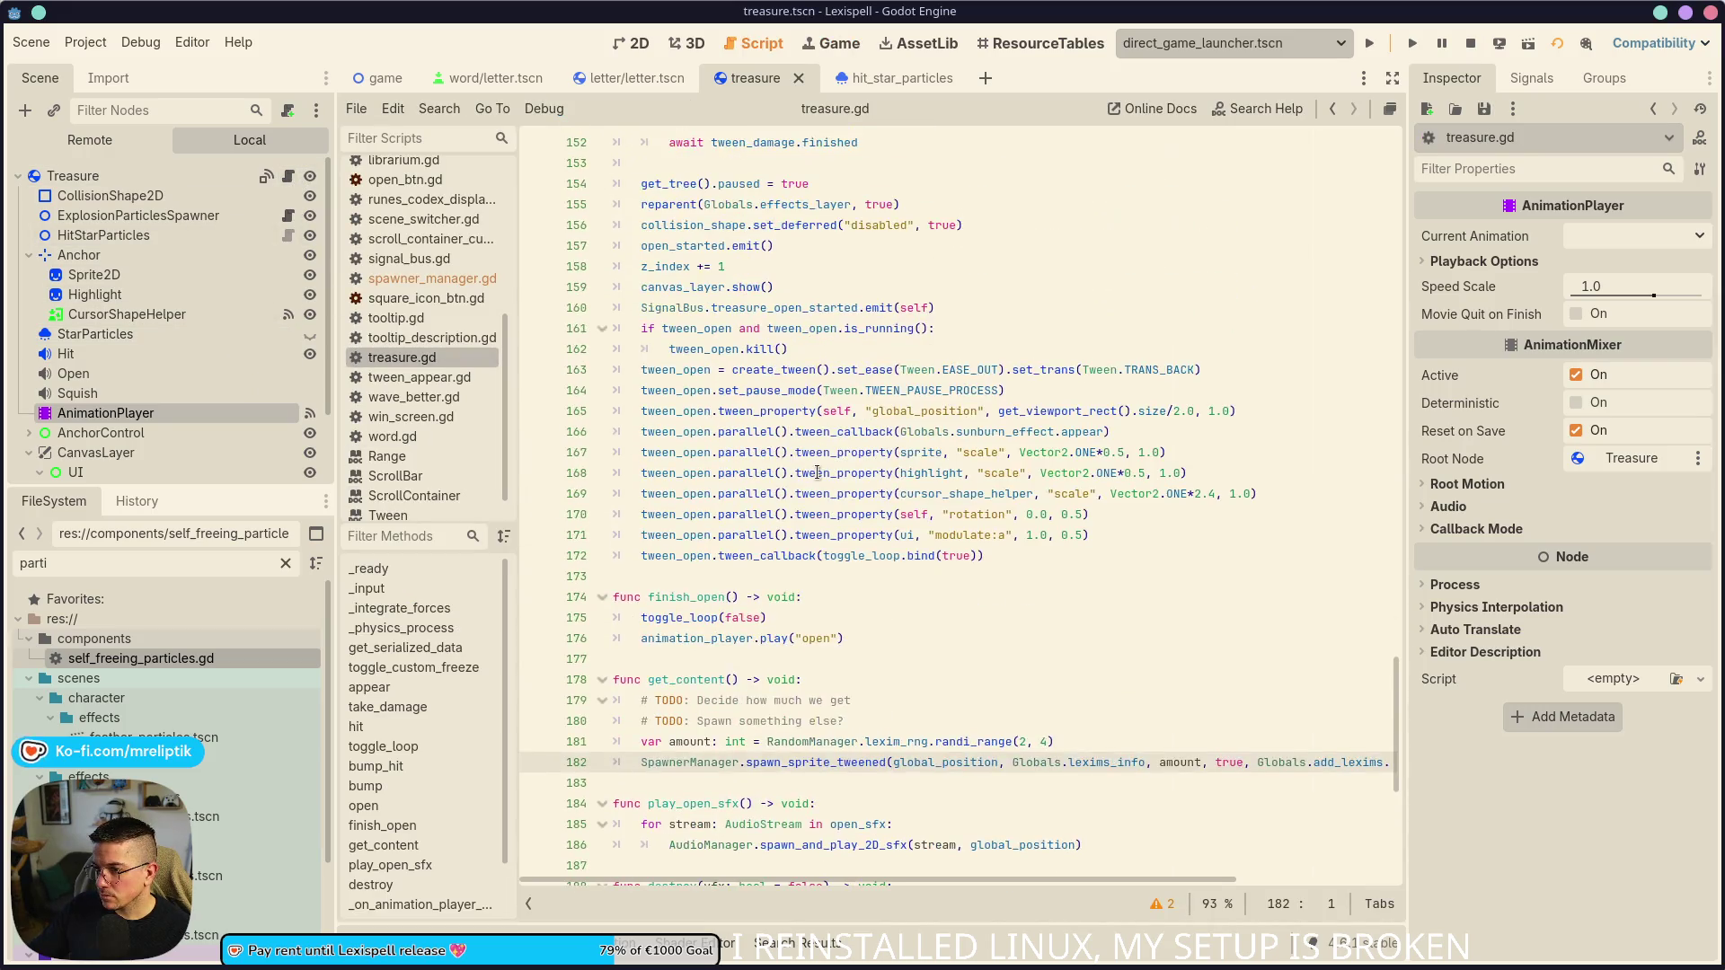
scroll(825, 470, "down", 7)
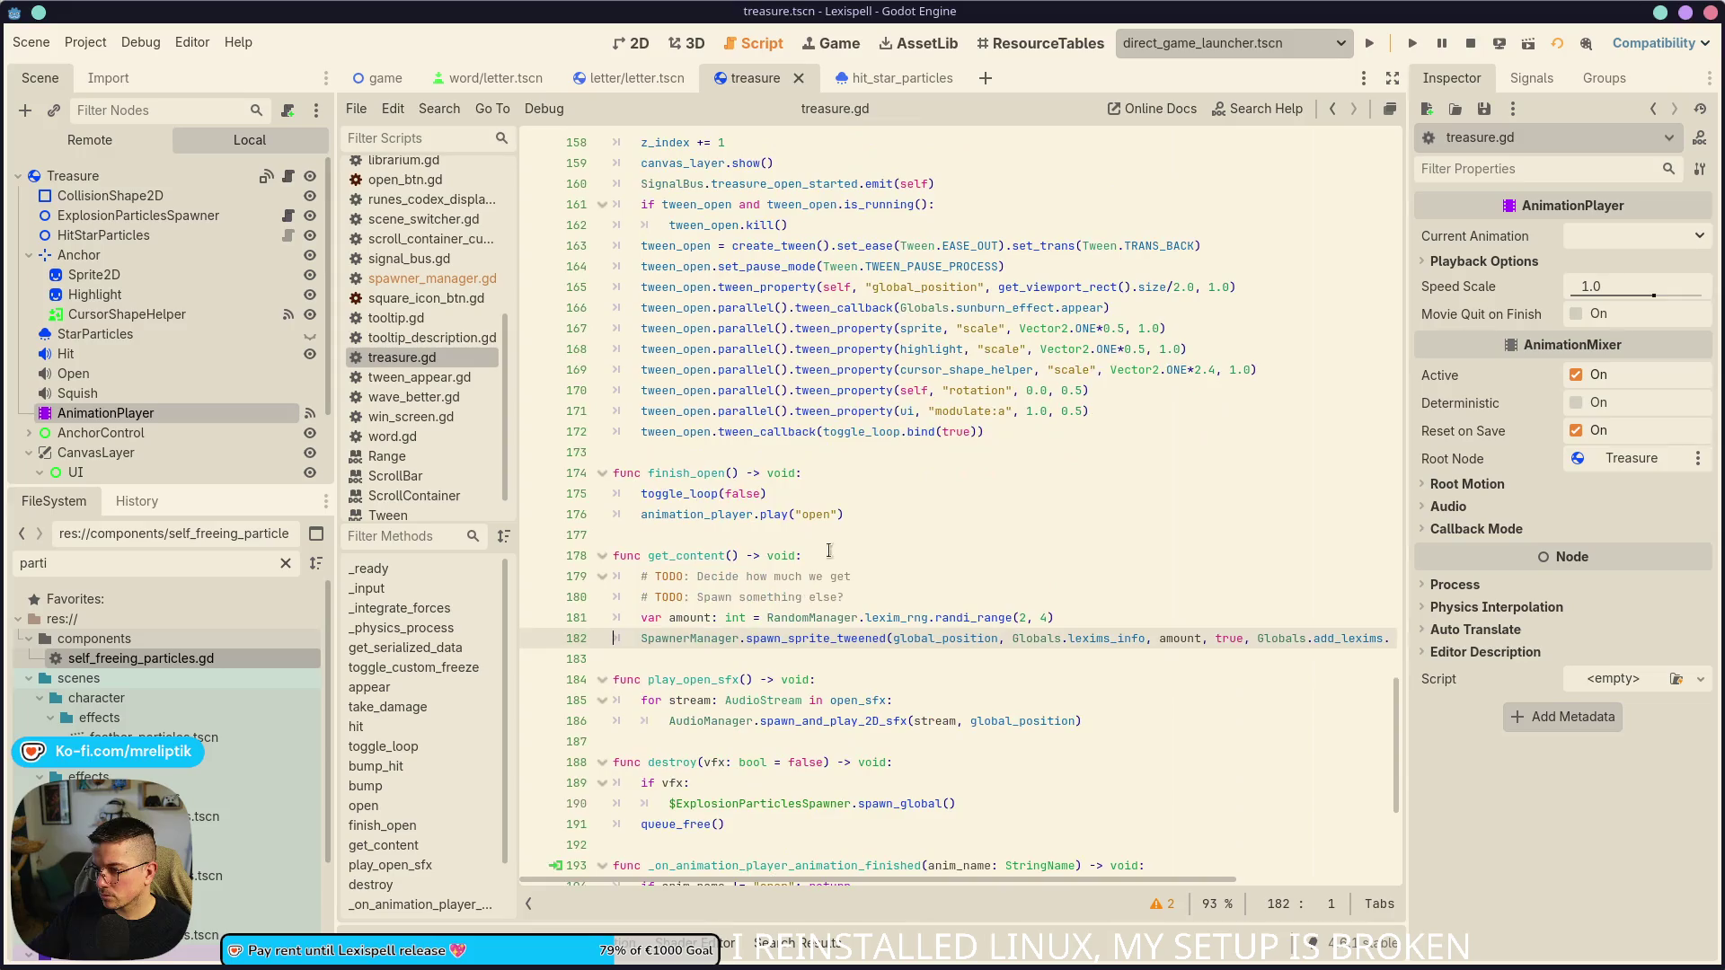
double_click(804, 640)
scroll(721, 566, "down", 6)
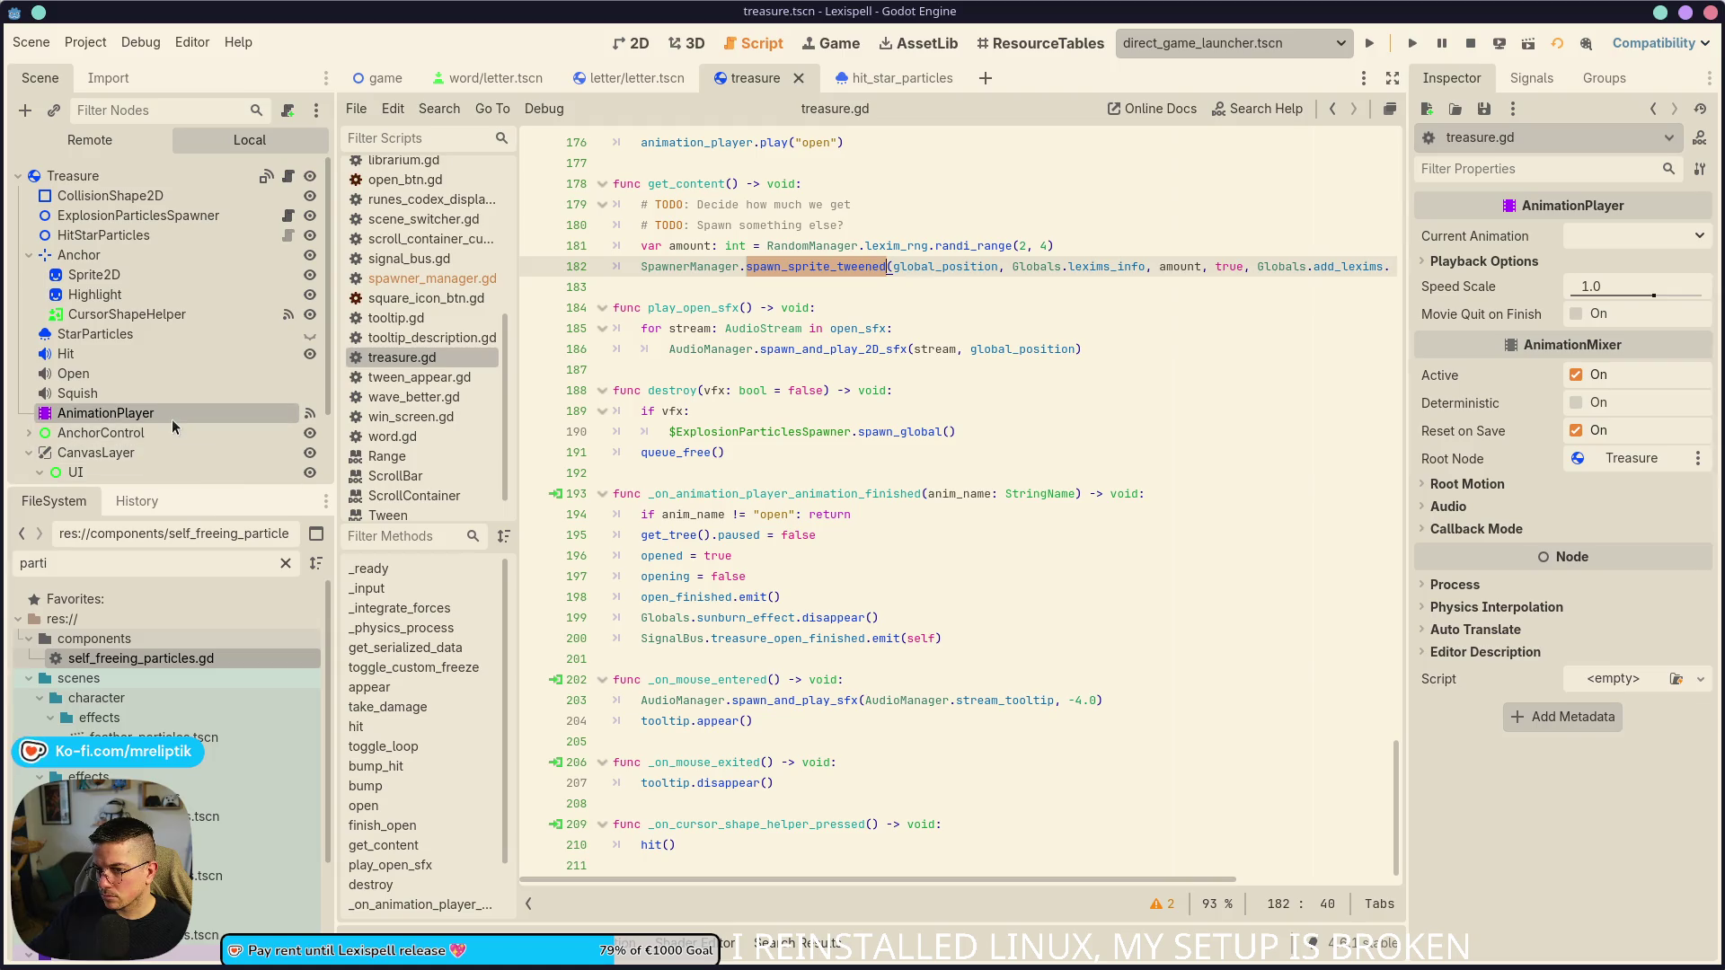
- Follow AnimationPlayer's animation_finished signal to its handler, then open spawner_manager.gd via spawn_sprite_tweened
left_click(261, 413)
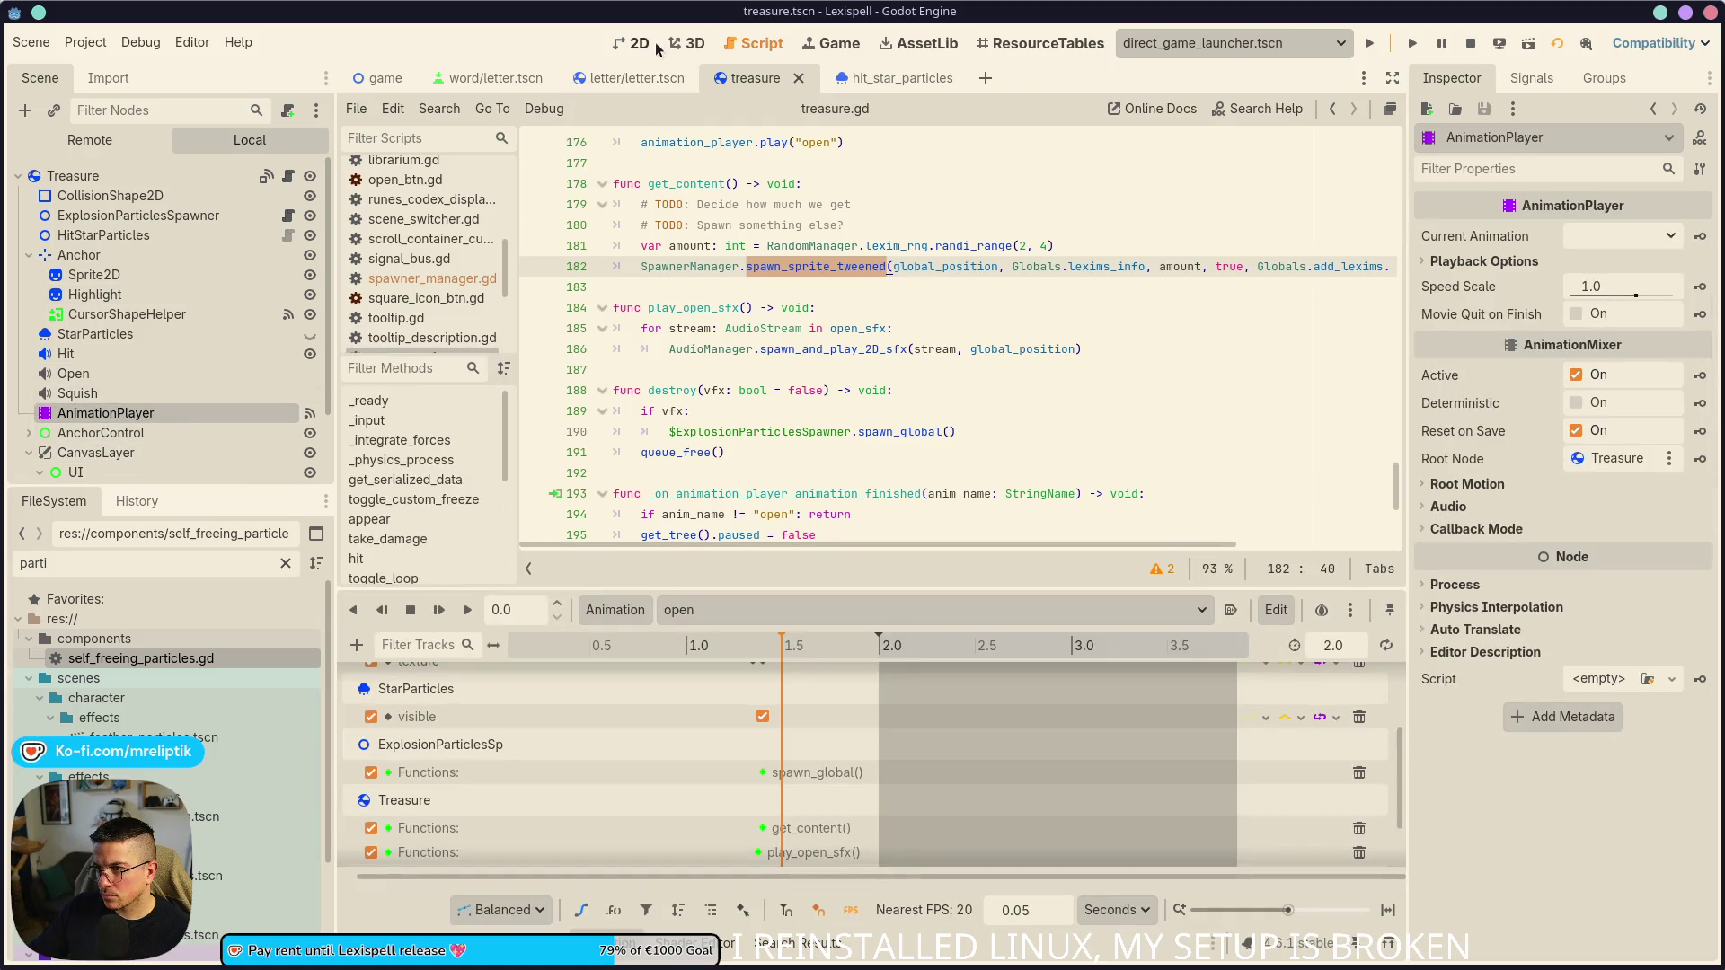
scroll(805, 698, "down", 3)
scroll(819, 731, "up", 8)
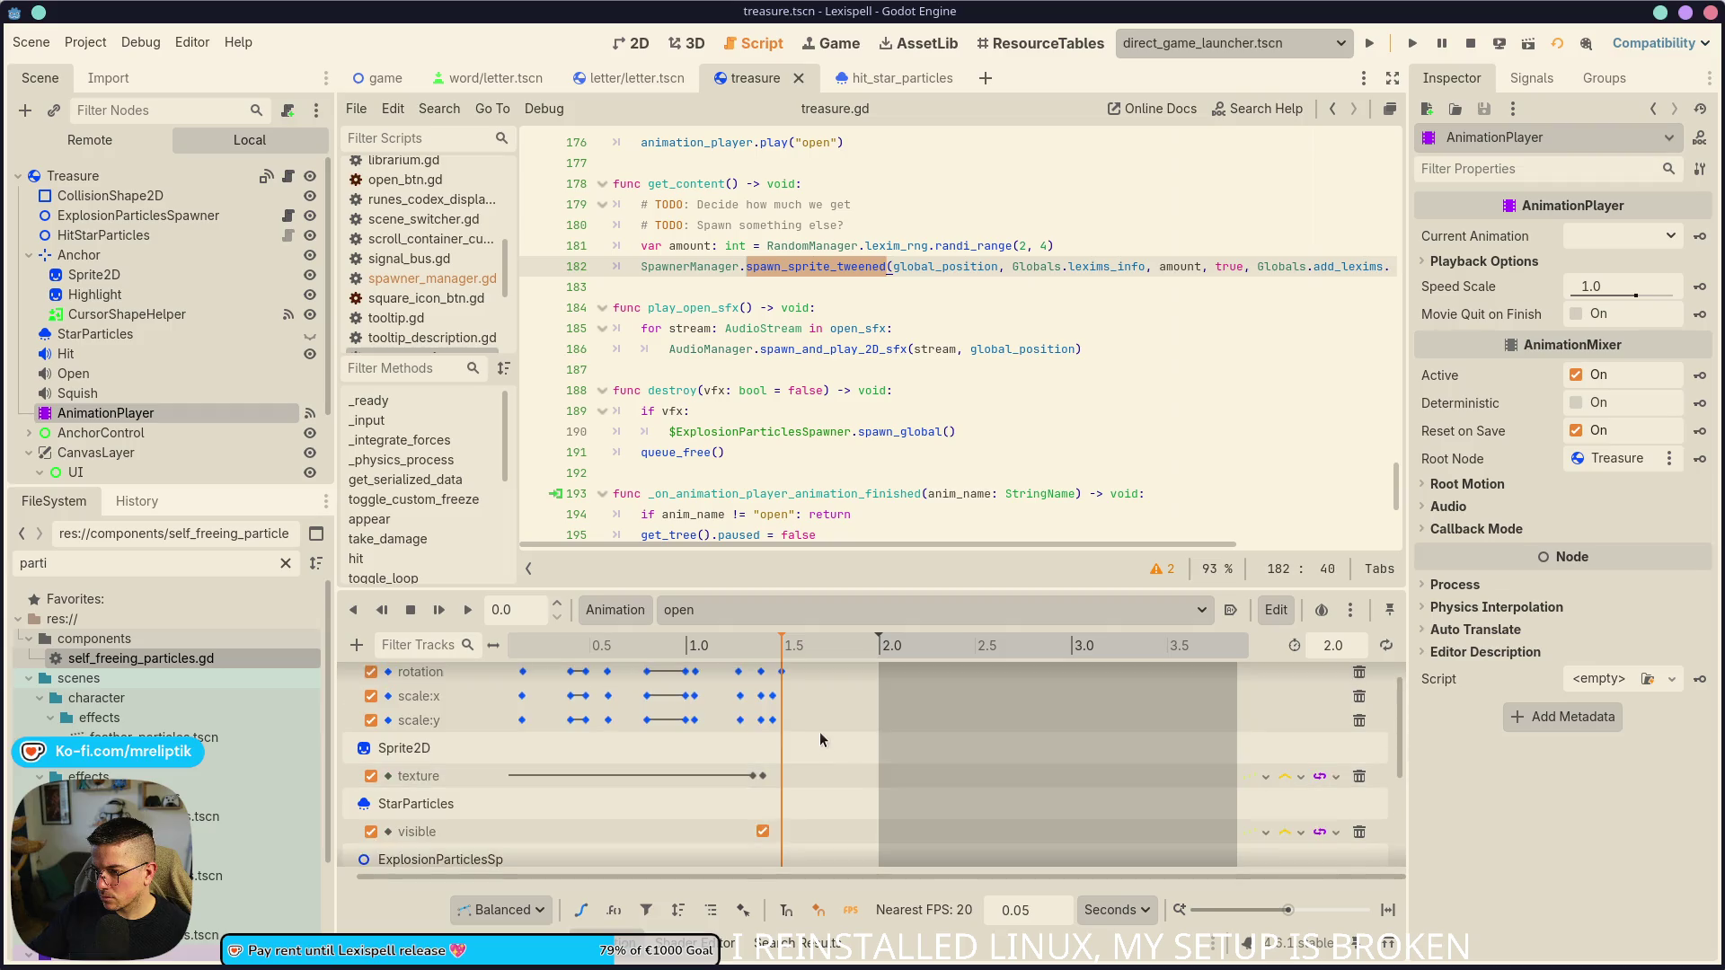
scroll(841, 753, "down", 3)
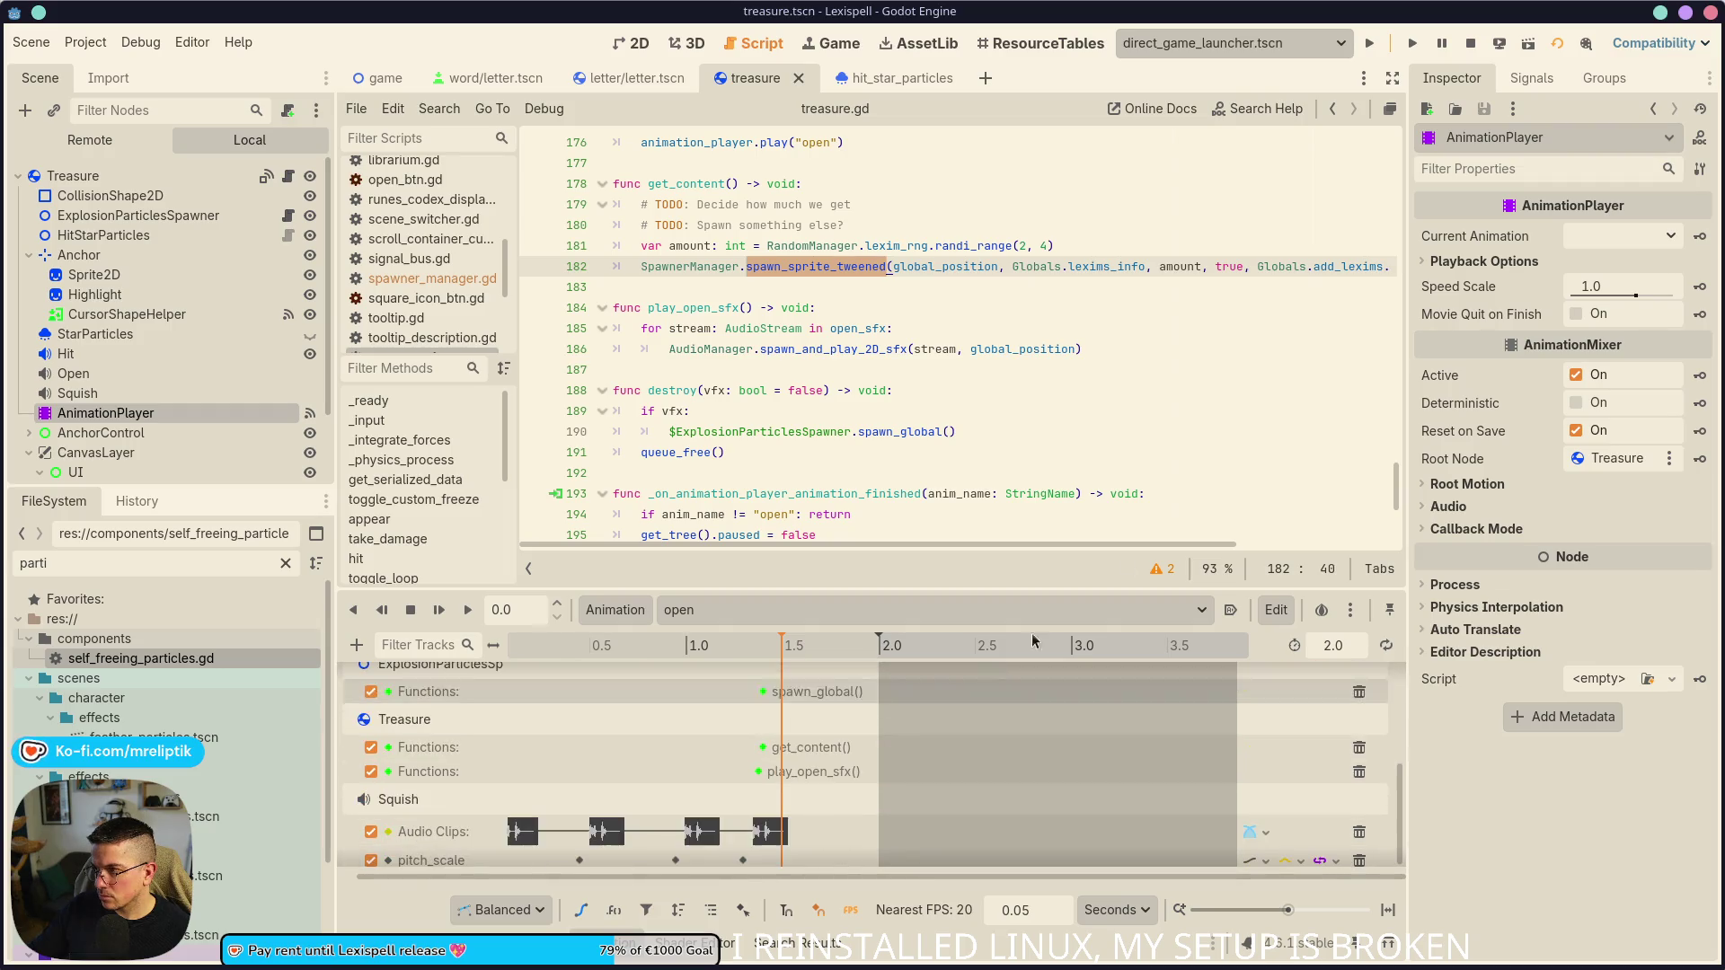
left_click(1532, 78)
double_click(1581, 245)
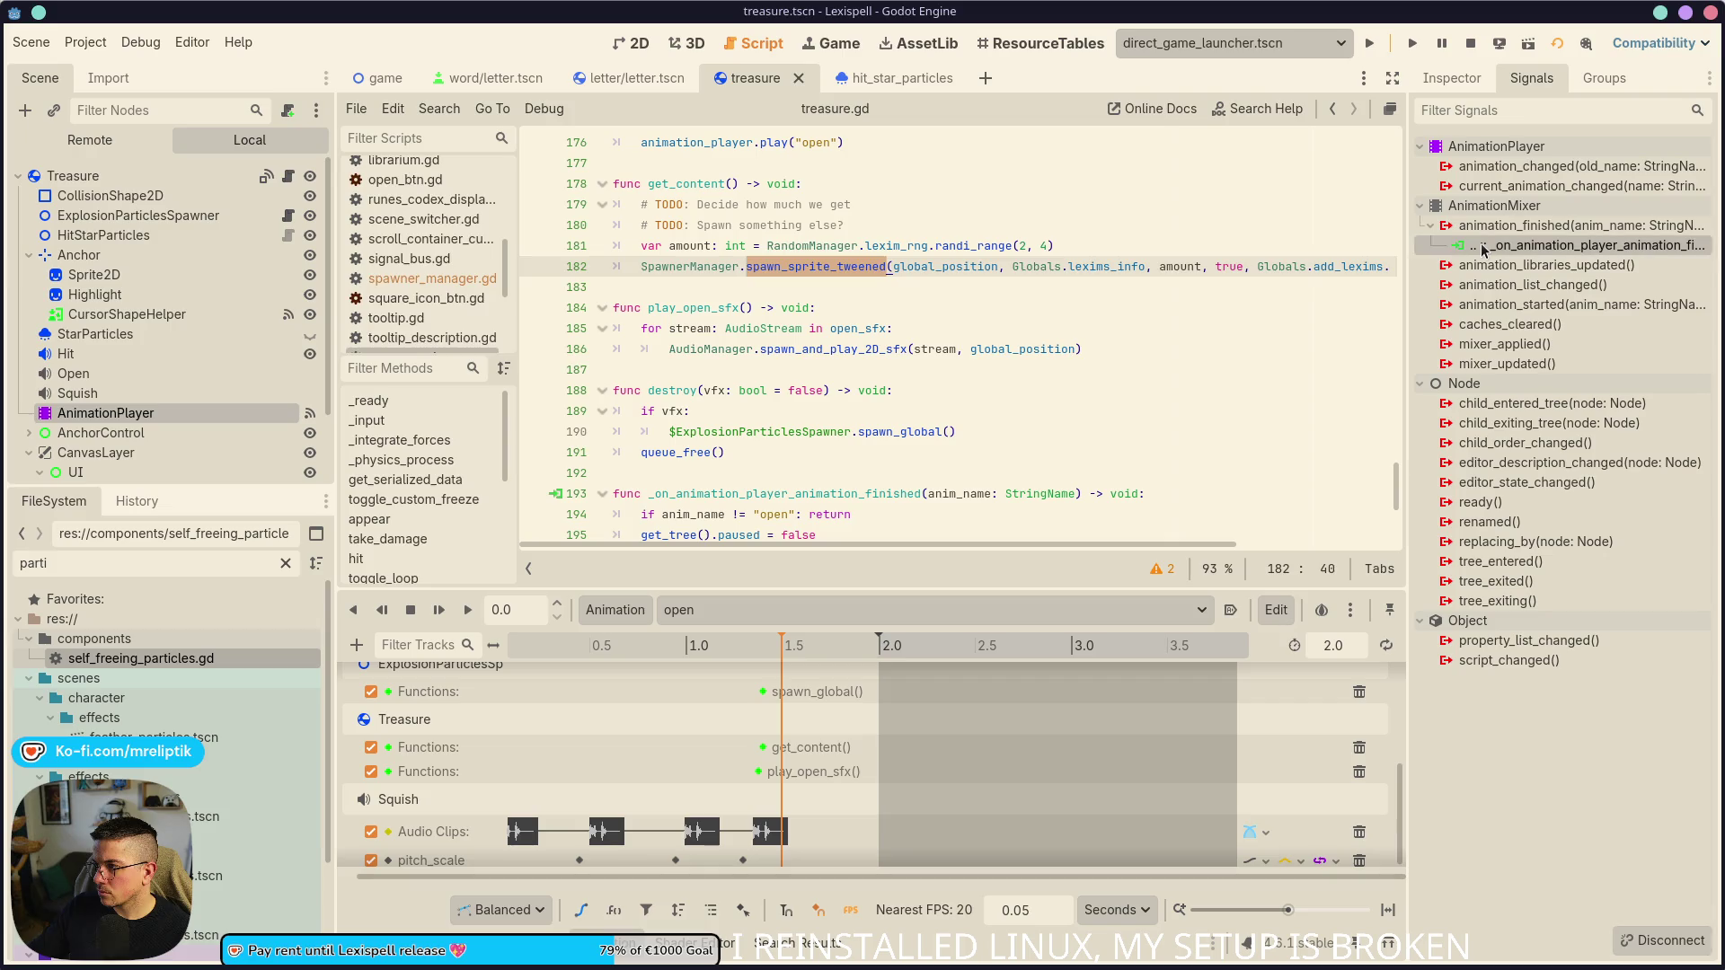
scroll(932, 358, "down", 2)
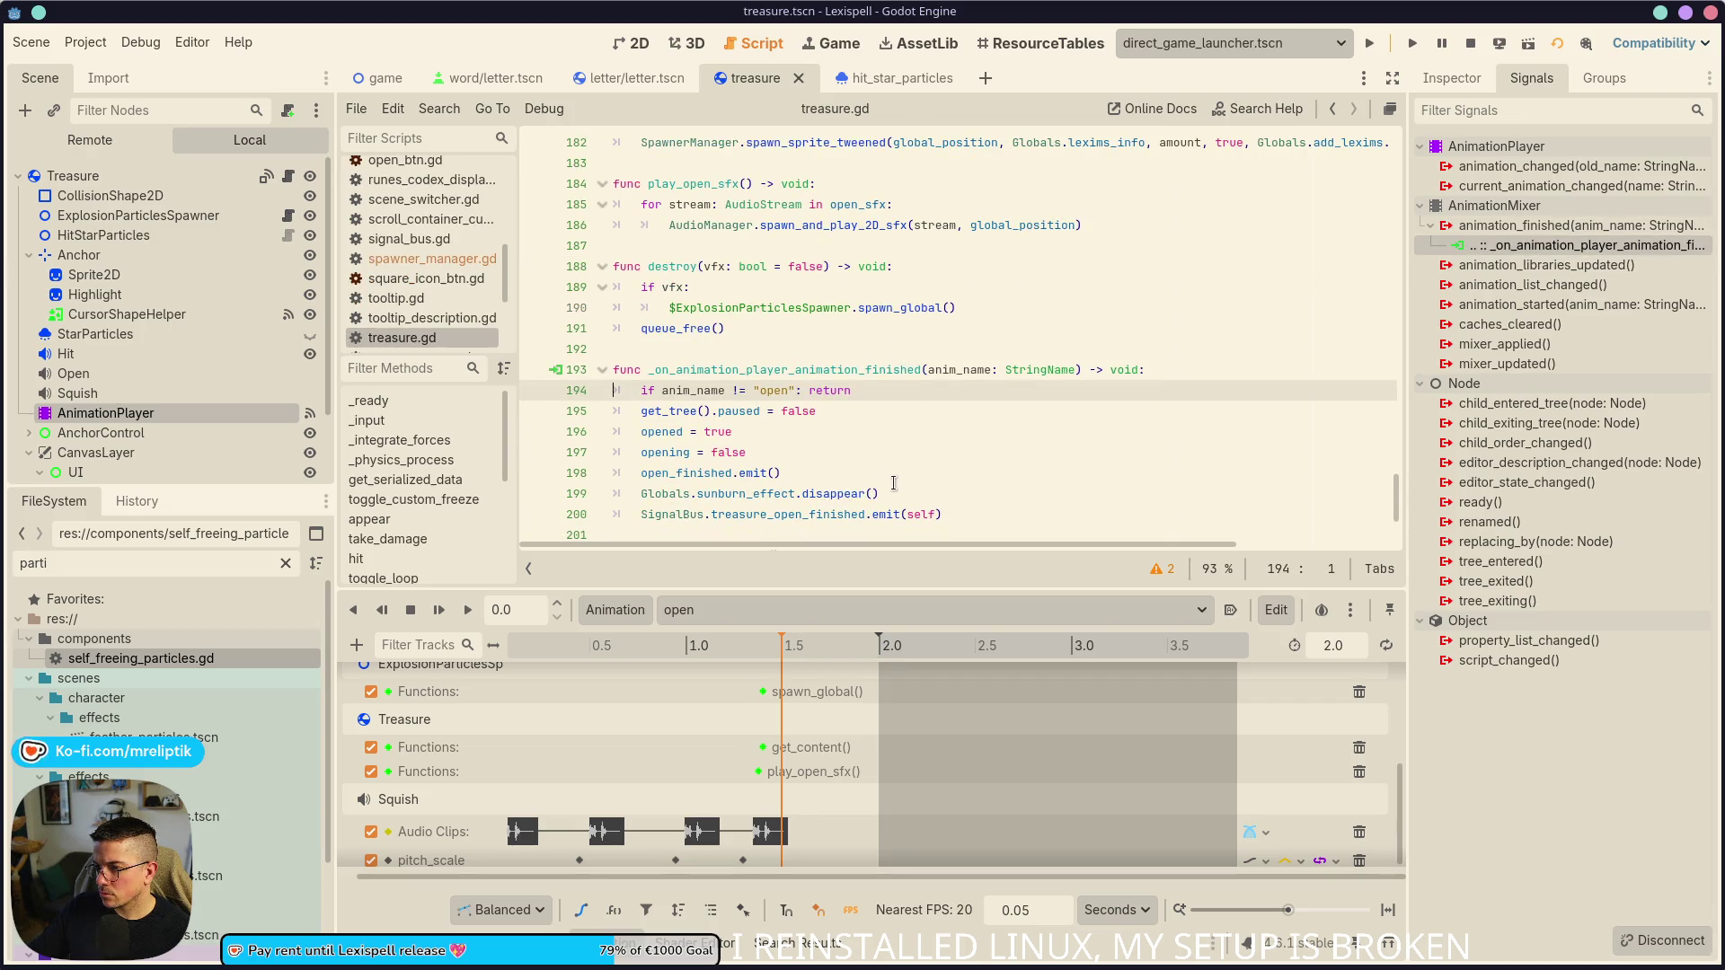
scroll(817, 472, "up", 5)
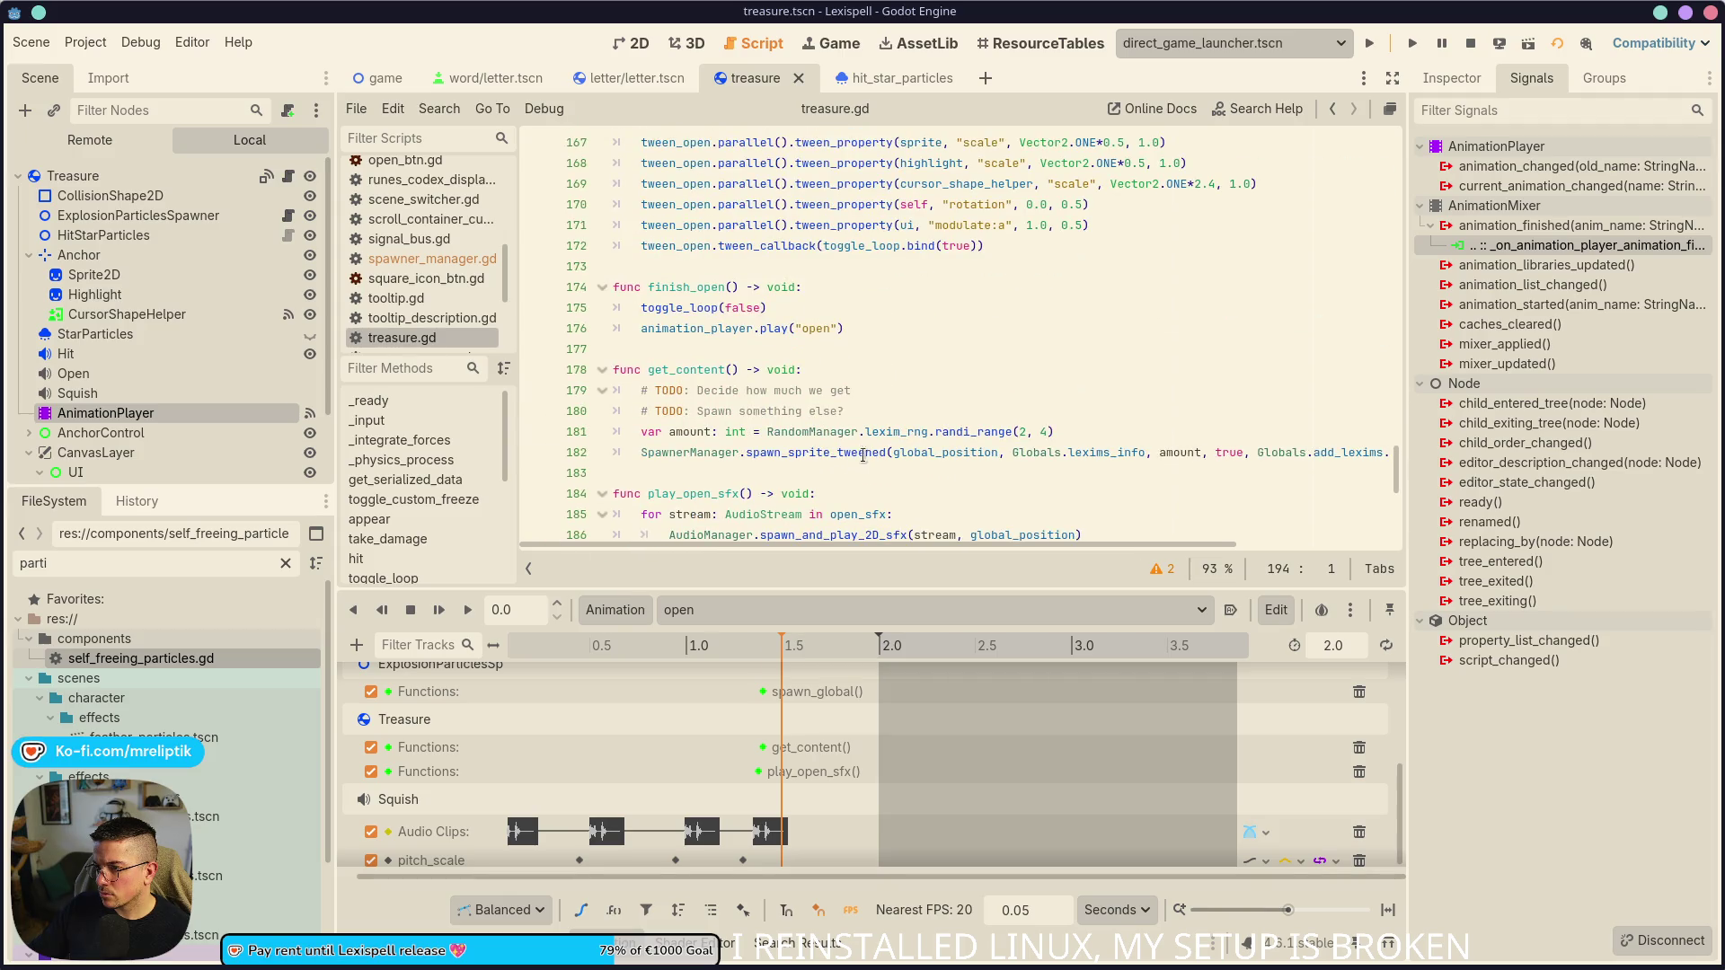
double_click(820, 446)
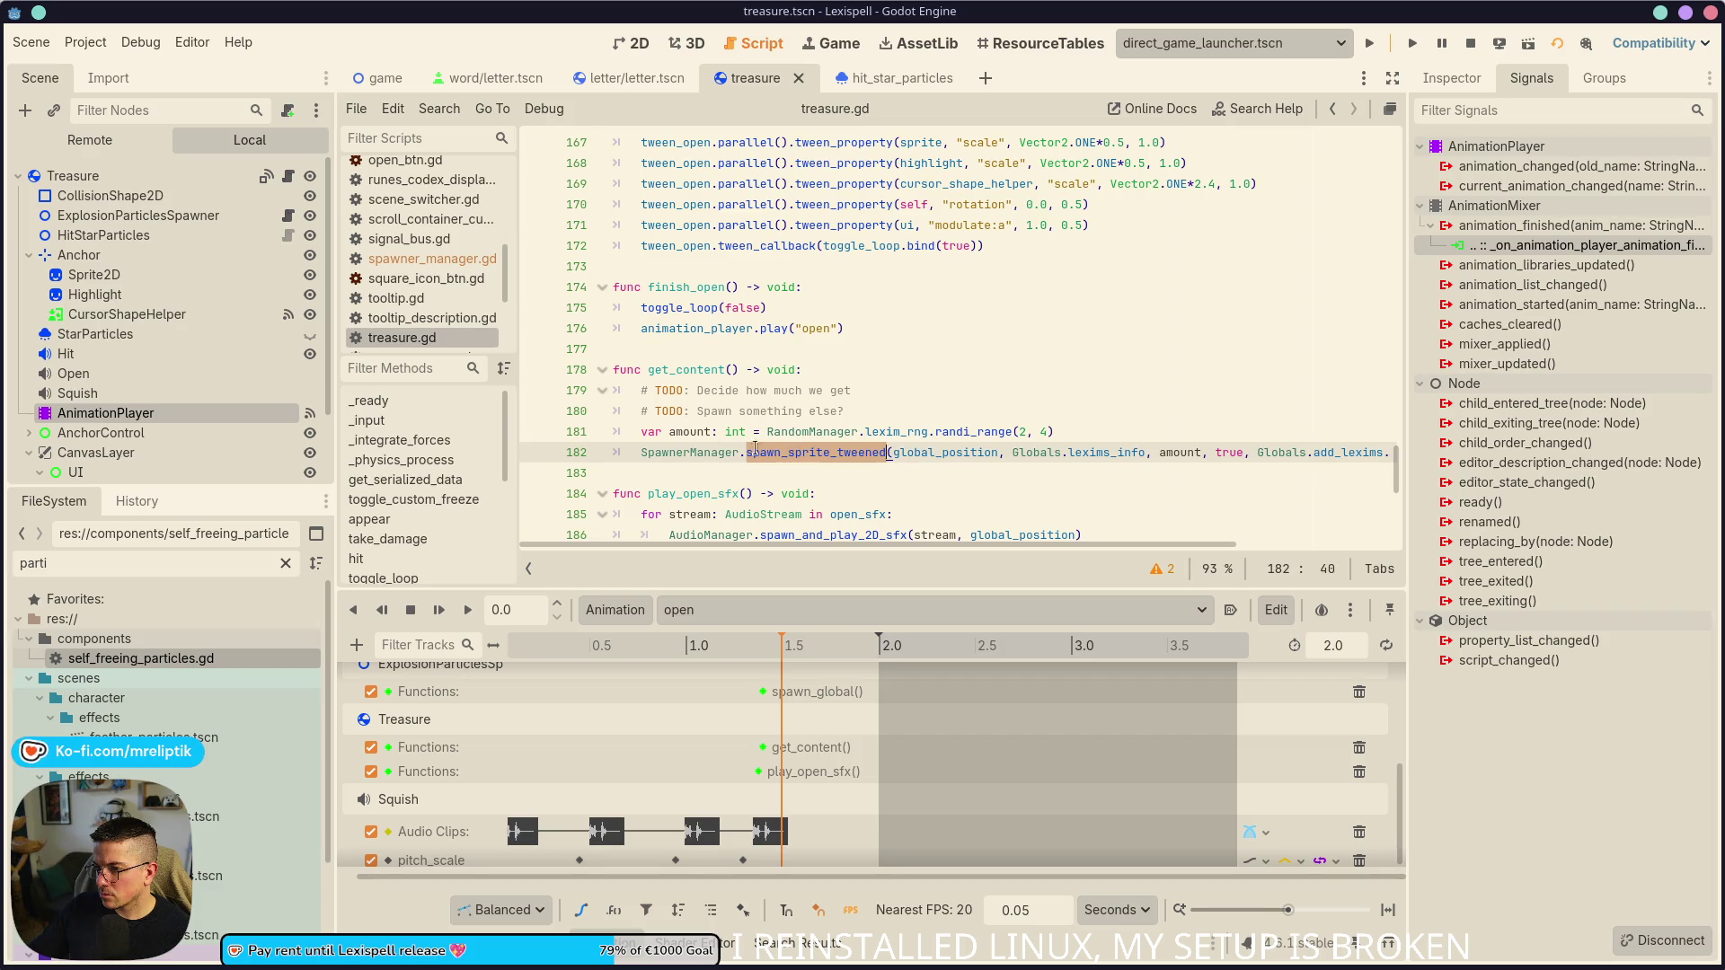
left_click(673, 453, "ctrl")
double_click(851, 286)
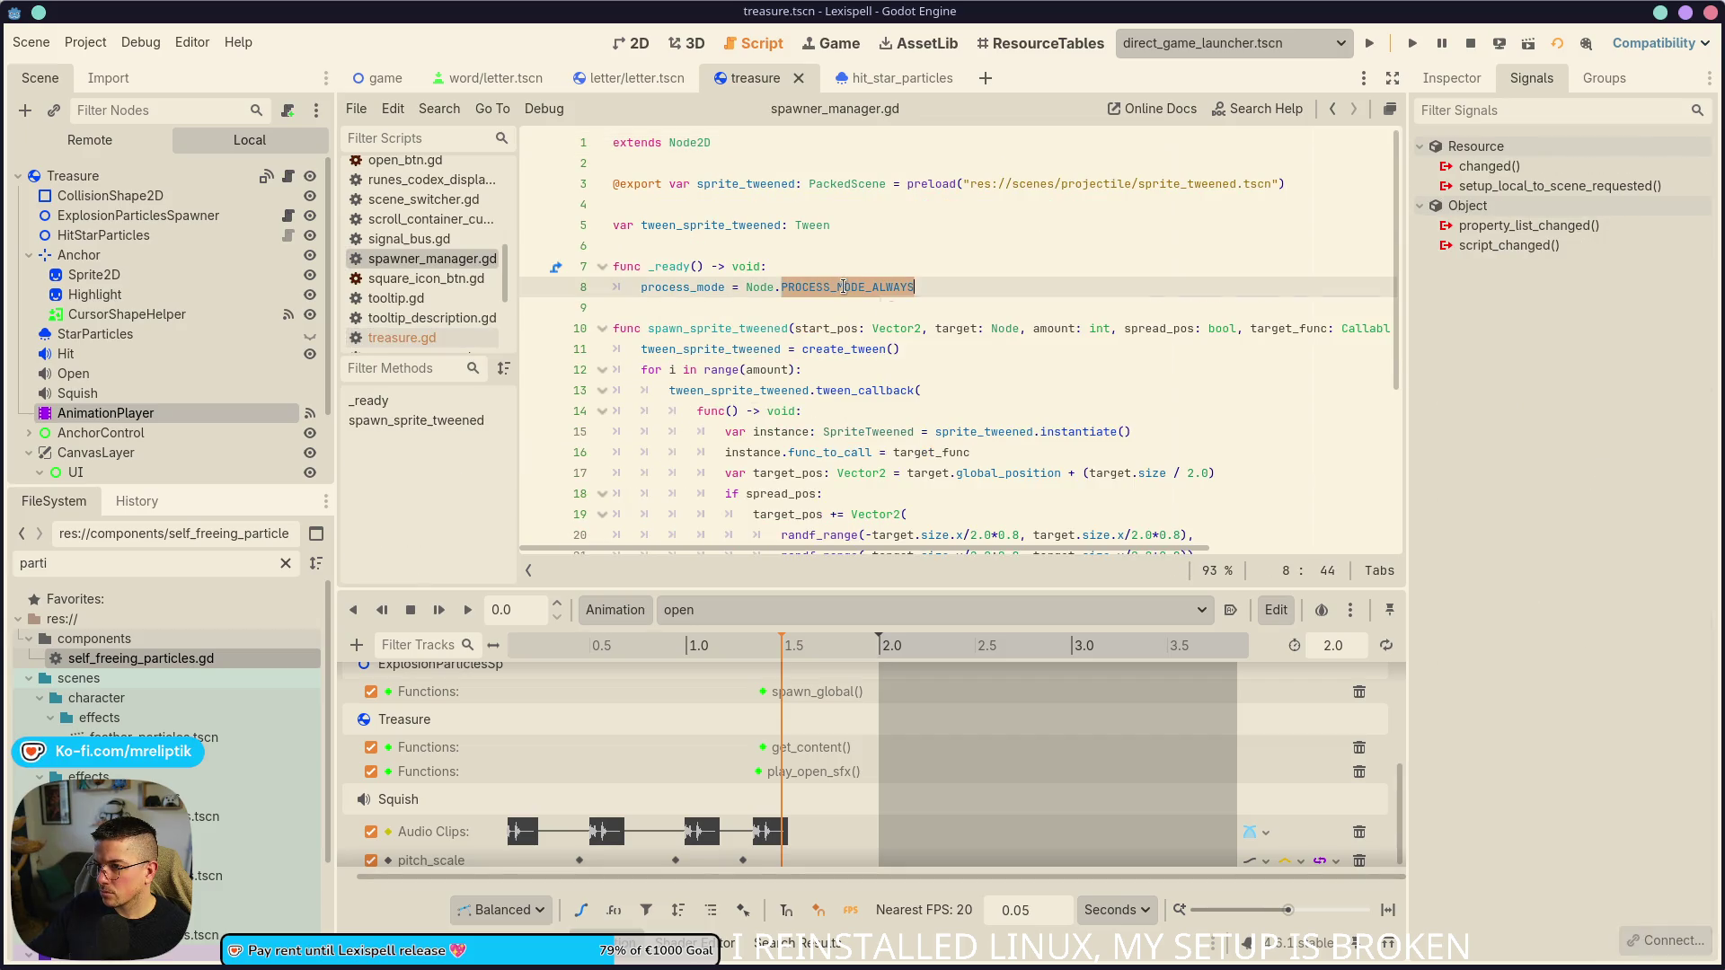
- Write a set_pause_mode(Tween.TWEEN_PAUSE_PROCESS) call after create_tween() on line 11, then cut it out
scroll(806, 335, "down", 2)
left_click(923, 224)
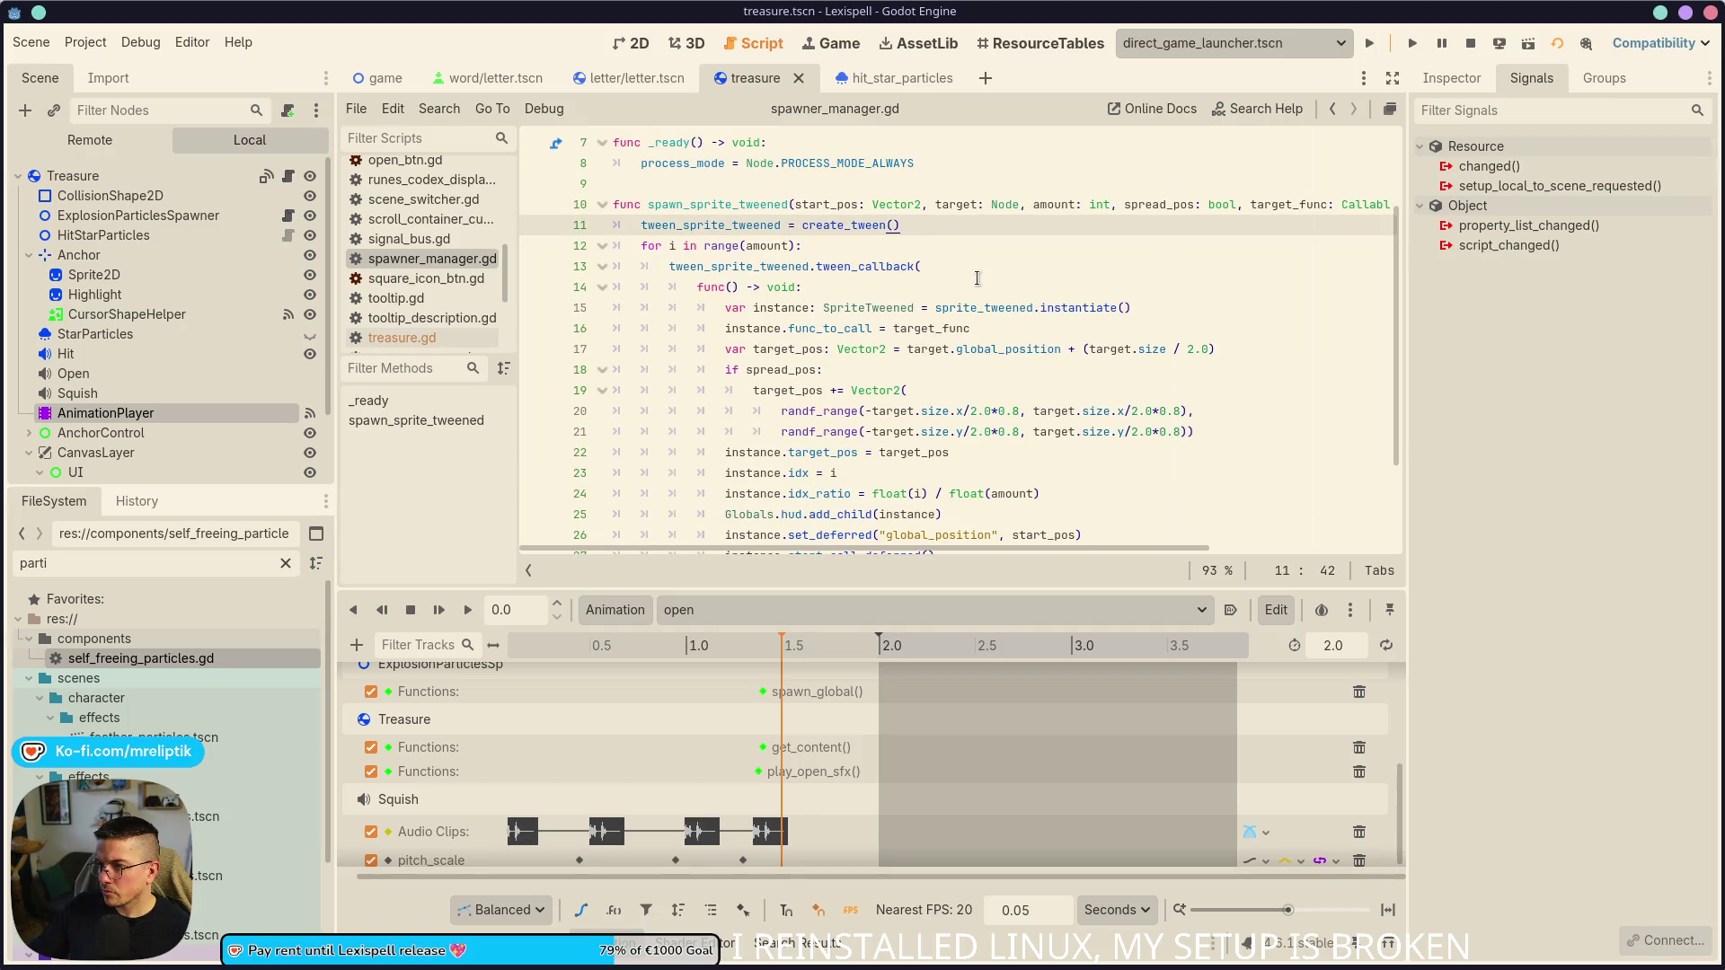
type(".set")
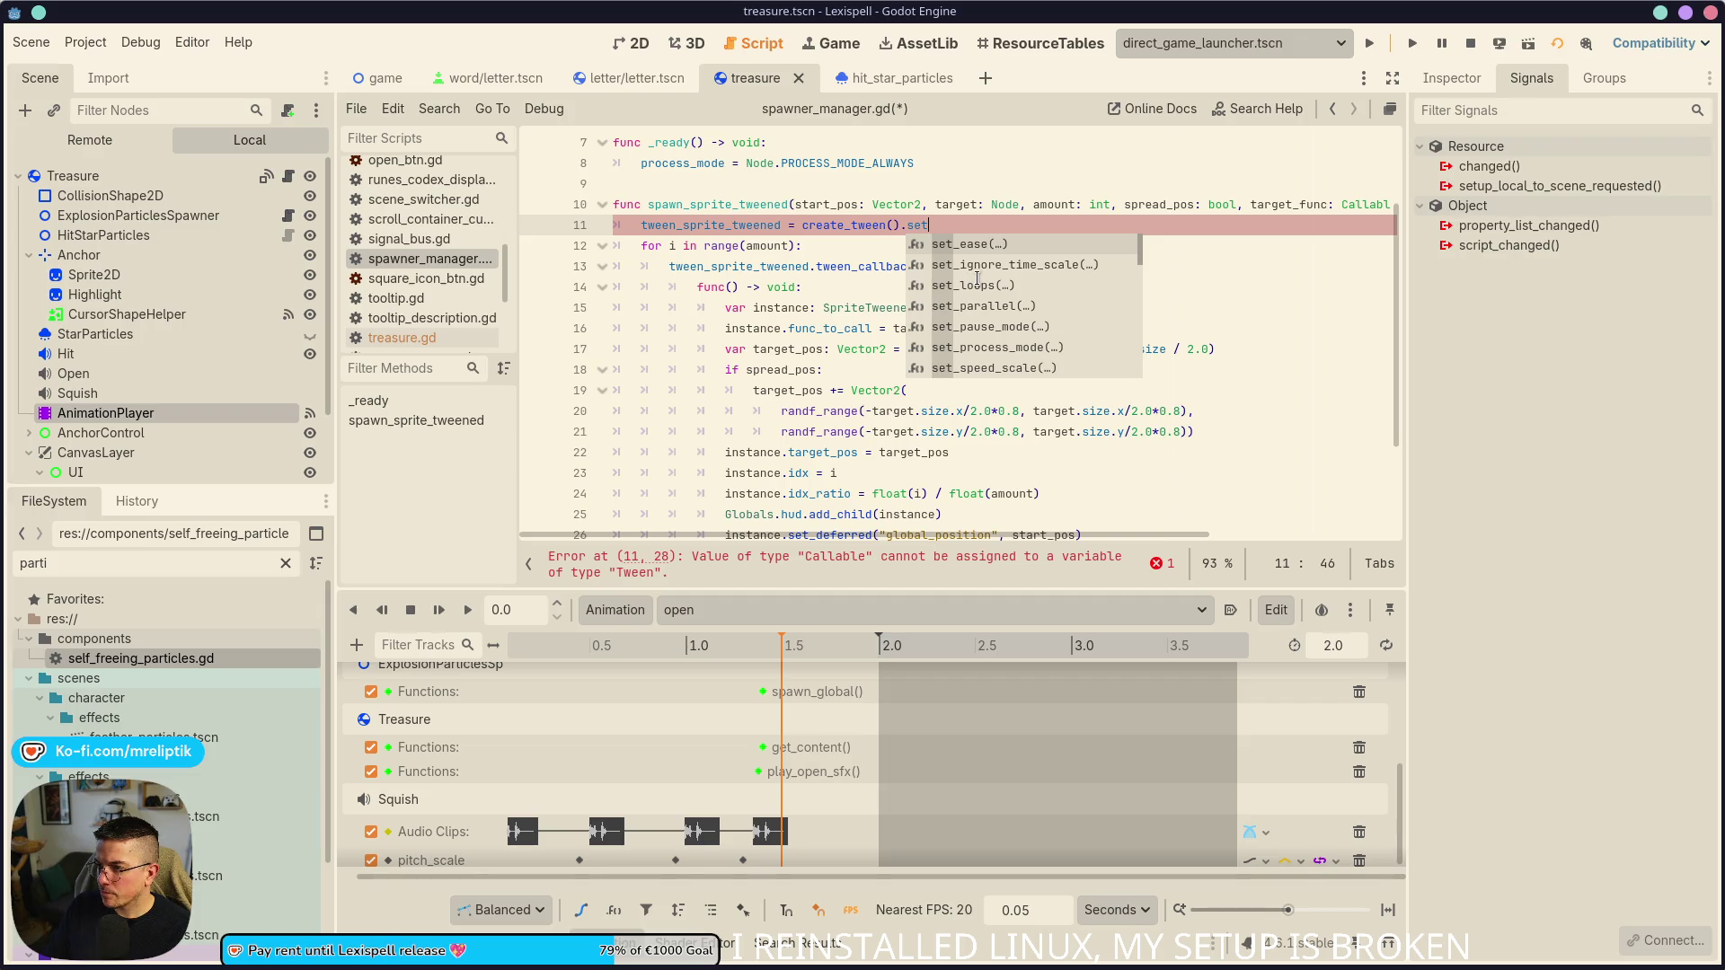
type("_pr")
key("Return")
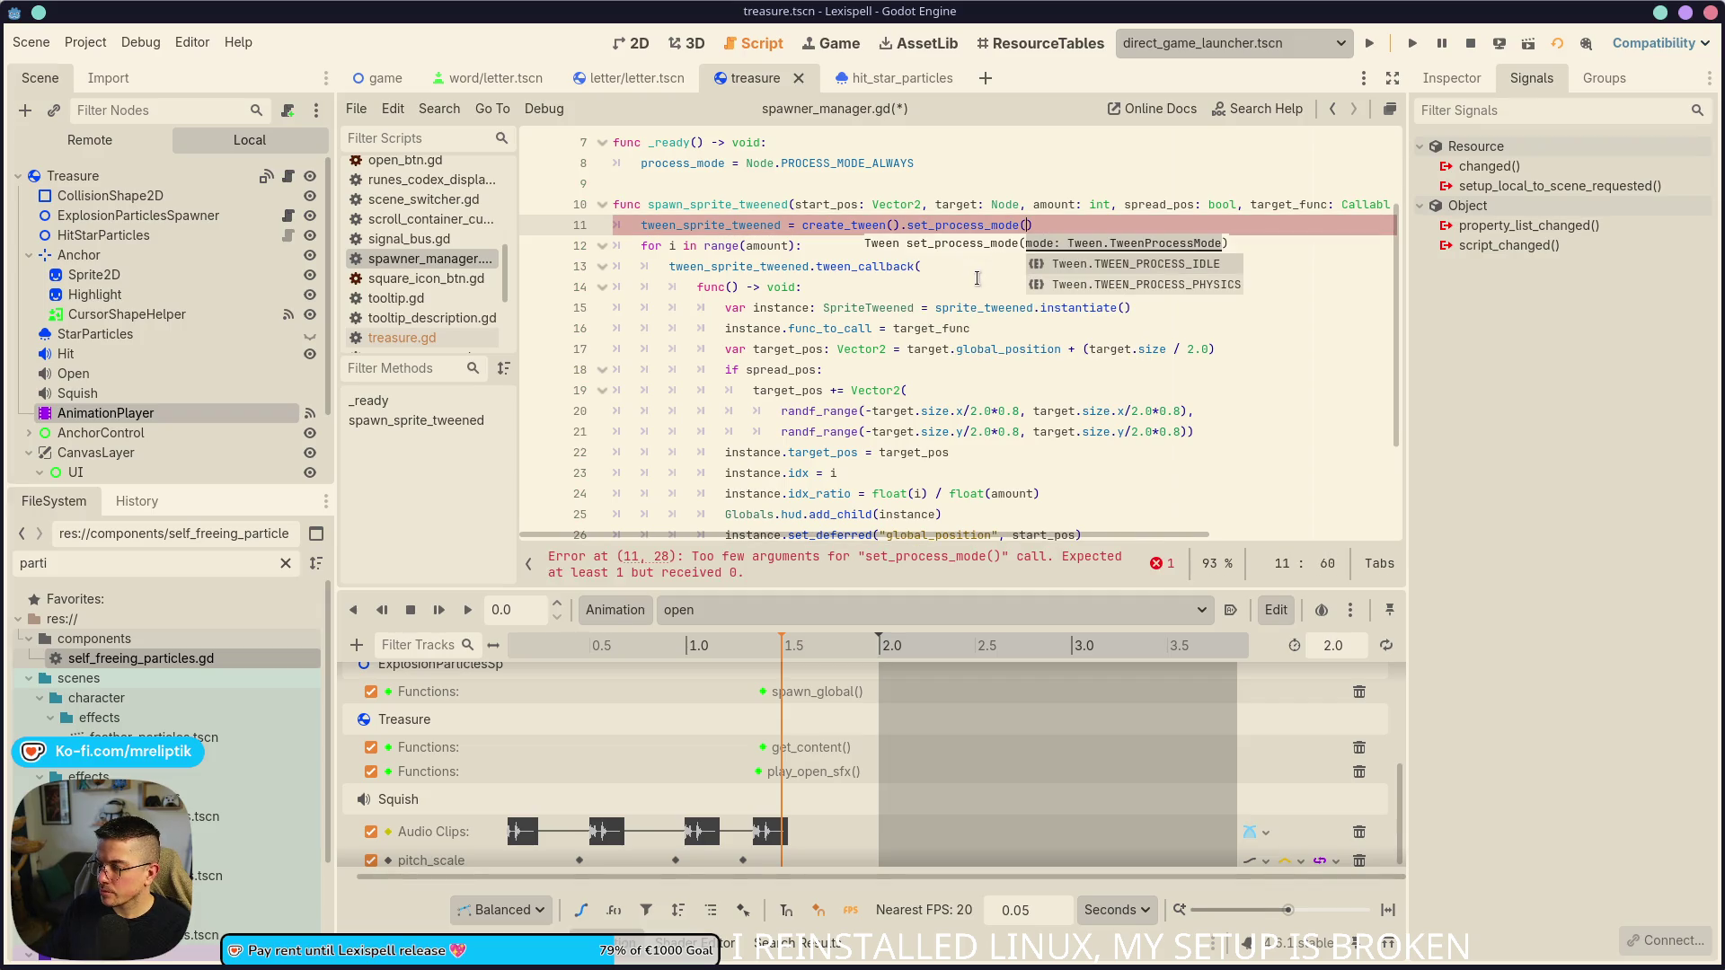
key("BackSpace")
key("BackSpace")
key("BackSpace")
type("set_pa")
key("Return")
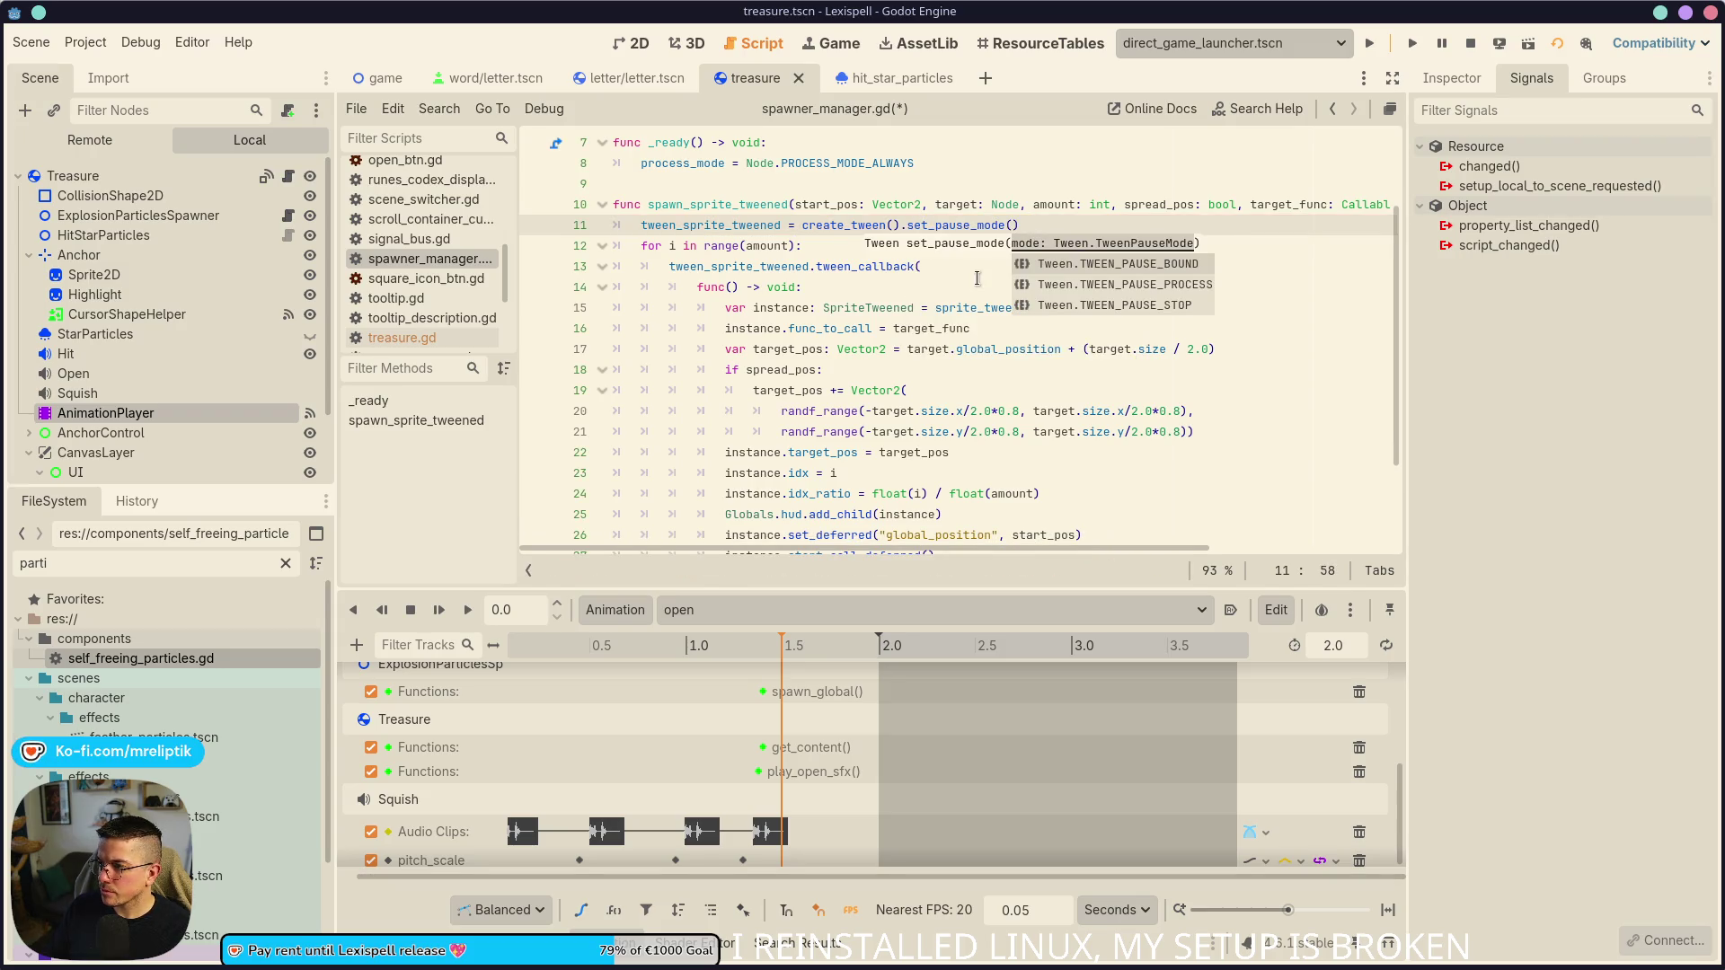
key("Down")
key("Return")
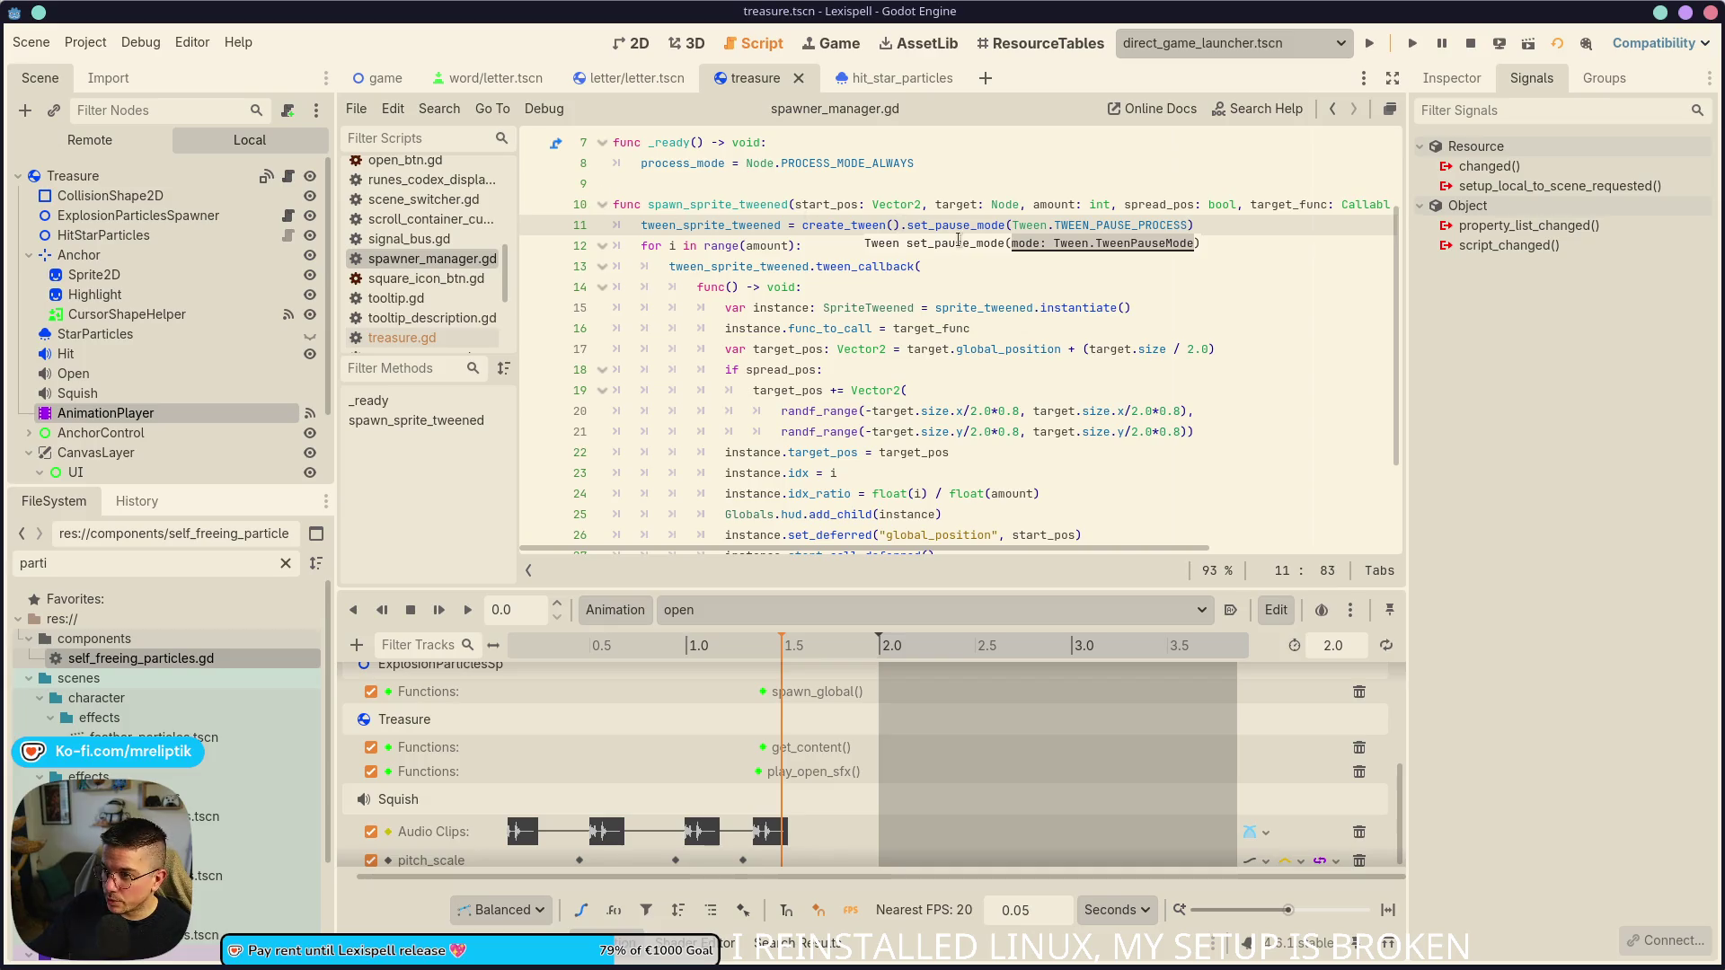
left_click(1199, 226)
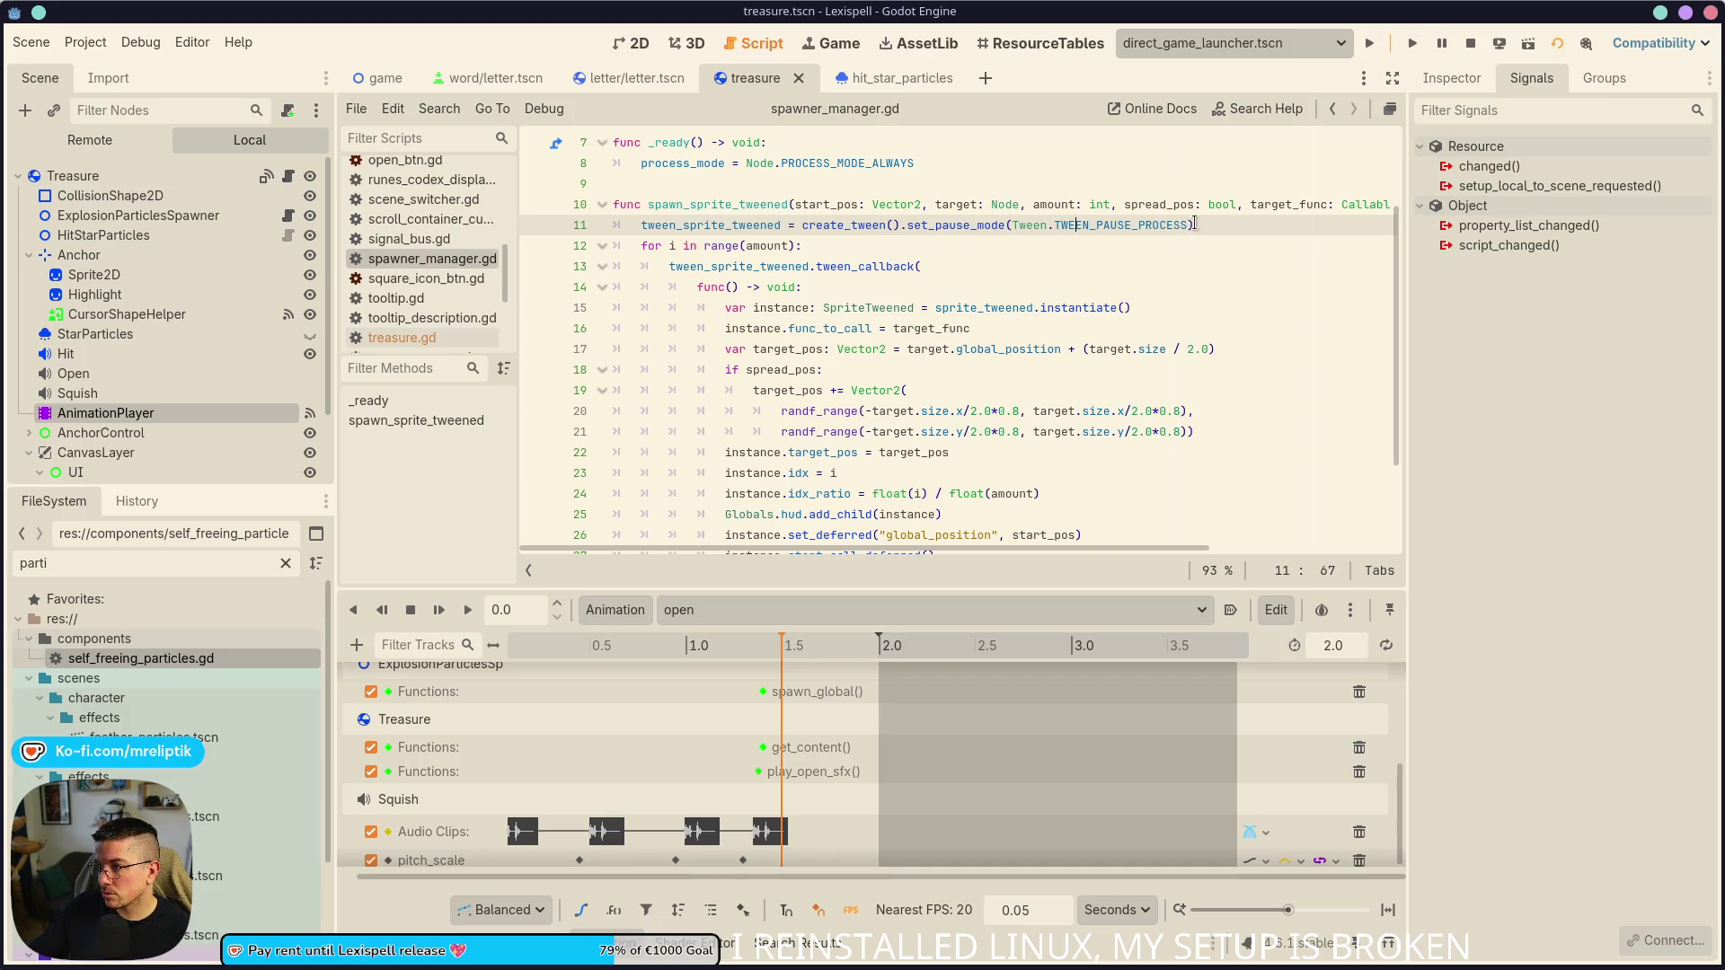
left_click_drag(1210, 230, 903, 228)
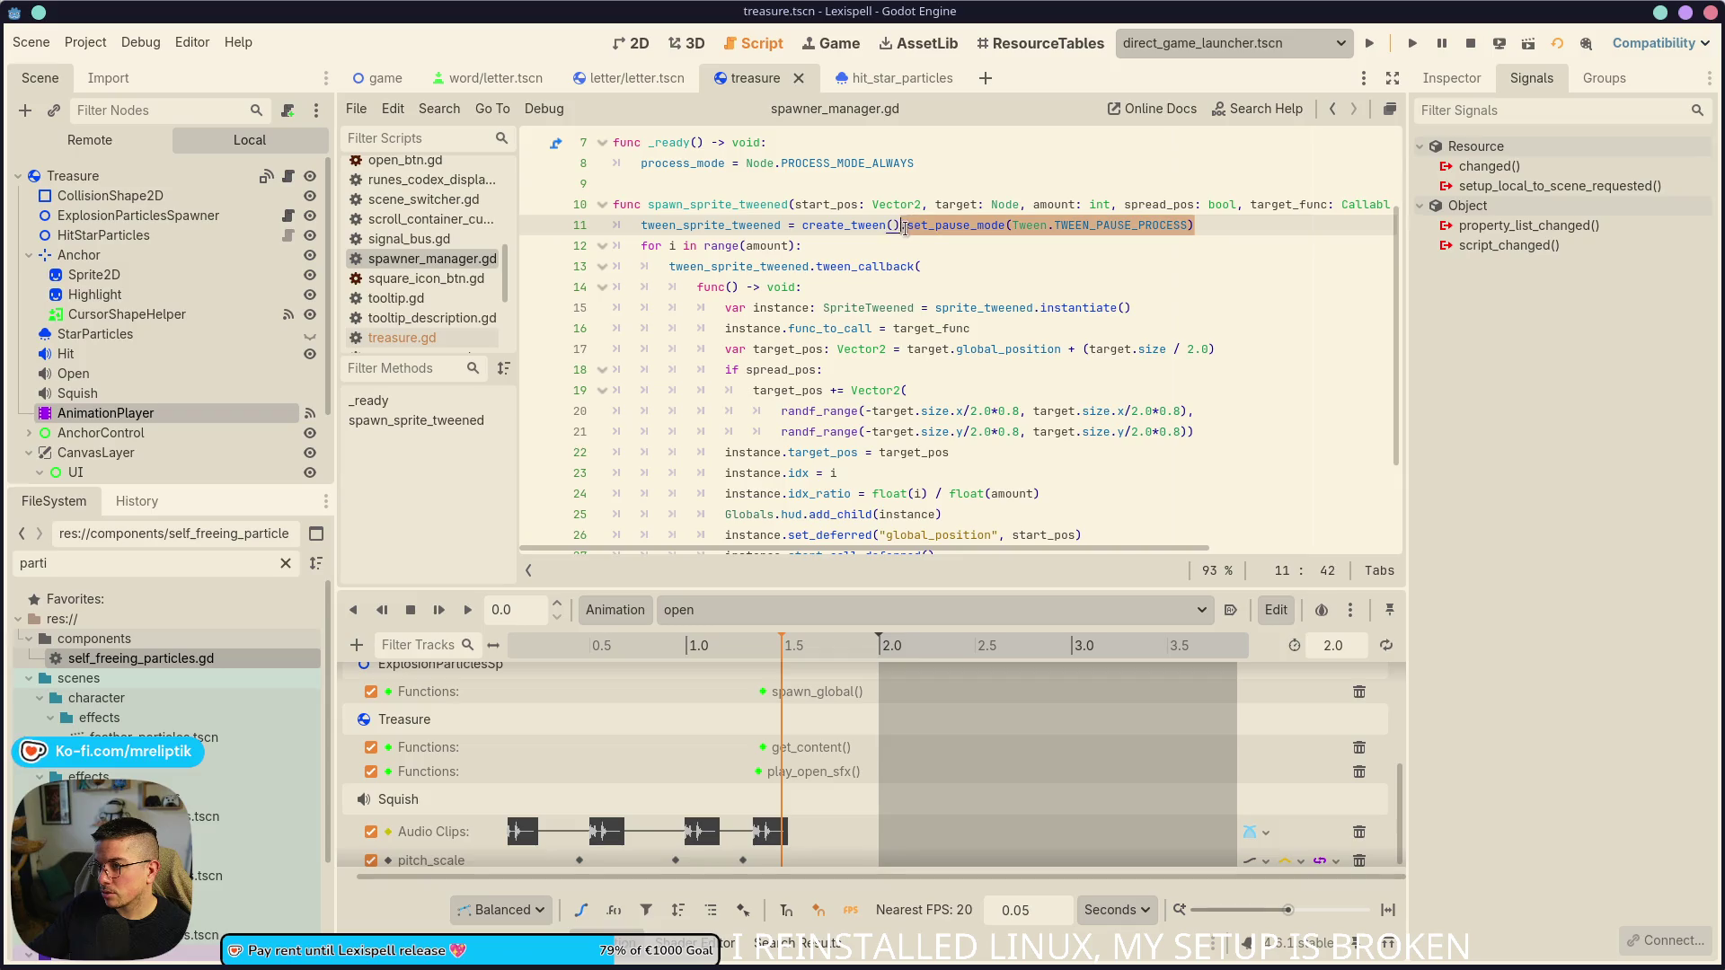
left_click(1017, 274)
mouse_move(1195, 226)
left_mouse_down()
mouse_move(876, 226)
mouse_move(899, 226)
left_mouse_up()
key("BackSpace")
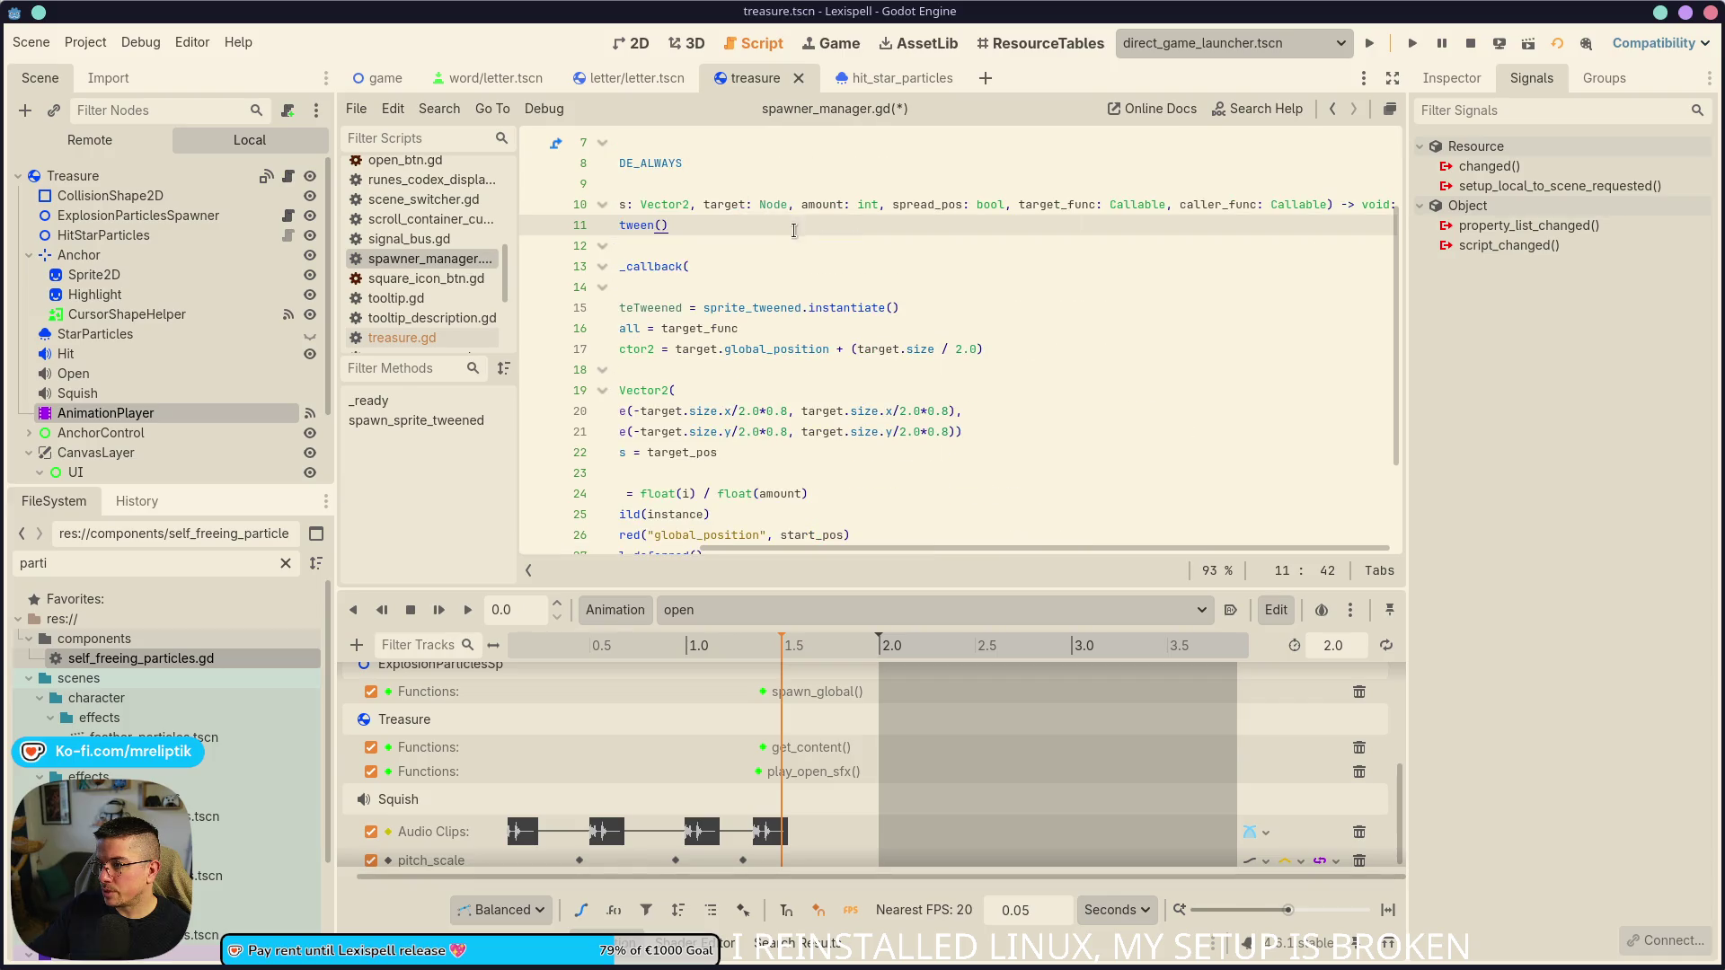
- Add a 'process_pause: bool = false' parameter to spawn_sprite_tweened and save
left_click(1330, 204)
type(", ")
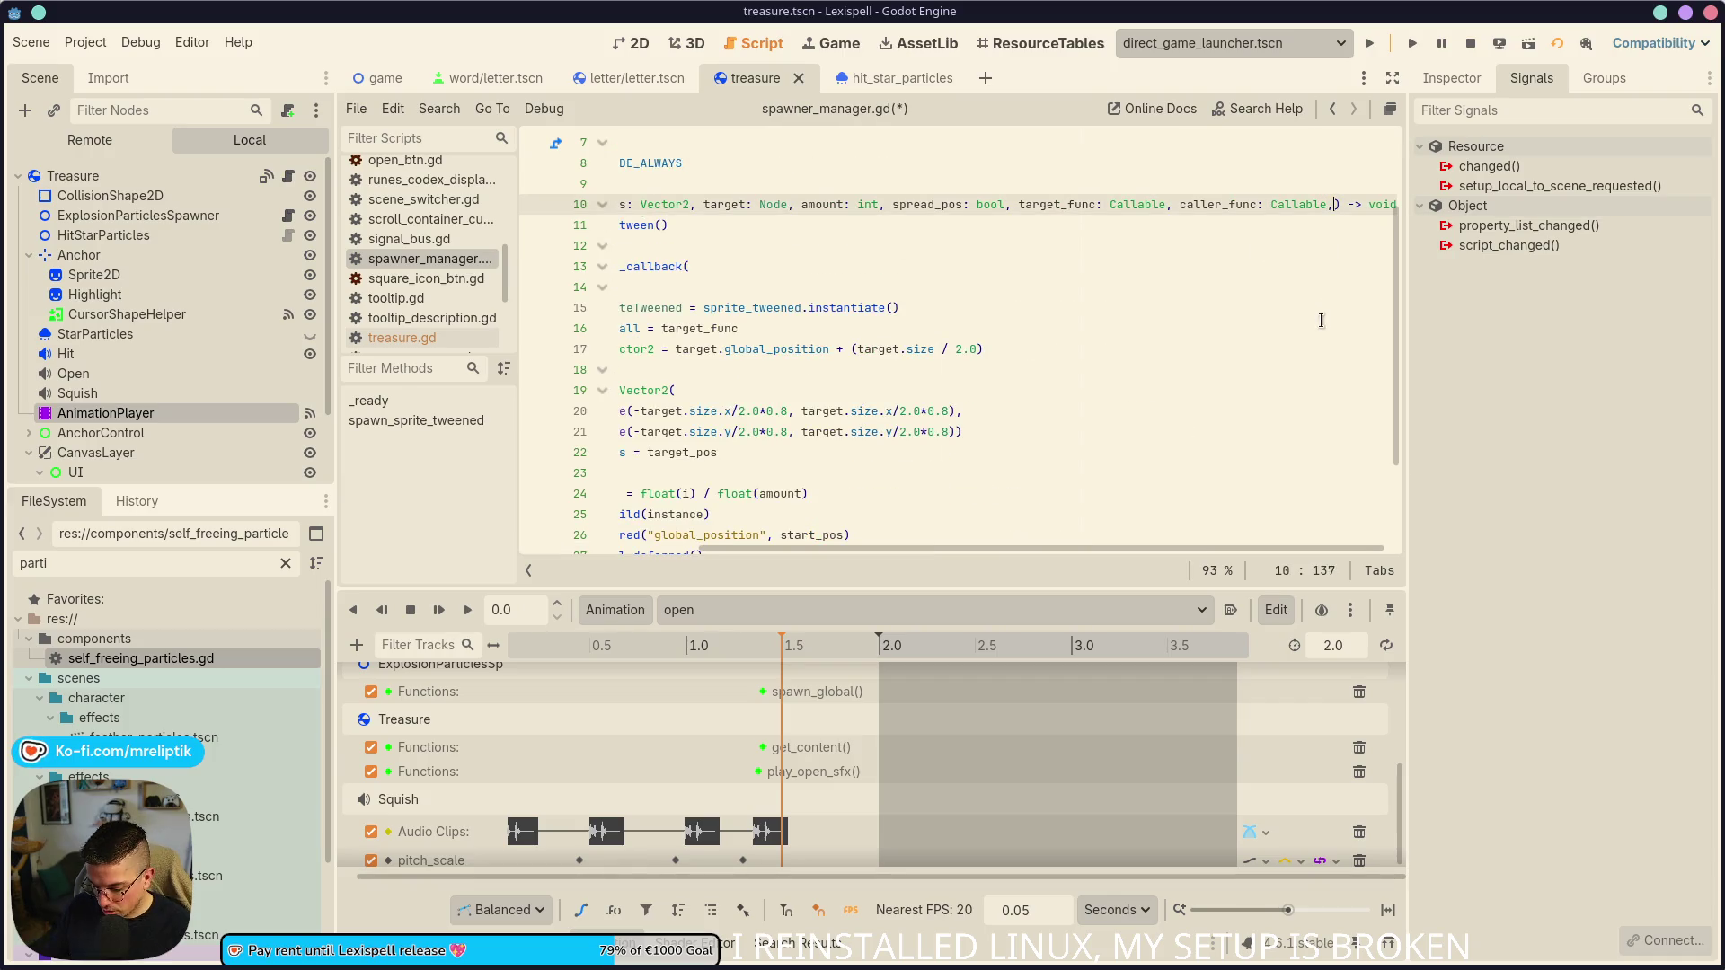
type("process_pause")
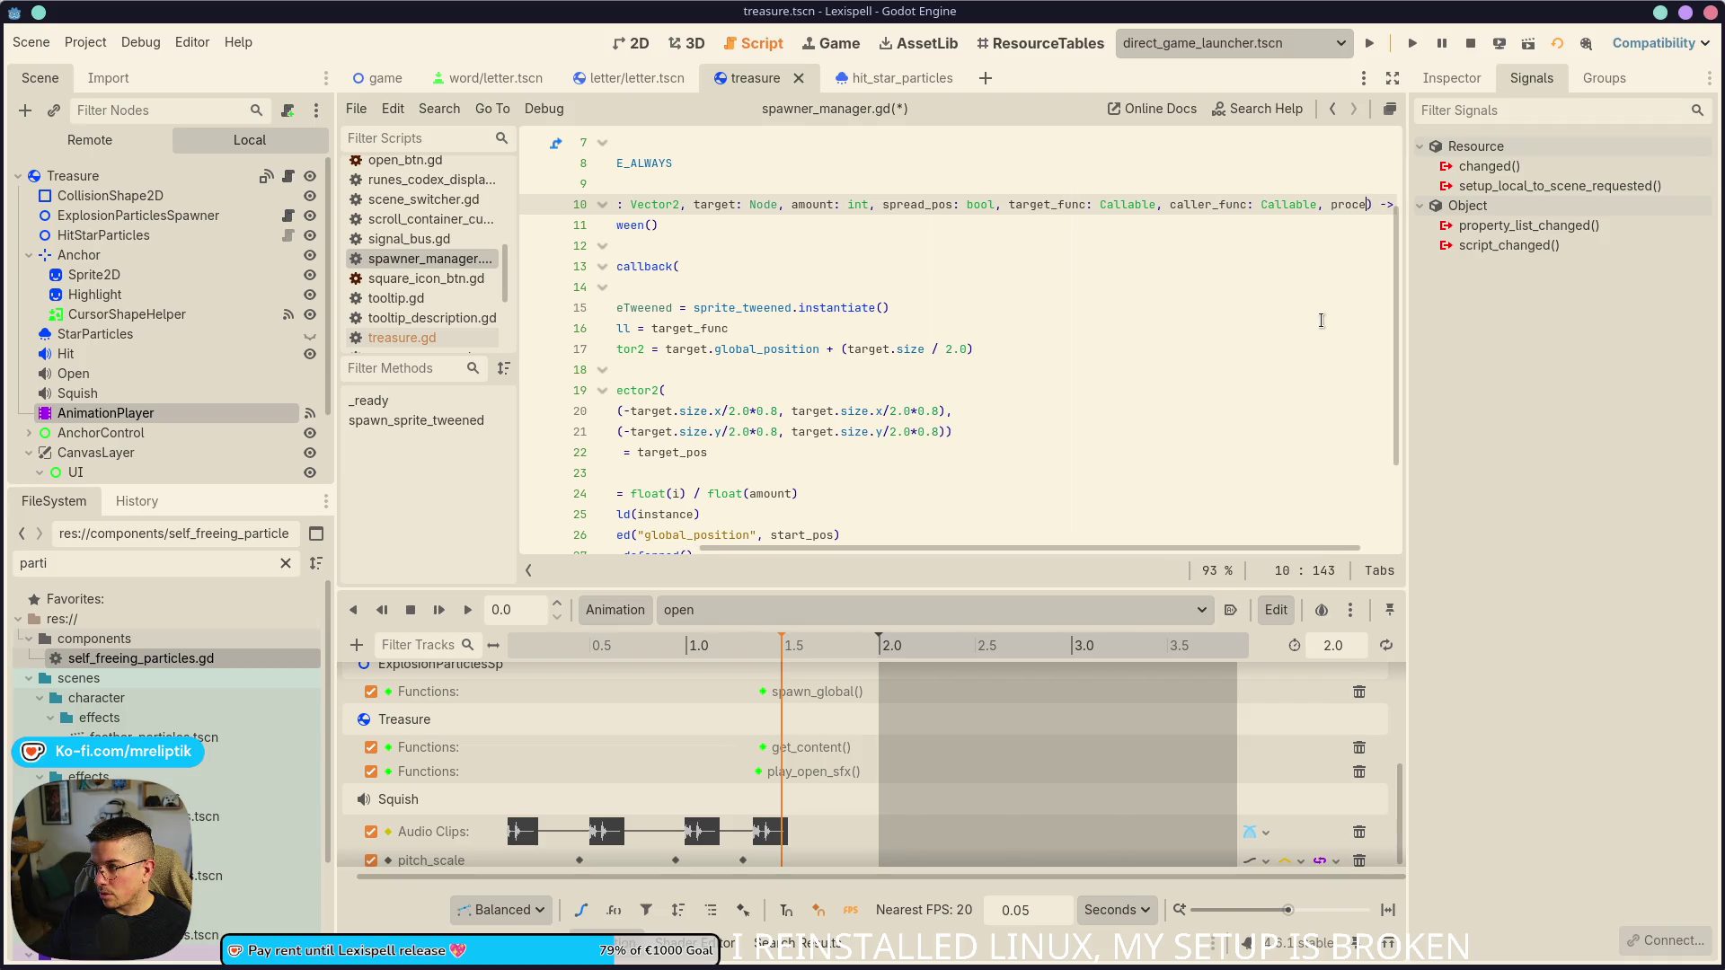
type(": booo")
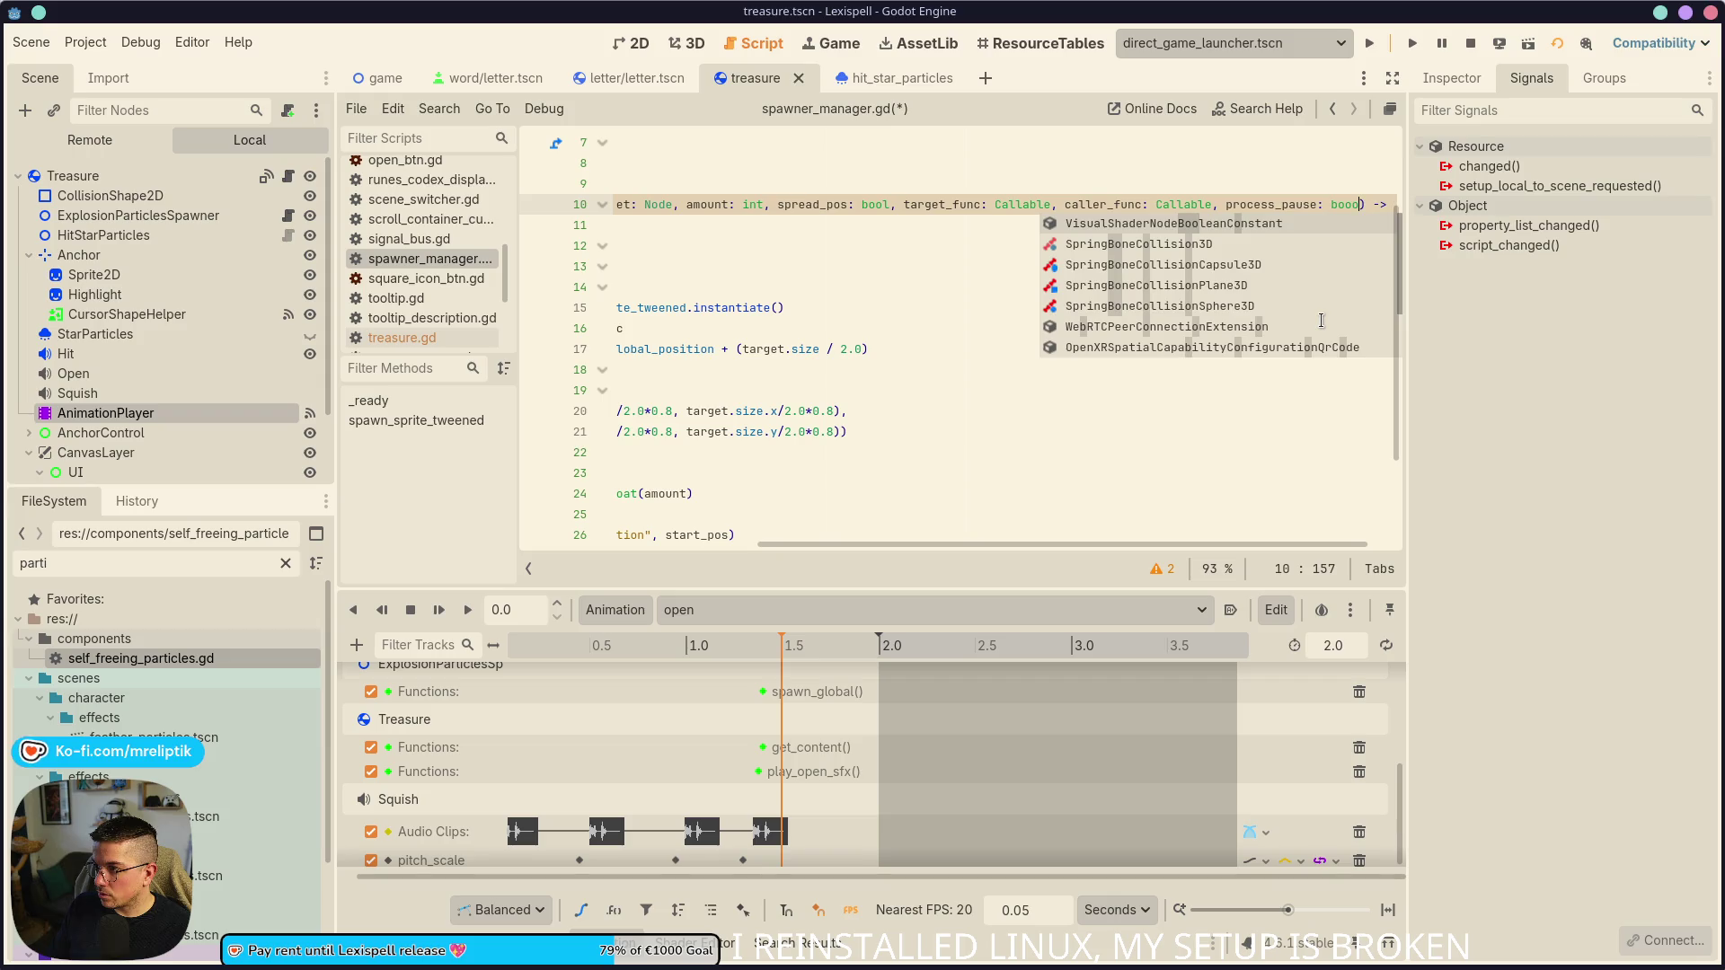
key("BackSpace")
type("l = false")
key("ctrl+s")
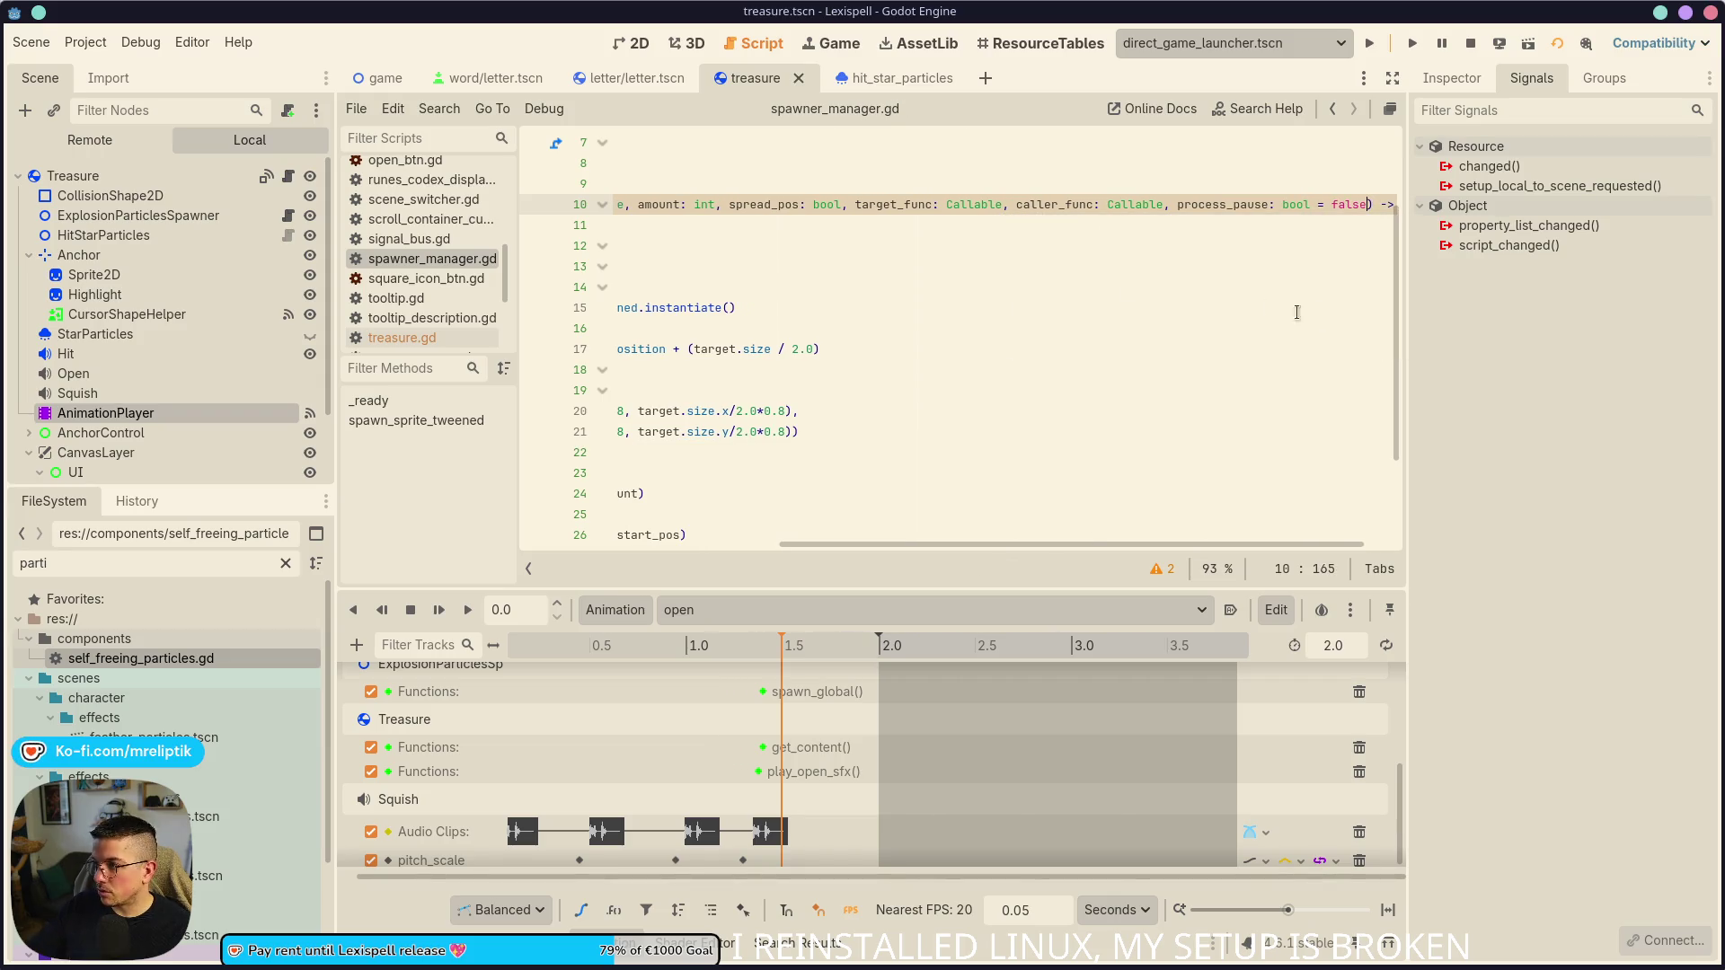
scroll(755, 283, "left", 10)
- Under create_tween(), add 'if process_pause:' calling tween_sprite_tweened.set_pause_mode(TWEEN_PAUSE_PROCESS), and save
left_click(936, 229)
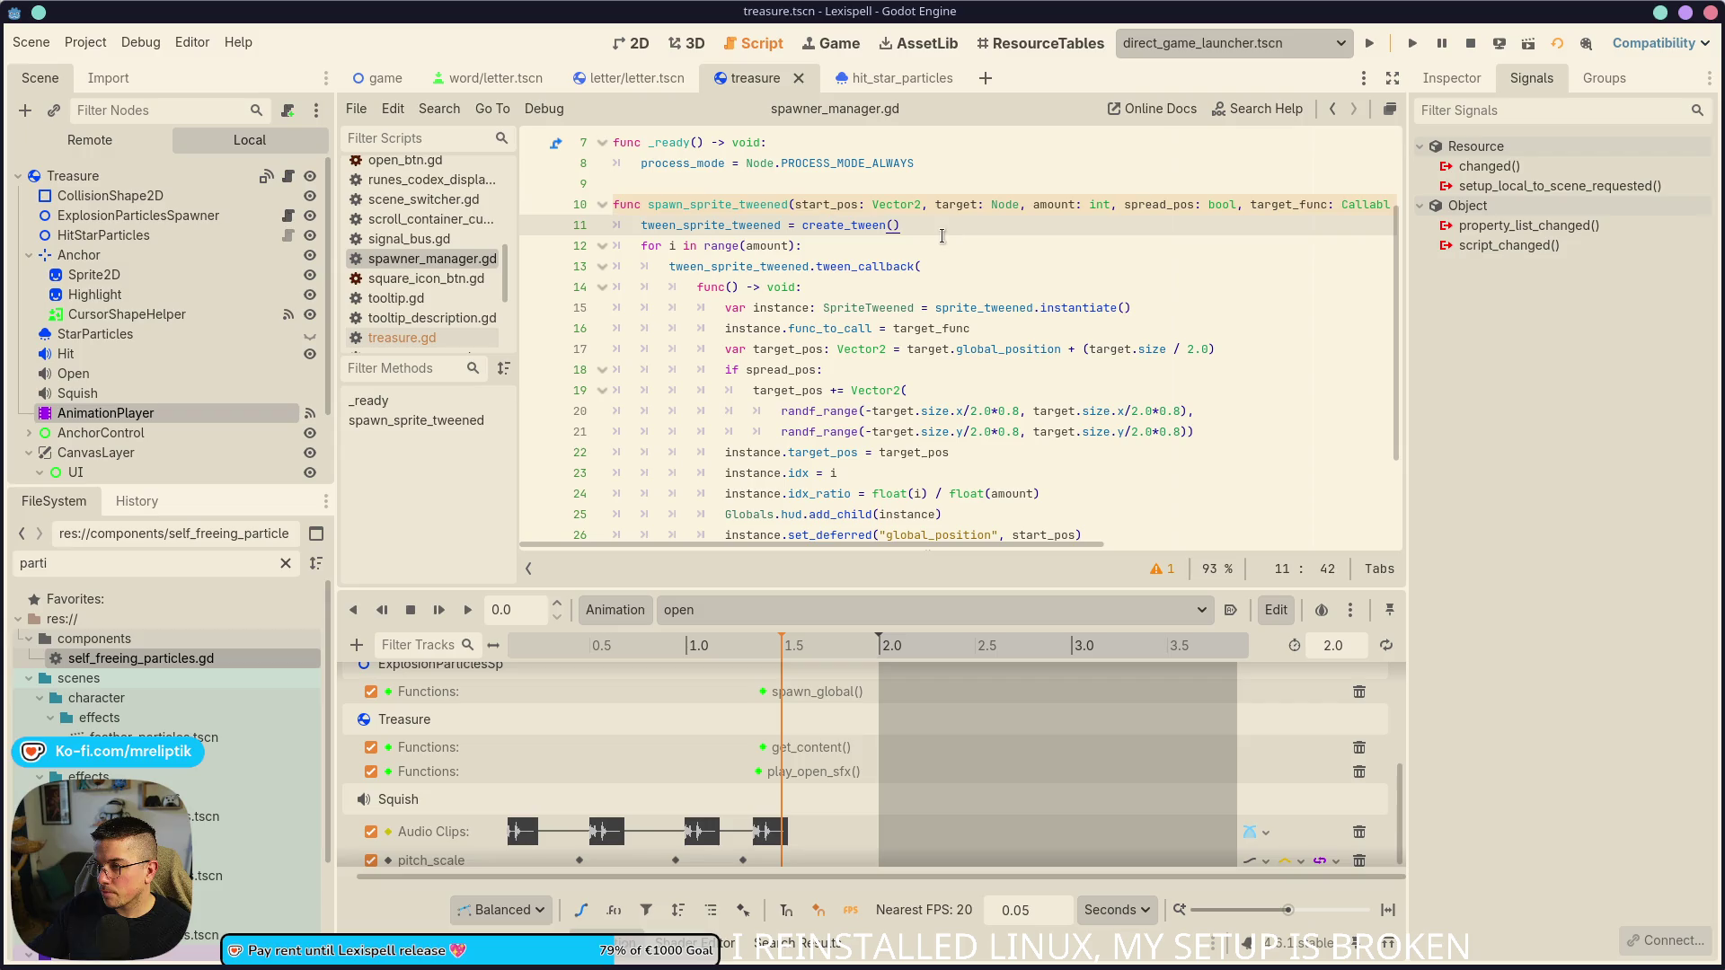
key("Return")
type("if proce")
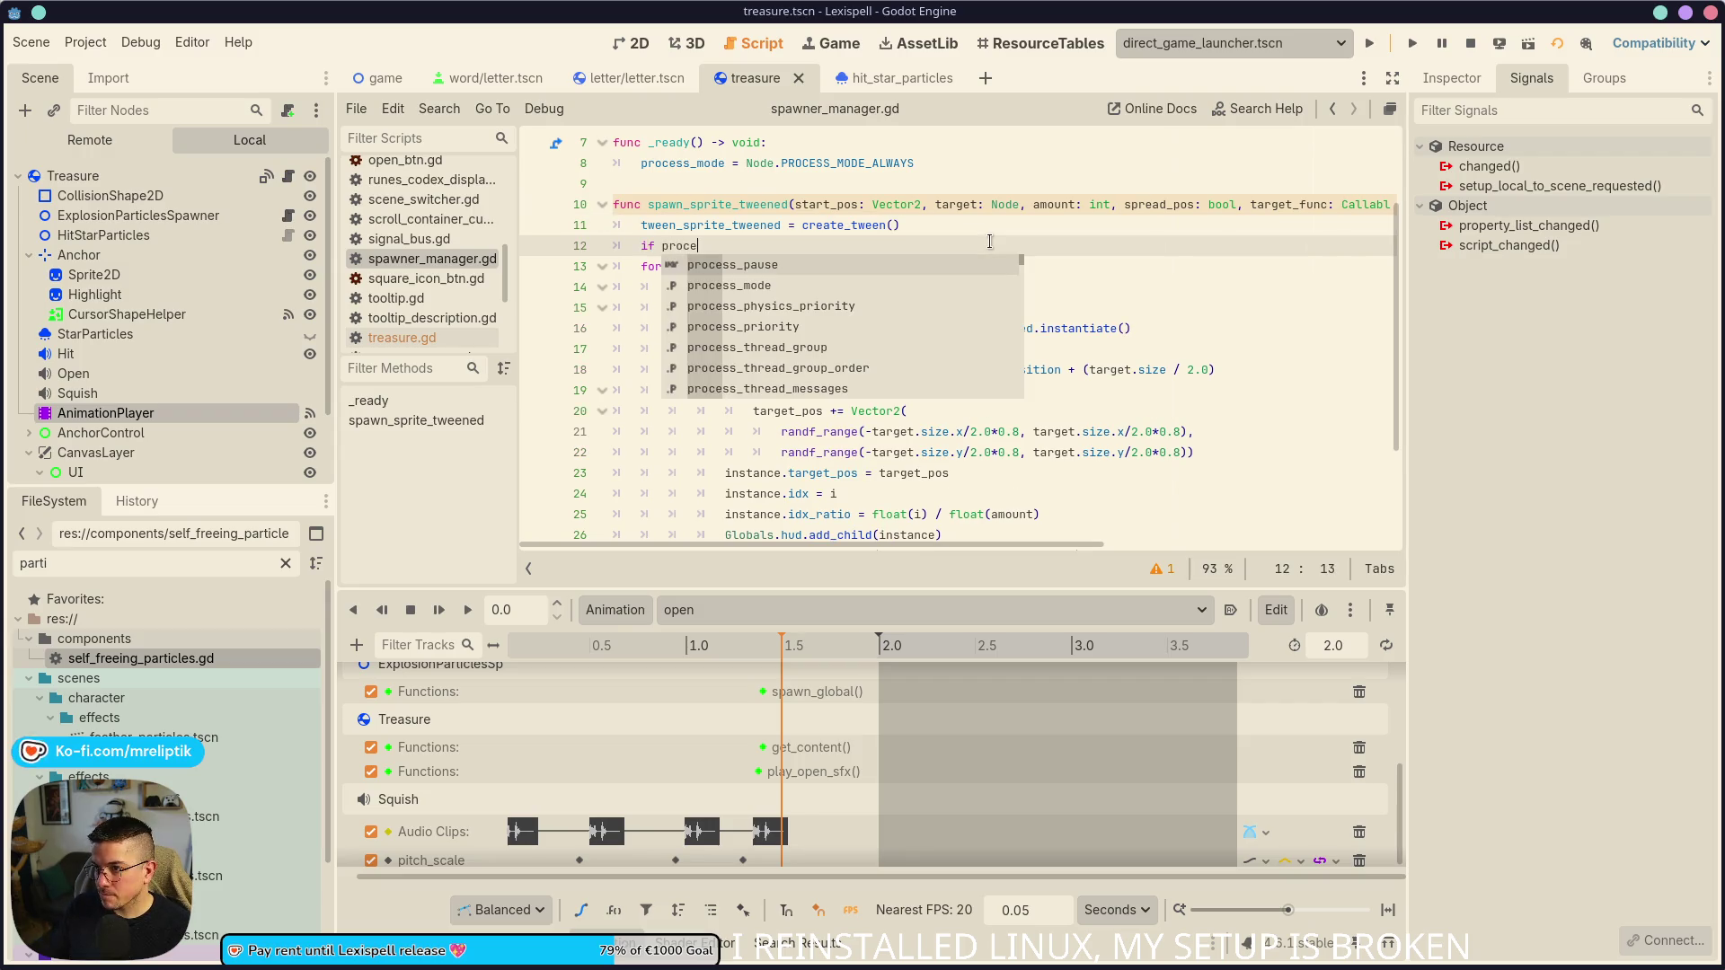
type("ss_pause:")
key("Return")
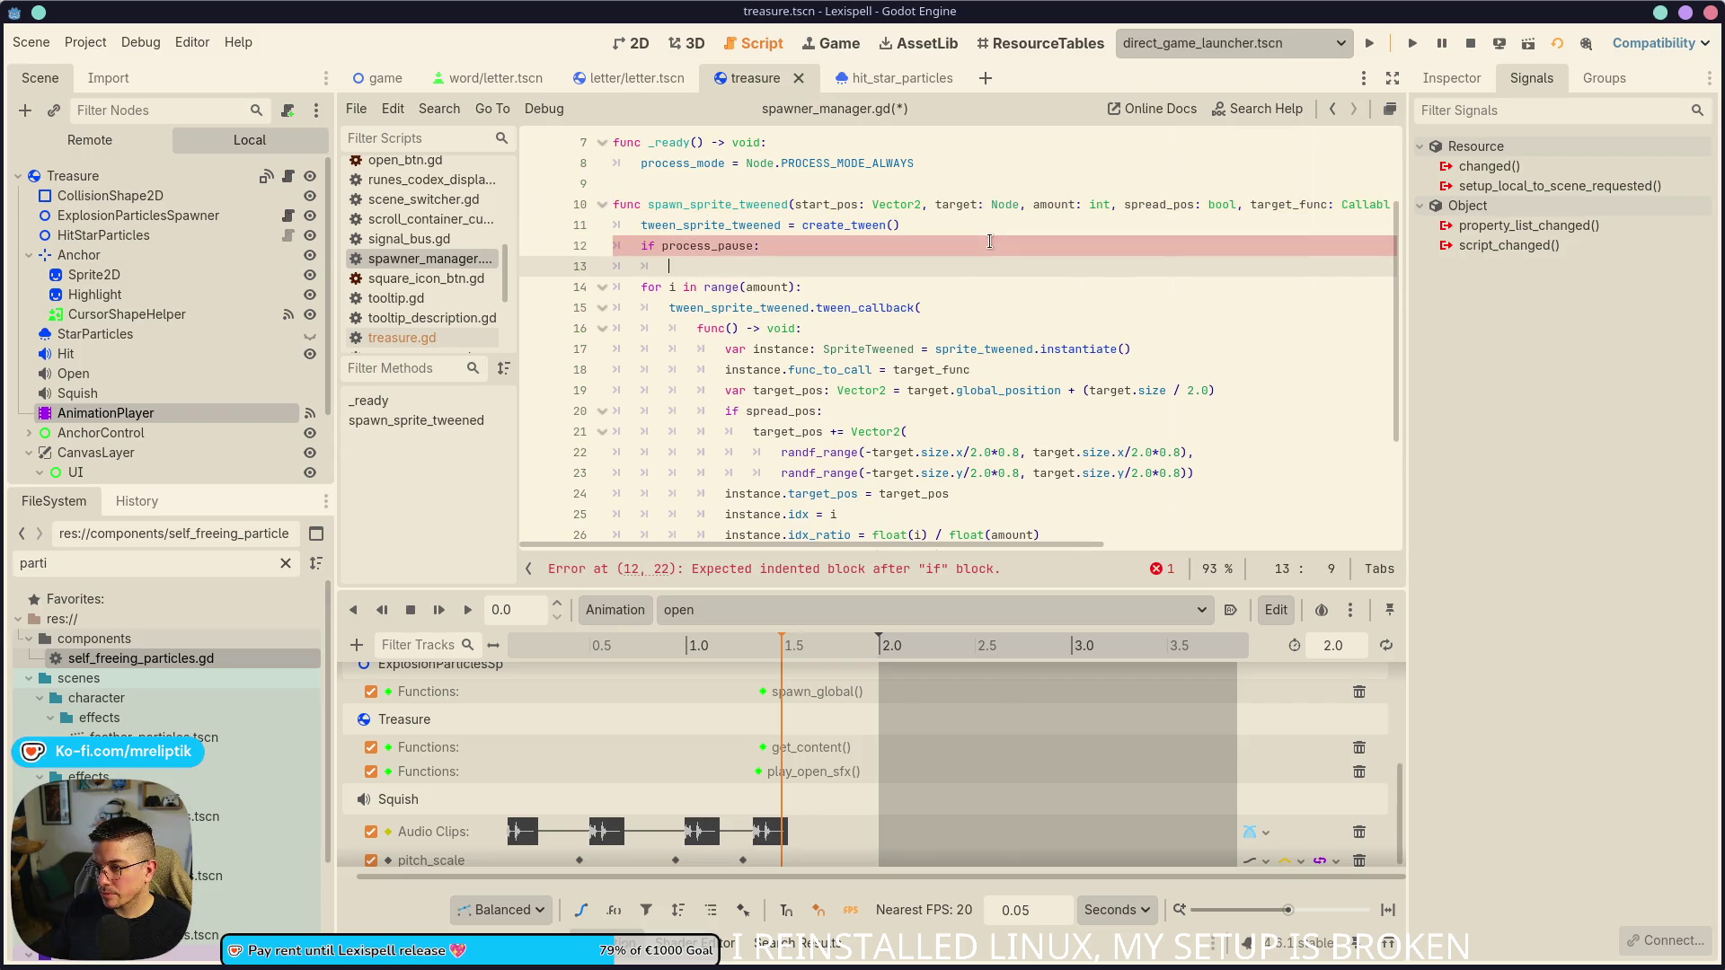
type("tween_sprite_tweened")
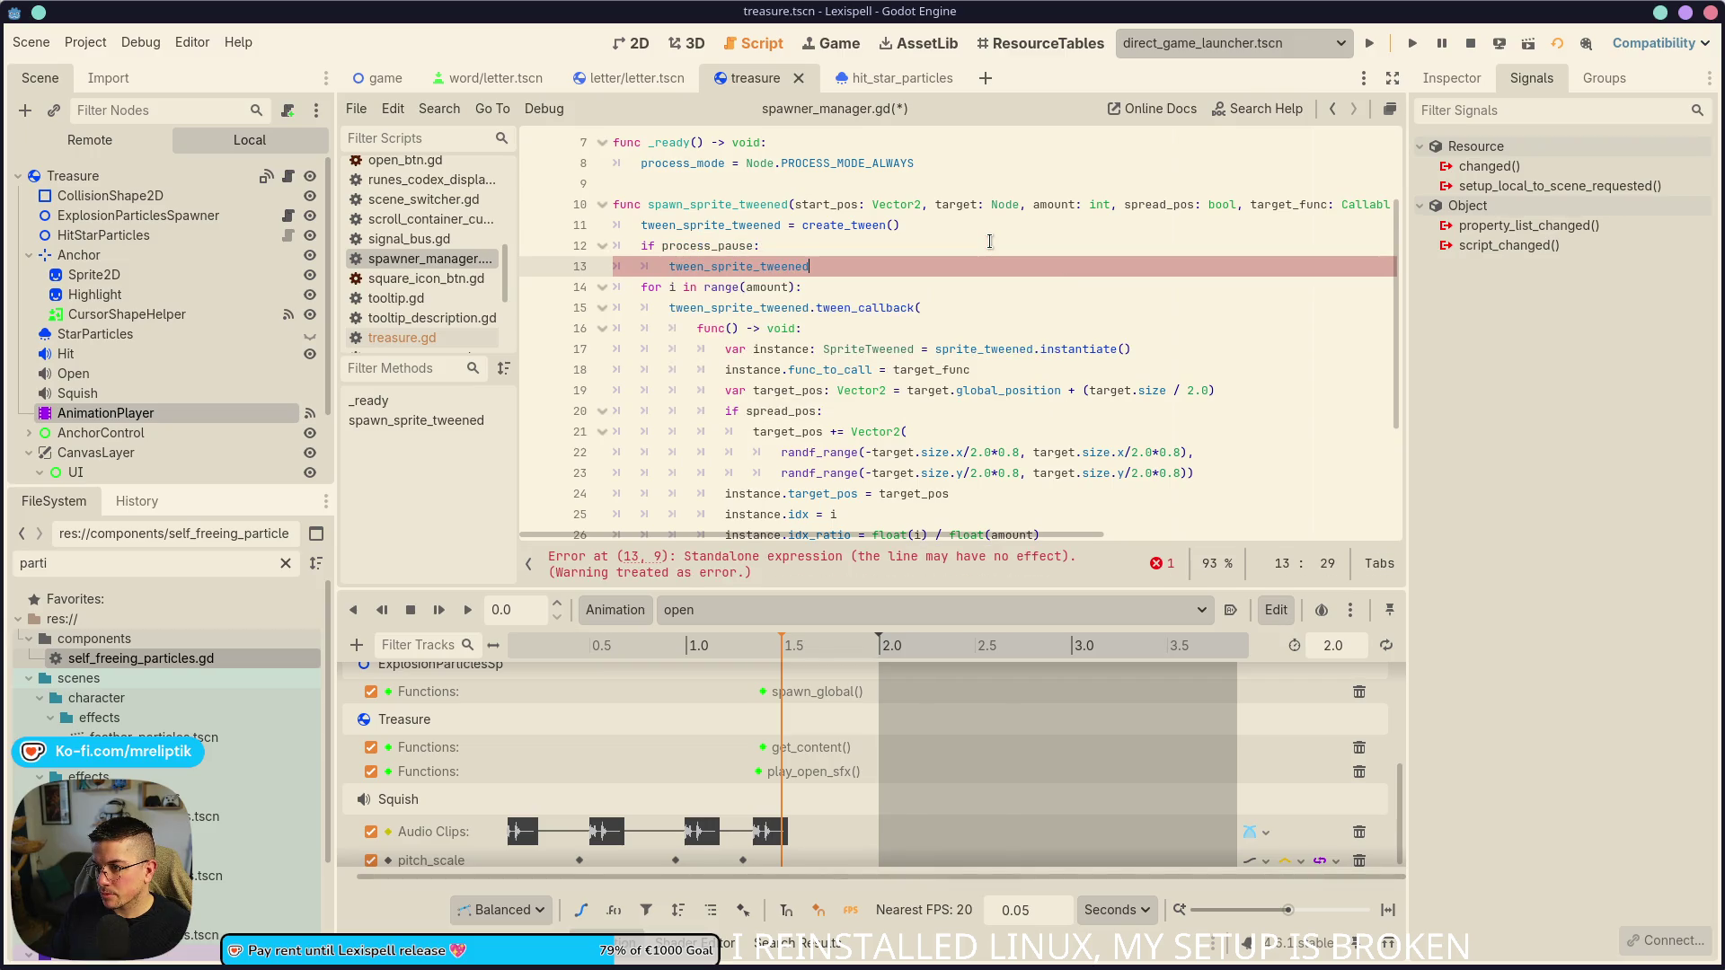
type("..set_pause_mode(Tween.TWEEN_PAUSE_PROCESS)")
type(".")
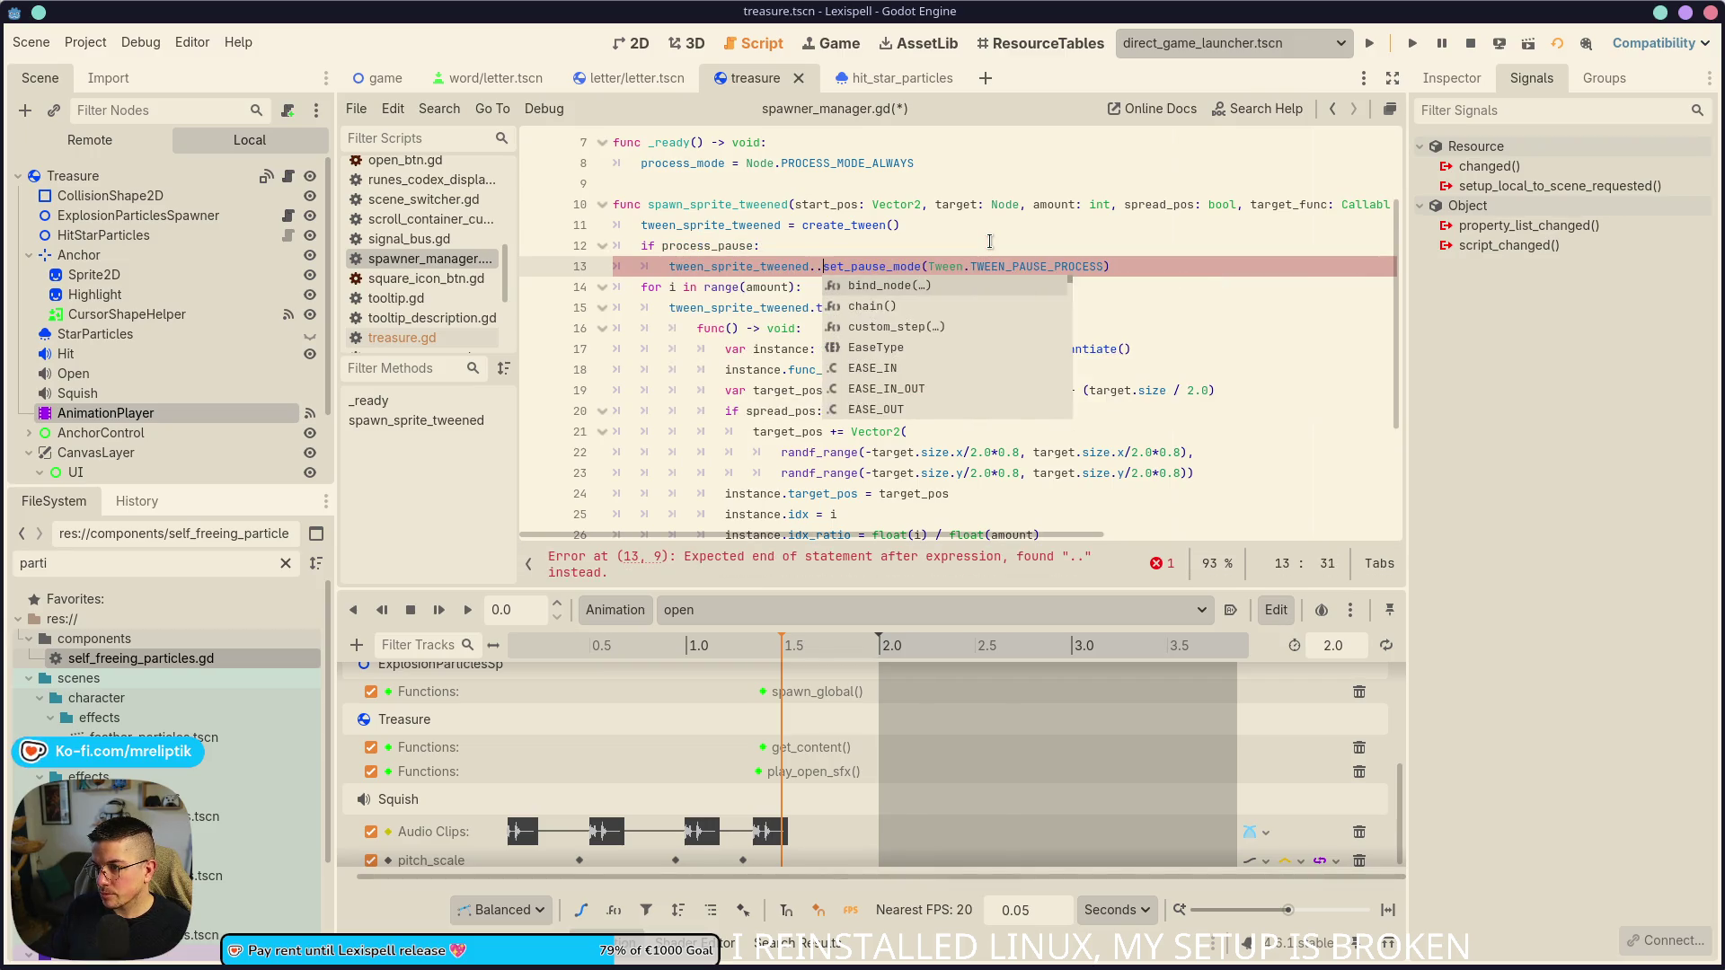
key("Delete")
key("ctrl+s")
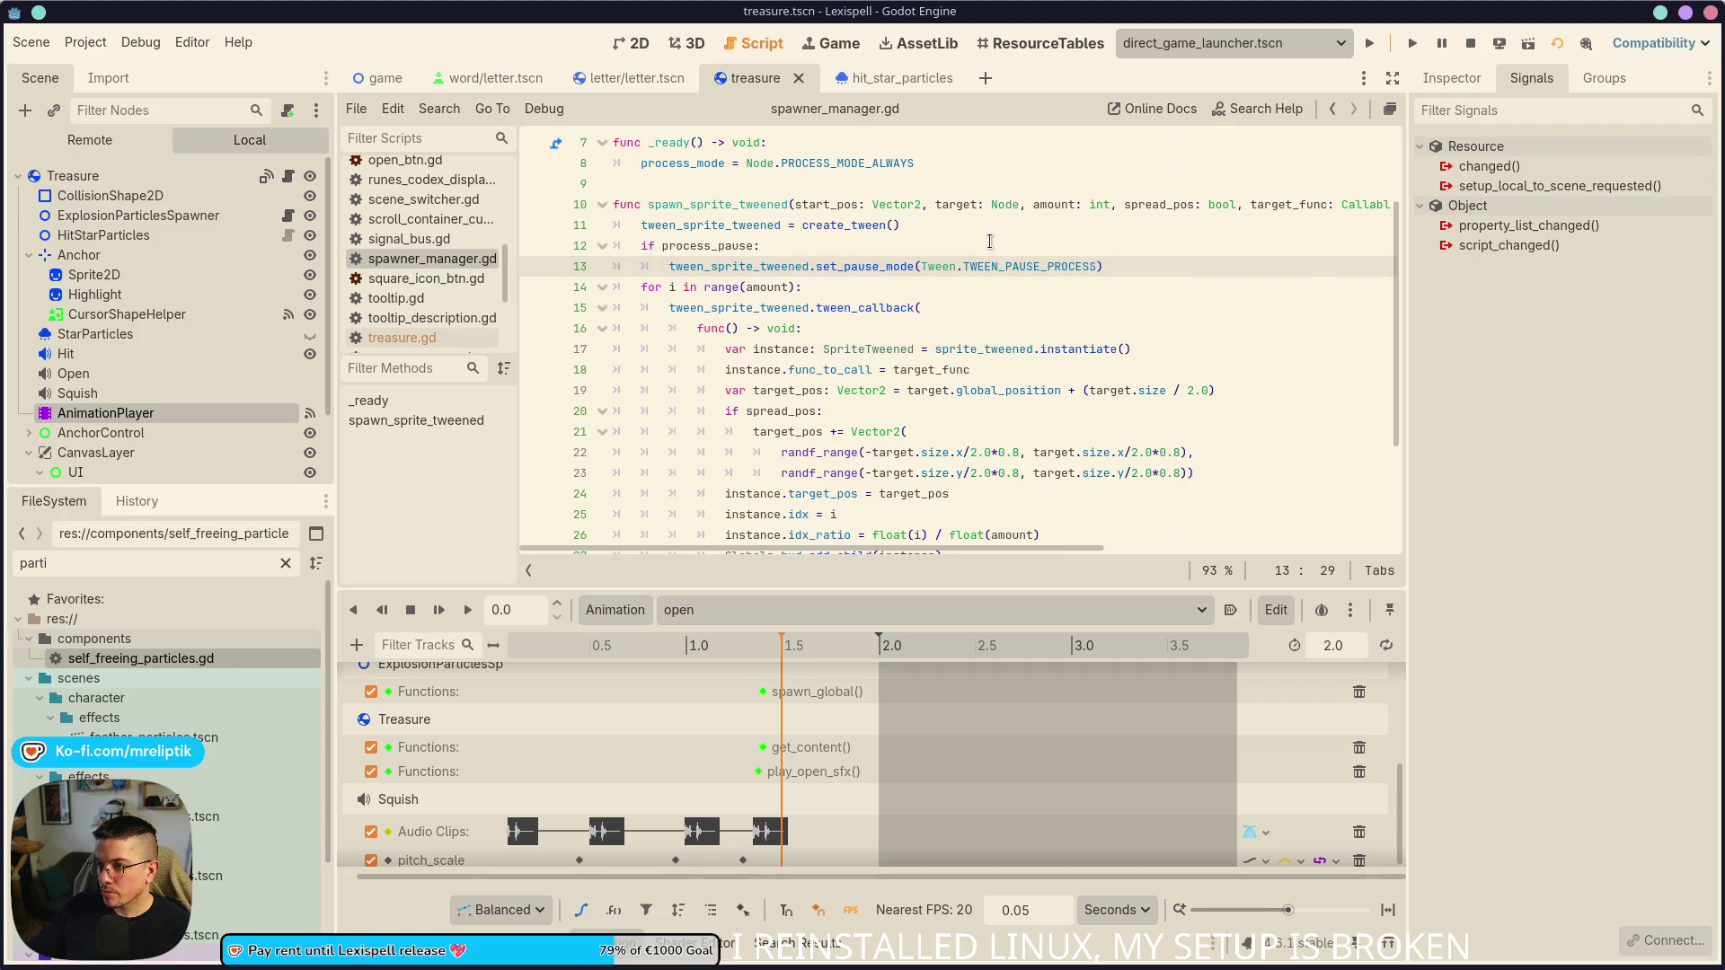
scroll(961, 332, "up", 2)
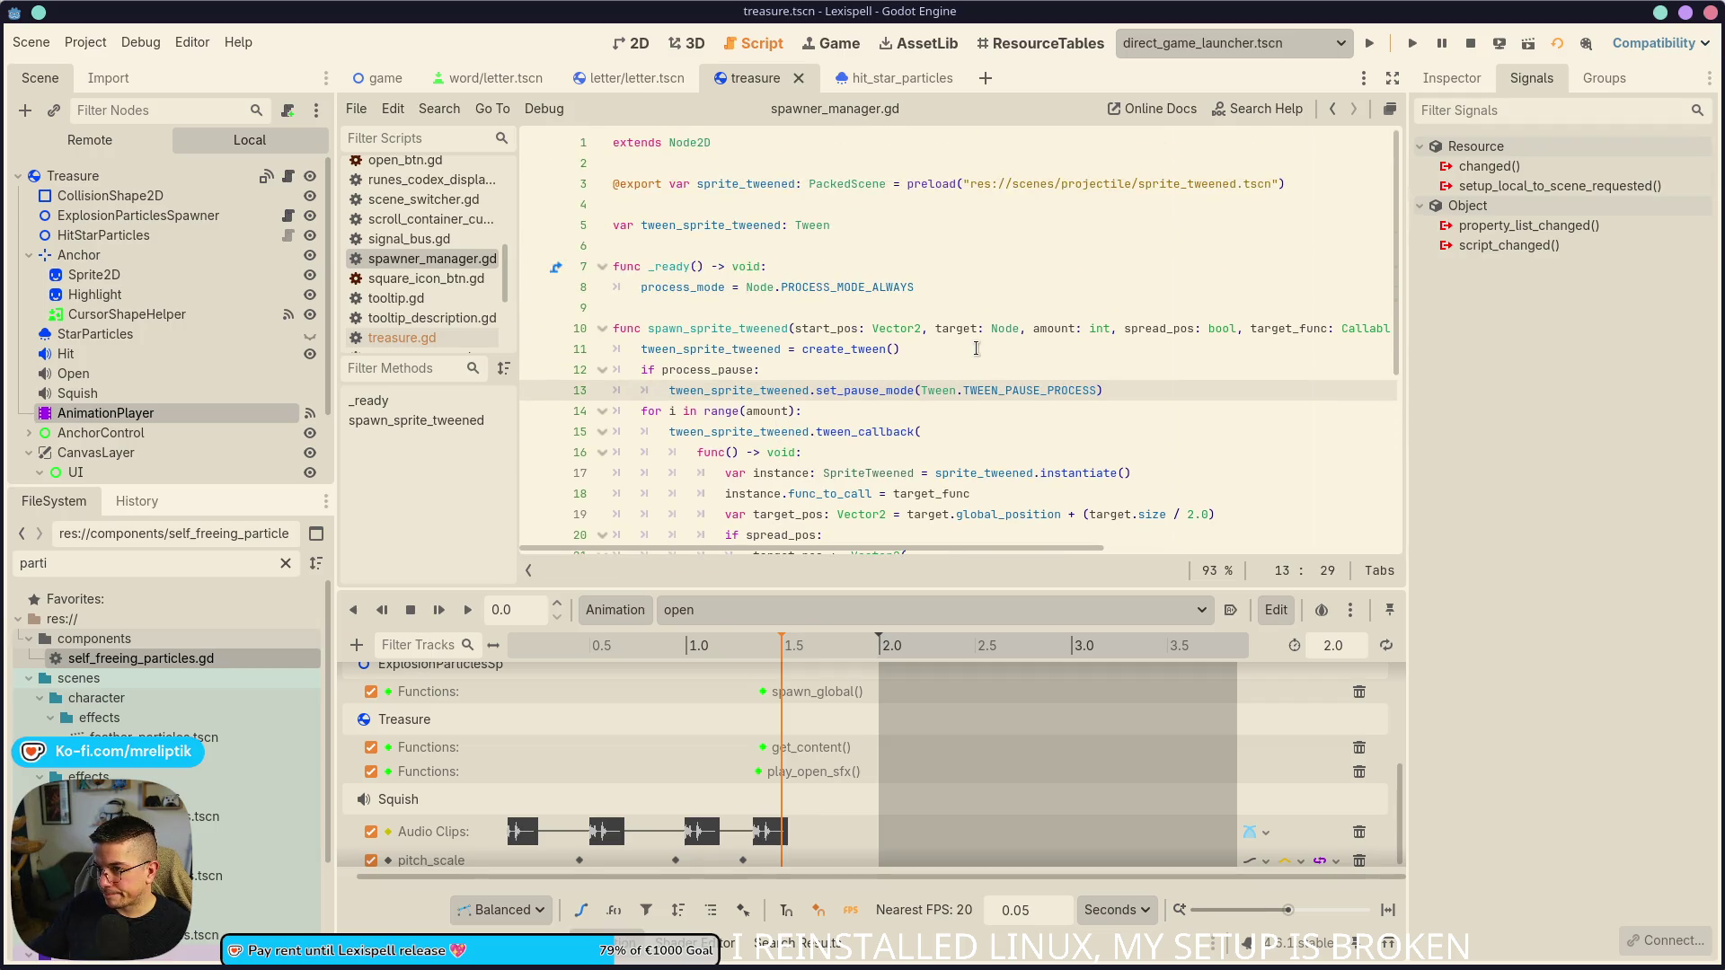
double_click(718, 329)
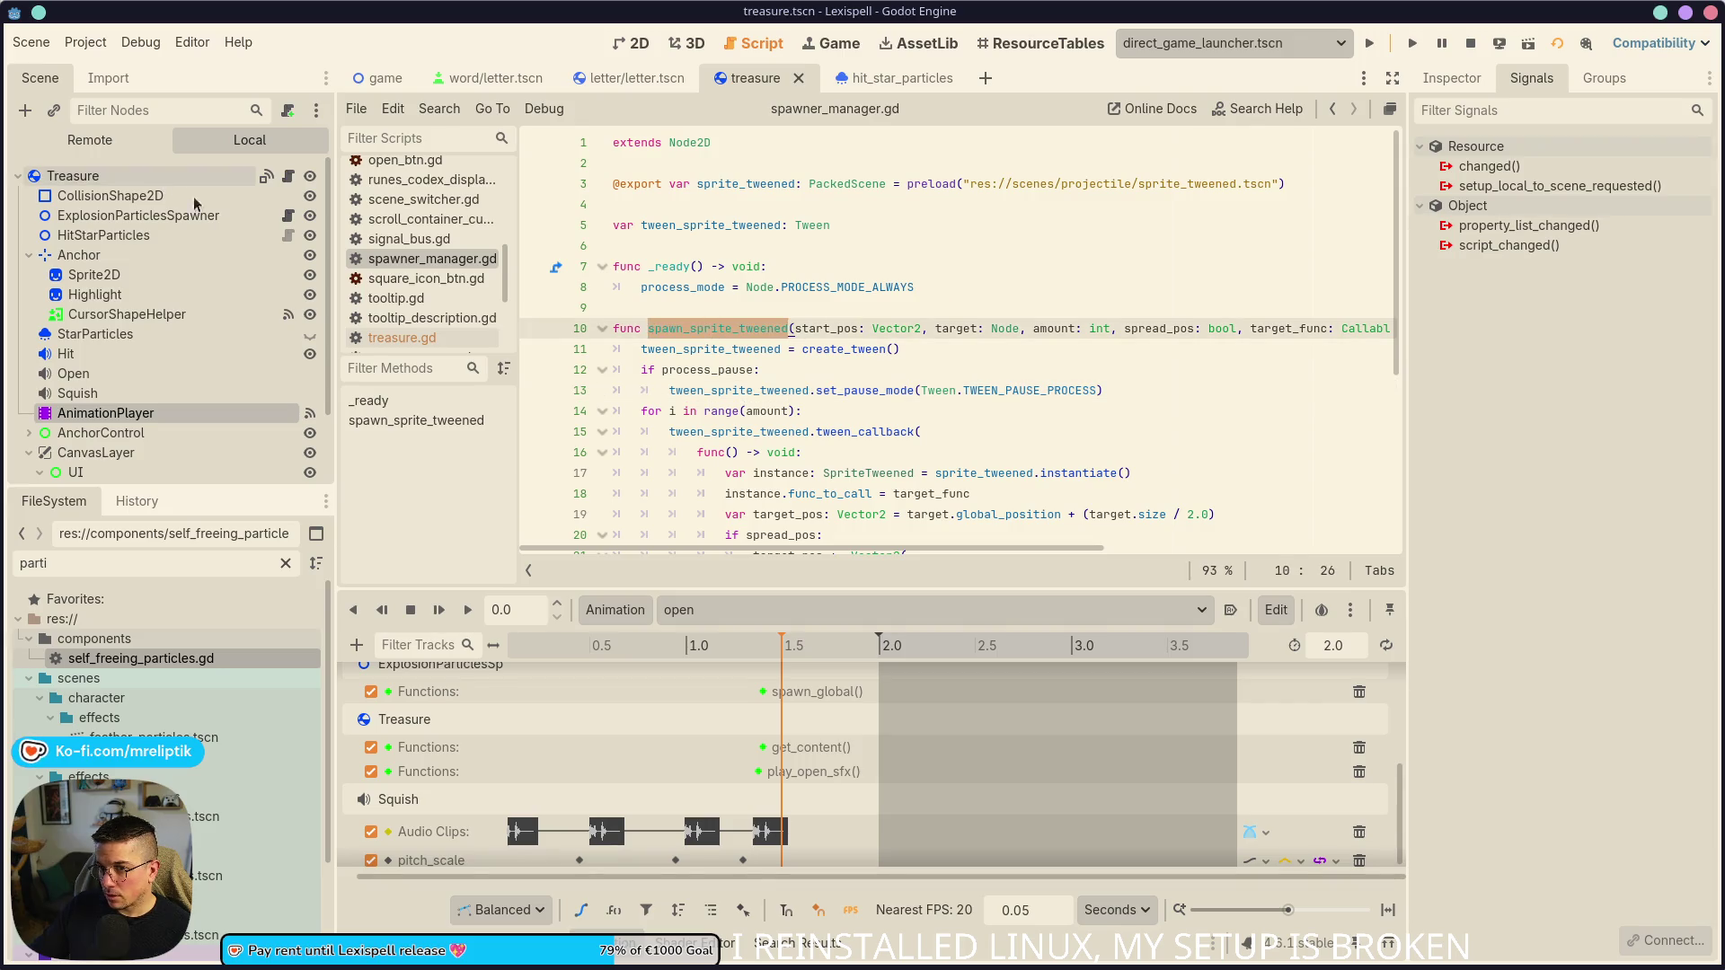
- Append ', true' as the last argument of the chest's spawn_sprite_tweened call in treasure.gd
left_click(288, 176)
scroll(819, 445, "right", 3)
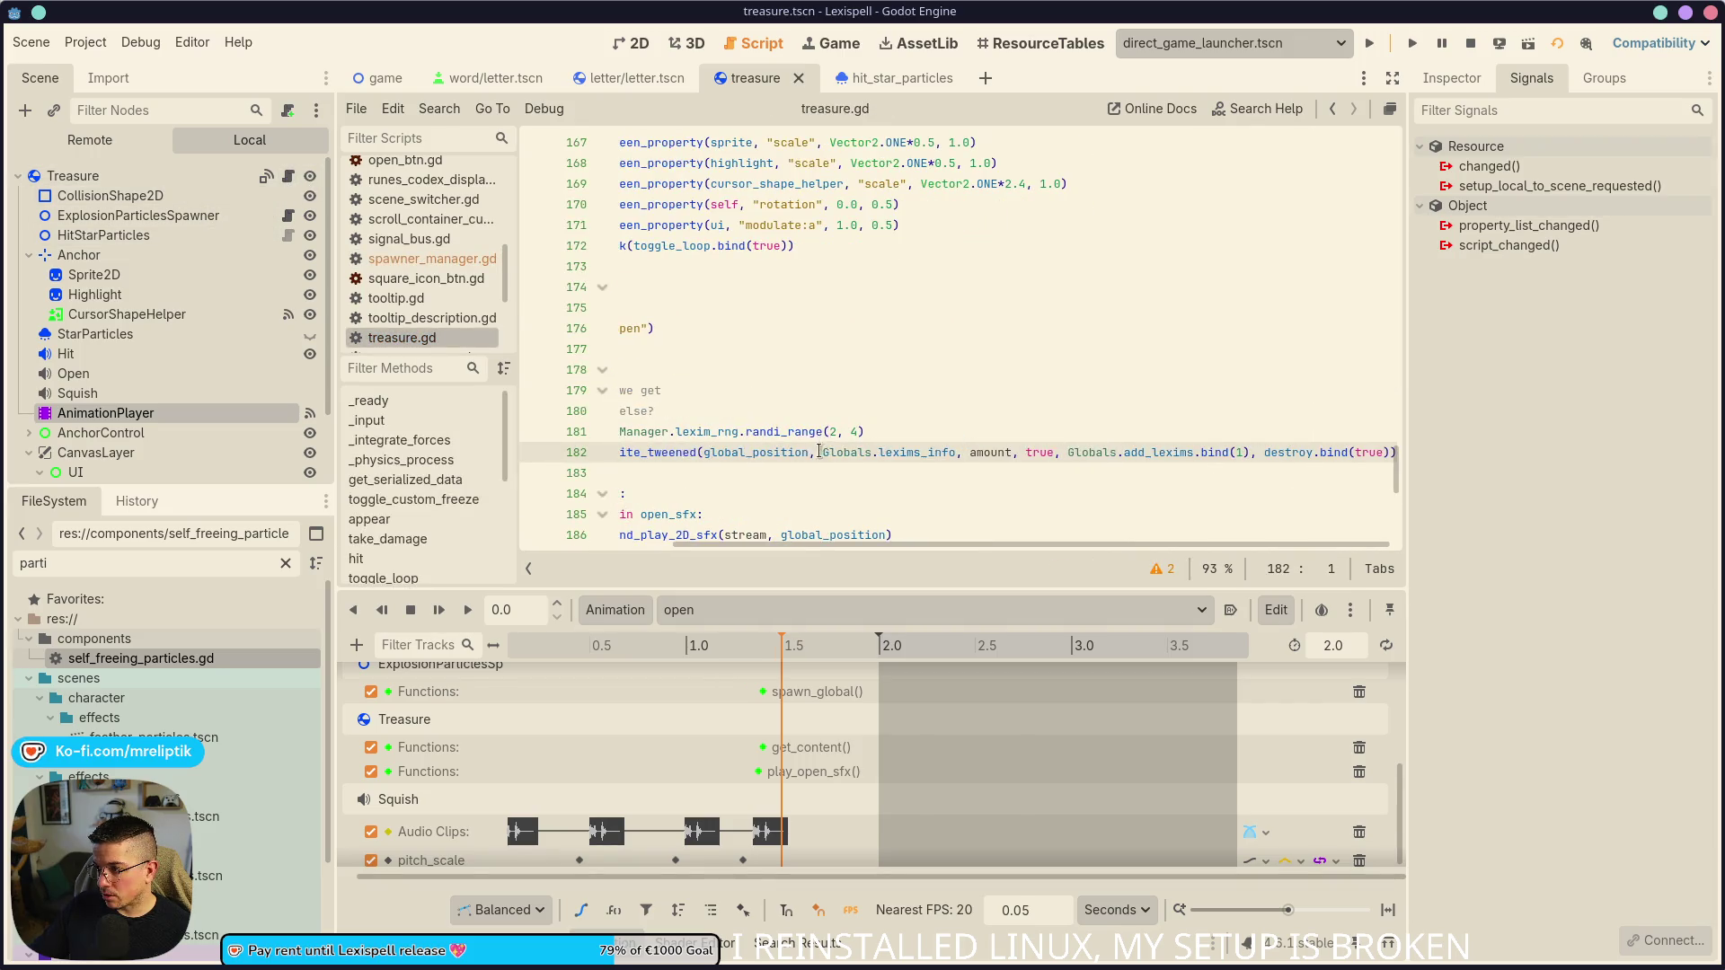
type(", true")
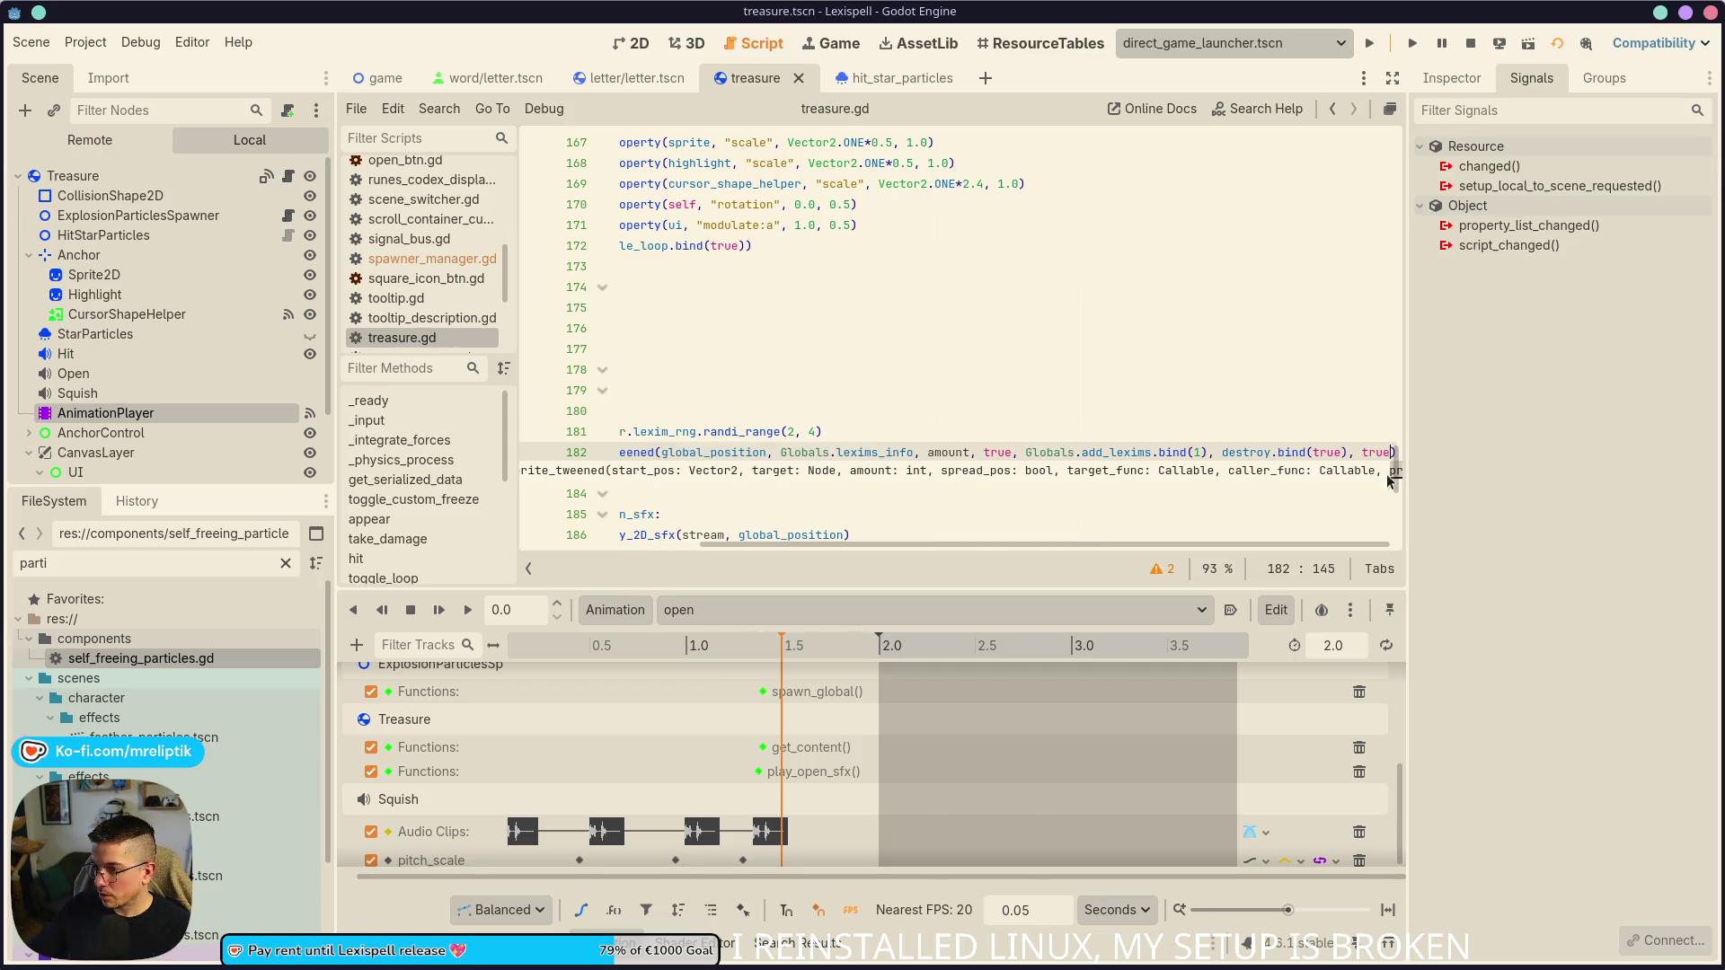
scroll(1205, 302, "left", 5)
- Stop the running game and relaunch the project to test the change
key("F8")
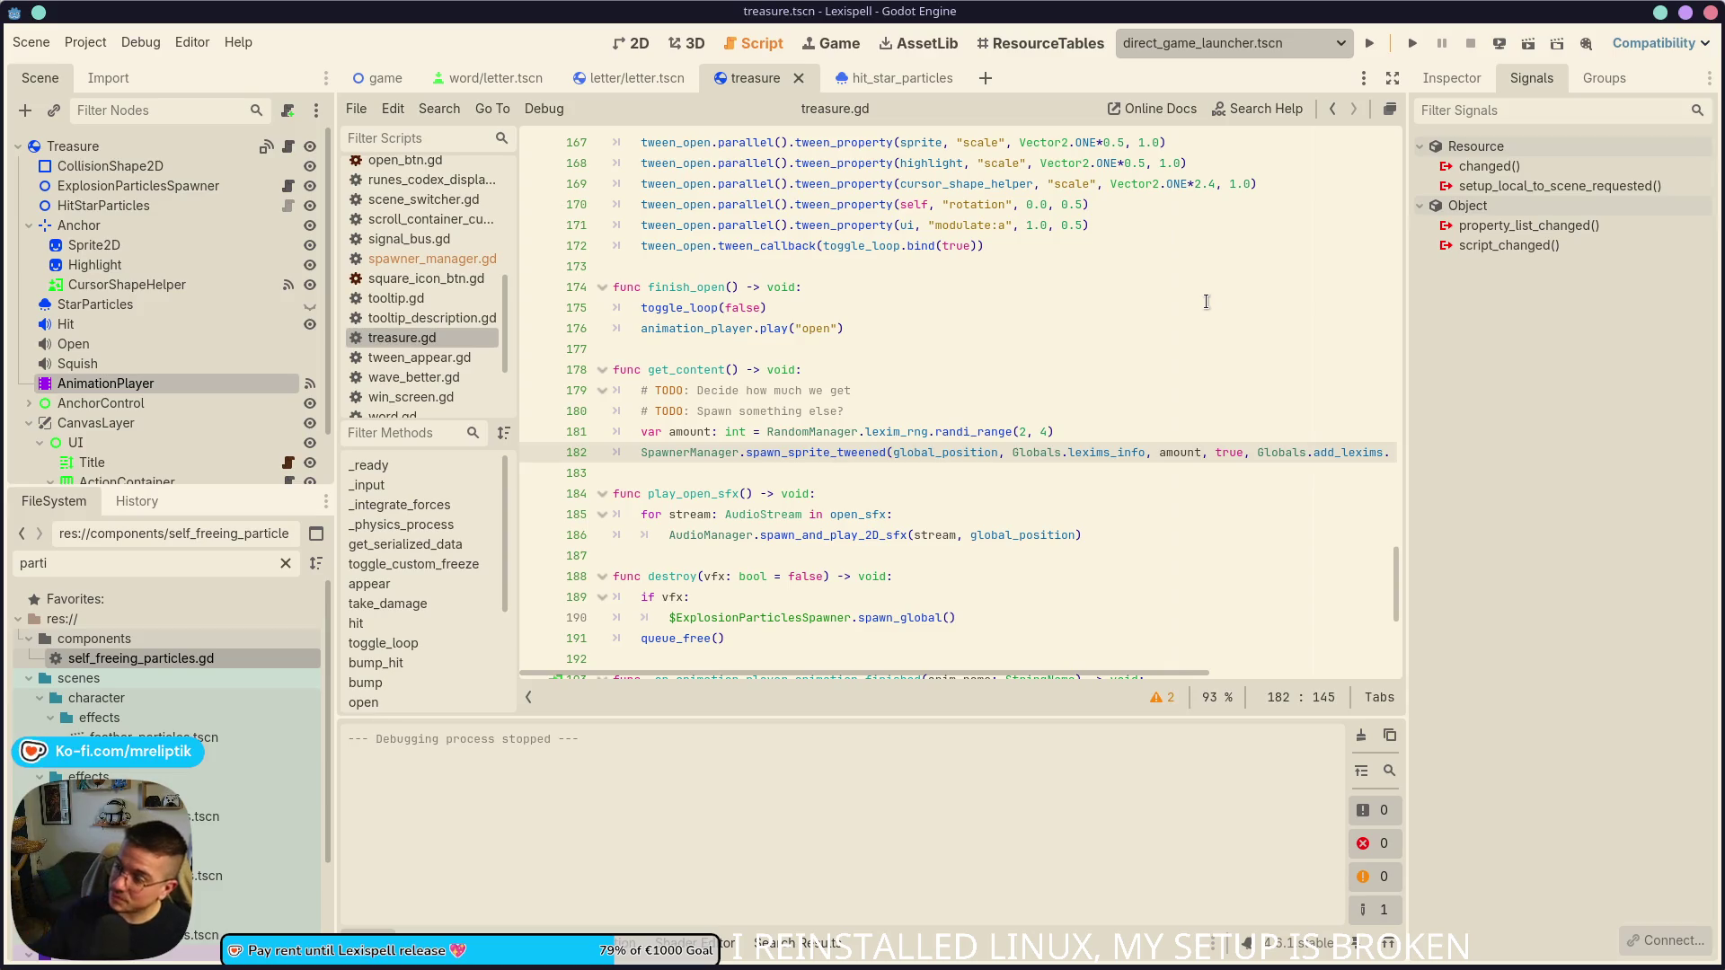
left_click(1412, 43)
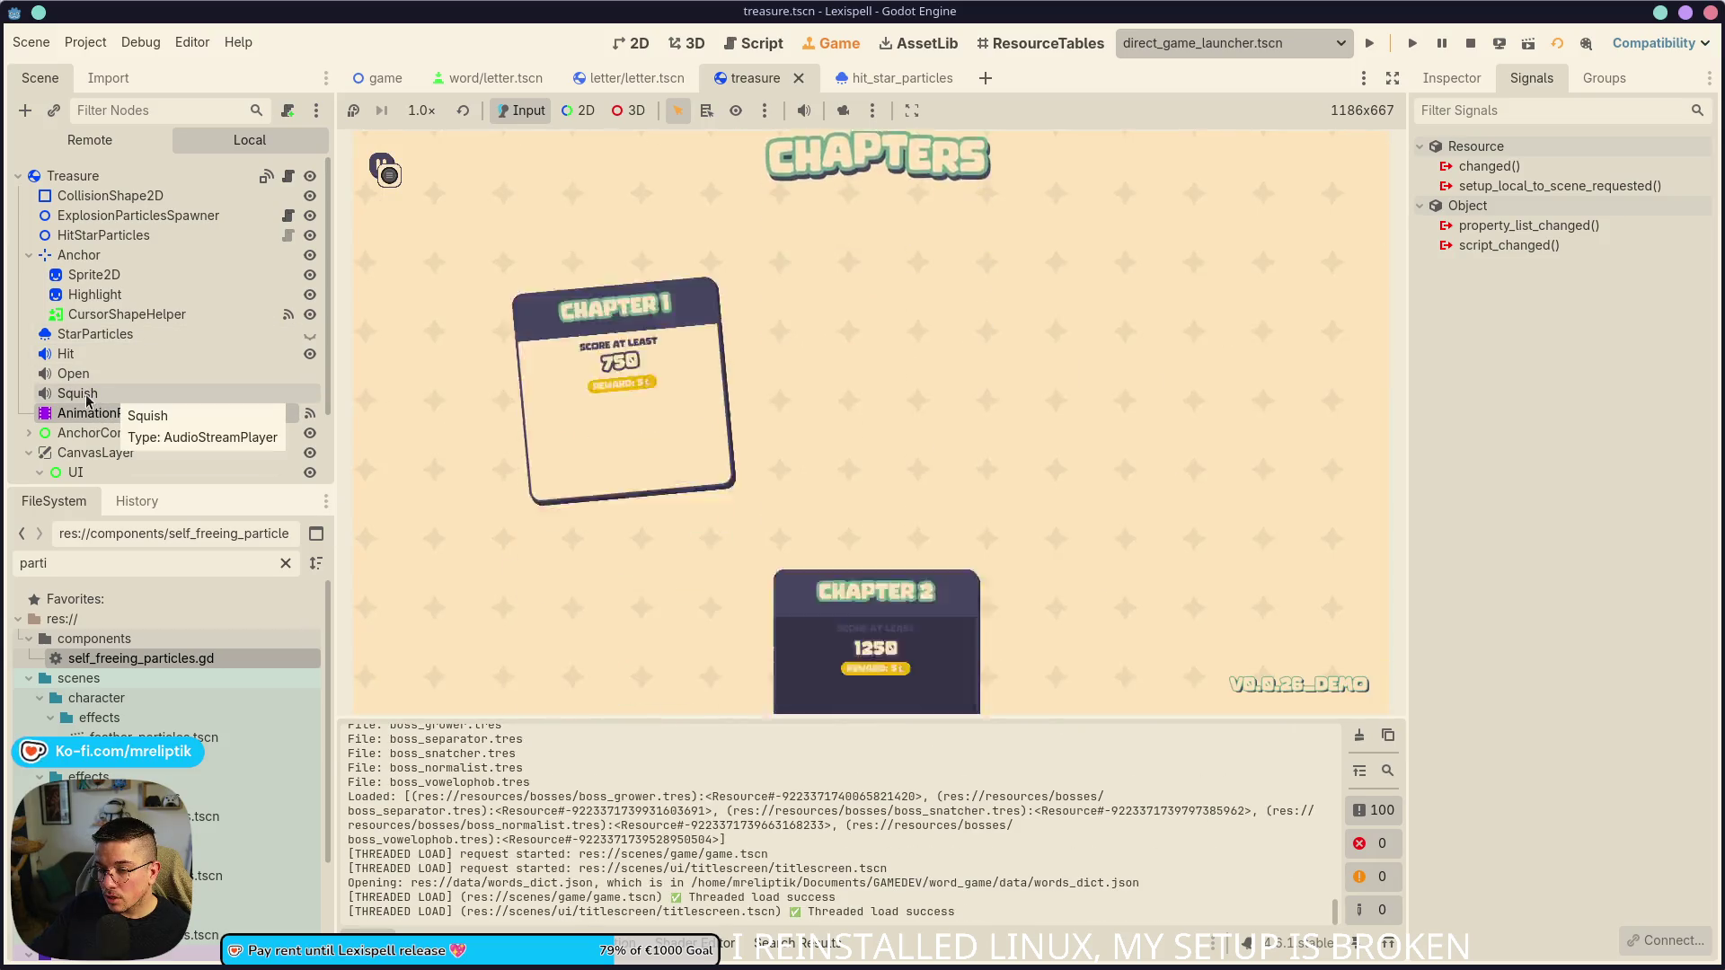
left_click(88, 395)
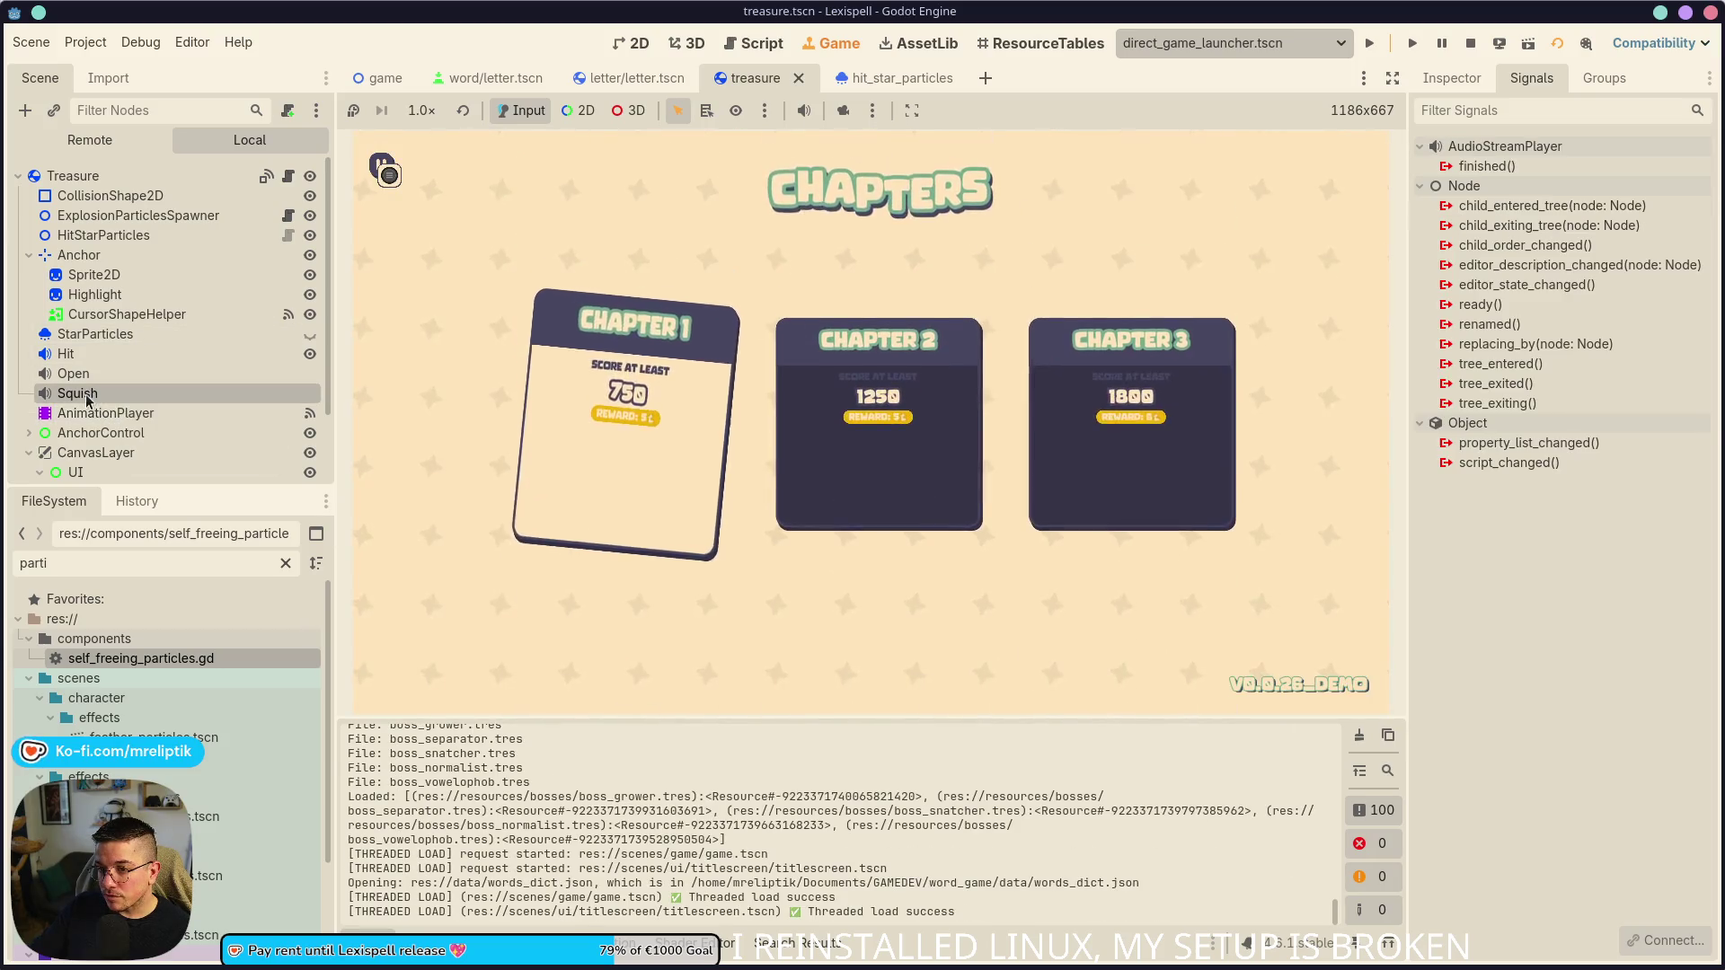
- Show the Squish node in the Inspector and open treasure.gd at the animation_player declaration
left_click(1451, 79)
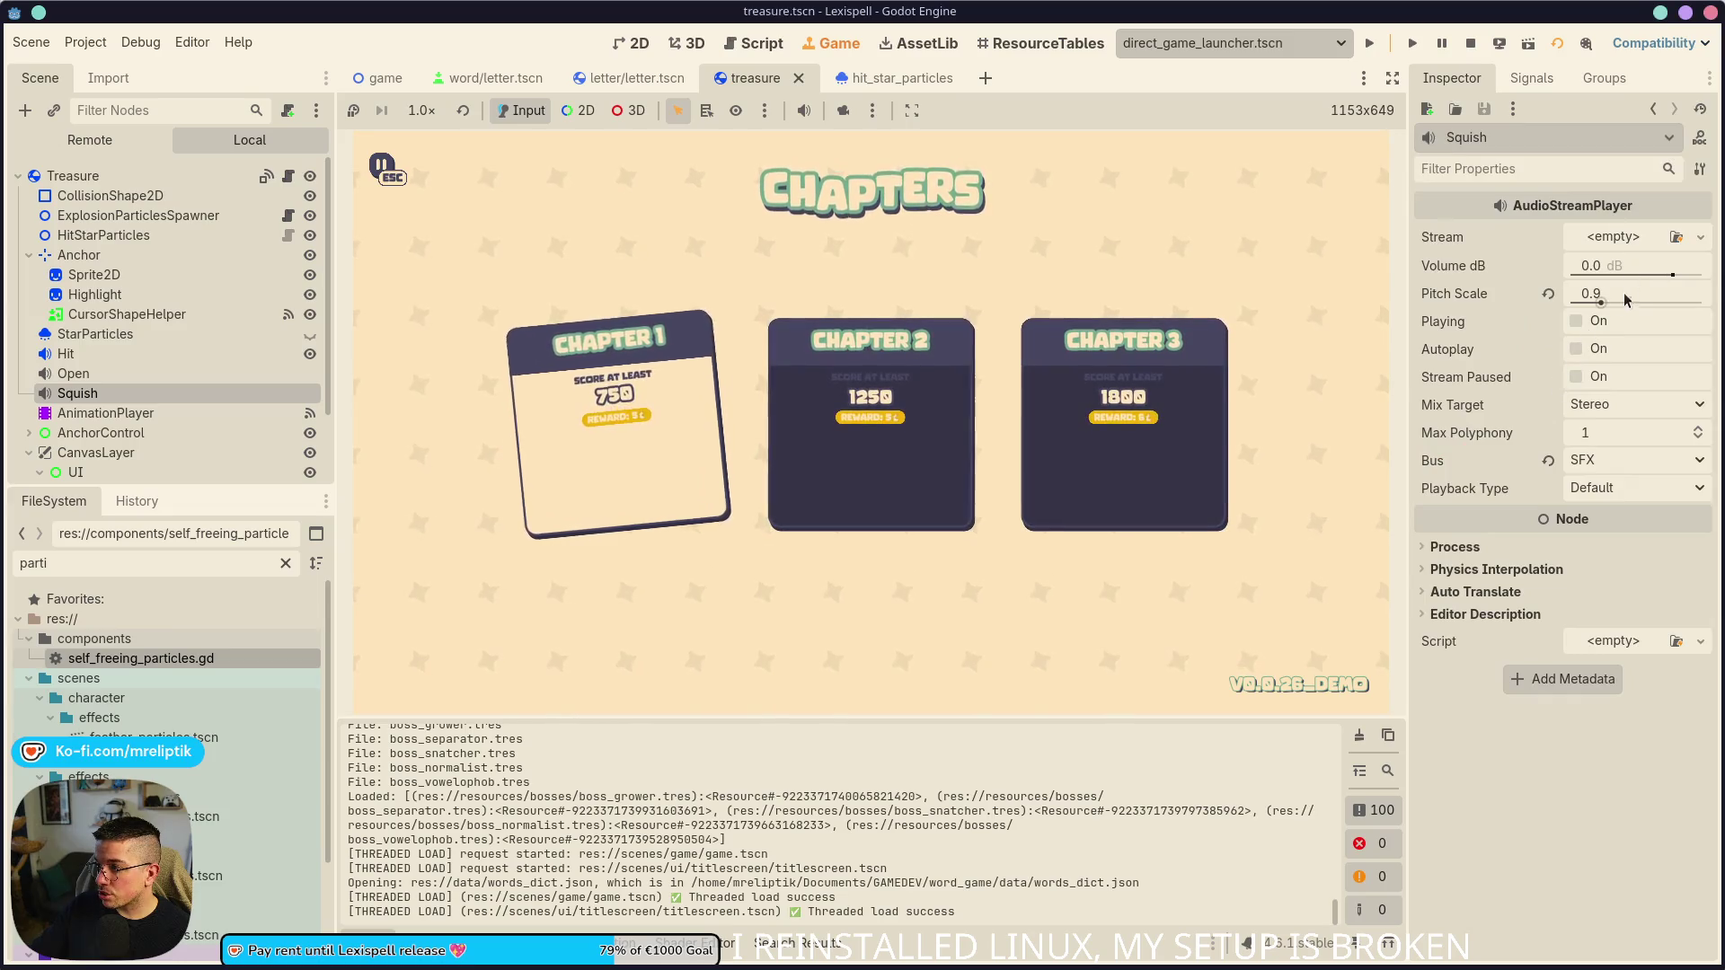
left_click(293, 176)
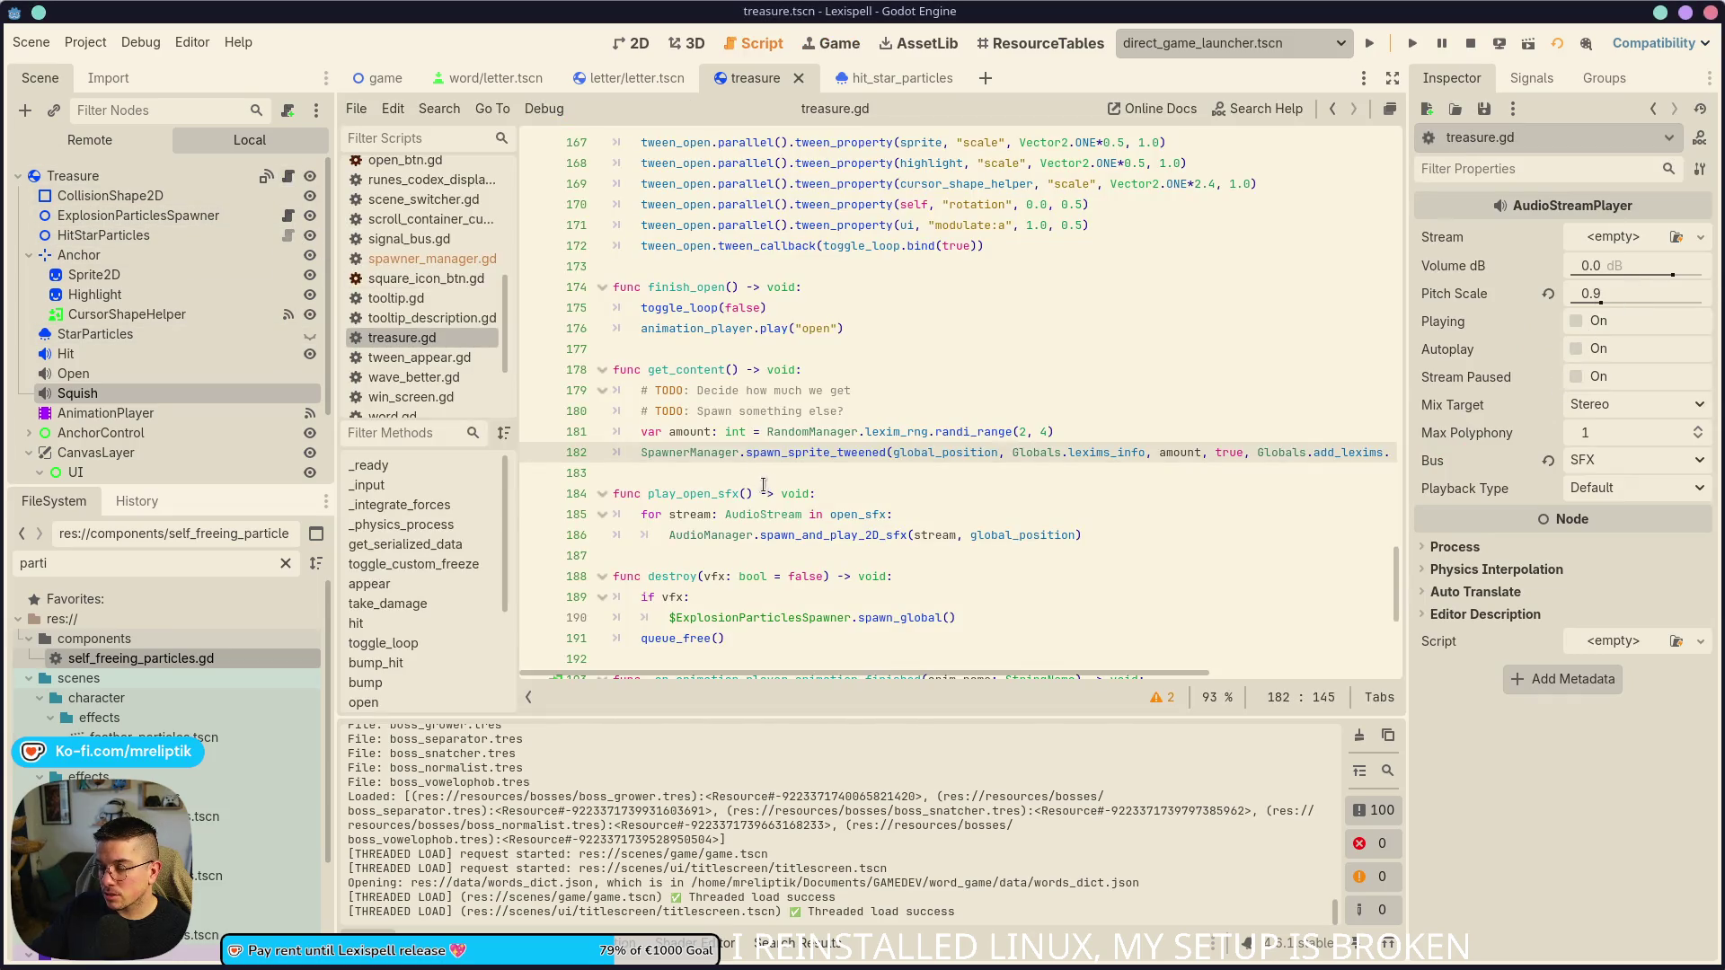
scroll(713, 517, "up", 12)
scroll(713, 517, "up", 20)
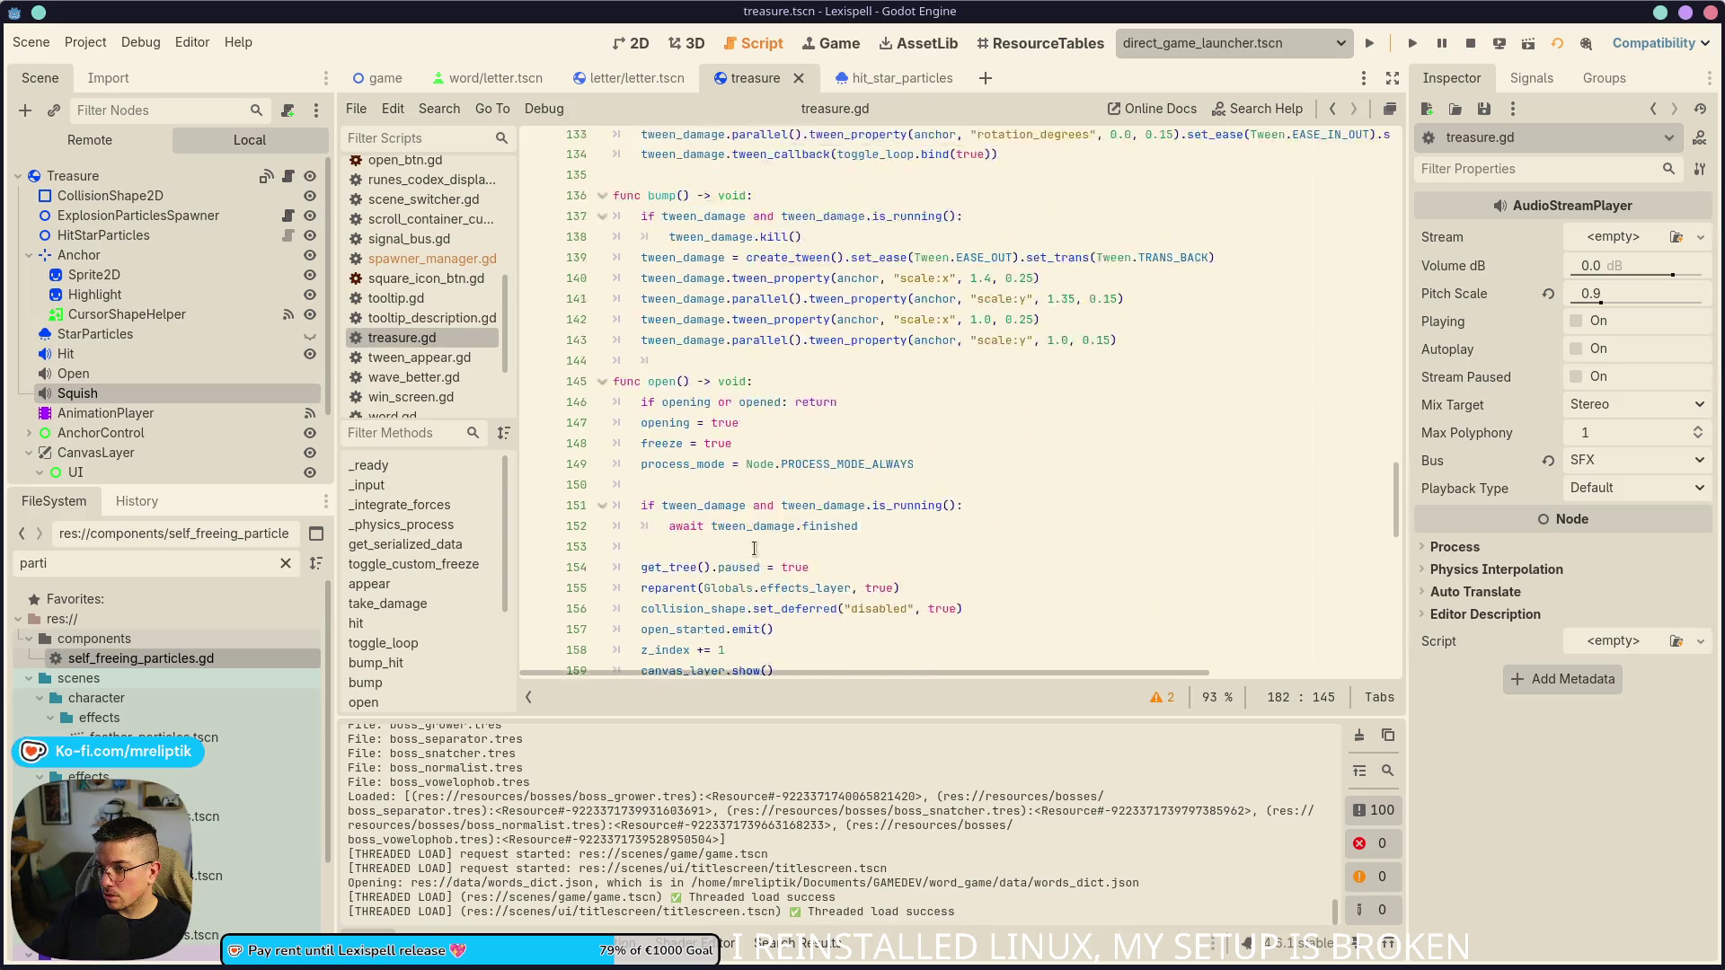
scroll(778, 572, "up", 17)
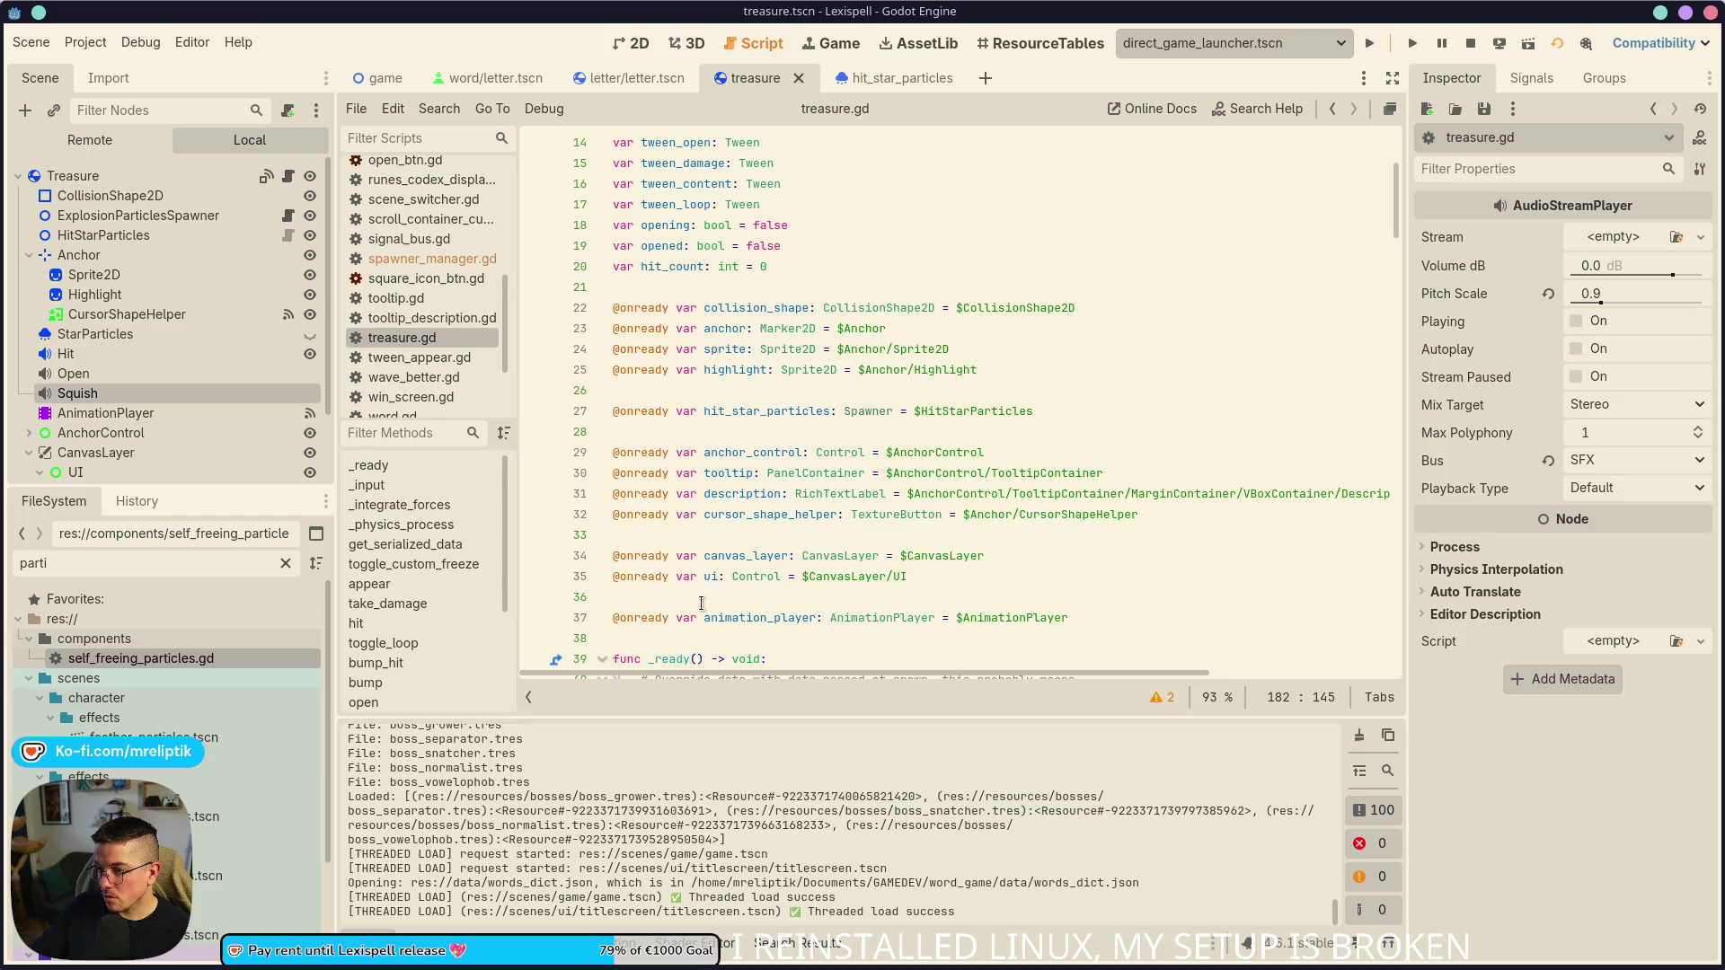
left_click(670, 609)
key("Up")
key("Return")
key("Return")
key("Up")
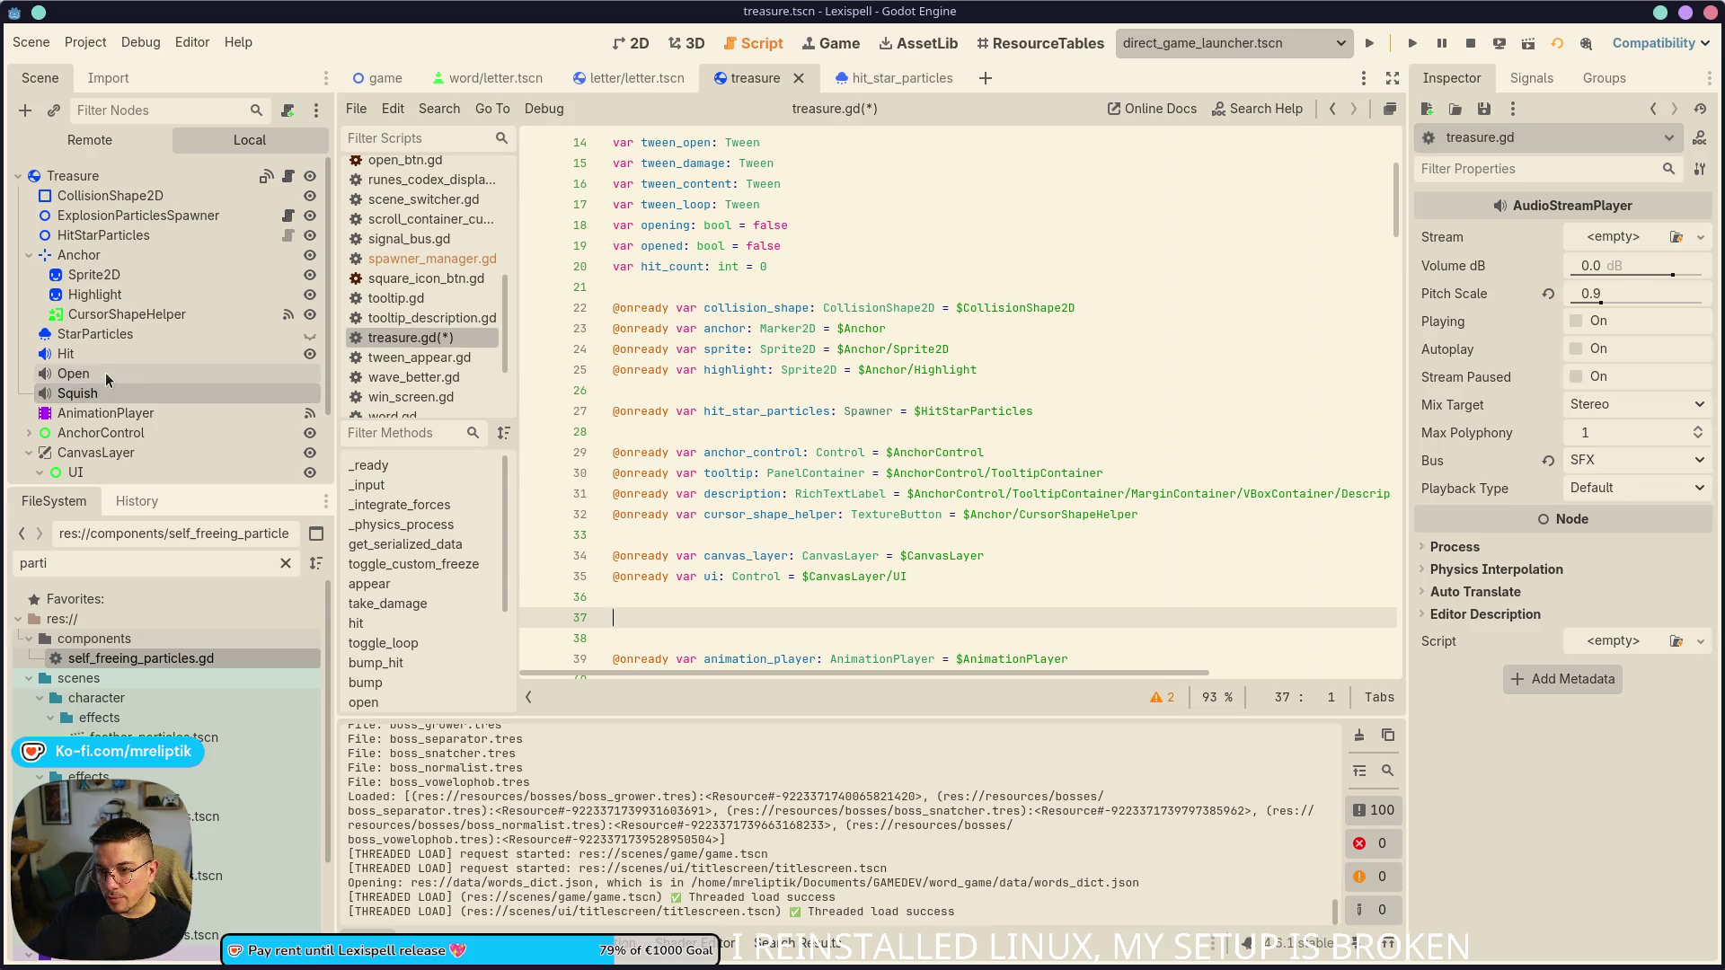
left_click(106, 373, "ctrl")
left_click_drag(106, 374, 649, 630)
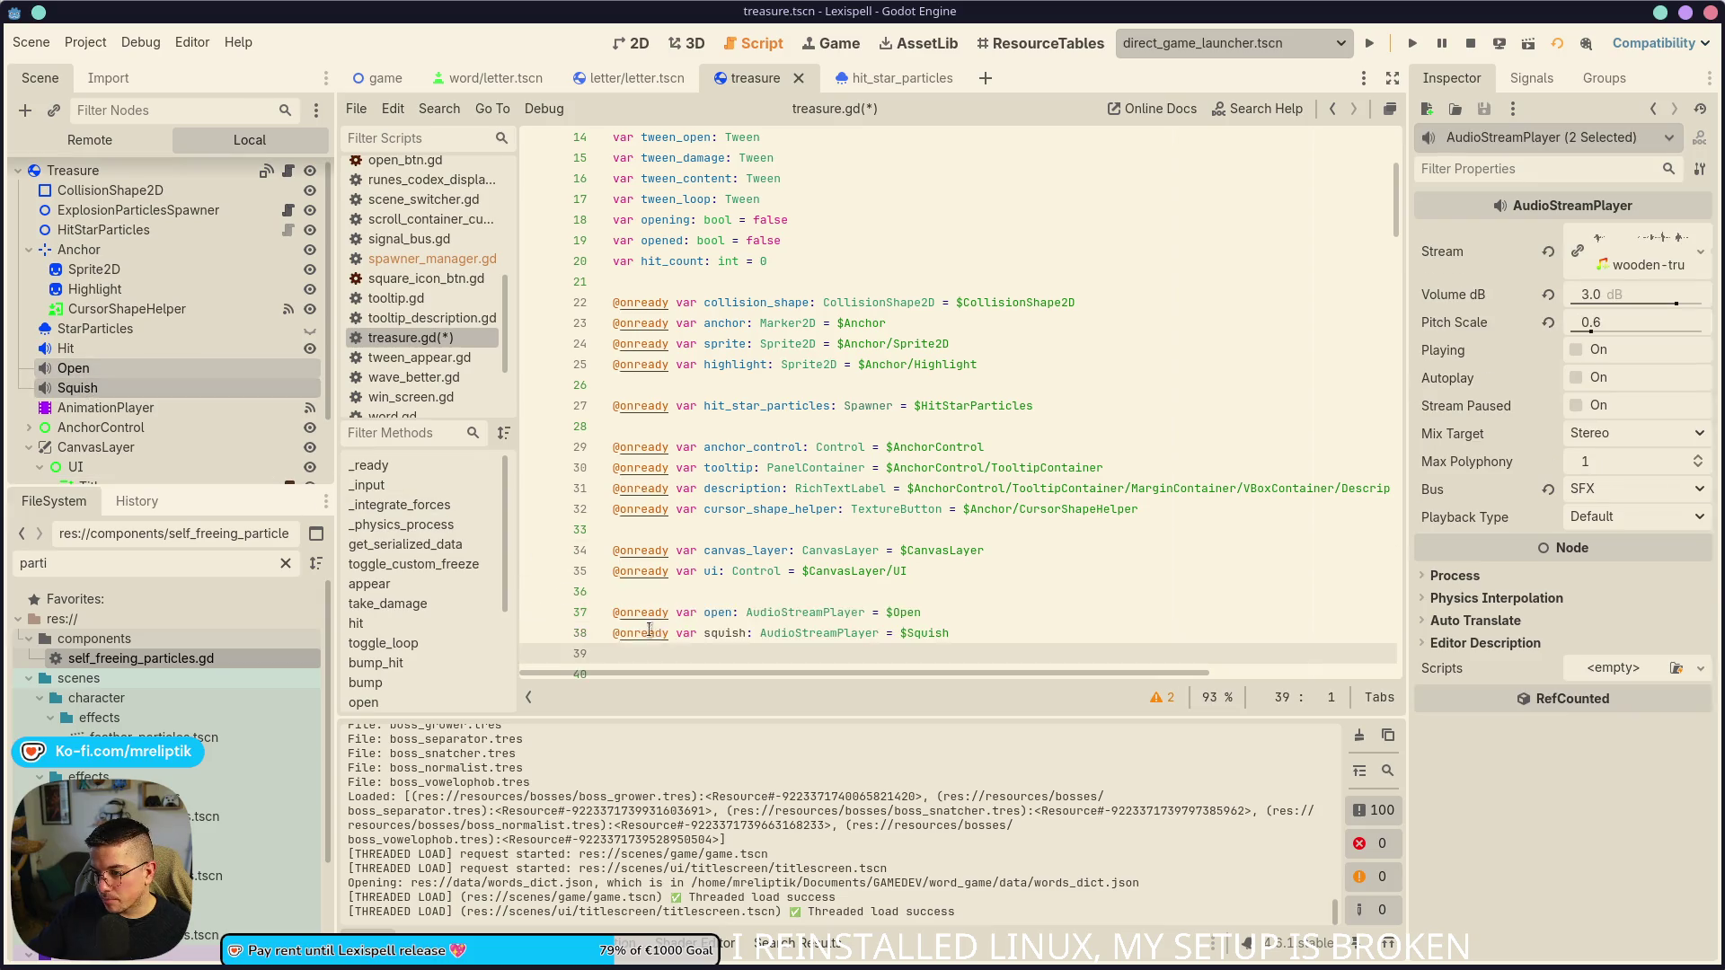
left_click(710, 615)
type("_sfx")
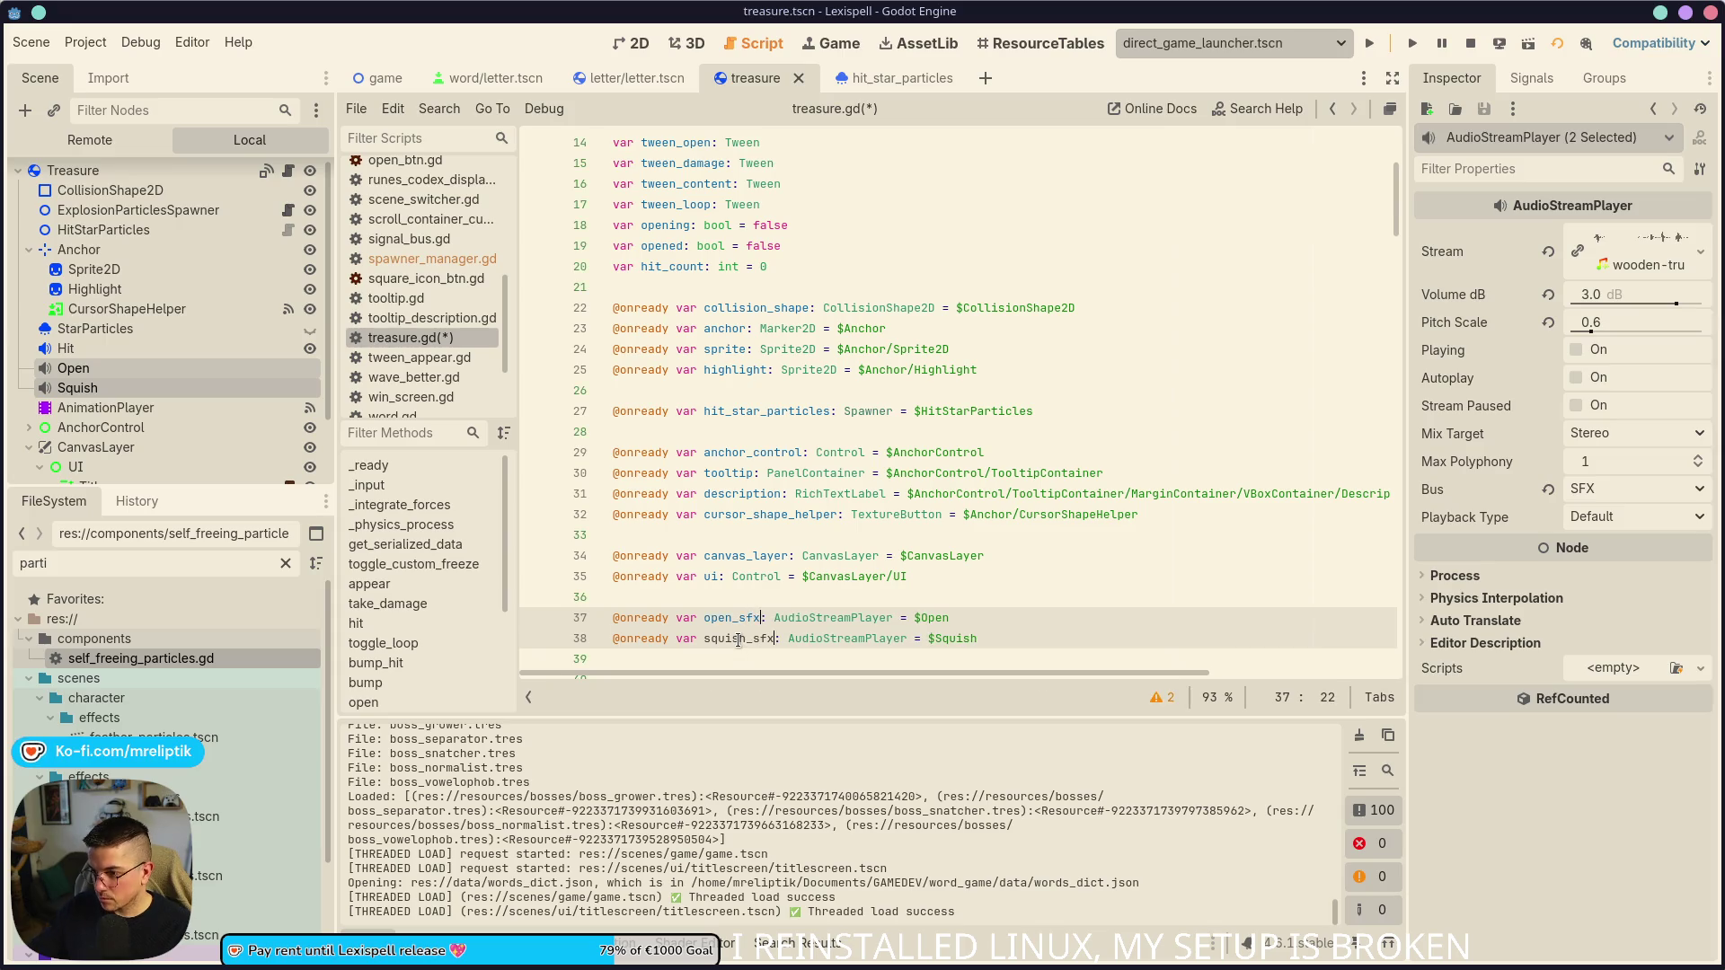
key("ctrl+s")
- Delete the duplicate open_sfx declaration and its leftover blank line
scroll(746, 539, "down", 3)
left_click(746, 485)
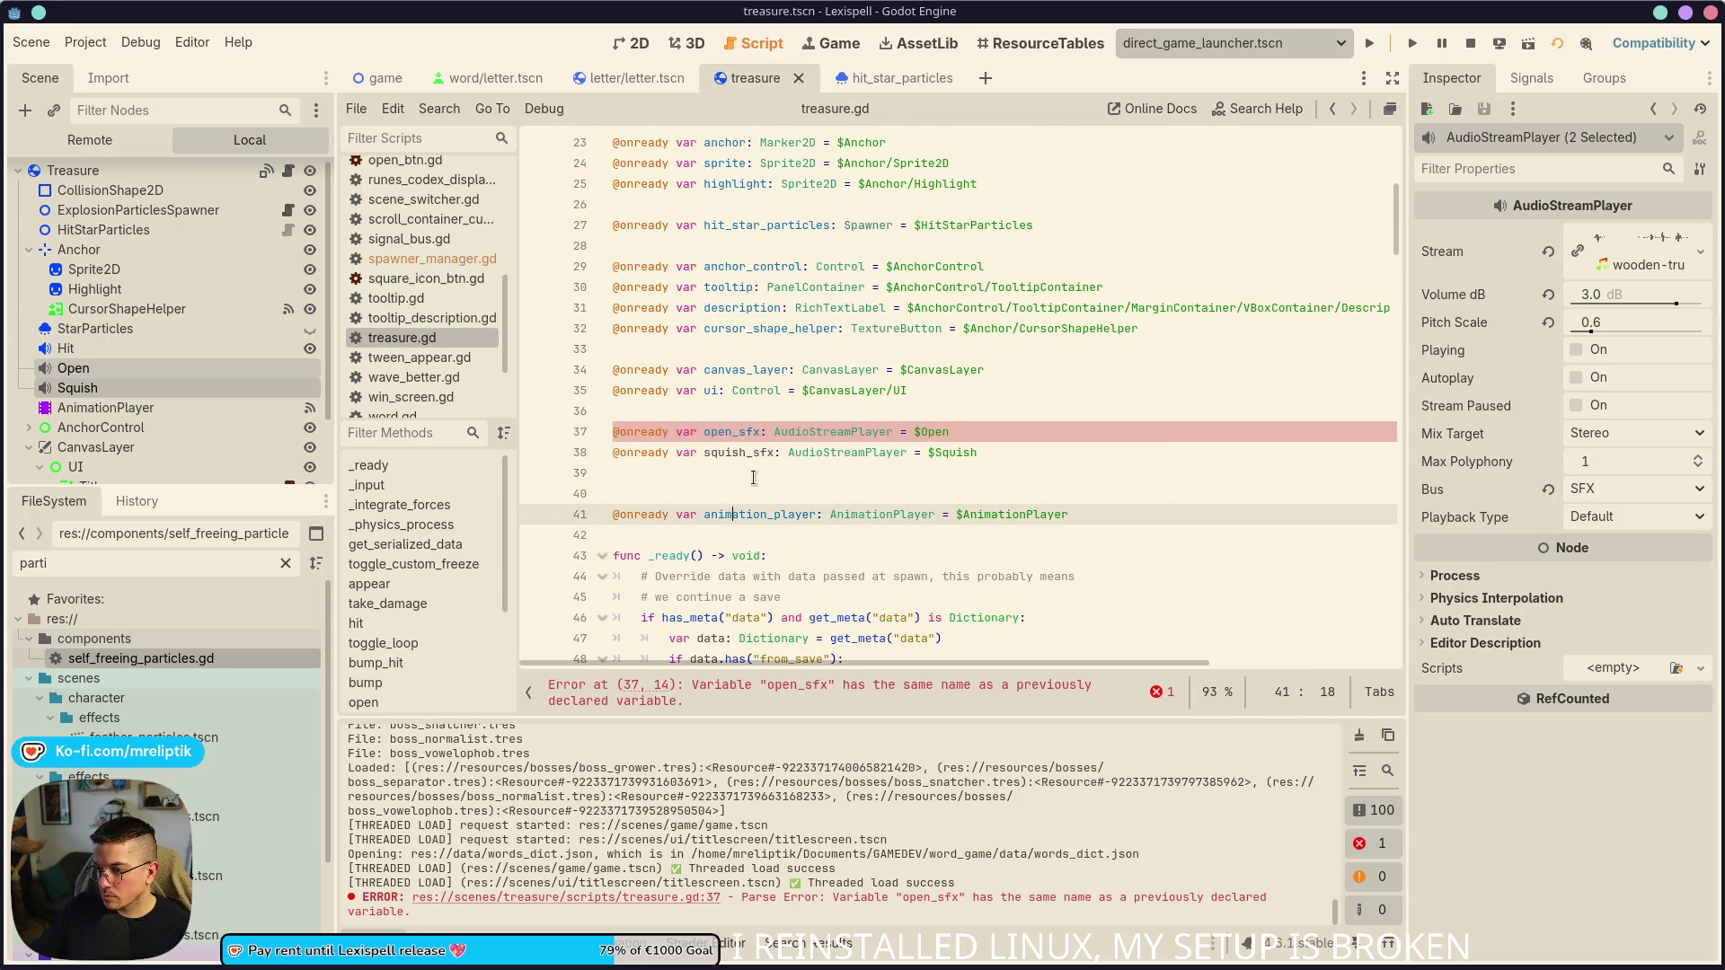
left_click(770, 691)
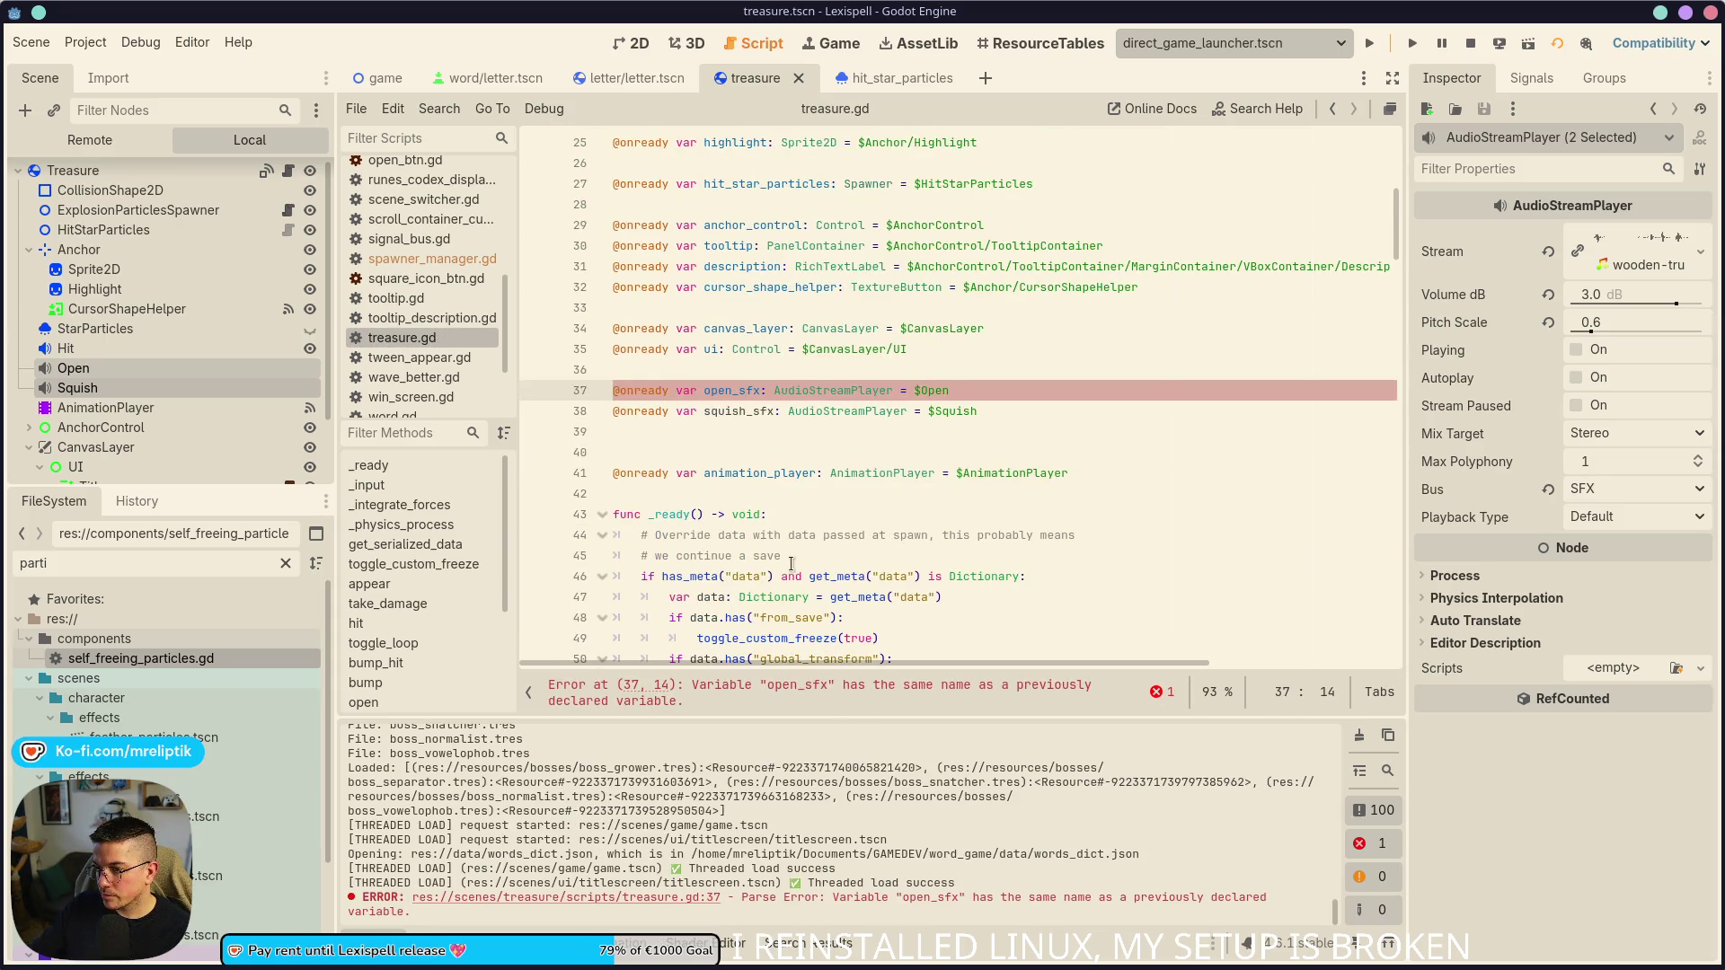
scroll(789, 562, "up", 3)
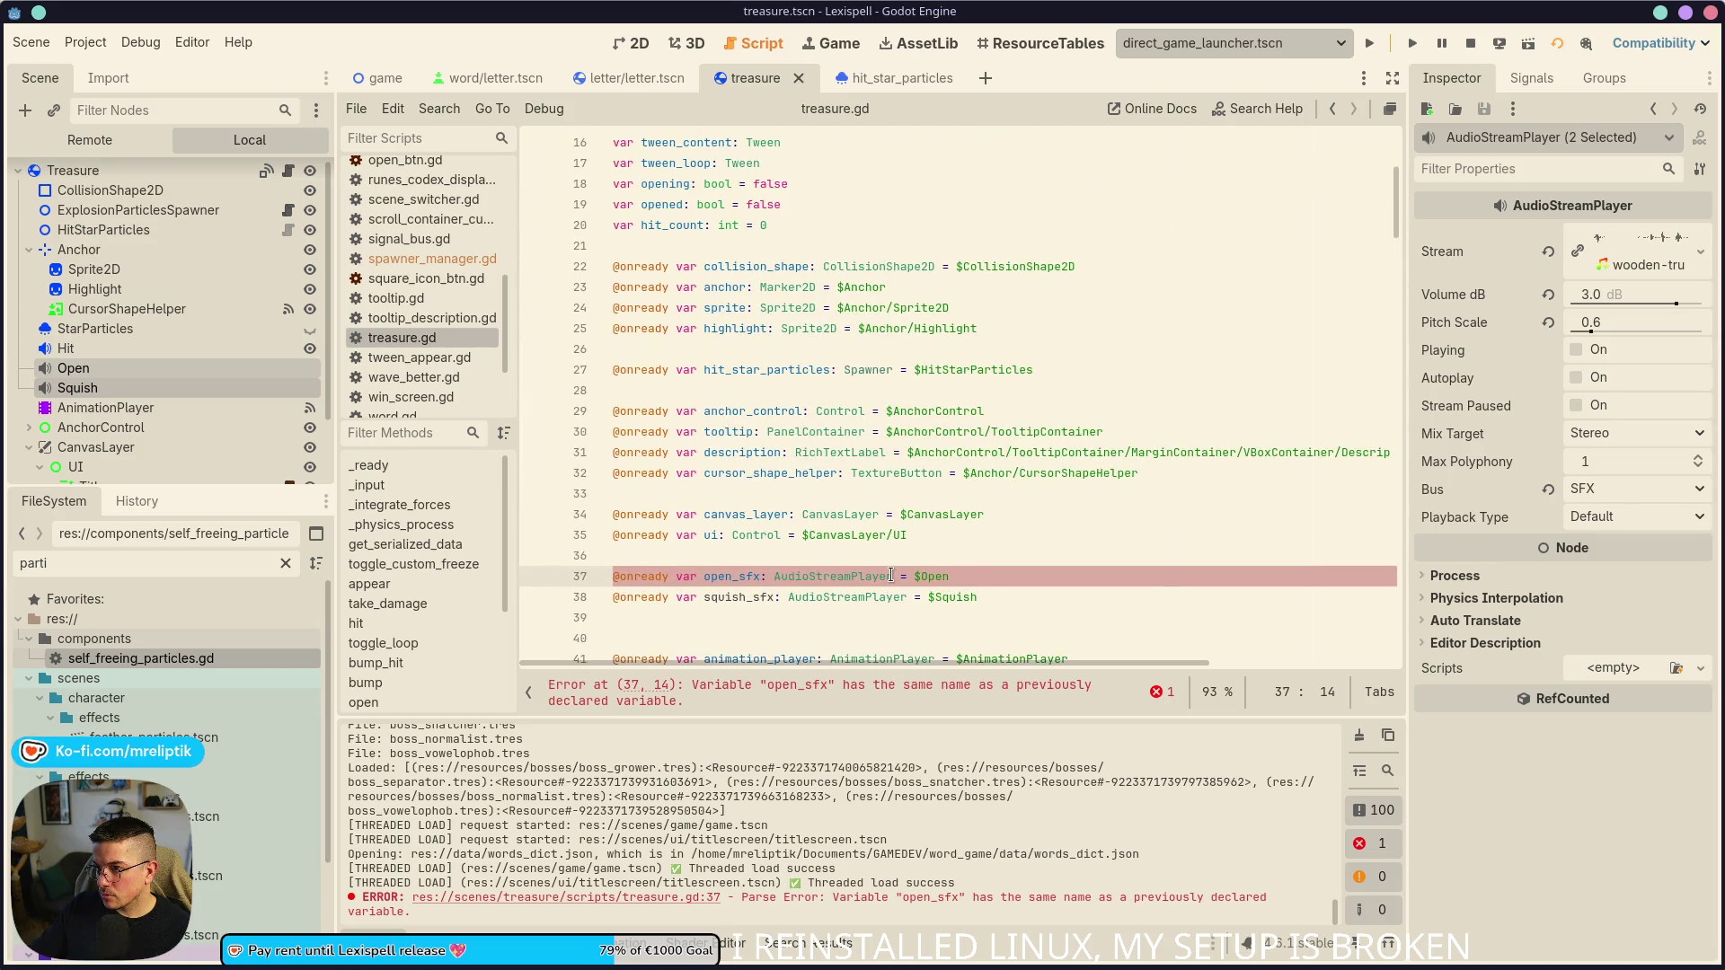
scroll(891, 575, "down", 1)
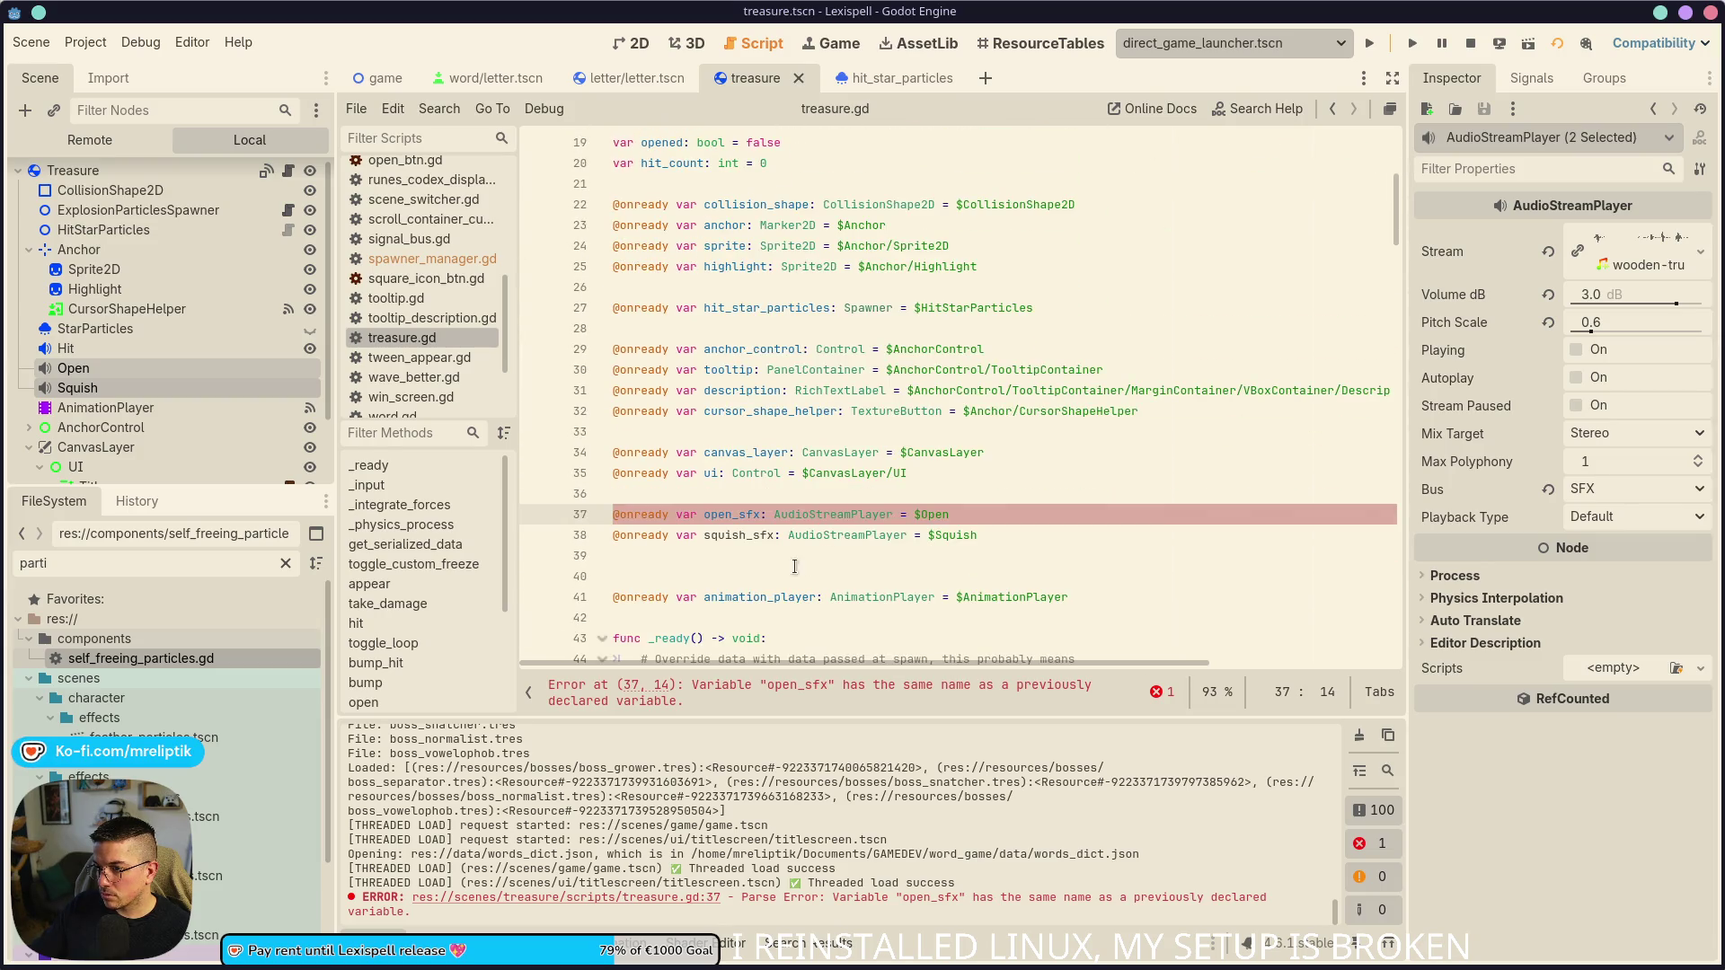
left_click(759, 566)
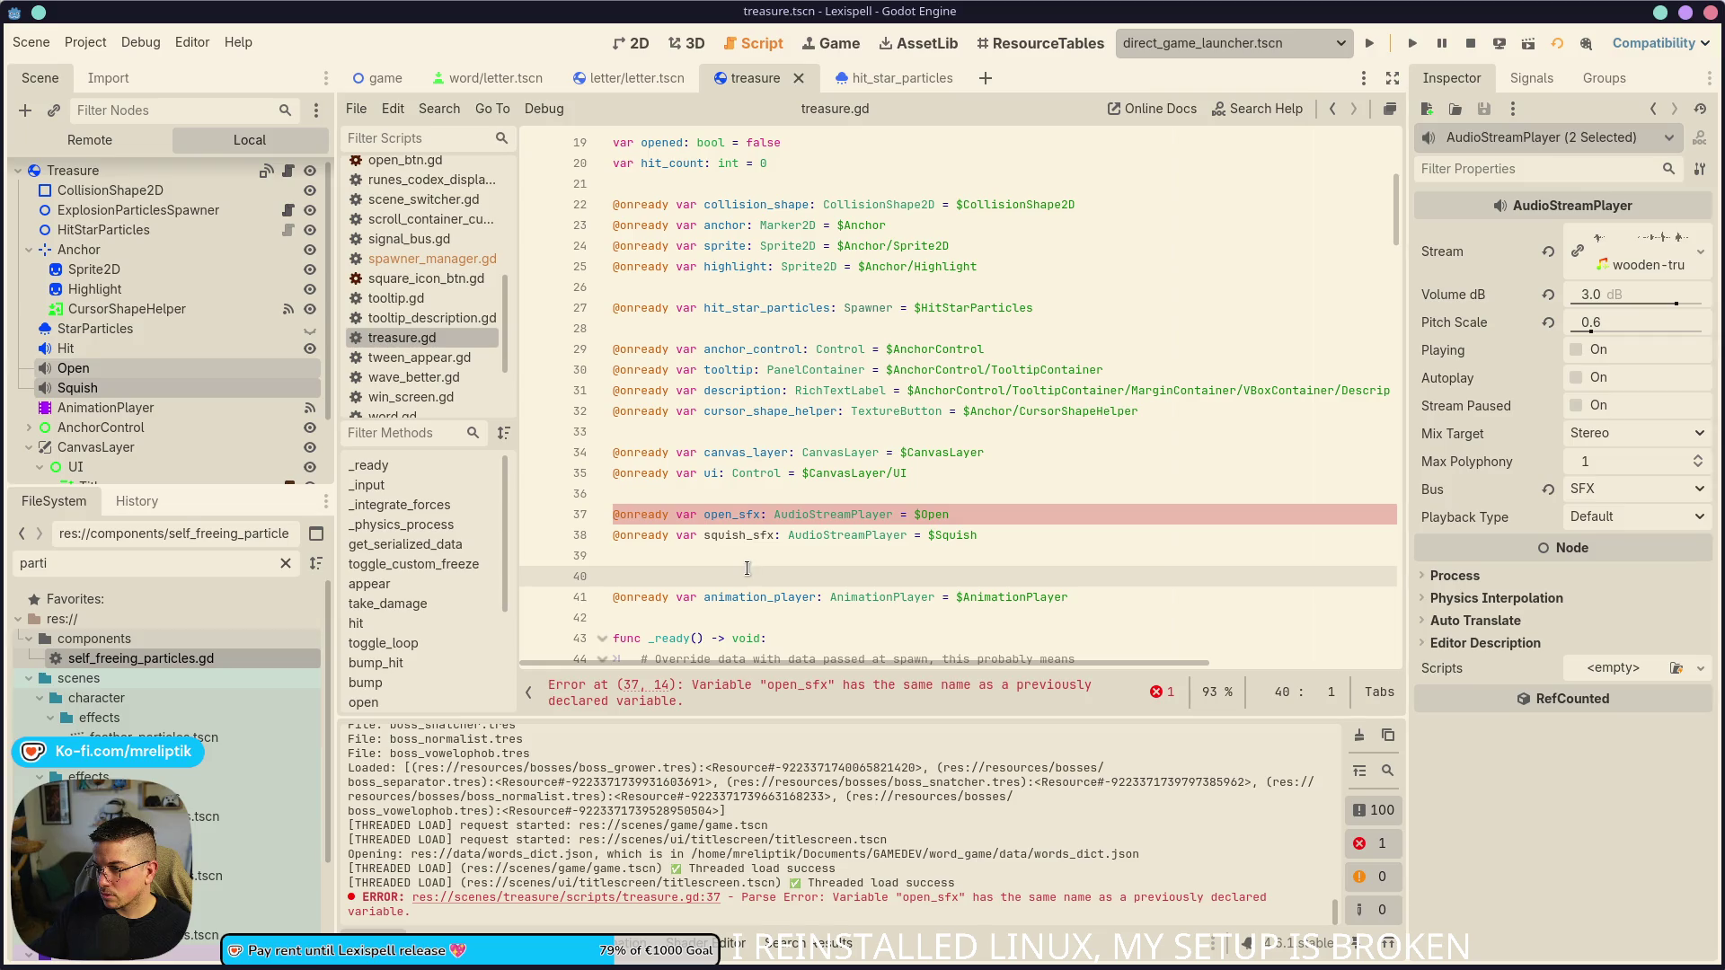
double_click(732, 514)
scroll(859, 623, "up", 3)
scroll(860, 623, "up", 3)
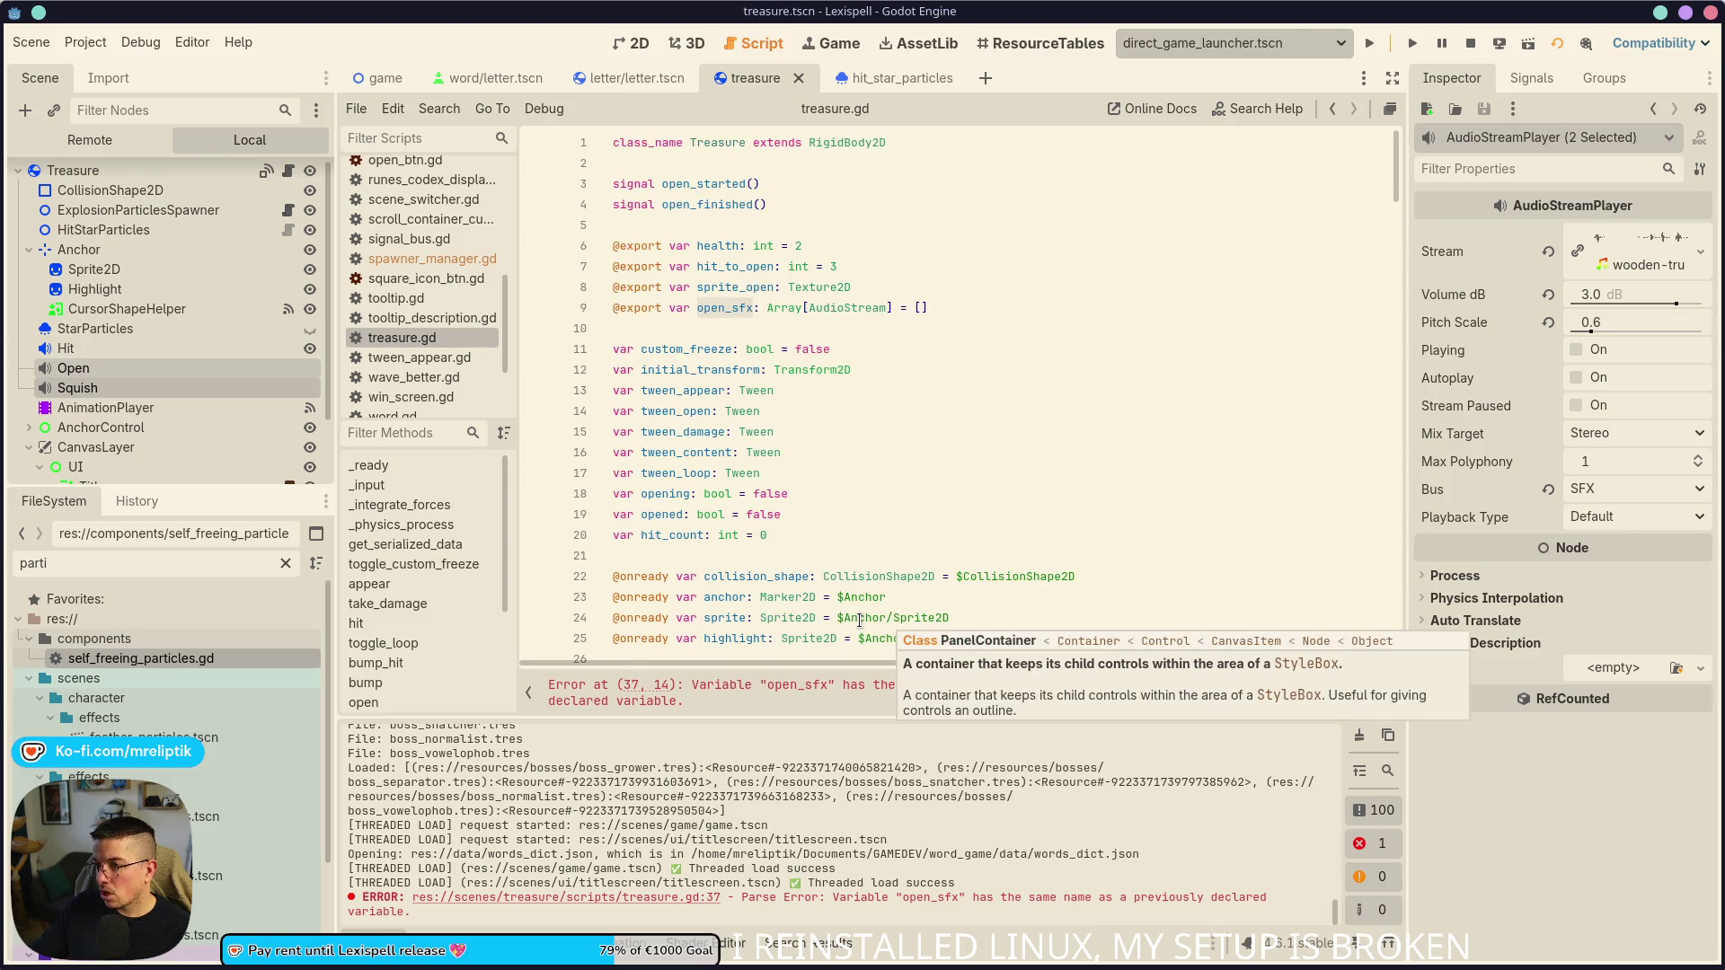
scroll(860, 620, "down", 2)
scroll(766, 373, "down", 6)
key("ctrl+shift+k")
left_click(693, 432)
key("BackSpace")
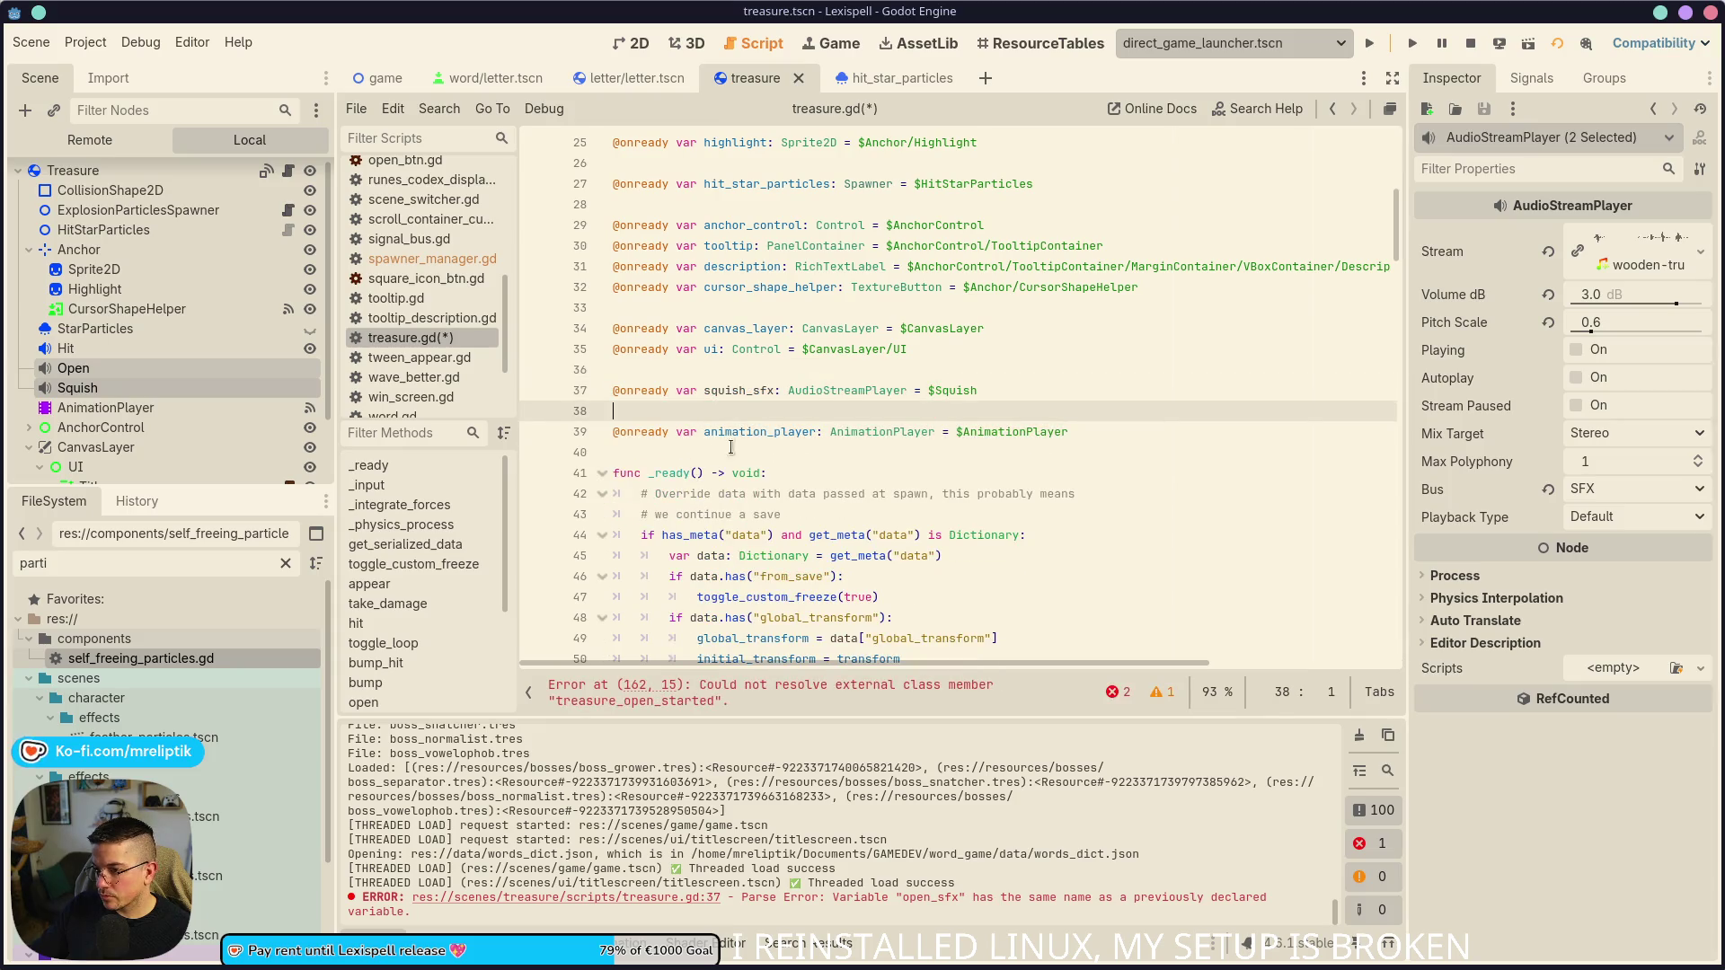
- Inspect the unresolved signal error reported on line 162 of treasure.gd
left_click(729, 389)
left_click(655, 695)
left_click(773, 370)
scroll(773, 369, "up", 3)
scroll(774, 370, "down", 5)
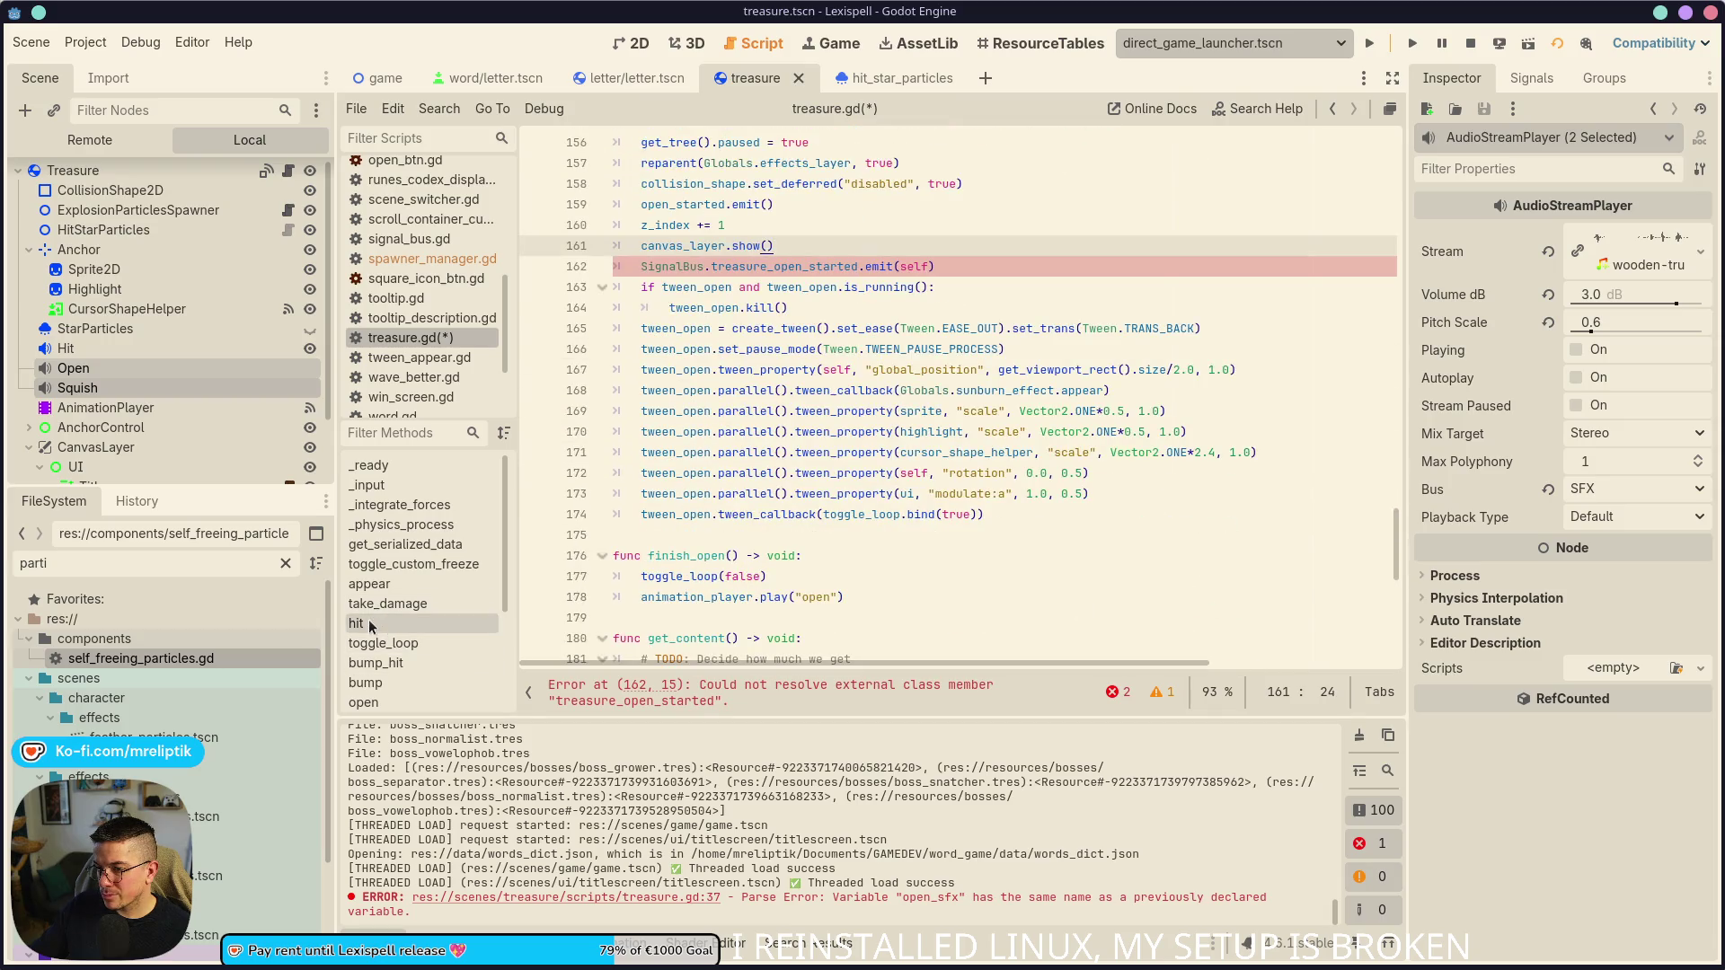
- Add squish_sfx.play() in hit()'s else branch, save, and stop the running game
left_click(371, 626)
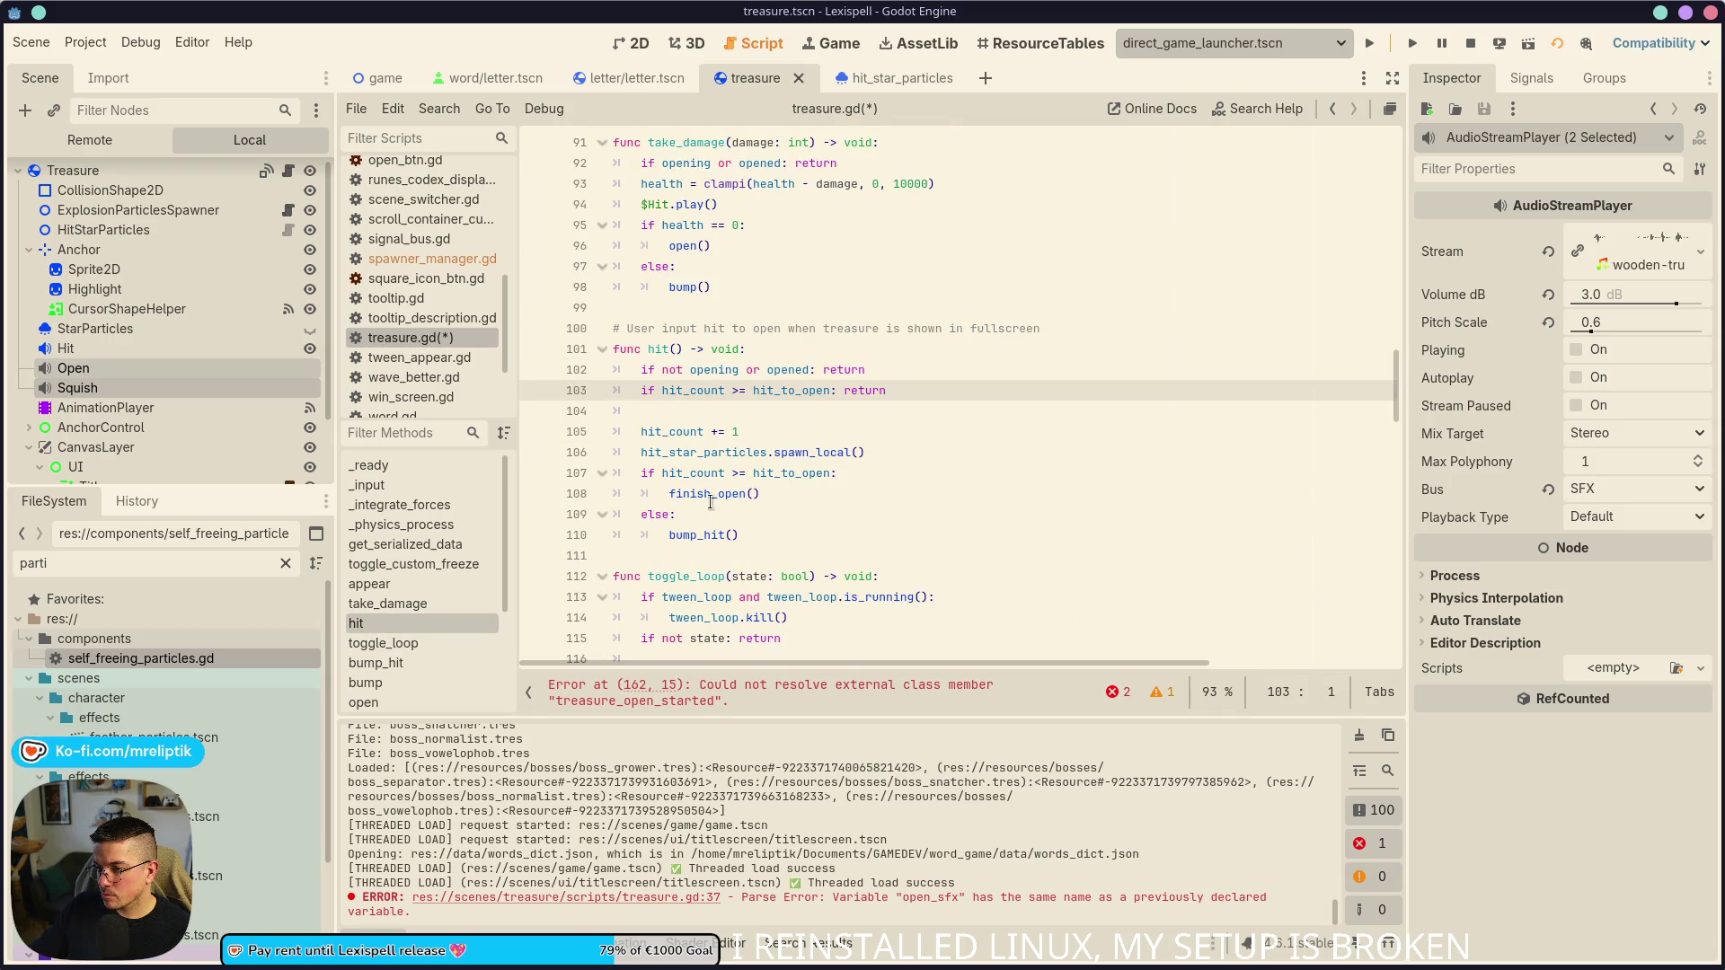
left_click(702, 523)
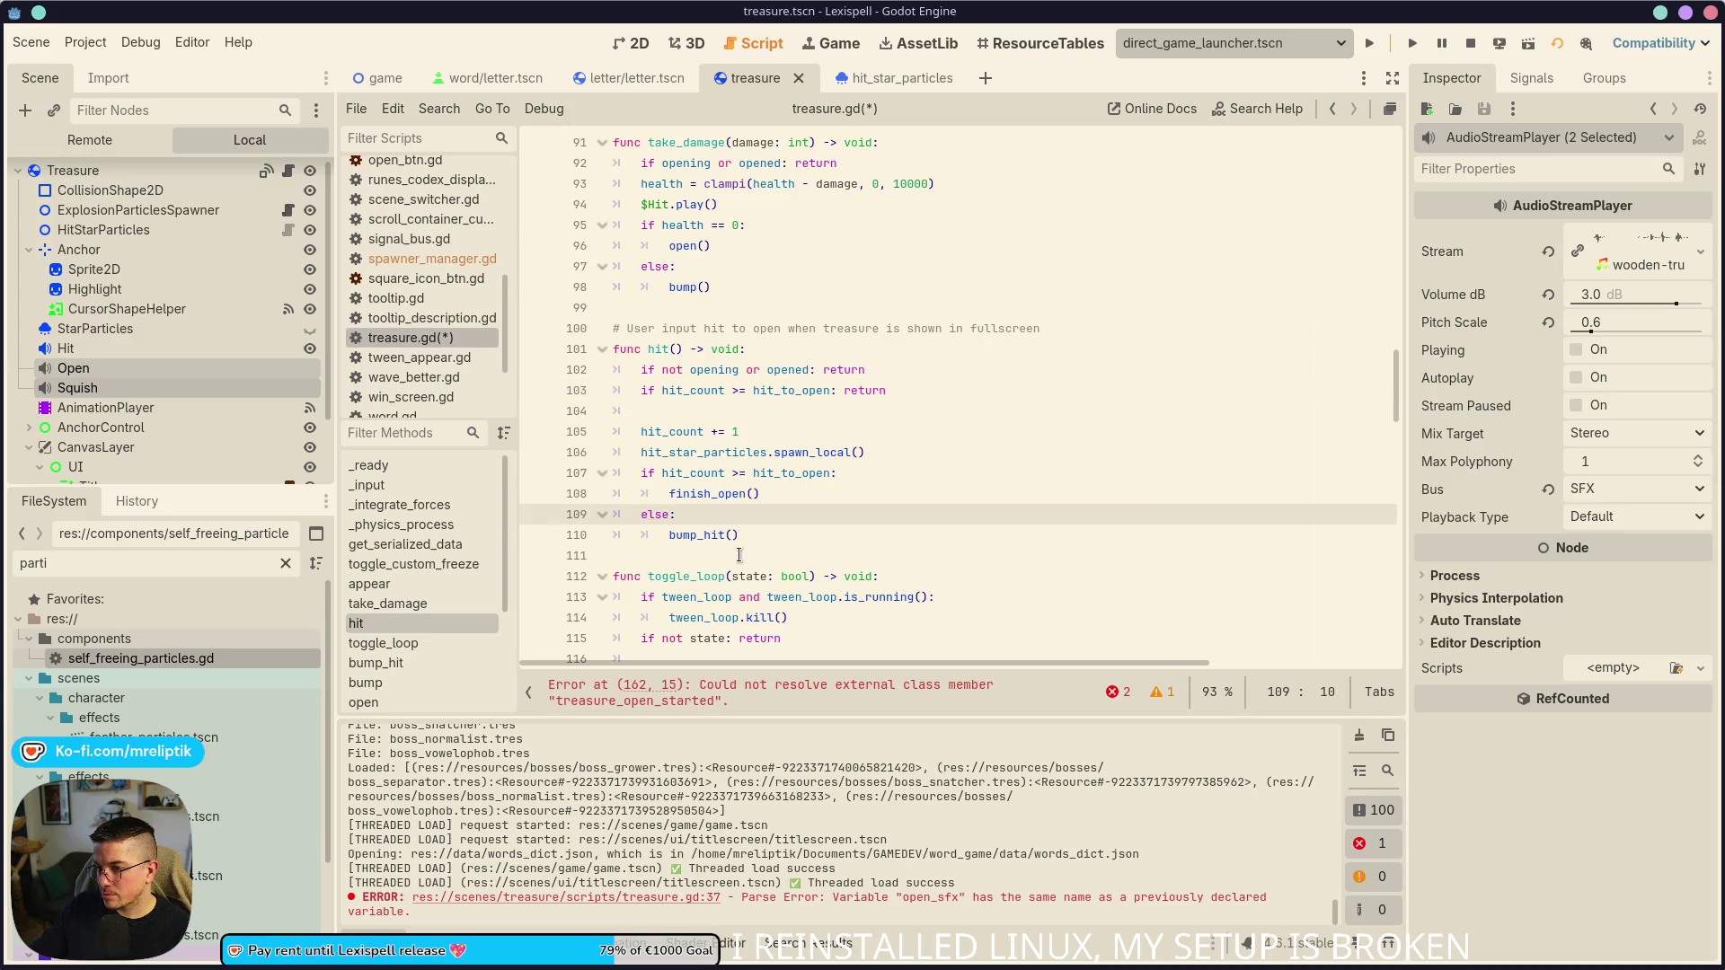
key("Return")
type("squish_sfx(")
key("ctrl+s")
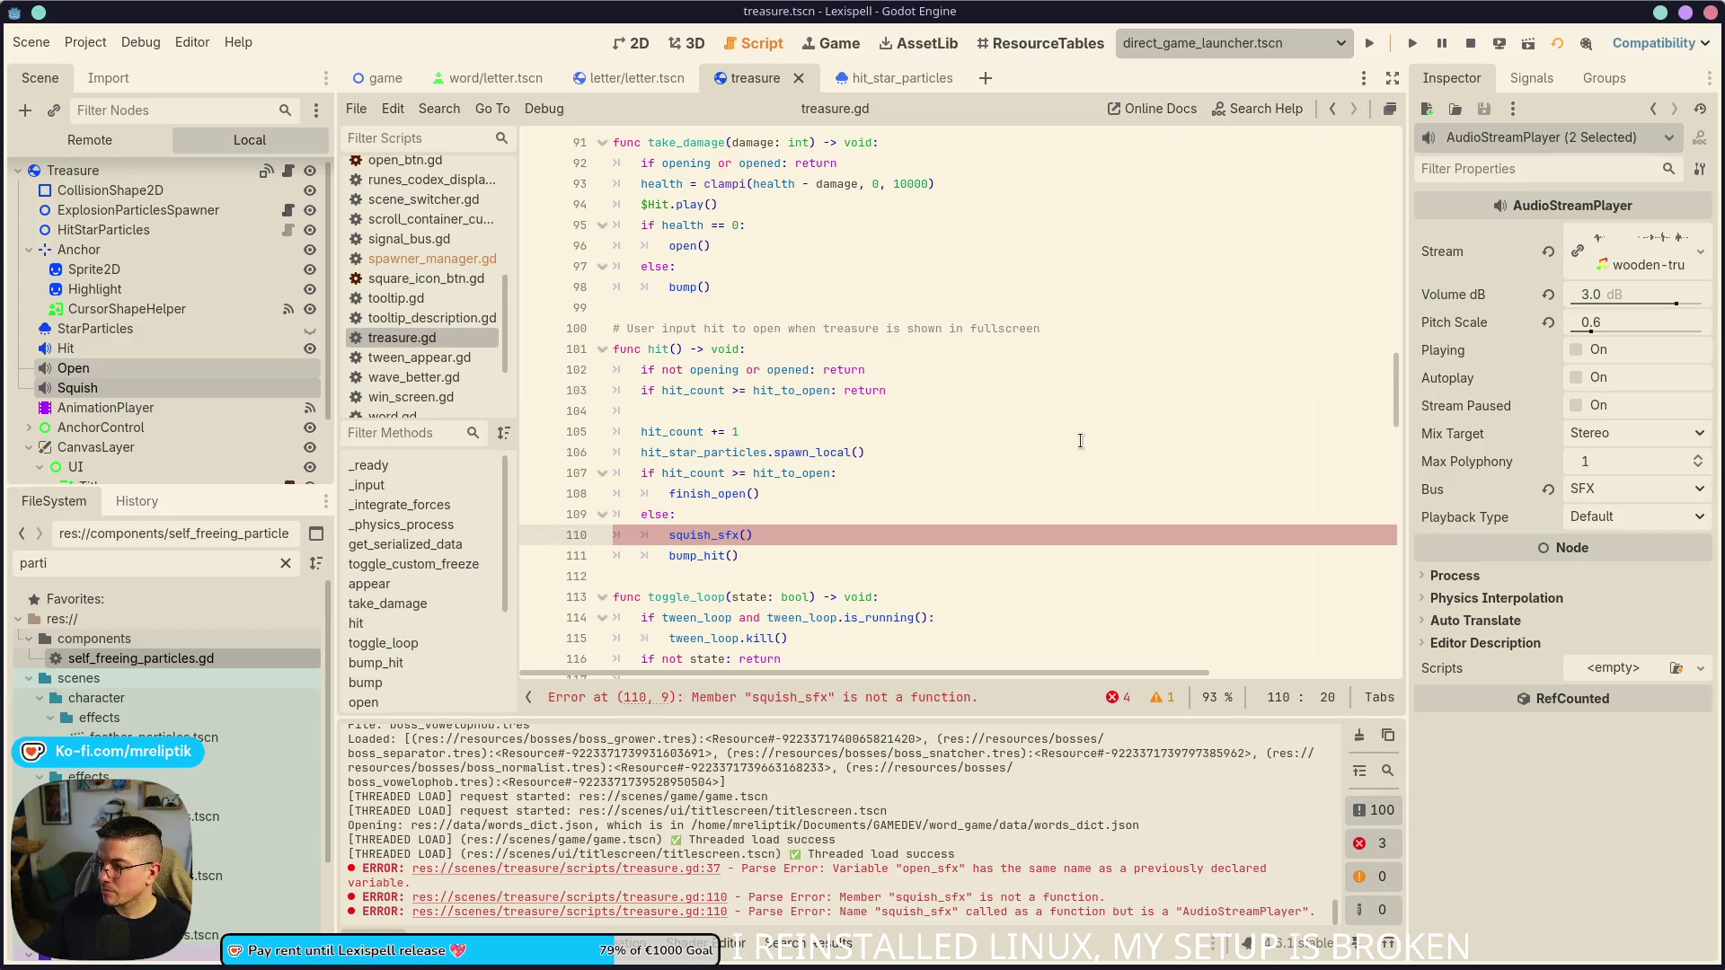
key("BackSpace")
type(".play")
key("Return")
key("ctrl+s")
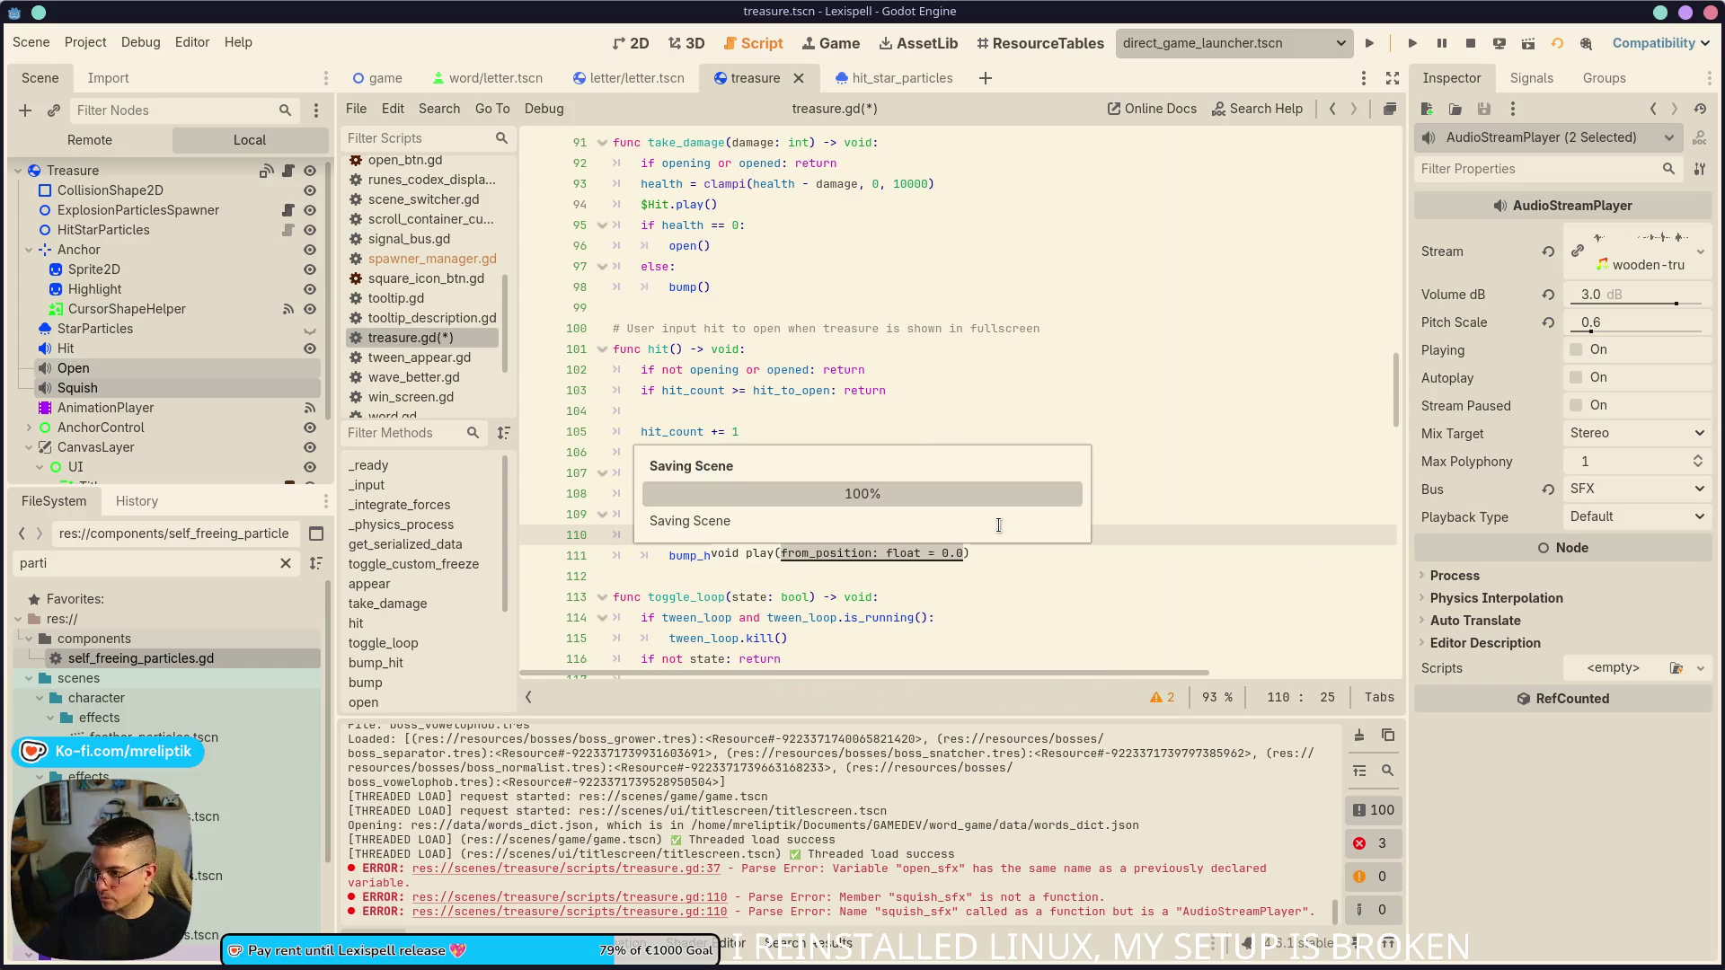
left_click(1369, 45)
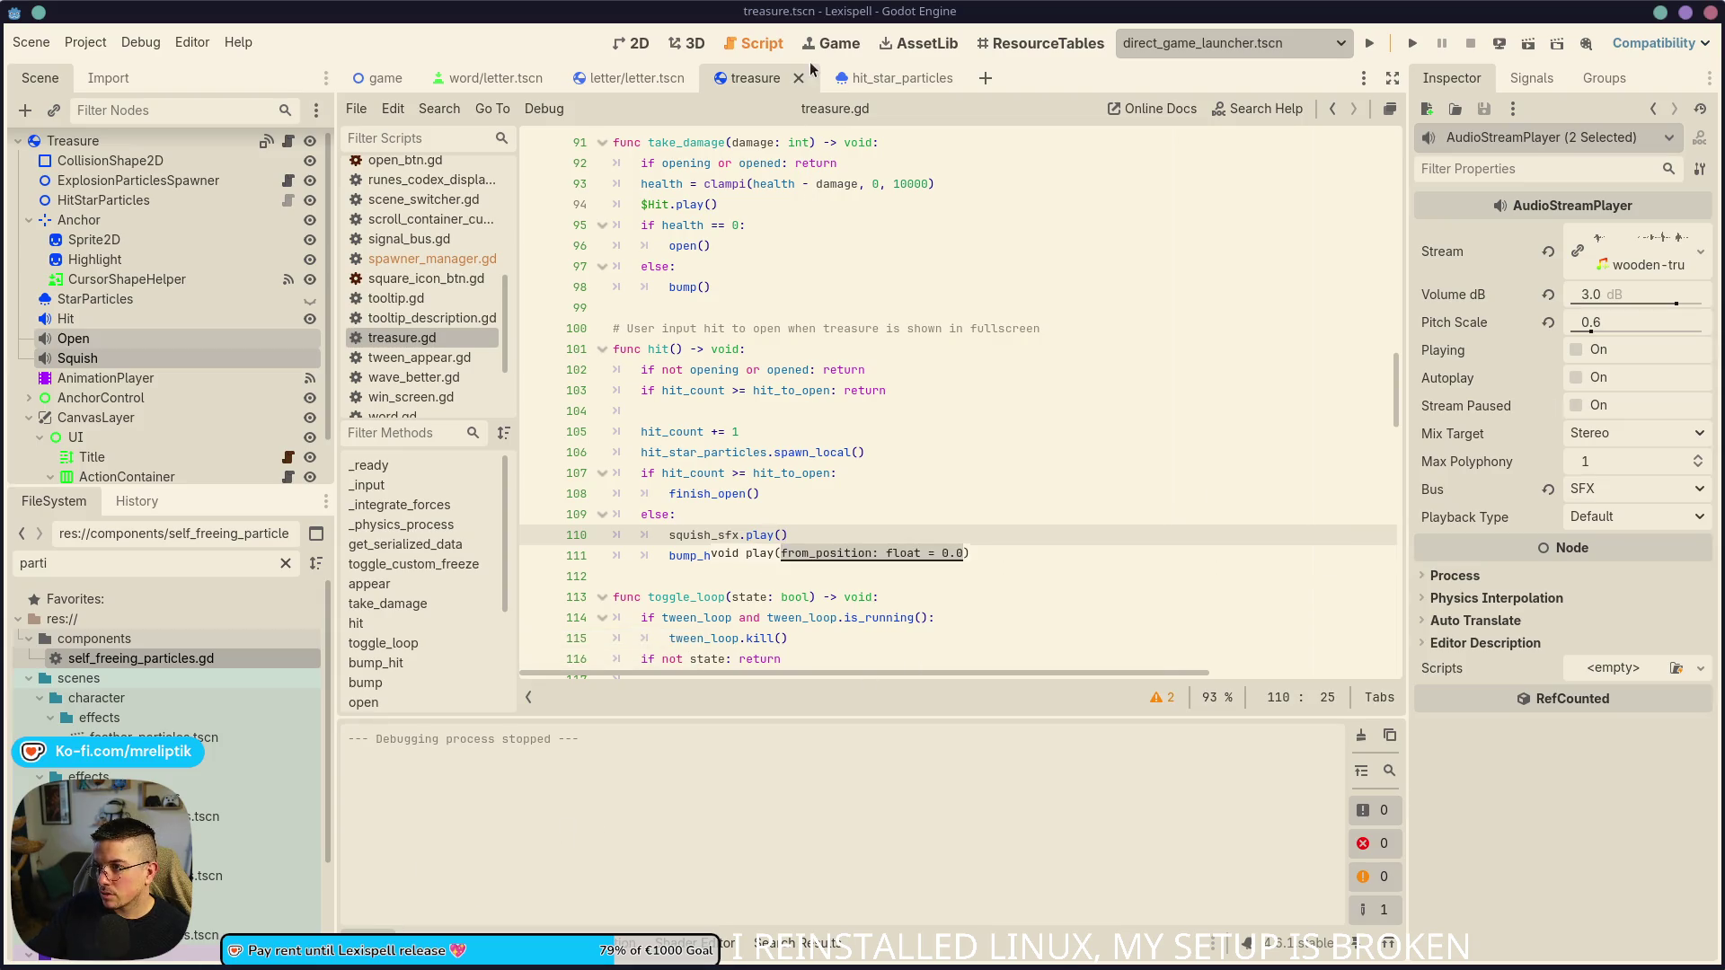
- Run the game in the embedded Game view, start Chapter 1, and spell 'TIN'
left_click(830, 43)
left_click(1369, 43)
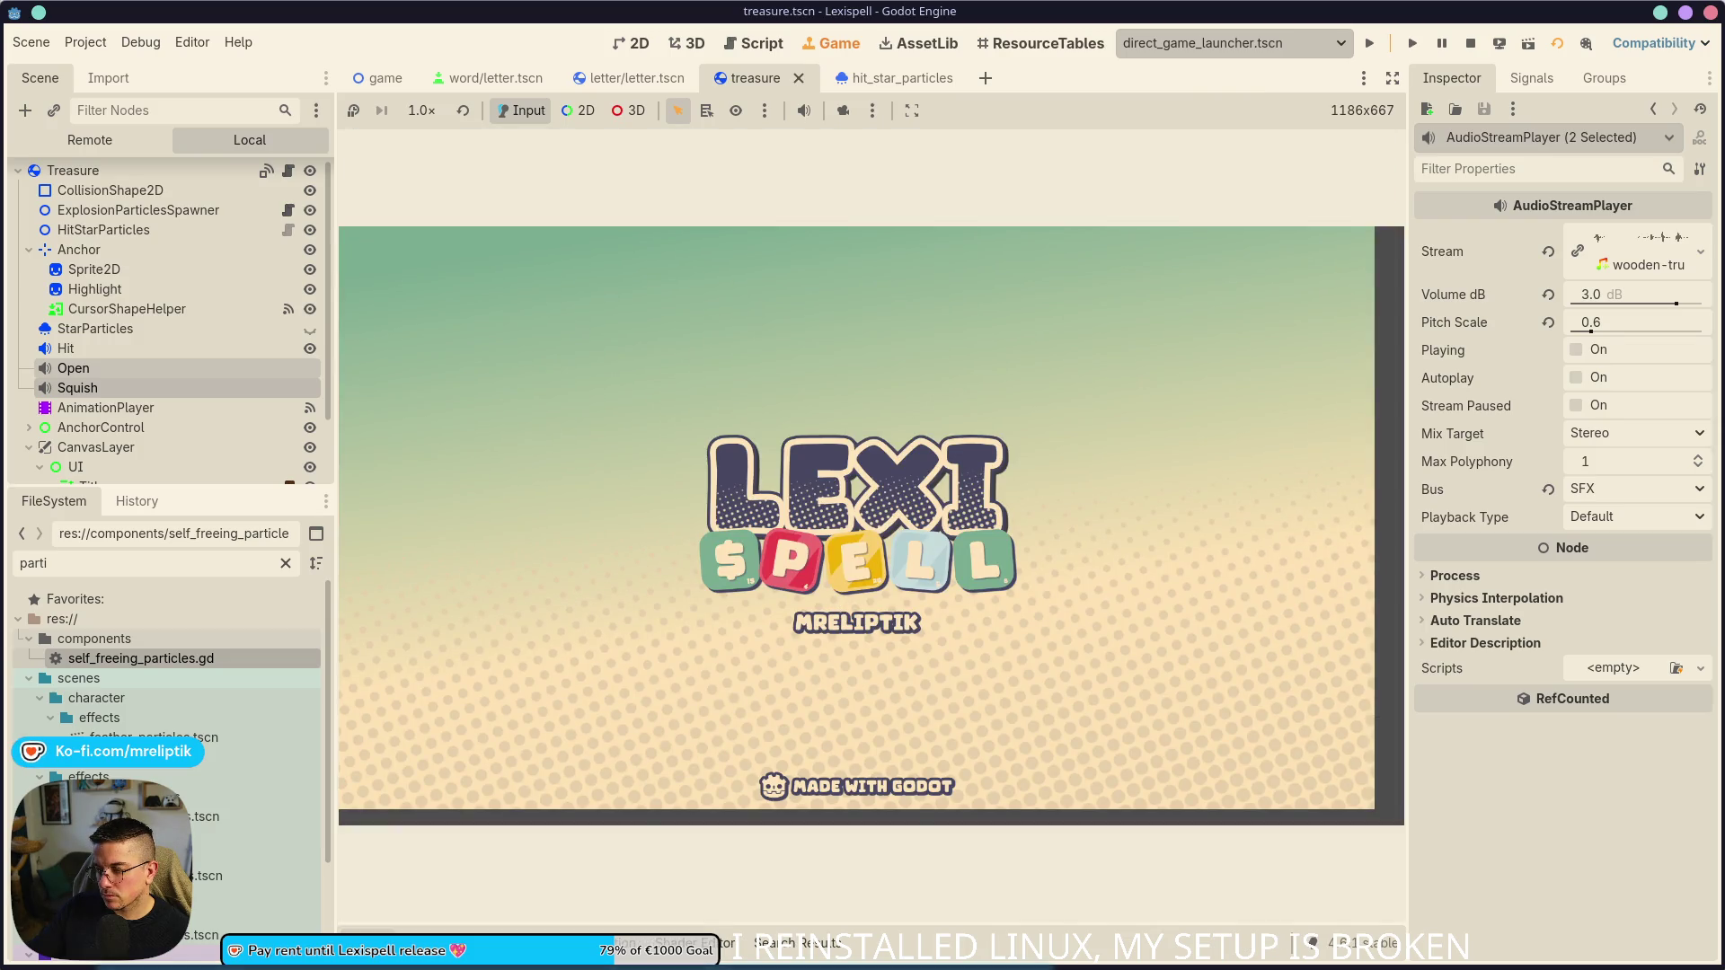
mouse_move(929, 968)
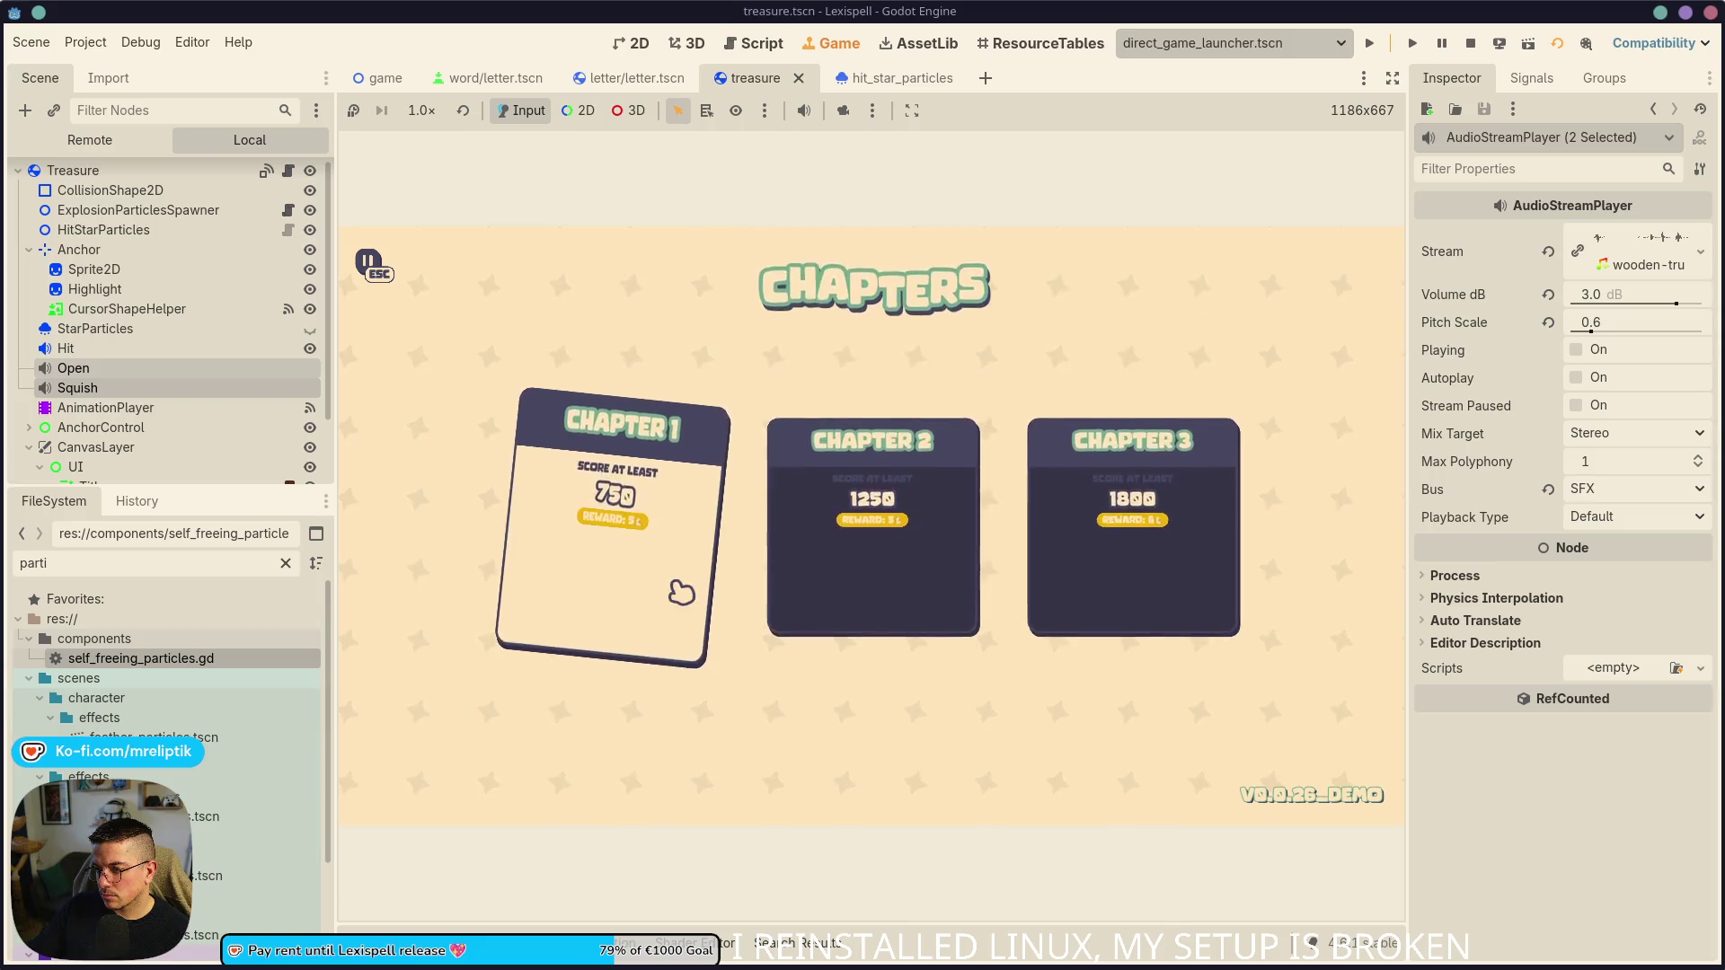
left_click(674, 596)
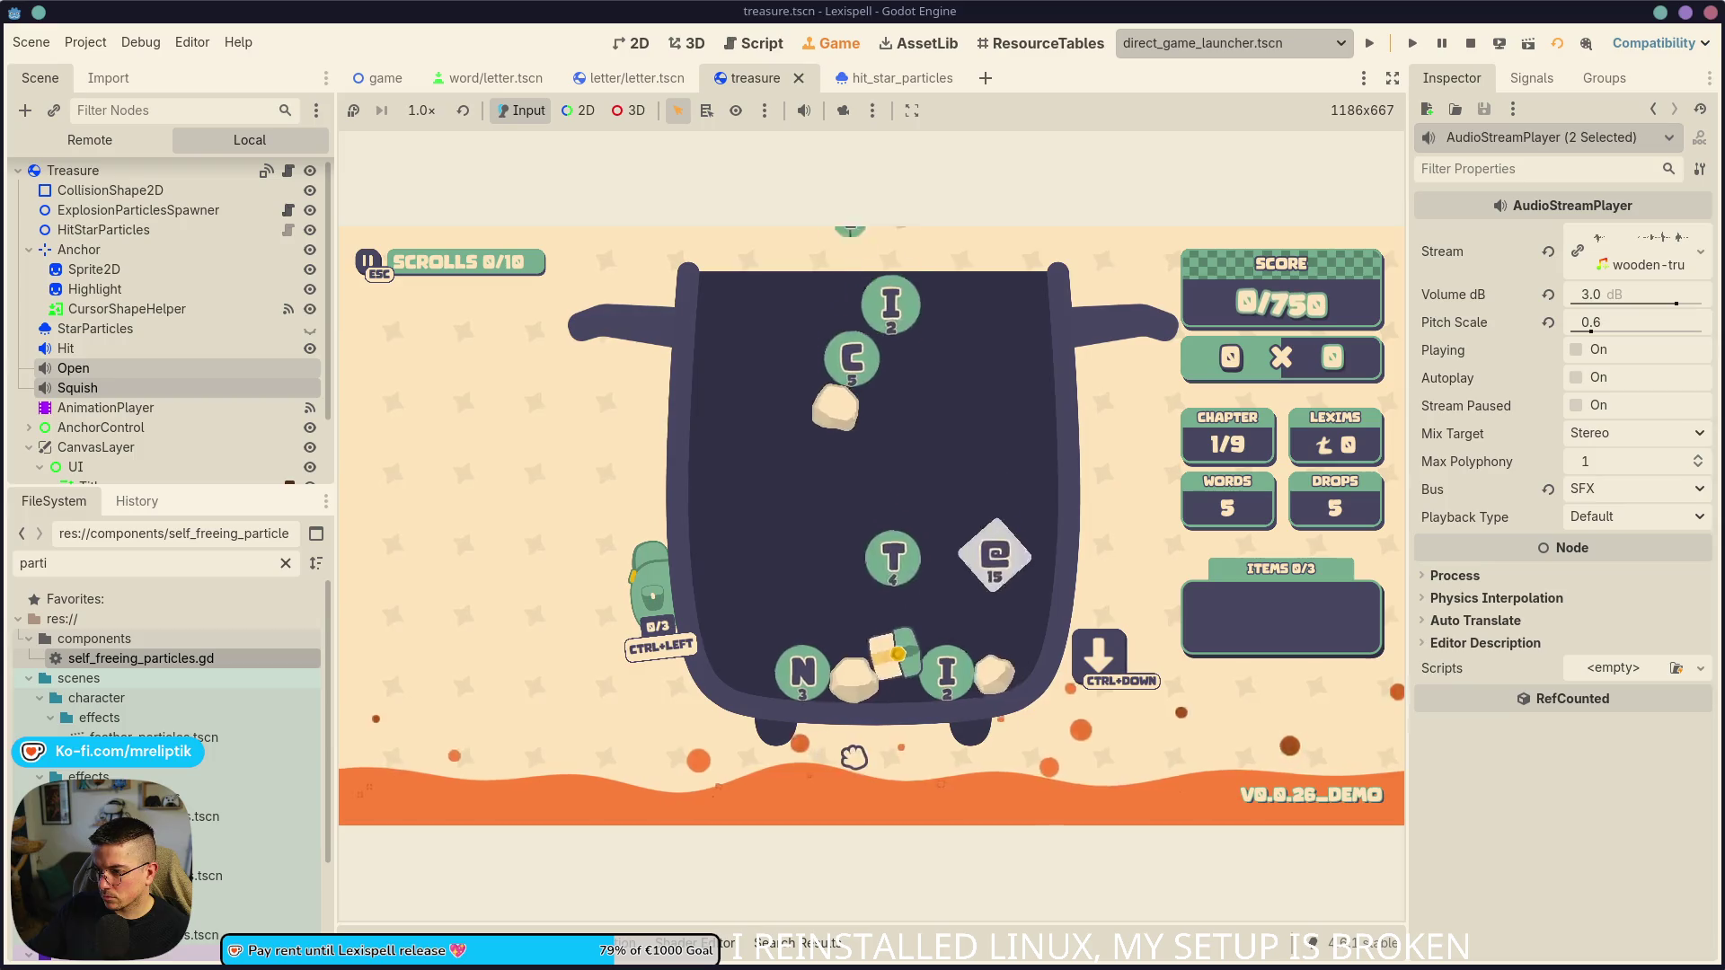
left_click(925, 631)
left_click(940, 674)
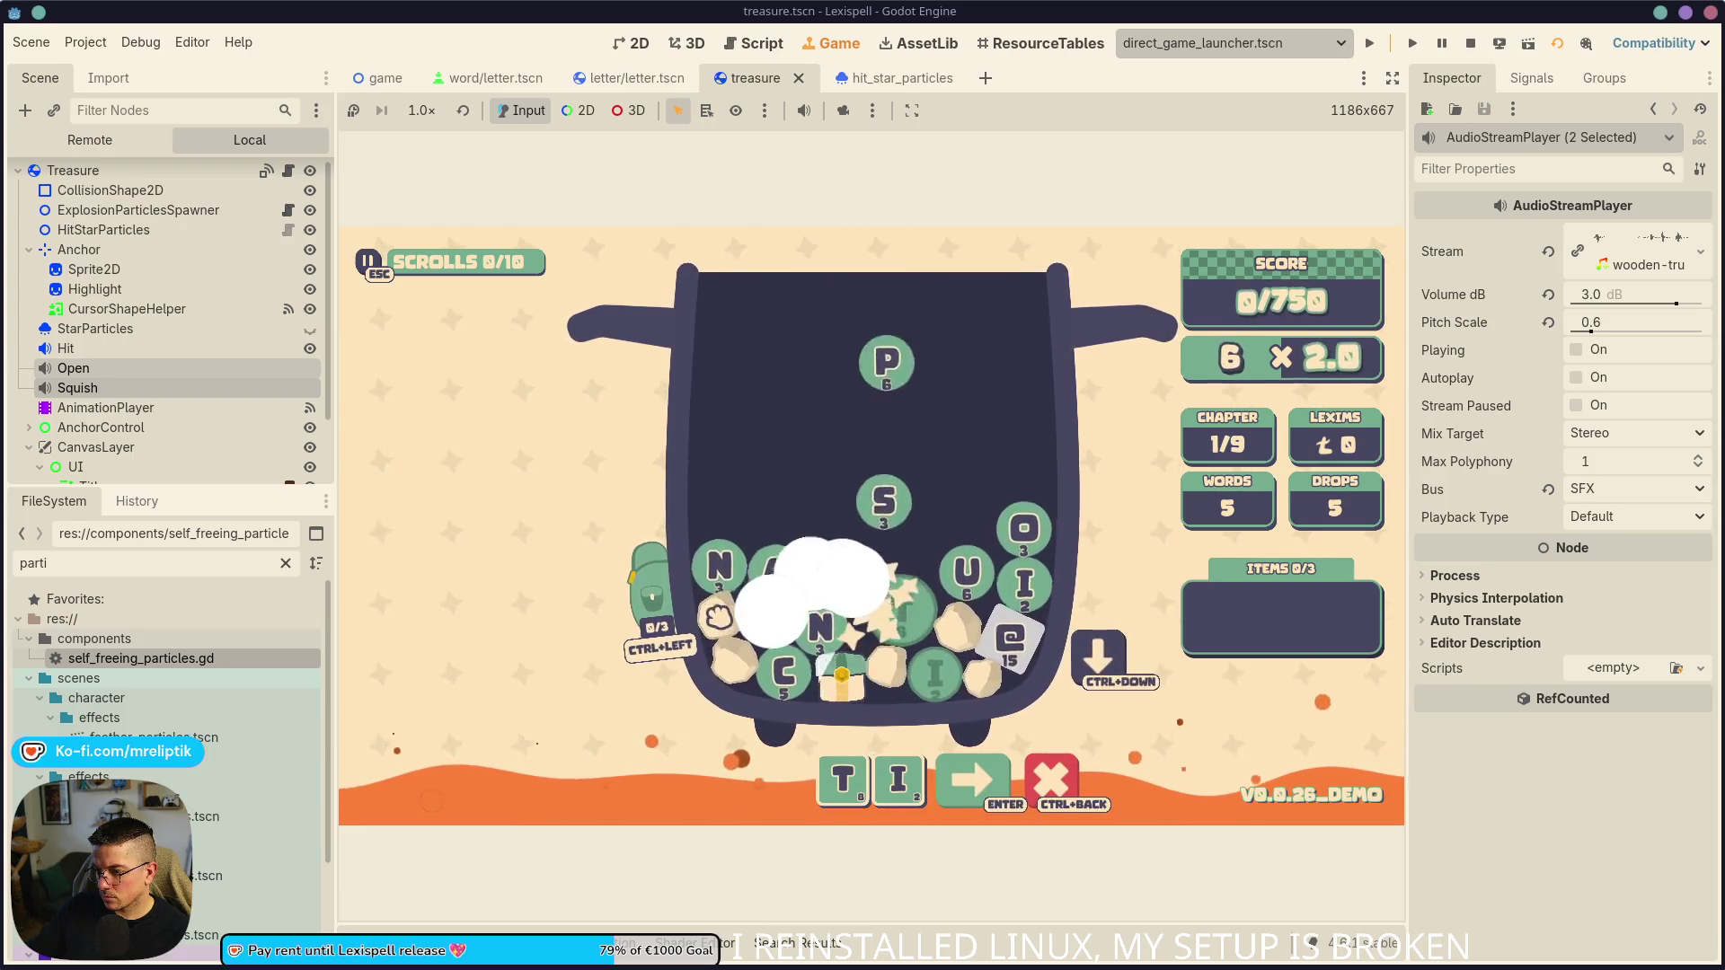
left_click(863, 663)
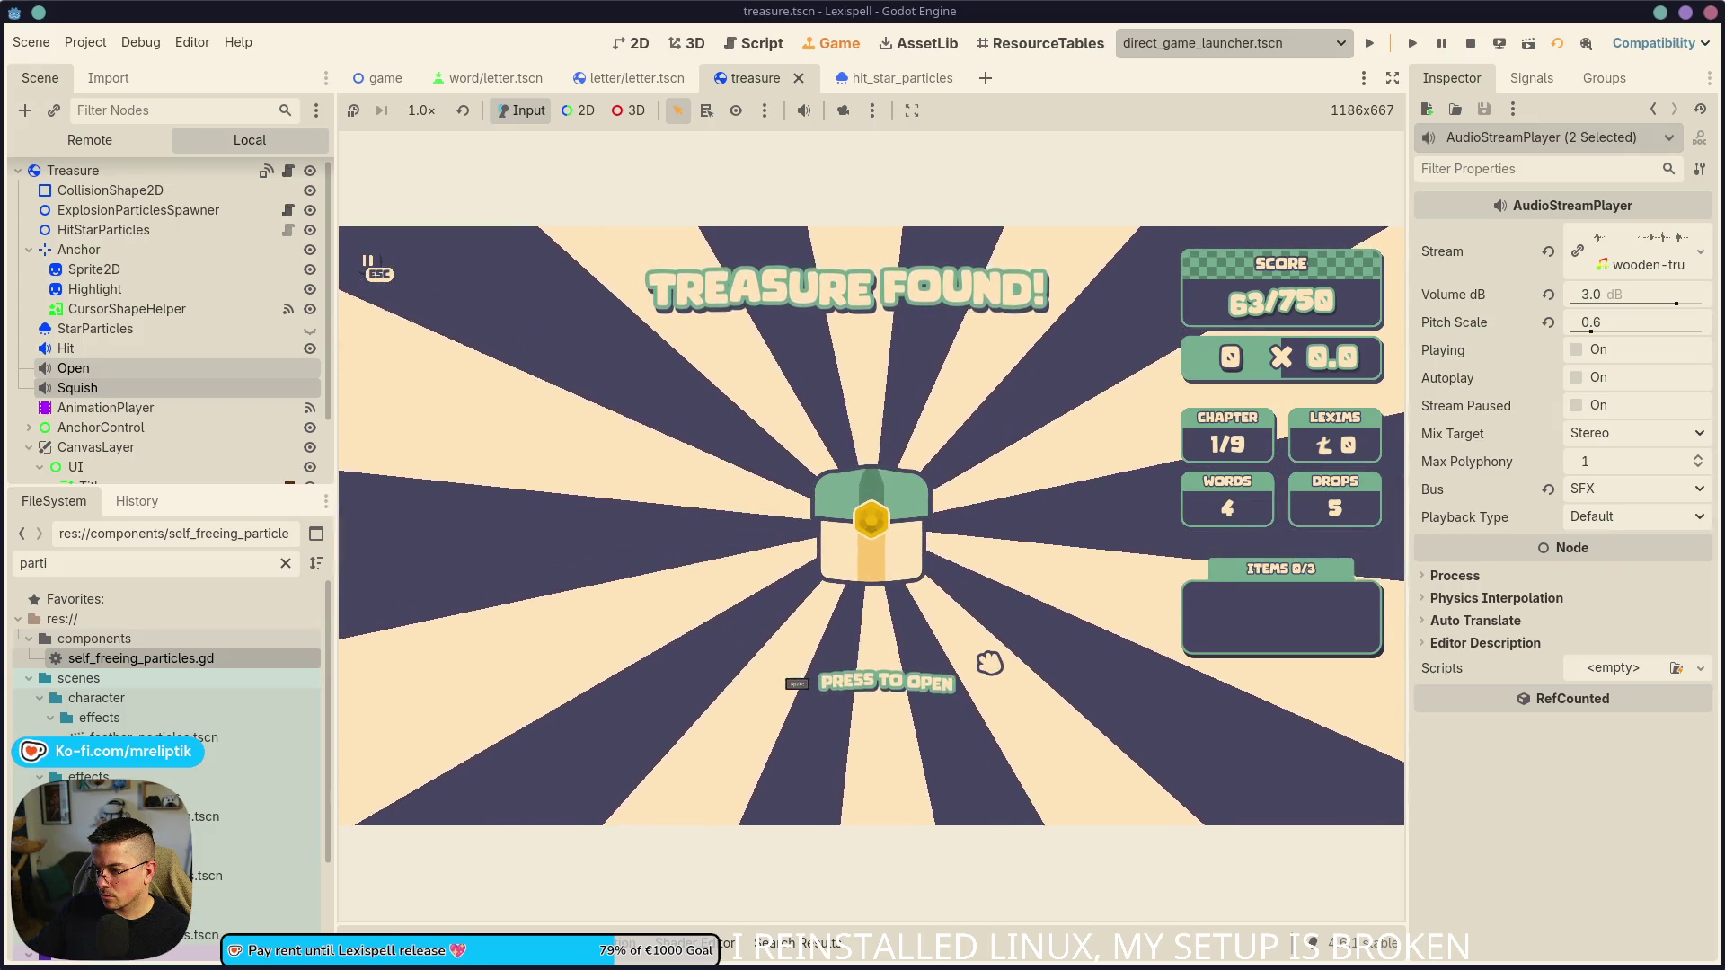
- Hit the treasure chest three times until it opens, lowering system volume, then stop the game
left_click(885, 548)
left_click(893, 565)
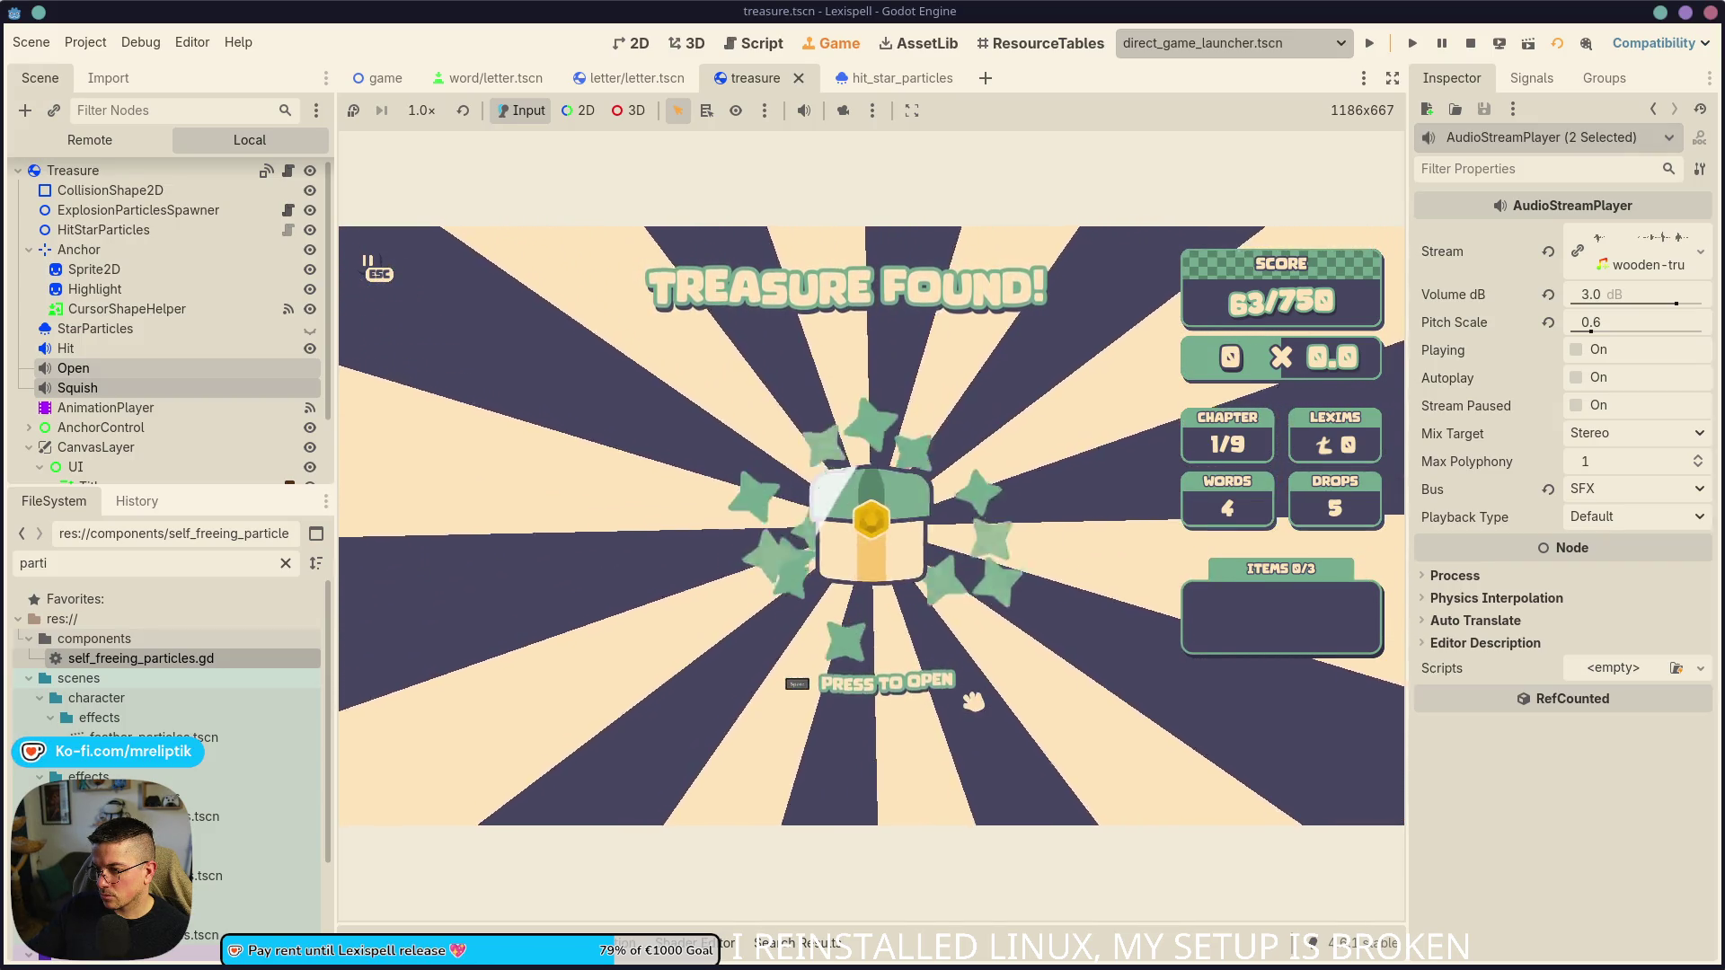
key("XF86AudioLowerVolume")
left_click(874, 550)
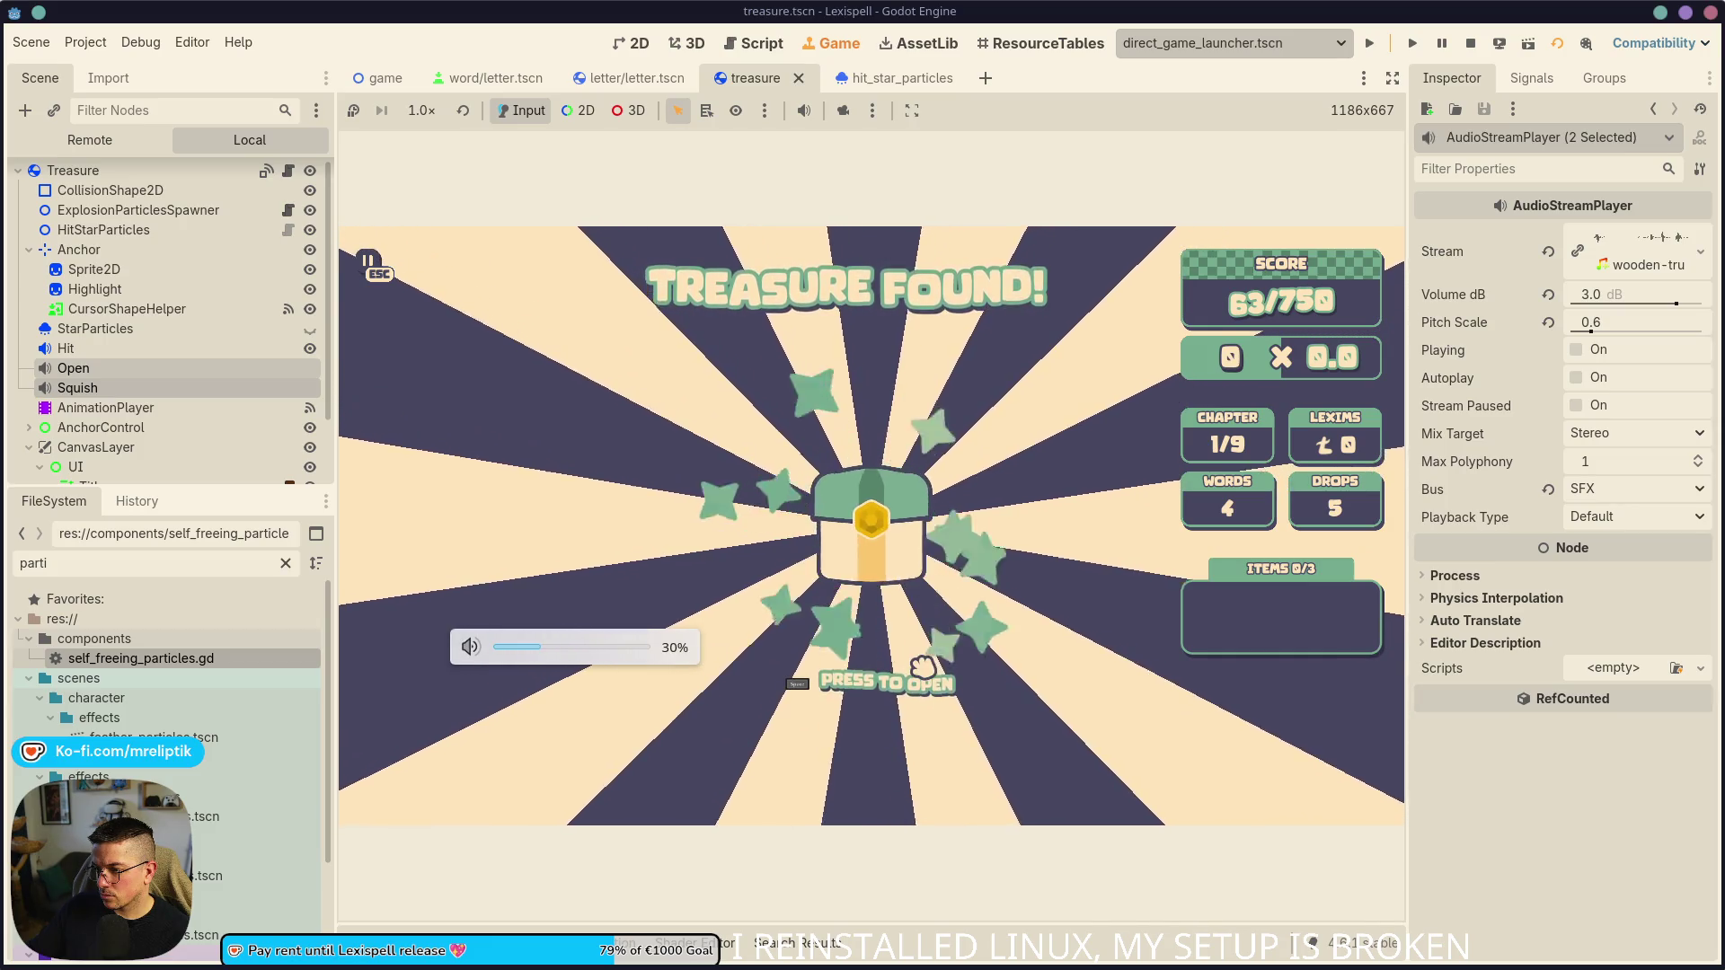
key("XF86AudioLowerVolume")
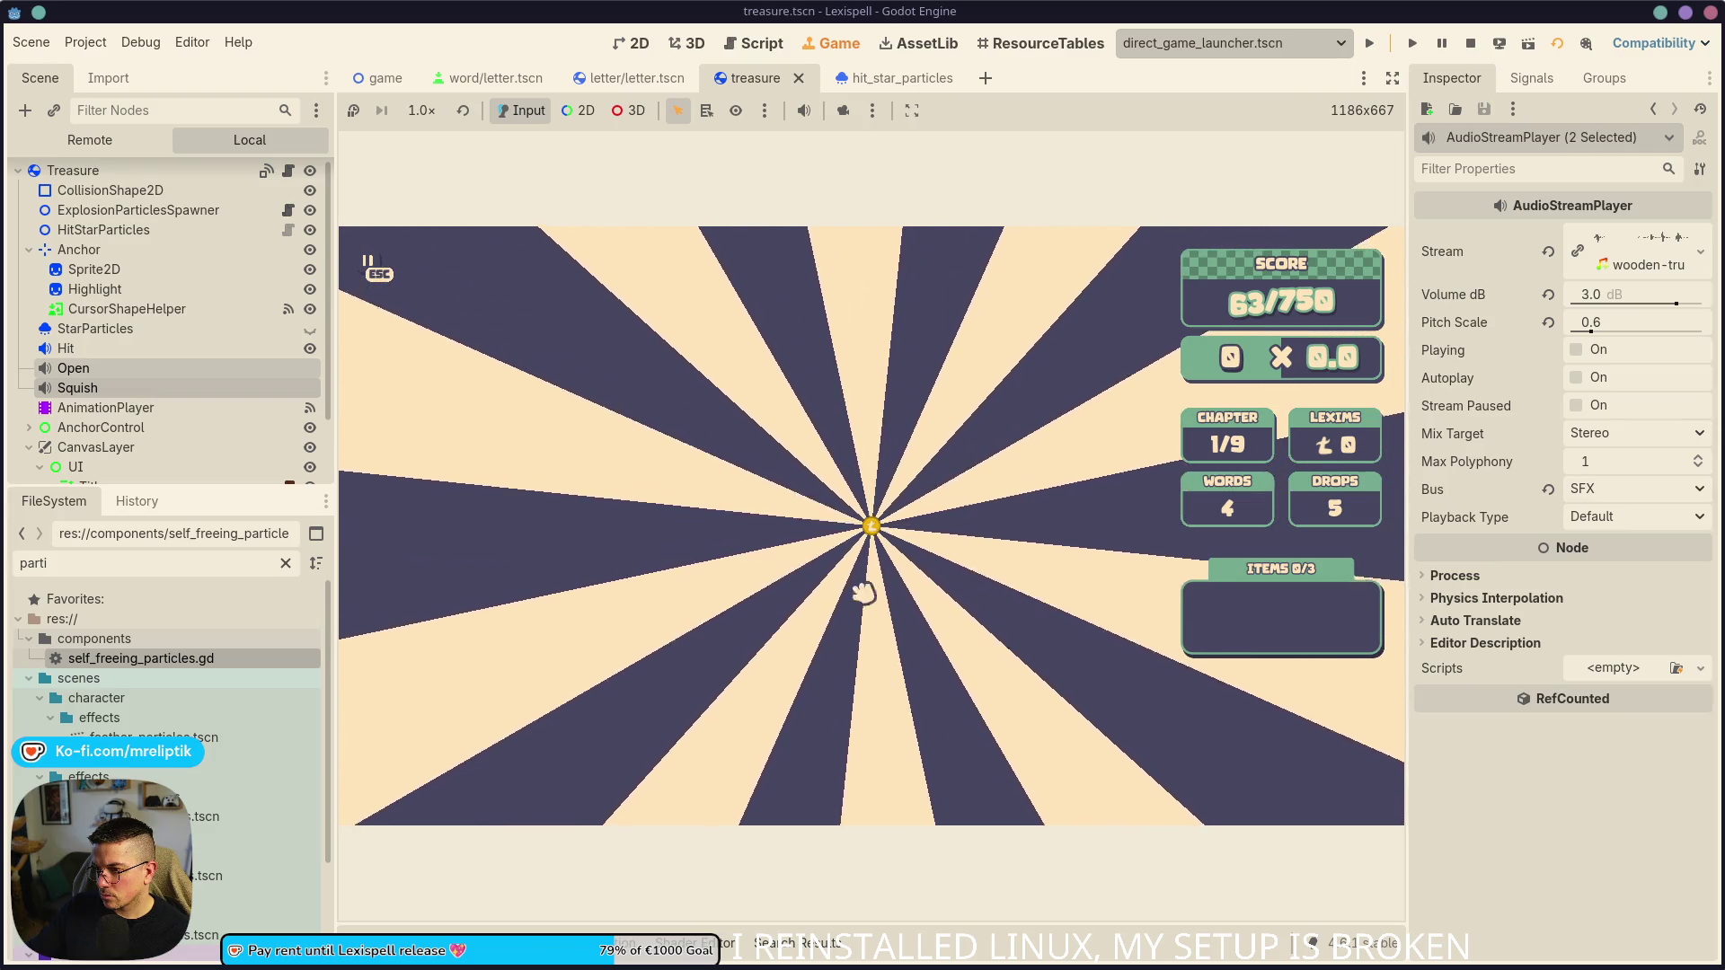
key("F8")
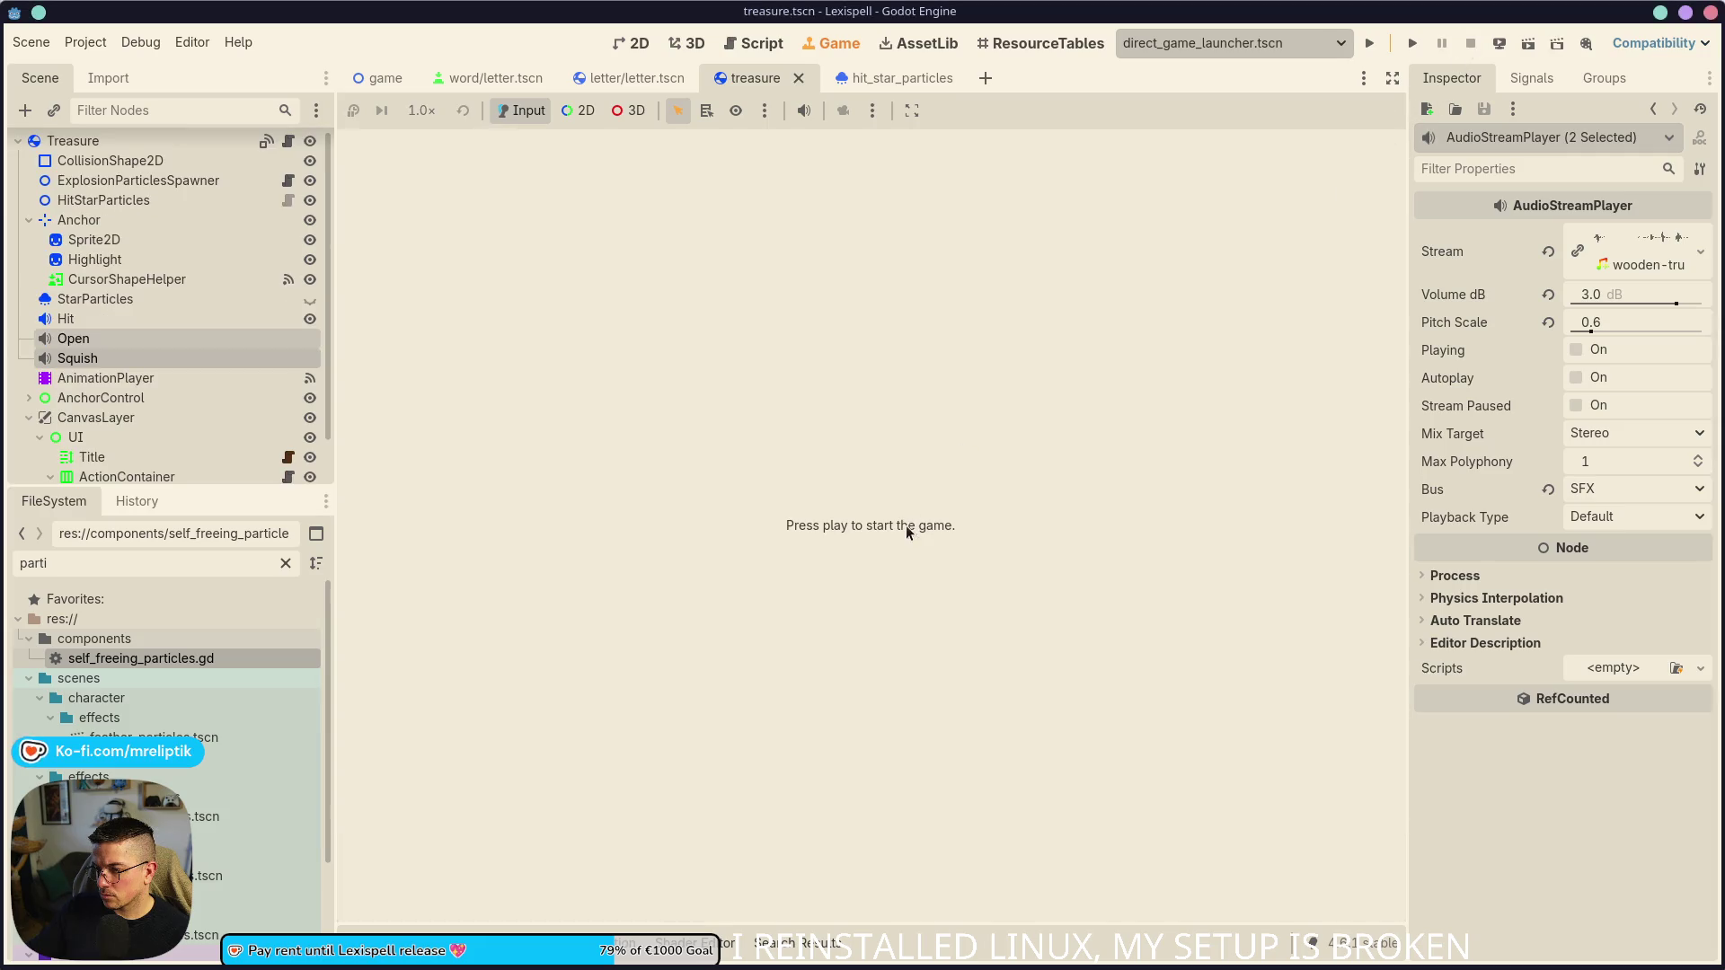
- Select the AnimationPlayer and look through the Treasure node's script
left_click(255, 376)
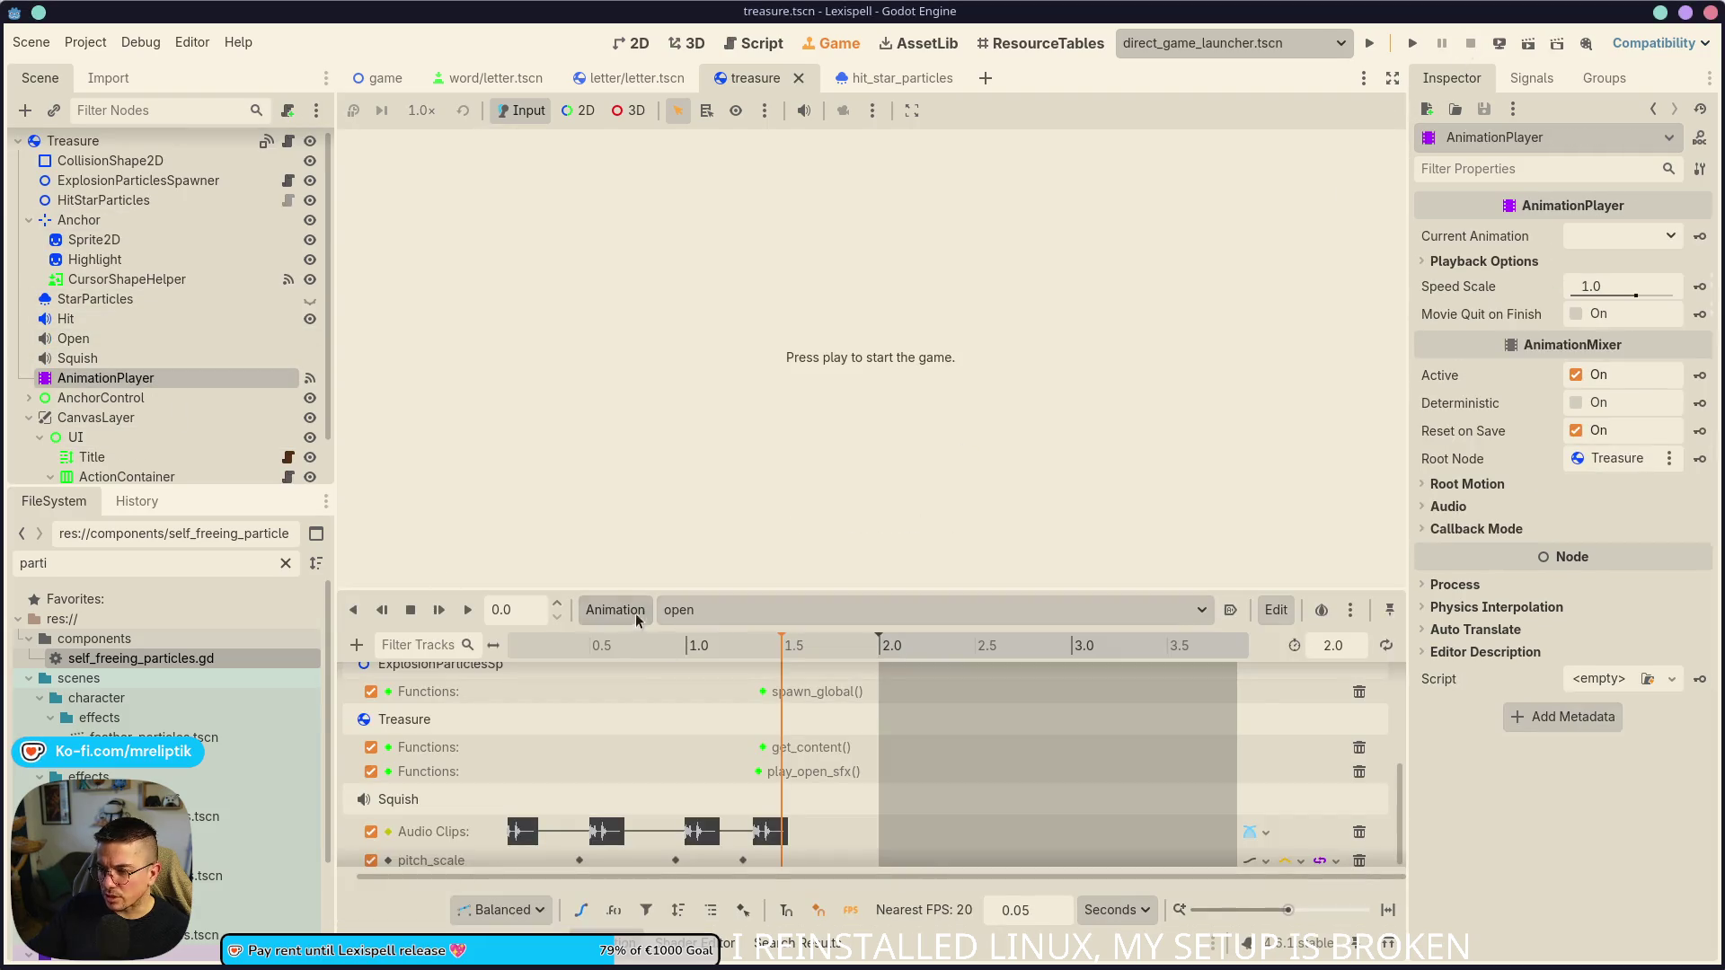
scroll(253, 350, "up", 1)
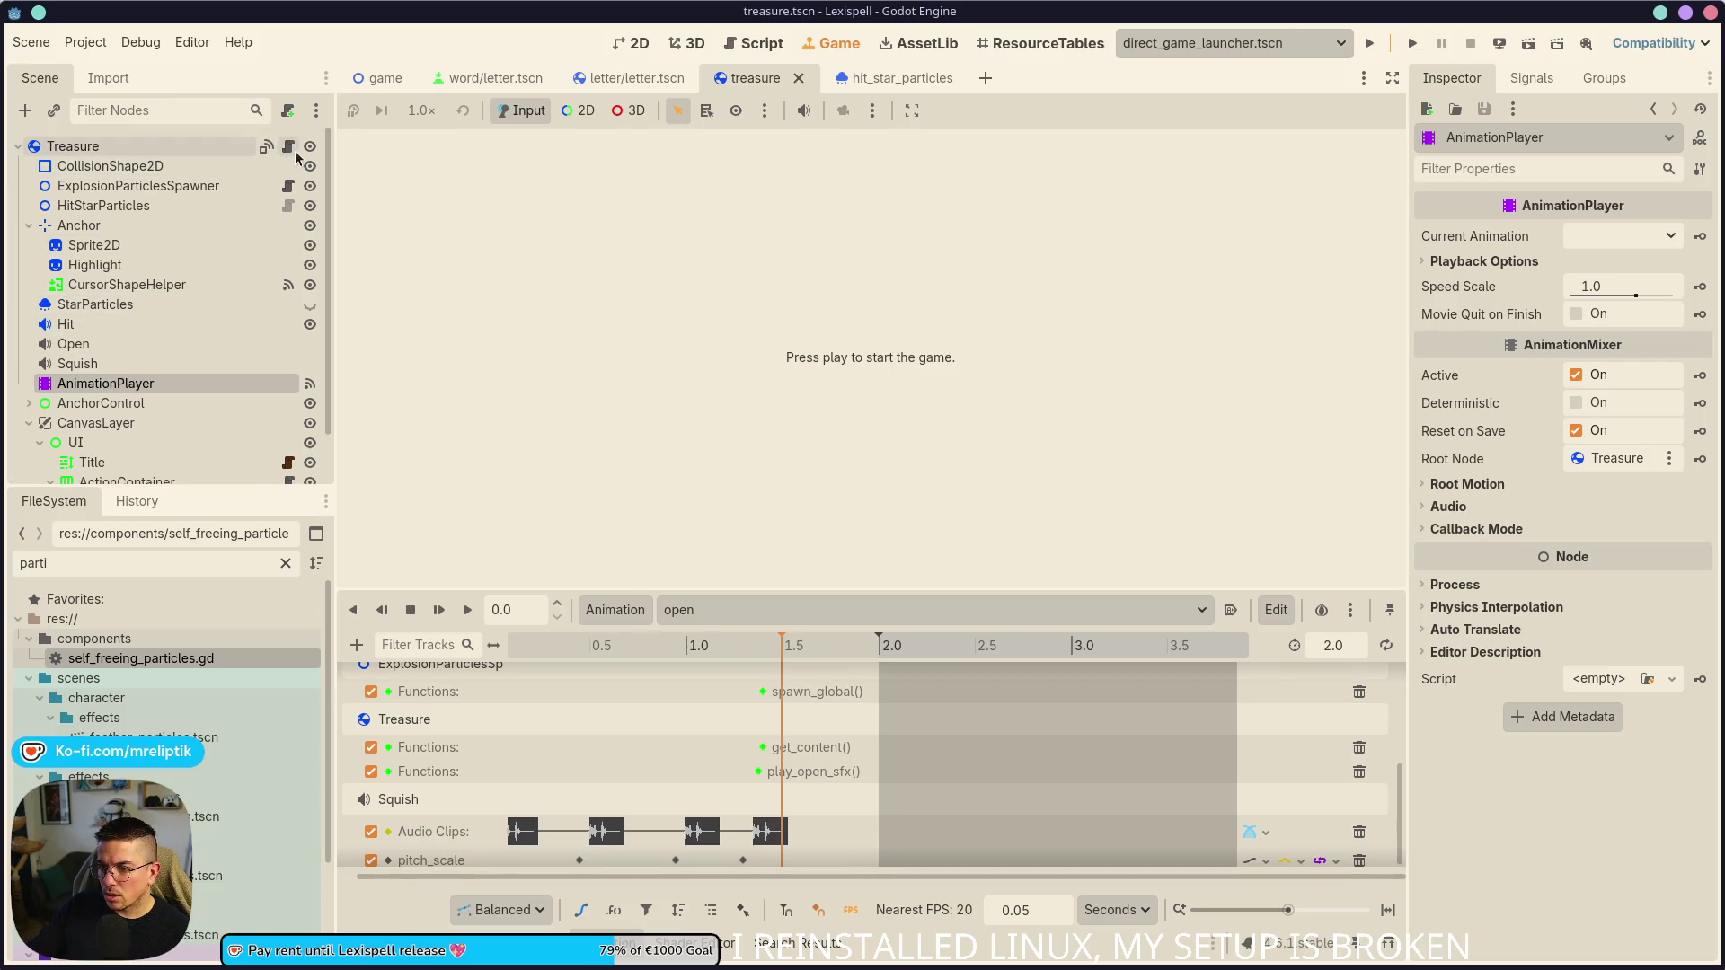
left_click(289, 145)
scroll(760, 455, "down", 3)
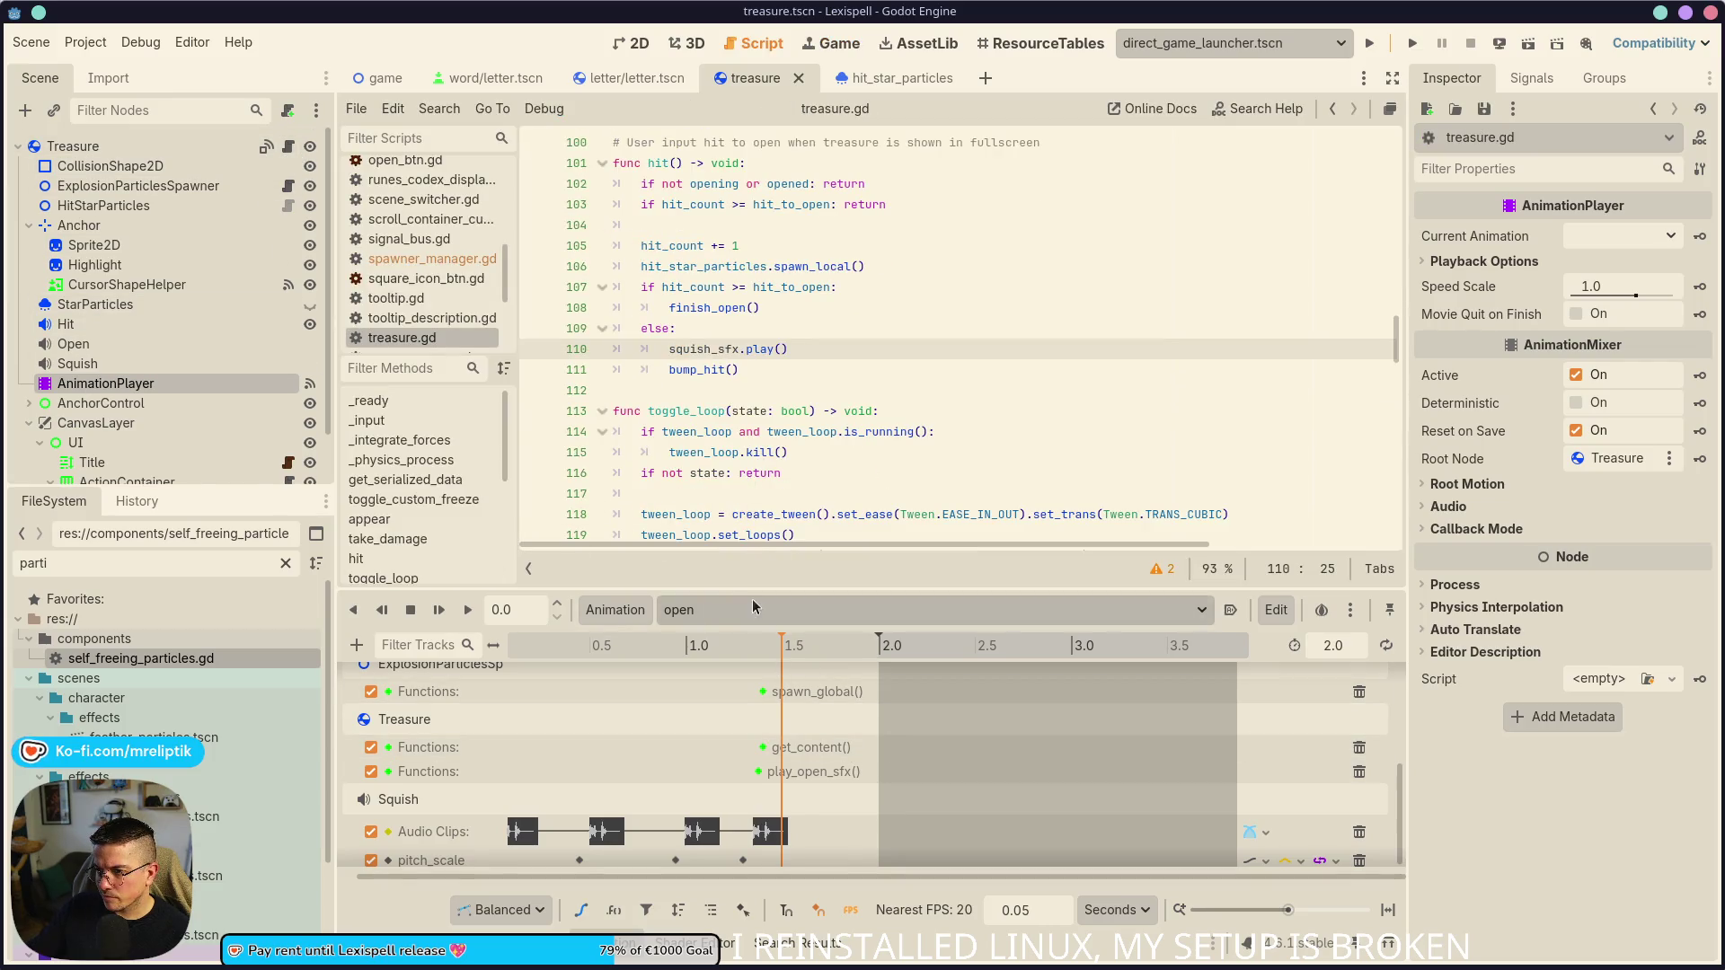
scroll(811, 704, "up", 4)
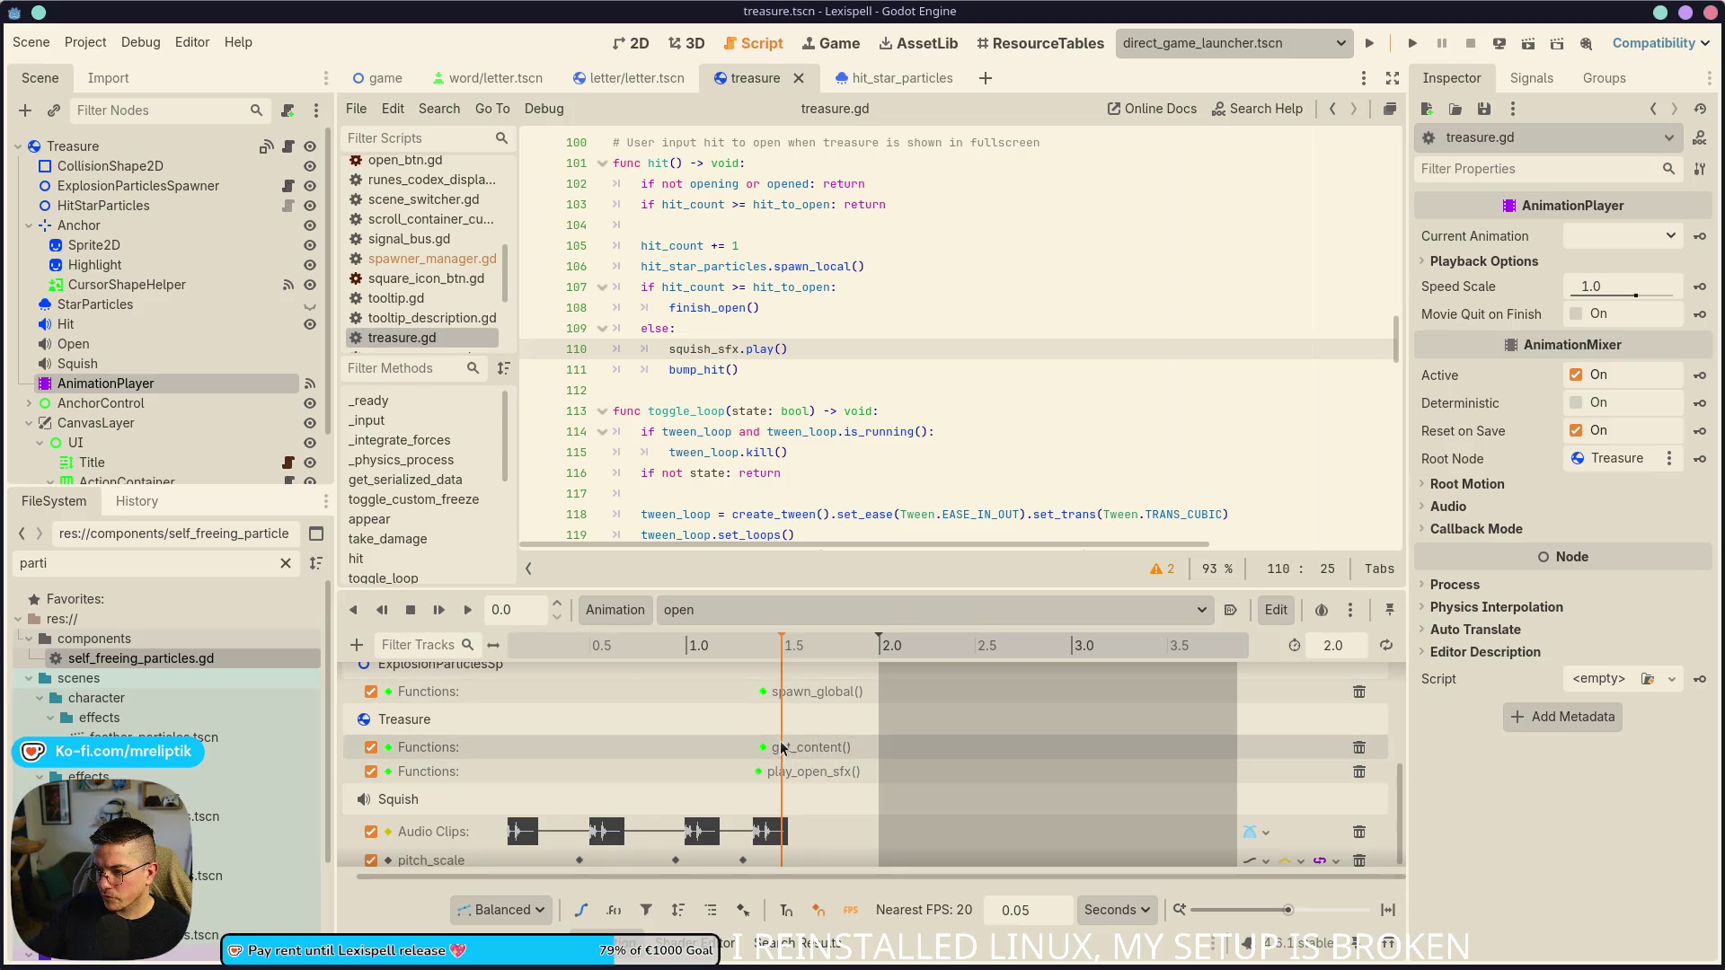
scroll(826, 817, "up", 4)
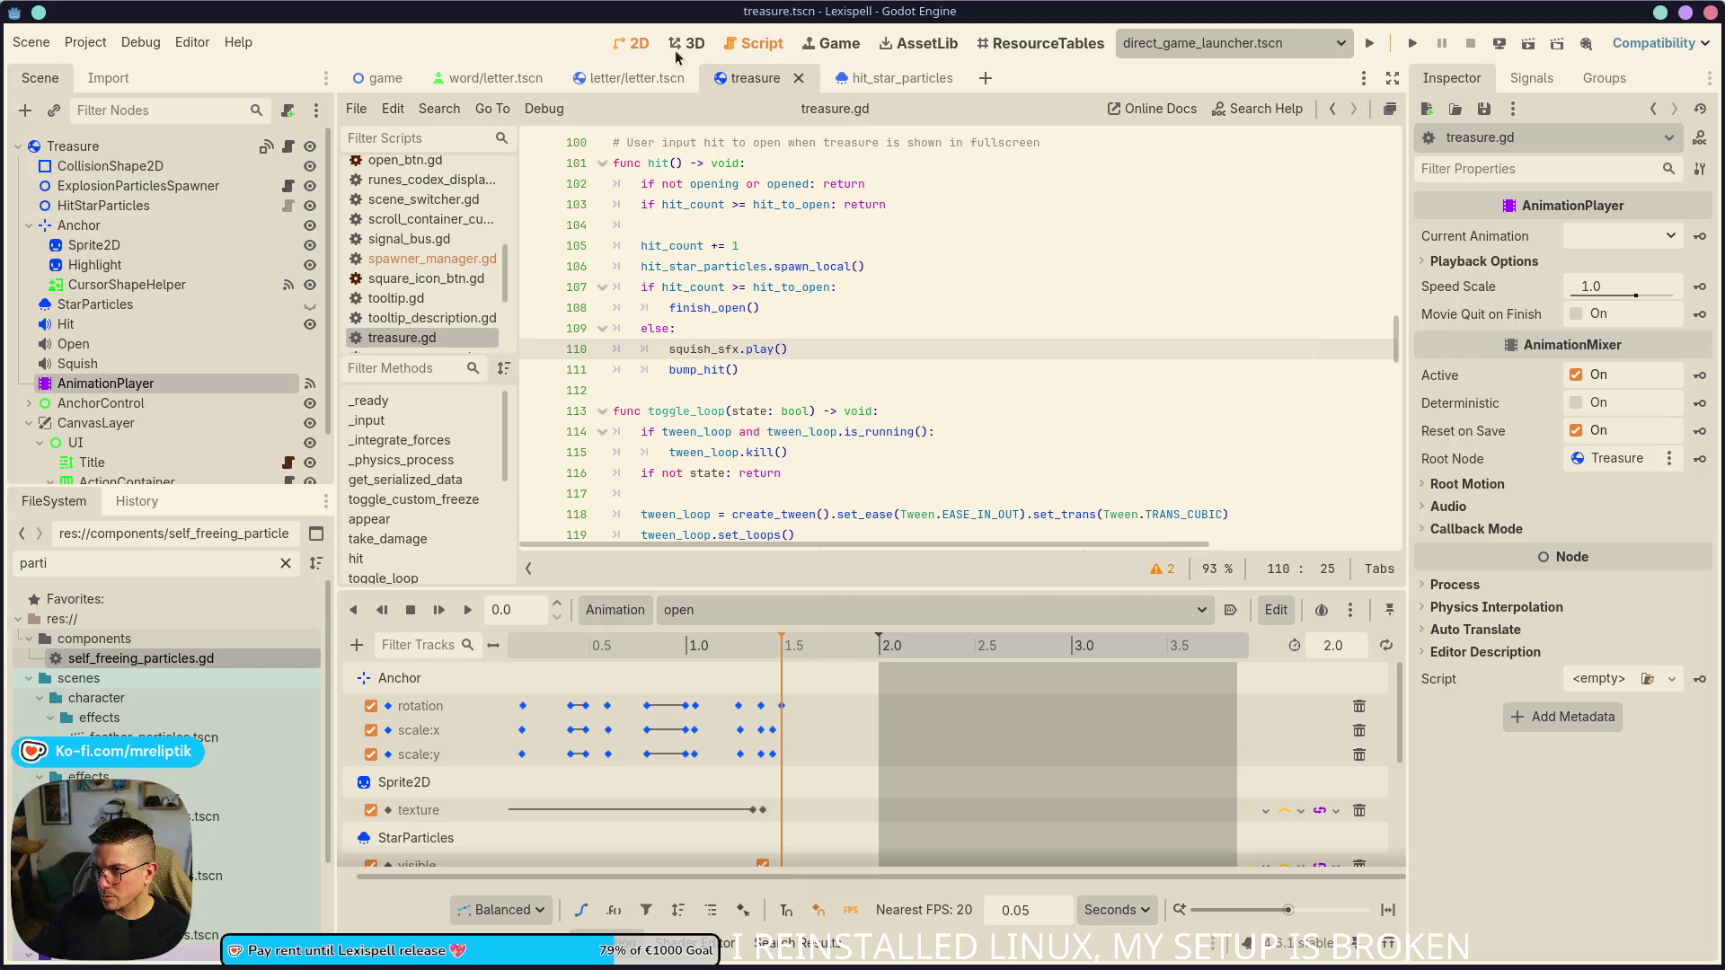
- On the 2D canvas, scrub and play the 'open' animation, then show the AnimationPlayer's signals
left_click(831, 44)
left_click(635, 43)
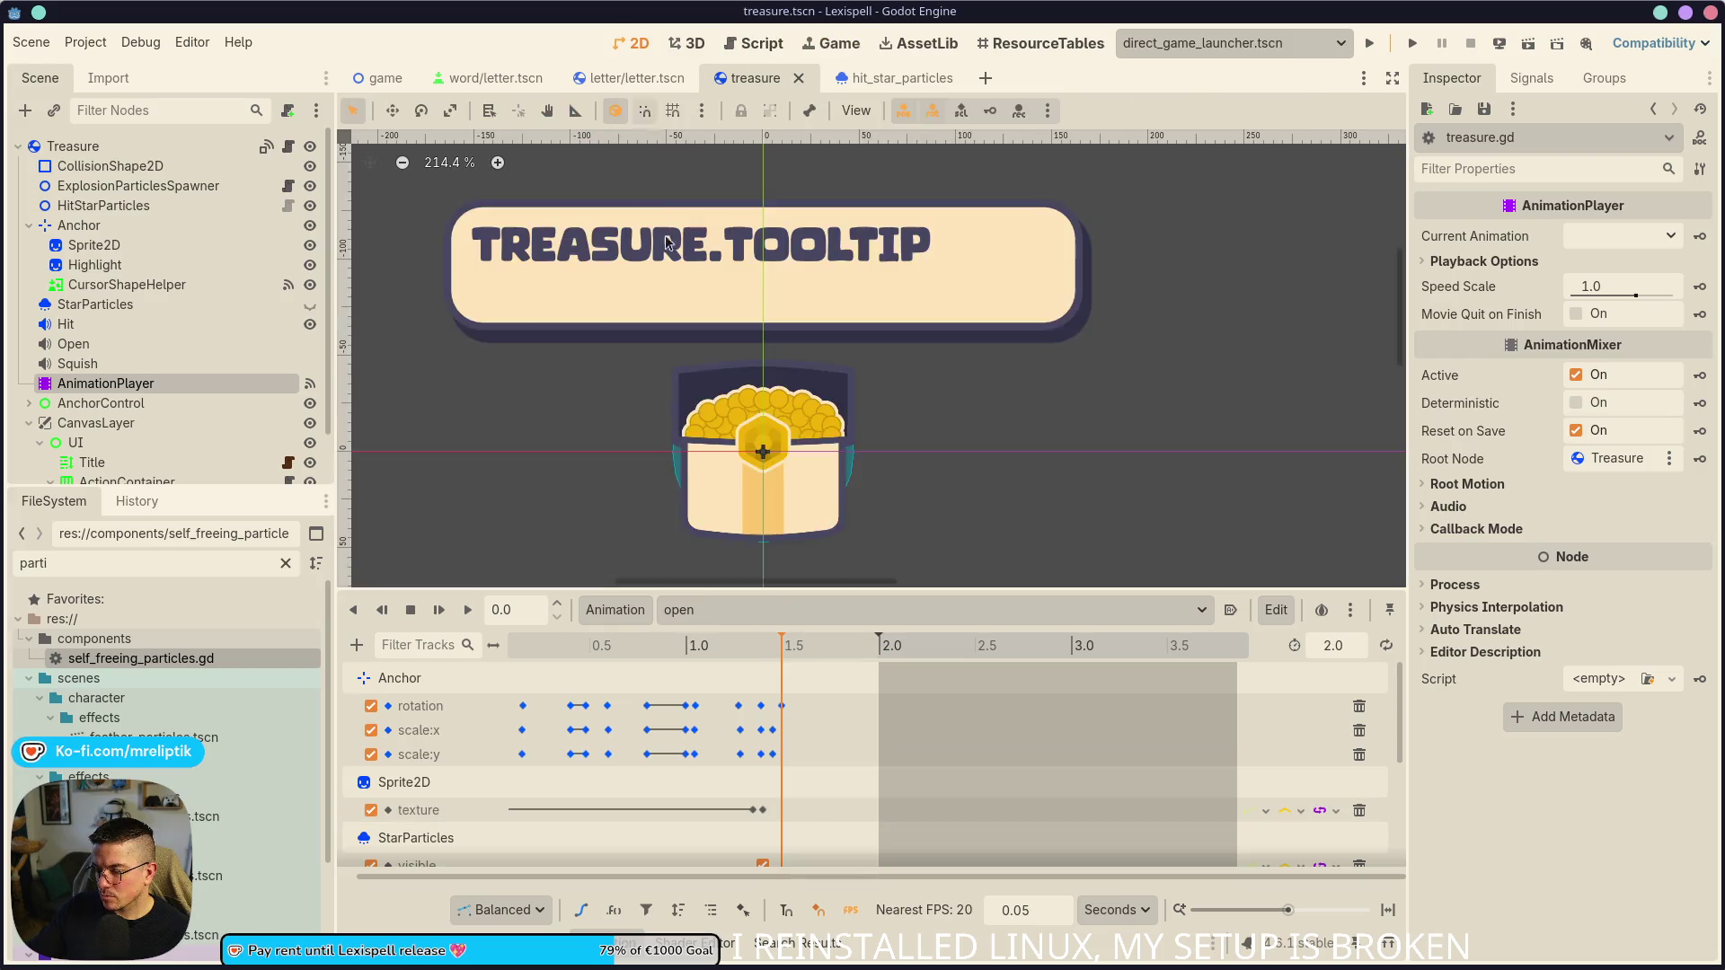
left_click_drag(737, 656, 905, 658)
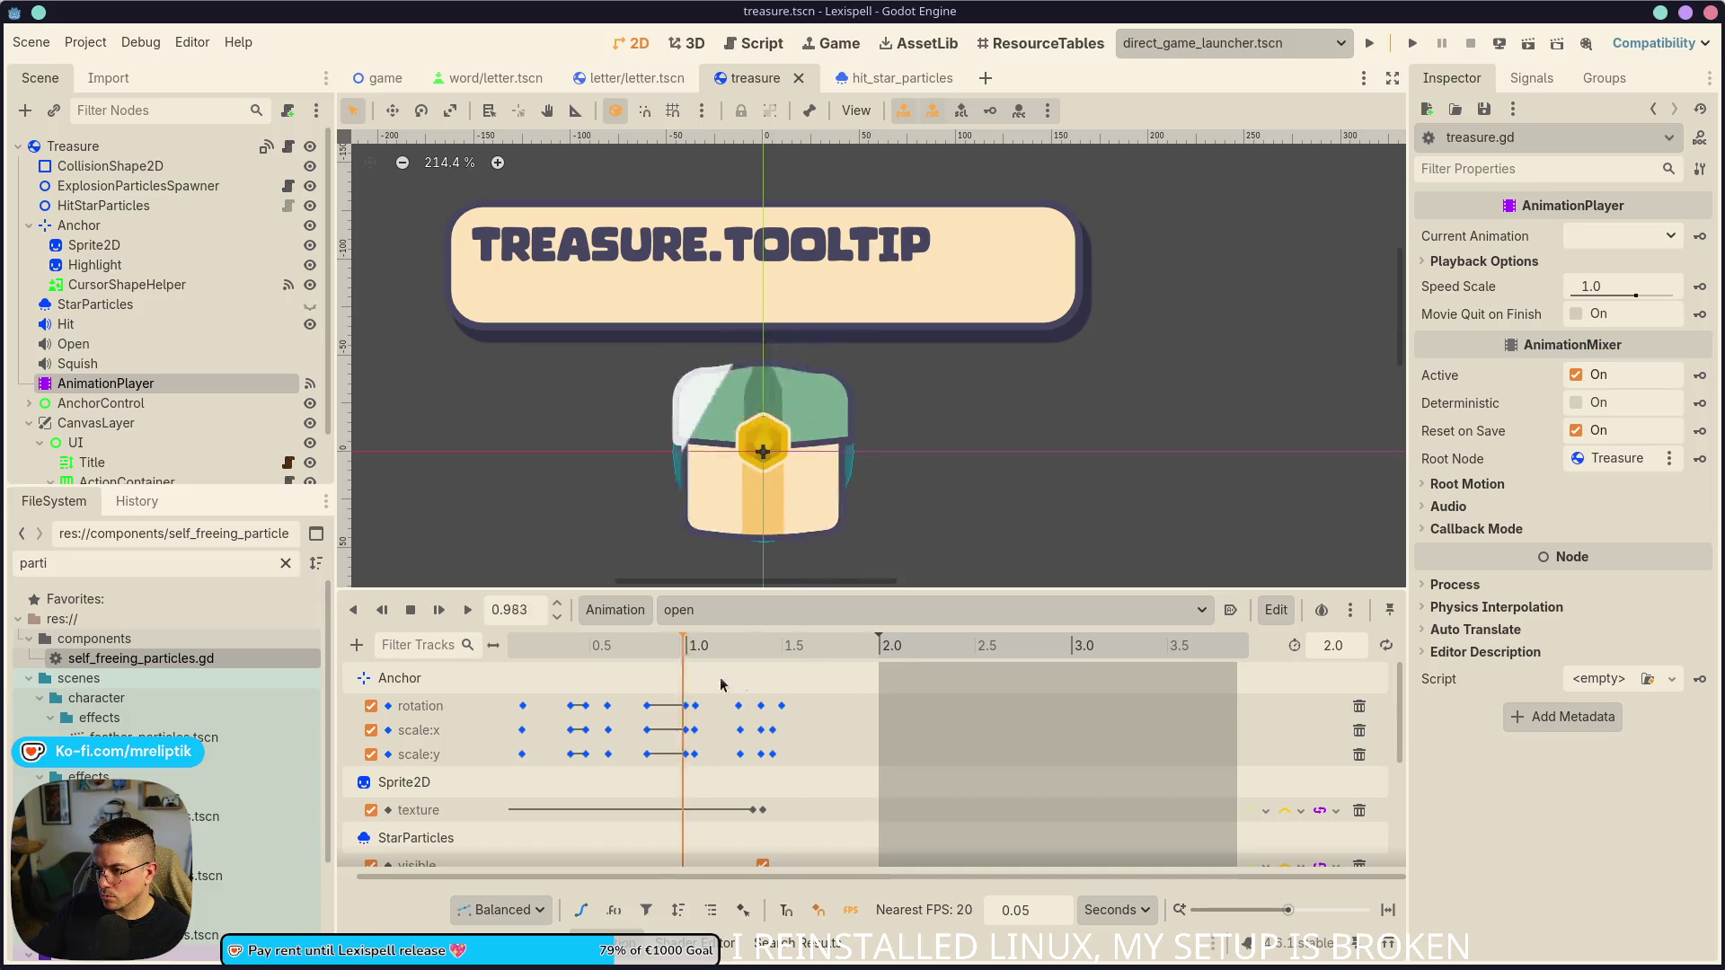
scroll(817, 795, "down", 5)
scroll(835, 812, "down", 1)
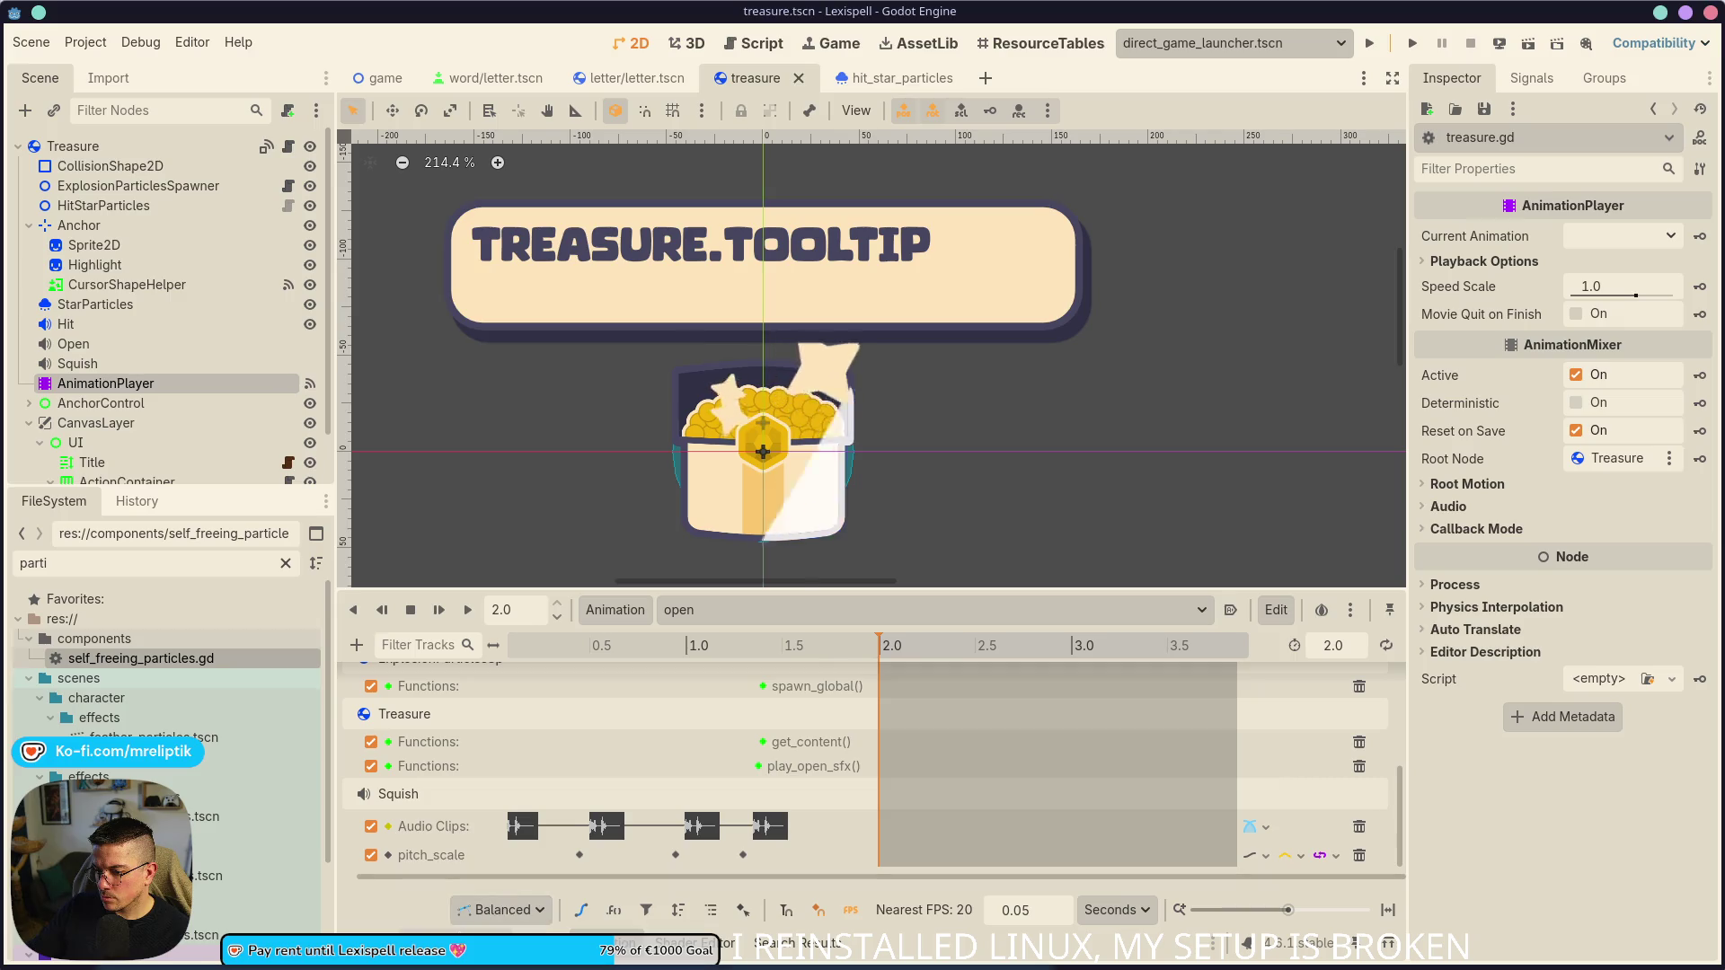
left_click(439, 610)
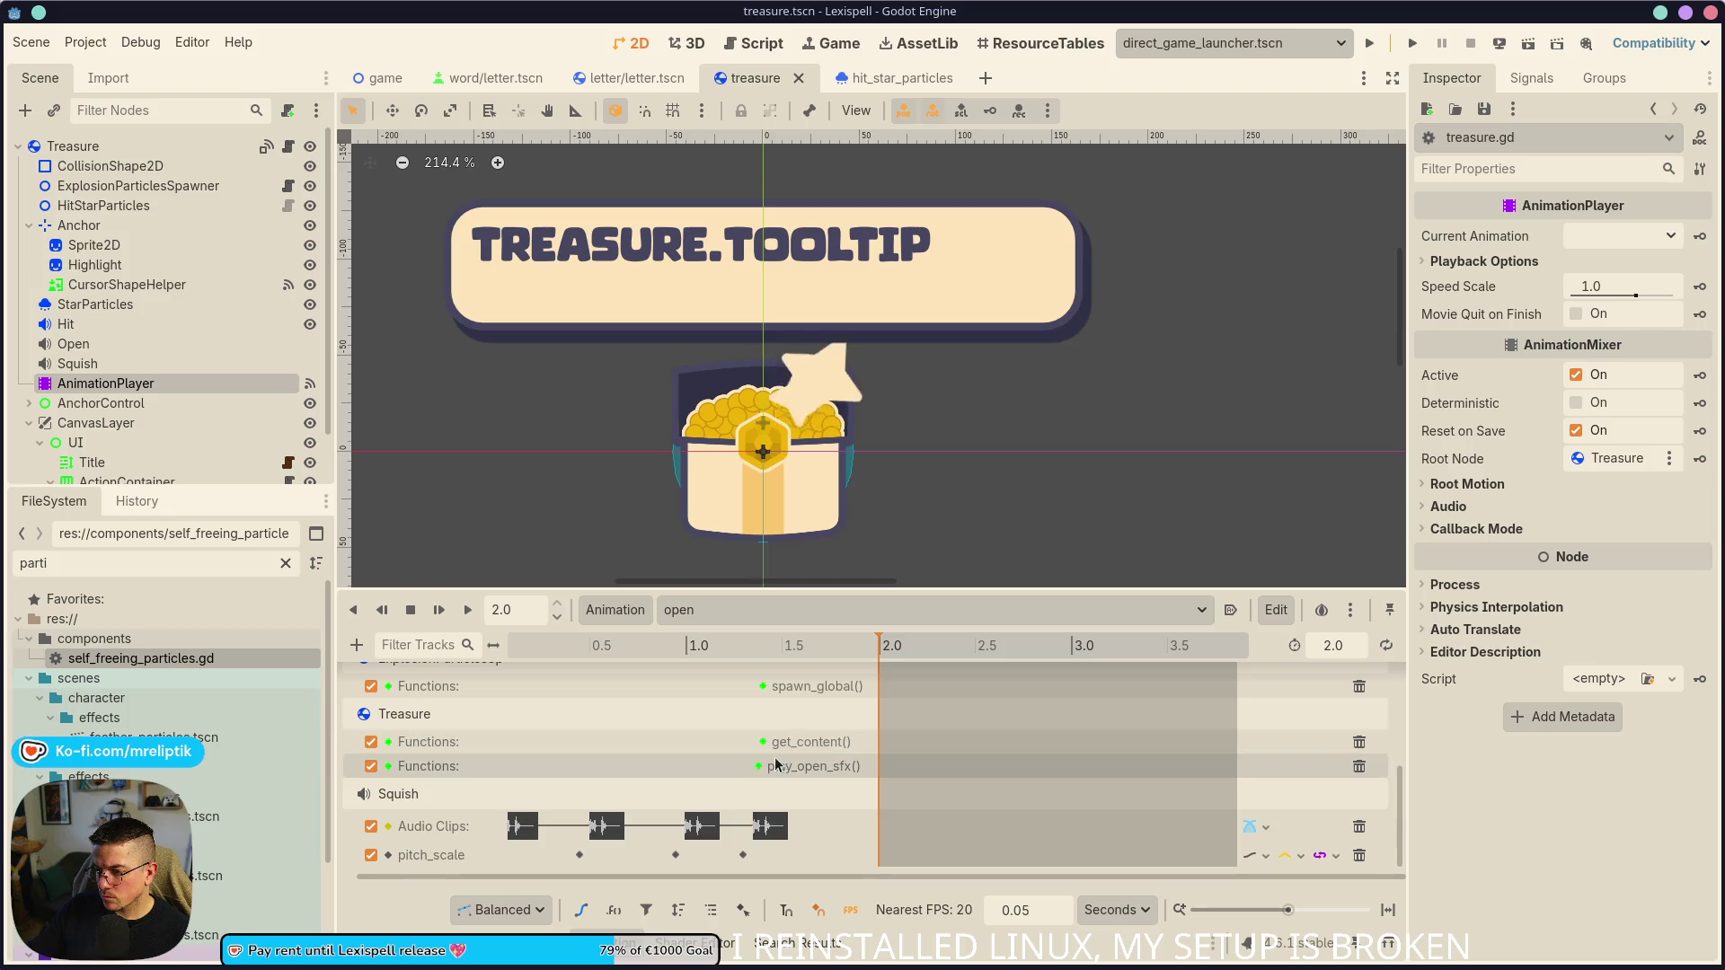
left_click(1530, 78)
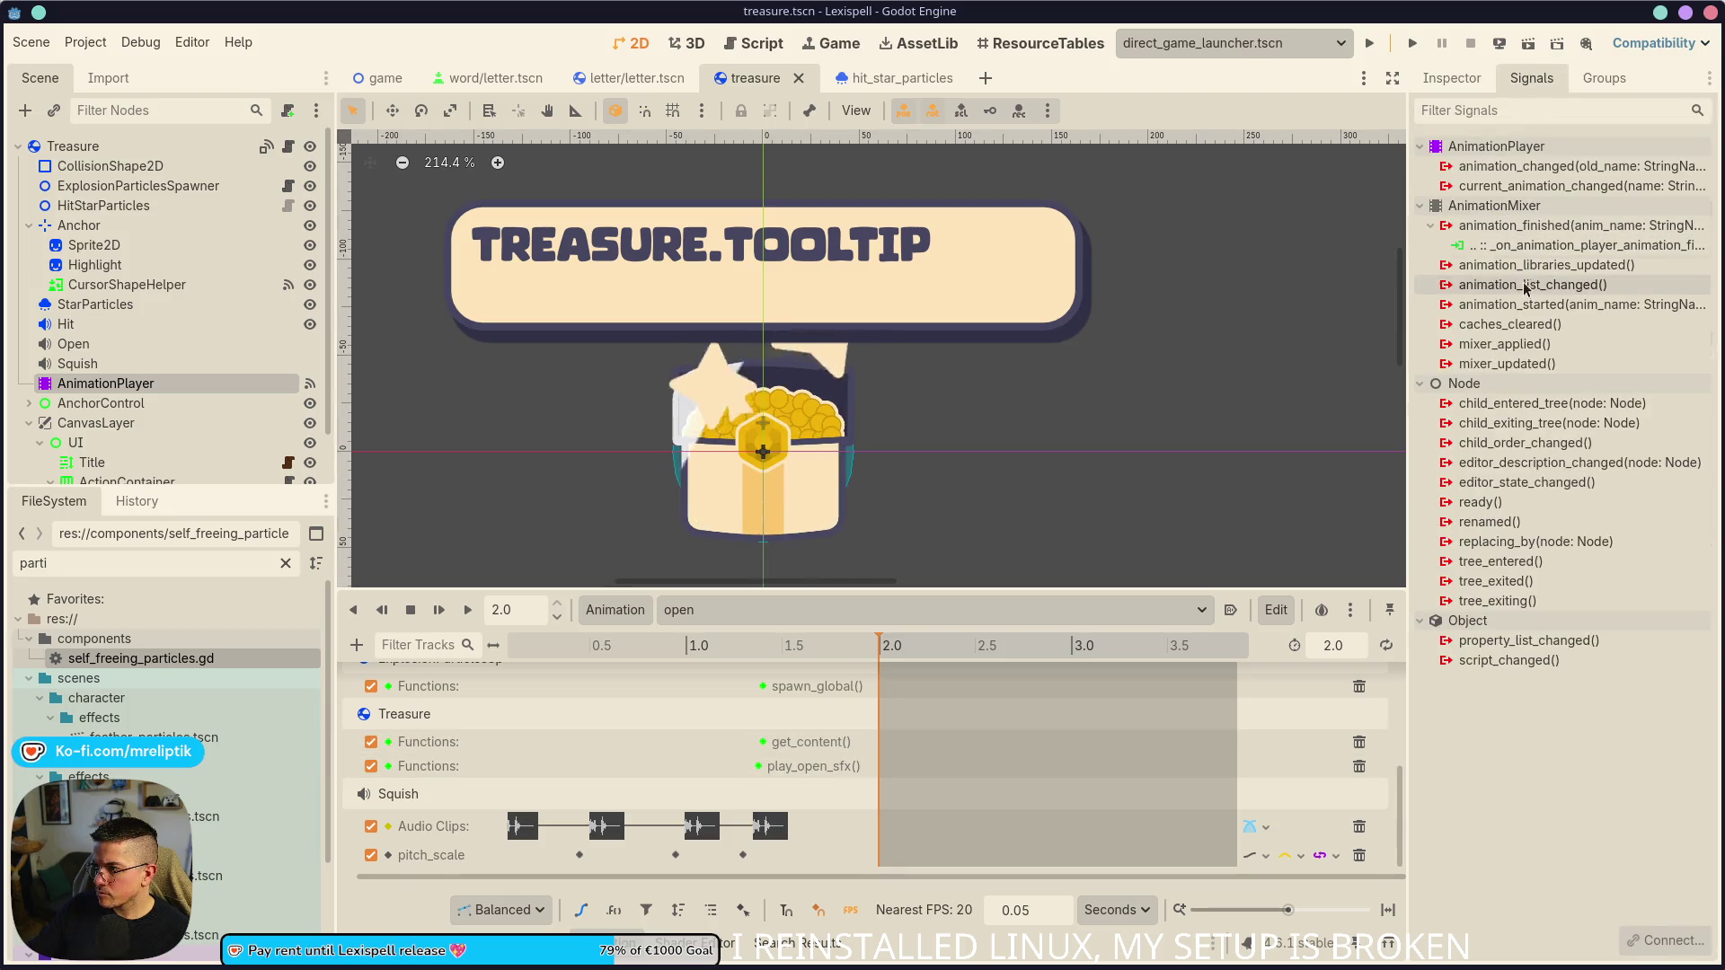
- Jump to the animation_finished handler in treasure.gd and collapse the debugger panel
double_click(1518, 247)
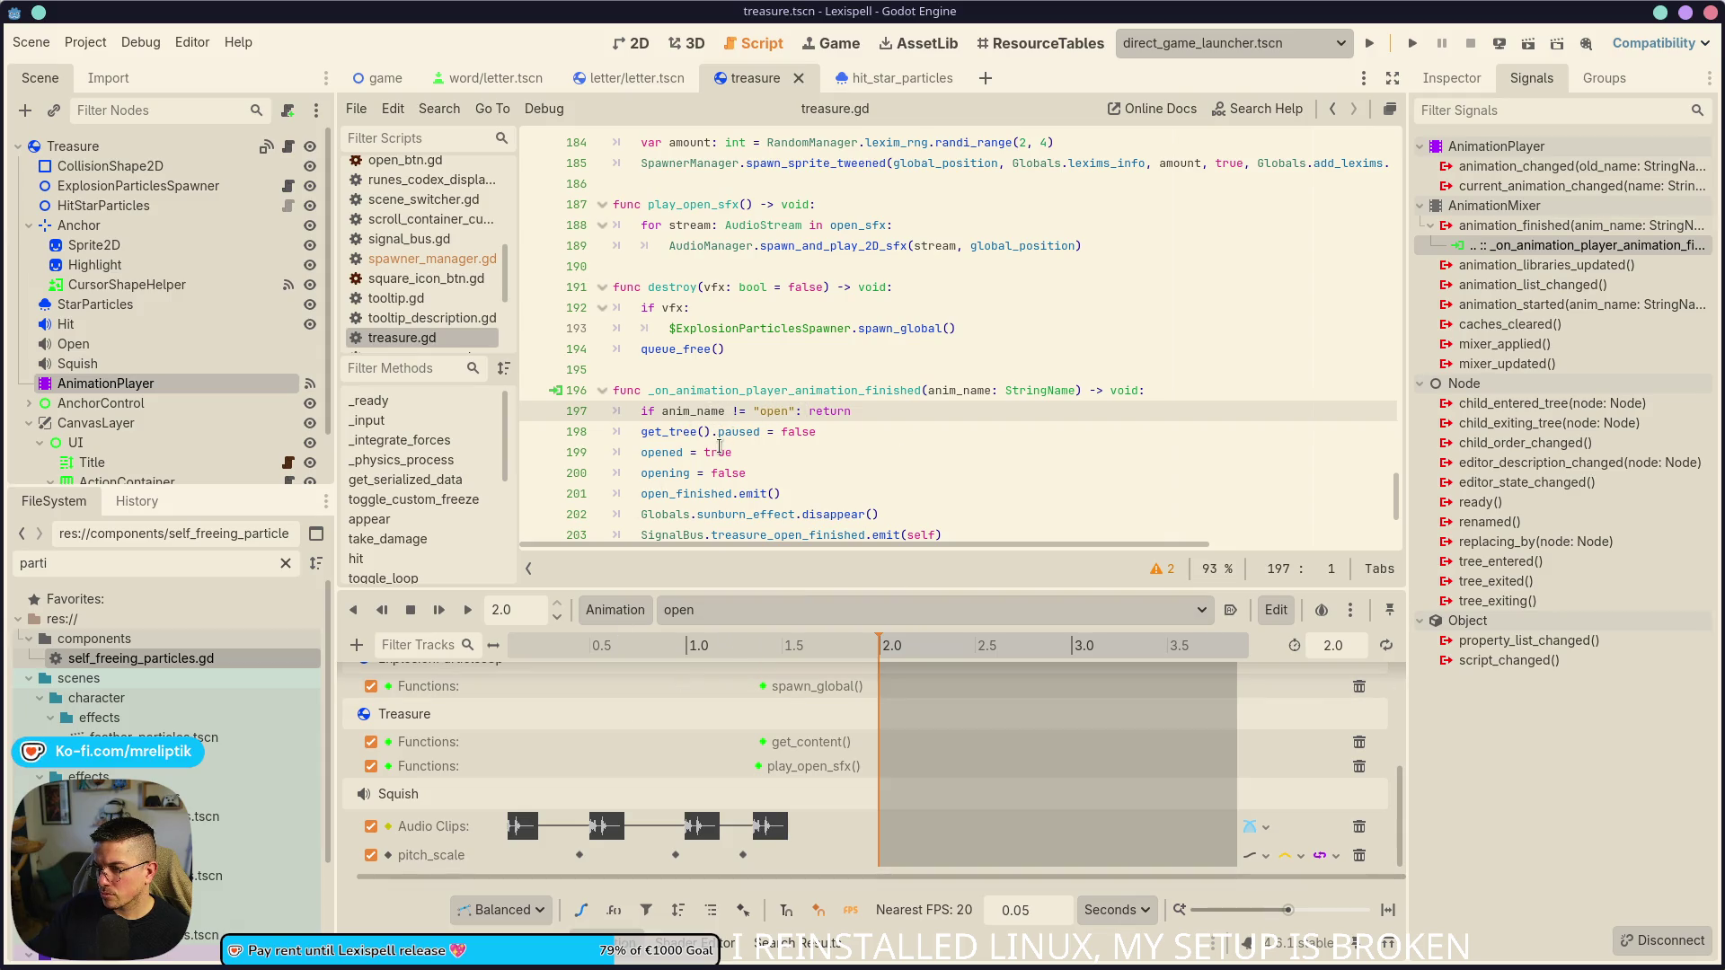
scroll(800, 470, "down", 1)
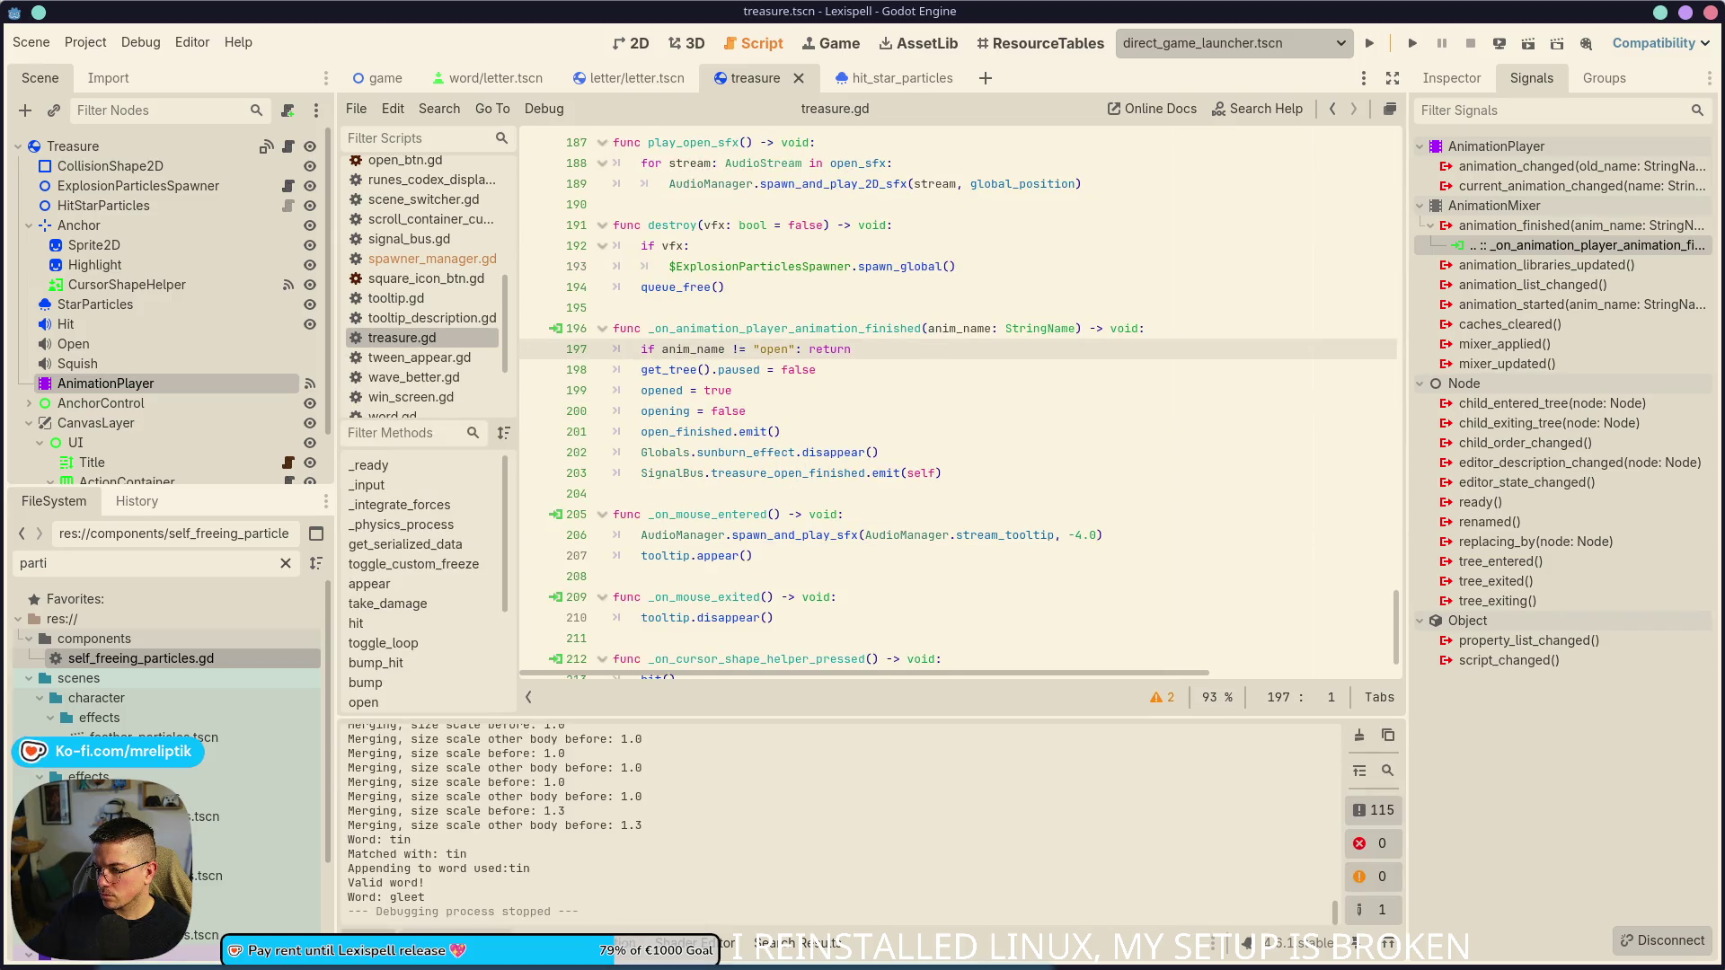
left_click(493, 718)
scroll(629, 863, "down", 10)
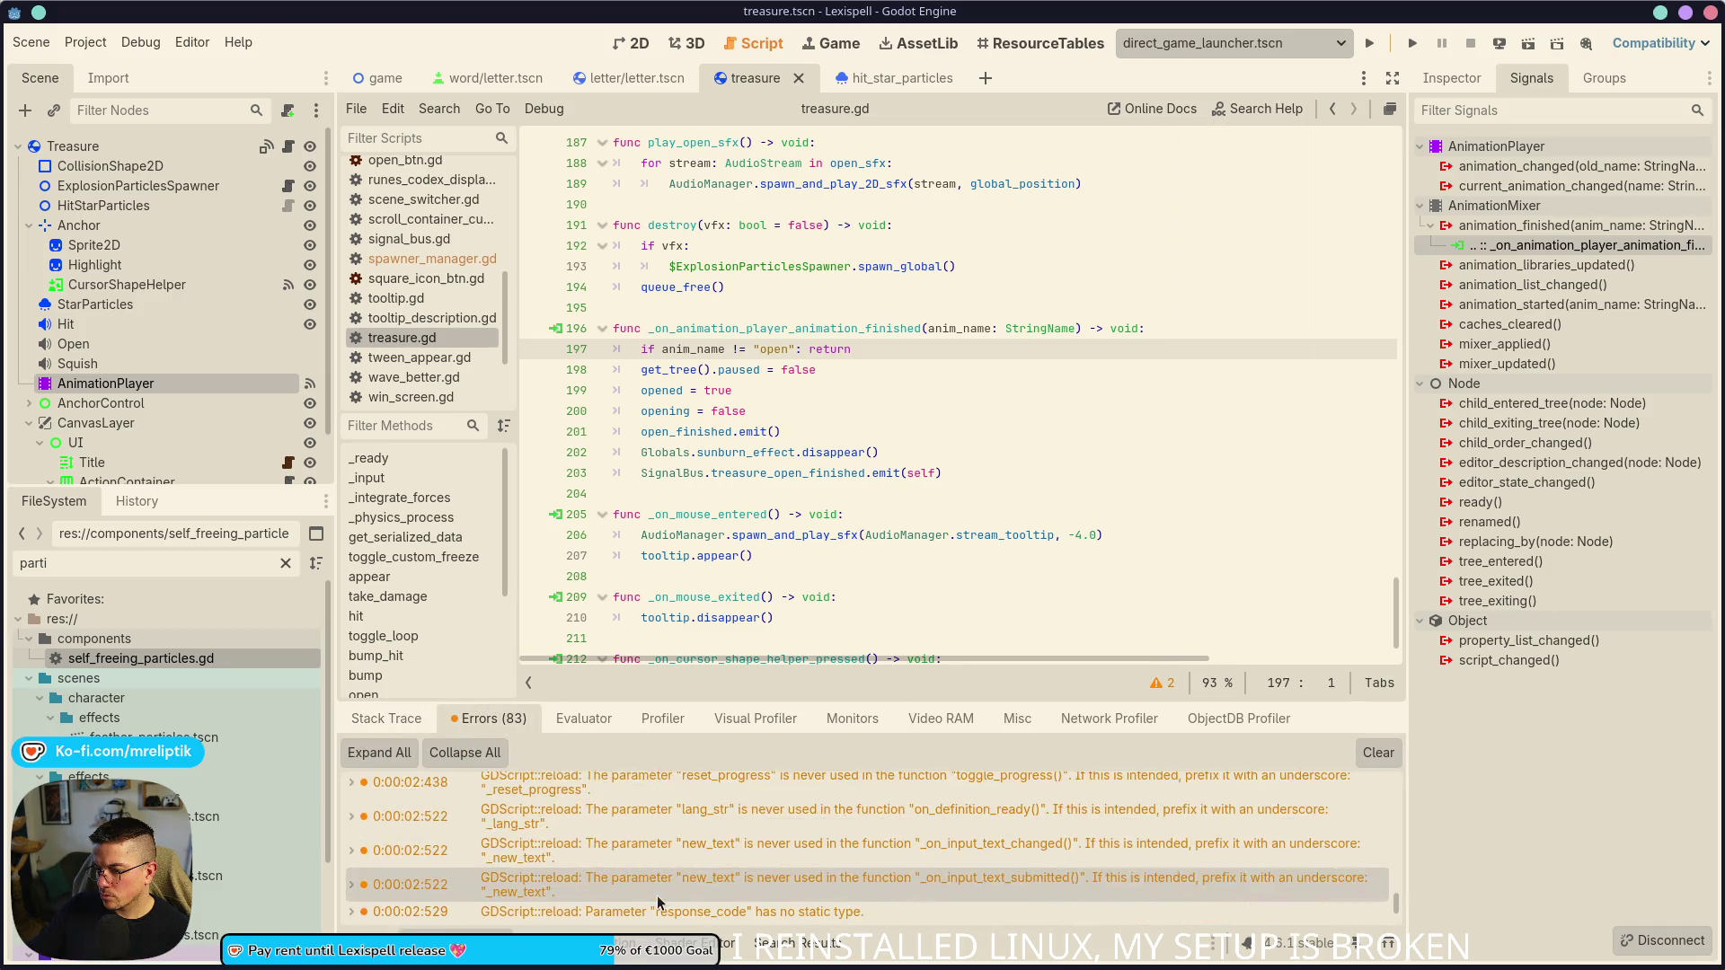
key("ctrl+j")
scroll(799, 582, "up", 8)
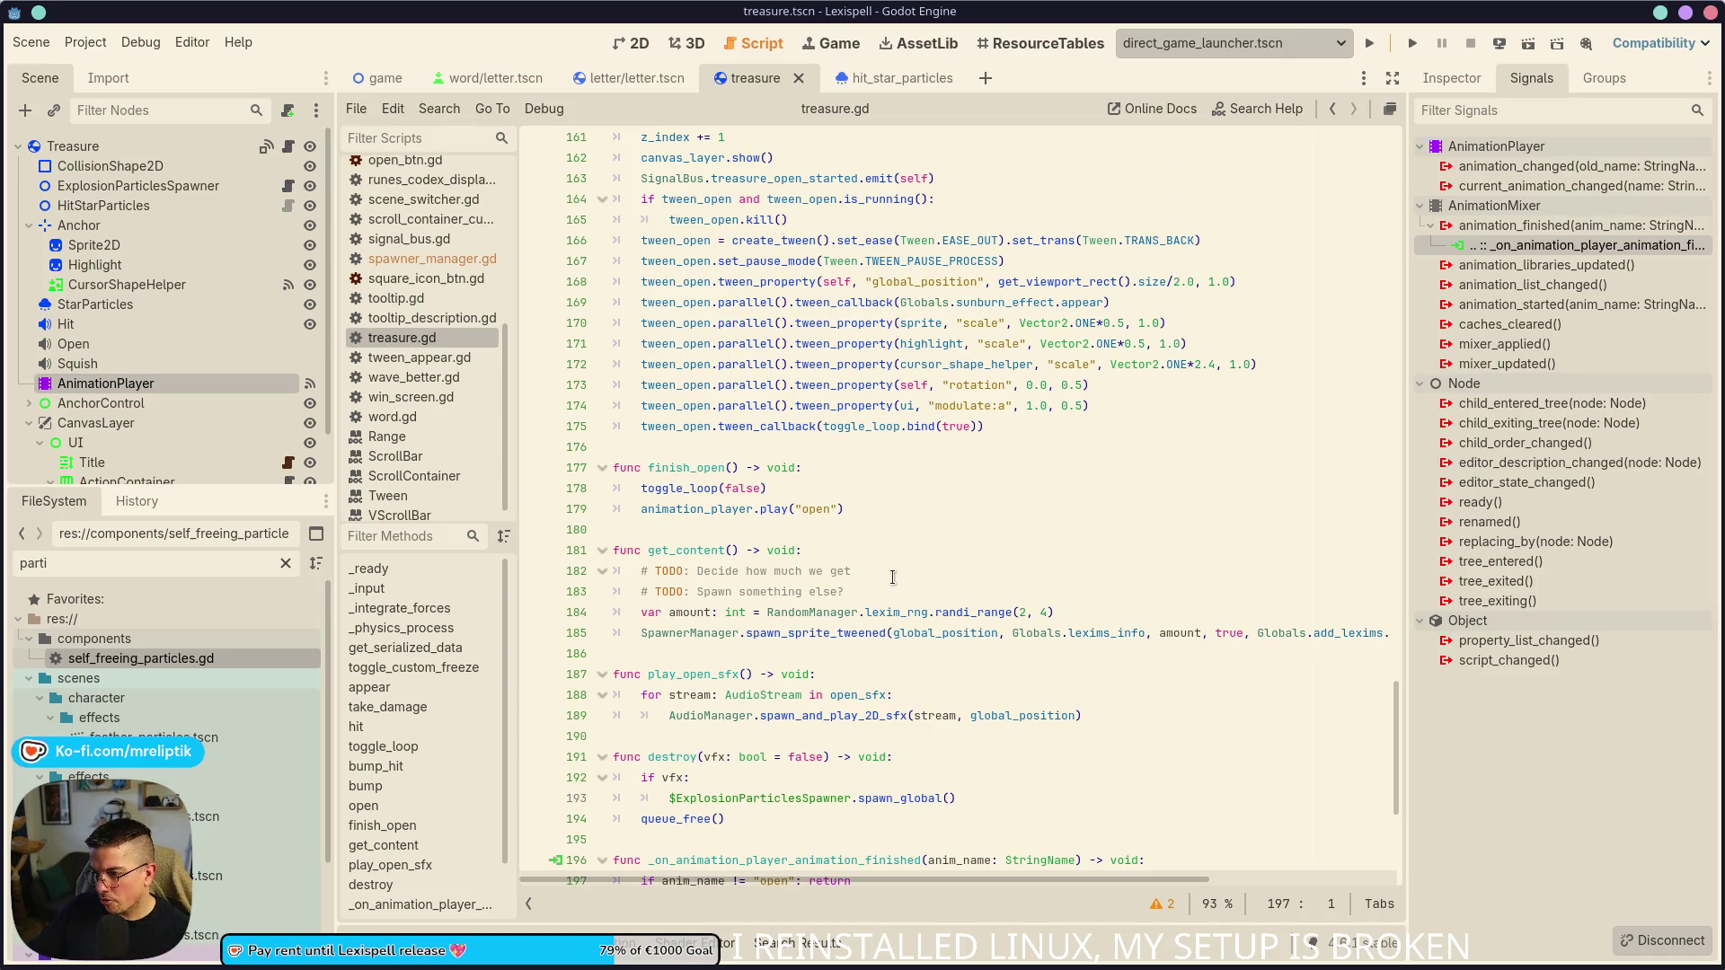
- Go from the spawn_sprite_tweened call to its definition in spawner_manager.gd, ending at line 17
left_click(892, 577)
left_click(785, 636)
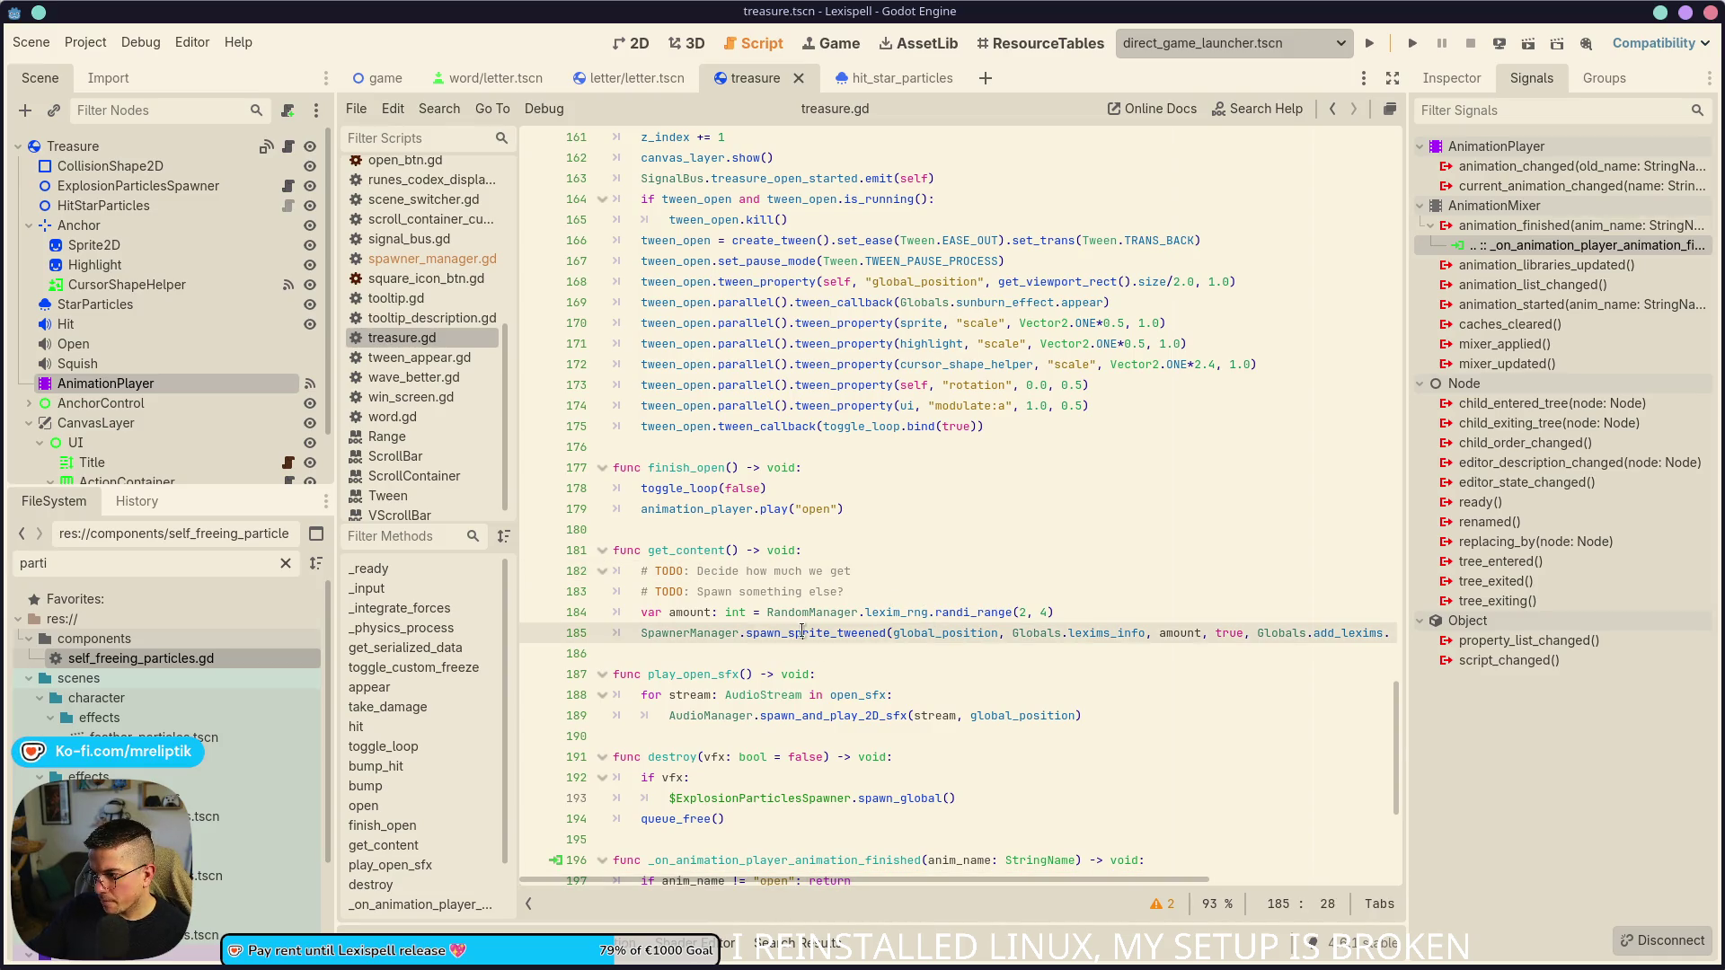
left_click(716, 665)
scroll(731, 632, "right", 3)
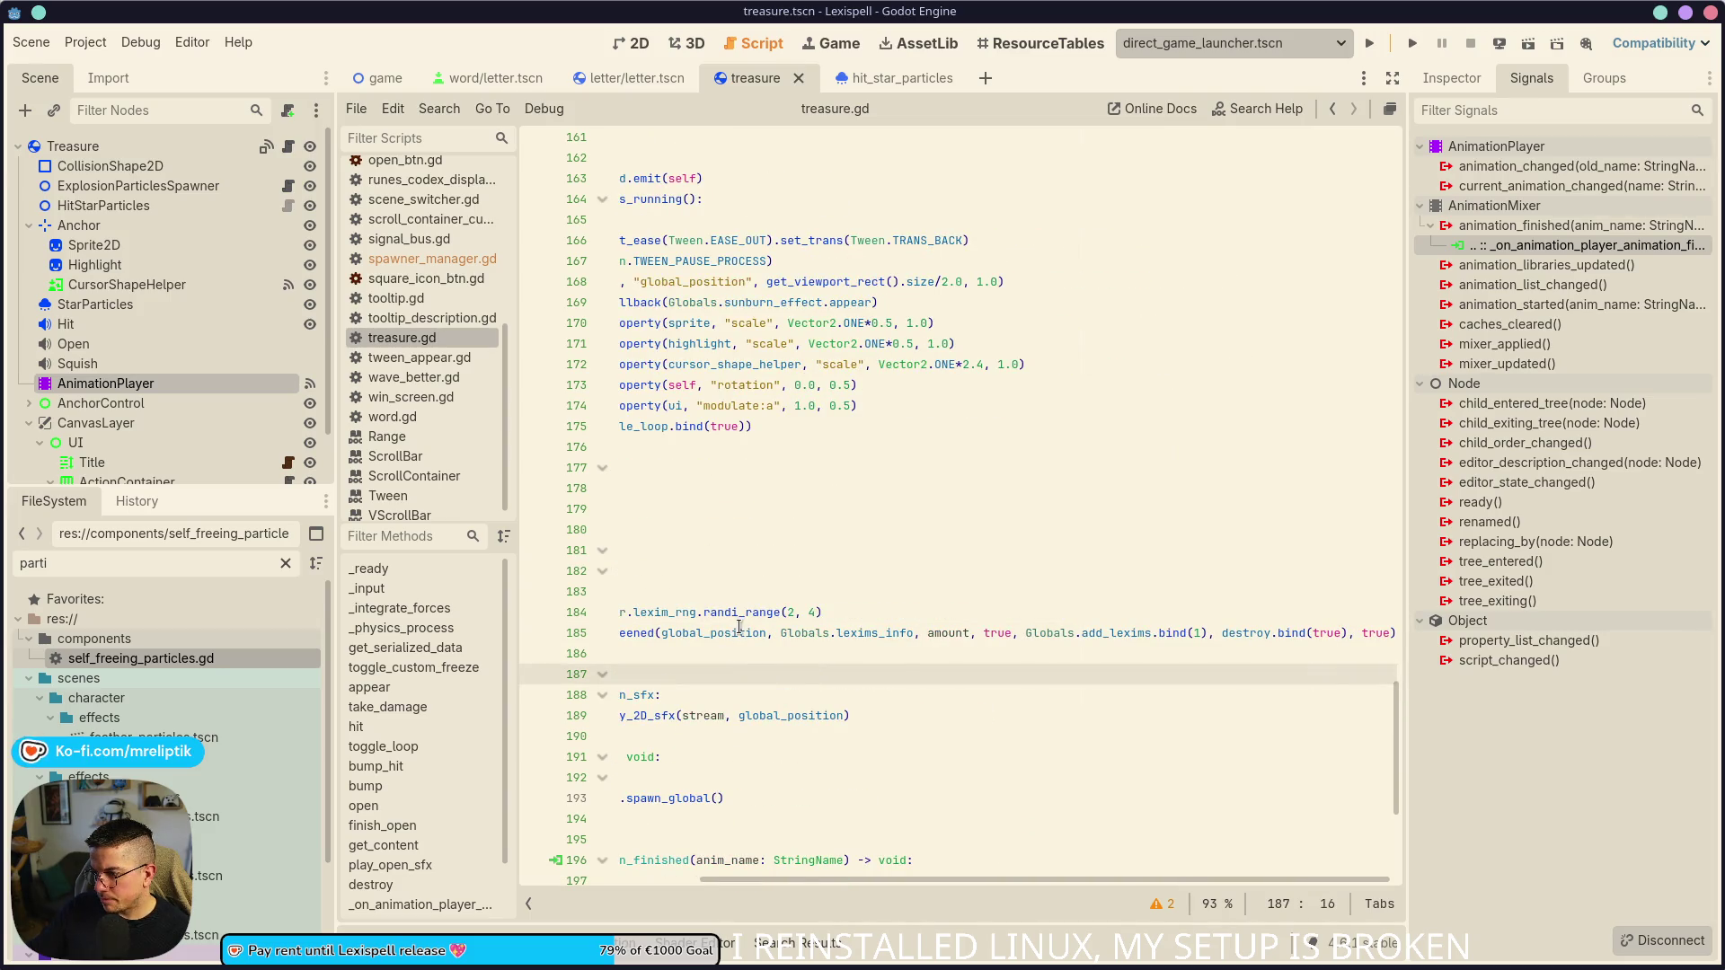
scroll(739, 627, "left", 3)
left_click(793, 634, "ctrl")
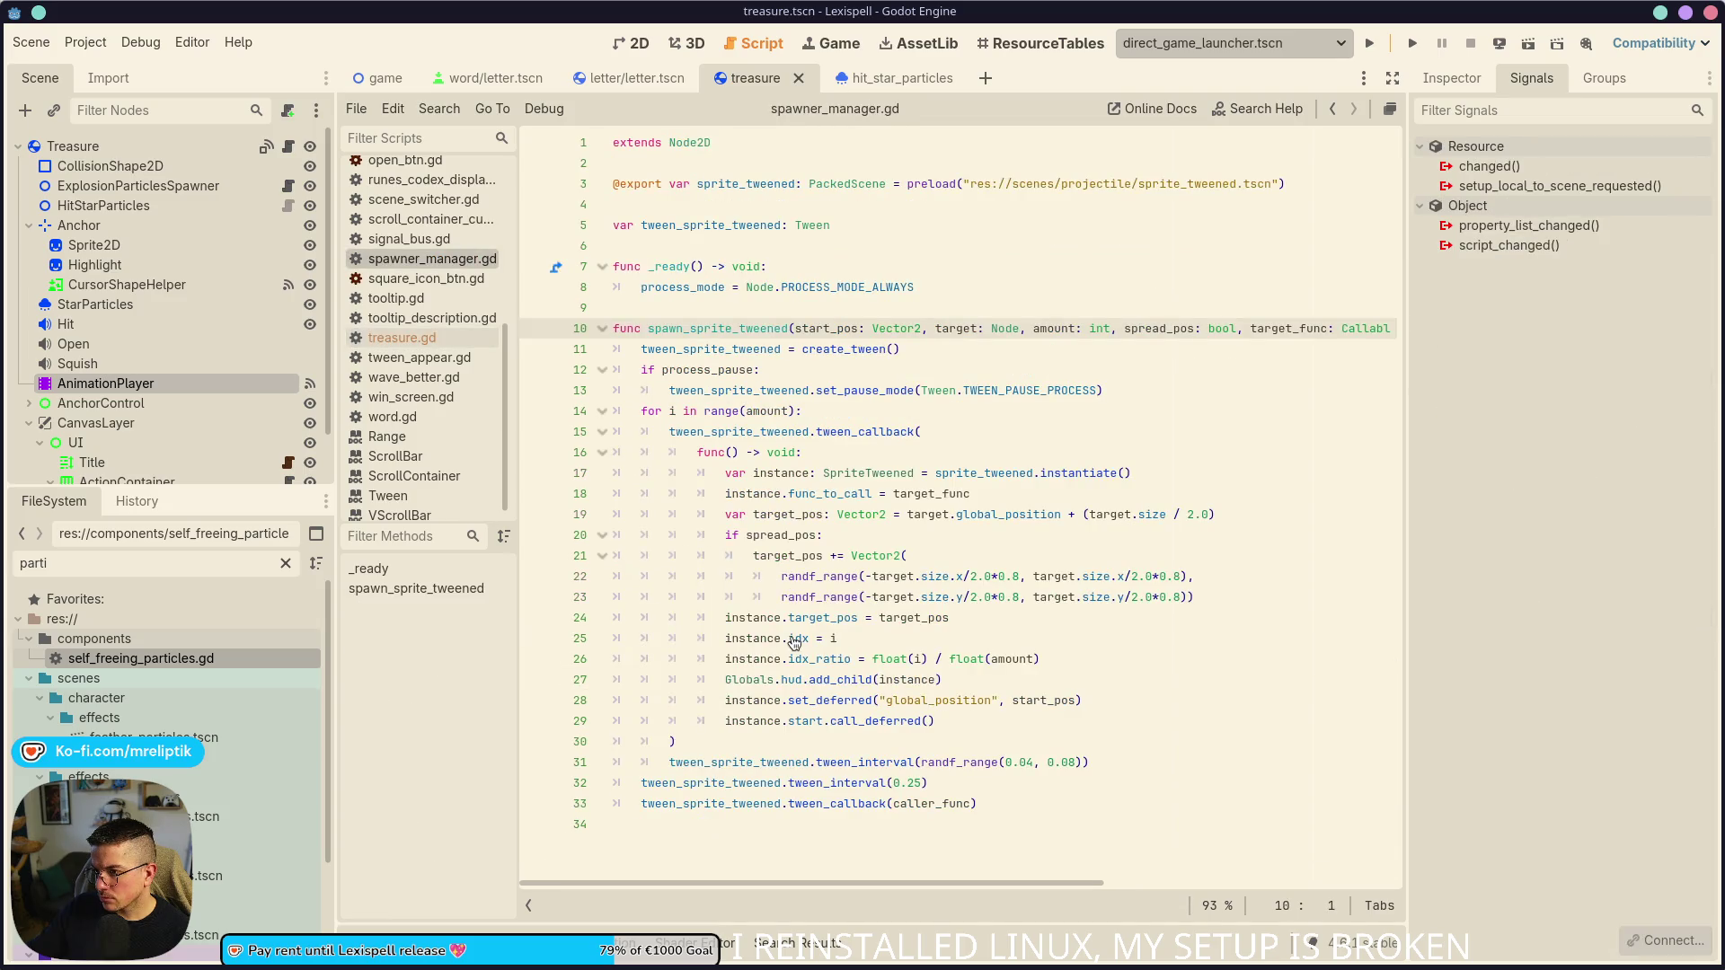
double_click(876, 388)
double_click(867, 474)
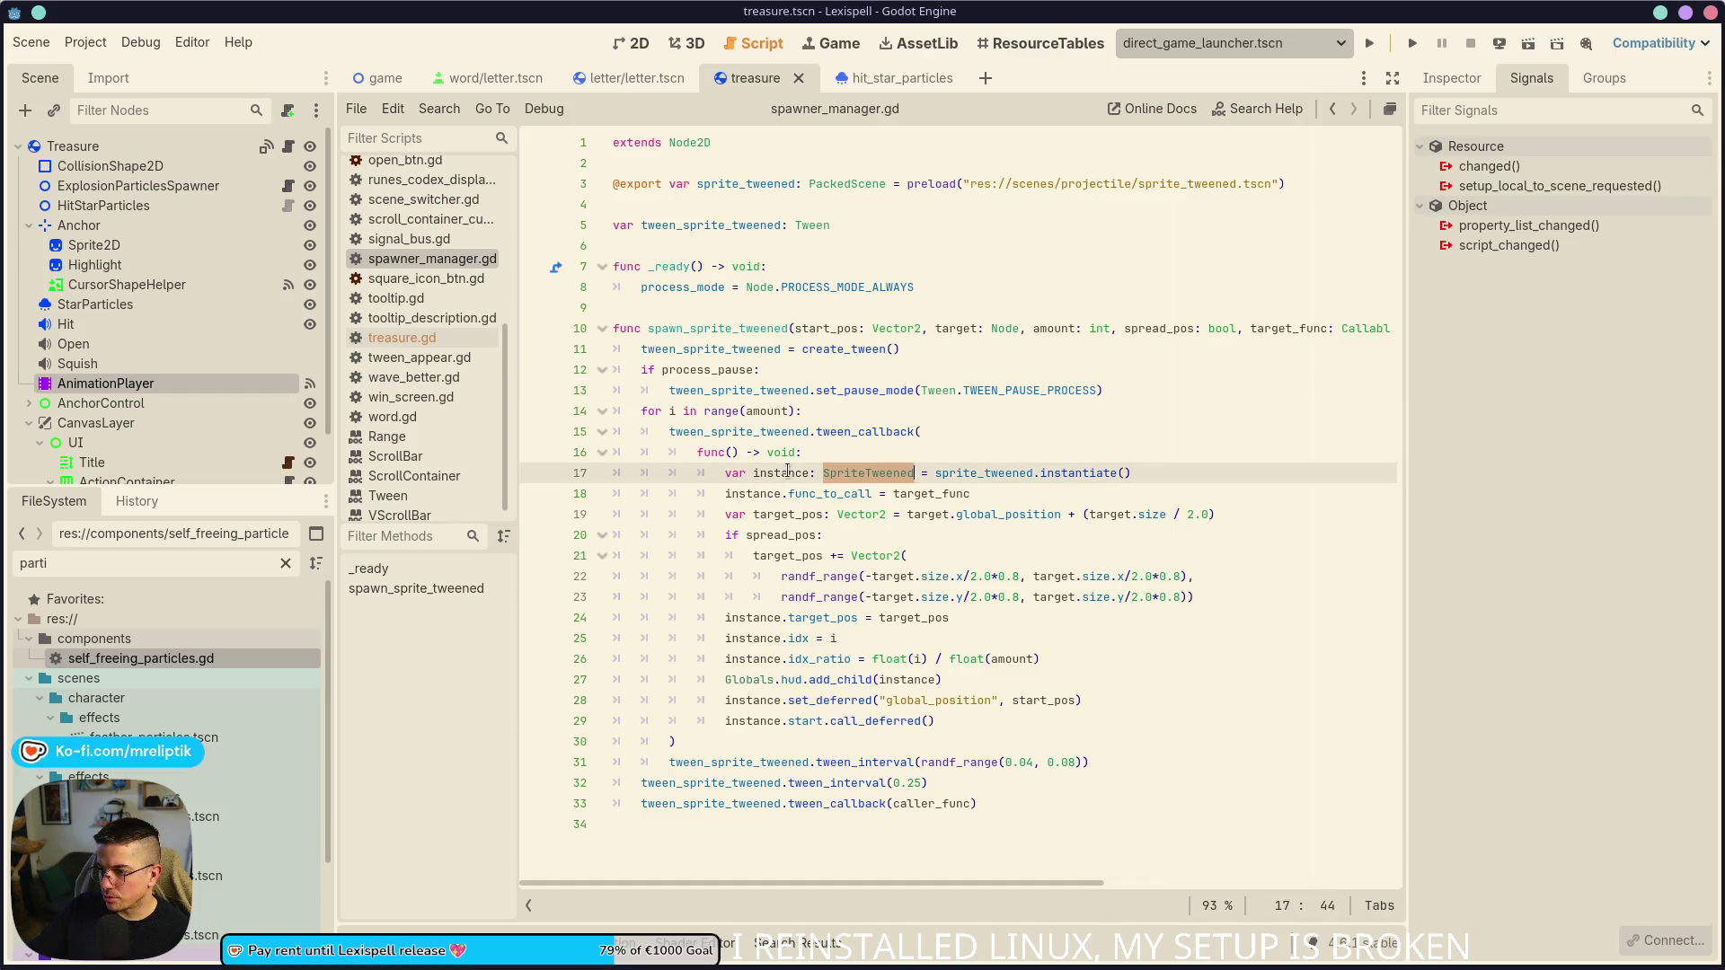
double_click(781, 473)
left_click(1187, 476)
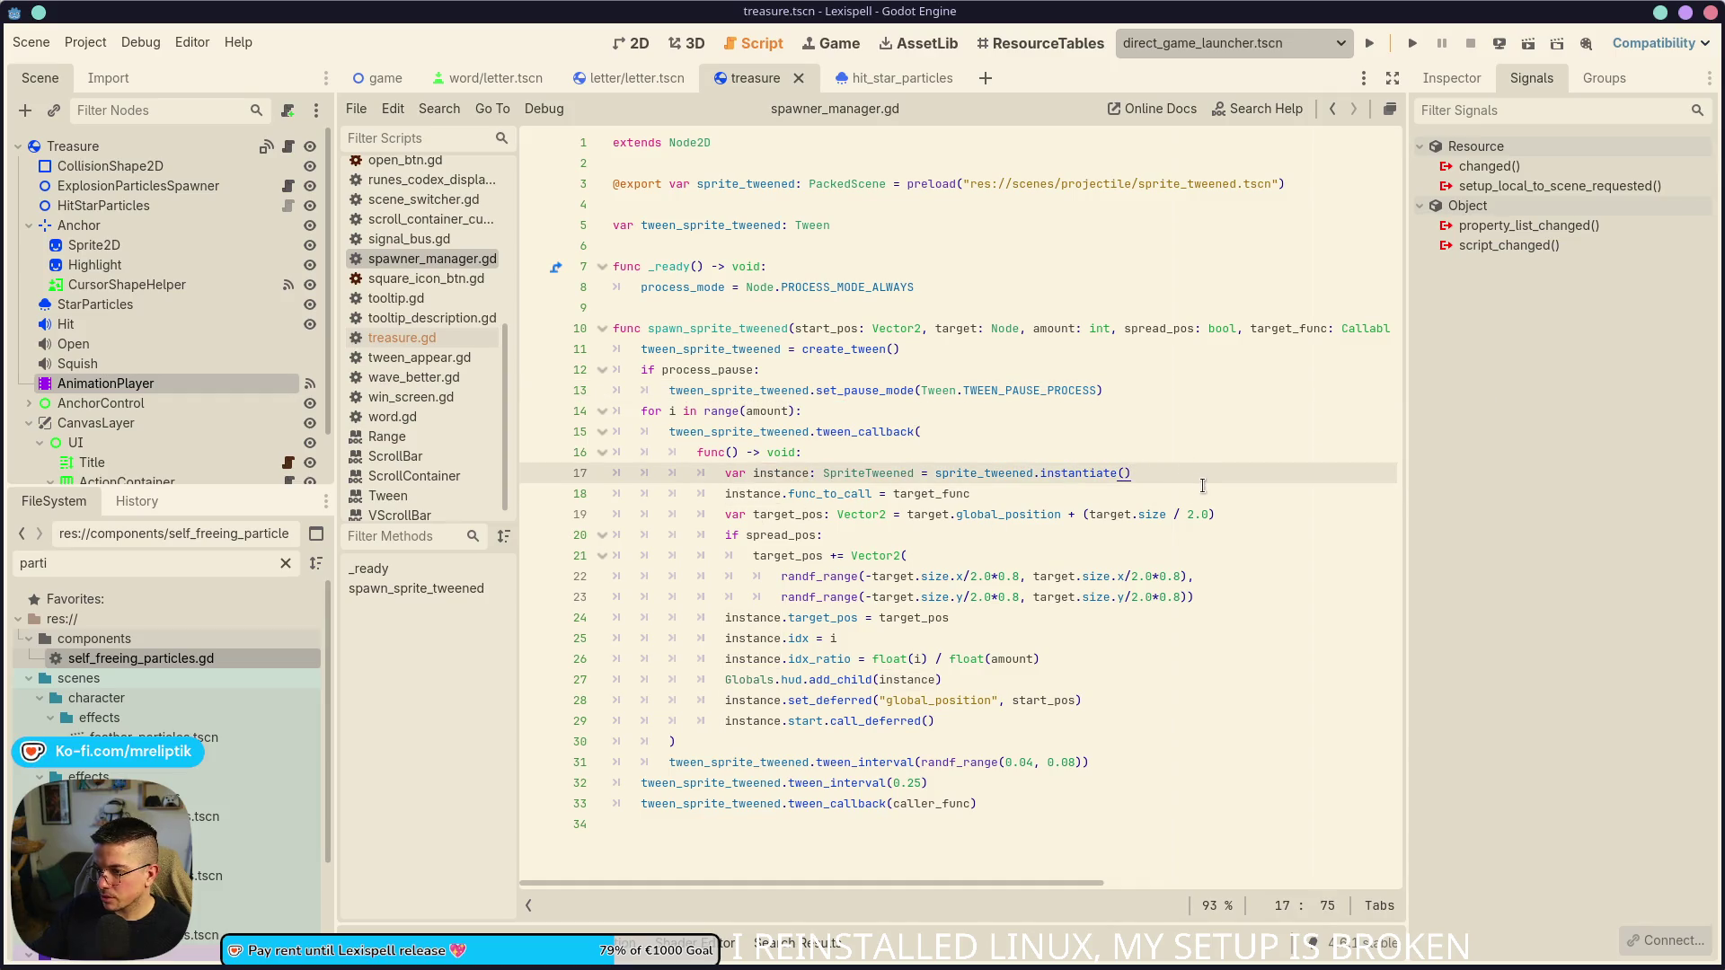
- After line 17 add 'if process_pause: instance.process_mode = Node.PROCESS_MODE_ALWAYS', save, and save the treasure scene
key("Return")
type("if proce")
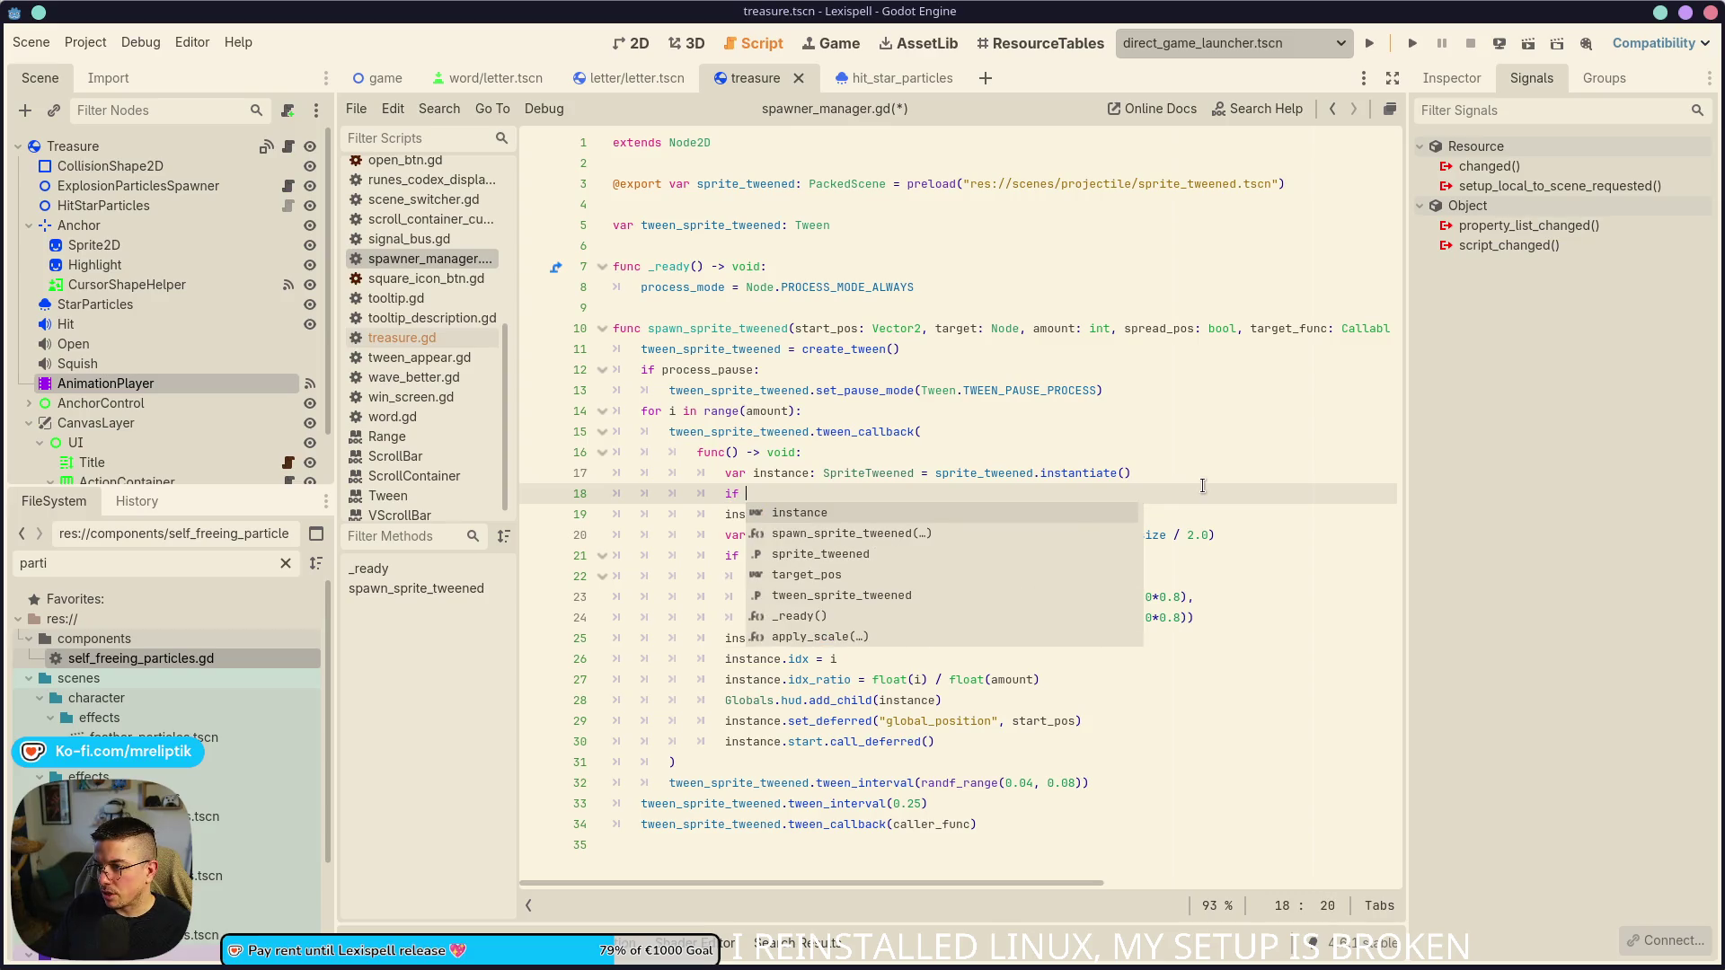
key("Return")
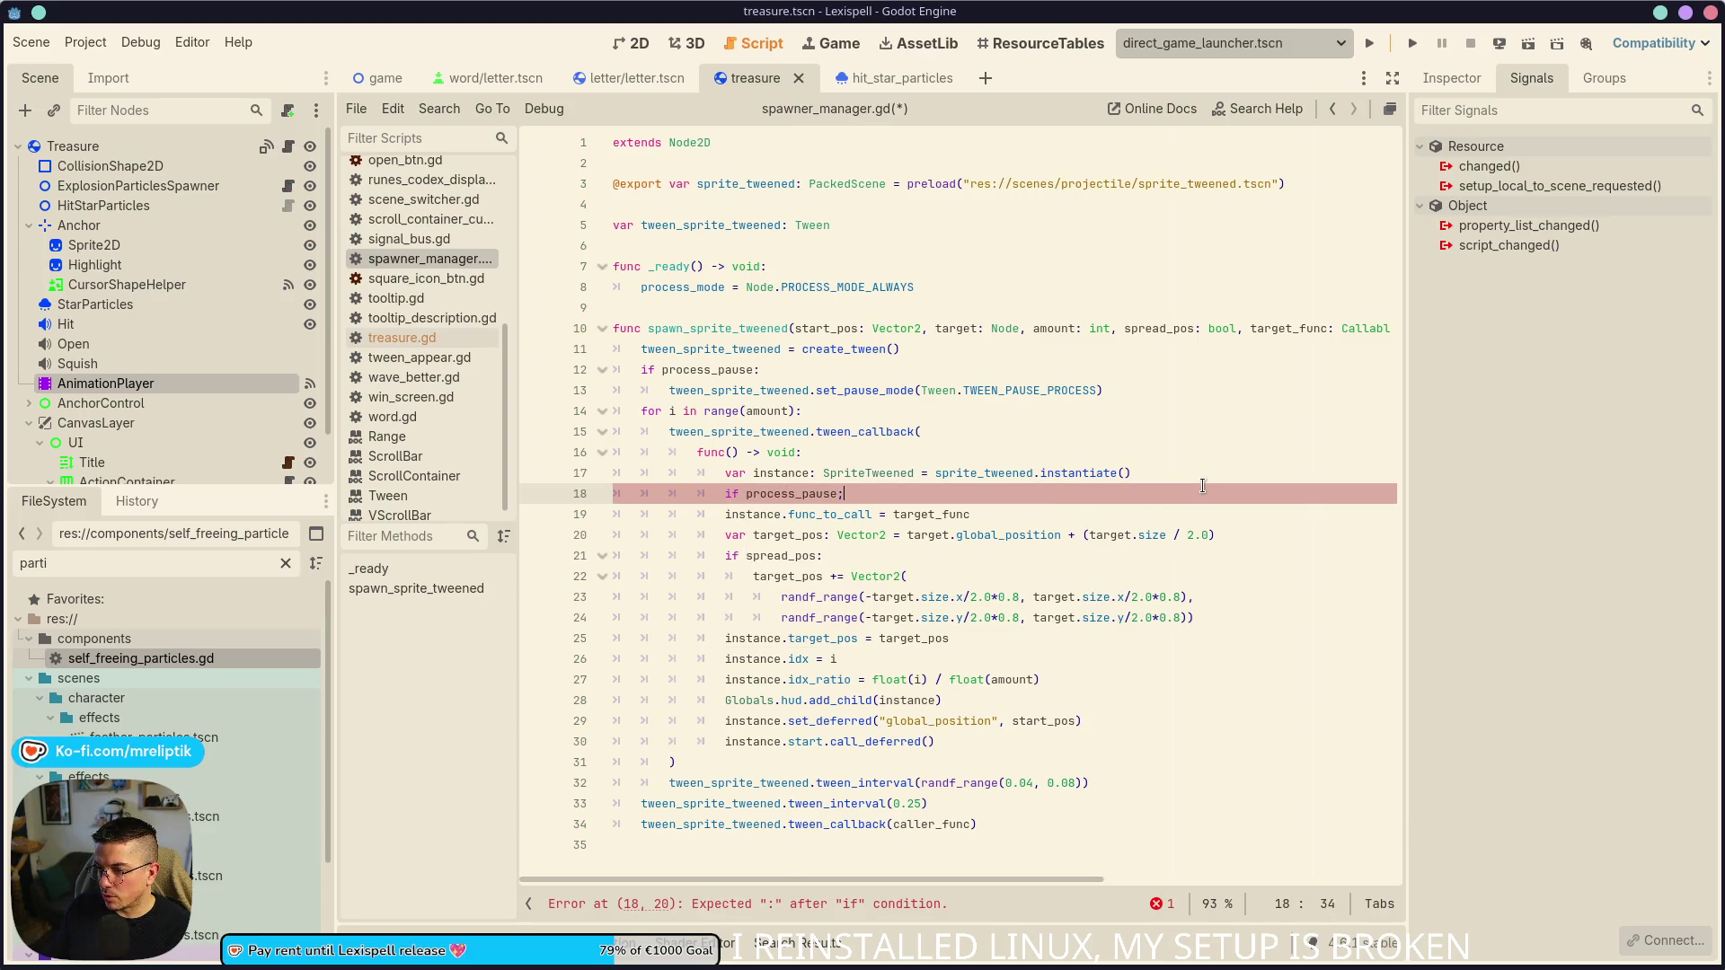
key("Return")
type("instance.?")
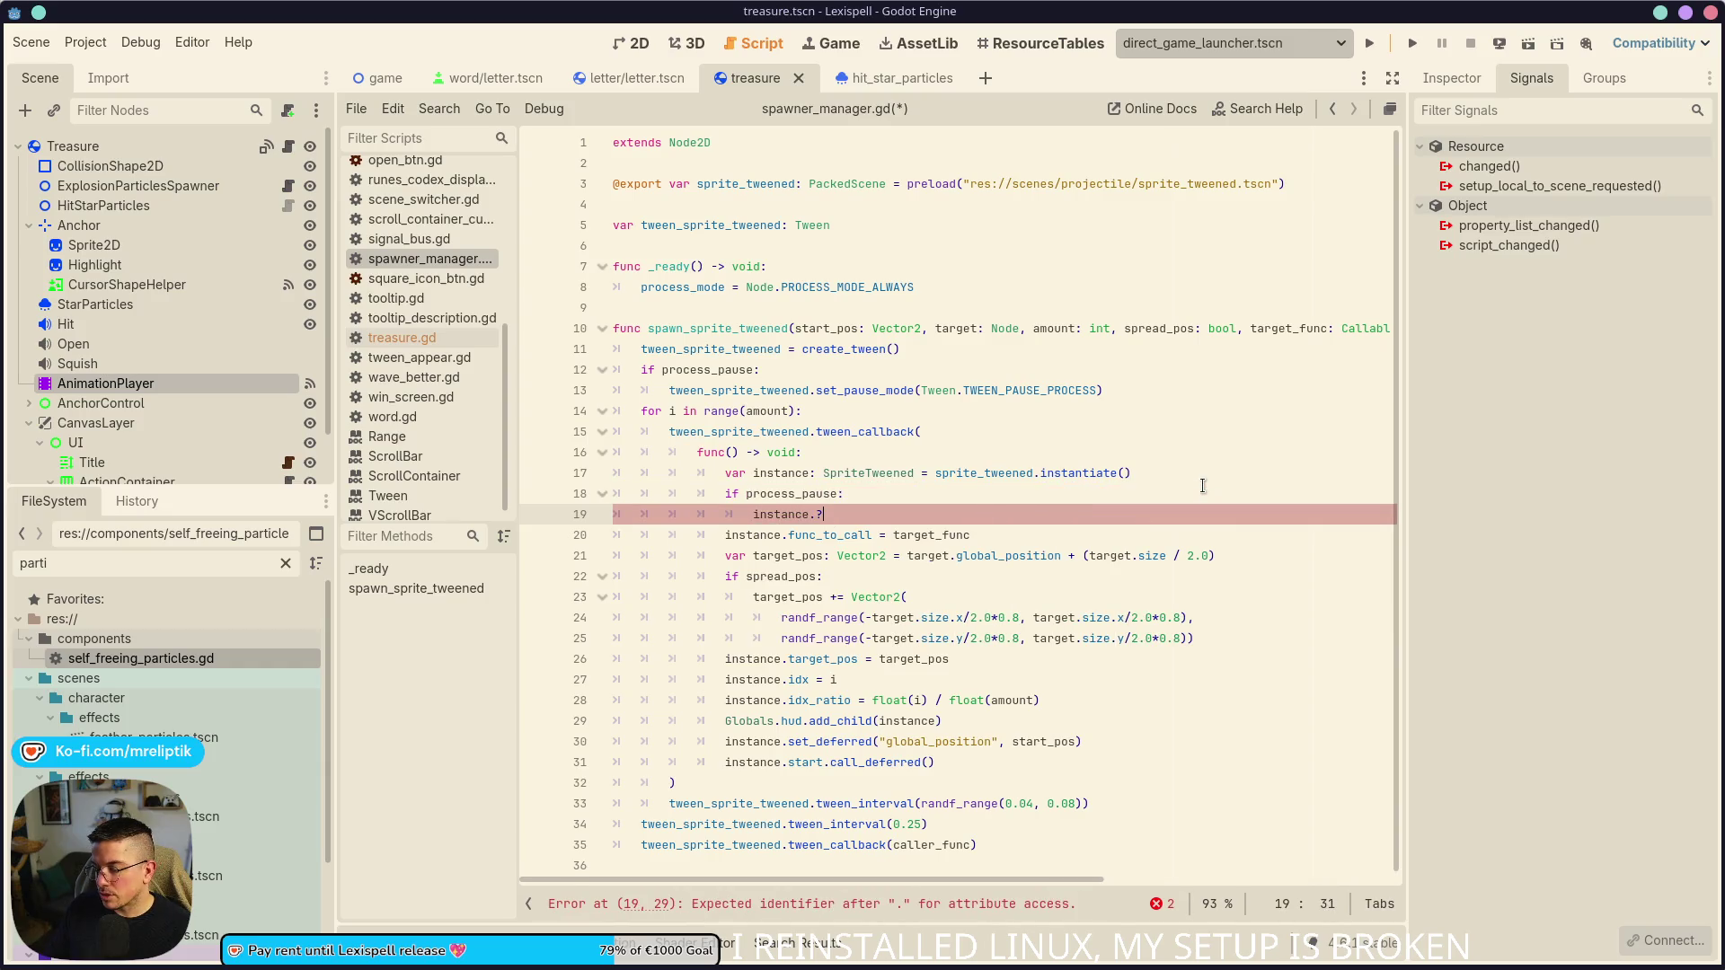
key("BackSpace")
type("pau")
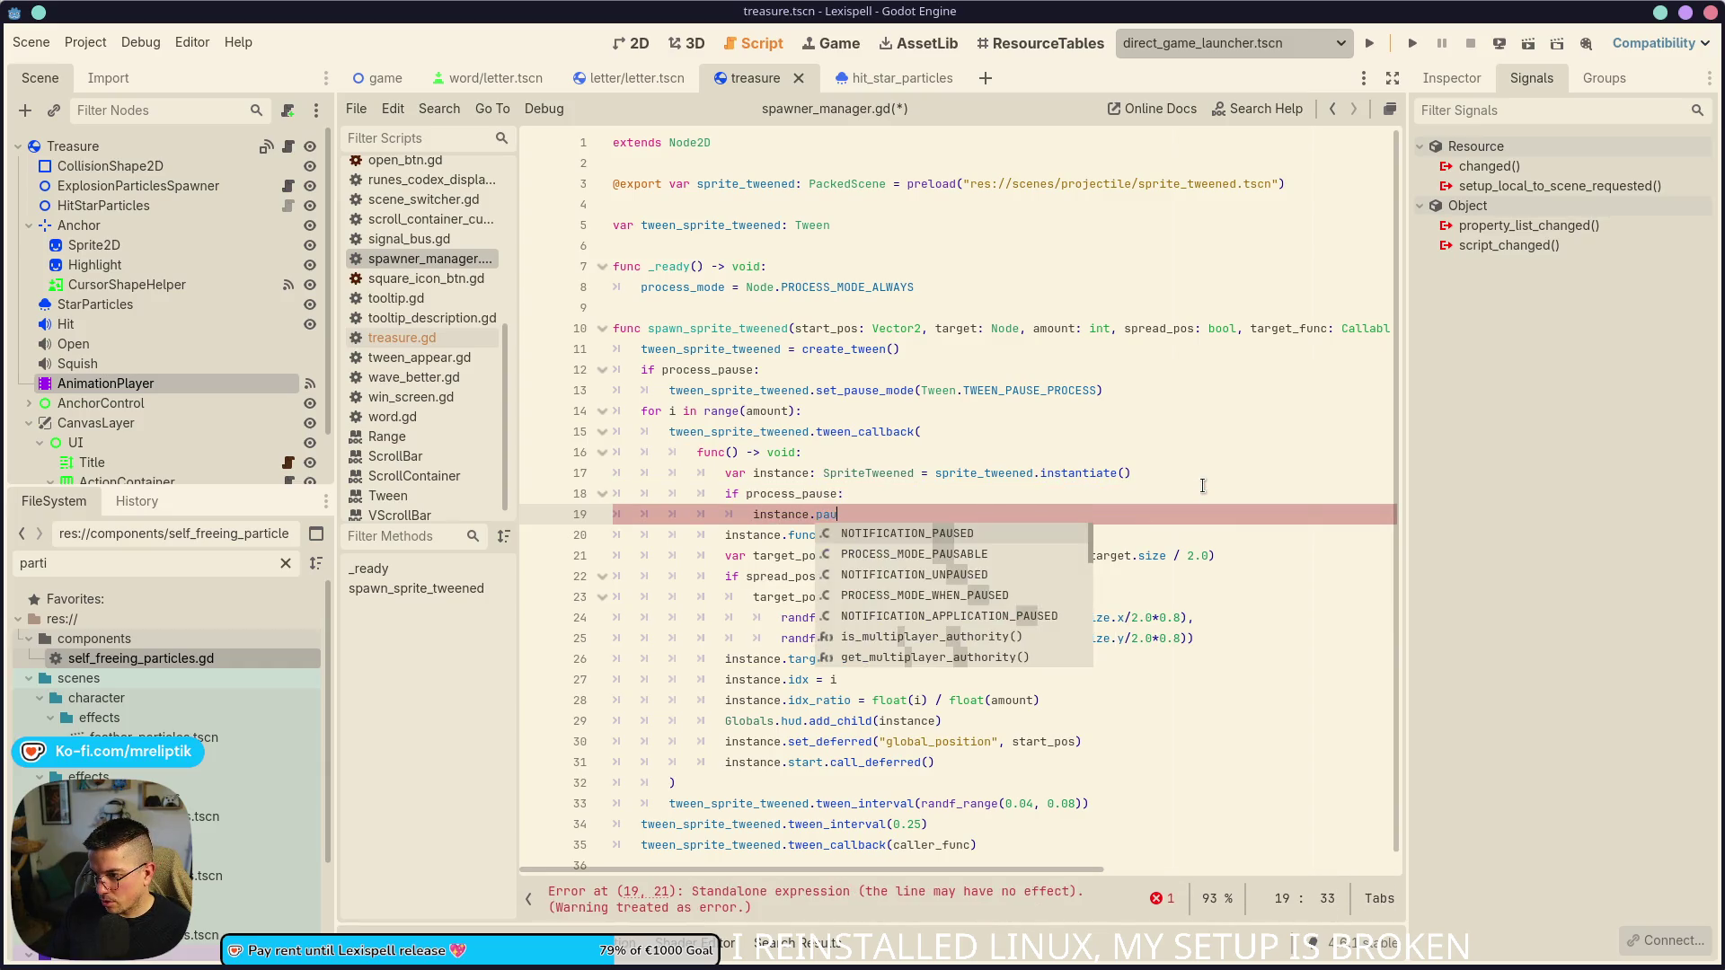
key("BackSpace")
key("BackSpace")
type("roce")
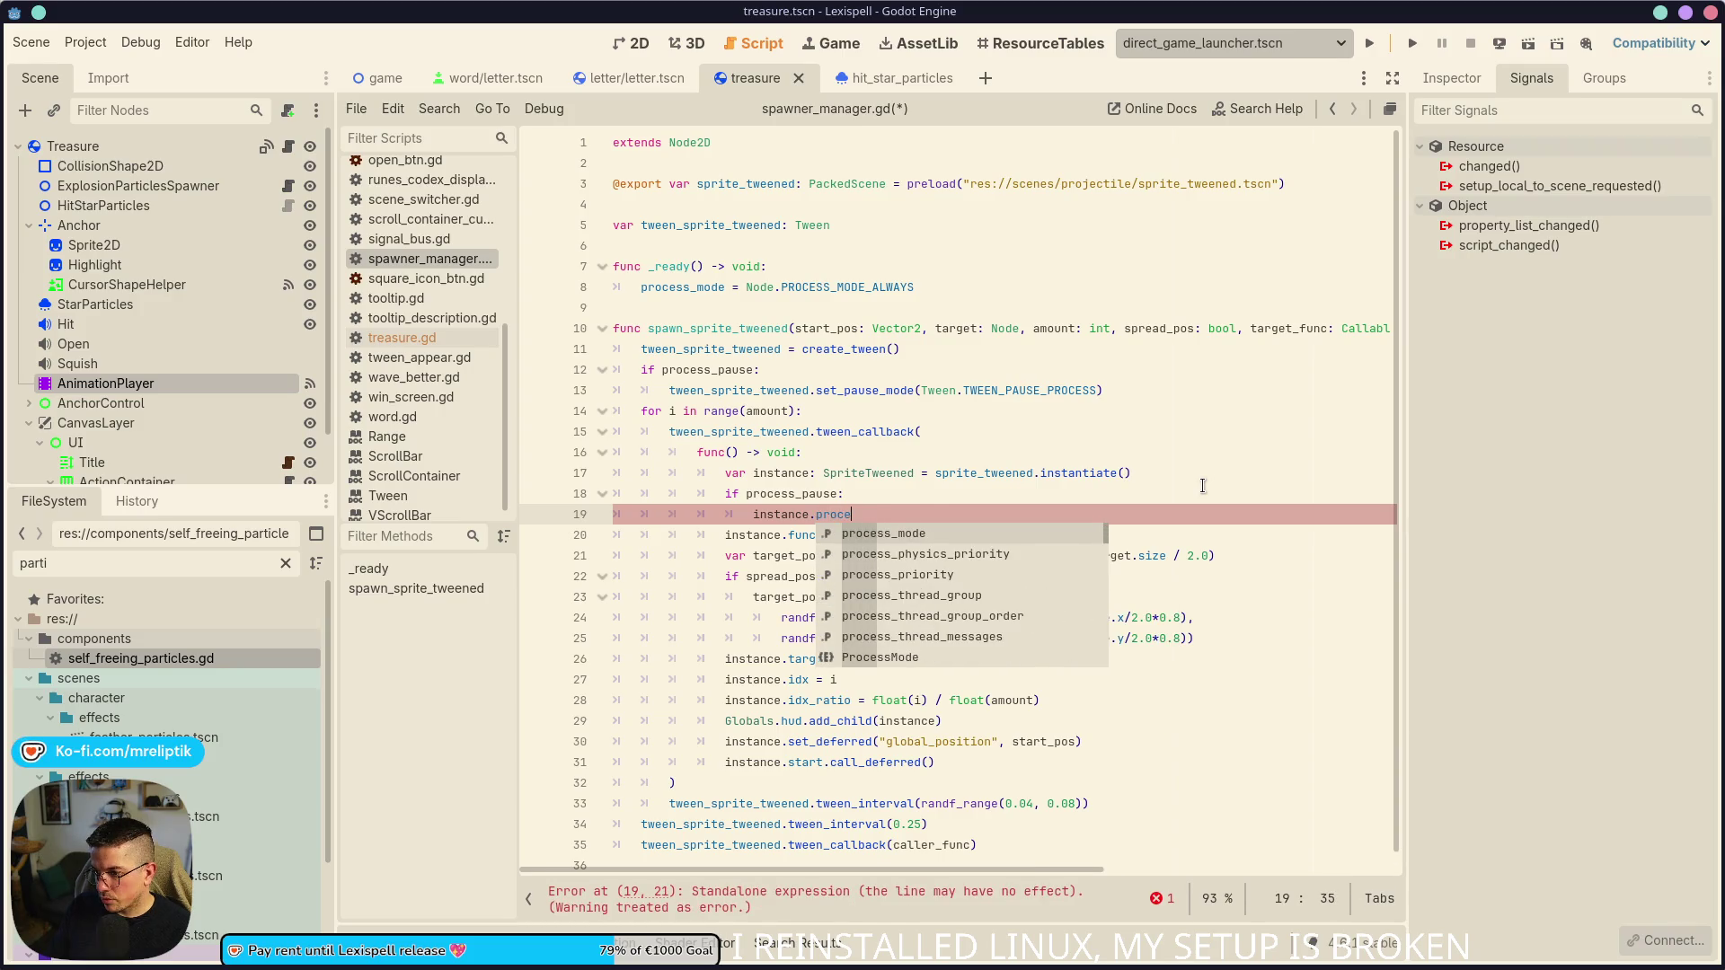
key("Return")
type("=")
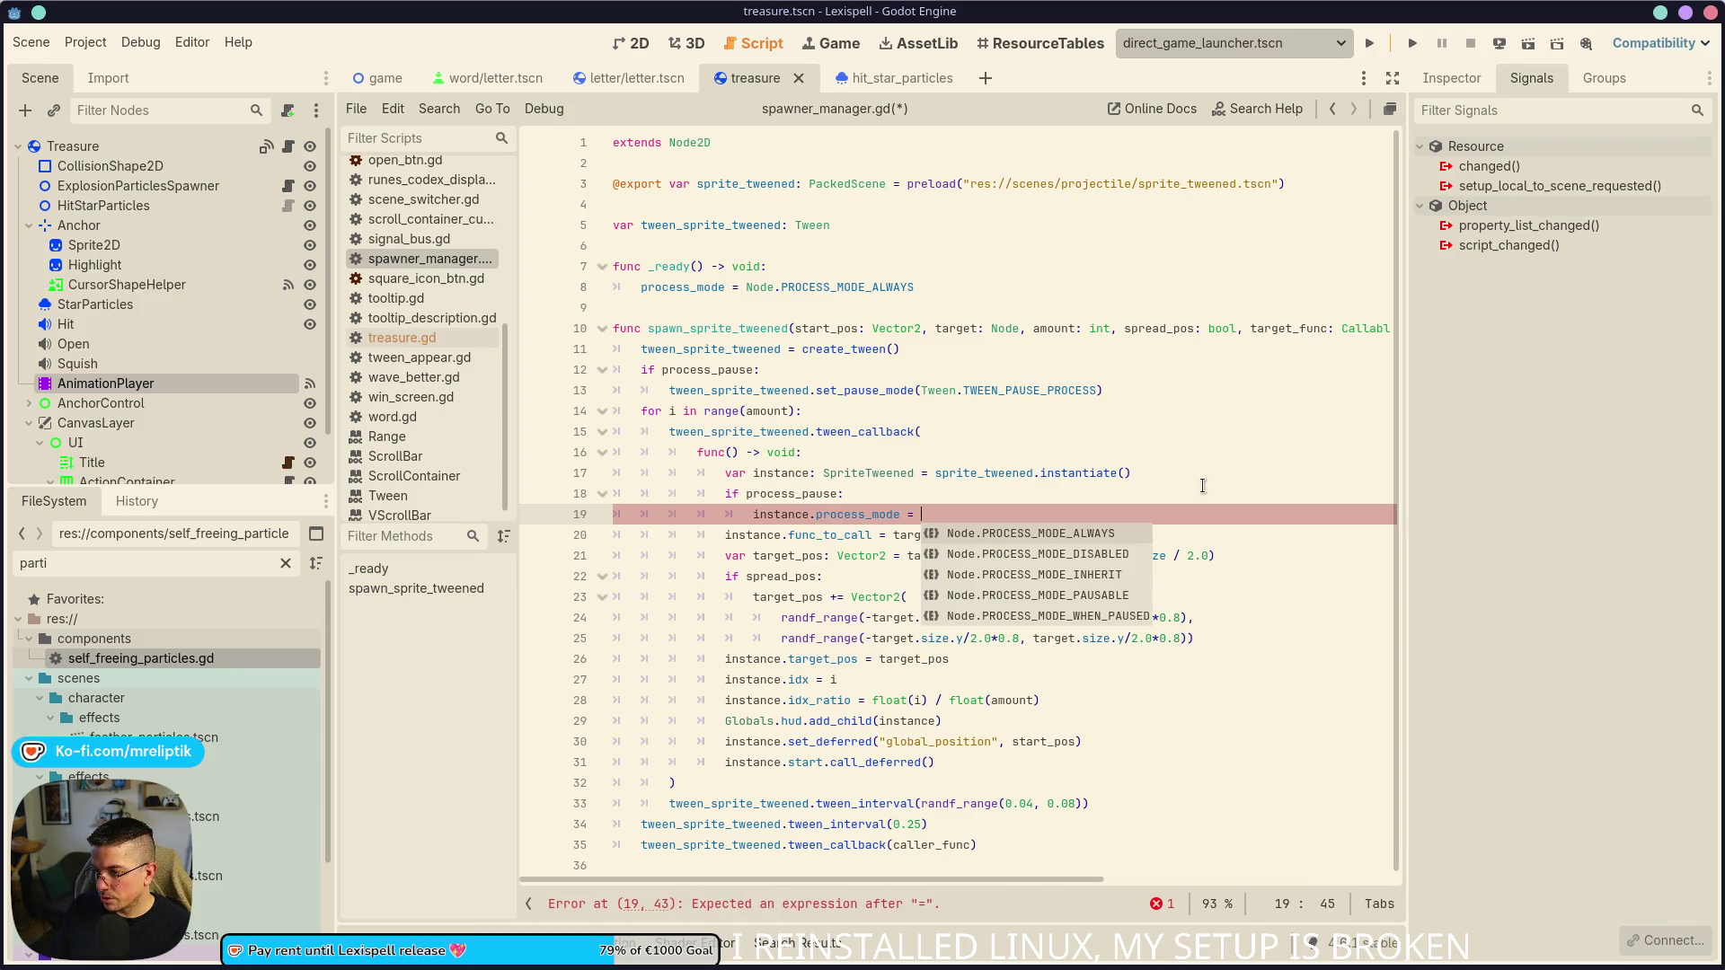
key("Return")
key("ctrl+s")
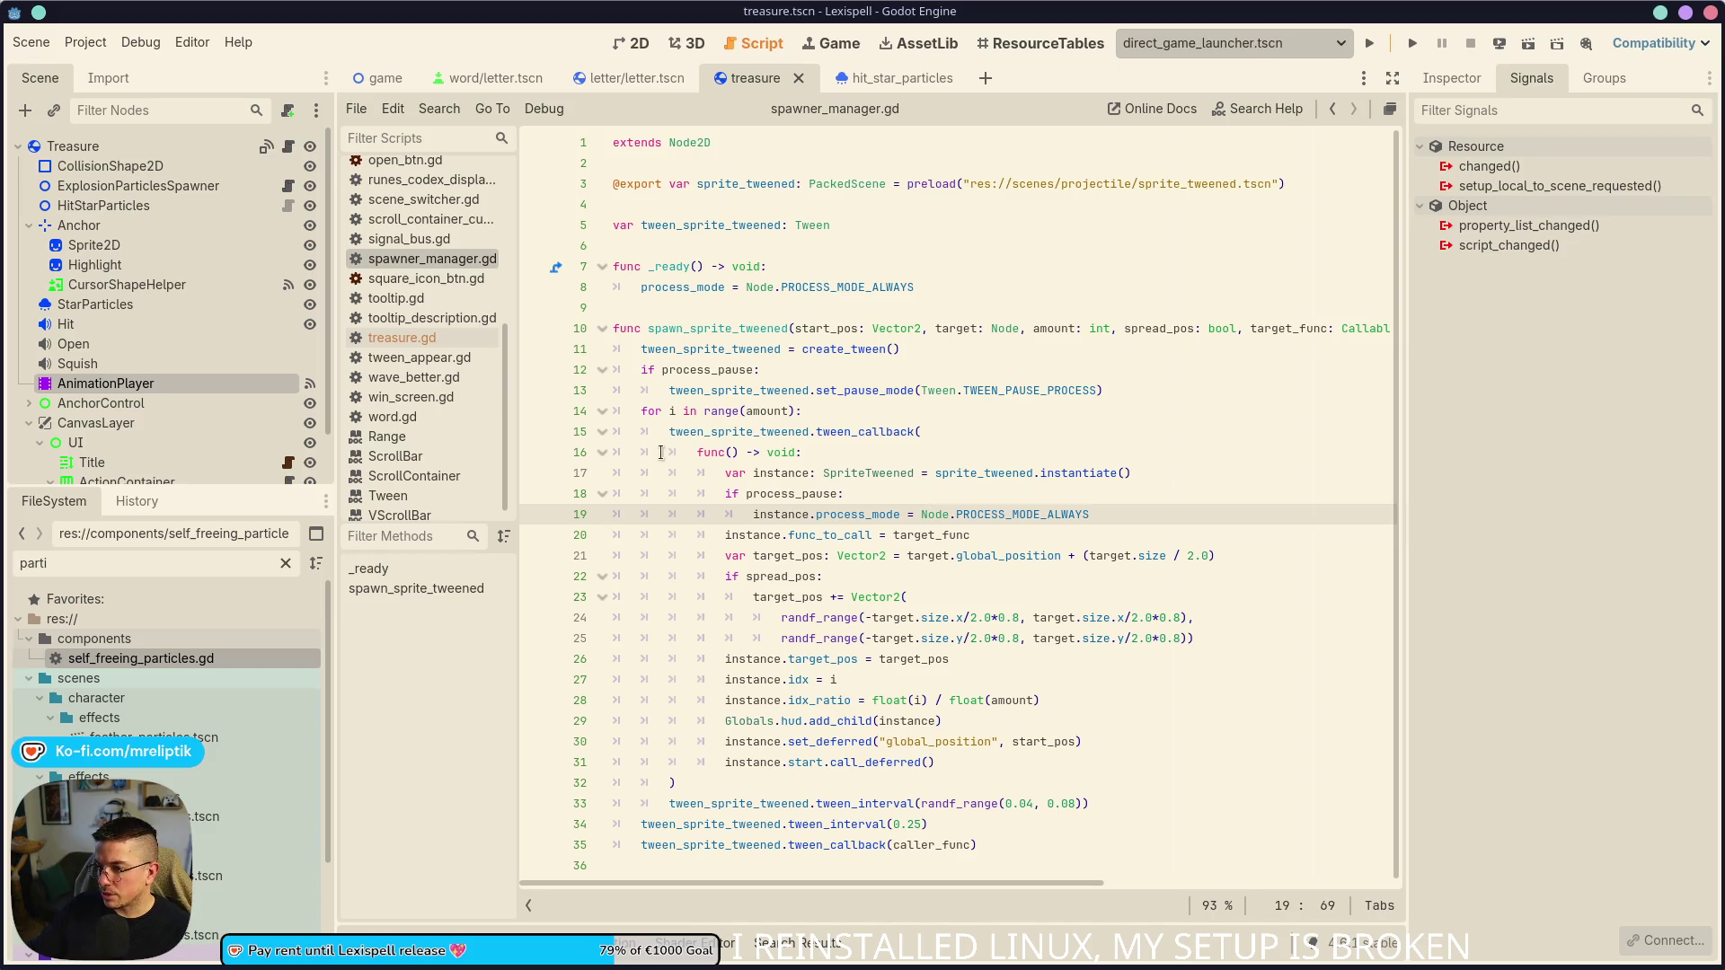
left_click(640, 43)
key("ctrl+s")
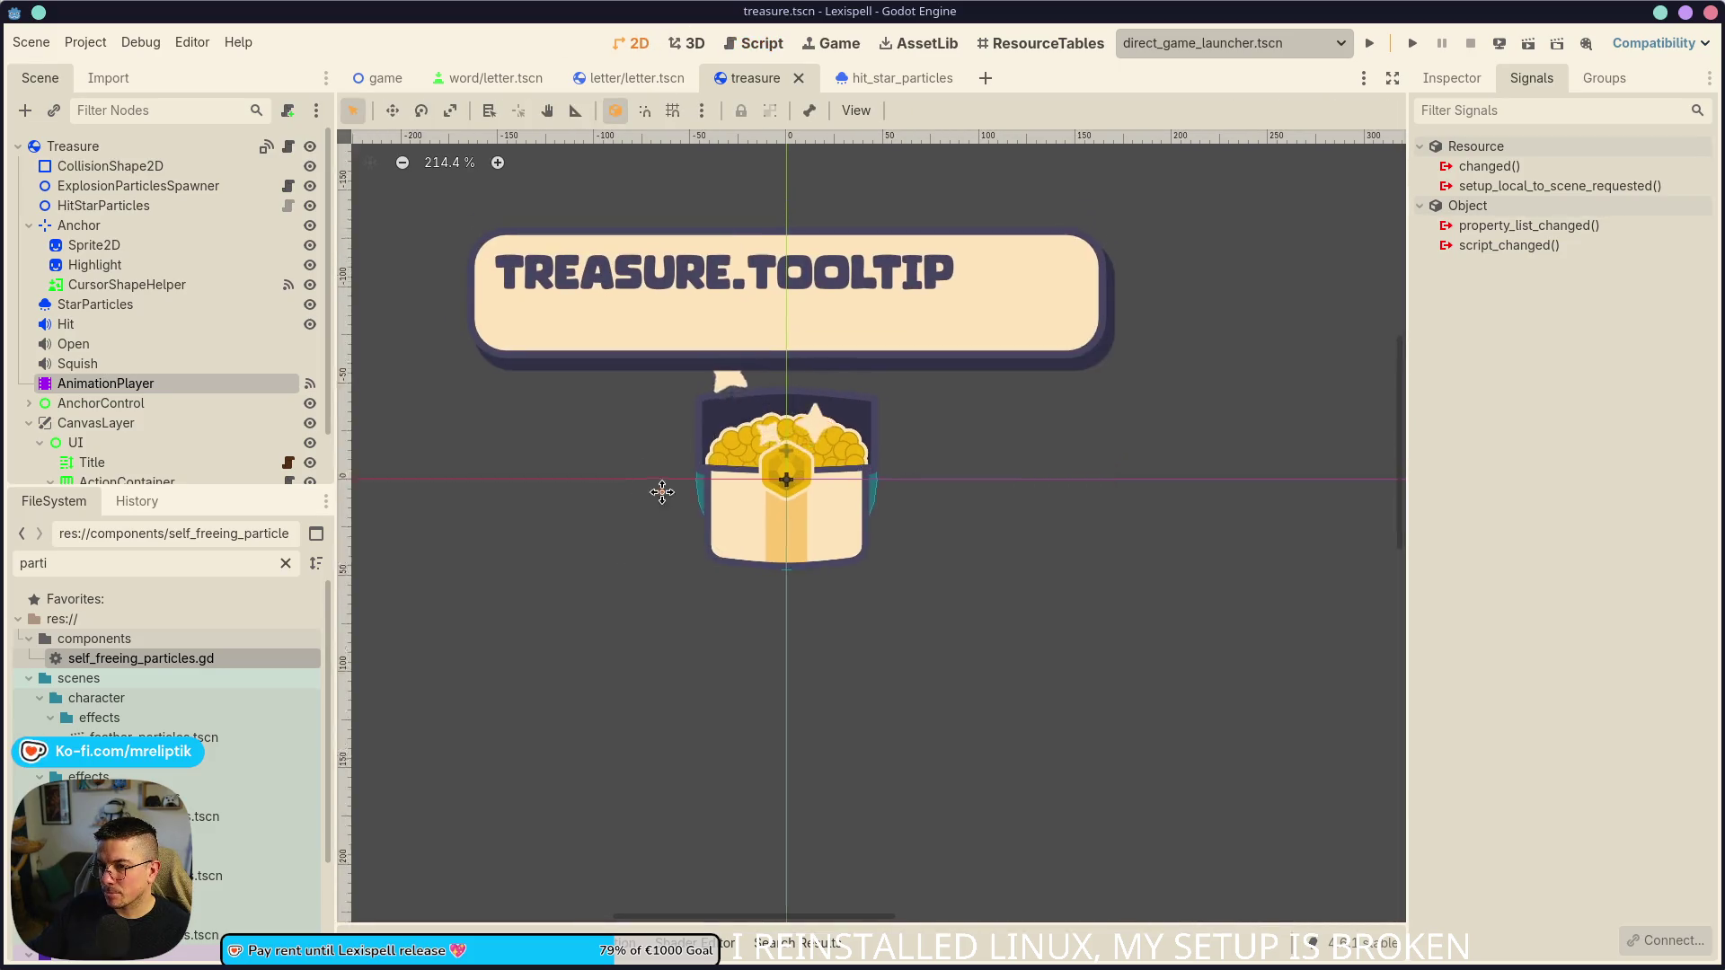
- Review the open/bump code in treasure.gd and run the project again
left_click(289, 147)
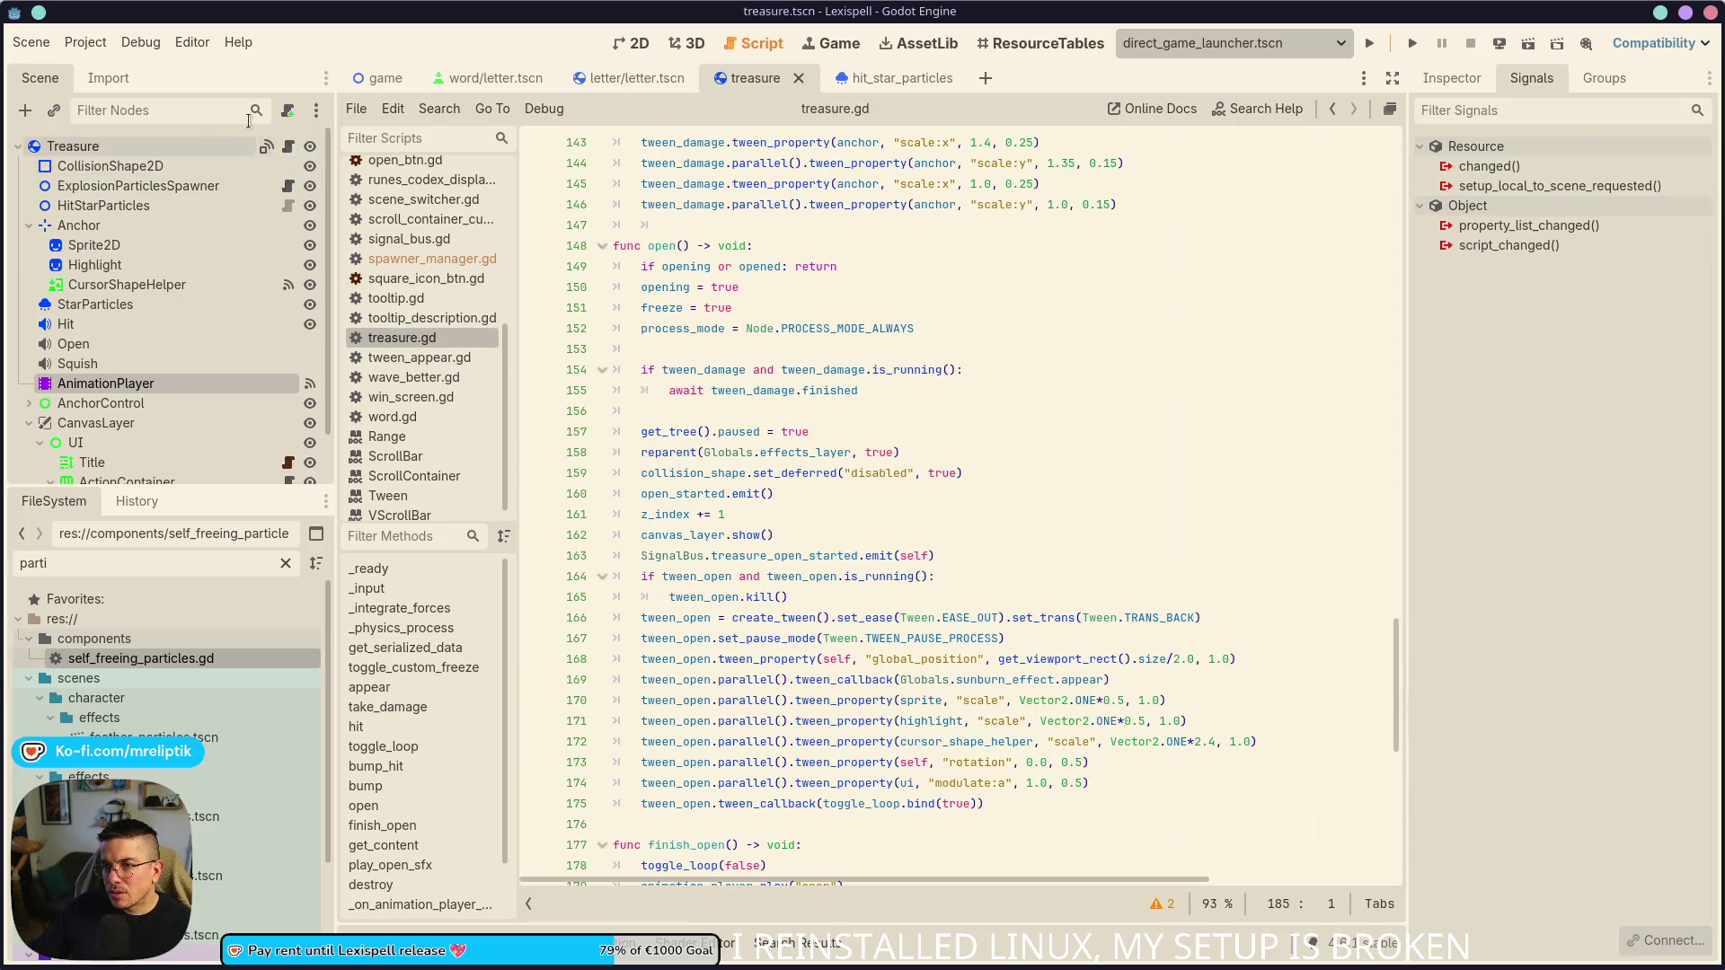
scroll(799, 574, "up", 5)
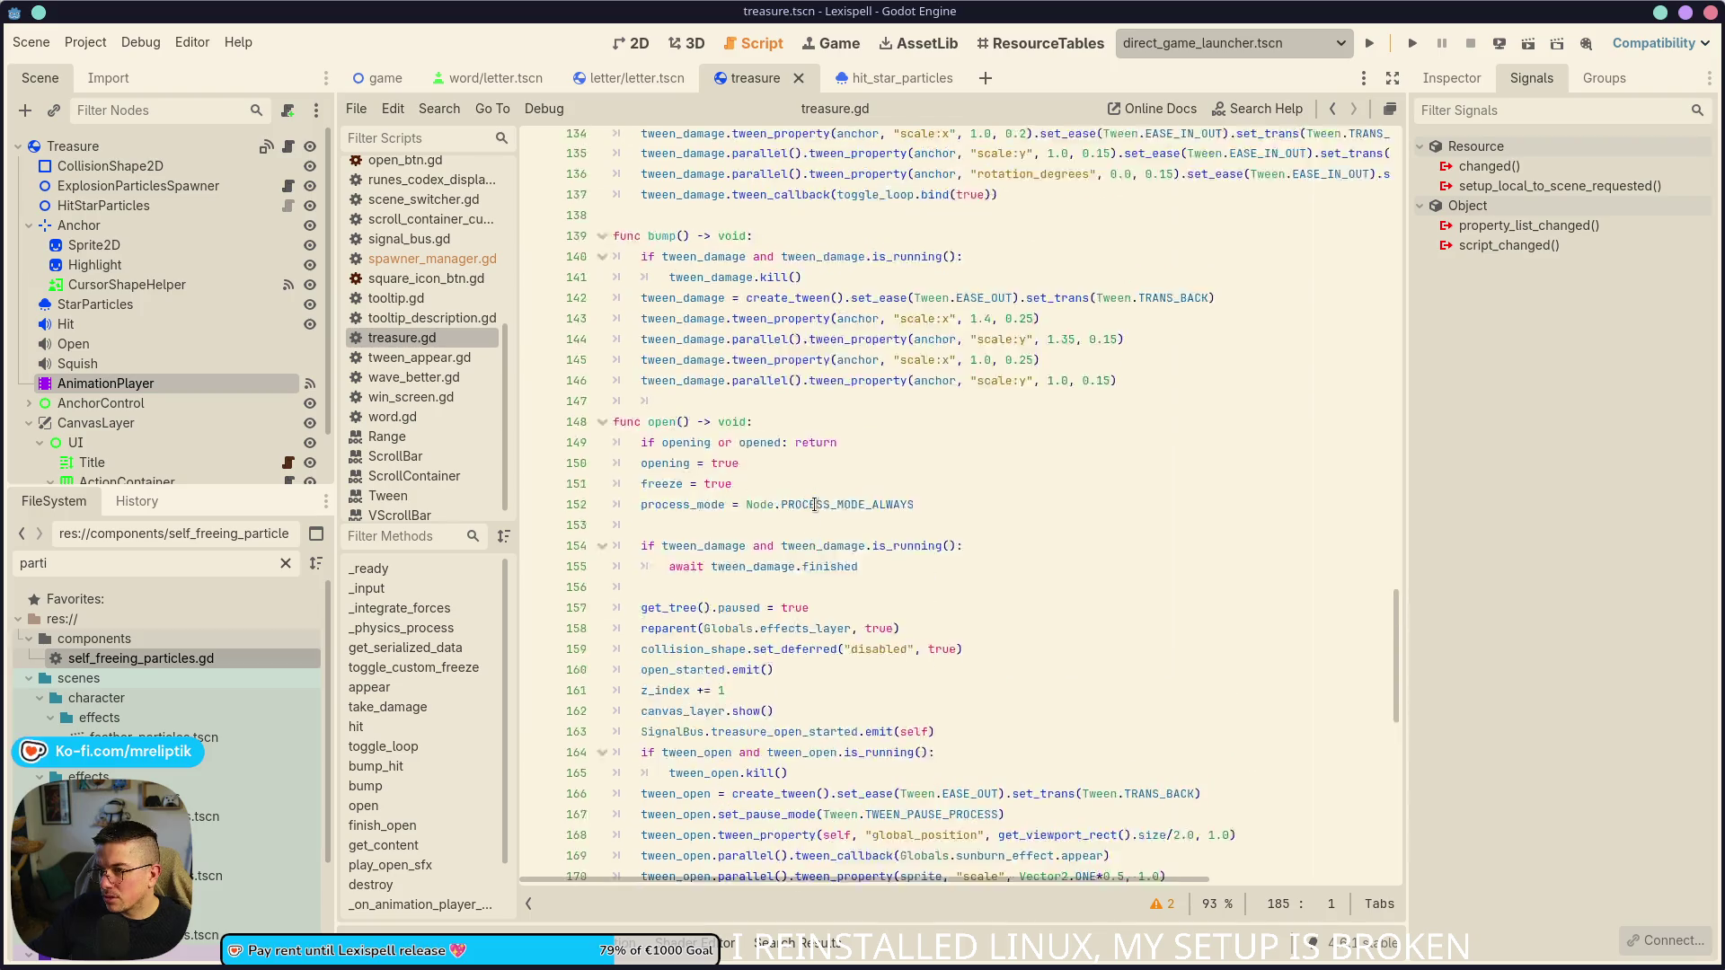
scroll(862, 531, "up", 5)
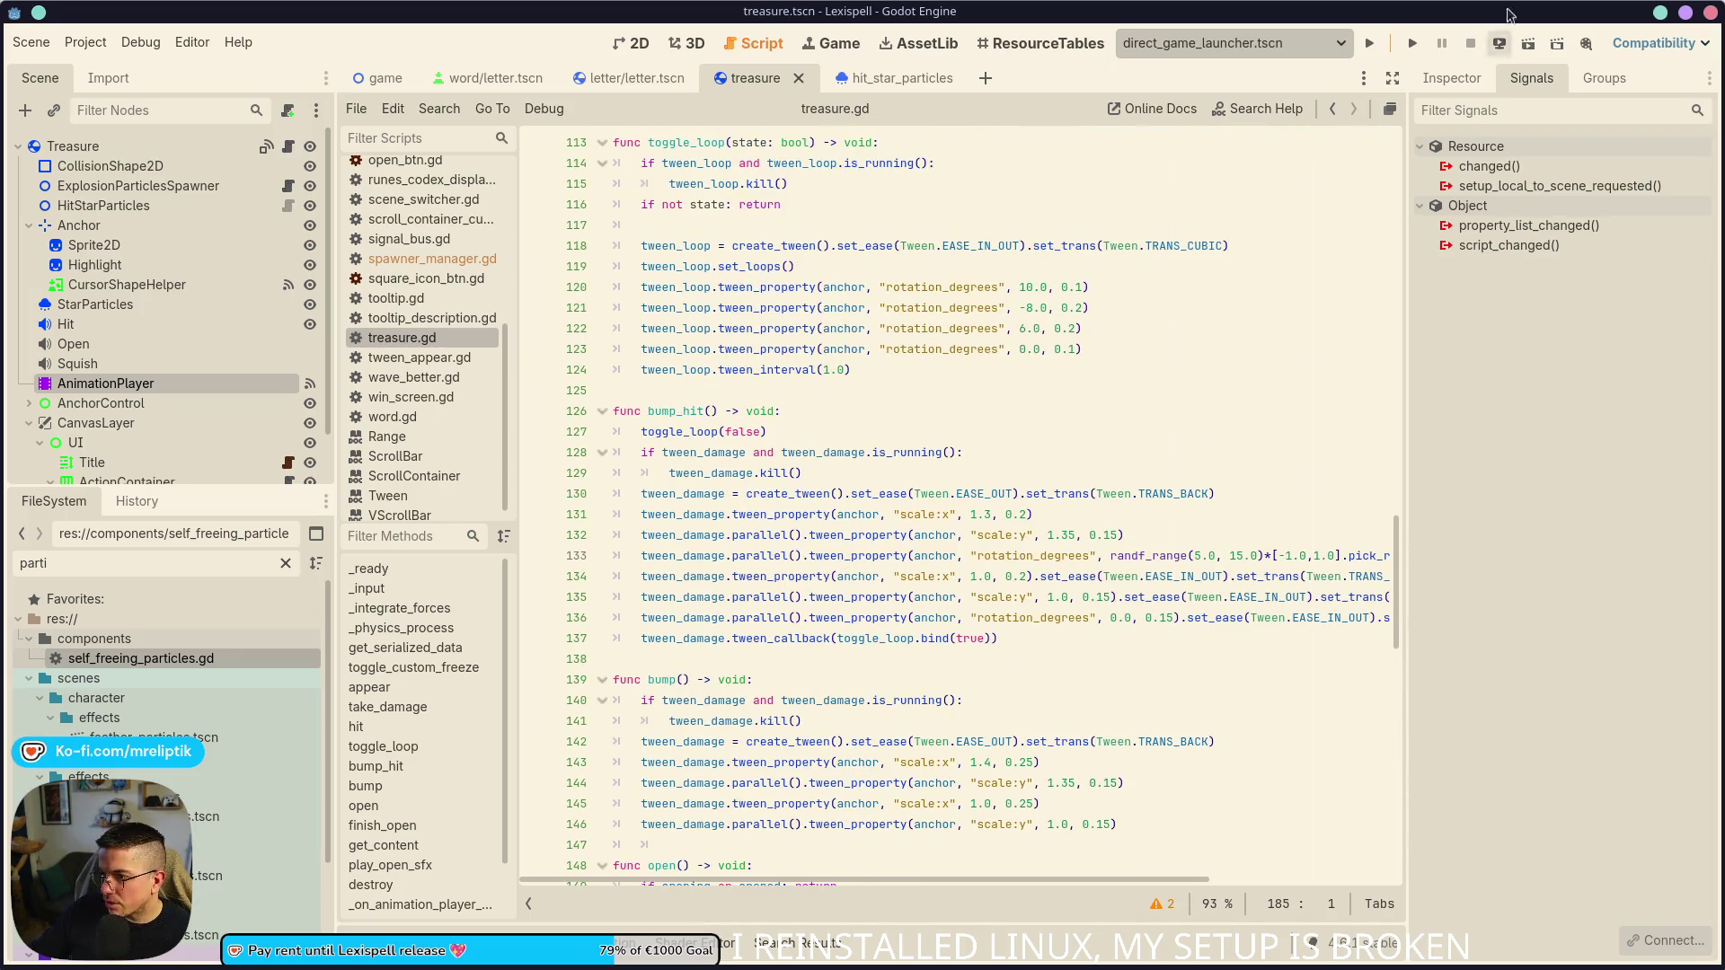
left_click(1389, 45)
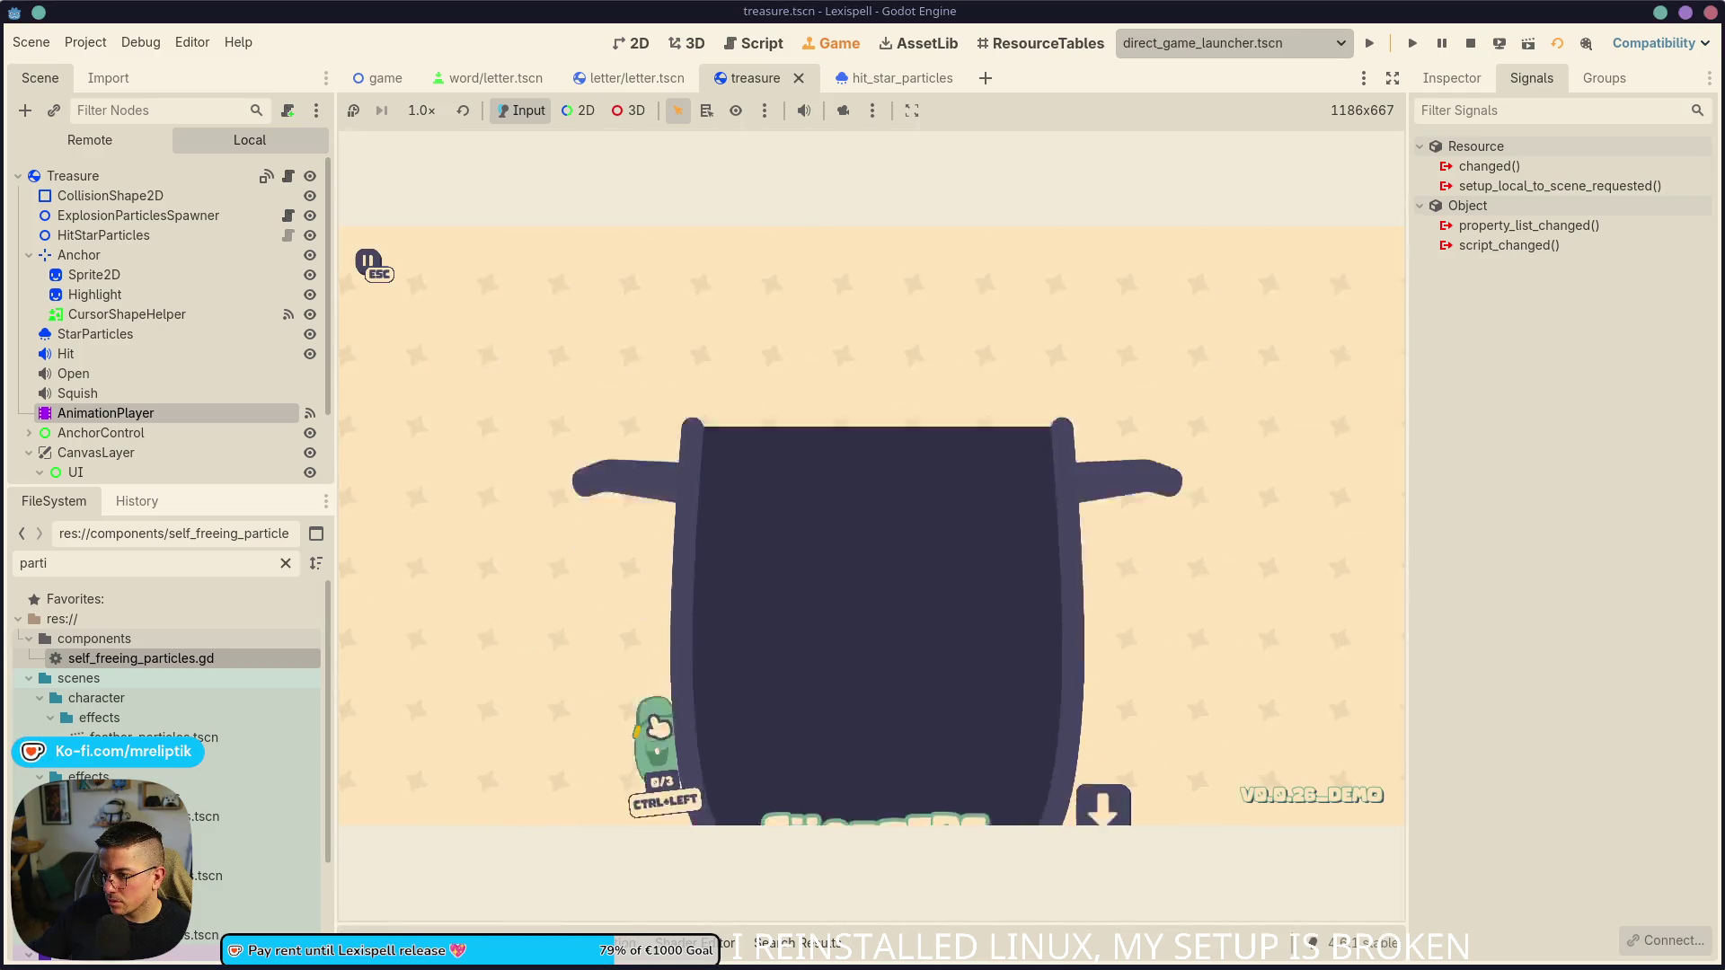
- Submit the word SOME, hit the treasure chest until it bursts open, then stop the game
key("grave")
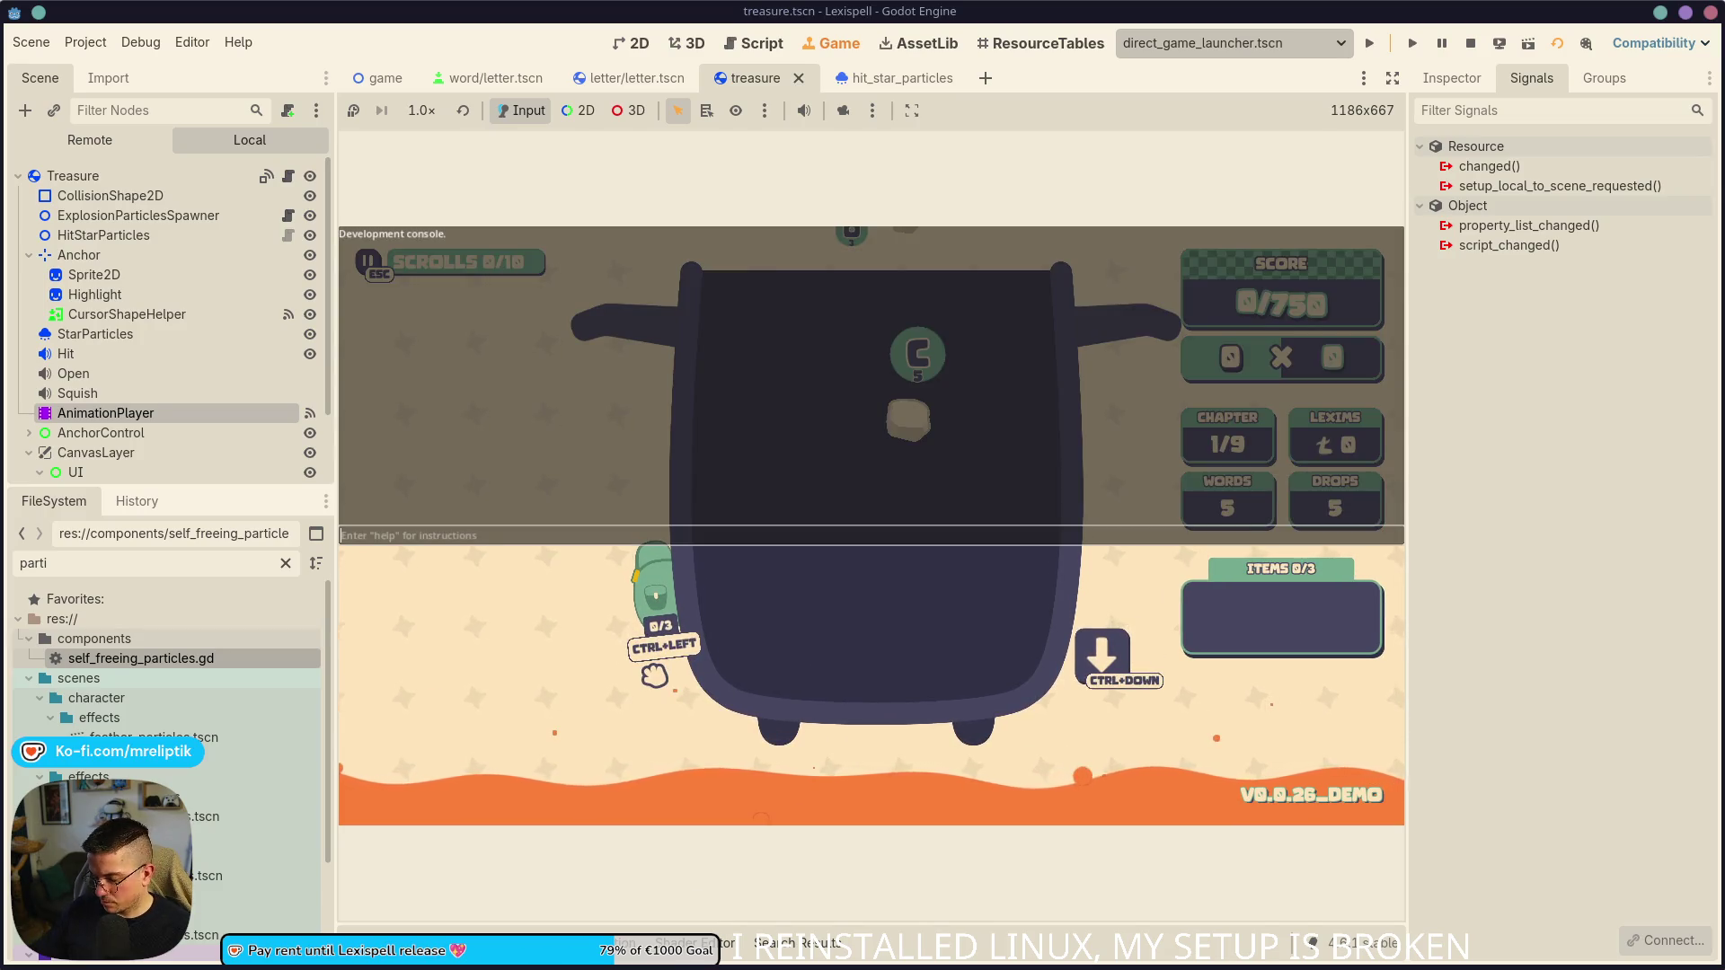
key("grave")
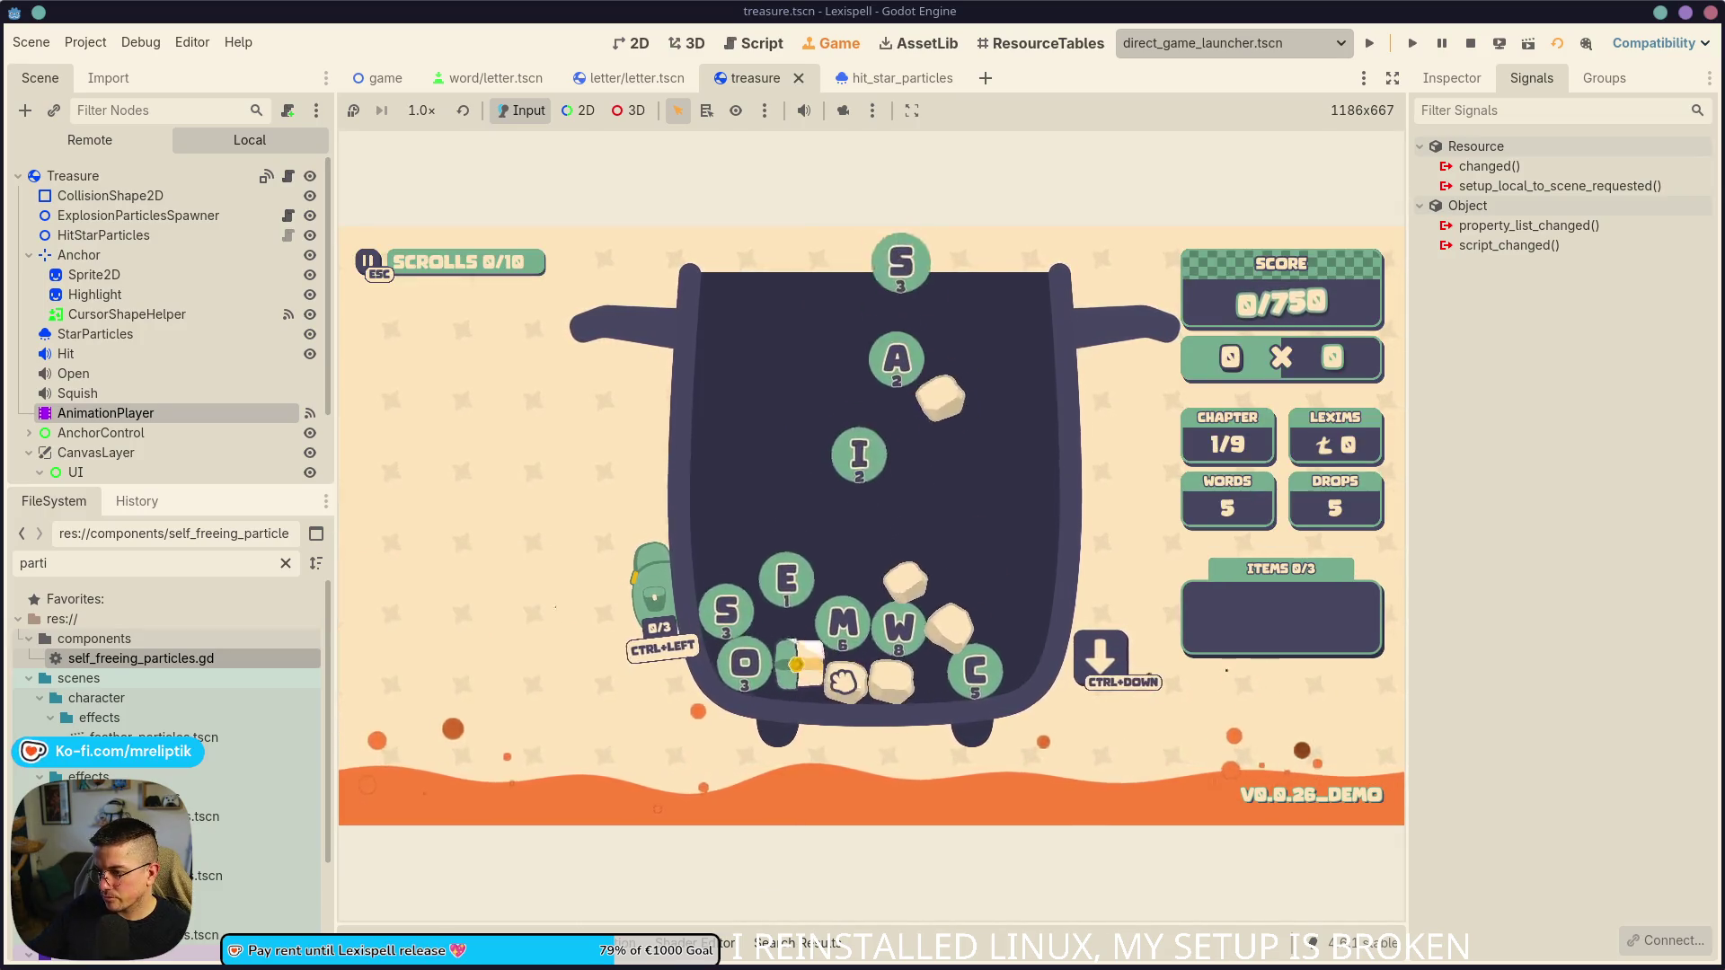
type("some")
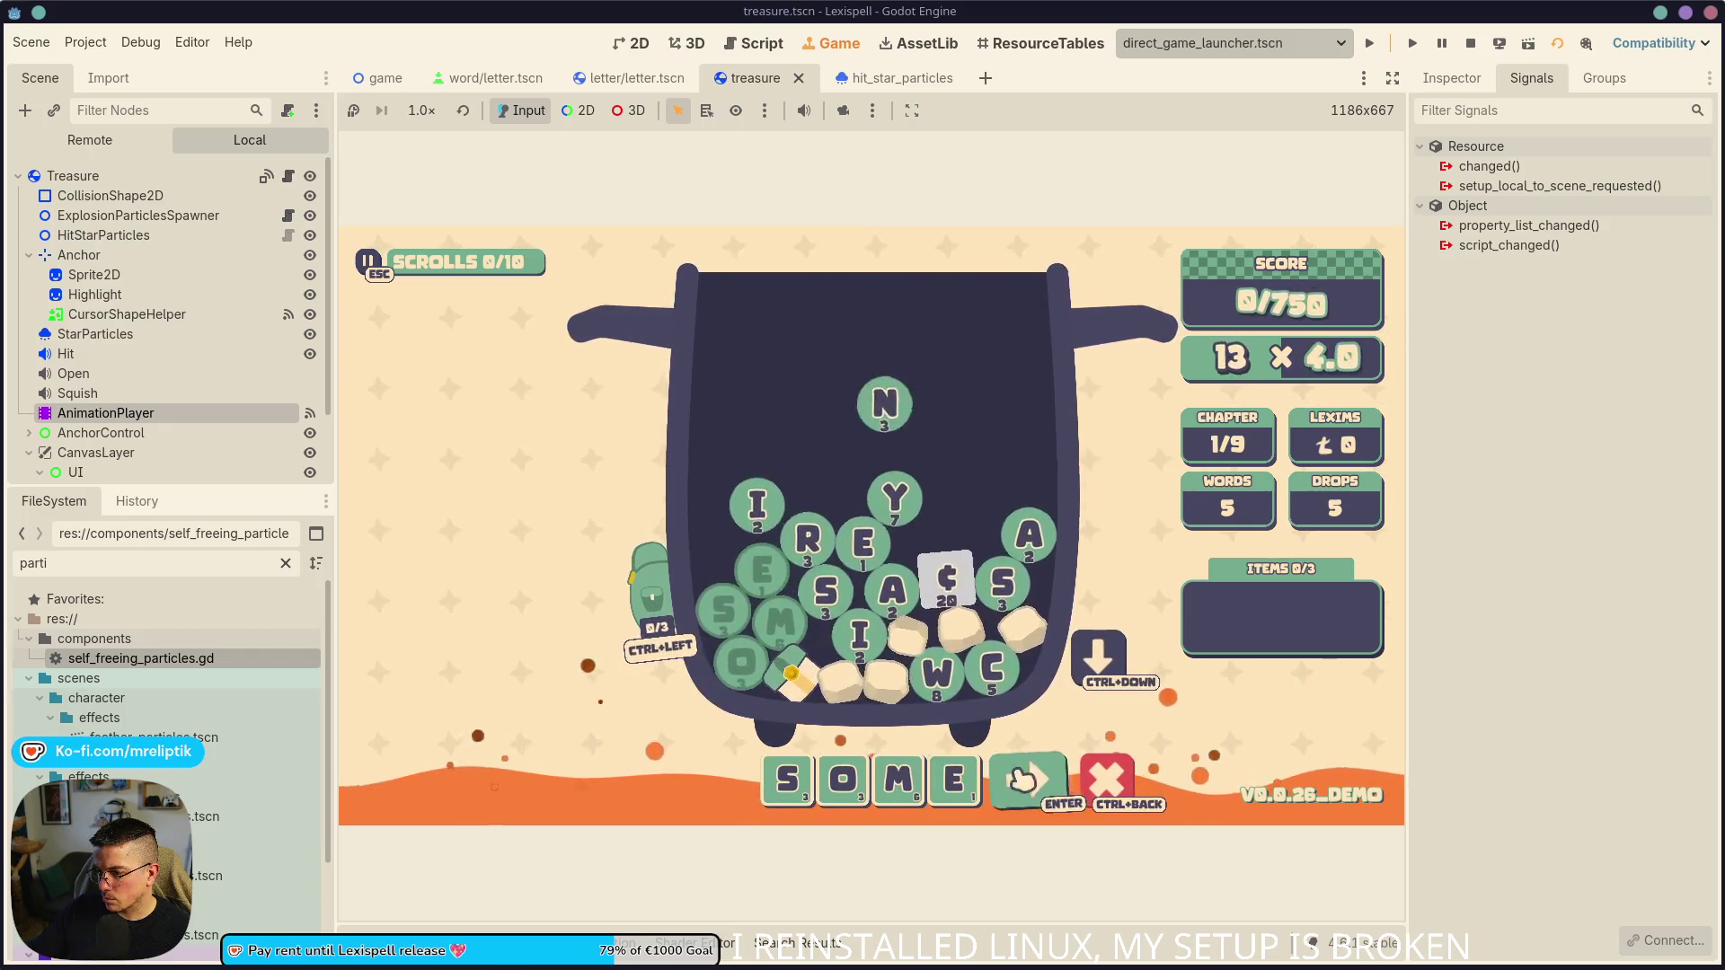
left_click(1020, 778)
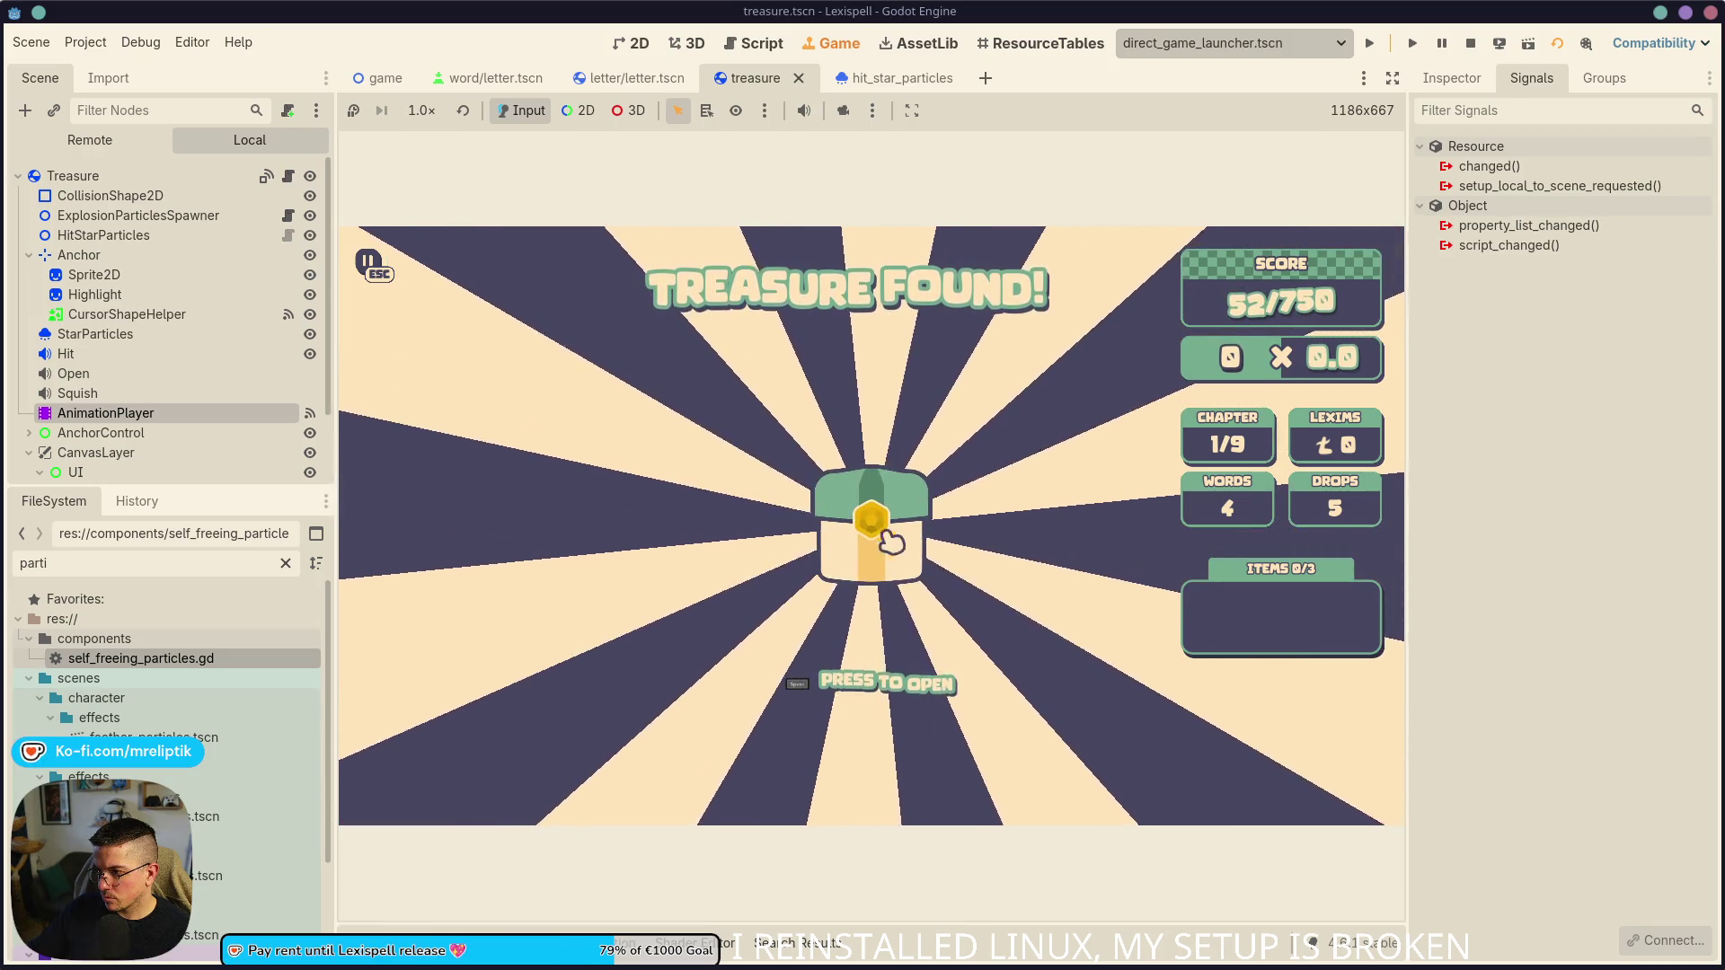
left_click(883, 538)
left_click(848, 521)
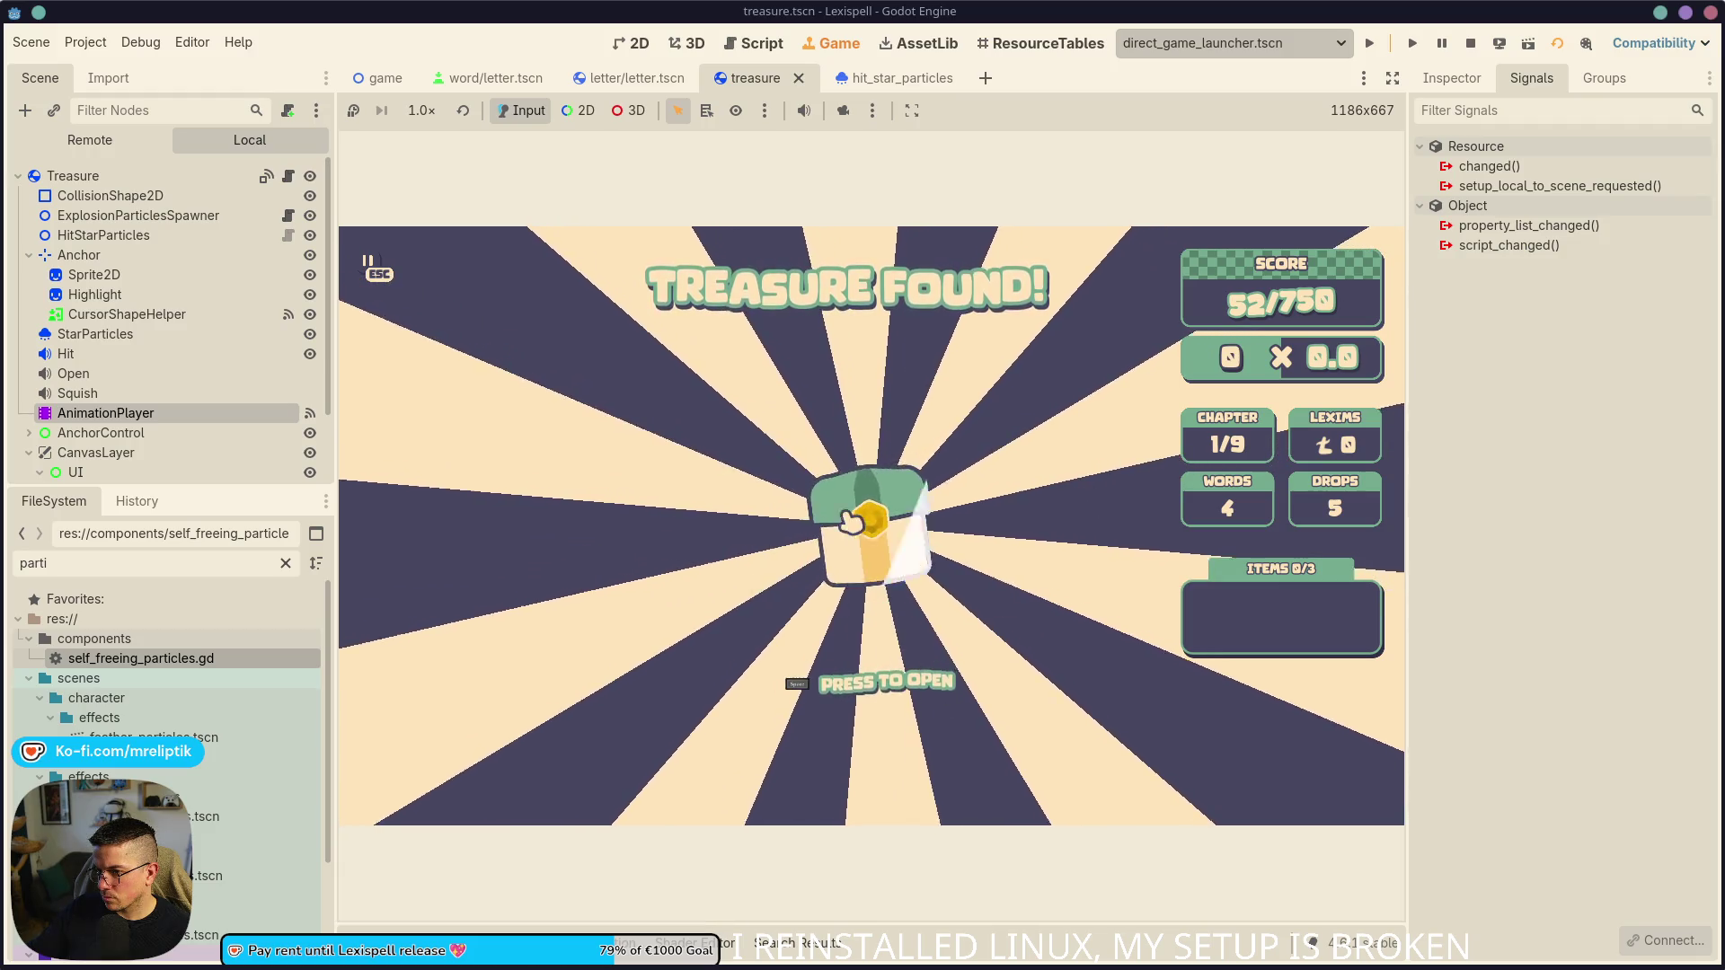
left_click(1069, 705)
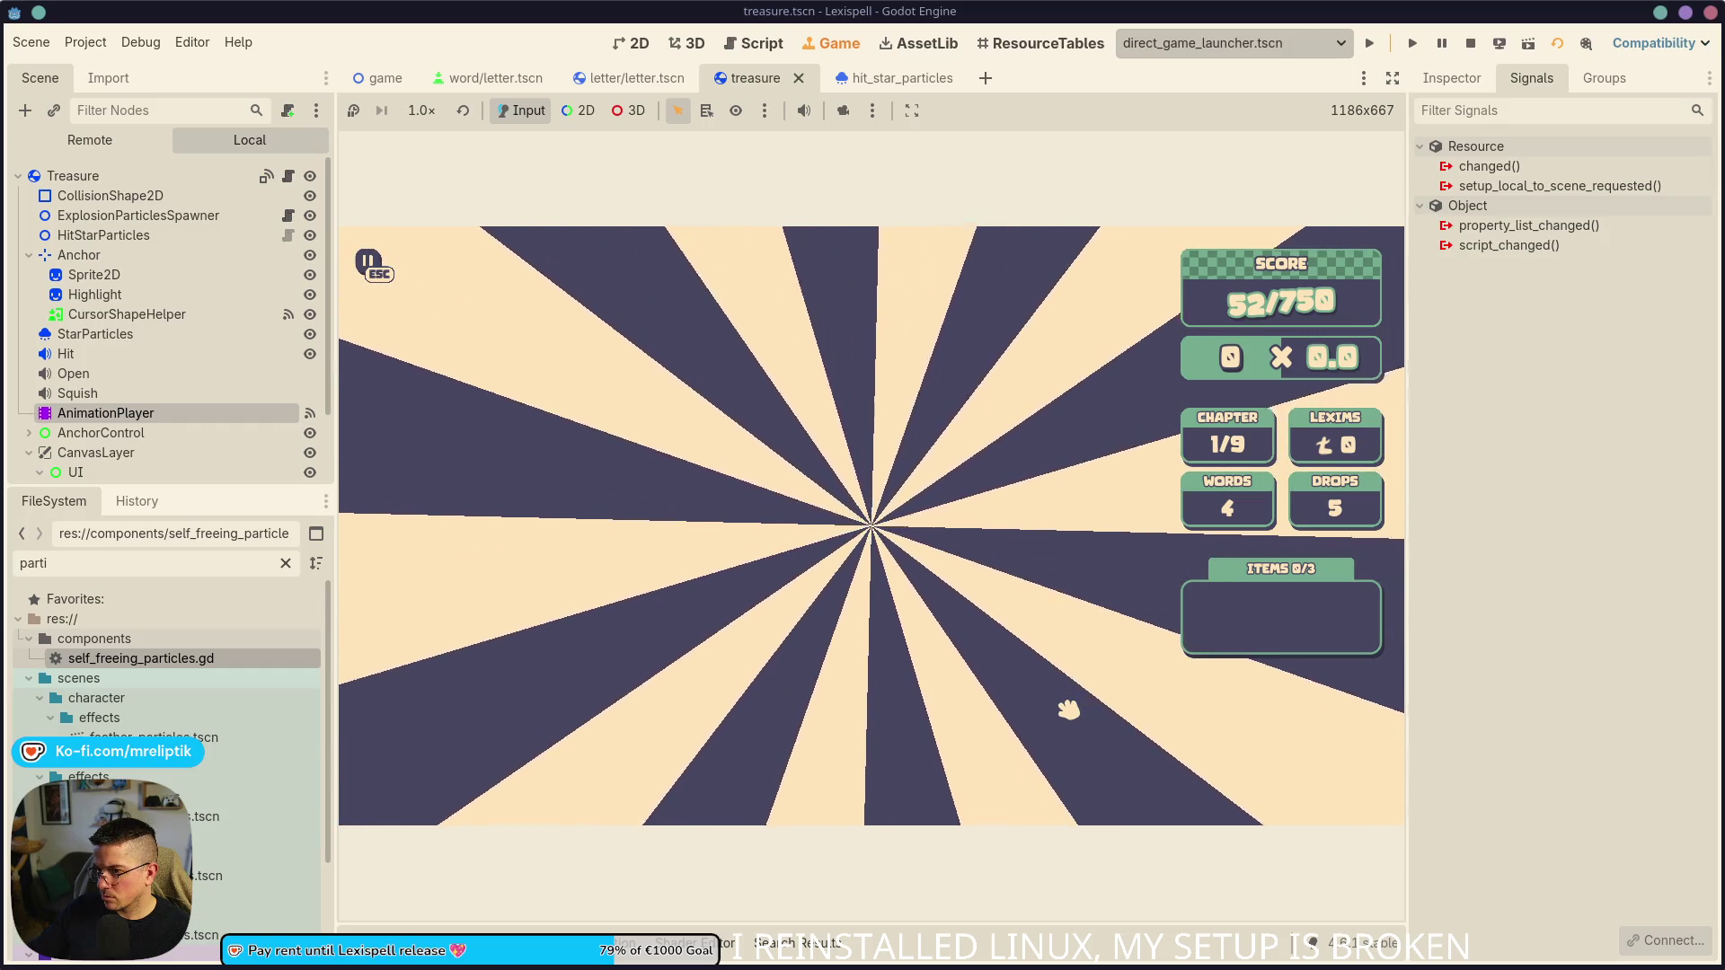
key("F8")
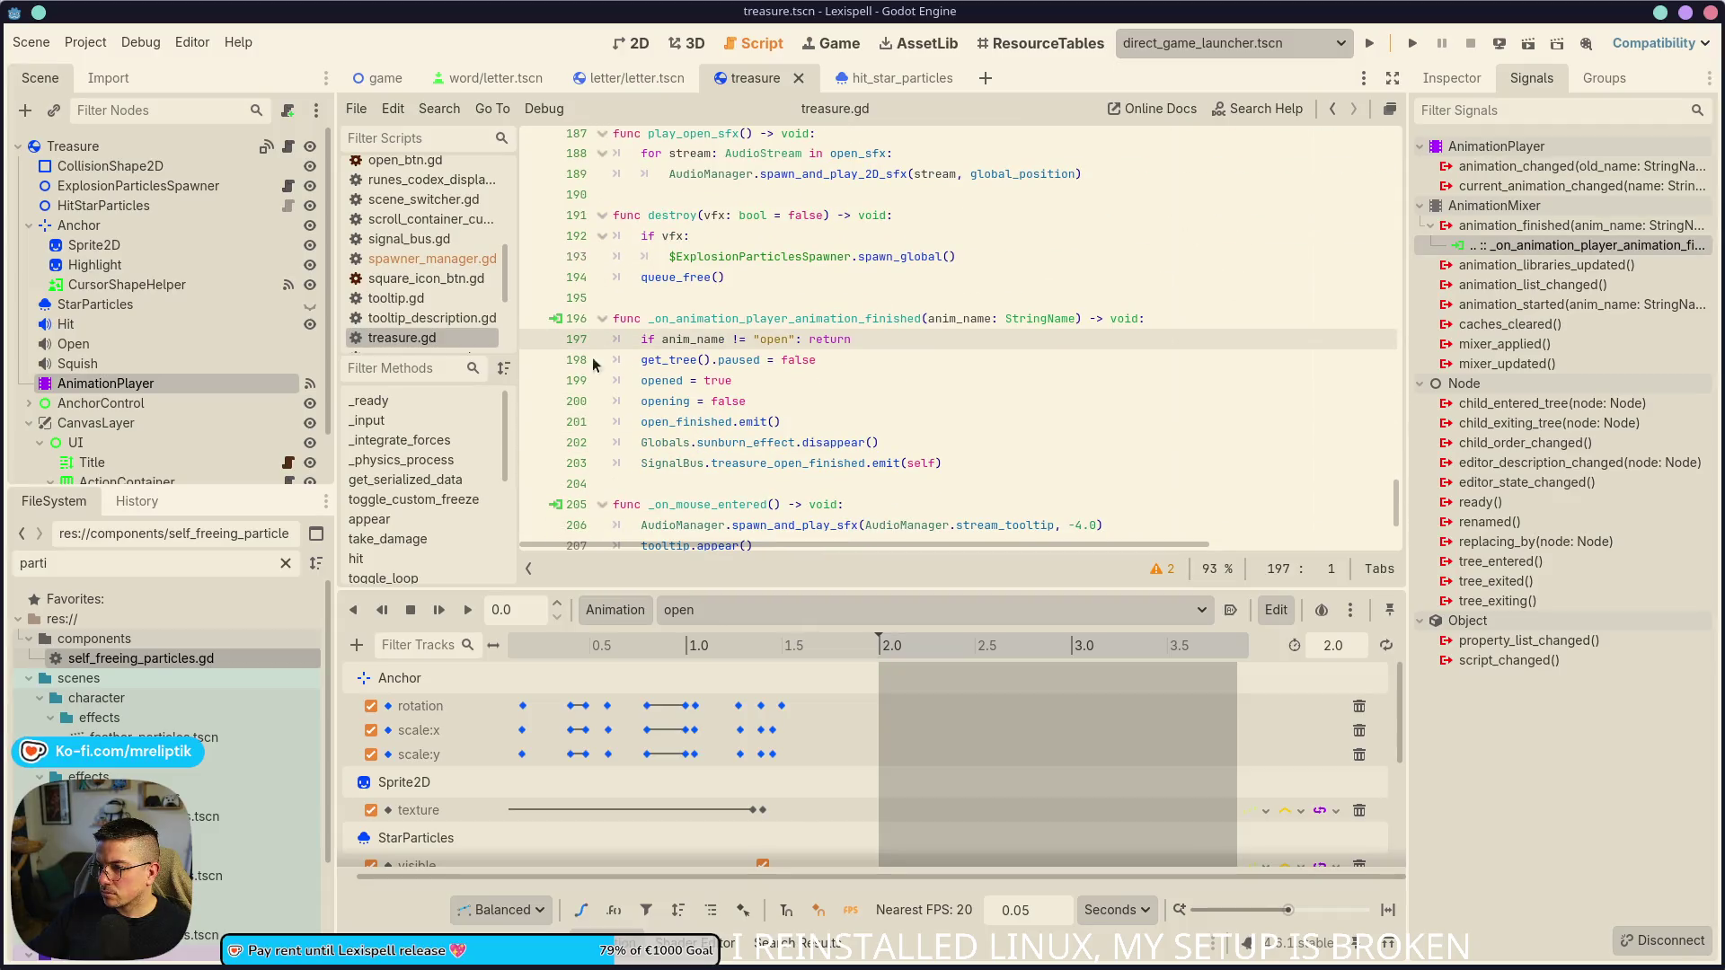
- Add a breakpoint on the anim_name check at line 197 of treasure.gd
scroll(665, 442, "up", 5)
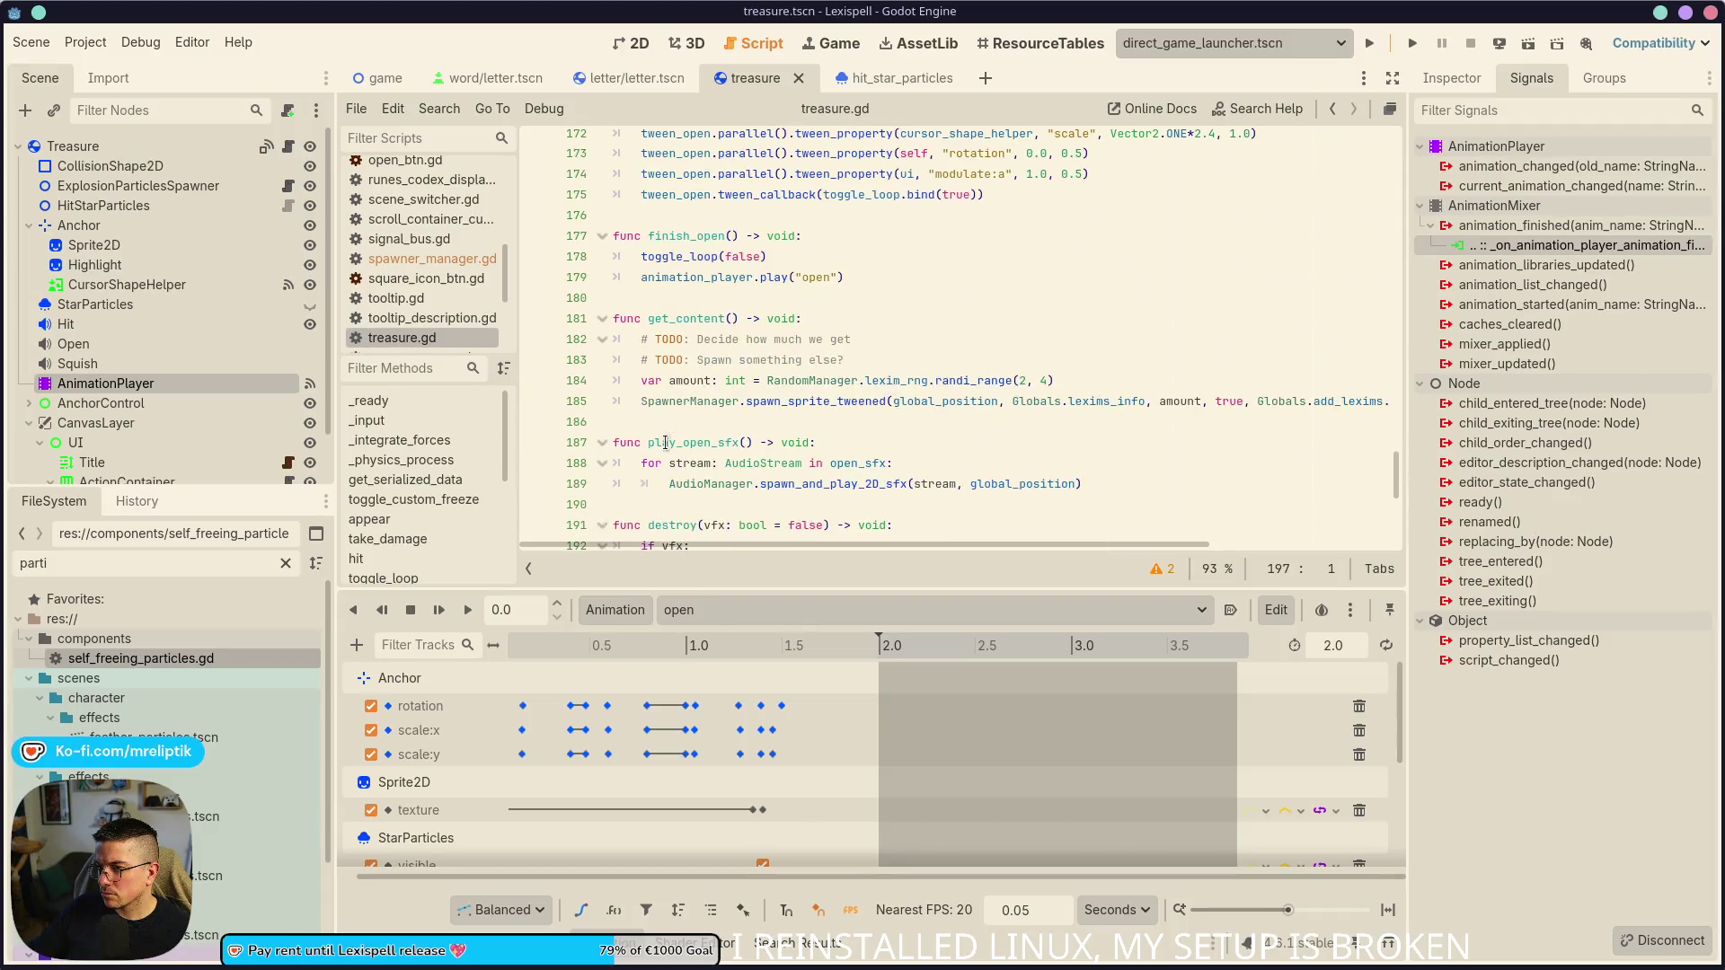
mouse_move(856, 403)
scroll(911, 368, "up", 12)
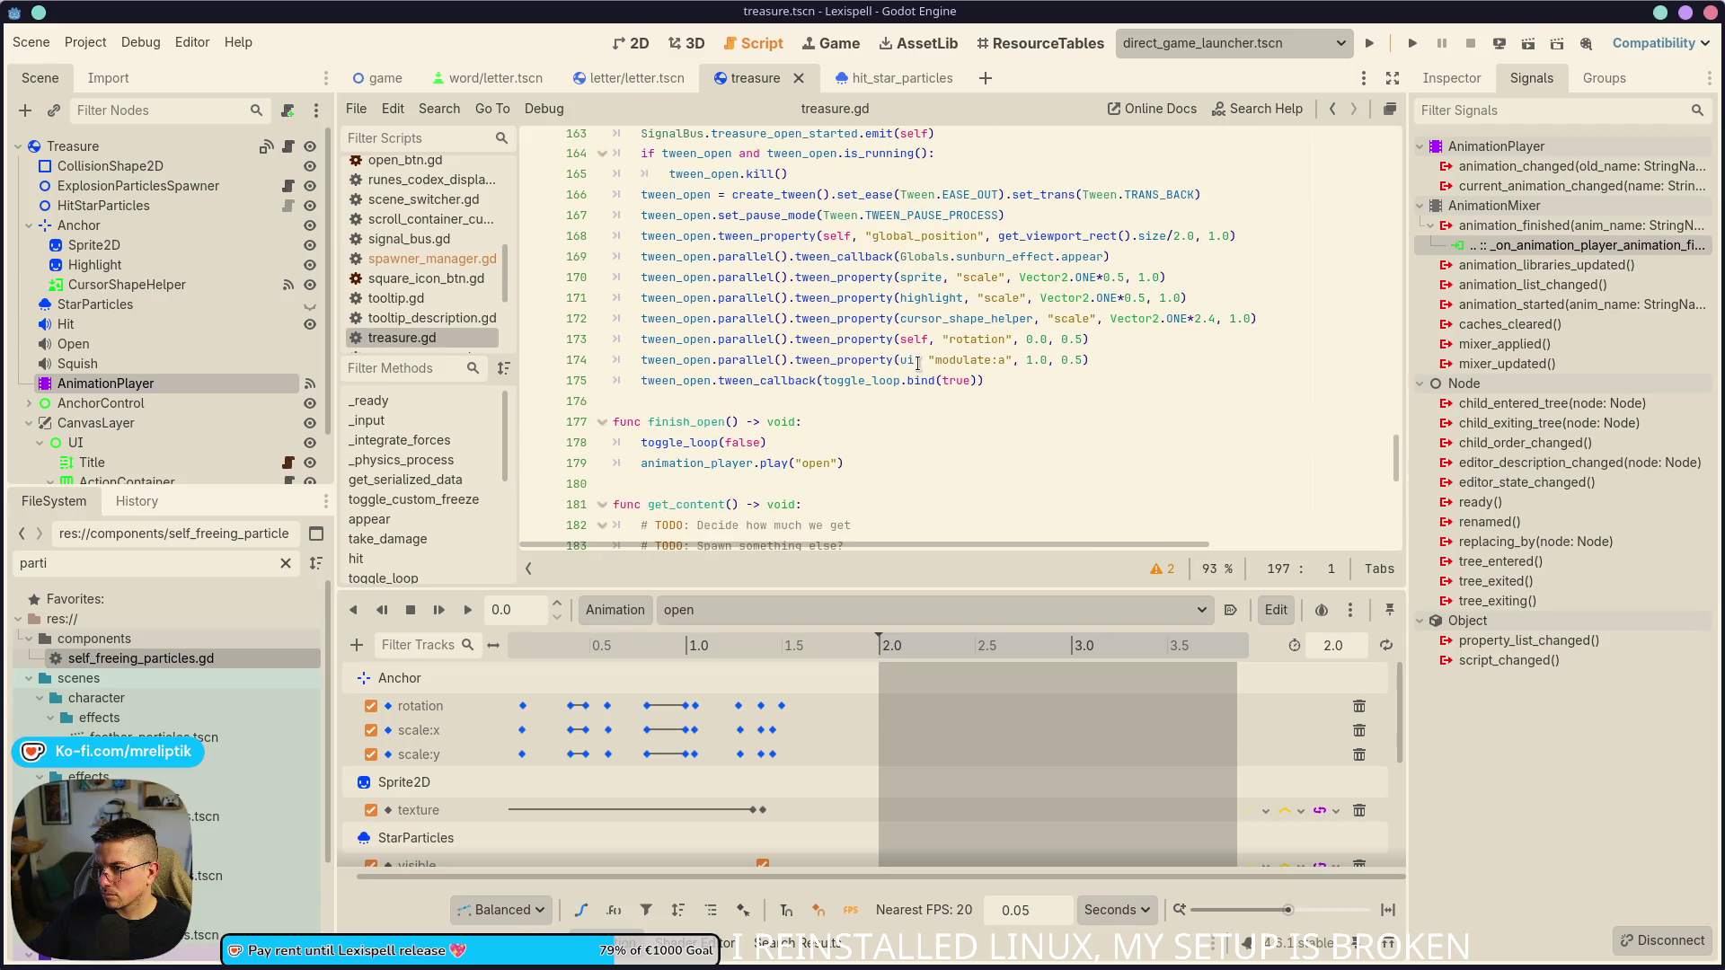
scroll(936, 372, "up", 10)
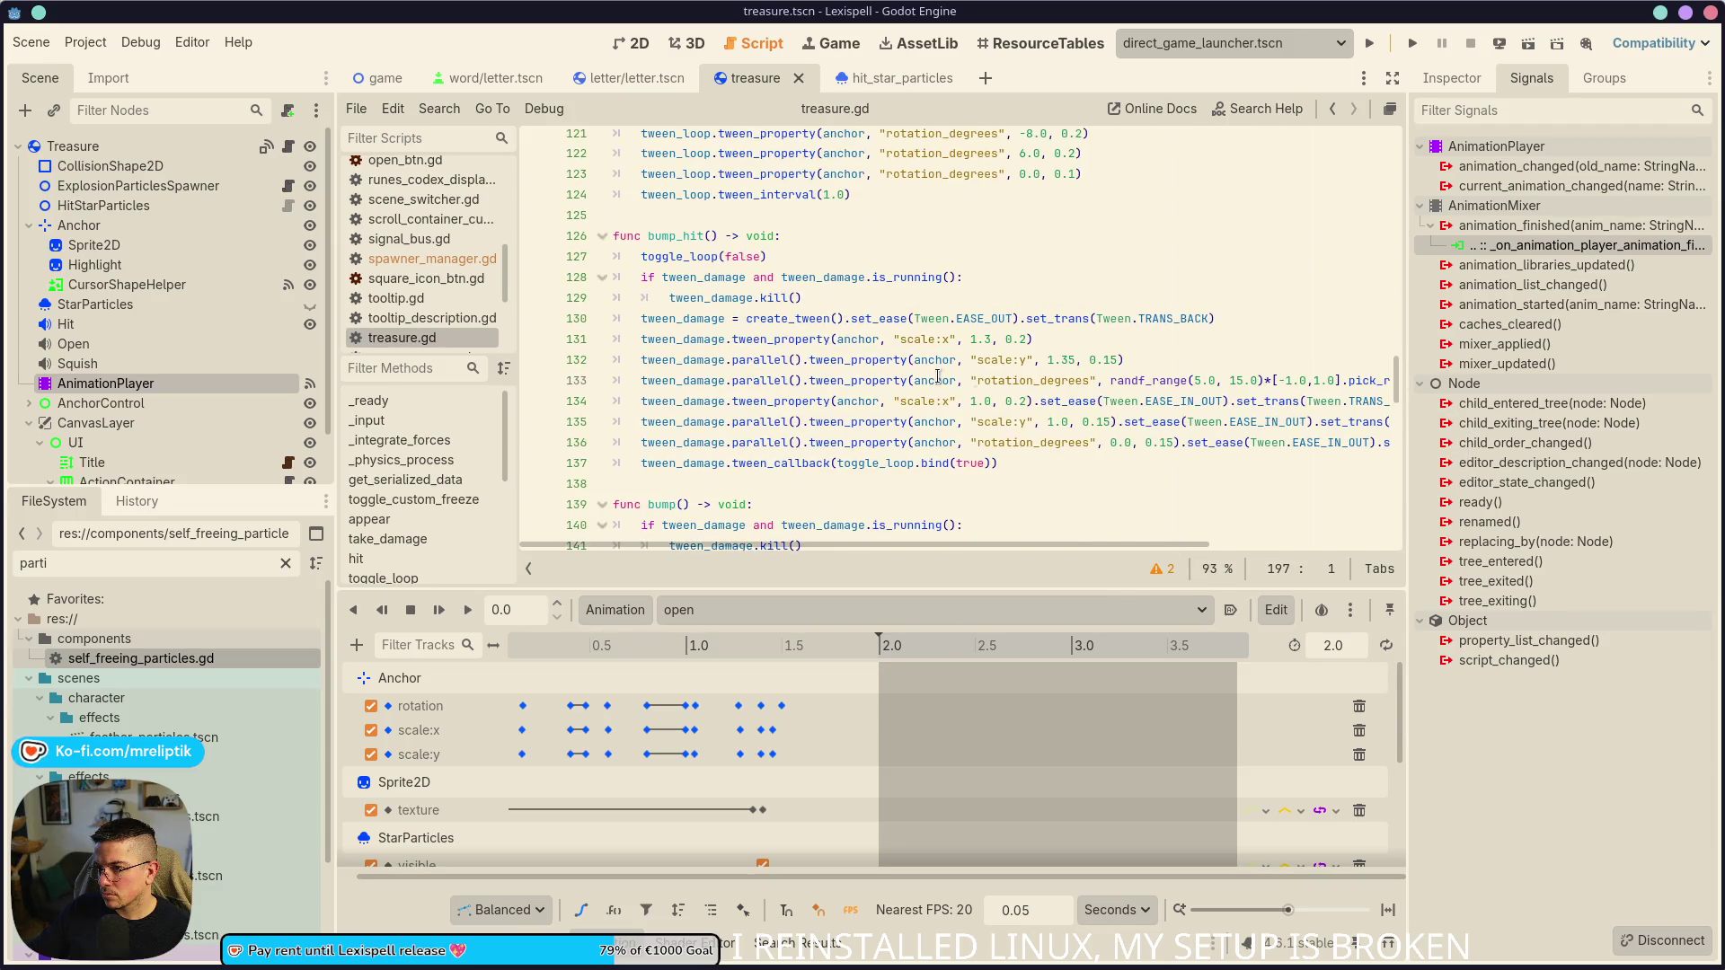
scroll(972, 392, "down", 5)
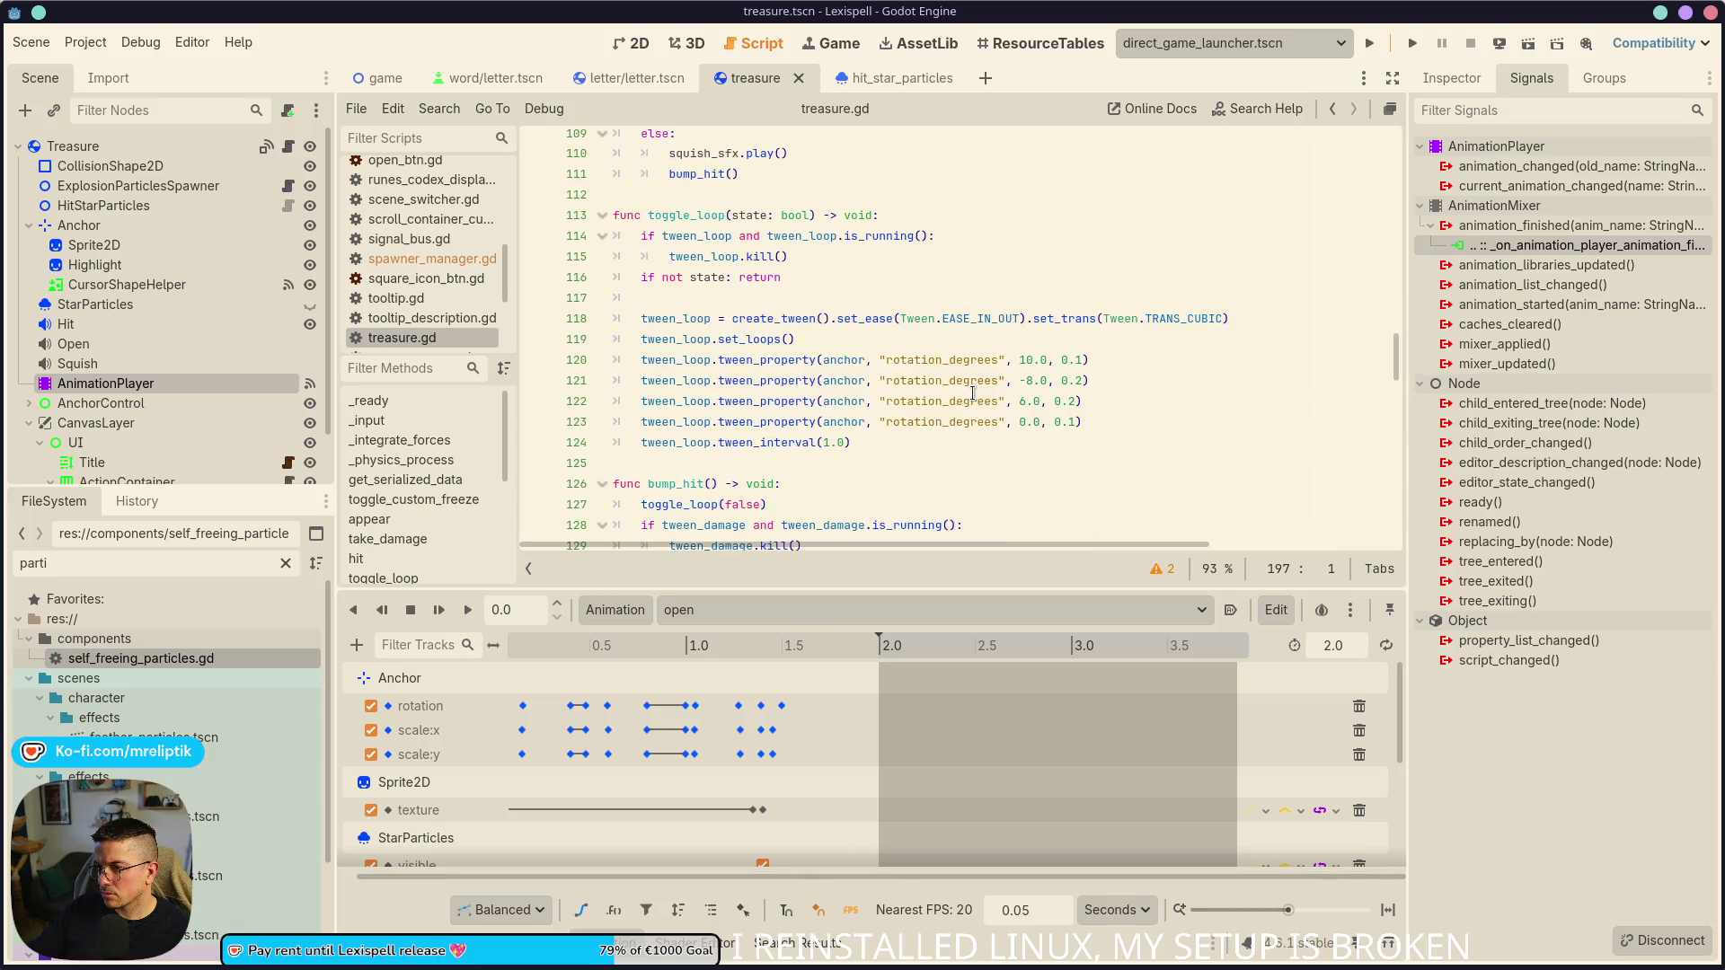
scroll(964, 400, "down", 5)
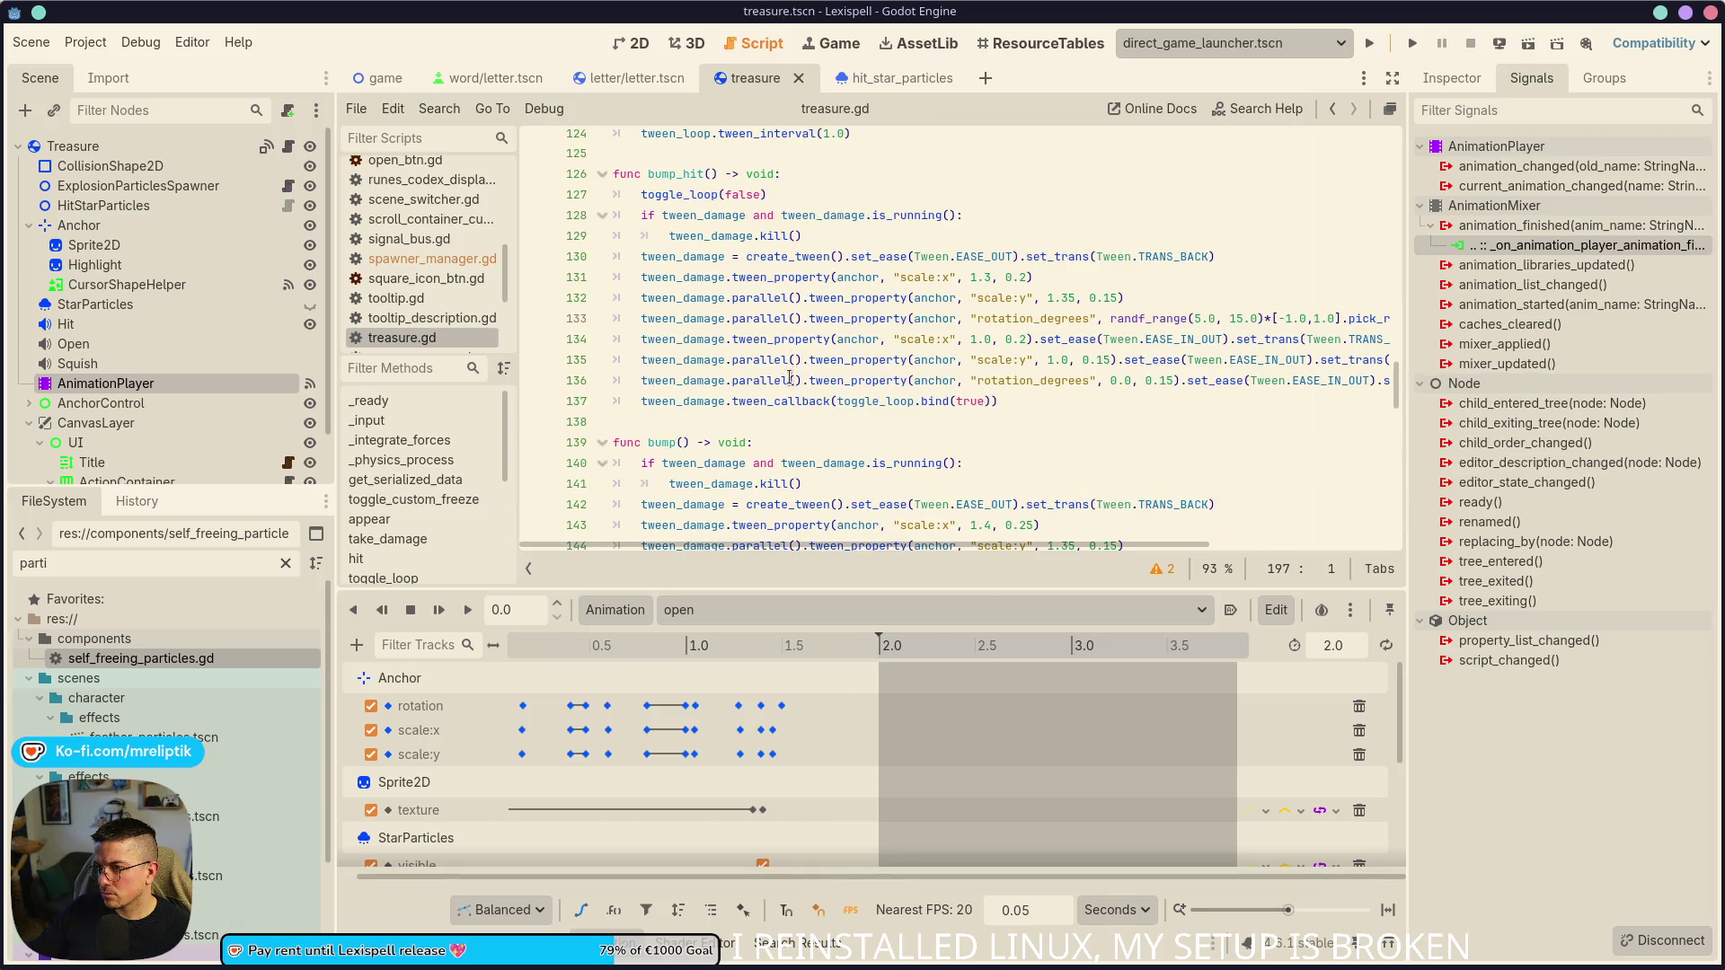
scroll(790, 375, "down", 17)
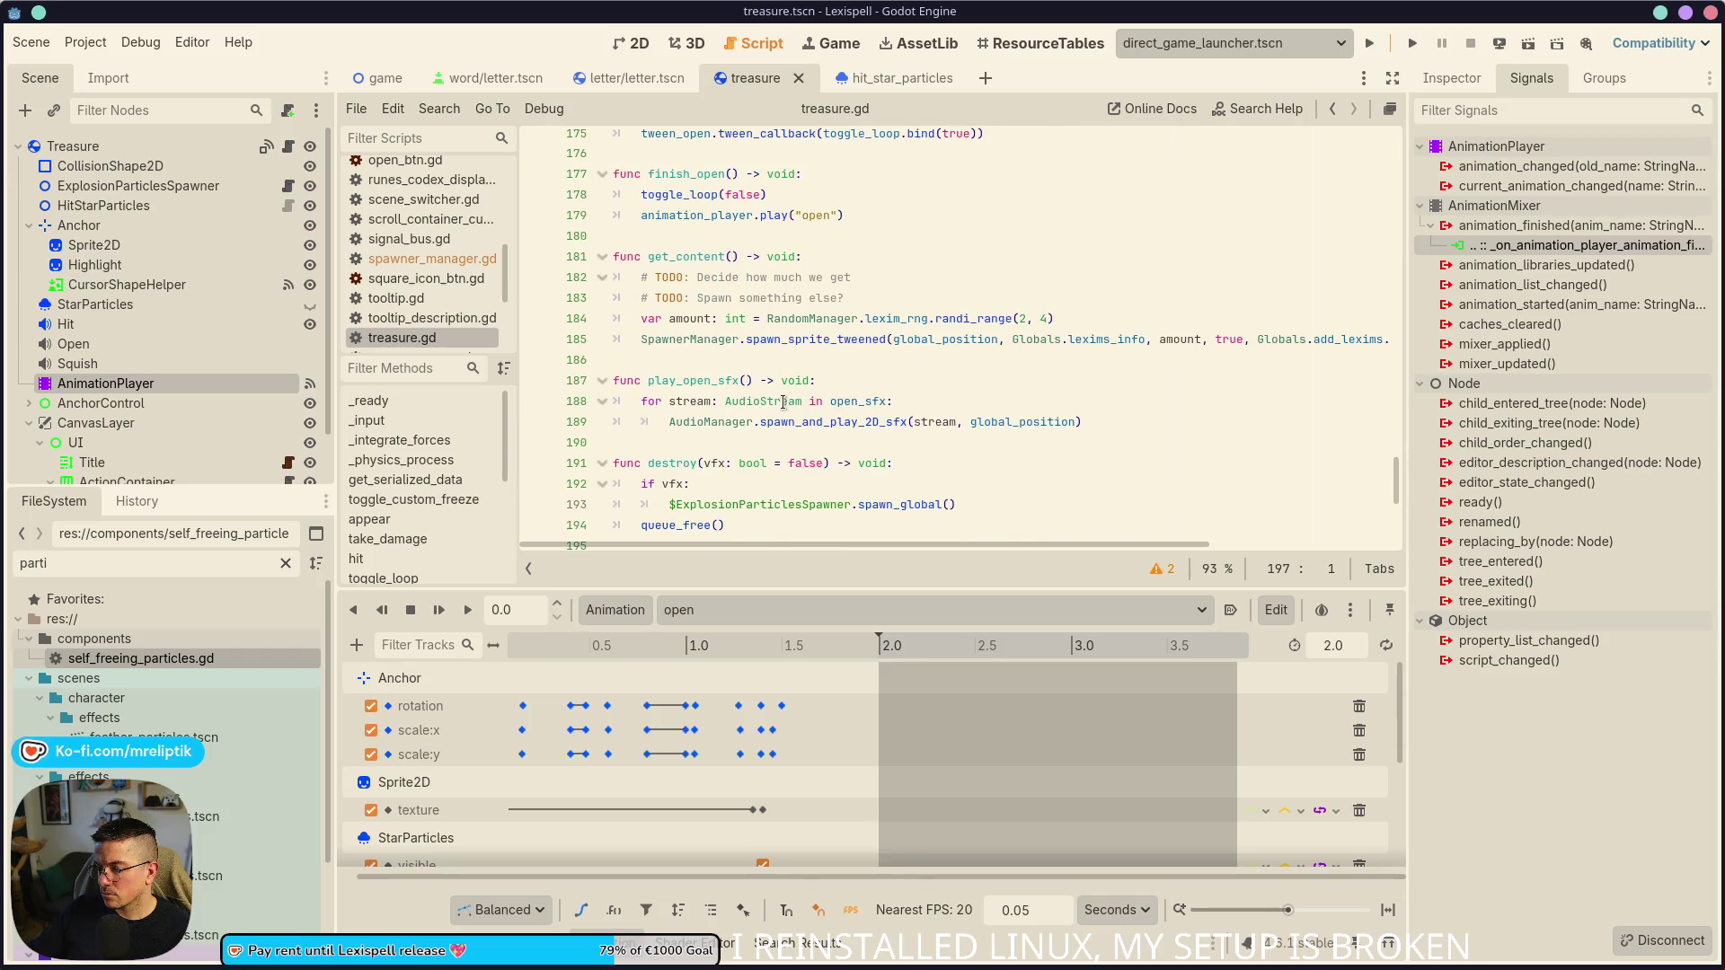
left_click(671, 216)
- Relaunch the project to test the chest again
scroll(921, 373, "down", 3)
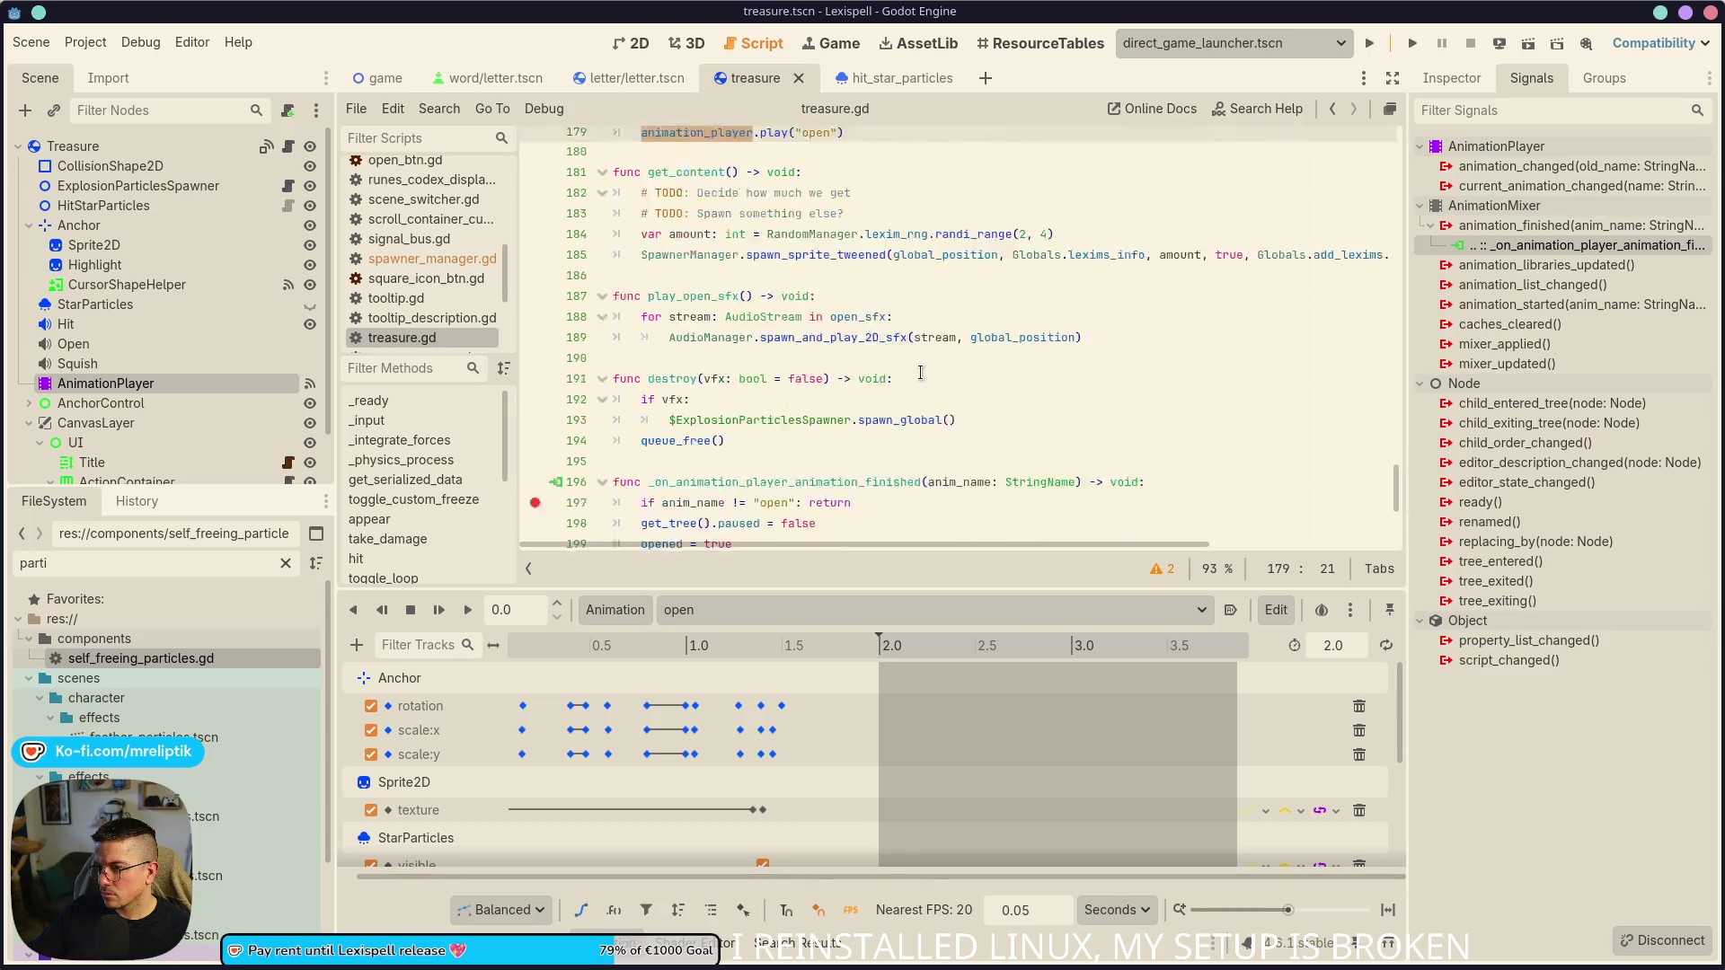
left_click(883, 350)
scroll(884, 344, "up", 2)
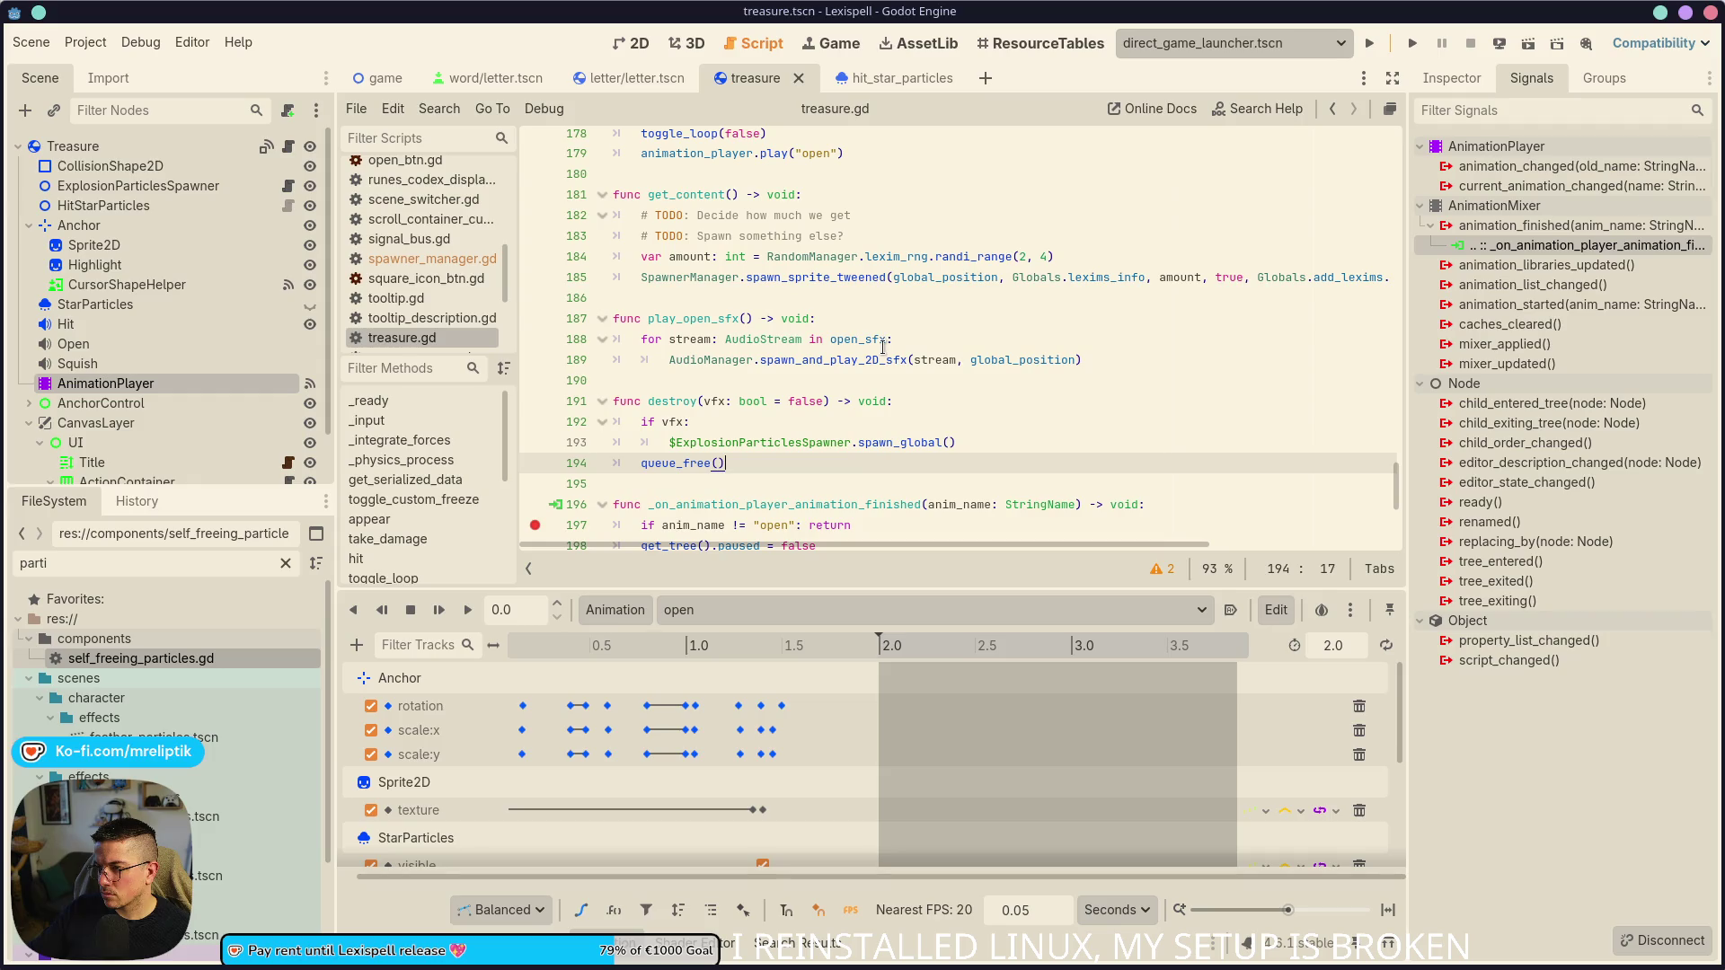
mouse_move(883, 346)
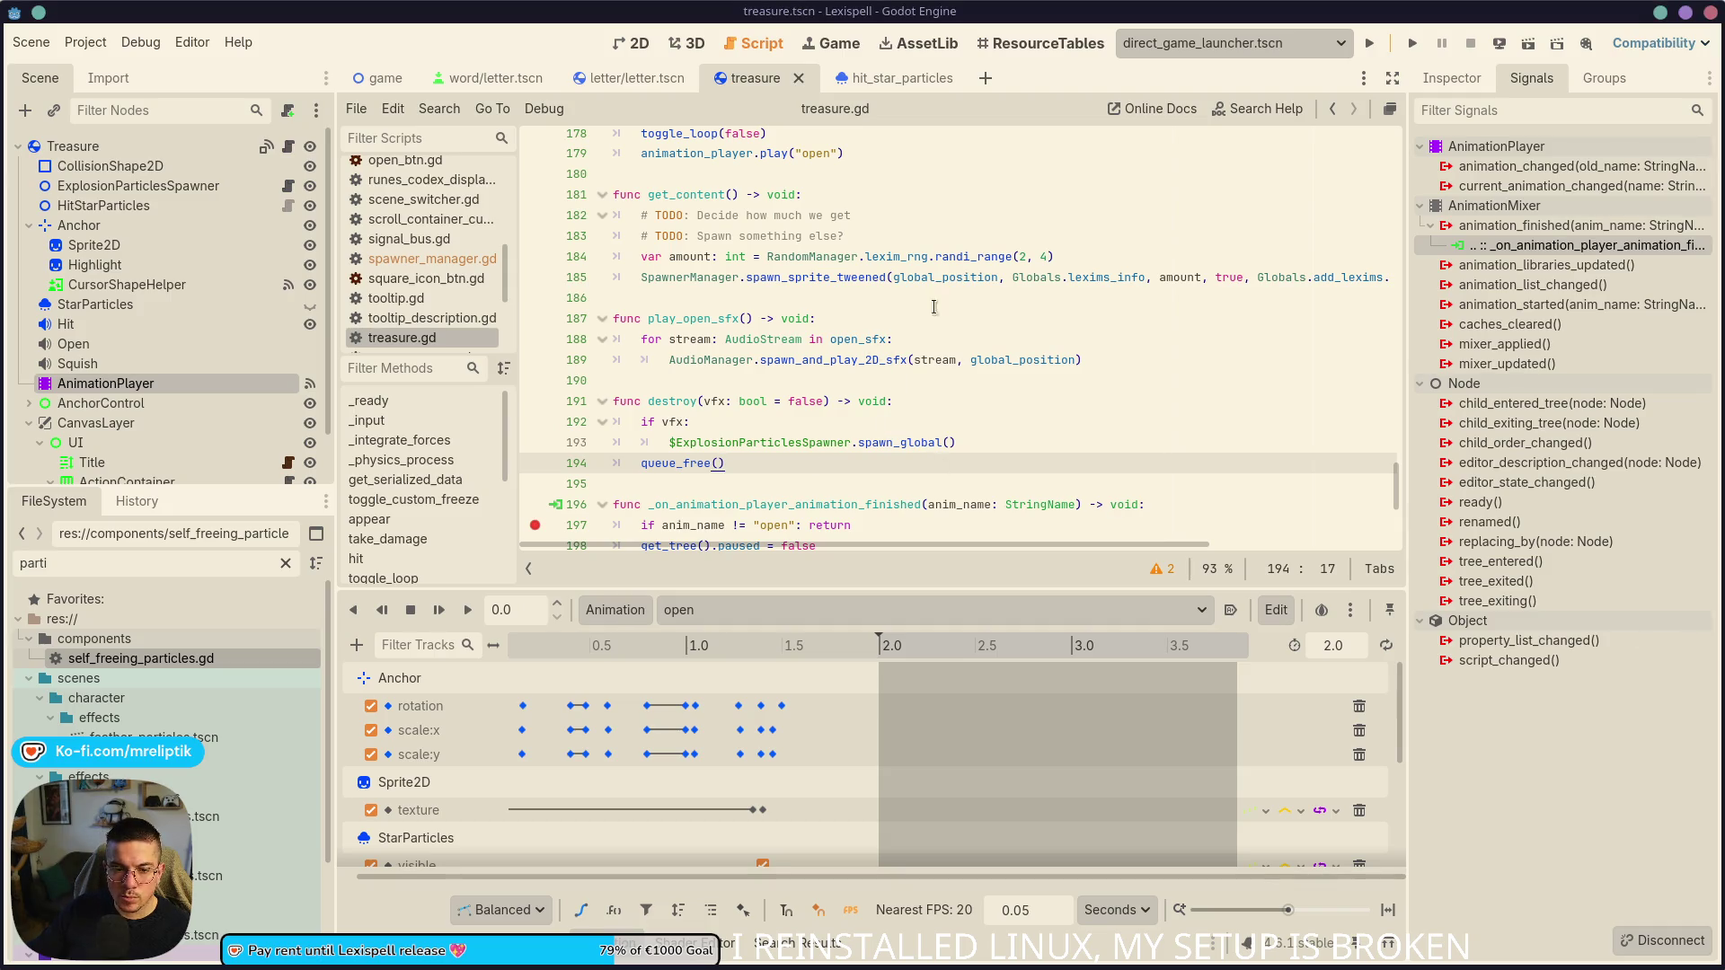
left_click(1369, 43)
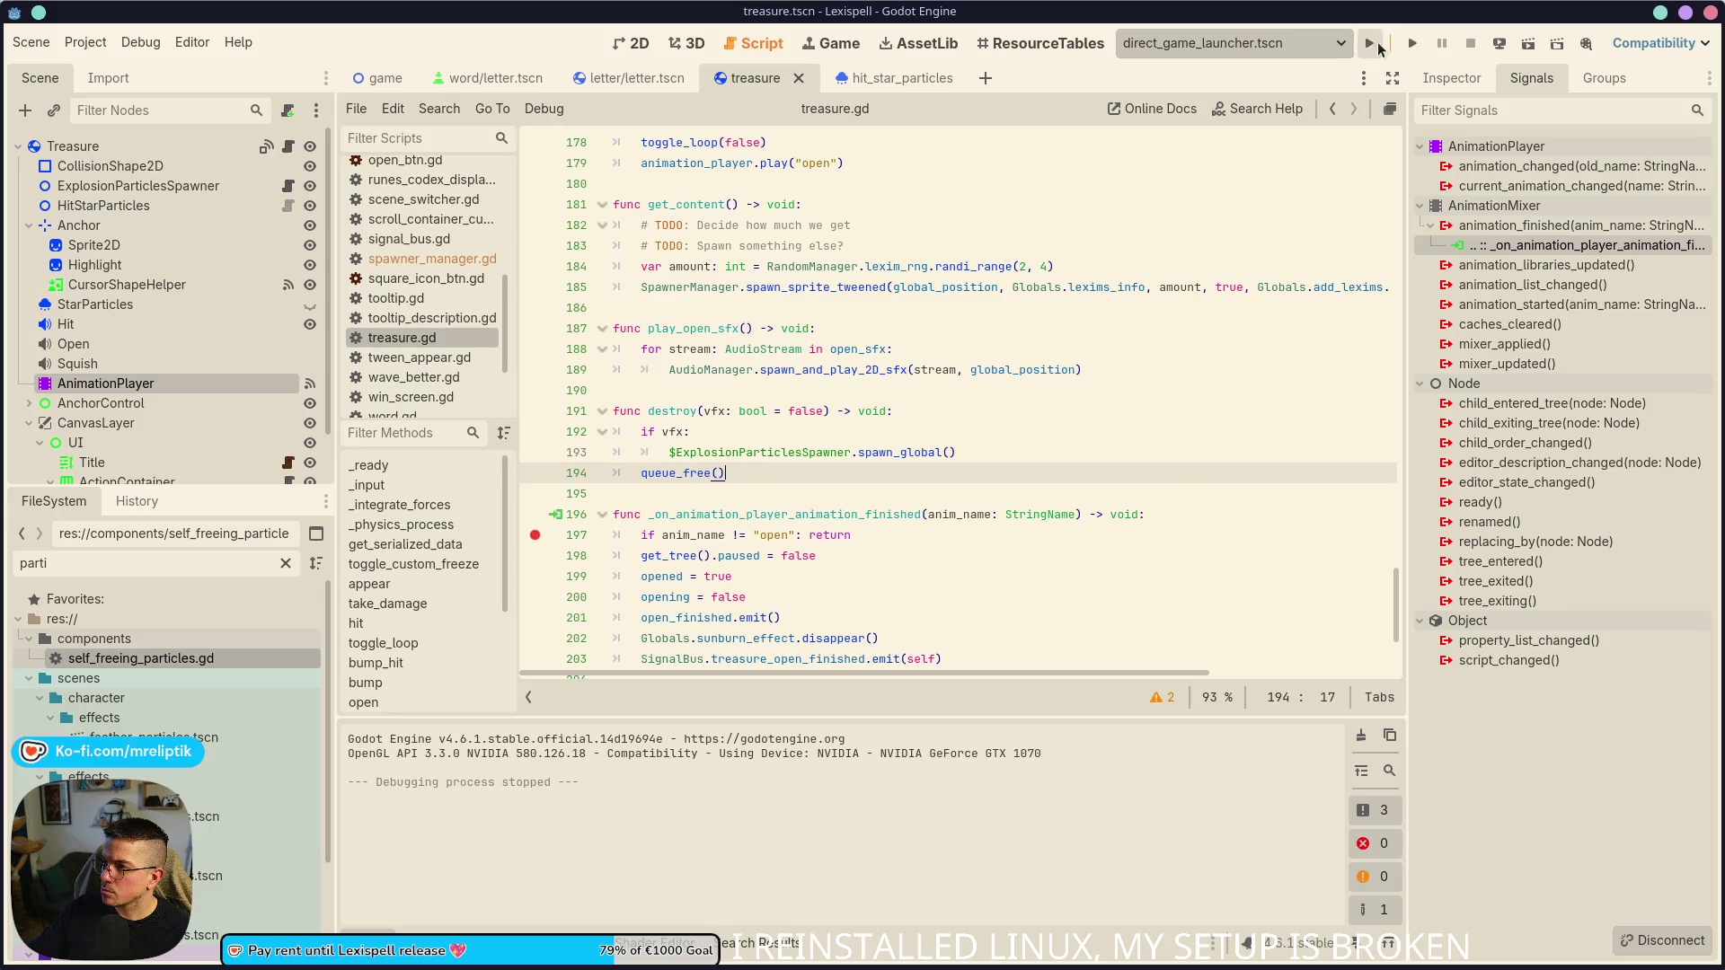
left_click(1371, 44)
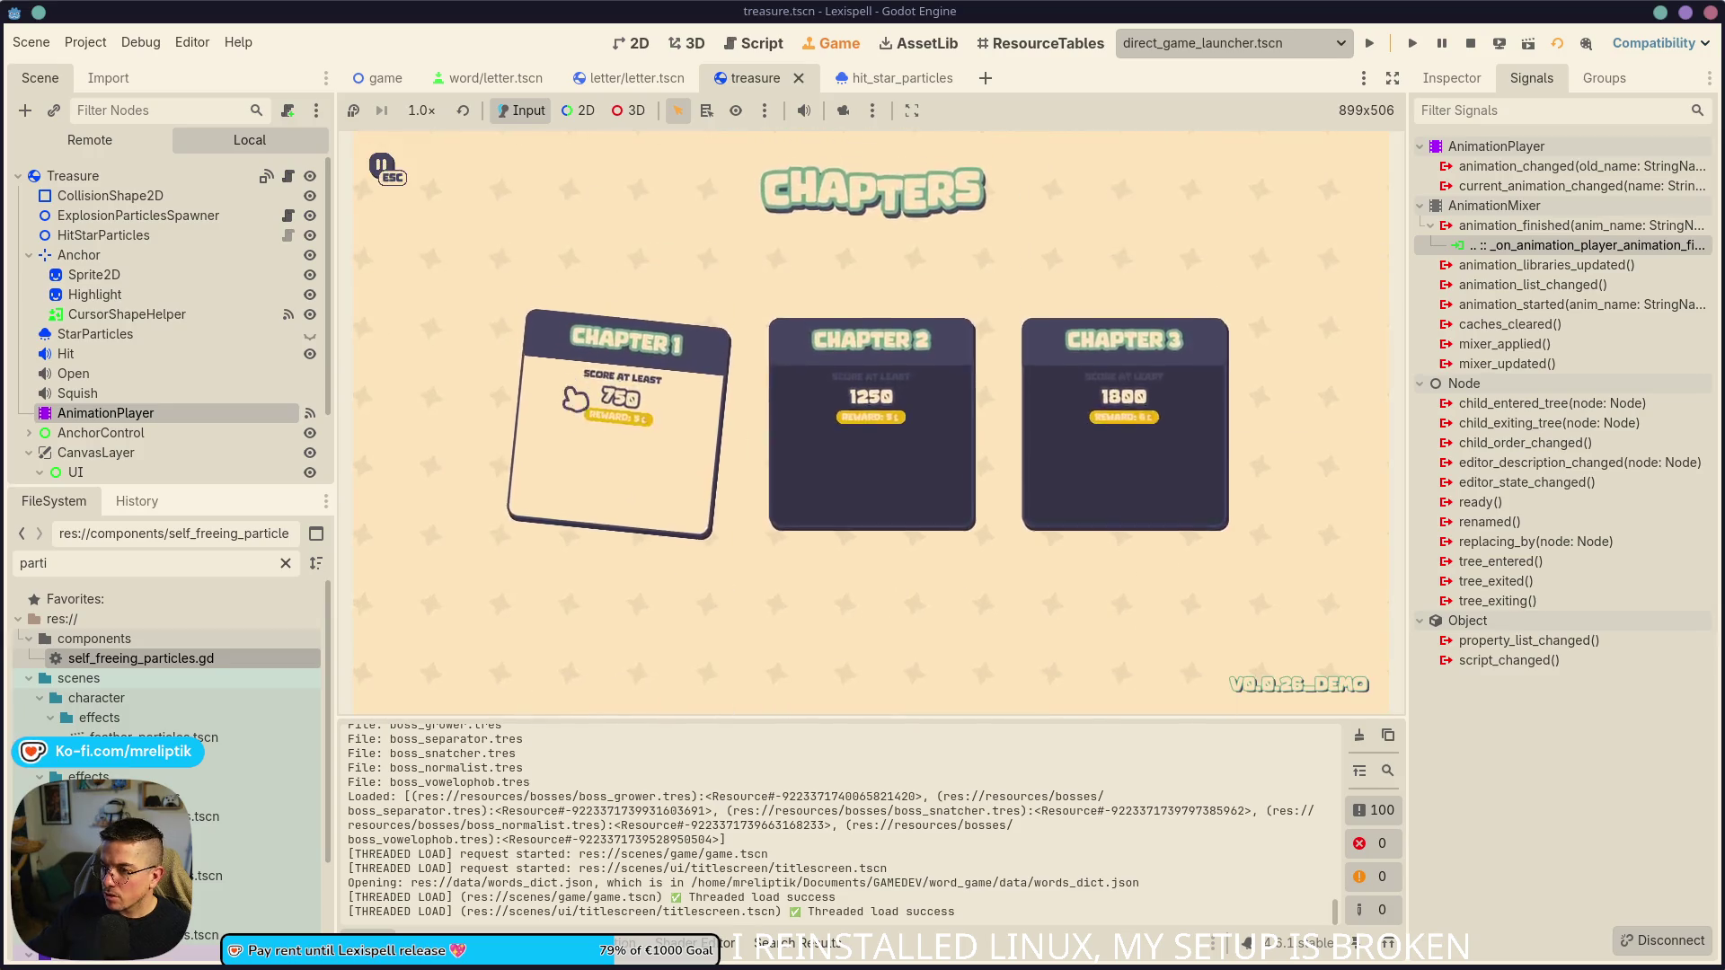
- Start Chapter 1, submit the word GOON, and hit the treasure chest until it opens
left_click(578, 494)
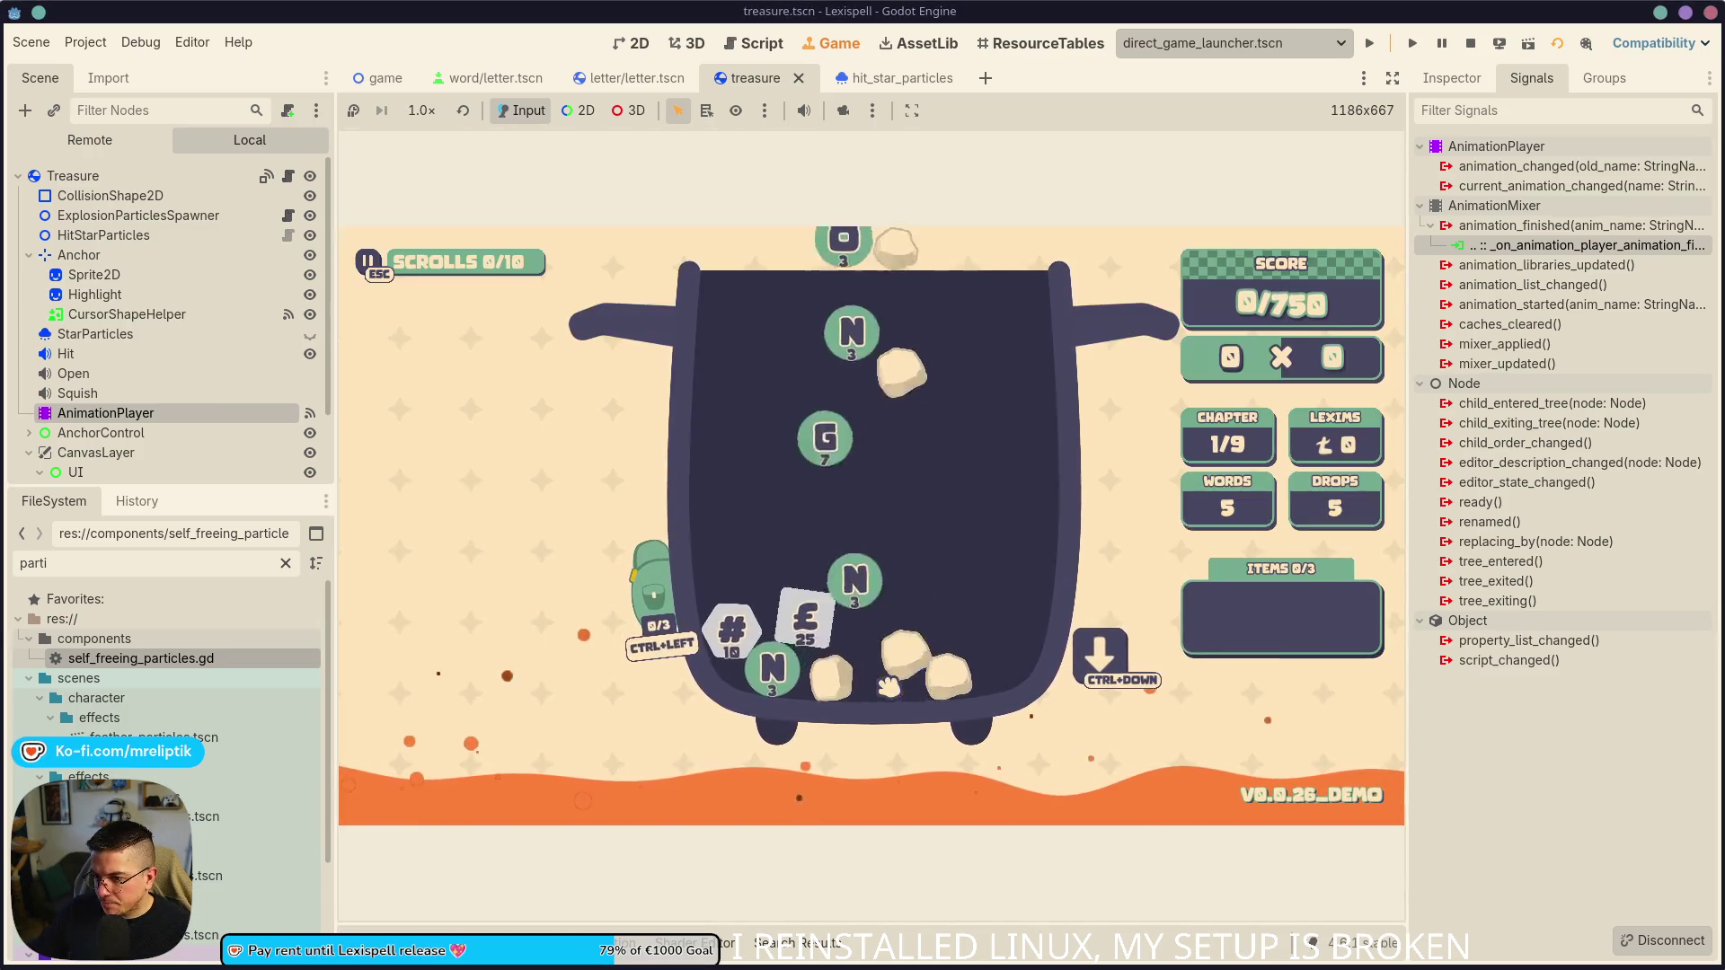
left_click(885, 634)
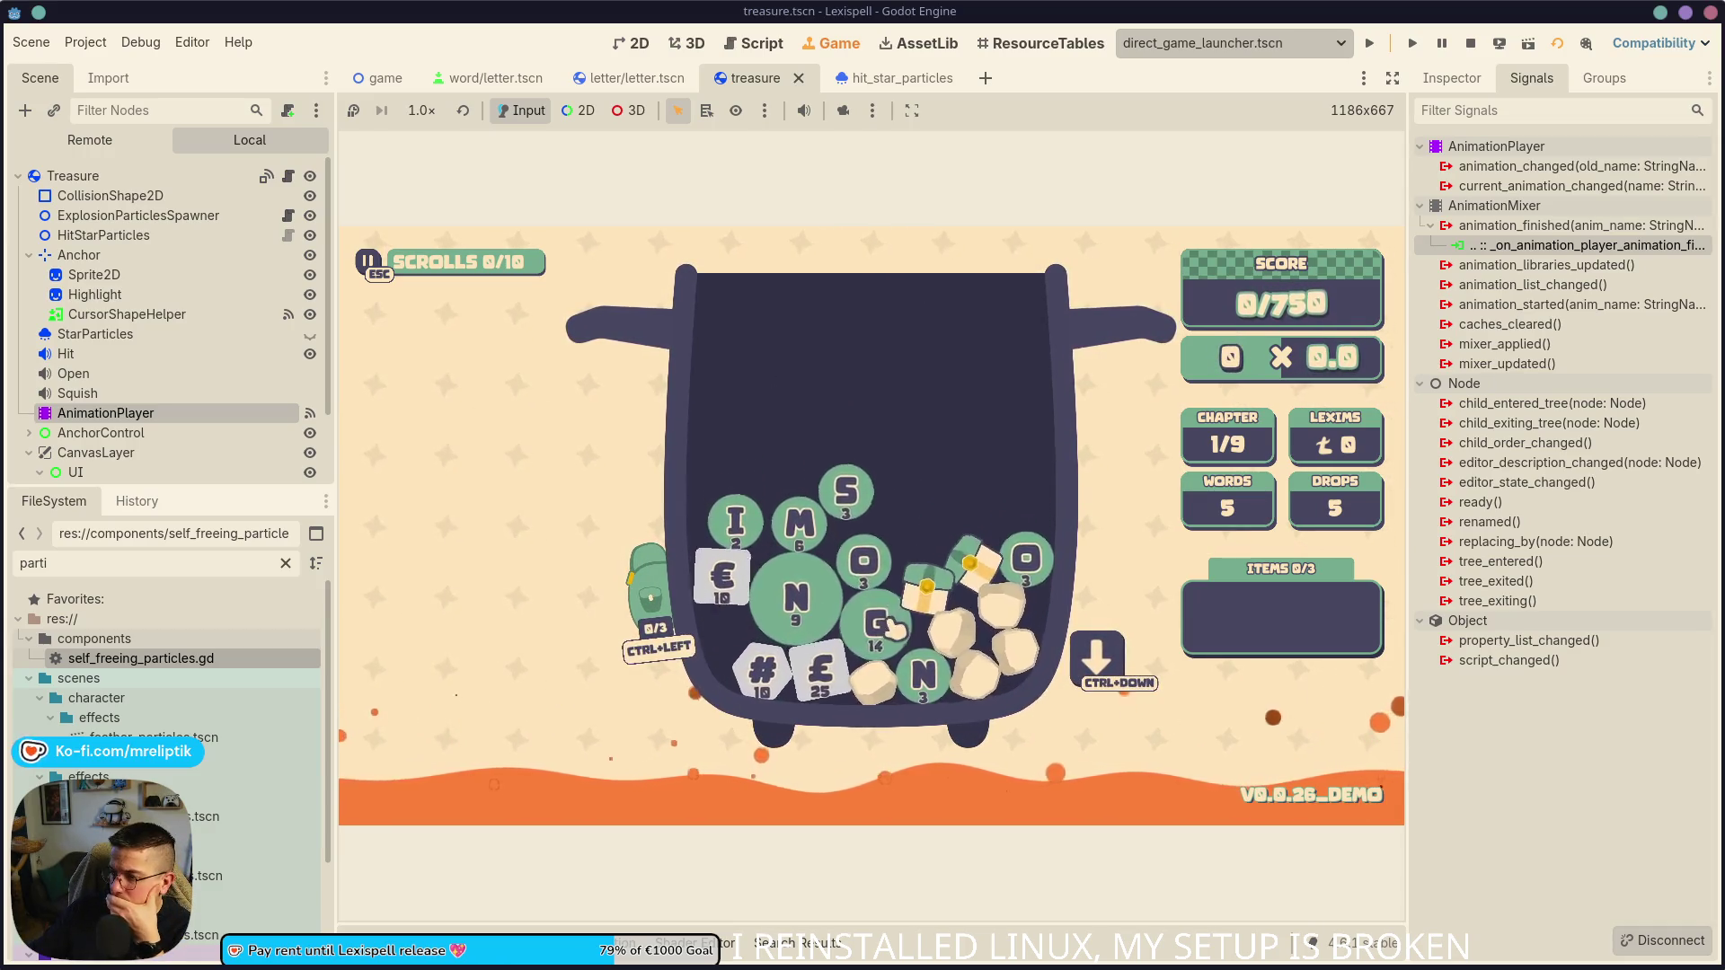
type("goon")
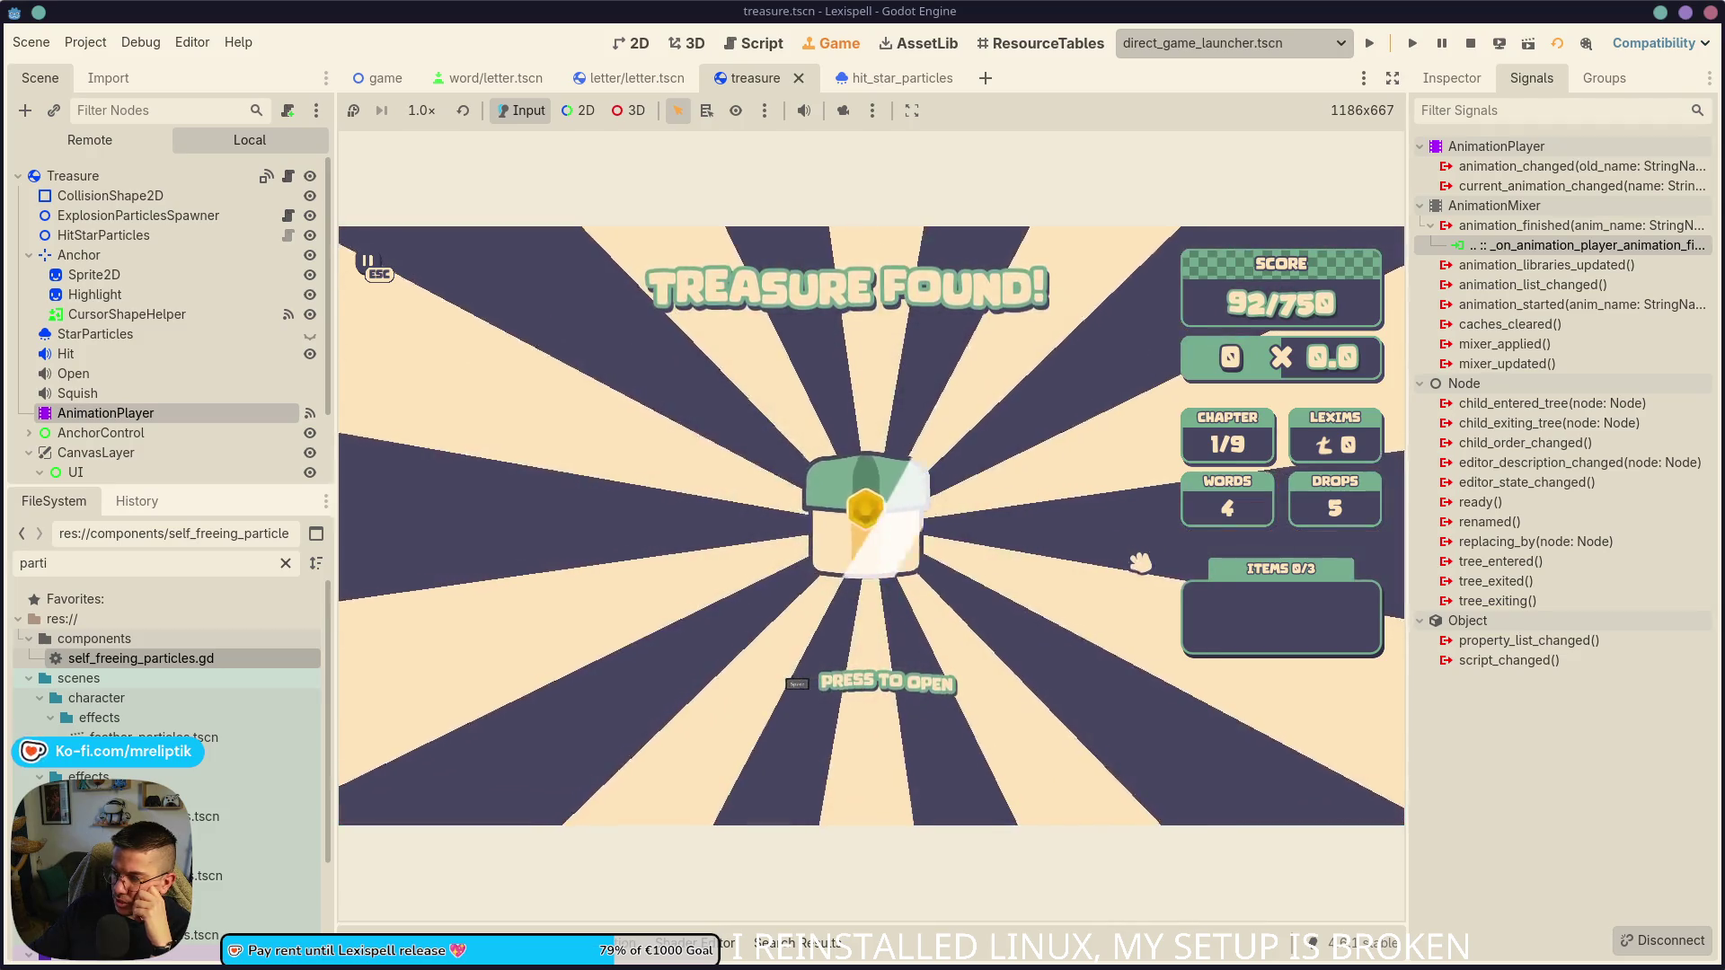
left_click(911, 549)
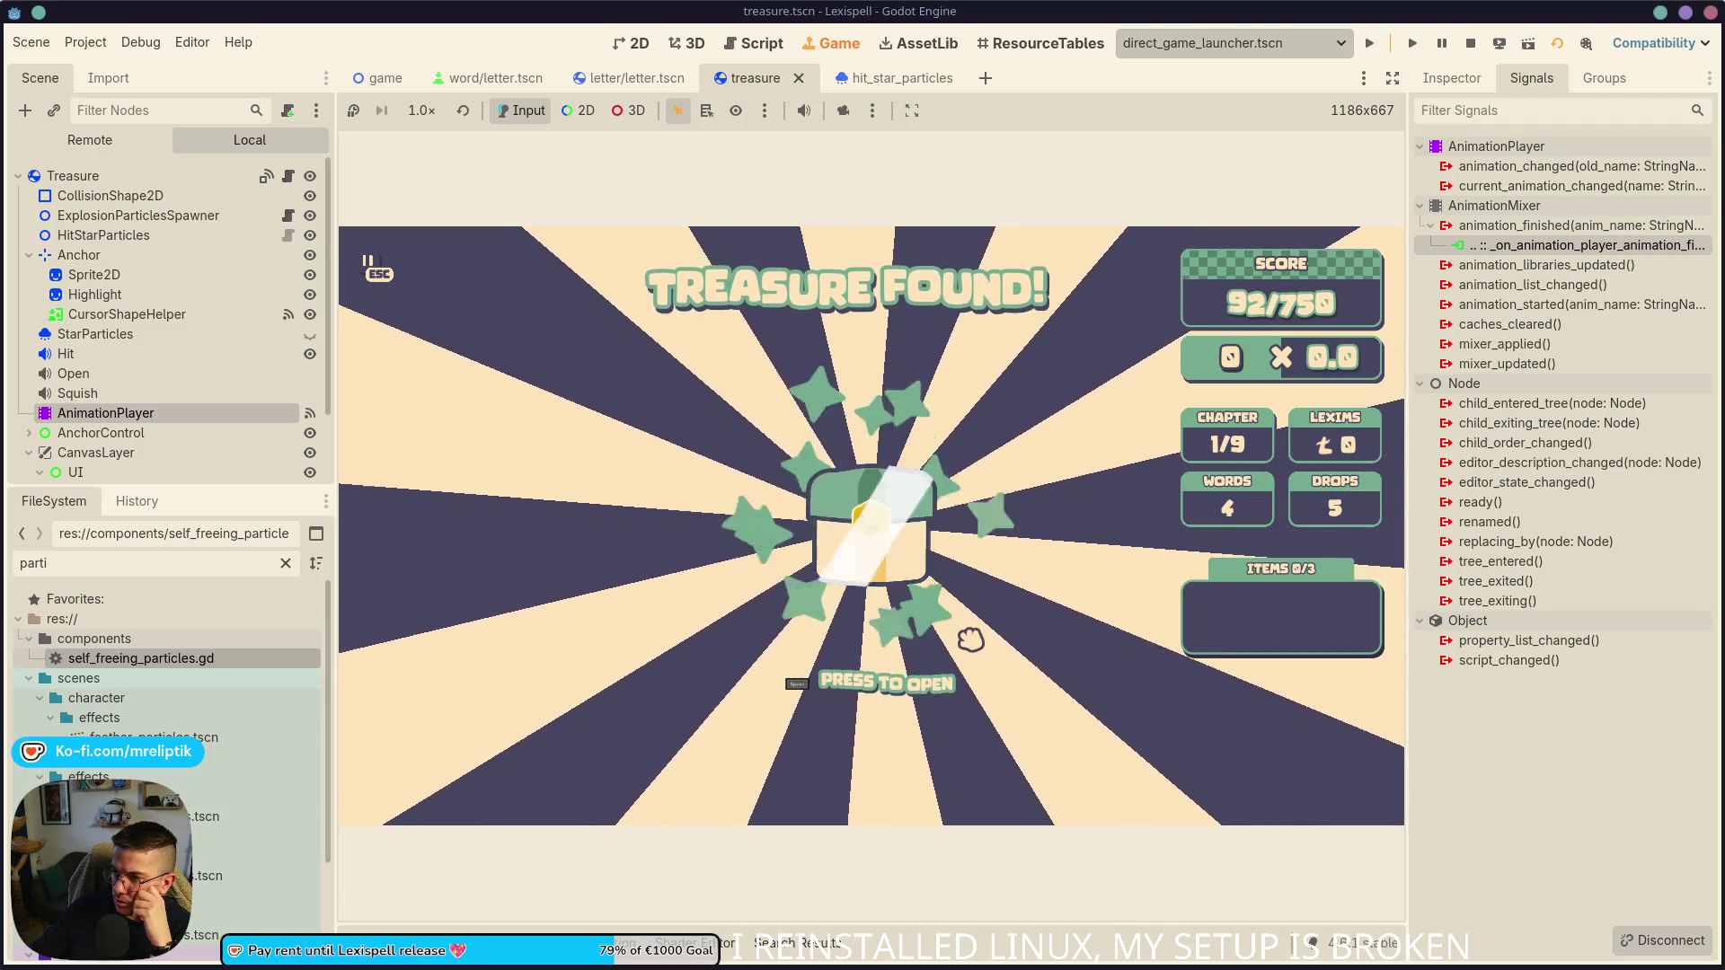
left_click(885, 566)
key("space")
key("space")
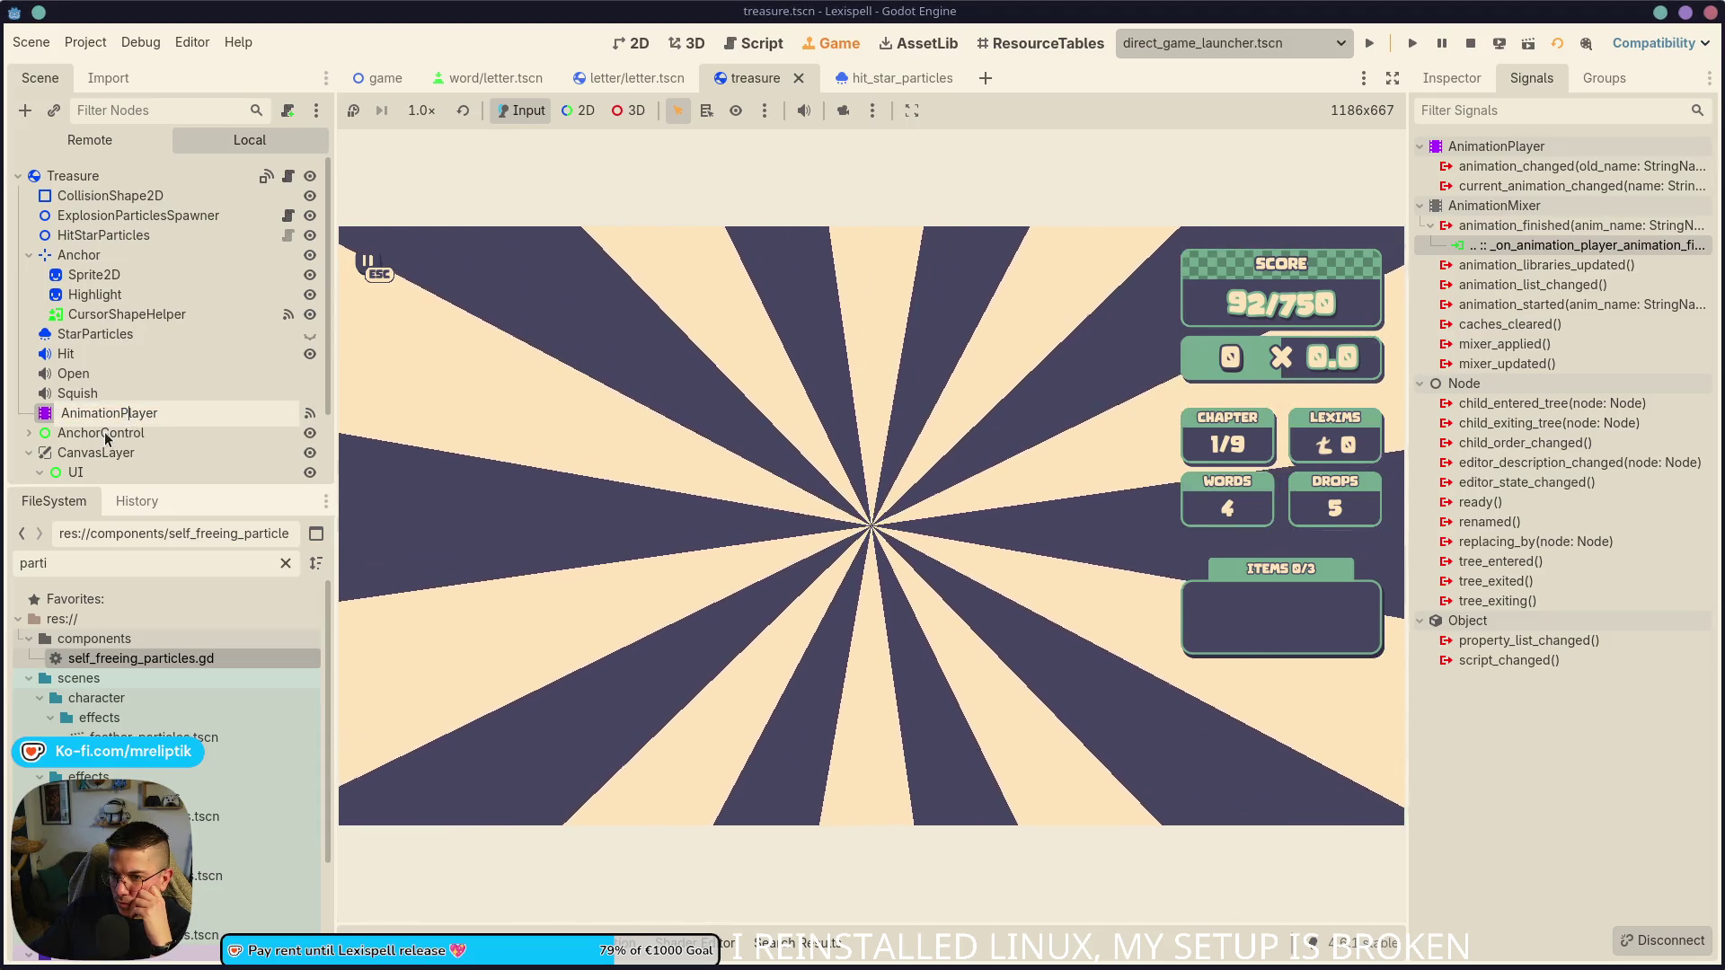
- Jump to the handler connected to the AnimationPlayer's animation_finished signal
left_click(1452, 78)
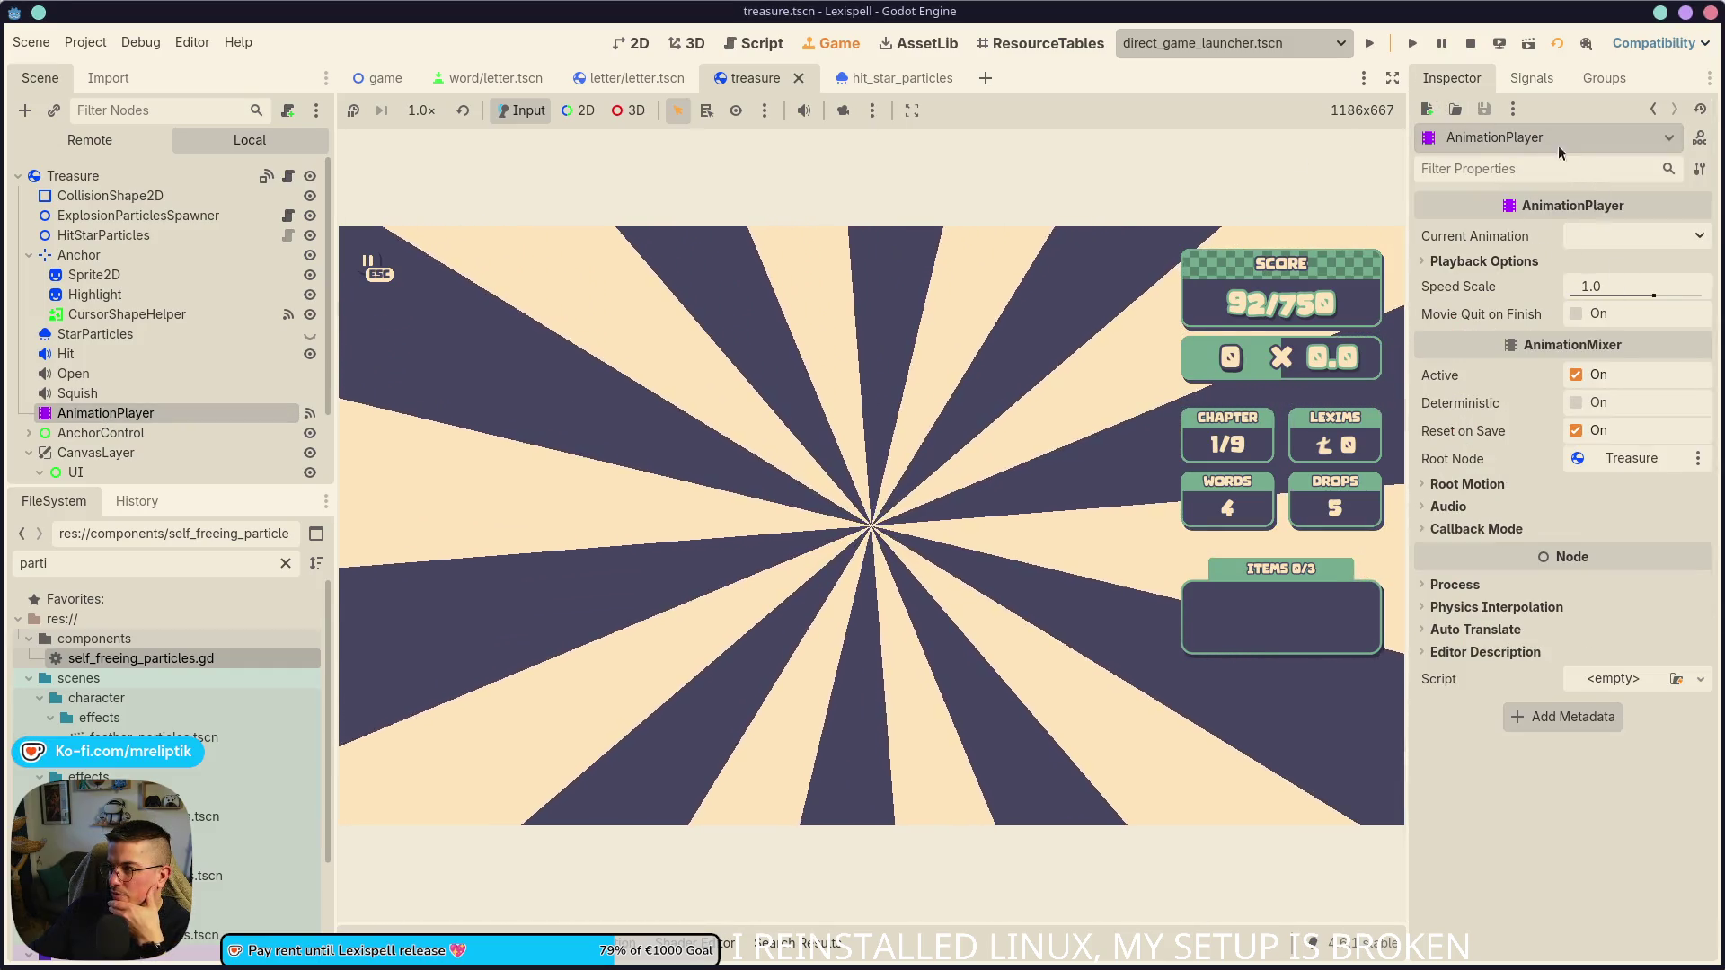
left_click(1532, 78)
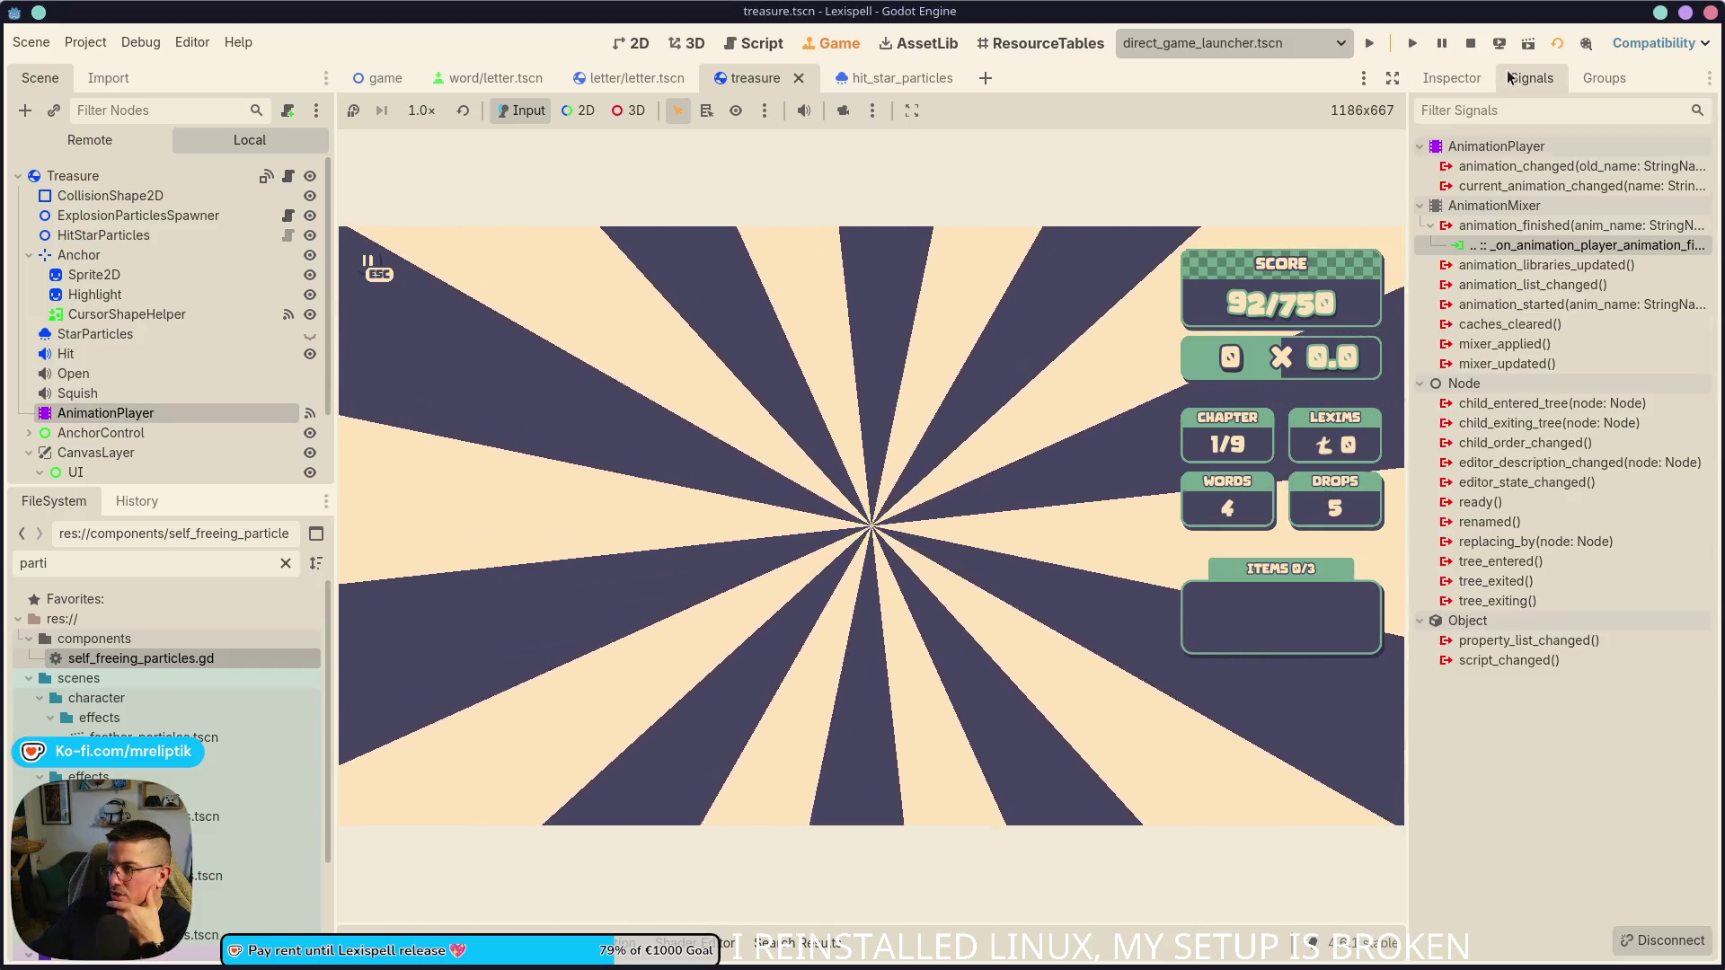
double_click(1514, 246)
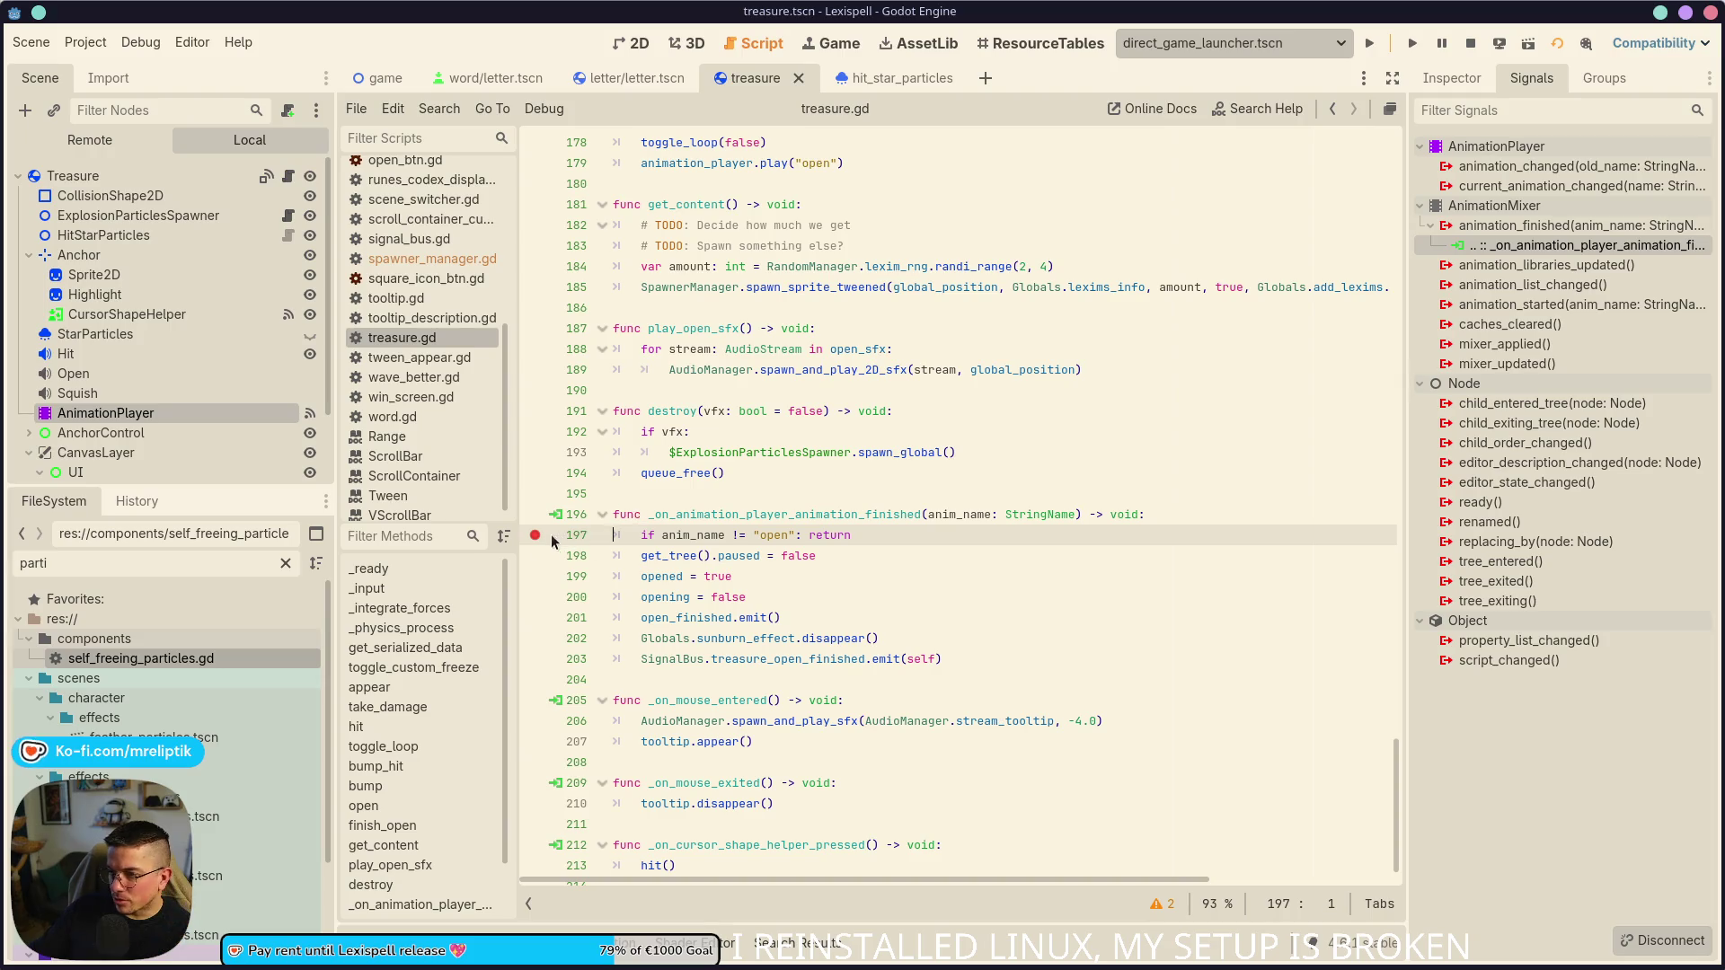
- Find where hit() calls finish_open and break on its toggle_loop(false) line 178
scroll(712, 743, "up", 10)
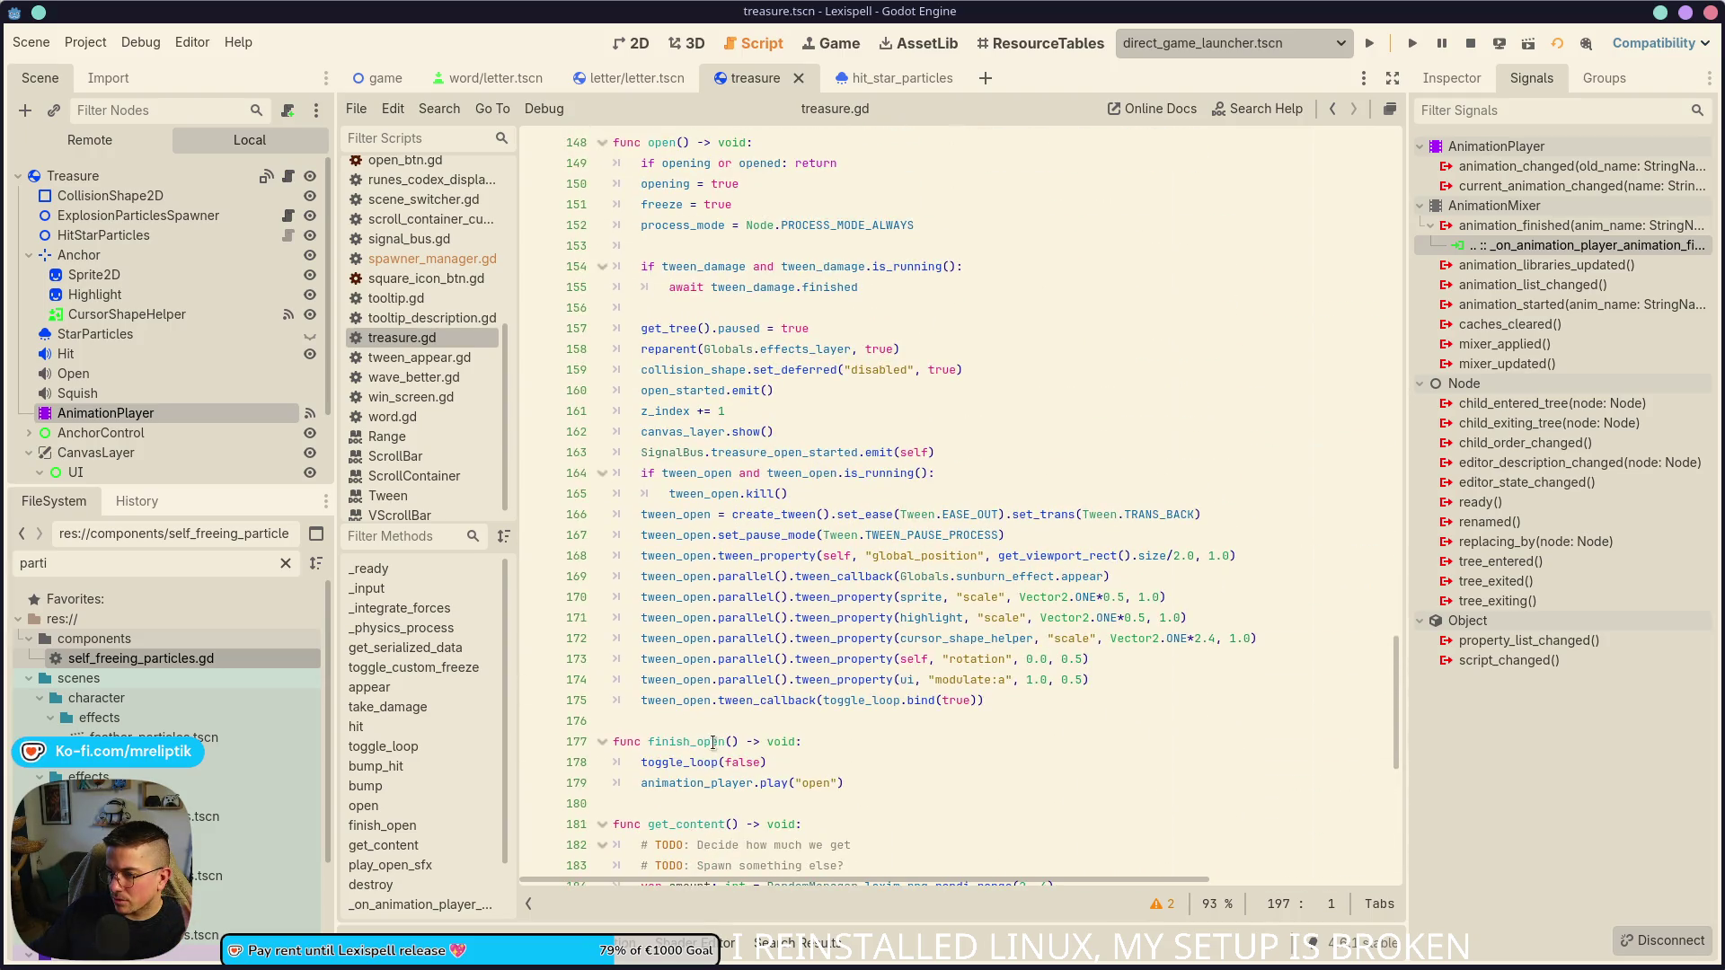
left_click(688, 787)
left_click(700, 762)
double_click(702, 741)
scroll(923, 638, "up", 15)
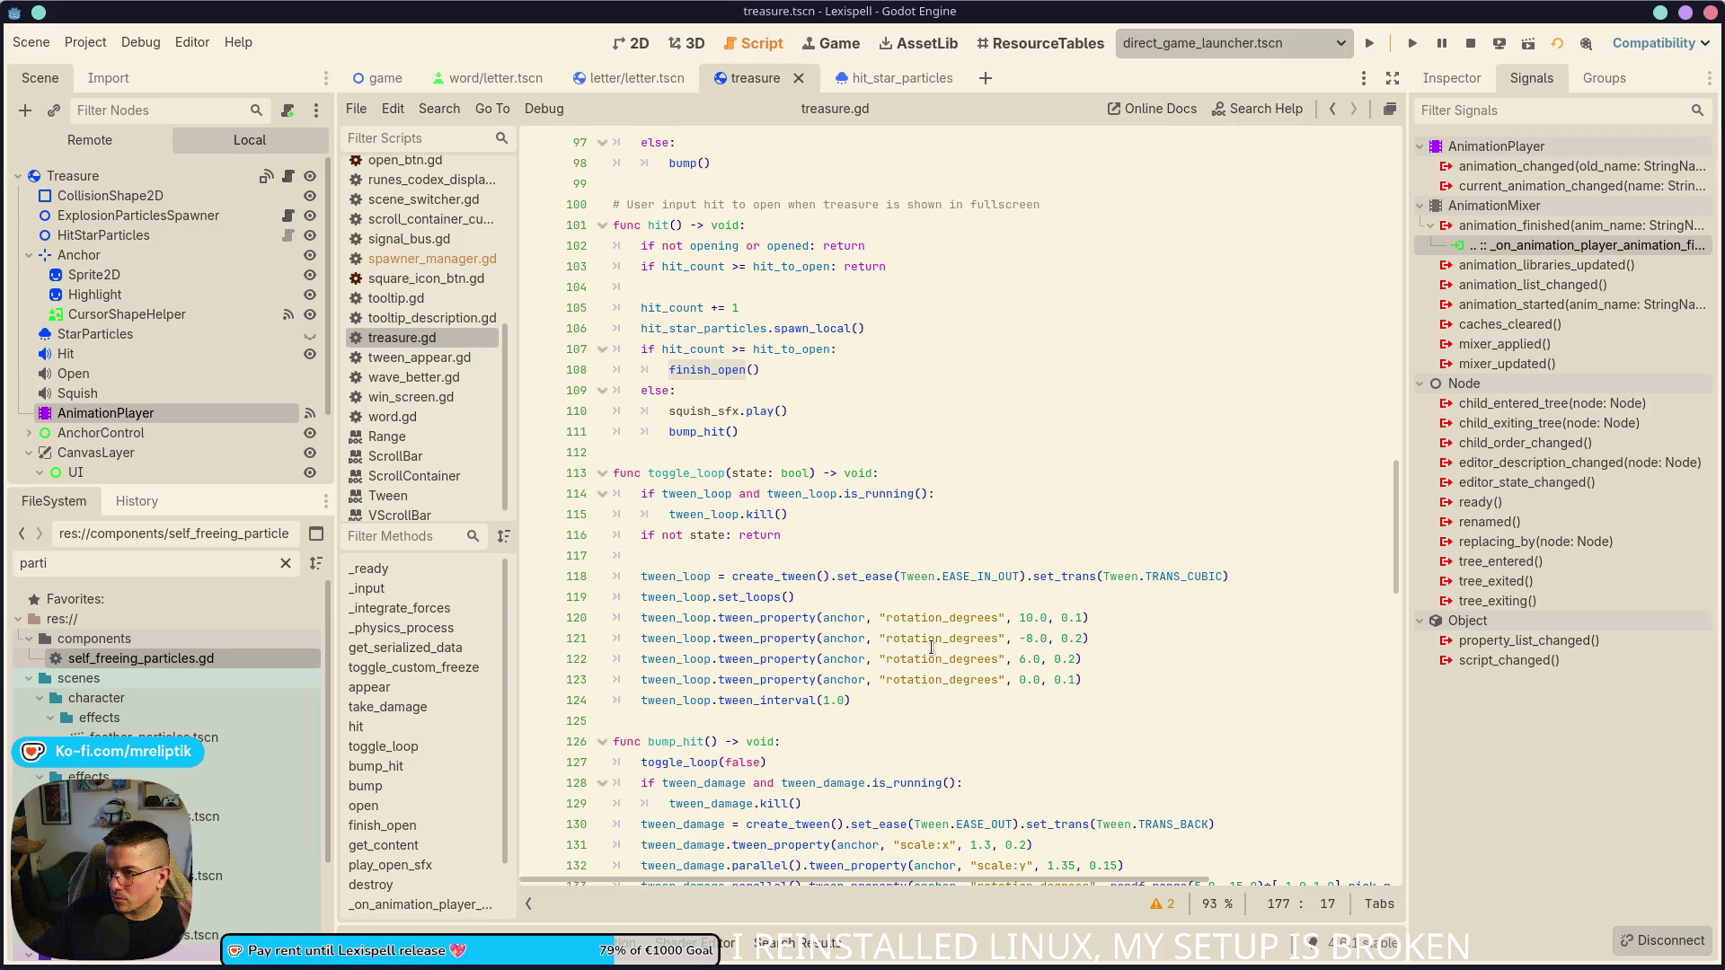
mouse_move(931, 647)
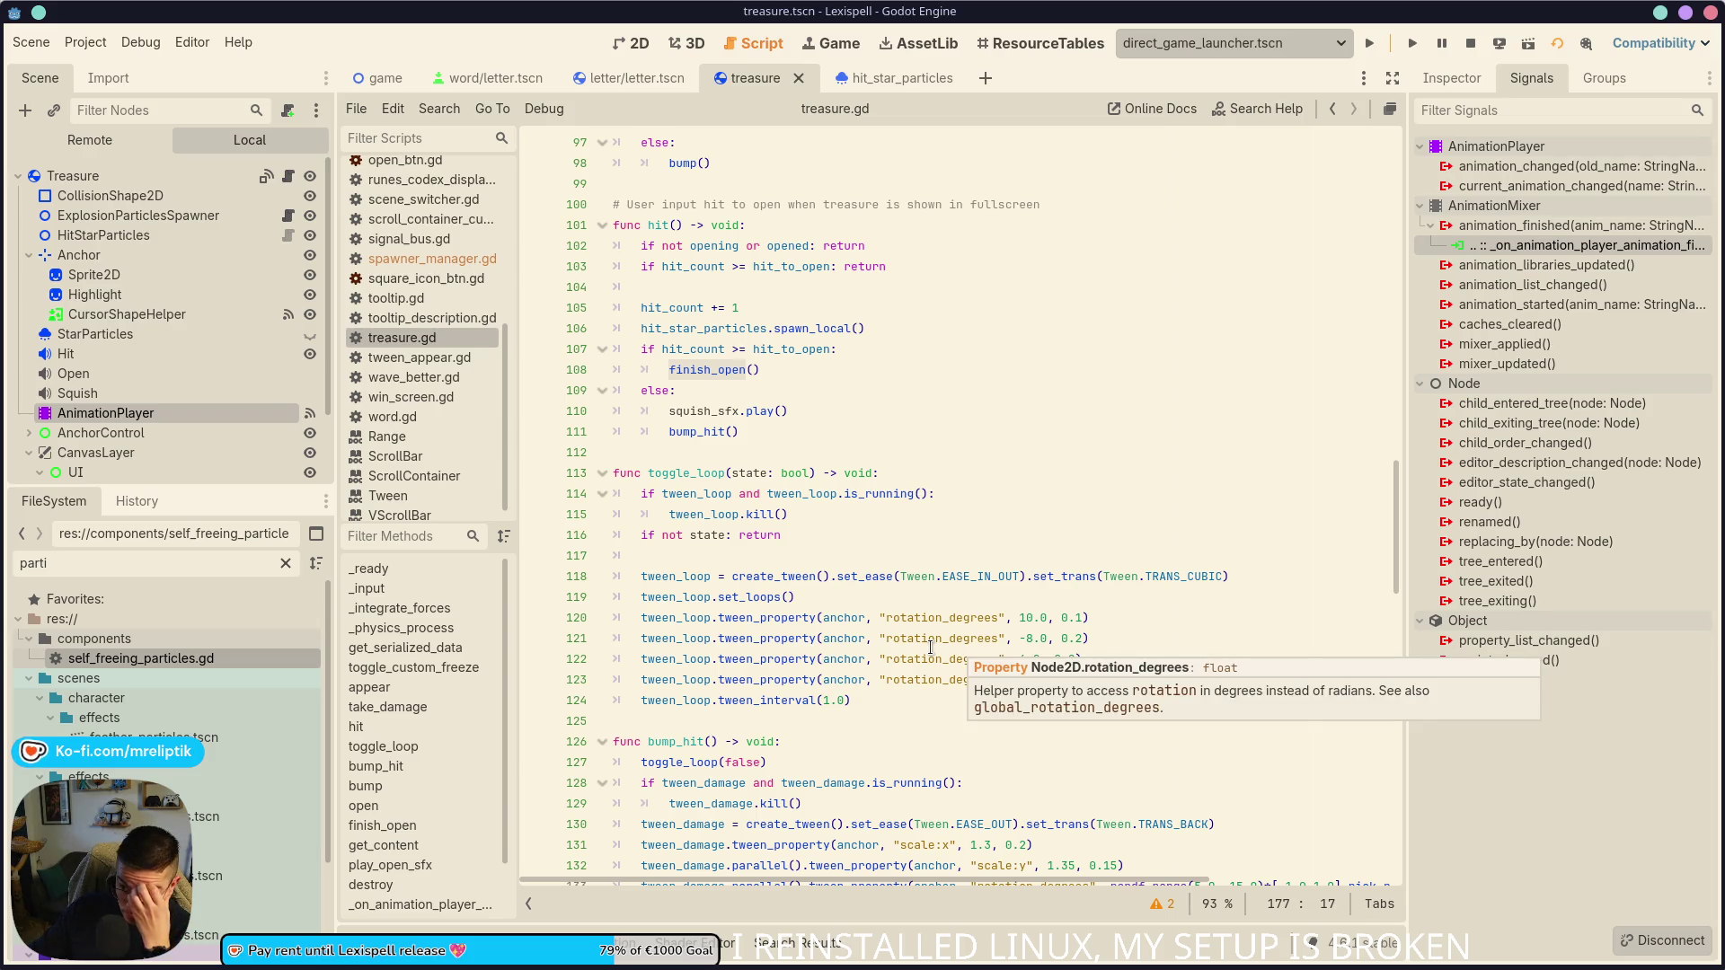
- Stop the running game and select the Open sound player node
scroll(930, 647, "down", 18)
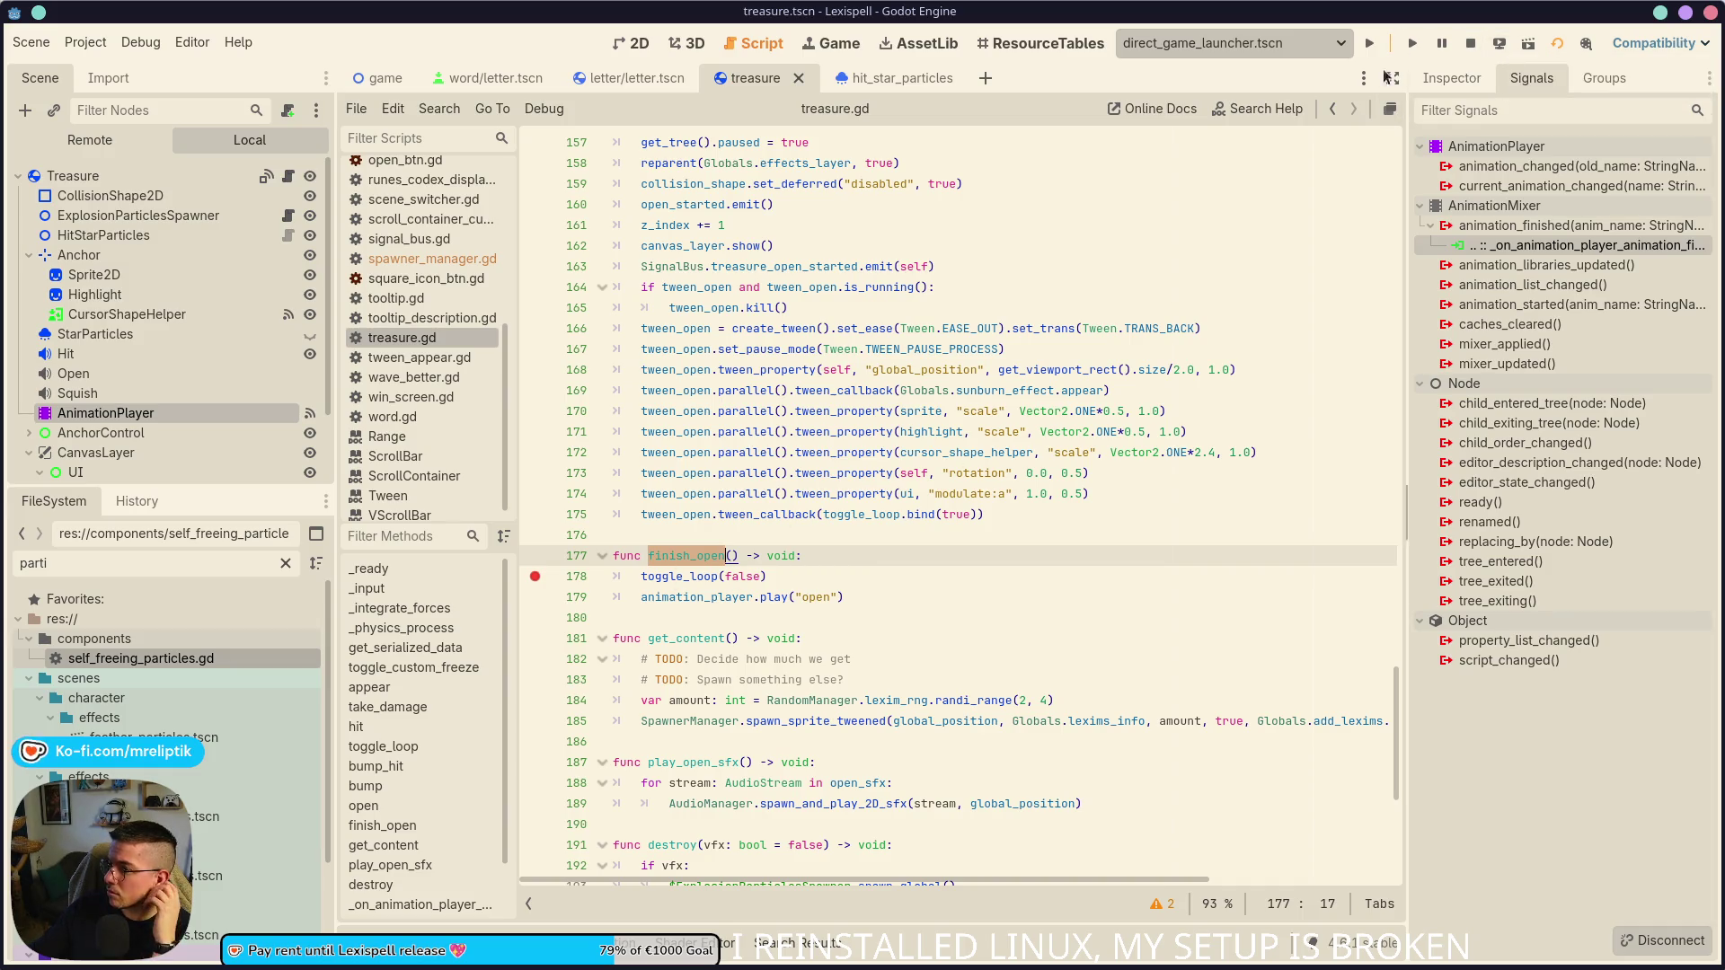
left_click(1370, 45)
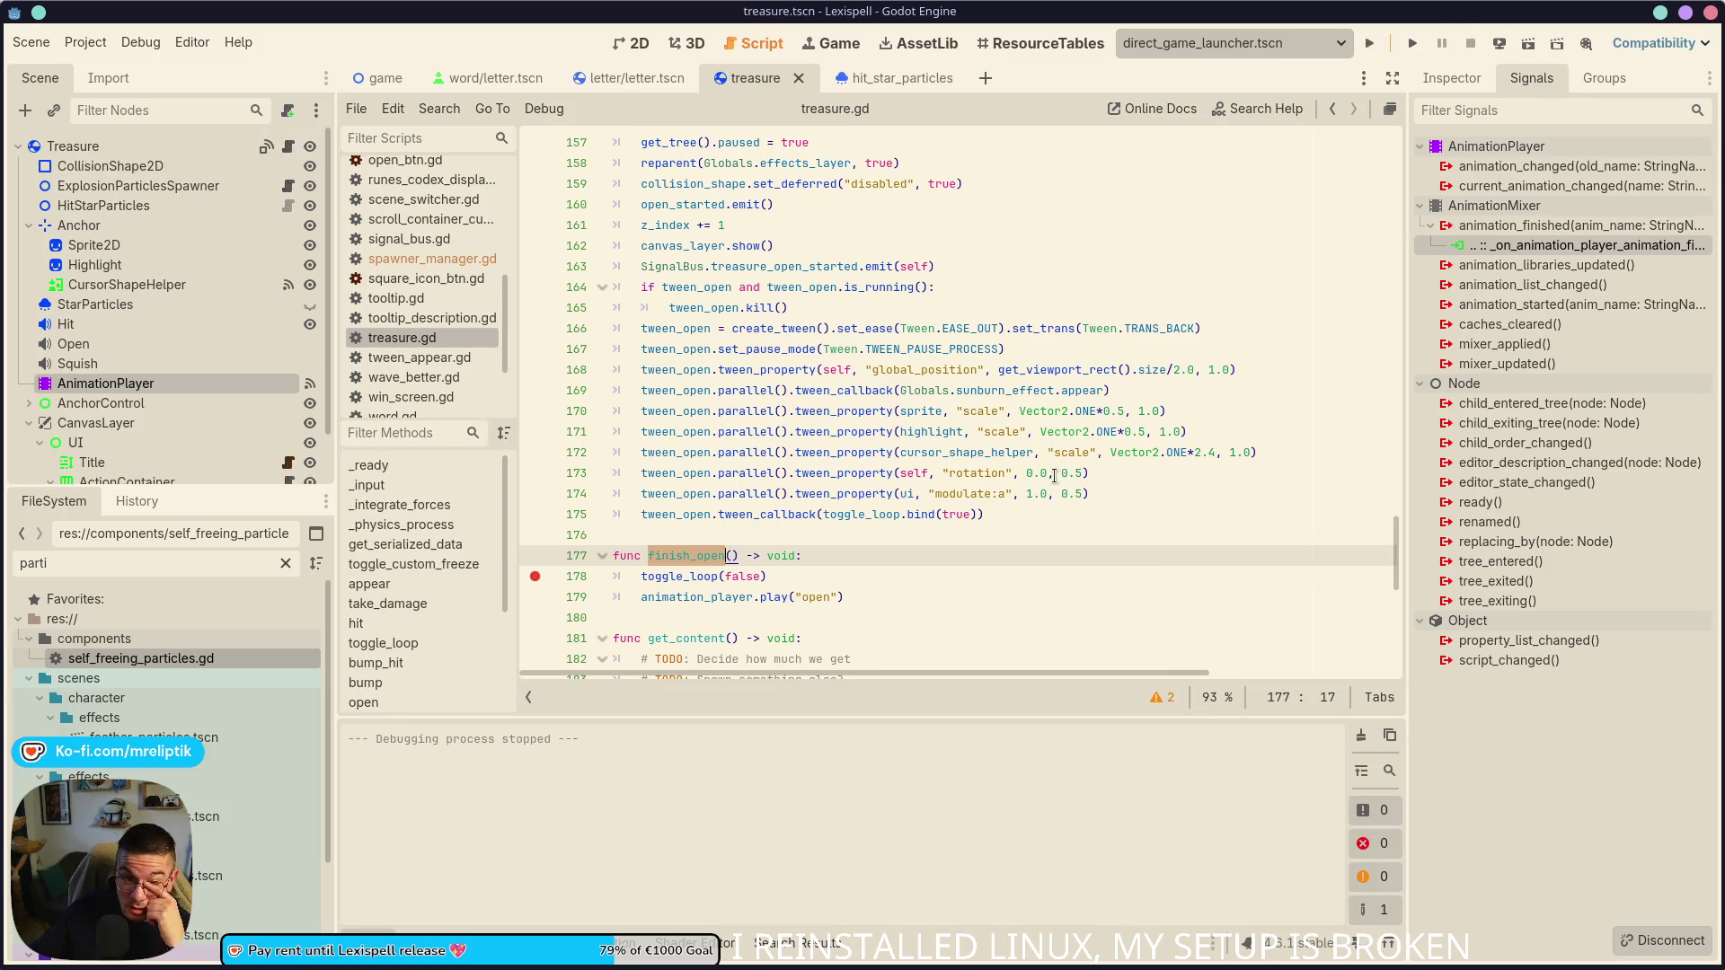
left_click(144, 352)
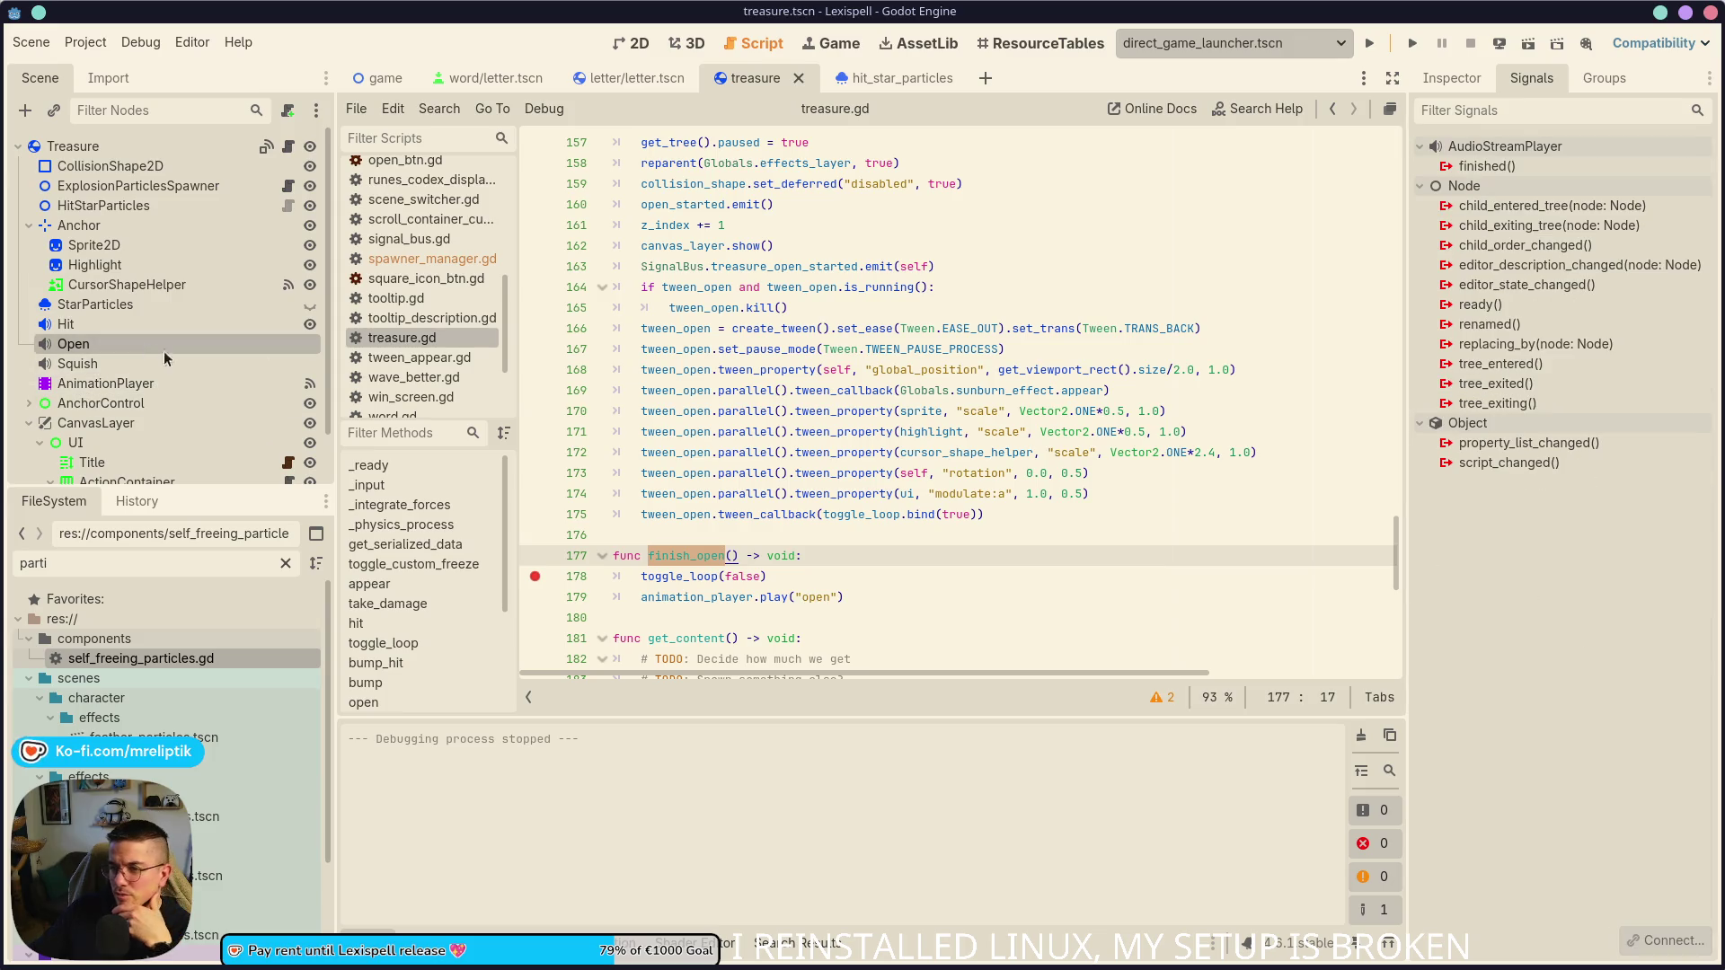
- Show the bubble-pop stream of the Squish track's first audio key at 0.05 s
left_click(1449, 79)
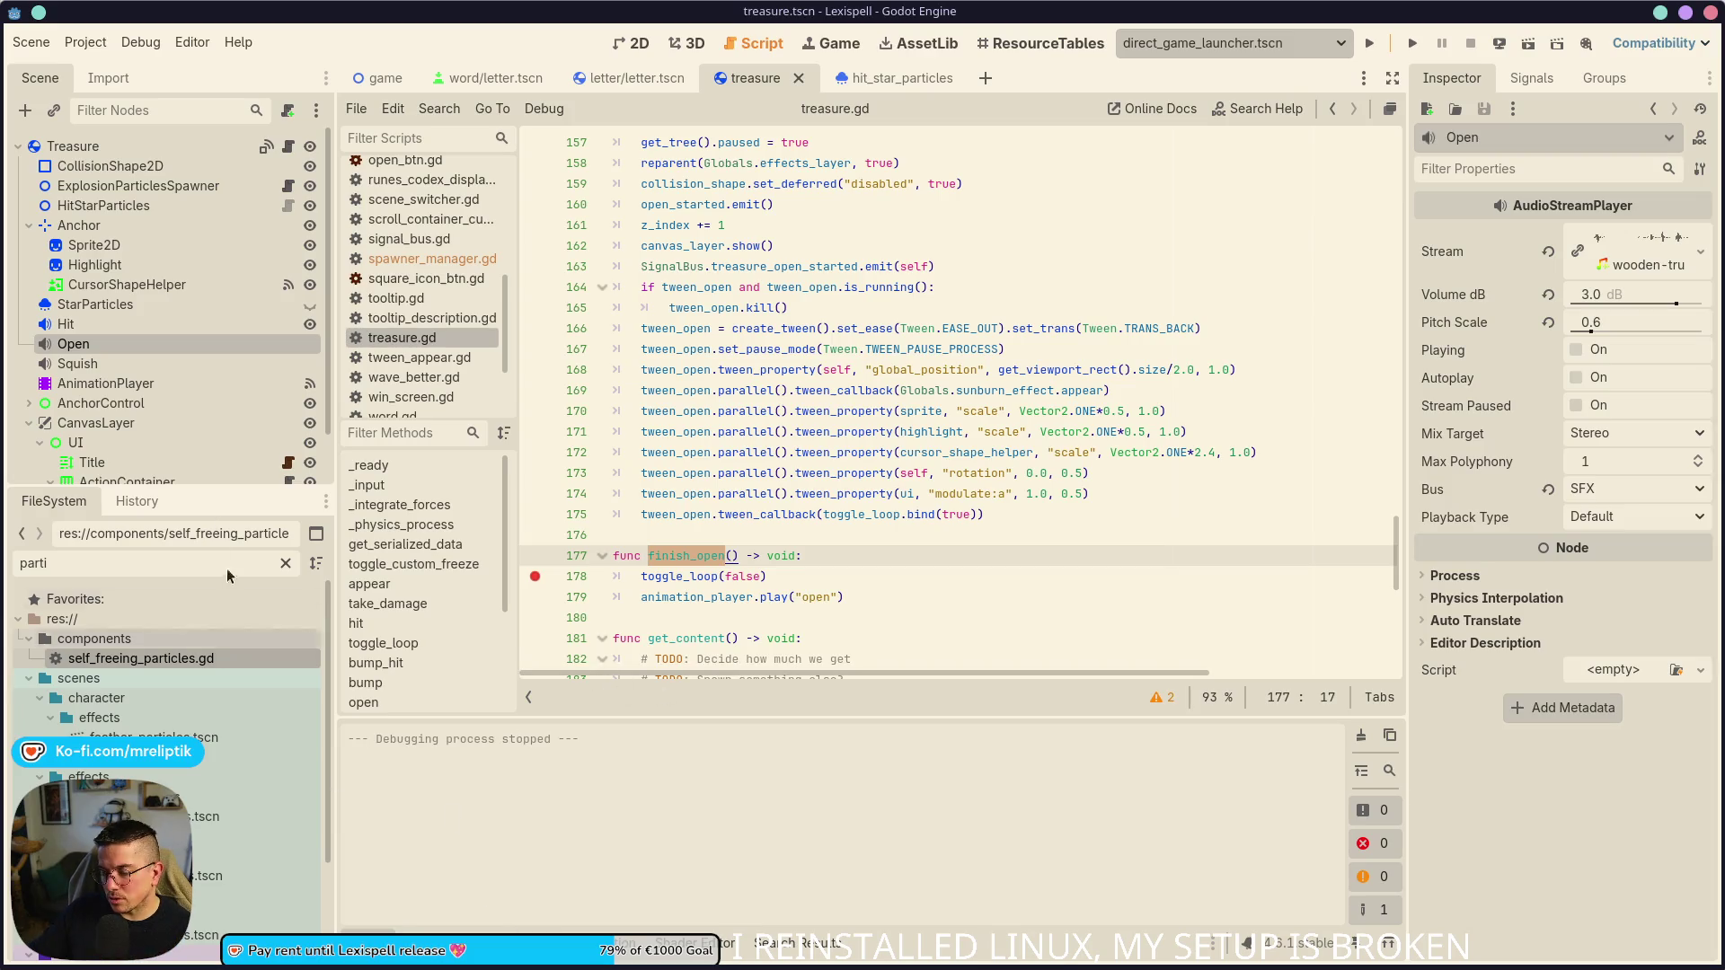
left_click(106, 383)
scroll(629, 790, "down", 5)
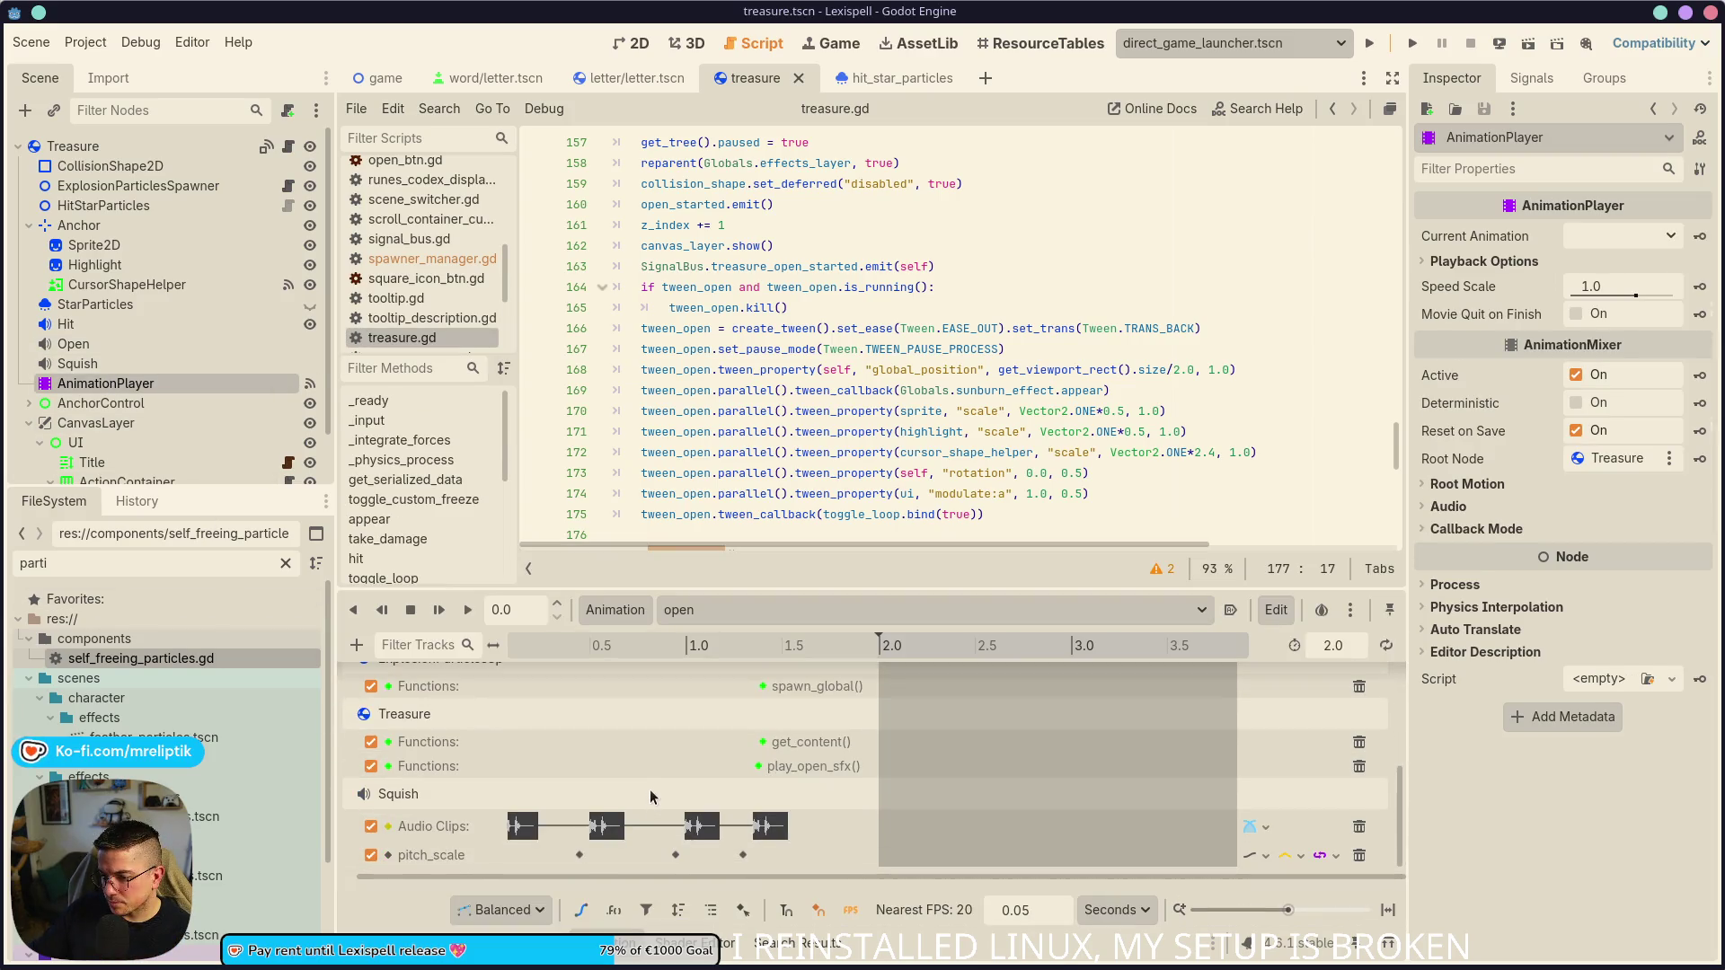
scroll(650, 795, "up", 5)
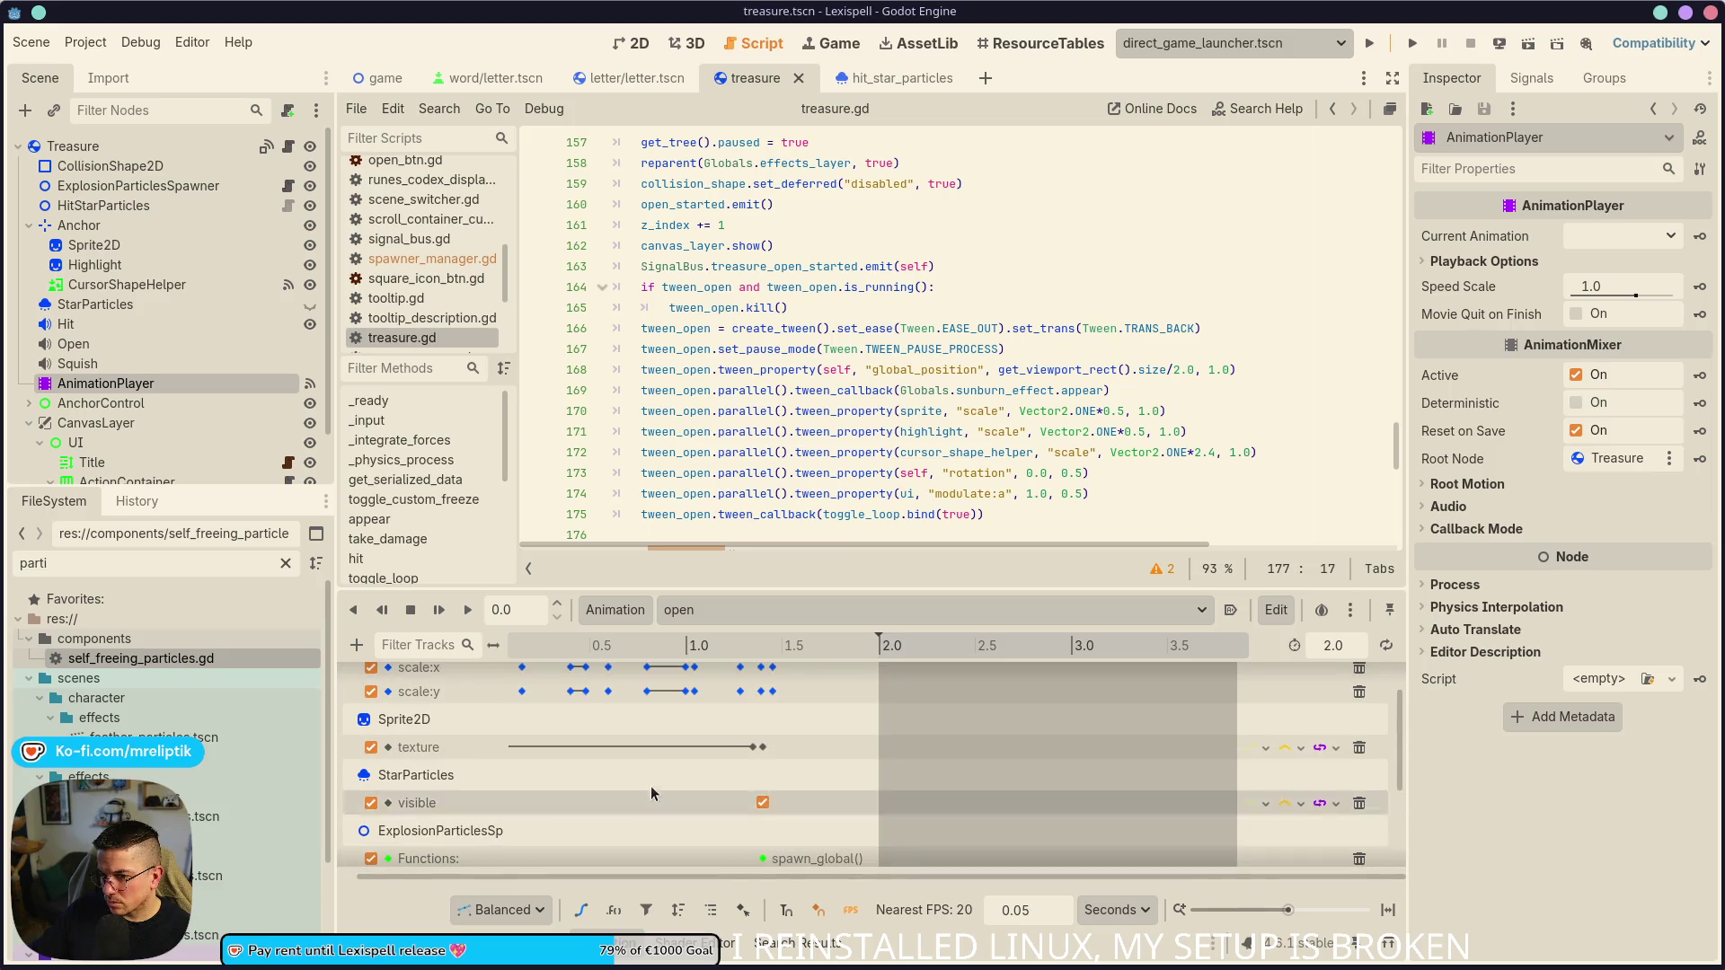
left_click(77, 364)
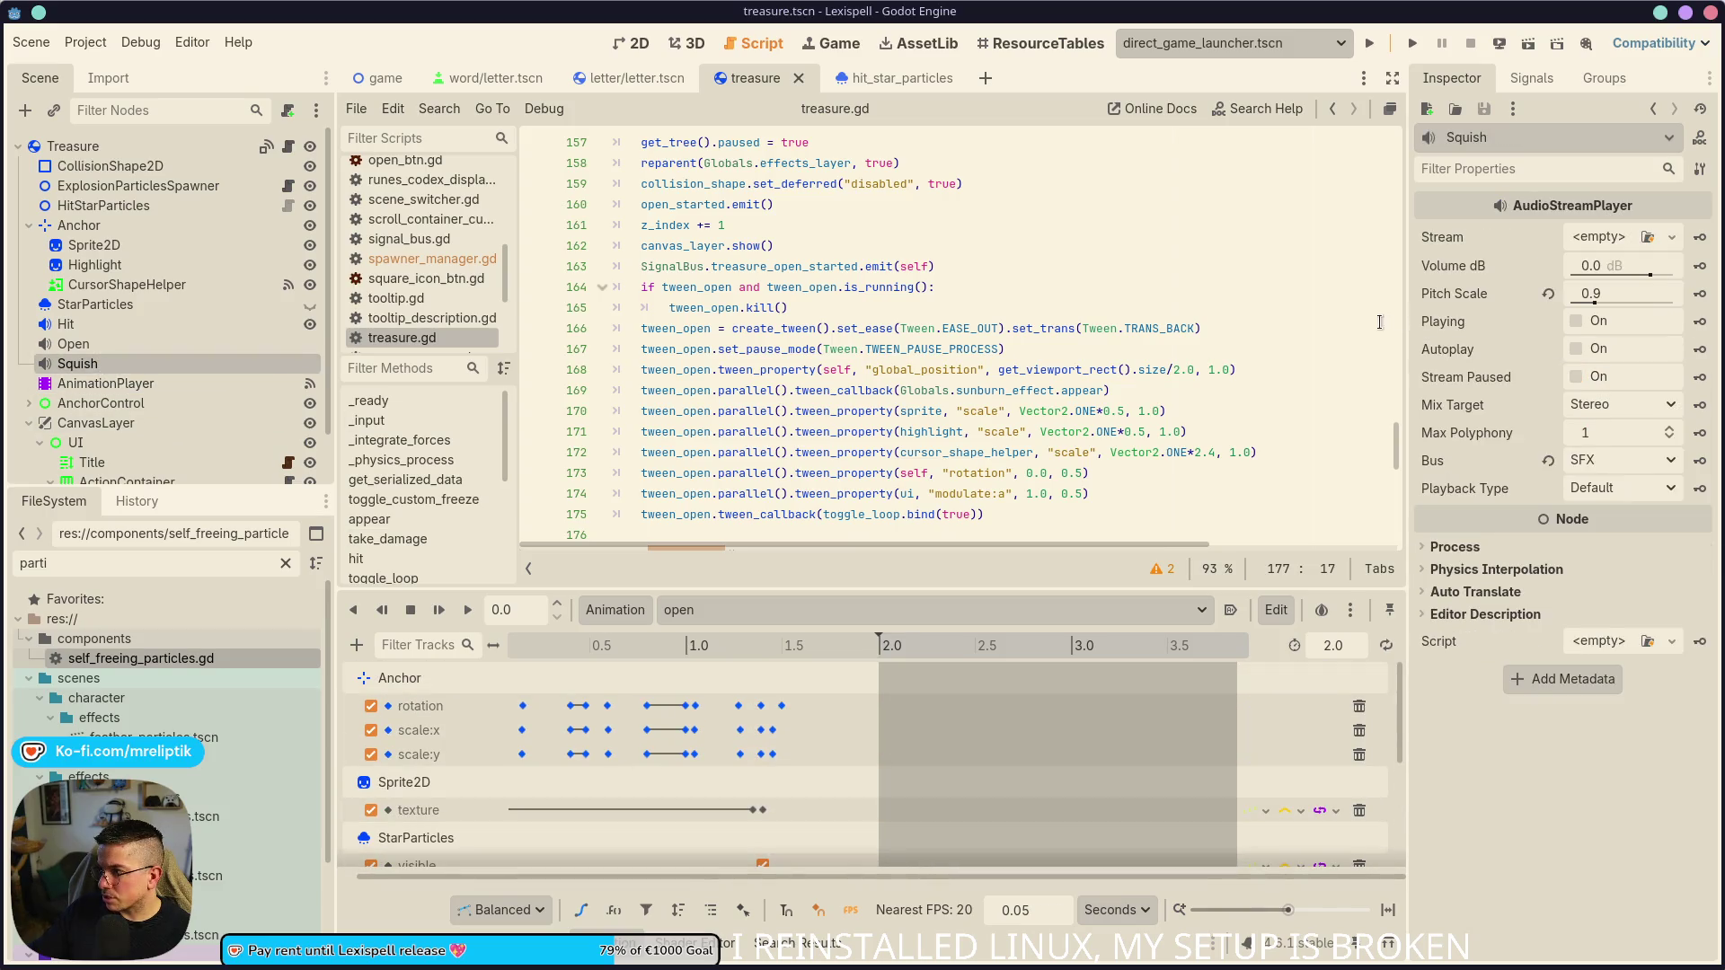
scroll(898, 360, "up", 6)
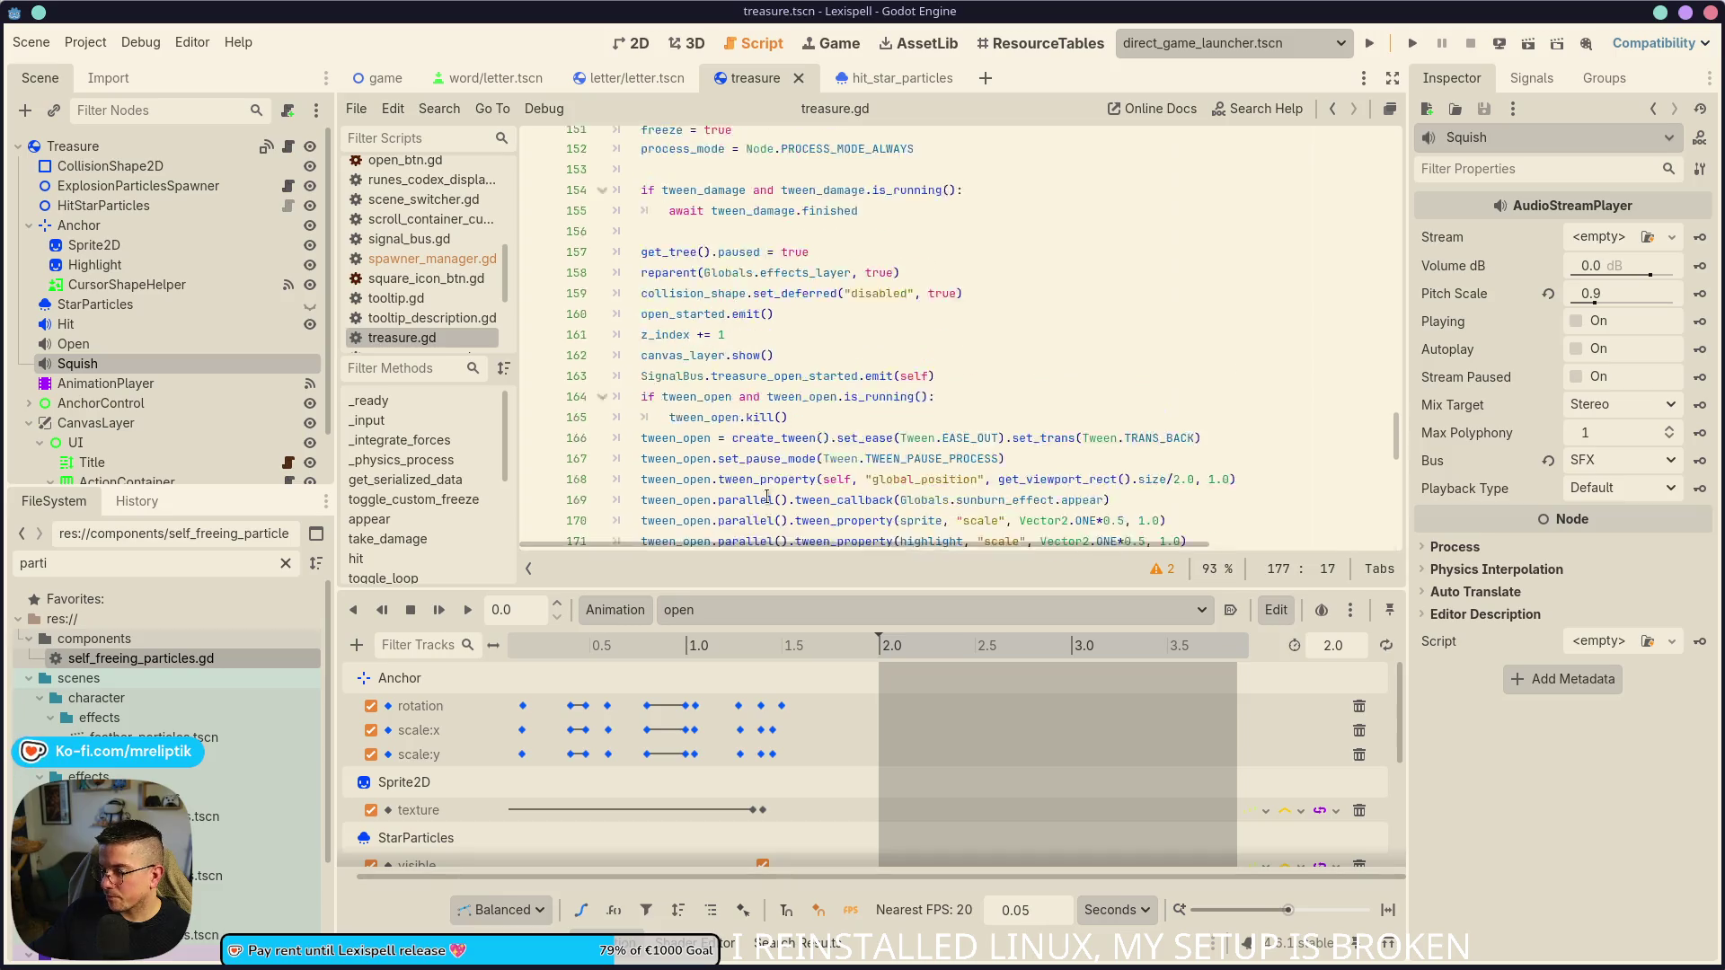
scroll(563, 786, "down", 3)
scroll(564, 786, "down", 2)
left_click(522, 826)
left_click(1699, 282)
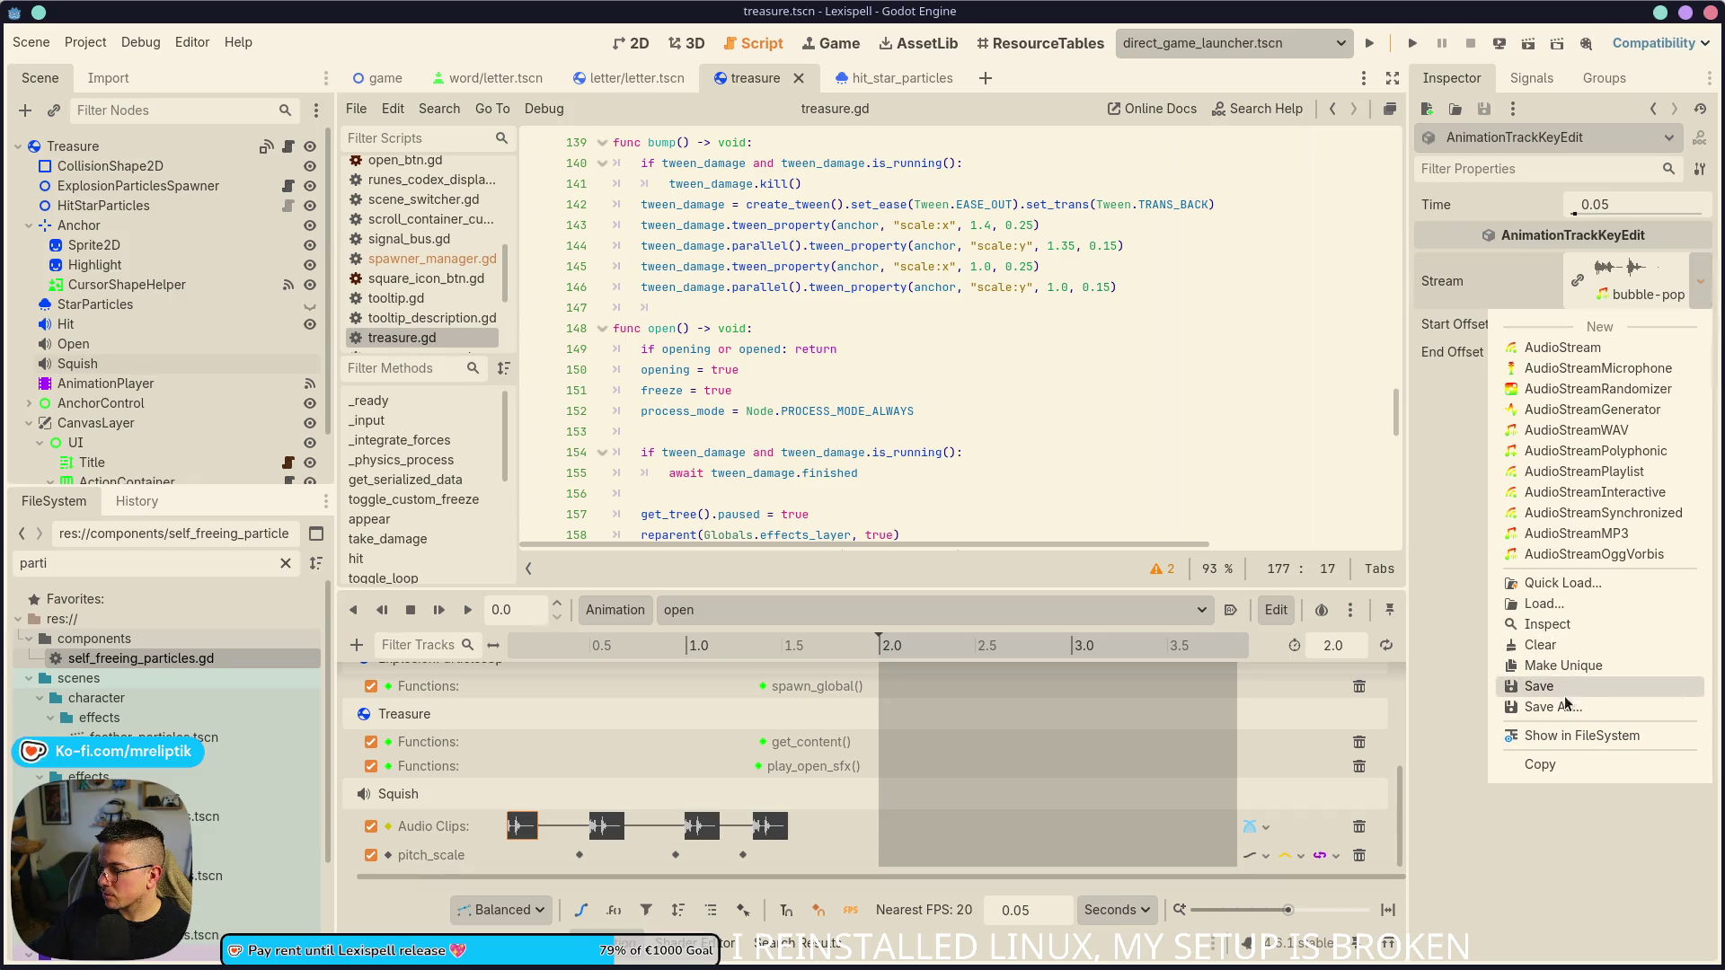
left_click(1540, 765)
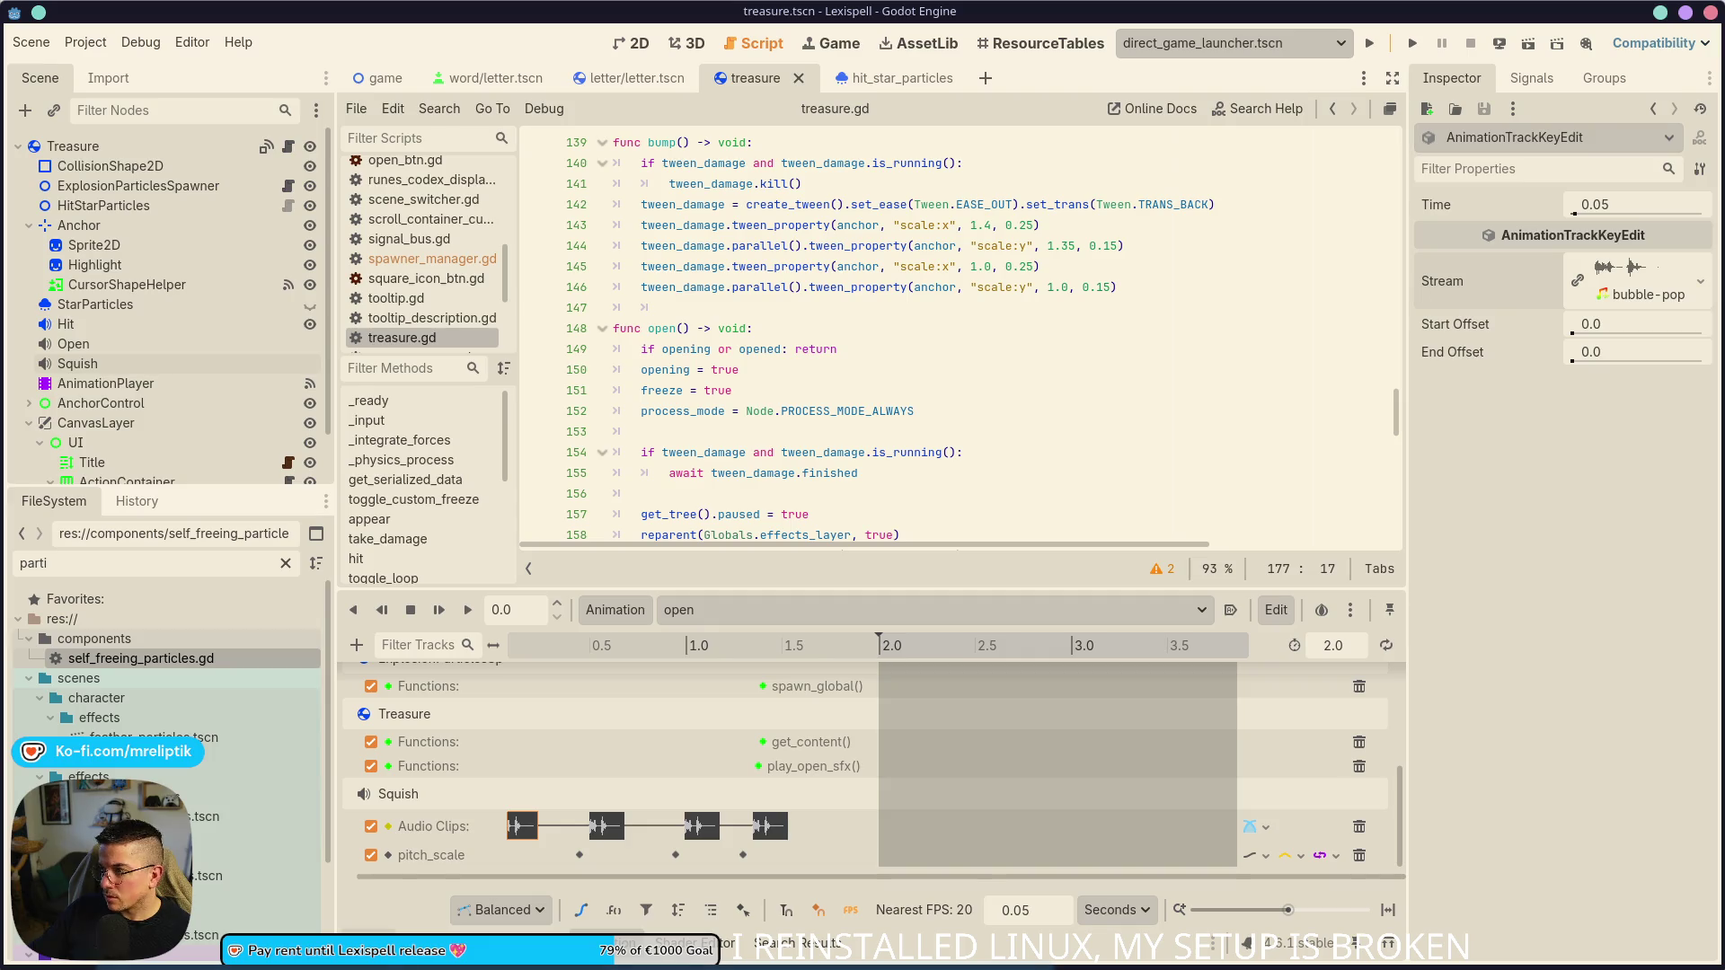
- Hide the animation timeline and place the caret after treasure.gd's exported variables
key("ctrl+j")
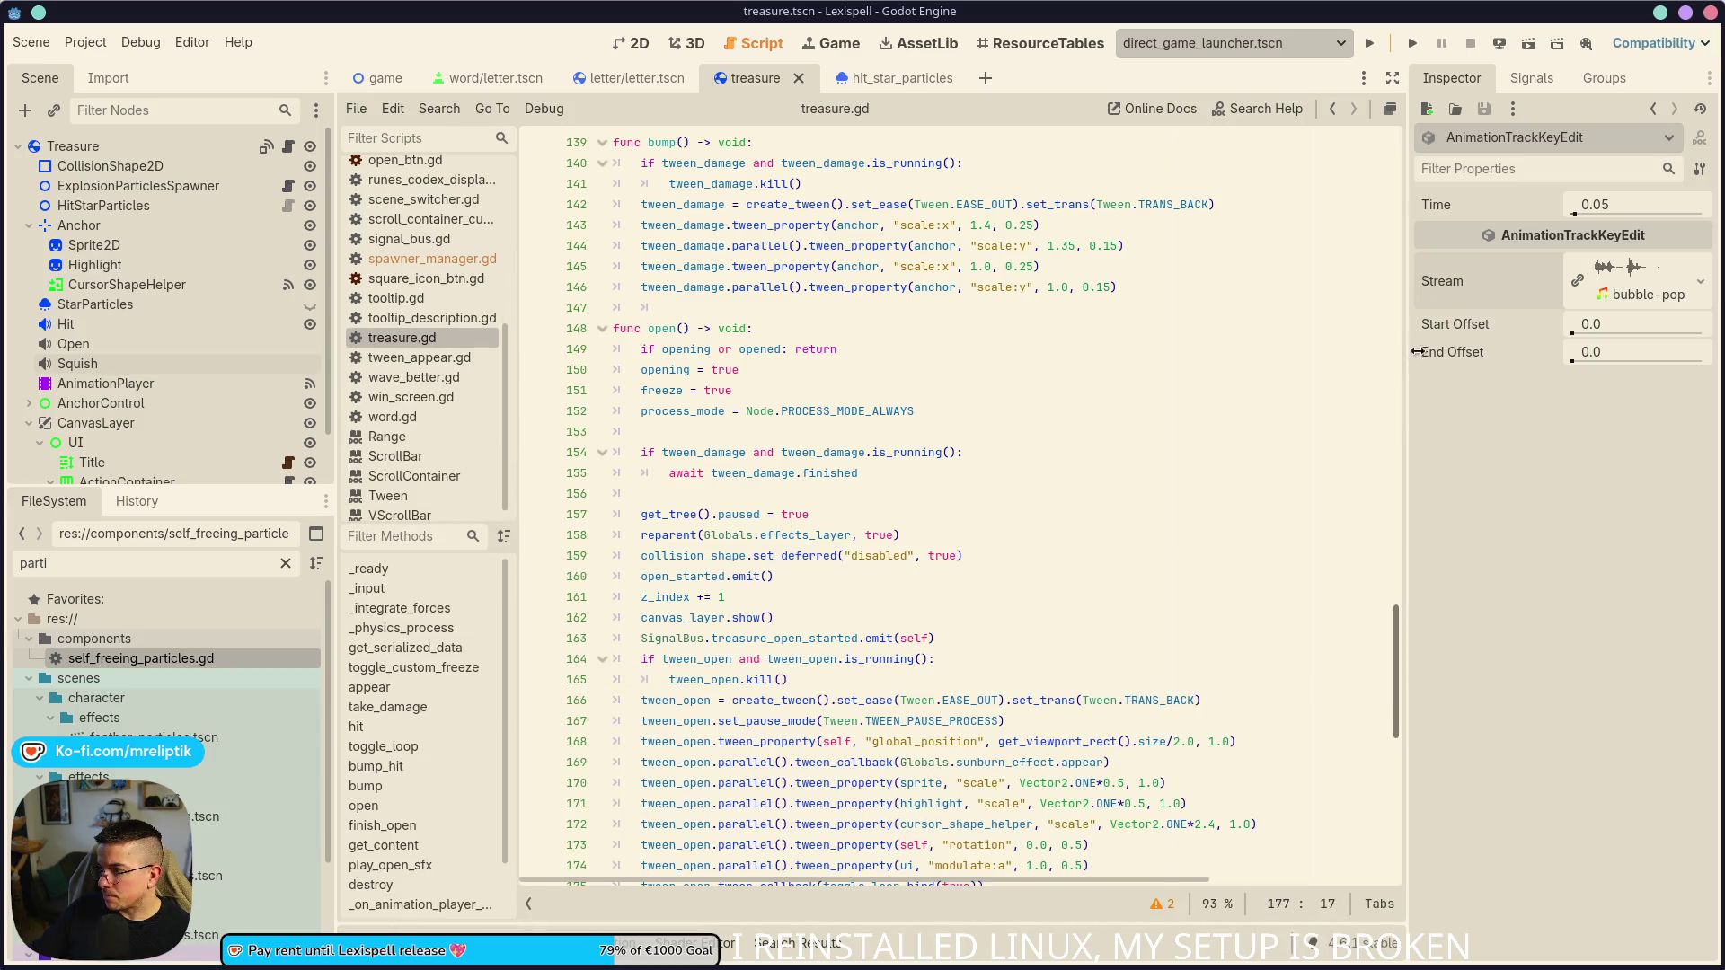
scroll(918, 664, "up", 20)
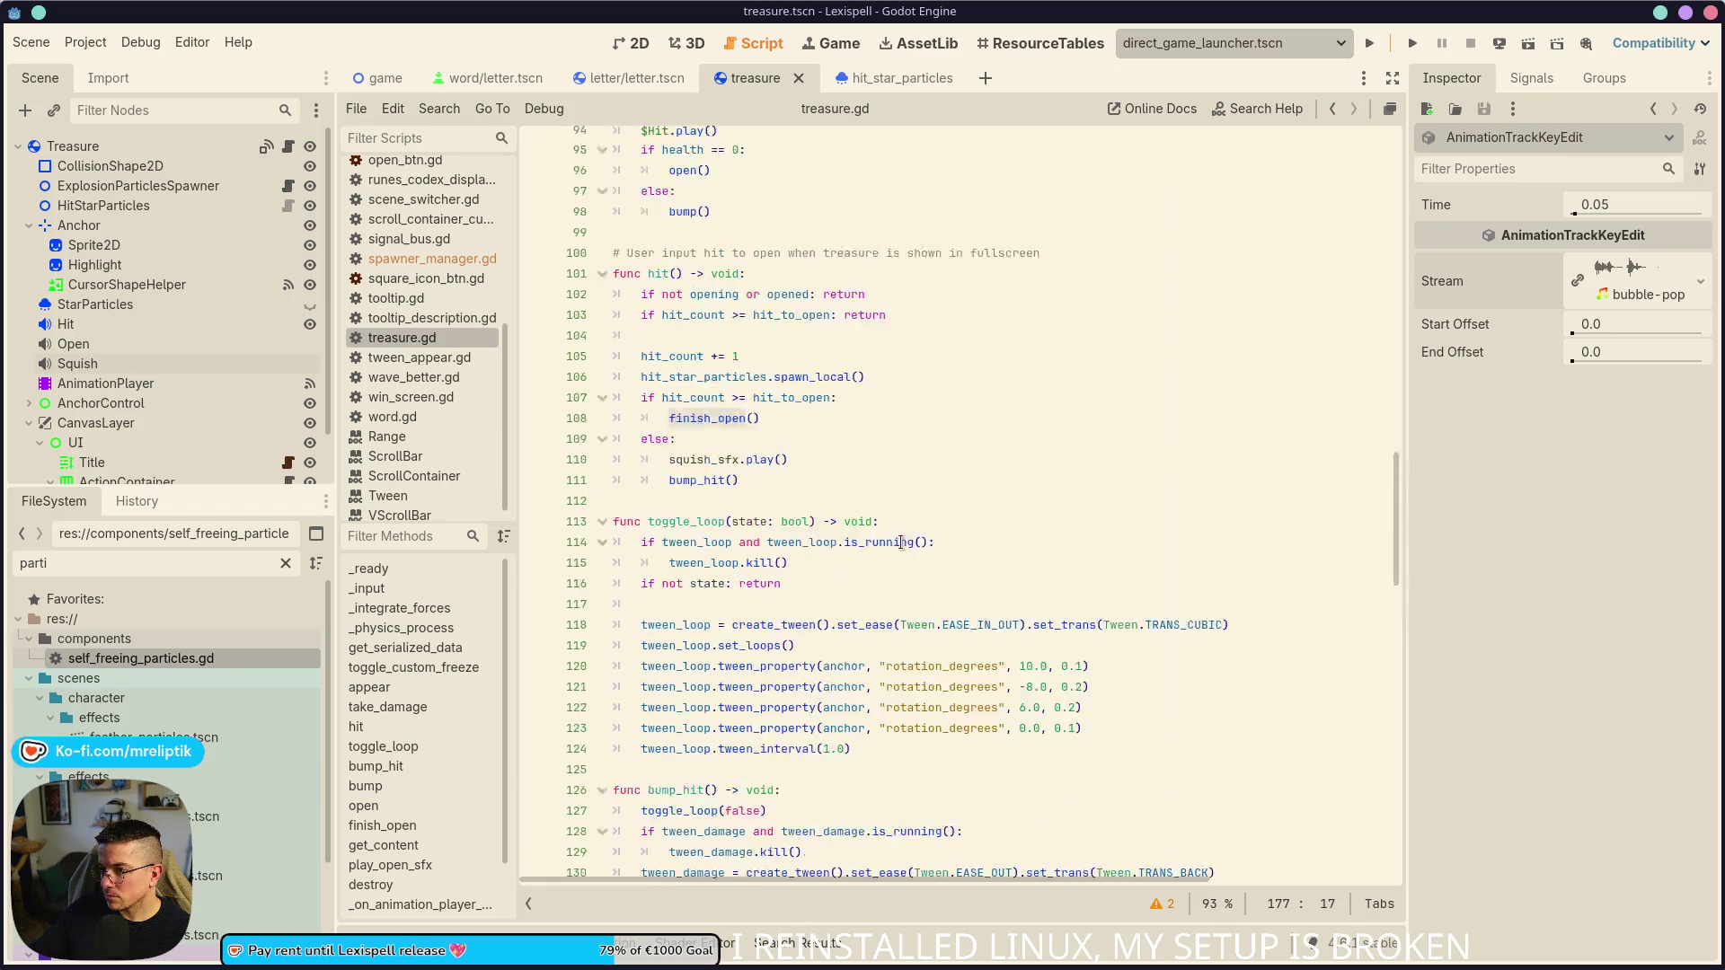
scroll(918, 665, "up", 15)
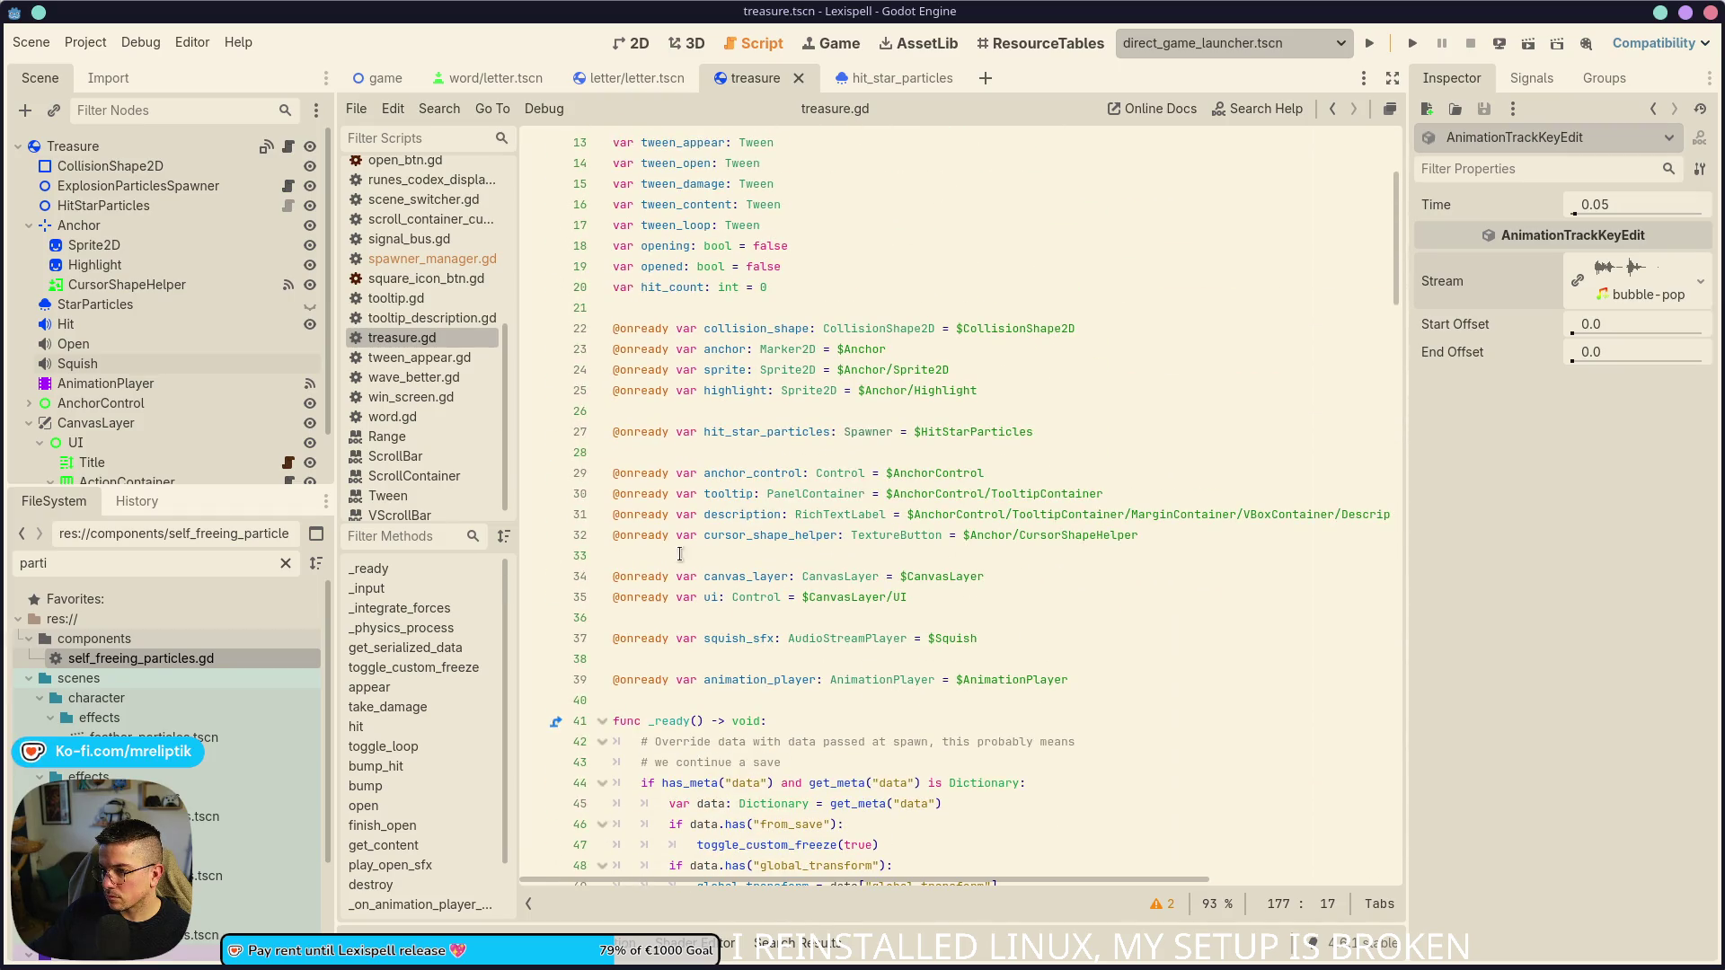
scroll(680, 554, "up", 4)
left_click(703, 327)
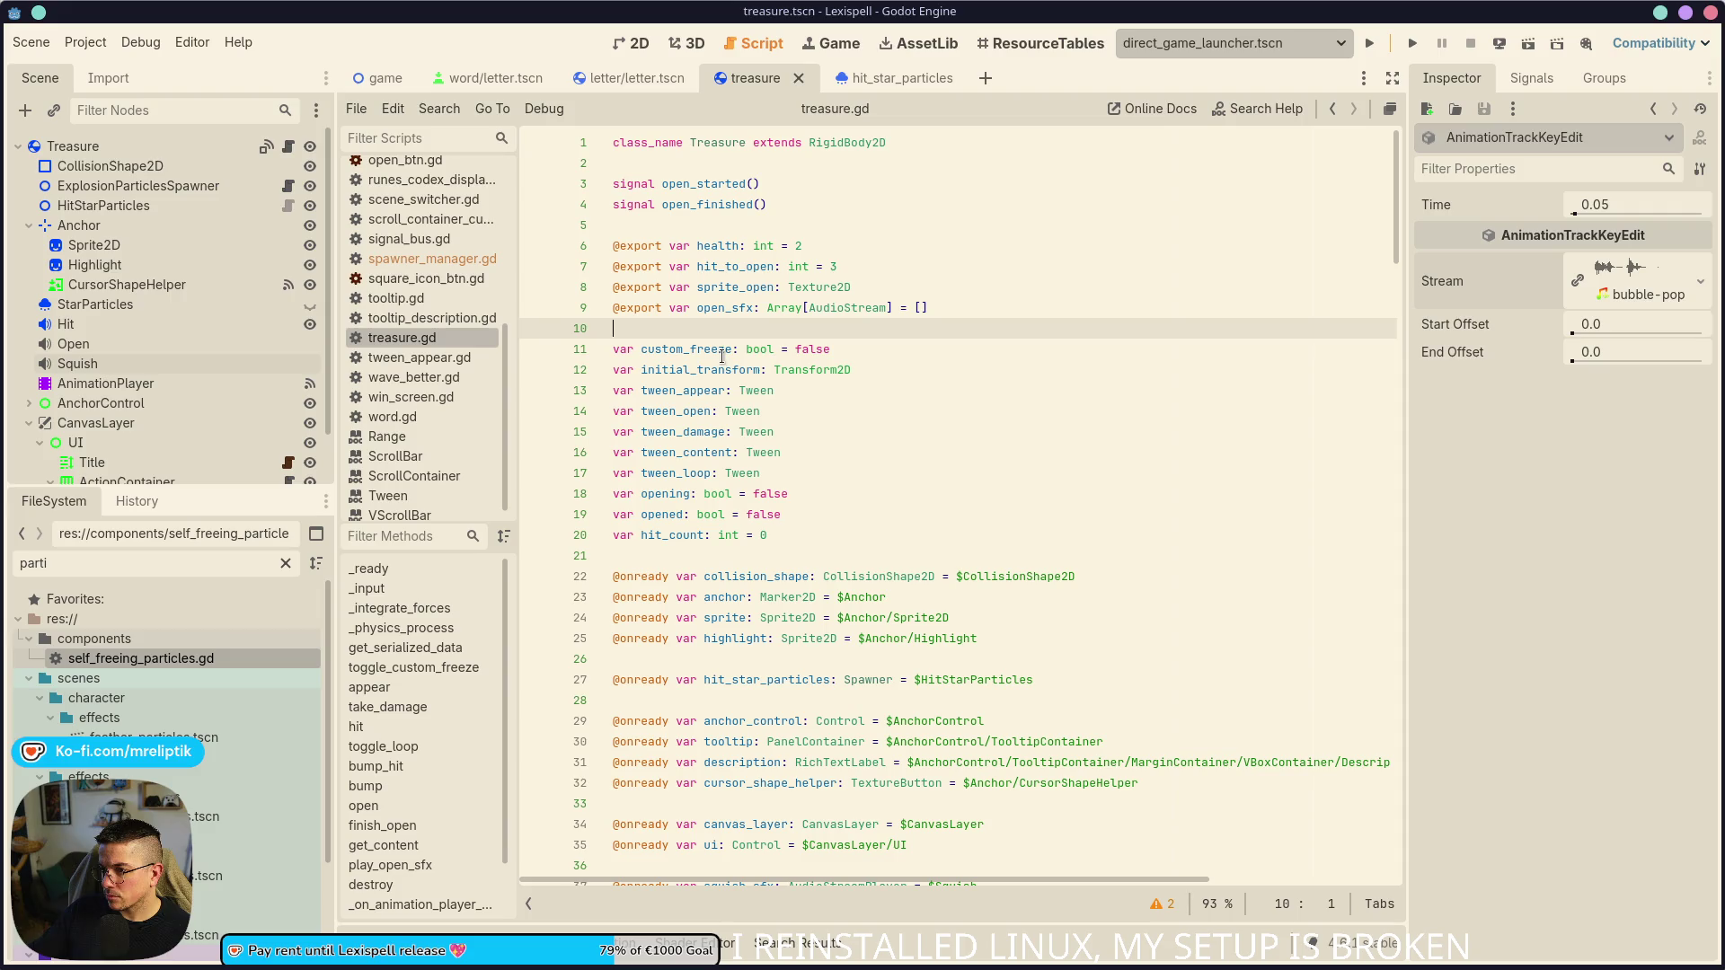
- Add a squish_stream constant preloading the bubble-pop sound on line 11 of treasure.gd
key("Return")
key("Return")
key("Up")
left_click_drag(1616, 289, 655, 355)
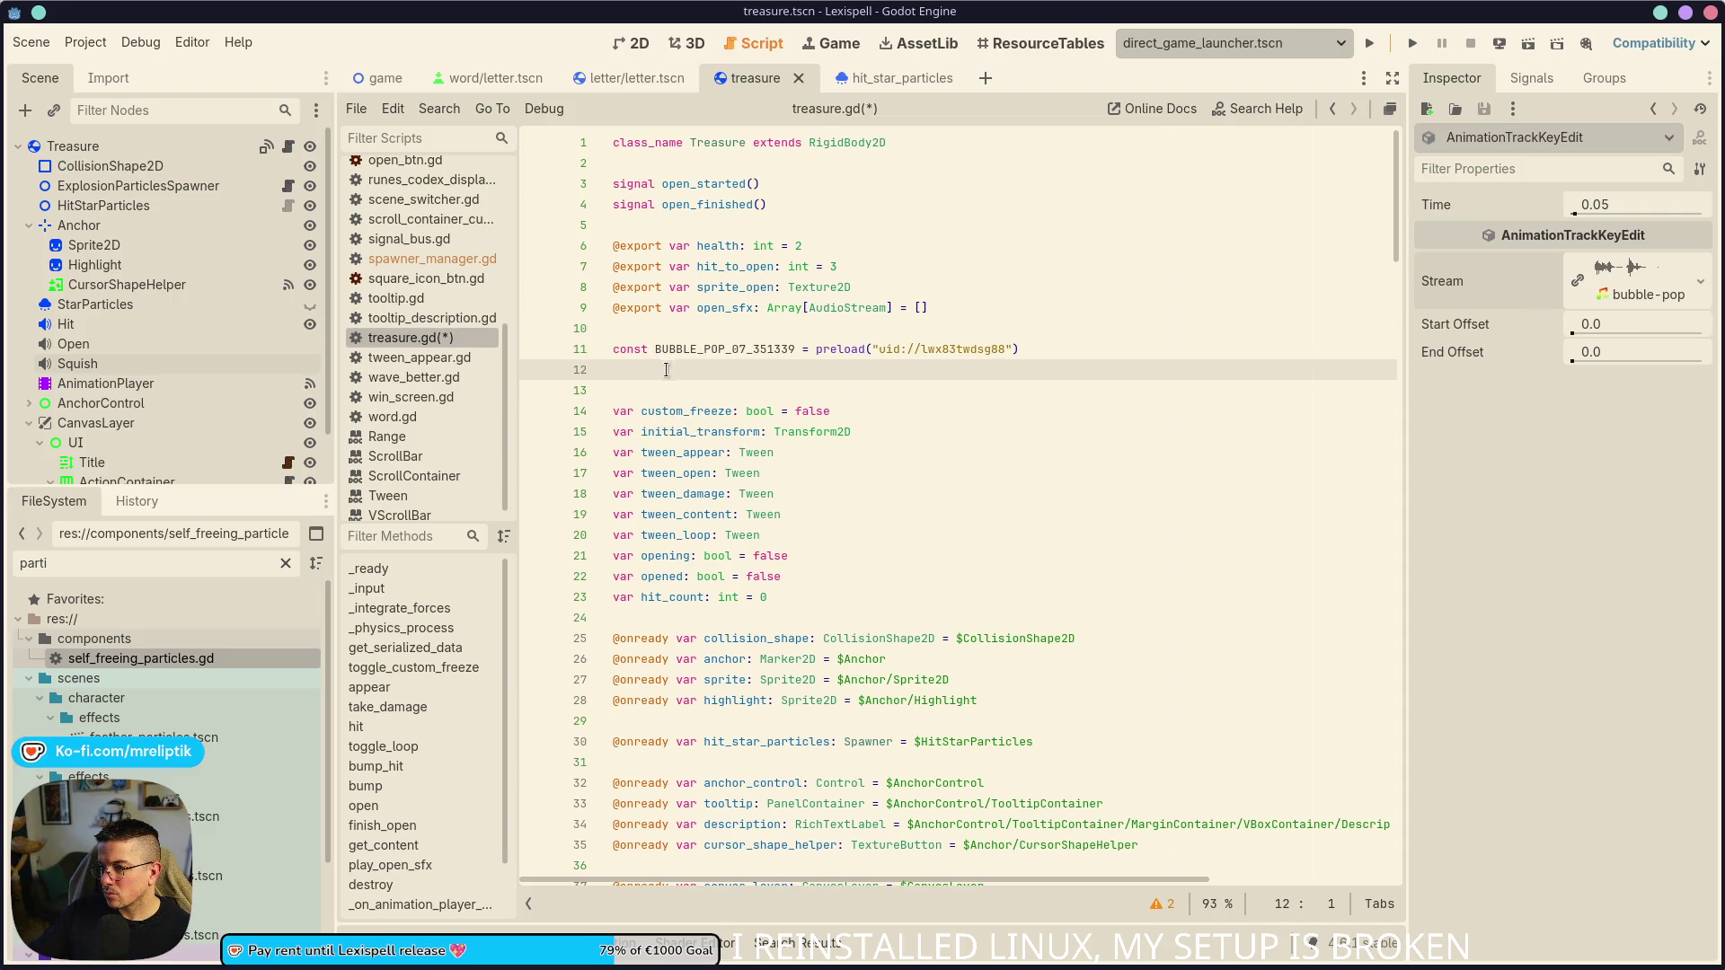
key("BackSpace")
double_click(726, 348)
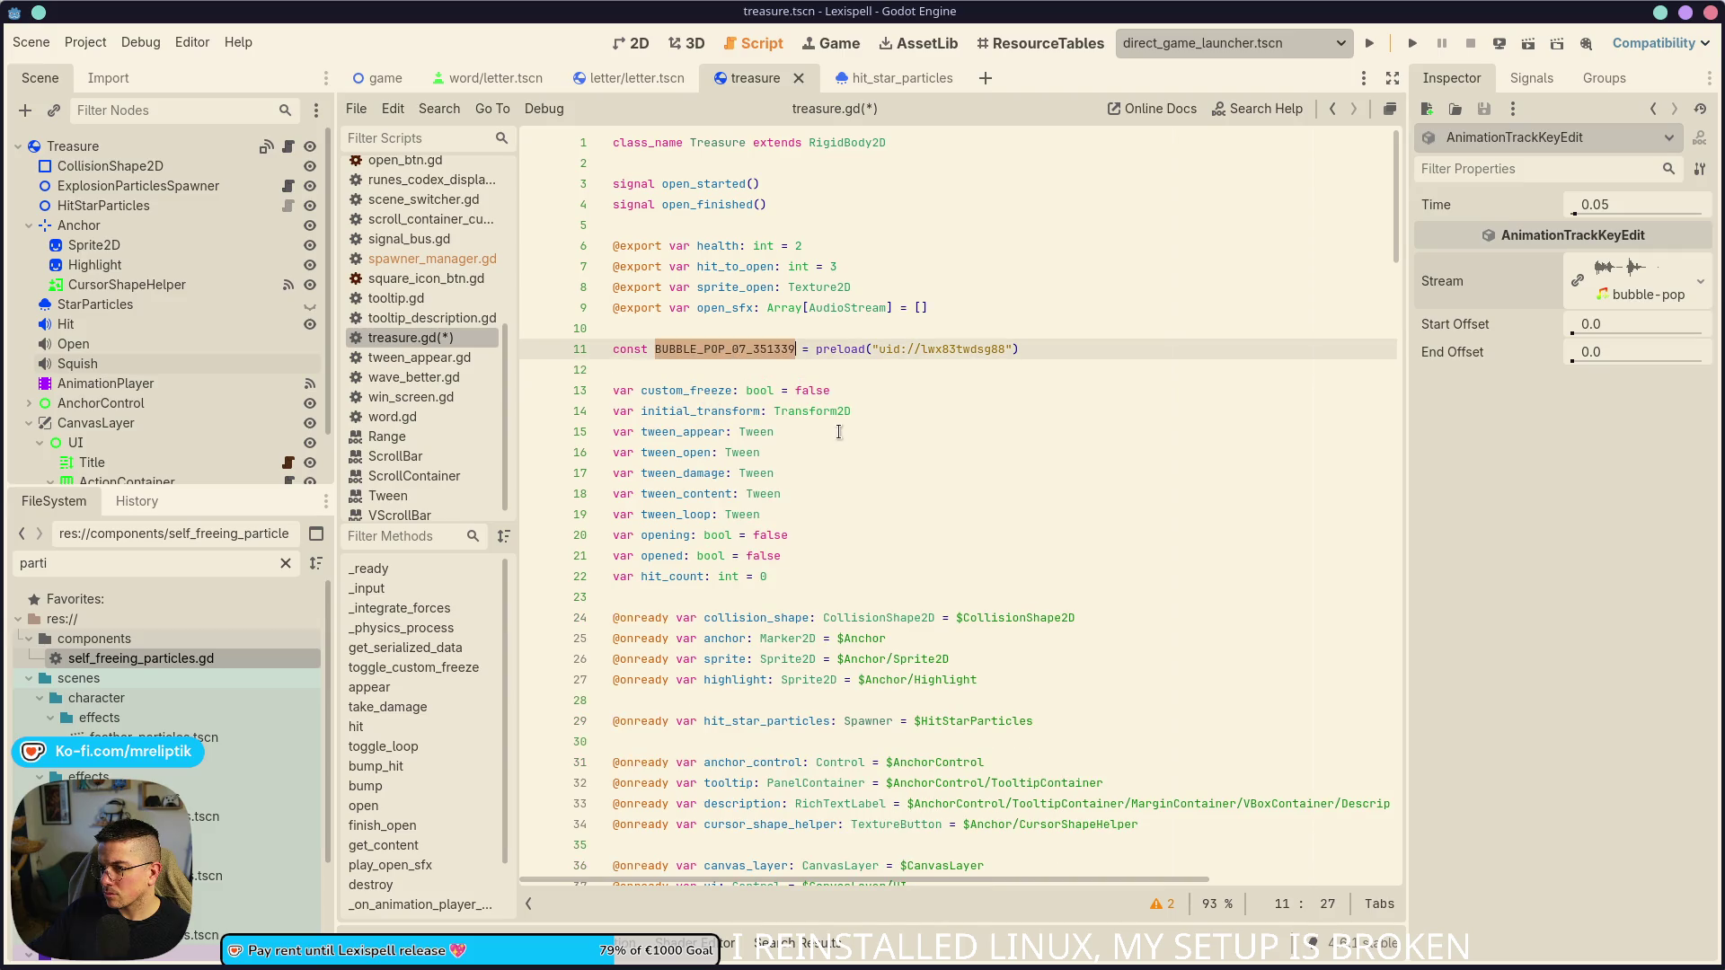
key("BackSpace")
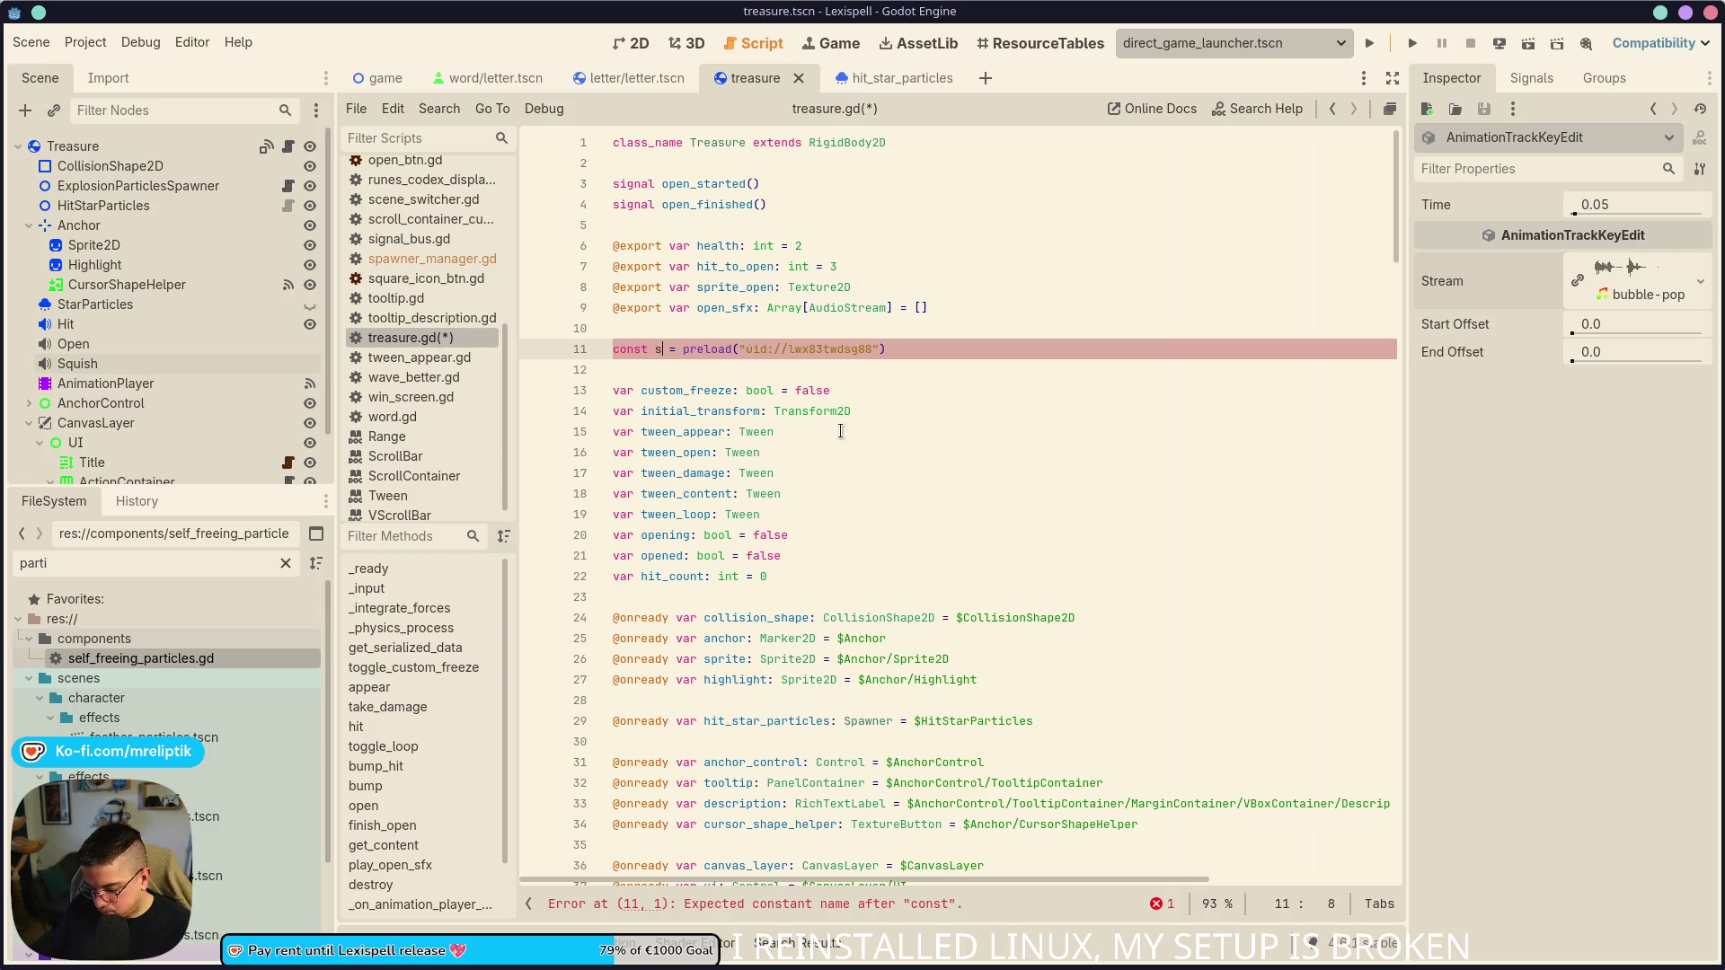
type("quish_sfx")
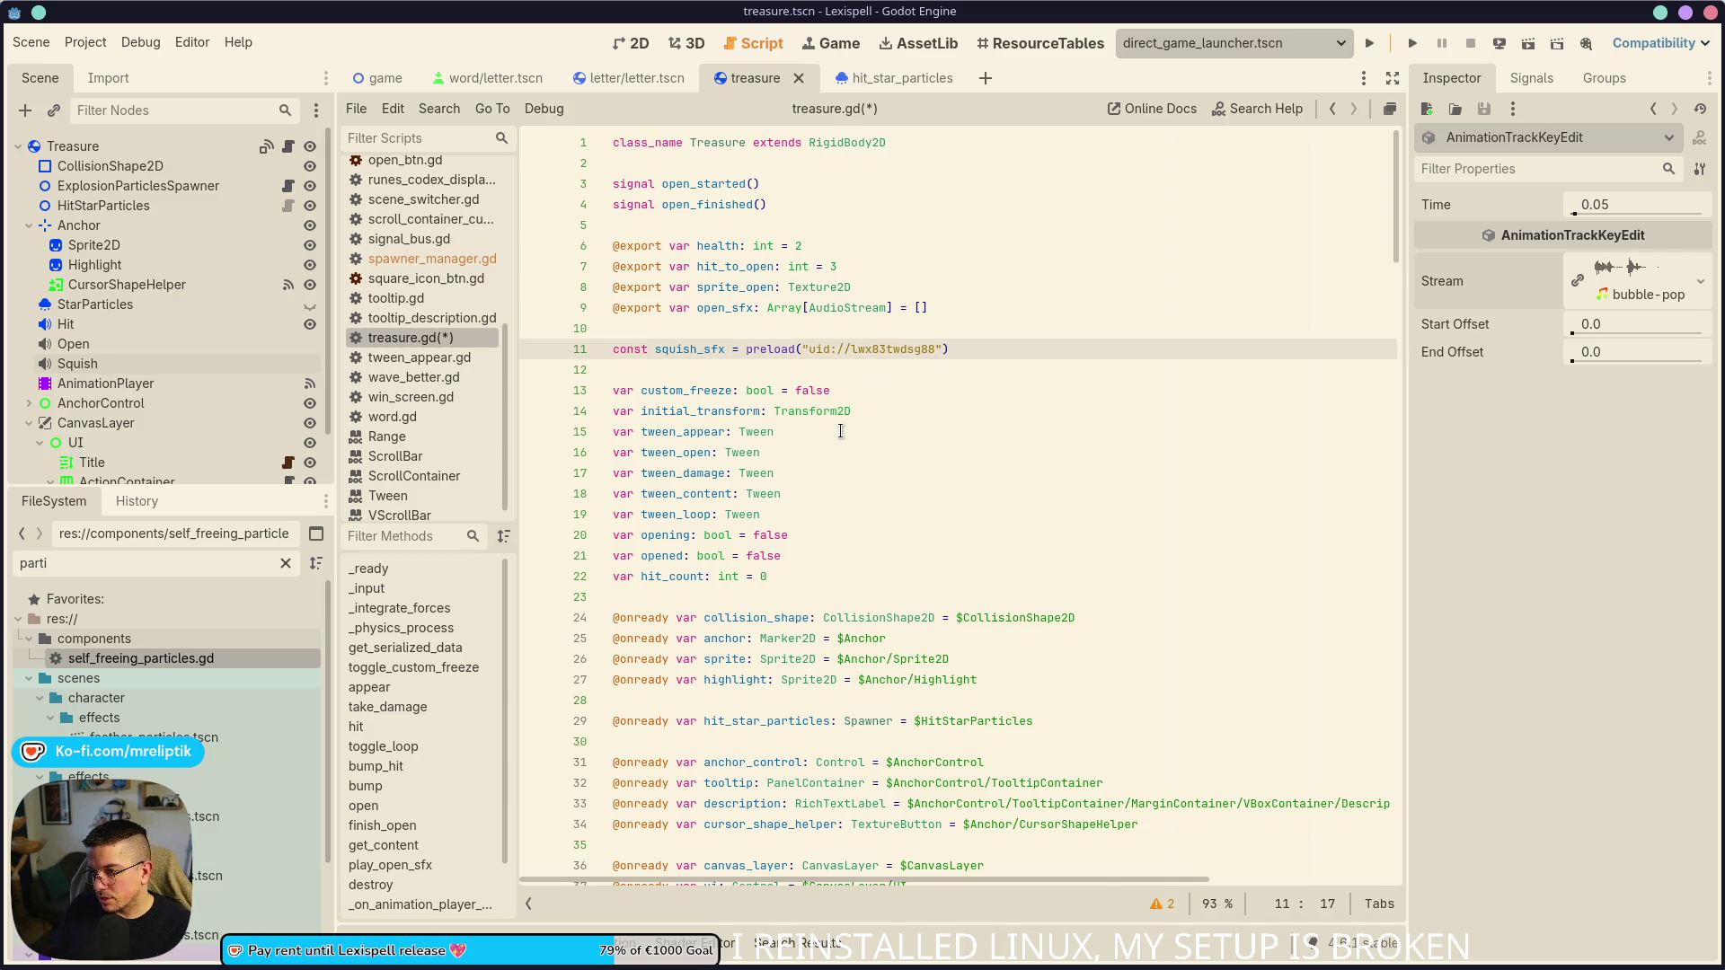
key("BackSpace")
key("BackSpace")
key("BackSpace")
- Save treasure.gd and bring up the Treasure node's properties
key("ctrl+s")
double_click(743, 308)
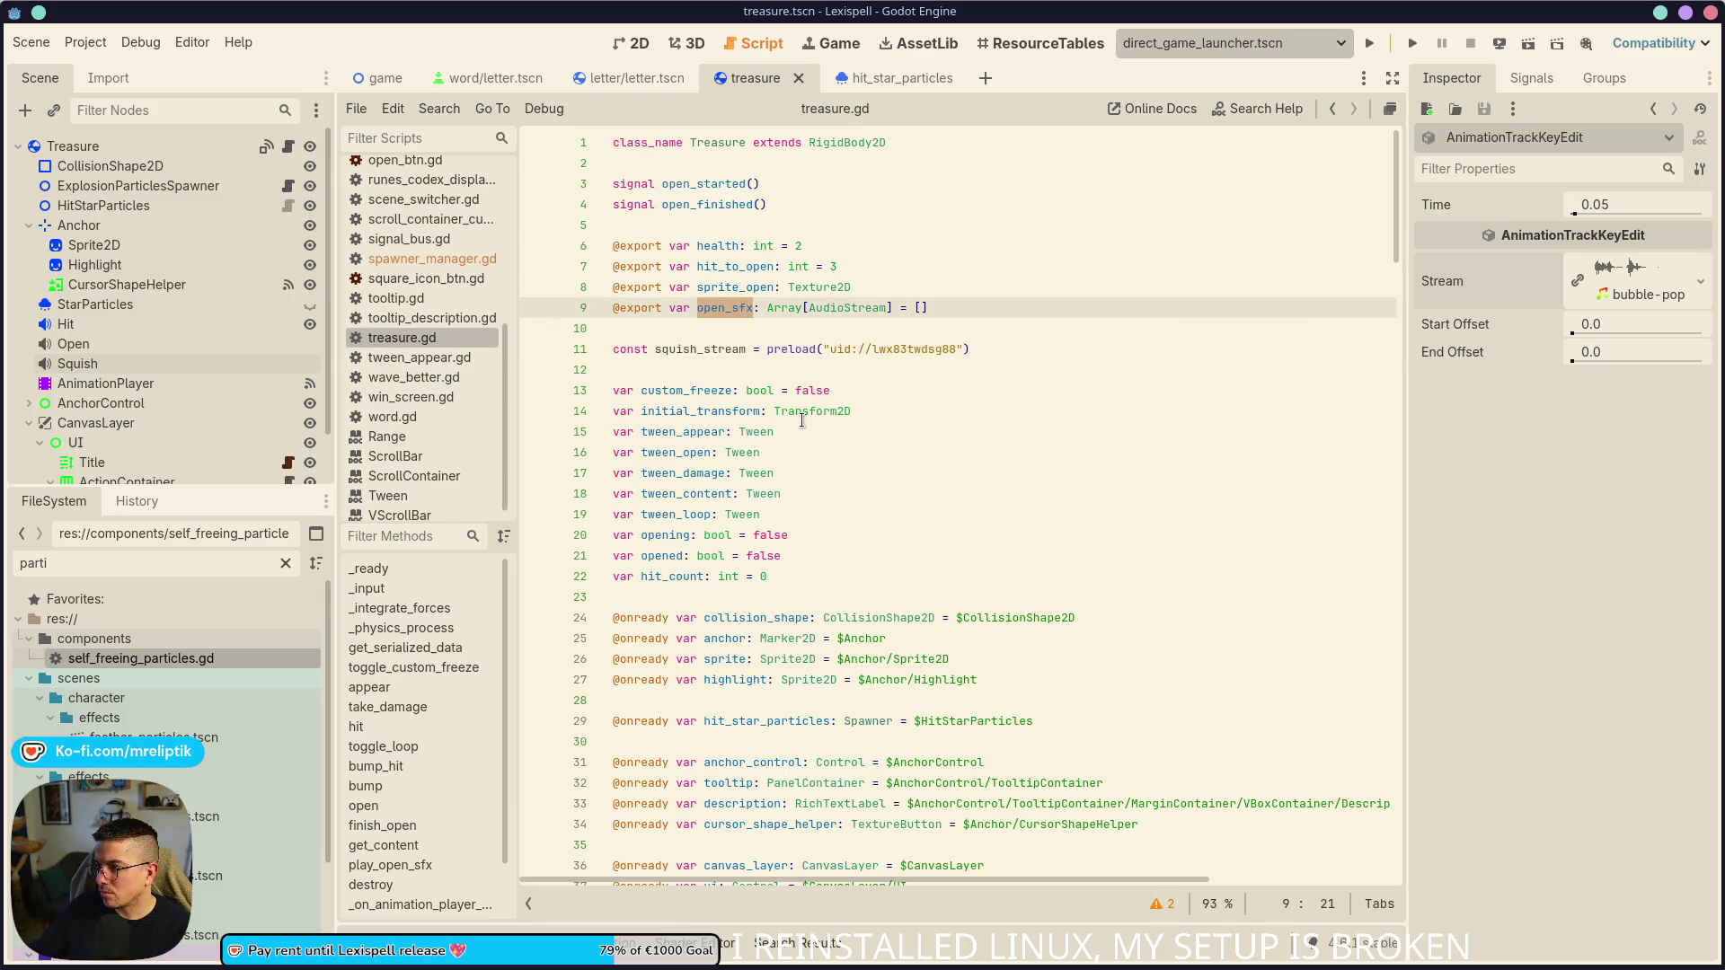
left_click(77, 145)
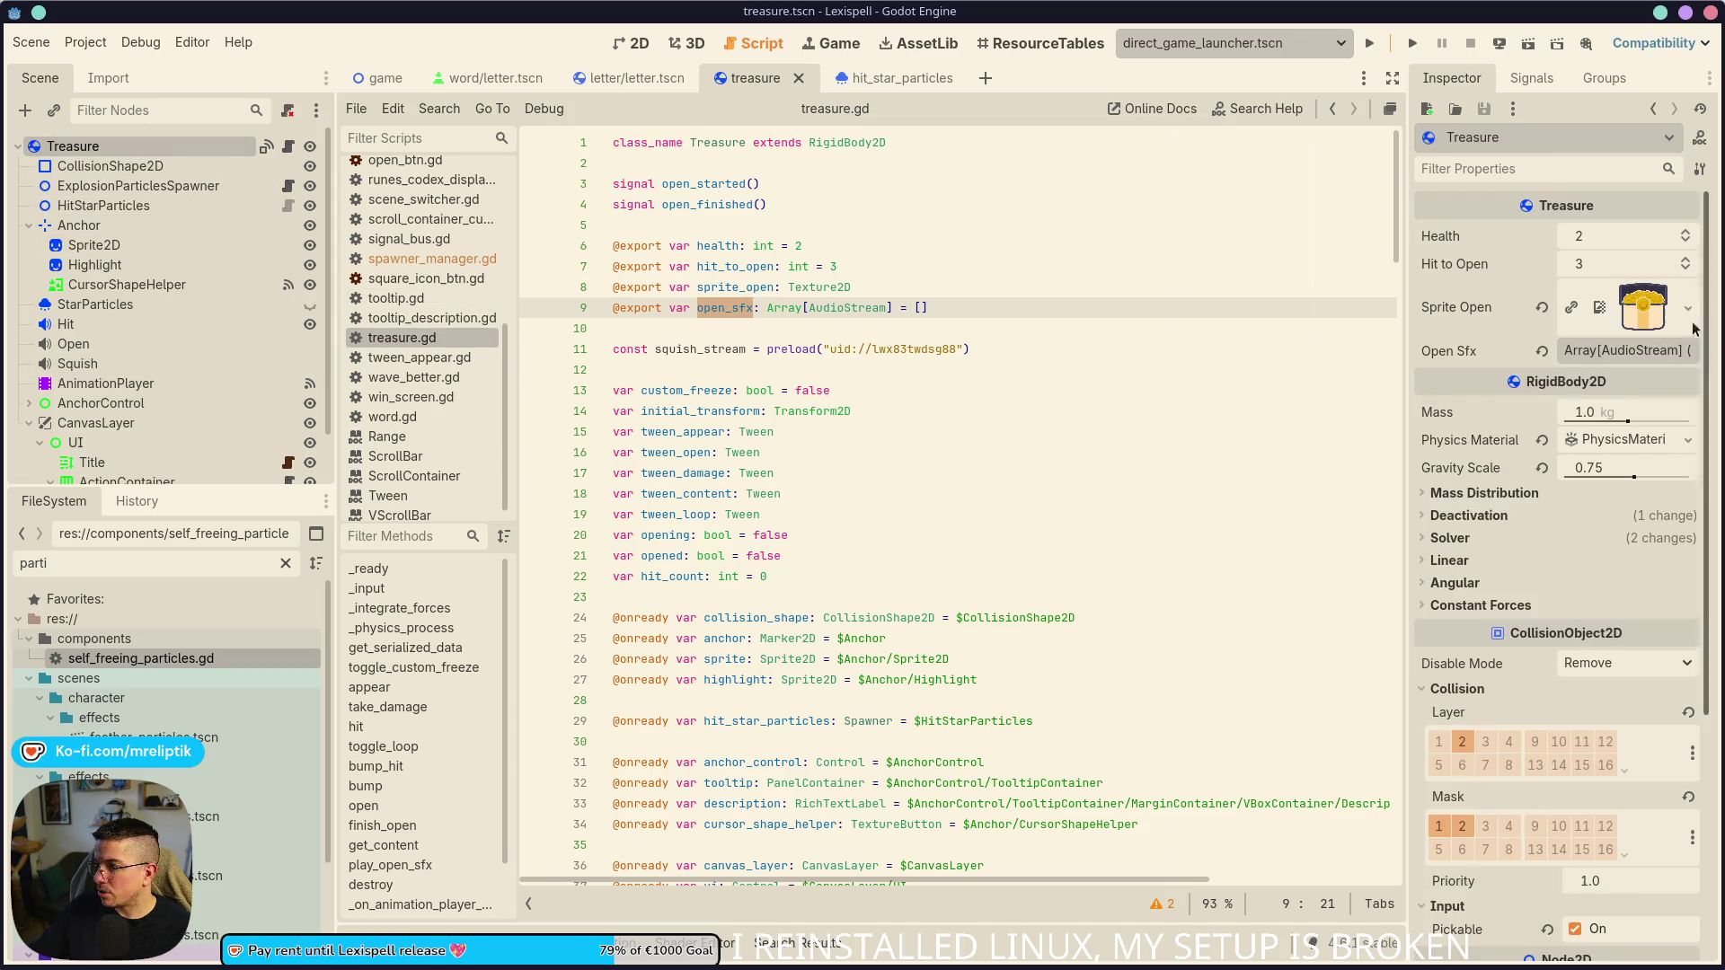
- Expand the Treasure's Open Sfx list to see its two sounds
left_click(1614, 355)
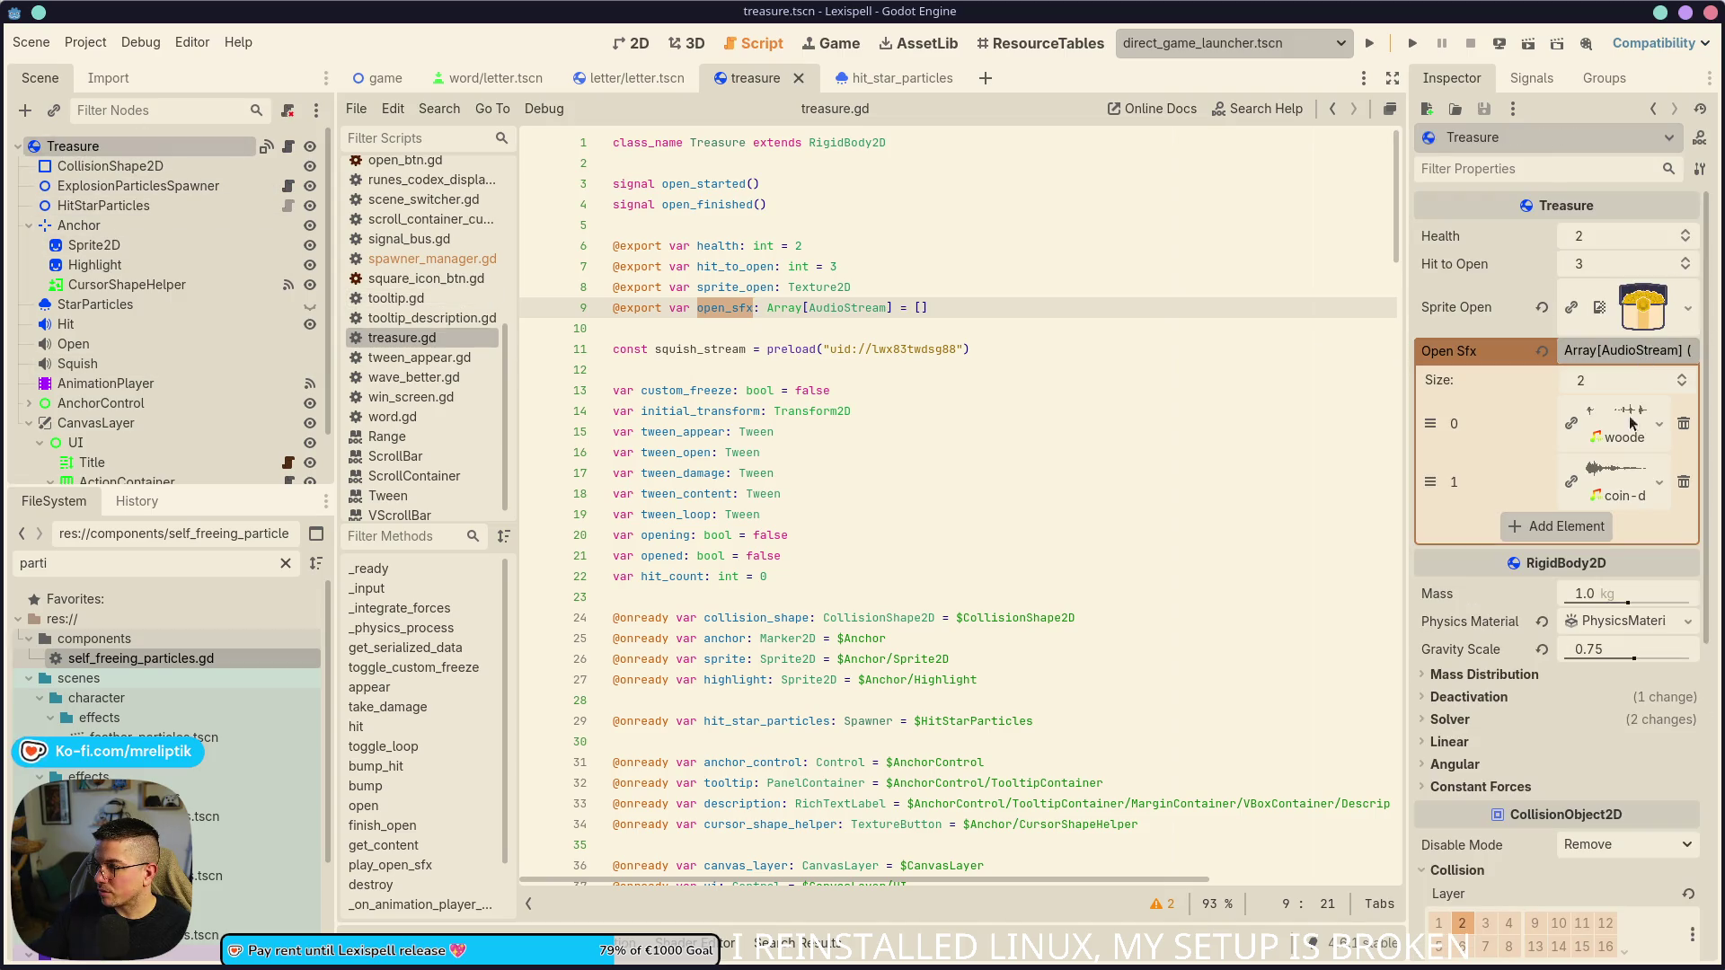
double_click(700, 349)
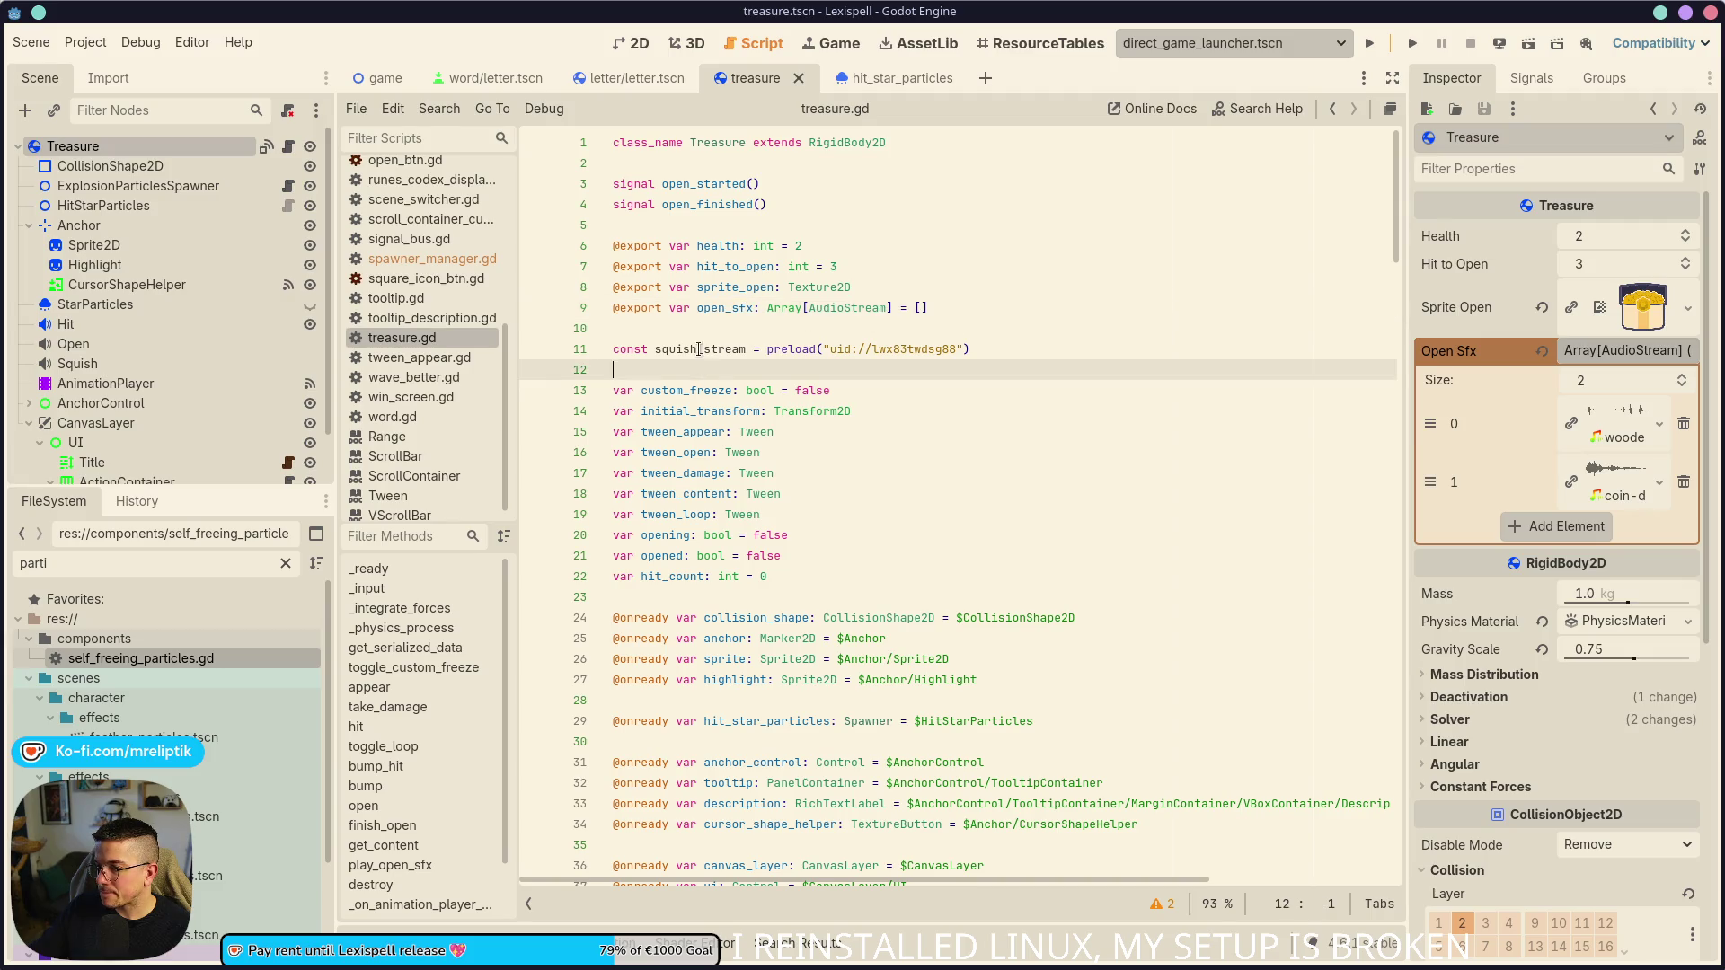
scroll(643, 360, "down", 15)
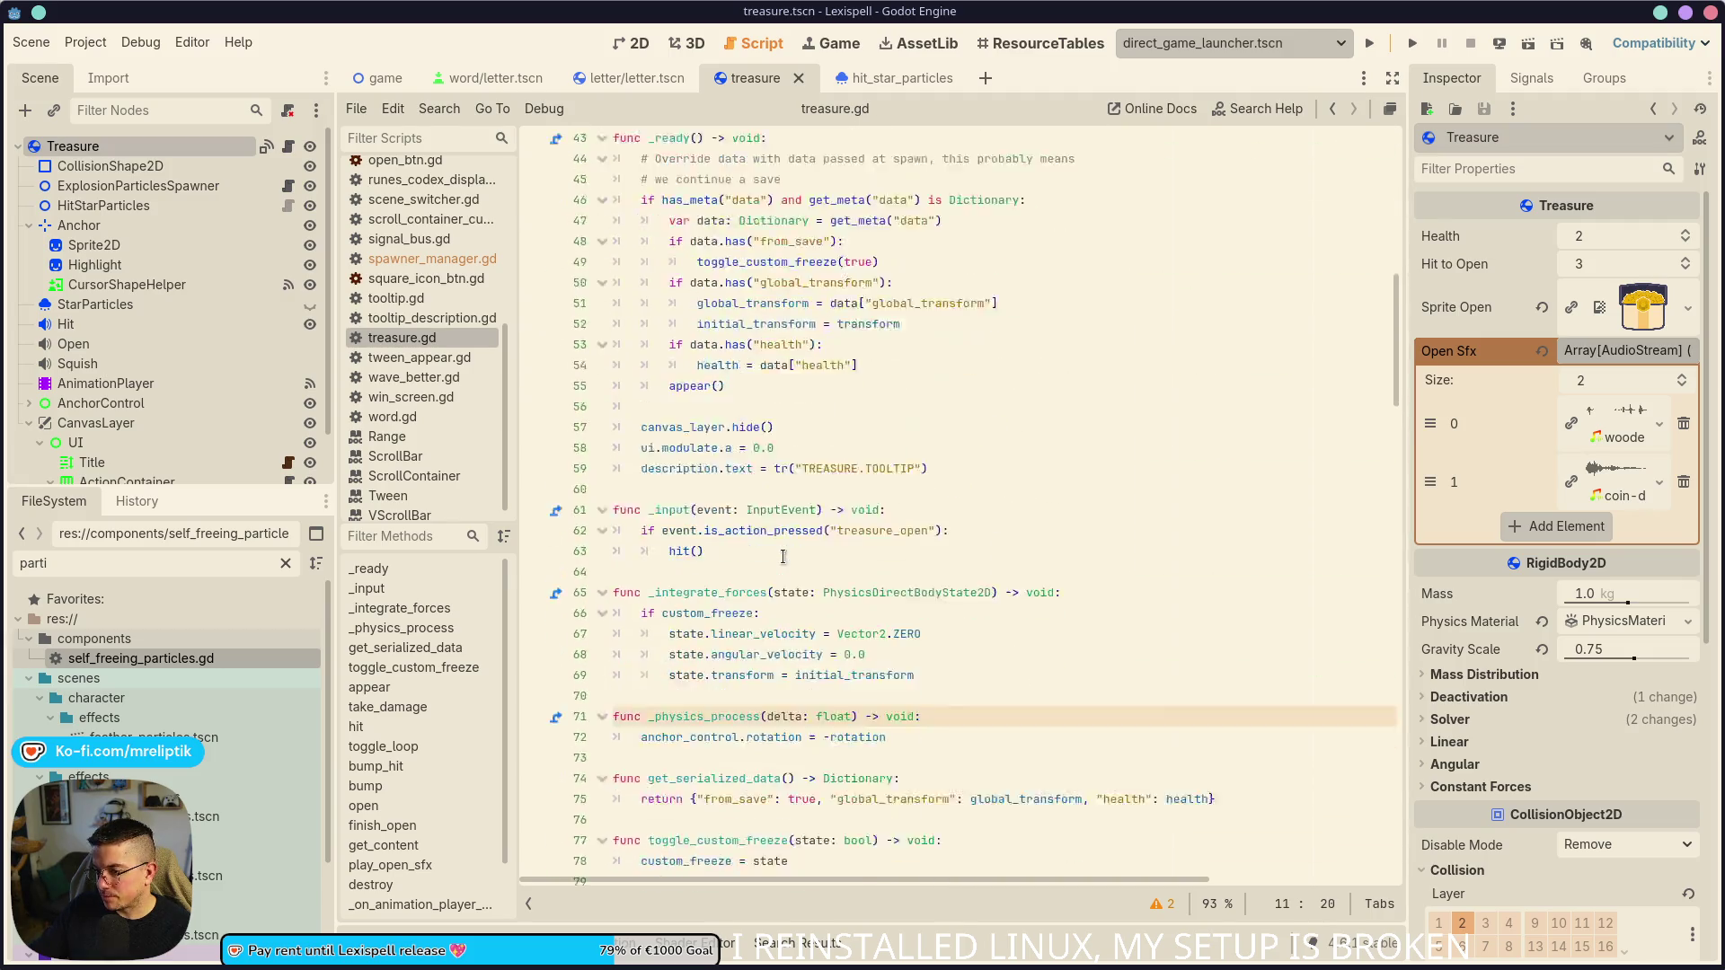
scroll(729, 507, "up", 10)
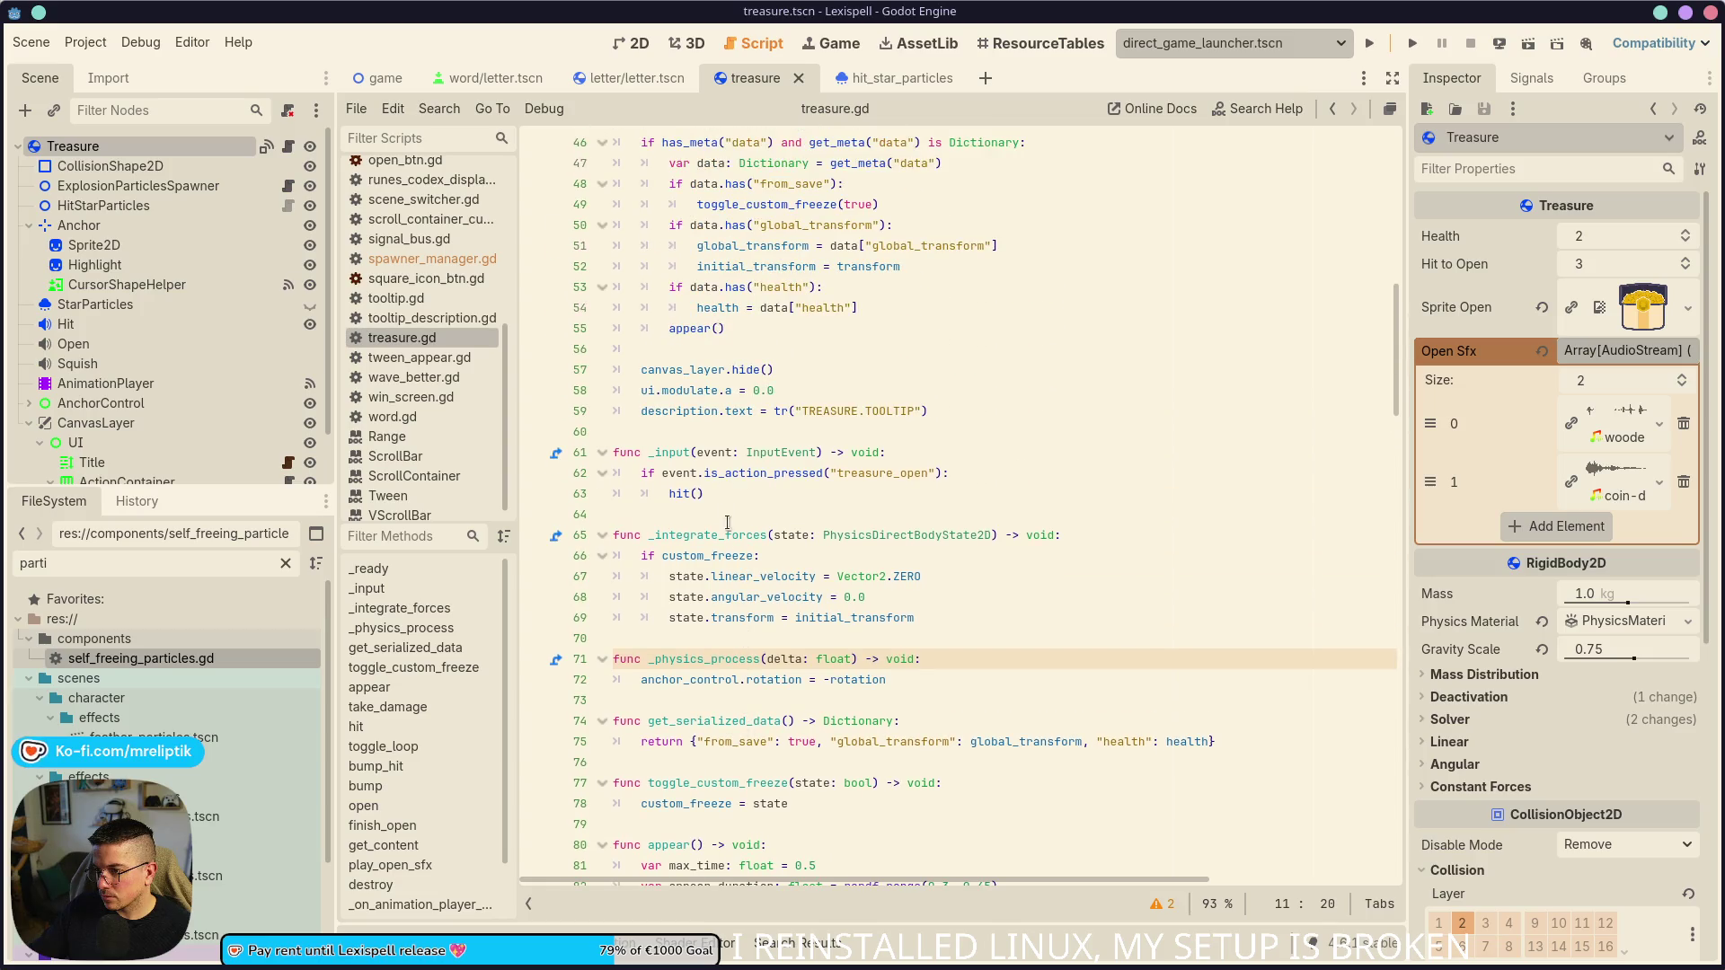
scroll(719, 578, "down", 8)
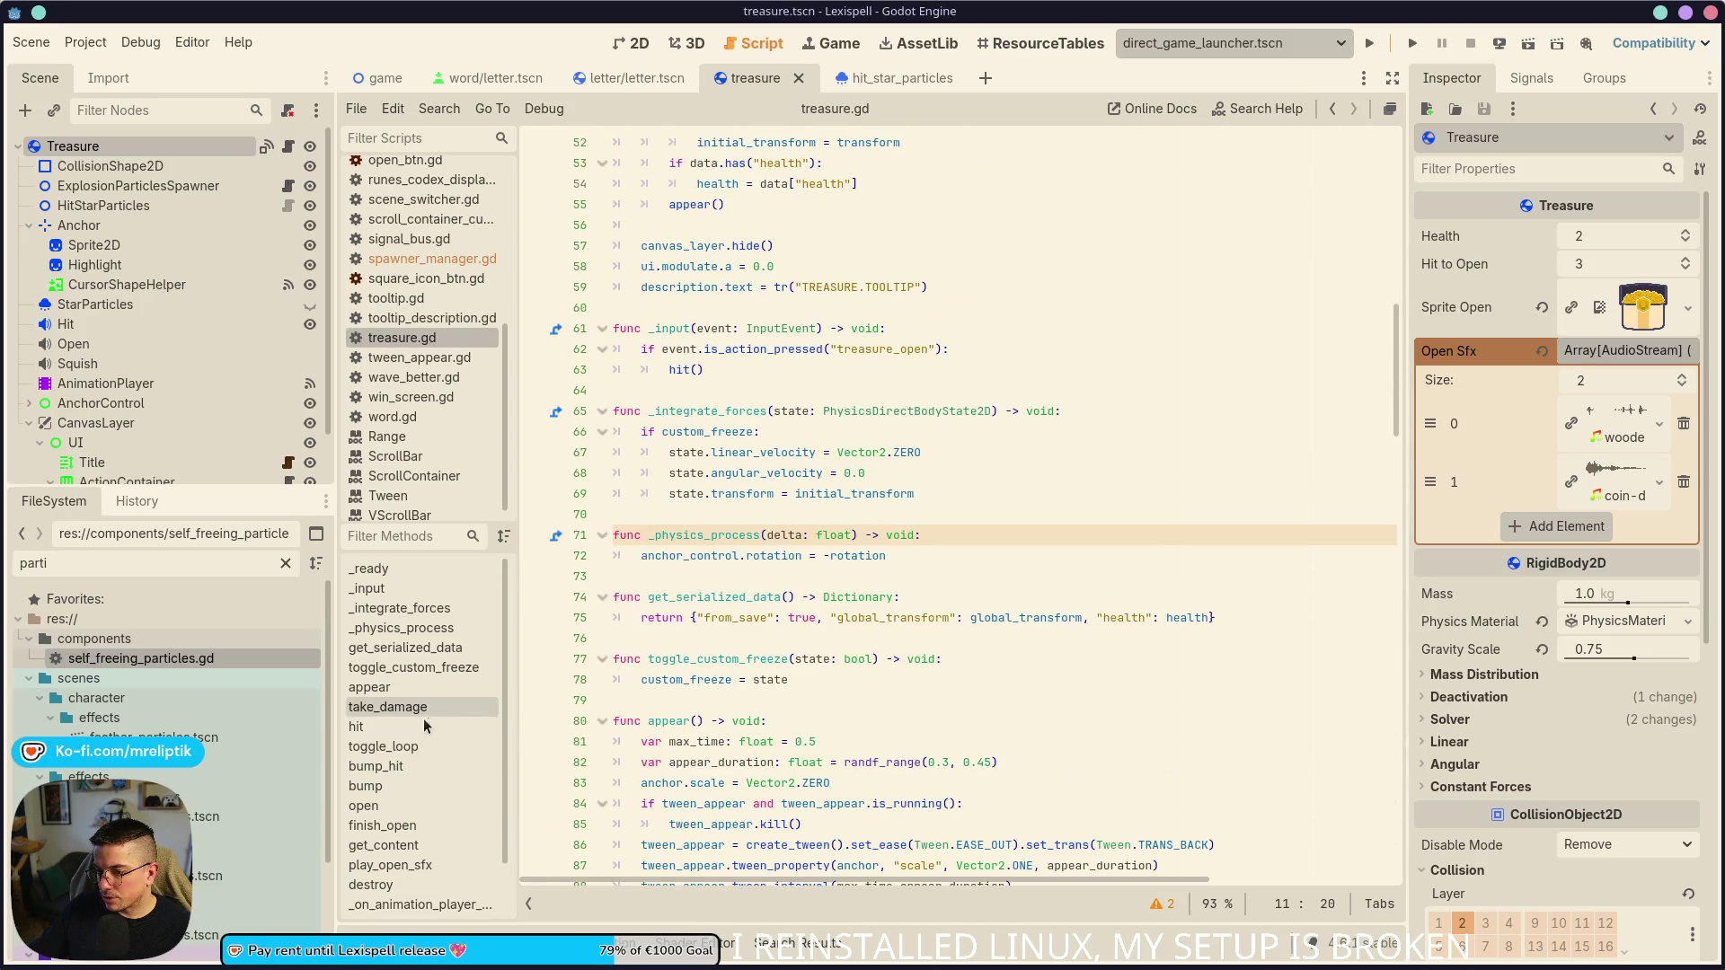
scroll(764, 488, "up", 5)
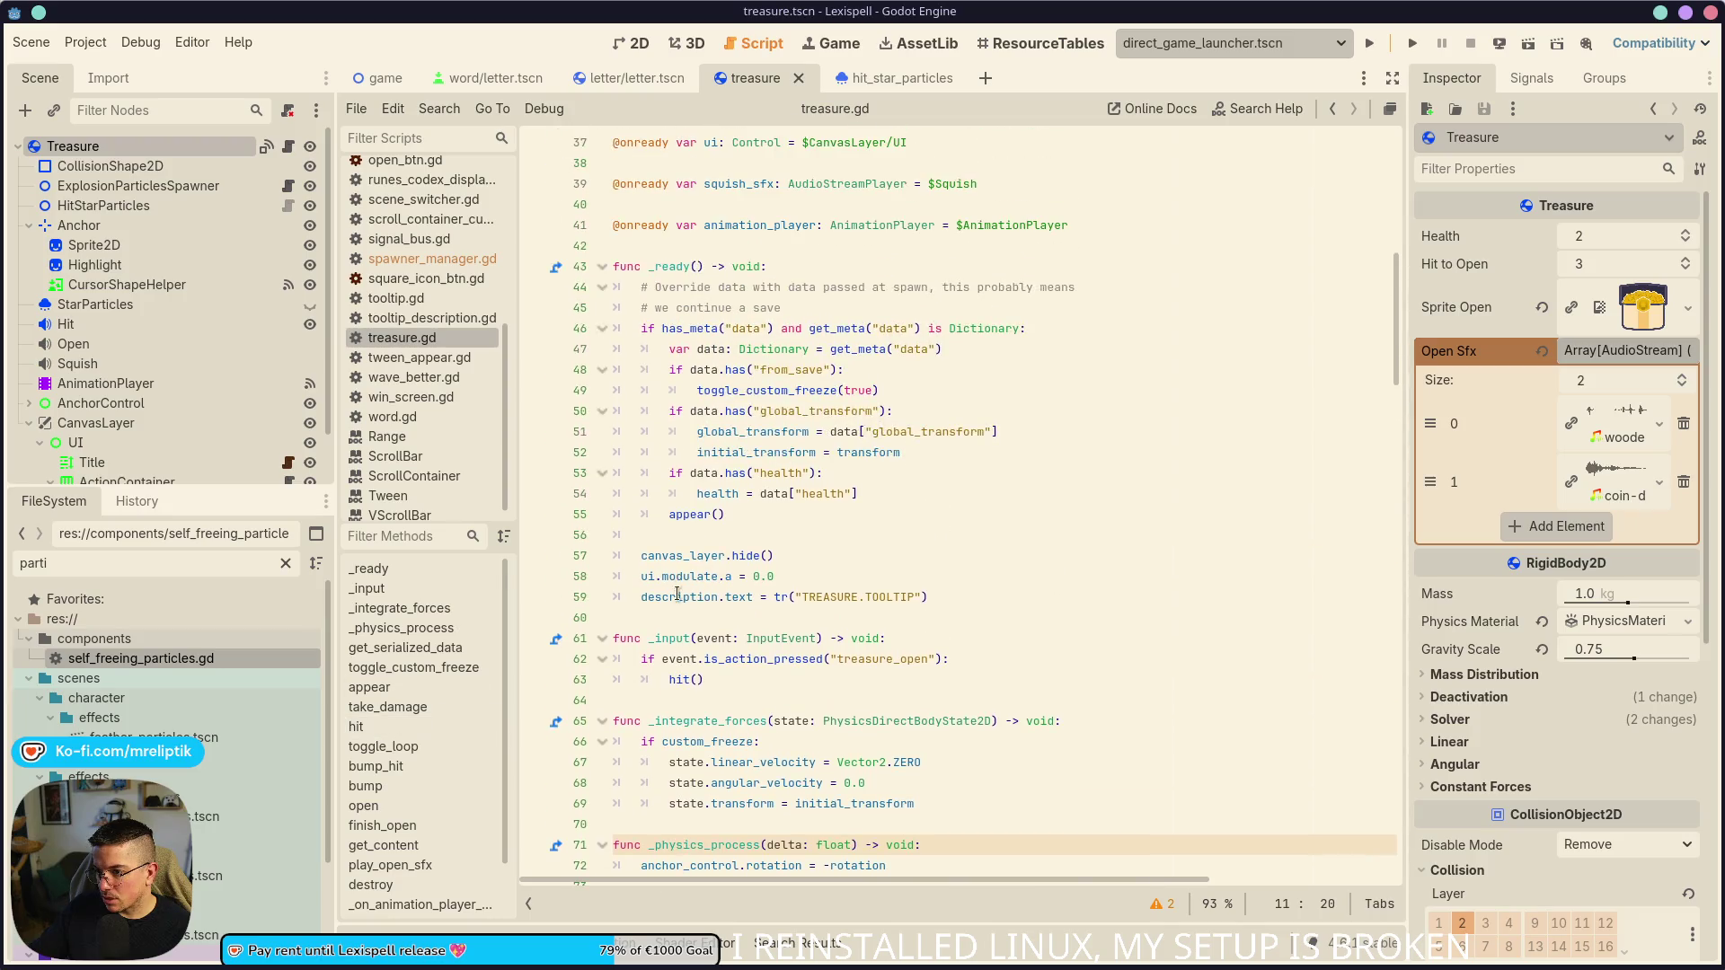
scroll(764, 487, "down", 4)
scroll(715, 446, "down", 9)
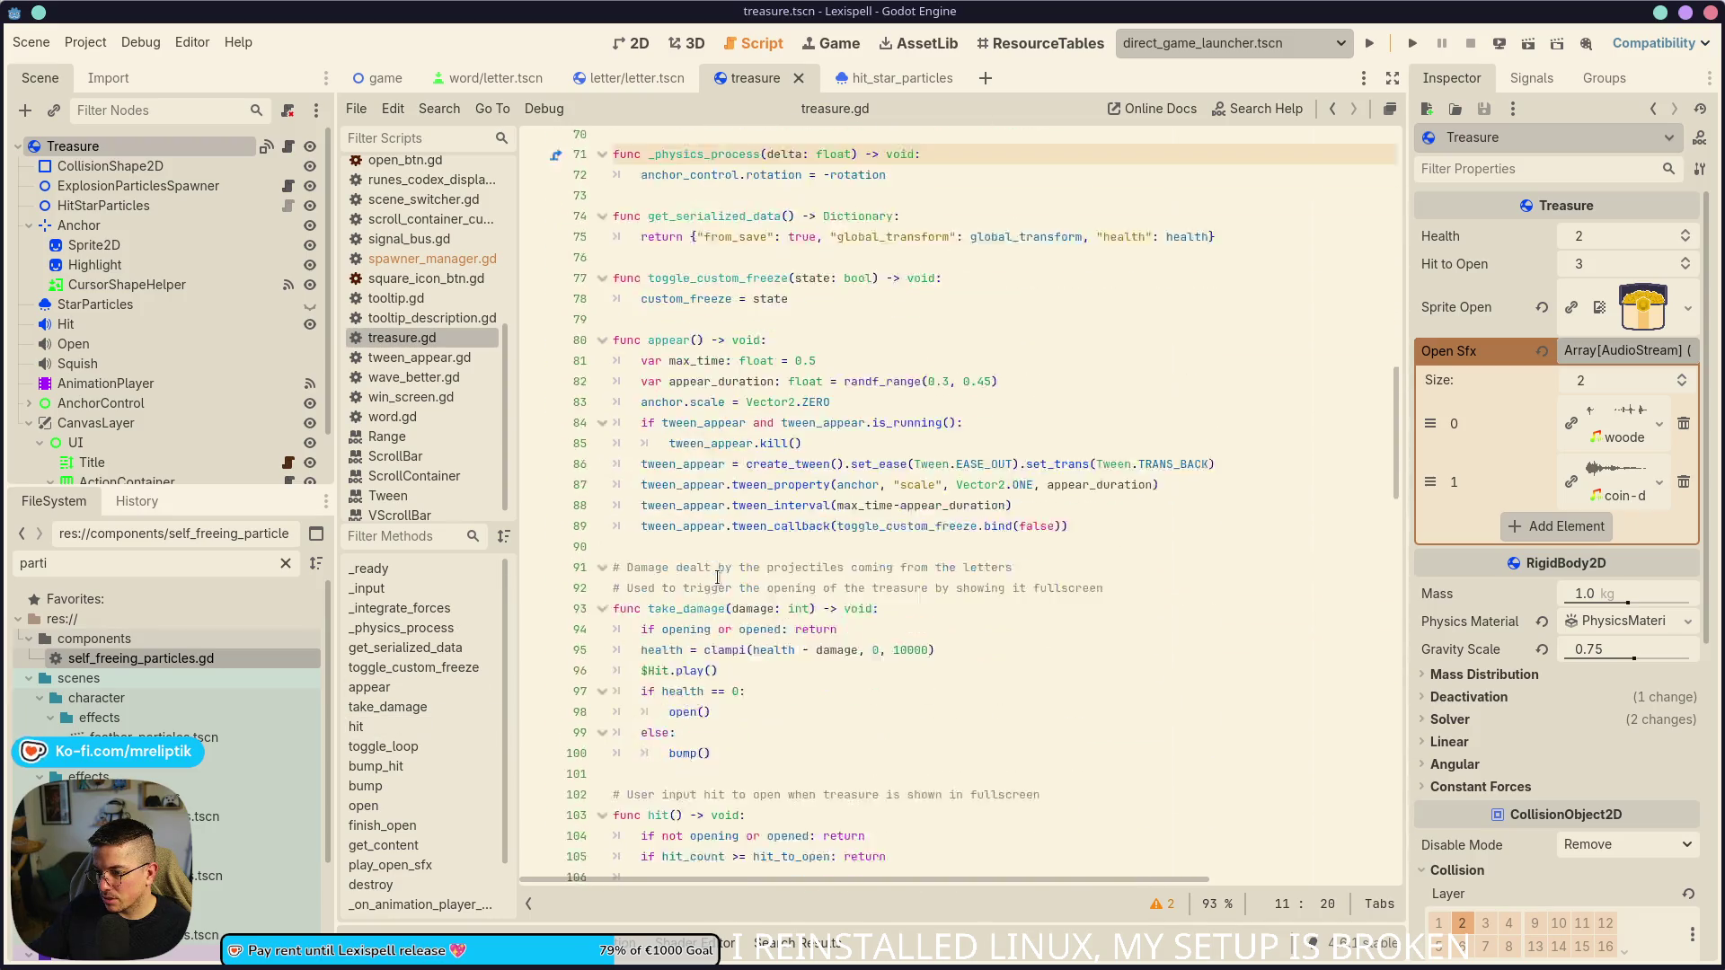
- Insert a blank line 96 after the health clamp in take_damage
left_click(735, 536)
left_click(969, 534)
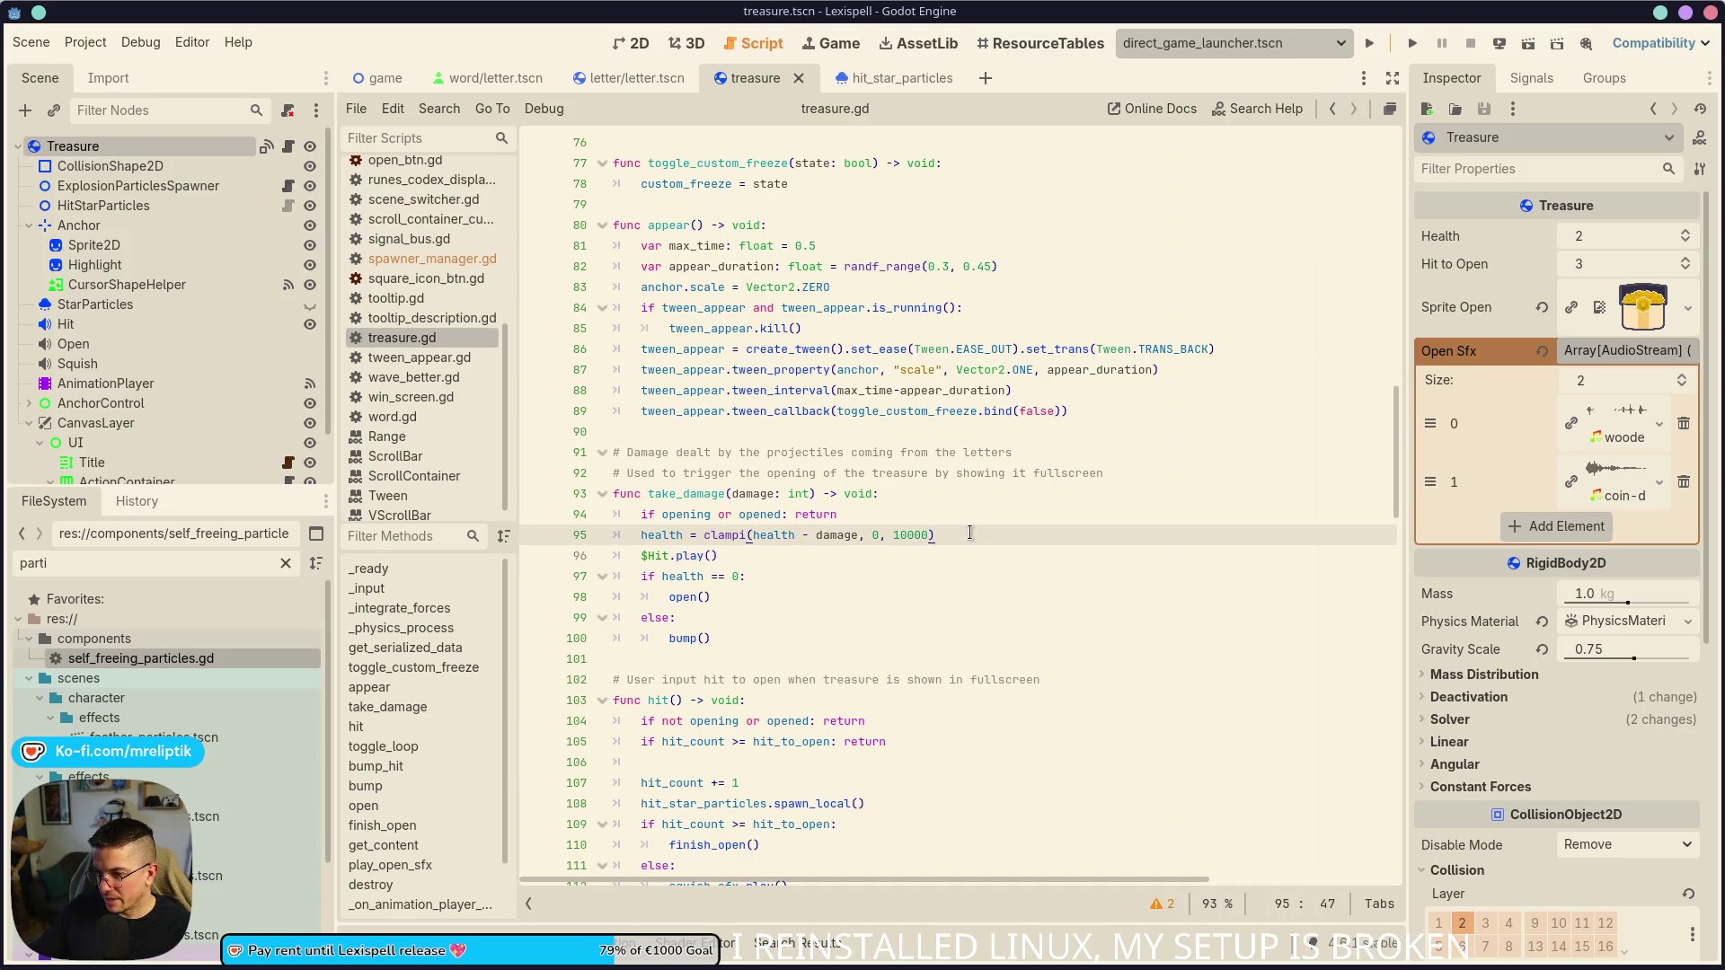
key("Return")
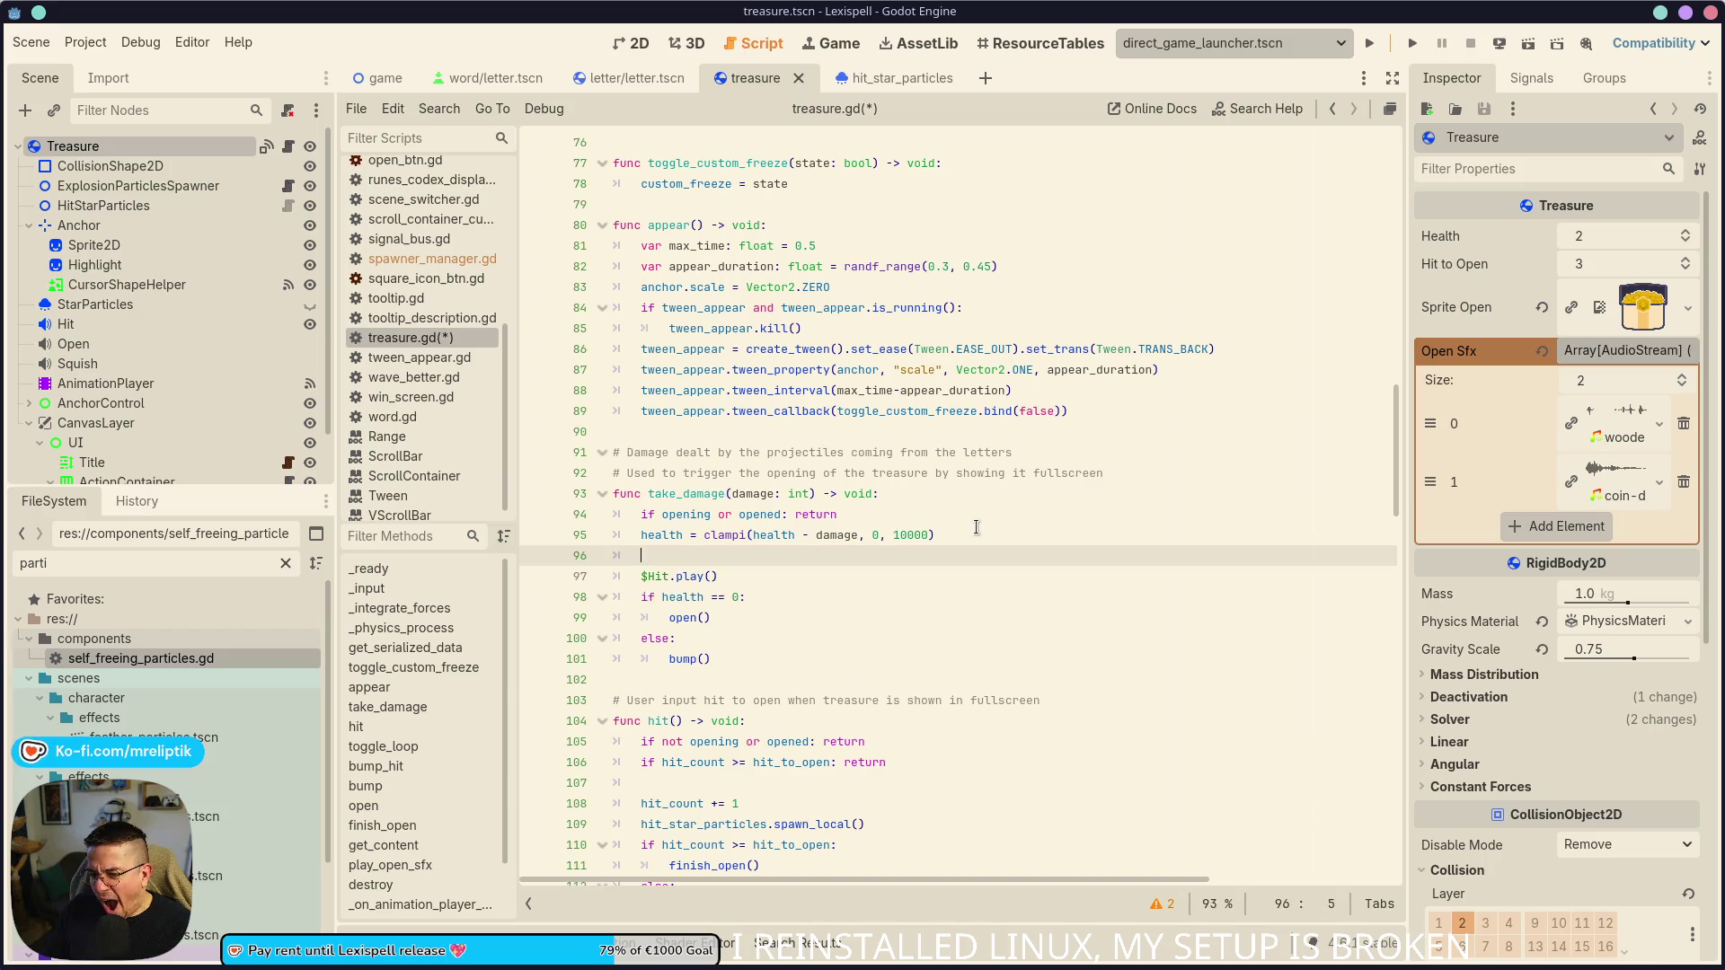
scroll(855, 599, "up", 14)
scroll(855, 600, "up", 6)
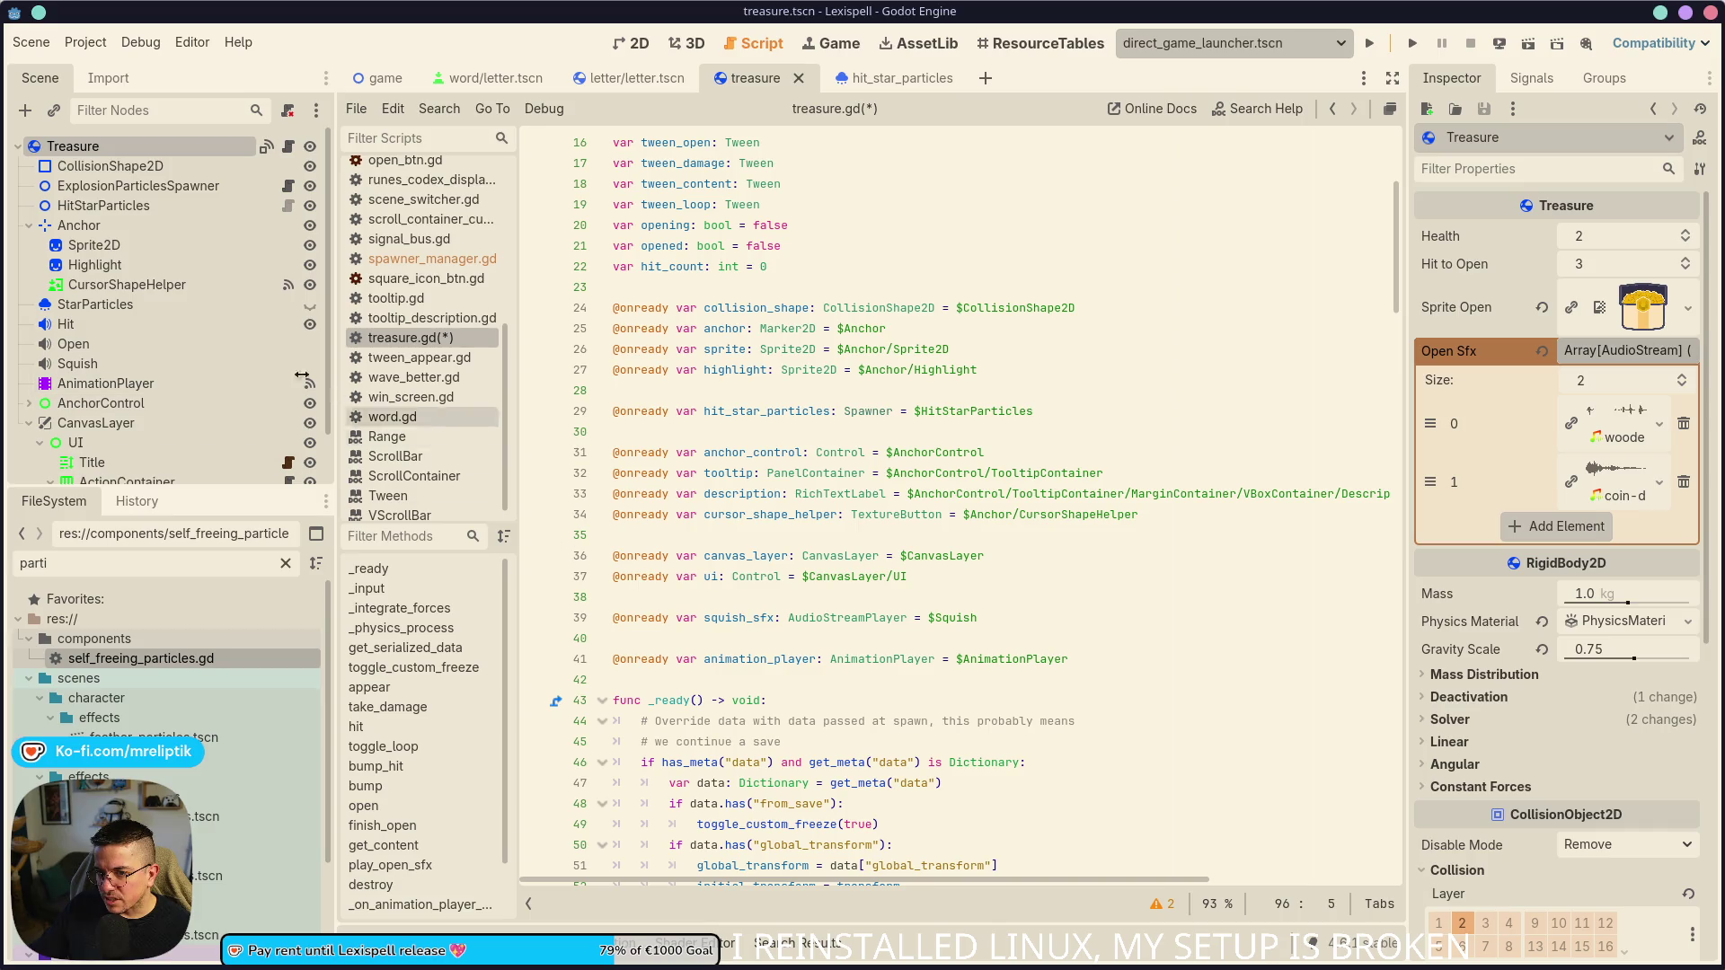
- Preview the Hit sound player's sound
left_click(159, 331)
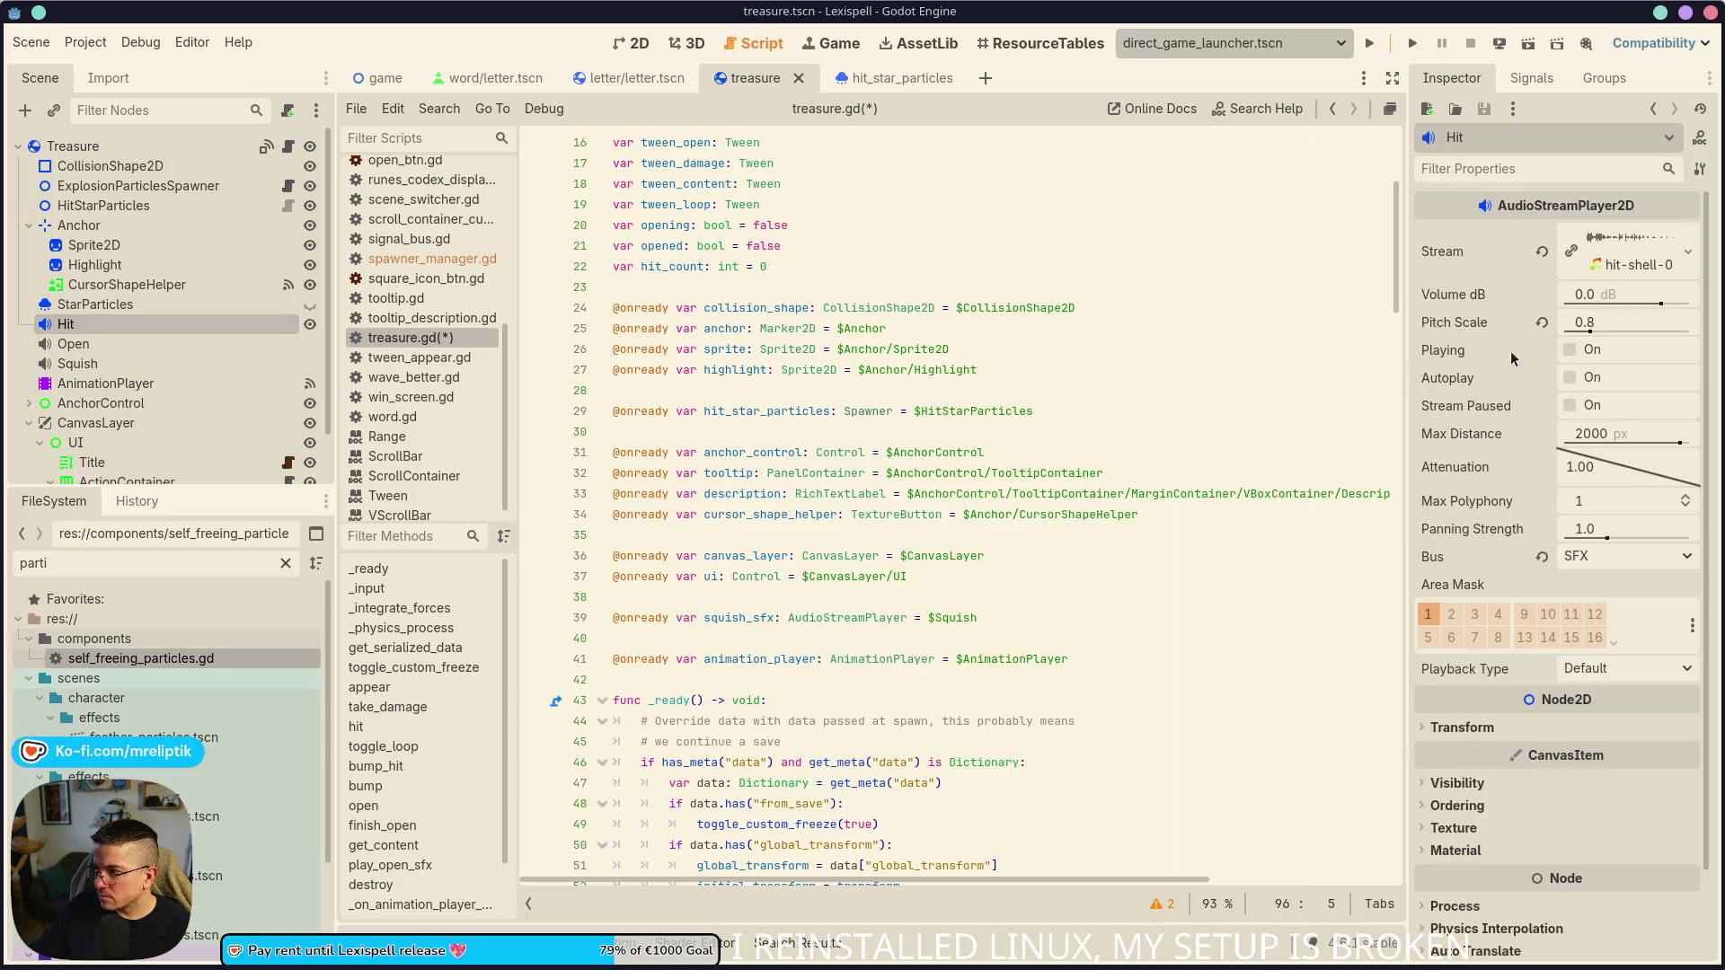
left_click(1569, 352)
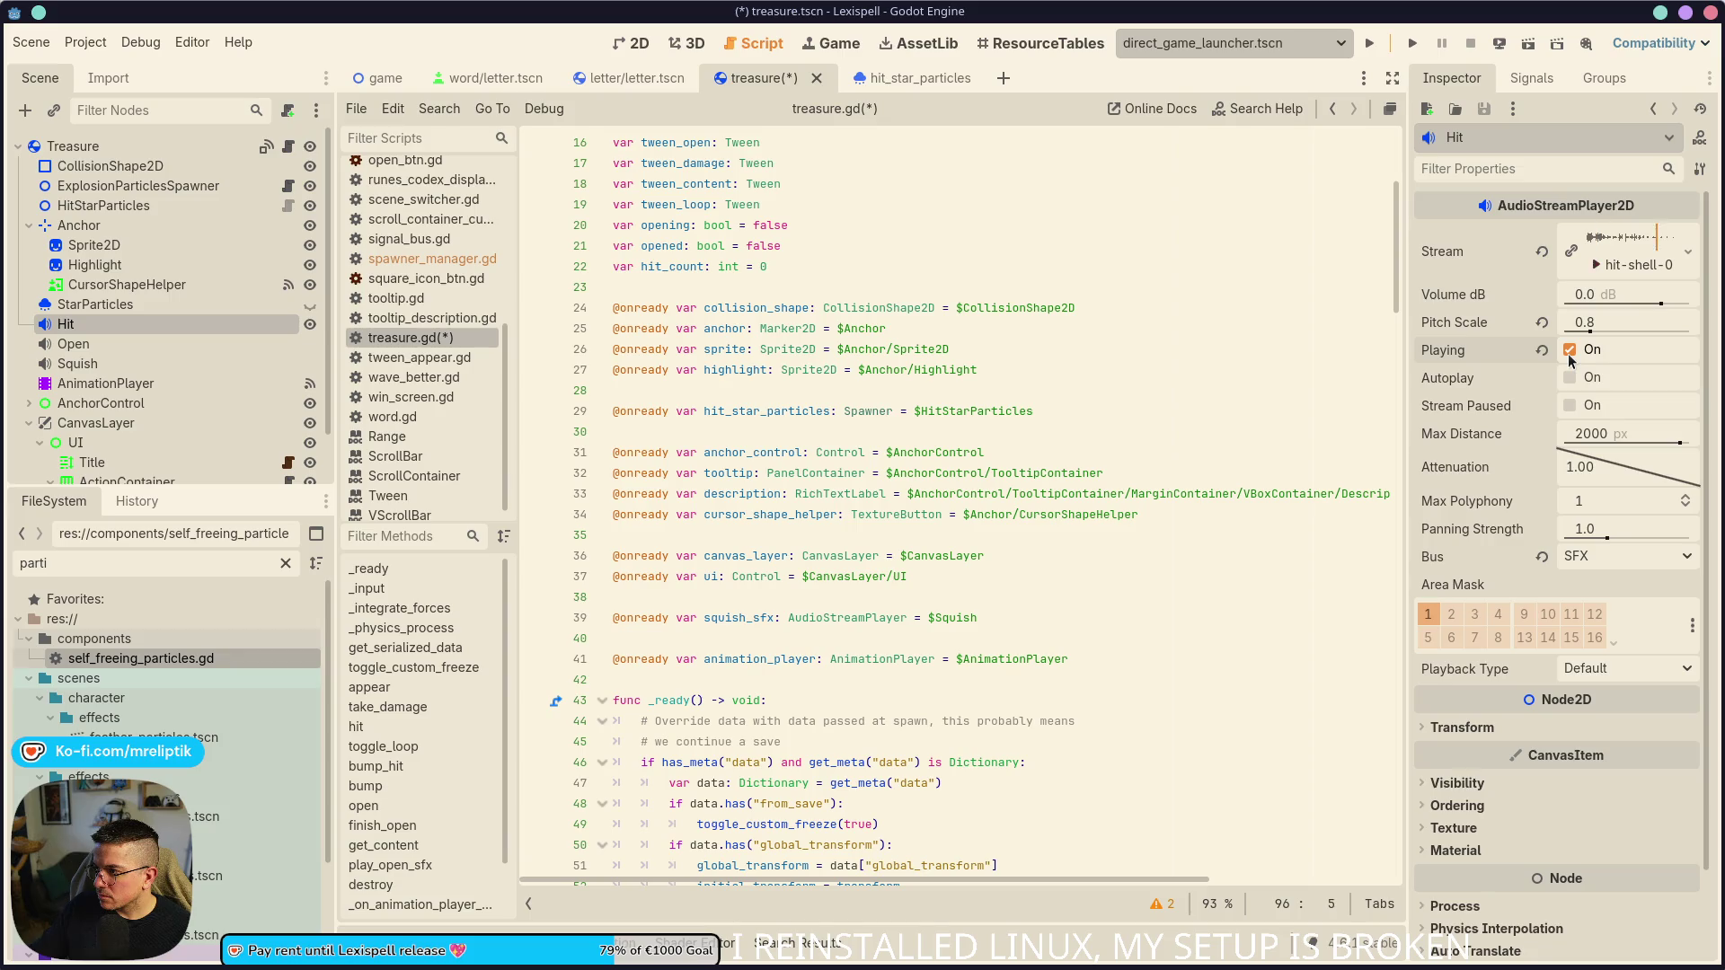
scroll(942, 523, "down", 10)
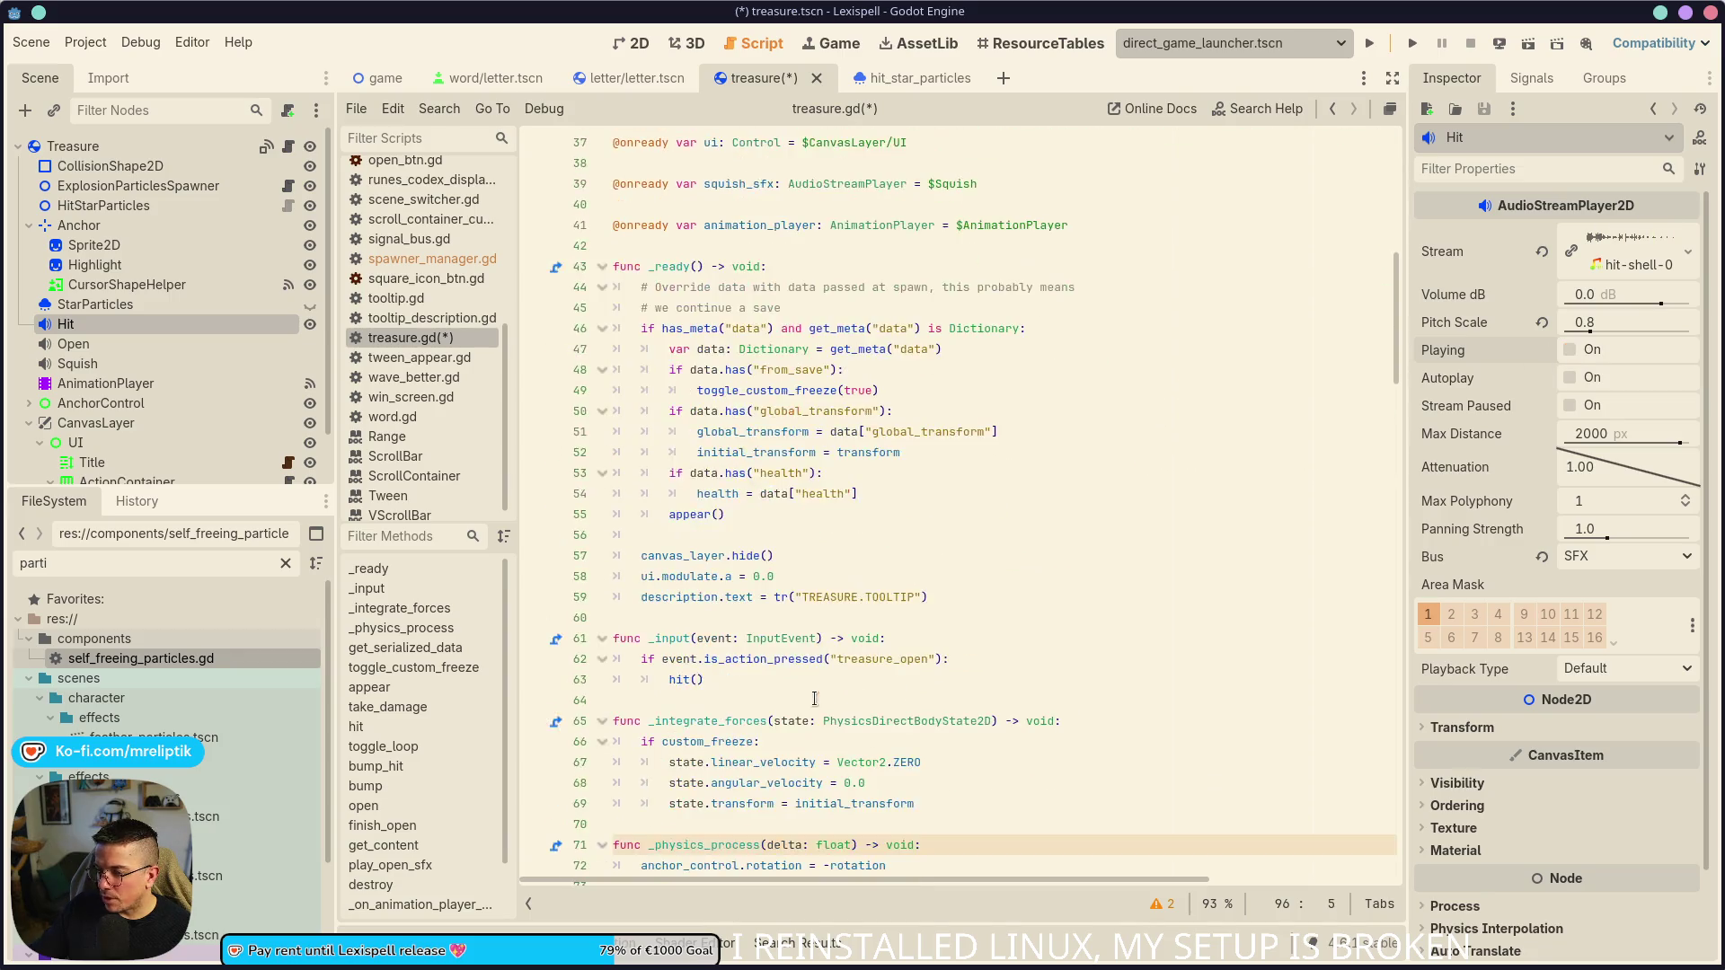
scroll(765, 742, "up", 3)
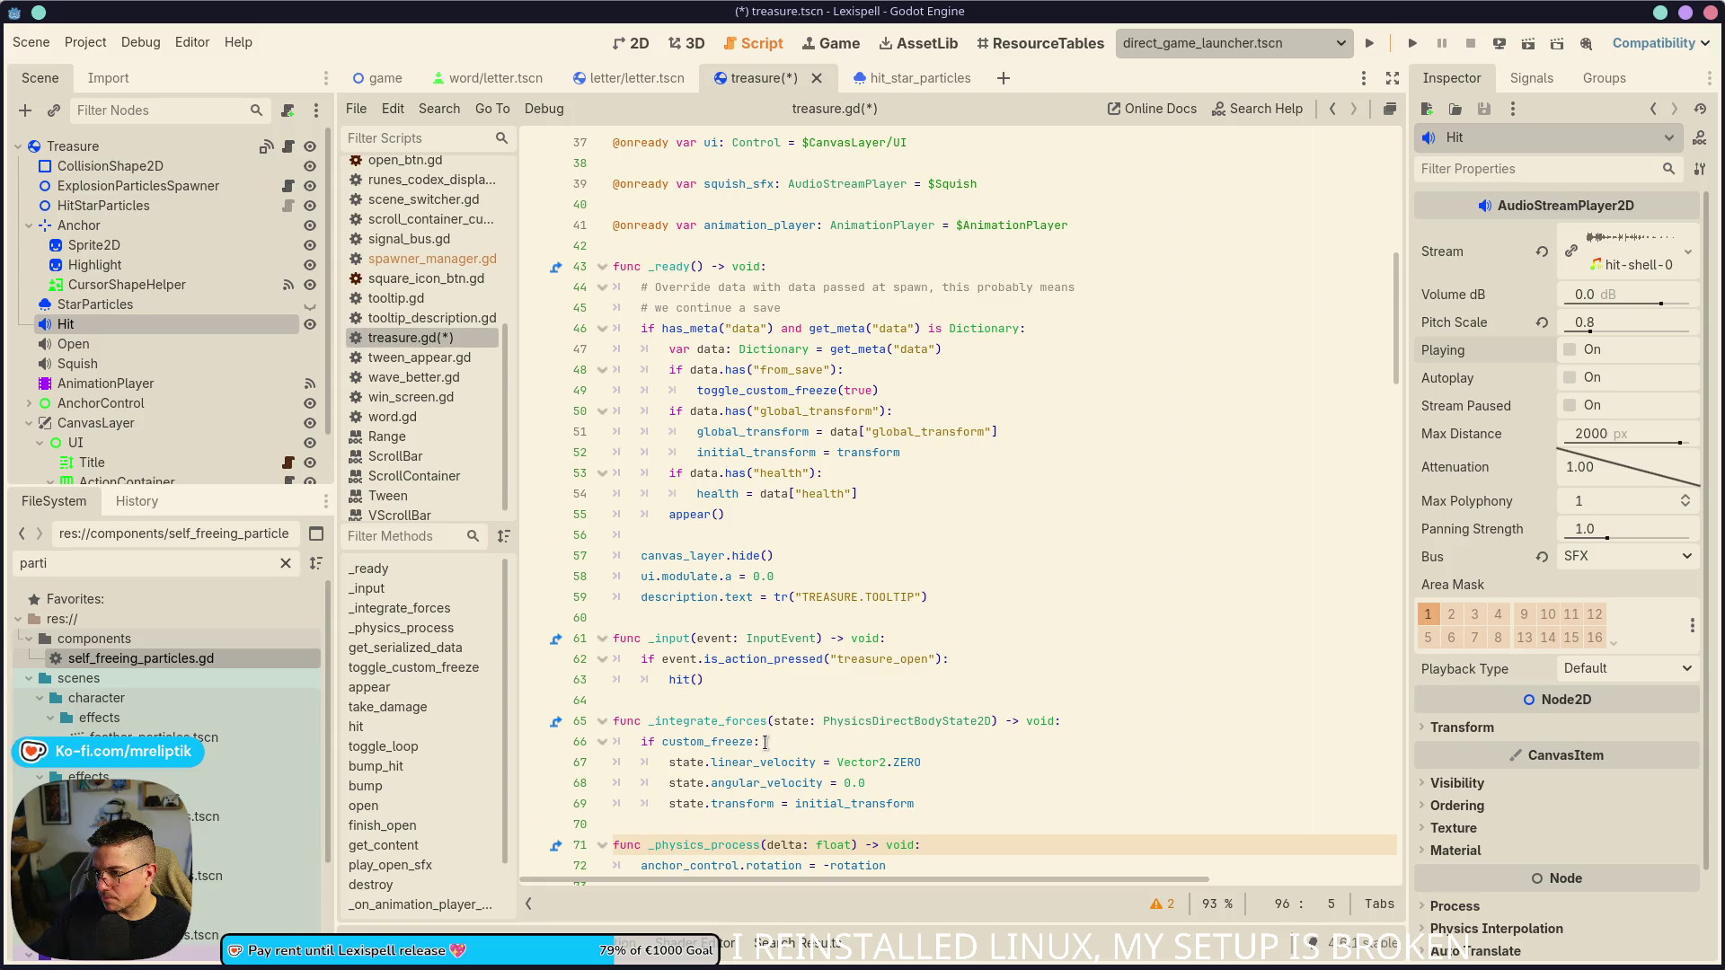
scroll(764, 742, "down", 13)
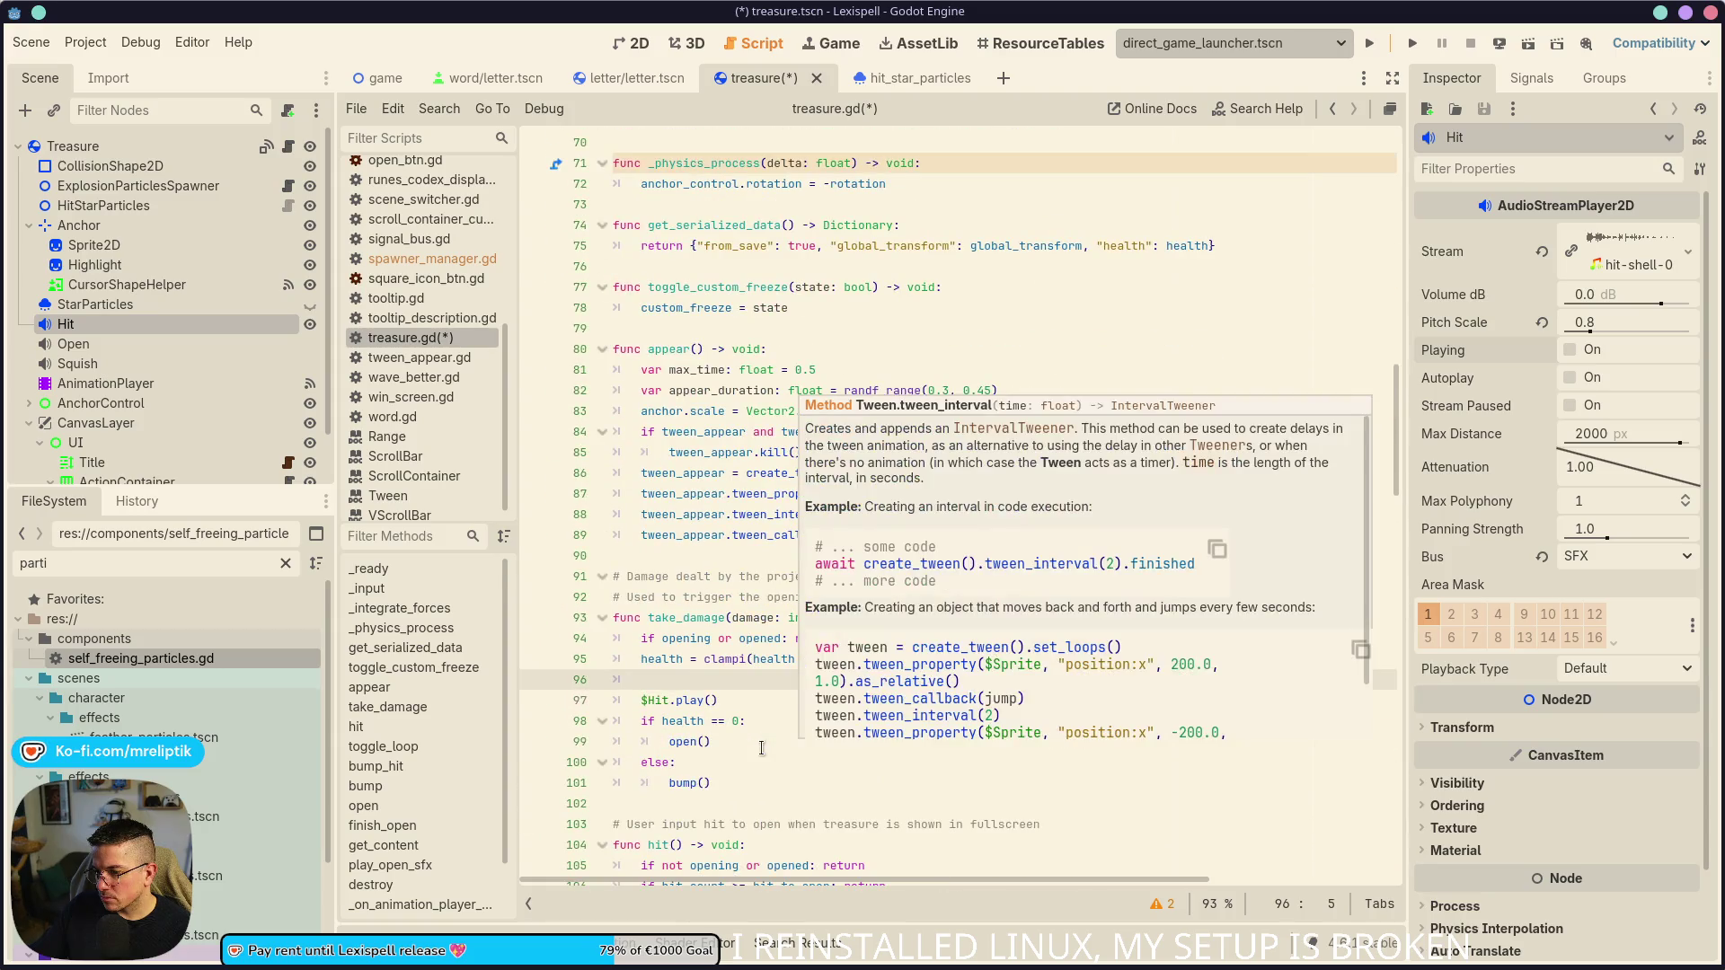
scroll(761, 748, "down", 10)
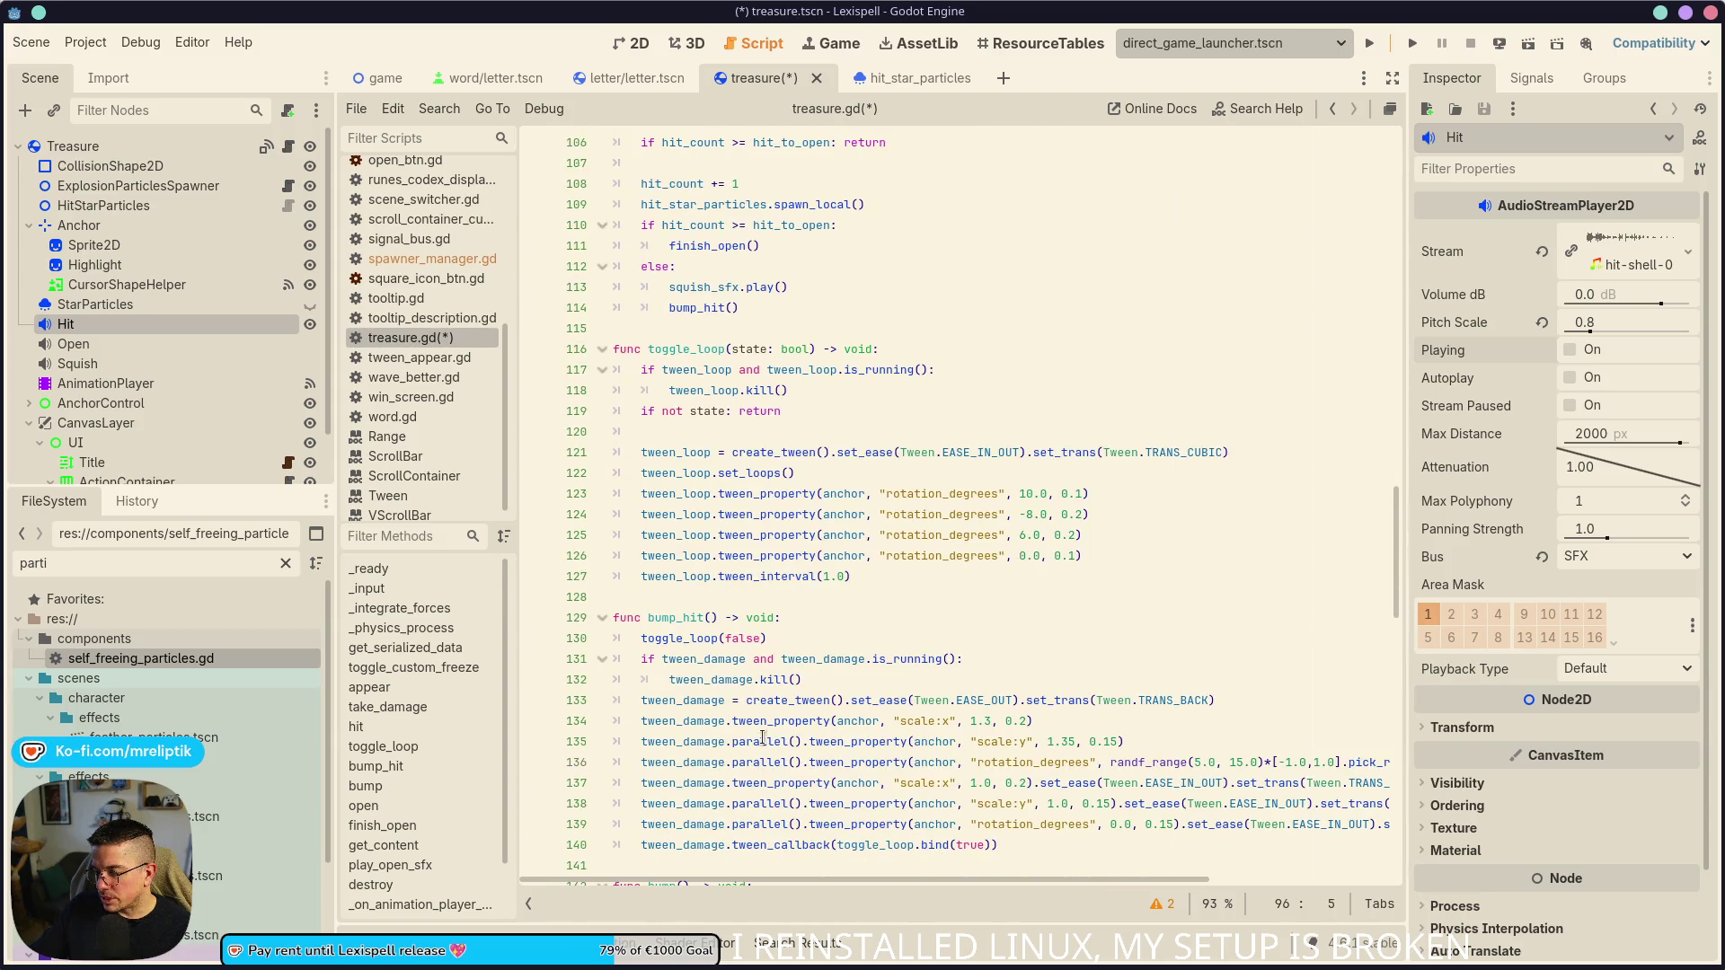
scroll(761, 742, "up", 2)
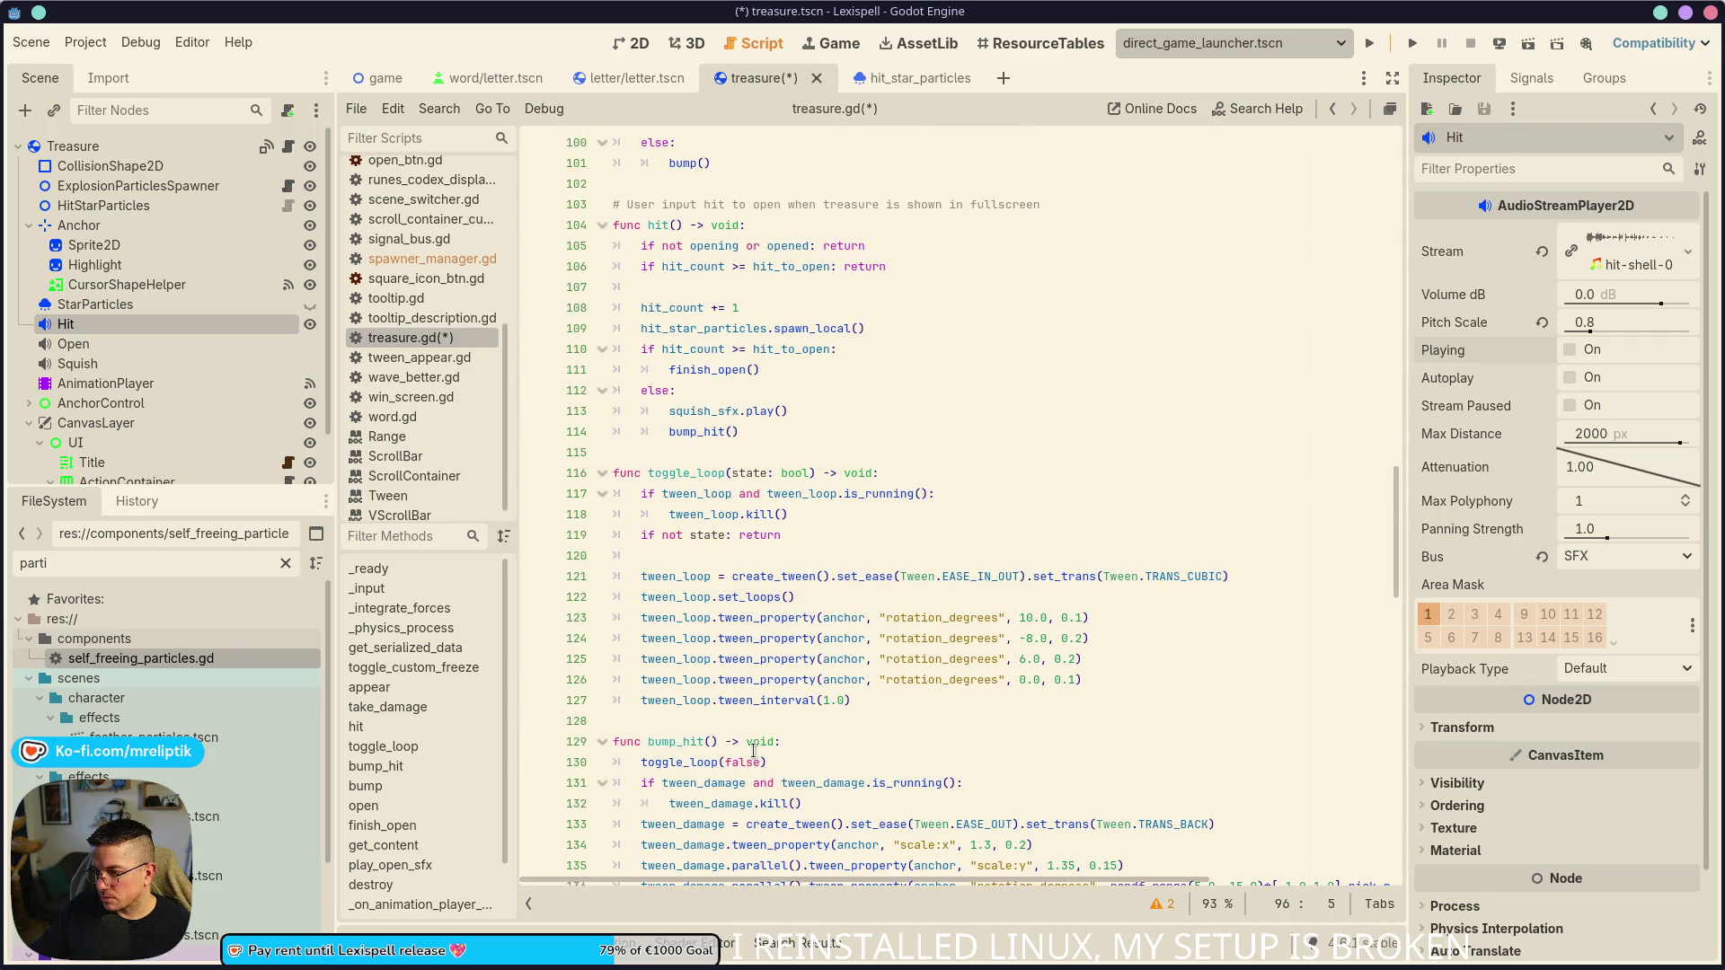
scroll(705, 769, "up", 5)
- Add 'squish_sfx.stream = squish_stream' under else on line 112, save, and run the game
left_click(770, 722)
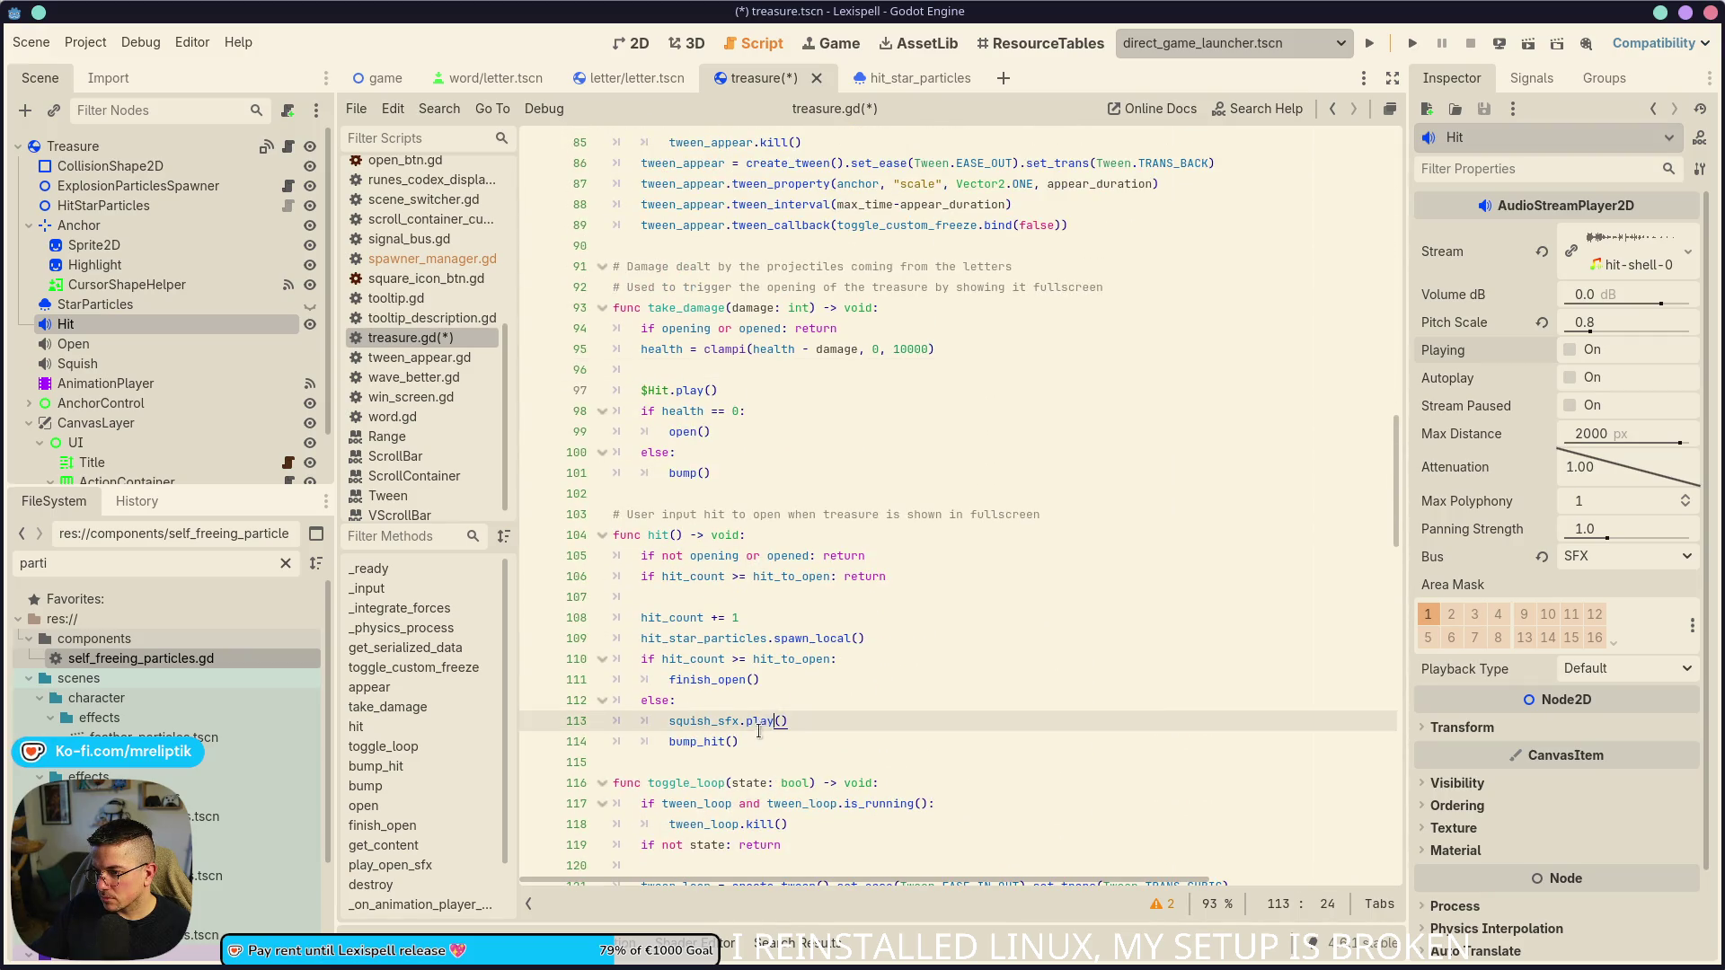
left_click(742, 707)
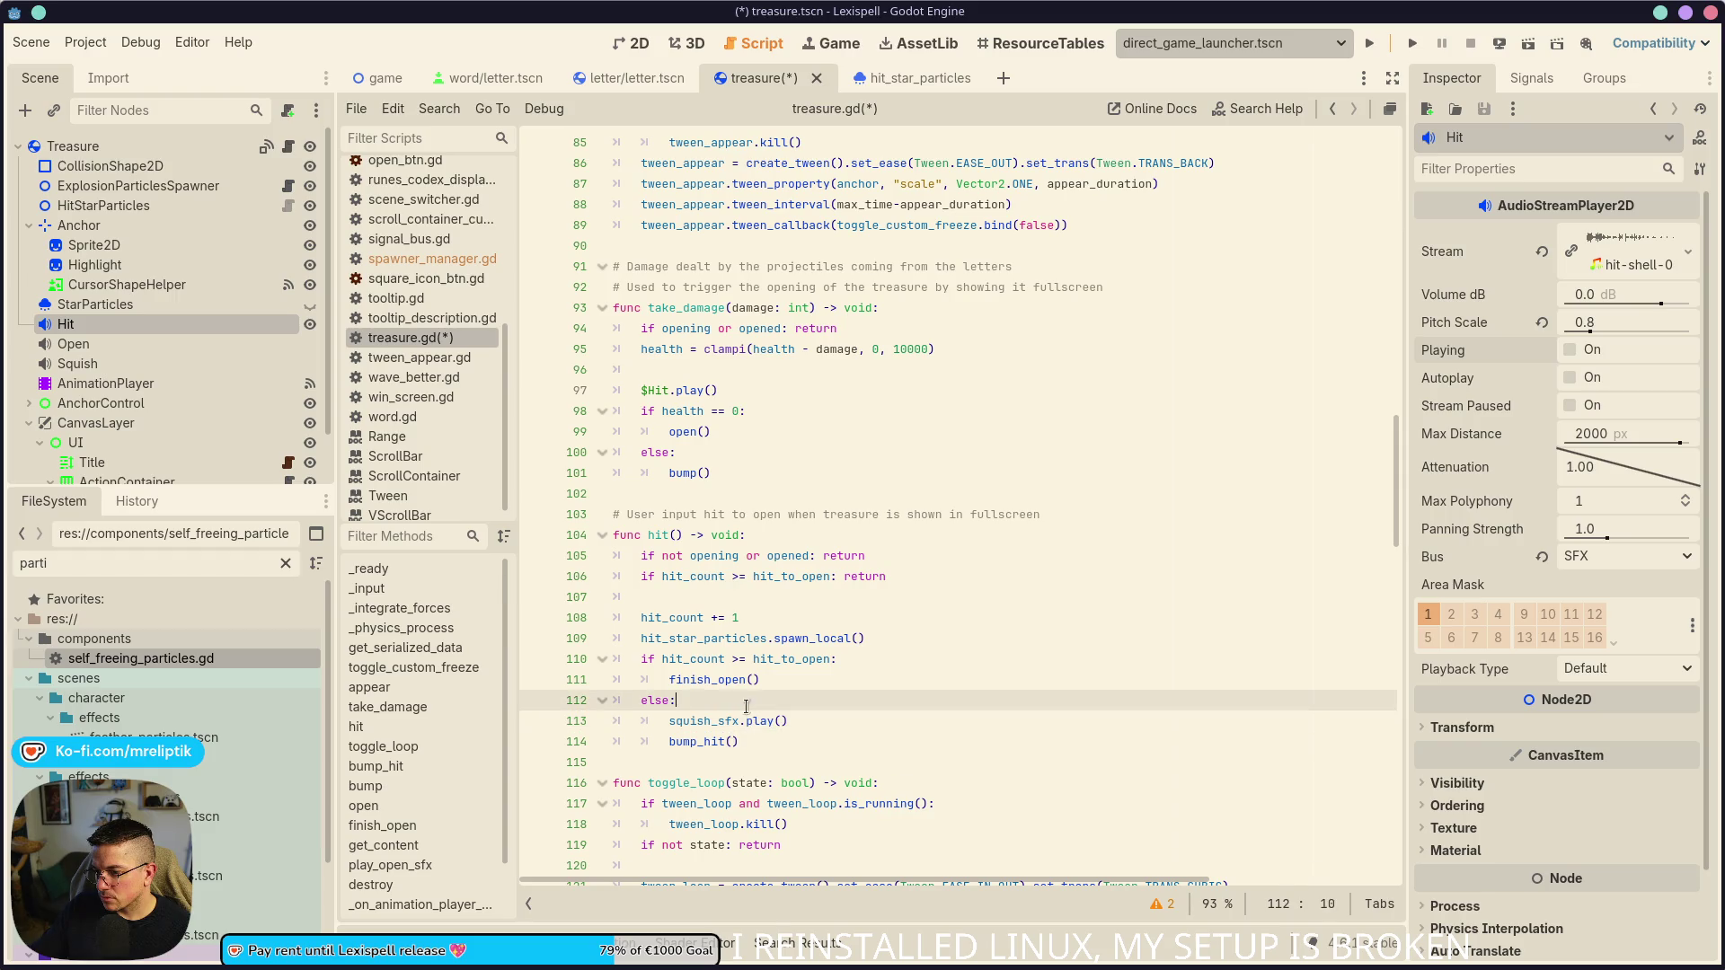
key("Return")
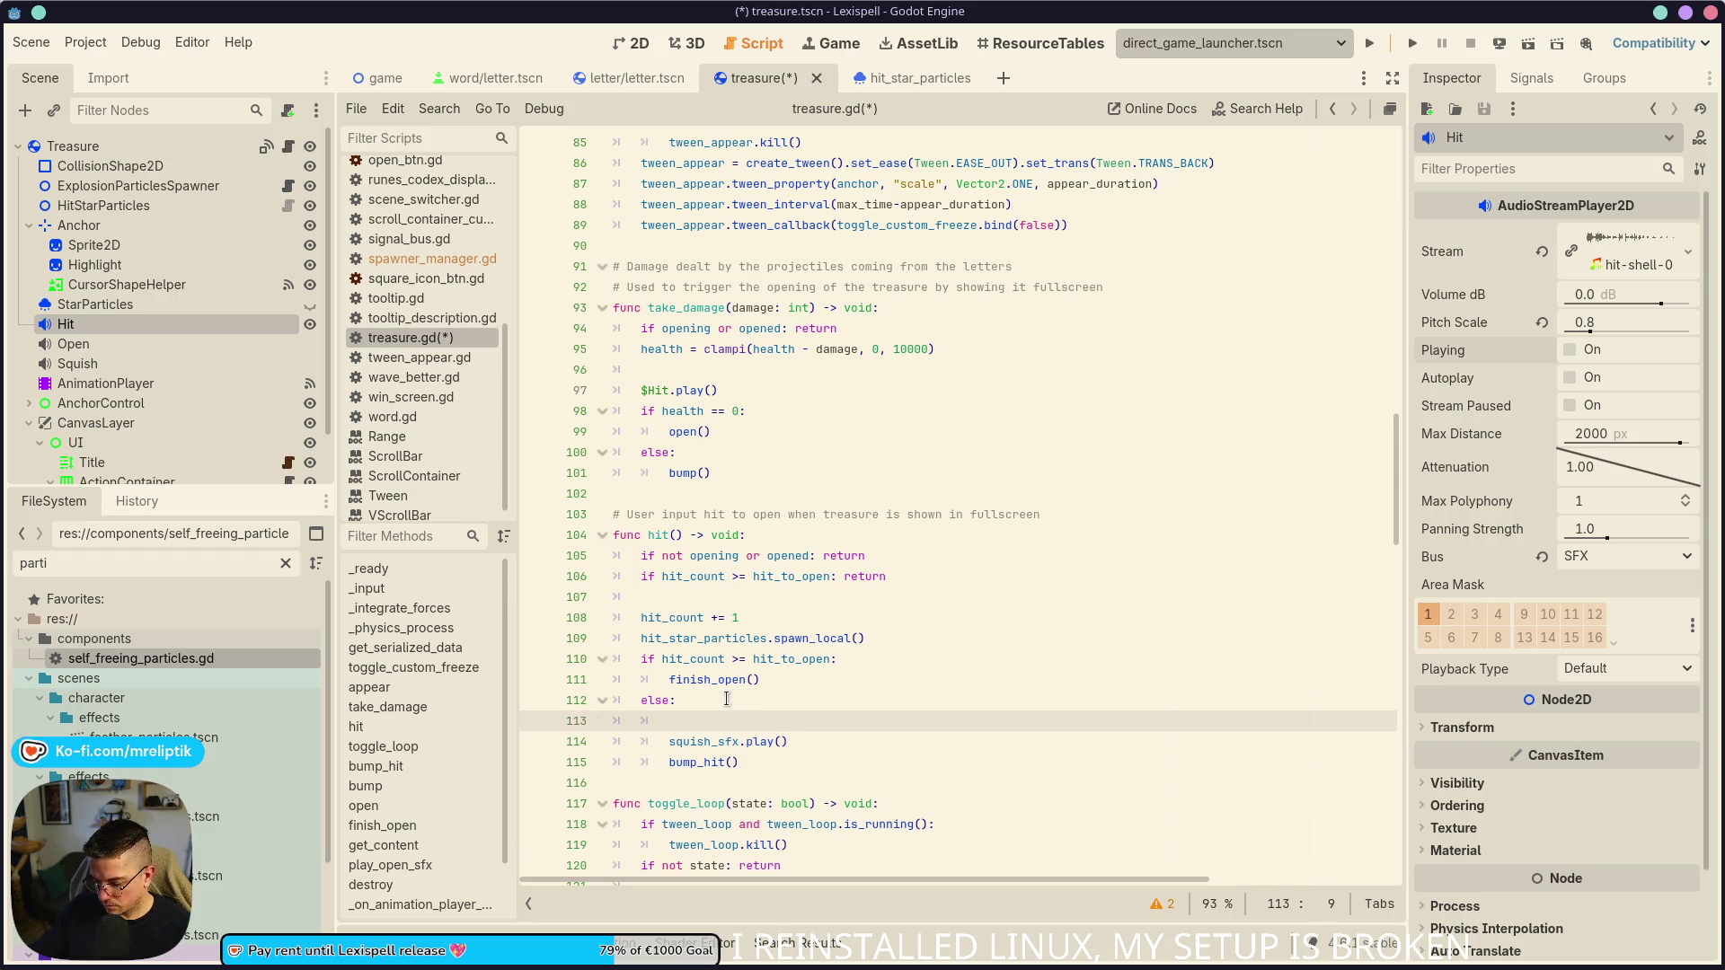
type("squi")
key("Return")
type(".stre")
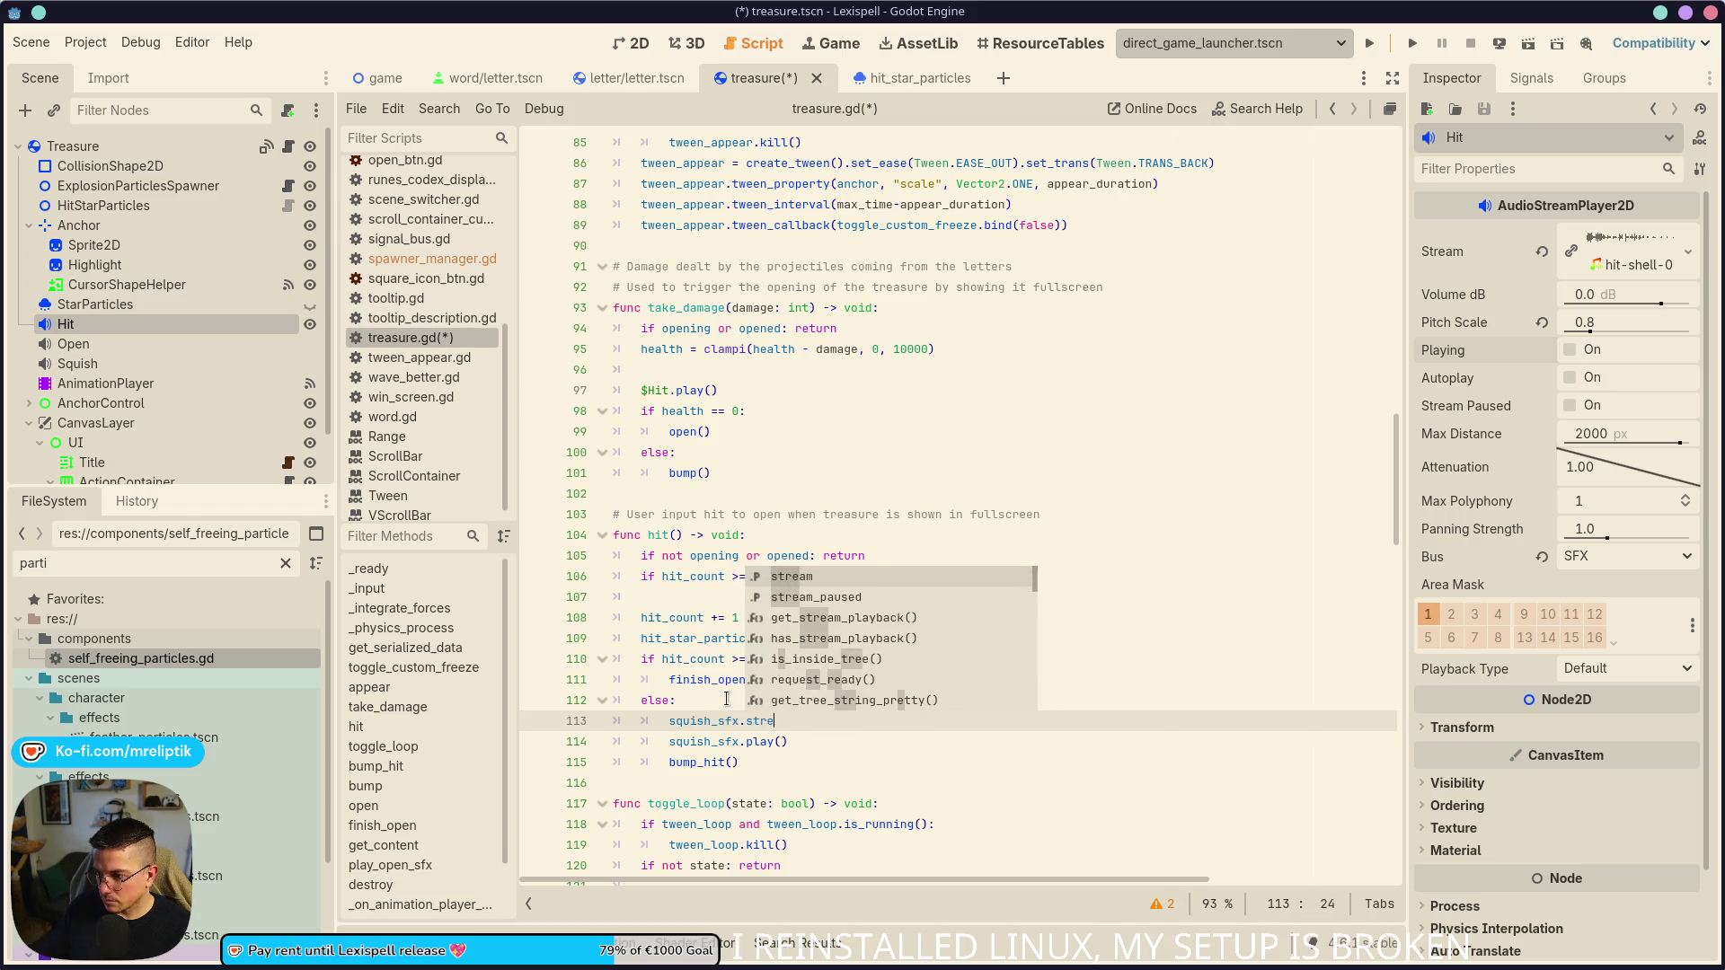
type("am = squish_stream")
key("ctrl+s")
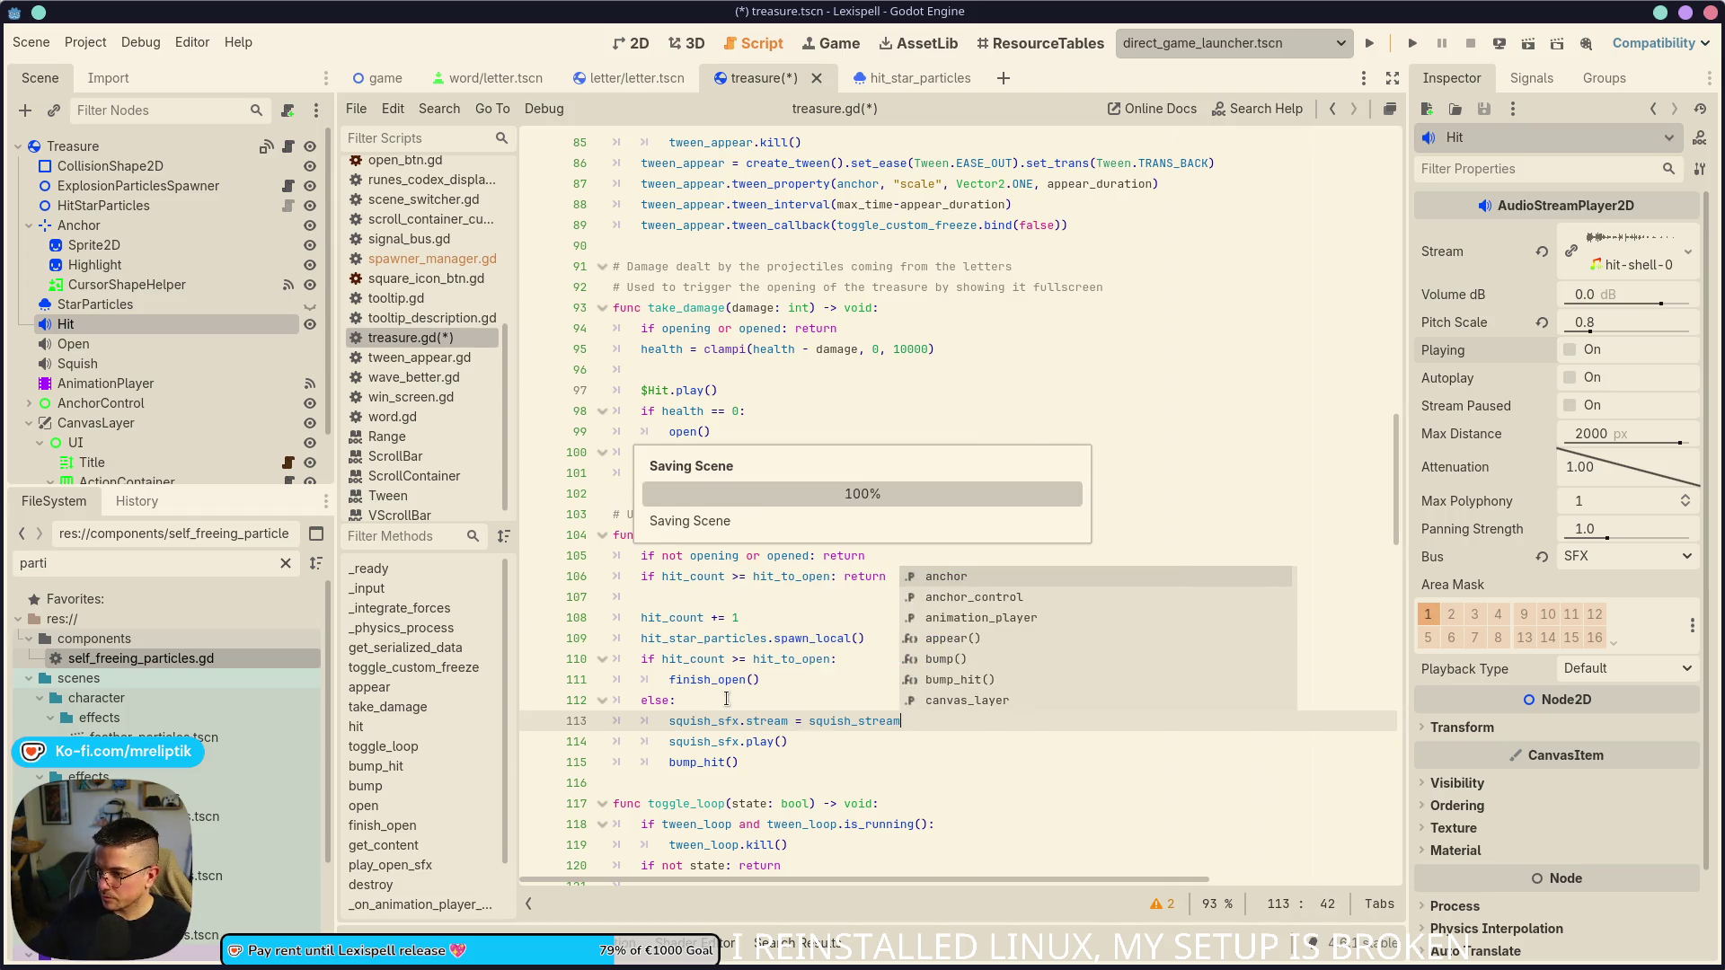
left_click(1369, 45)
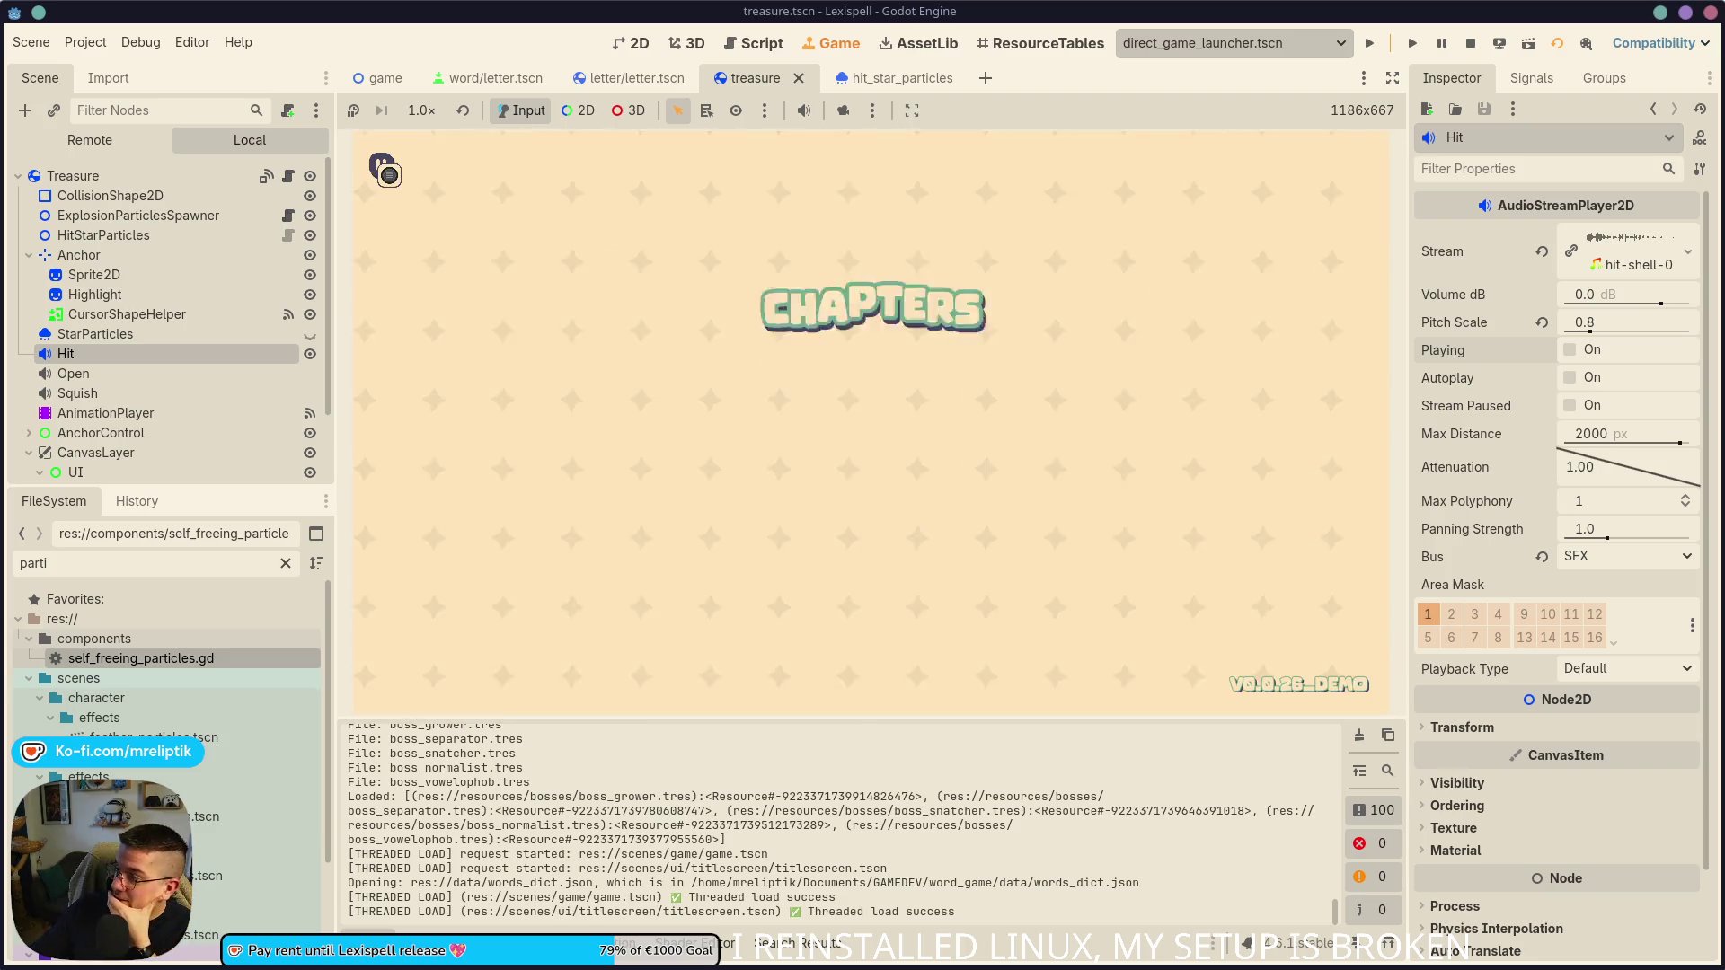
- Start Chapter 1, submit the word BALM, and hit the treasure chest to open it
left_click(728, 463)
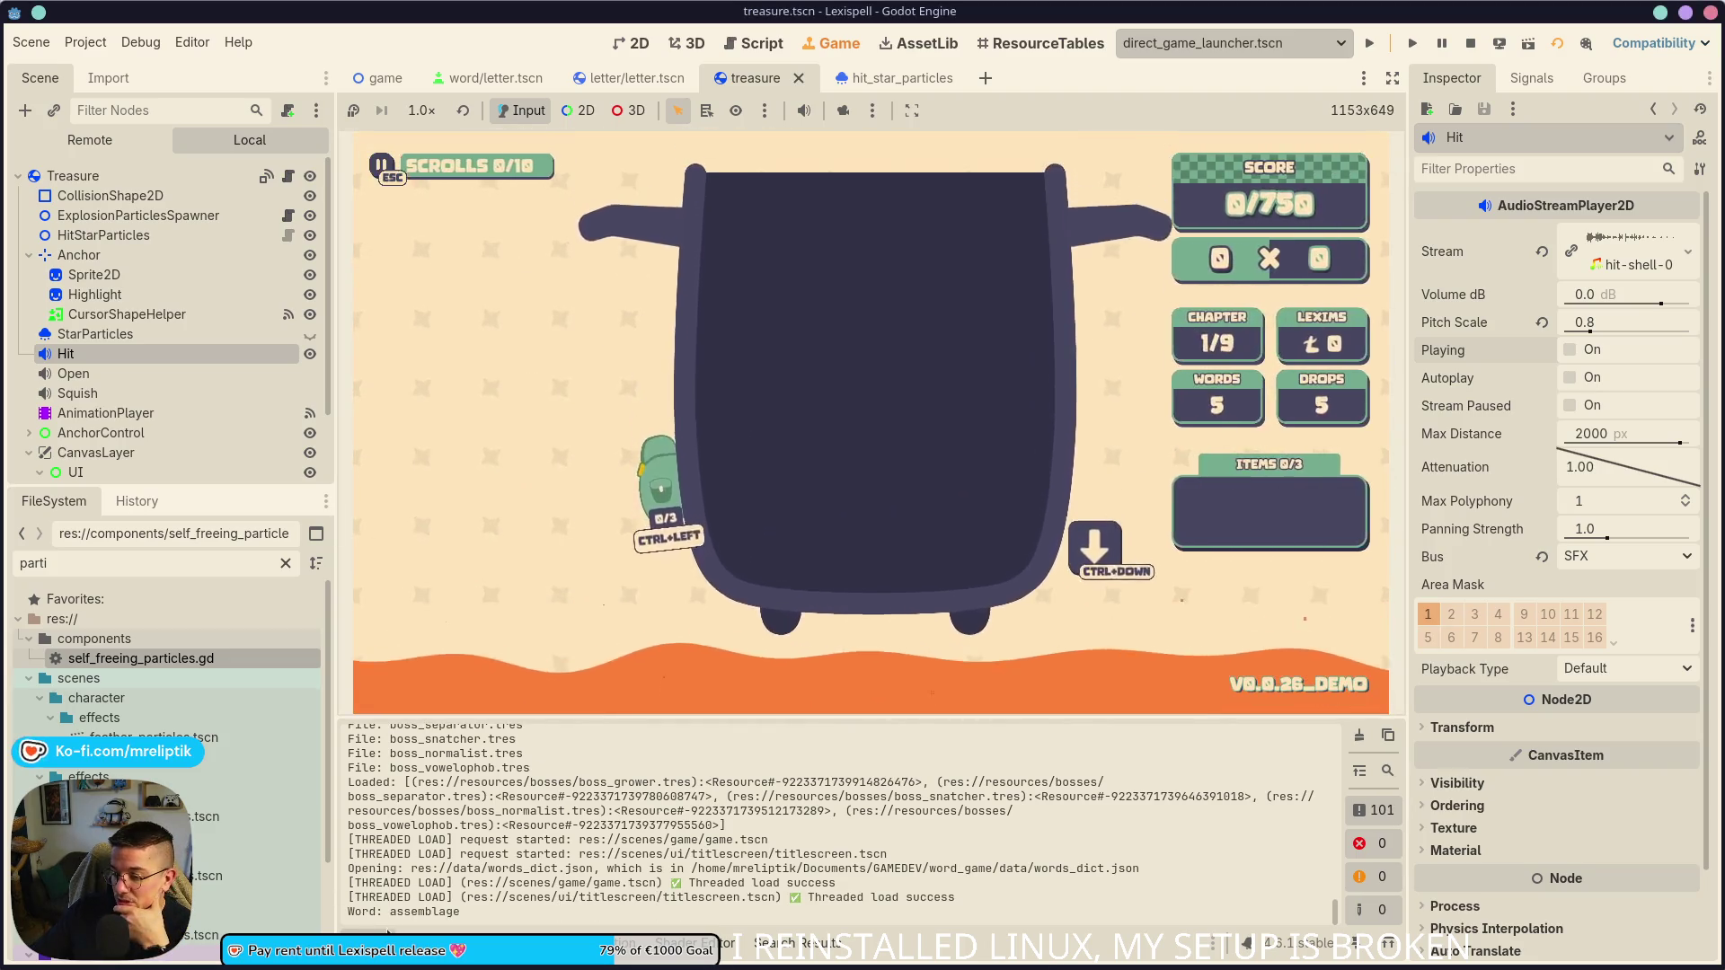
left_click(387, 939)
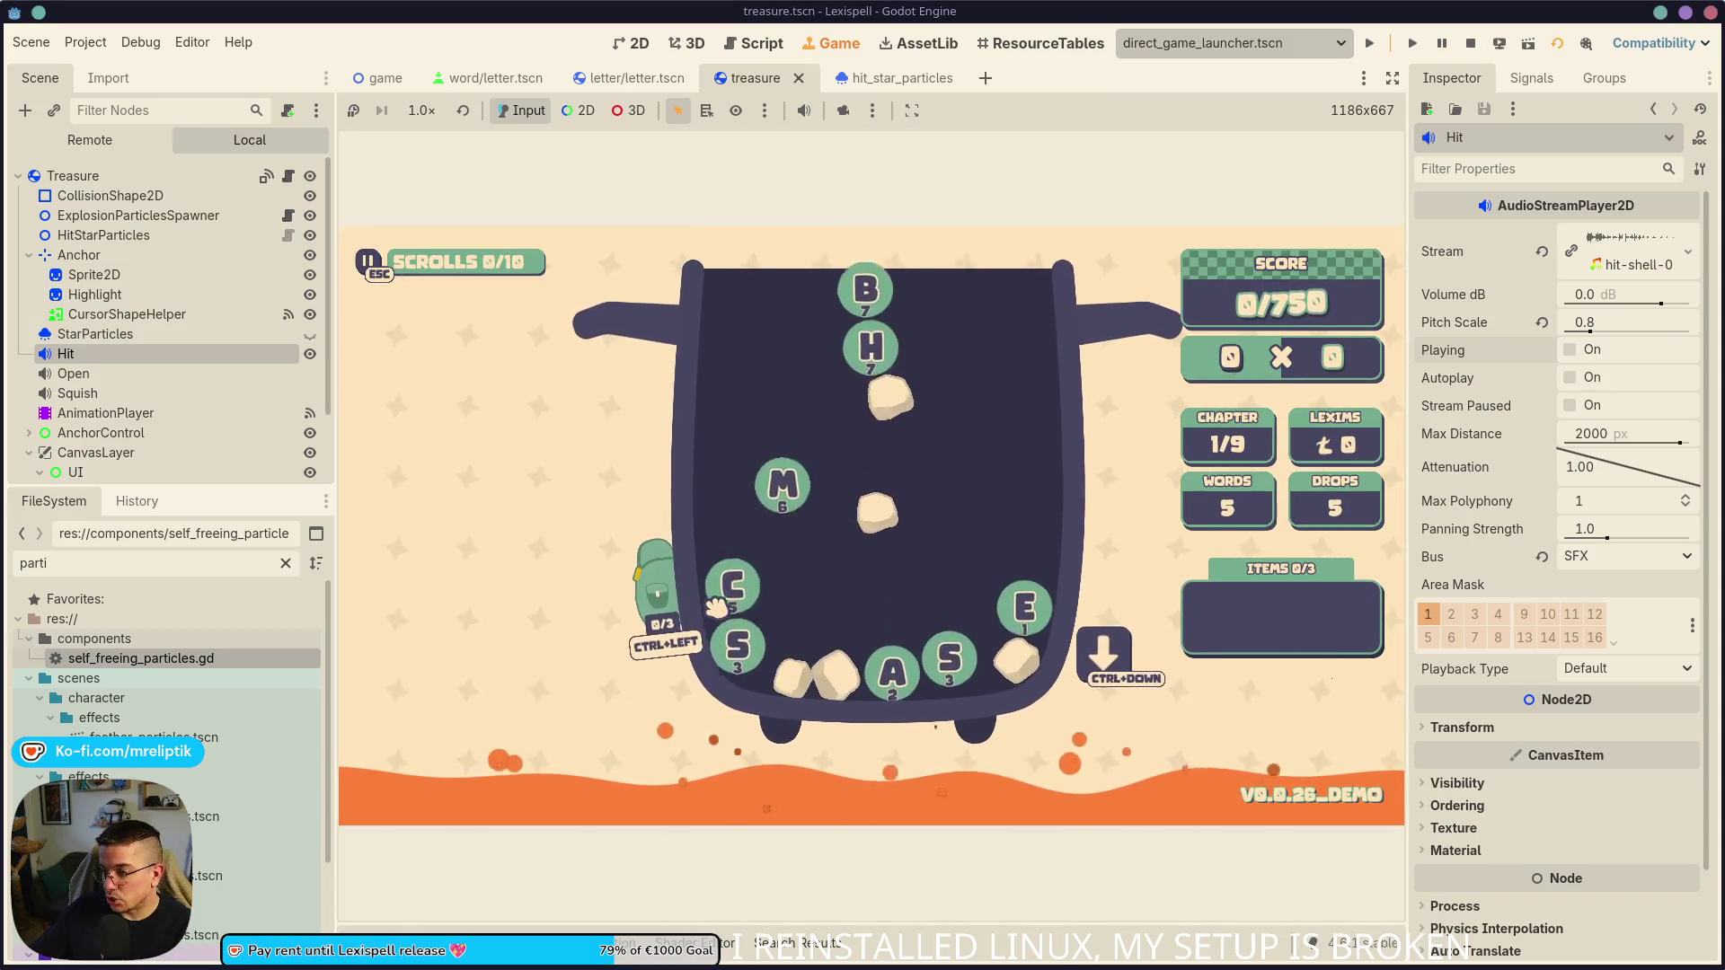
left_click(719, 604)
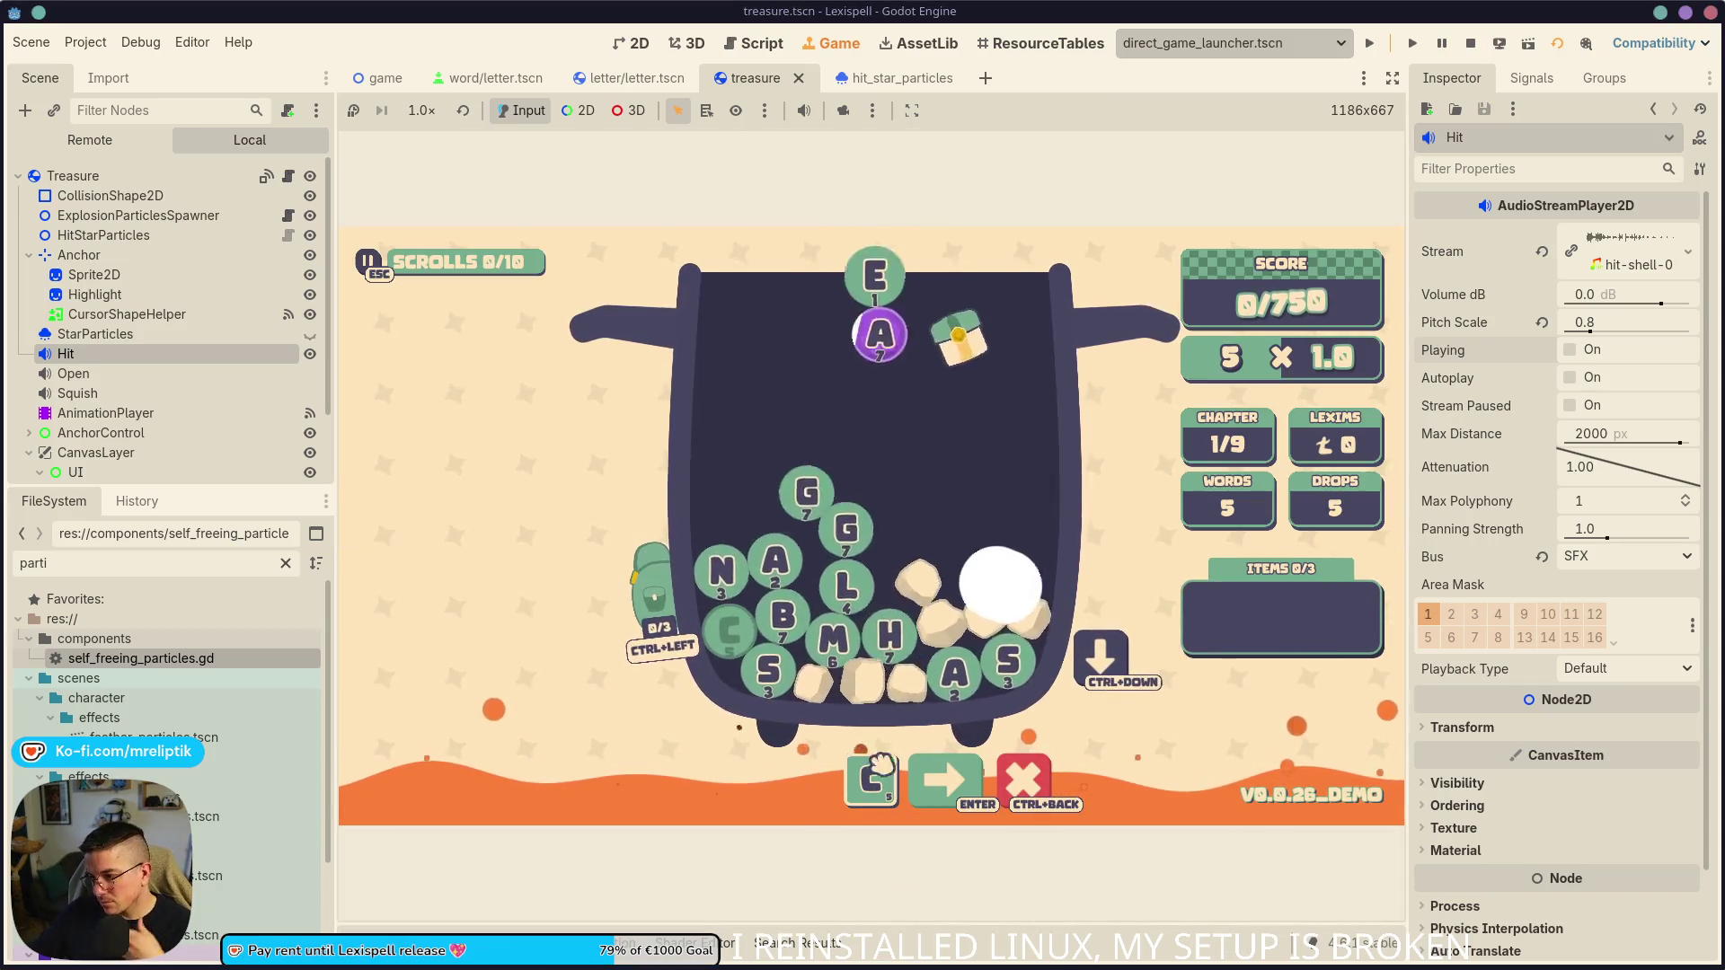
mouse_move(909, 618)
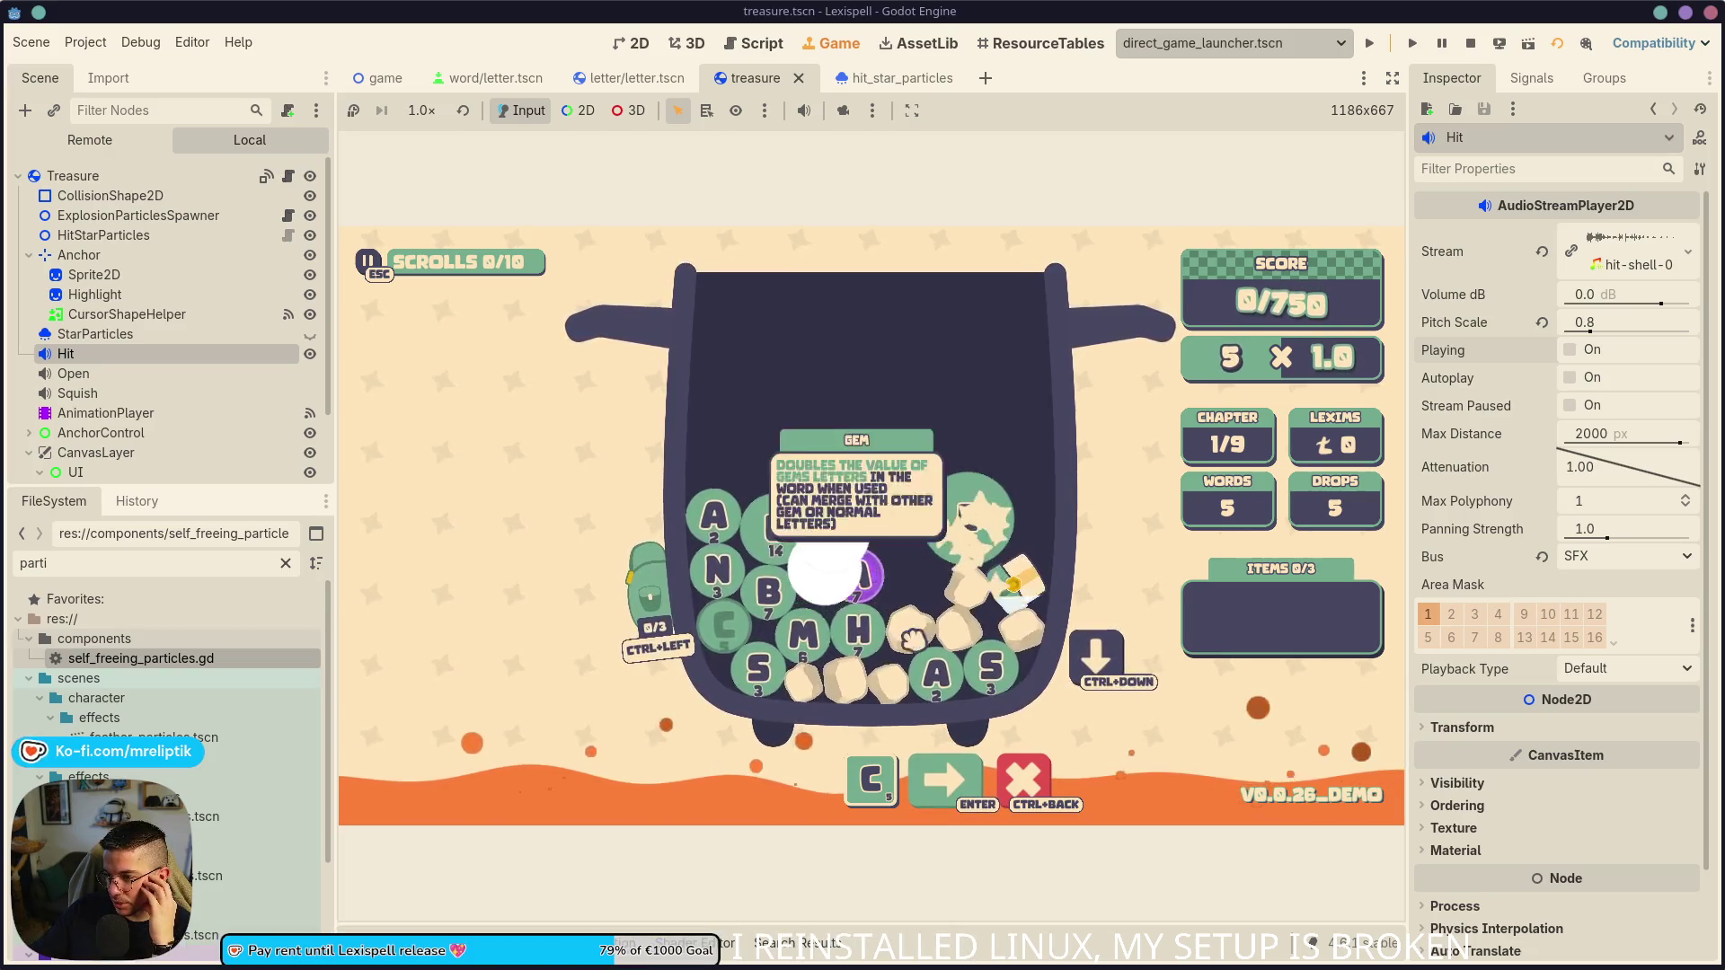
left_click(839, 549)
type("alm")
key("Return")
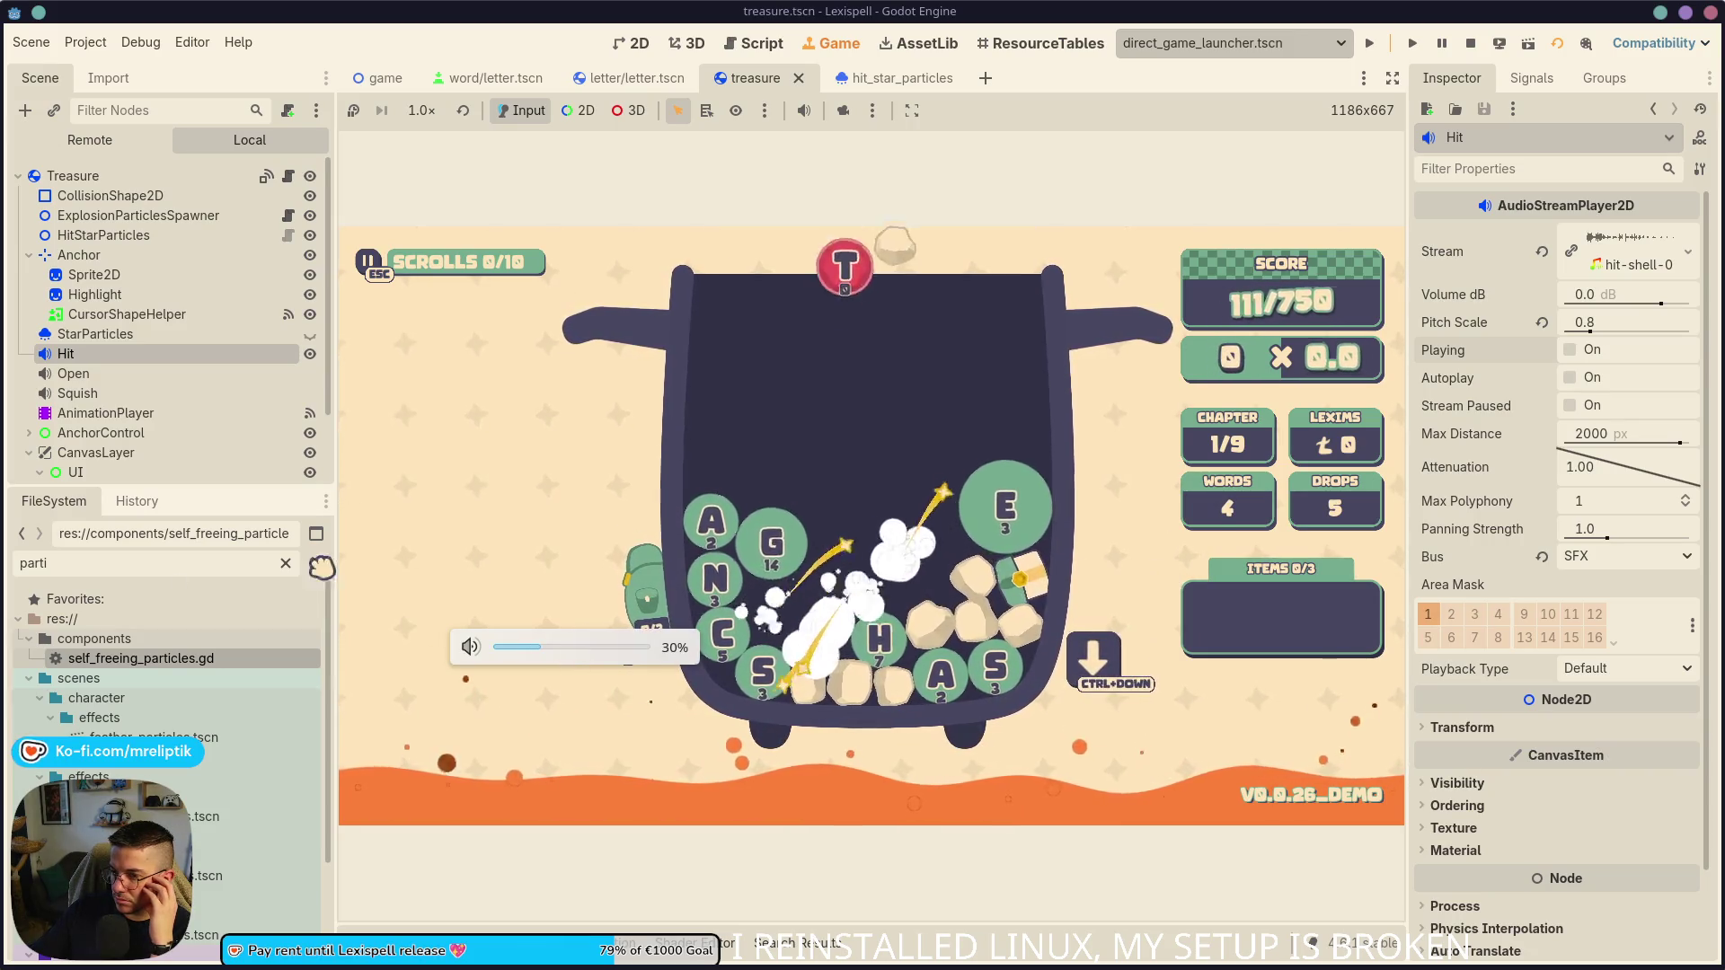
left_click(854, 564)
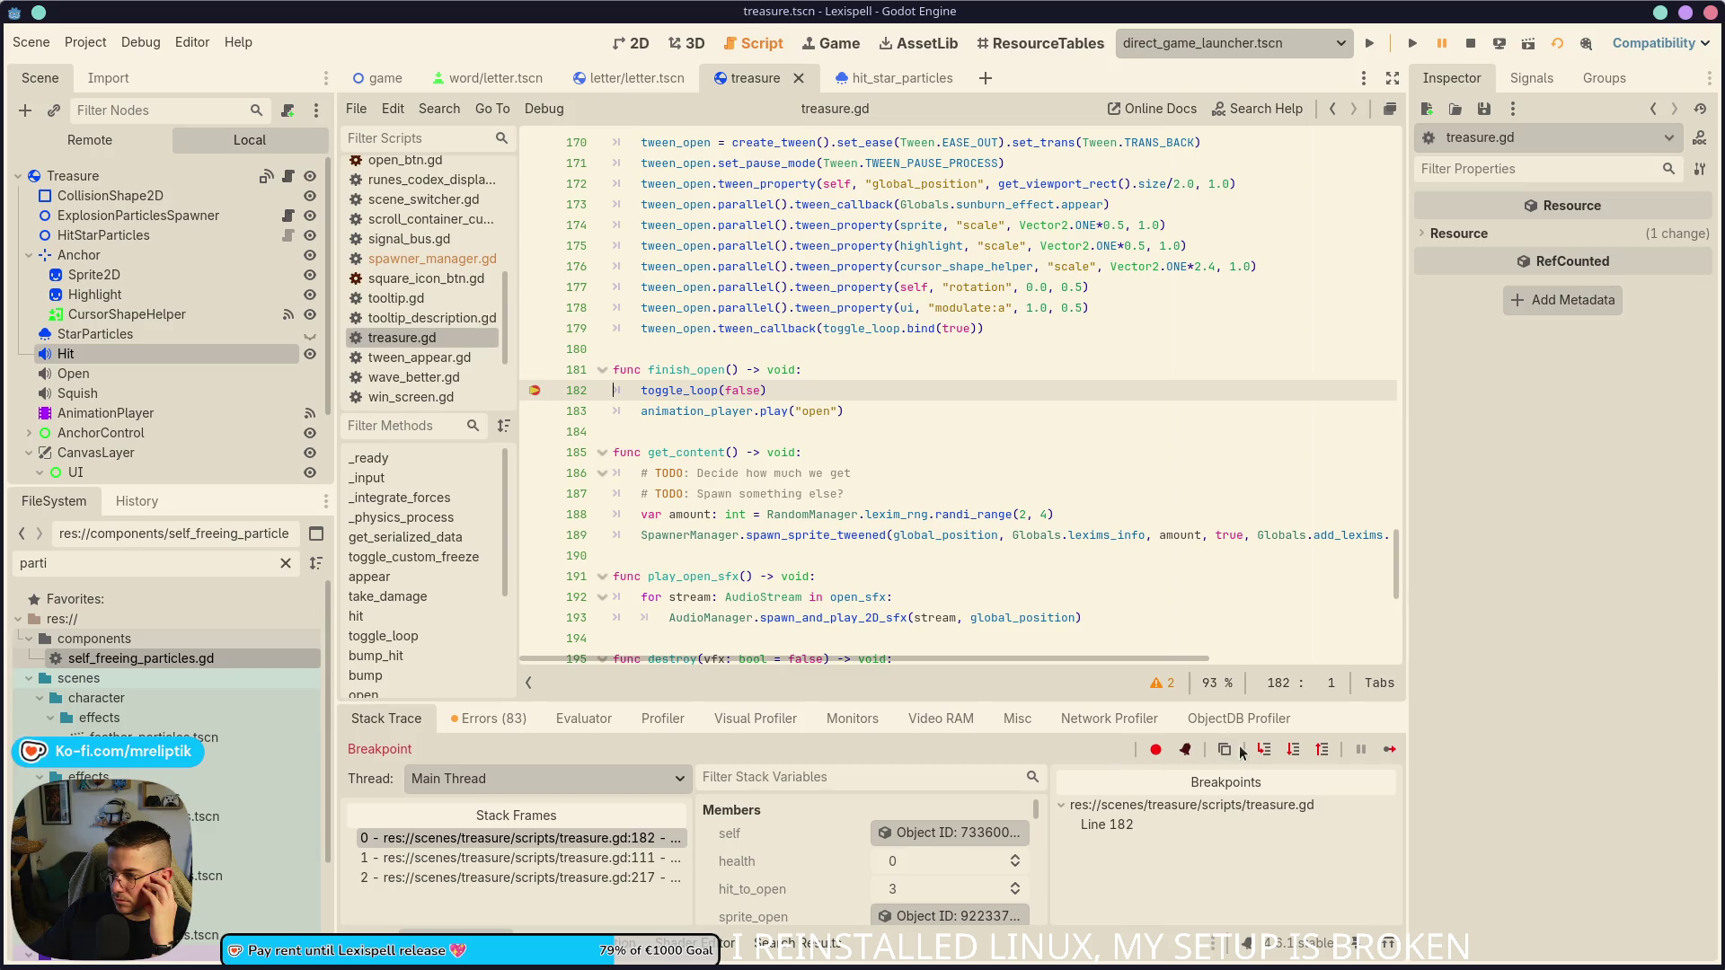
- Step five times through the code from the line 182 breakpoint, then resume
left_click(1263, 750)
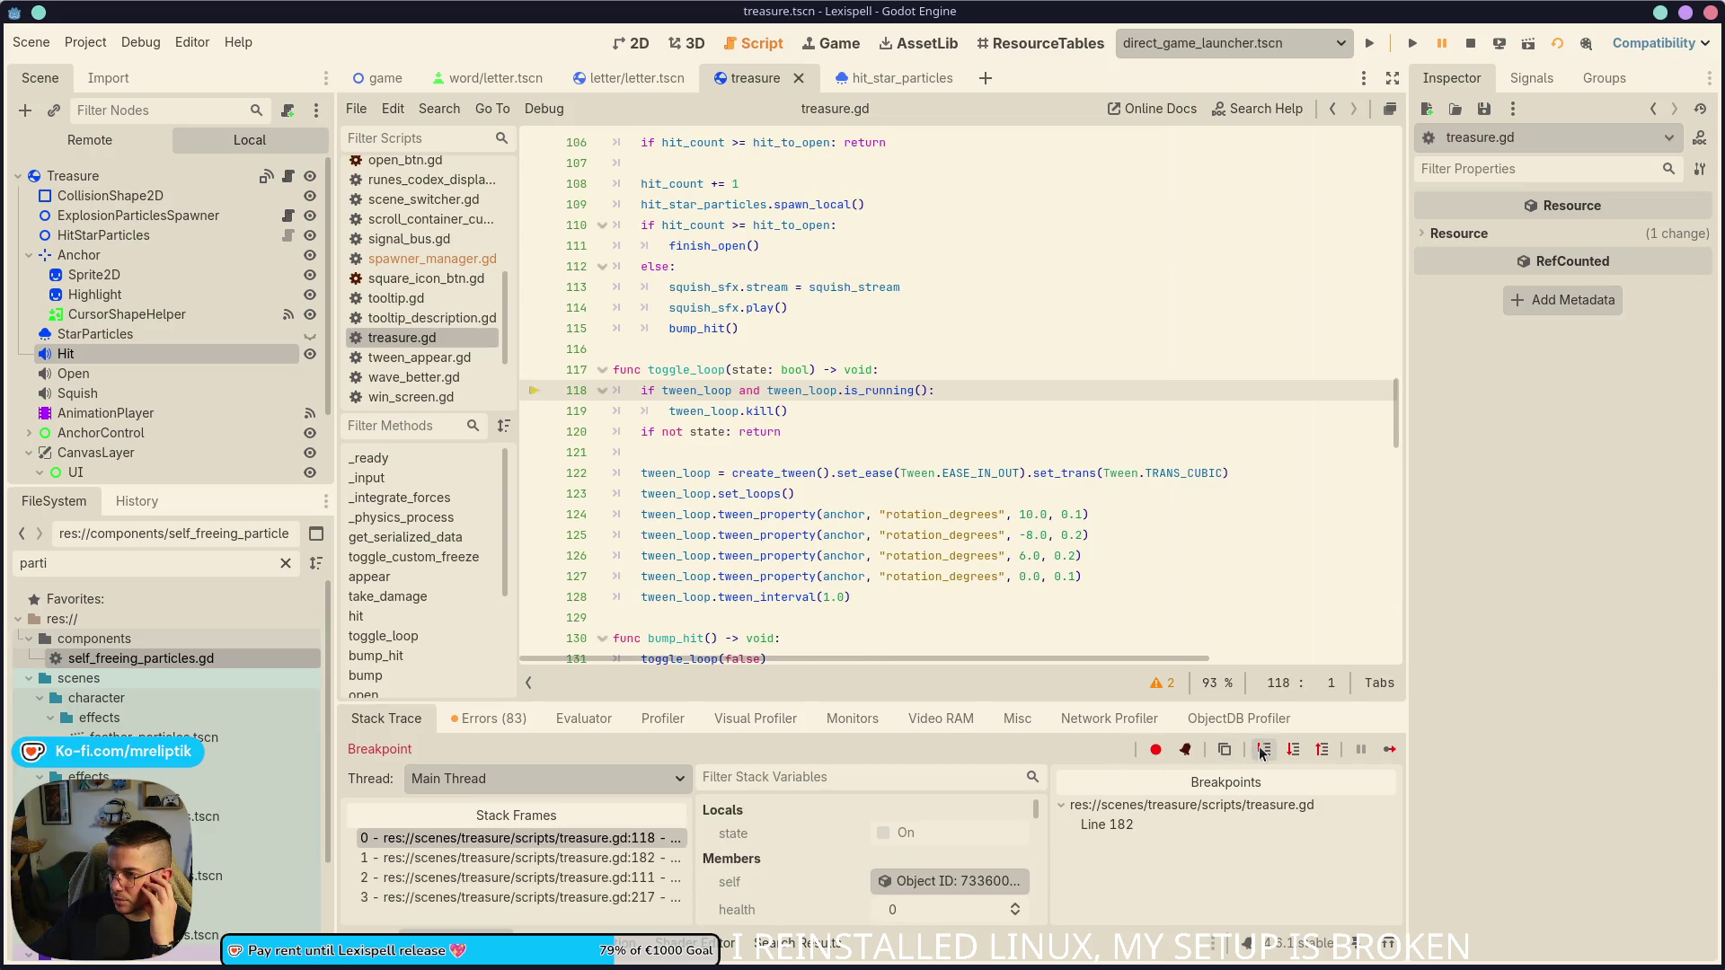
left_click(1262, 750)
left_click(1263, 750)
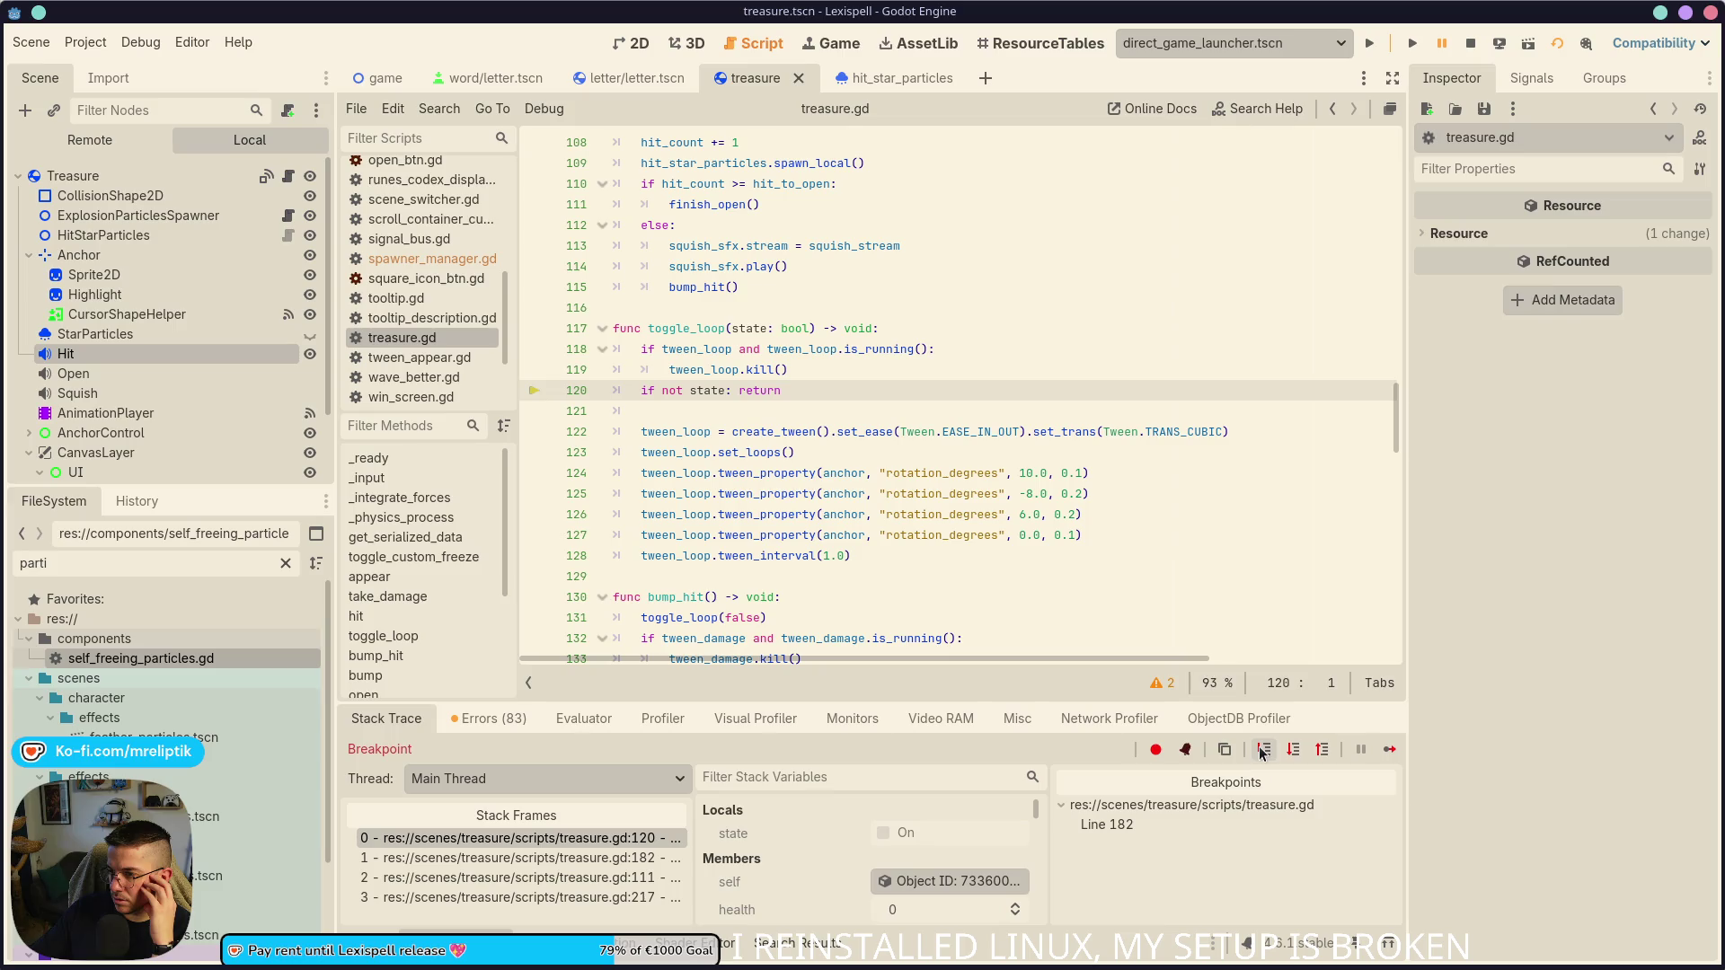
left_click(1263, 750)
left_click(1263, 750)
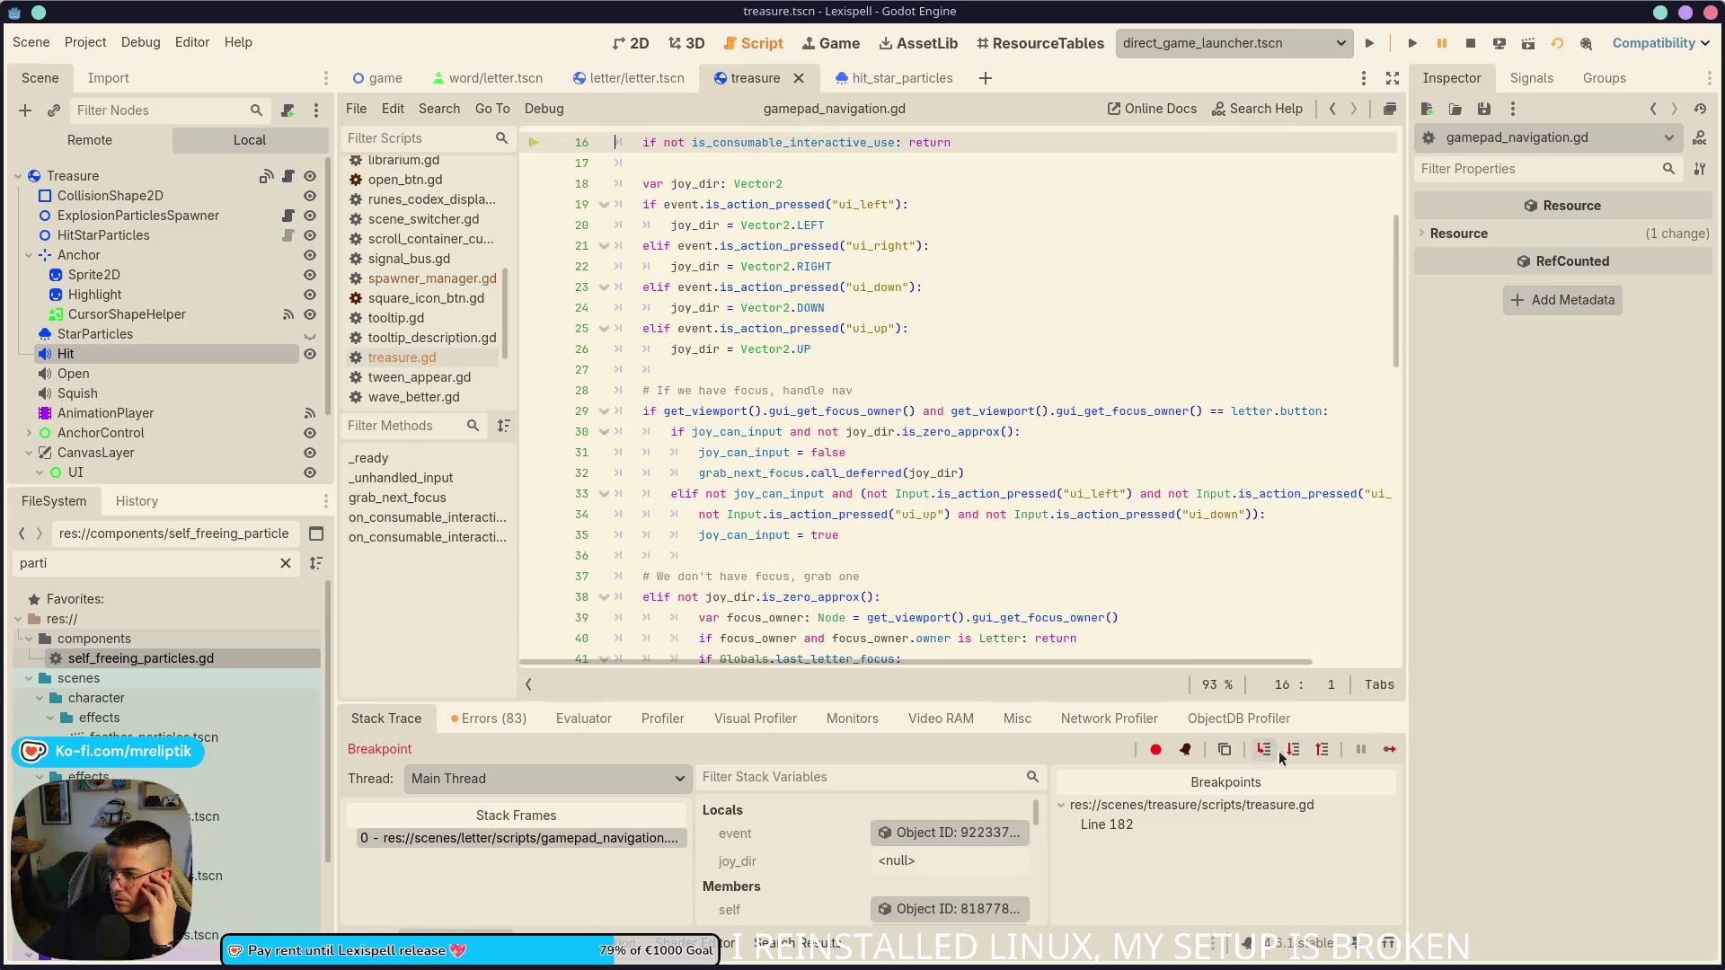
left_click(1390, 750)
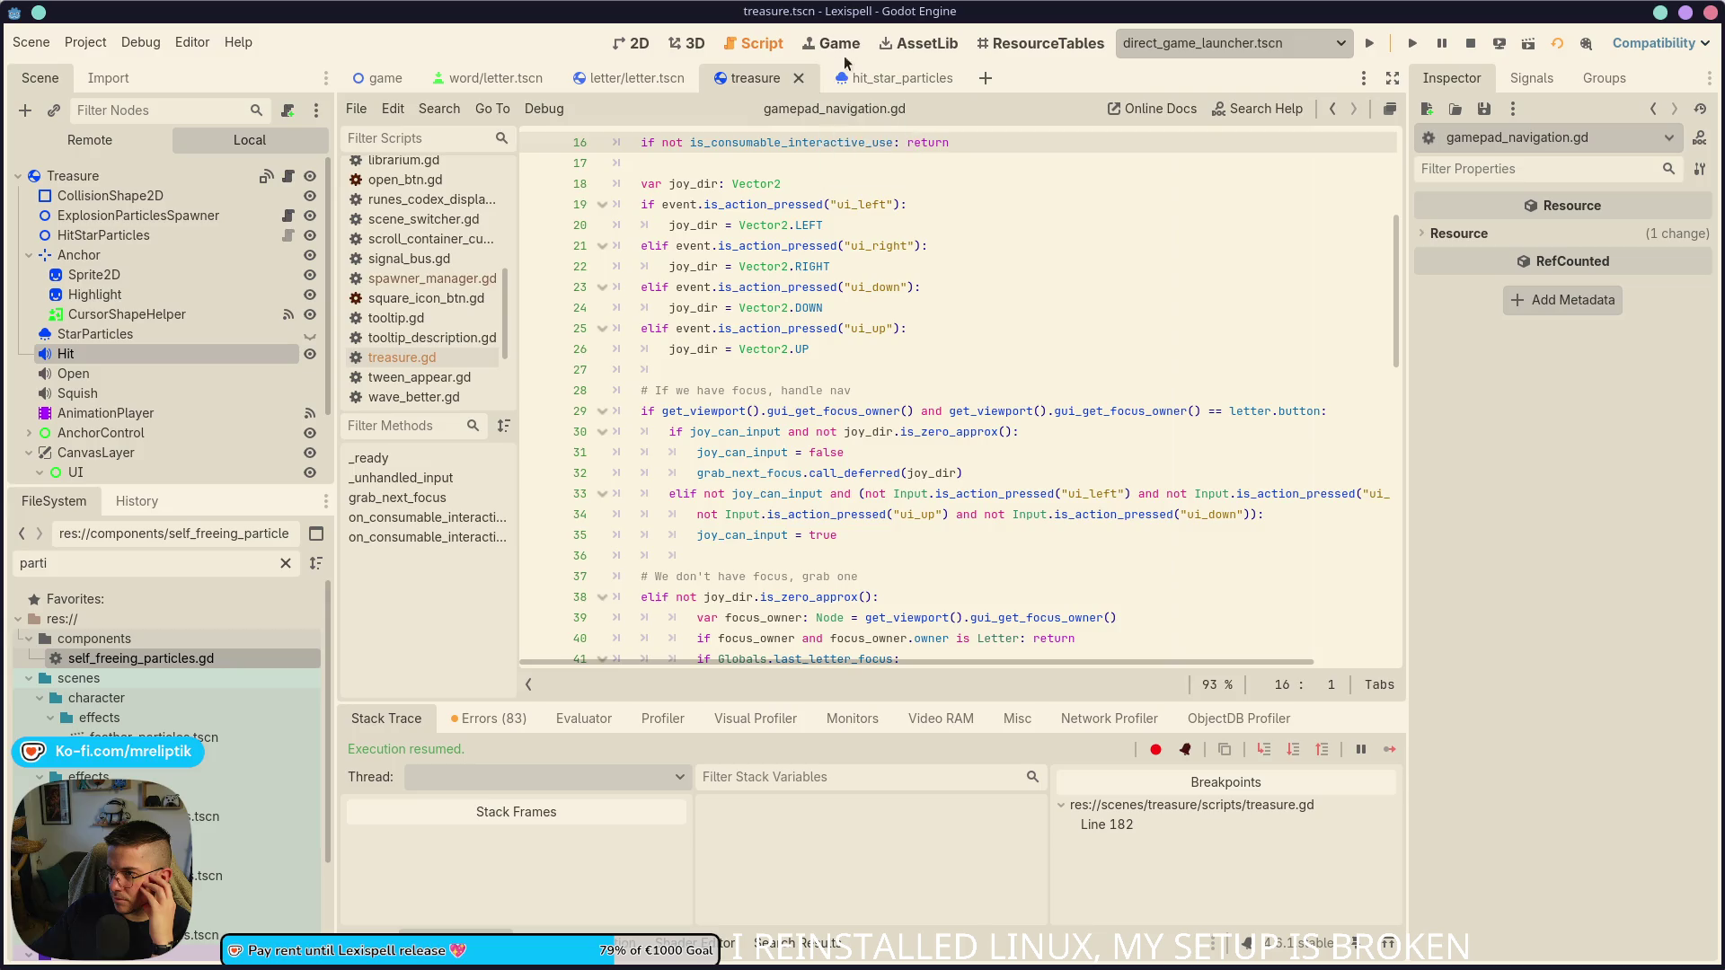
- Stop the running game and select the AnimationPlayer node
left_click(831, 43)
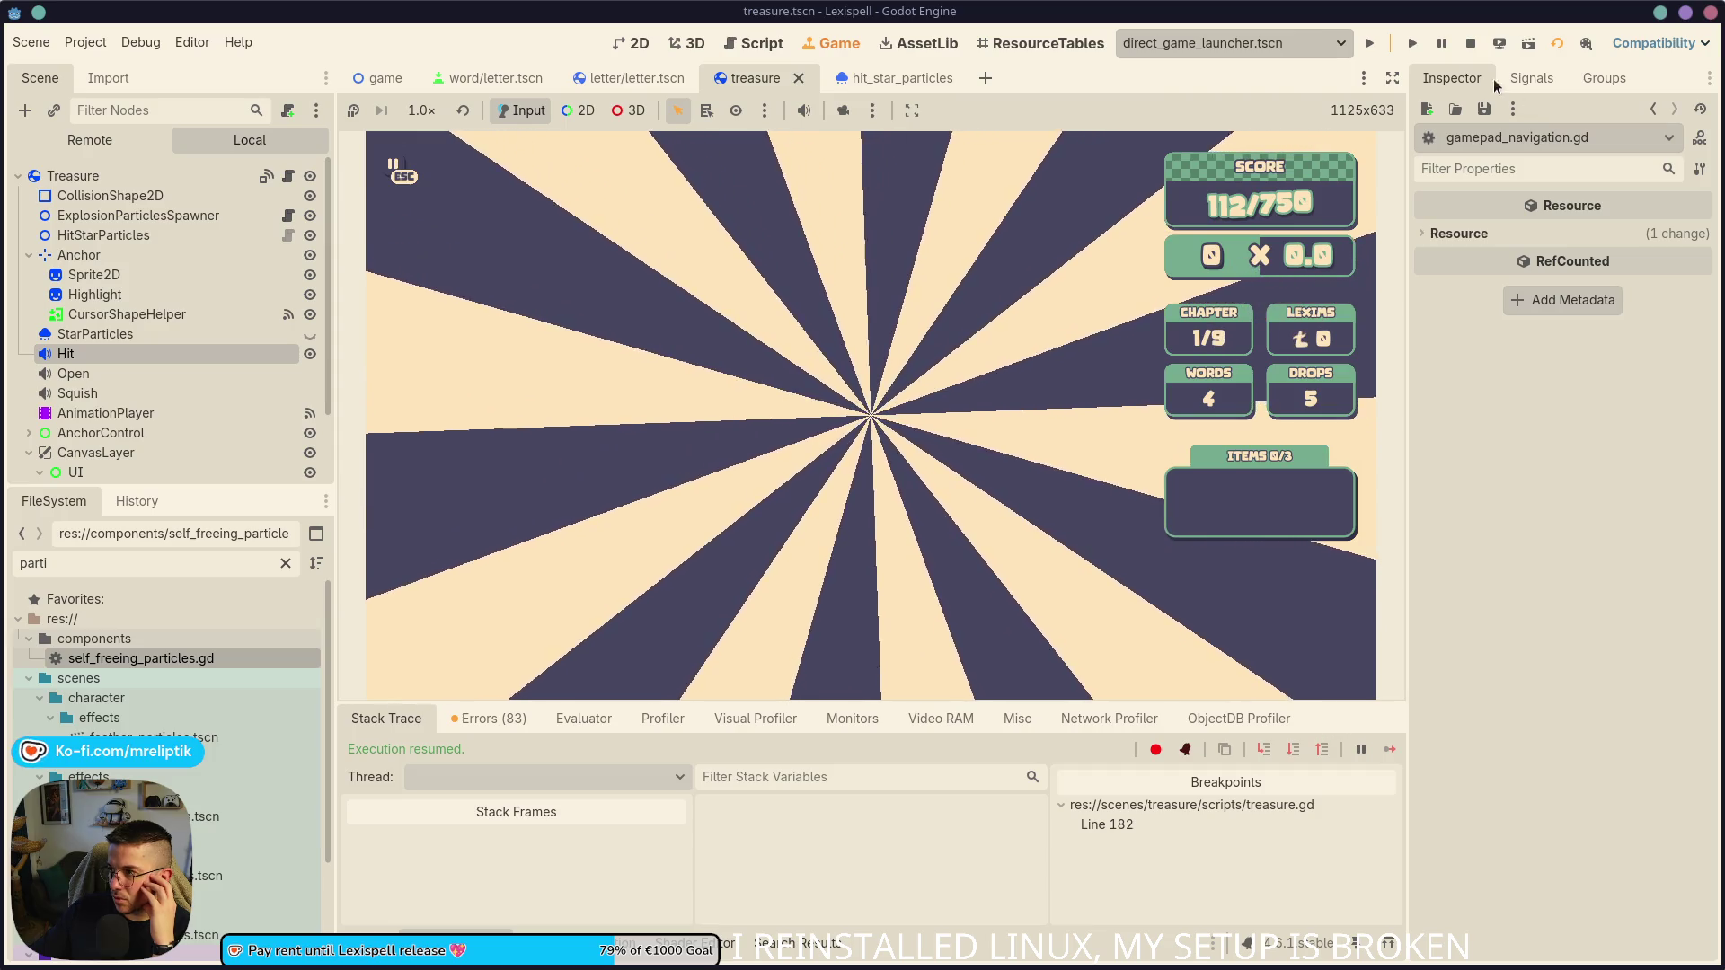
key("F8")
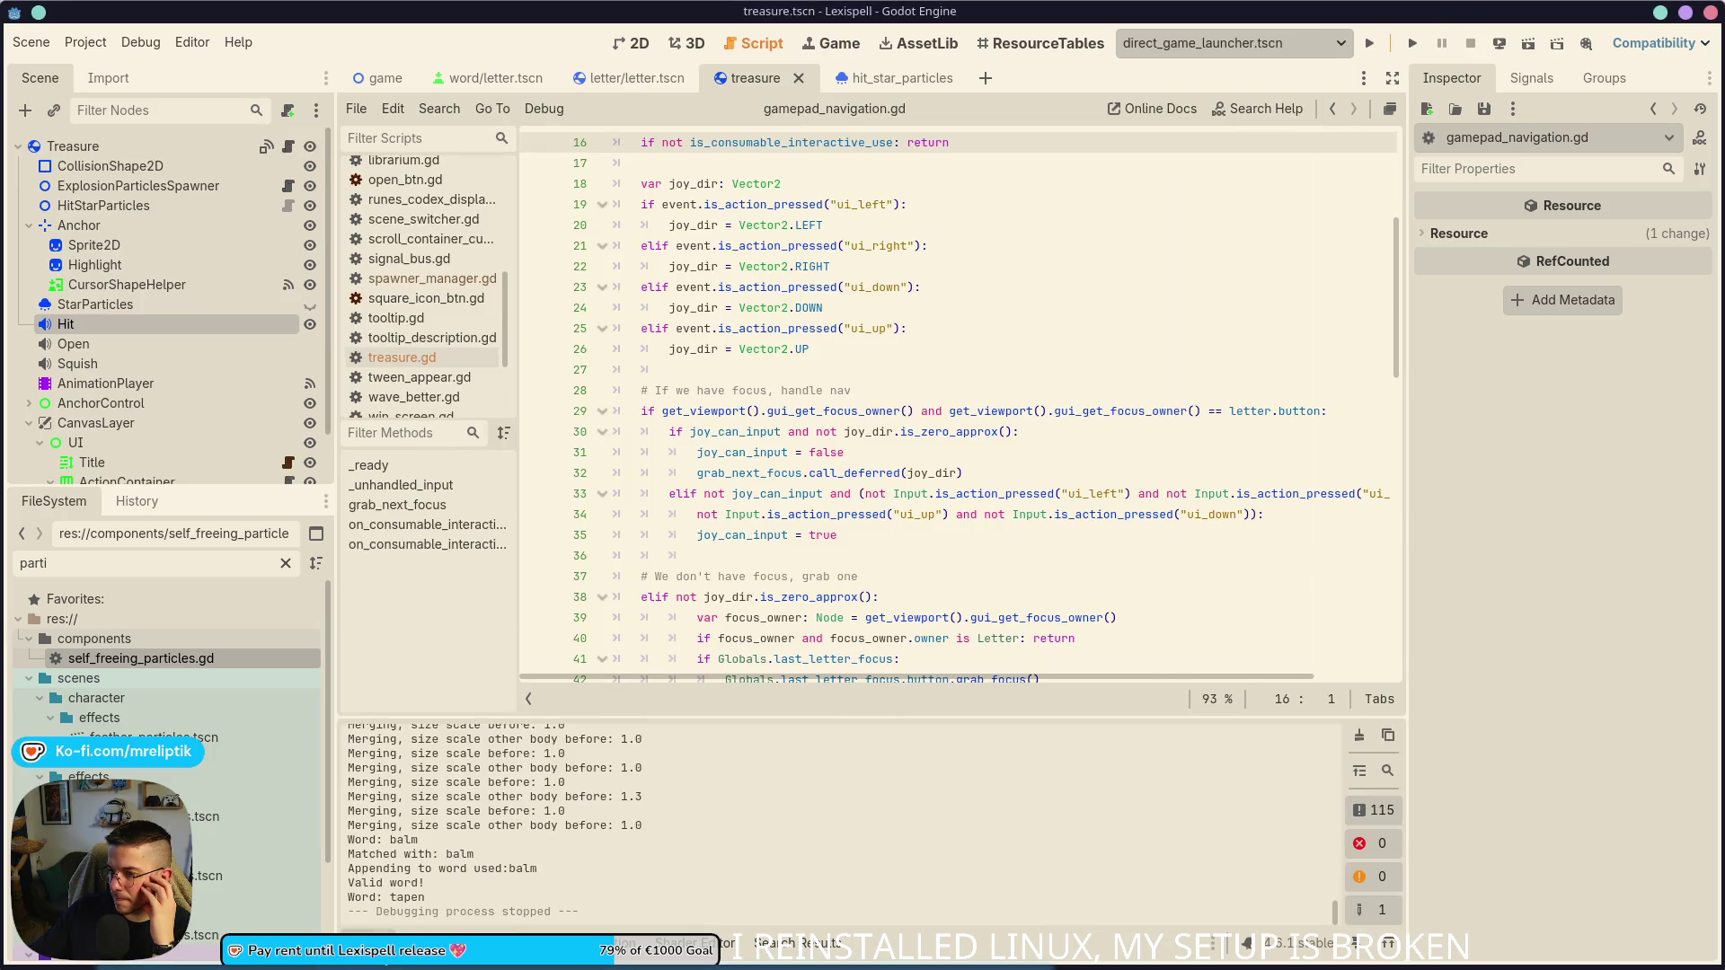
left_click(99, 383)
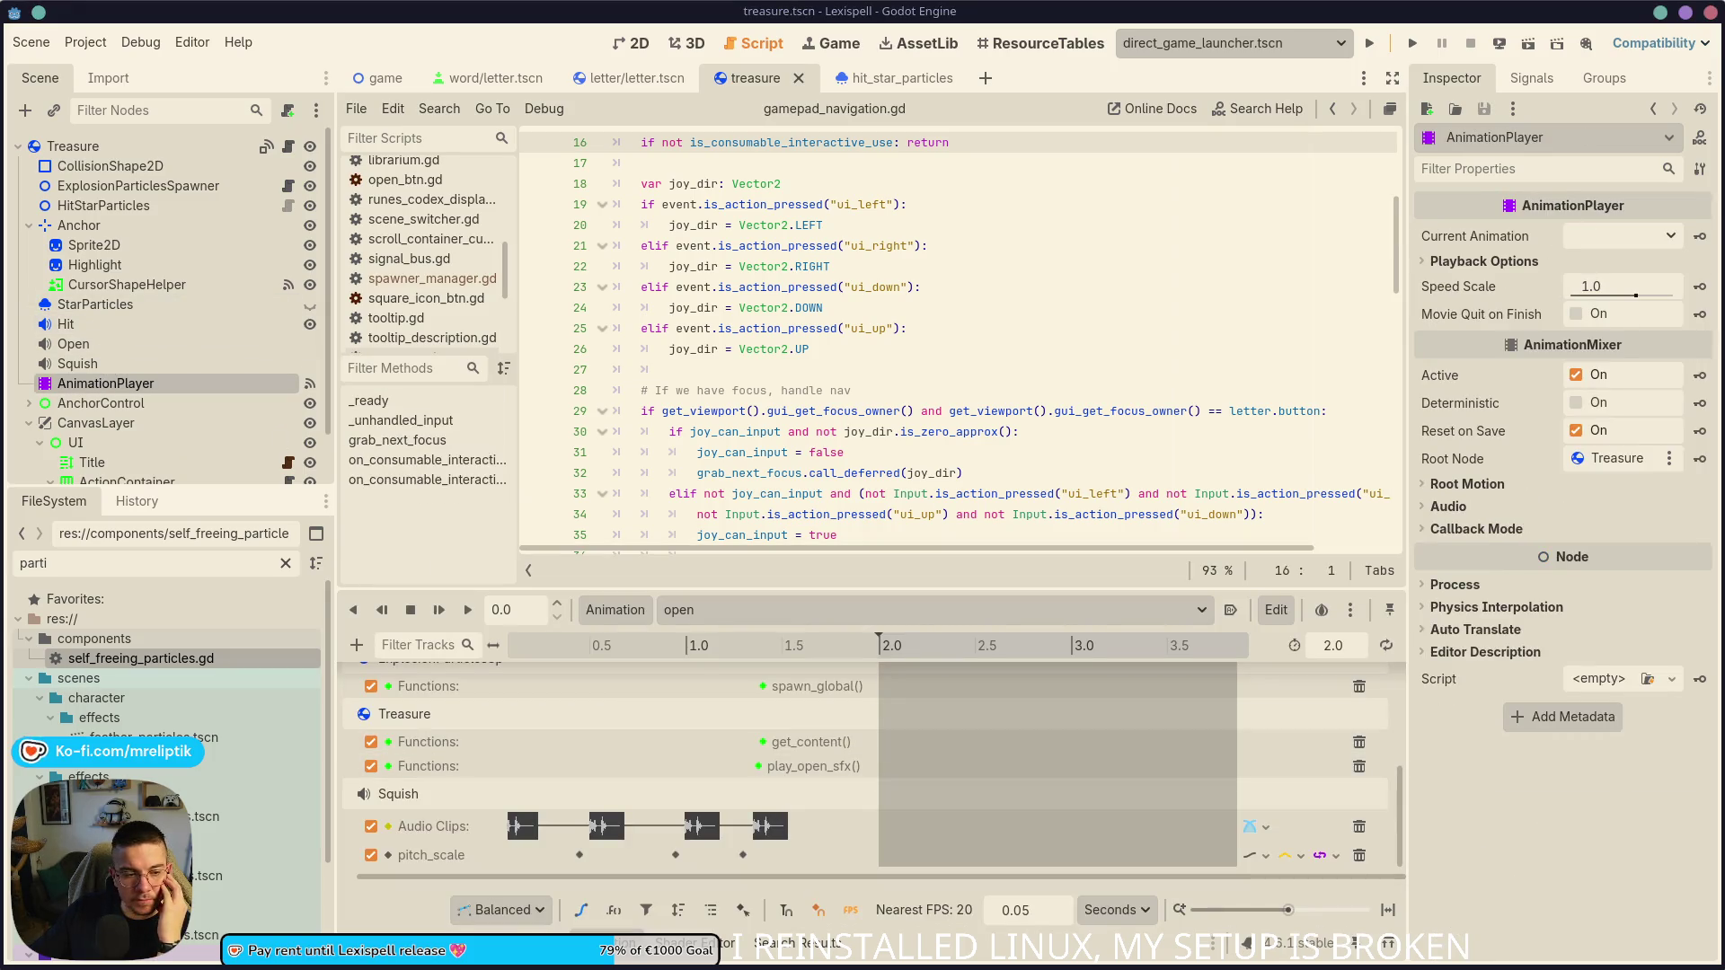
- Lower the system volume, then close and reopen treasure.tscn through quick scene search
key("XF86AudioLowerVolume")
scroll(827, 773, "up", 10)
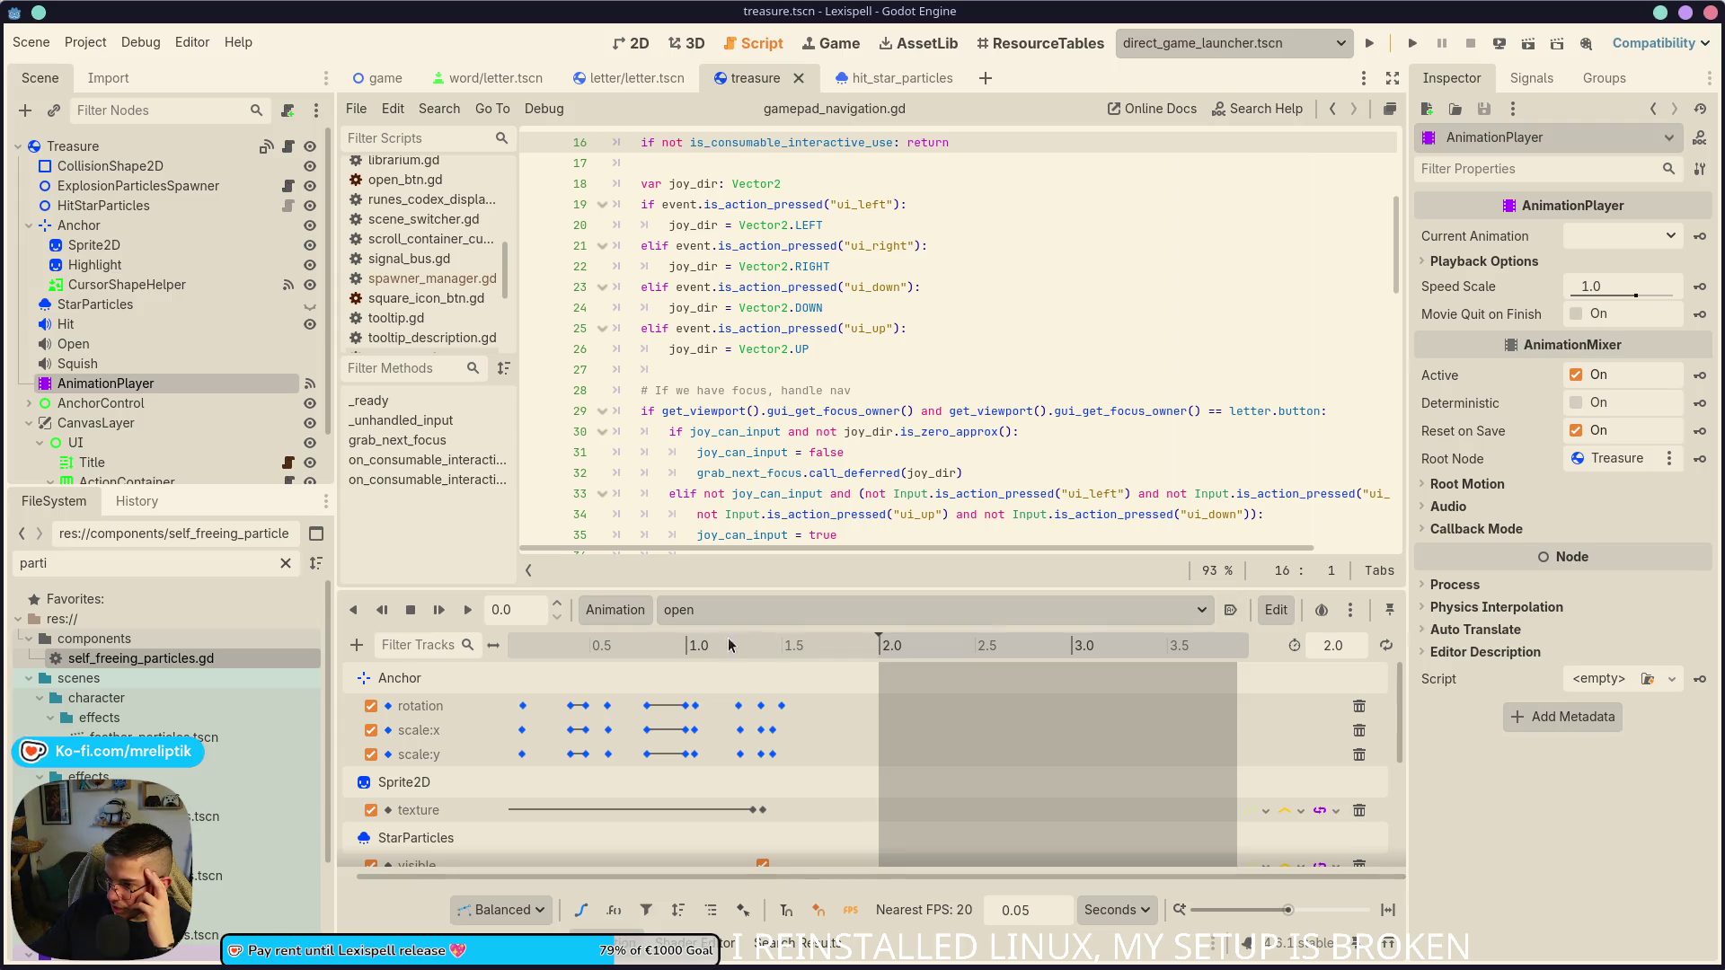
scroll(914, 692, "down", 8)
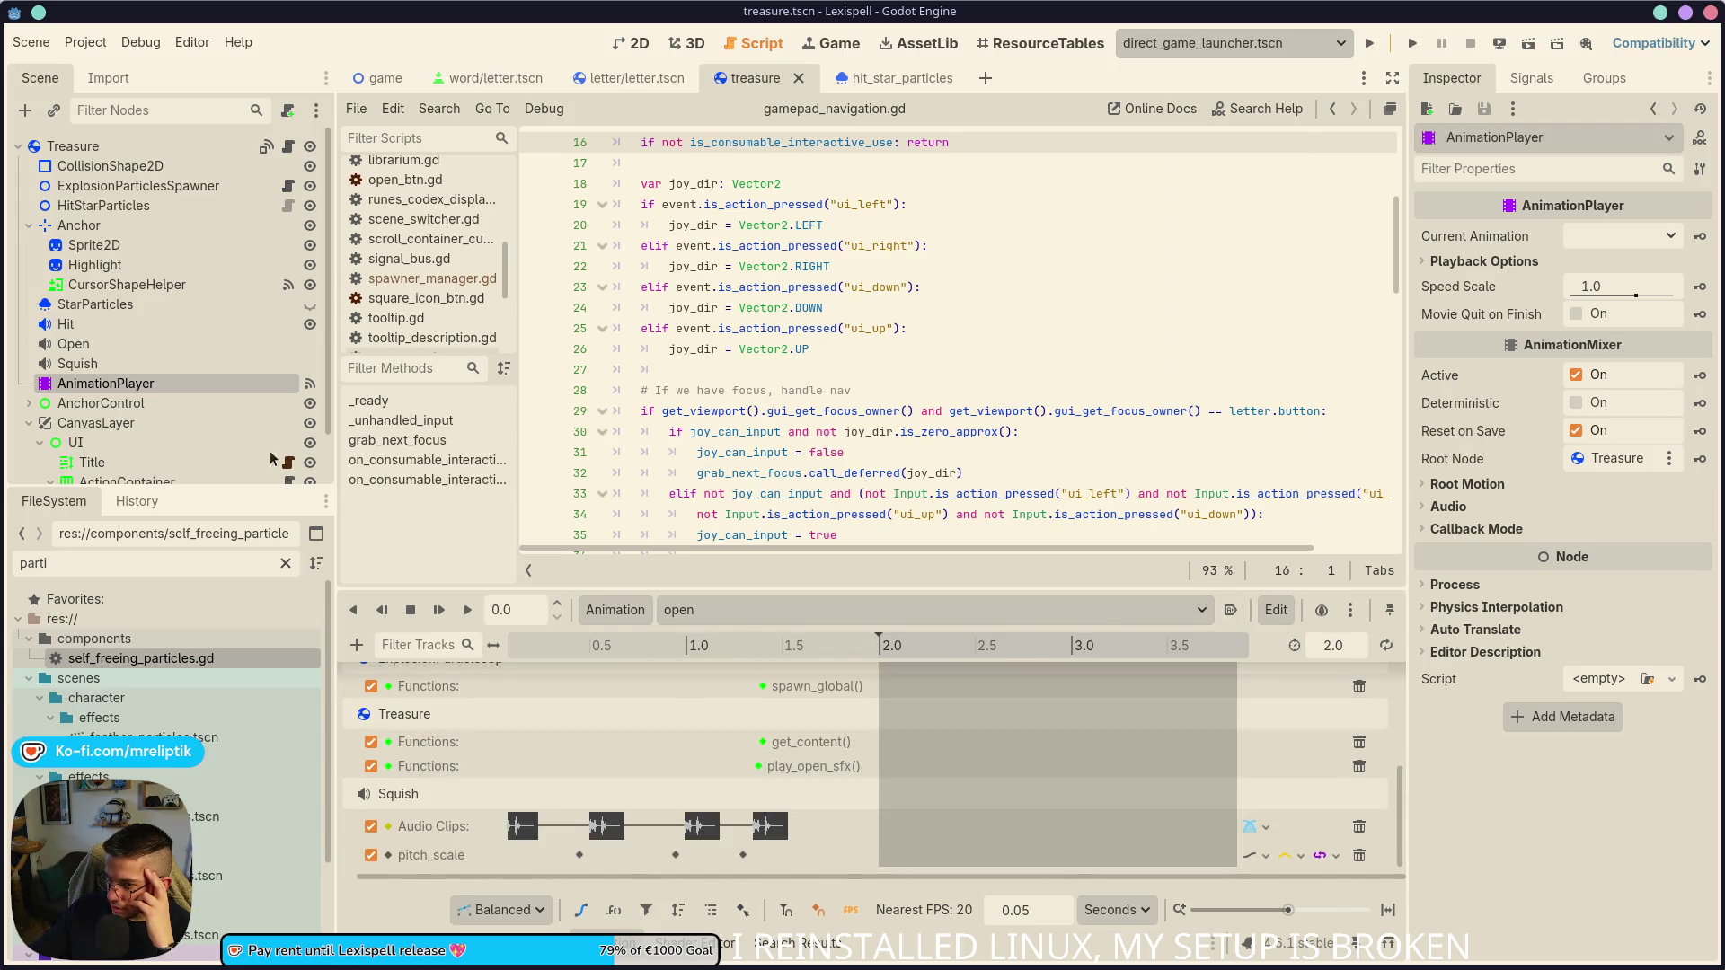
middle_click(768, 86)
key("ctrl+shift+o")
type("treas")
key("Return")
- Select AnimationPlayer and jump to its animation_finished handler in treasure.gd
left_click(105, 345)
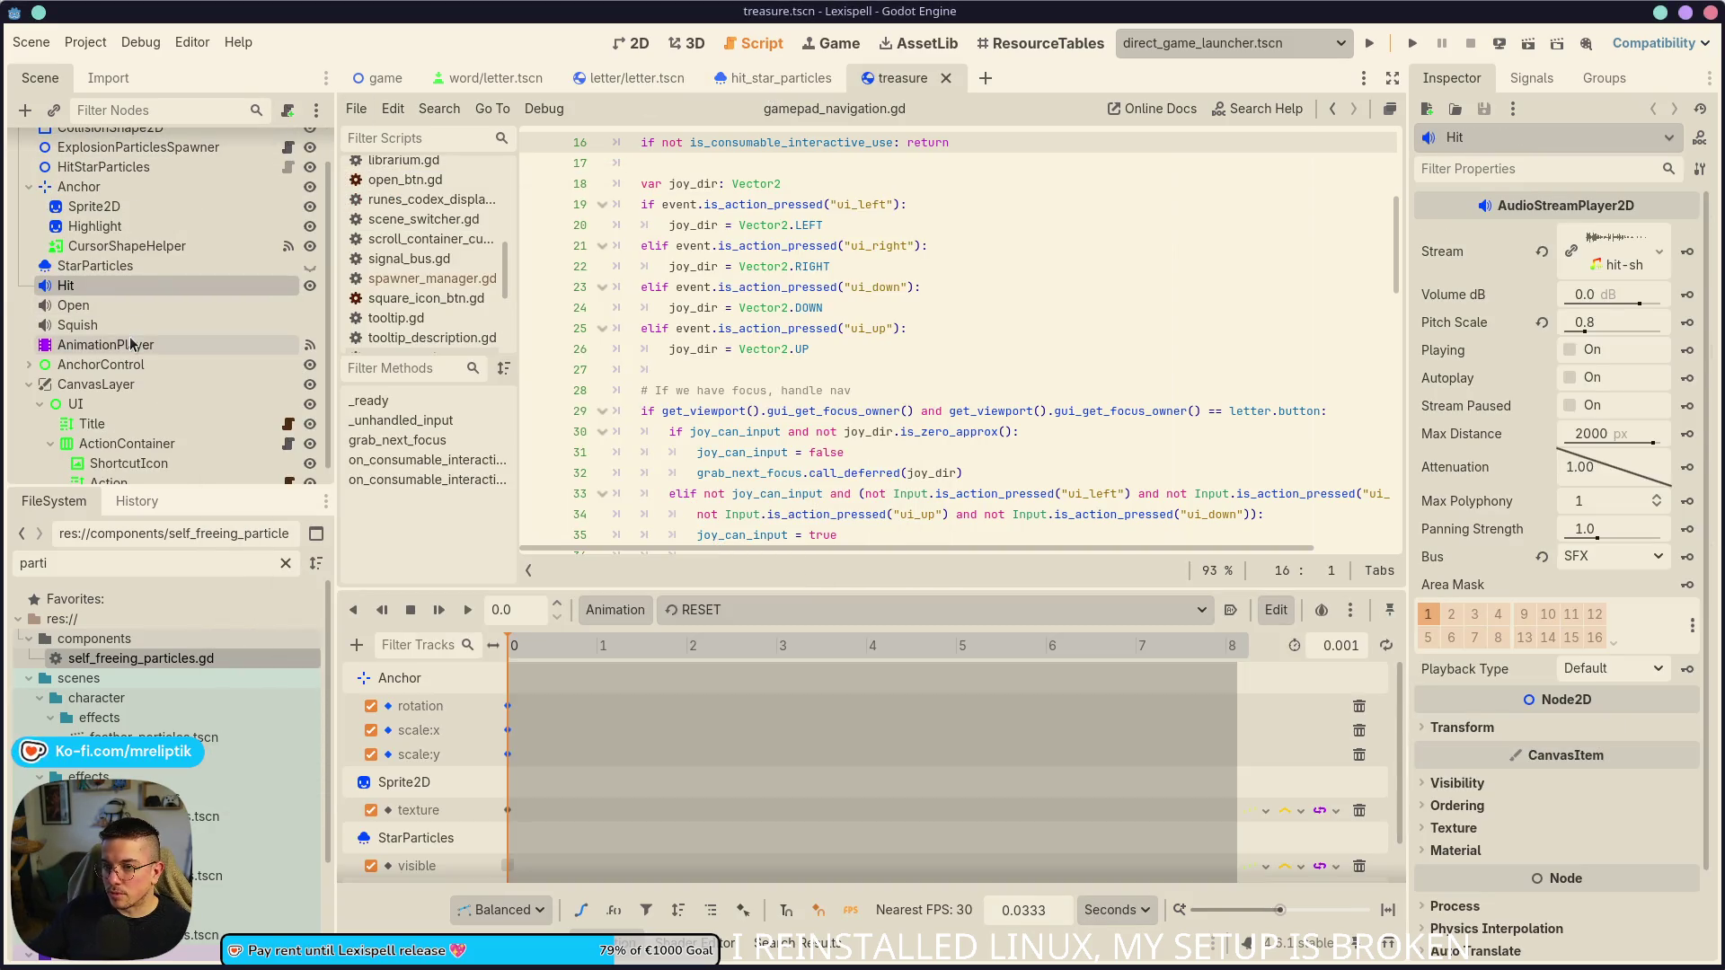
left_click(1487, 262)
left_click(1487, 262)
left_click(1531, 79)
left_click(1511, 247)
double_click(1512, 247)
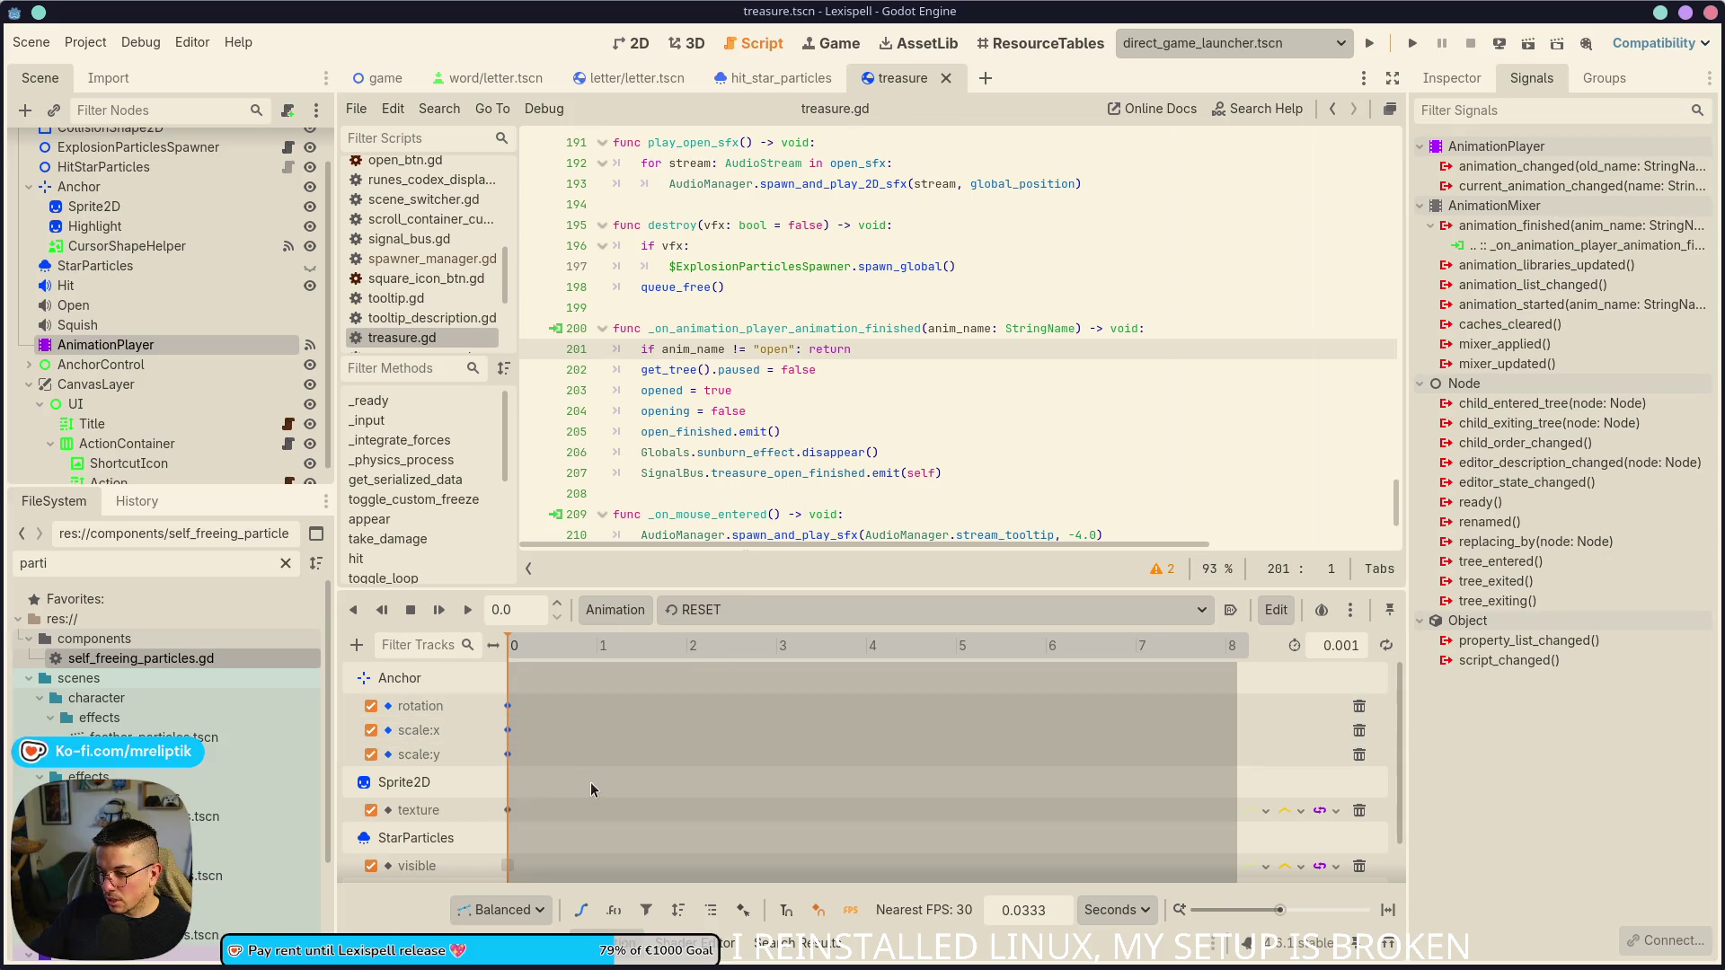
left_click(724, 619)
- Select the 'open' animation and change its length from 2.0 to 1.75 seconds
left_click(718, 655)
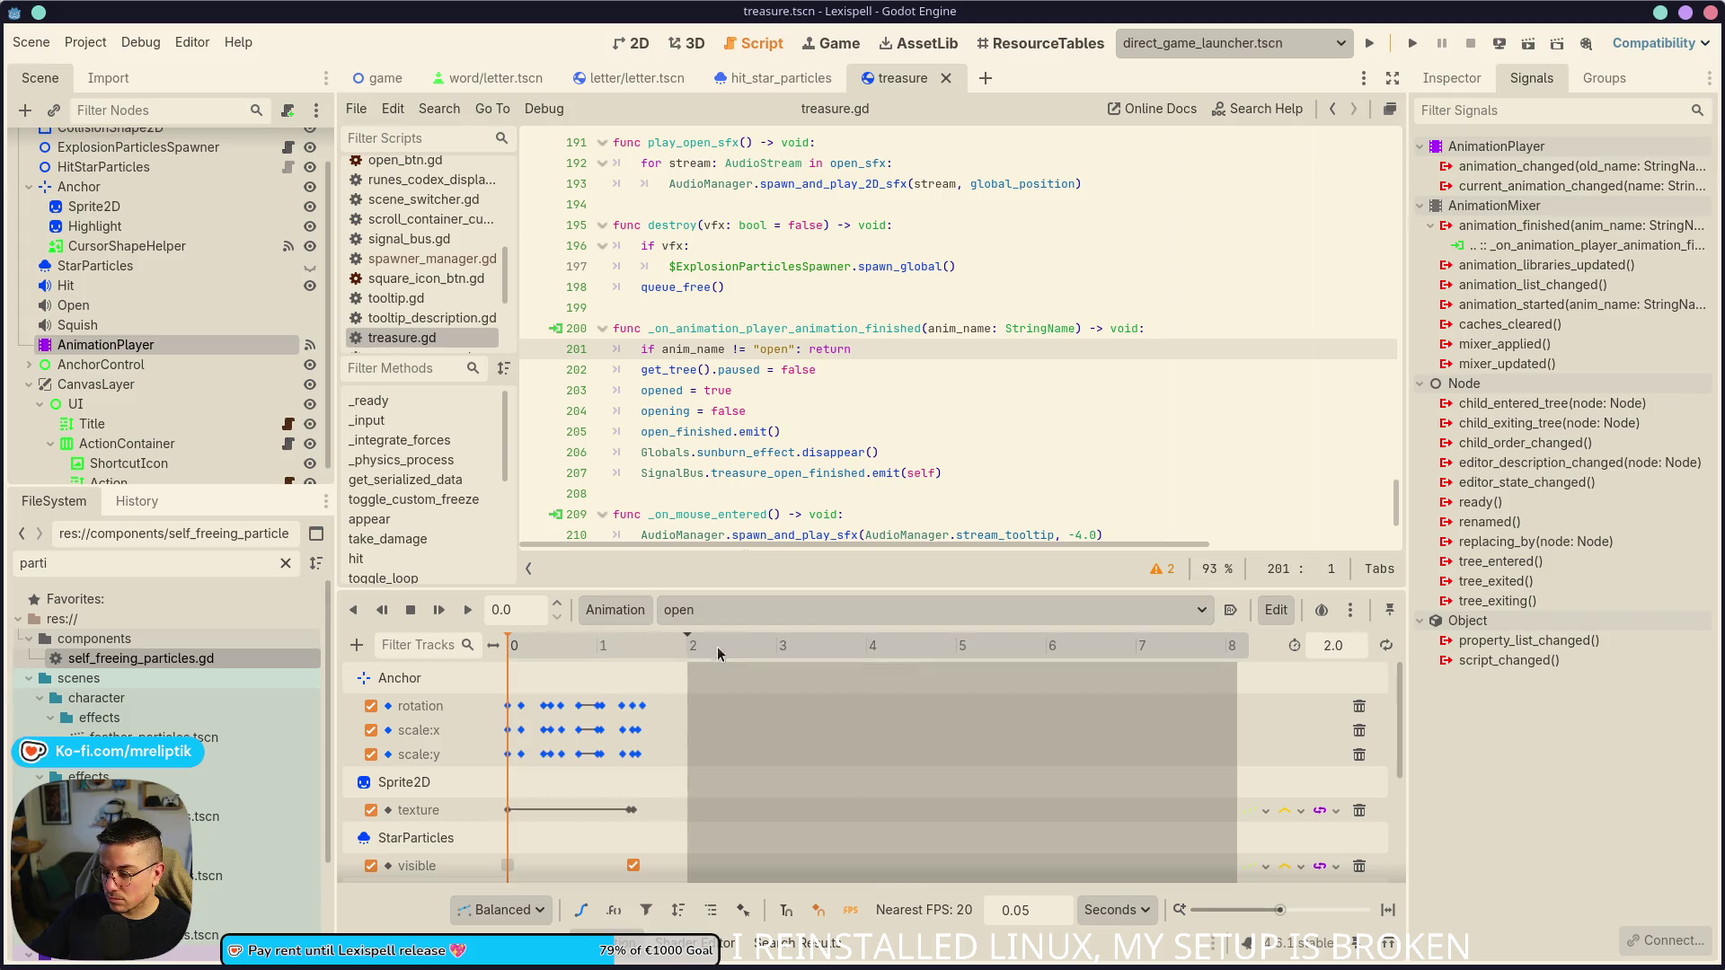
scroll(682, 691, "up", 5)
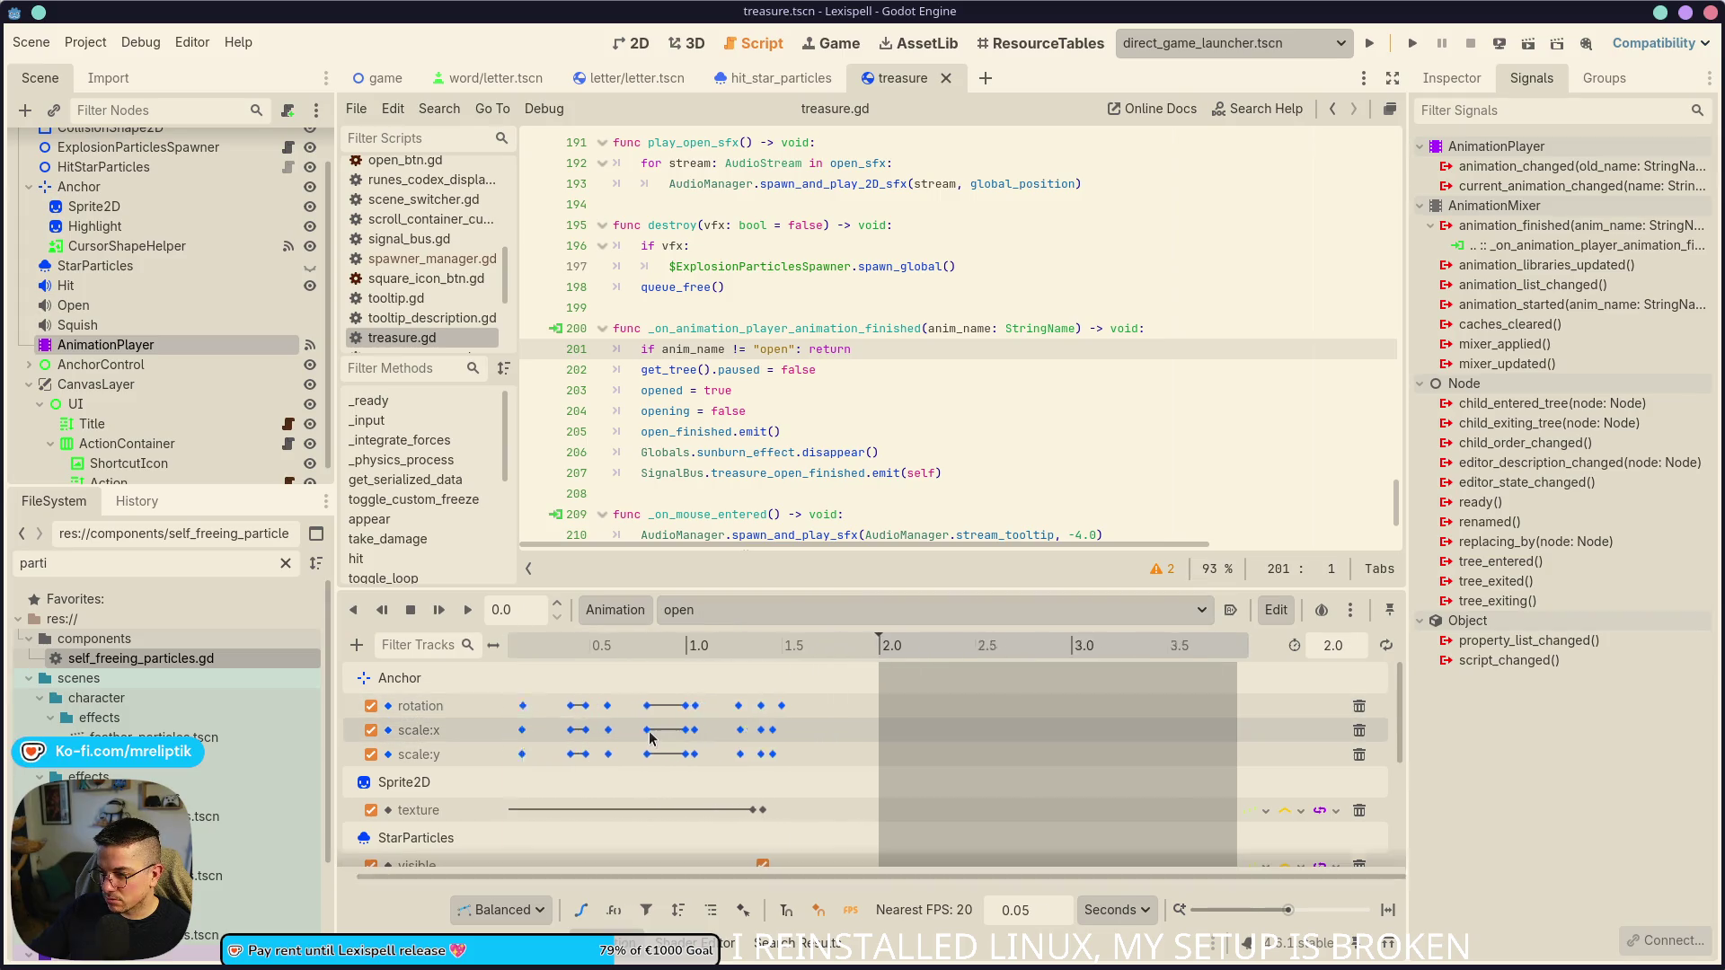
scroll(585, 764, "left", 2)
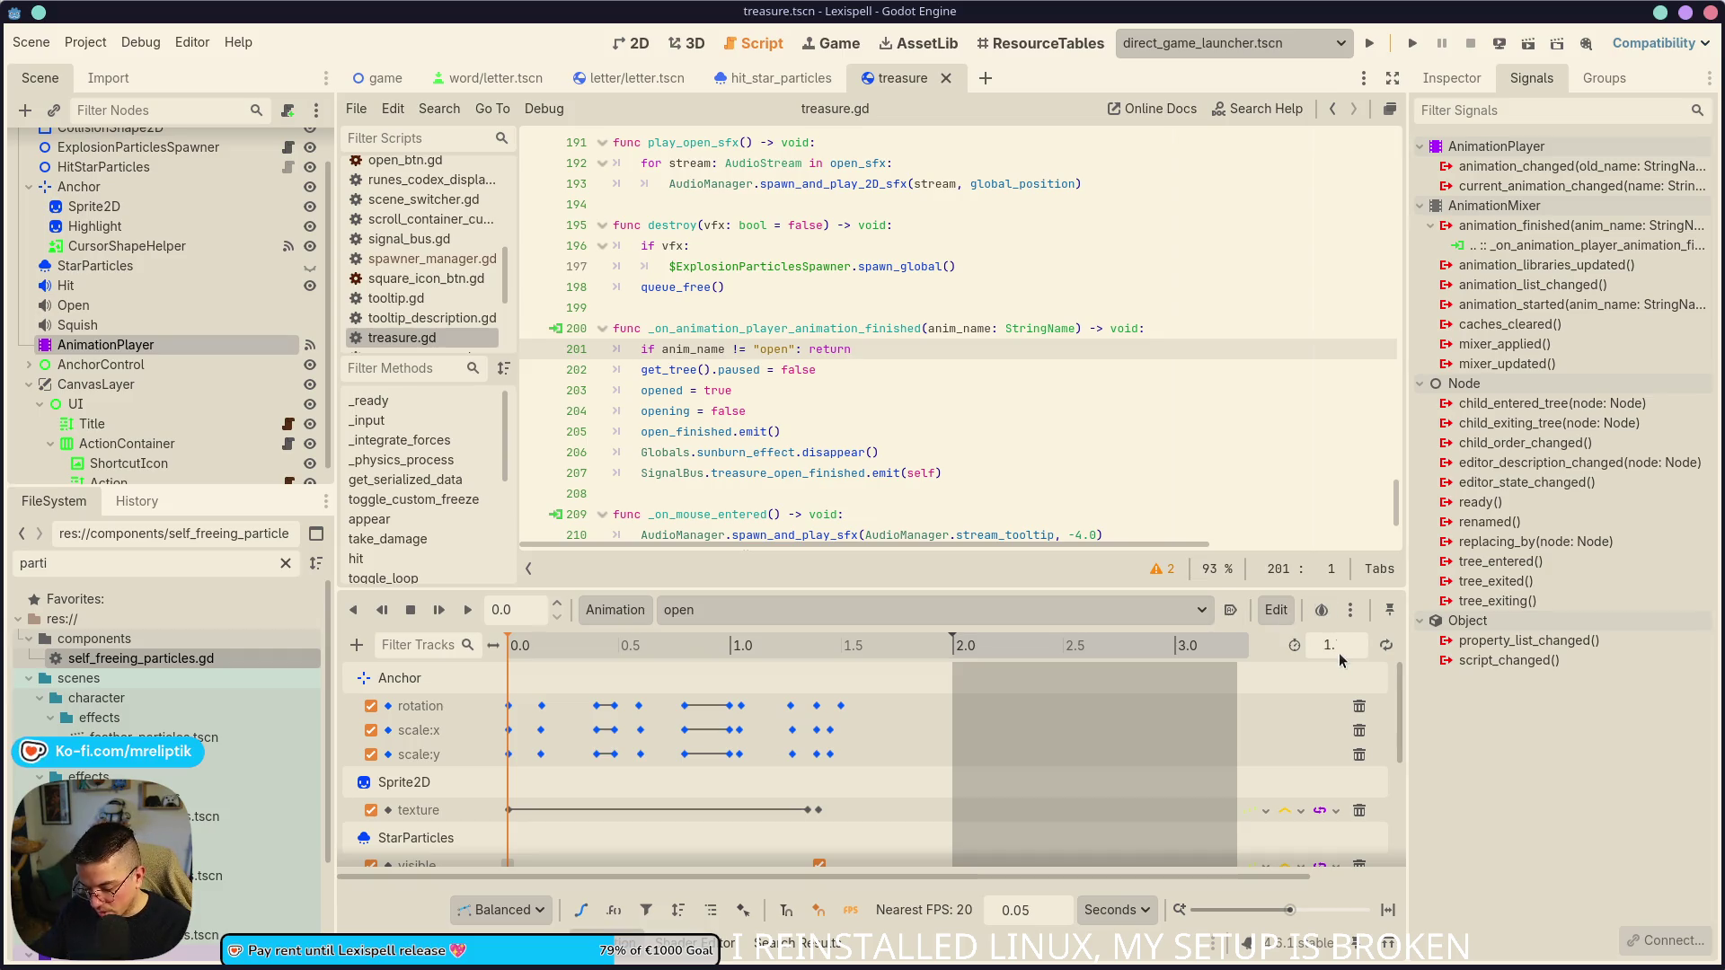
type("75")
key("Return")
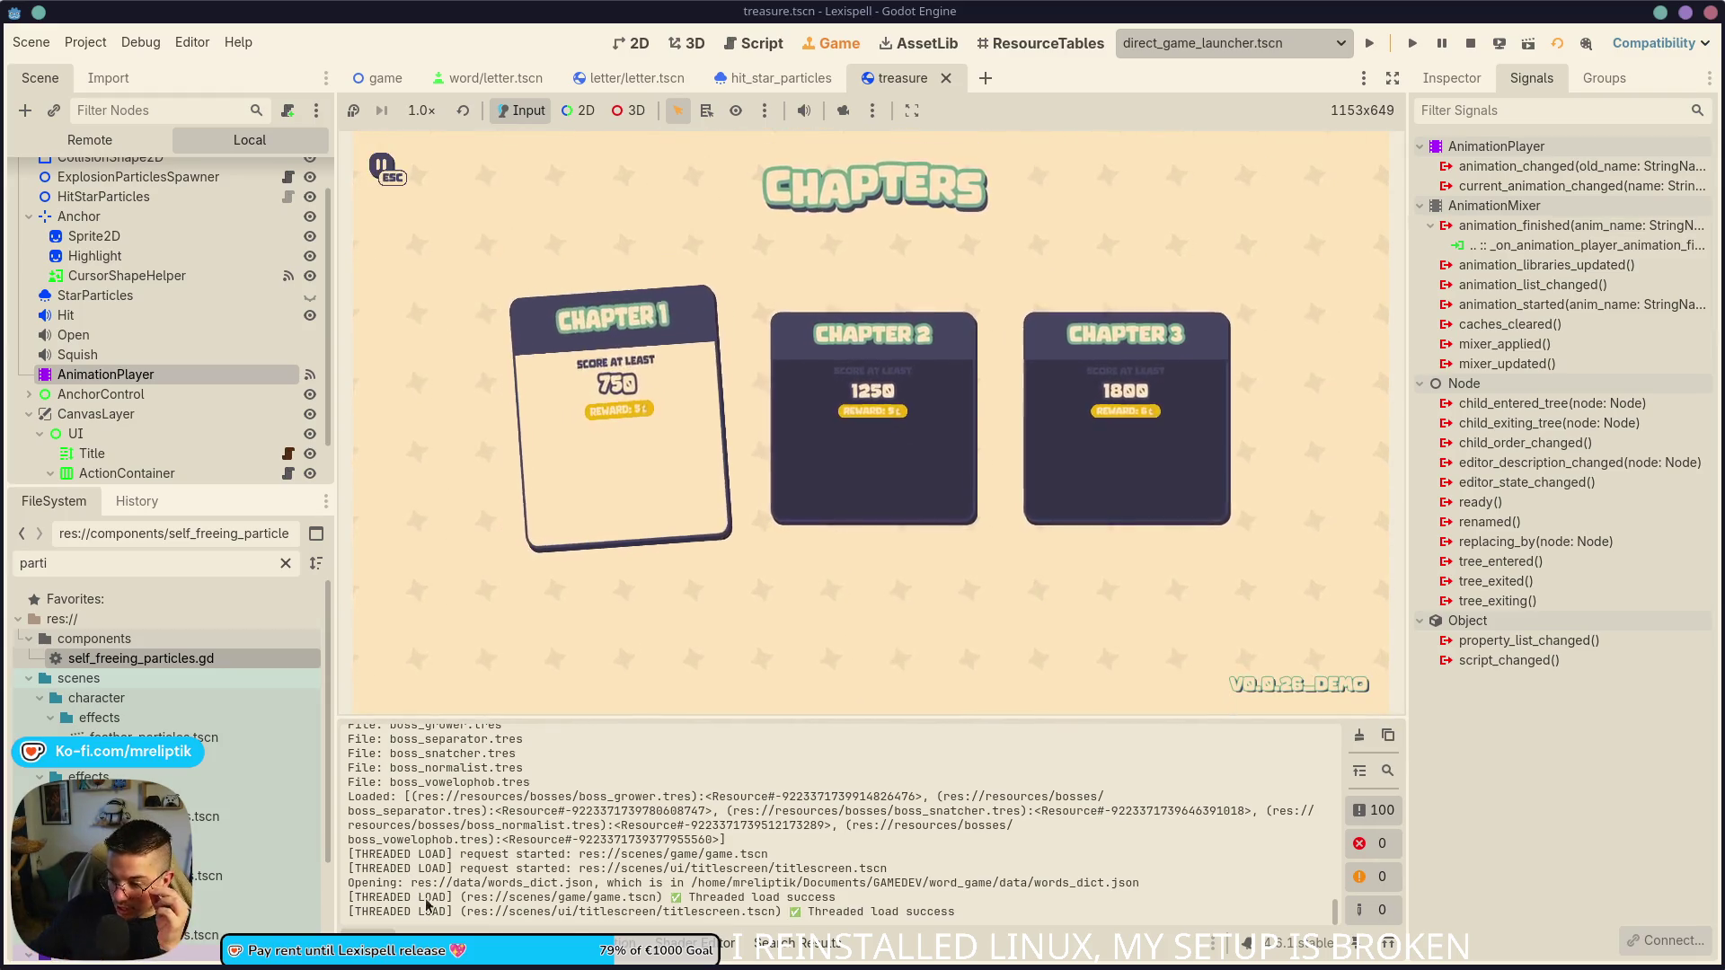
- Hide the output log, enter Chapter 1, and bring up the Steam library from the tray
key("ctrl+j")
key("Return")
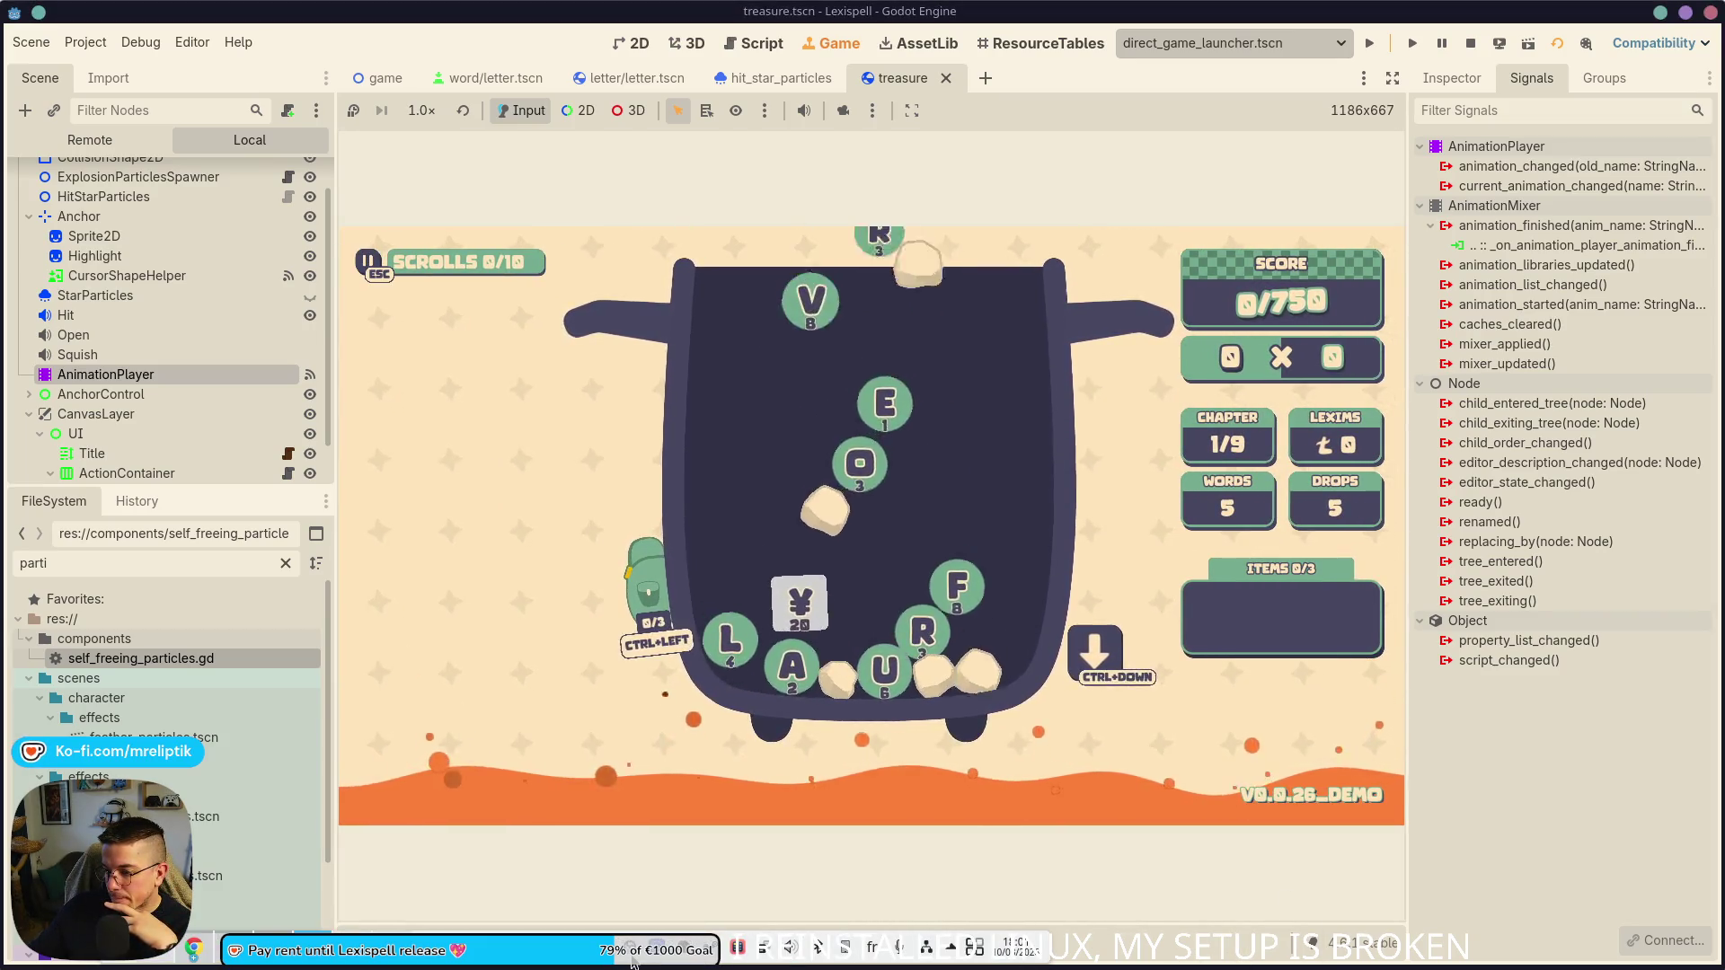
right_click(701, 950)
left_click(734, 754)
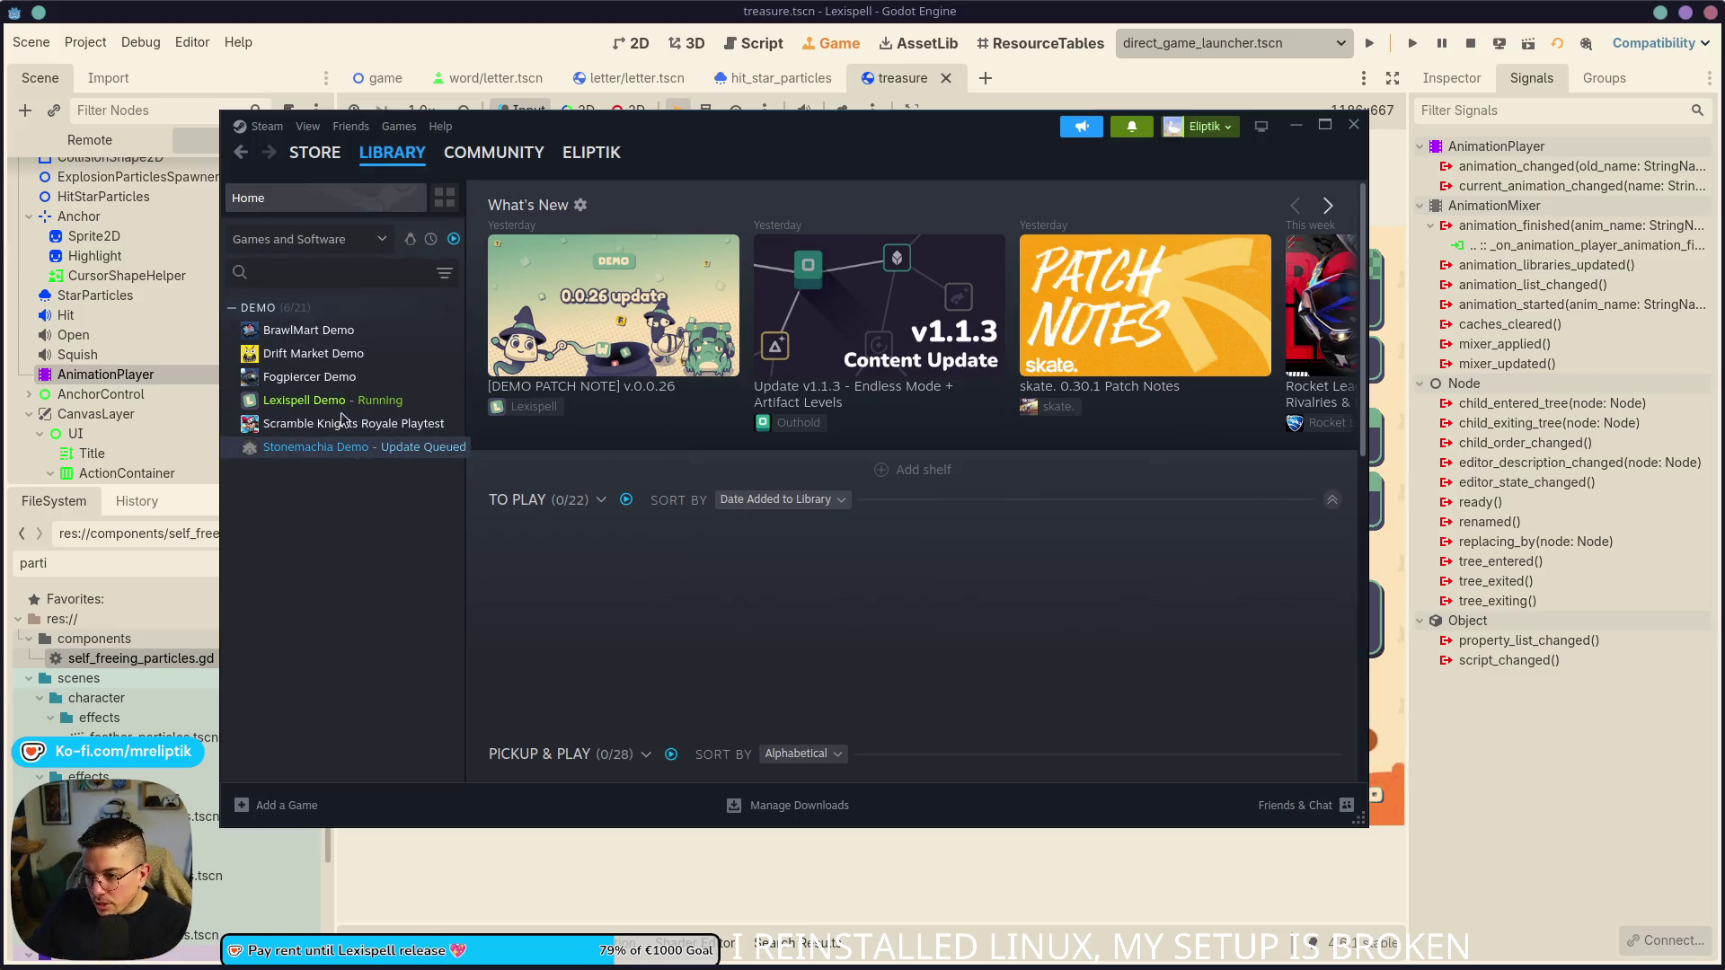
- Search the library for Hyperslice and start and confirm its install
type("hypersl")
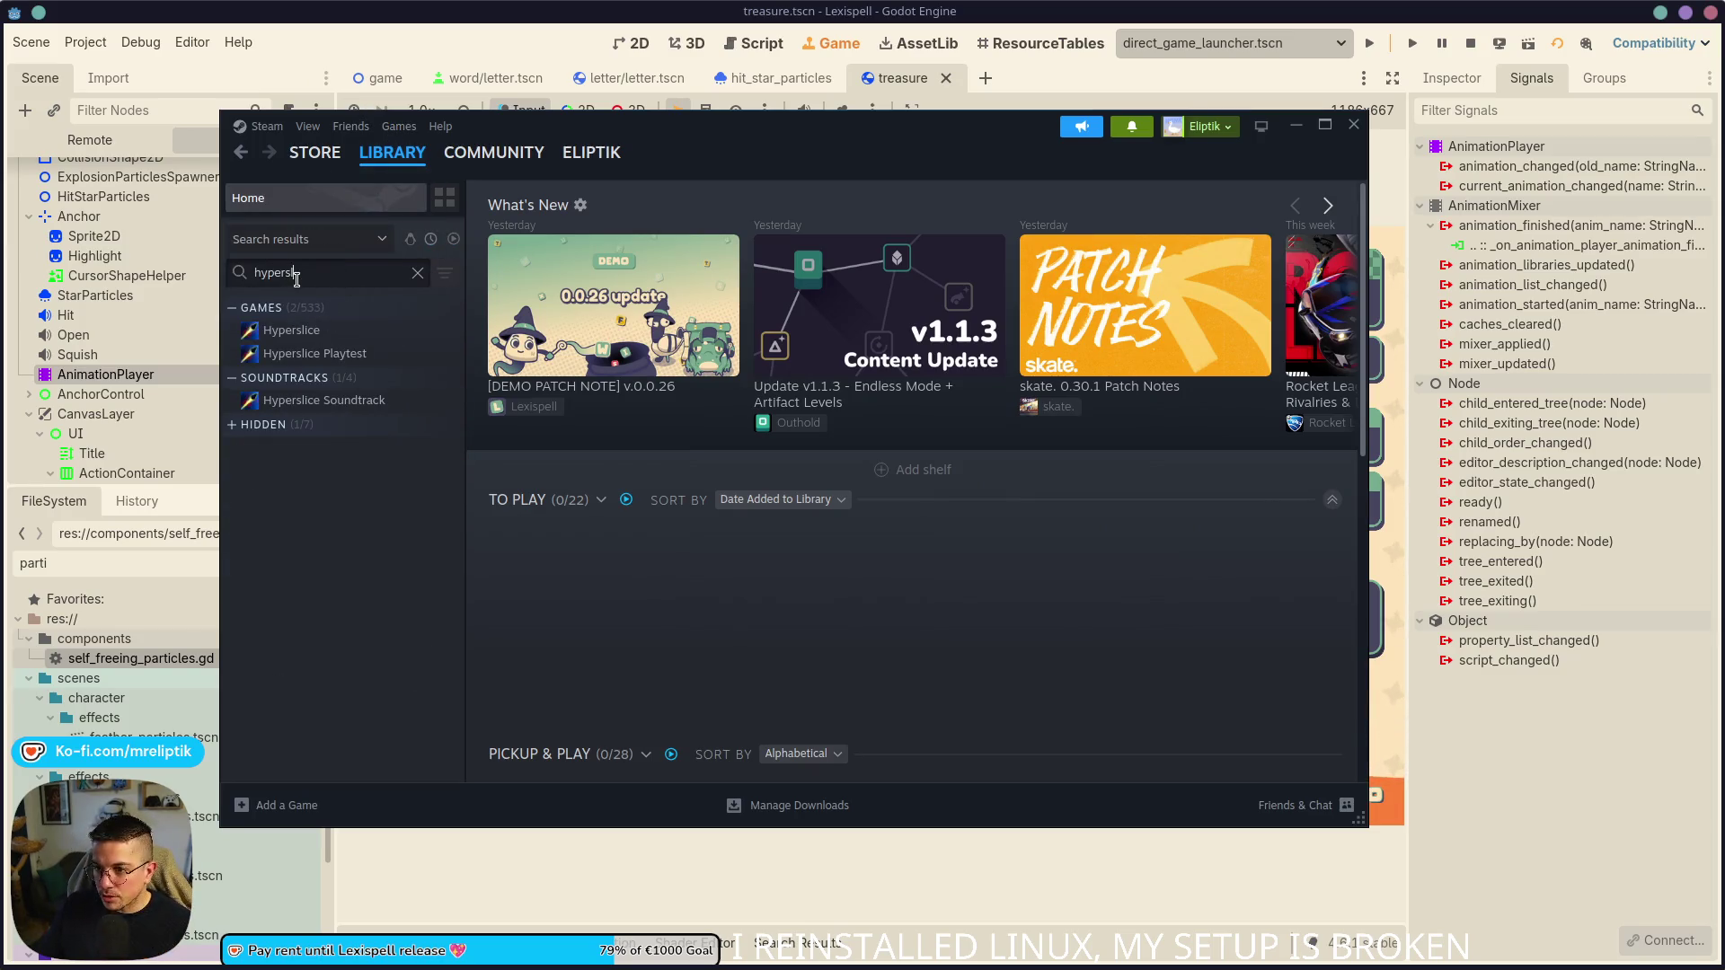
left_click(299, 330)
left_click(530, 497)
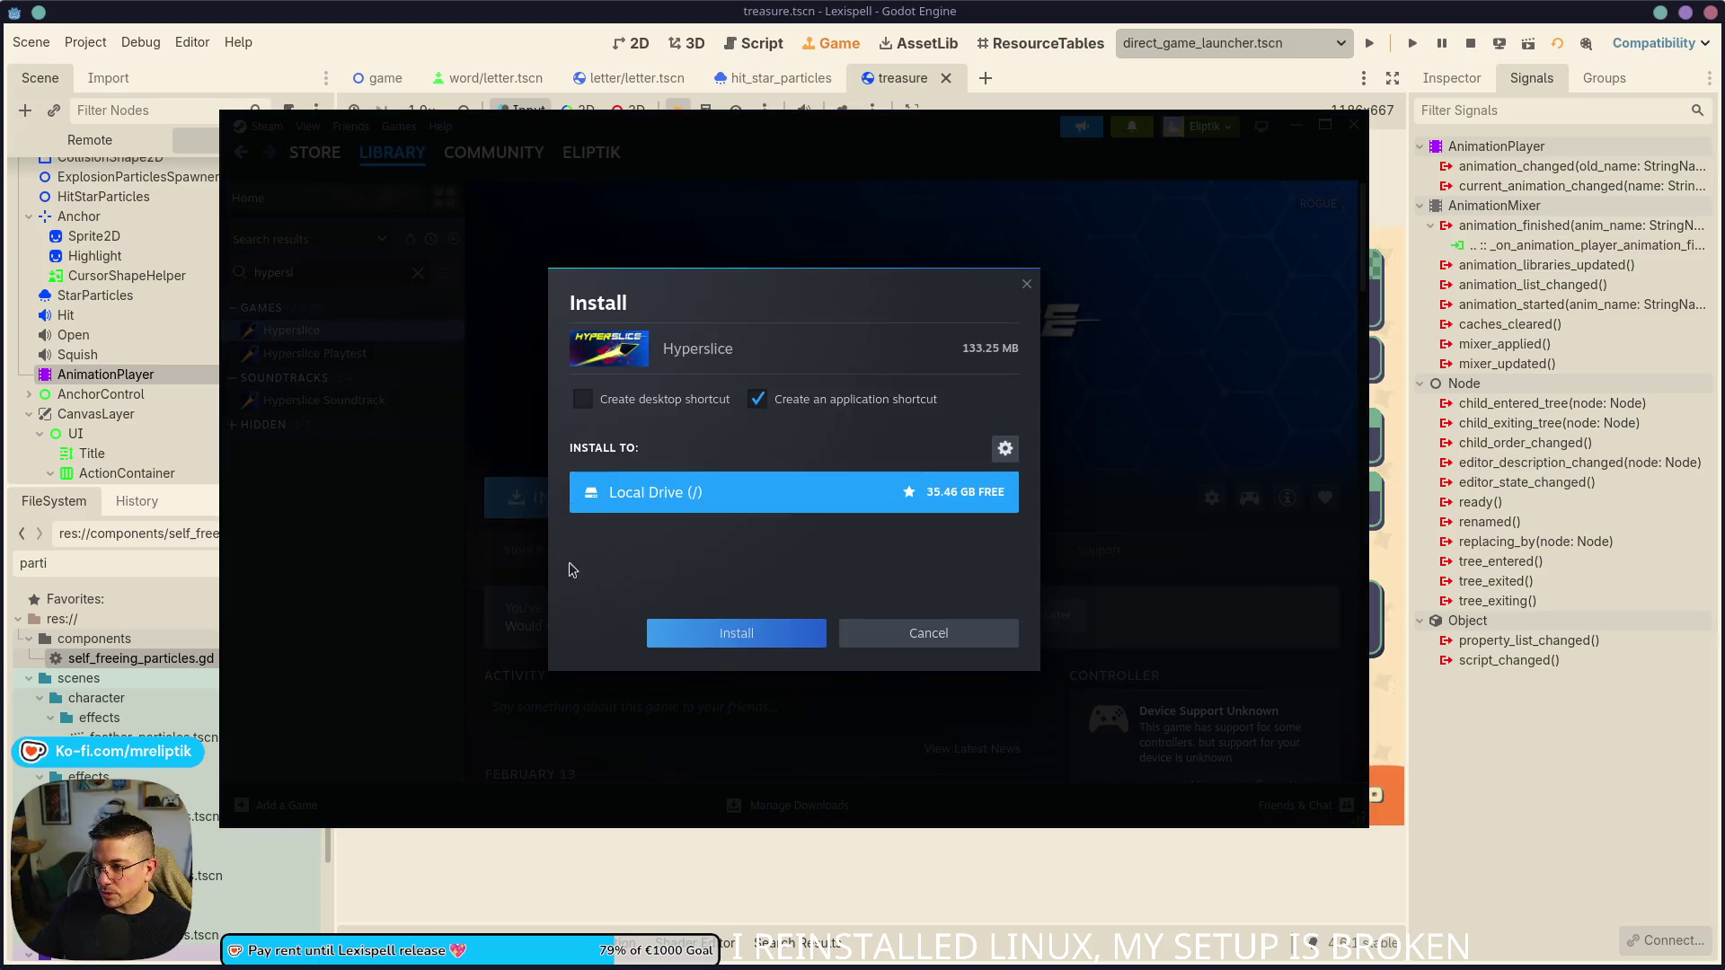
left_click(742, 644)
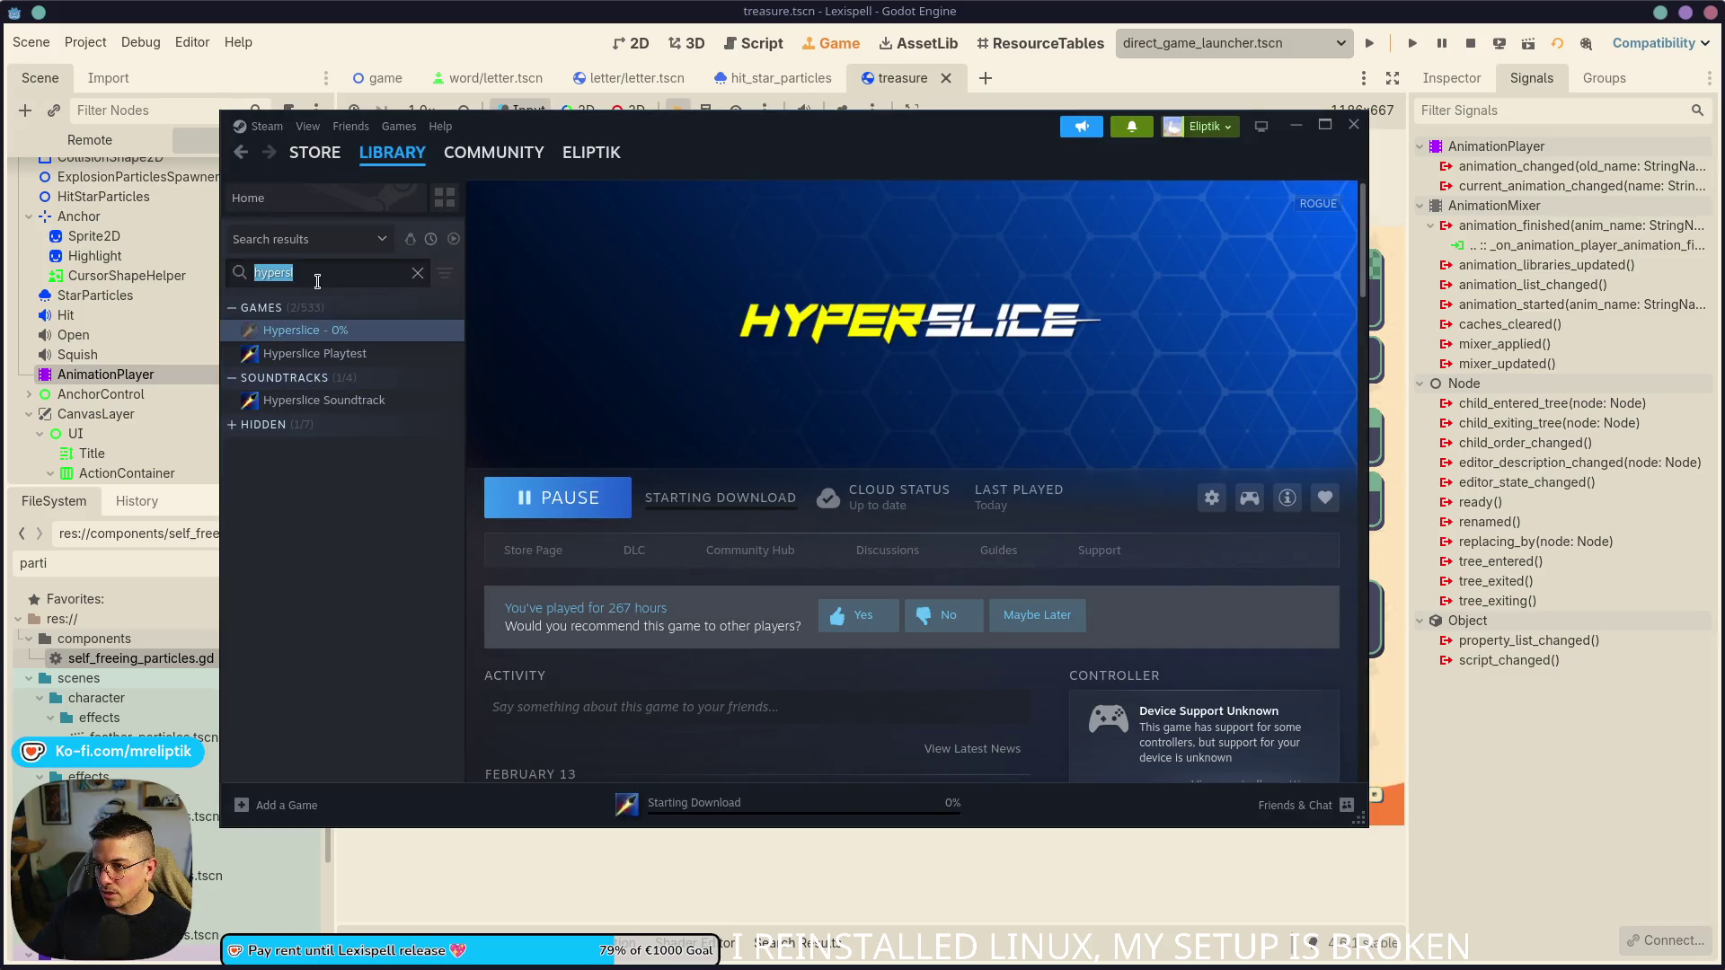
- Find the Hyperslice Demo in the hidden games and remove it from Hidden
key("BackSpace")
type("hypersl")
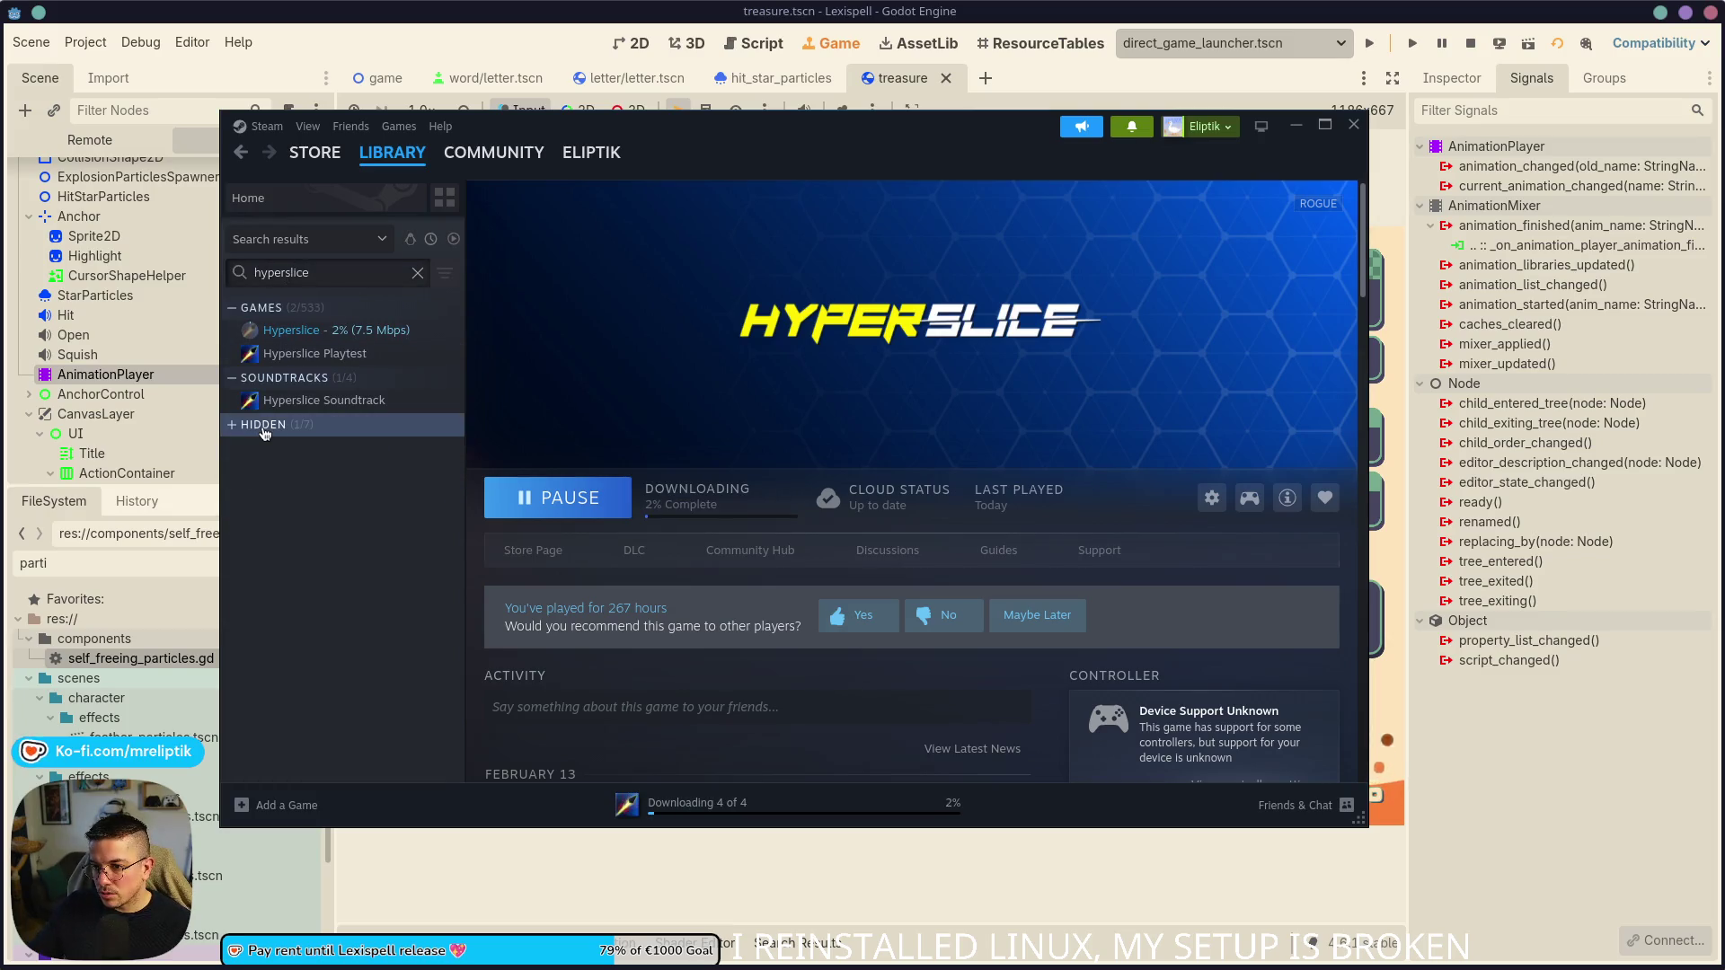
left_click(264, 430)
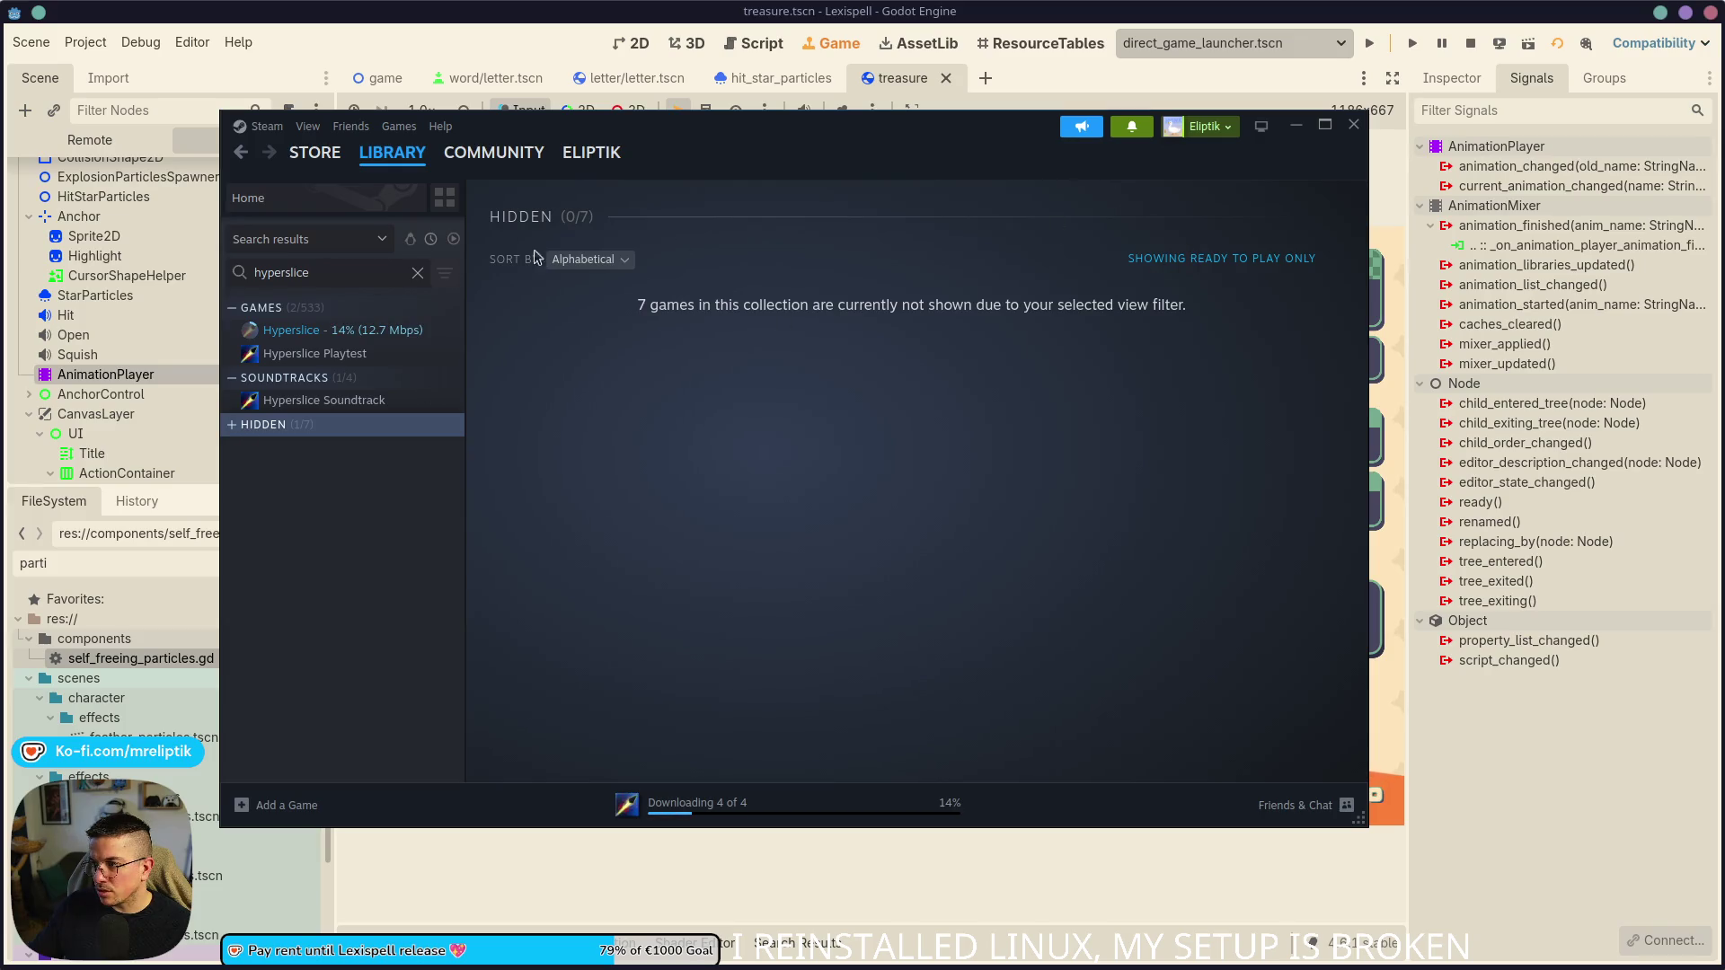
type(" demo")
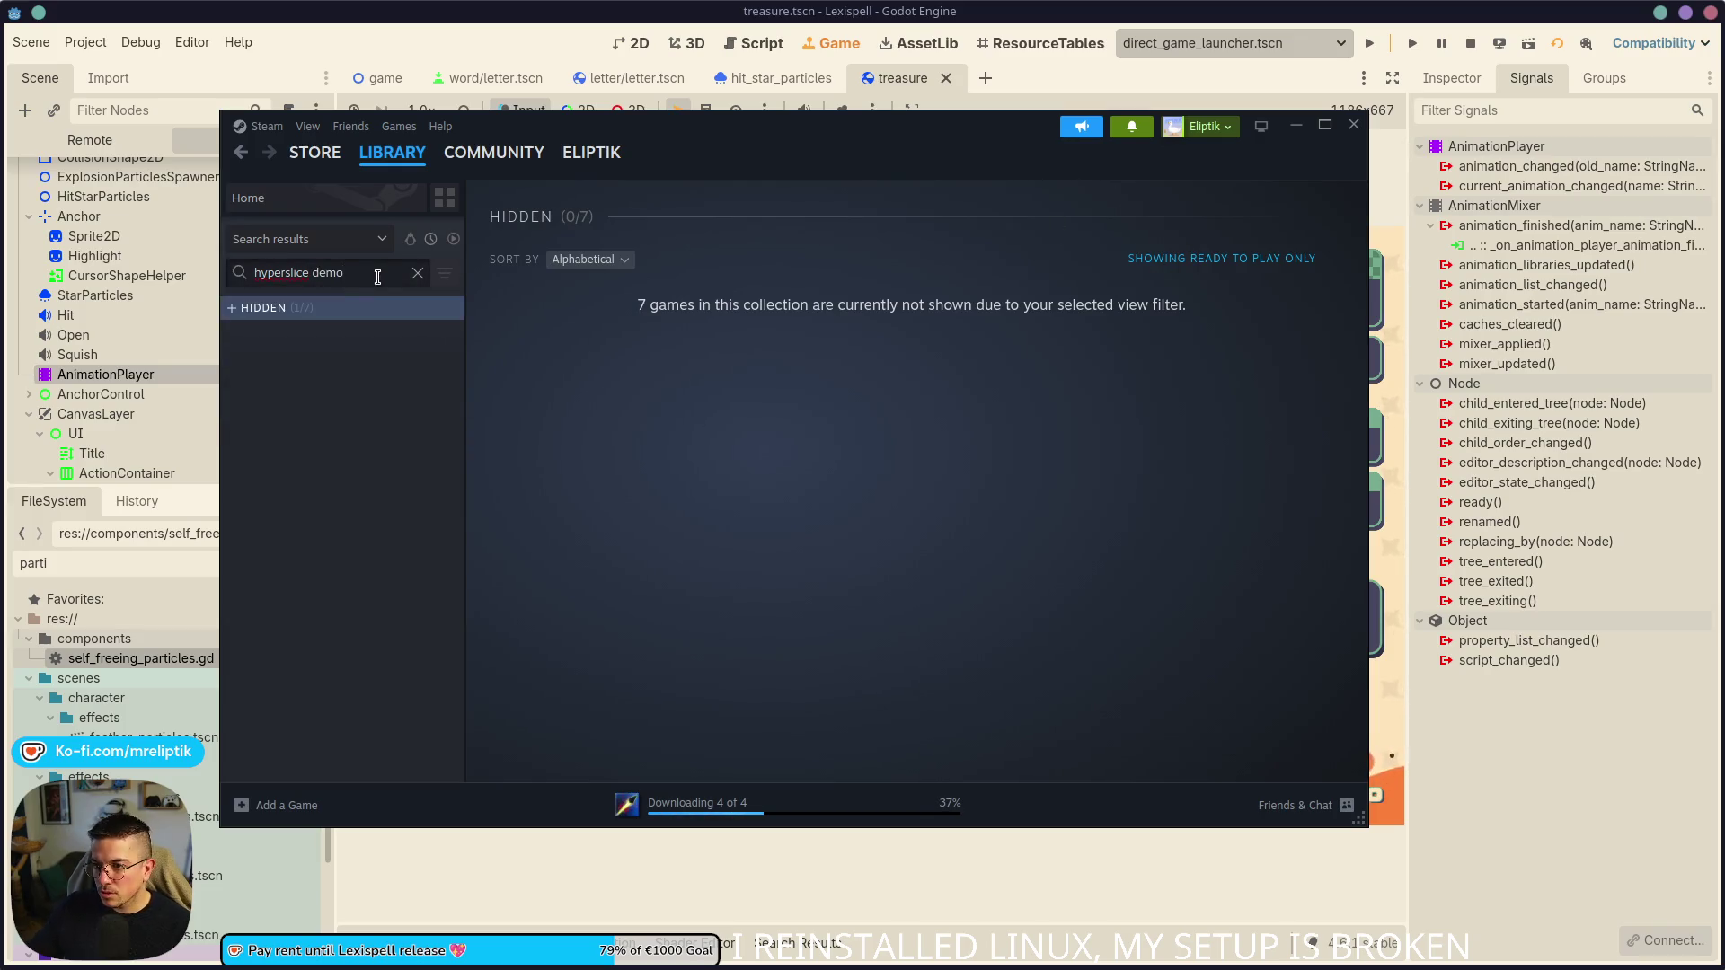
left_click(273, 329)
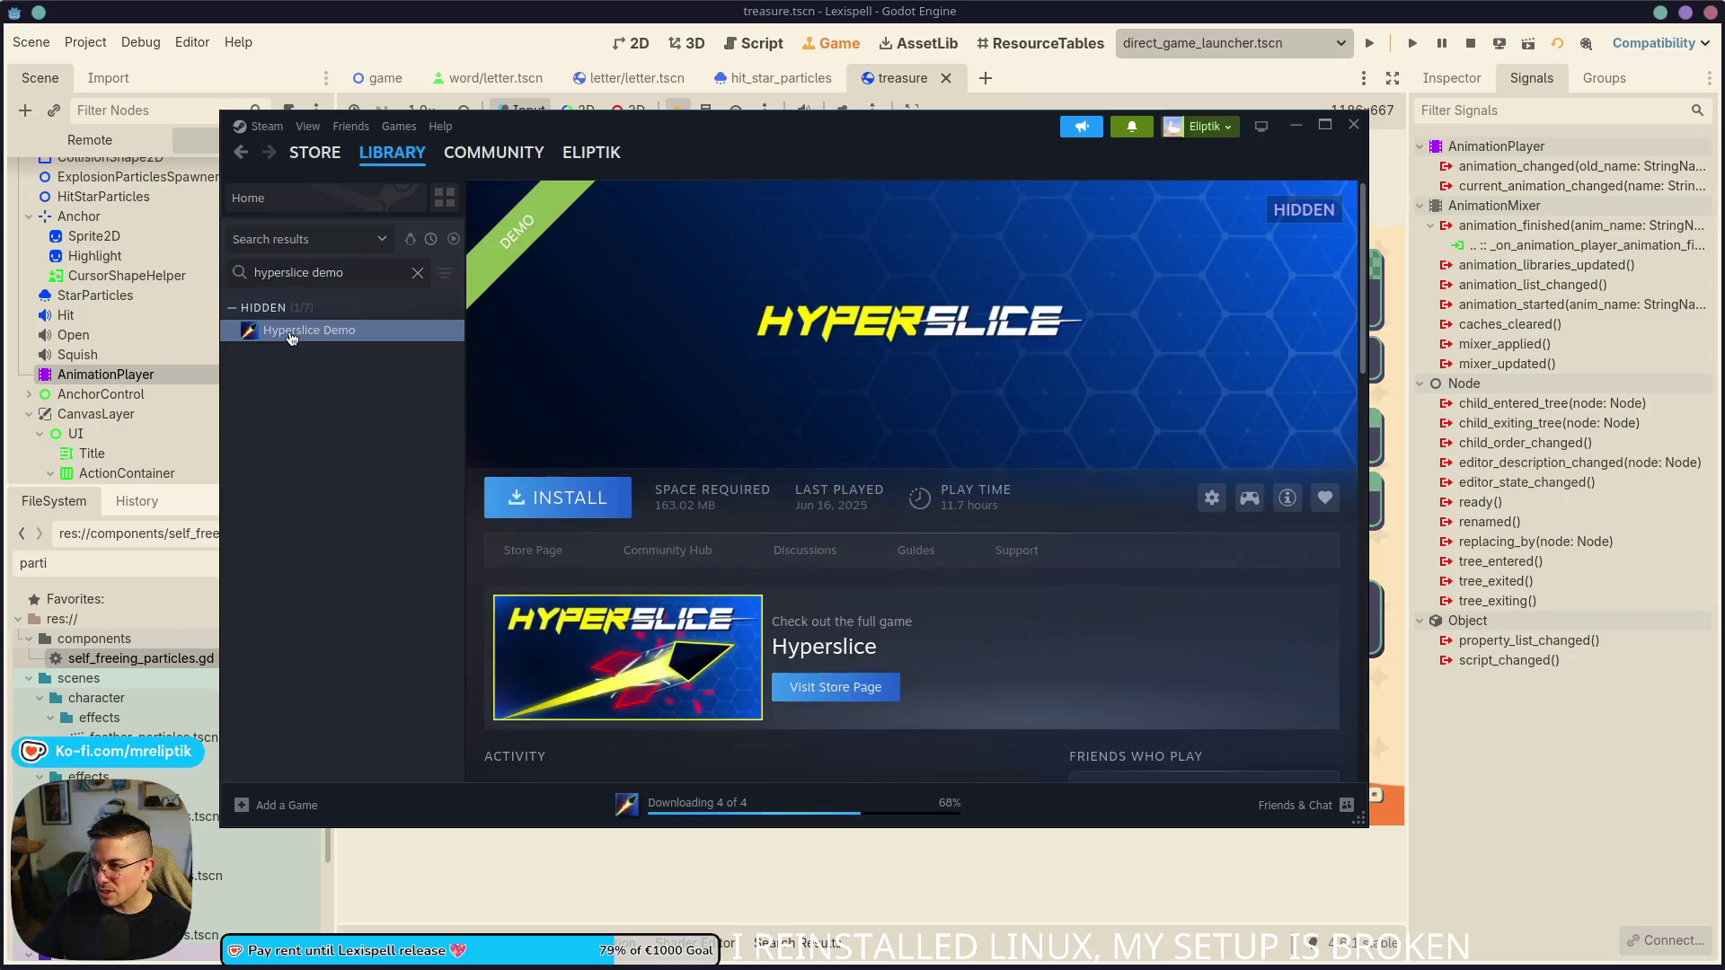
right_click(293, 329)
mouse_move(355, 447)
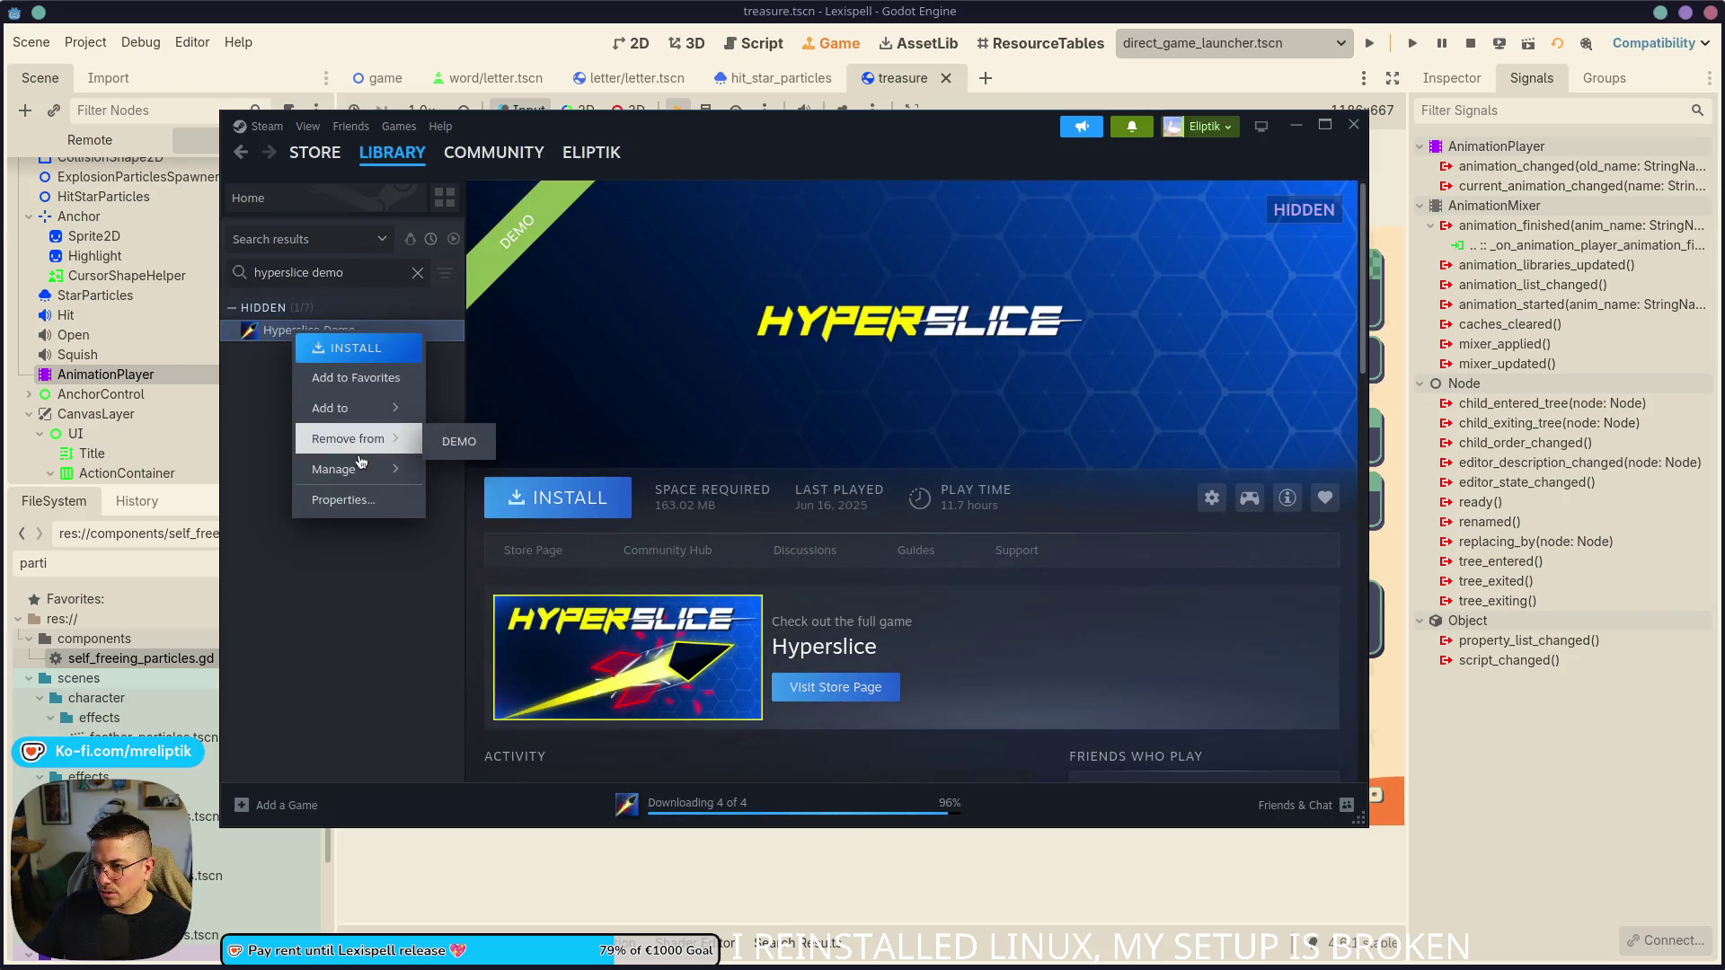
mouse_move(363, 483)
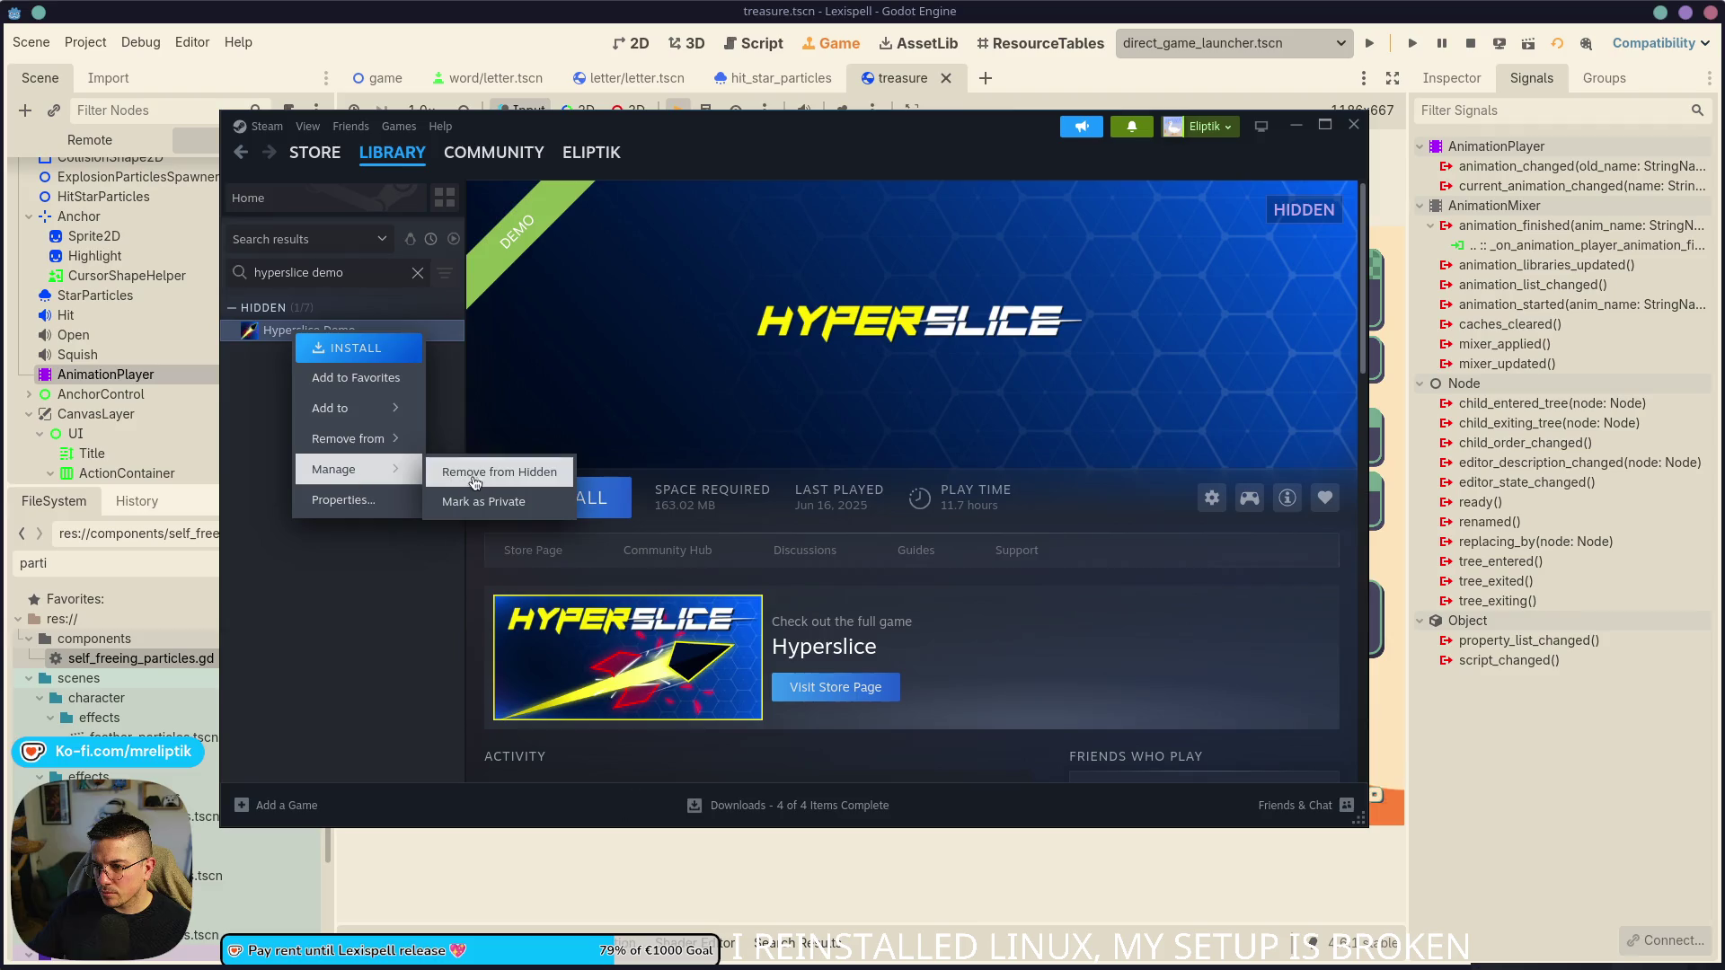
left_click(495, 471)
- Start and confirm installing the Hyperslice Demo
left_click(417, 272)
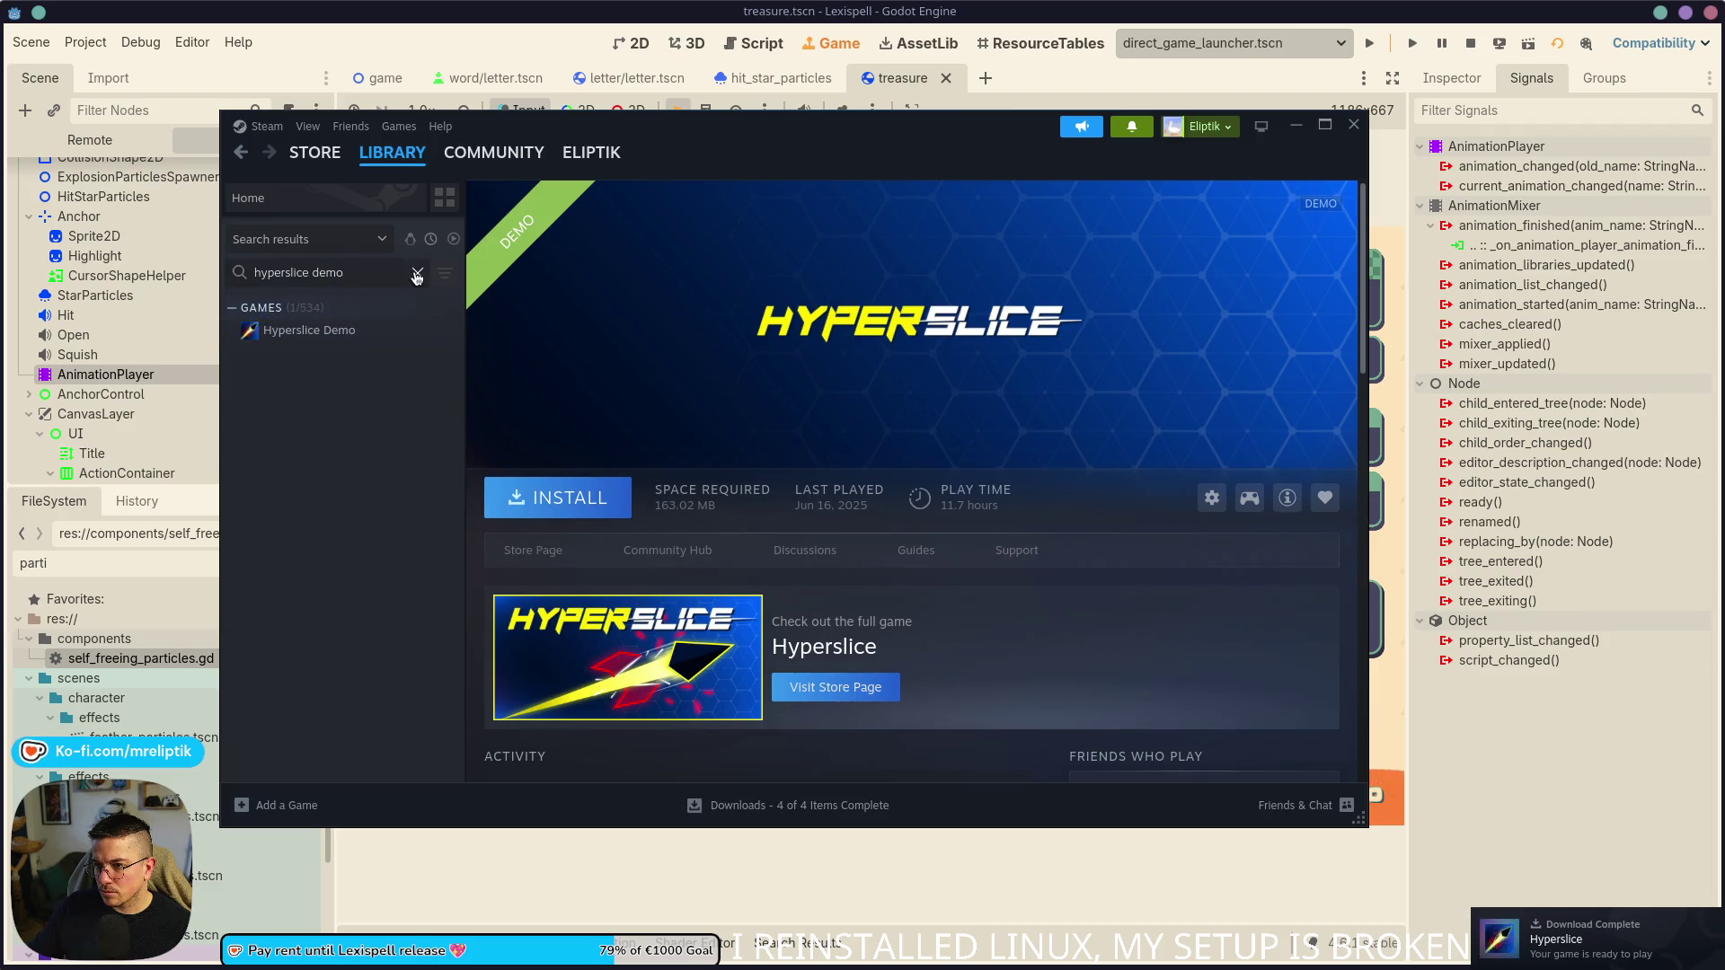
left_click(334, 493)
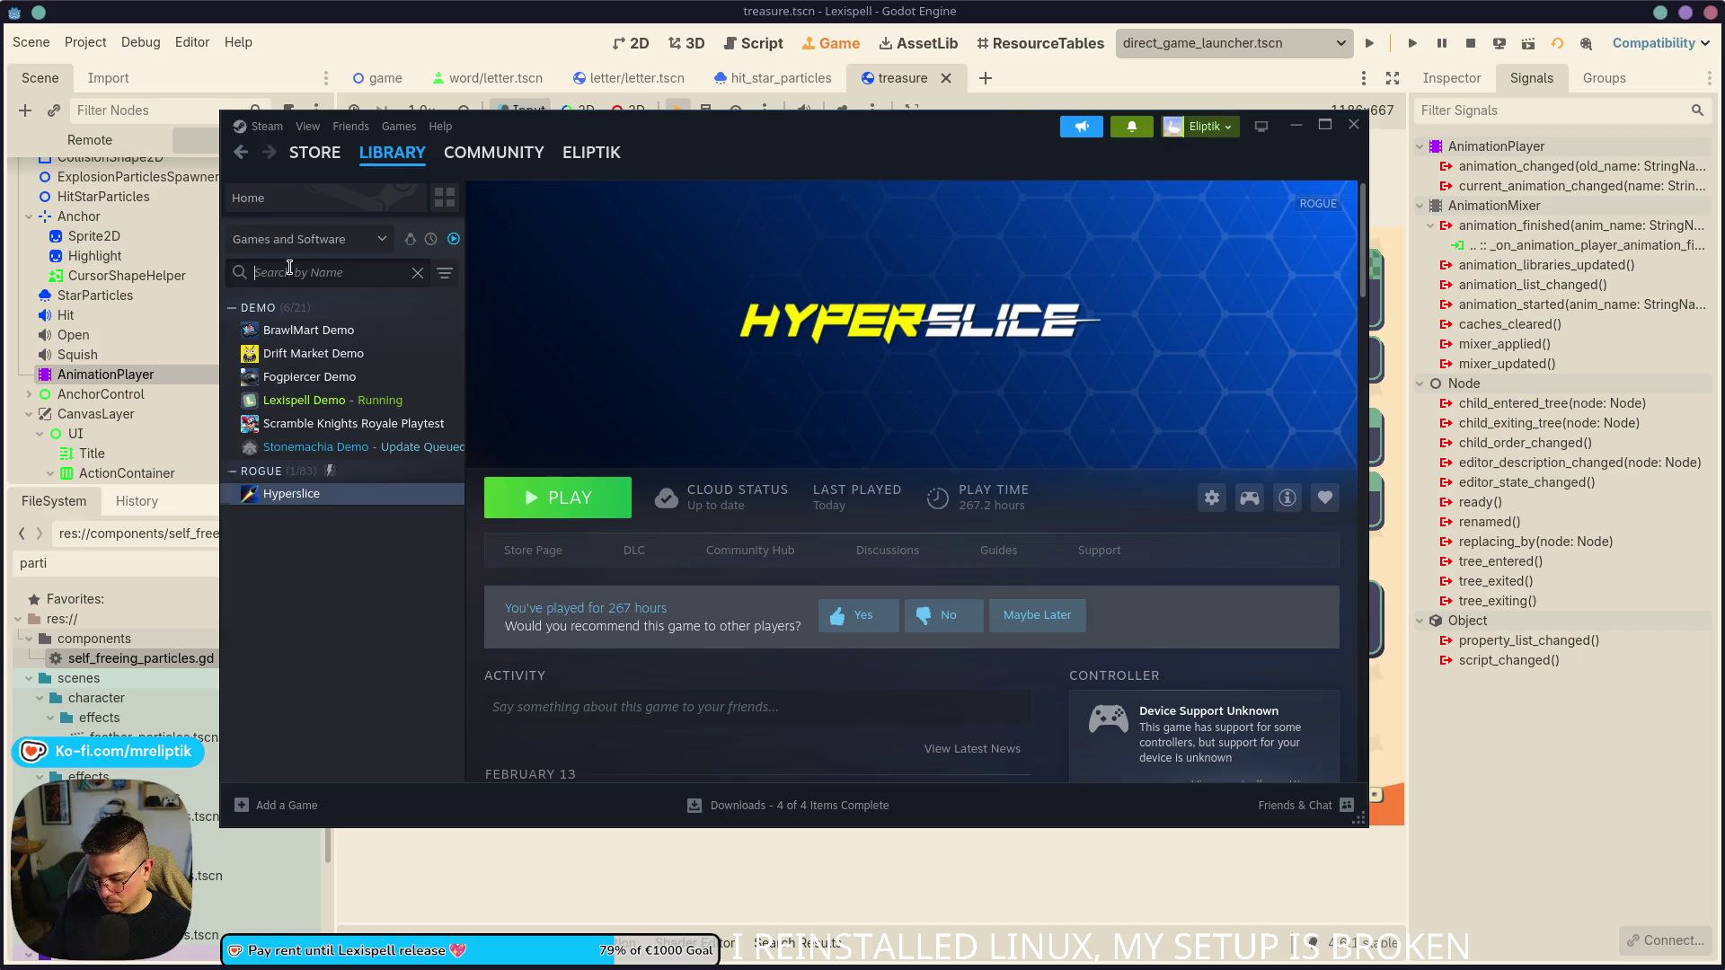
type("hypers")
left_click(311, 356)
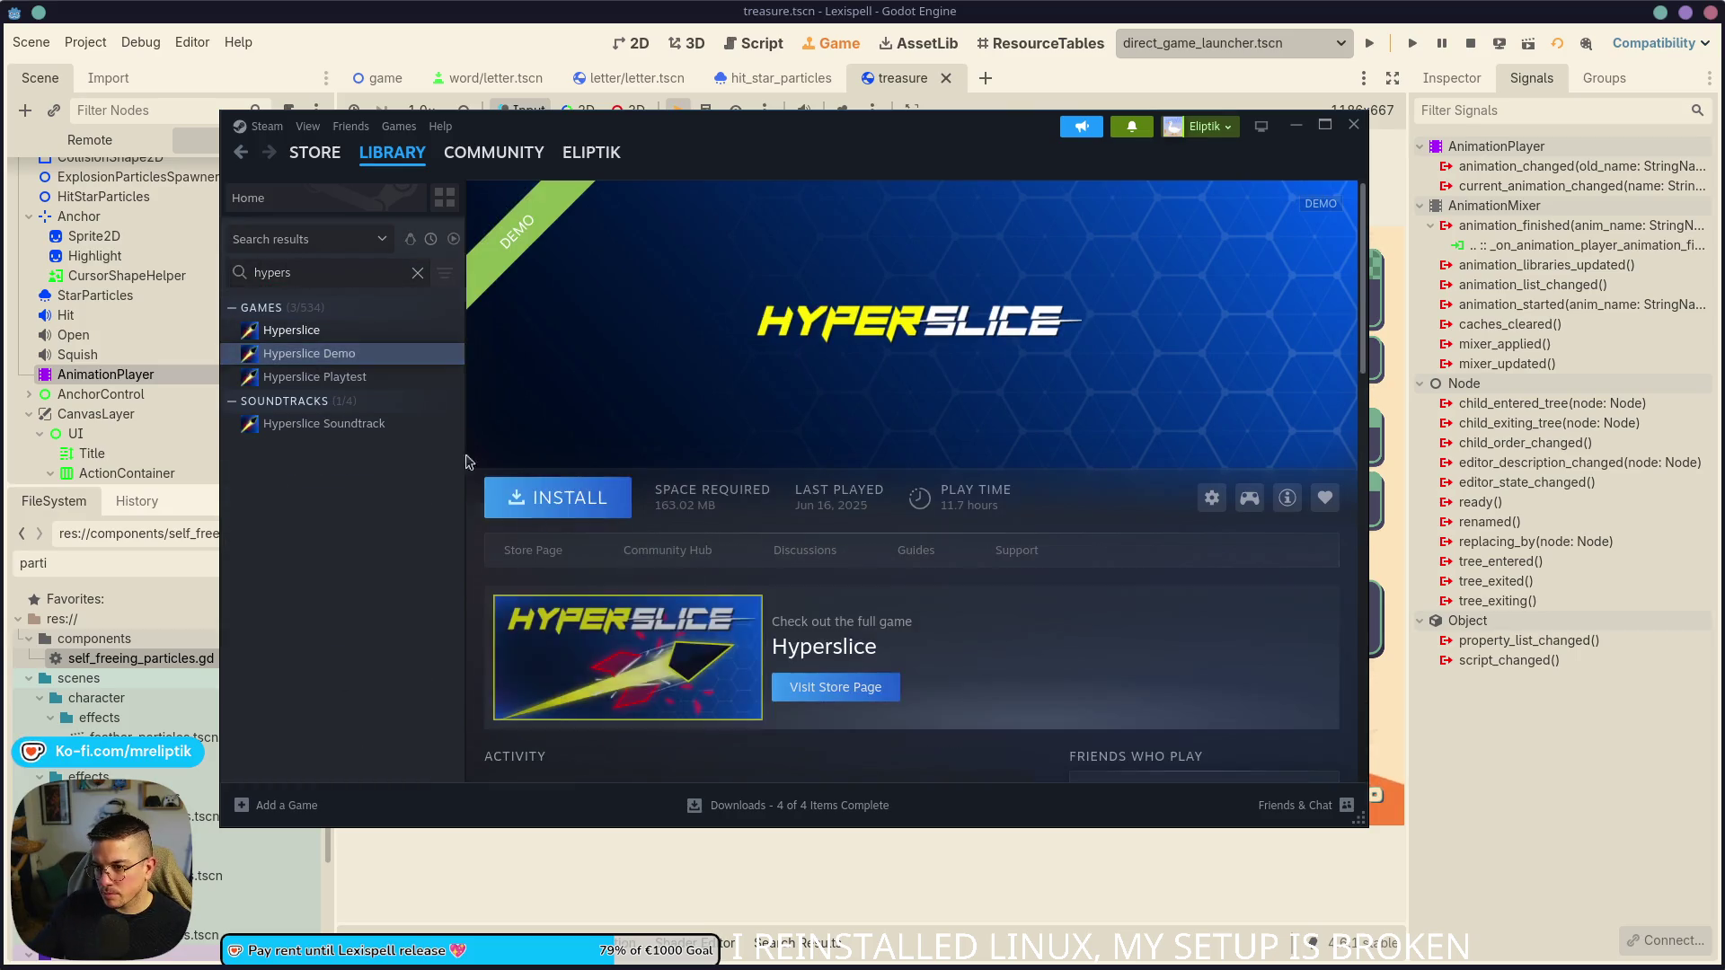
left_click(557, 497)
left_click(753, 629)
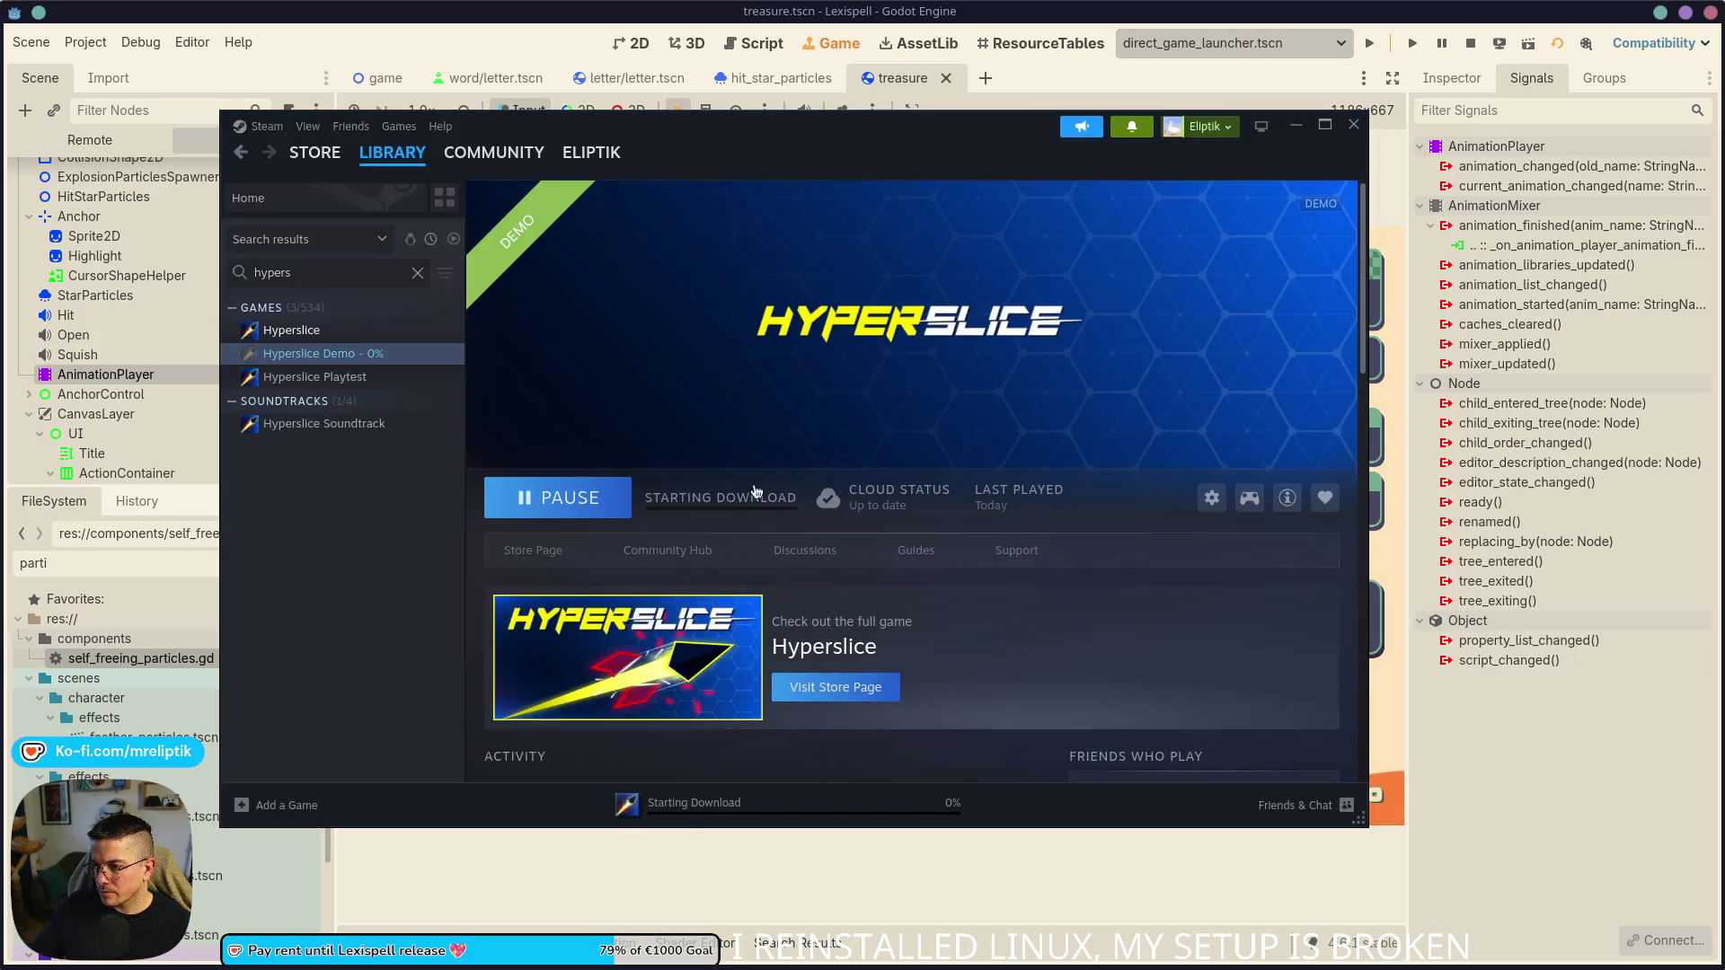
- Browse the full Hyperslice game's local files in the file manager
left_click(327, 332)
left_click(1212, 500)
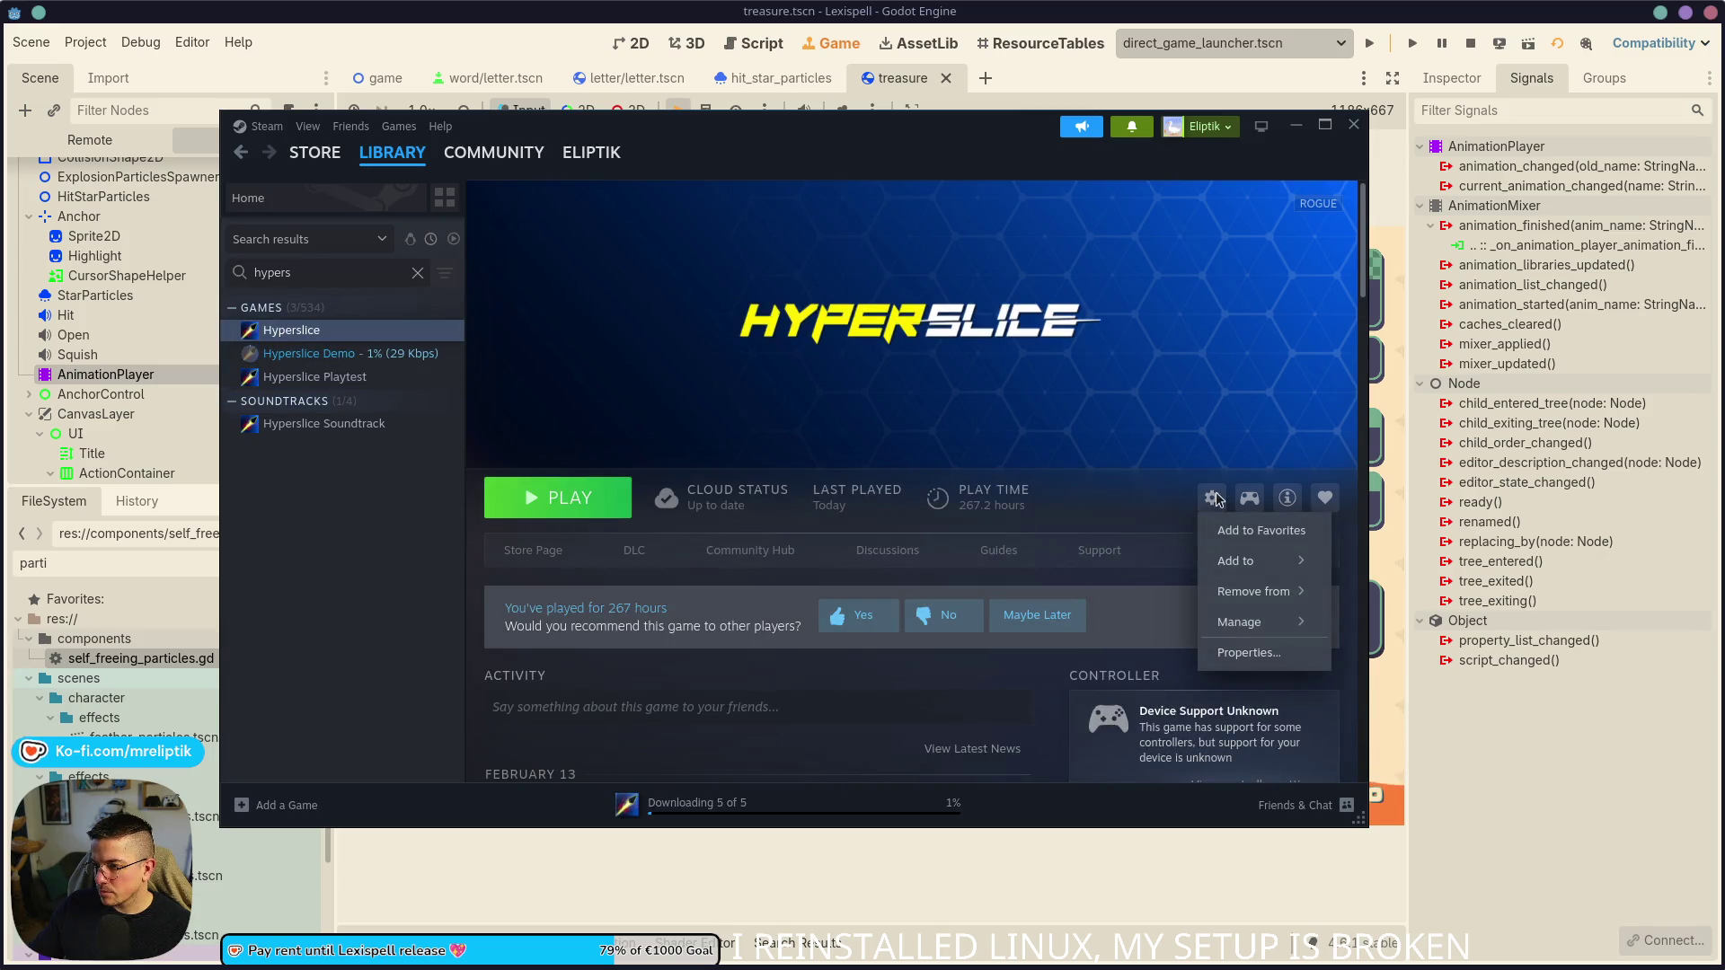
mouse_move(1236, 629)
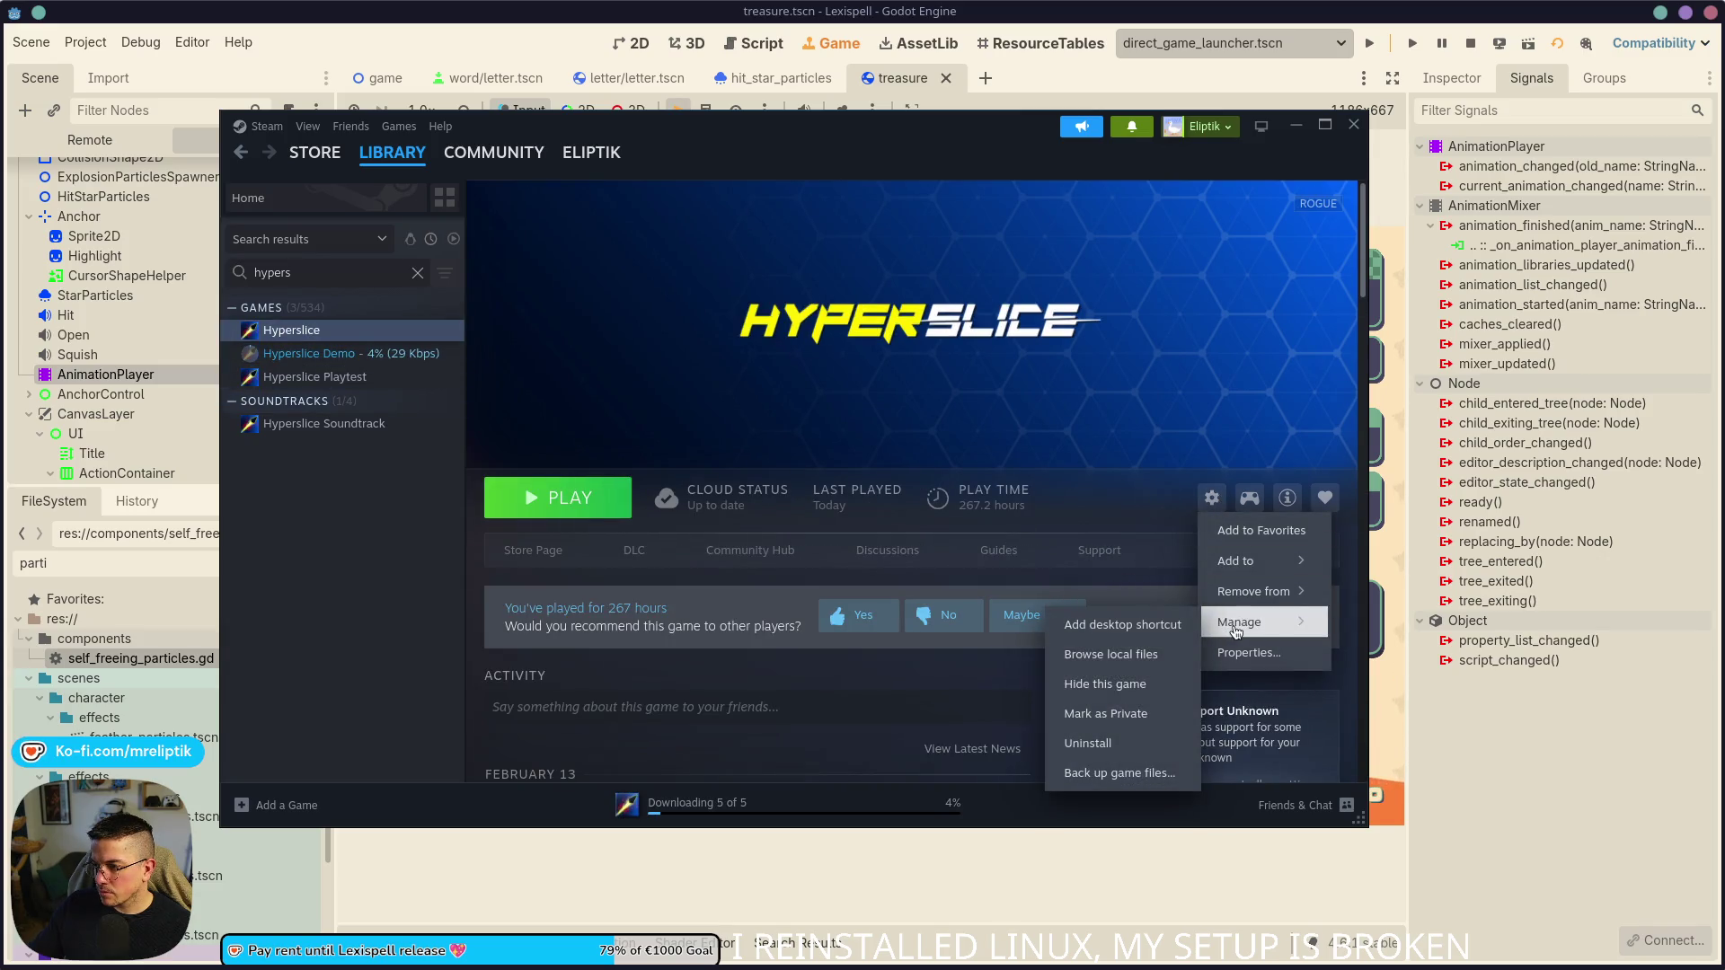
left_click(1116, 665)
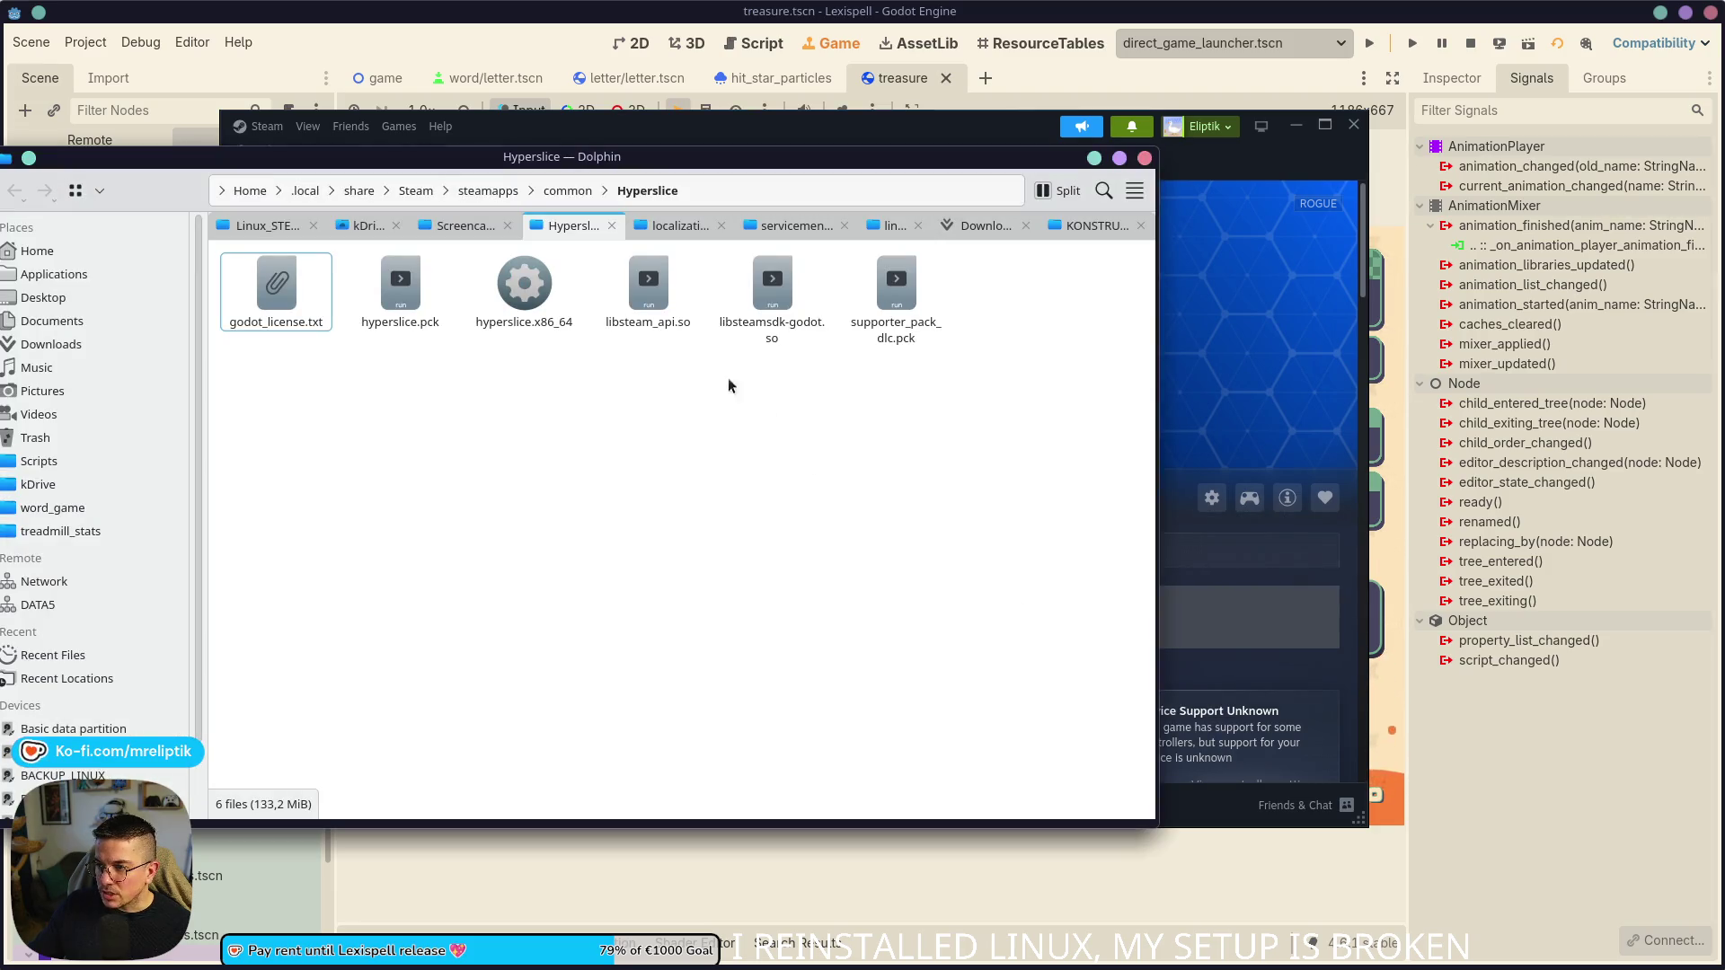
- Move the file manager aside and browse the Hyperslice Demo's local files
mouse_move(967, 172)
left_mouse_down()
mouse_move(620, 759)
mouse_move(776, 270)
mouse_move(445, 227)
left_mouse_up()
left_click(779, 707)
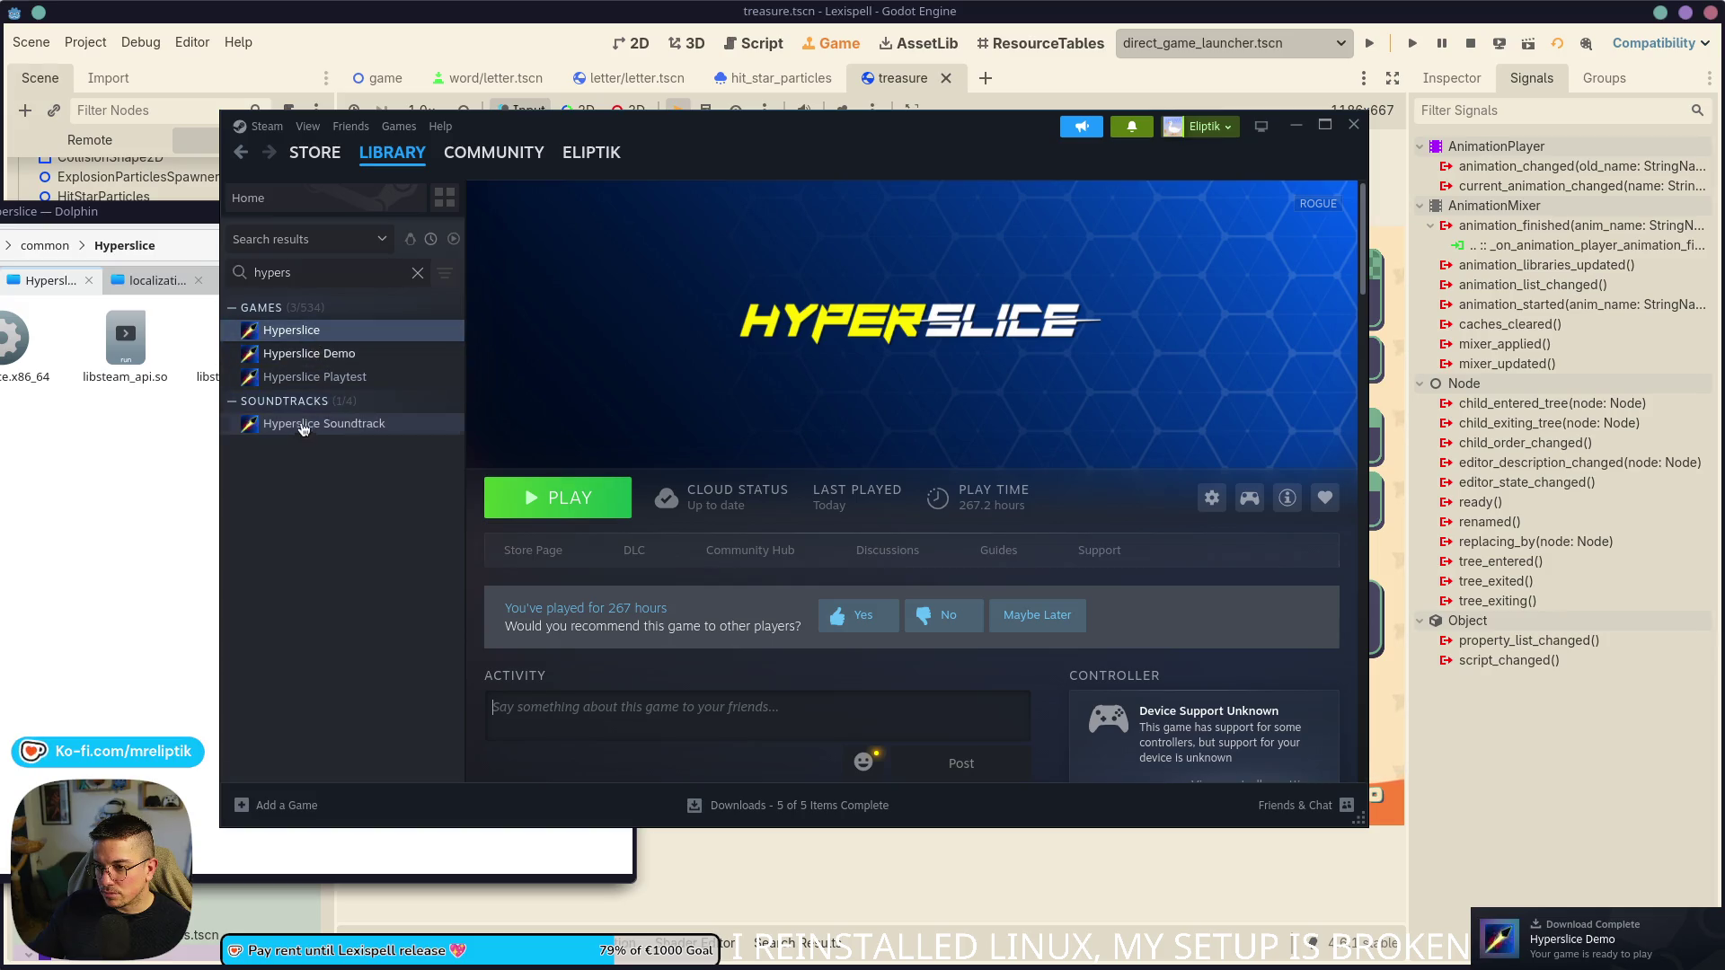
left_click(319, 353)
left_click(1210, 499)
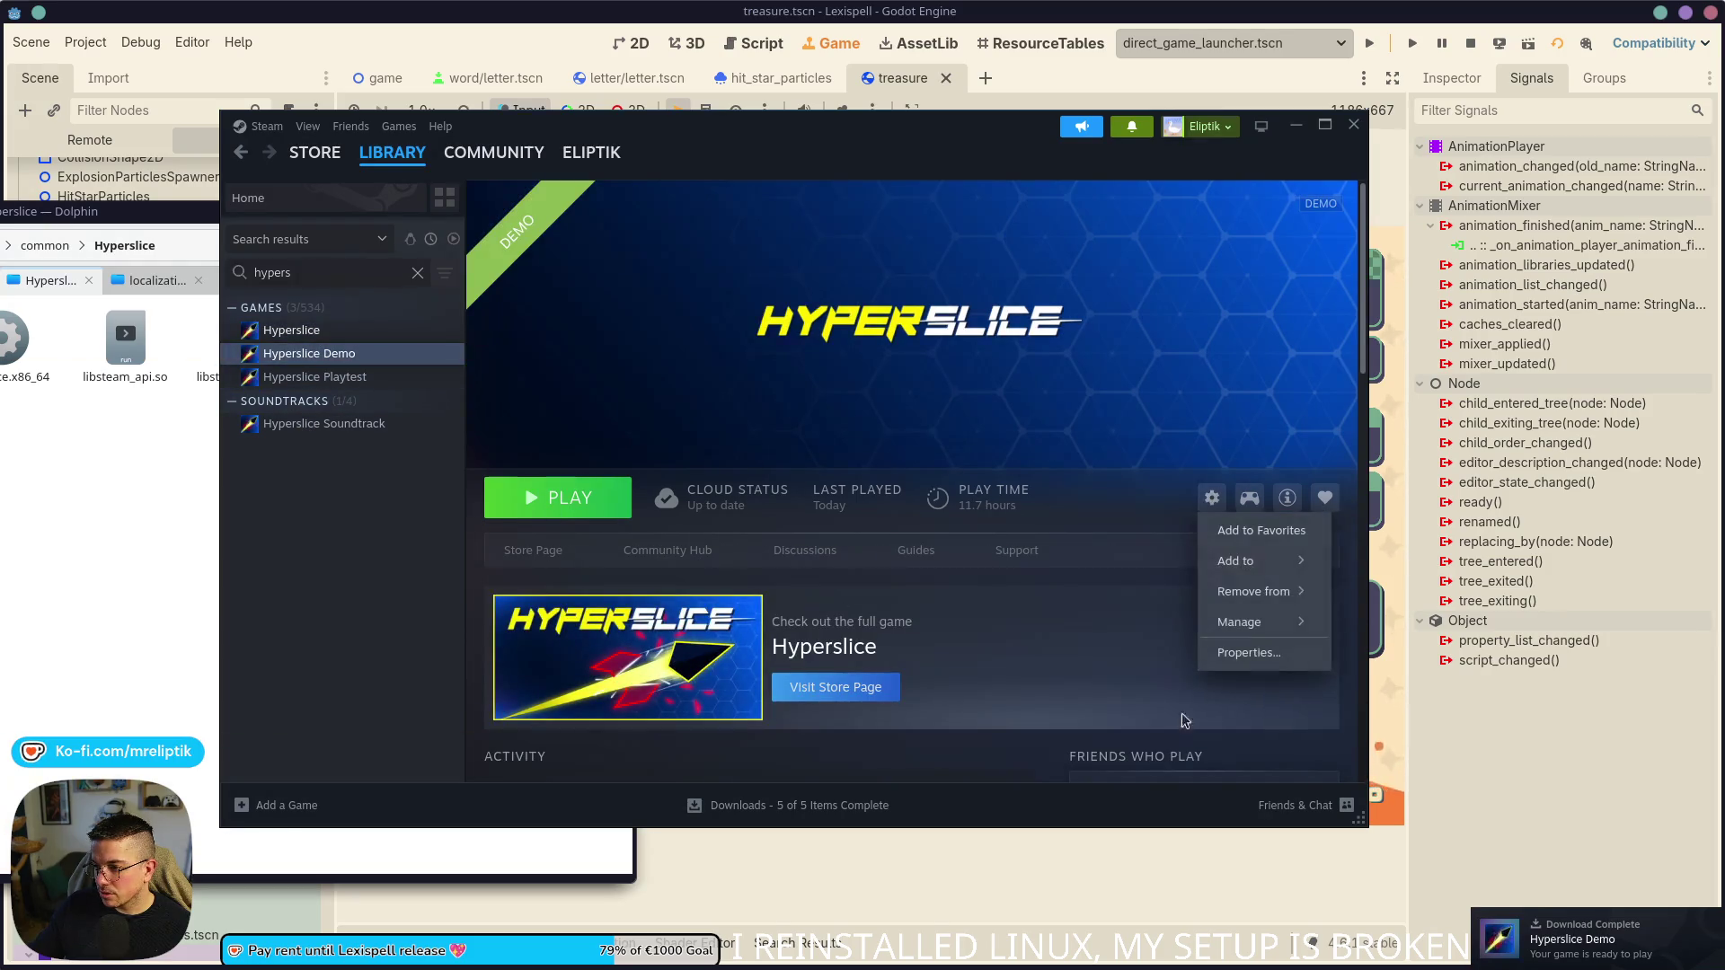
mouse_move(1254, 633)
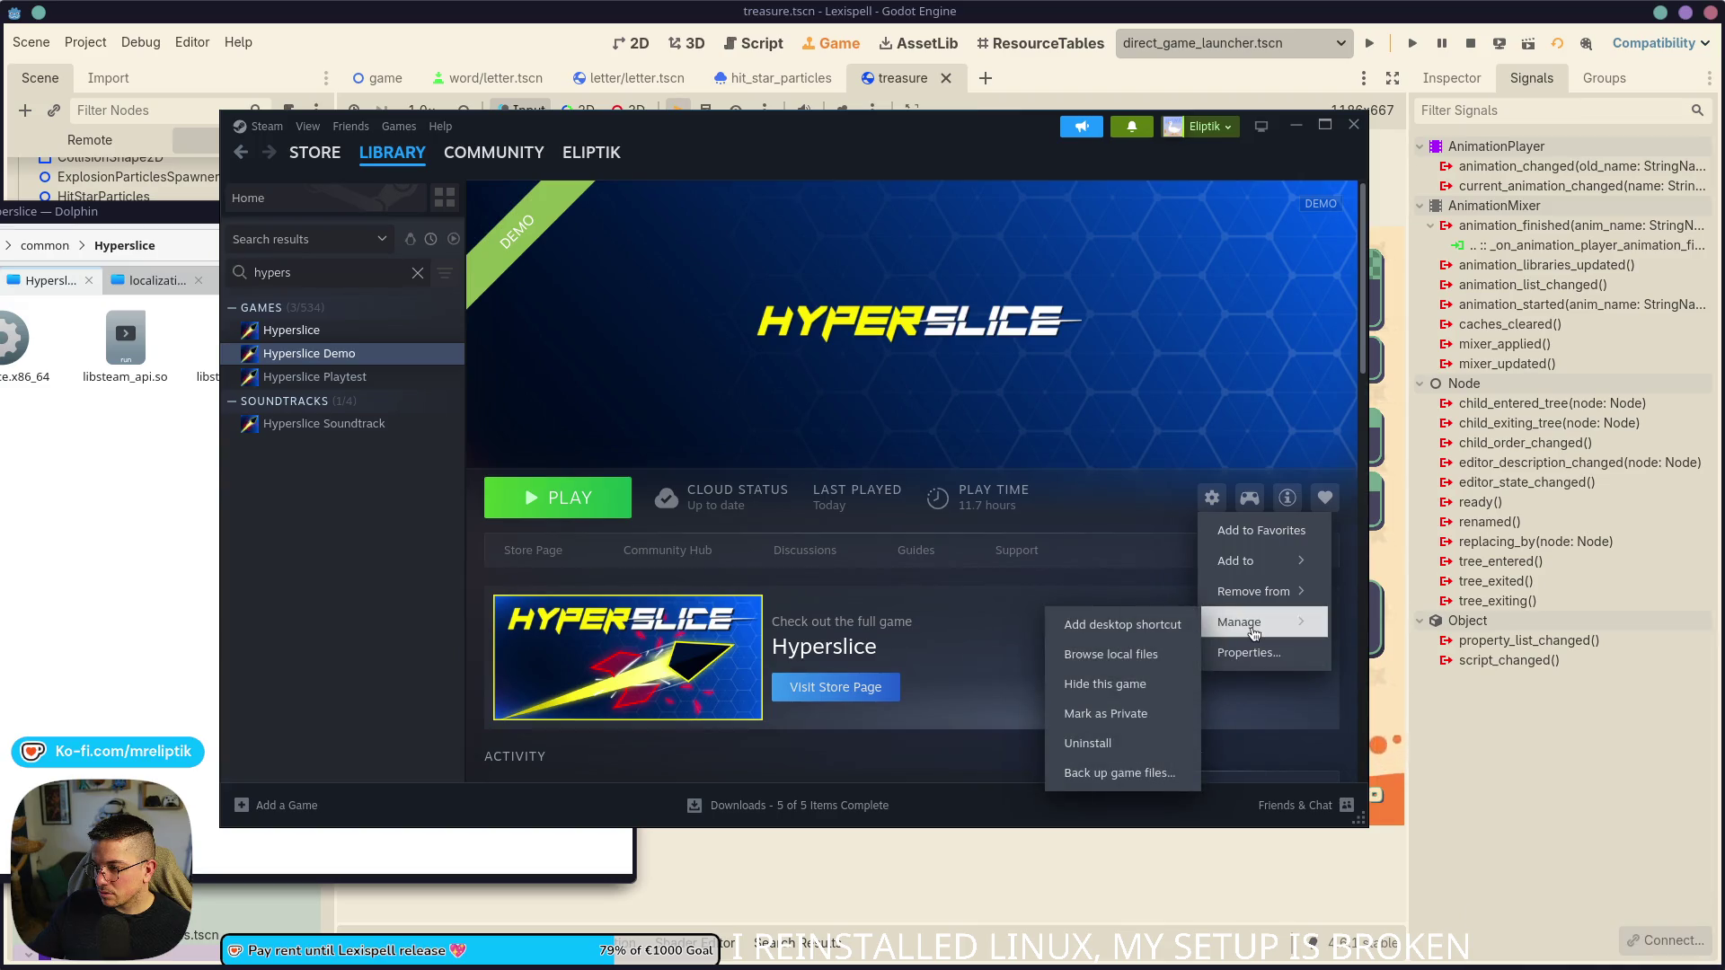
left_click(1135, 667)
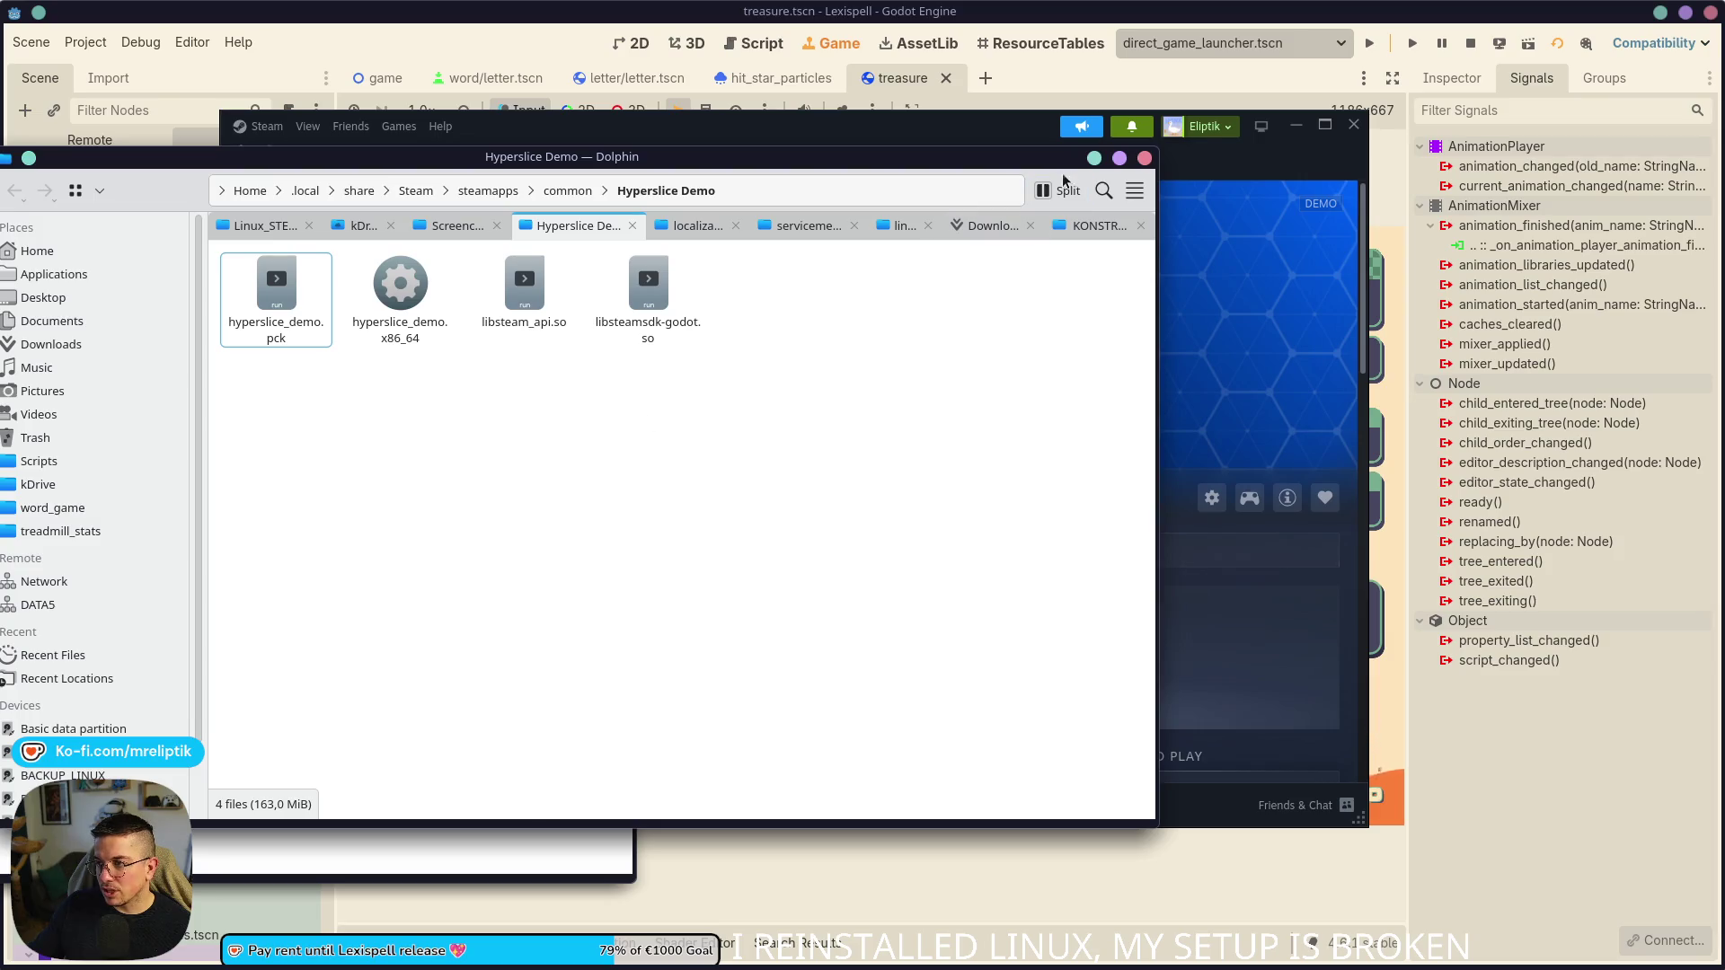
- Close the Hyperslice Demo and Hyperslice folders and the Dolphin window
left_click(1143, 159)
left_click(131, 450)
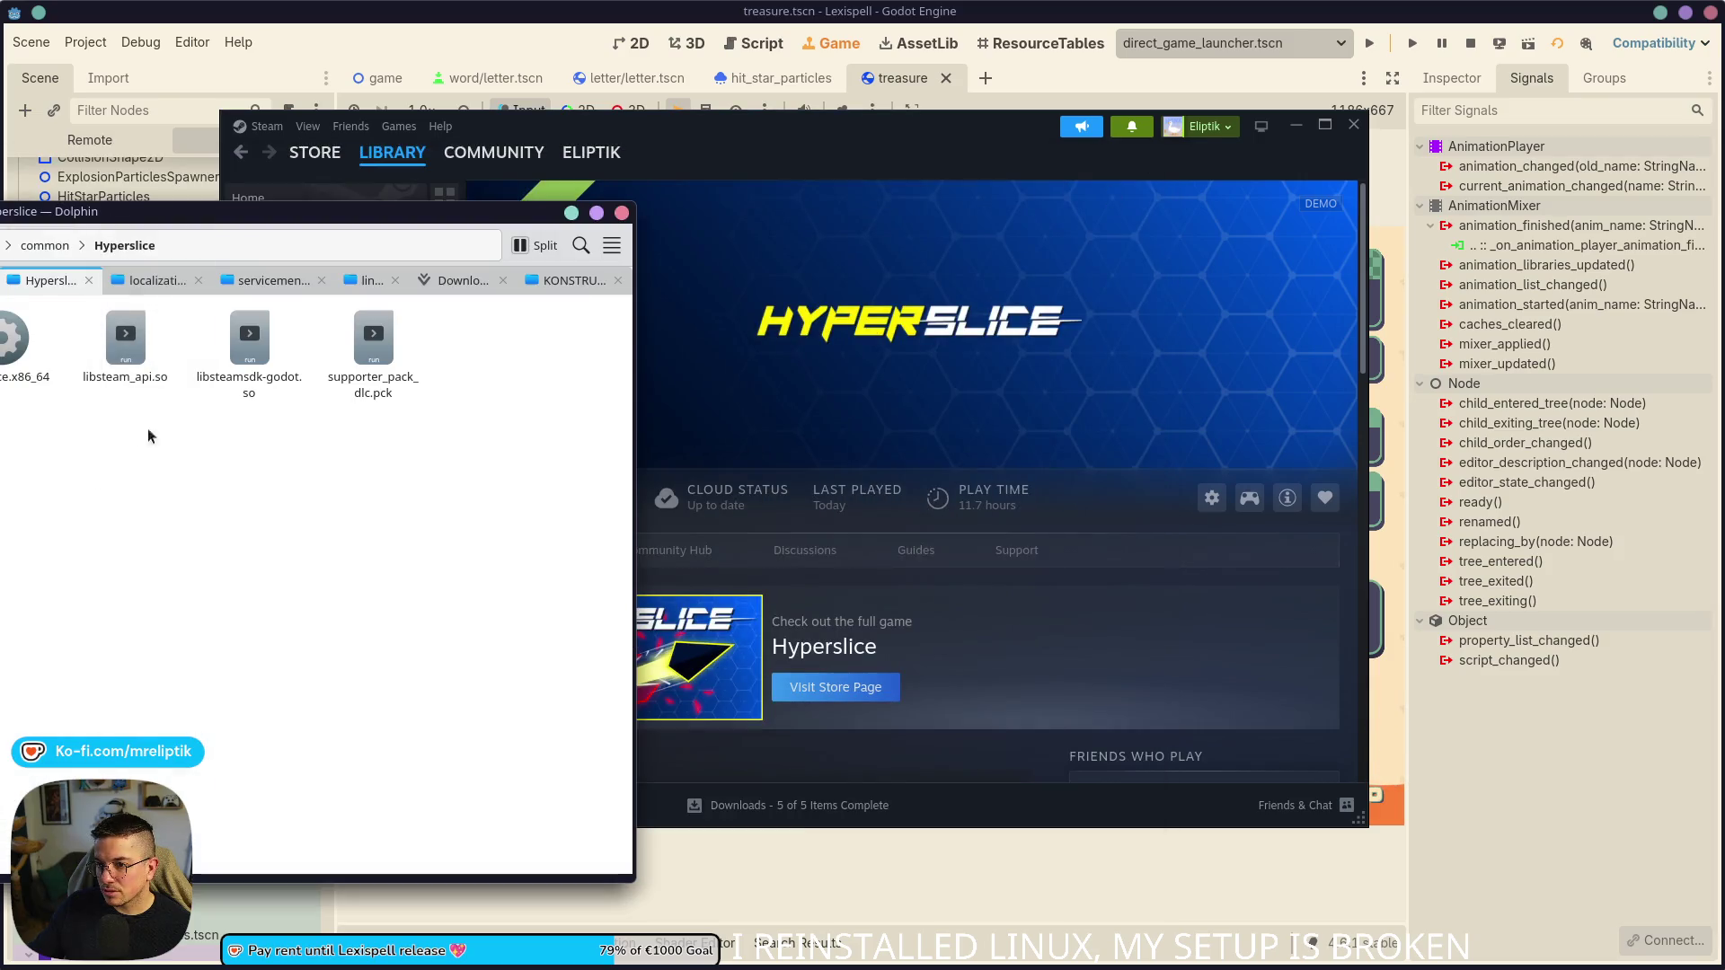
left_click(88, 281)
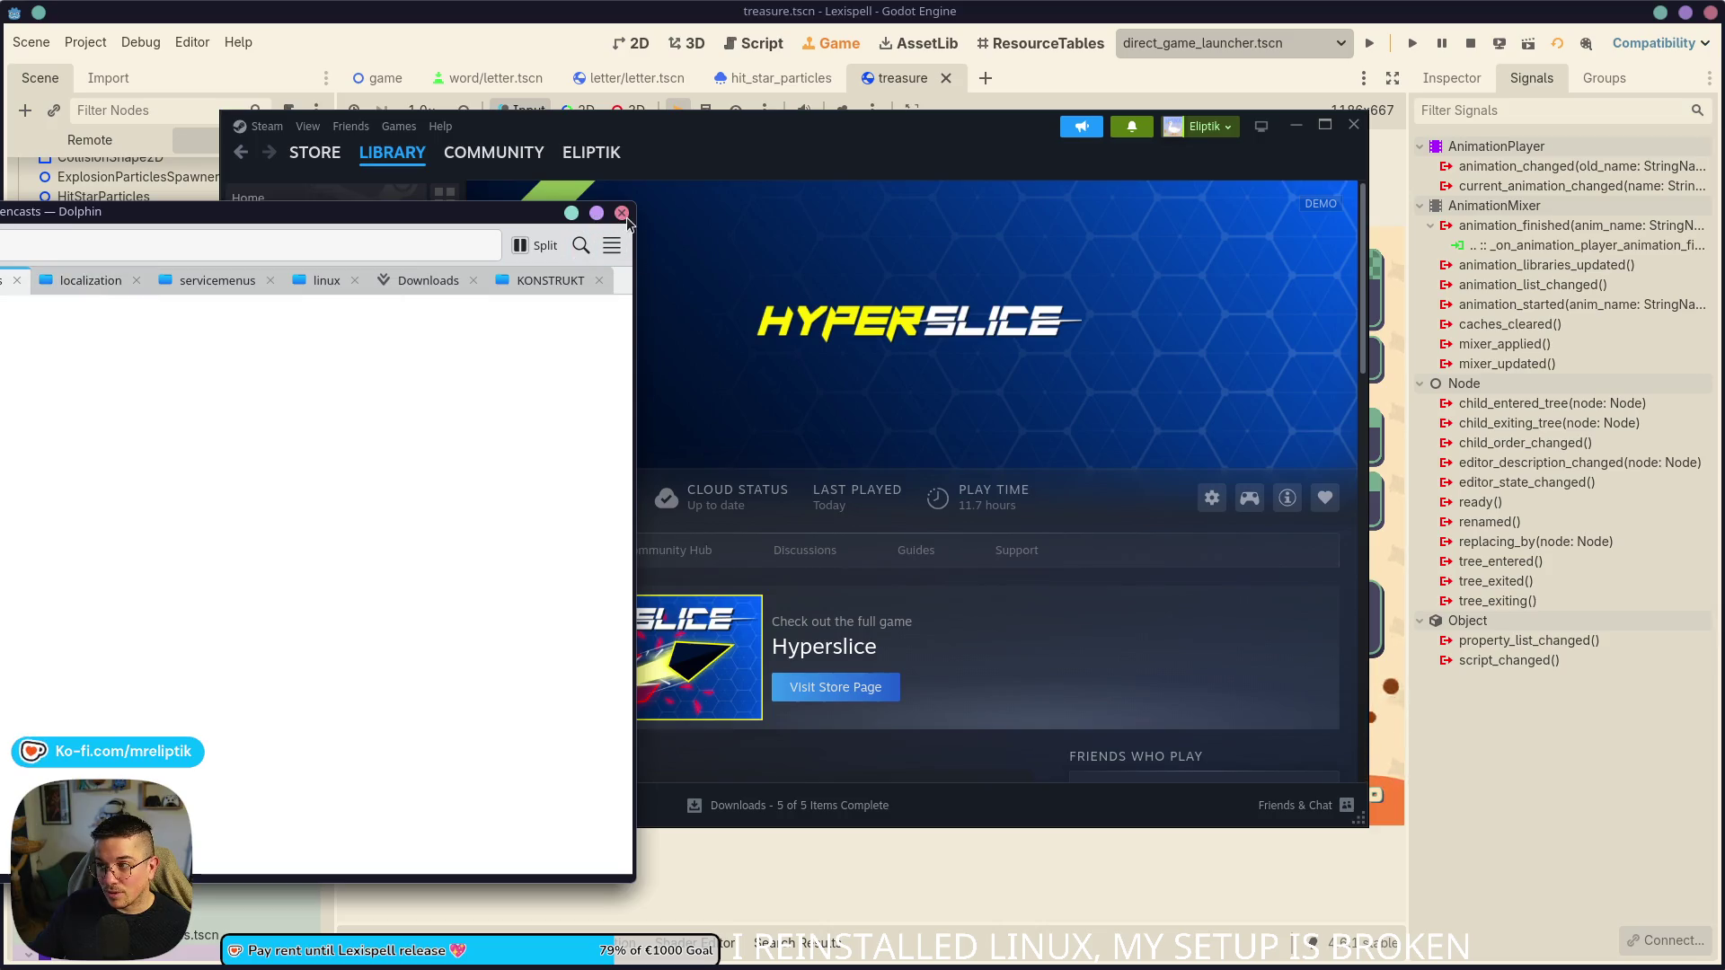
left_click(621, 213)
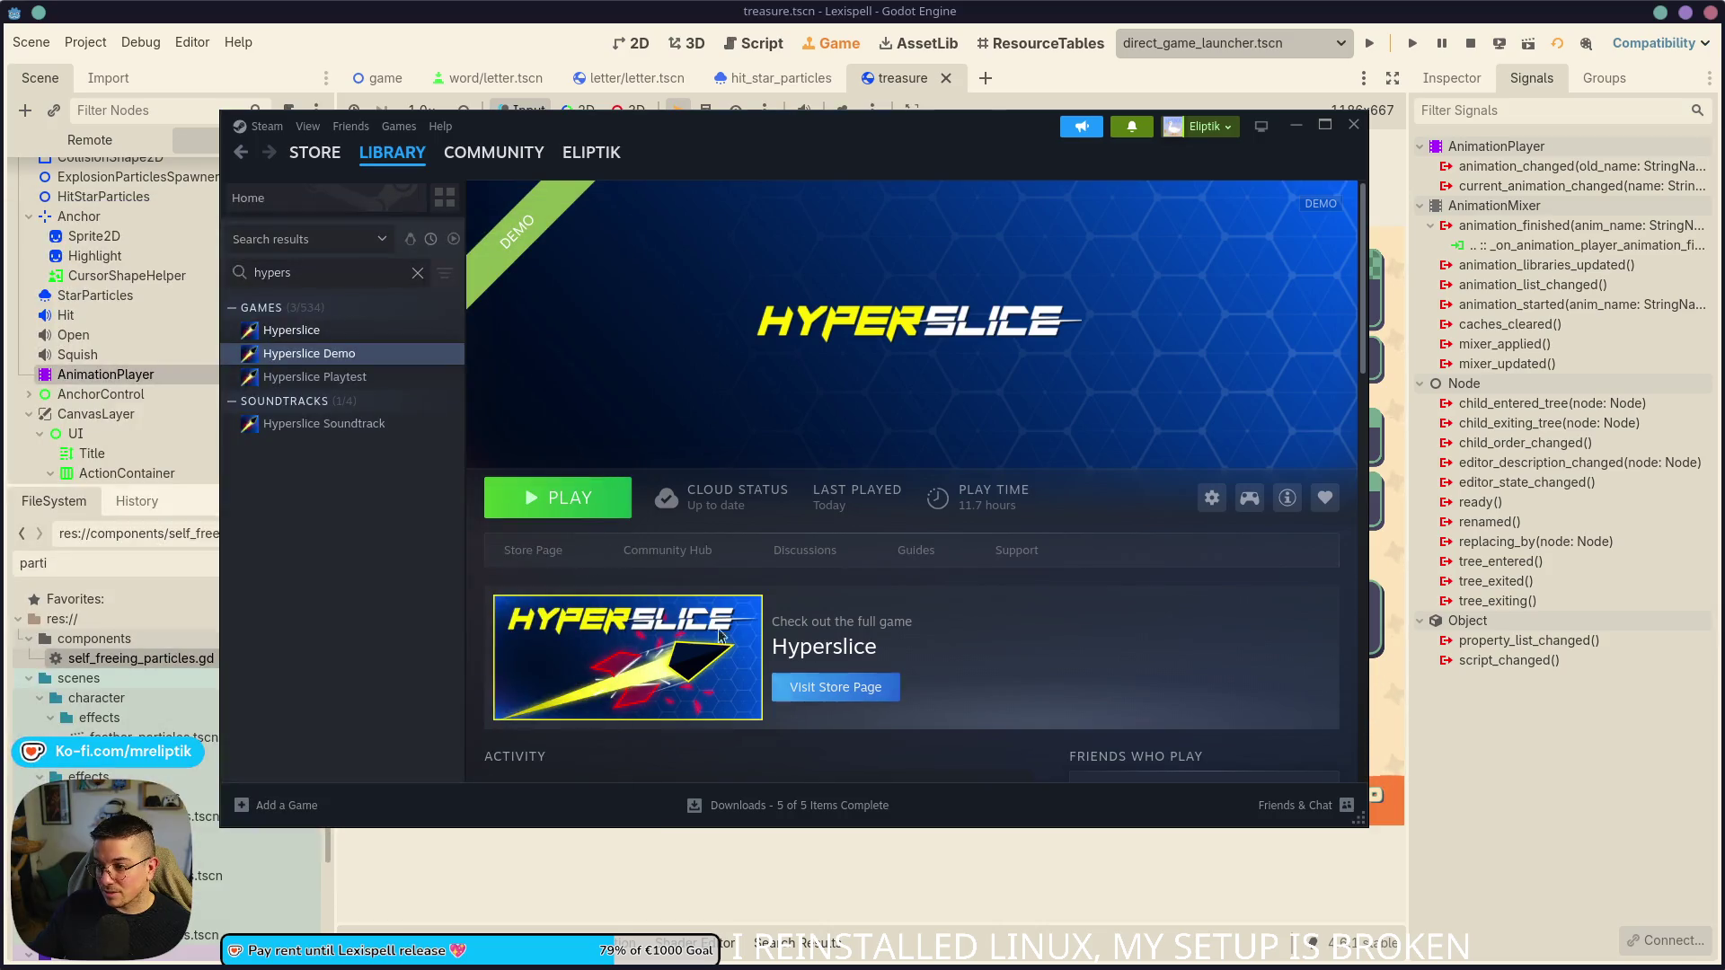
- Uninstall the Hyperslice Demo and confirm
left_click(1203, 499)
mouse_move(1271, 627)
left_click(1134, 749)
left_click(889, 545)
- Uninstall the full Hyperslice game and confirm
left_click(291, 330)
left_click(1206, 501)
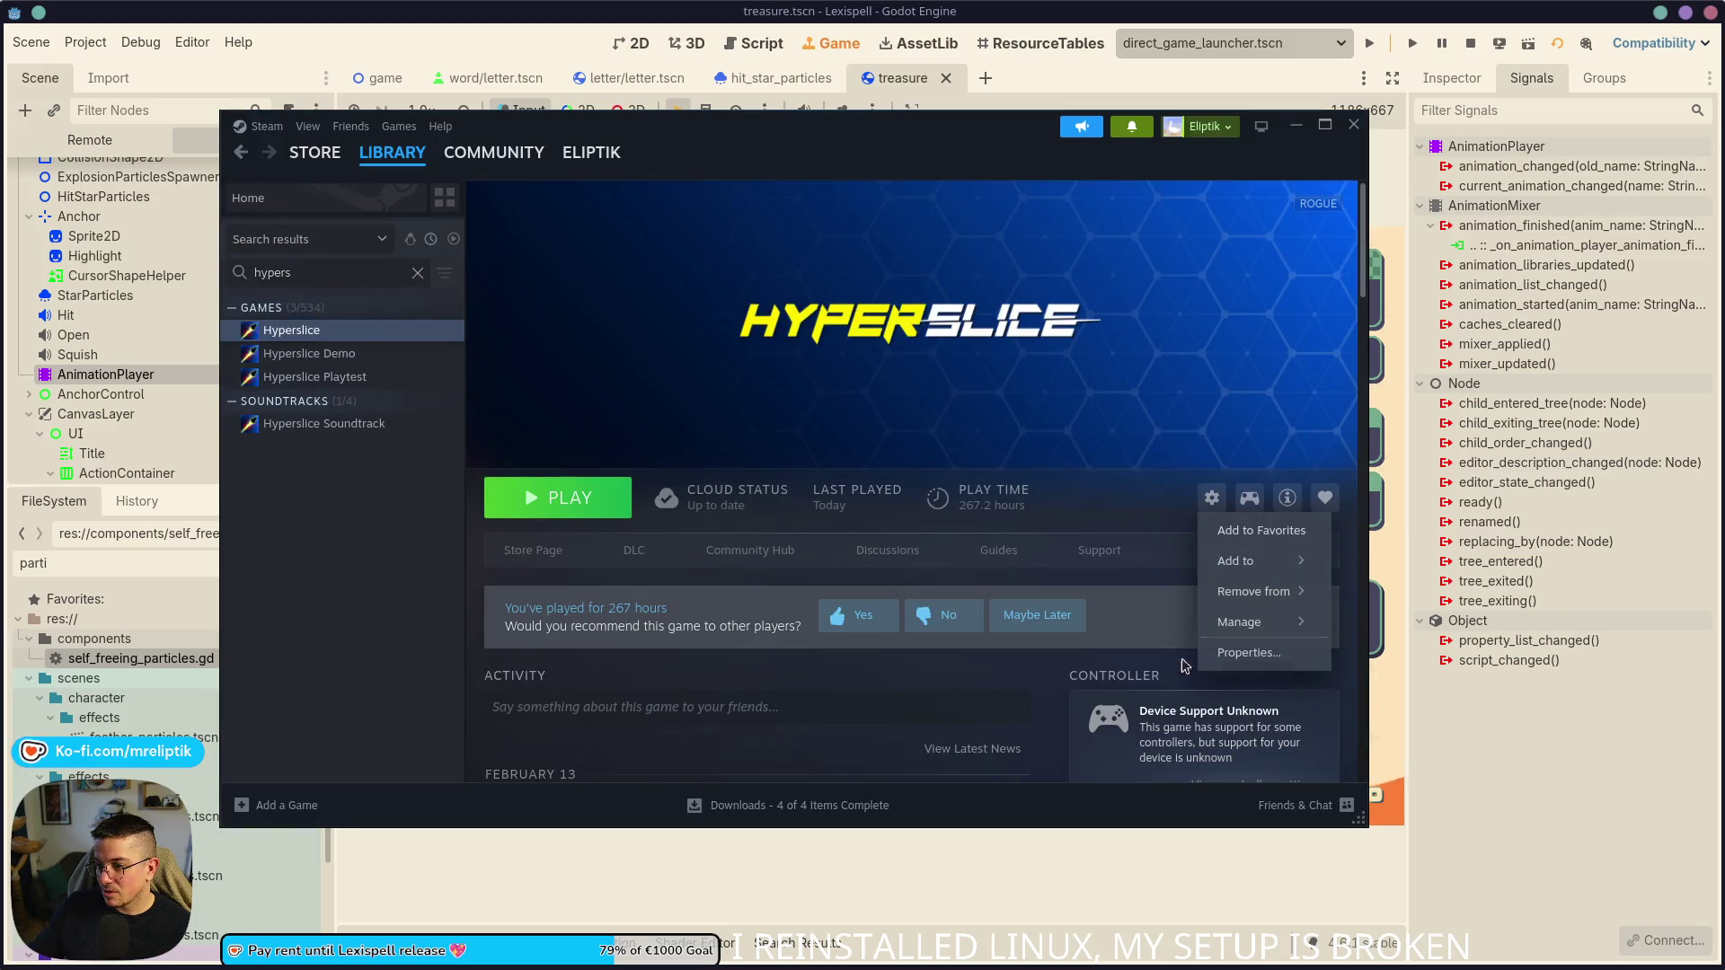
mouse_move(1245, 634)
left_click(1087, 743)
left_click(891, 535)
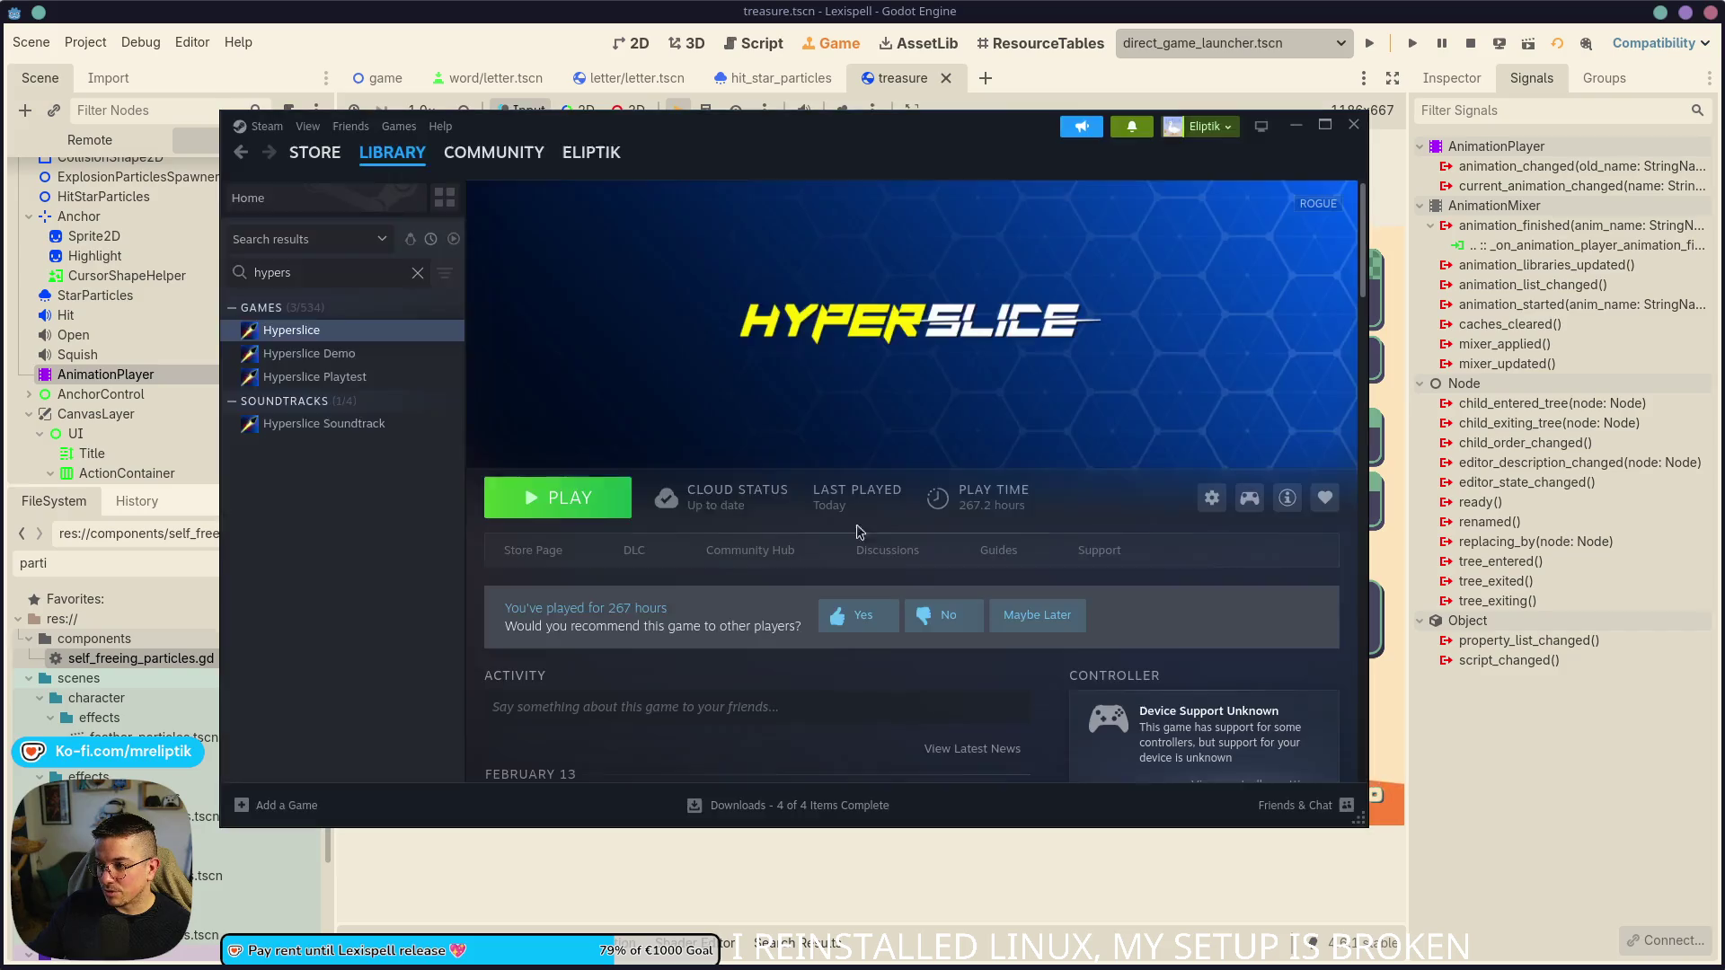
- Check Steam notifications and downloads, then return to the running Lexispell game
type("lexi")
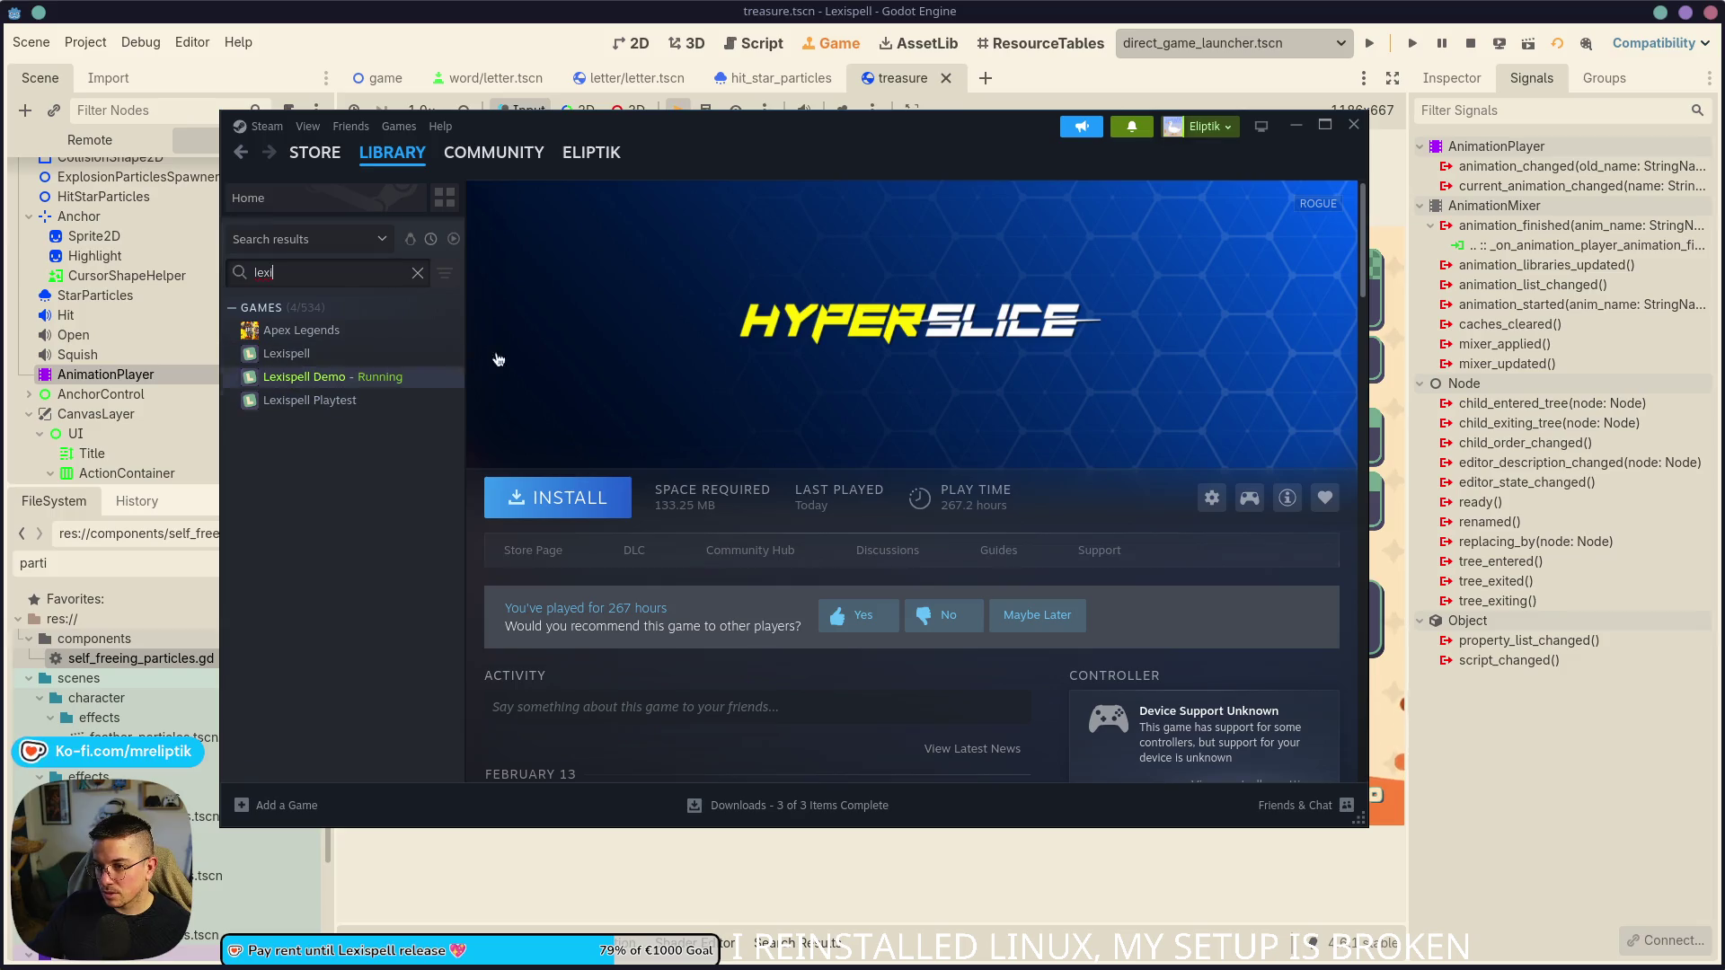
left_click(1123, 135)
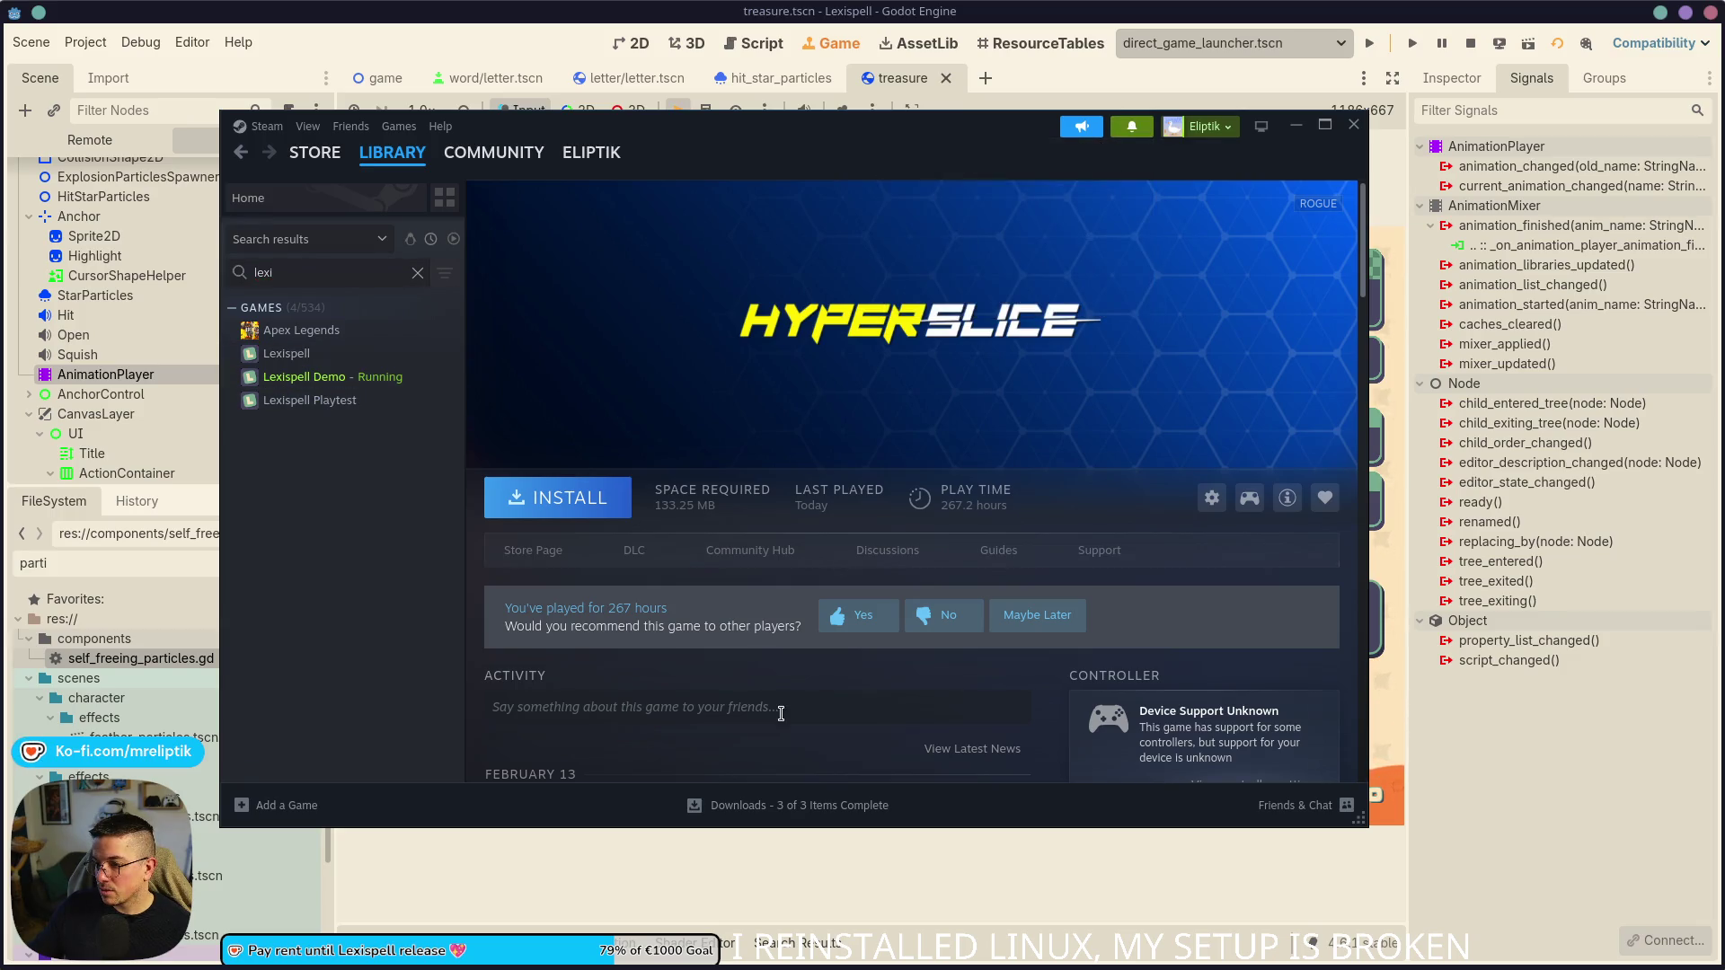
left_click(735, 805)
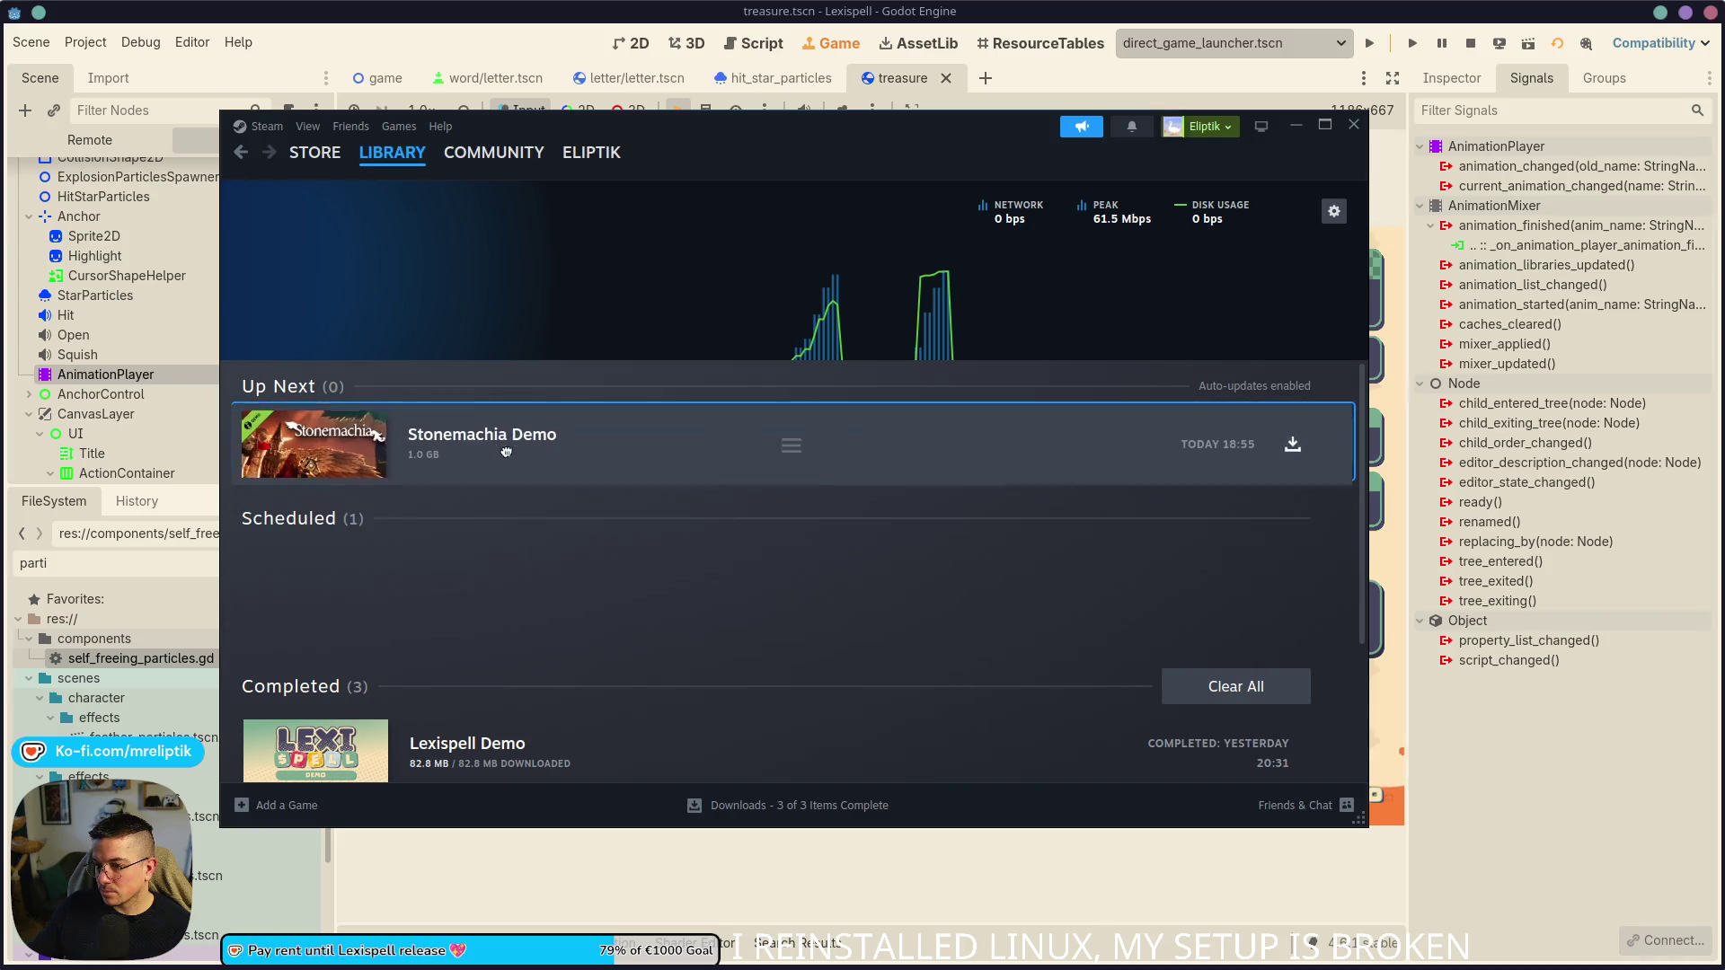
key("alt+Tab")
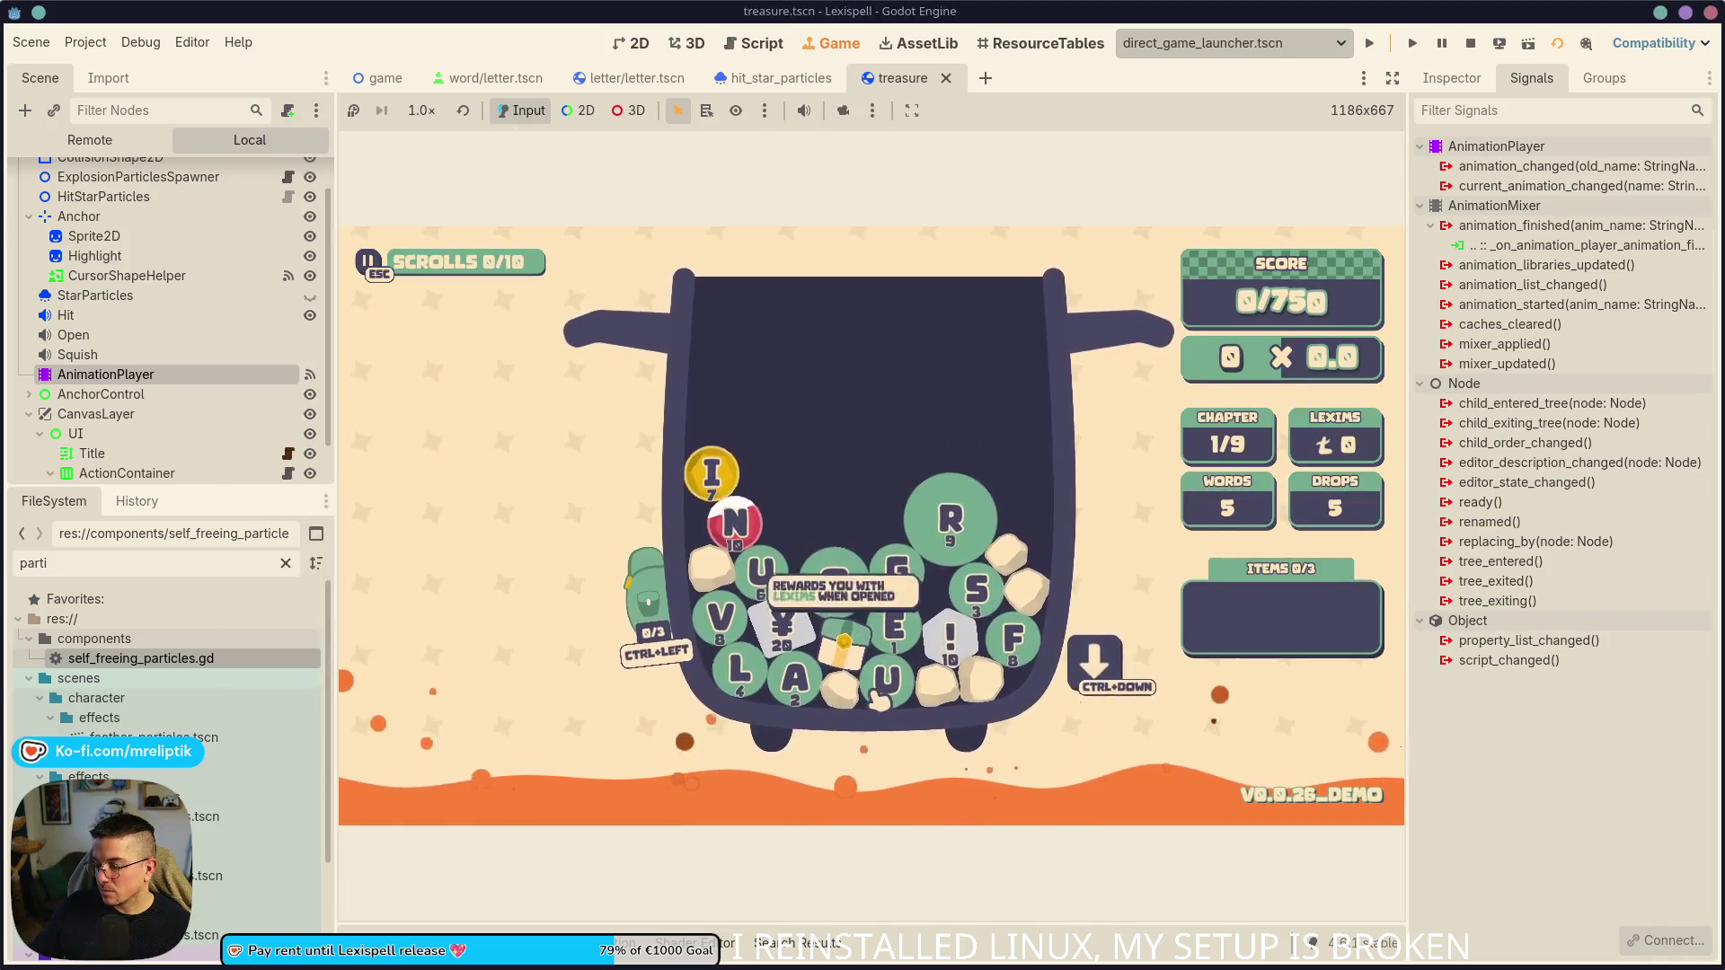
- Pick G and O, put them back, then submit the word GOAL for 13 × 2.0
left_click(898, 566)
left_click(835, 580)
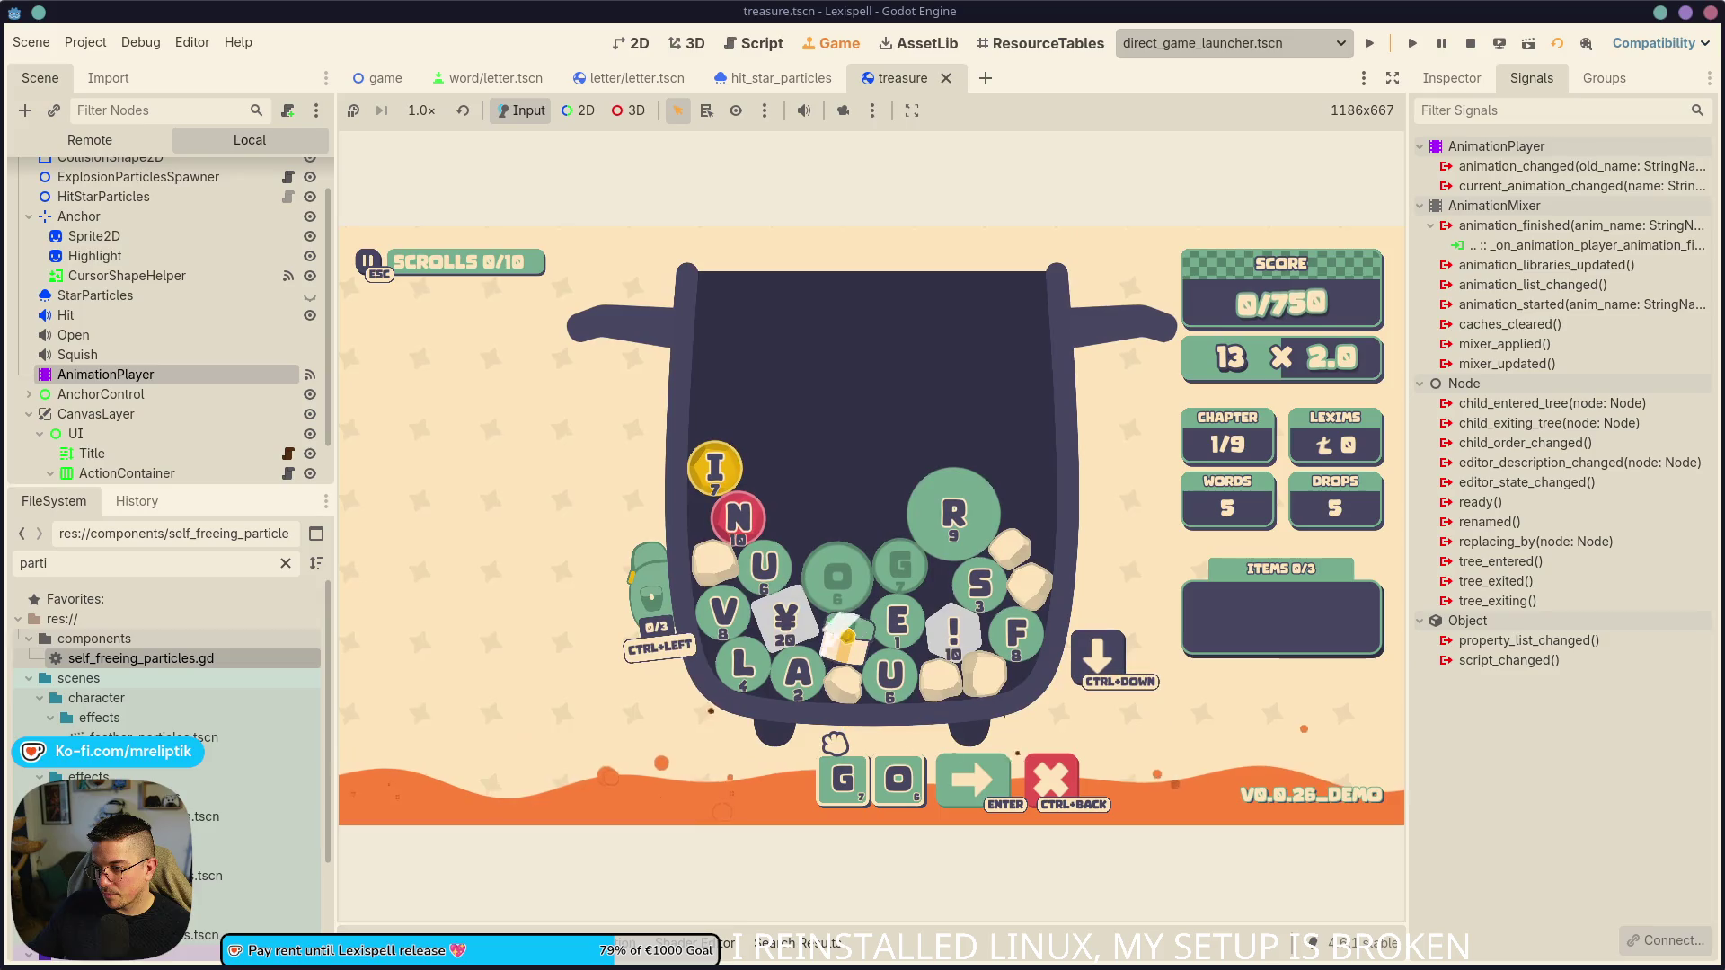
left_click(871, 774)
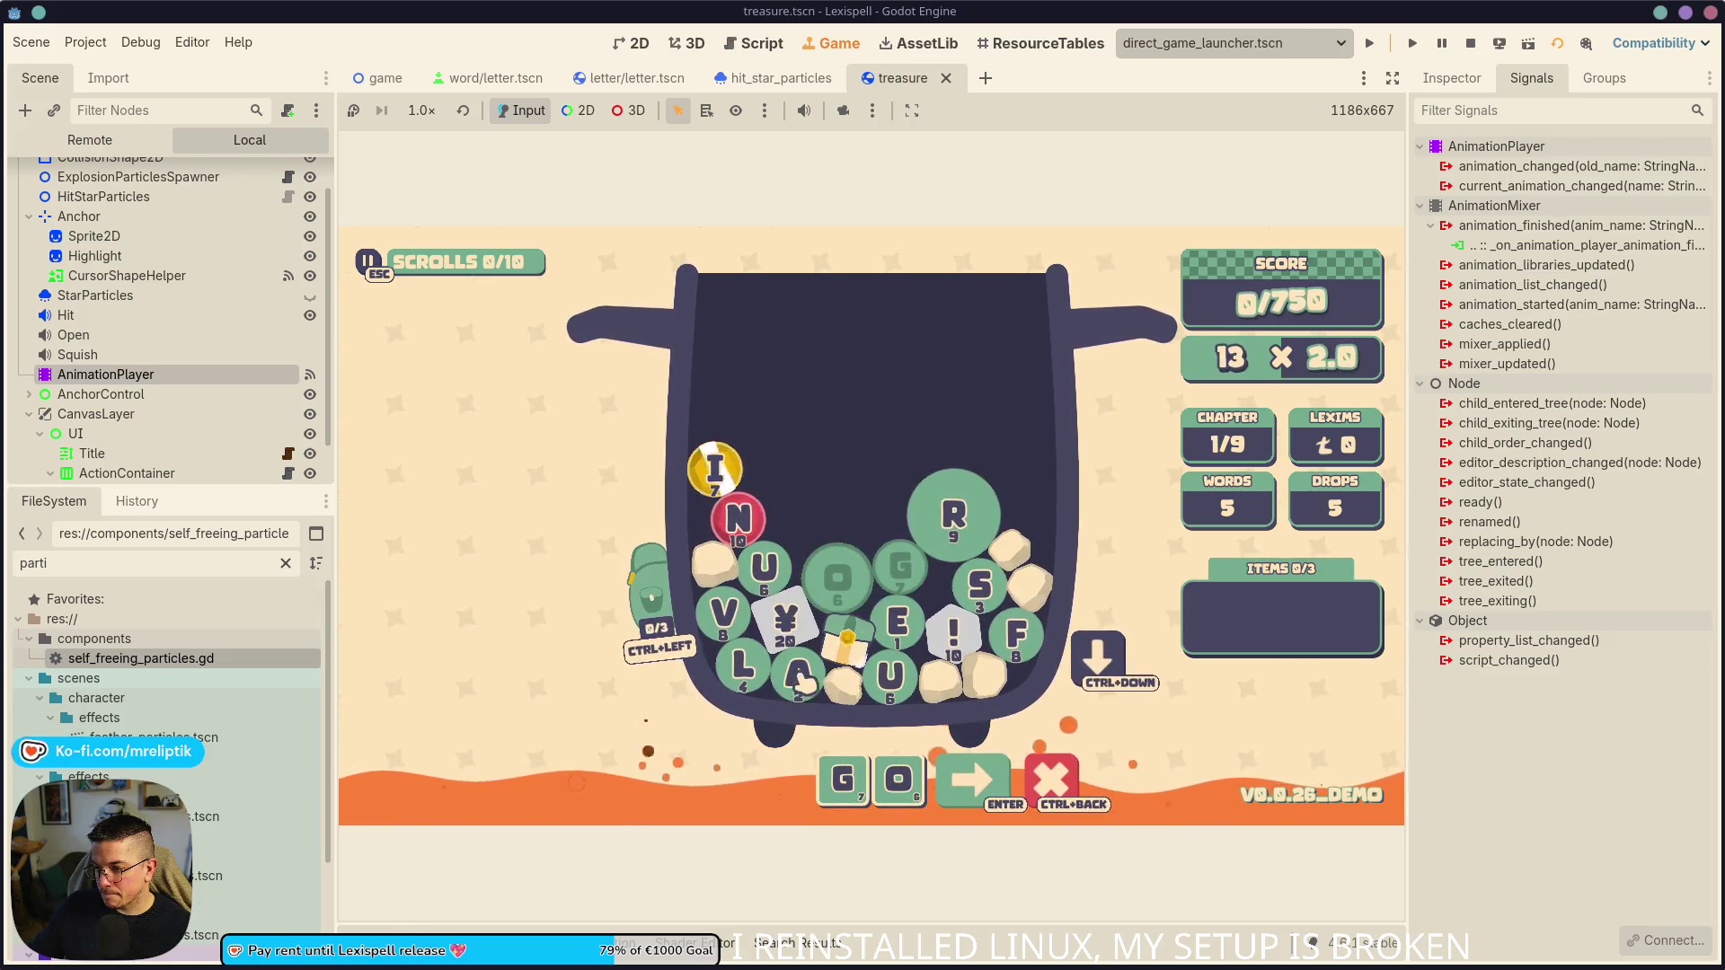
left_click(1033, 779)
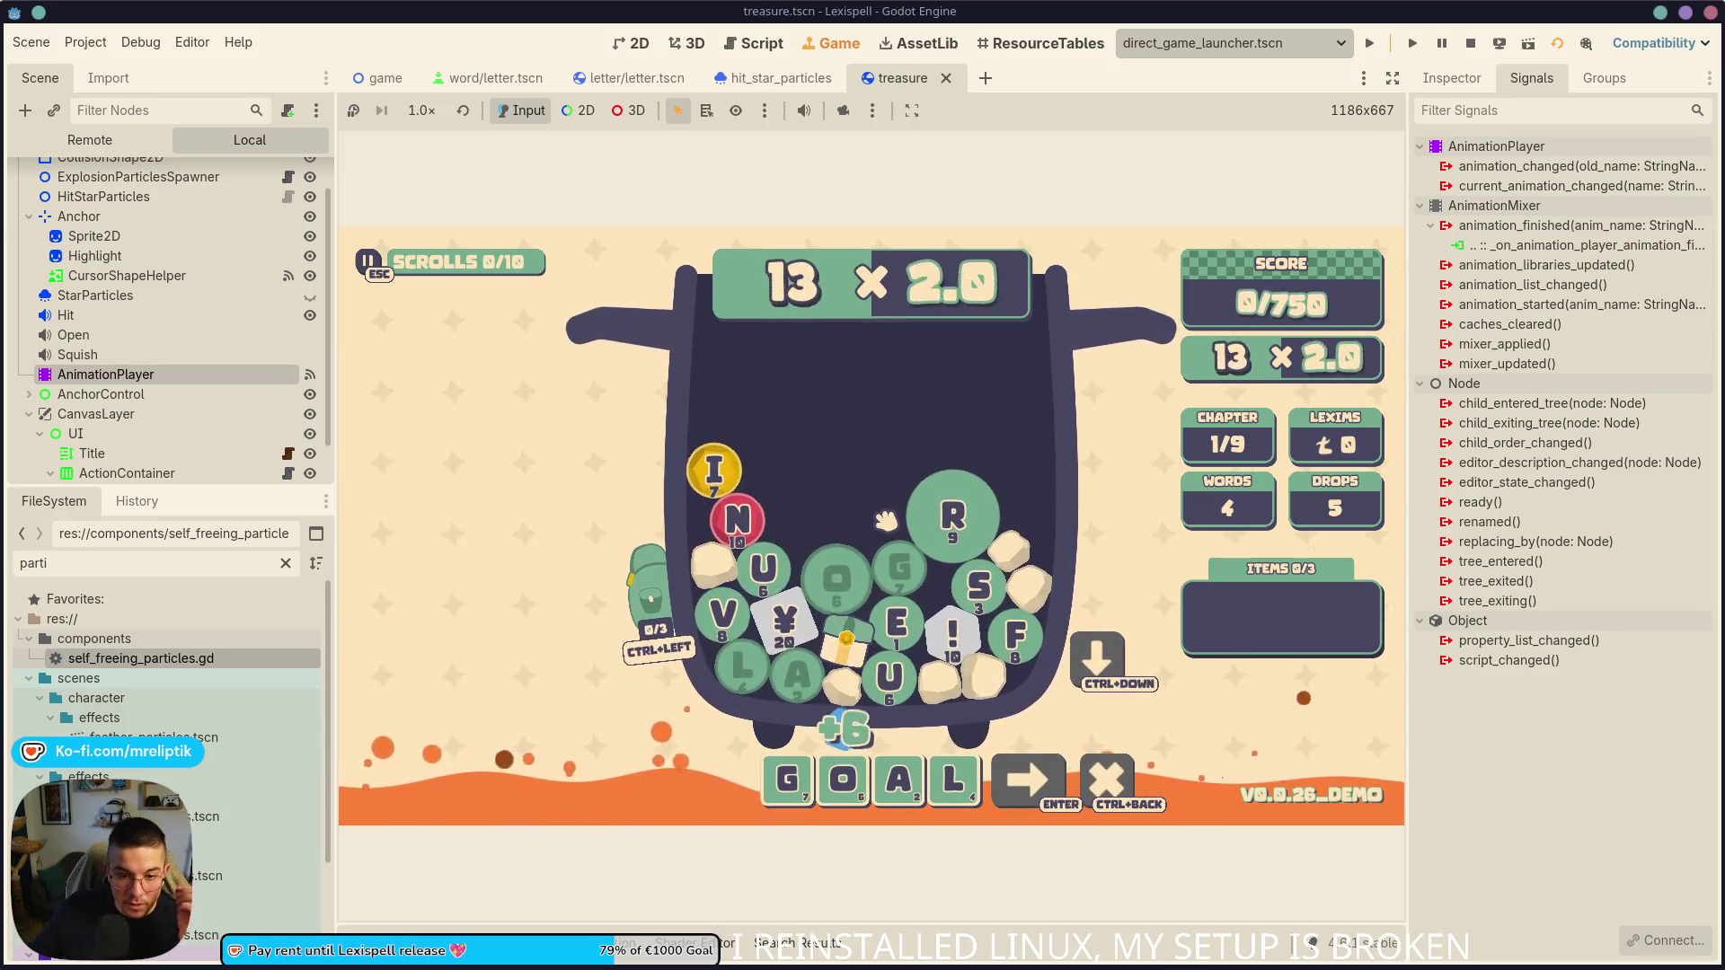
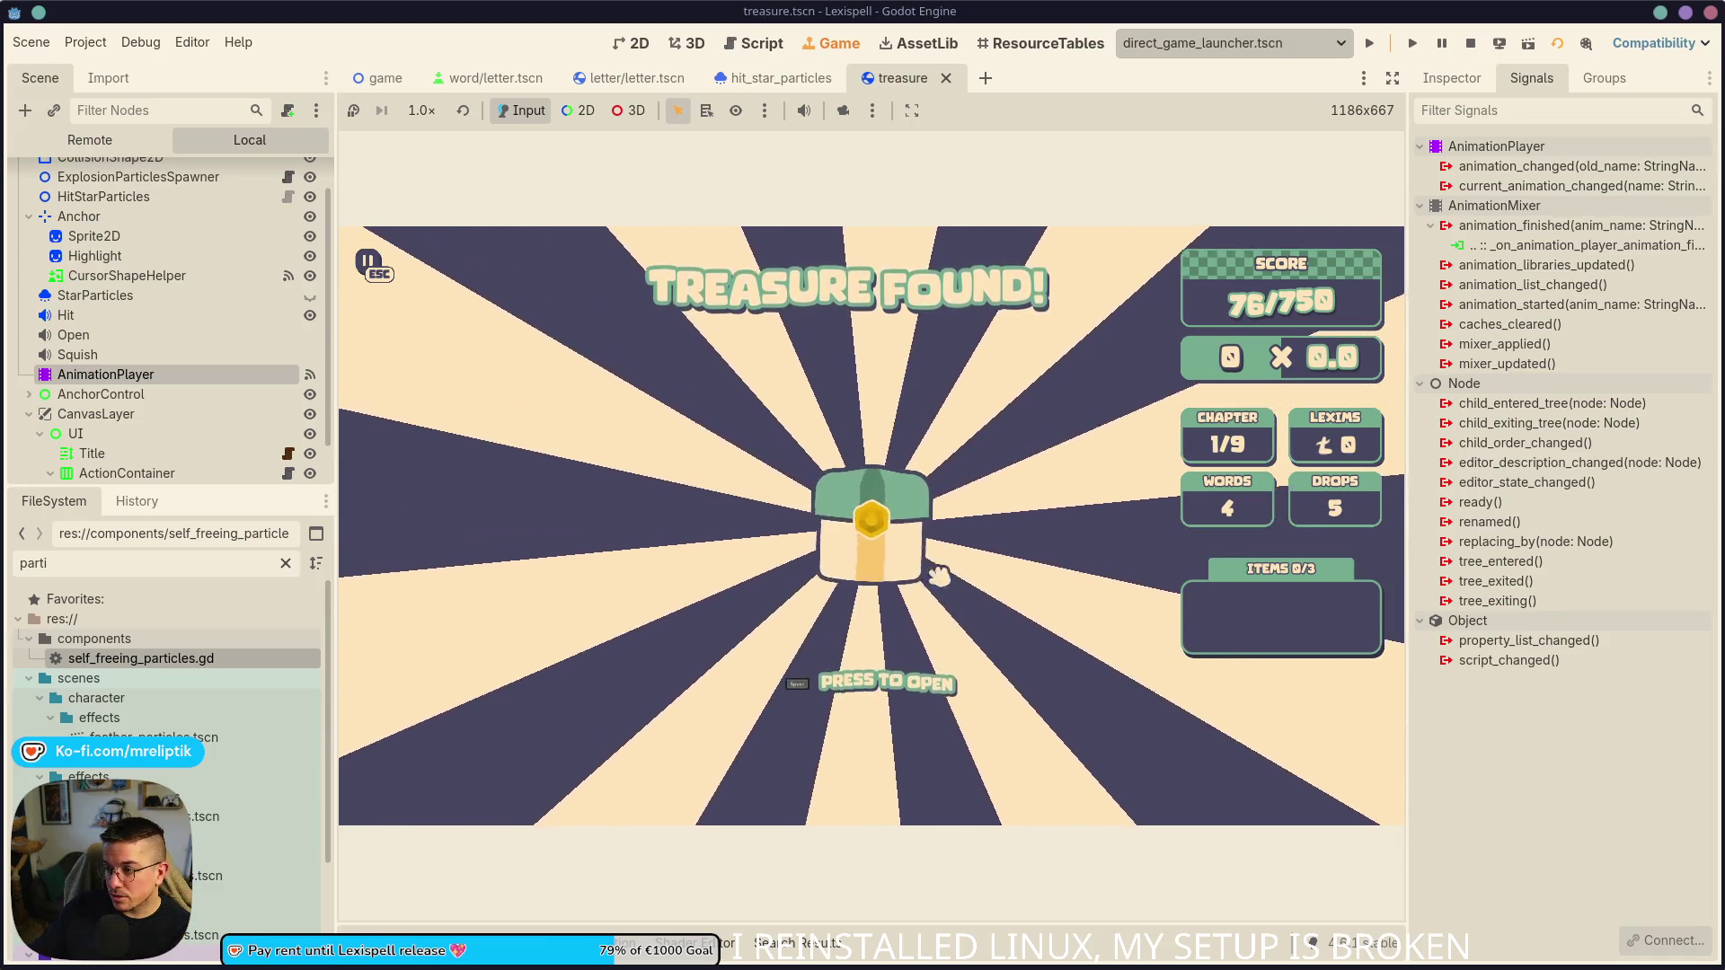
- Open the chest to hit the line 182 breakpoint, resume, then stop the debug run with F8
left_click(893, 531)
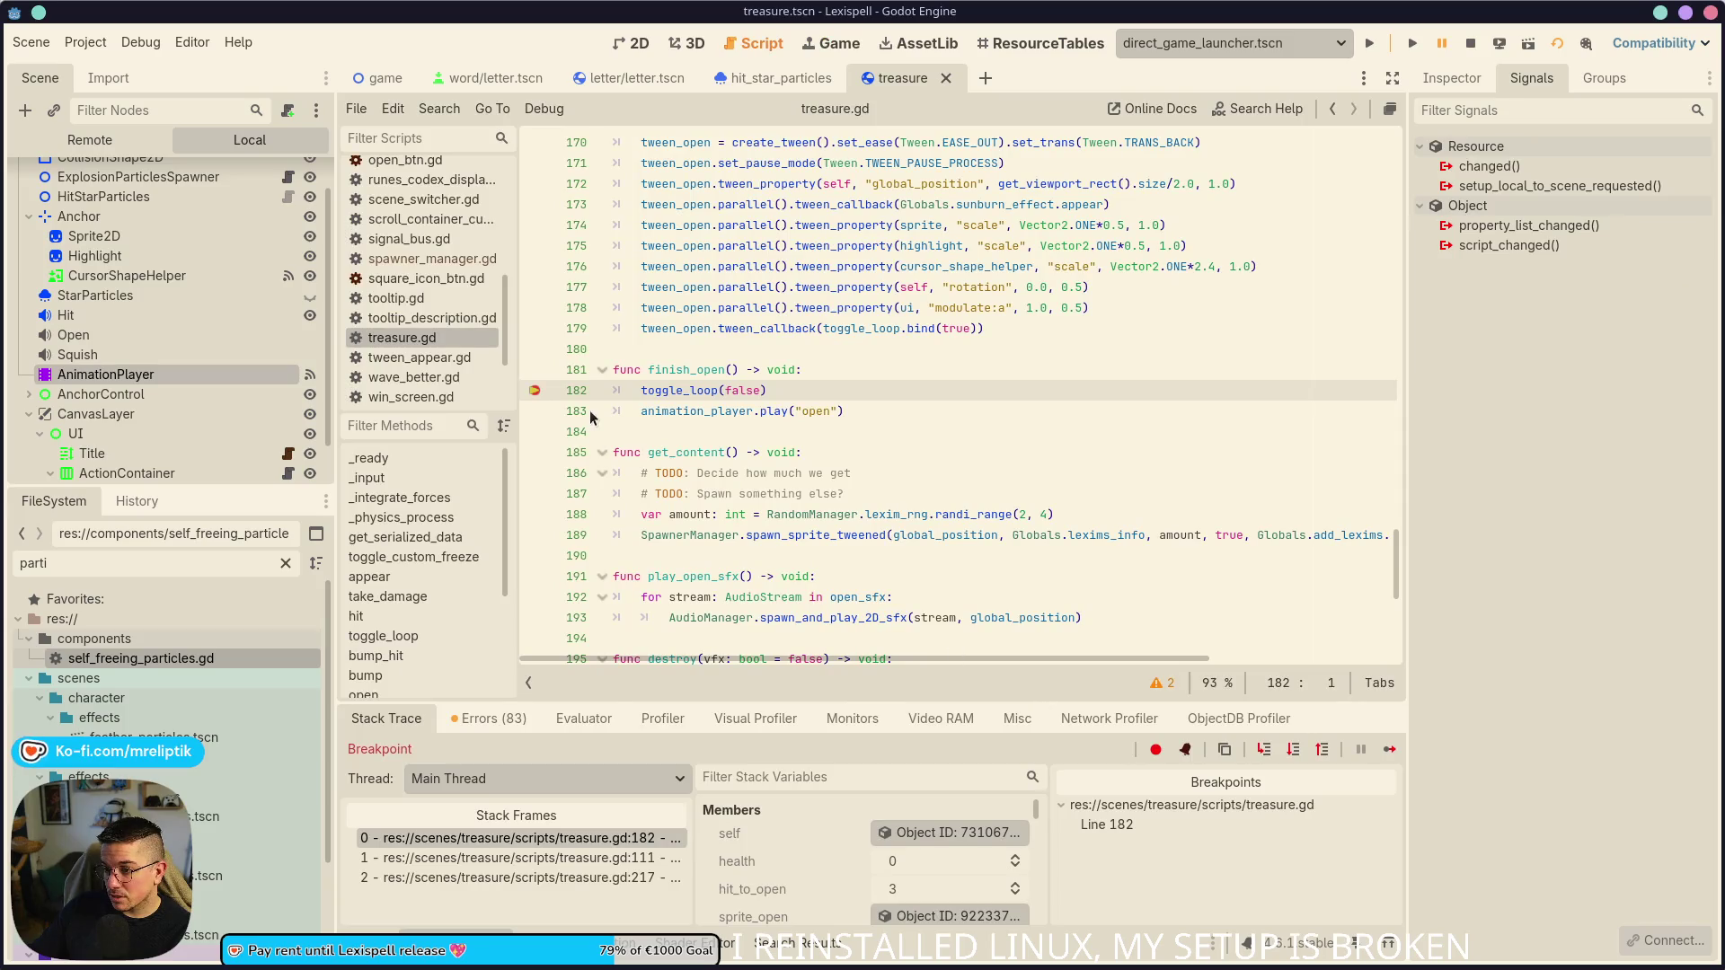
left_click(1389, 749)
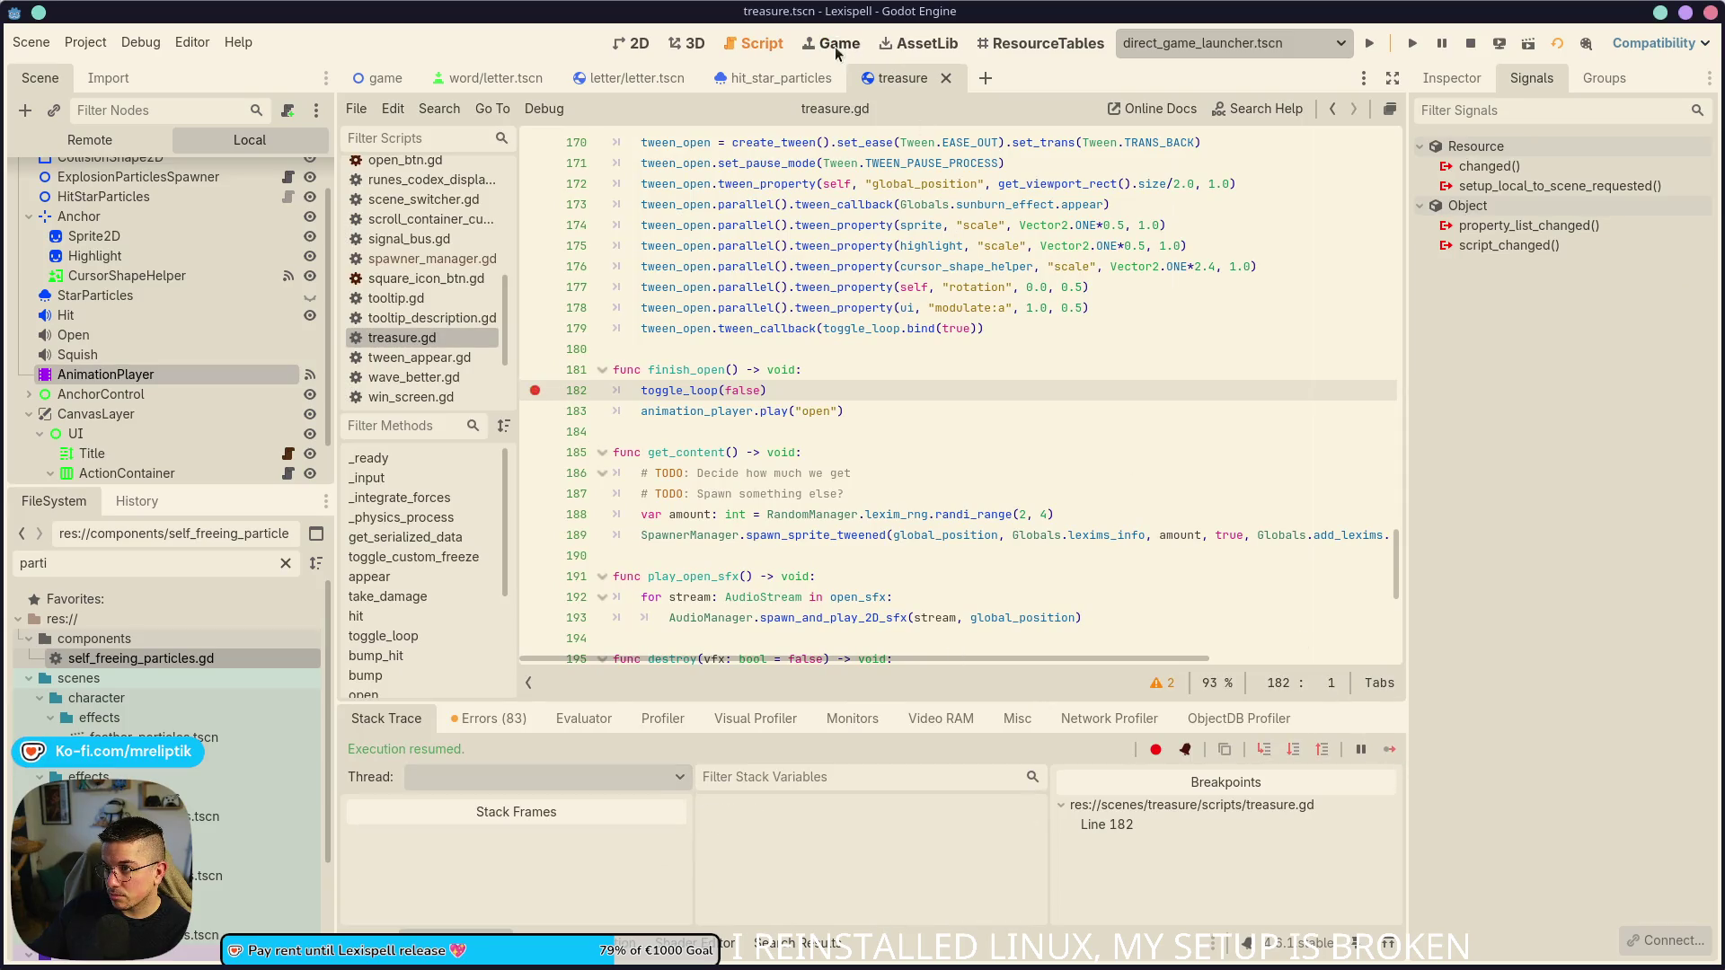
left_click(837, 47)
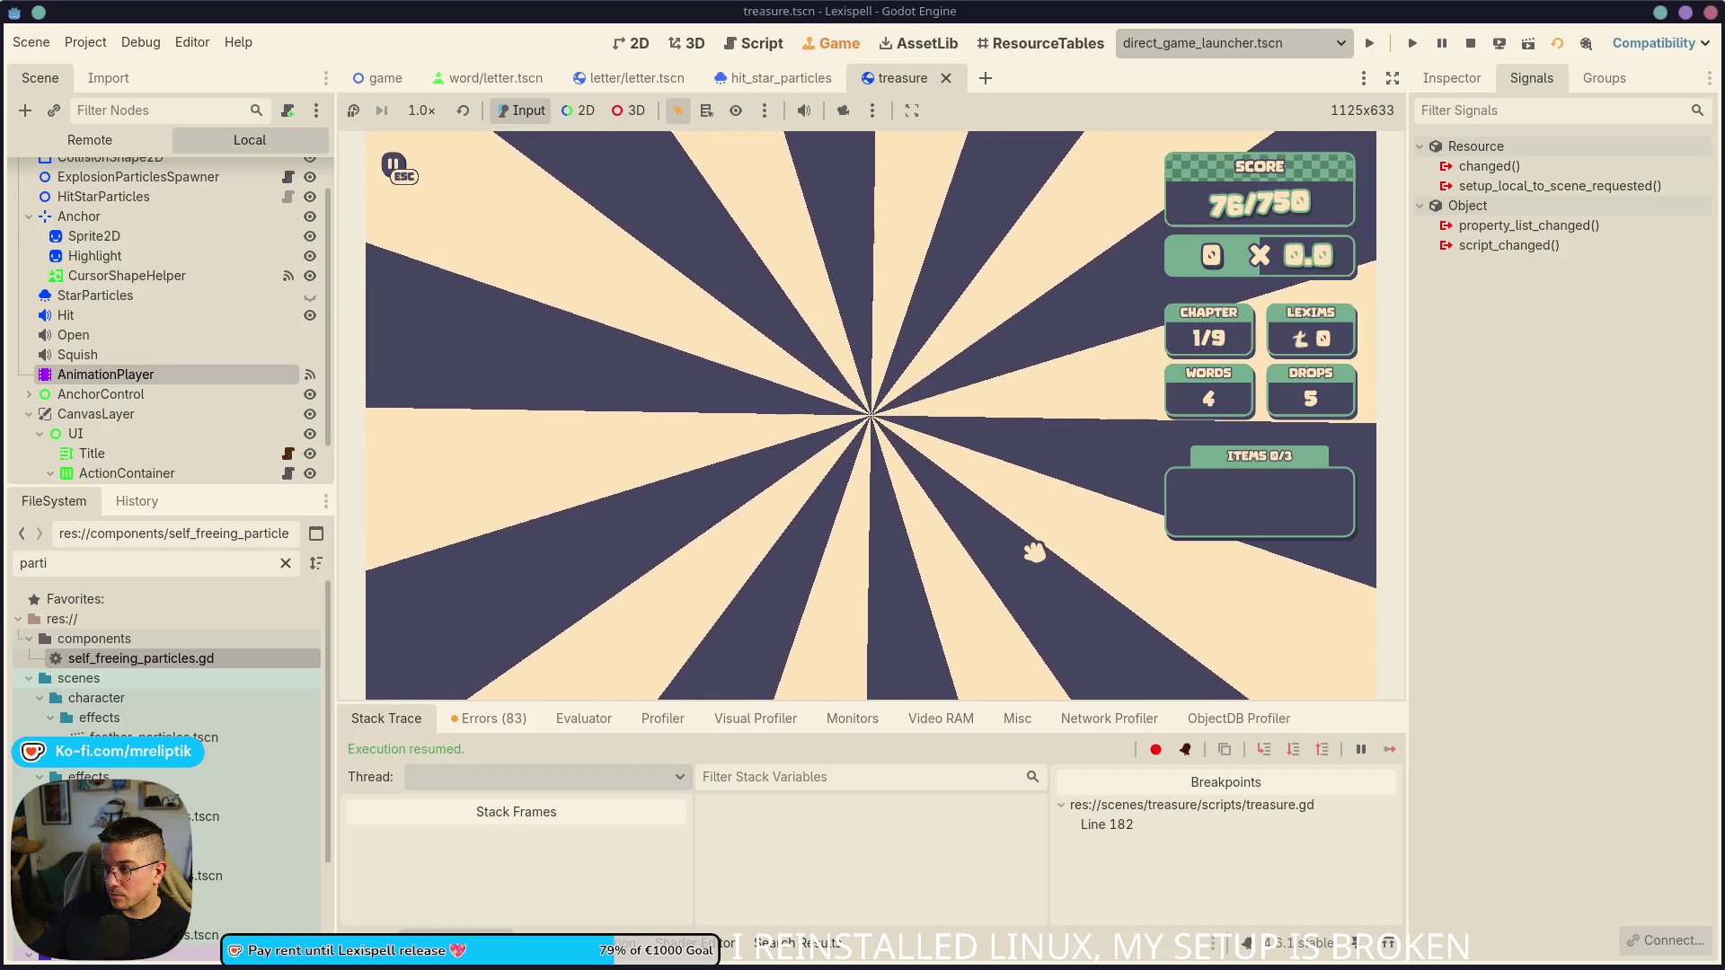
key("F8")
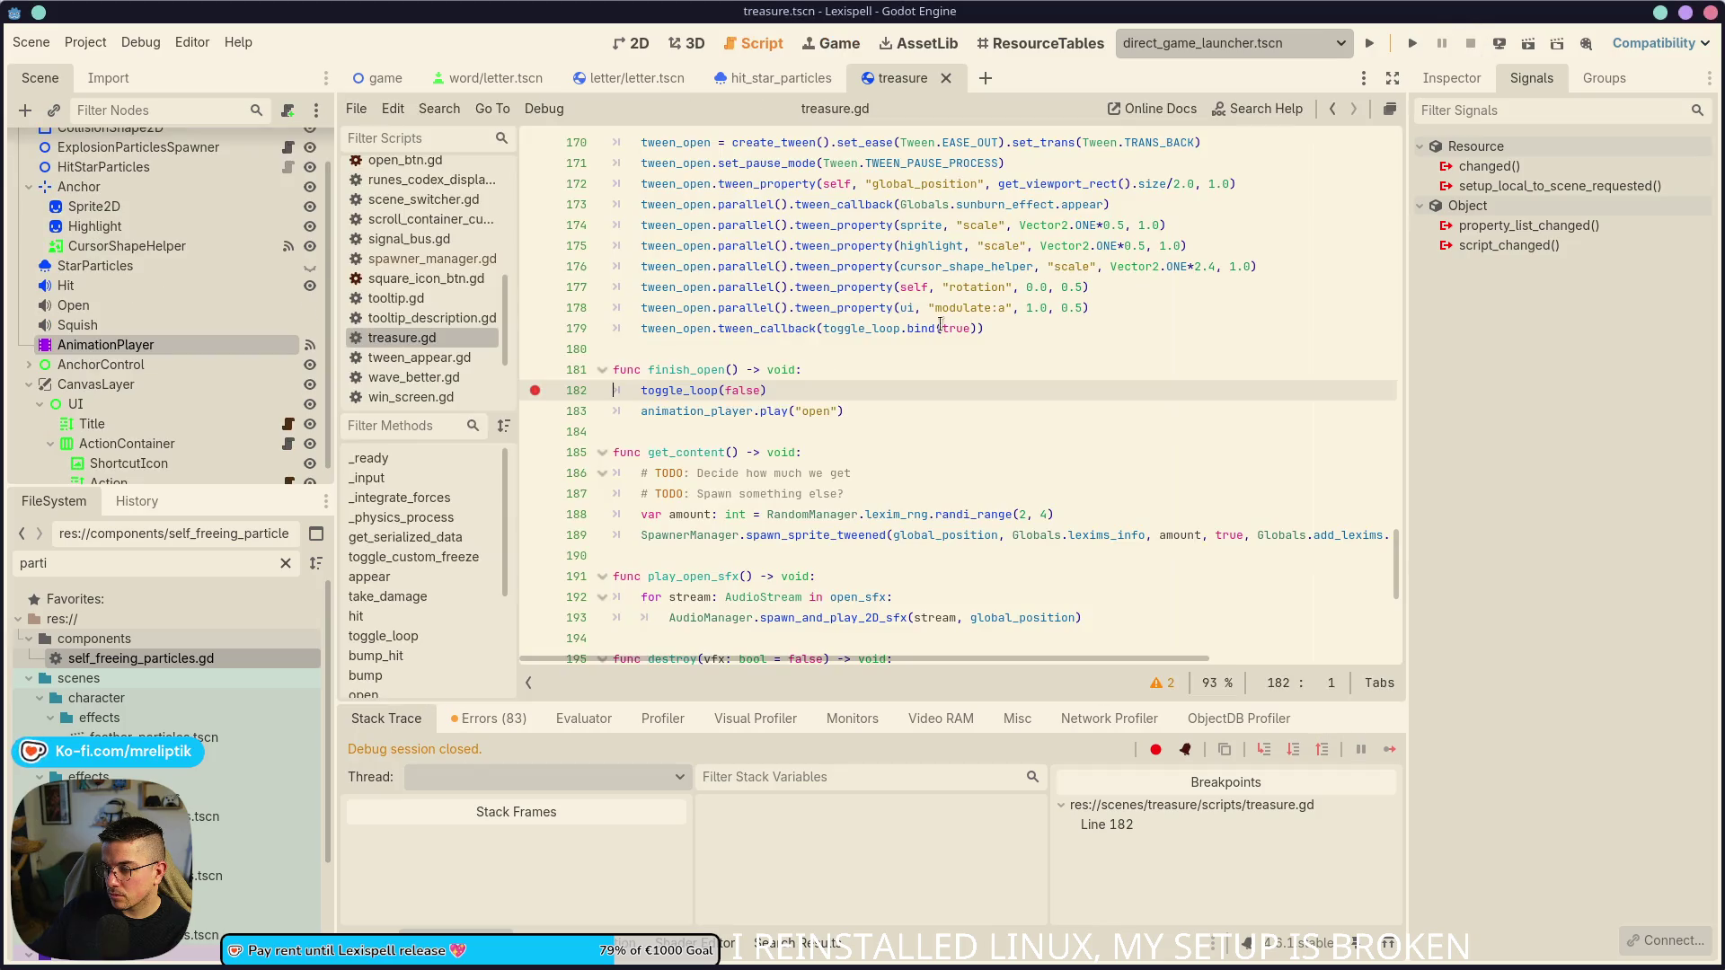
- Select the destroy function name on line 195 and show AnimationPlayer's open animation tracks
scroll(799, 510, "down", 5)
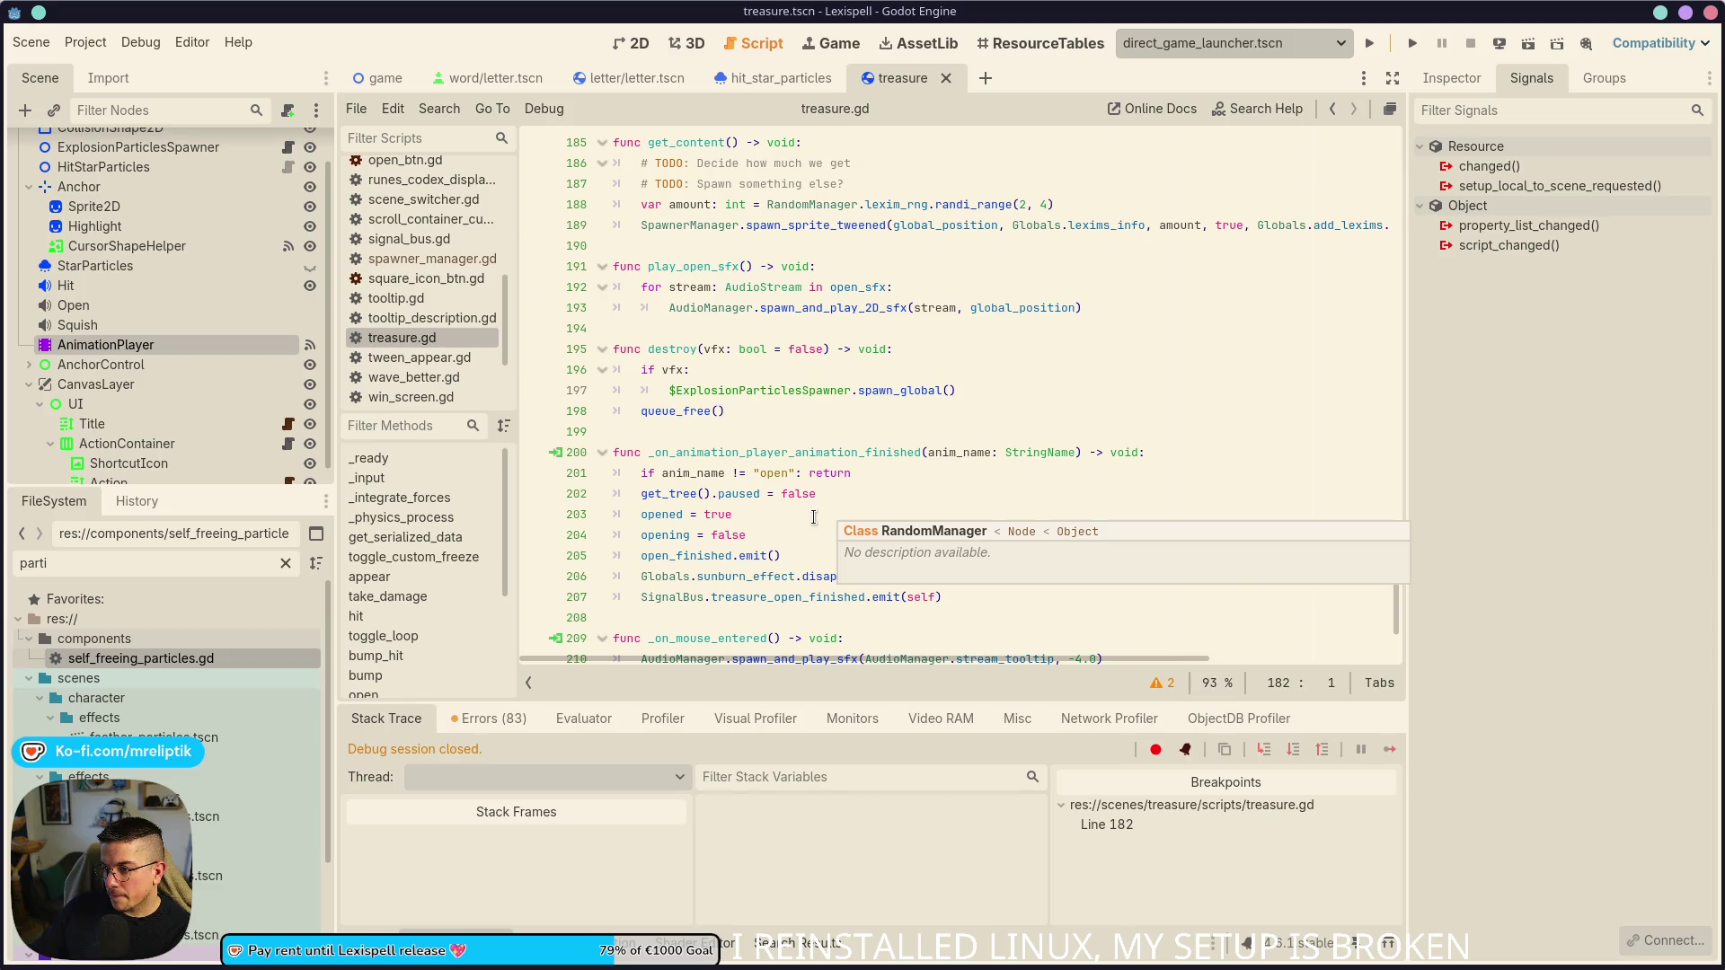
double_click(648, 351)
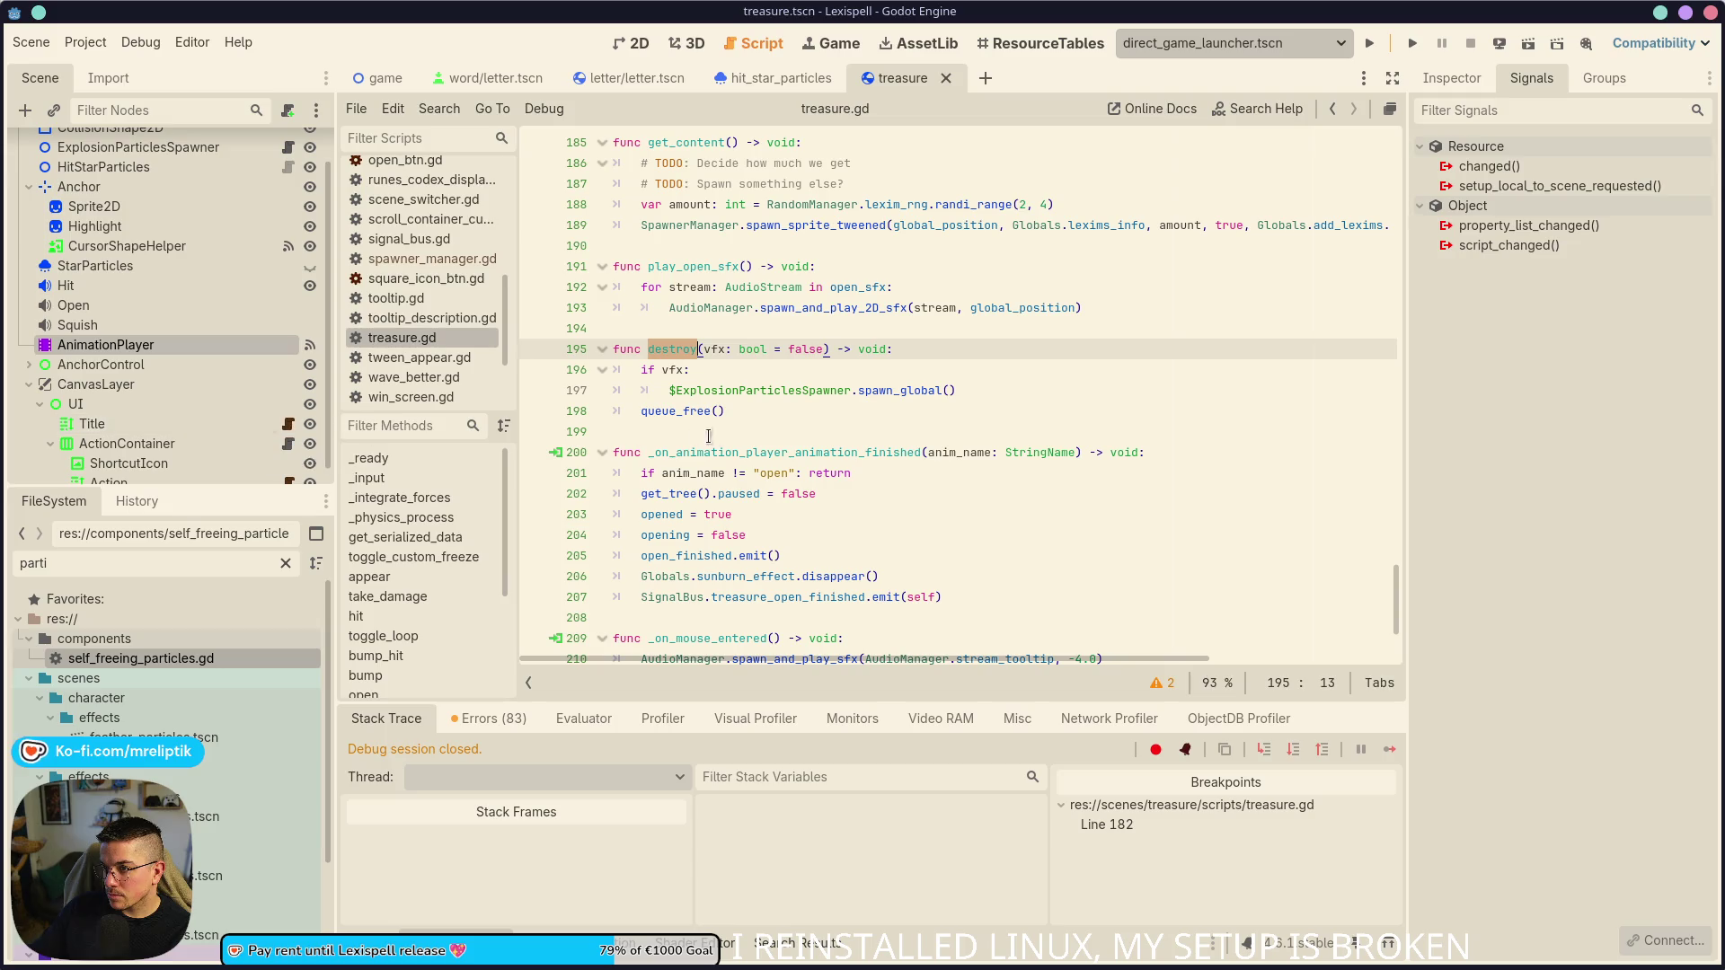
scroll(755, 528, "down", 3)
scroll(754, 527, "up", 2)
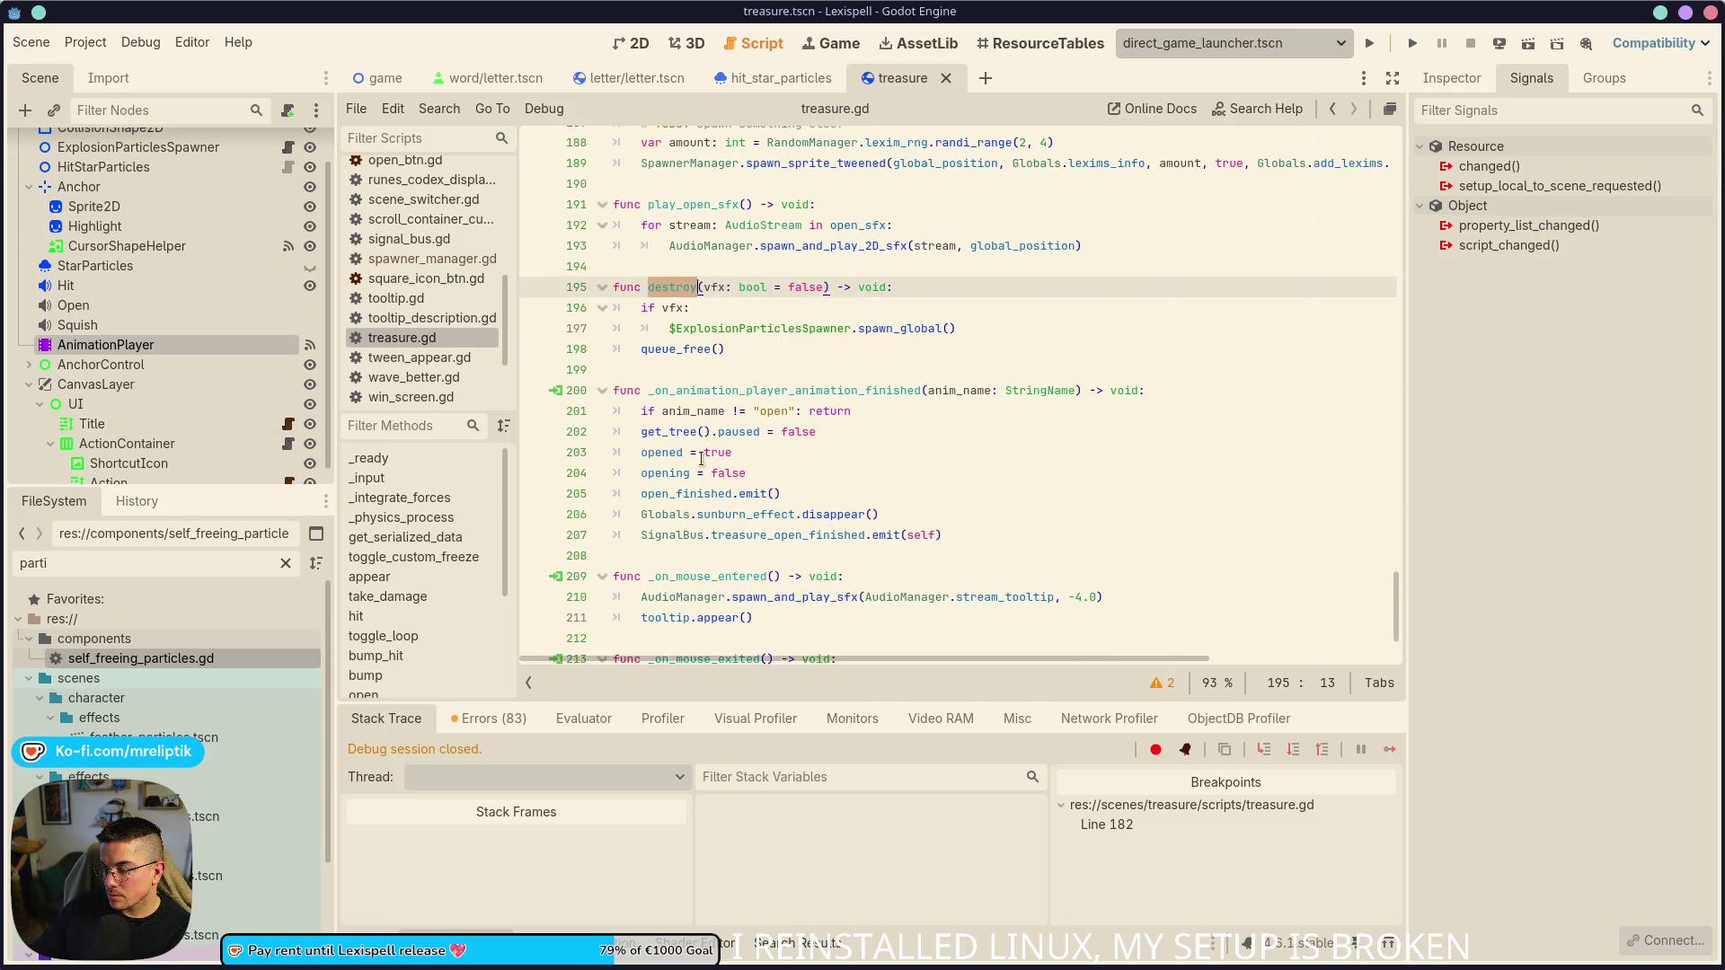
left_click(135, 345)
scroll(576, 736, "down", 3)
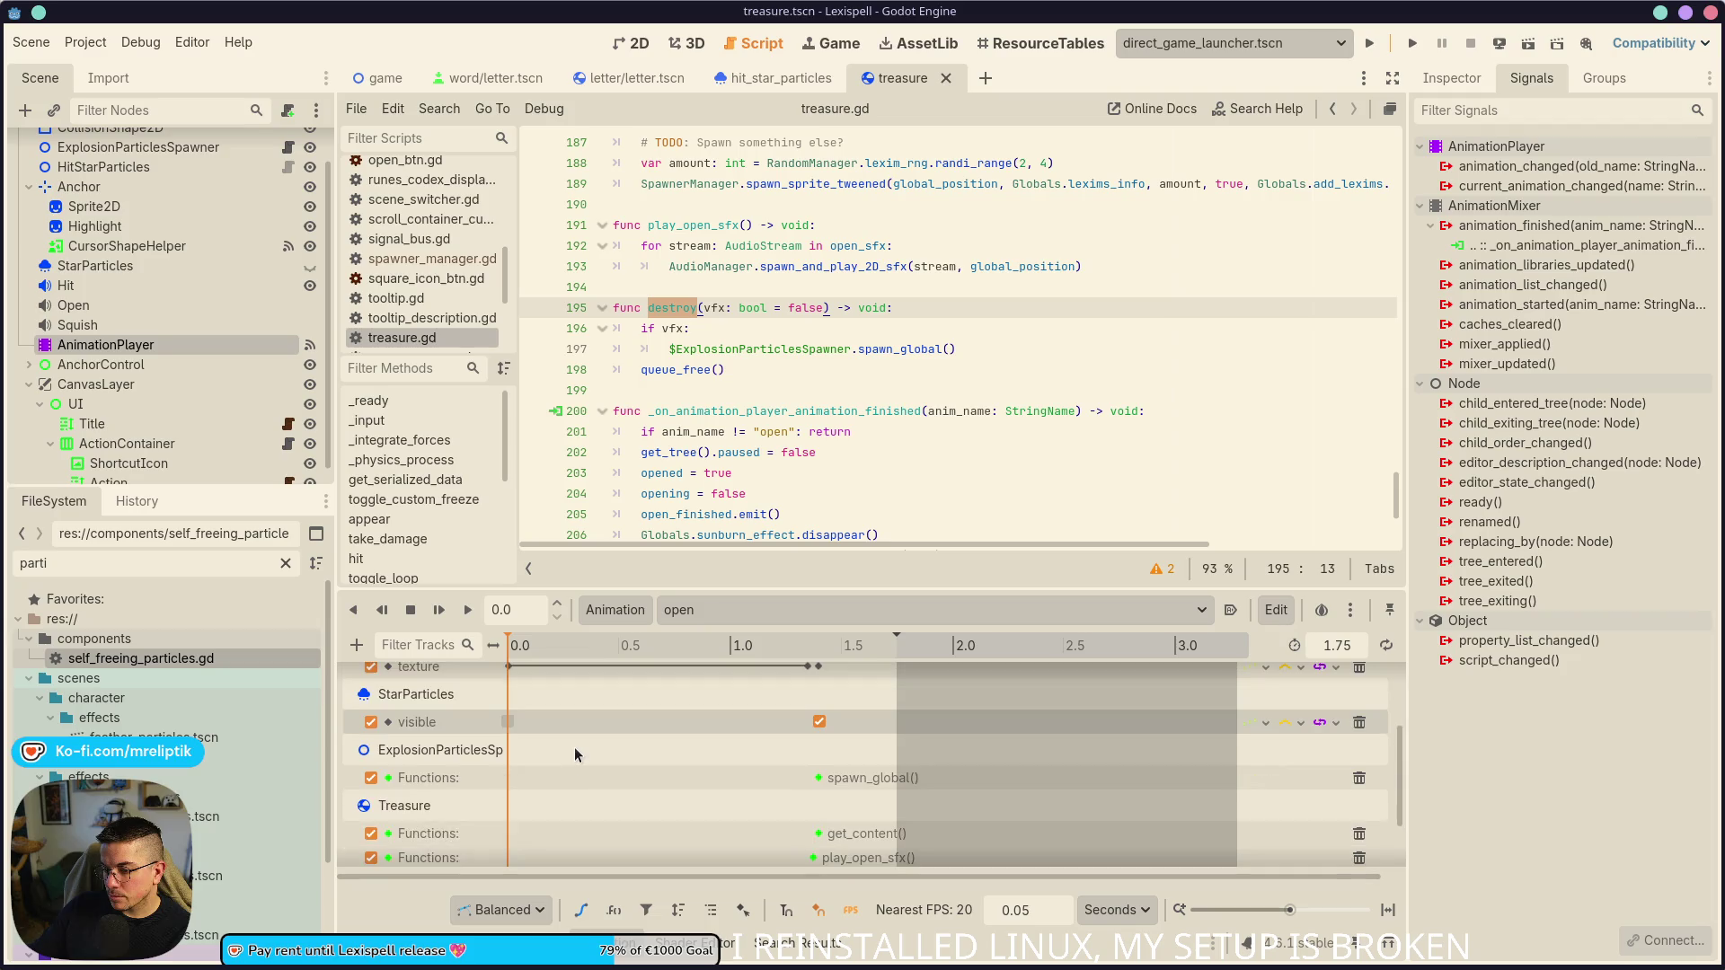
scroll(574, 754, "down", 1)
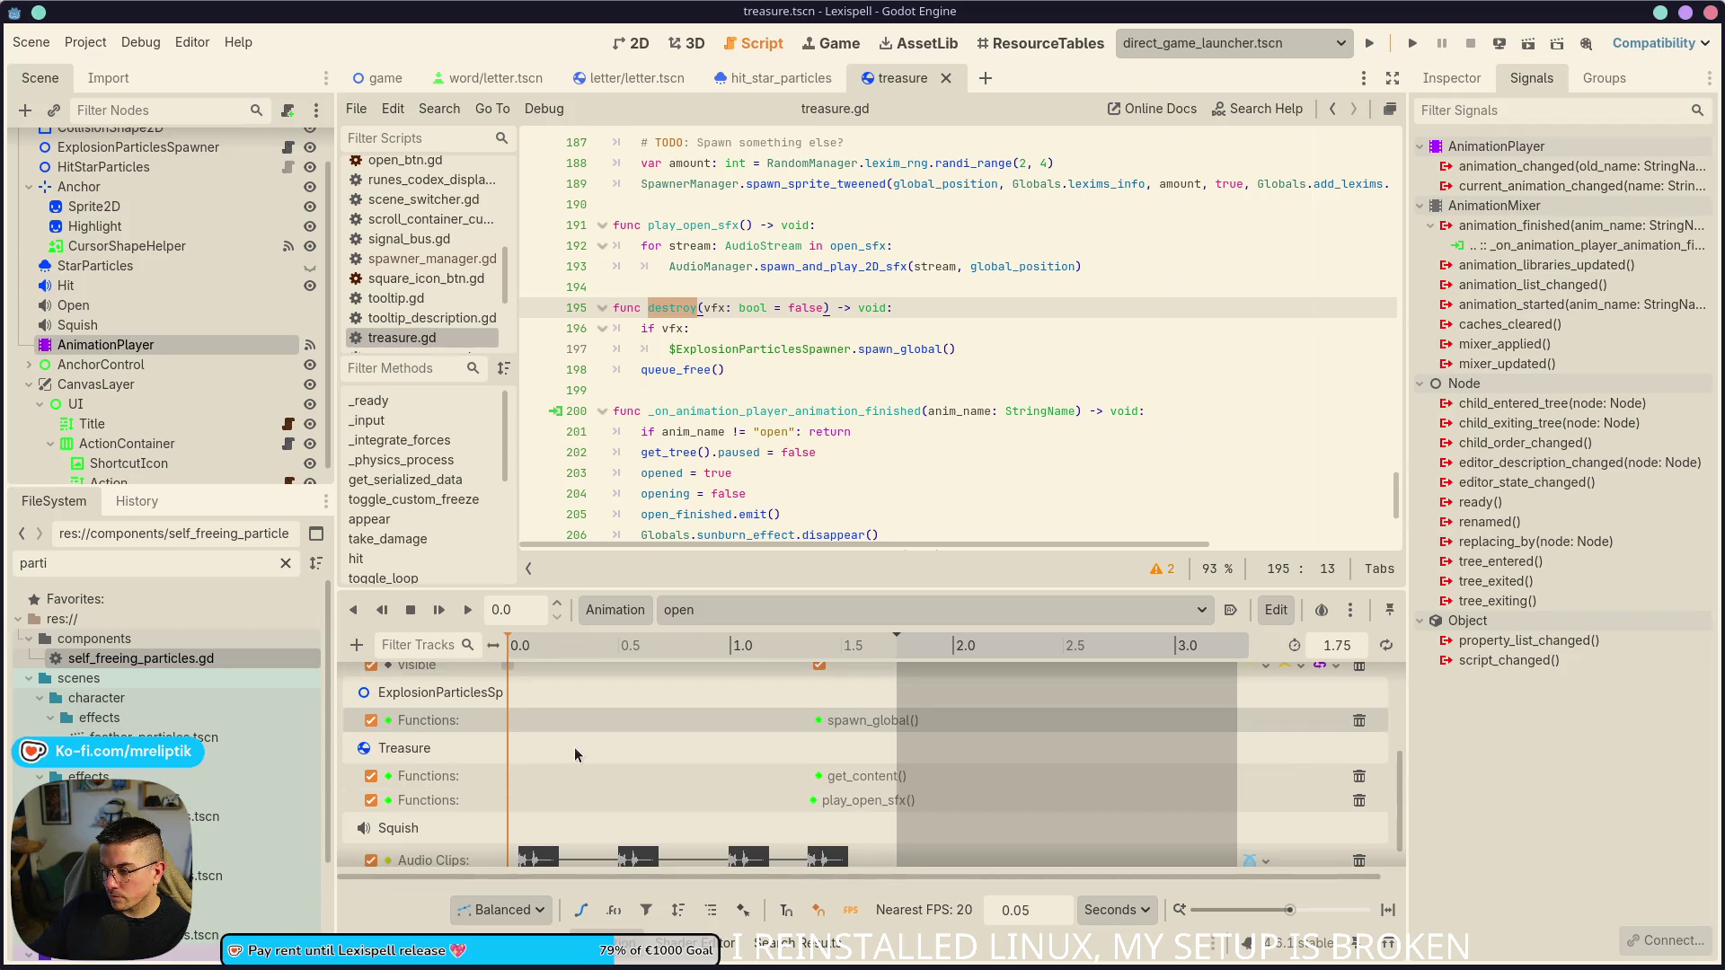
scroll(574, 754, "down", 1)
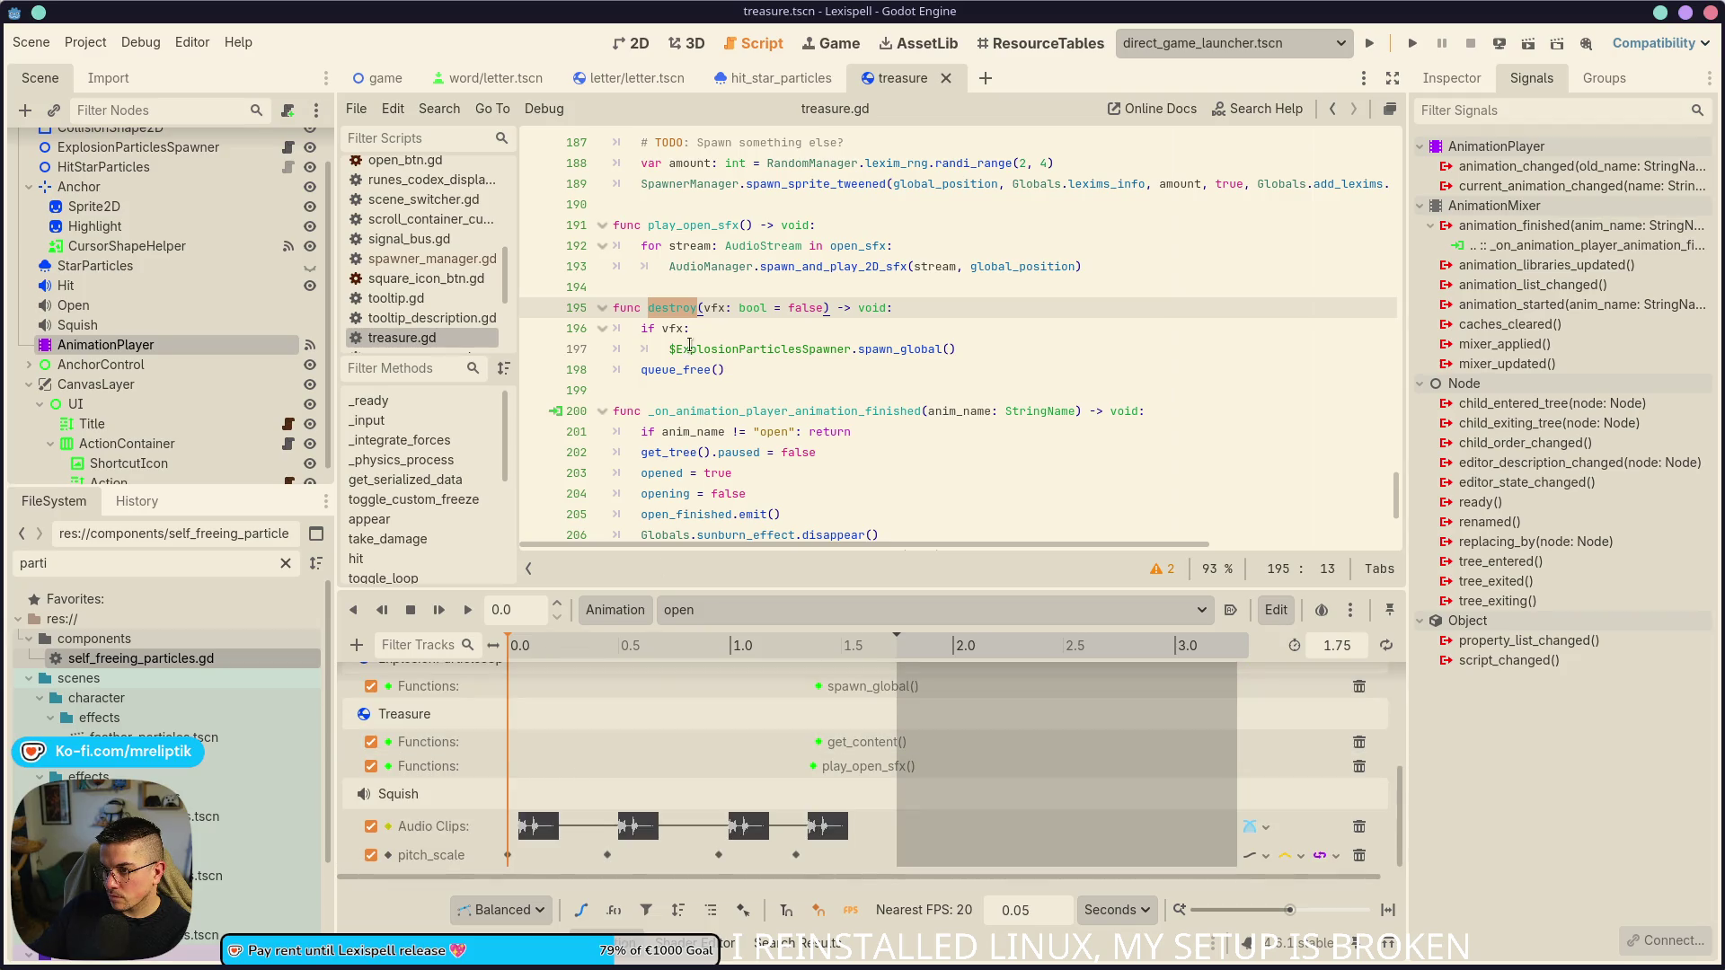
- Find the destroy use on line 189 and go to spawn_sprite_tweened's definition in spawner_manager.gd
key("ctrl+f")
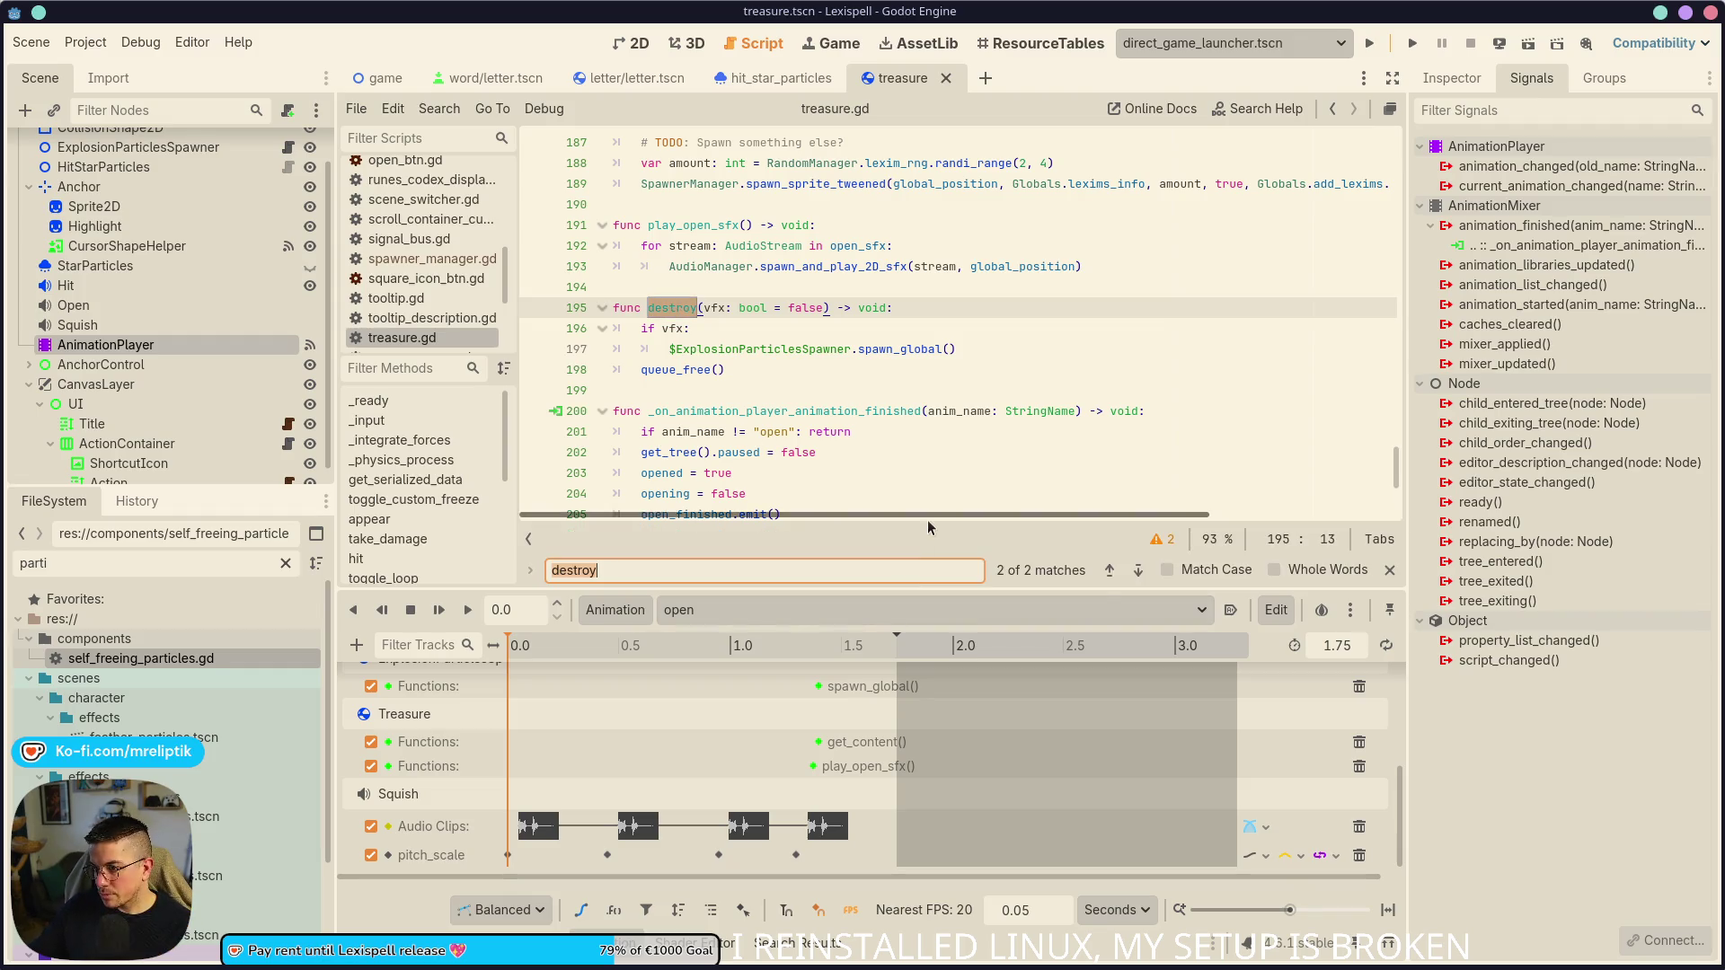
left_click(1147, 570)
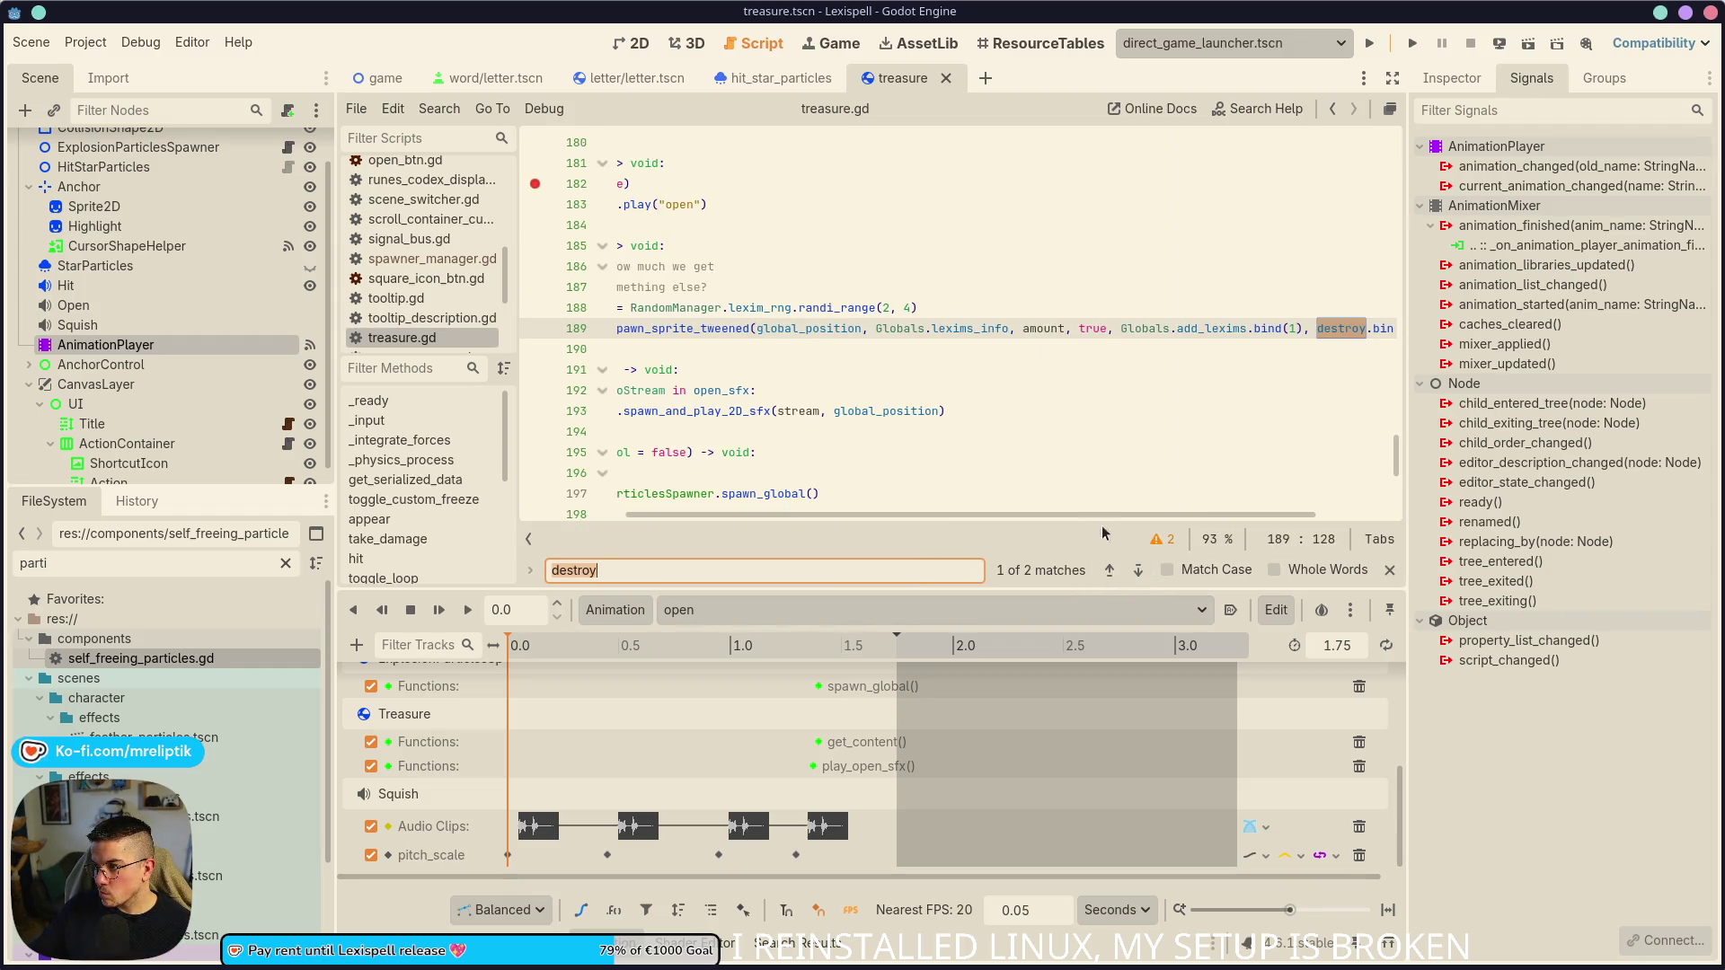
mouse_move(1011, 514)
left_mouse_down()
mouse_move(731, 519)
mouse_move(1222, 524)
left_mouse_up()
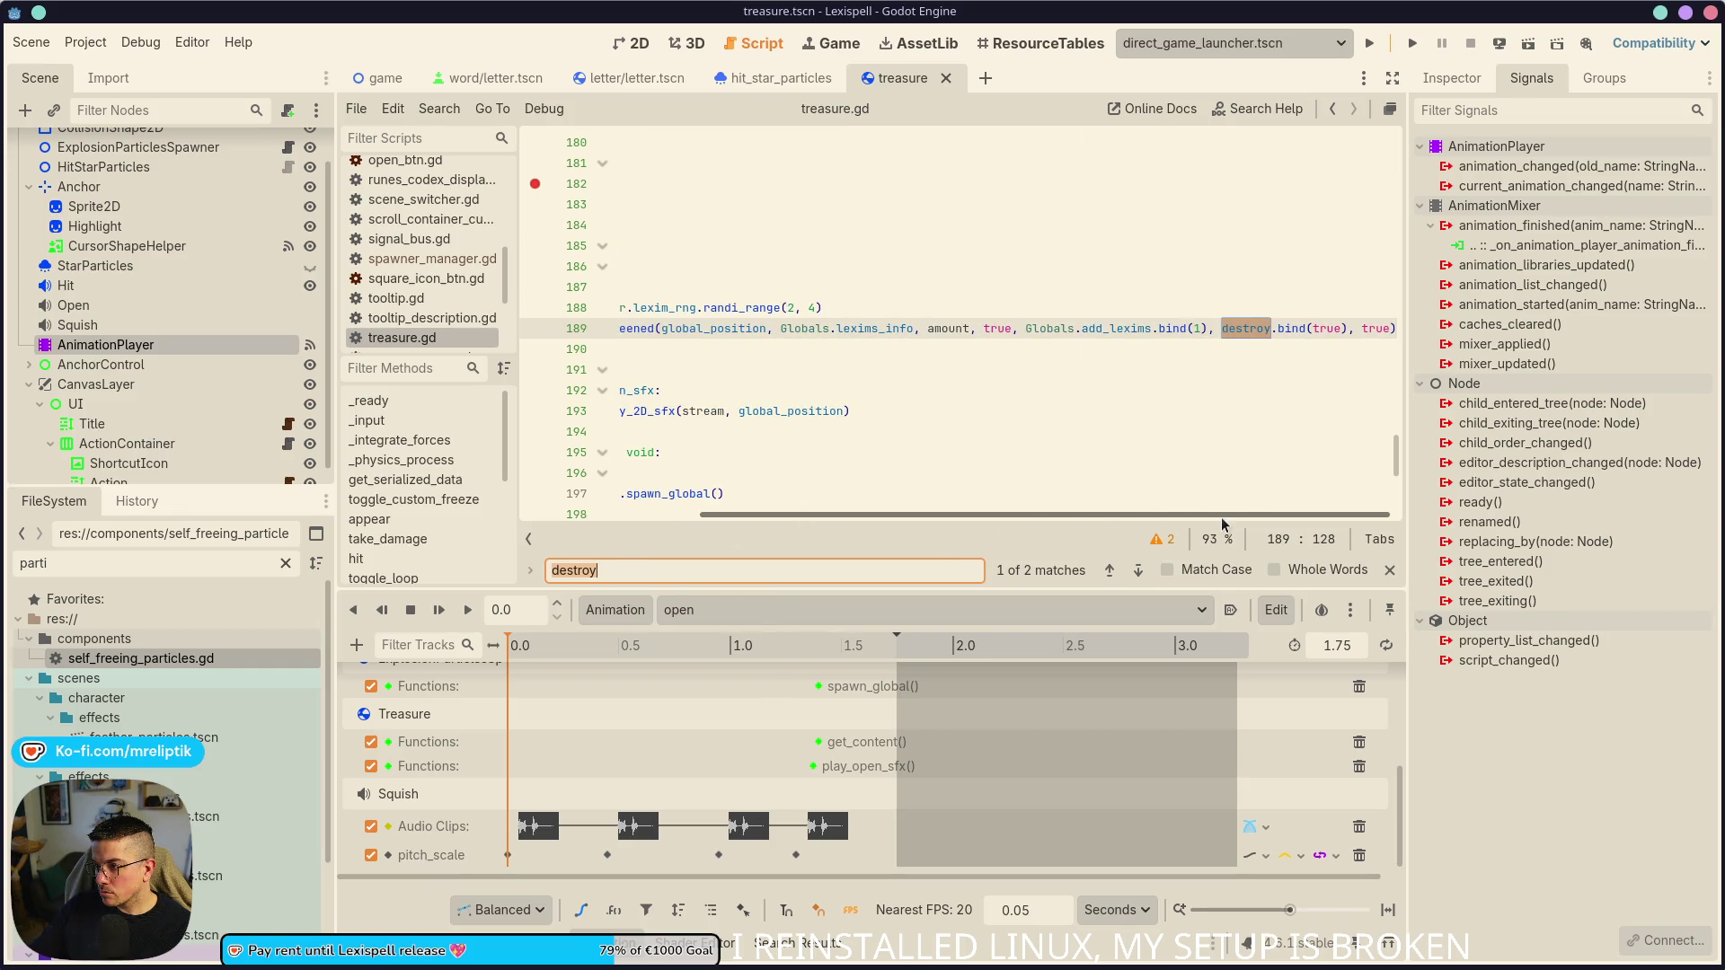
left_click_drag(1222, 524, 705, 524)
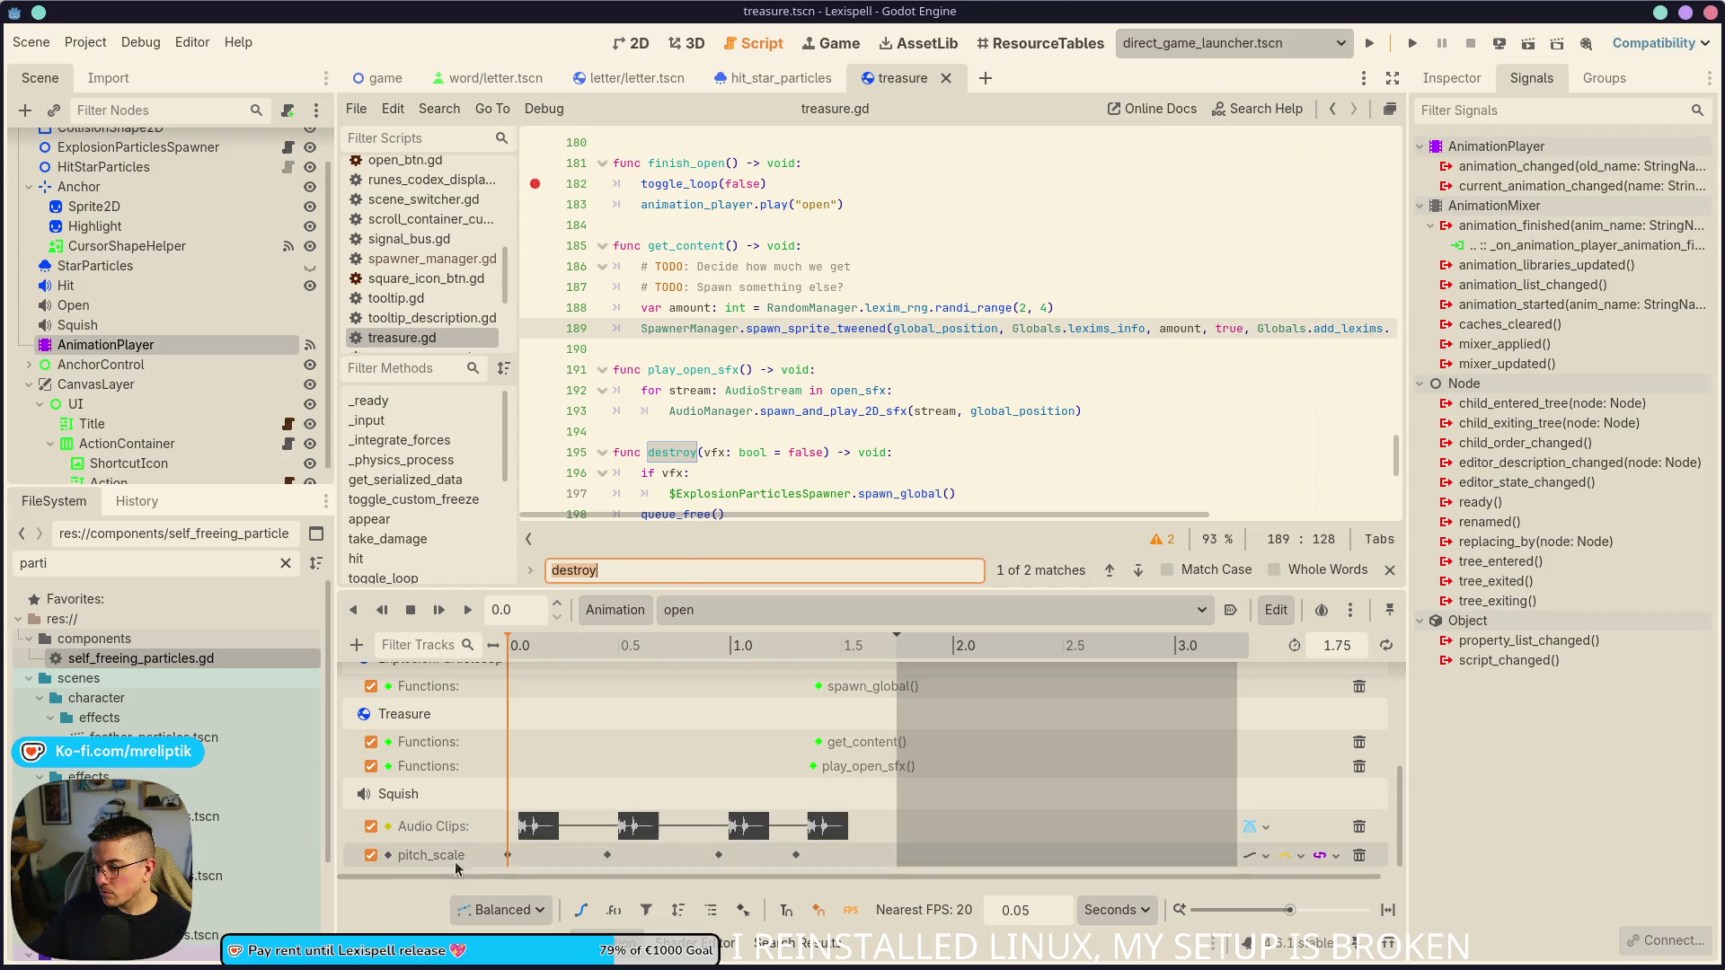
left_click(624, 941)
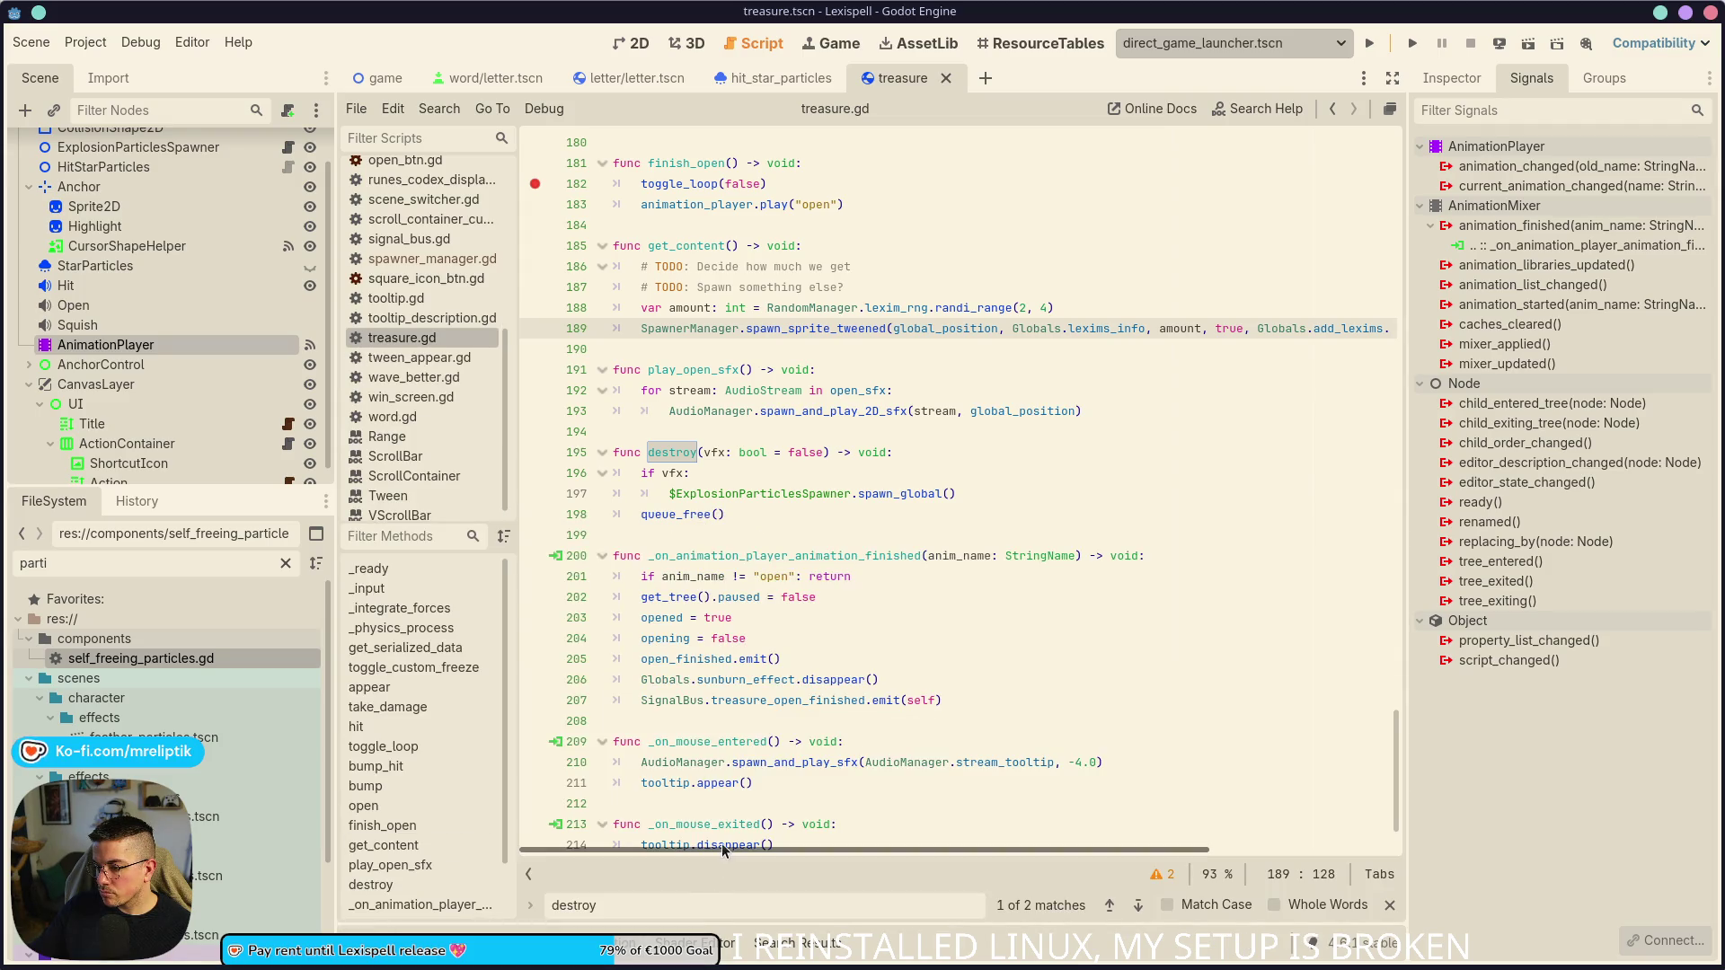
mouse_move(720, 844)
left_mouse_down()
mouse_move(1101, 844)
mouse_move(676, 853)
left_mouse_up()
mouse_move(673, 853)
left_mouse_down()
mouse_move(1043, 848)
mouse_move(683, 857)
left_mouse_up()
left_click(811, 333, "ctrl")
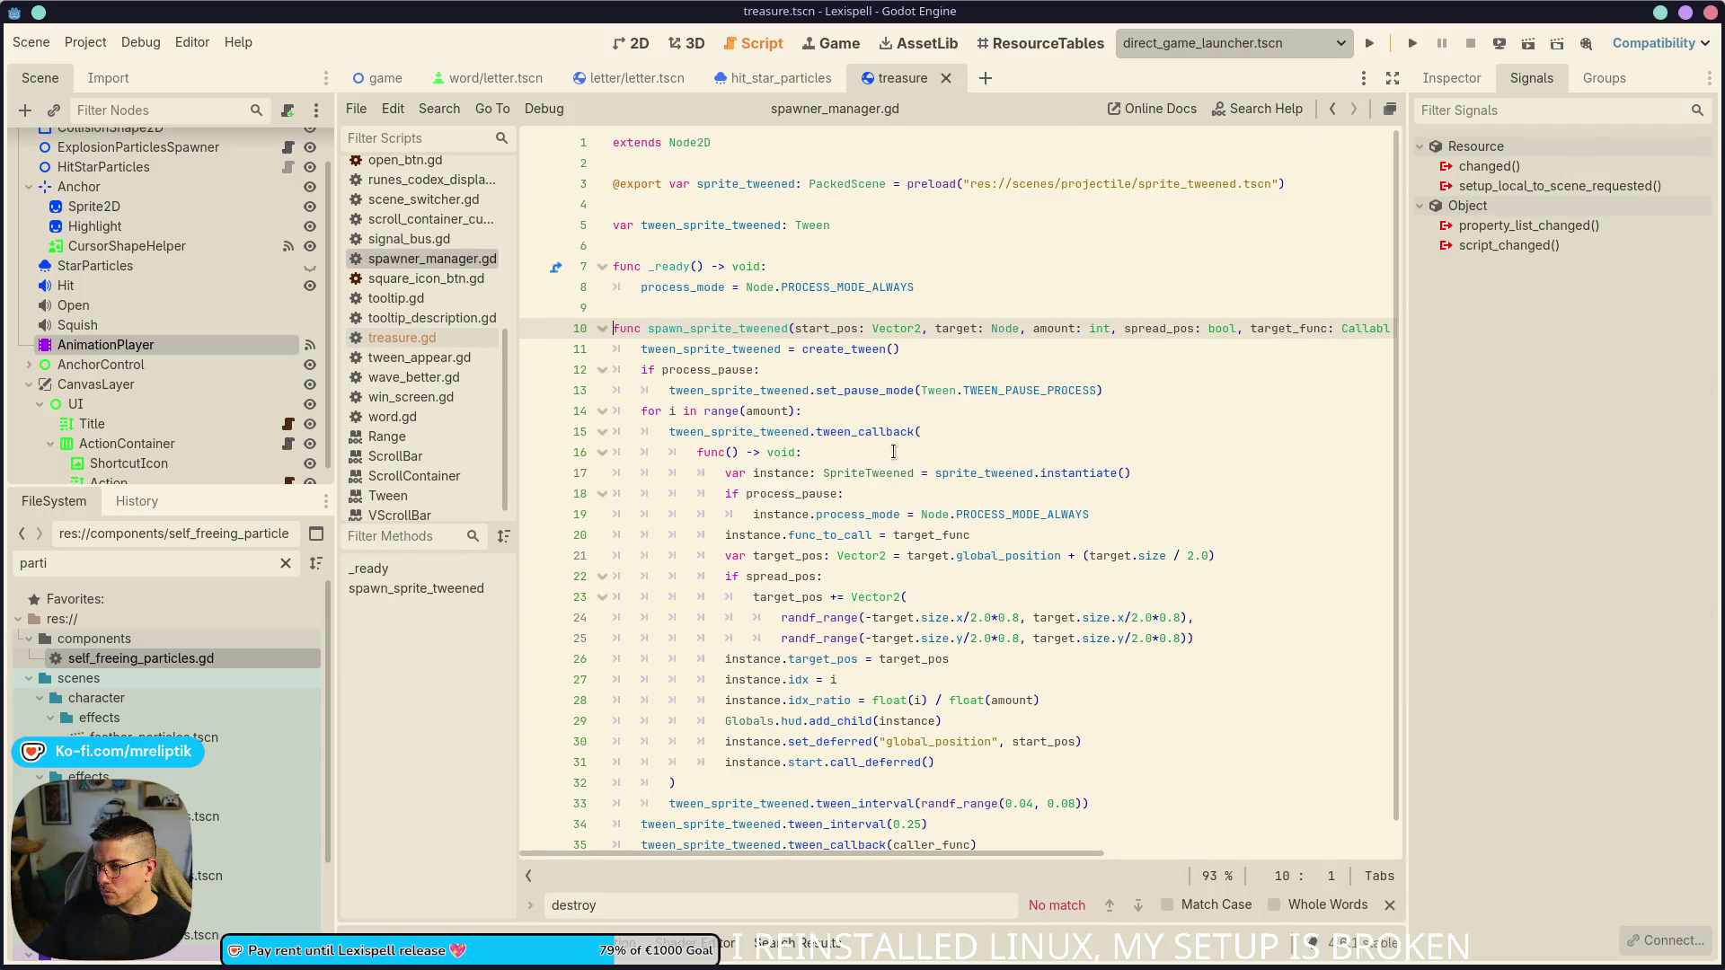
- Show AnimationPlayer's tracks, open treasure.gd, and close the animation and output panels
scroll(844, 486, "right", 3)
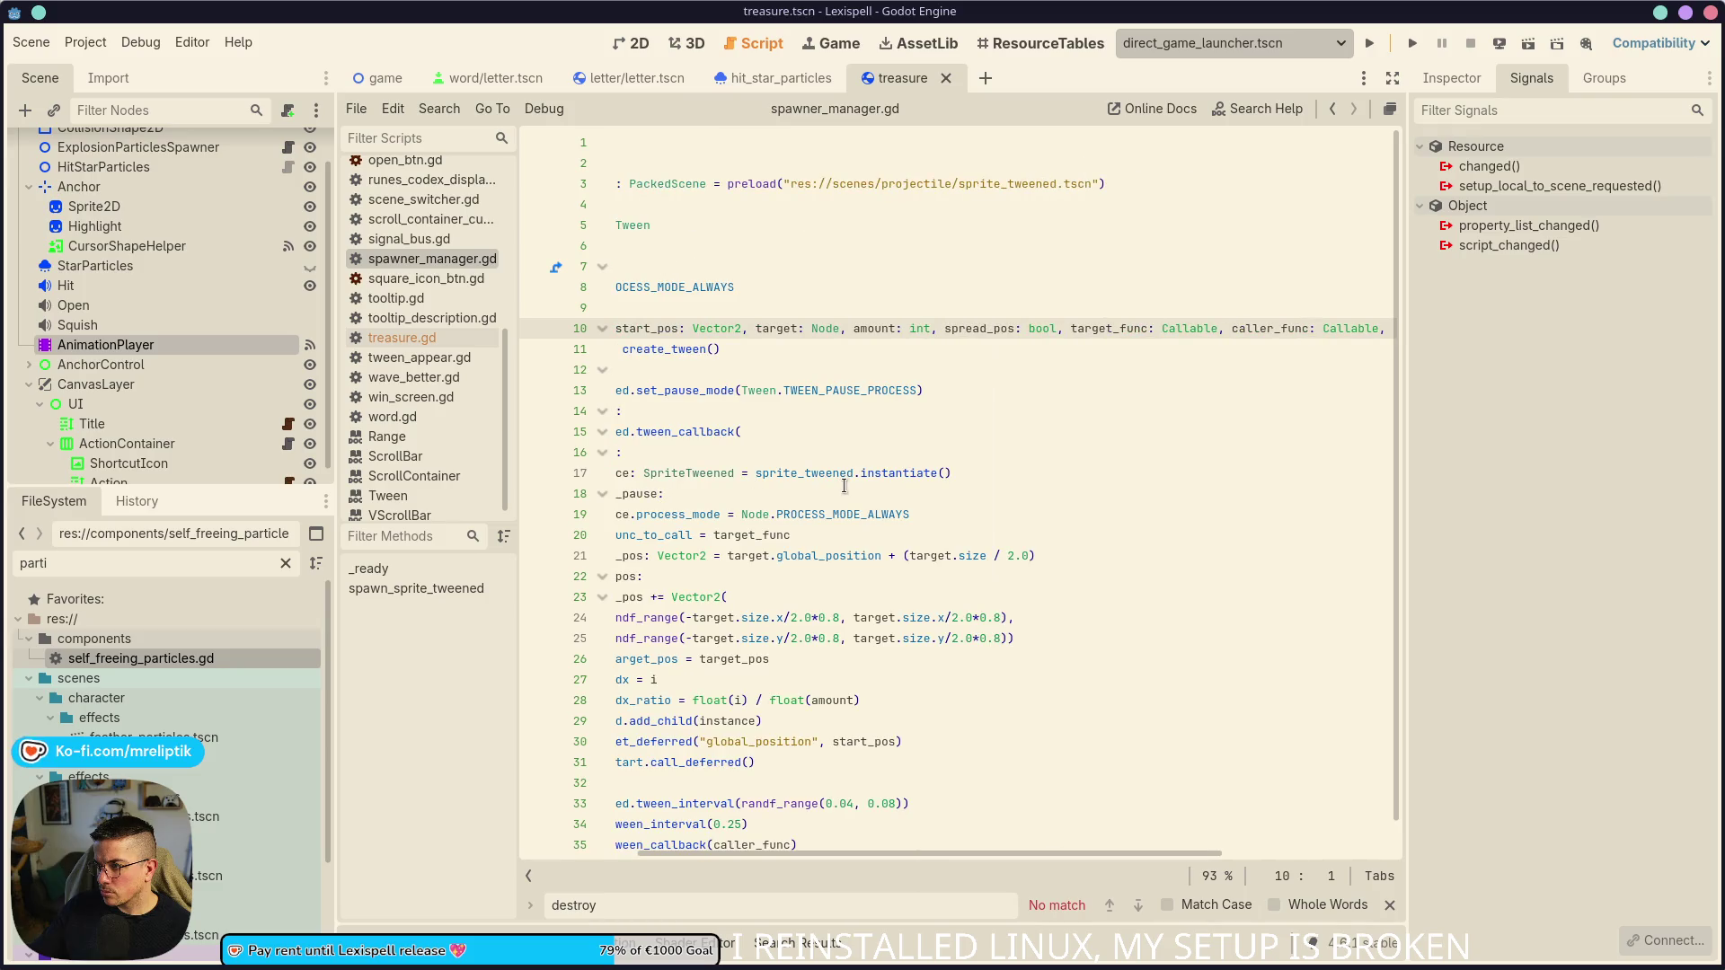
scroll(860, 493, "left", 3)
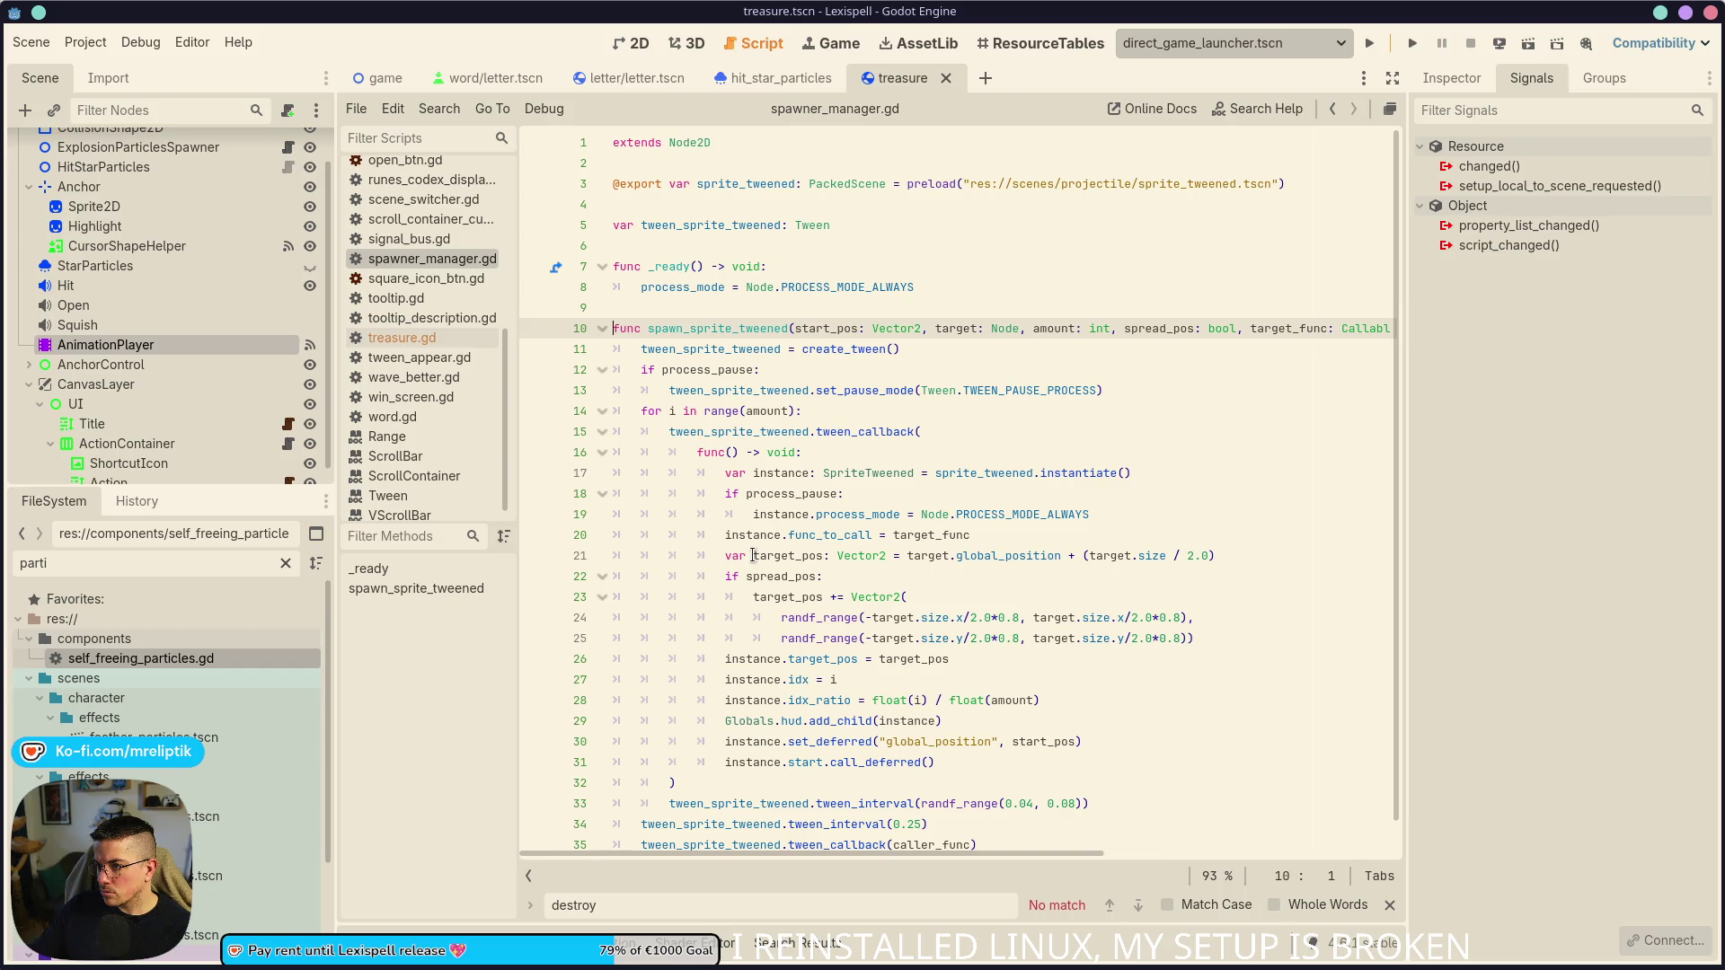
scroll(752, 554, "down", 1)
scroll(752, 554, "up", 1)
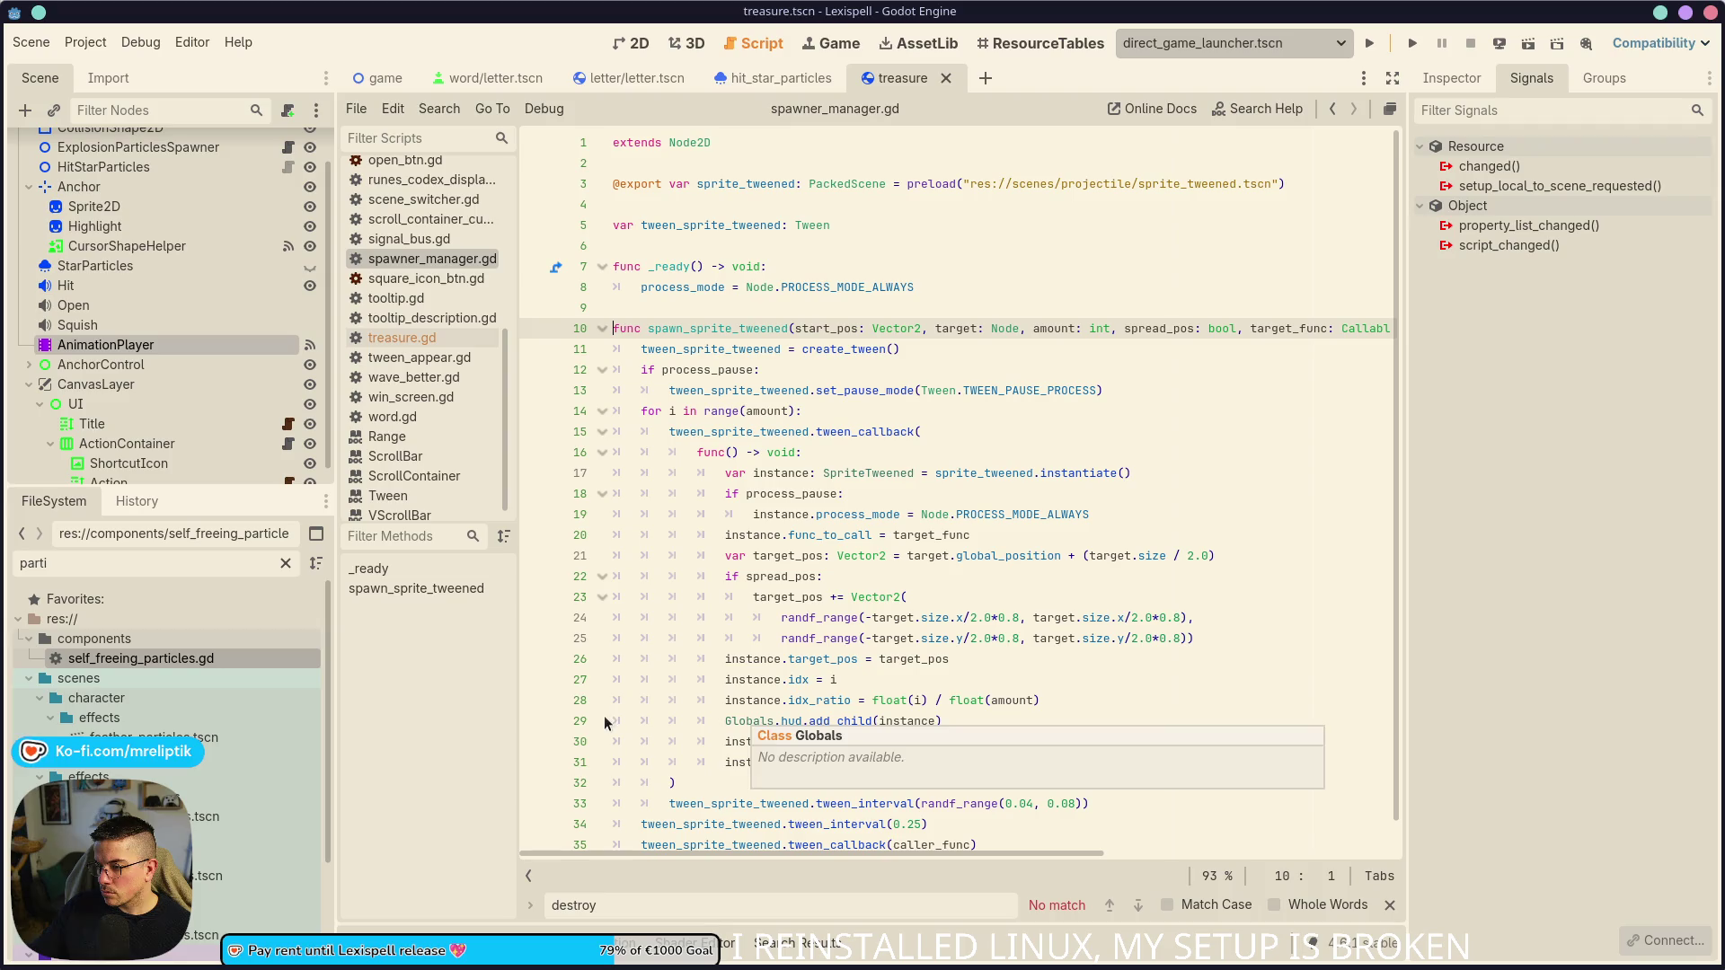
left_click(126, 351)
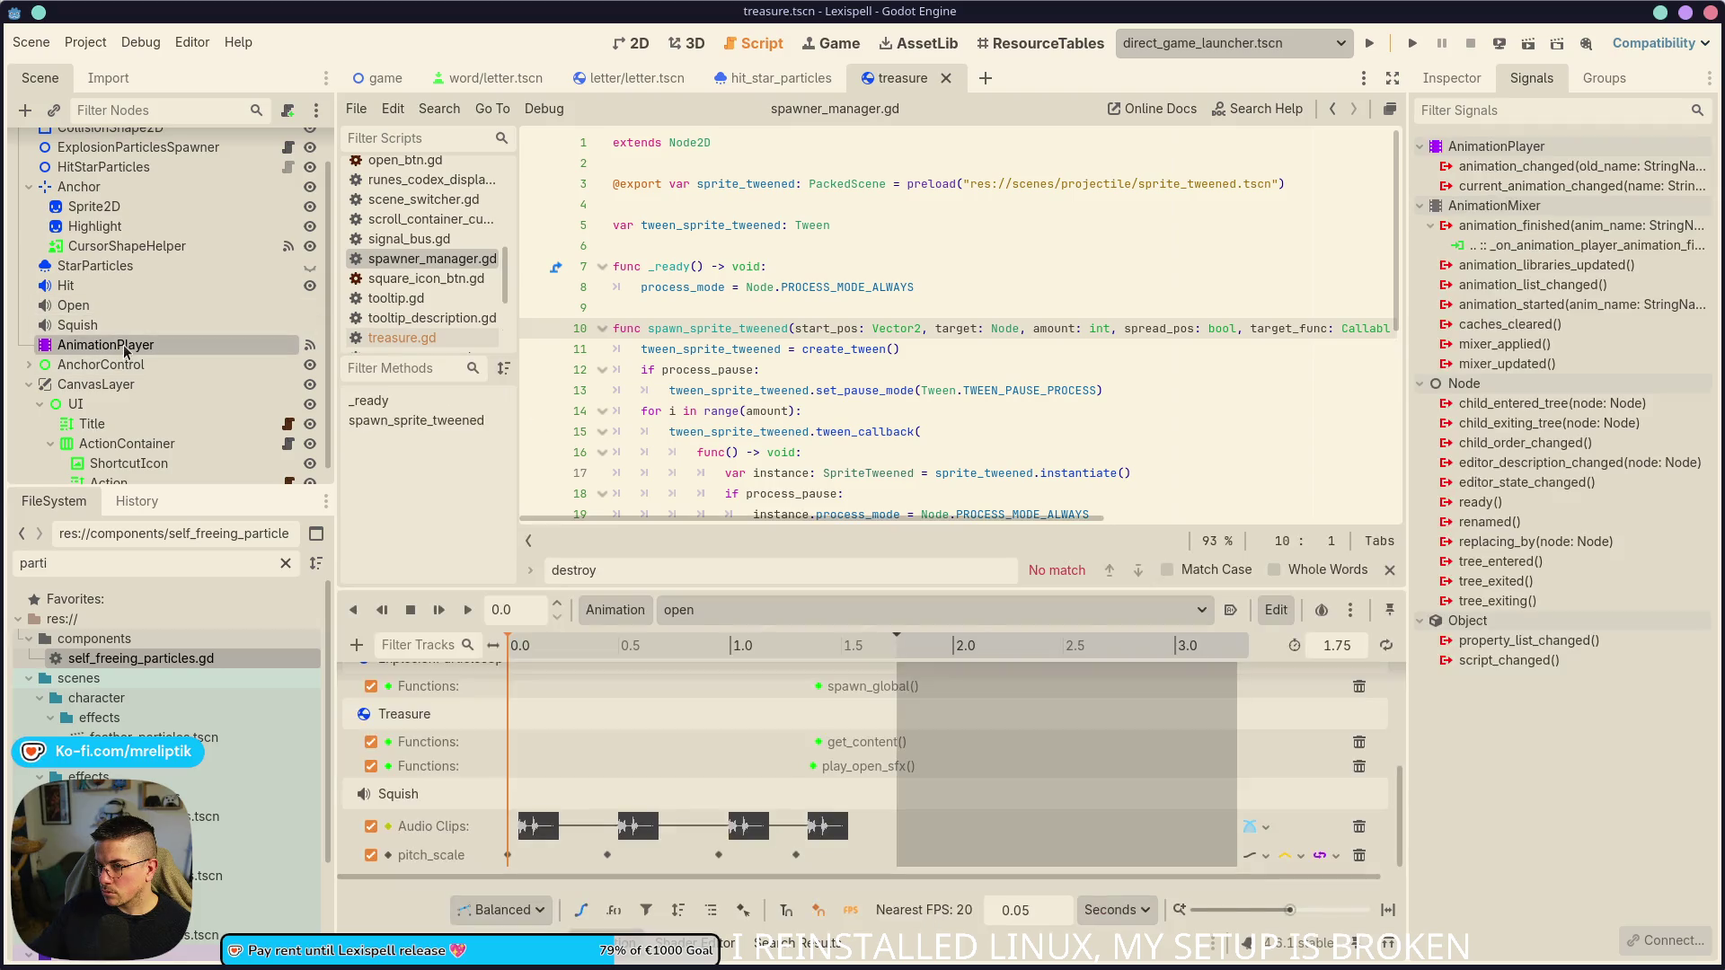
scroll(134, 188, "up", 2)
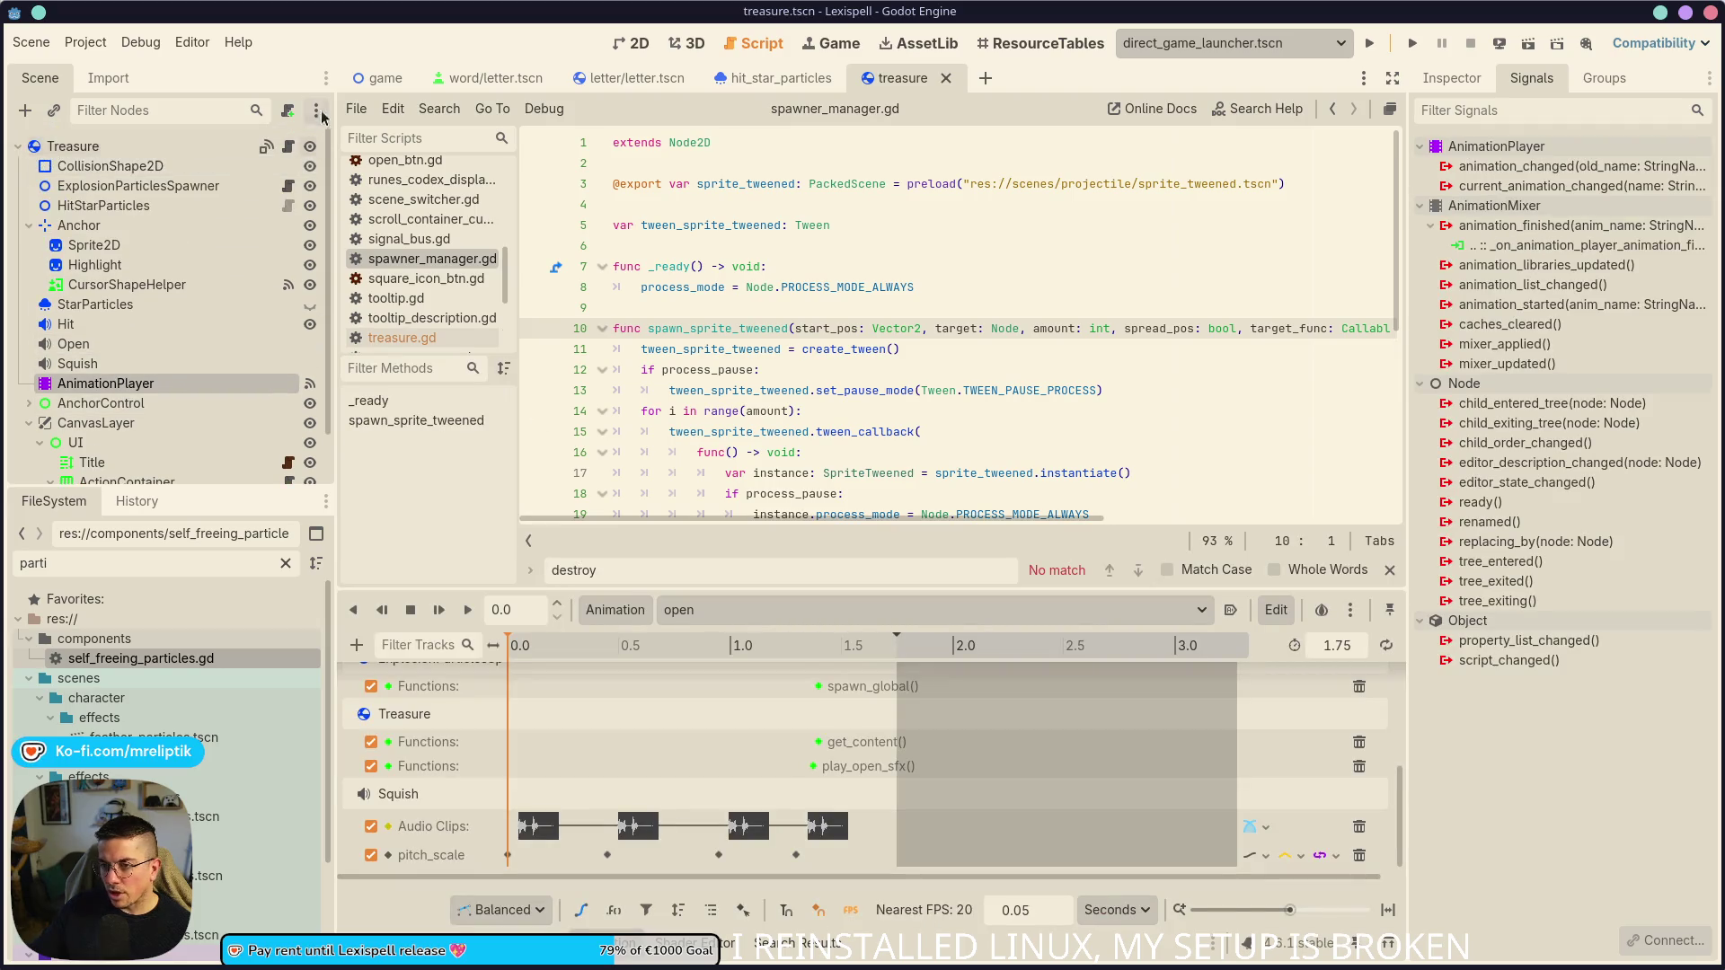
left_click(287, 146)
left_click(377, 943)
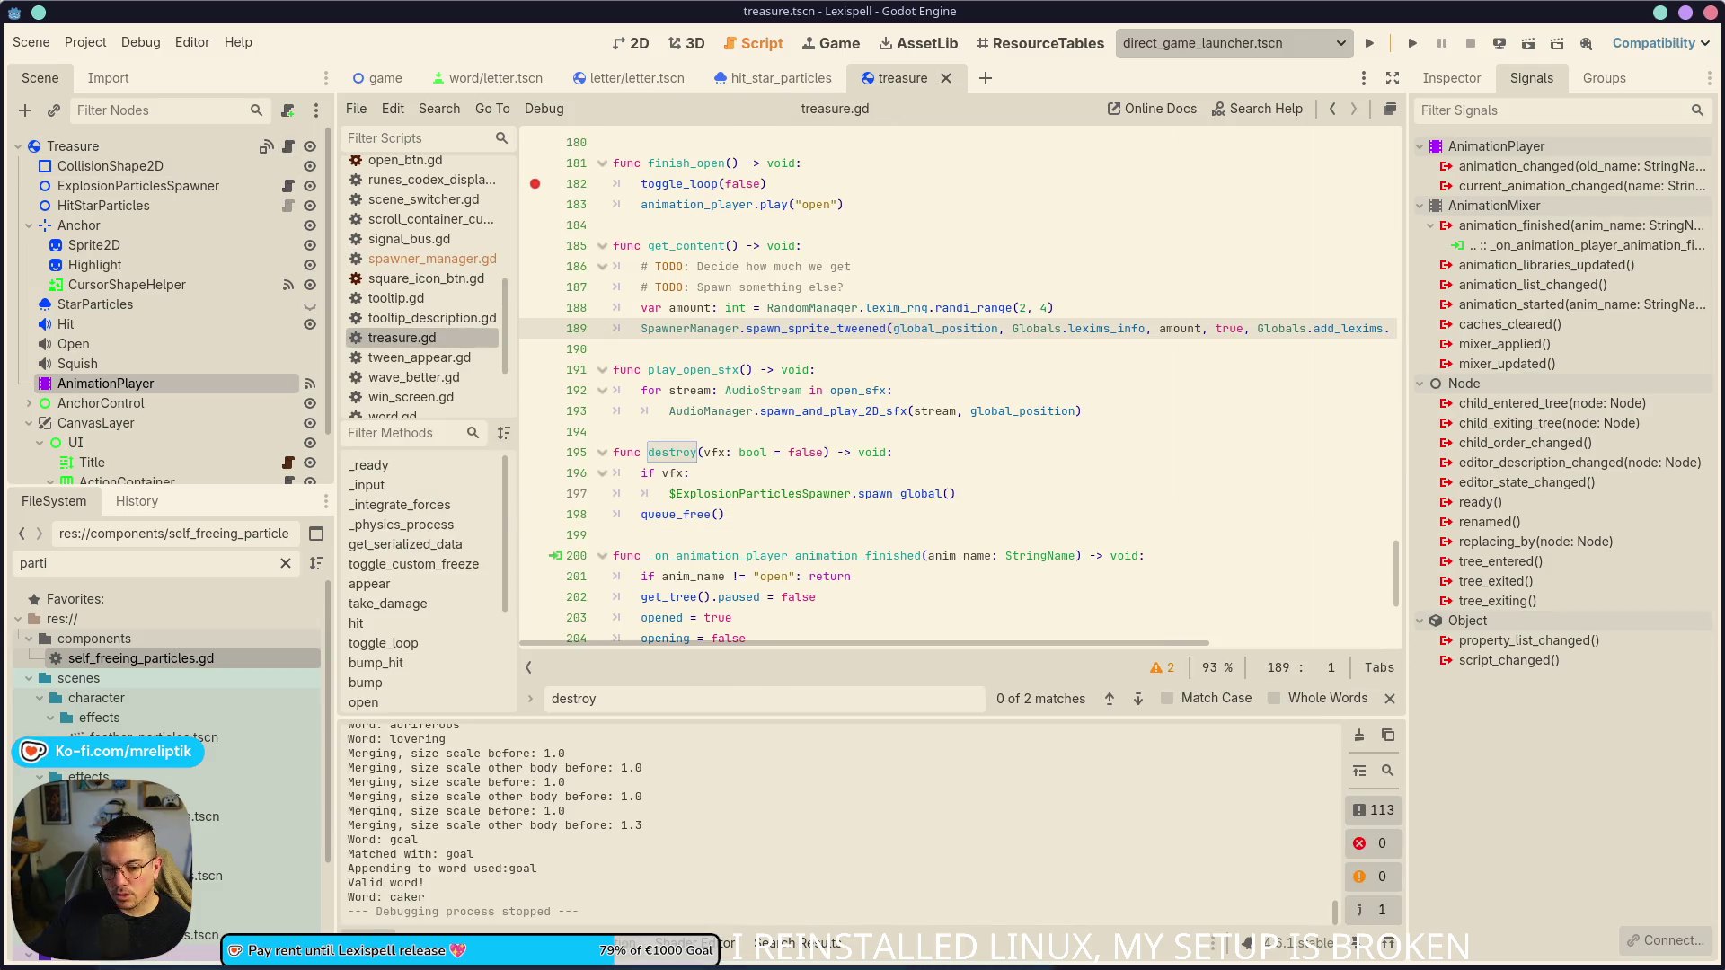
left_click(378, 943)
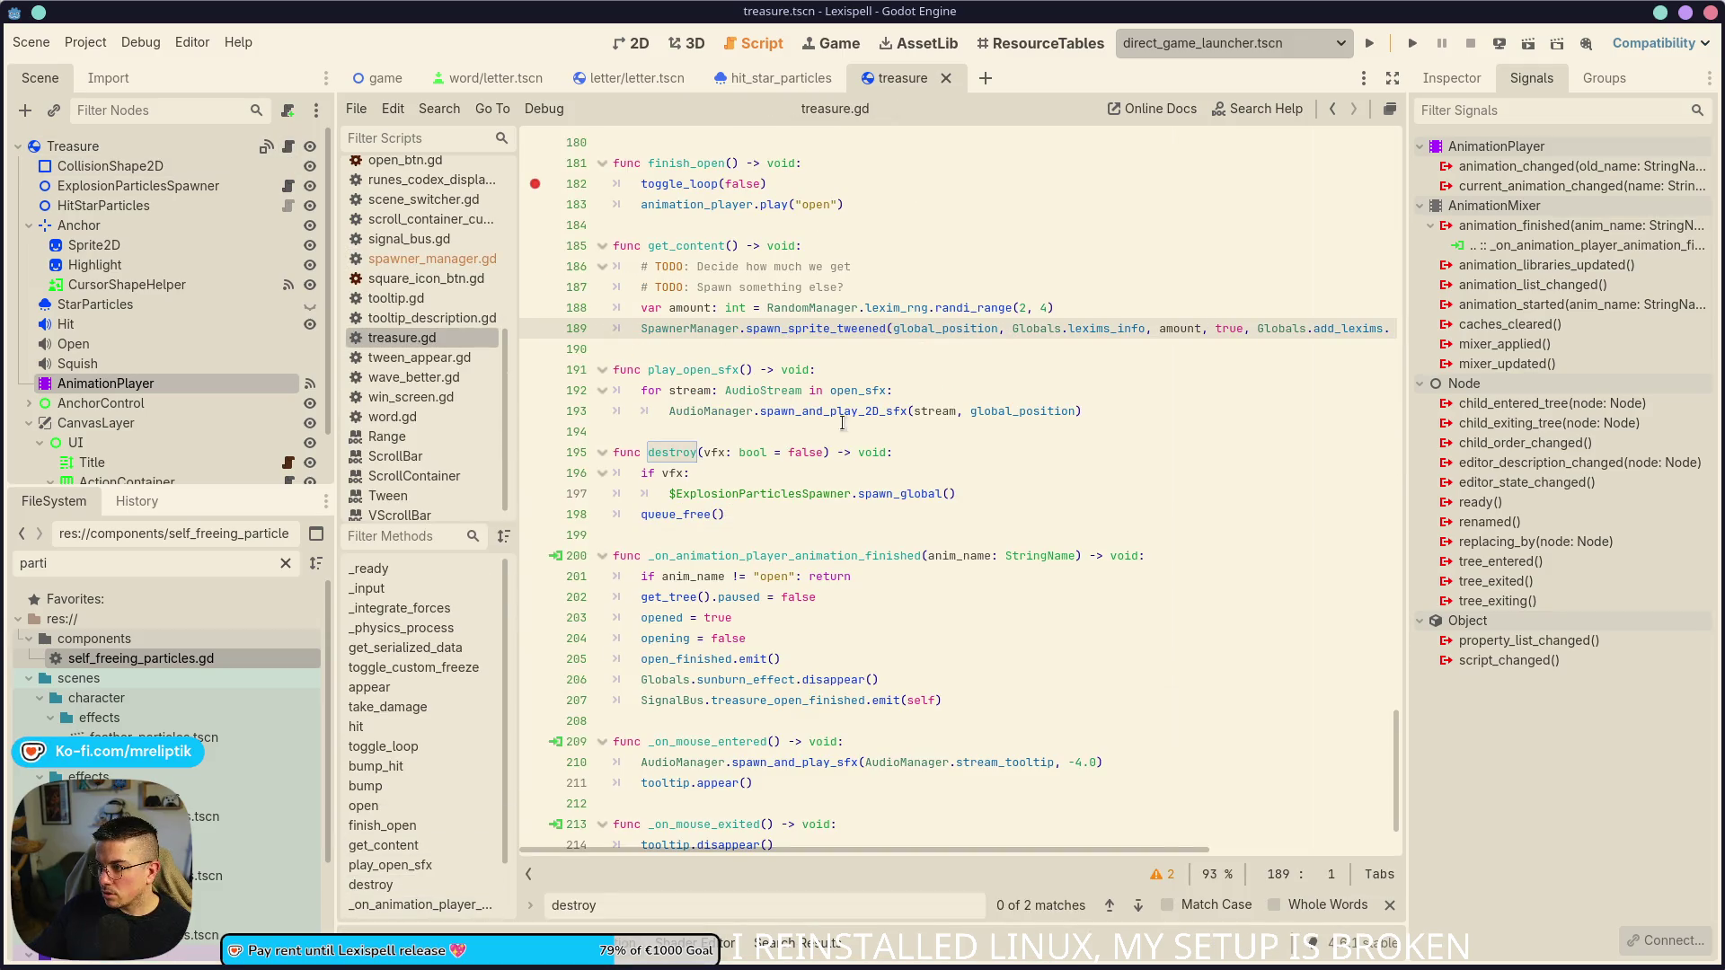
- Jump to the spawn_sprite_tweened definition and select its caller_func parameter on line 10
scroll(899, 386, "right", 5)
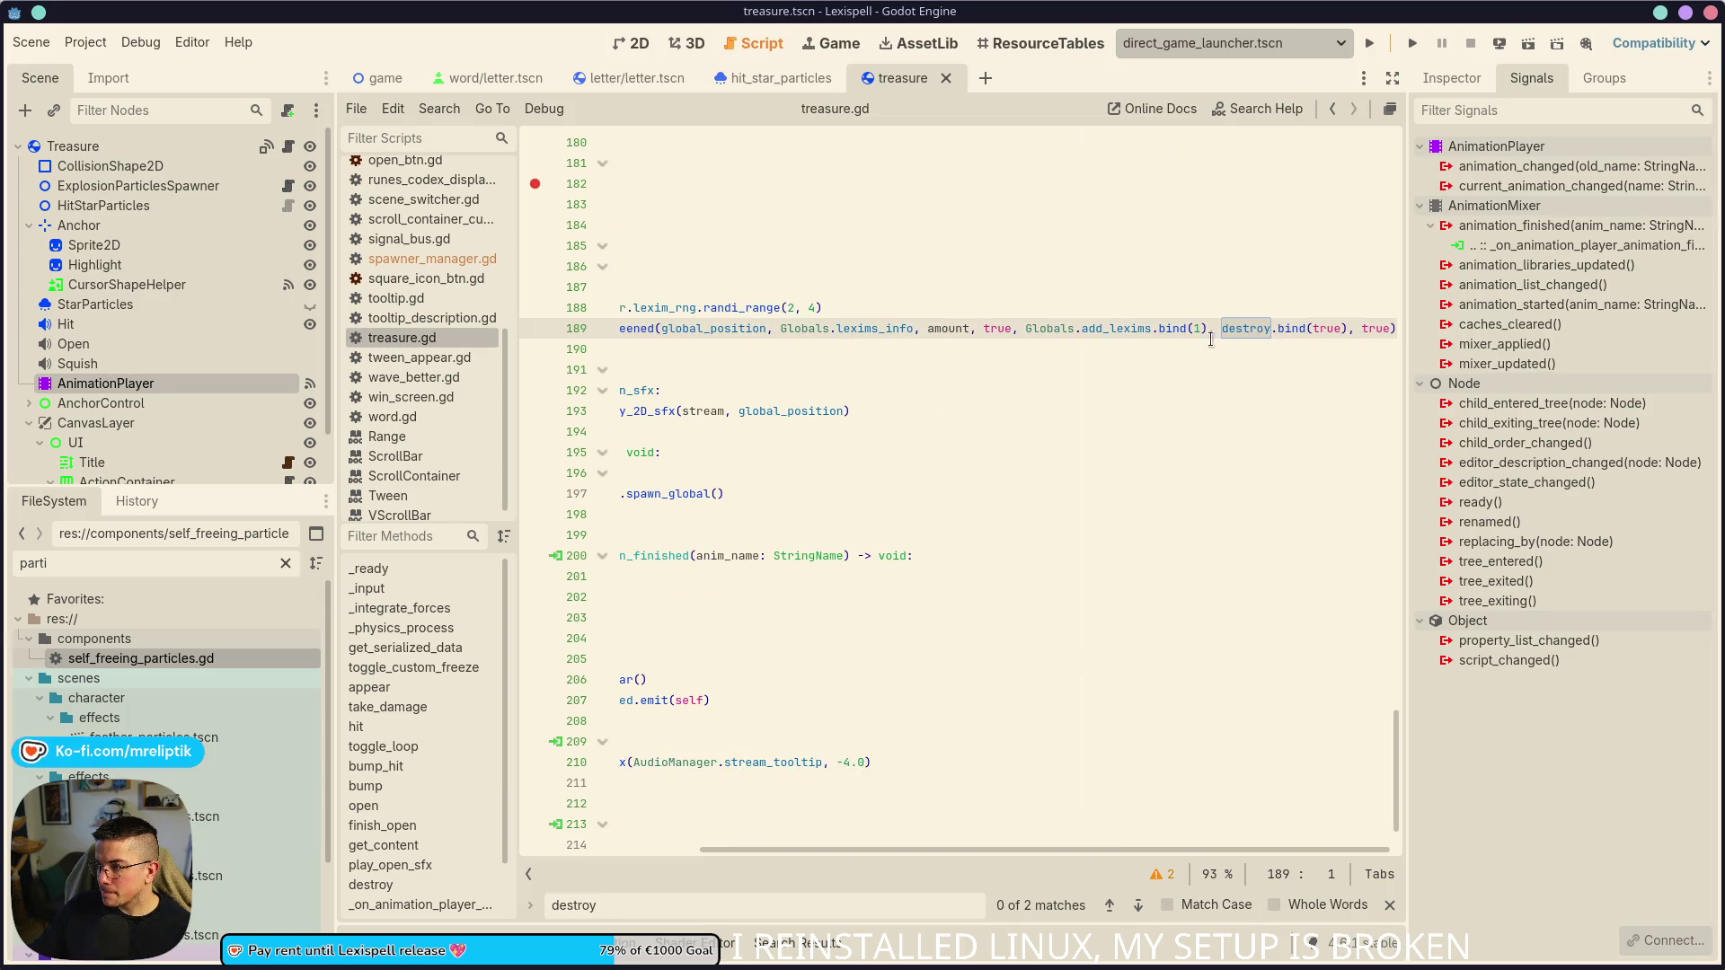
scroll(1168, 346, "left", 5)
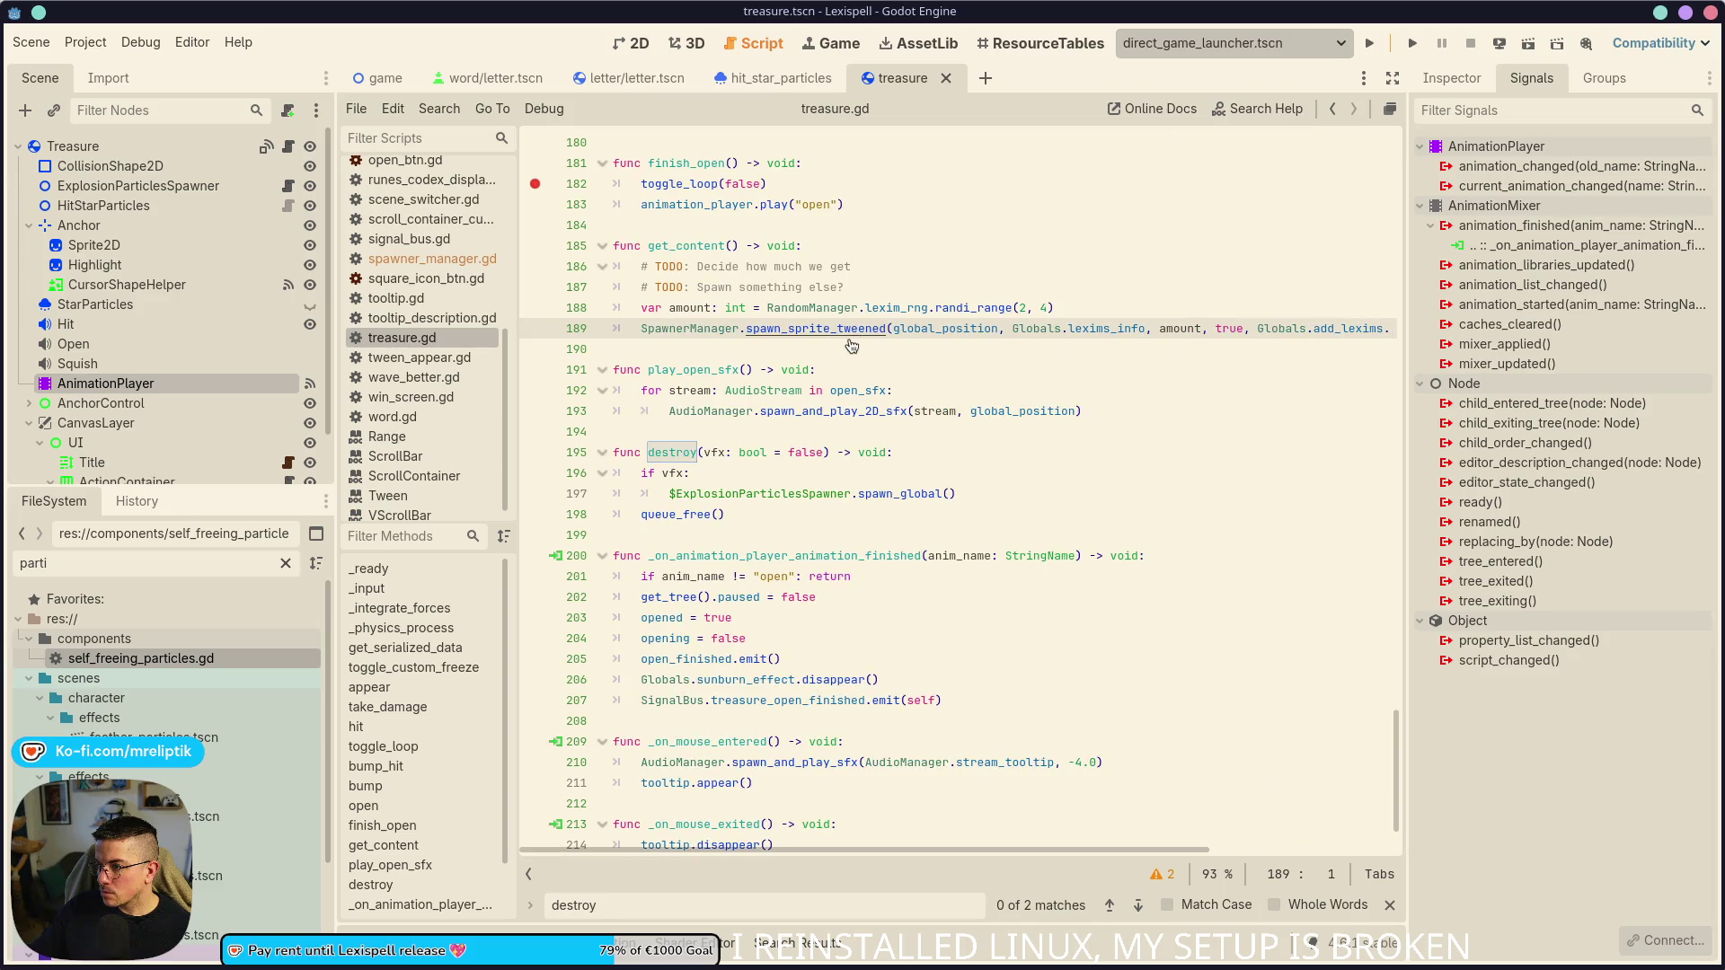
left_click(853, 335, "ctrl")
scroll(842, 389, "right", 5)
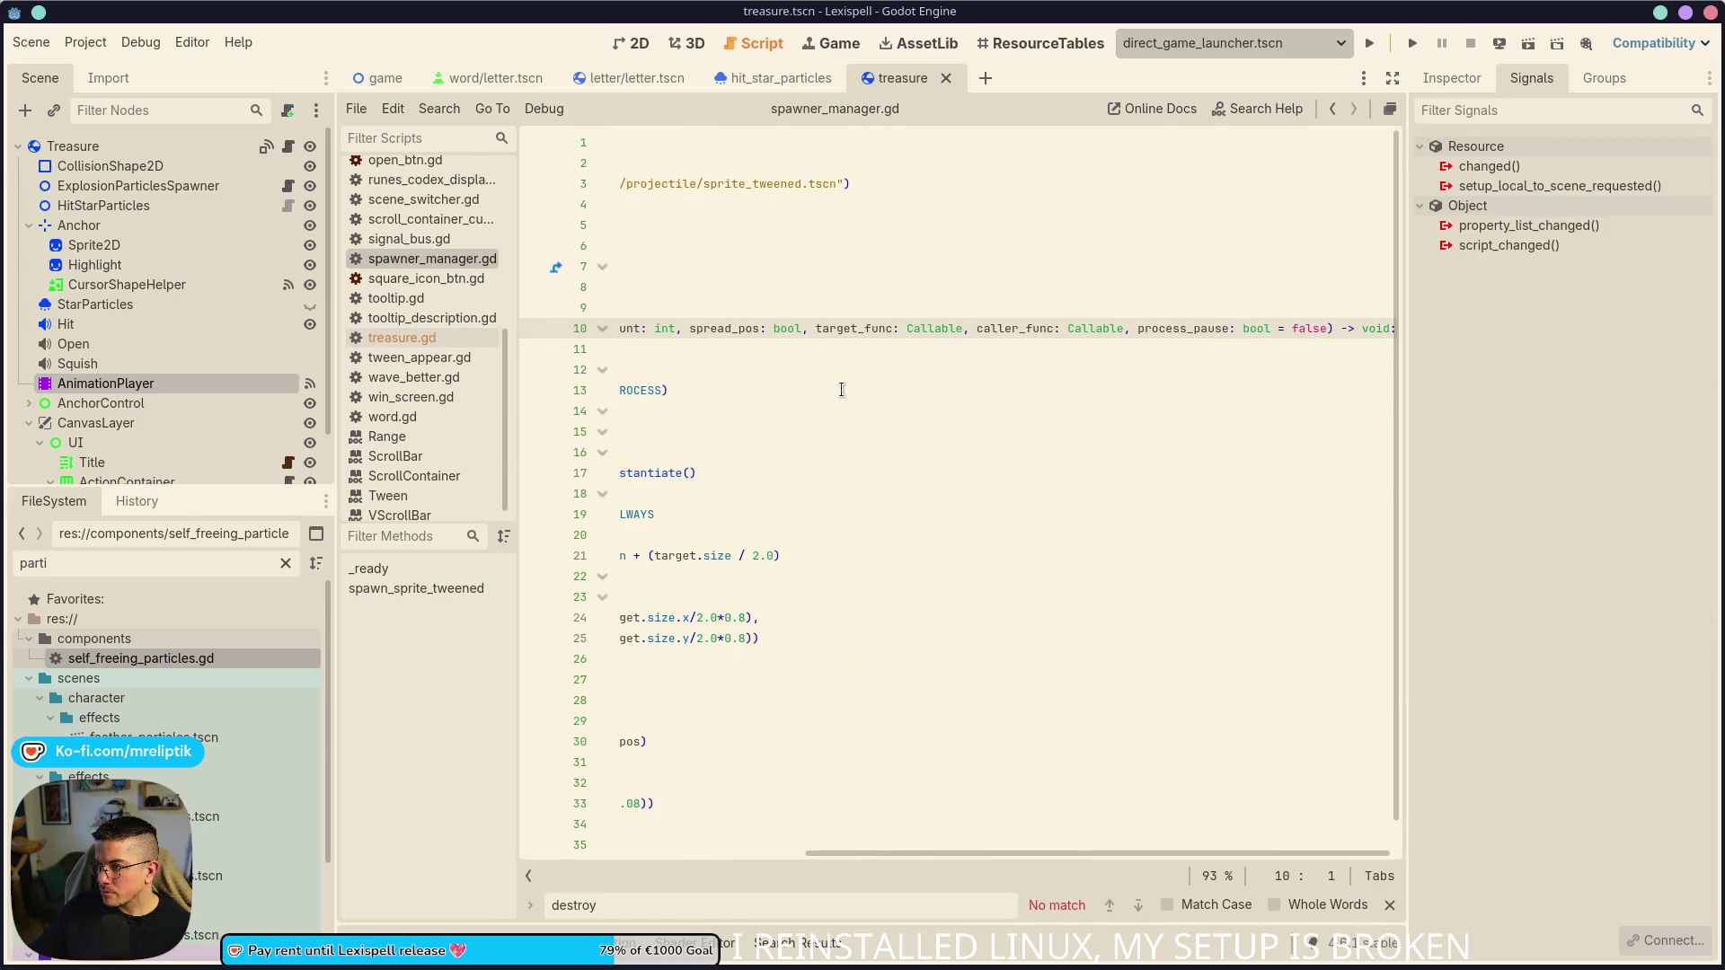
double_click(1012, 320)
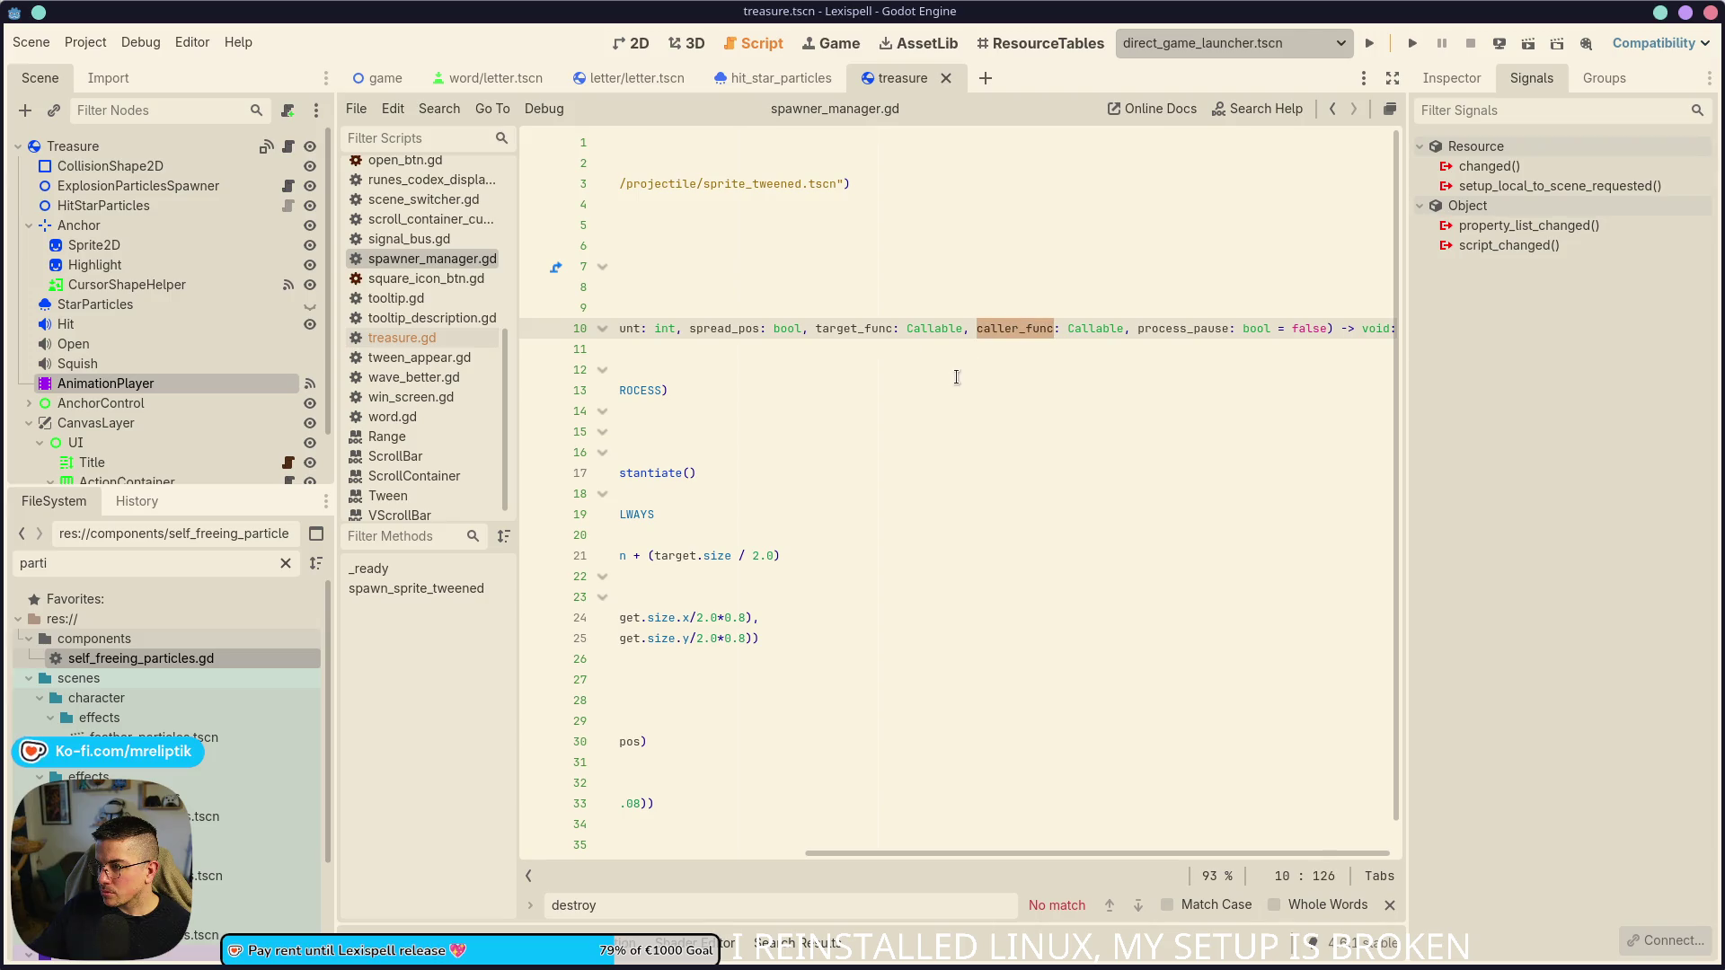
scroll(934, 390, "left", 5)
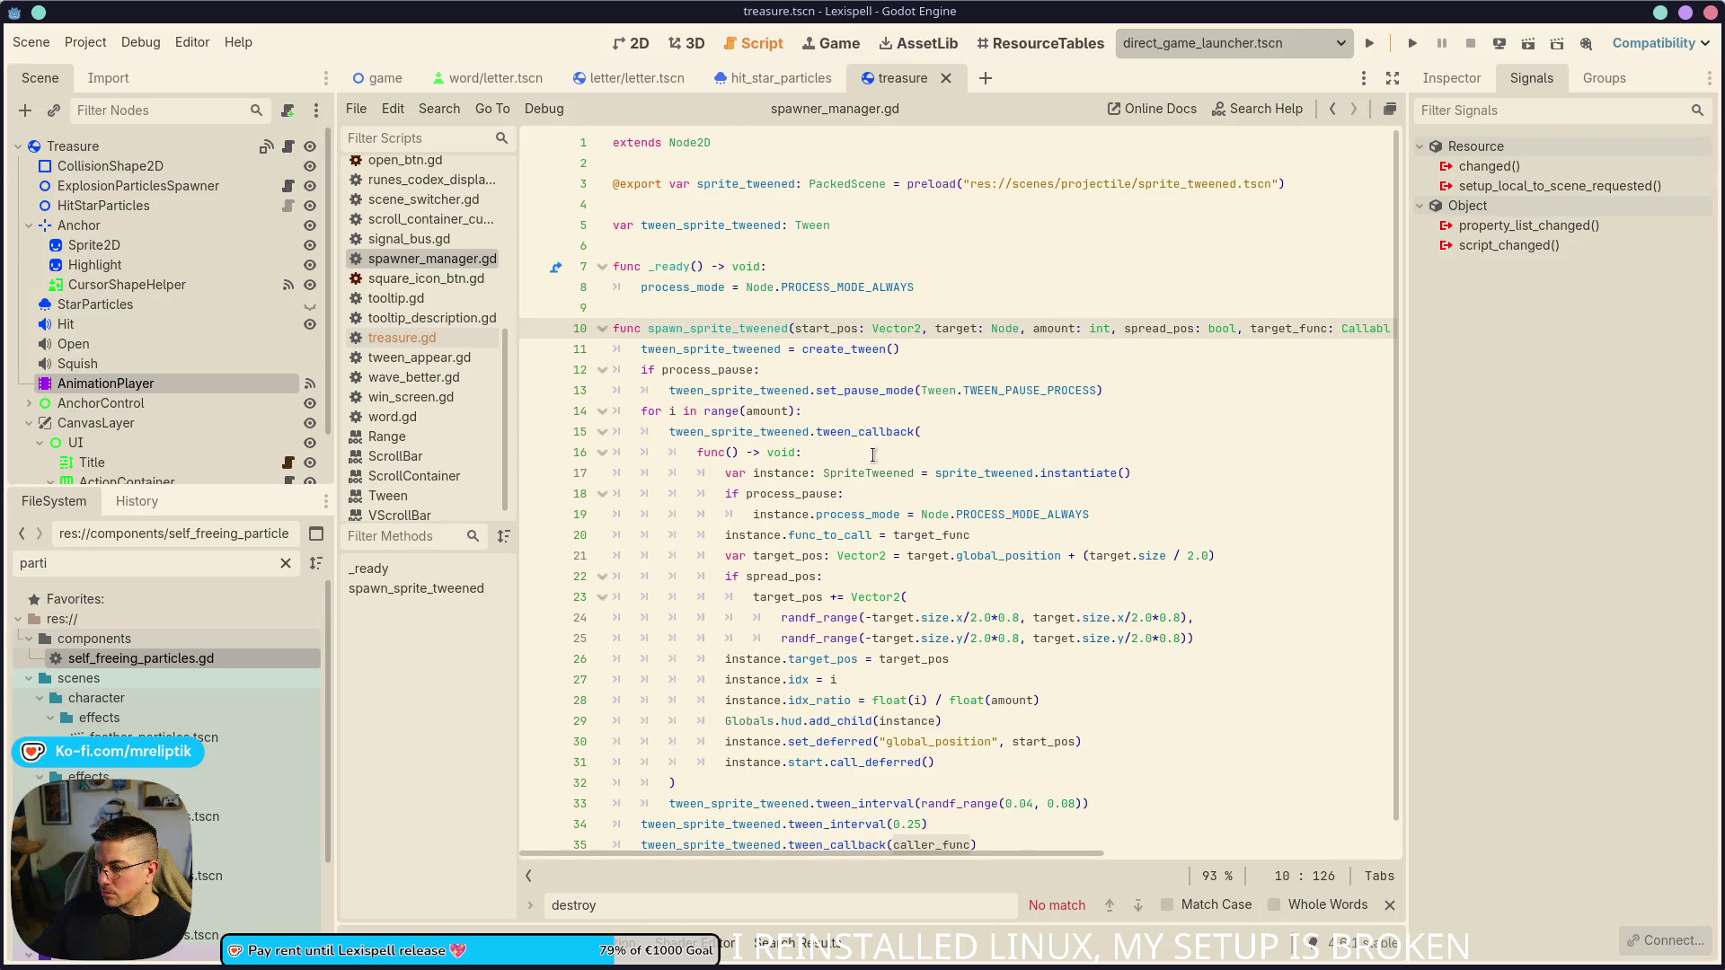
scroll(873, 453, "down", 1)
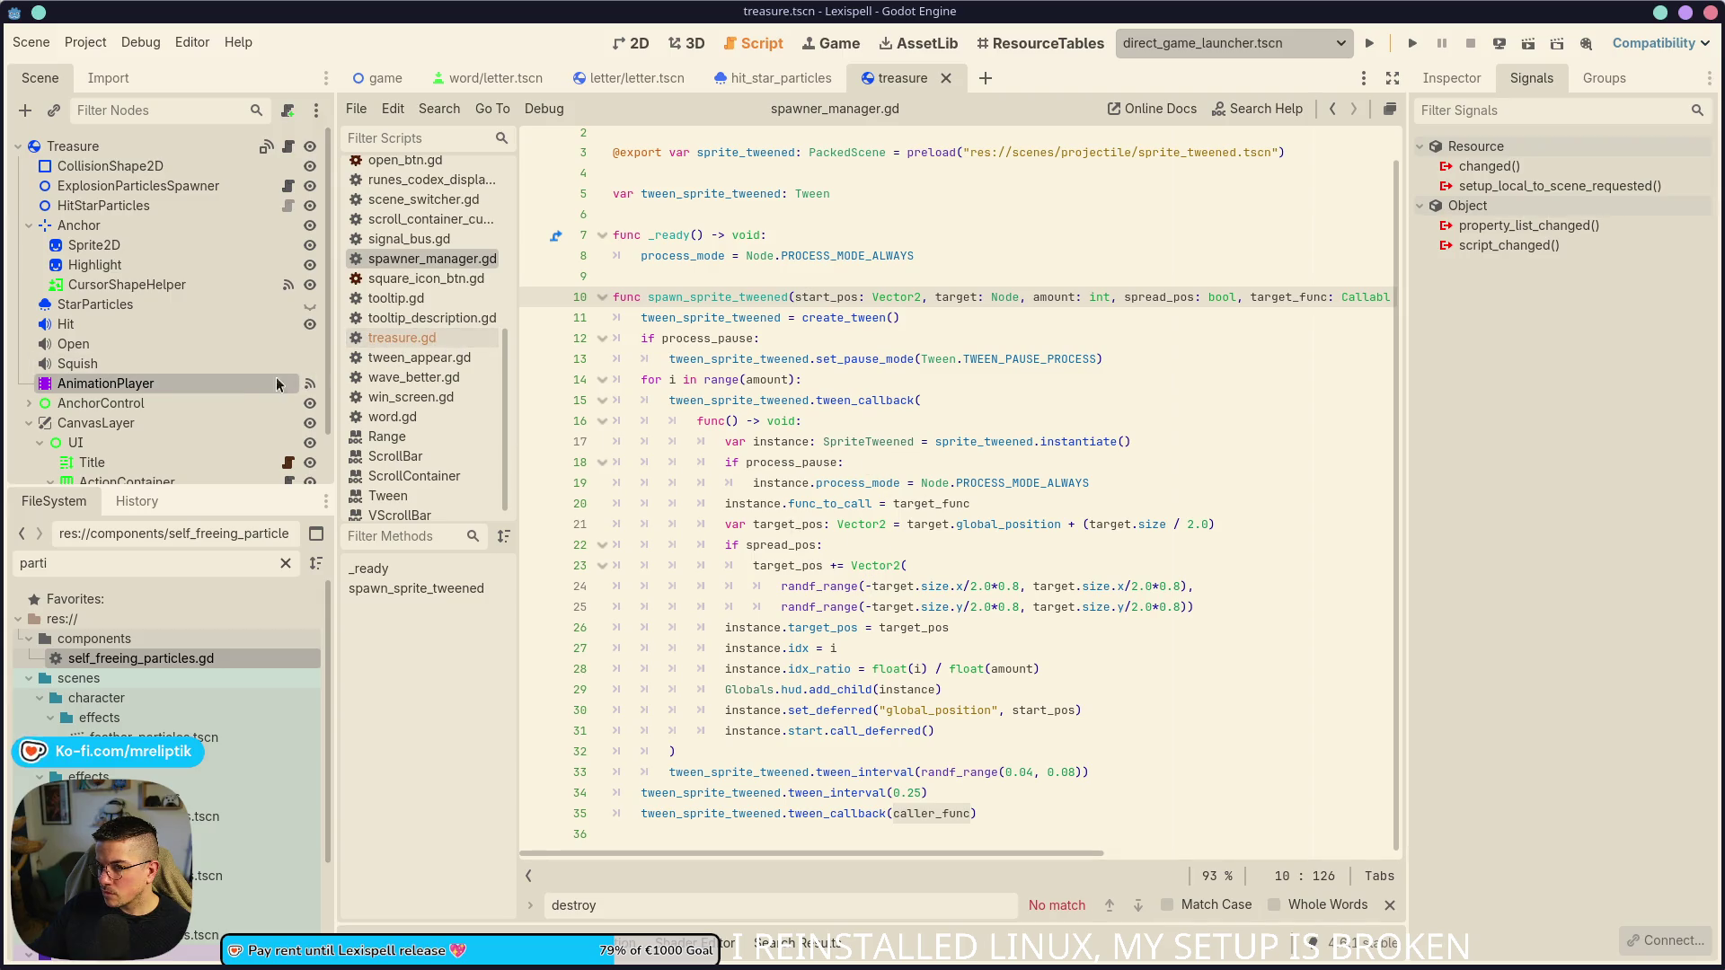
- Select the AnimationPlayer node, collapse the bottom panel, and return to treasure.gd at line 189
left_click(257, 380)
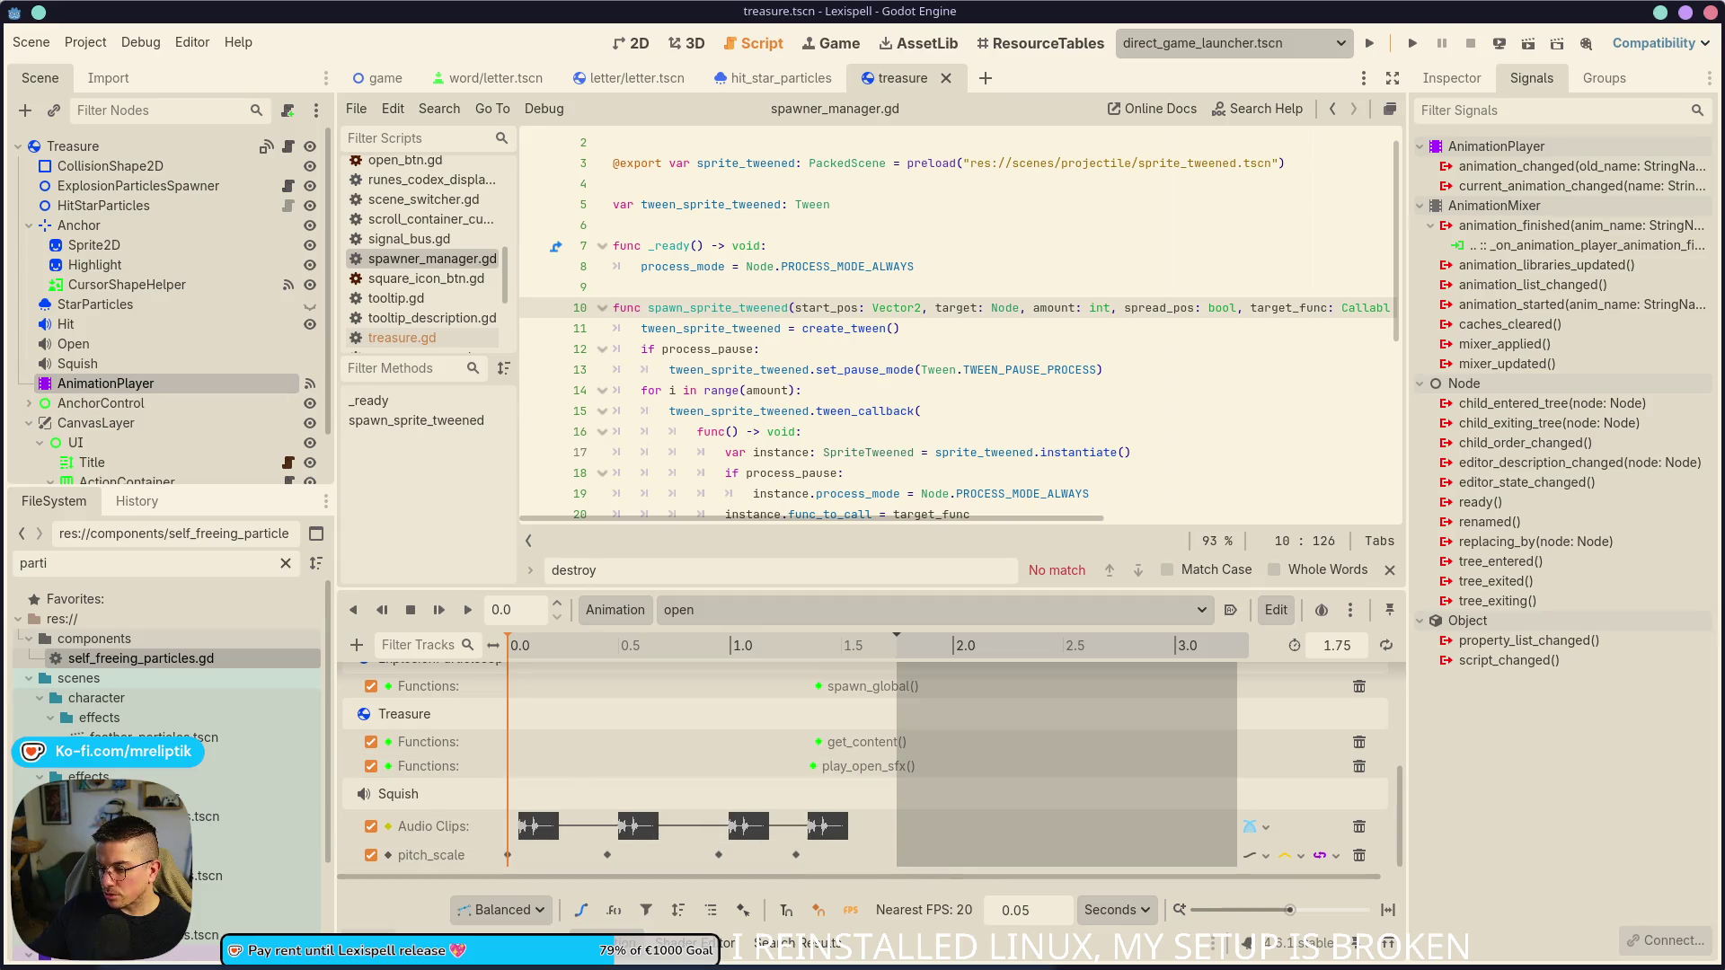
left_click(382, 941)
left_click(382, 942)
left_click(738, 307)
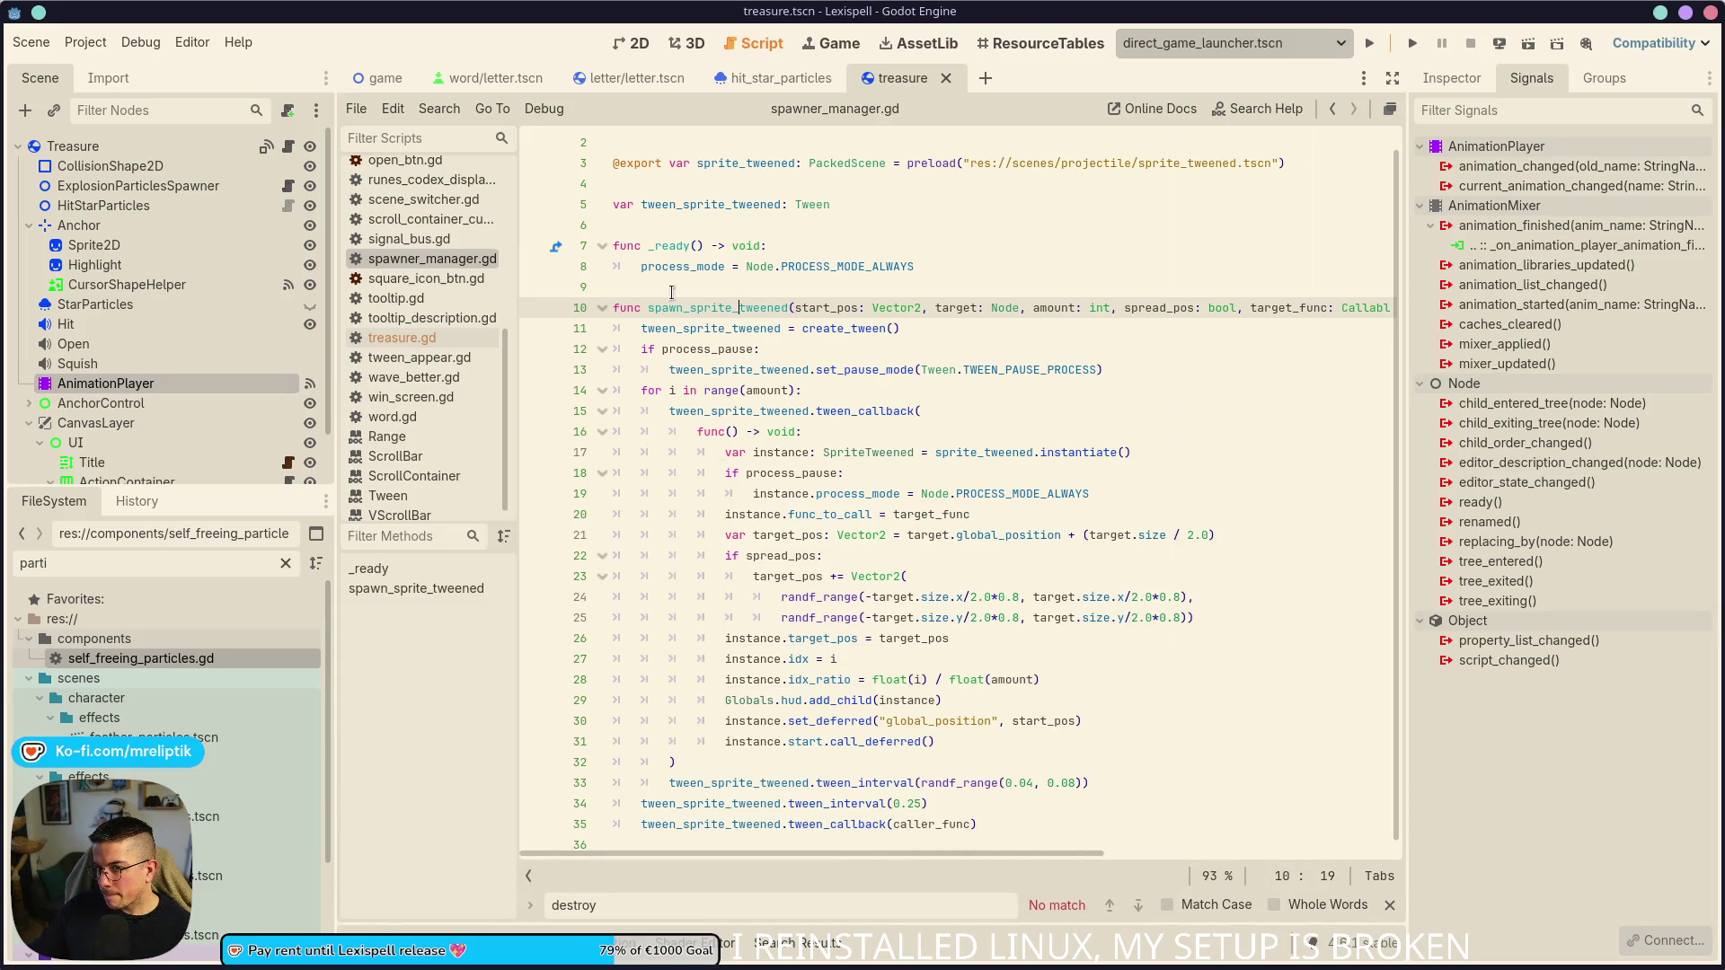
left_click(287, 148)
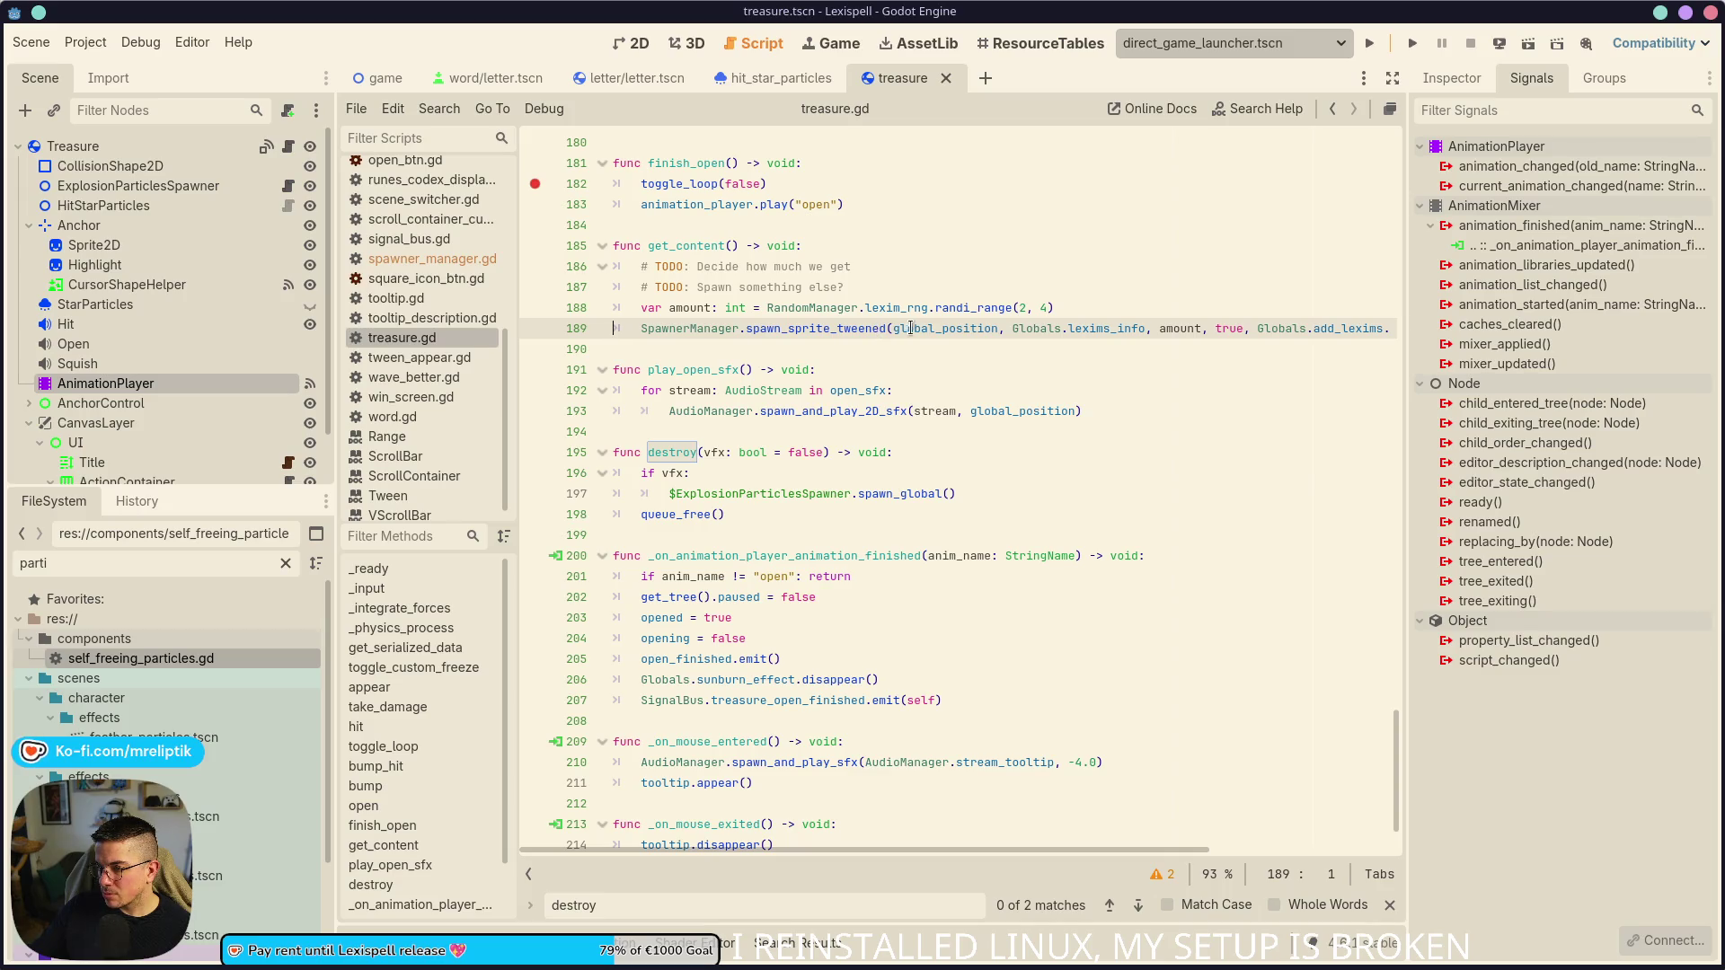
- Replace destroy.bind(true) on line 189 with Callable() and save the script
mouse_move(906, 329)
left_click(746, 515)
double_click(675, 453)
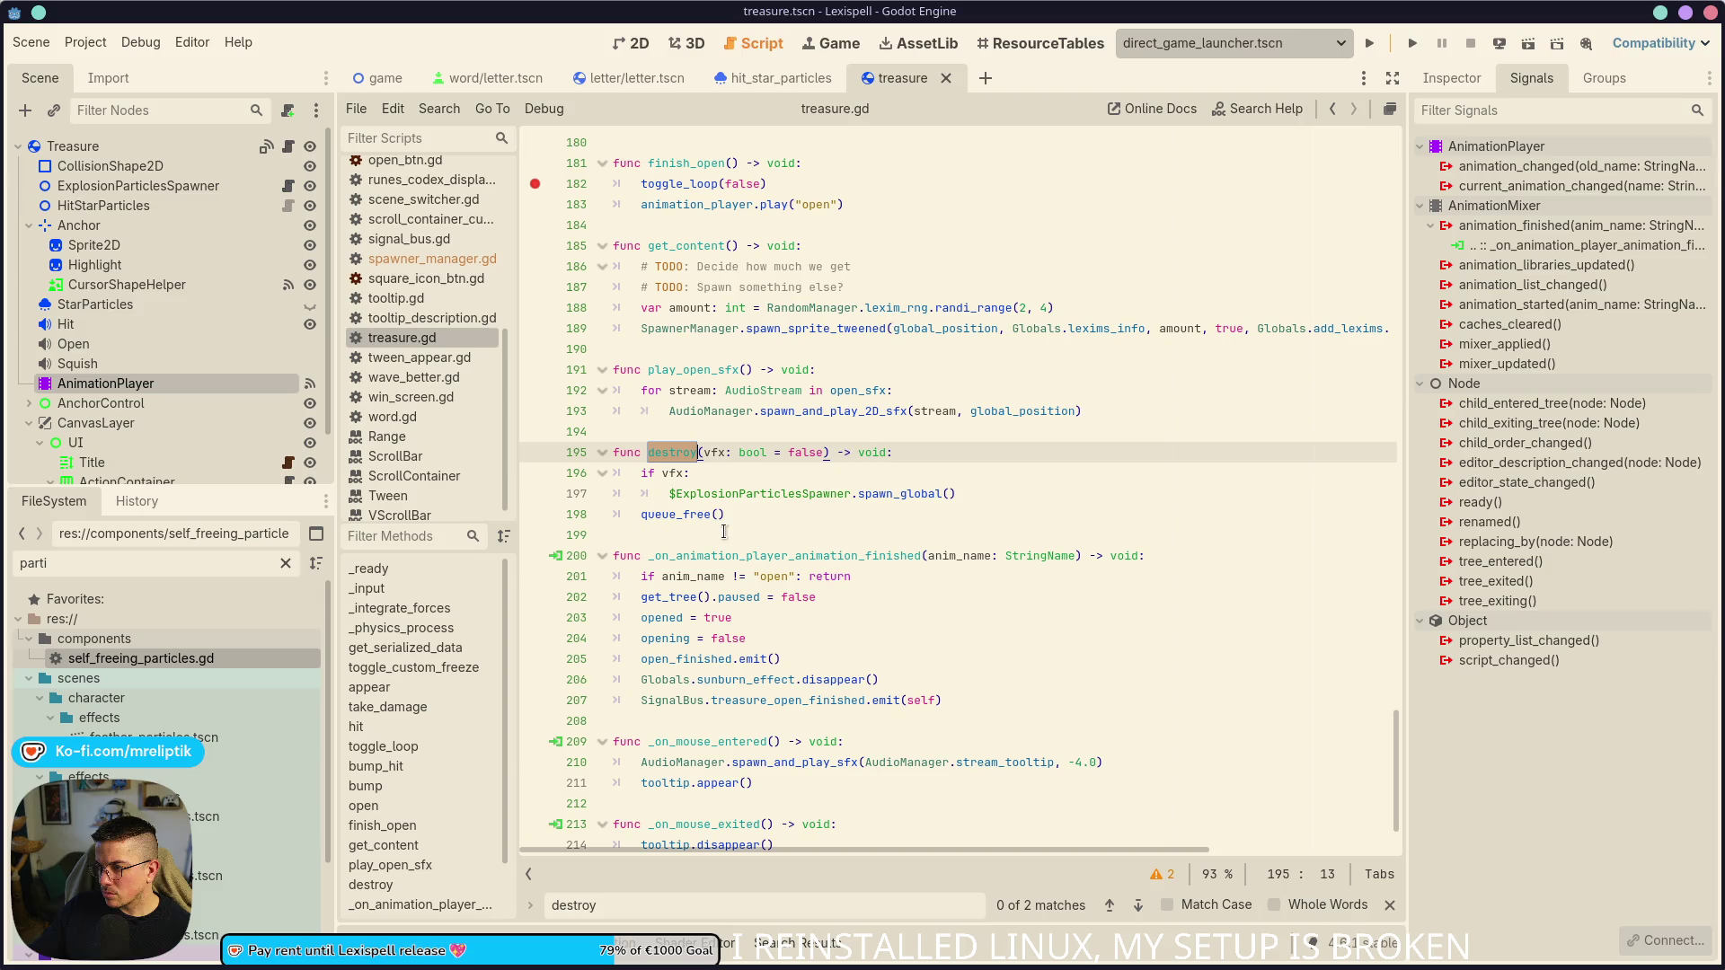
scroll(677, 547, "right", 3)
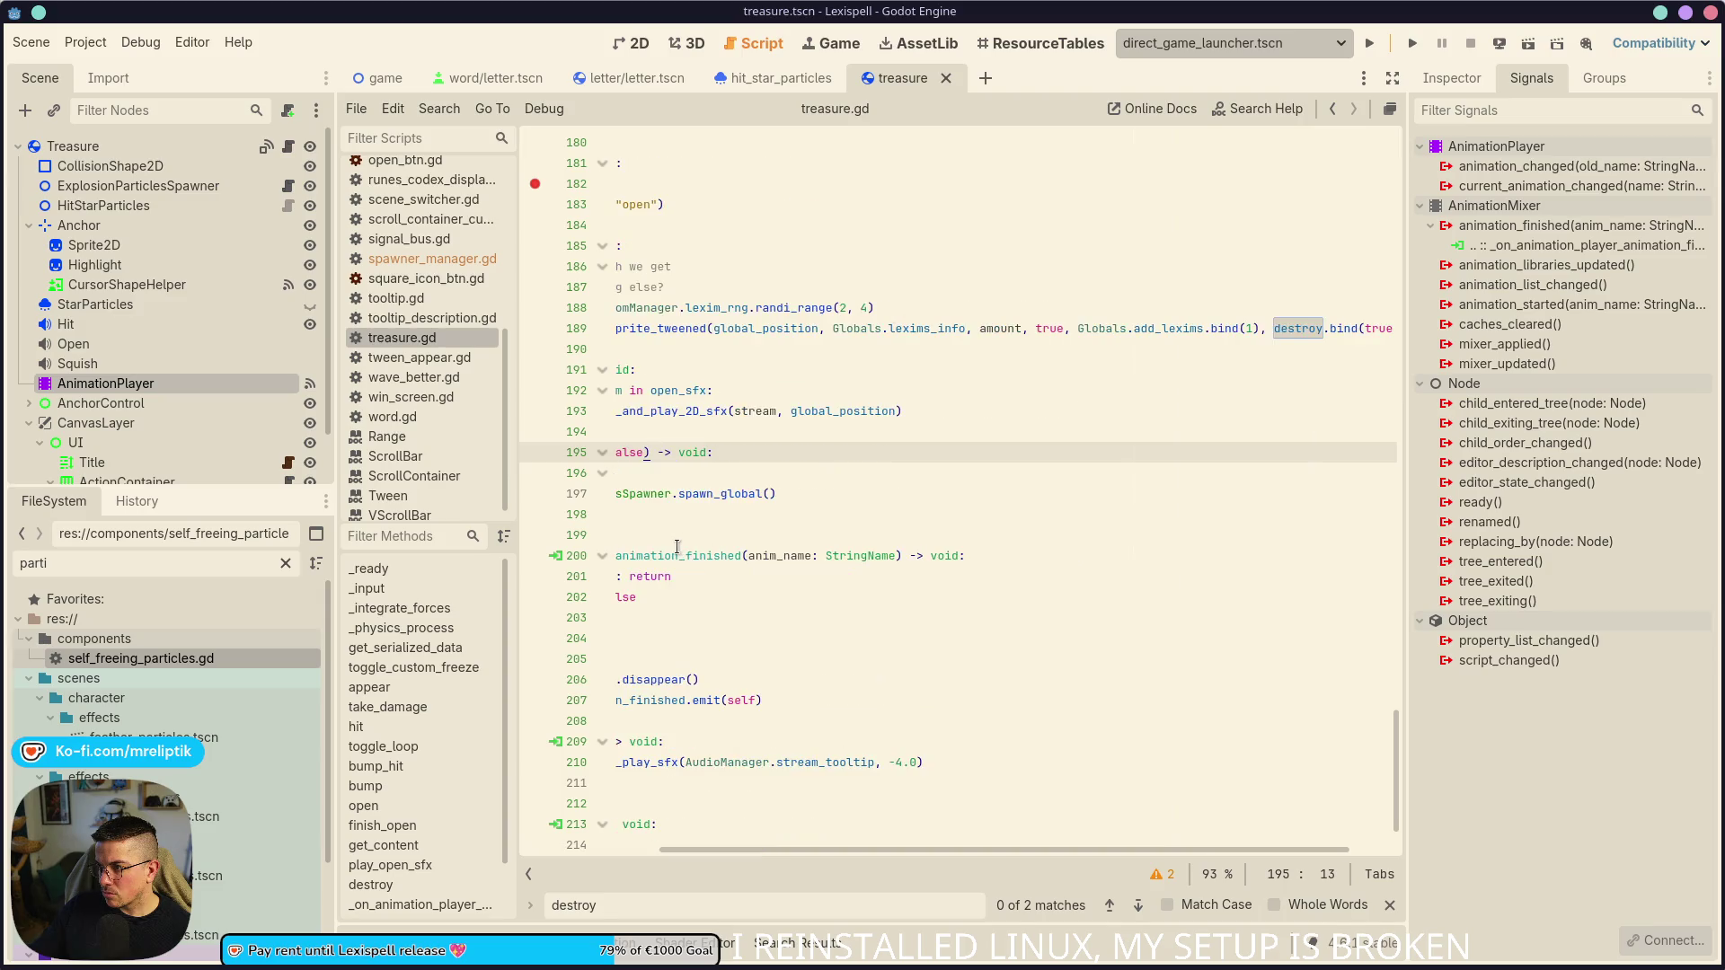
double_click(1297, 329)
scroll(1168, 396, "right", 1)
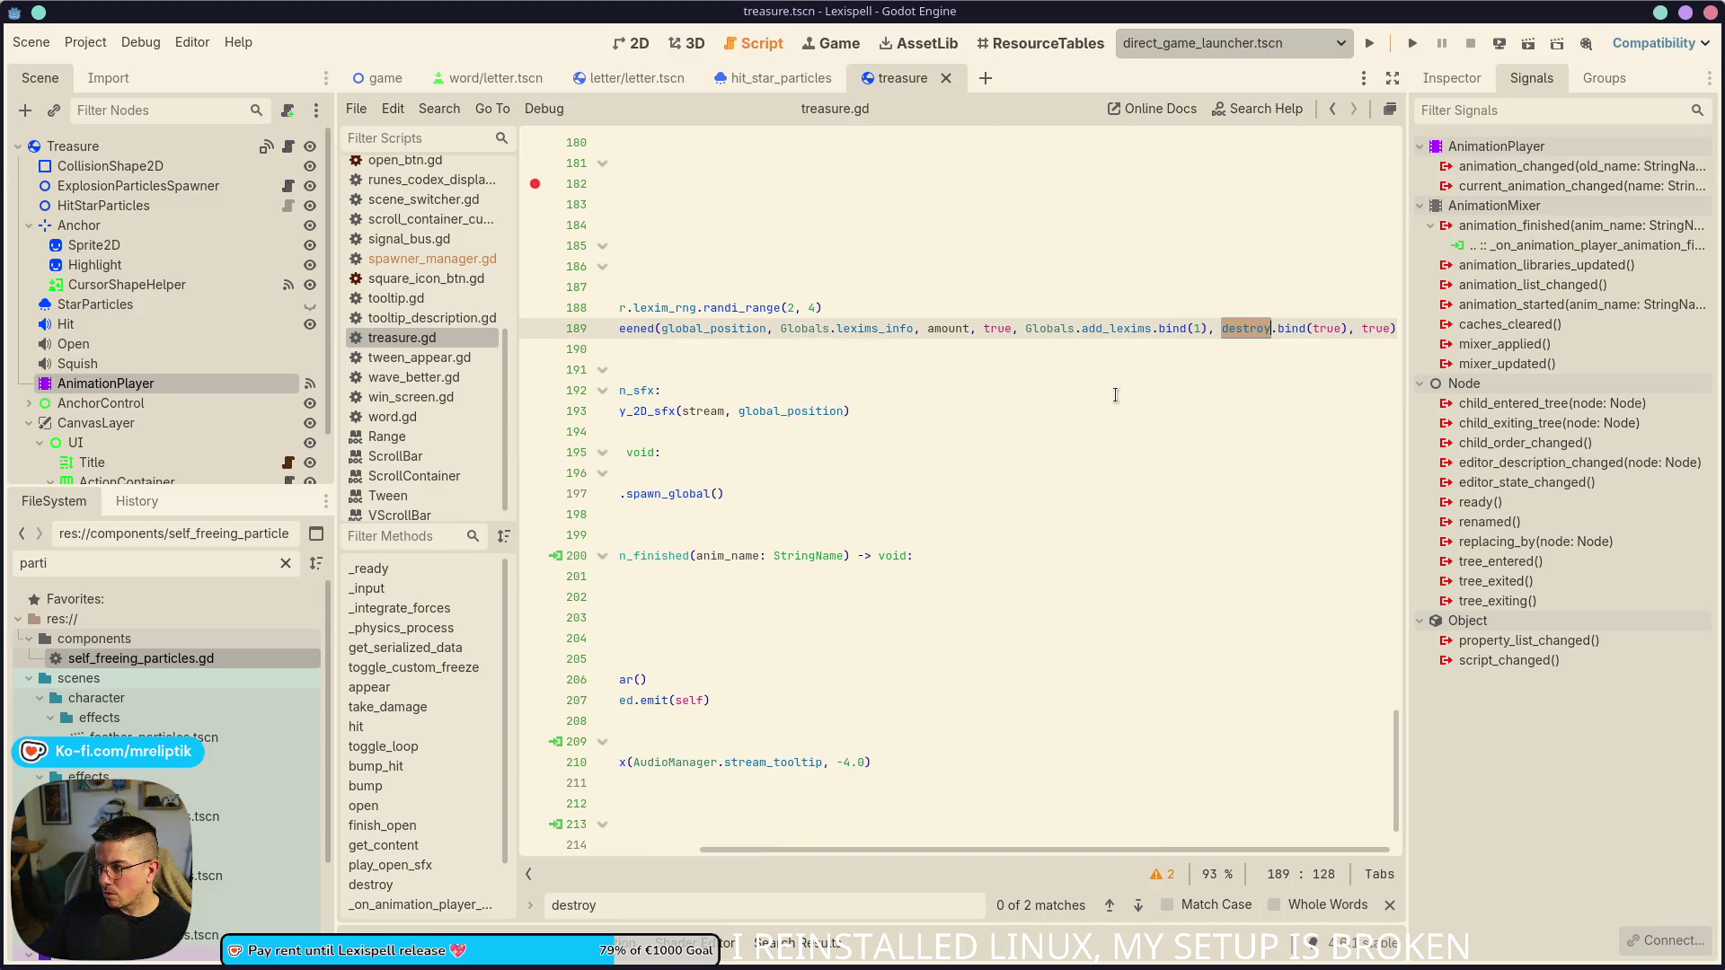
left_click(1353, 328)
left_click_drag(1345, 327, 1218, 327)
type("Callable")
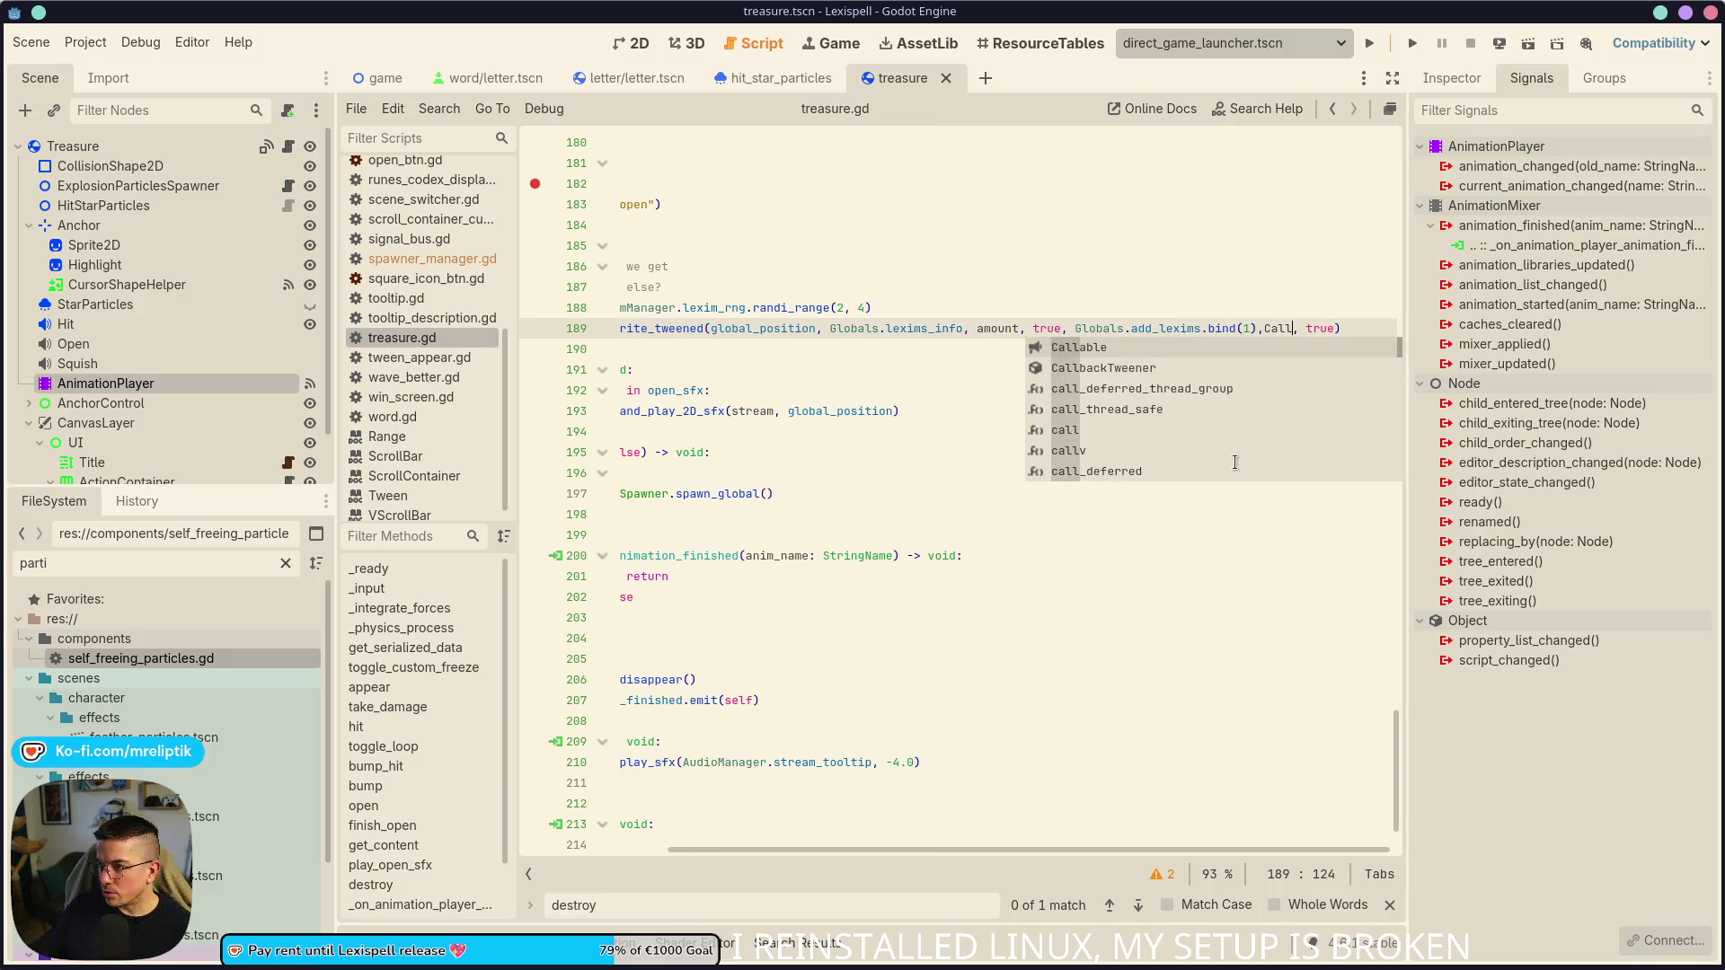
type("()")
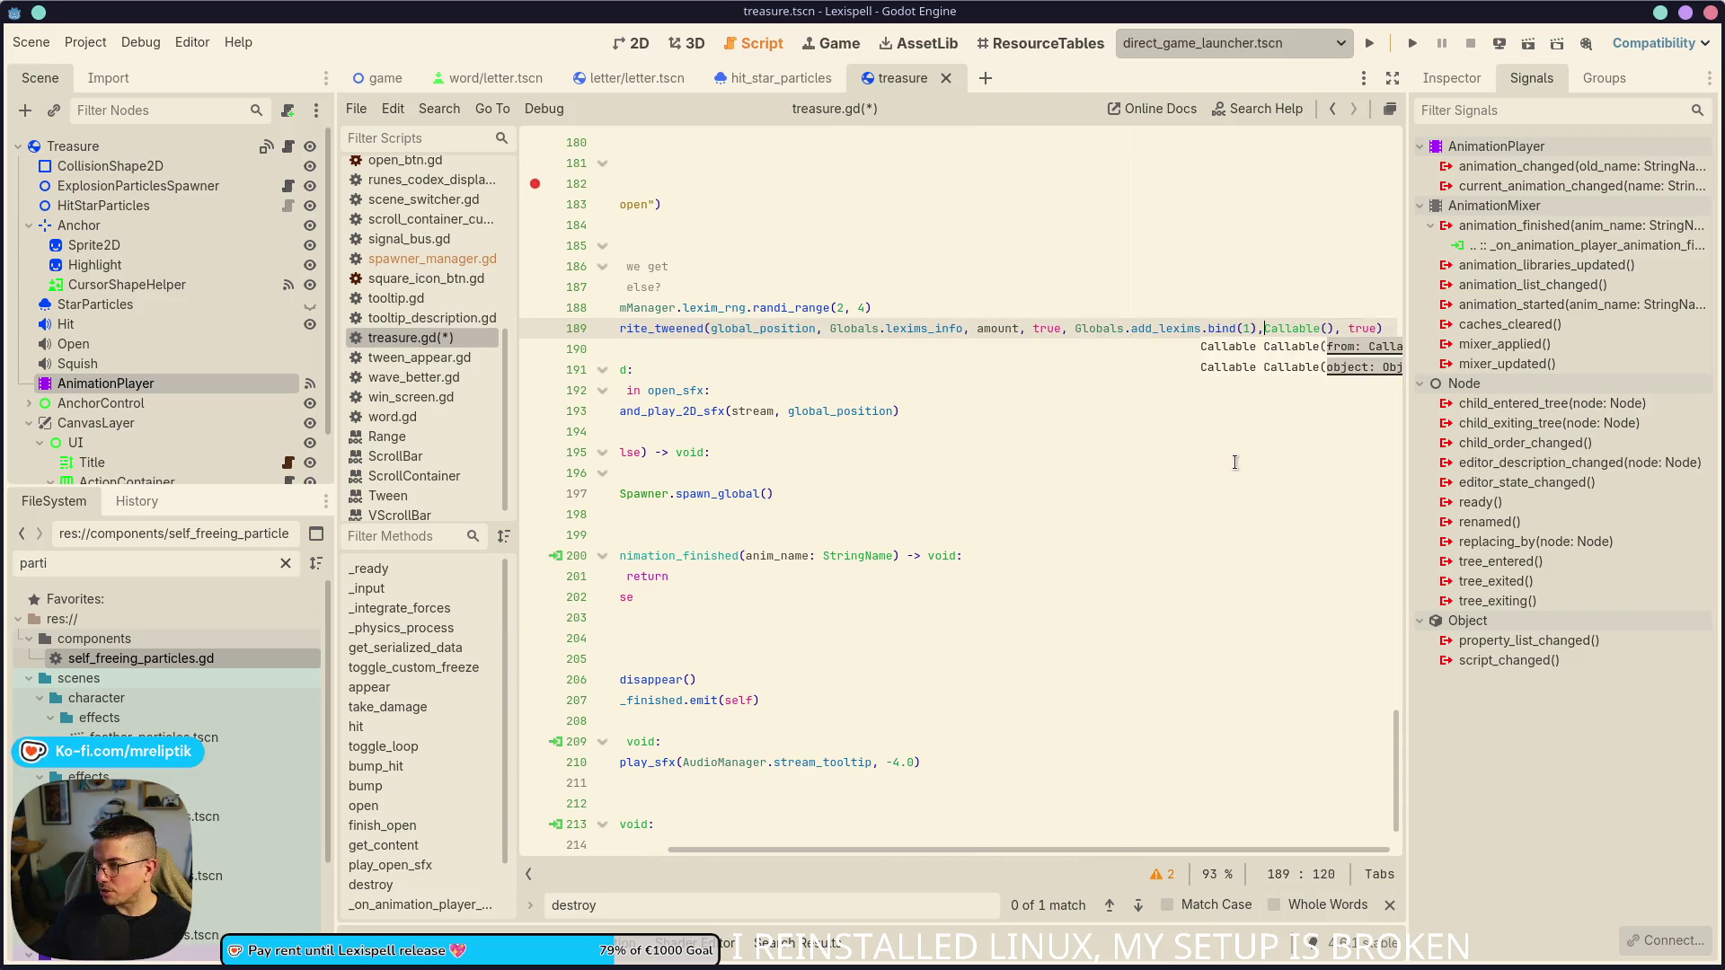
key("ctrl+s")
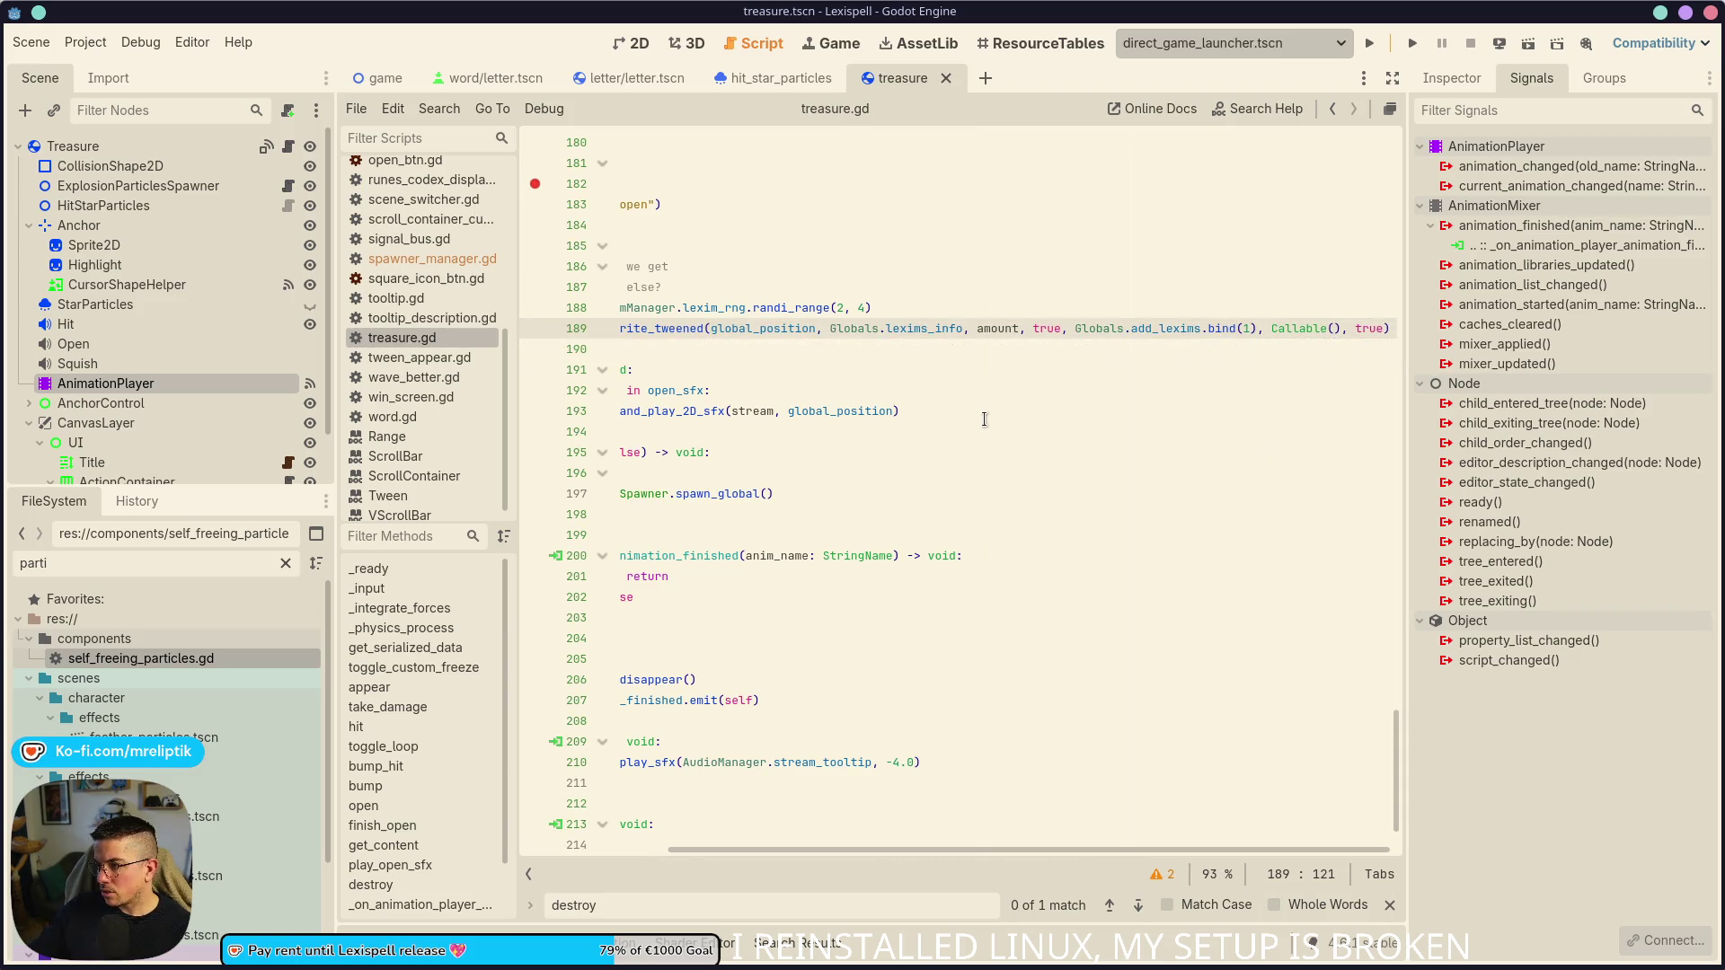
- Add destroy(true) at the end of the animation-finished handler and save
left_click(968, 429)
double_click(672, 452)
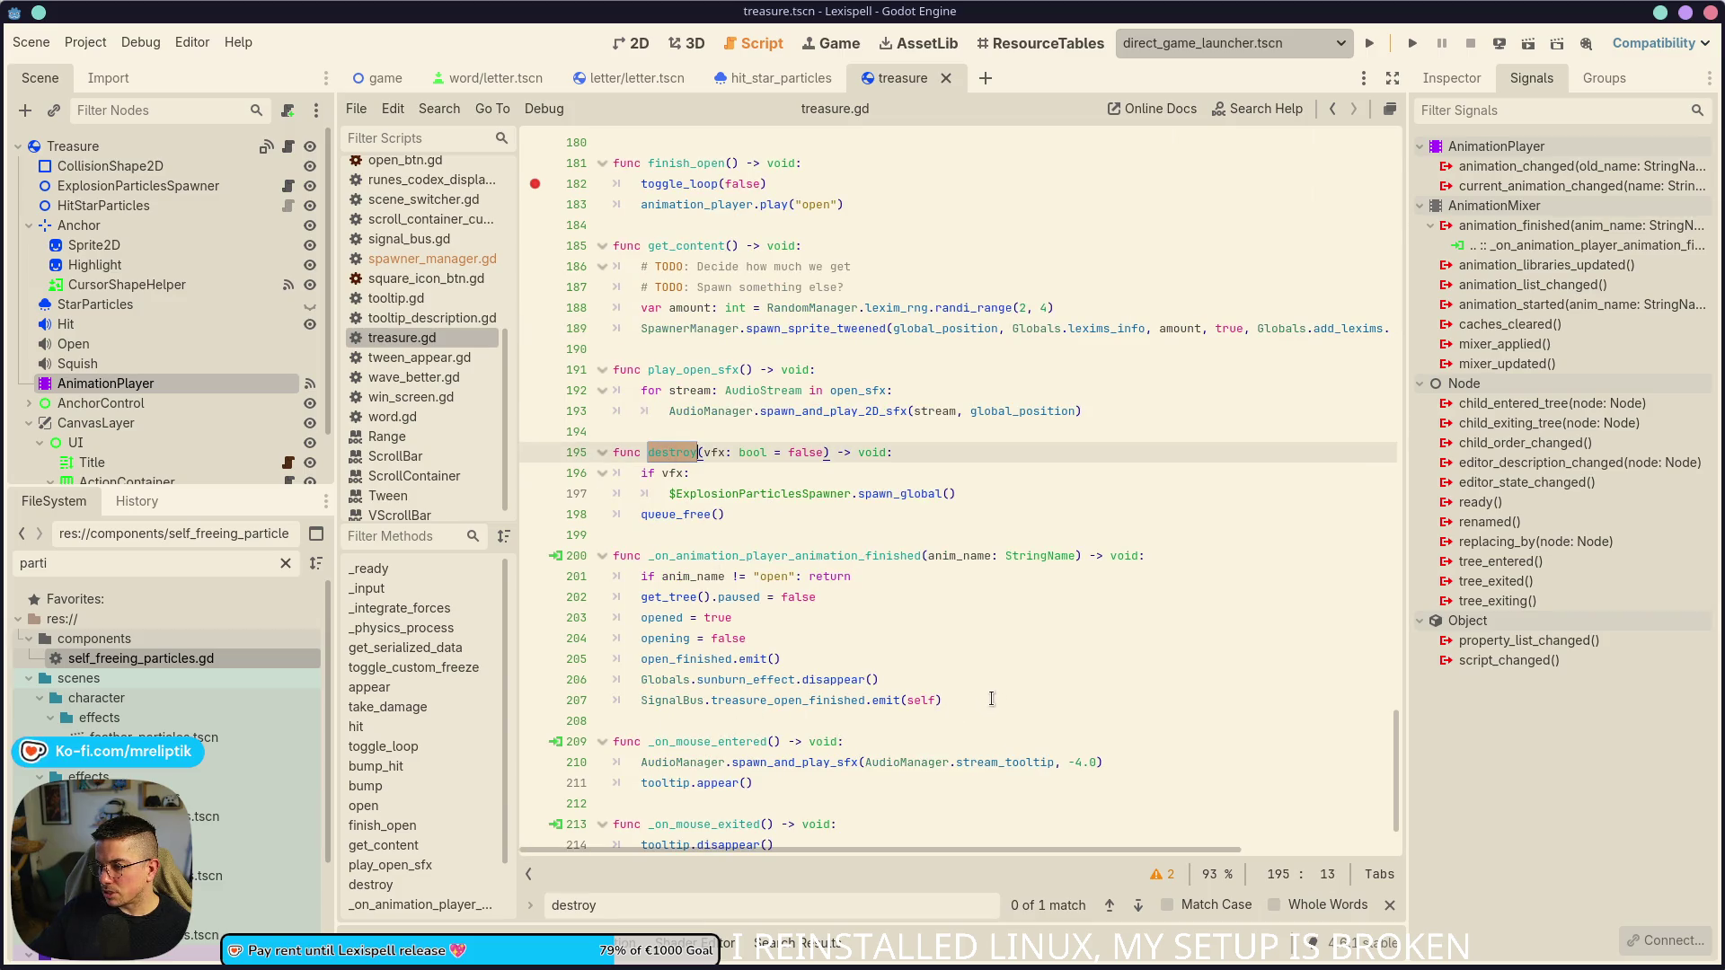
left_click(954, 703)
key("Return")
type("destroy(true")
key("ctrl+s")
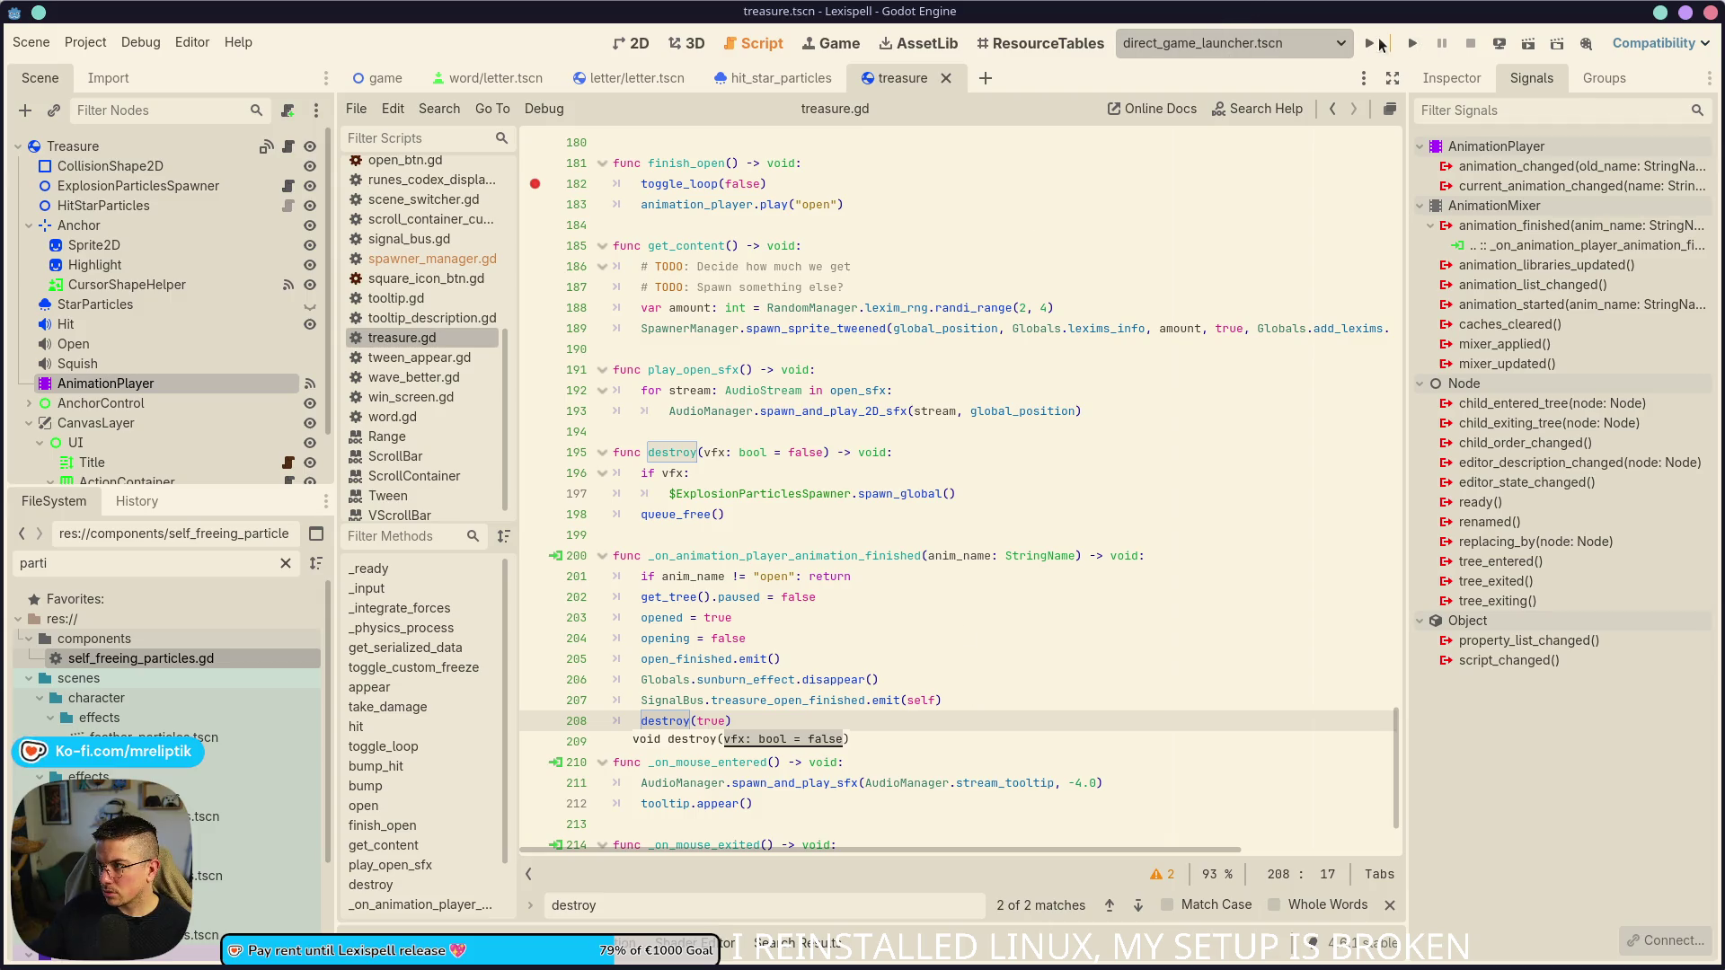
- Run the game and submit the word RUNES
left_click(1369, 43)
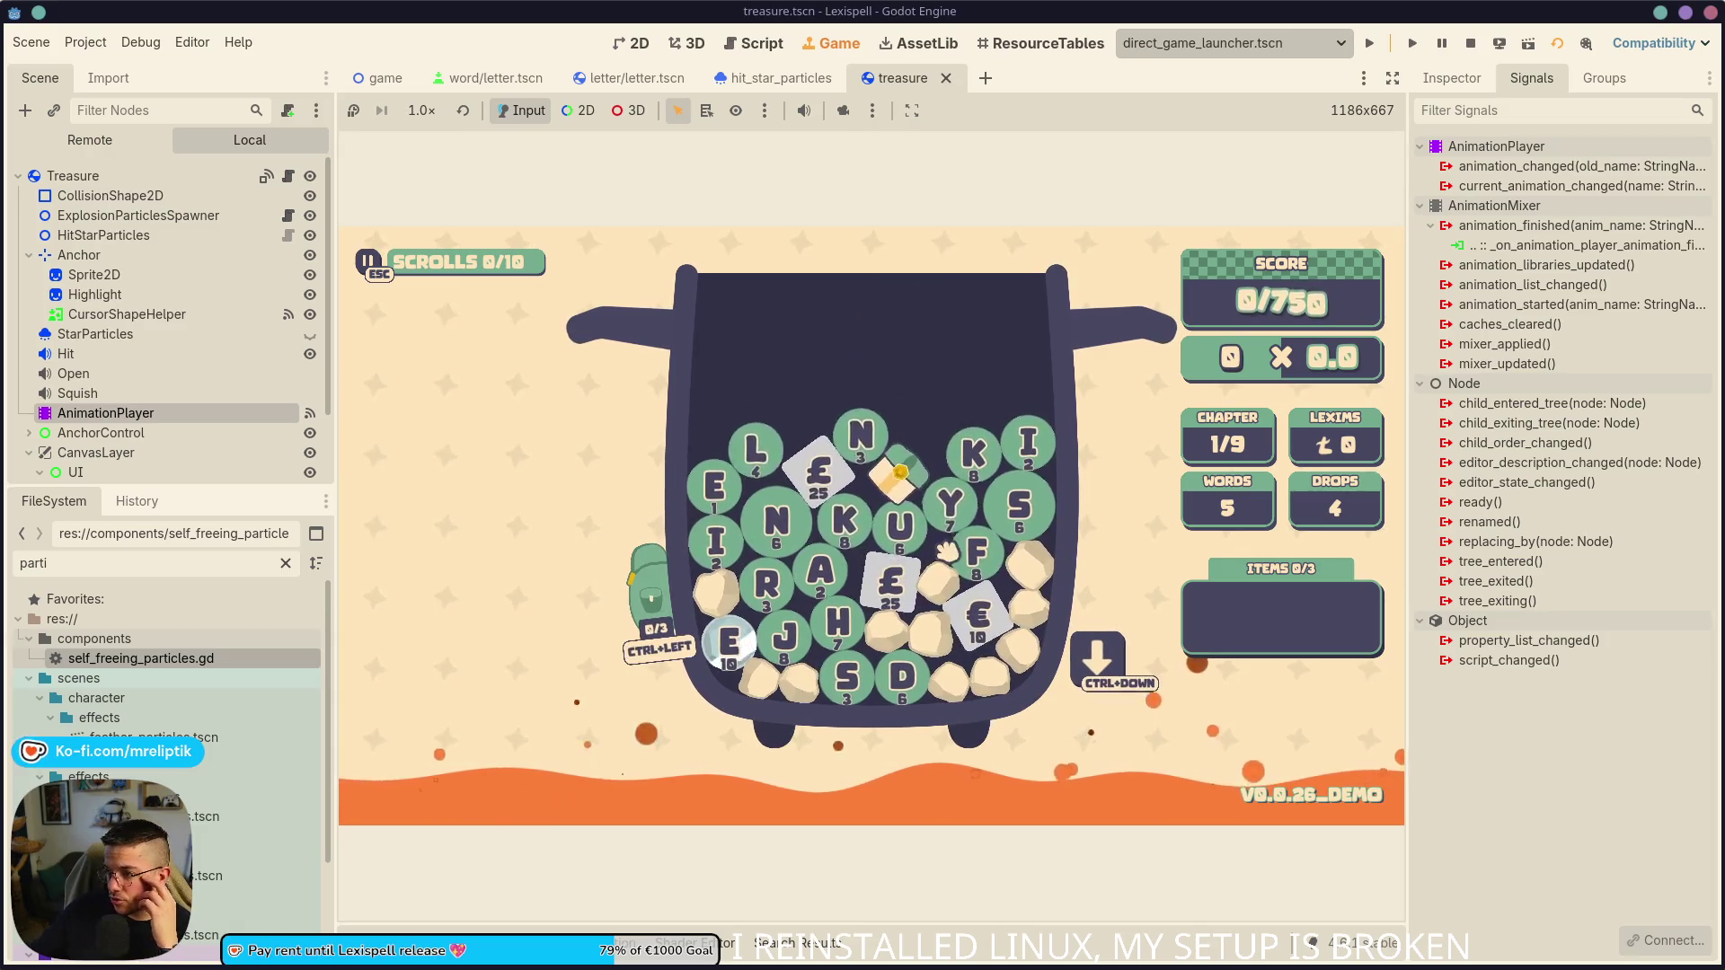
left_click(777, 584)
left_click(910, 509)
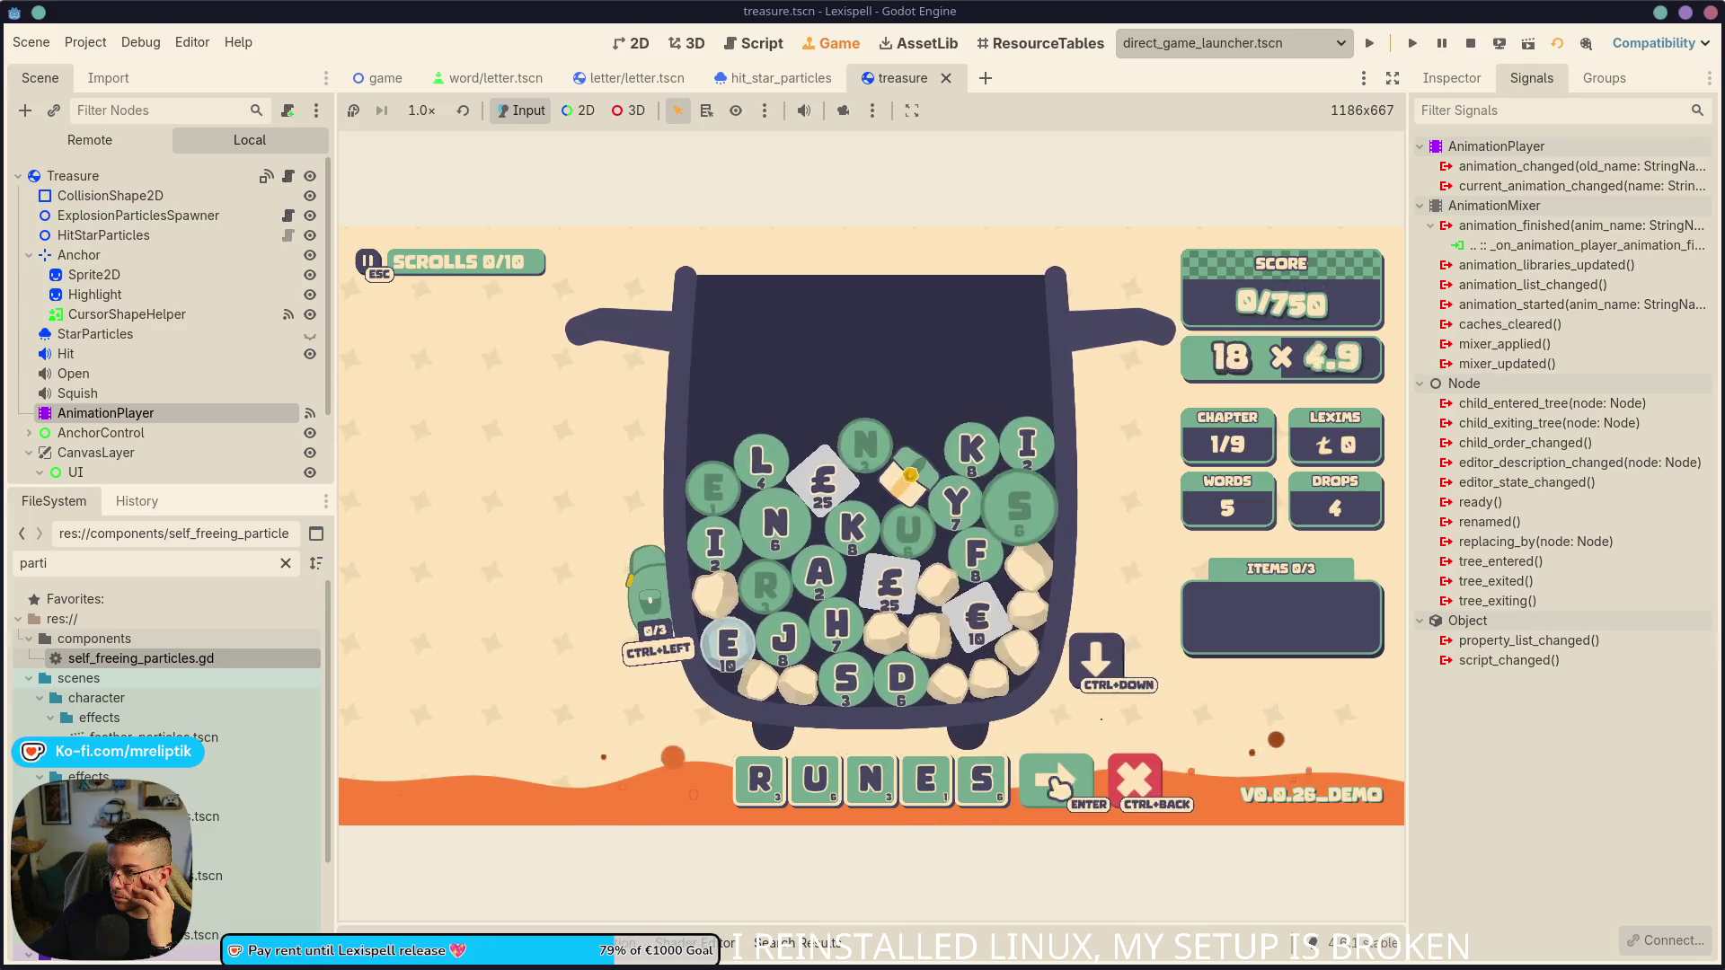
left_click(1061, 774)
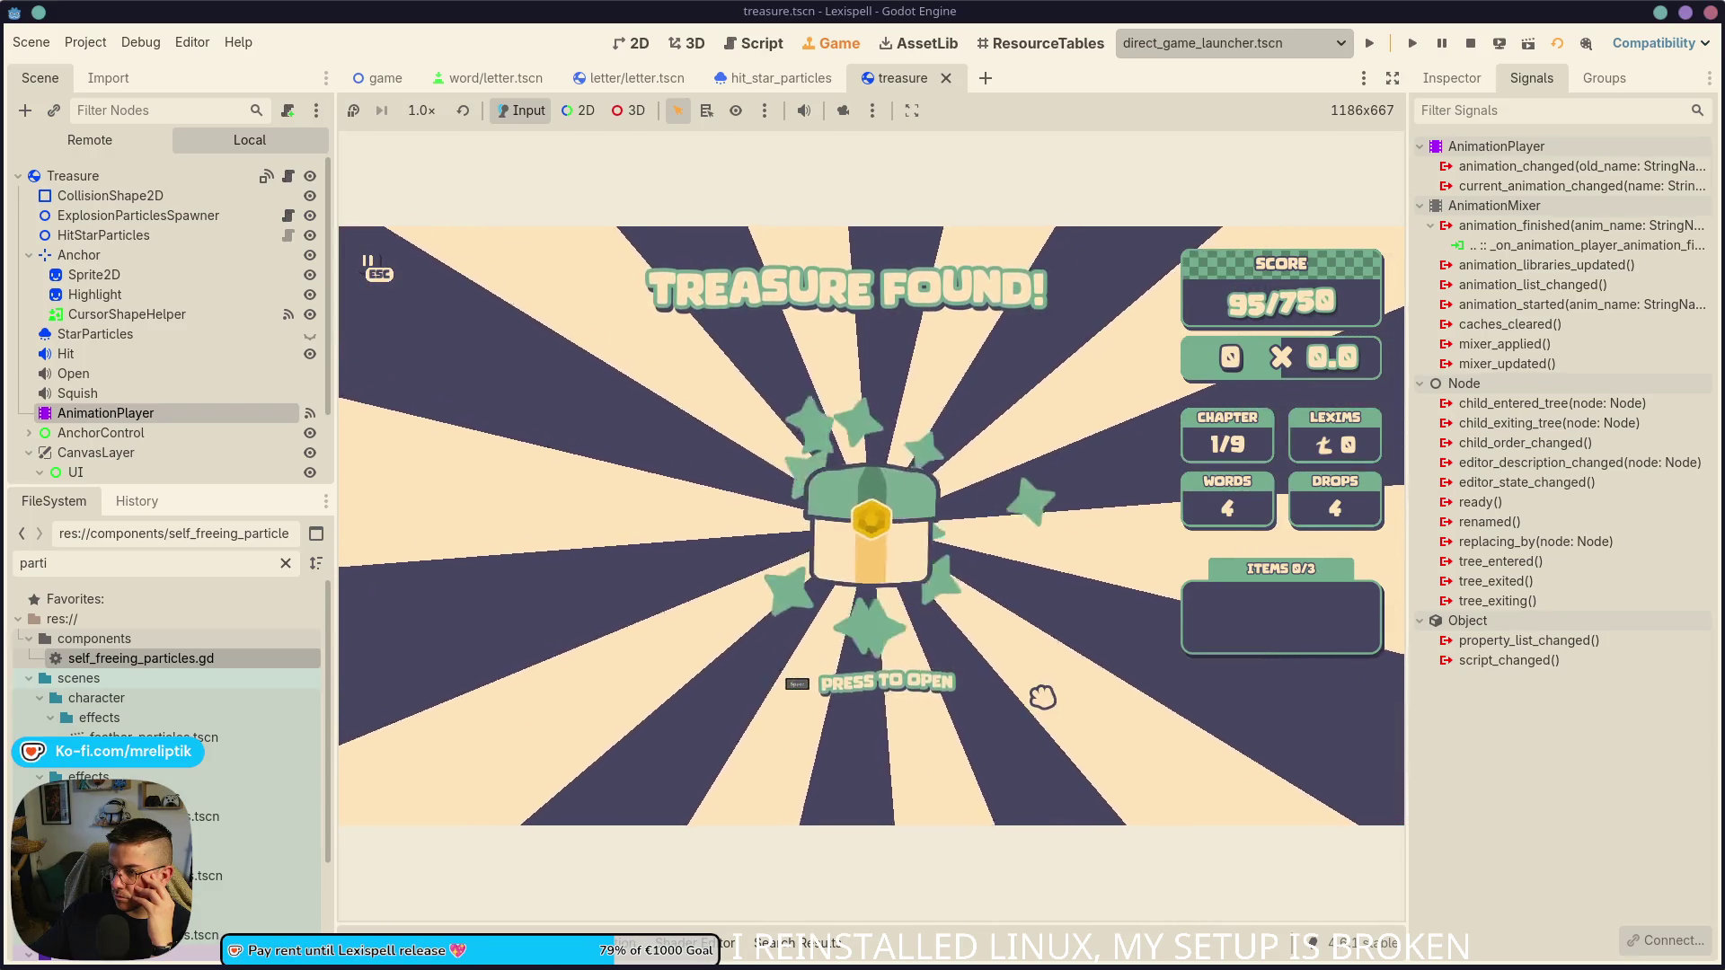
- Open the found treasure, resume past the breakpoint, then stop the game with F8
key("space")
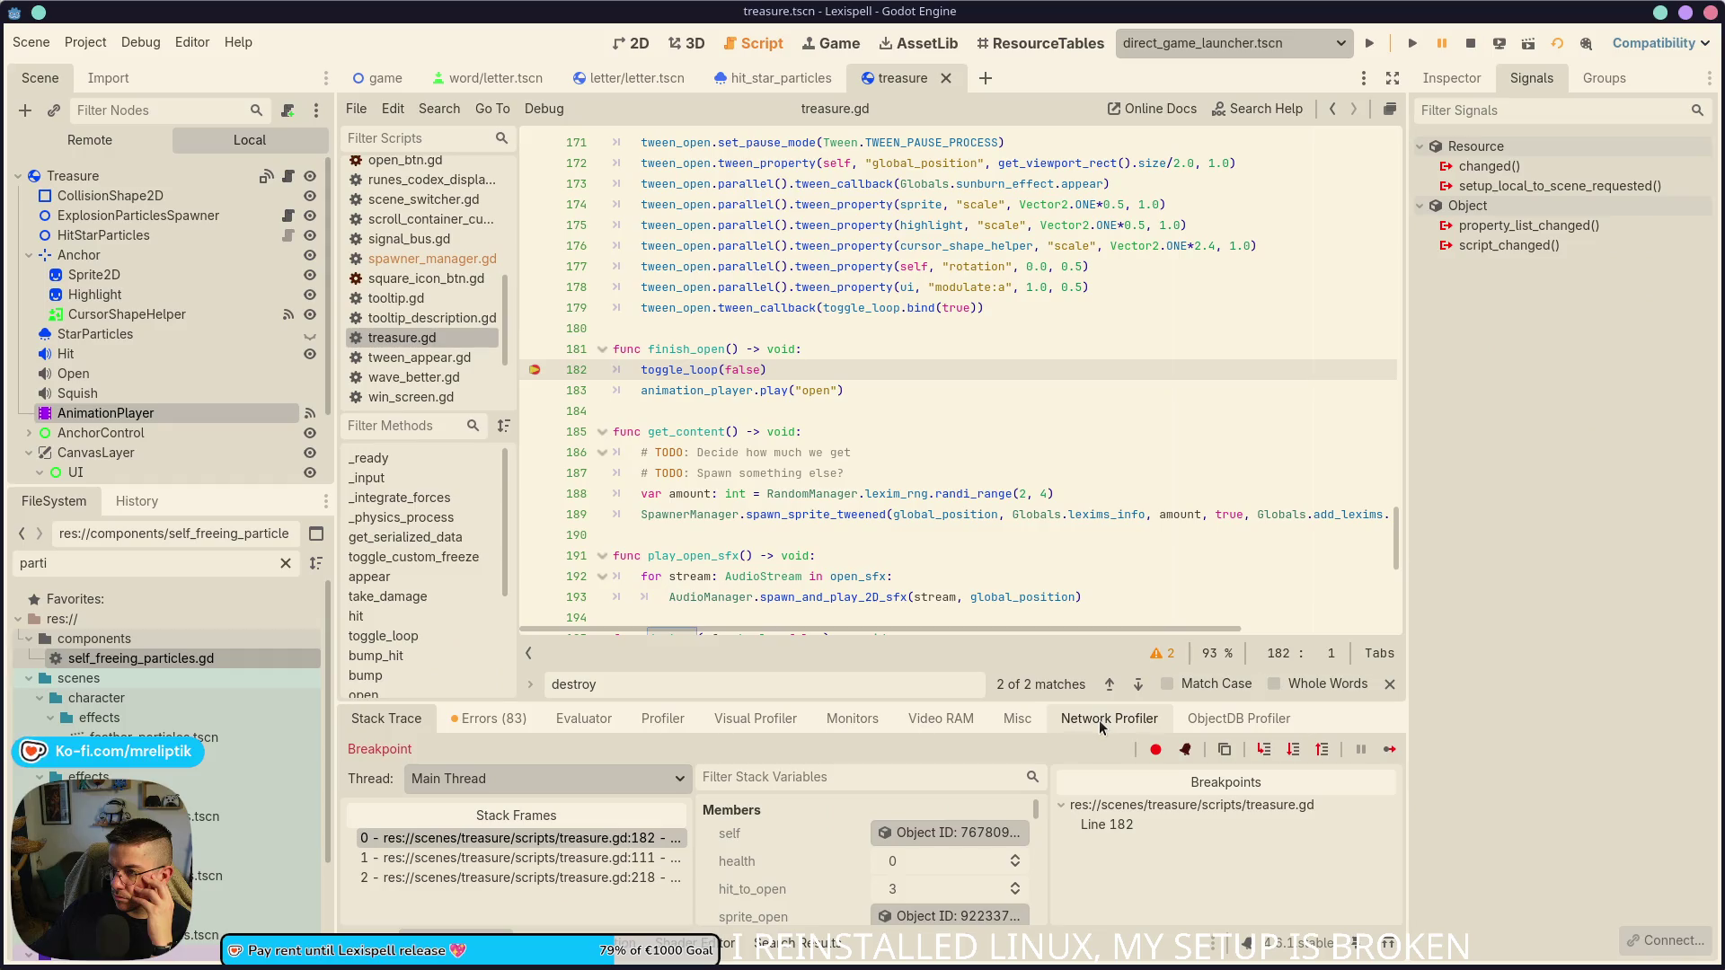
left_click(1390, 750)
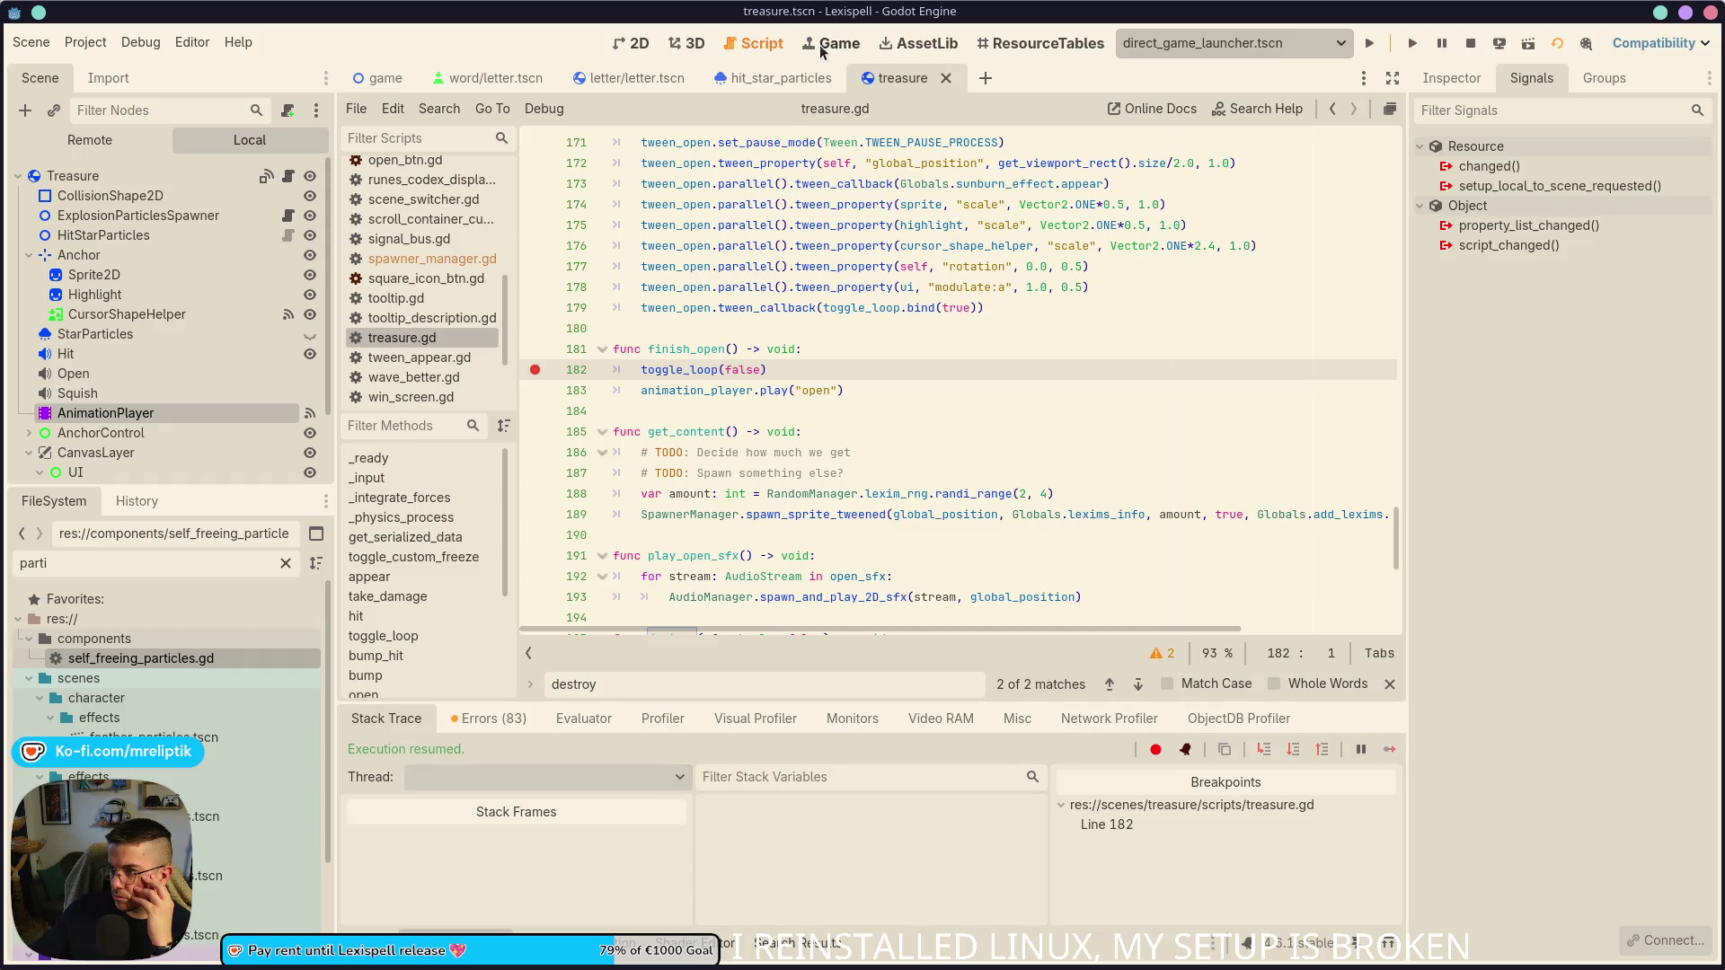
left_click(840, 43)
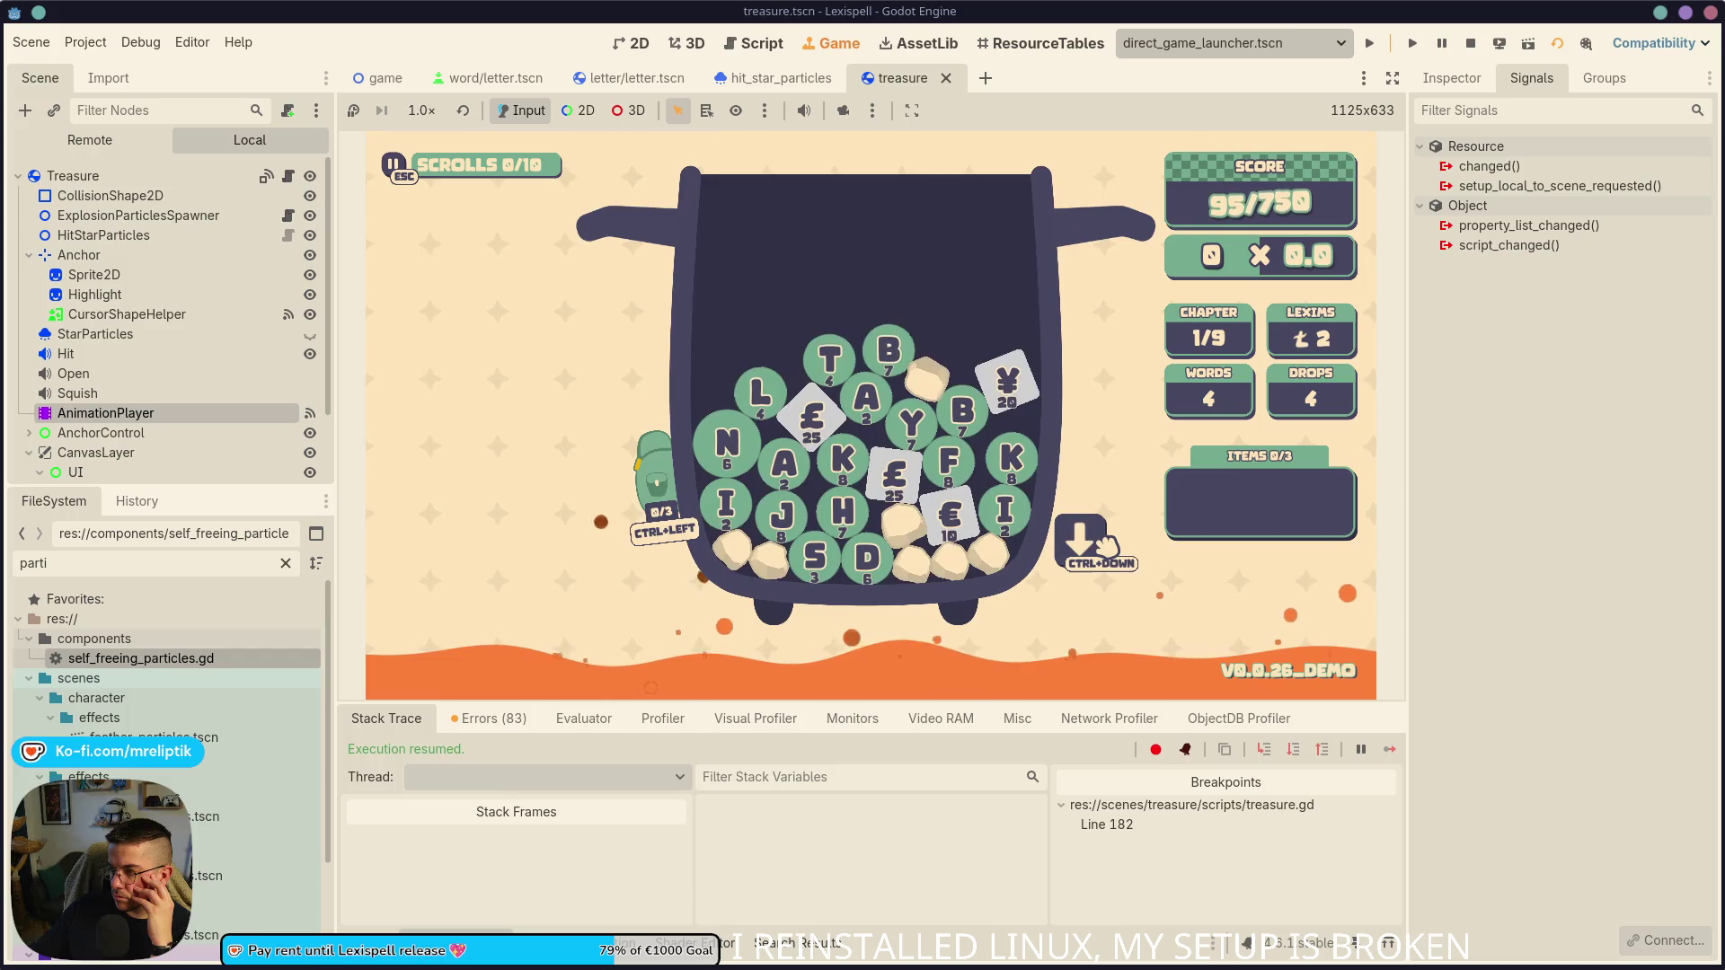
left_click(373, 943)
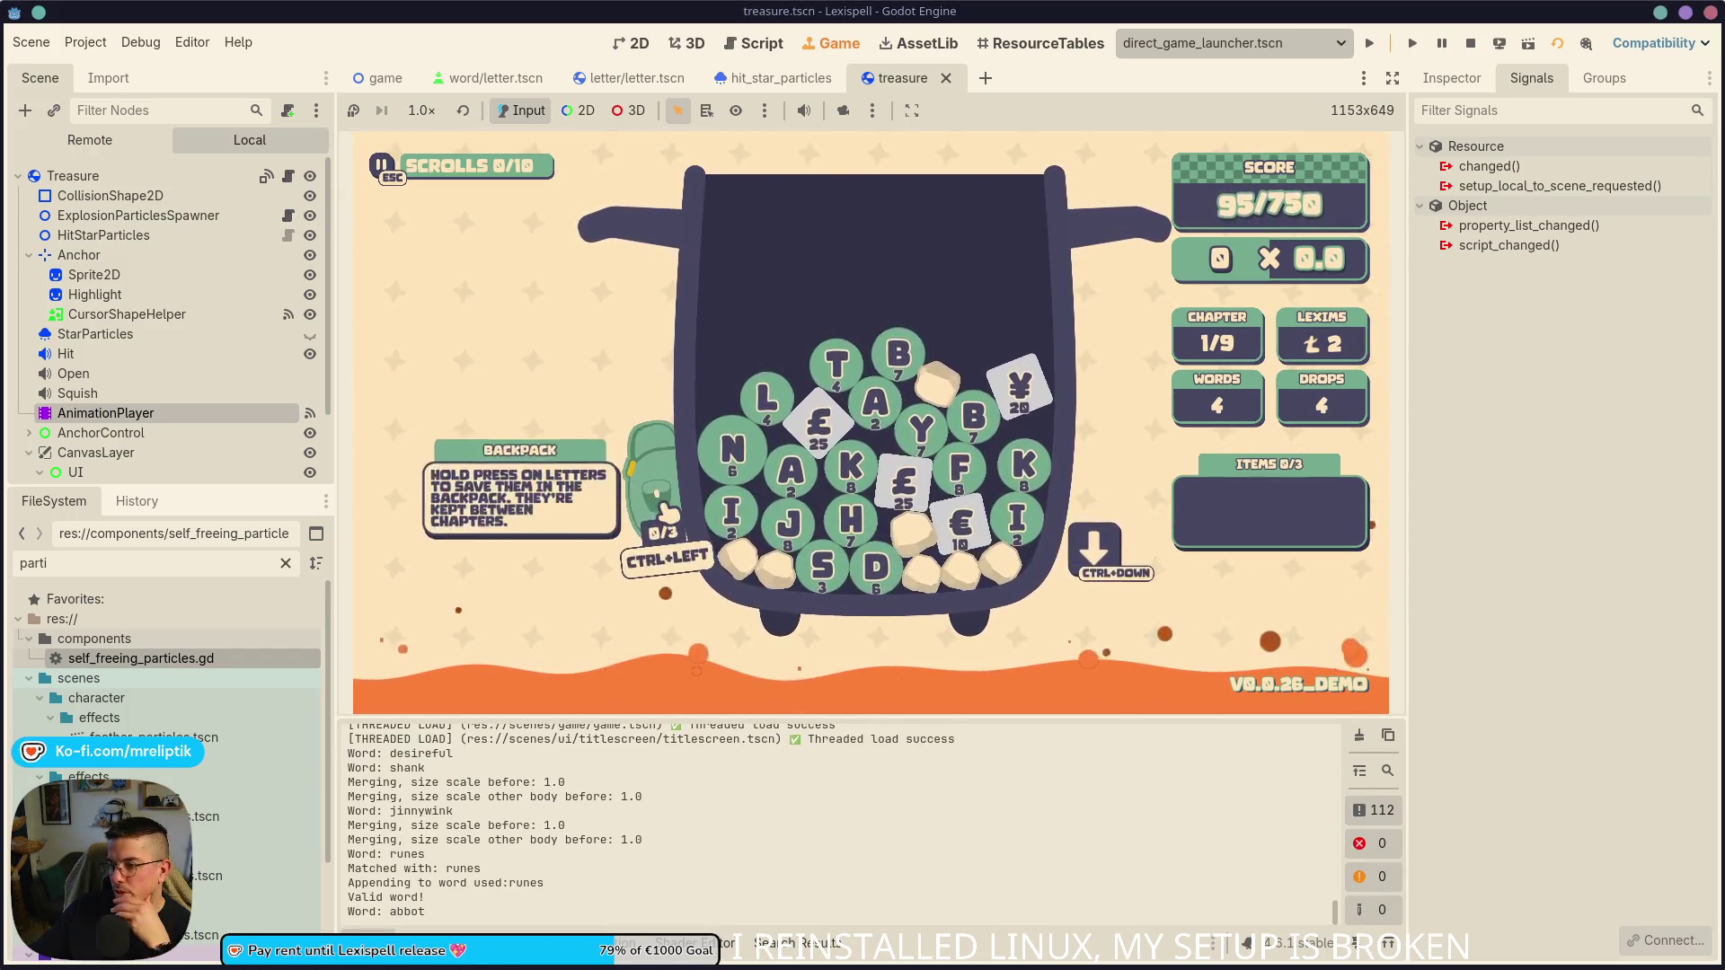
key("F8")
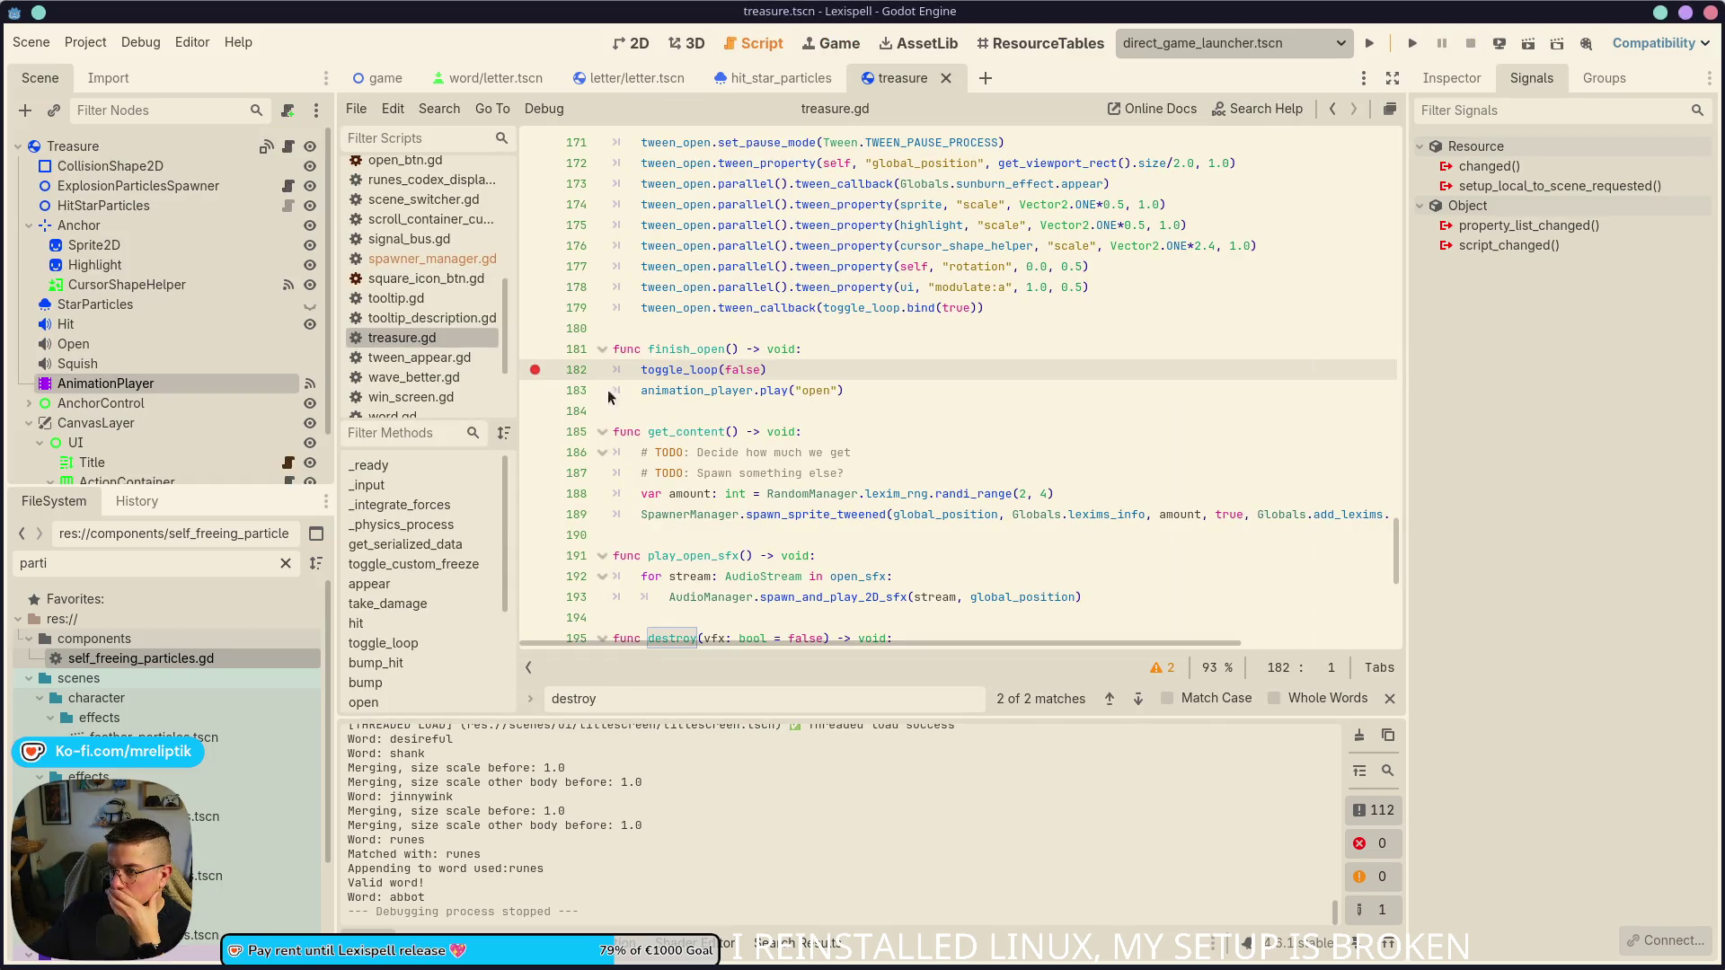
- Save treasure.gd and relaunch the game with F5 to its Lexispell splash screen
left_click(778, 530)
key("ctrl+s")
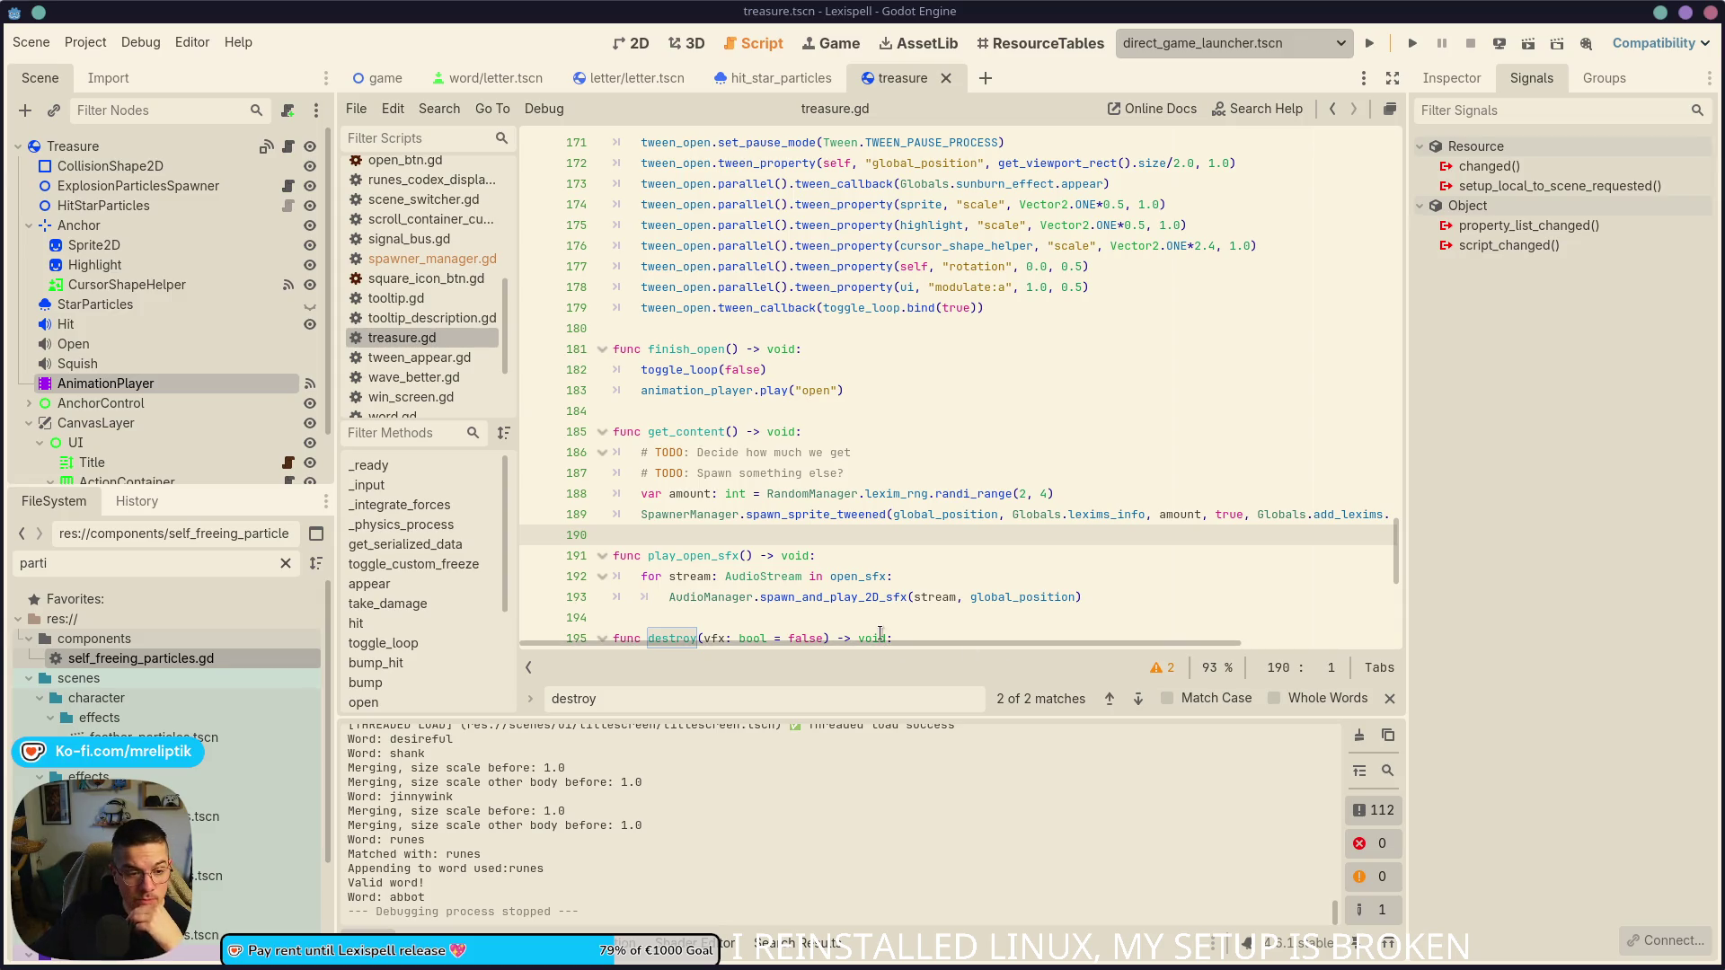
mouse_move(880, 969)
key("F5")
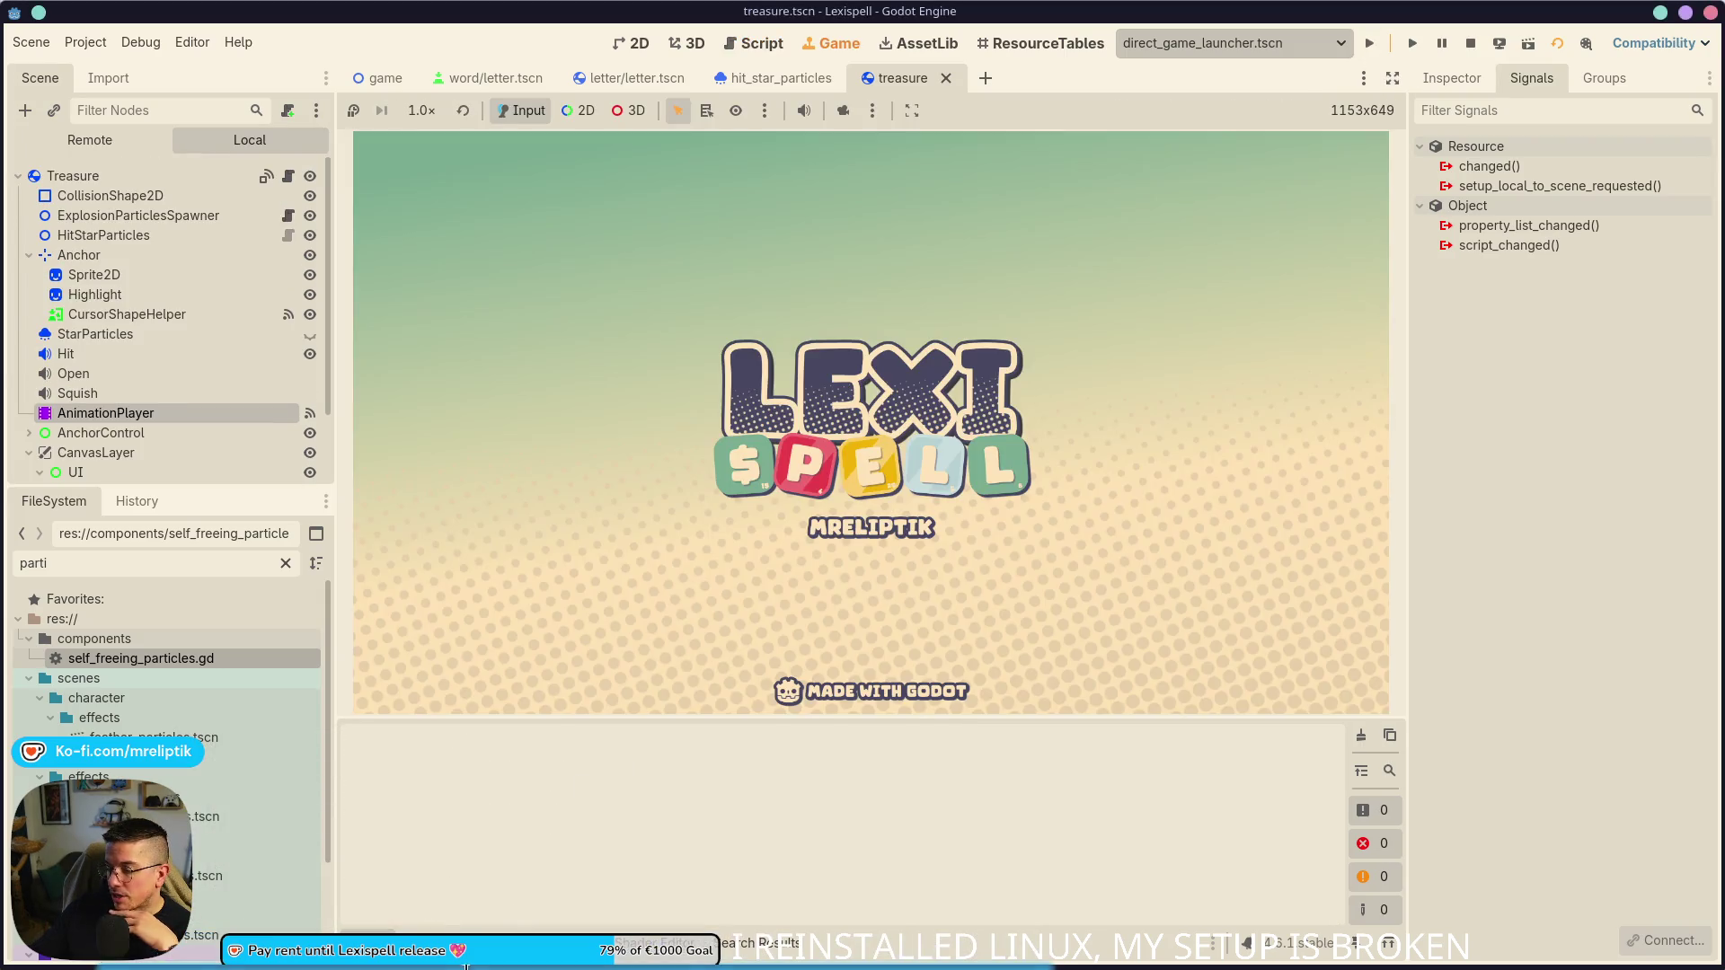
left_click(470, 966)
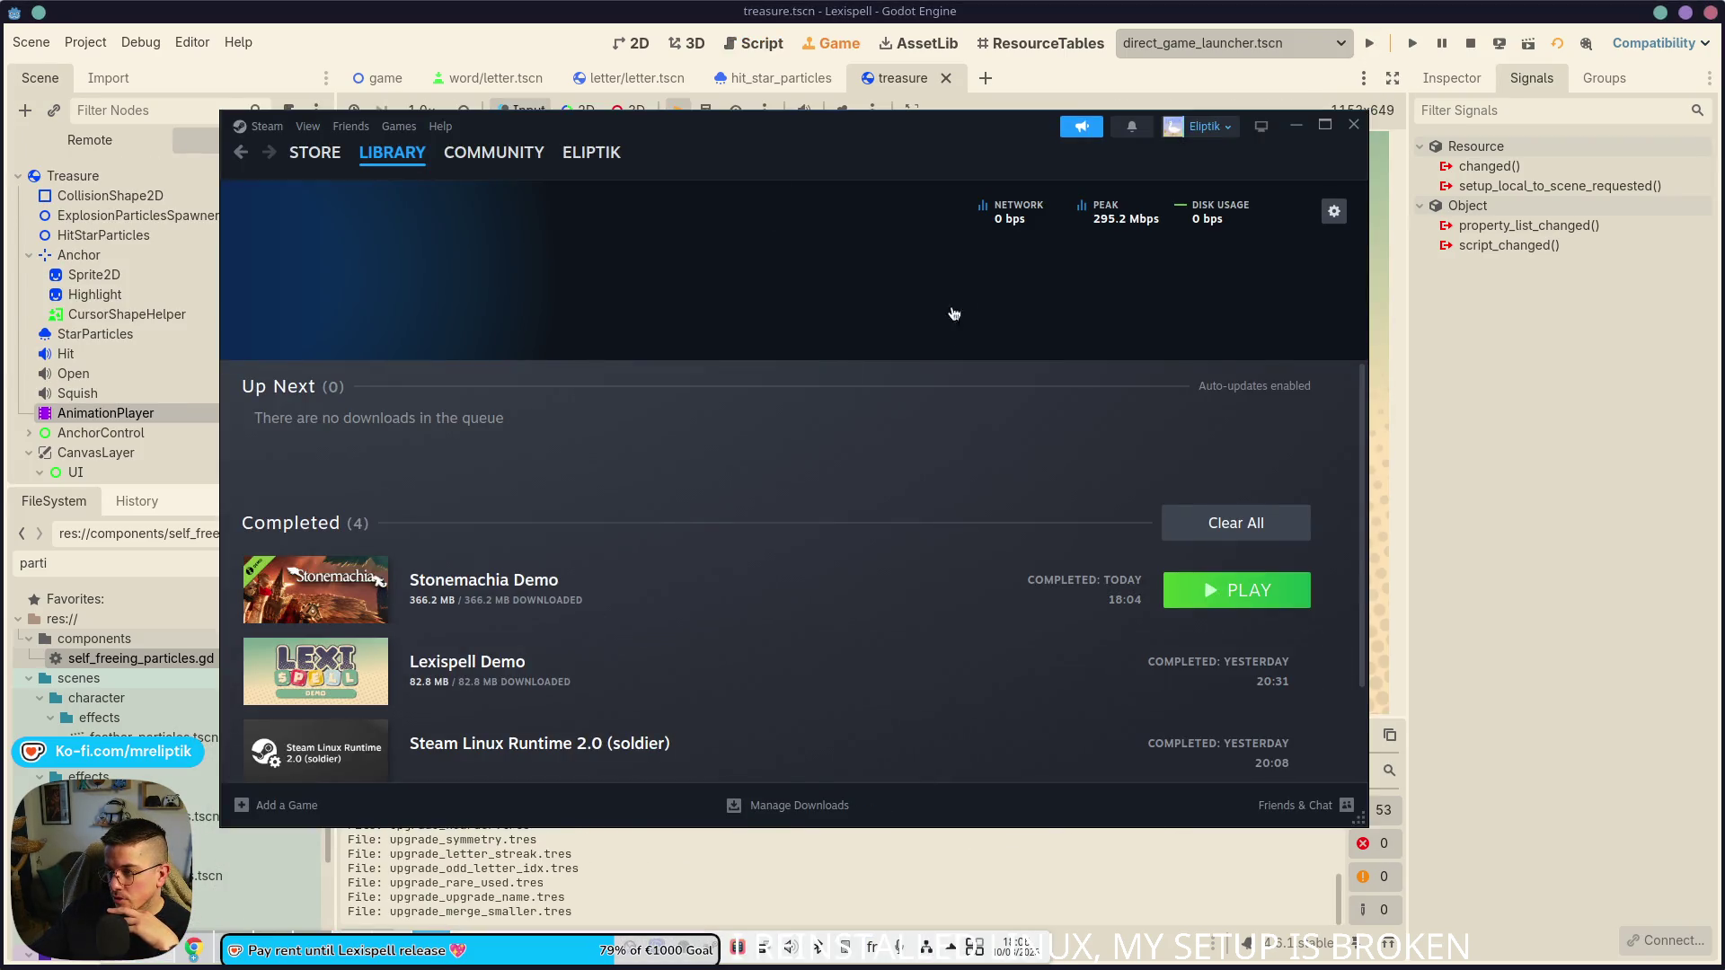
- Browse the Lexispell Demo install folder from its library page, then close Dolphin
left_click(381, 154)
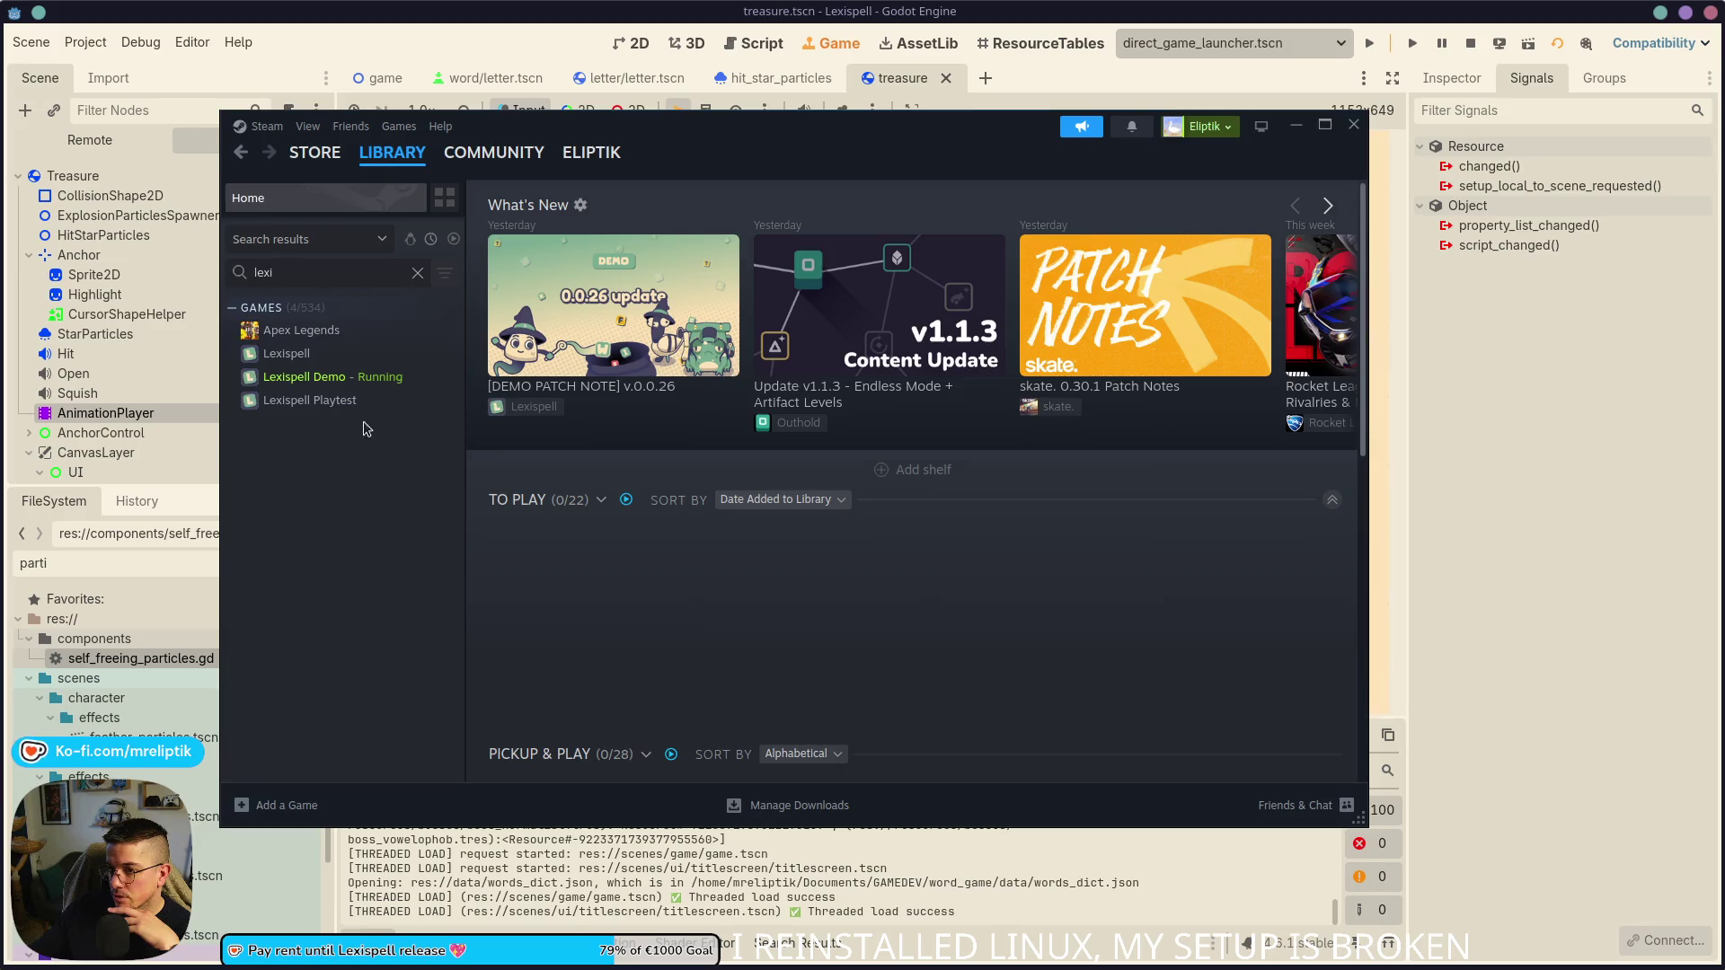
left_click(285, 378)
left_click(1210, 498)
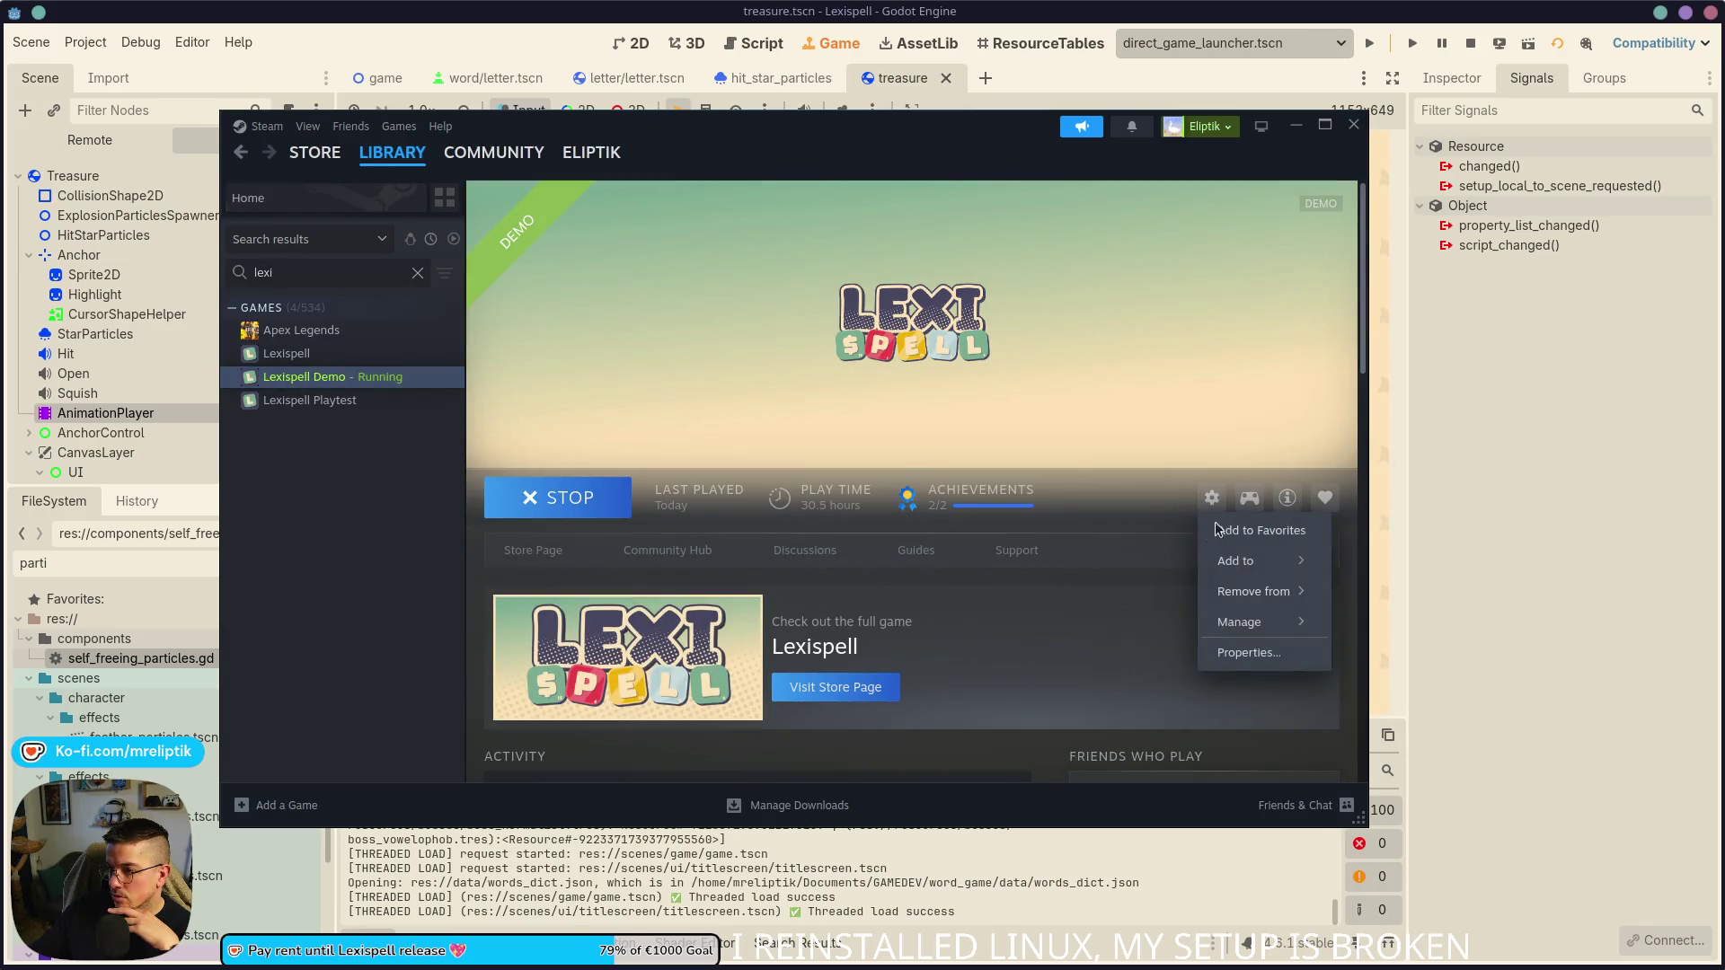
mouse_move(1261, 618)
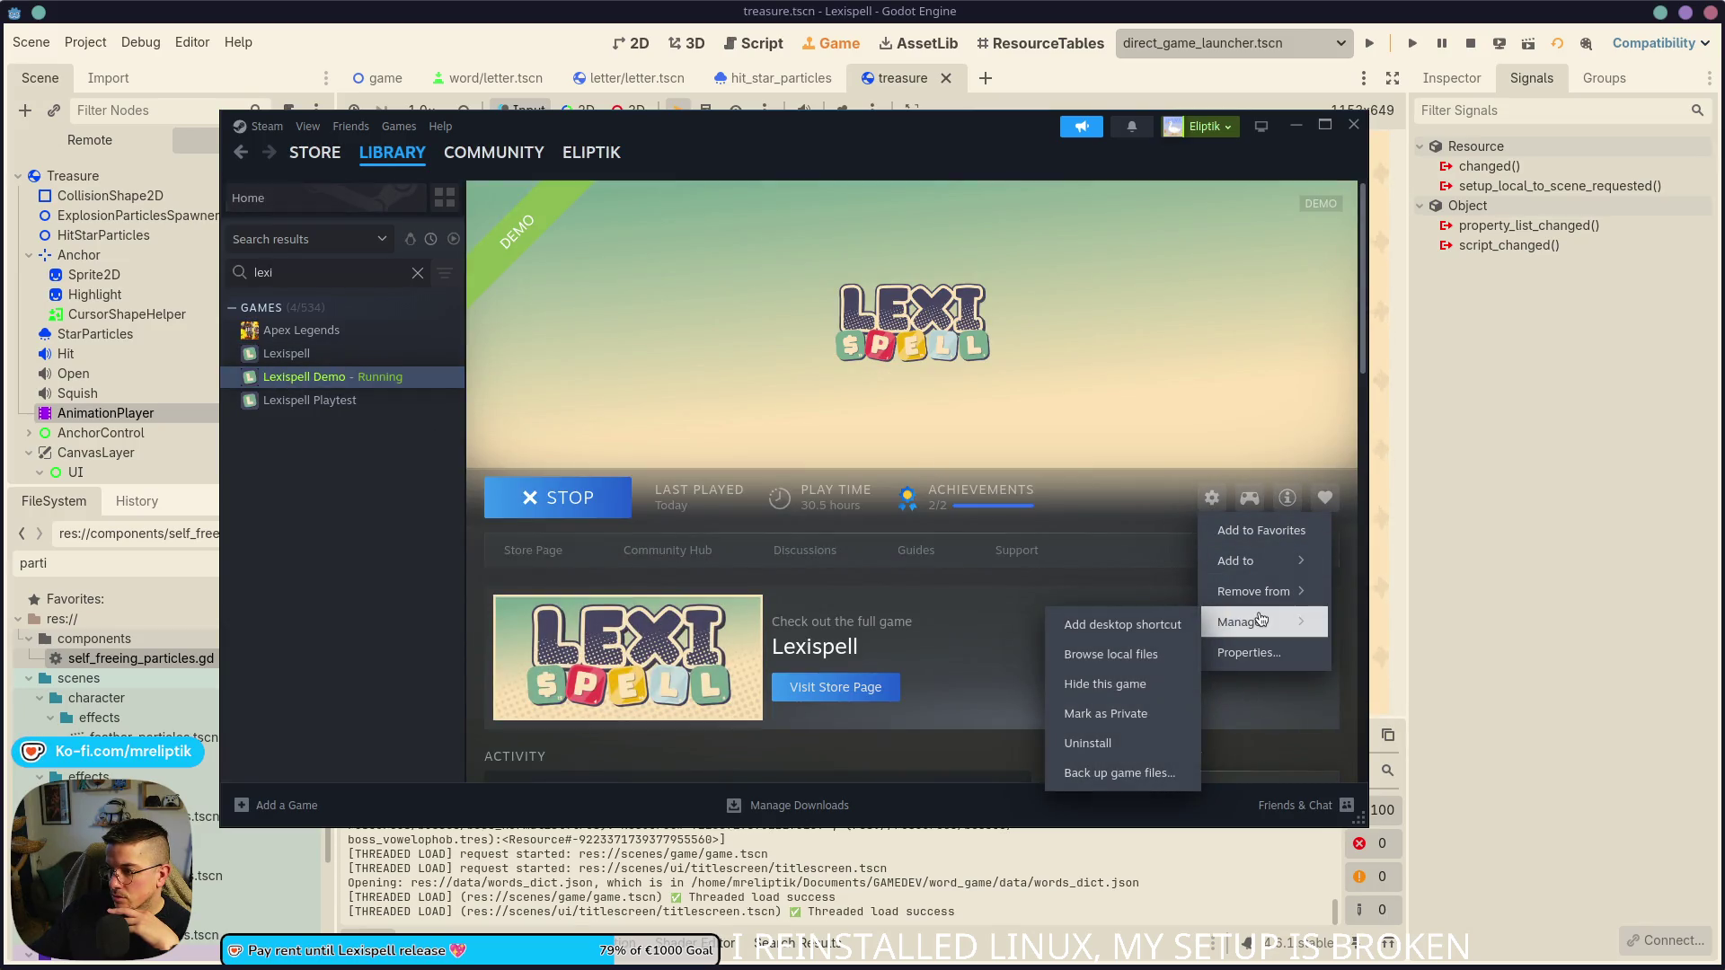
left_click(1111, 655)
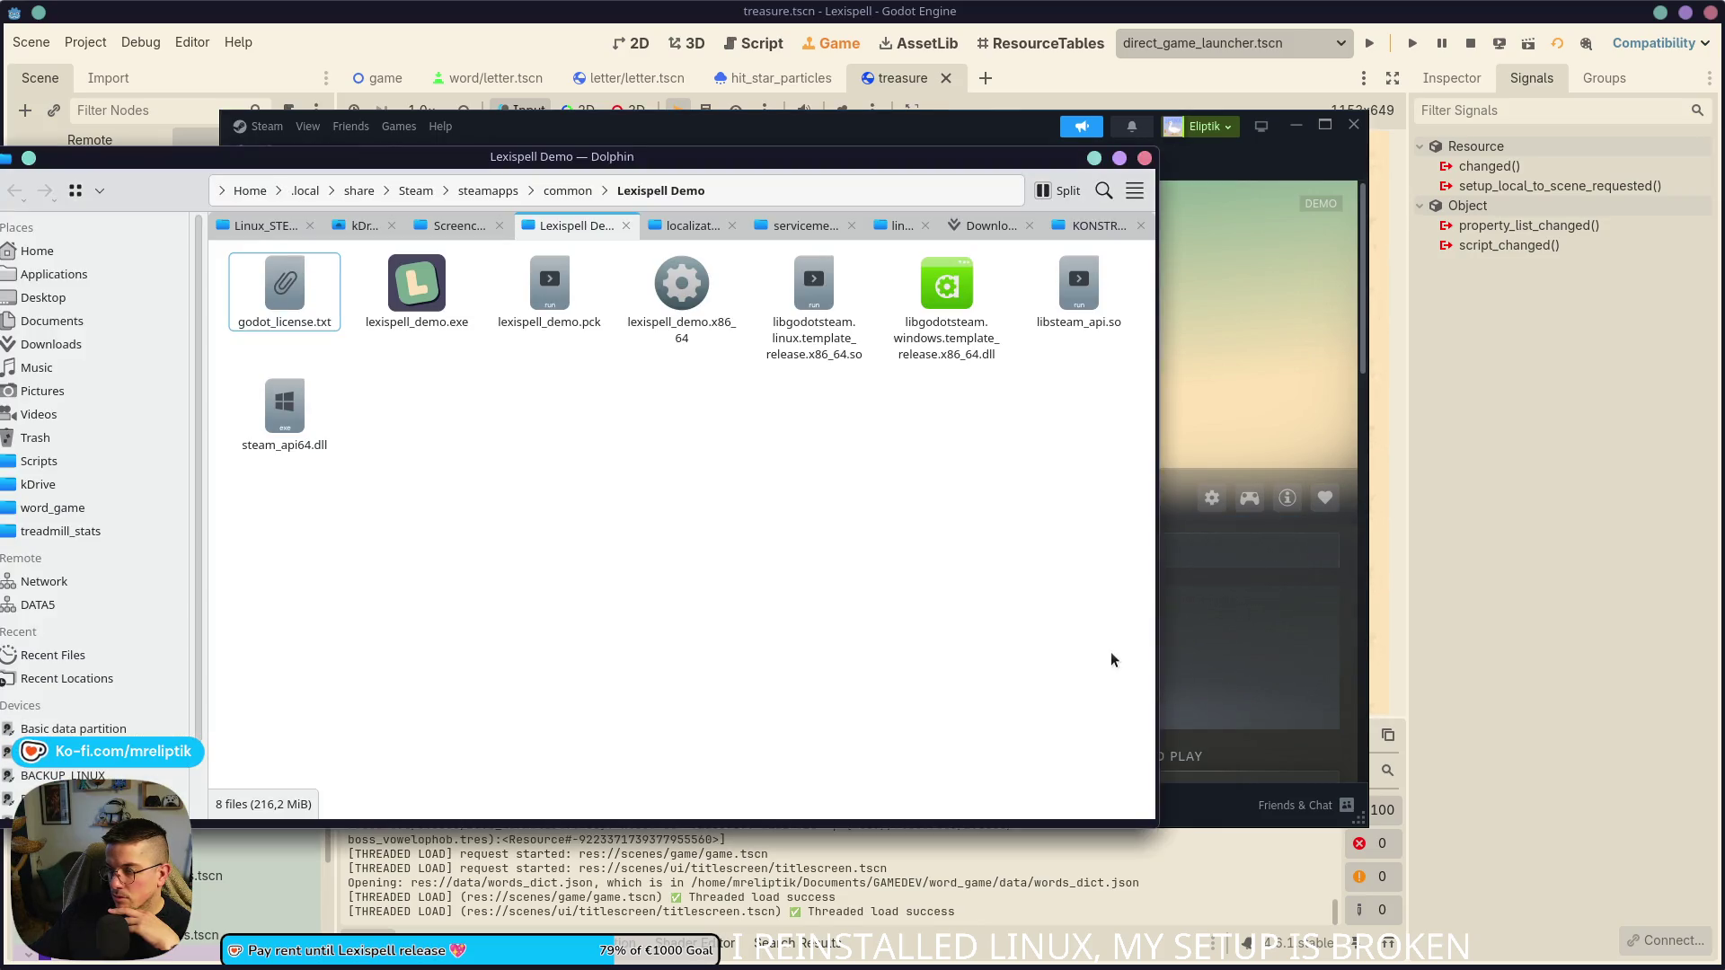
left_click(568, 191)
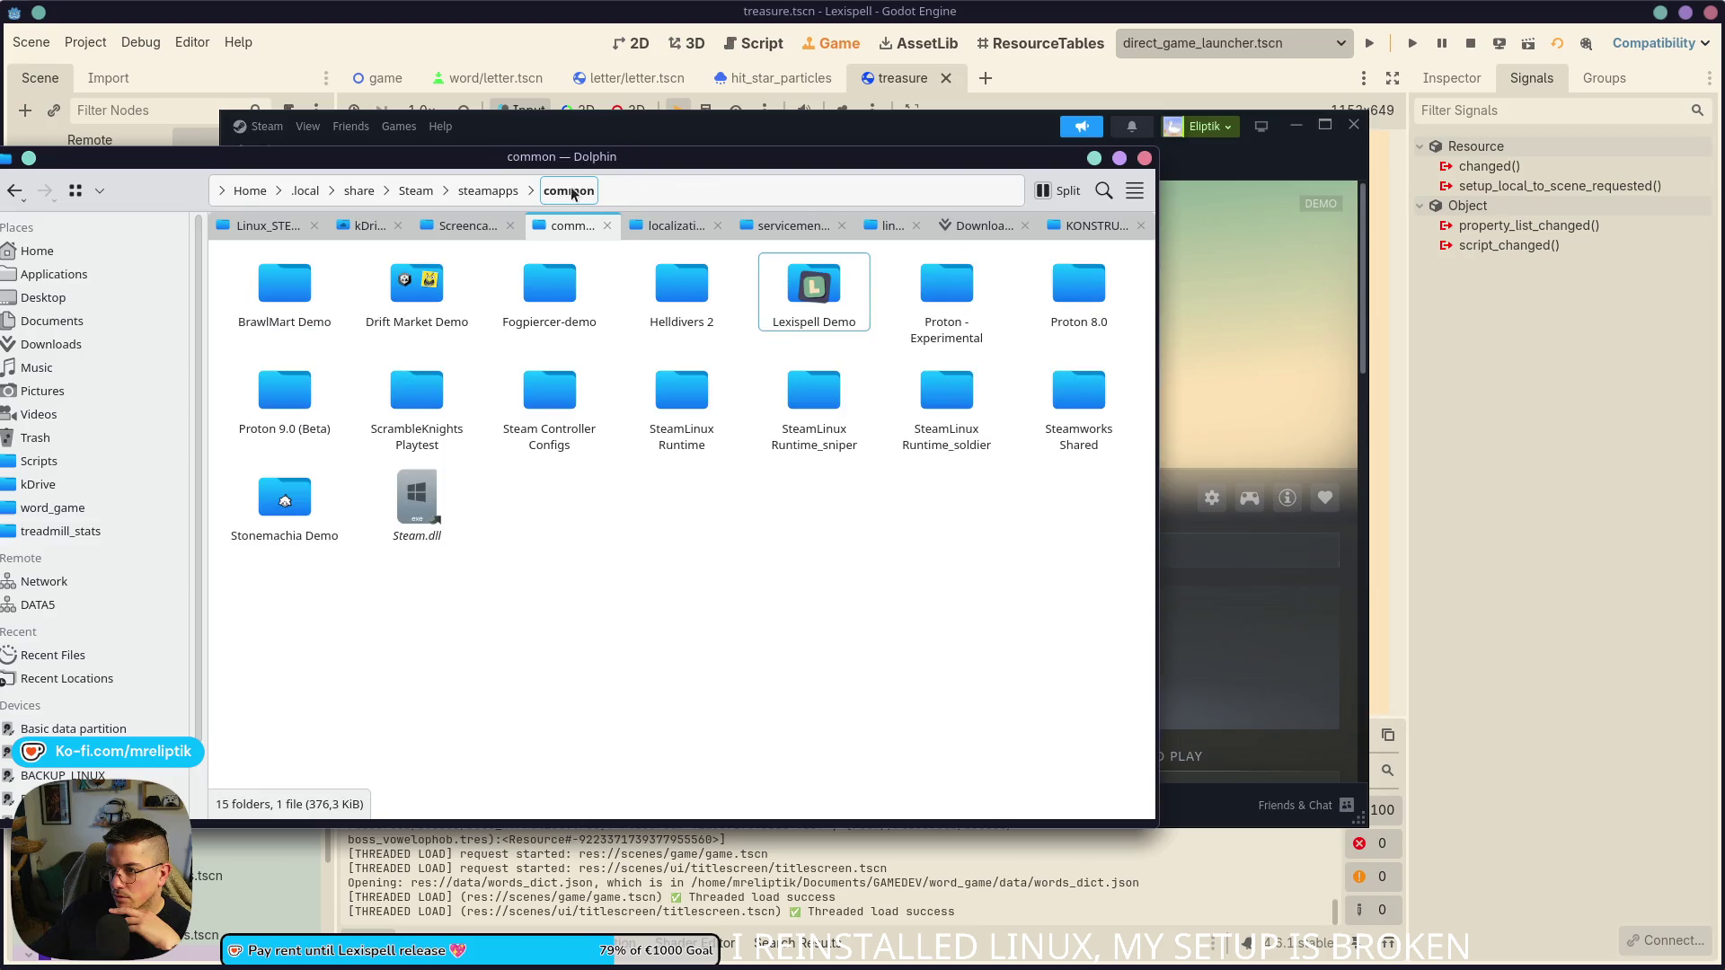
left_click(819, 302)
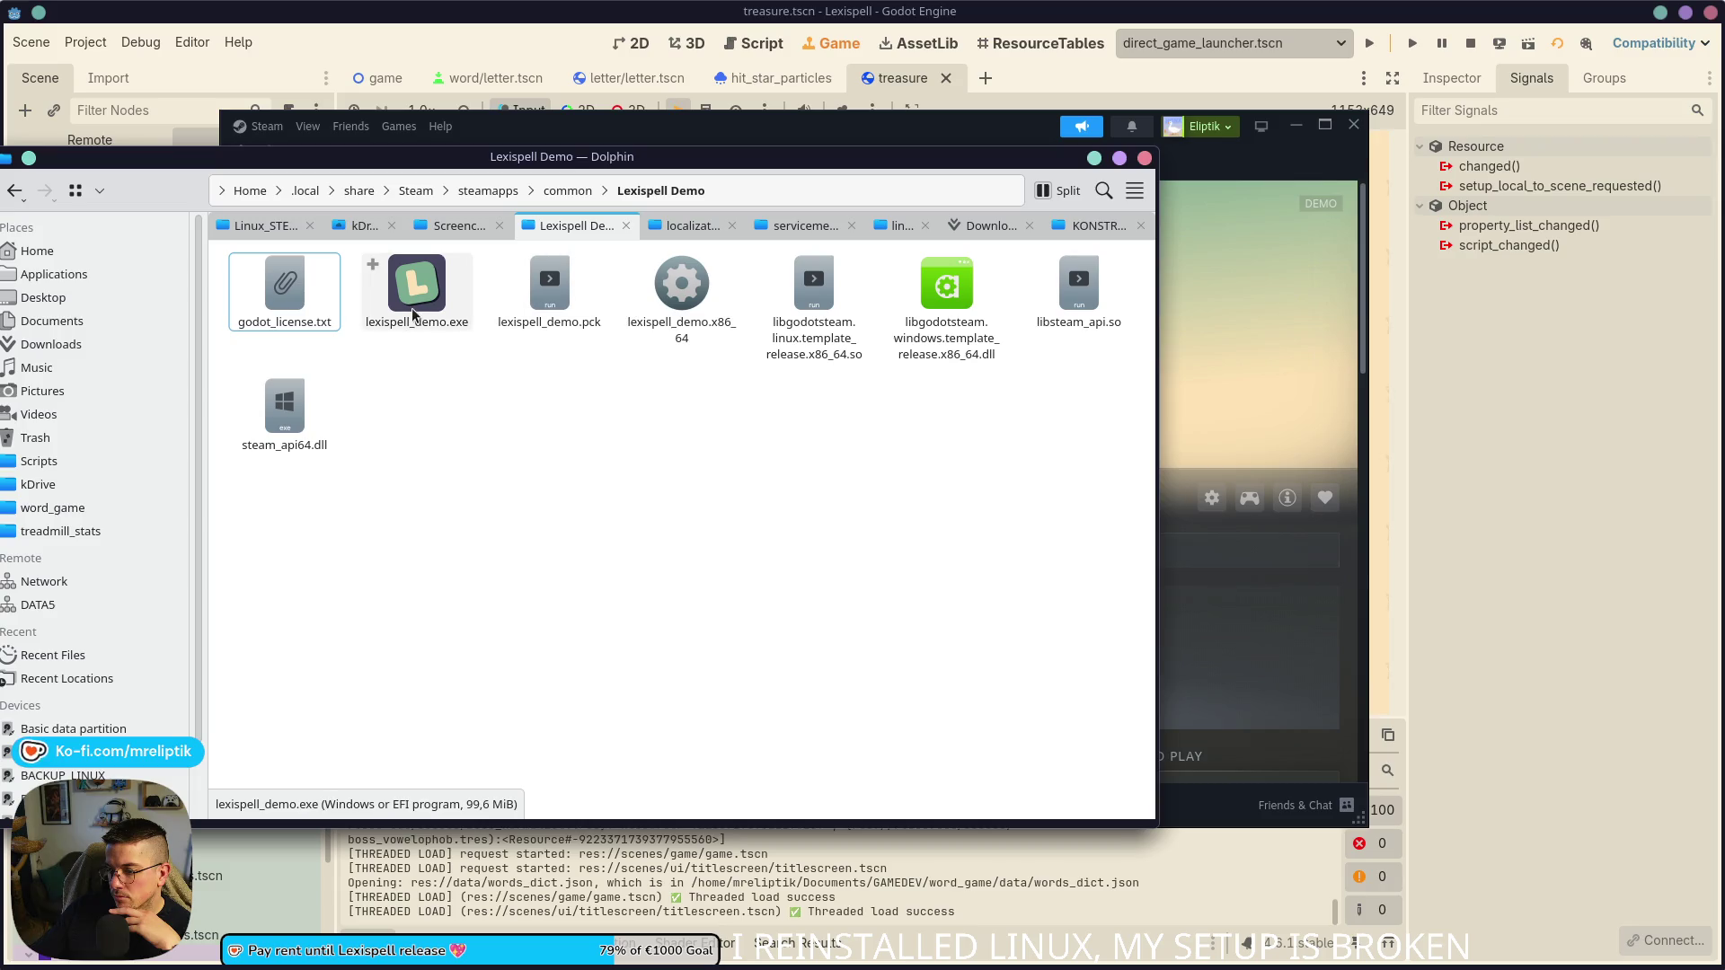
key("ctrl+q")
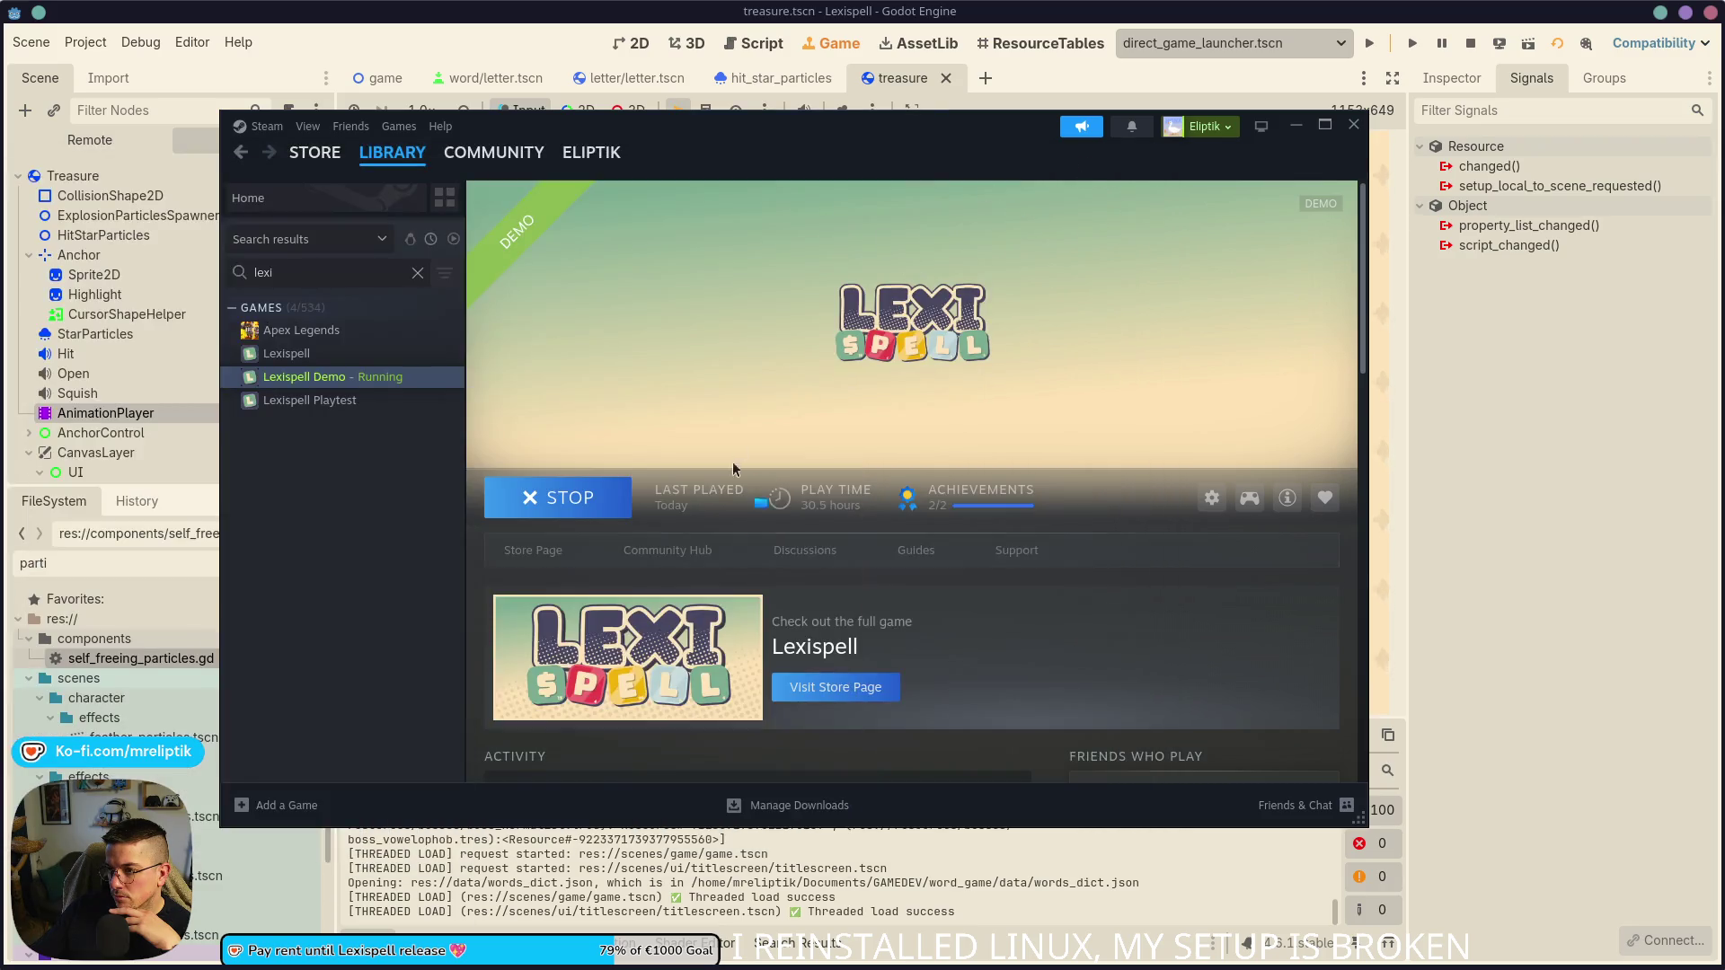
left_click_drag(837, 465, 1297, 133)
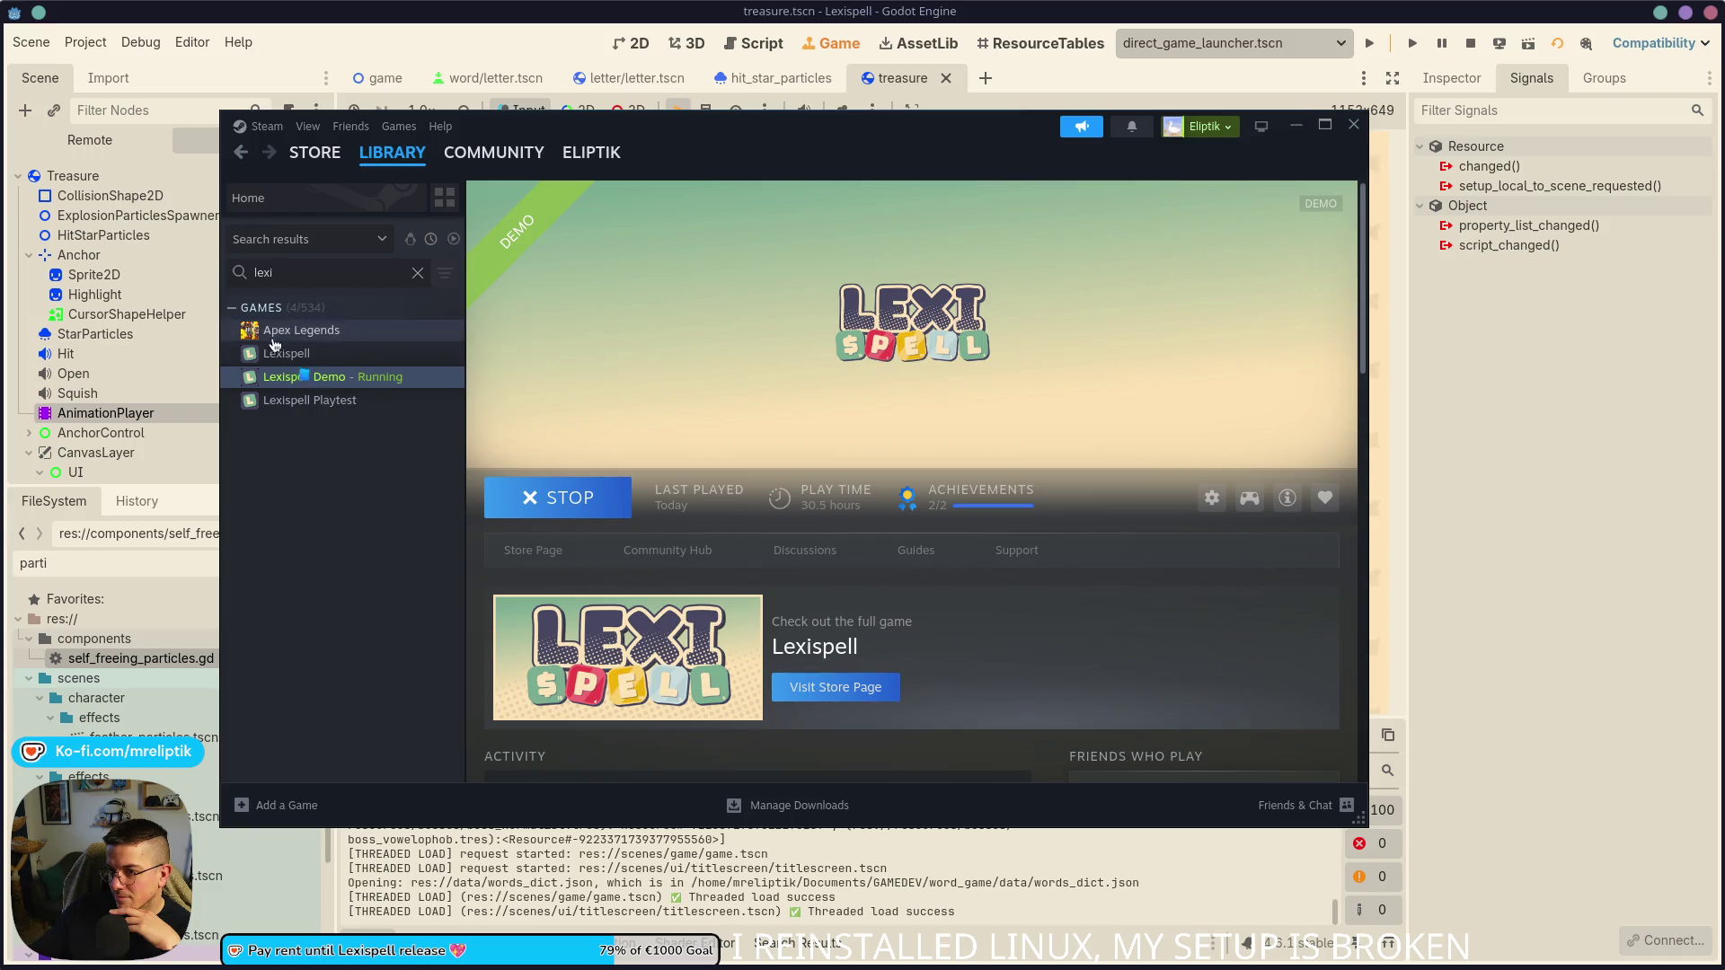
- Install the full Lexispell game from its library page
left_click(287, 353)
left_click_drag(566, 478, 571, 508)
left_click(571, 508)
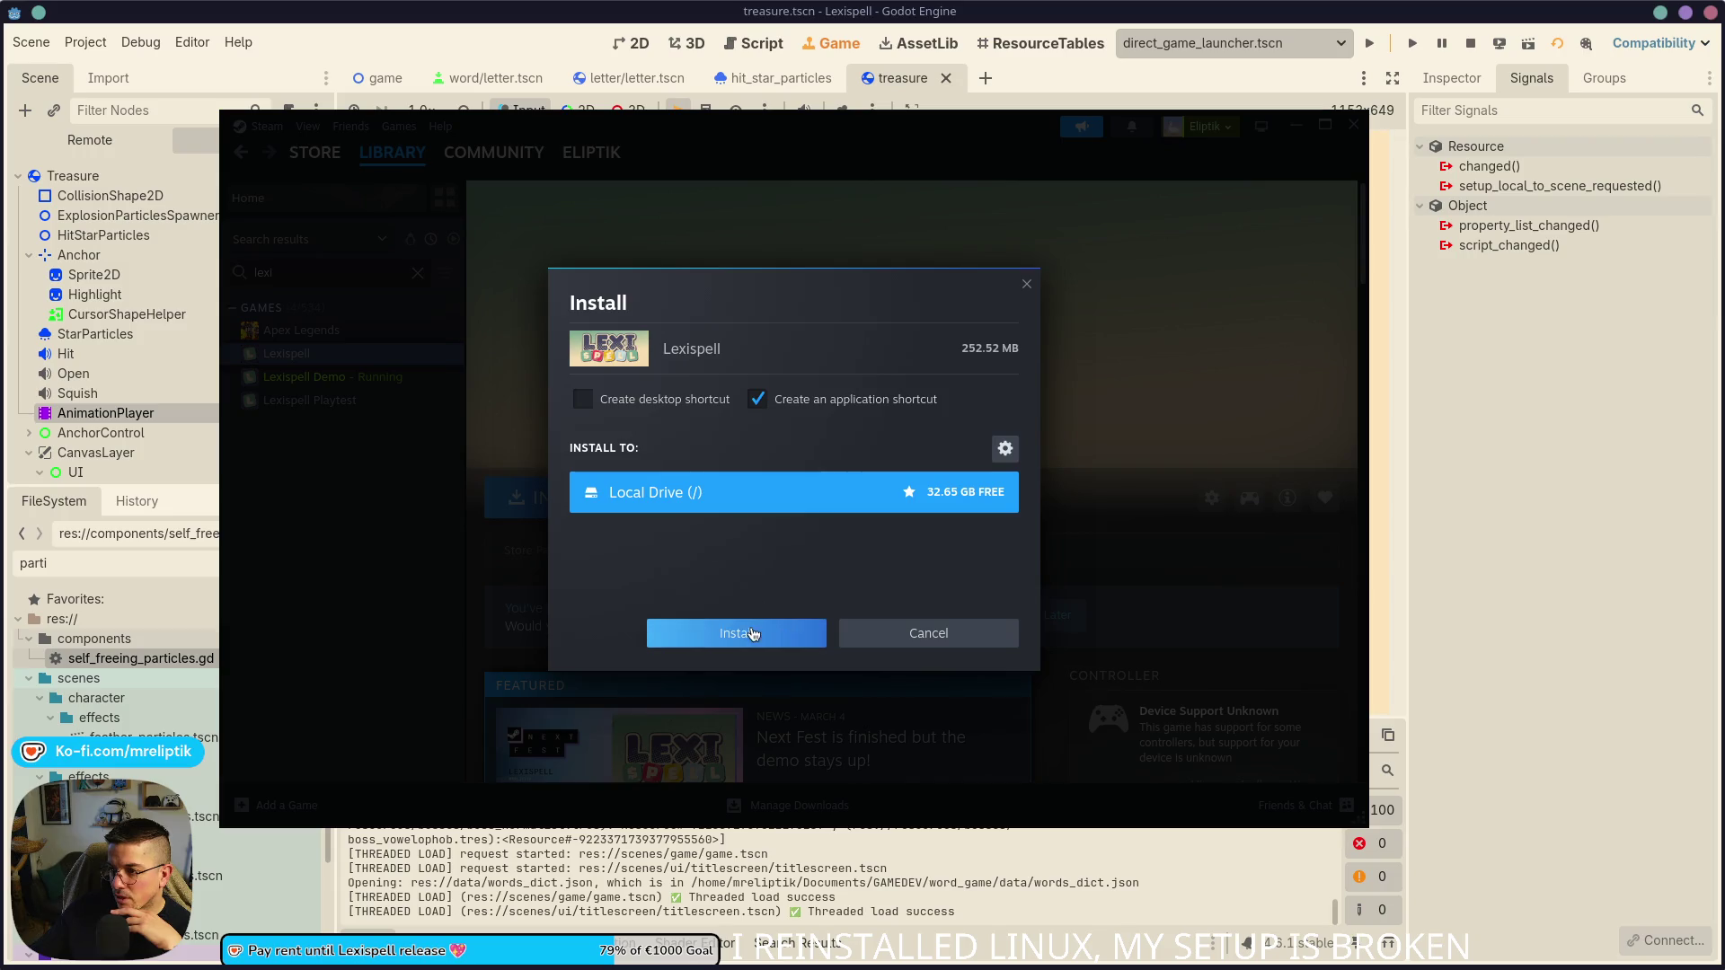
left_click(700, 632)
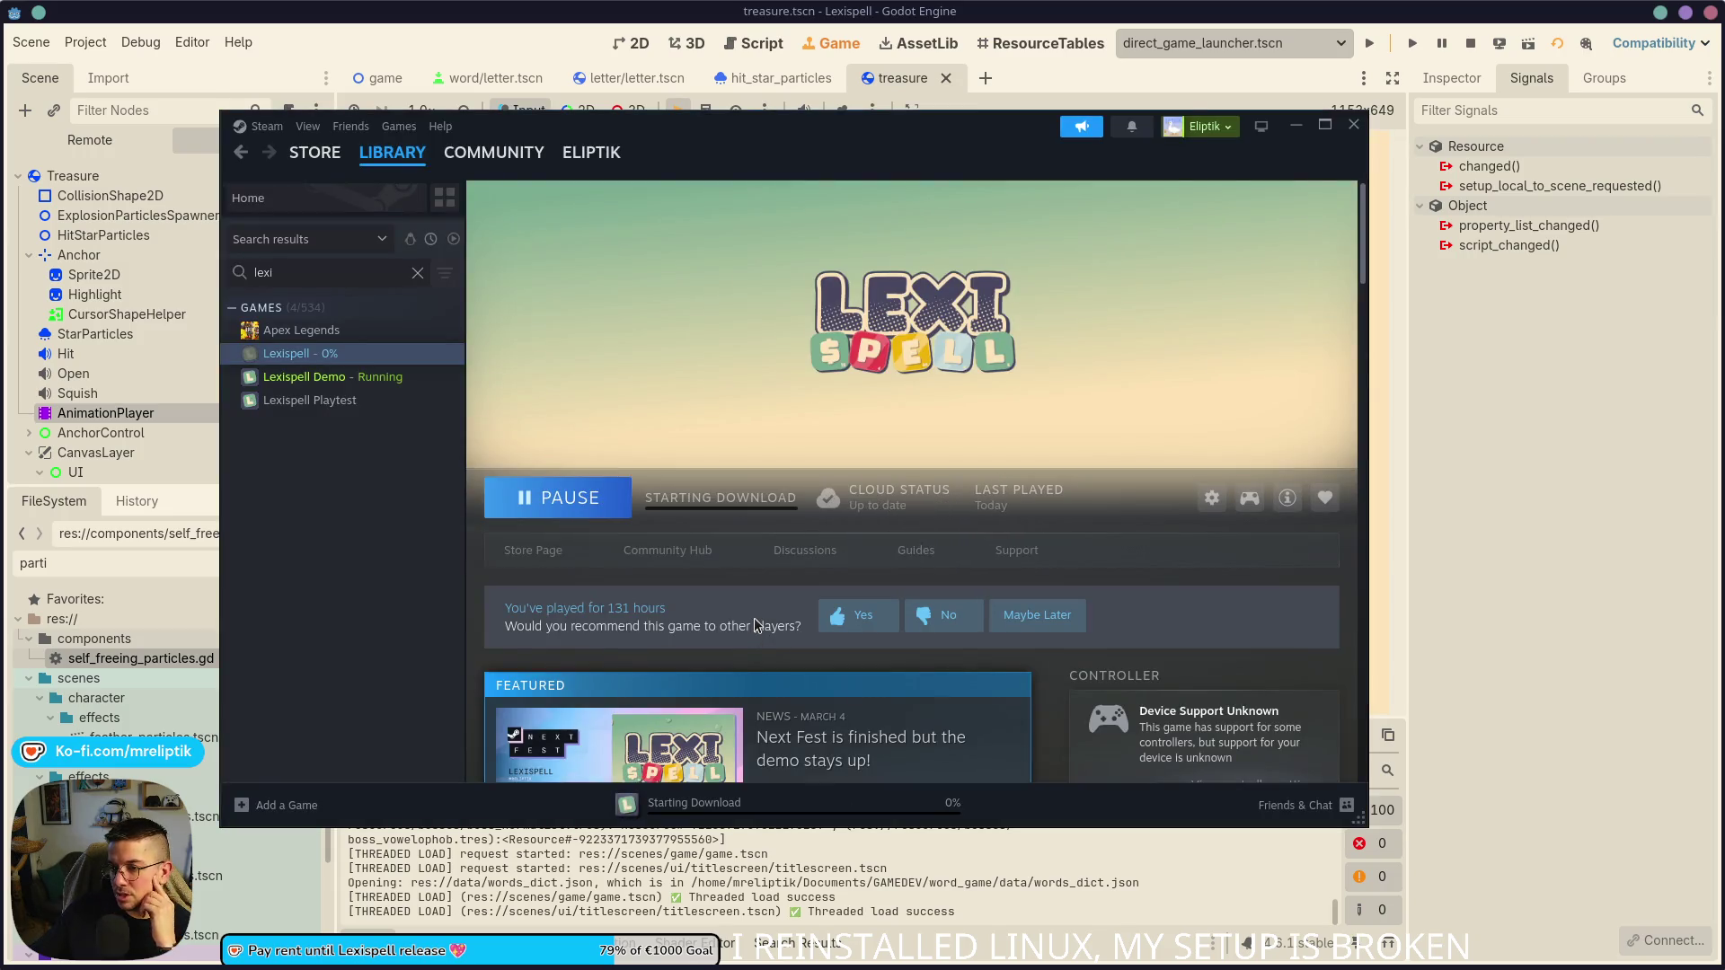
- Install Lexispell Playtest and browse its installed local files
left_click(326, 402)
left_click(548, 497)
left_click(696, 631)
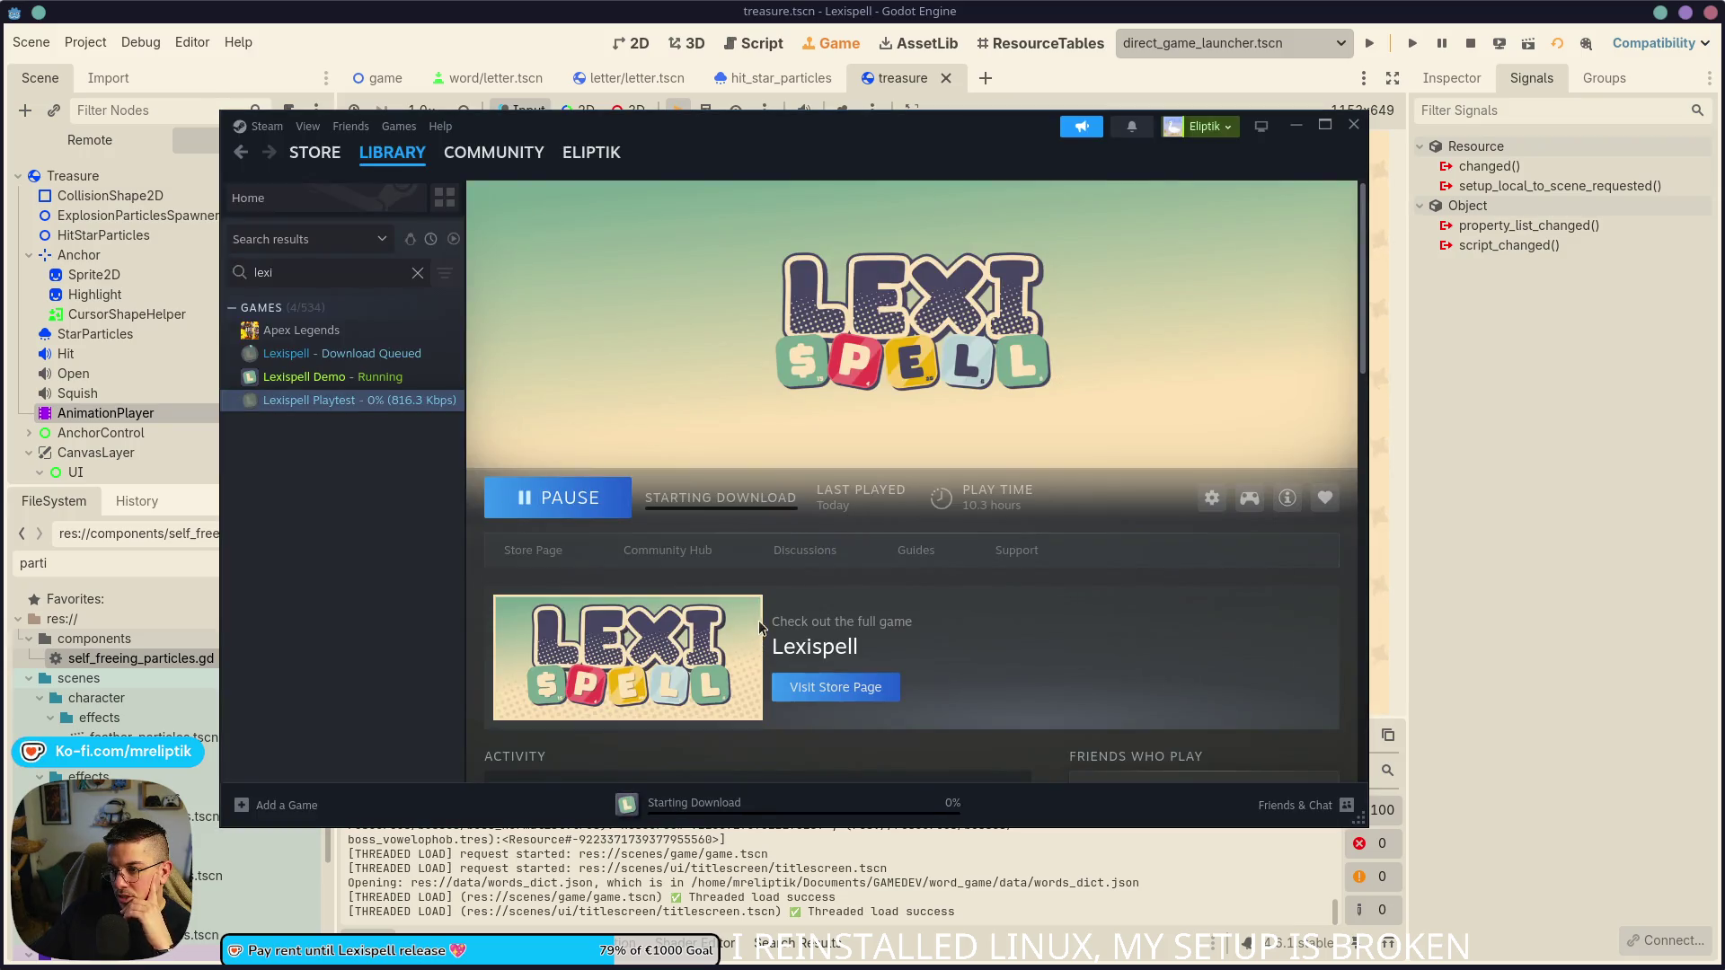
left_click(341, 353)
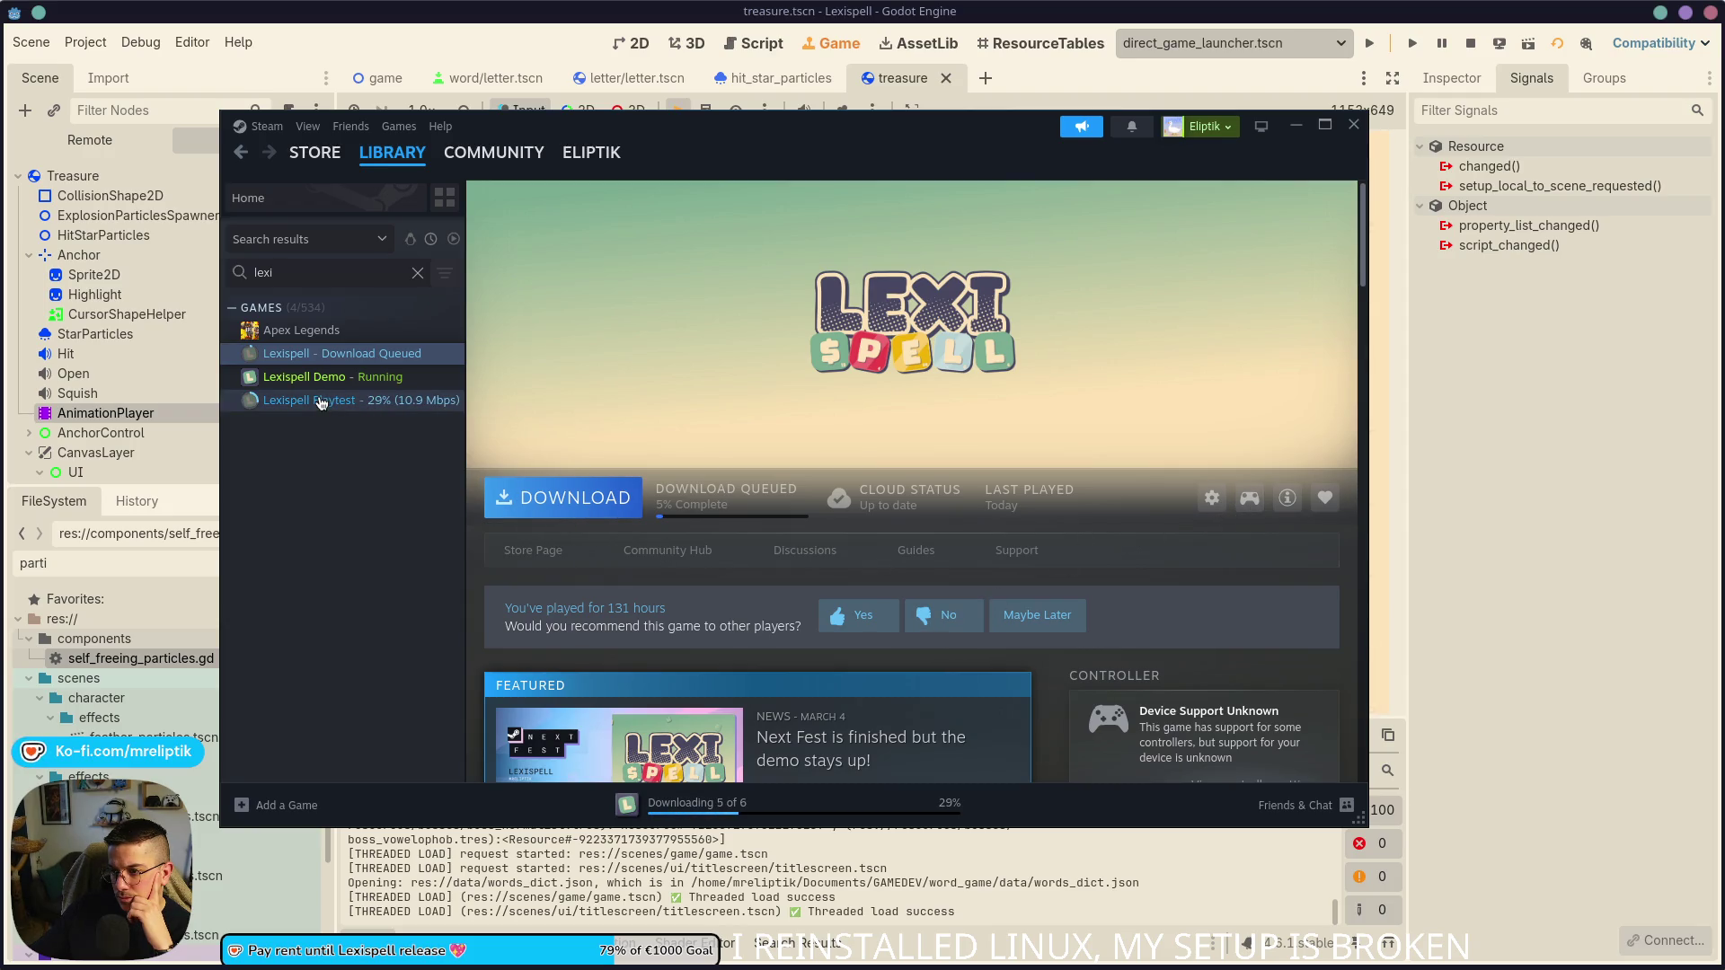
left_click(312, 405)
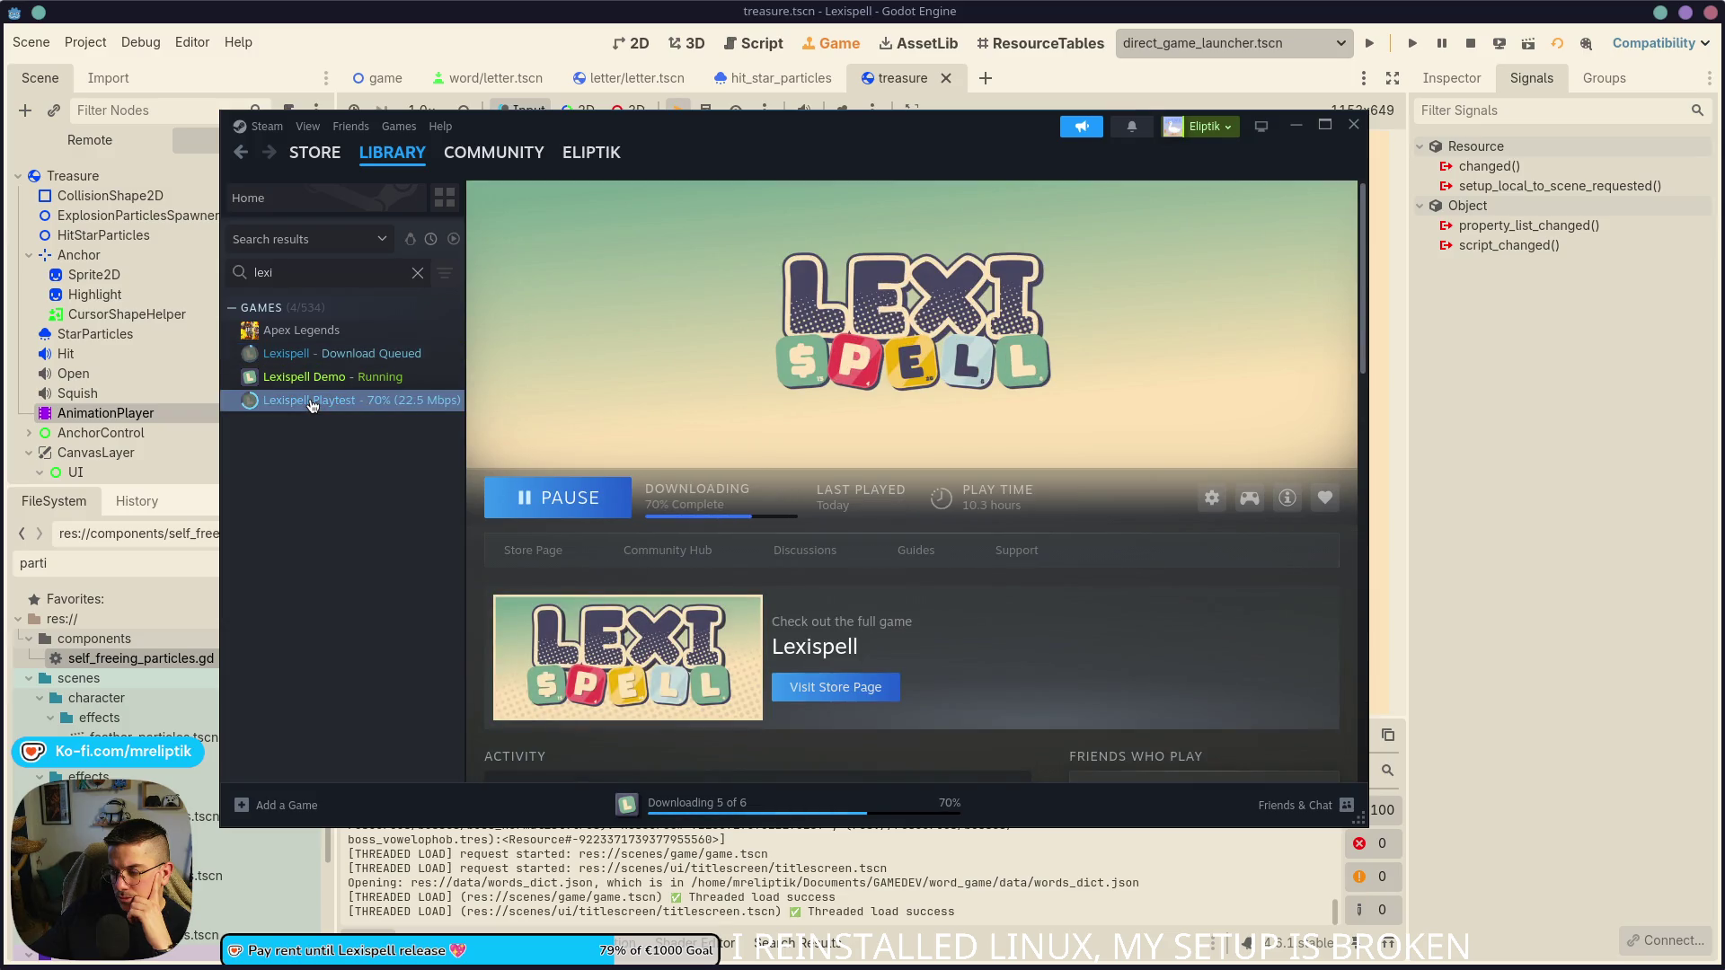
left_click(1211, 497)
mouse_move(1267, 563)
left_click(1130, 618)
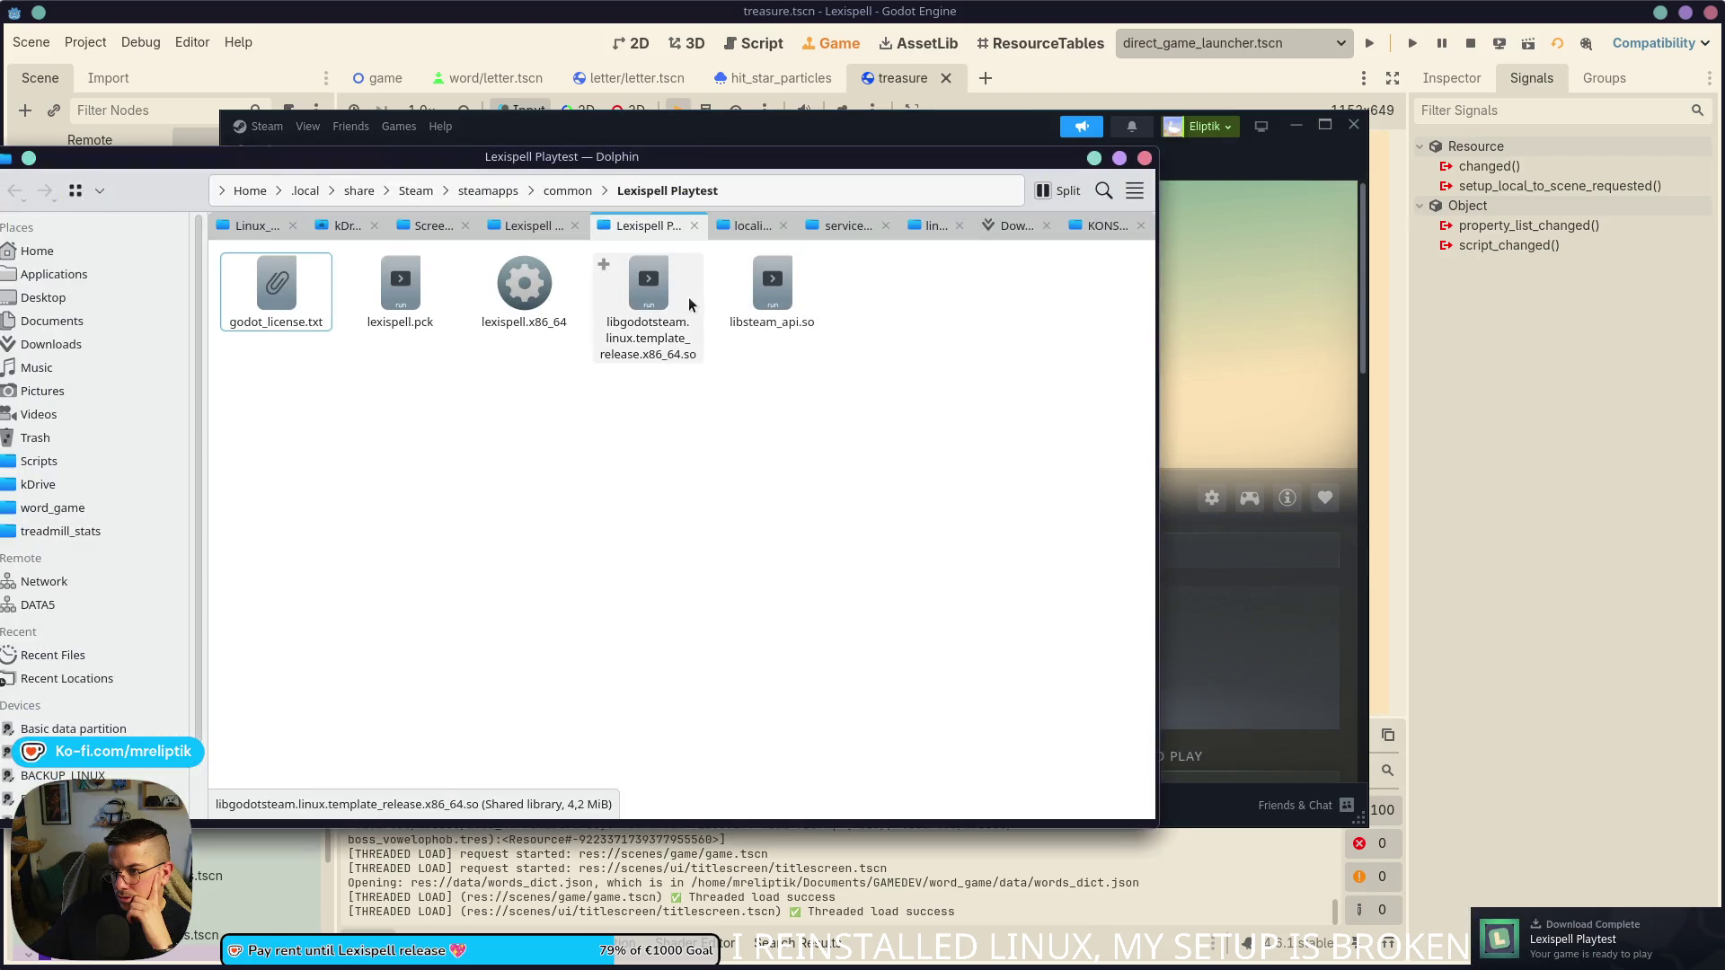
- Close the Playtest folder window and uninstall Lexispell Playtest
mouse_move(619, 156)
left_mouse_down()
mouse_move(580, 470)
mouse_move(575, 853)
mouse_move(539, 346)
mouse_move(570, 415)
left_mouse_up()
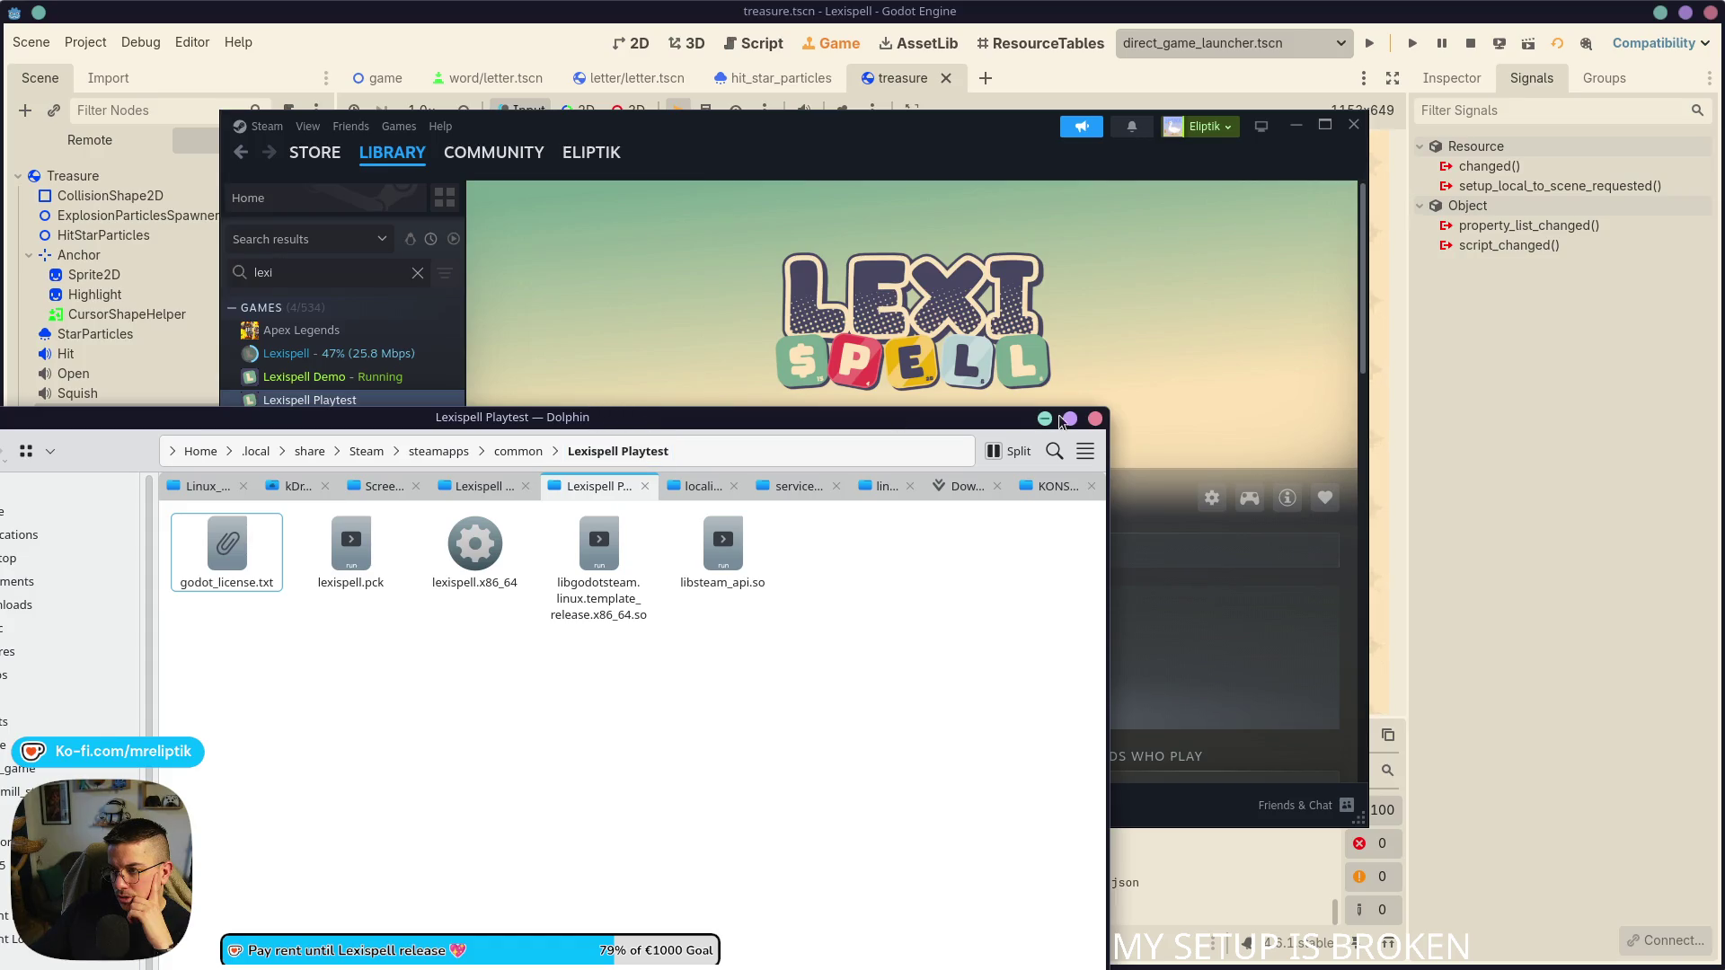
left_click(1095, 419)
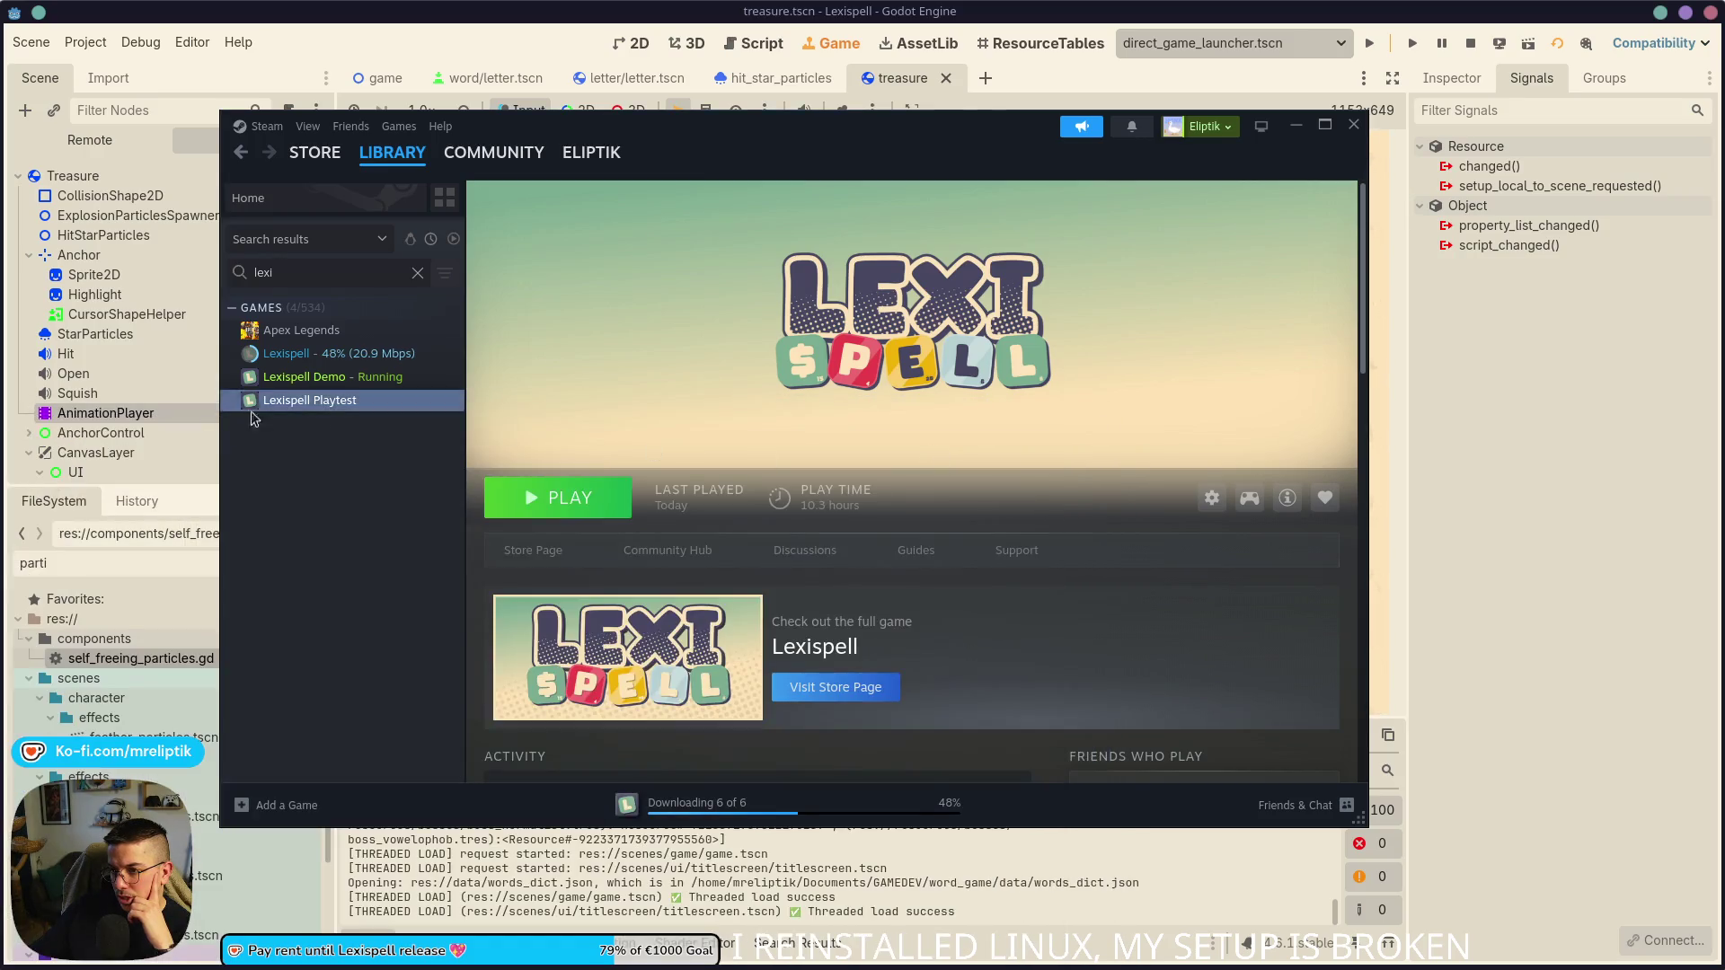
right_click(301, 401)
mouse_move(377, 507)
left_click(514, 627)
left_click(916, 537)
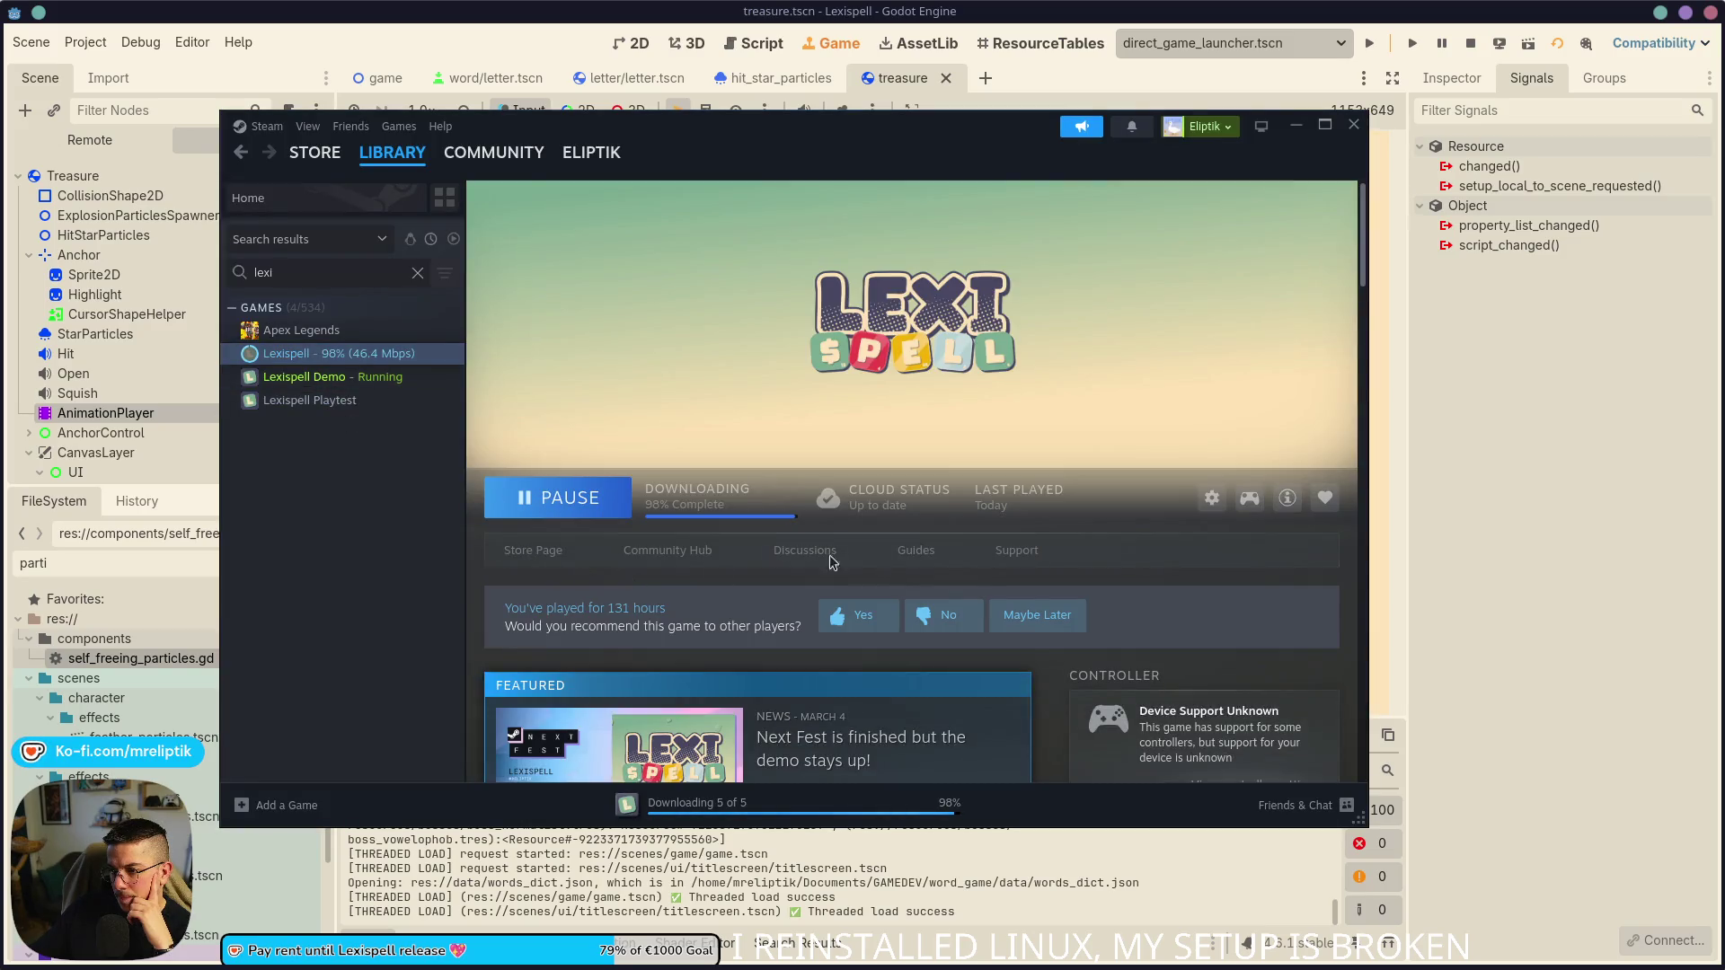
- Inspect the full Lexispell game's installed files, then close the folder window
left_click(1211, 498)
mouse_move(1248, 591)
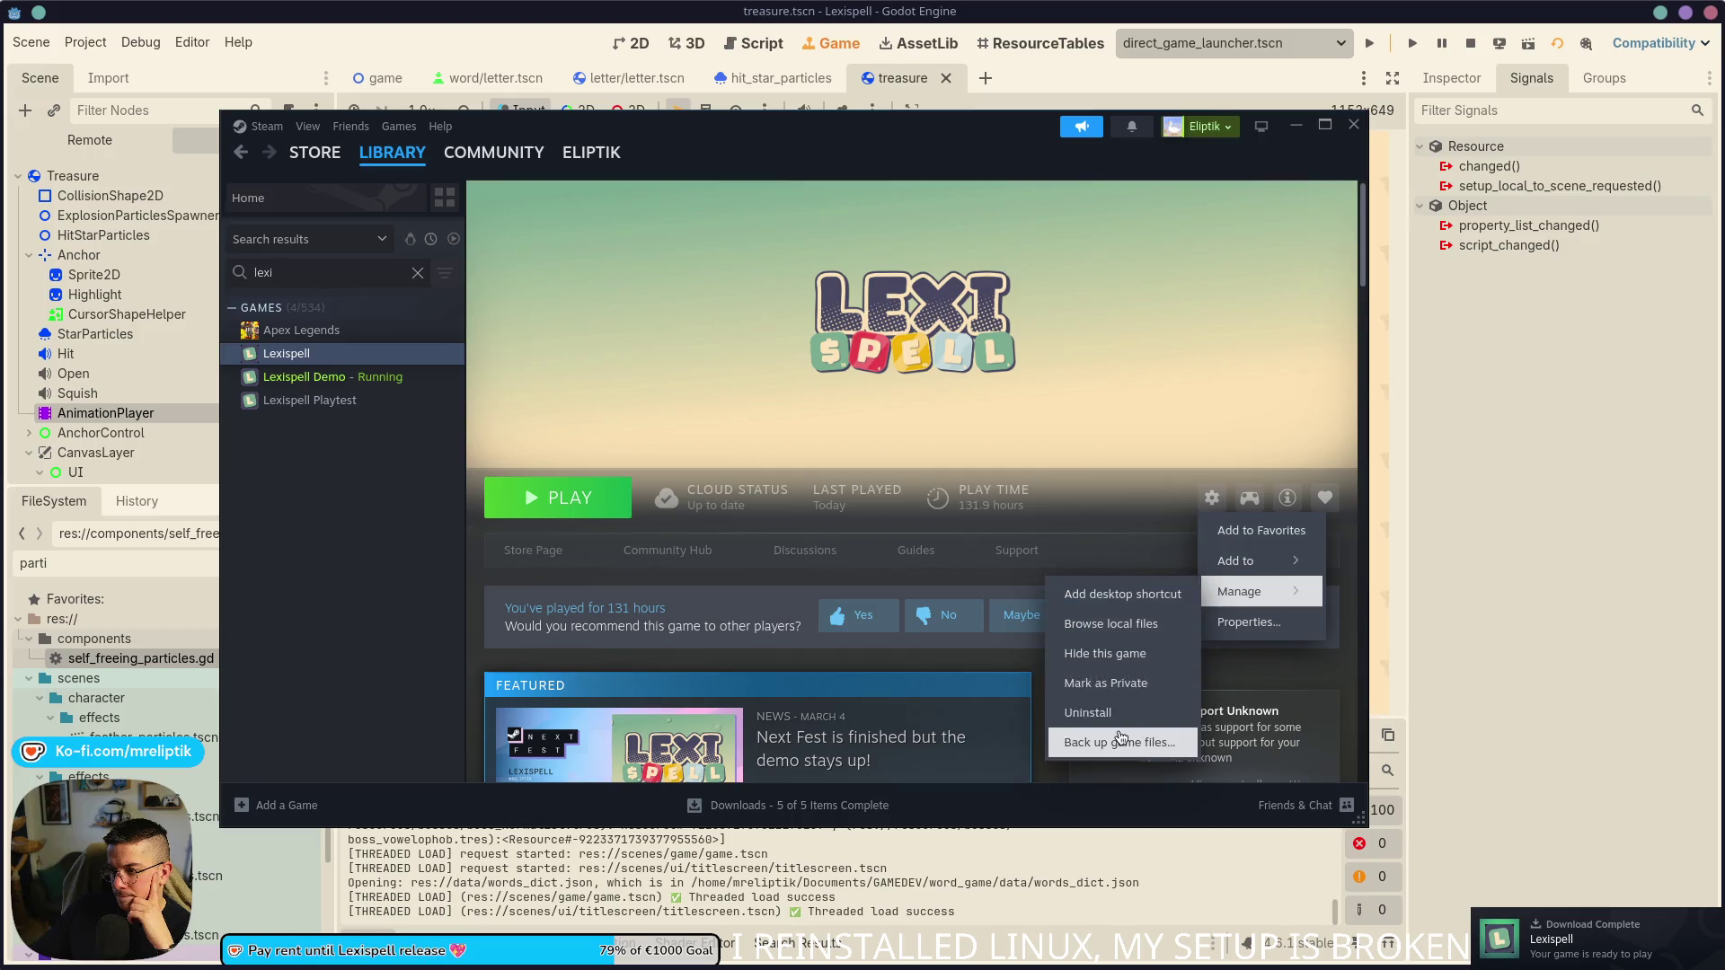
left_click(1112, 626)
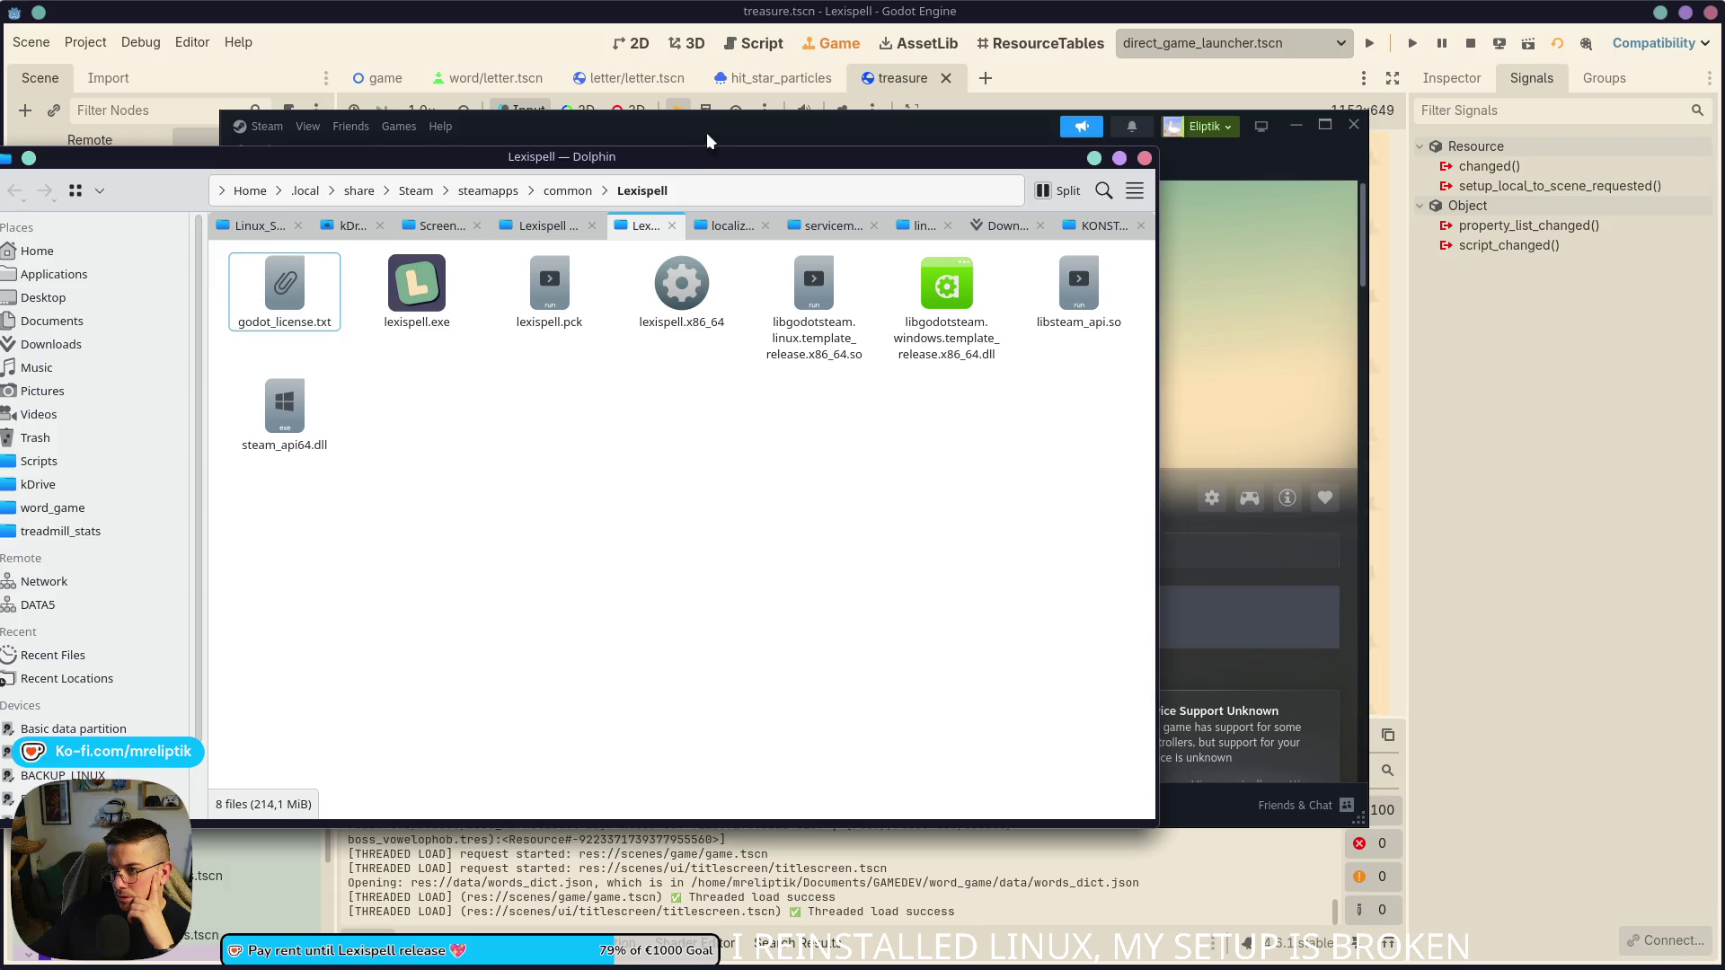
mouse_move(668, 160)
left_mouse_down()
mouse_move(781, 683)
mouse_move(781, 317)
left_mouse_up()
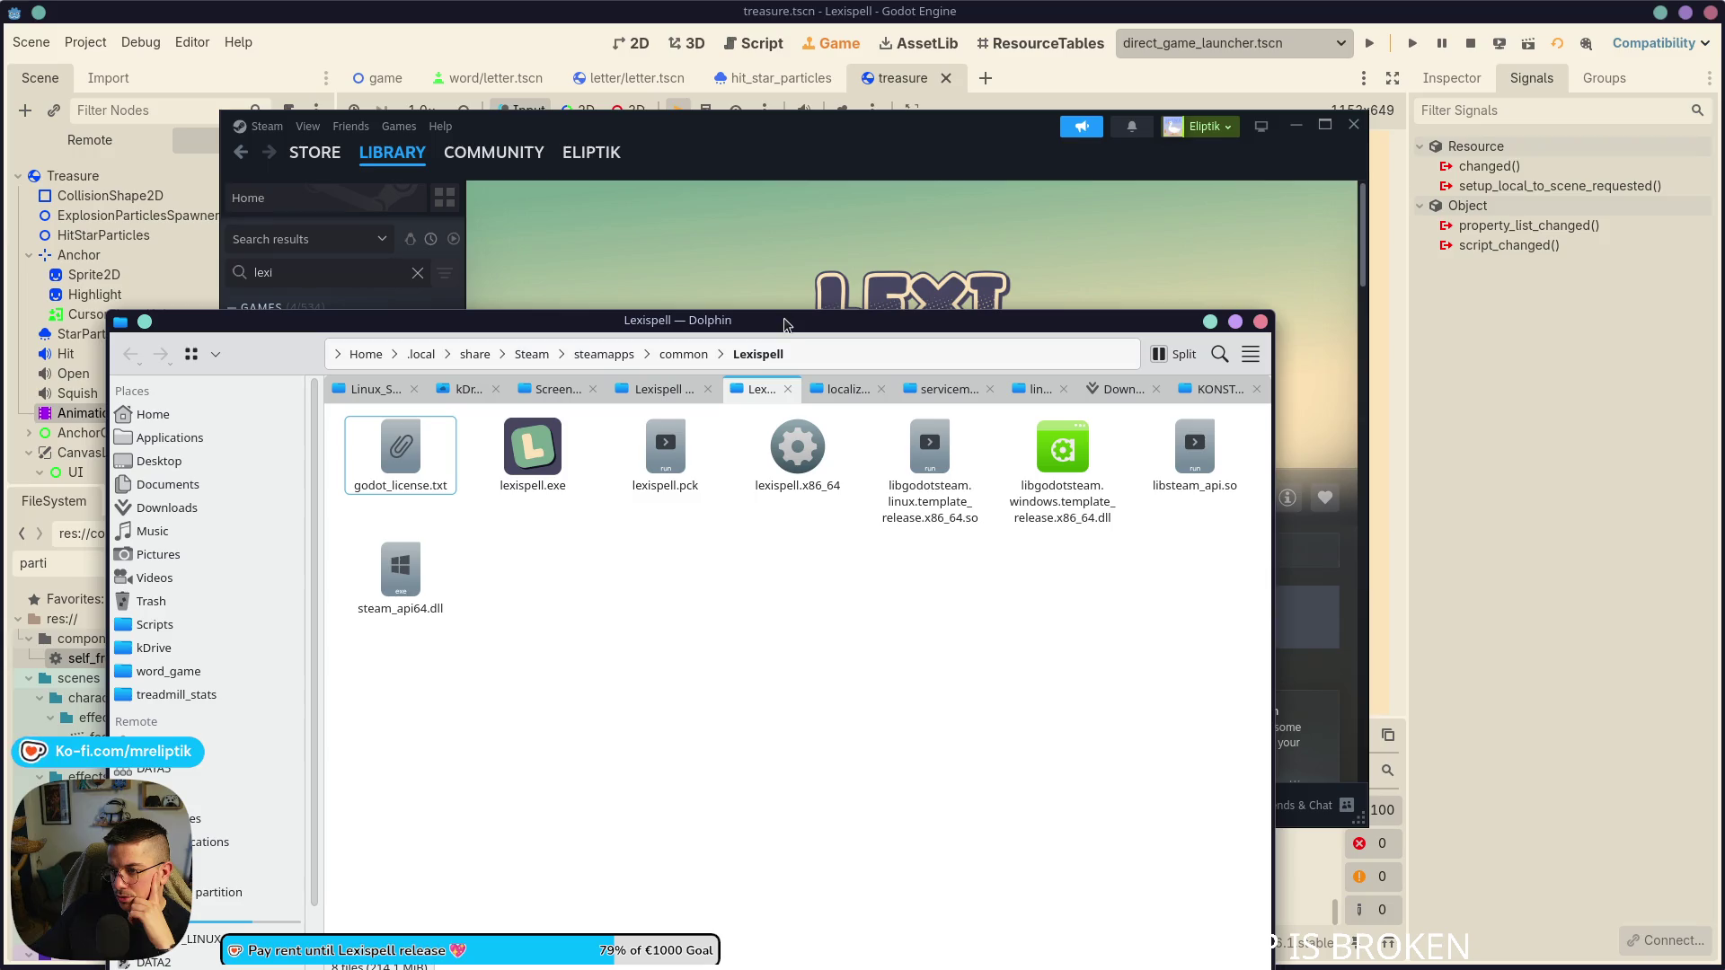
left_click(1261, 321)
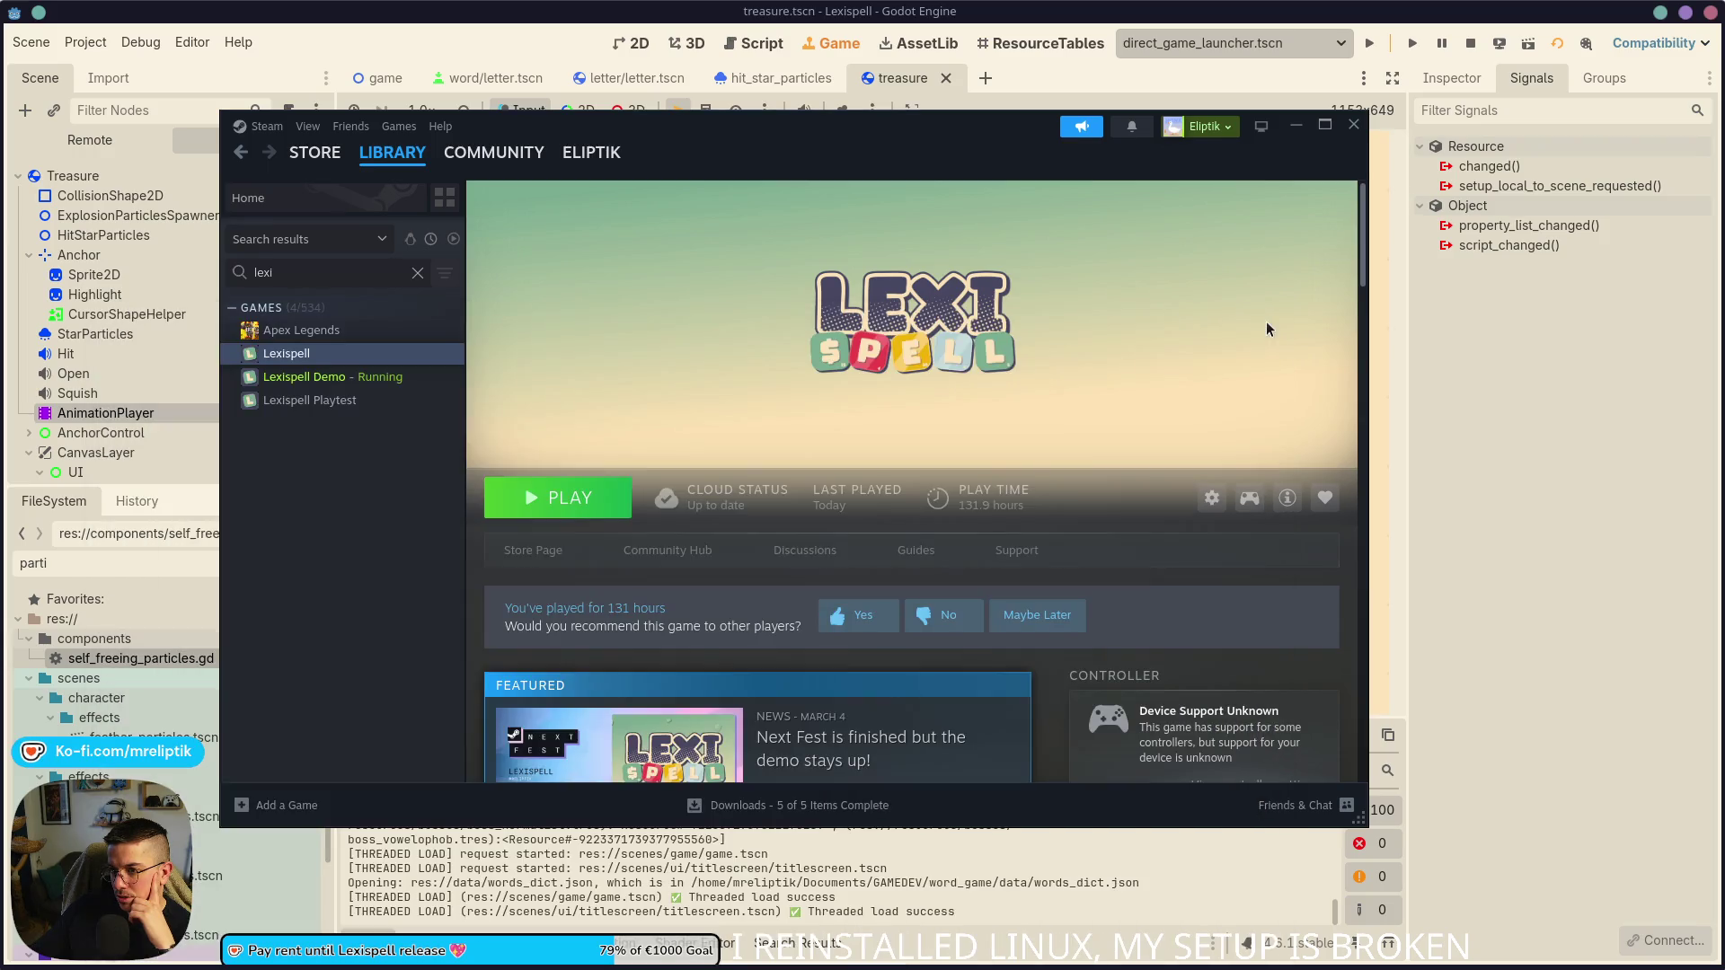
- Uninstall the full Lexispell game through Manage > Uninstall and minimize Steam
left_click(1212, 503)
mouse_move(1244, 595)
left_click(1114, 714)
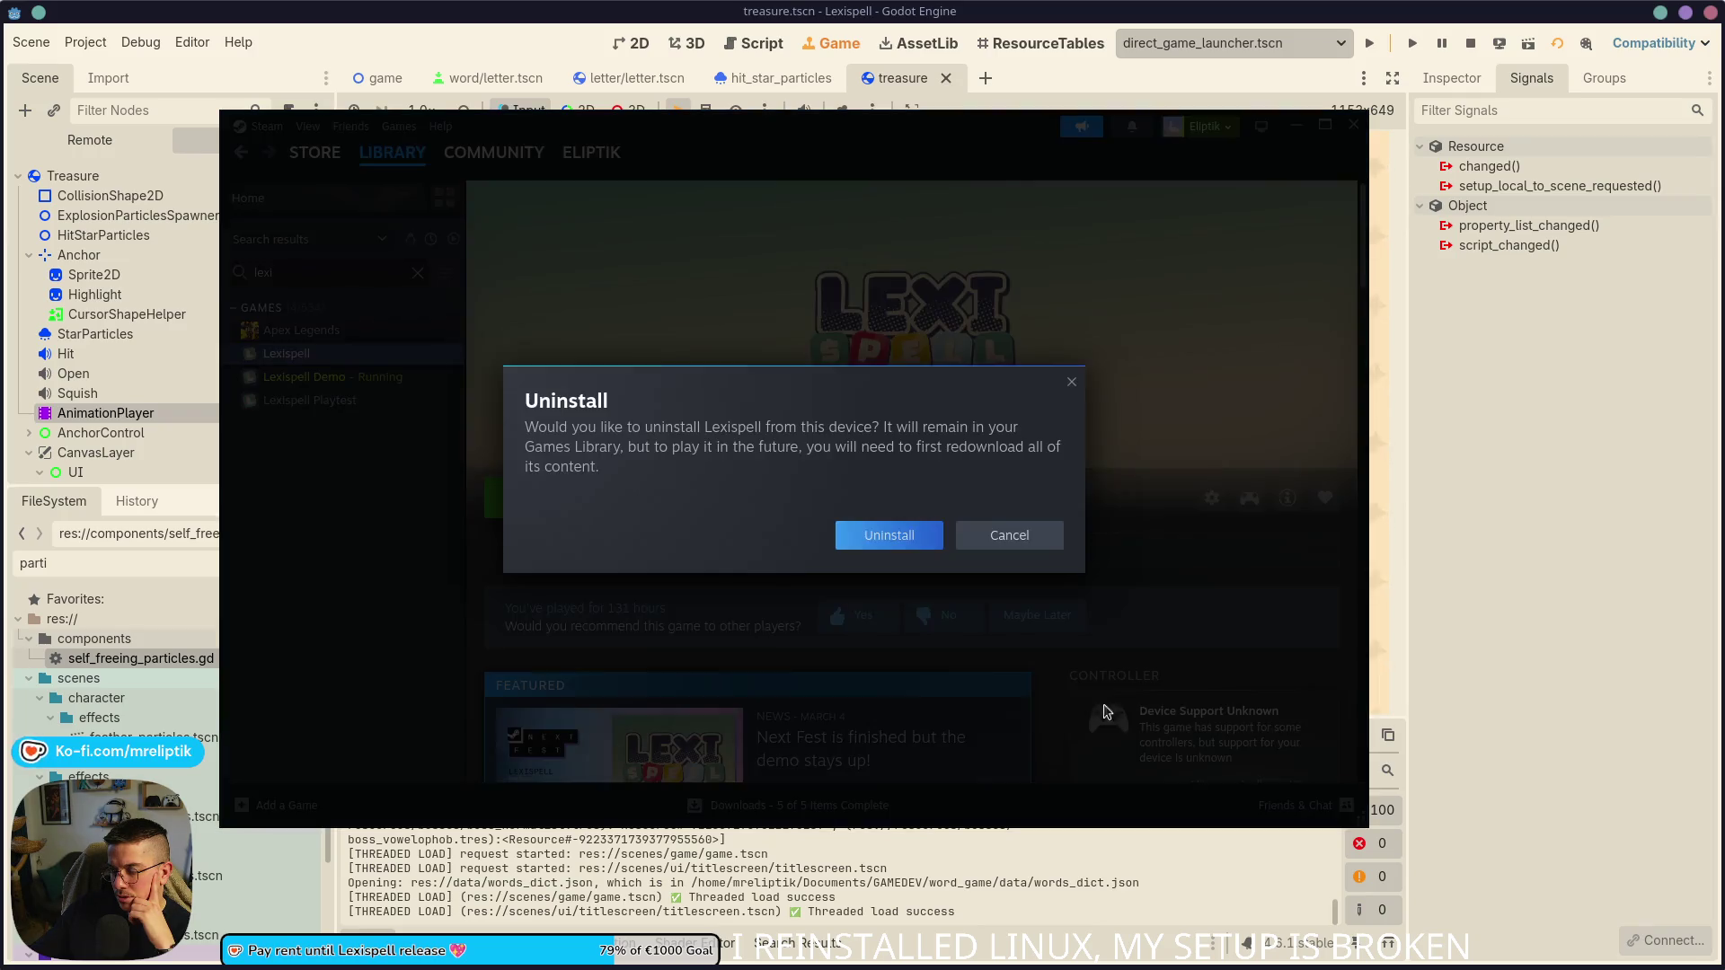
left_click(888, 535)
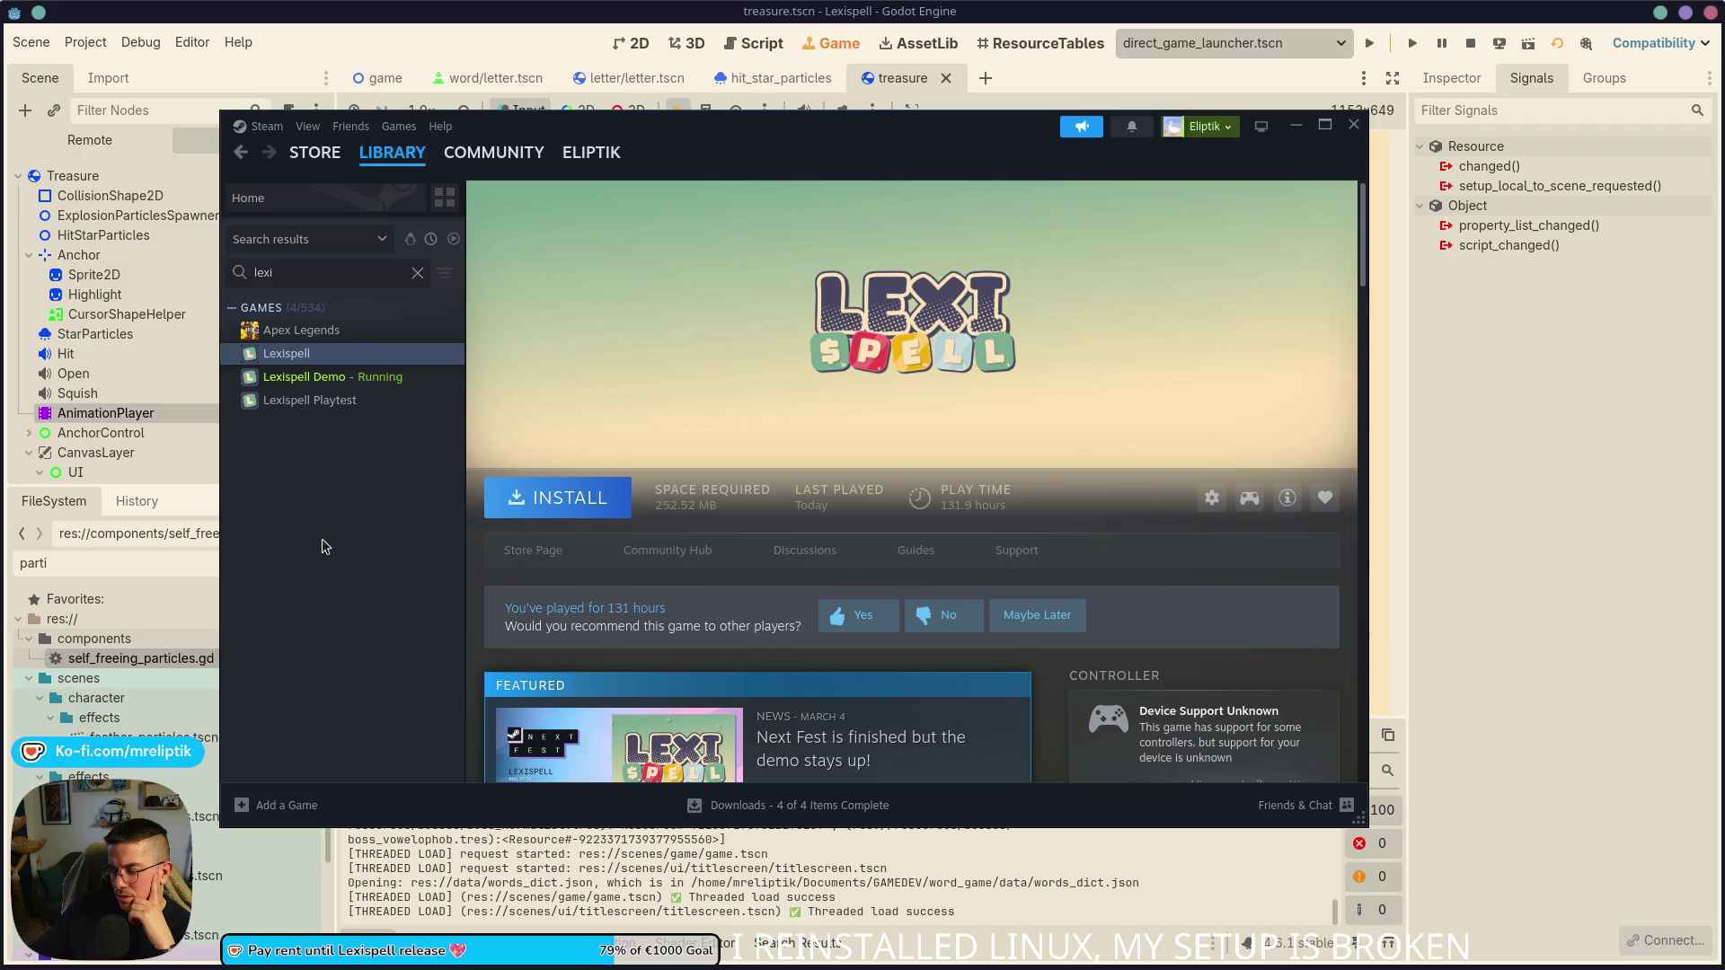
left_click(1293, 125)
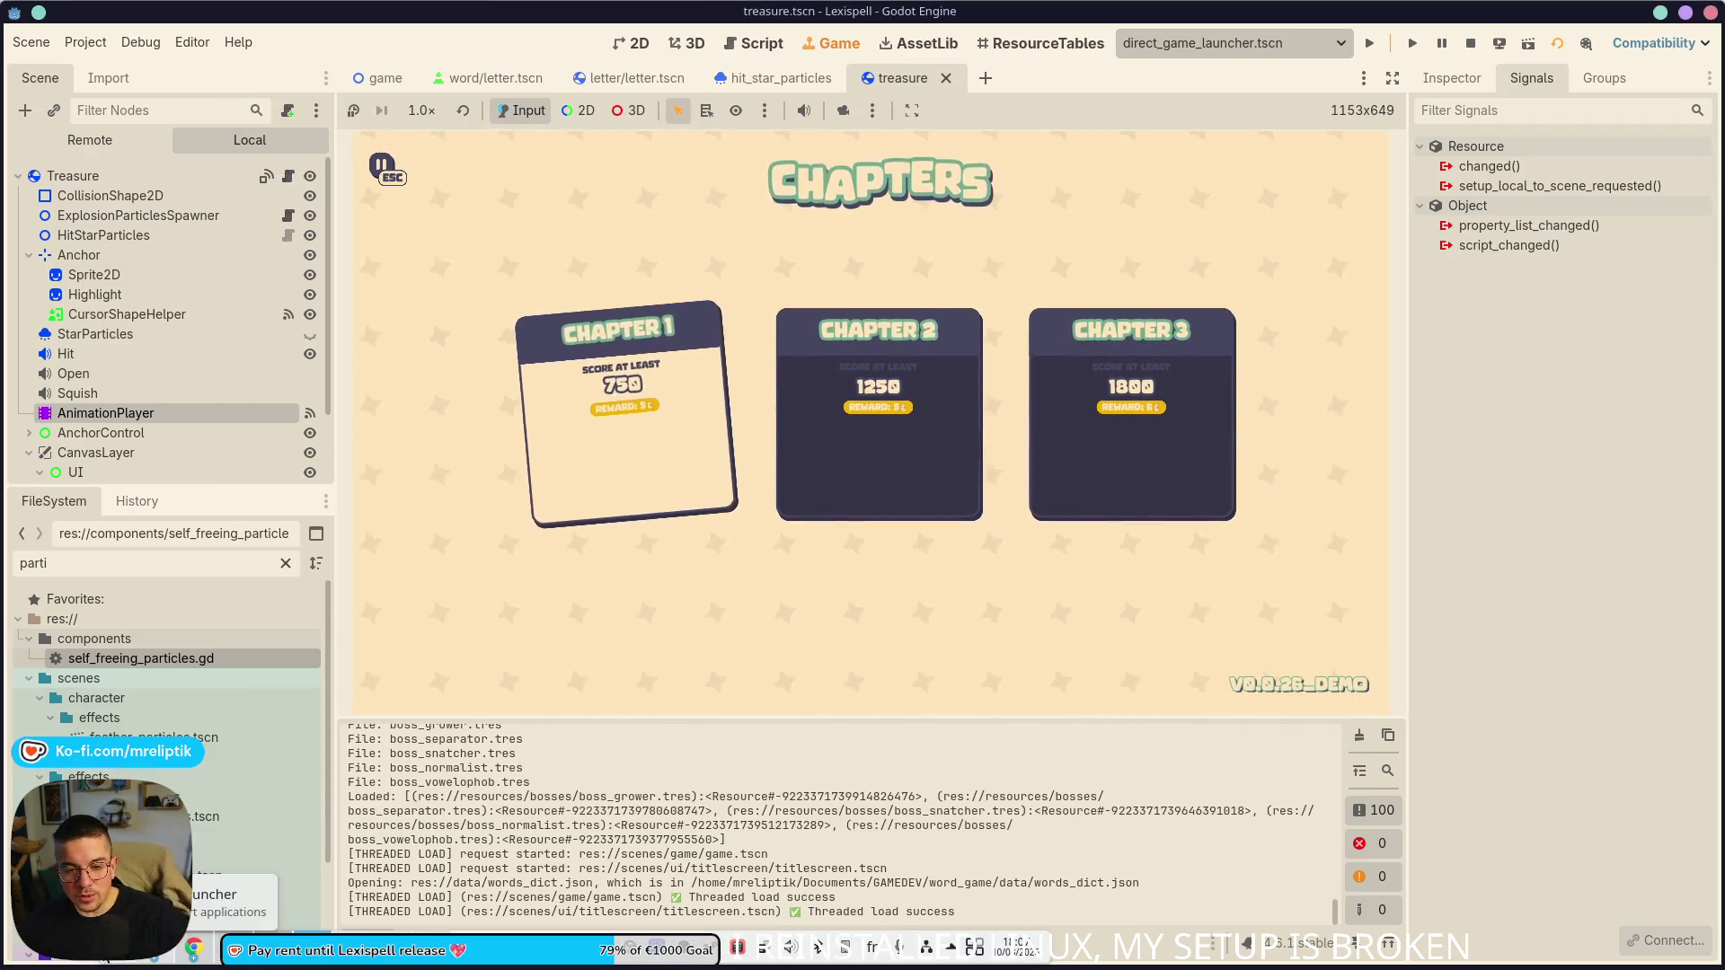
- Start playing the Lexispell Demo, spell S-T-A-L and drop new letters into the cauldron
mouse_move(366, 926)
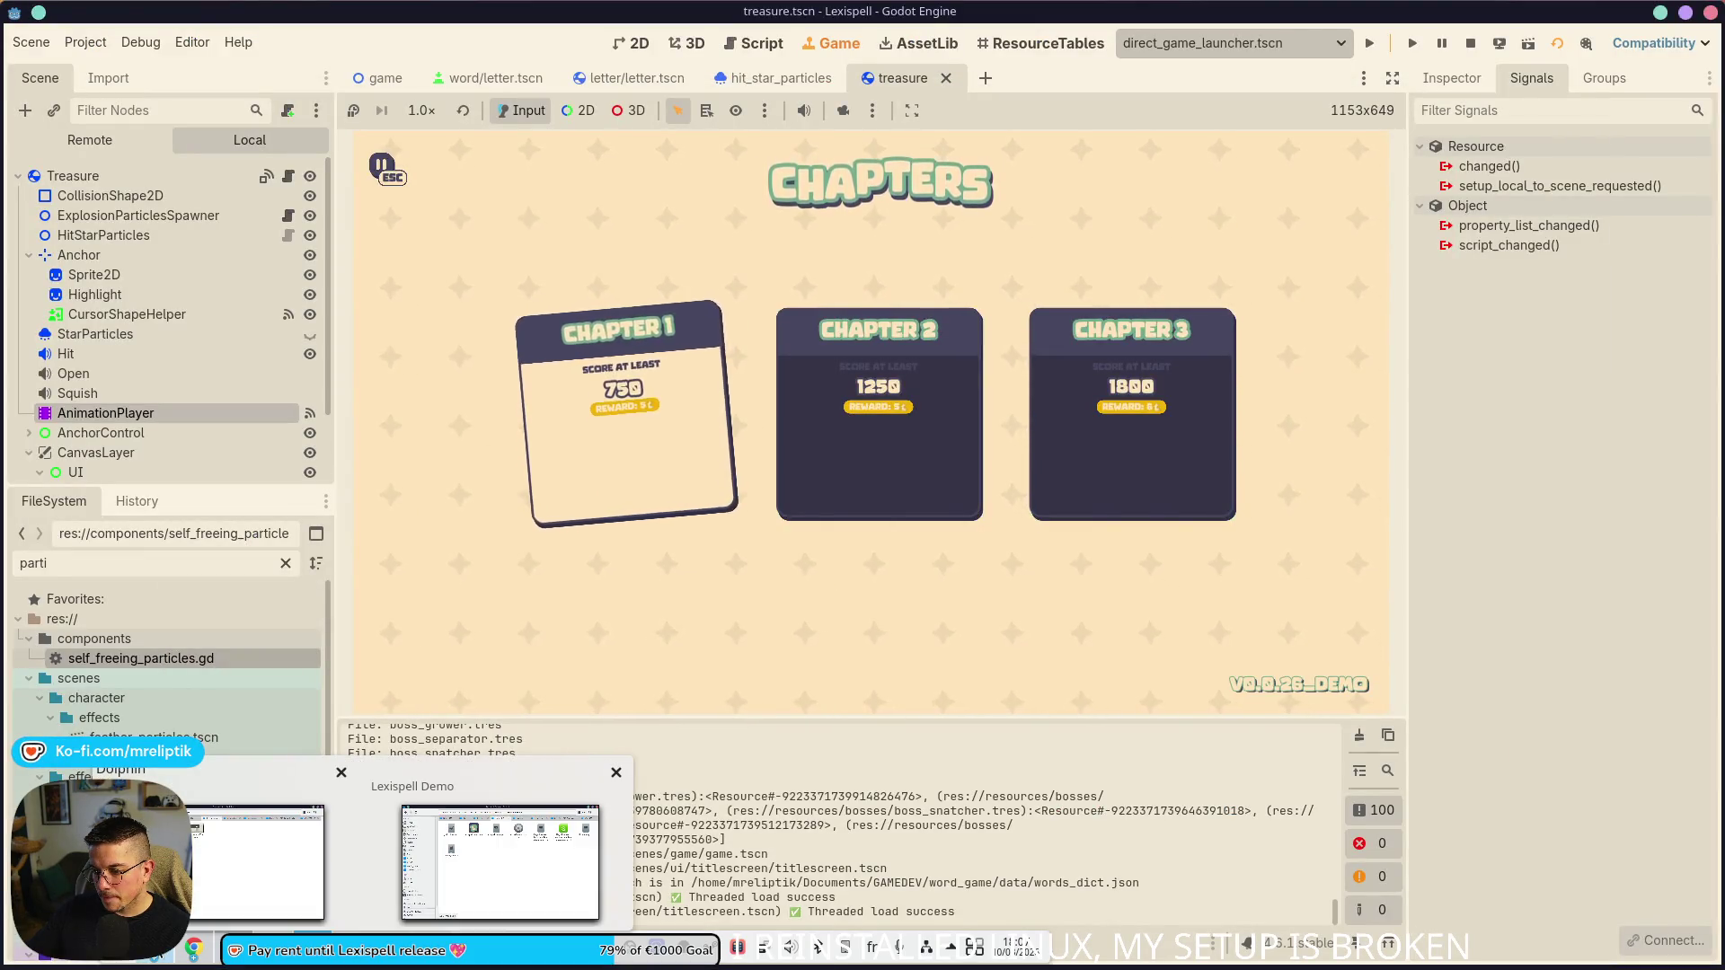
left_click(472, 885)
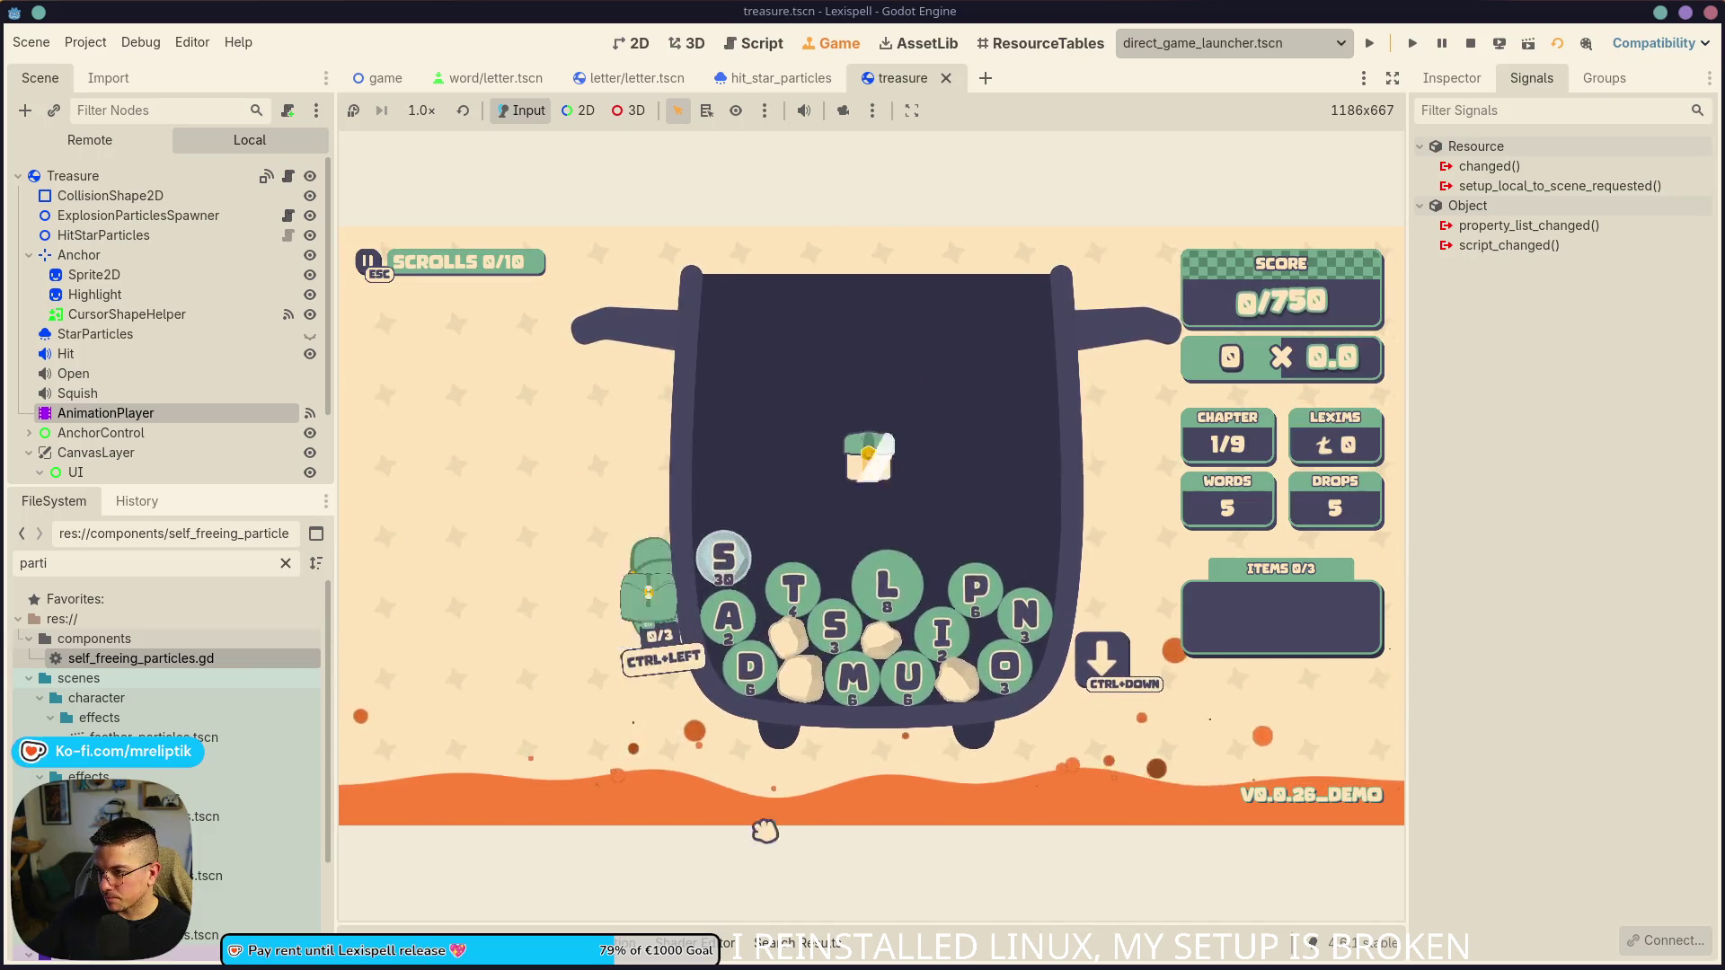
left_click(711, 589)
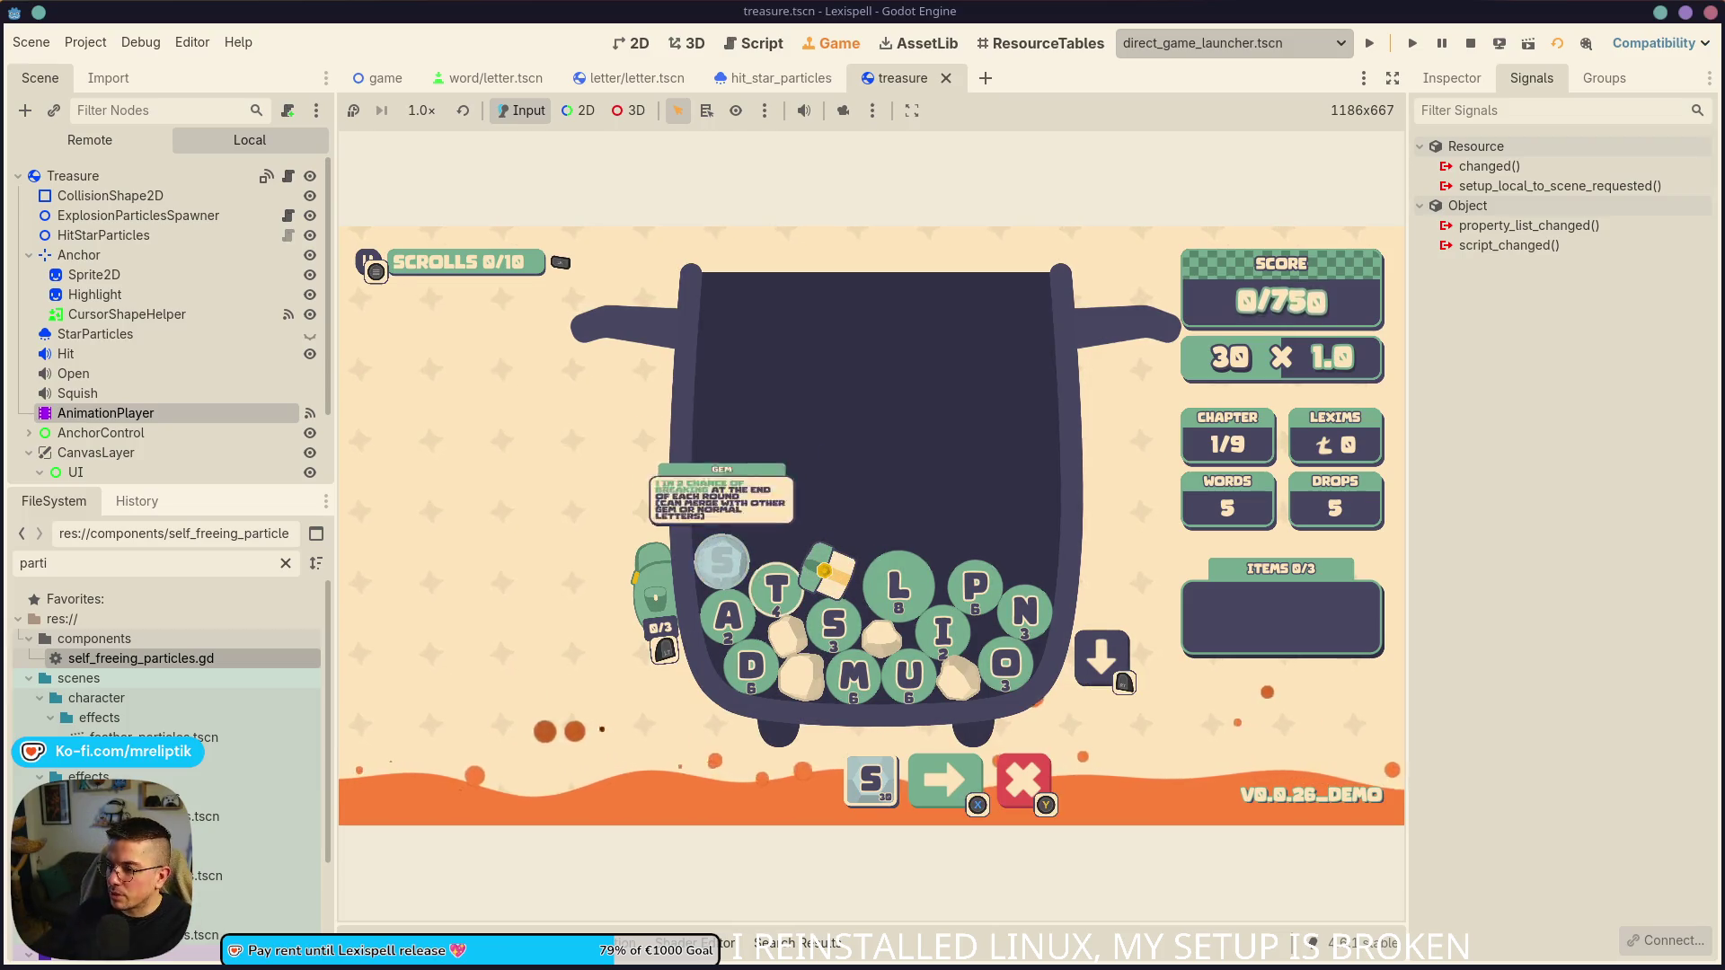
key("t")
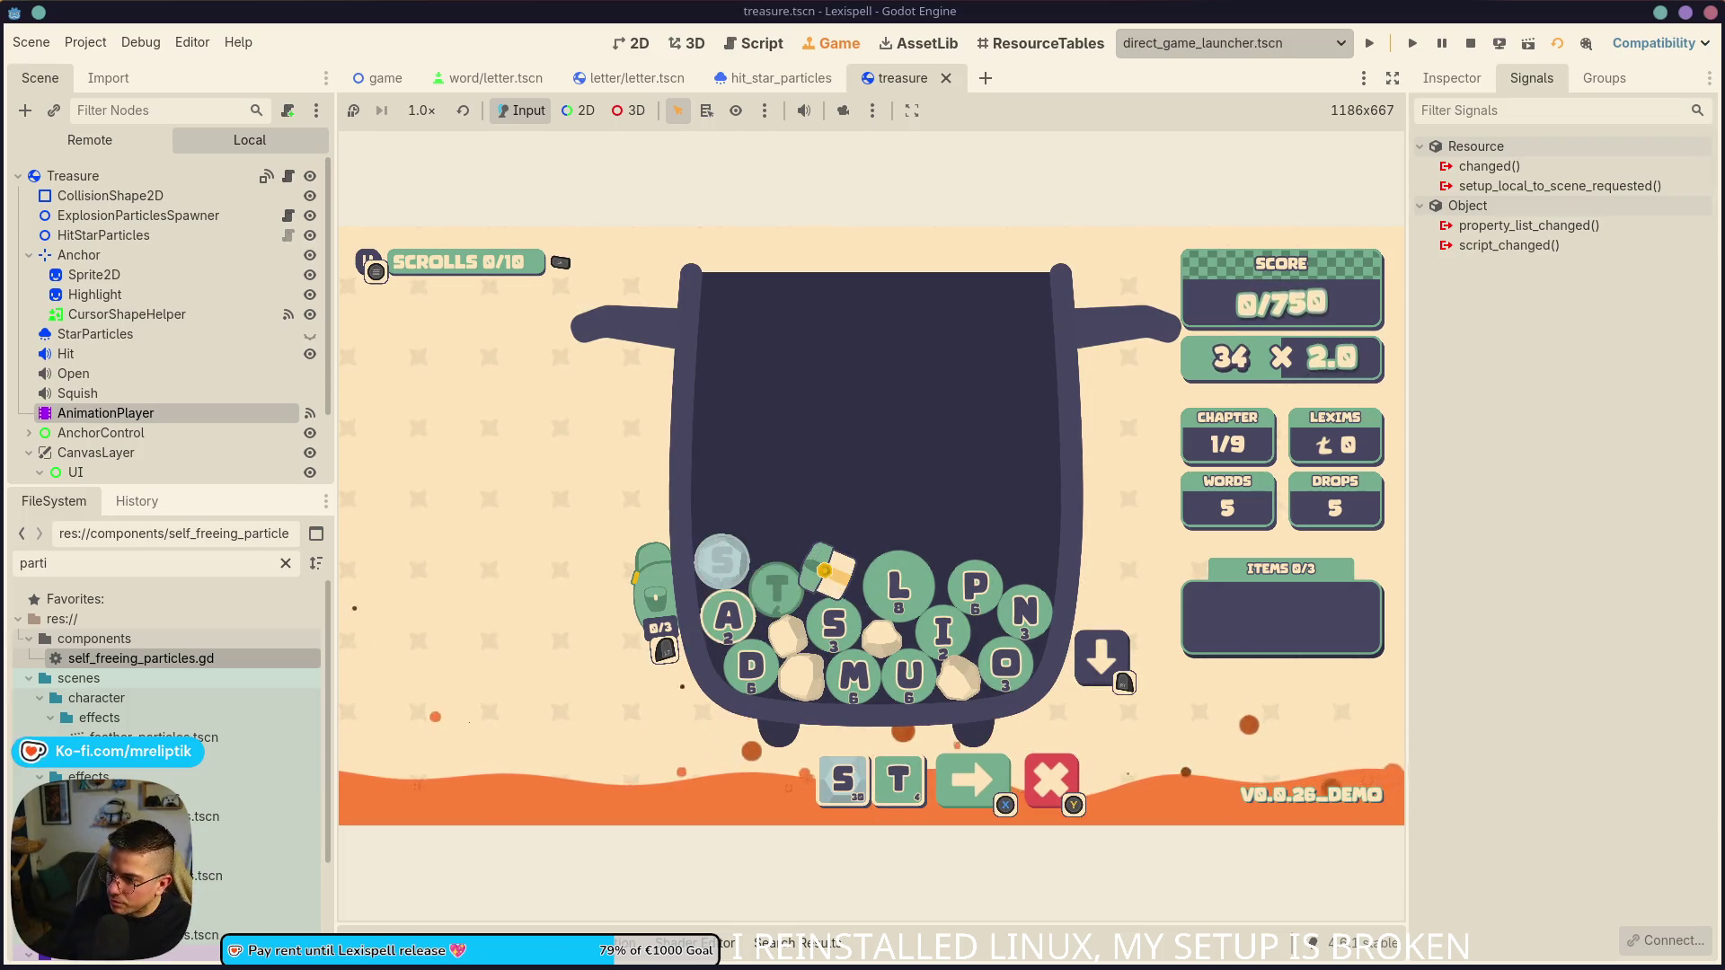
key("a")
key("l")
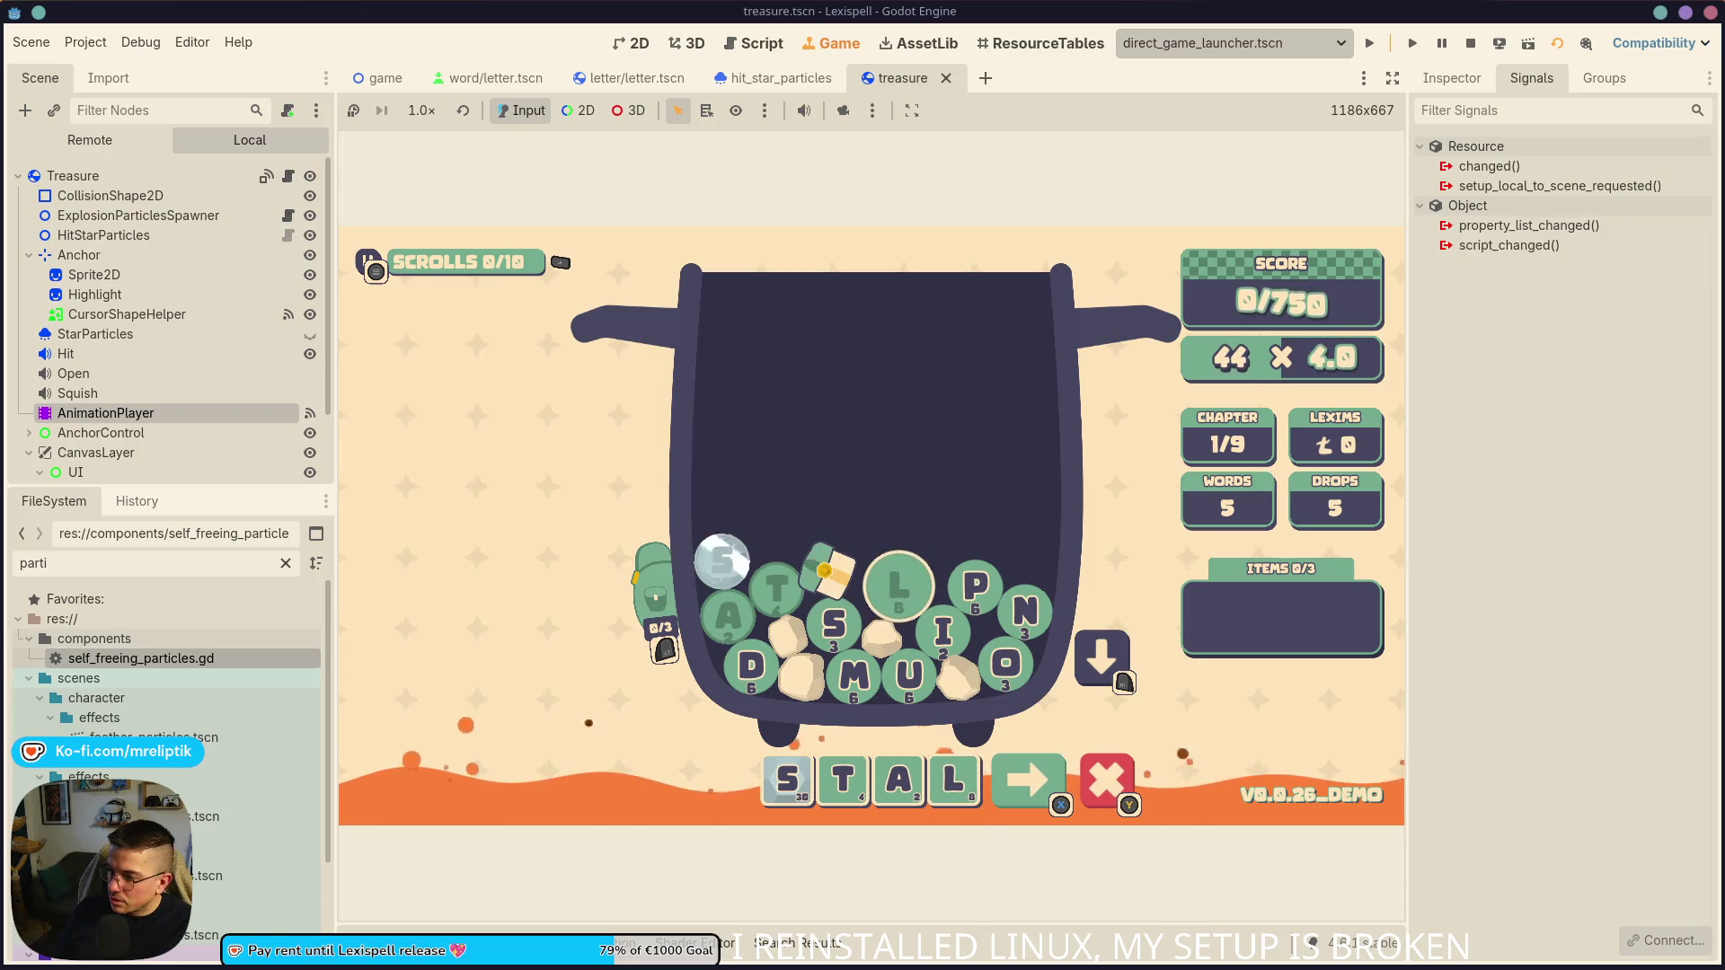
key("Down")
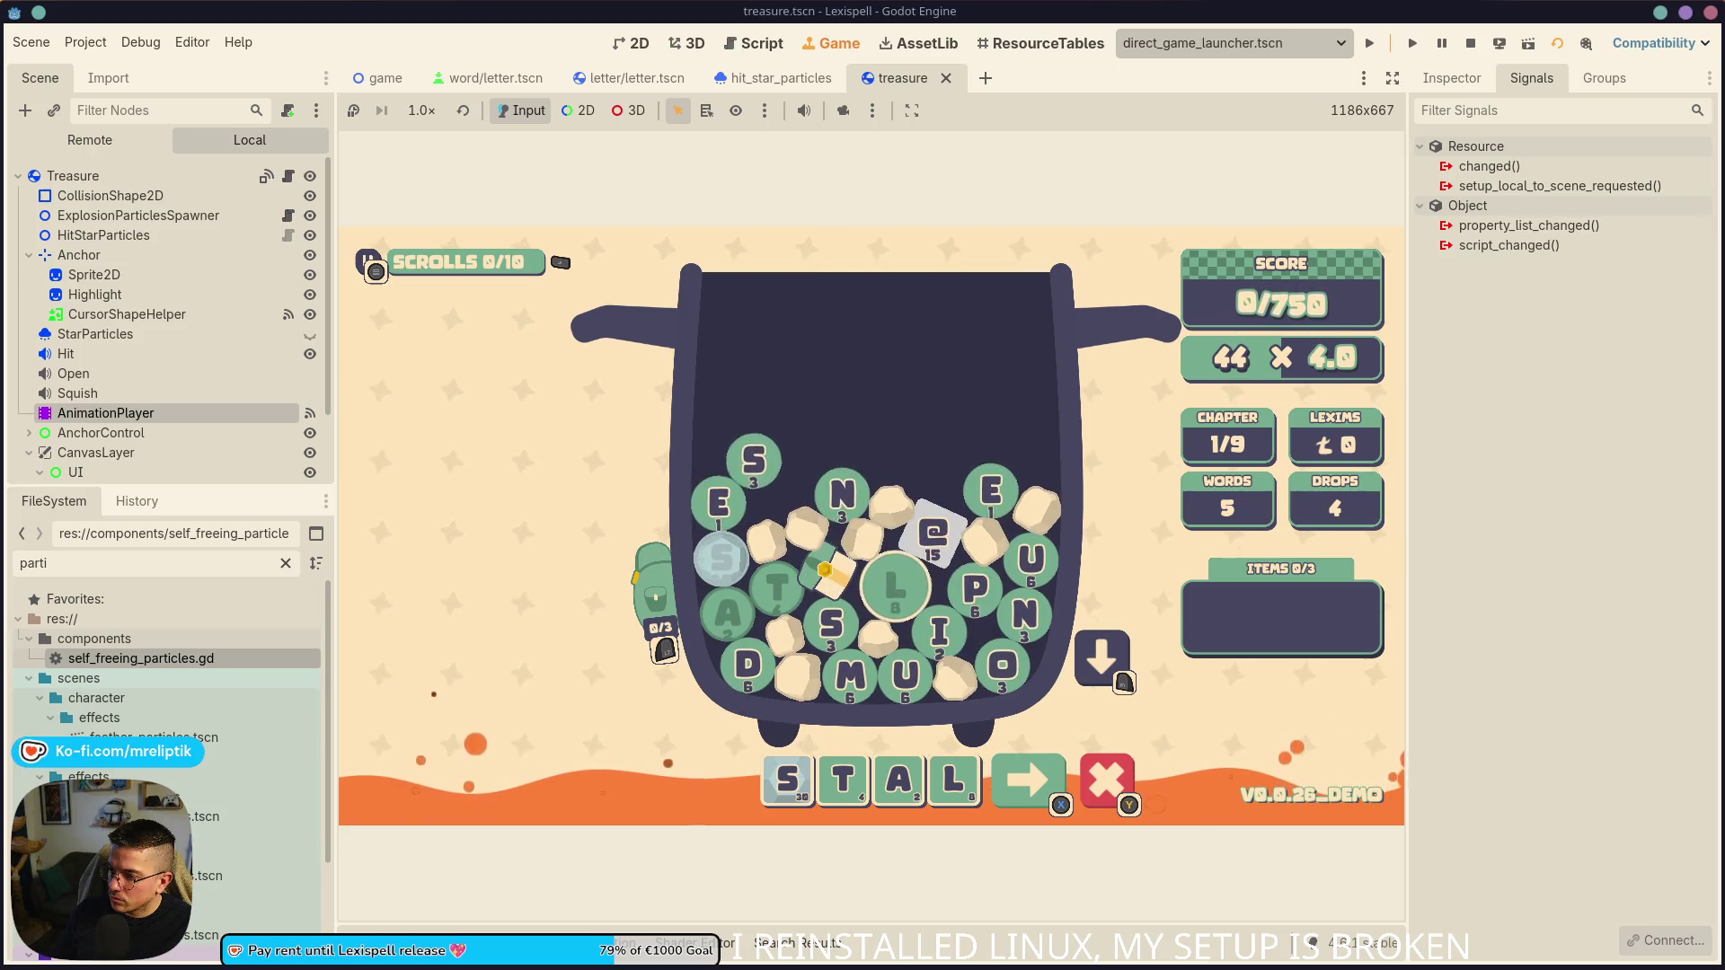
- Change the word to STAN and submit it, open the treasure chest, then stop the test with F8
key("BackSpace")
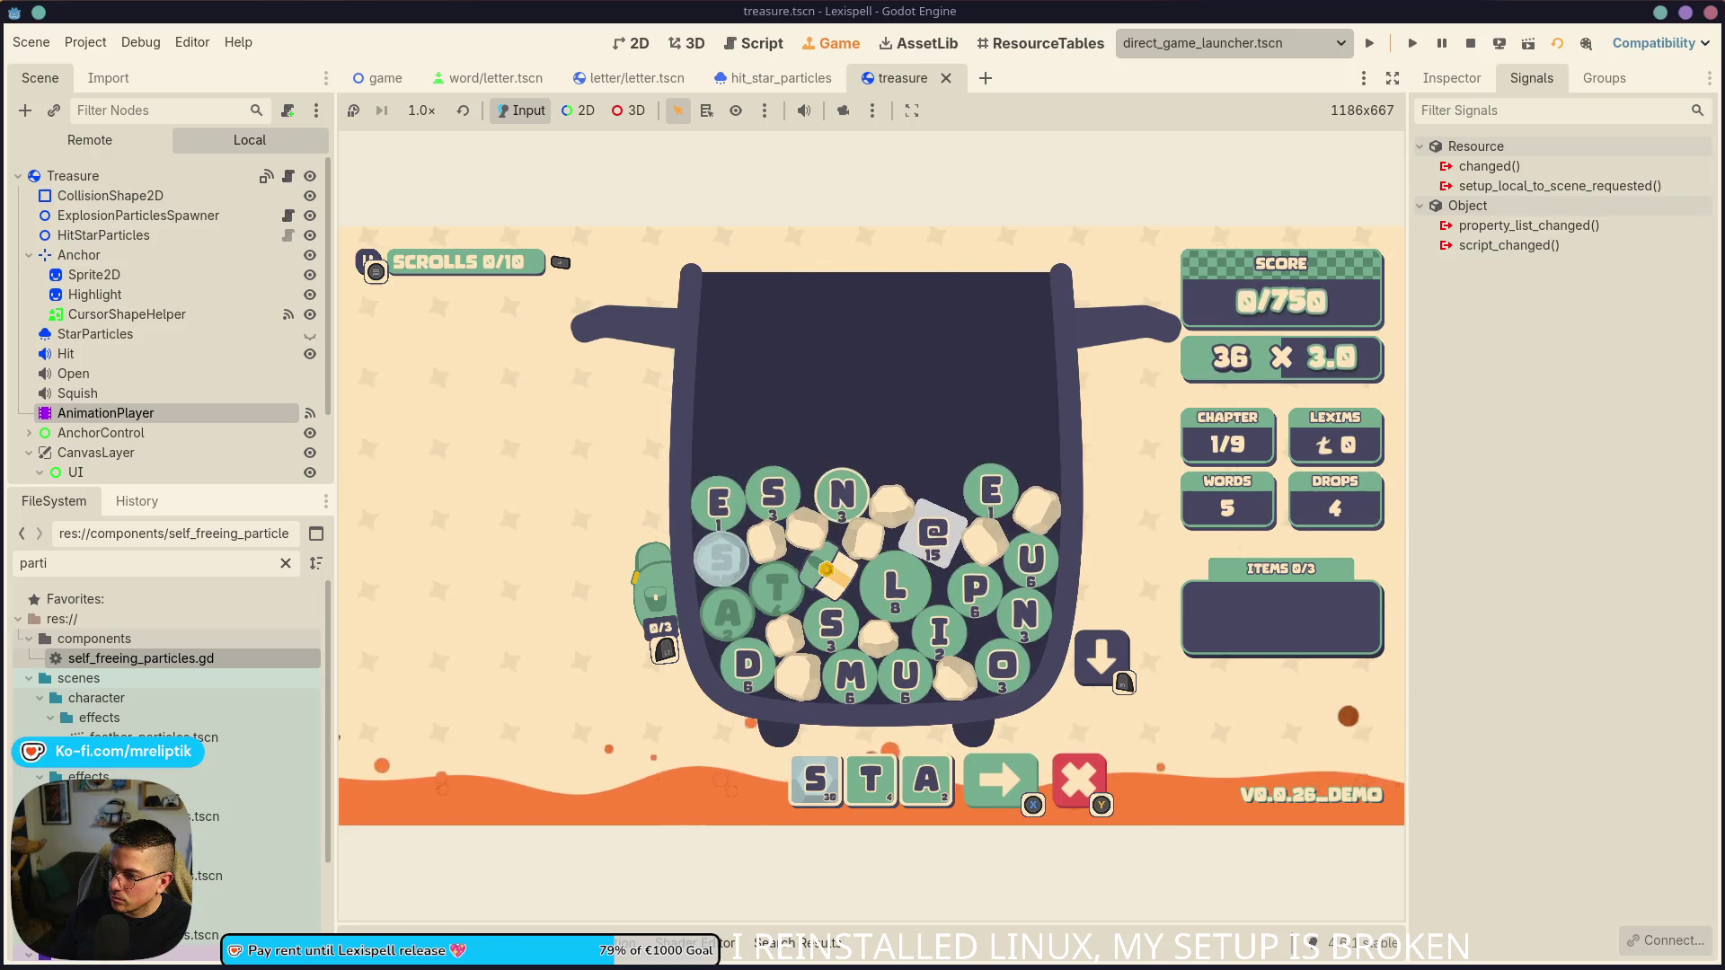
key("n")
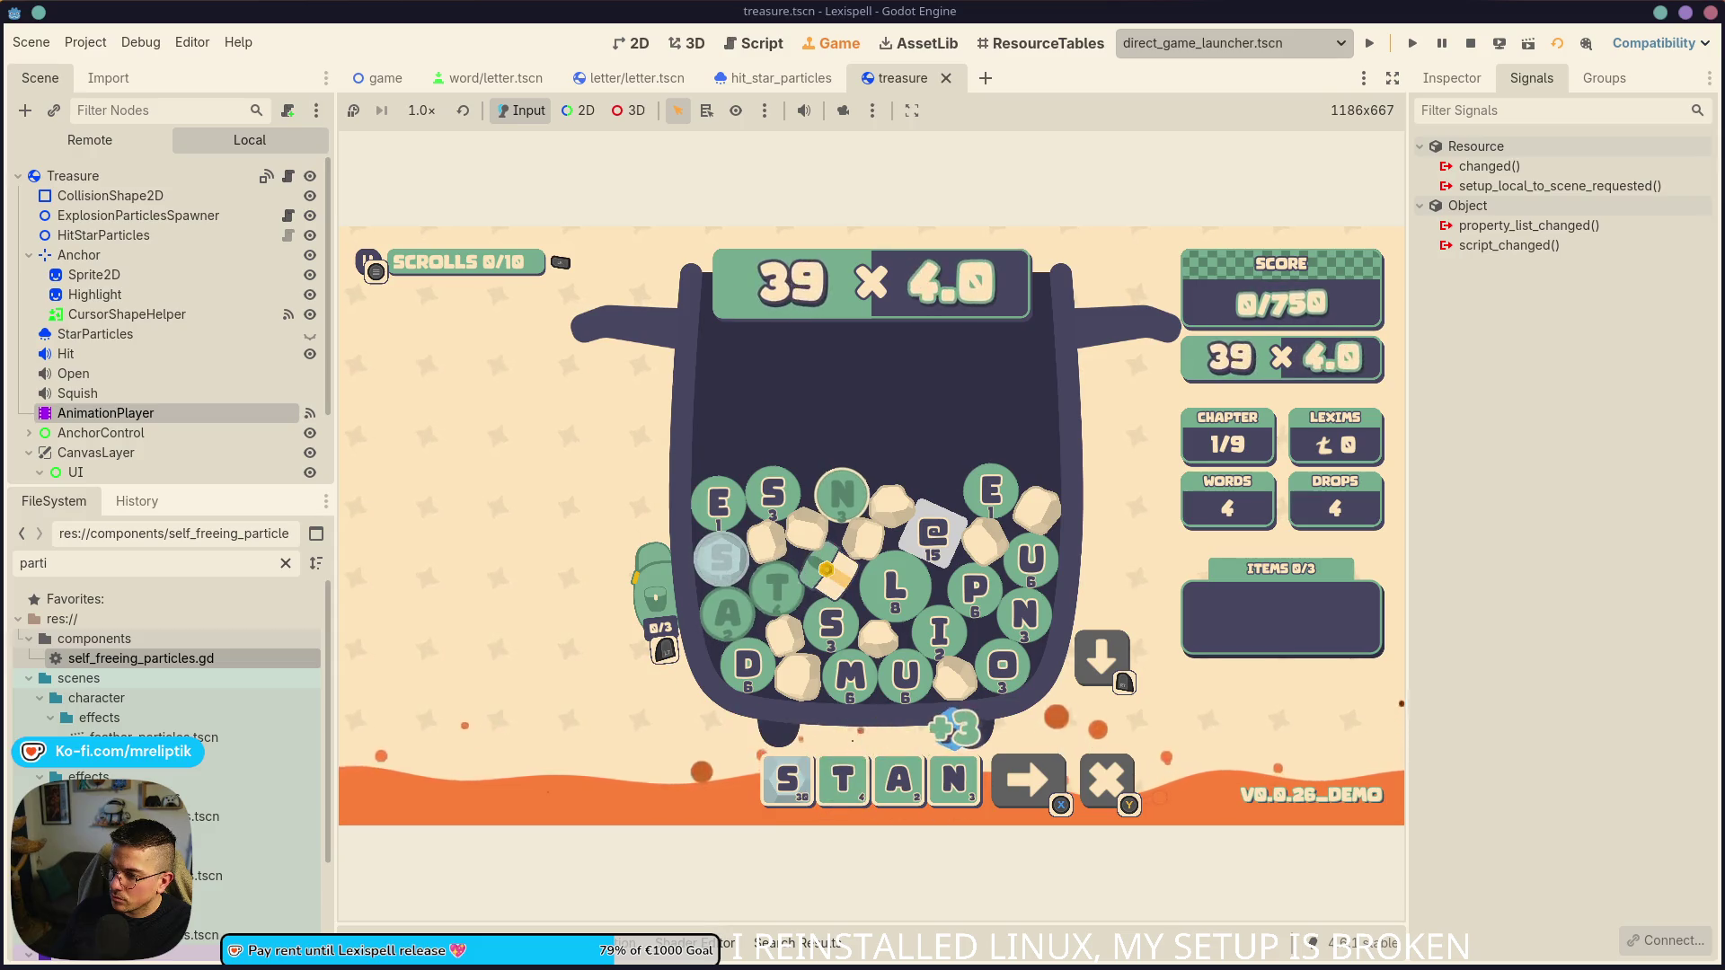
key("Return")
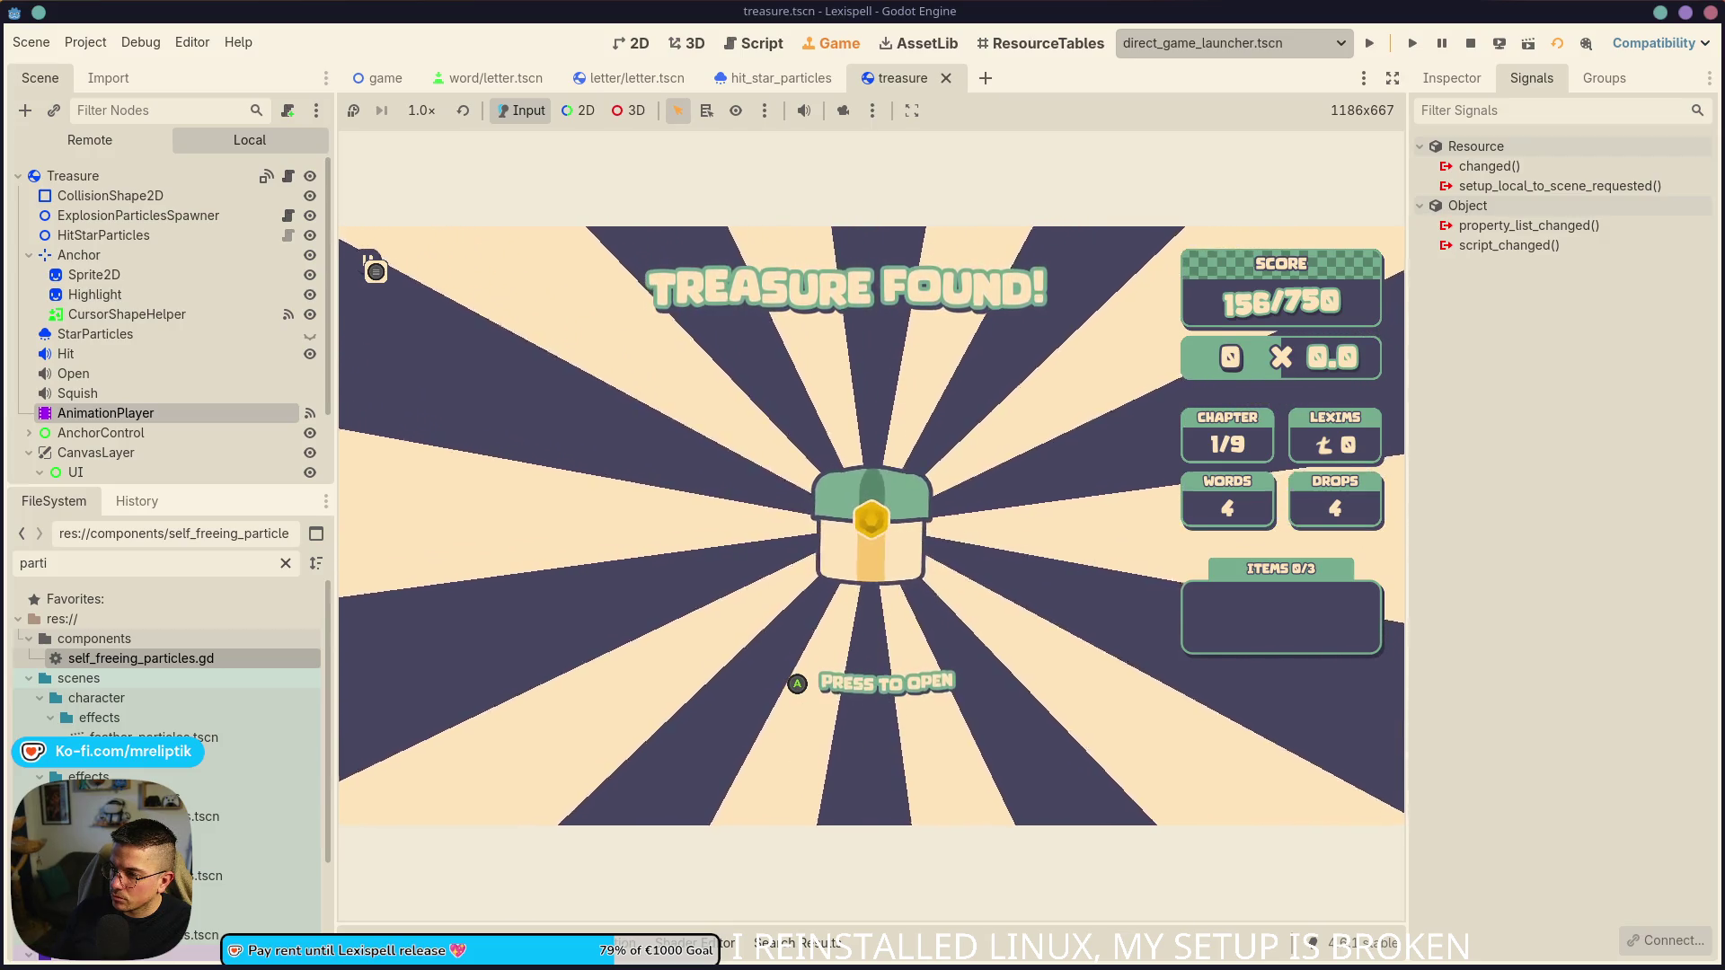
key("Return")
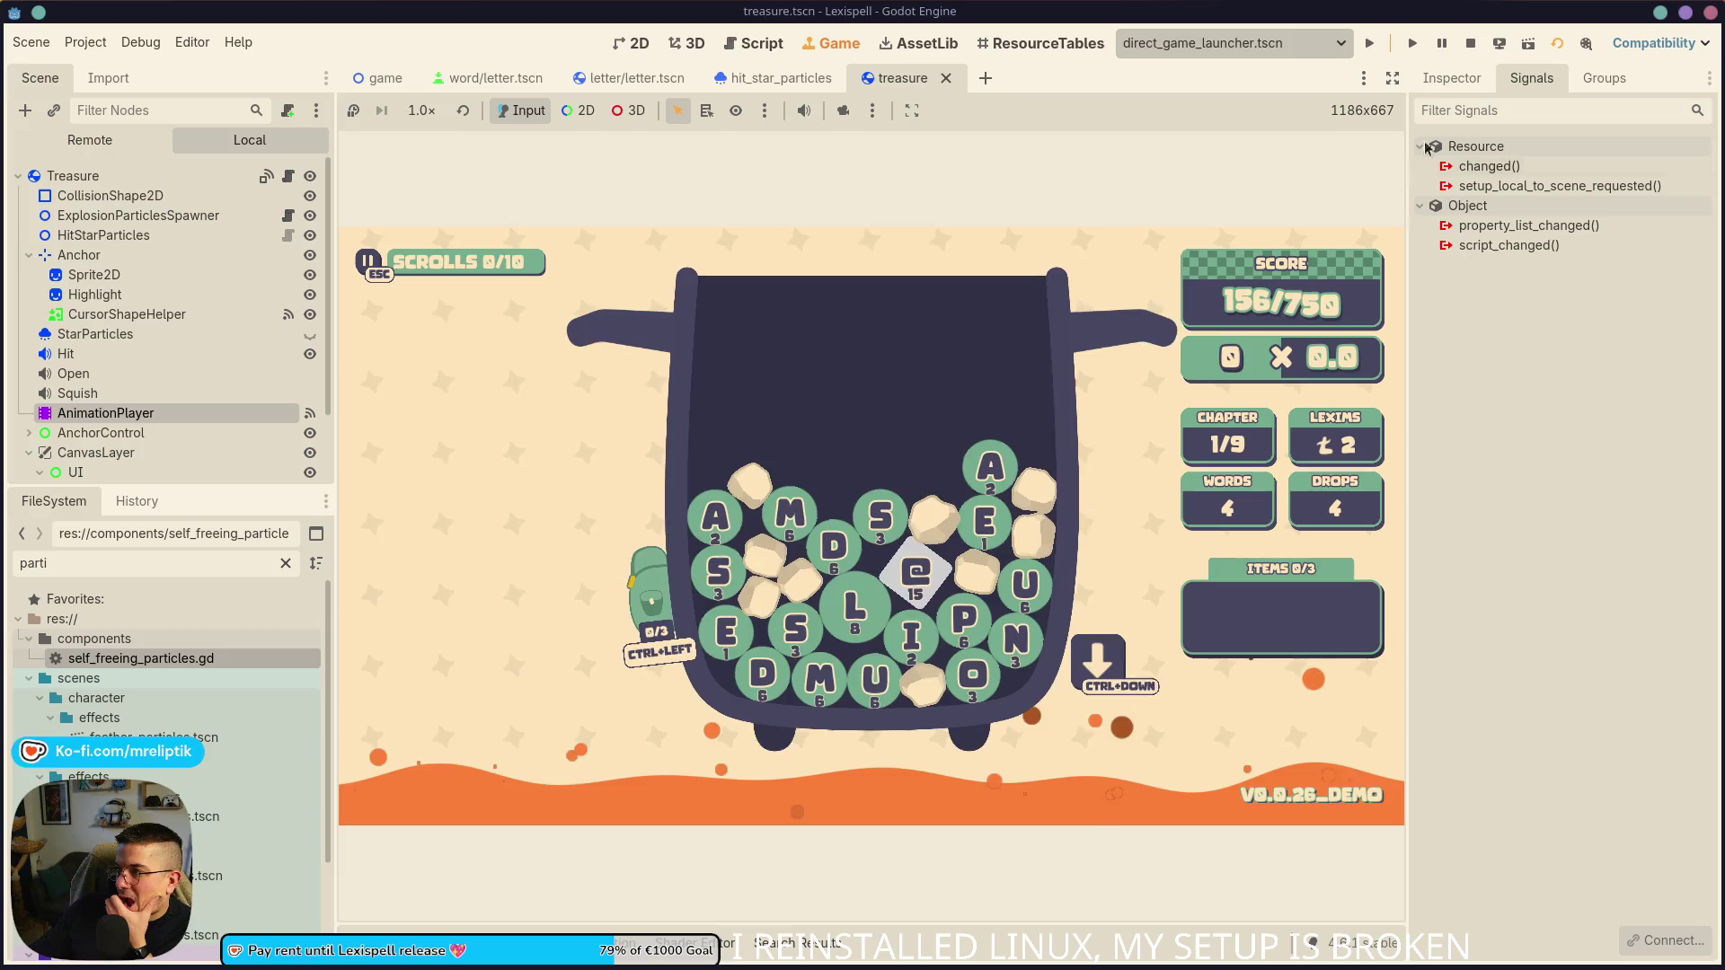
key("F8")
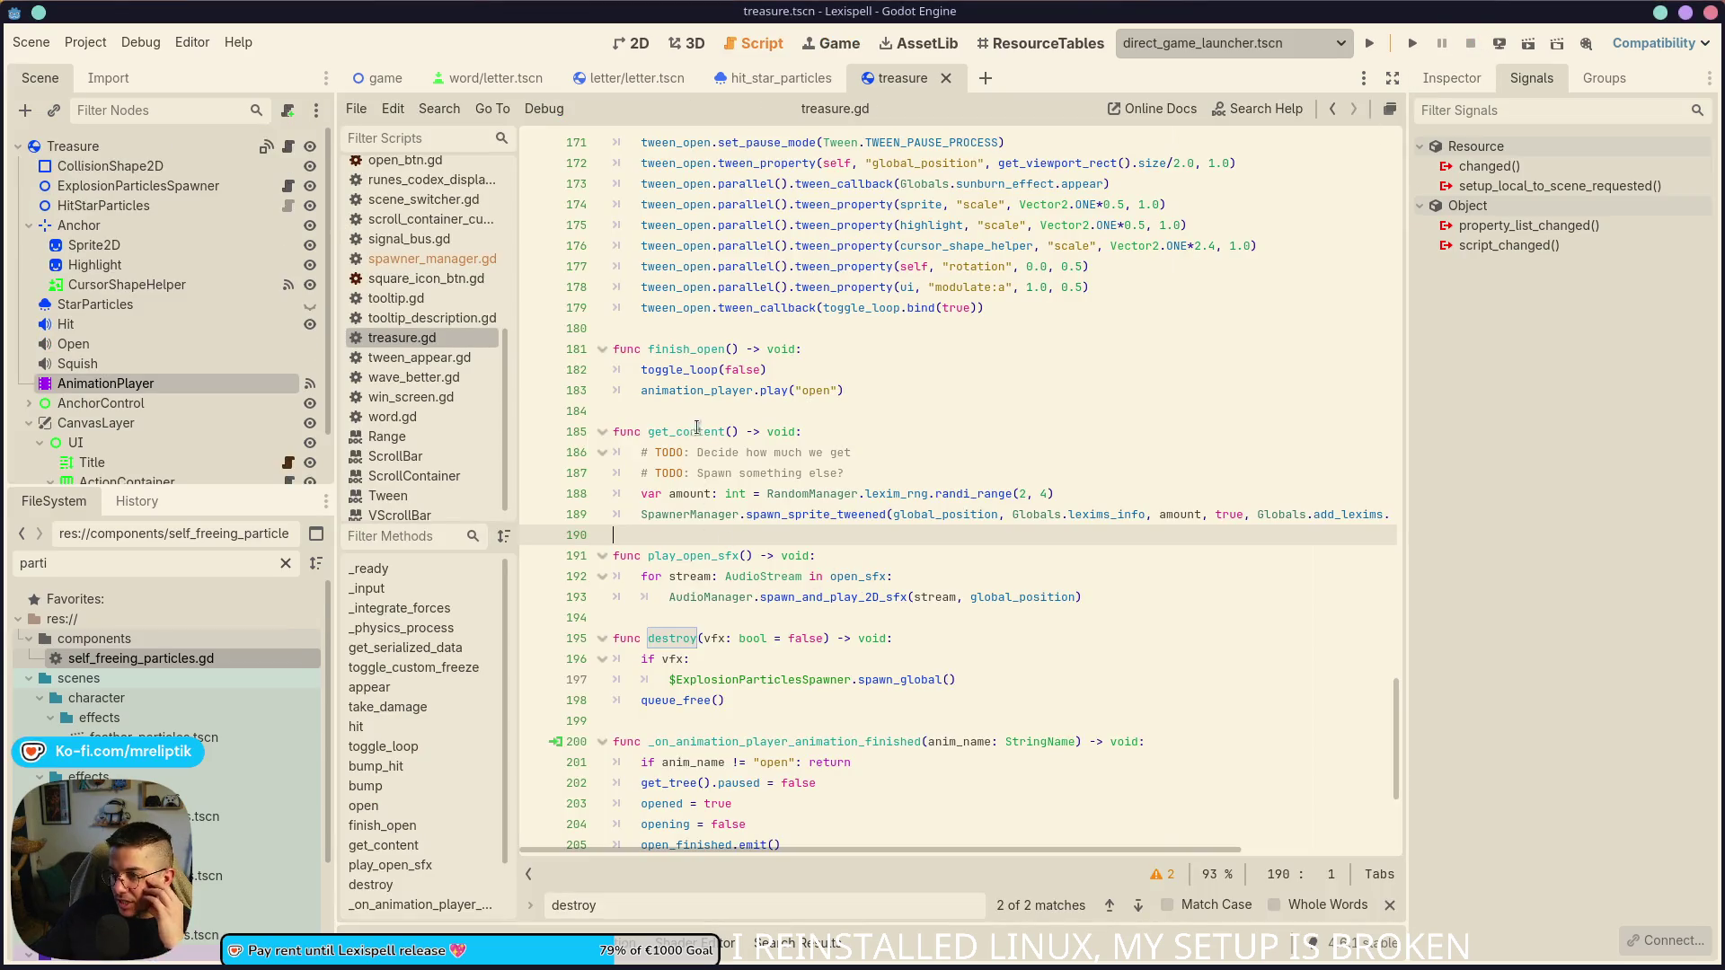
- Select the squish_sfx and bump_hit lines inside the else branch of hit()
left_click(698, 431)
scroll(913, 562, "up", 14)
scroll(914, 562, "up", 8)
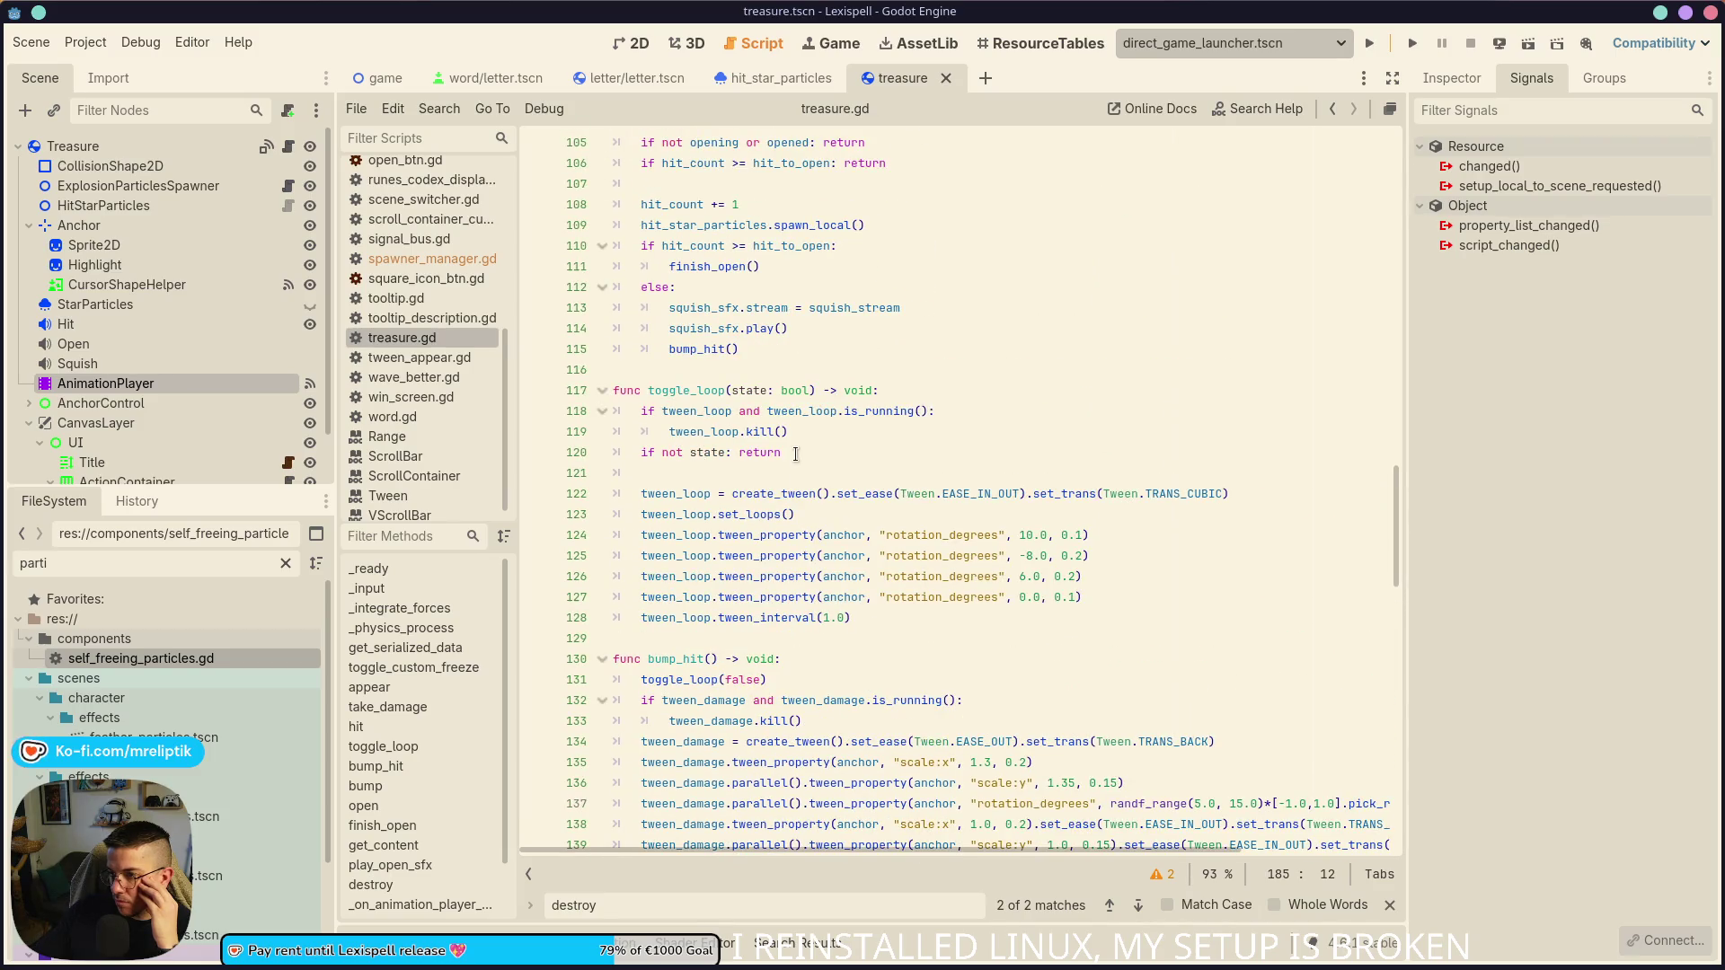
scroll(795, 453, "up", 5)
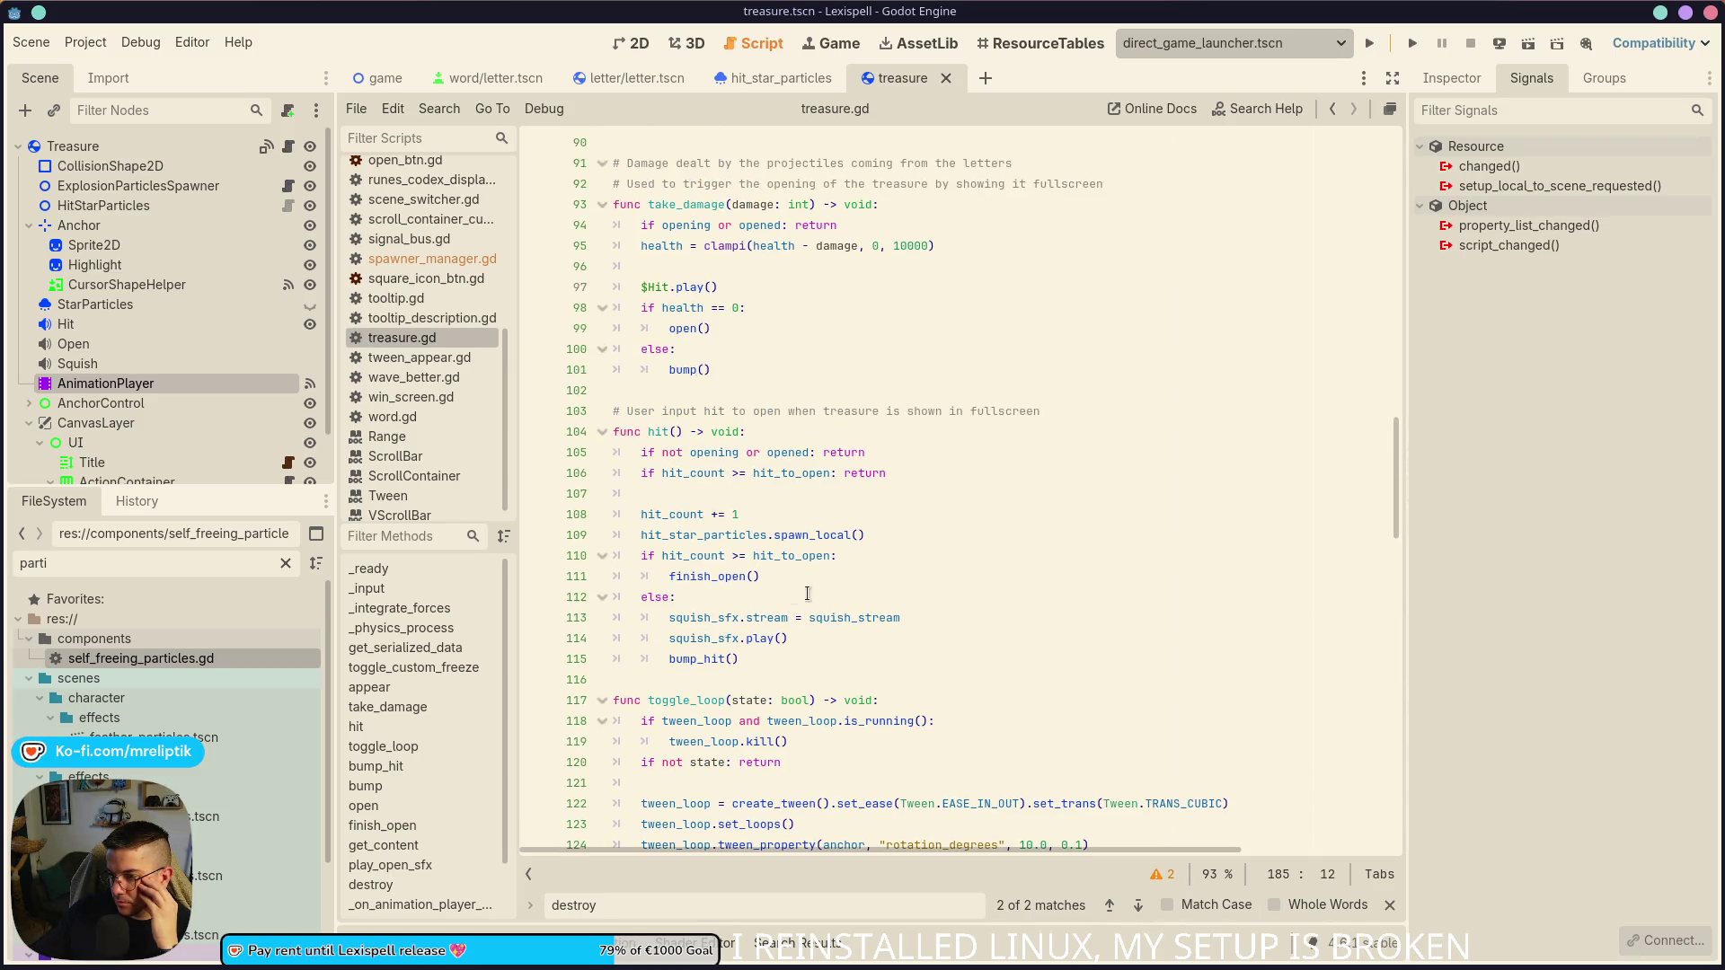
left_click(789, 576)
scroll(789, 576, "down", 1)
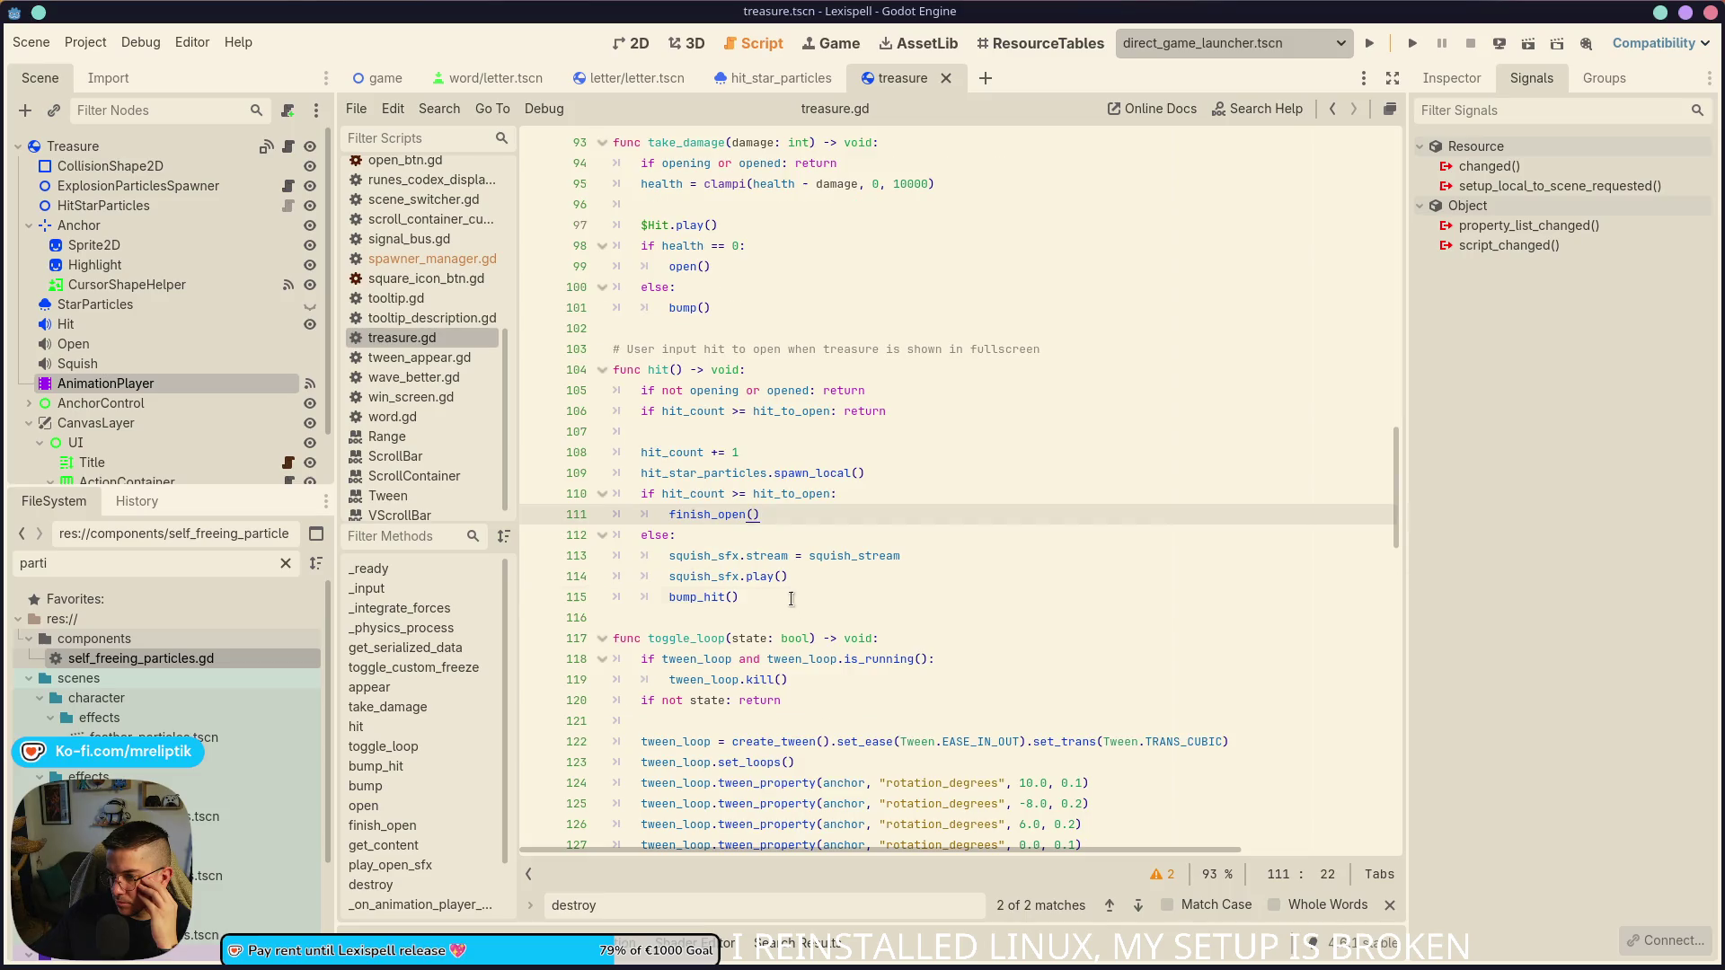
left_click(792, 604)
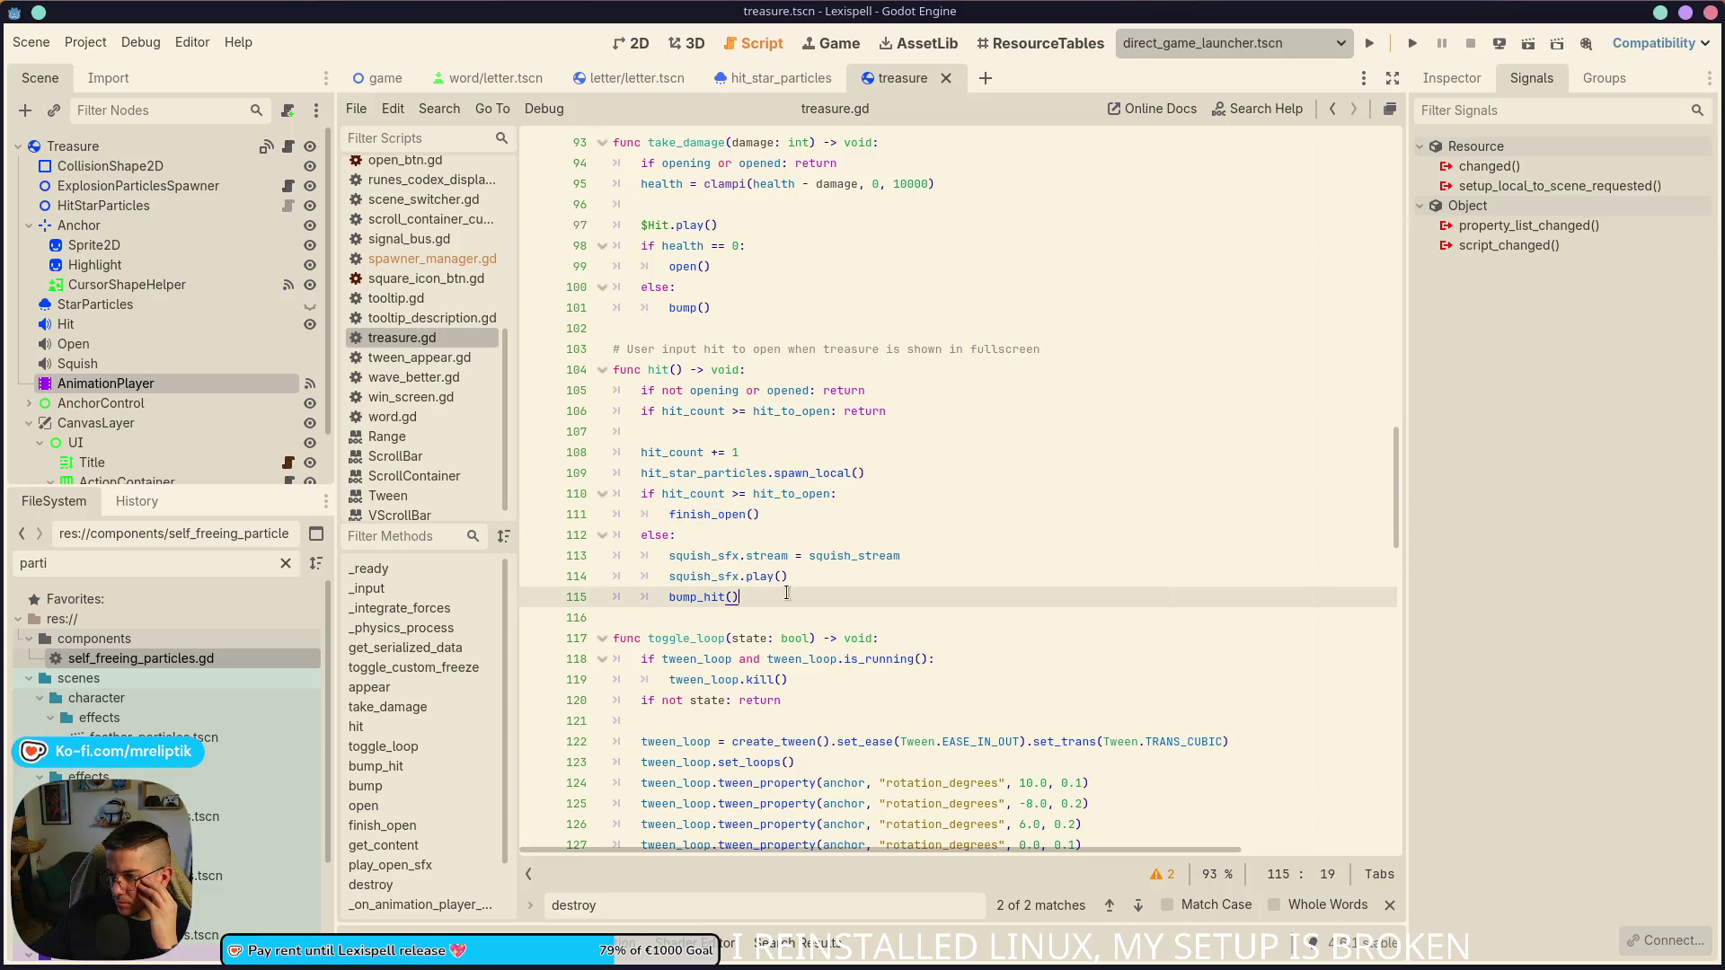
left_click_drag(770, 599, 683, 559)
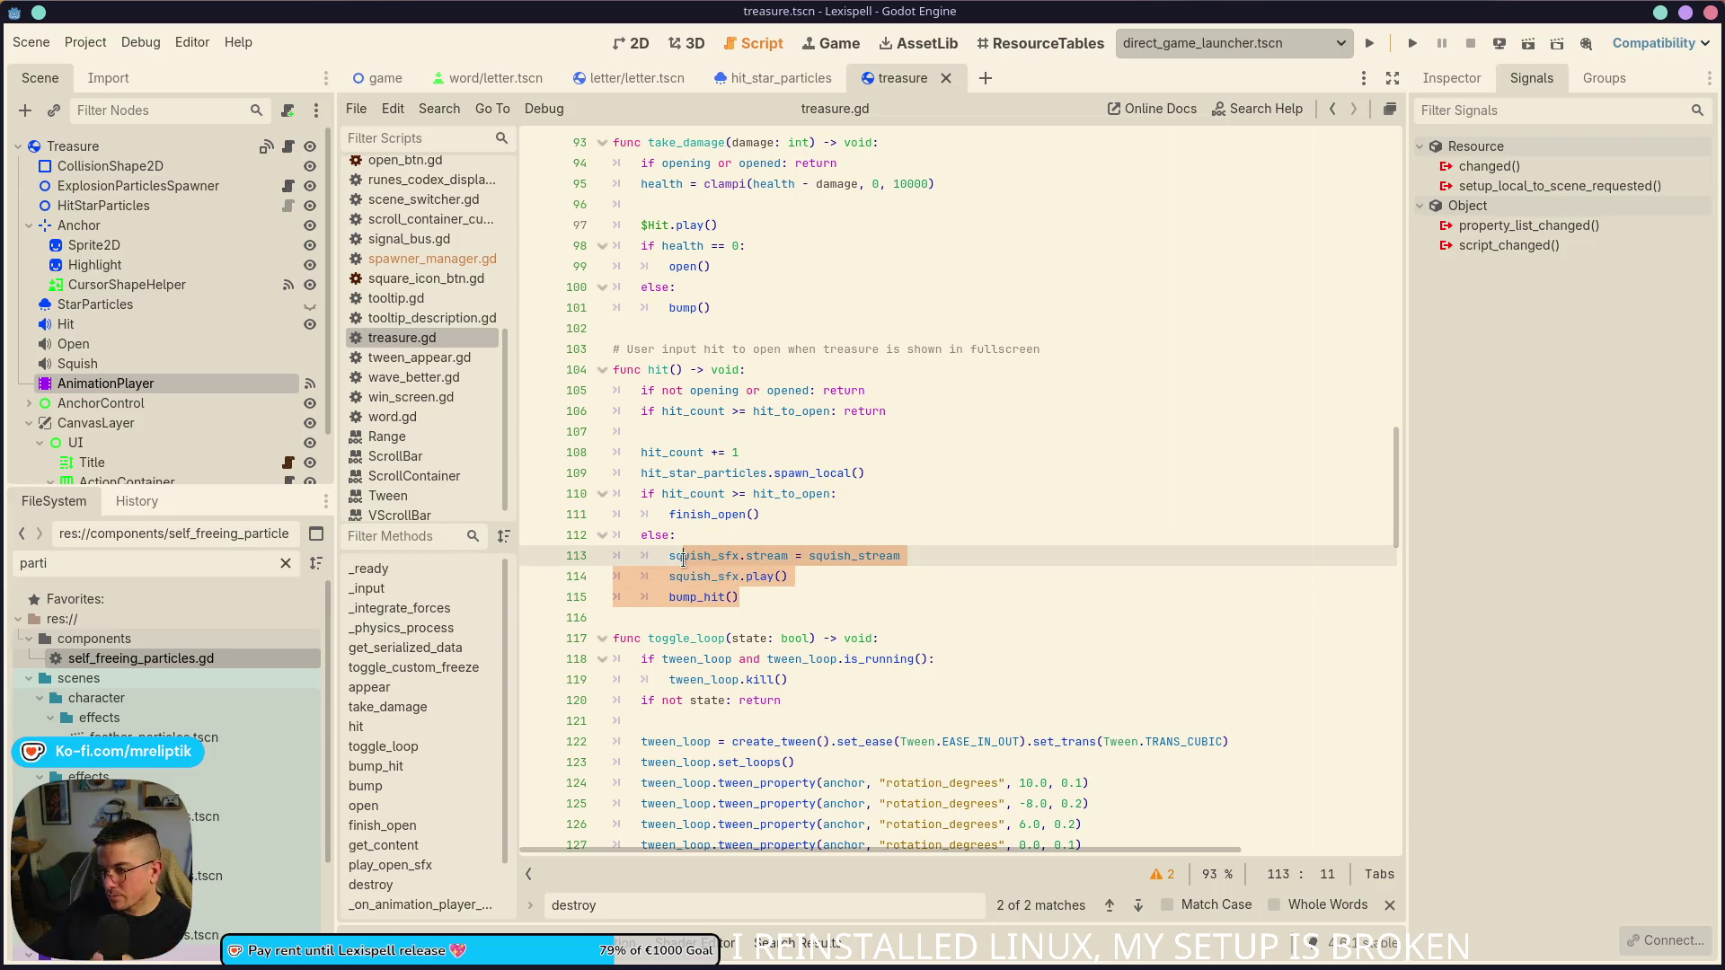
left_click(896, 473)
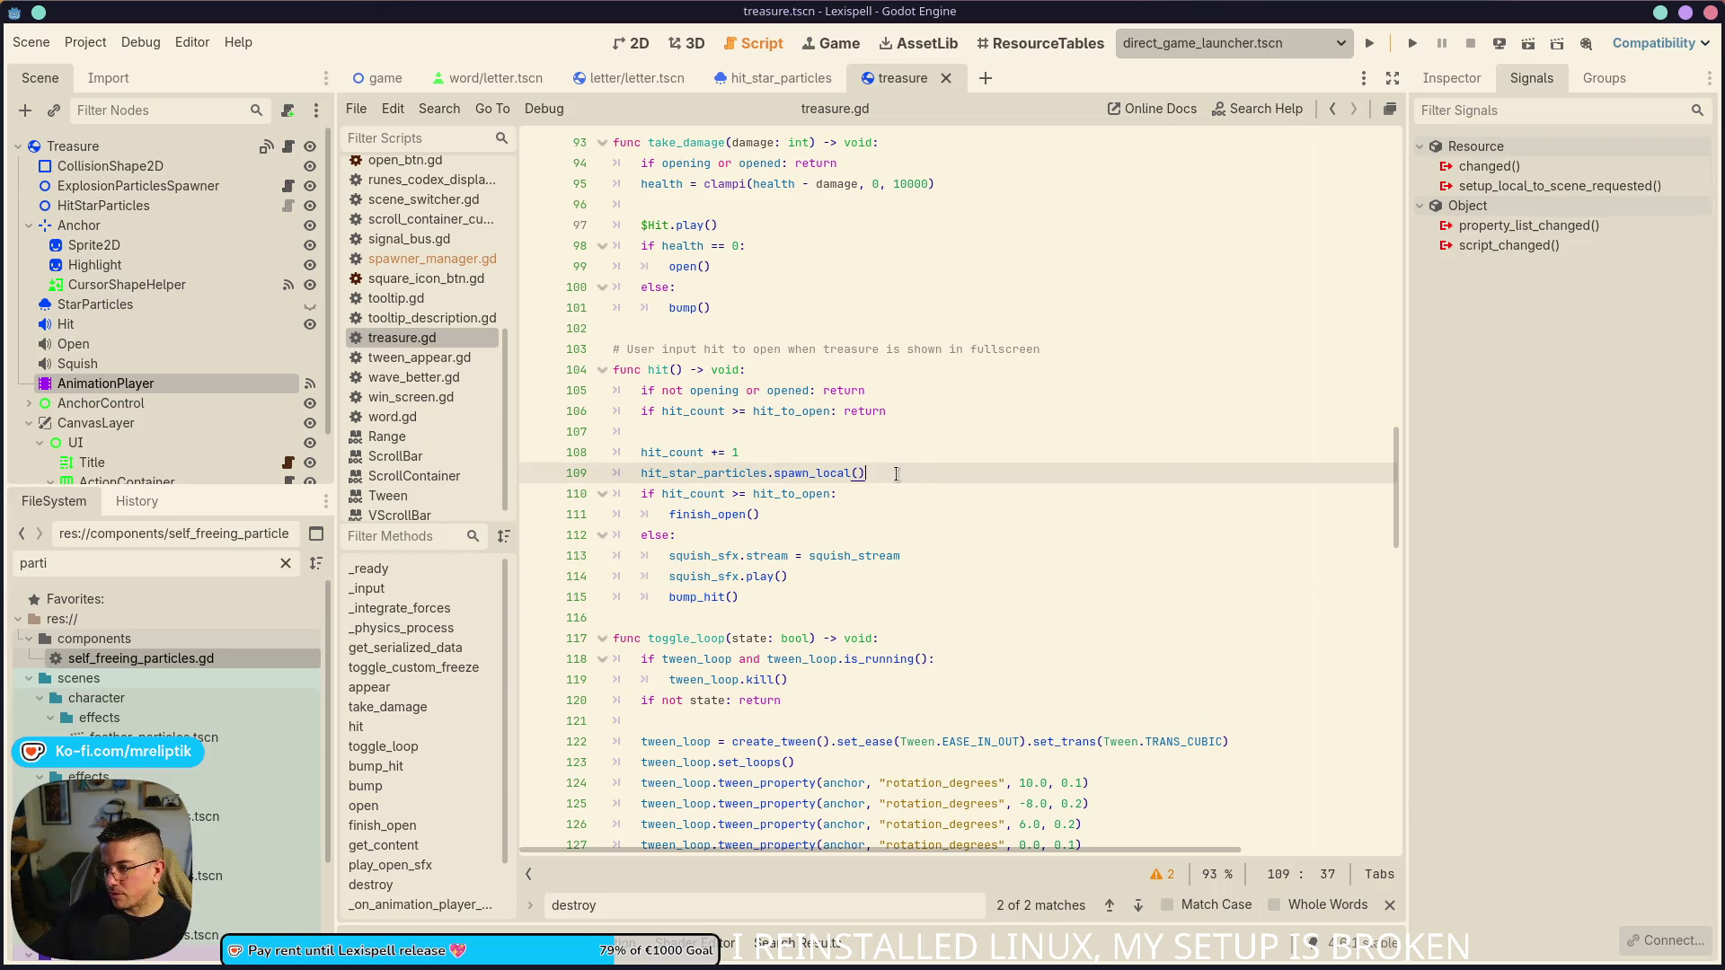
mouse_move(757, 598)
left_mouse_down()
mouse_move(673, 553)
mouse_move(912, 474)
left_mouse_up()
- Move those lines after the particle spawn line, fix their indentation and delete the empty else
key("Up")
key("shift+Tab")
key("Down")
key("shift+Tab")
left_click(746, 605)
key("ctrl+shift+k")
key("ctrl+shift+k")
key("ctrl+s")
- Add 'await get_tree().create_timer(0.5).timeout' before finish_open() and save
left_click(886, 551)
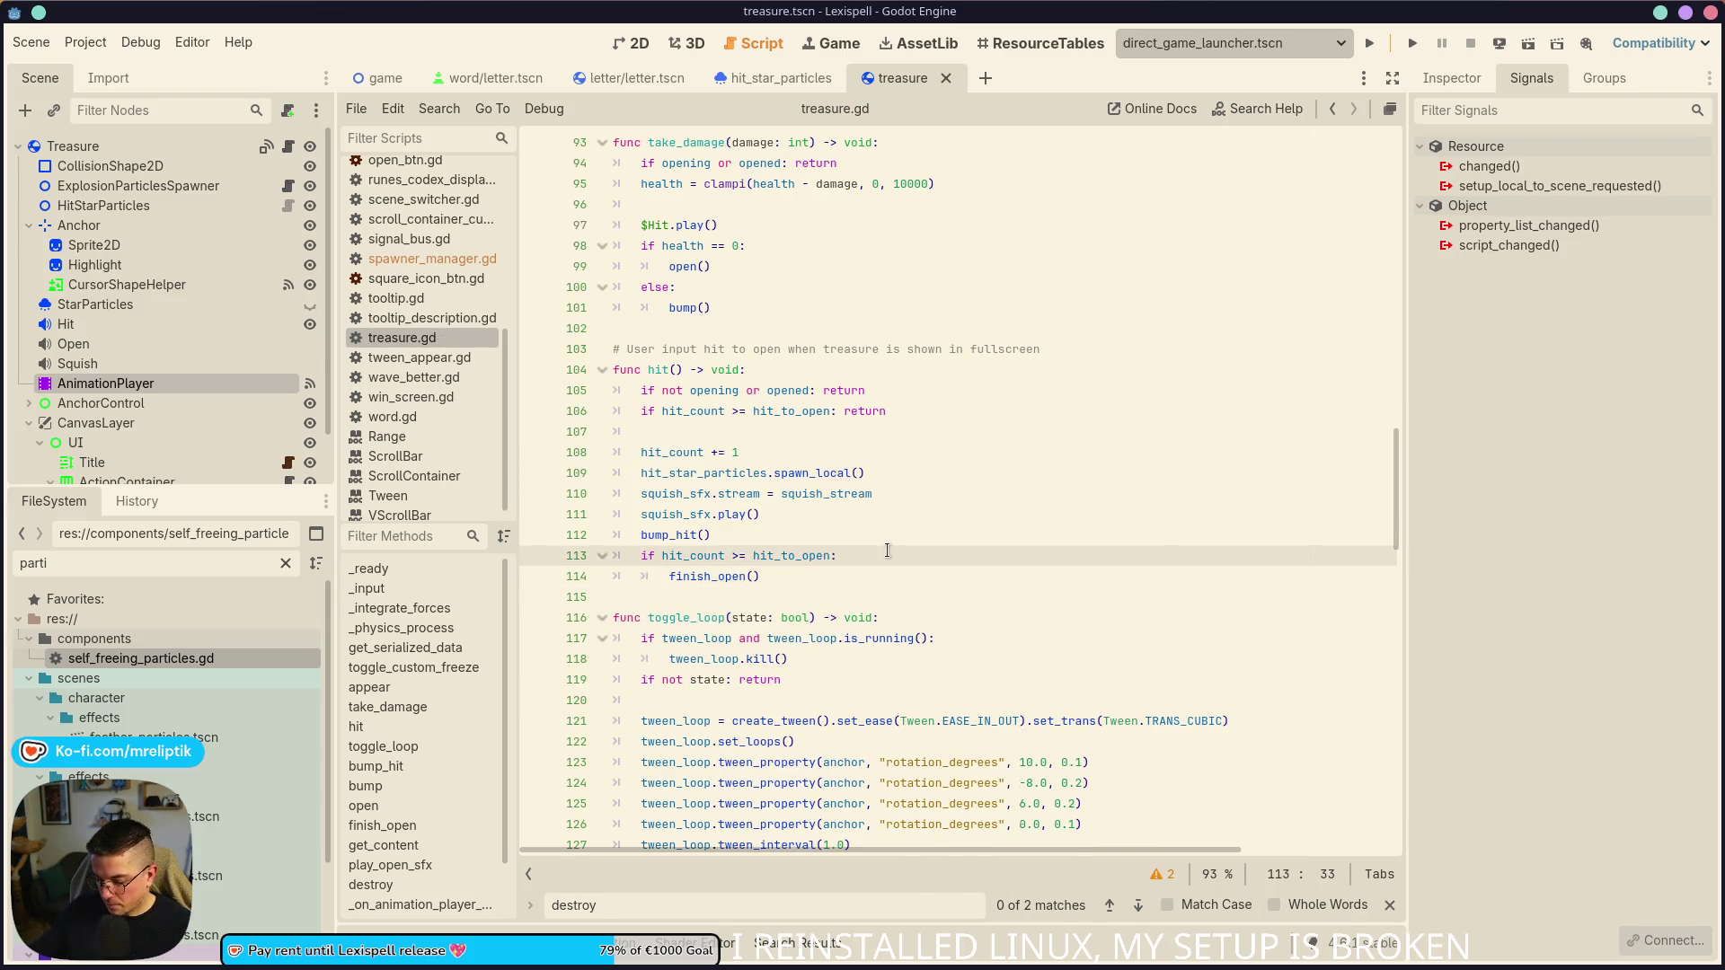
key("Return")
type("et")
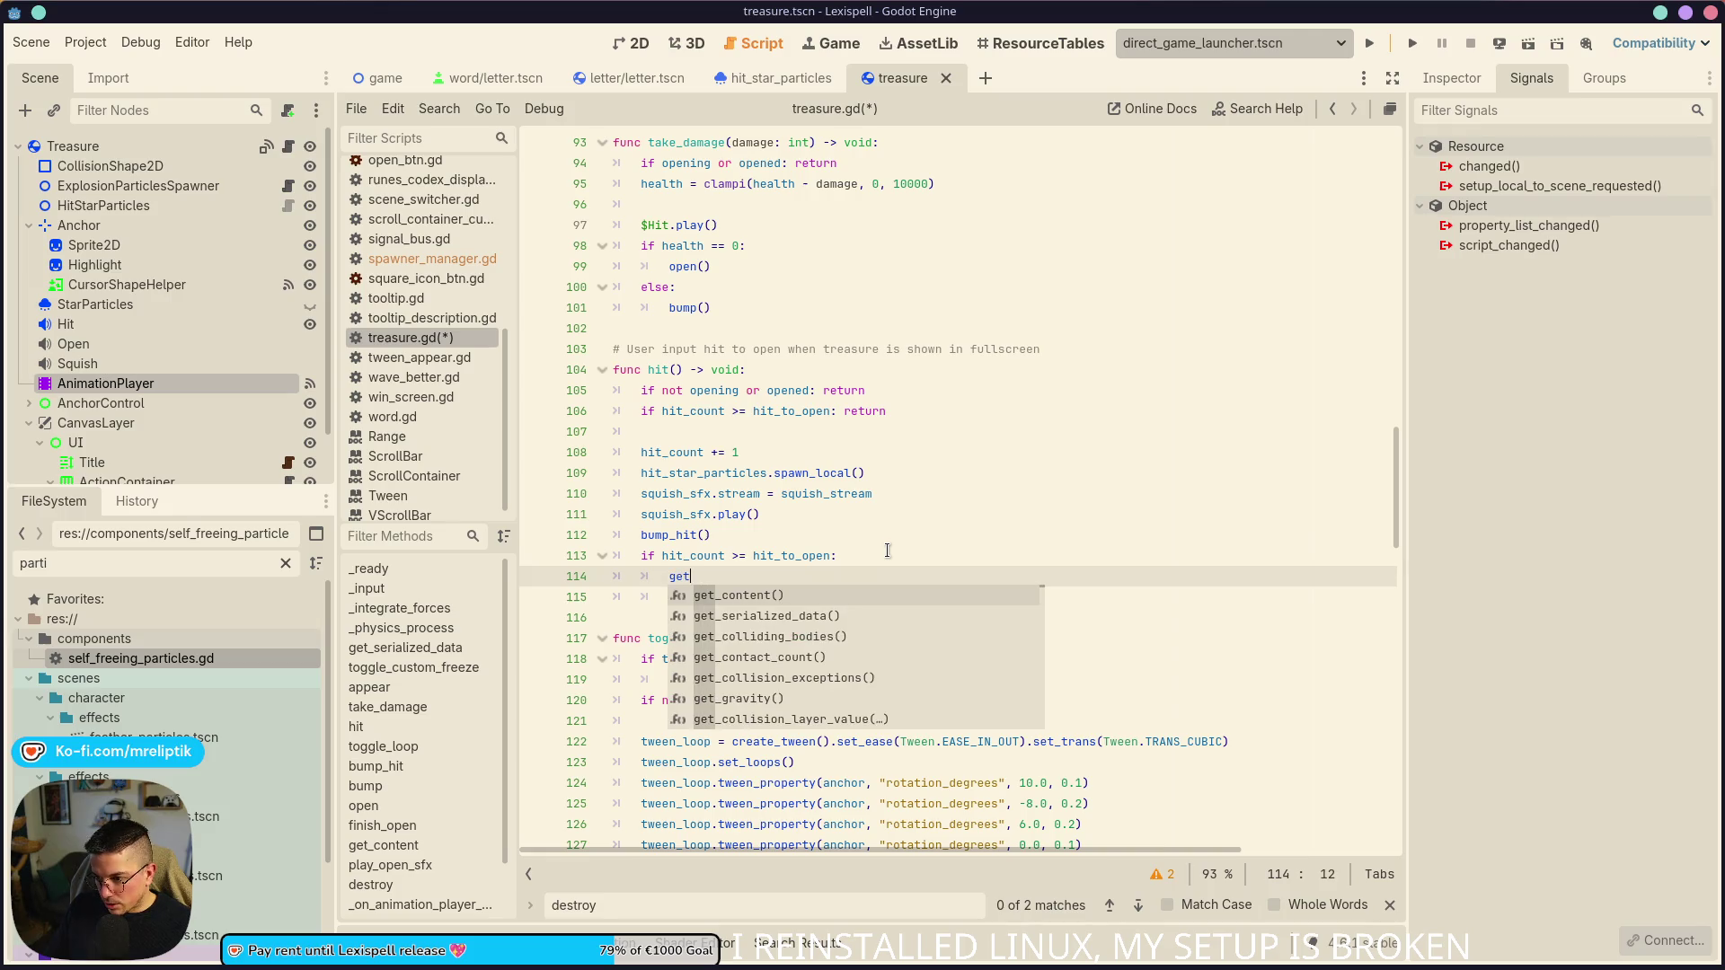
type("_tree().create_t")
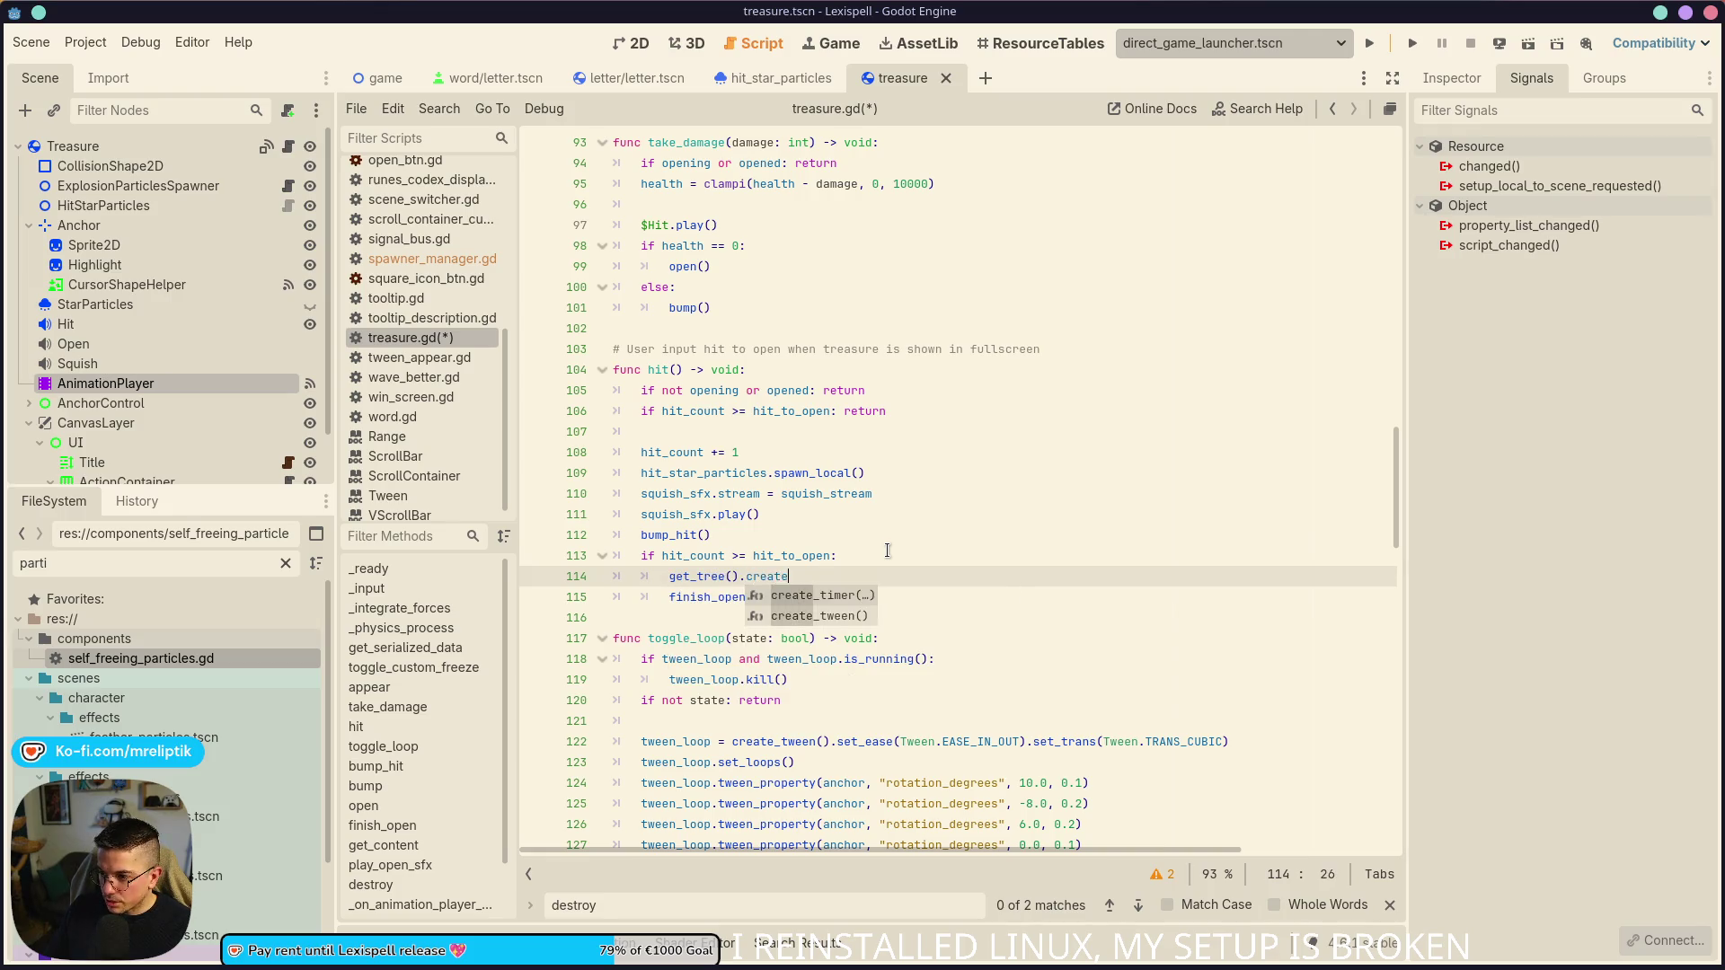
key("Return")
type("0.5)")
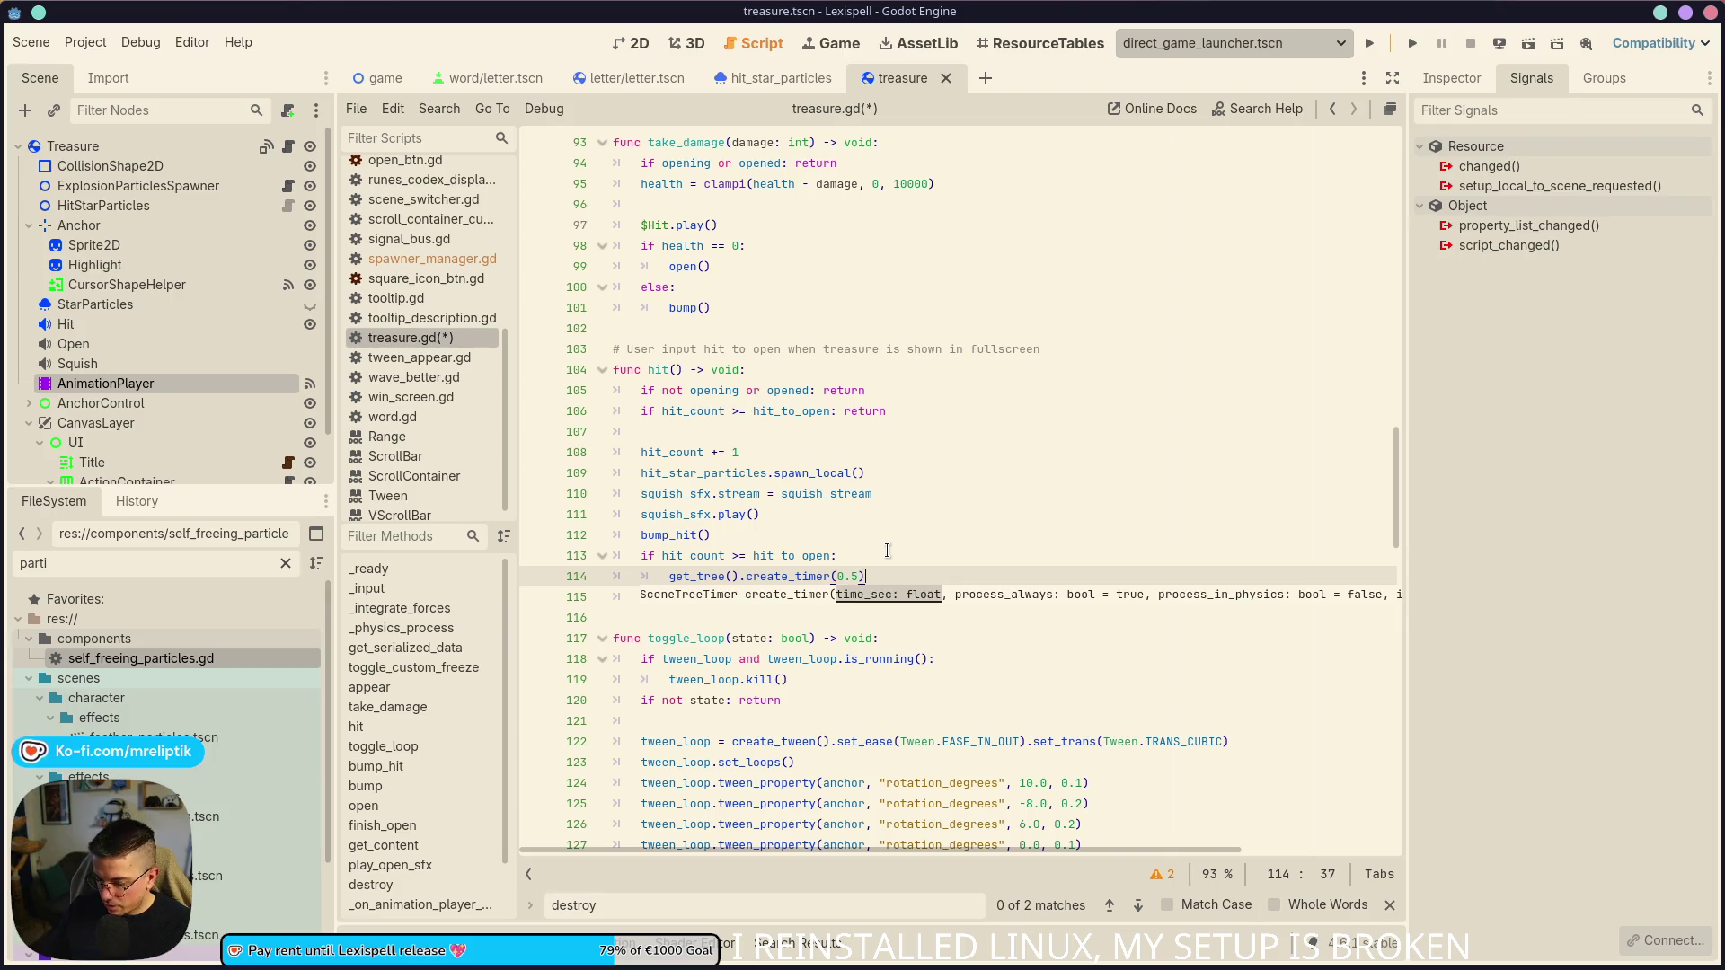
type(".timeout")
key("ctrl+s")
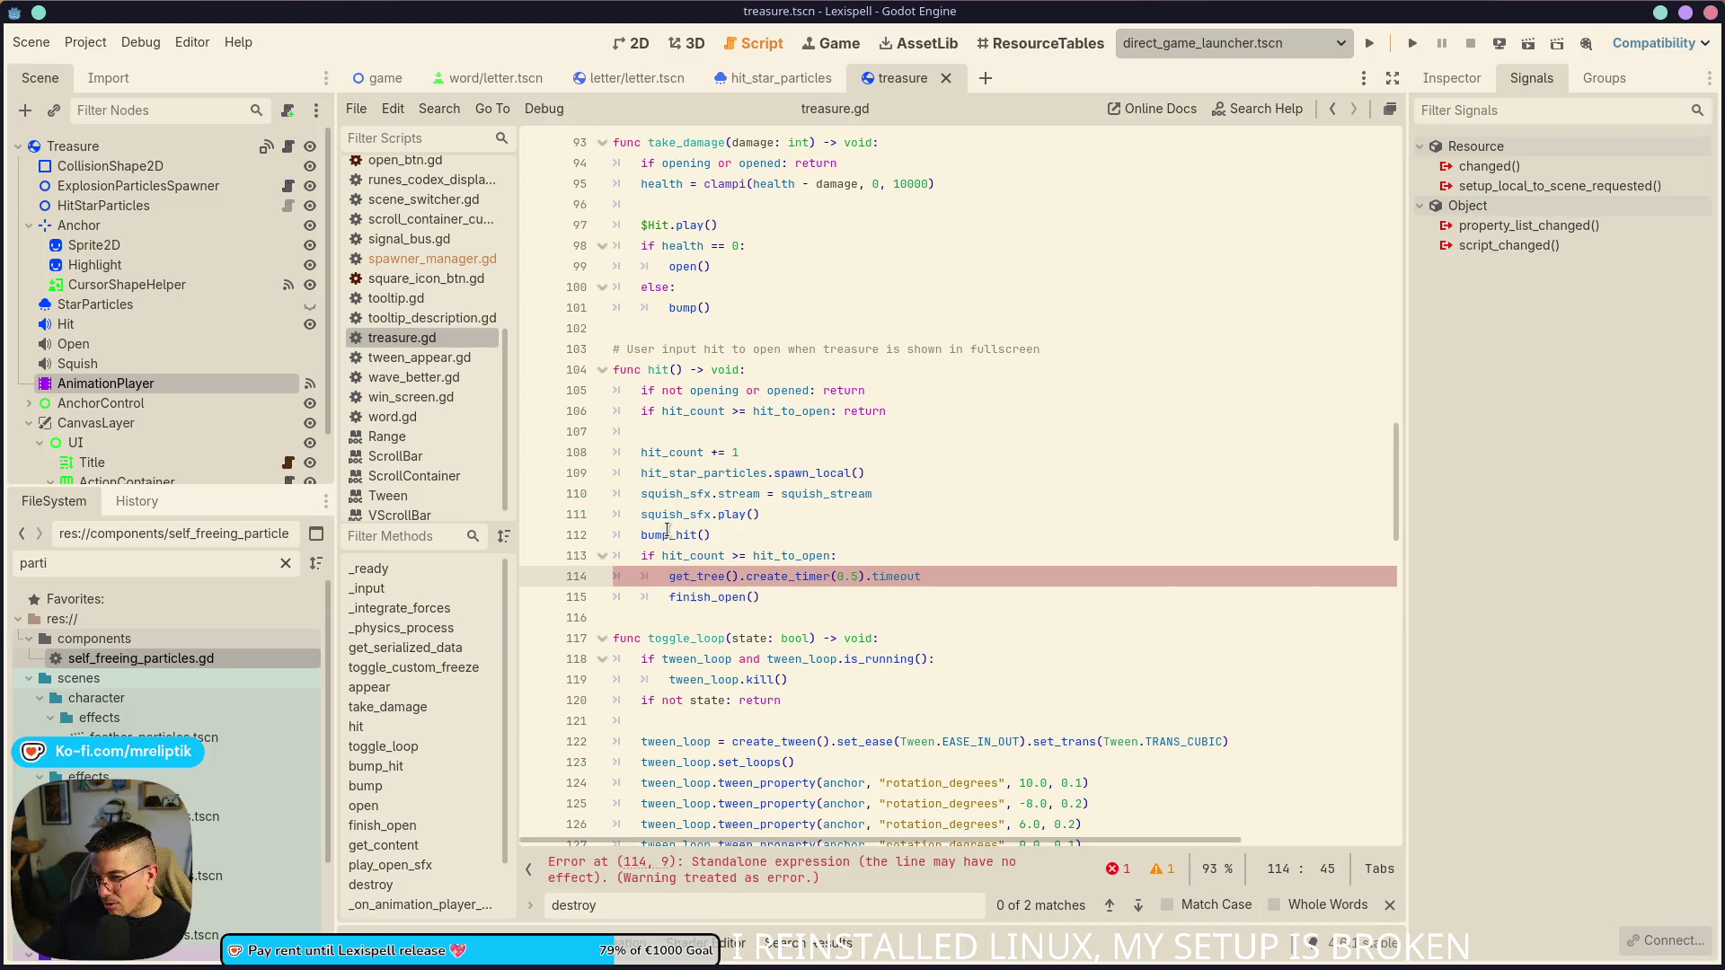
type("await")
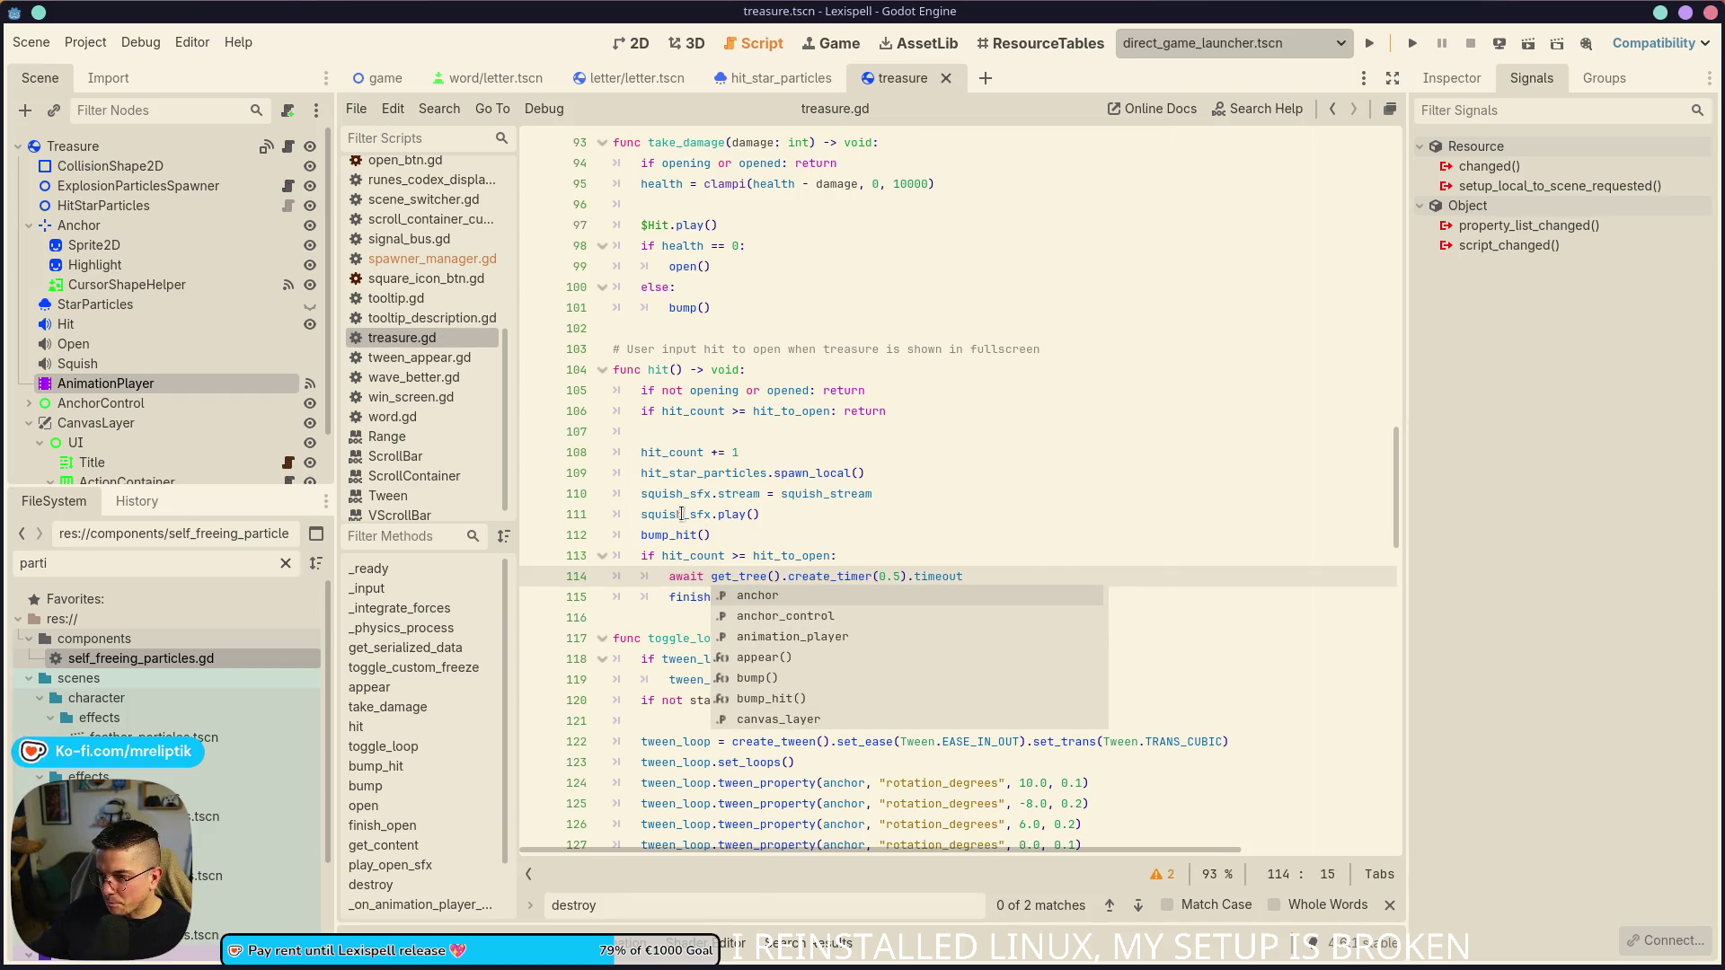
- Check where squish_sfx and bump_hit are used, then adjust the timer delay and save
double_click(683, 515)
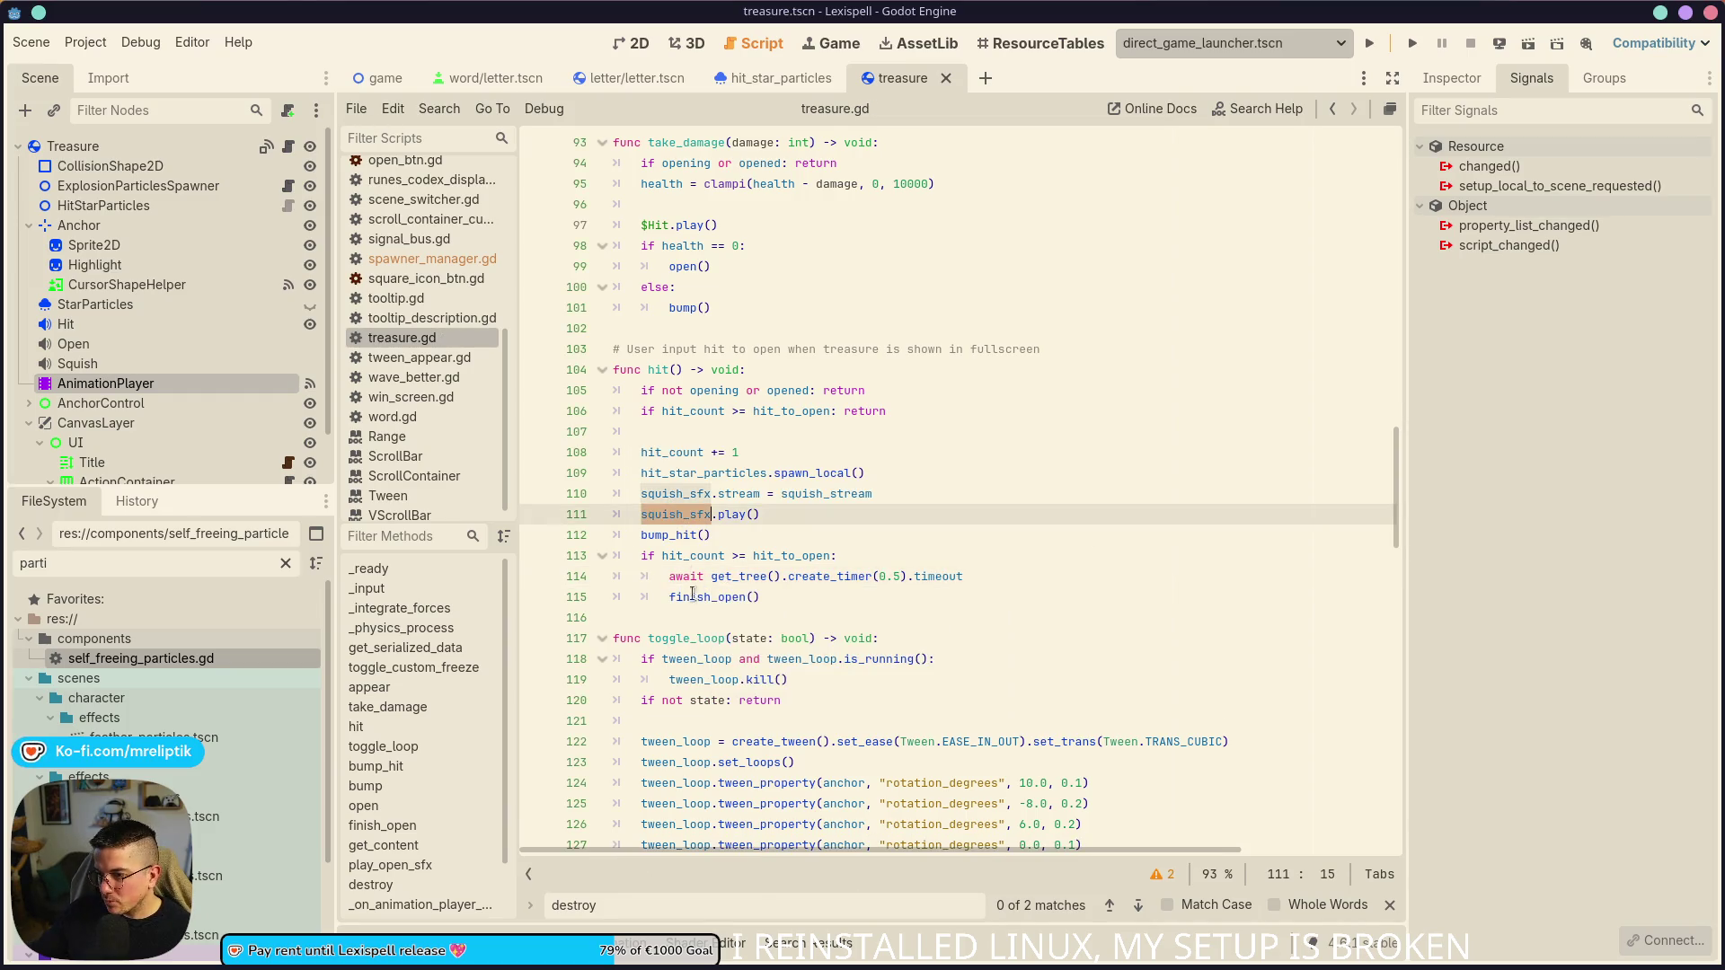
double_click(676, 536)
scroll(678, 542, "down", 10)
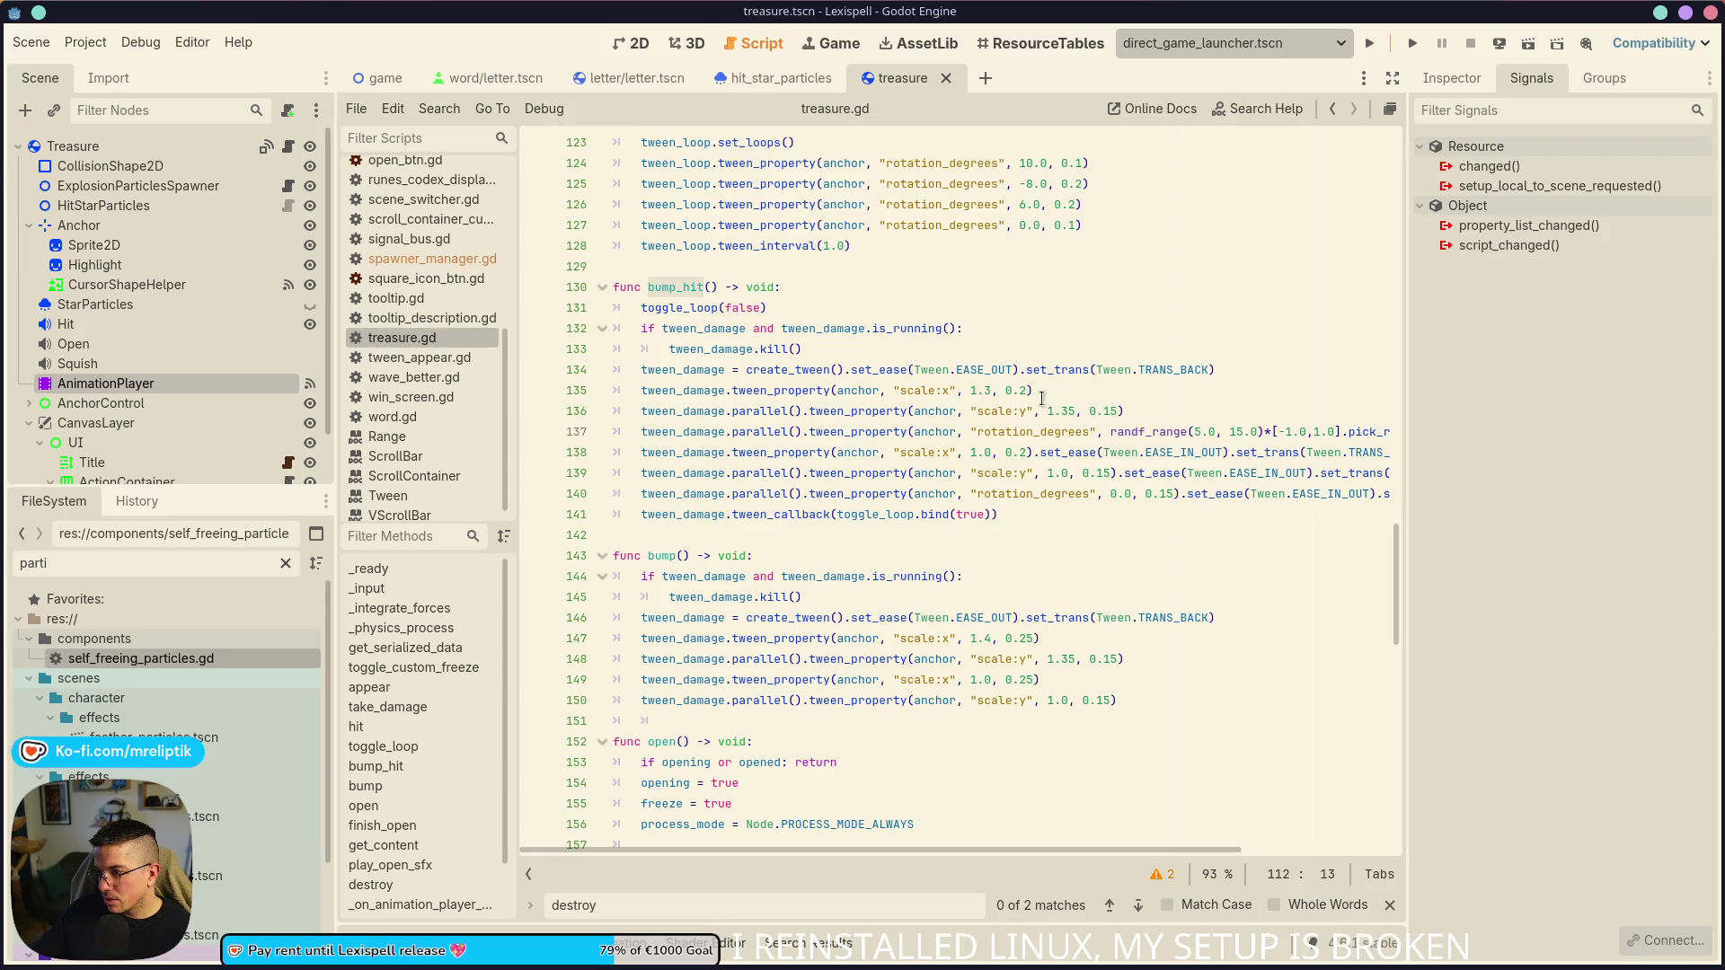
scroll(740, 551, "up", 9)
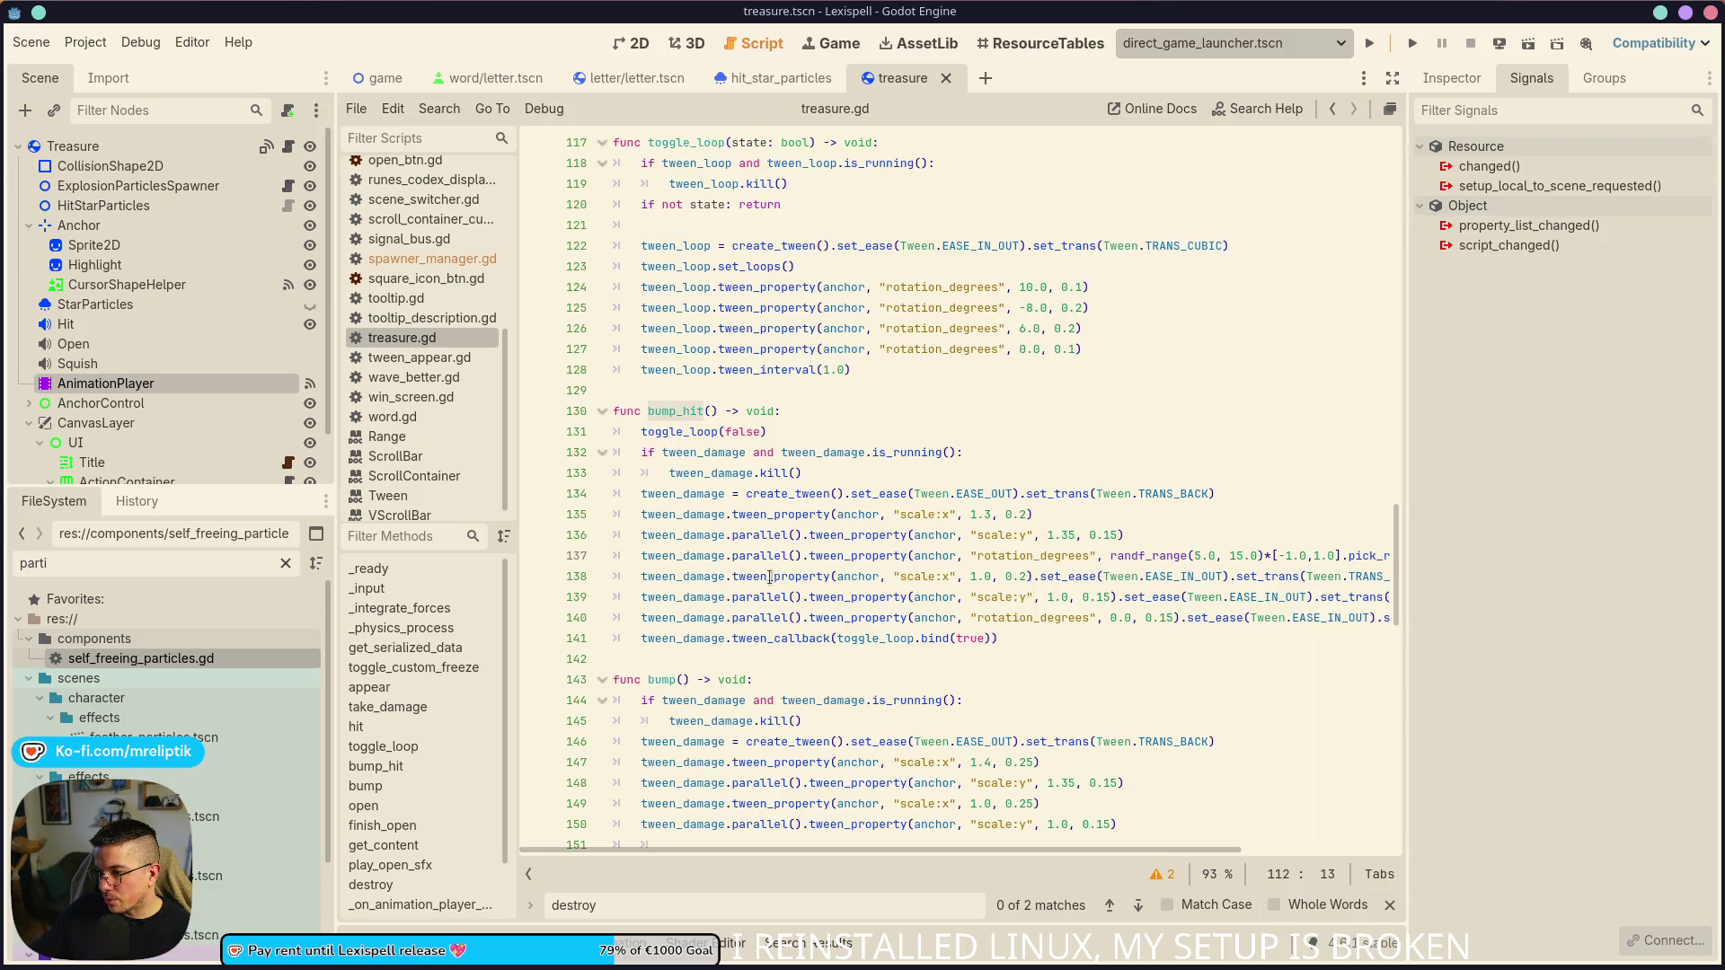
left_click(896, 513)
key("BackSpace")
type("5")
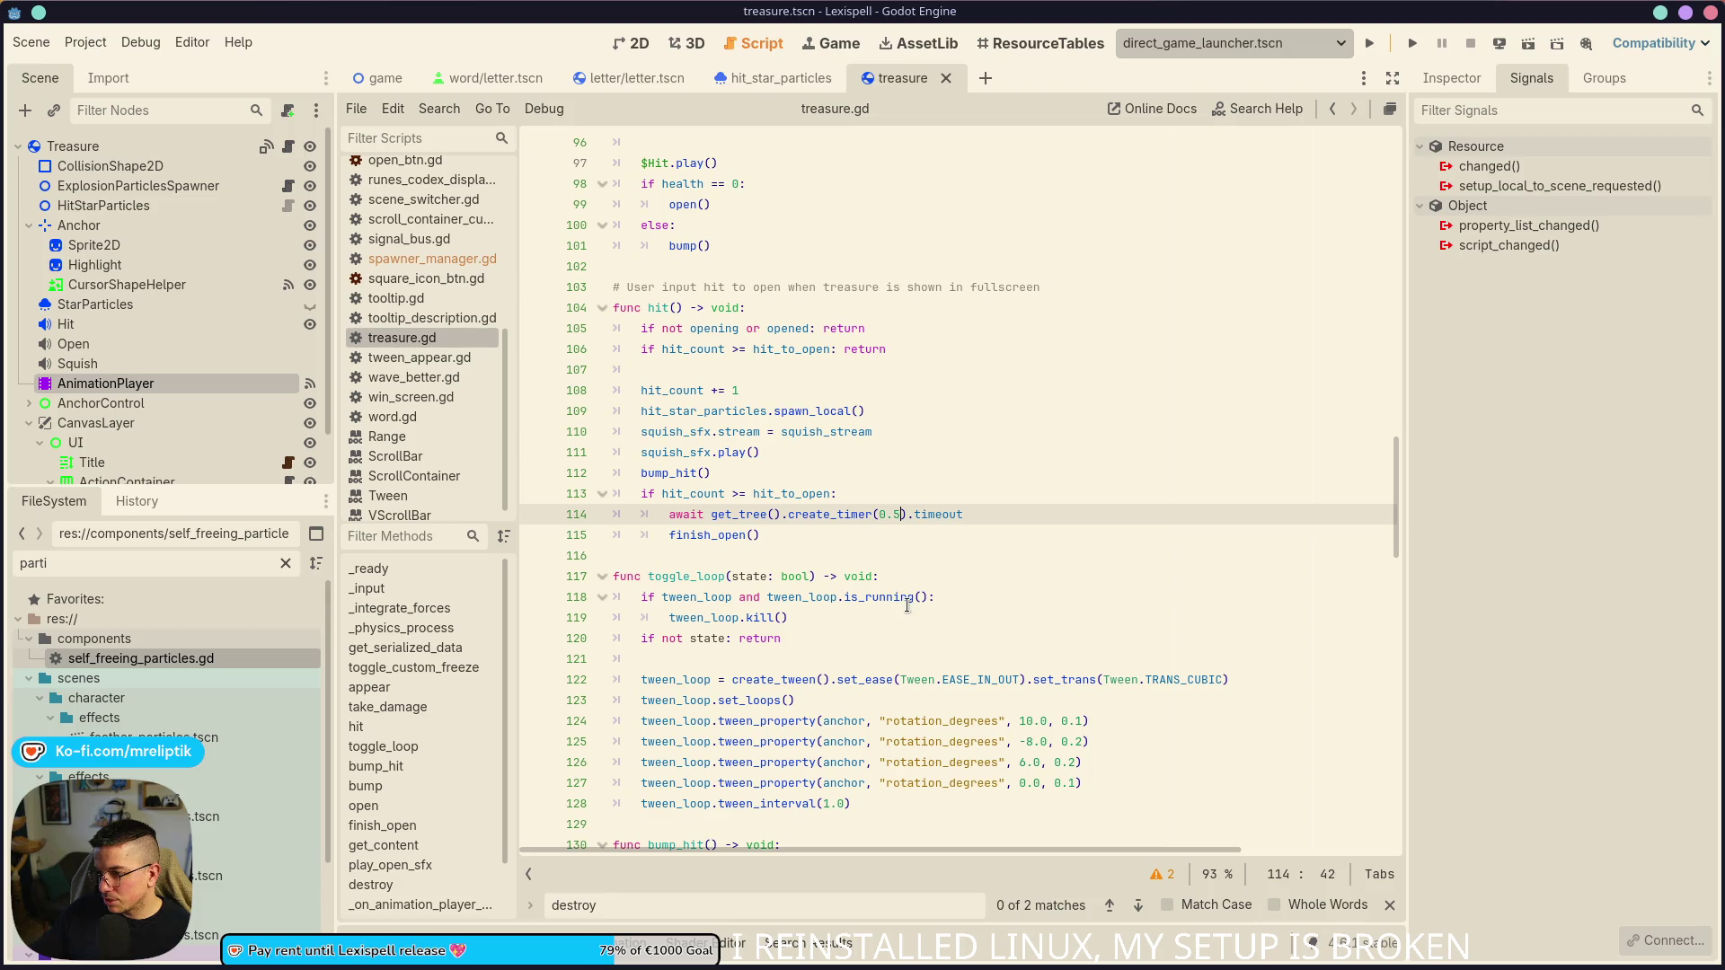
type("4")
key("ctrl+s")
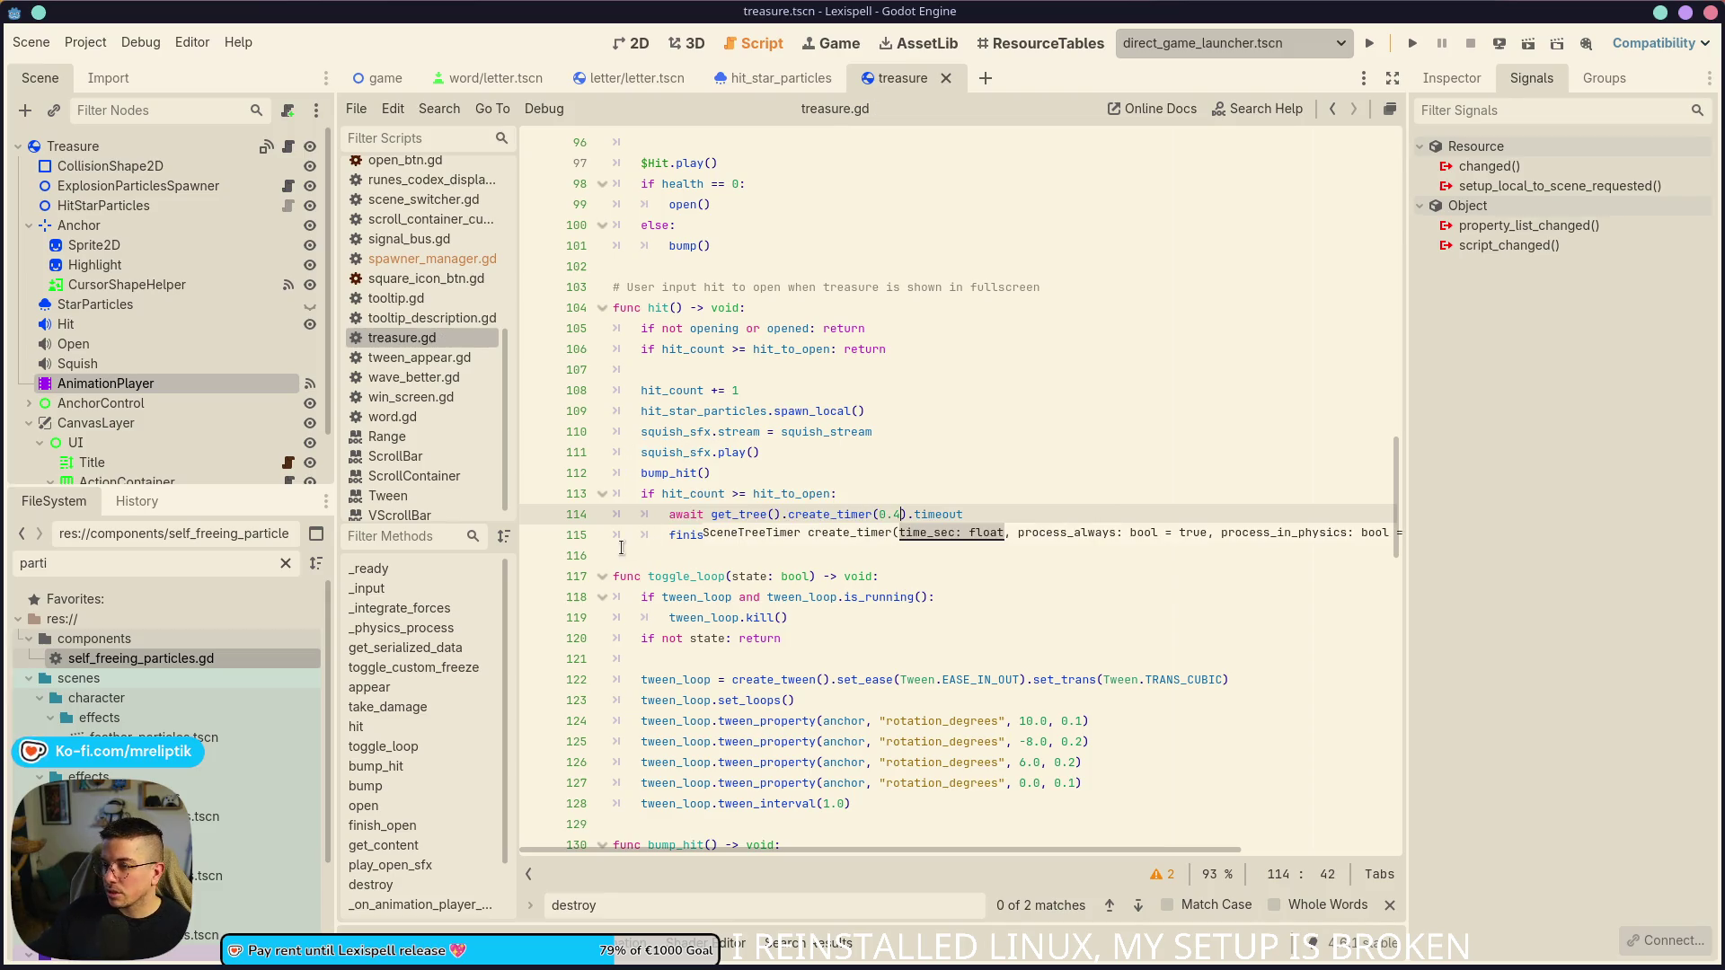
- Bring up the Steam library and open Lexispell's Properties
mouse_move(530, 968)
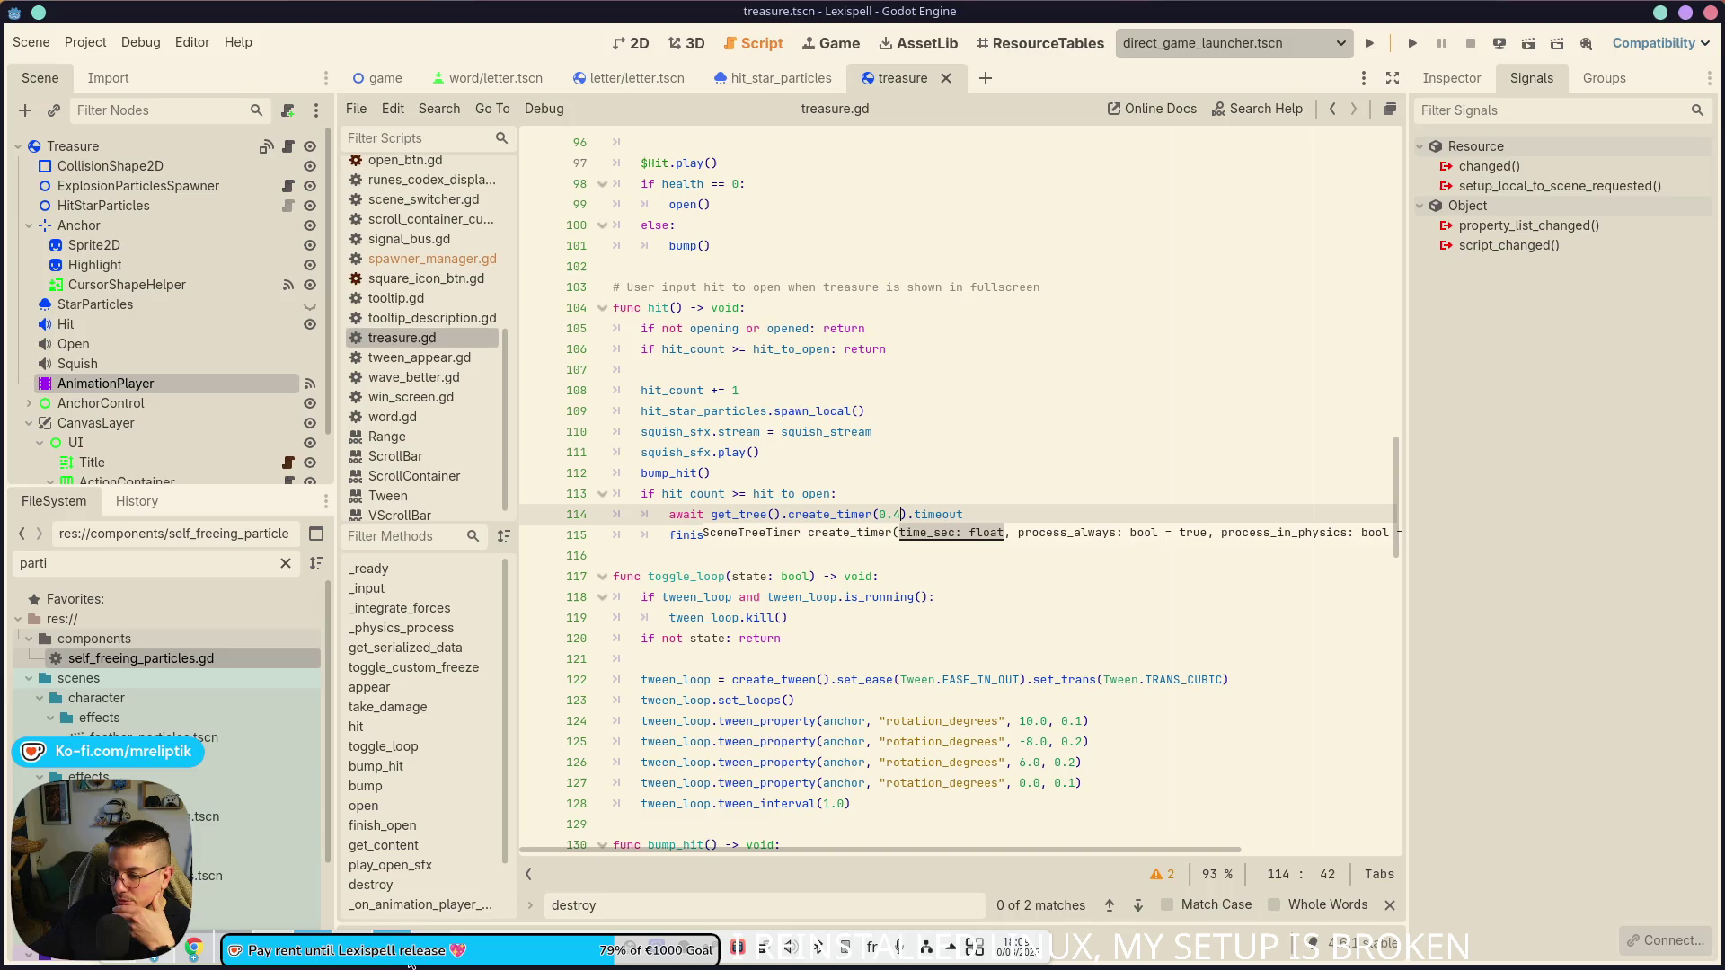
mouse_move(432, 951)
left_click(432, 854)
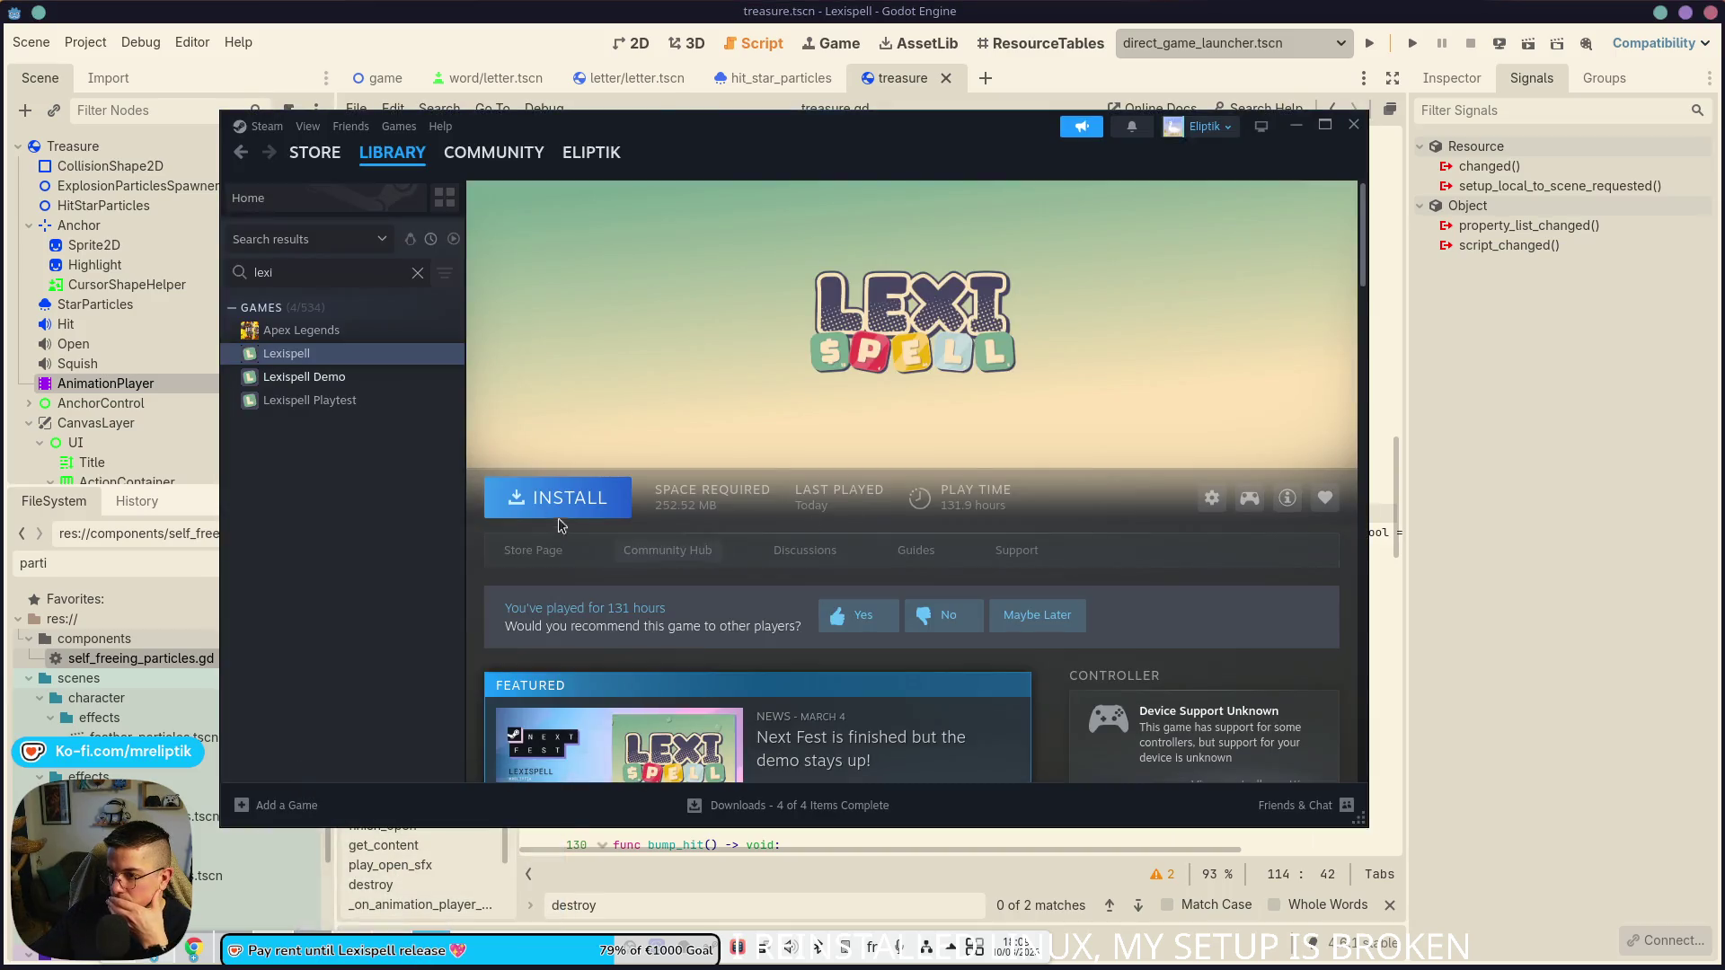
scroll(1146, 430, "down", 3)
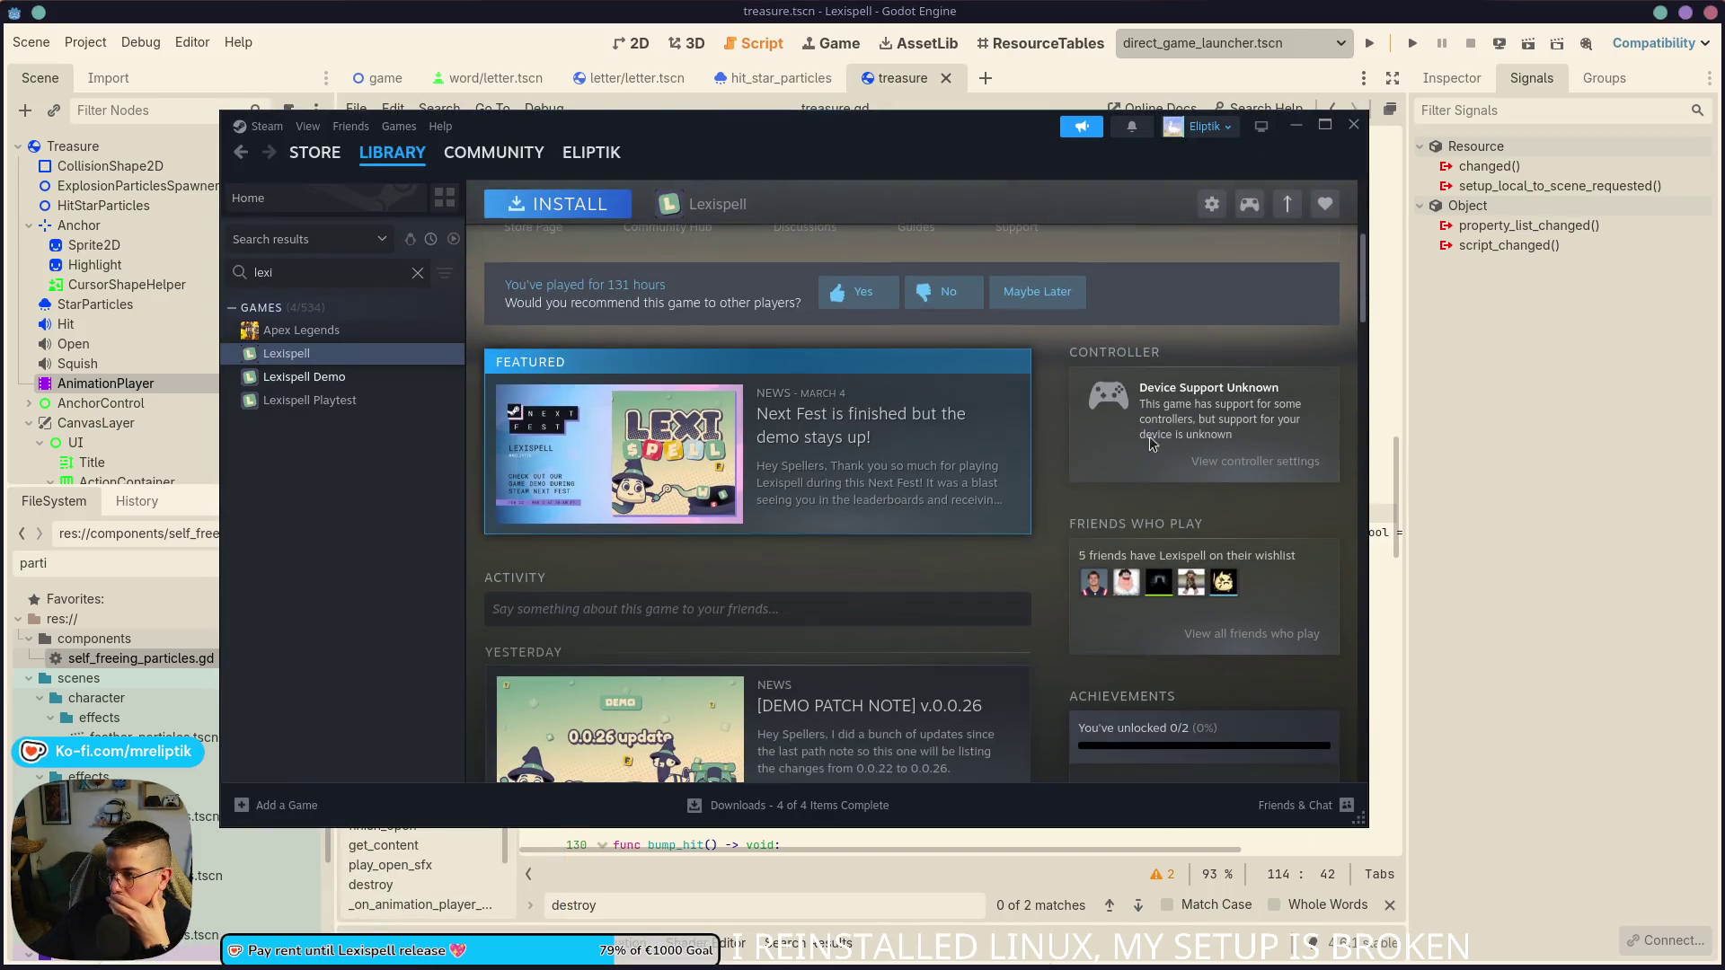
scroll(1151, 521, "down", 4)
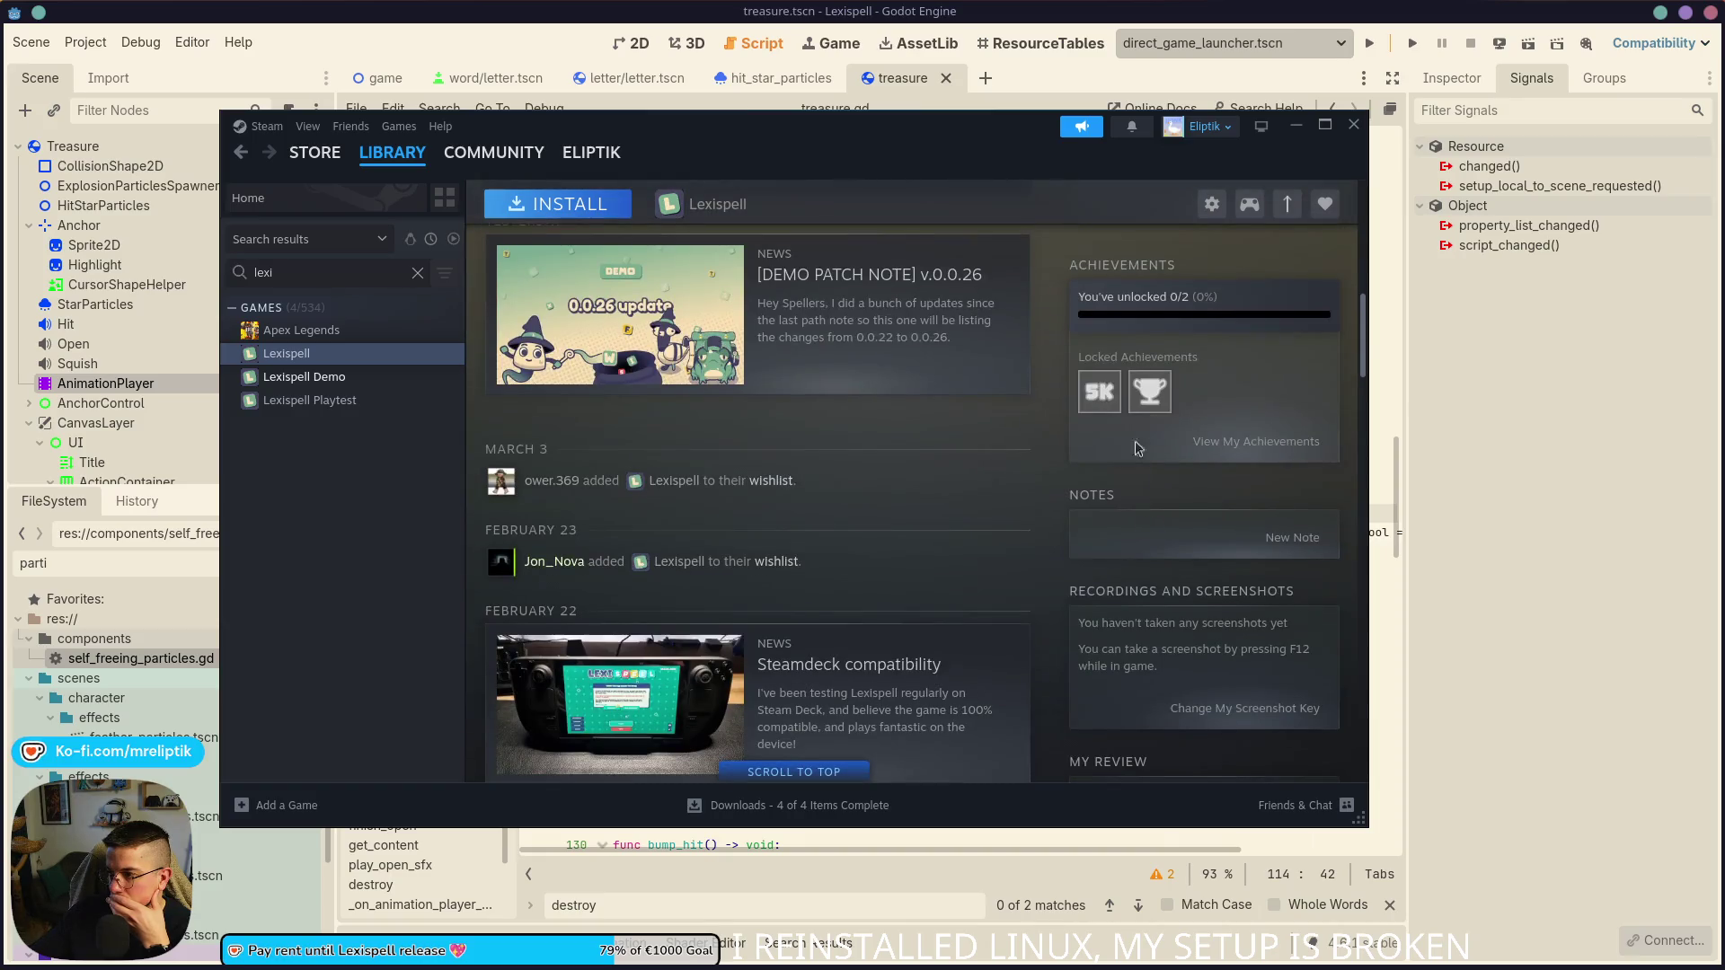
scroll(1122, 413, "down", 4)
scroll(1122, 408, "up", 10)
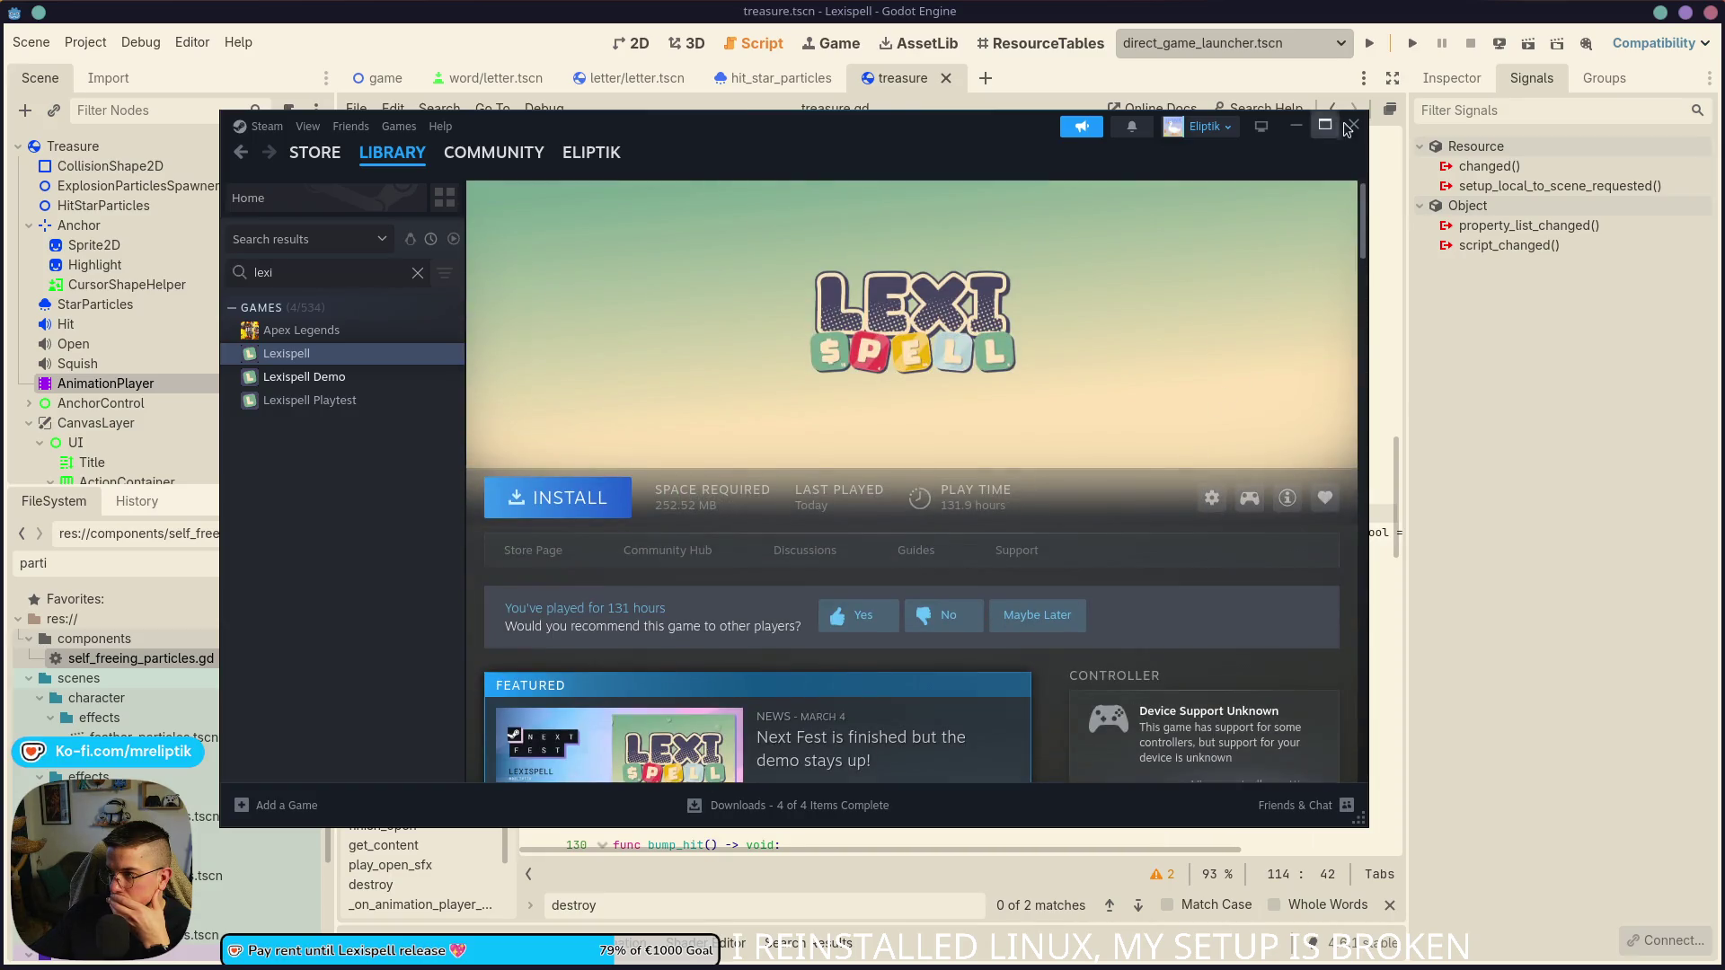
left_click(1212, 498)
left_click(1200, 628)
left_click(1211, 498)
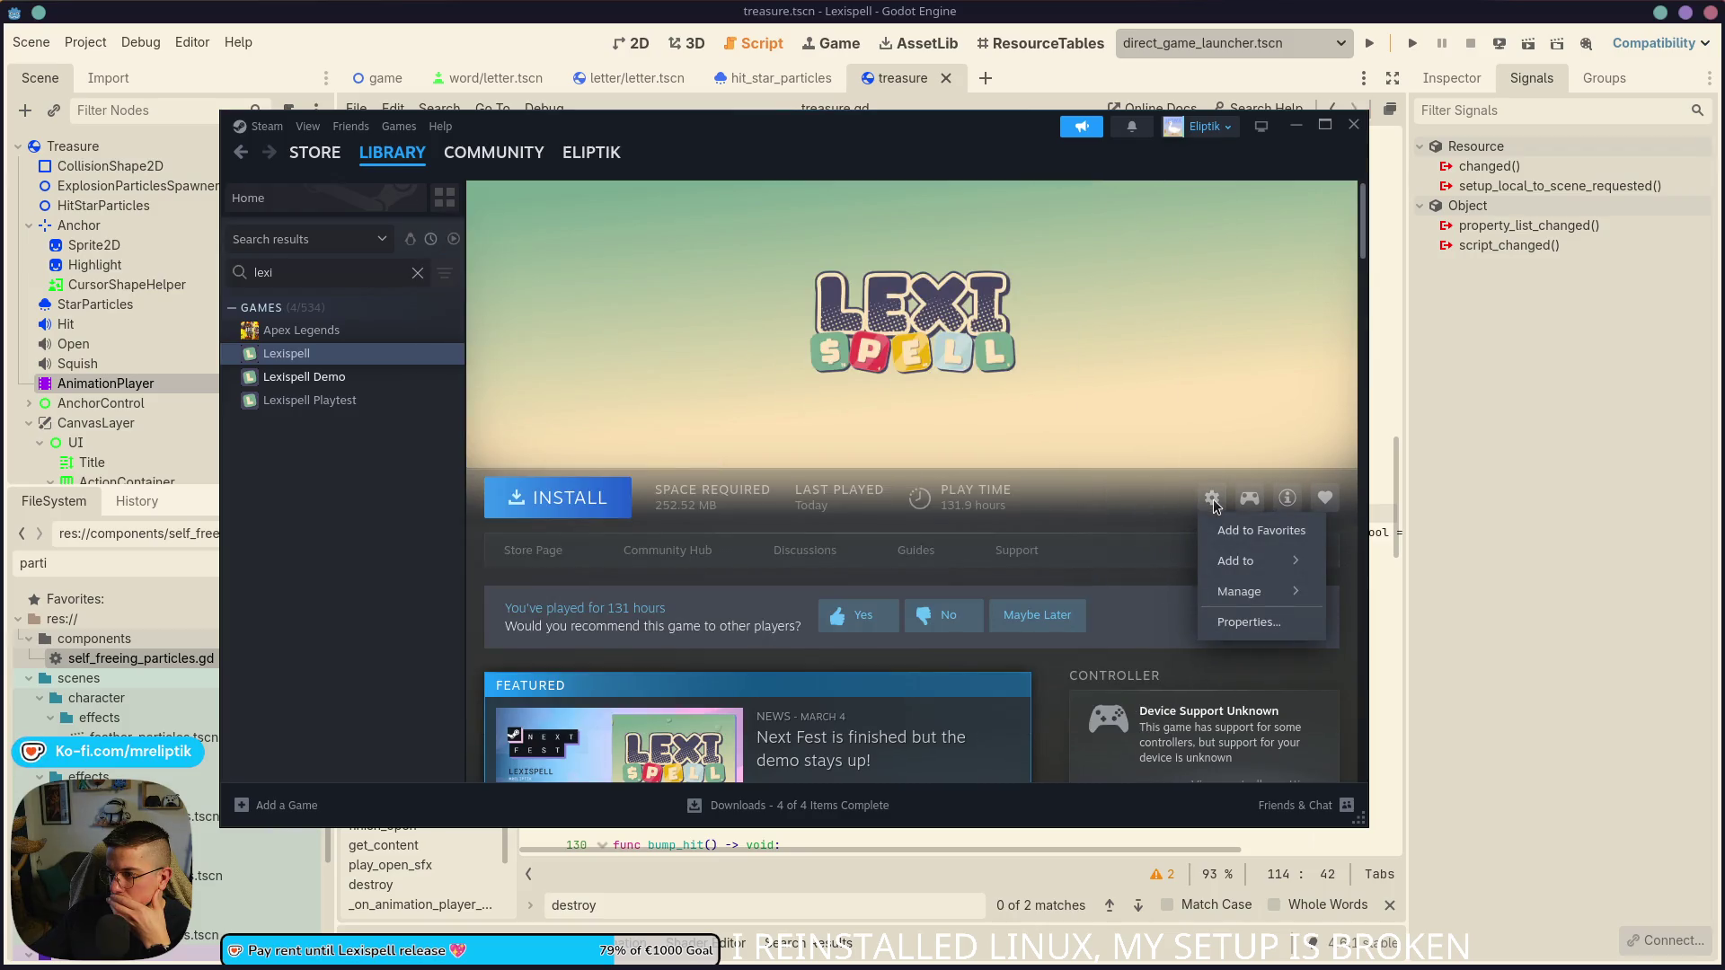
left_click(1252, 616)
- Look through the Compatibility, Updates, Betas, Controller, Game Recording and Customization pages, then close Properties and Steam
left_click(467, 322)
left_click(460, 351)
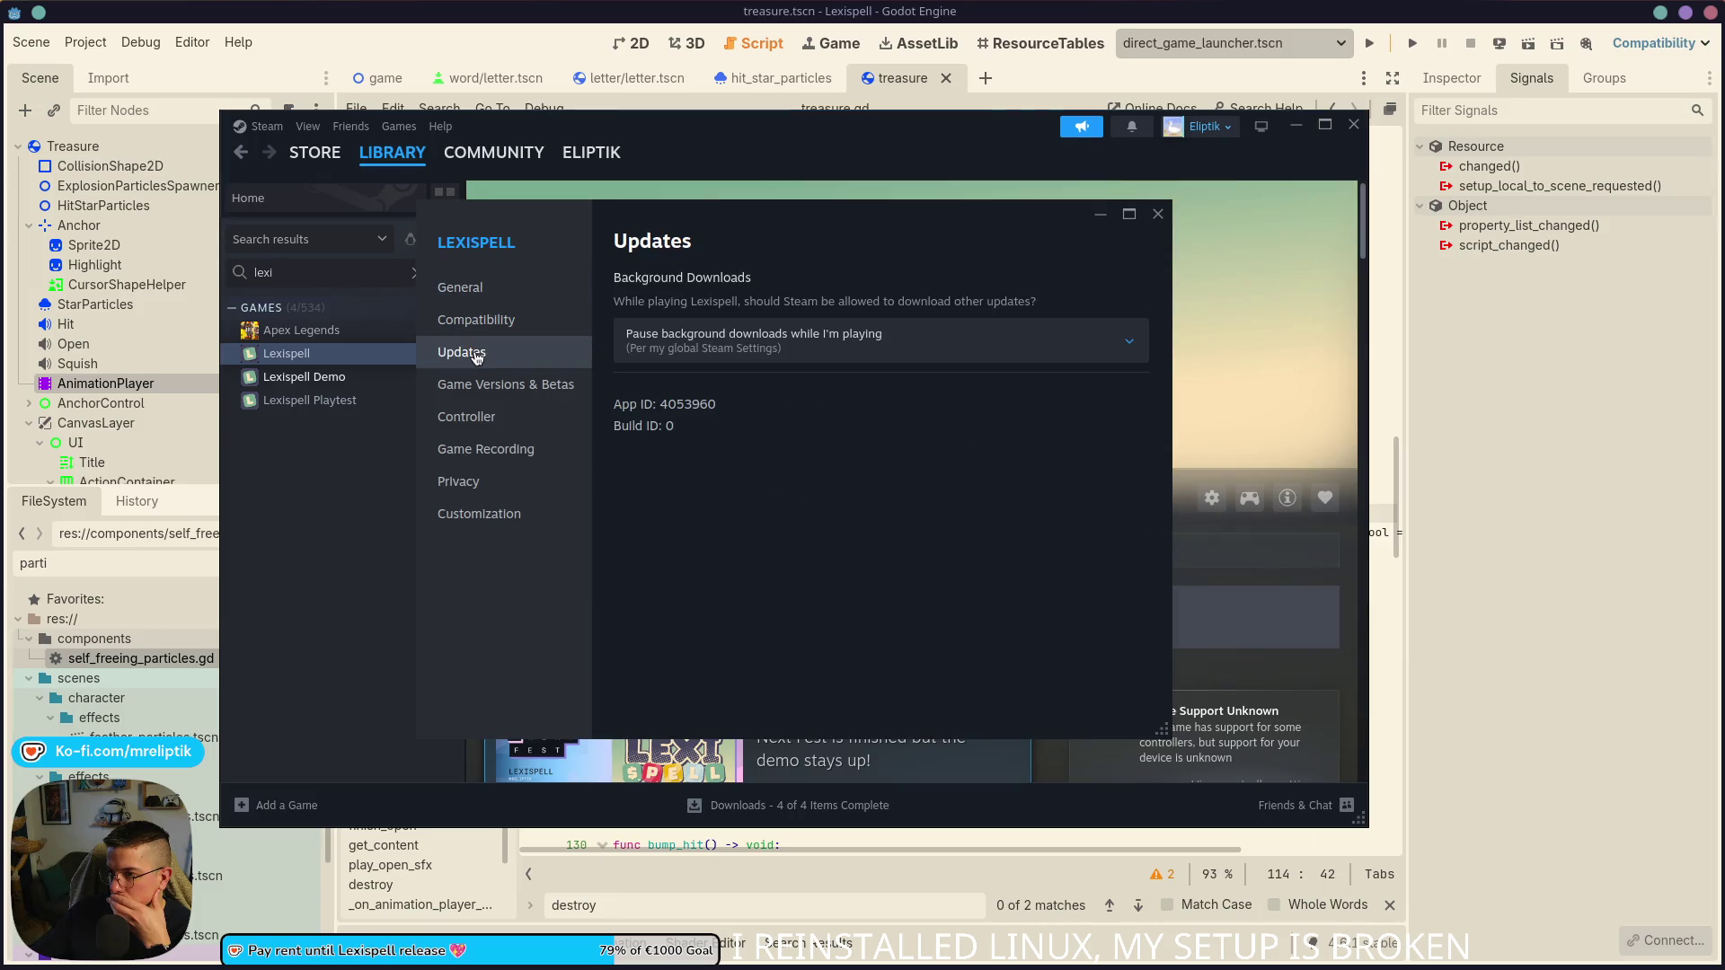
left_click(482, 386)
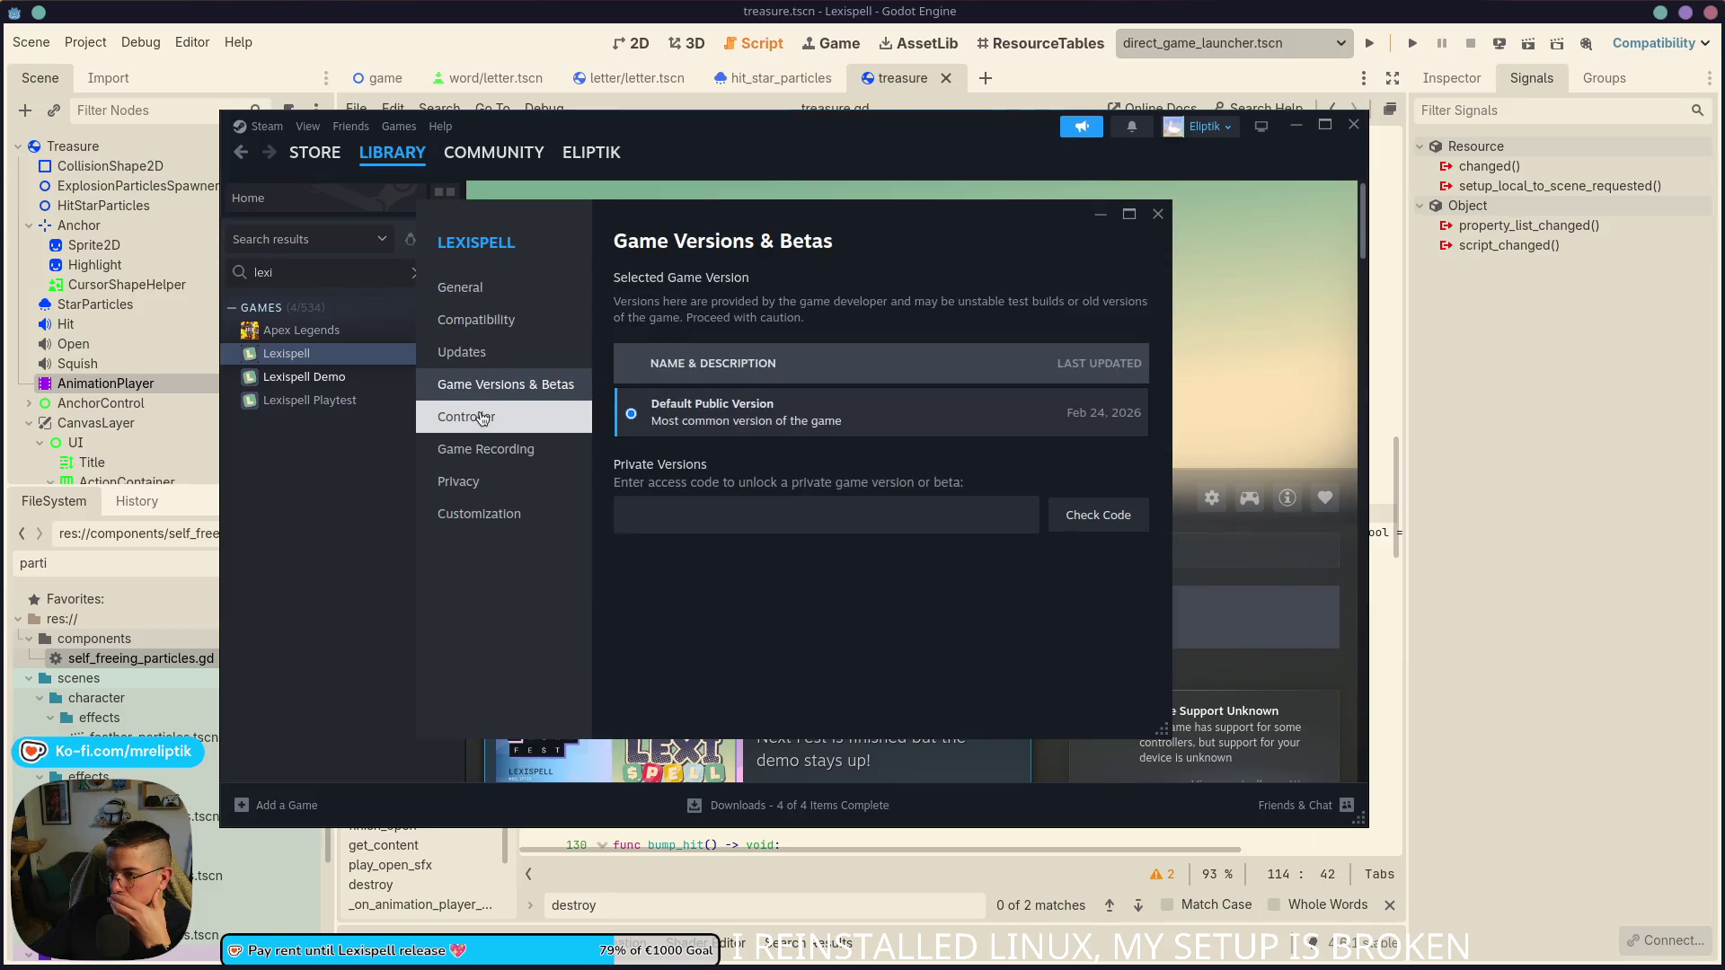
left_click(483, 418)
left_click(485, 458)
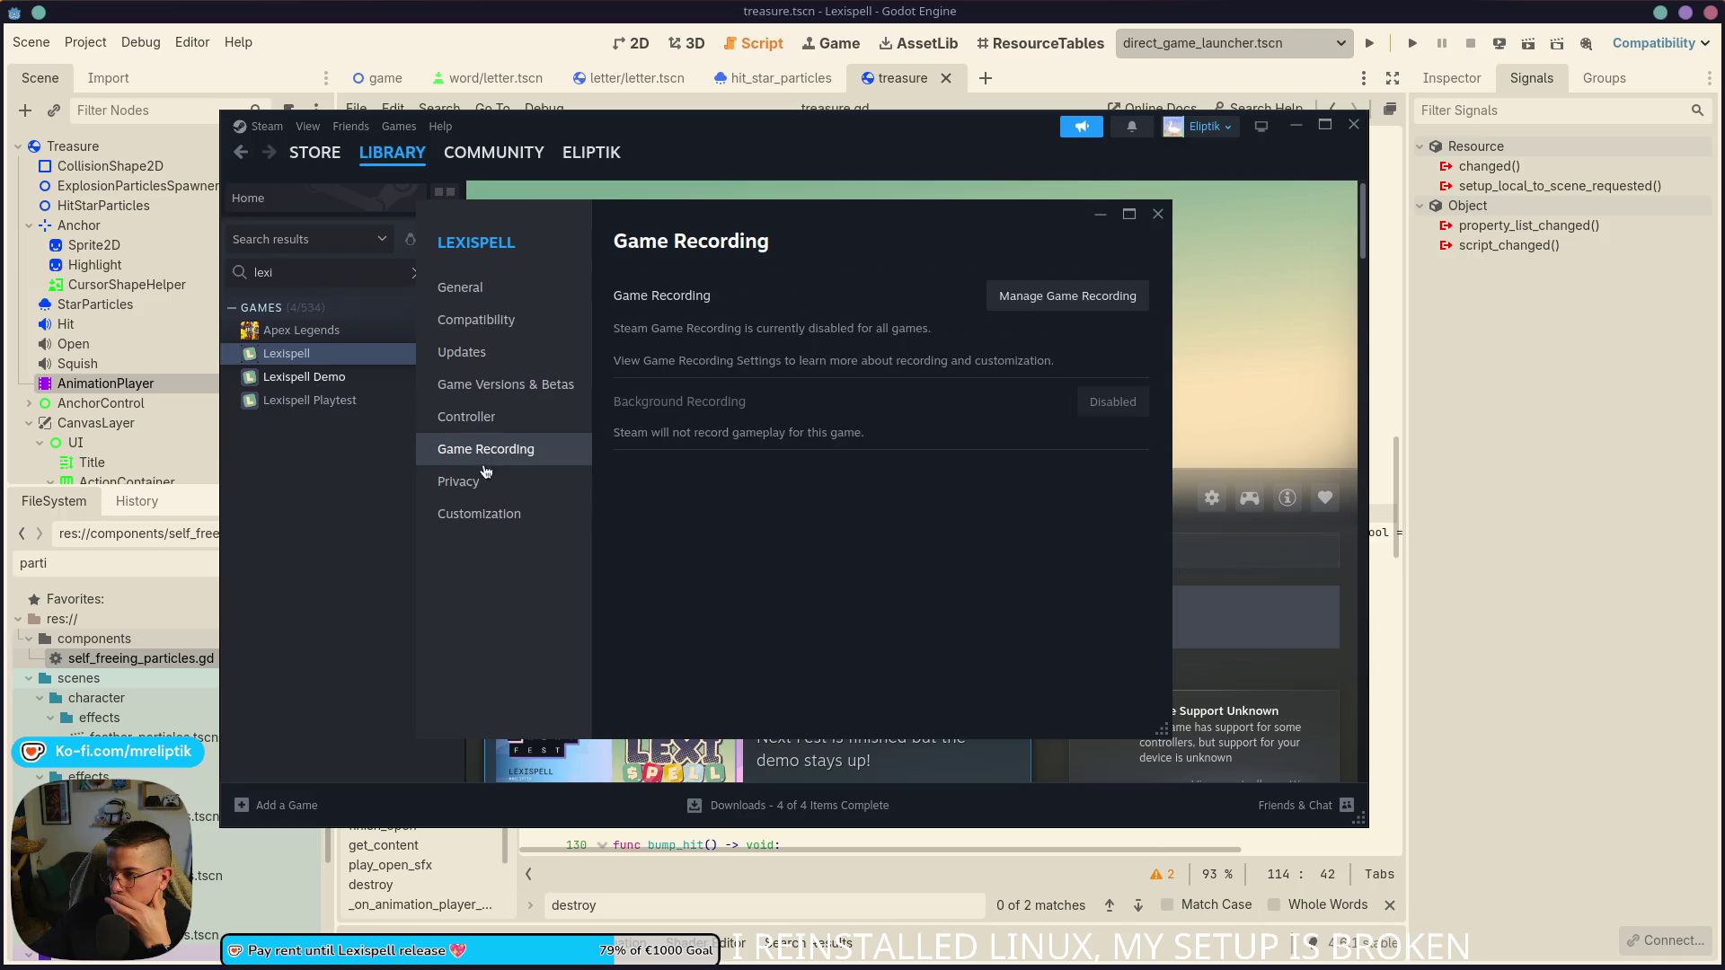
left_click(474, 525)
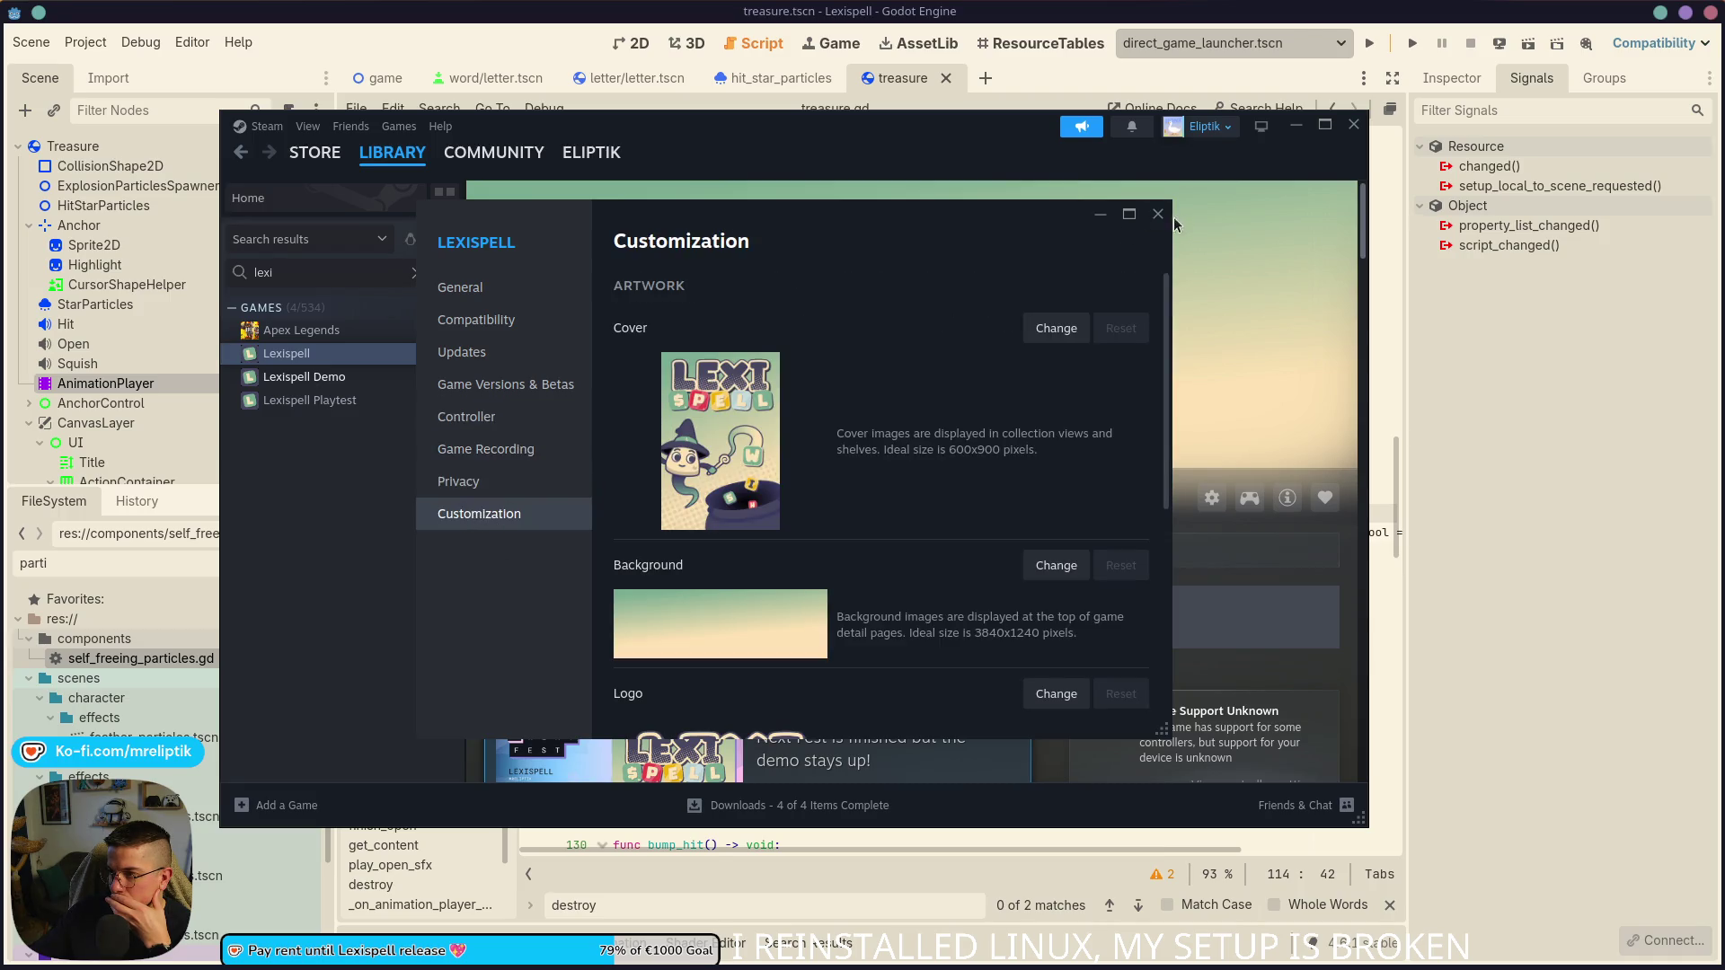
left_click(1158, 214)
left_click(1352, 127)
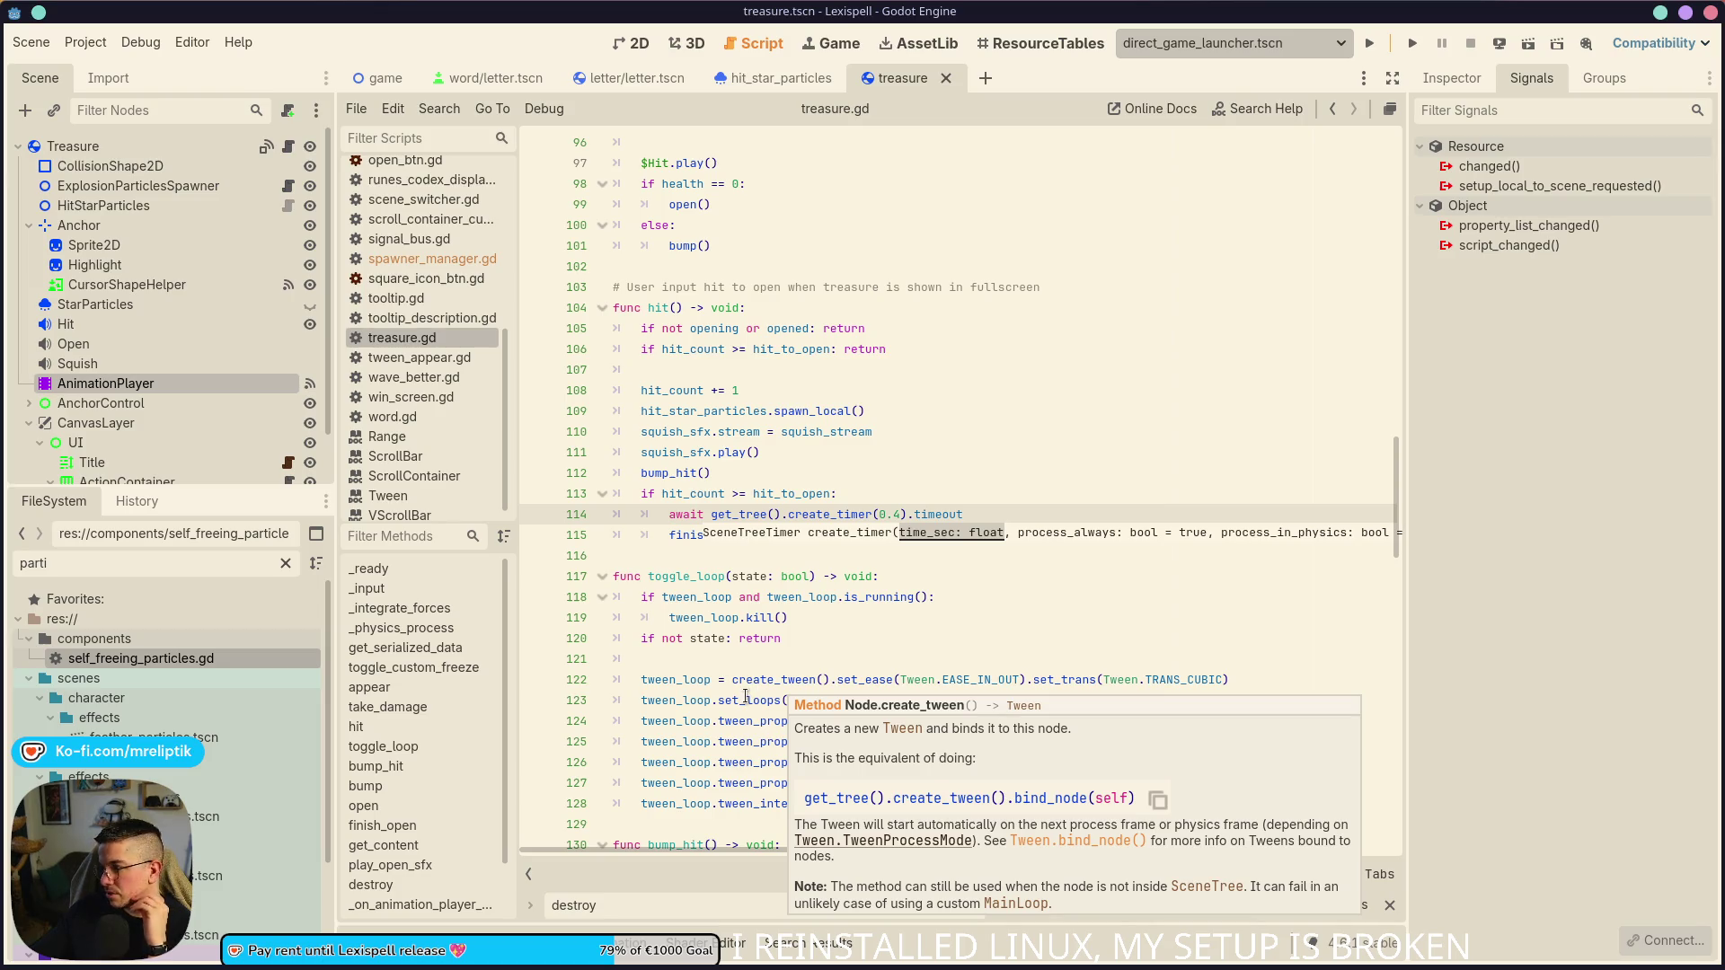
mouse_move(735, 710)
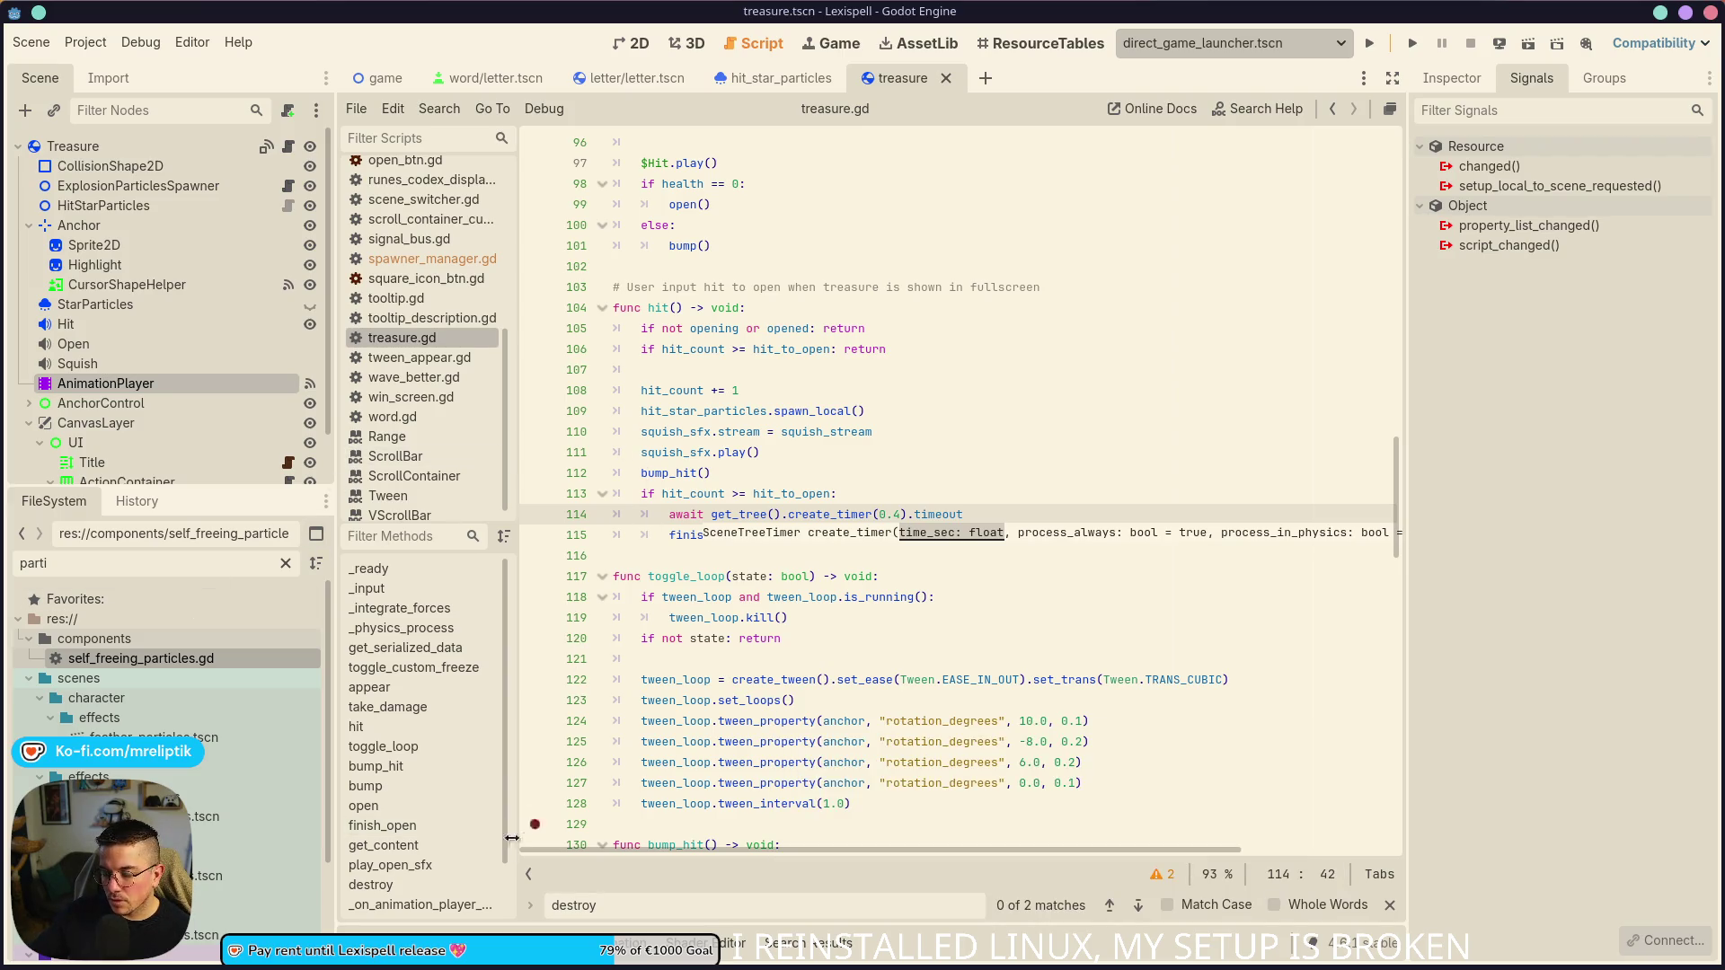
key("alt+d")
left_click(422, 942)
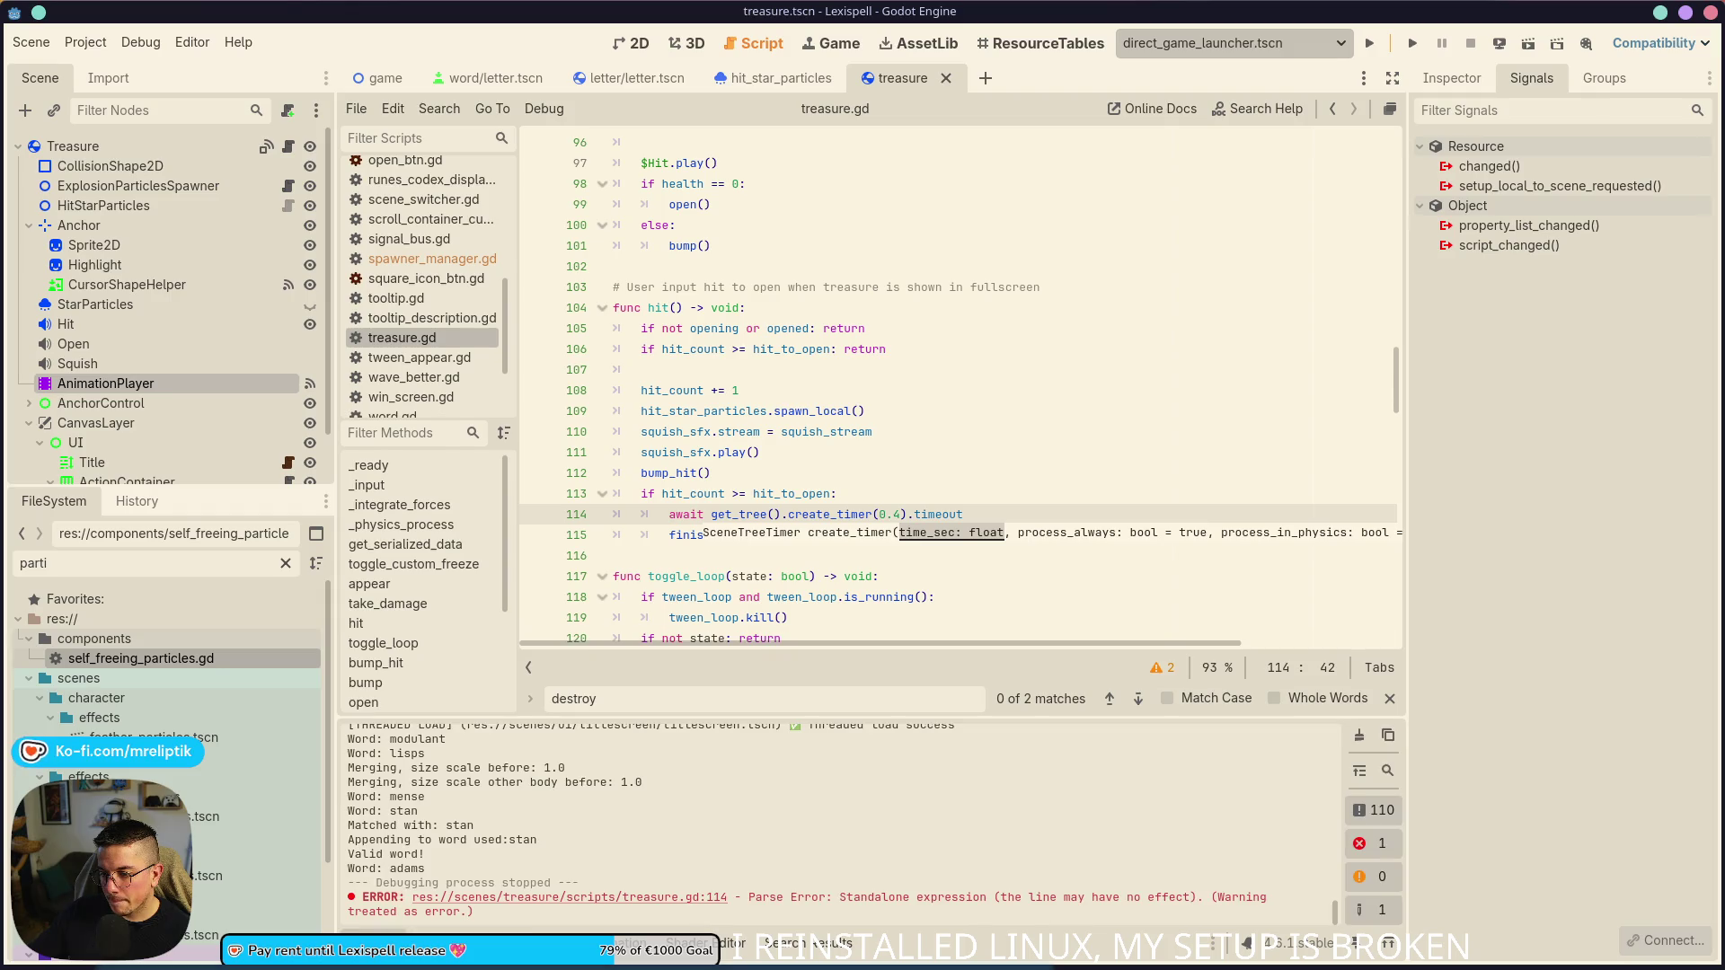
left_click(422, 941)
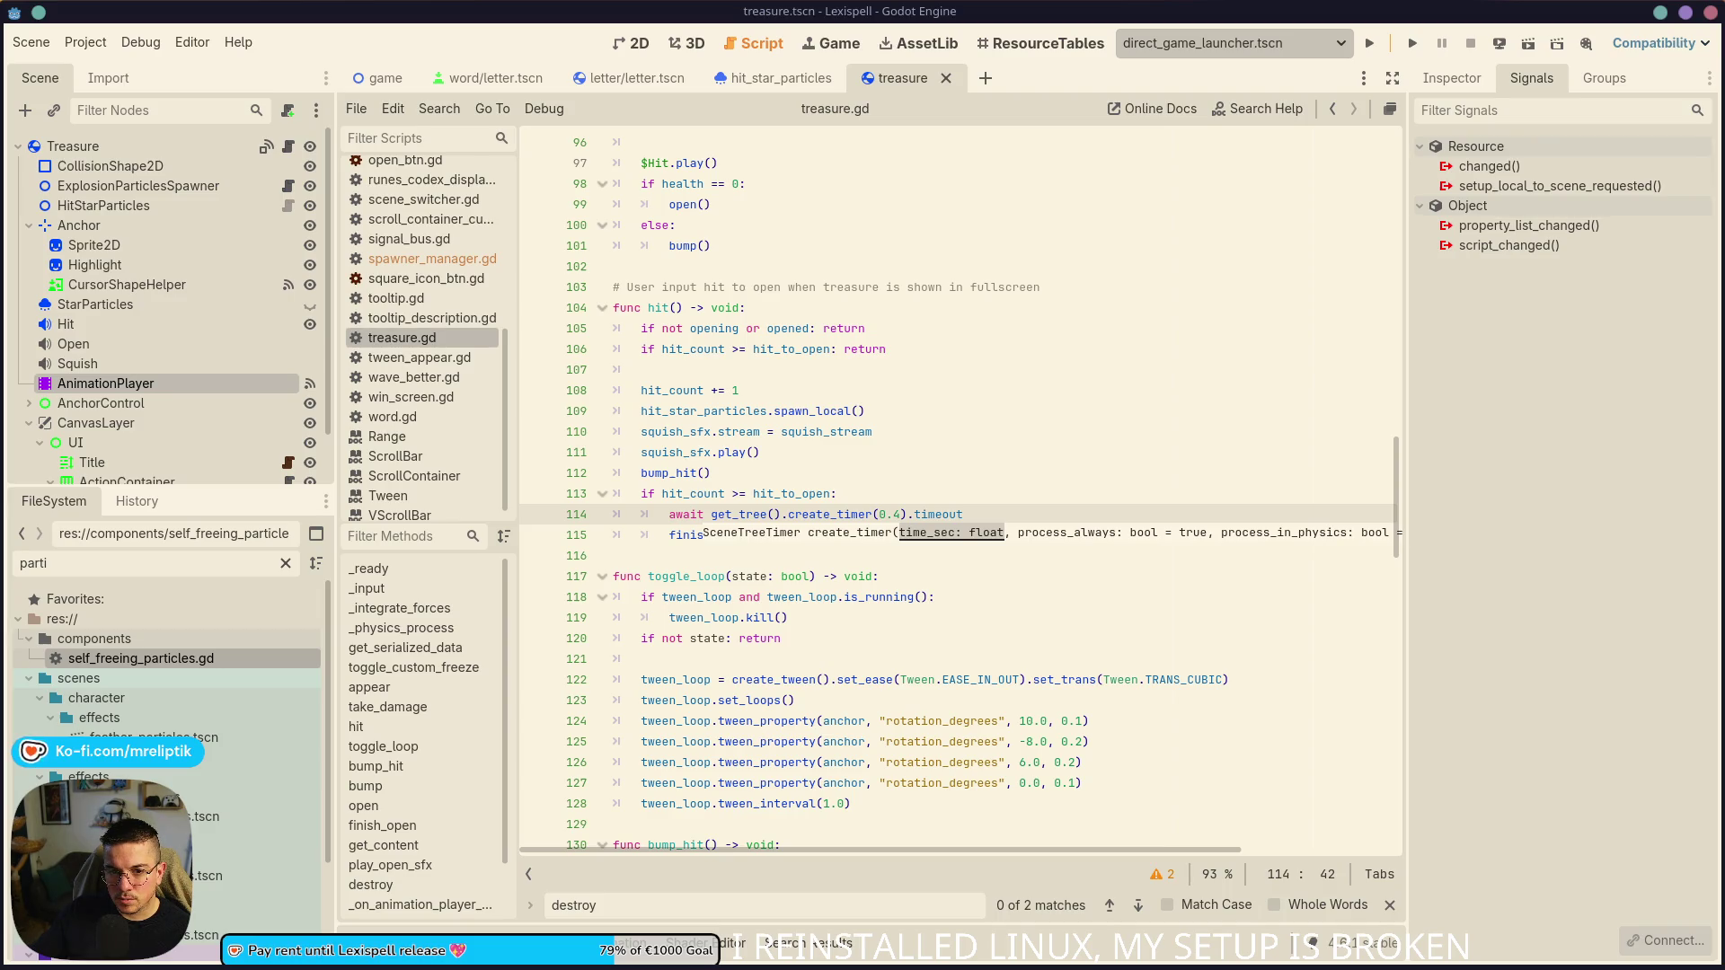
key("alt+Tab")
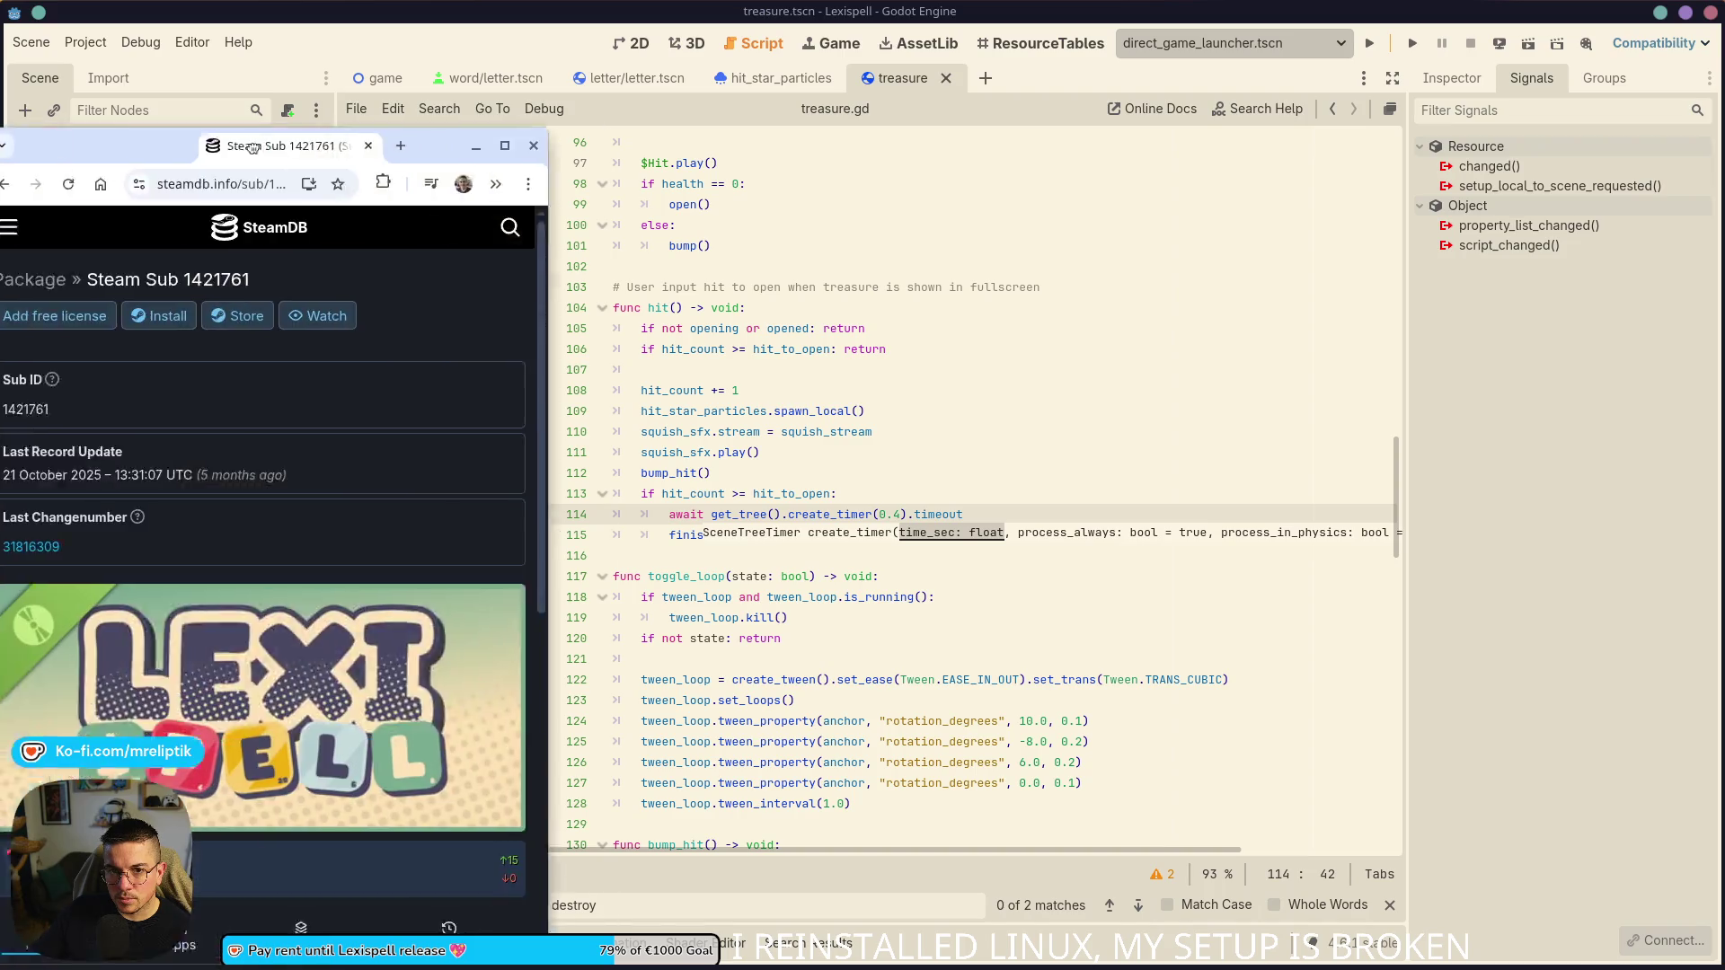
- Go from Sub 1421761's apps and depots to the Lexispell Demo app 4053980's depots list
double_click(449, 121)
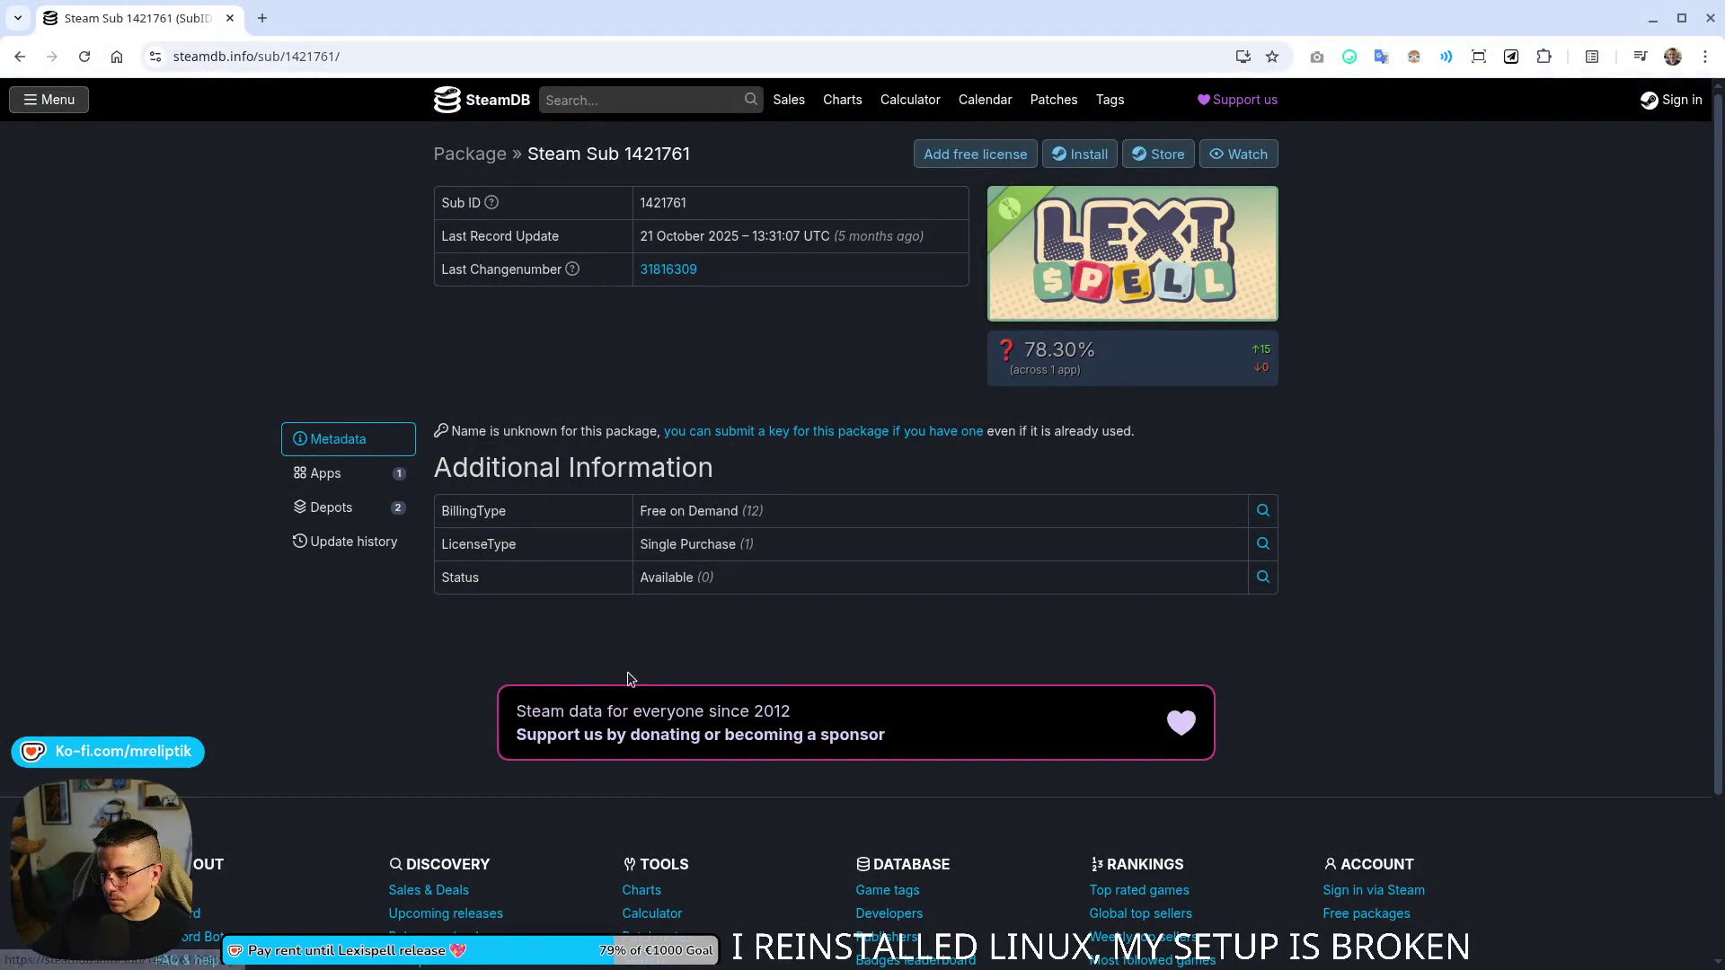
left_click(327, 474)
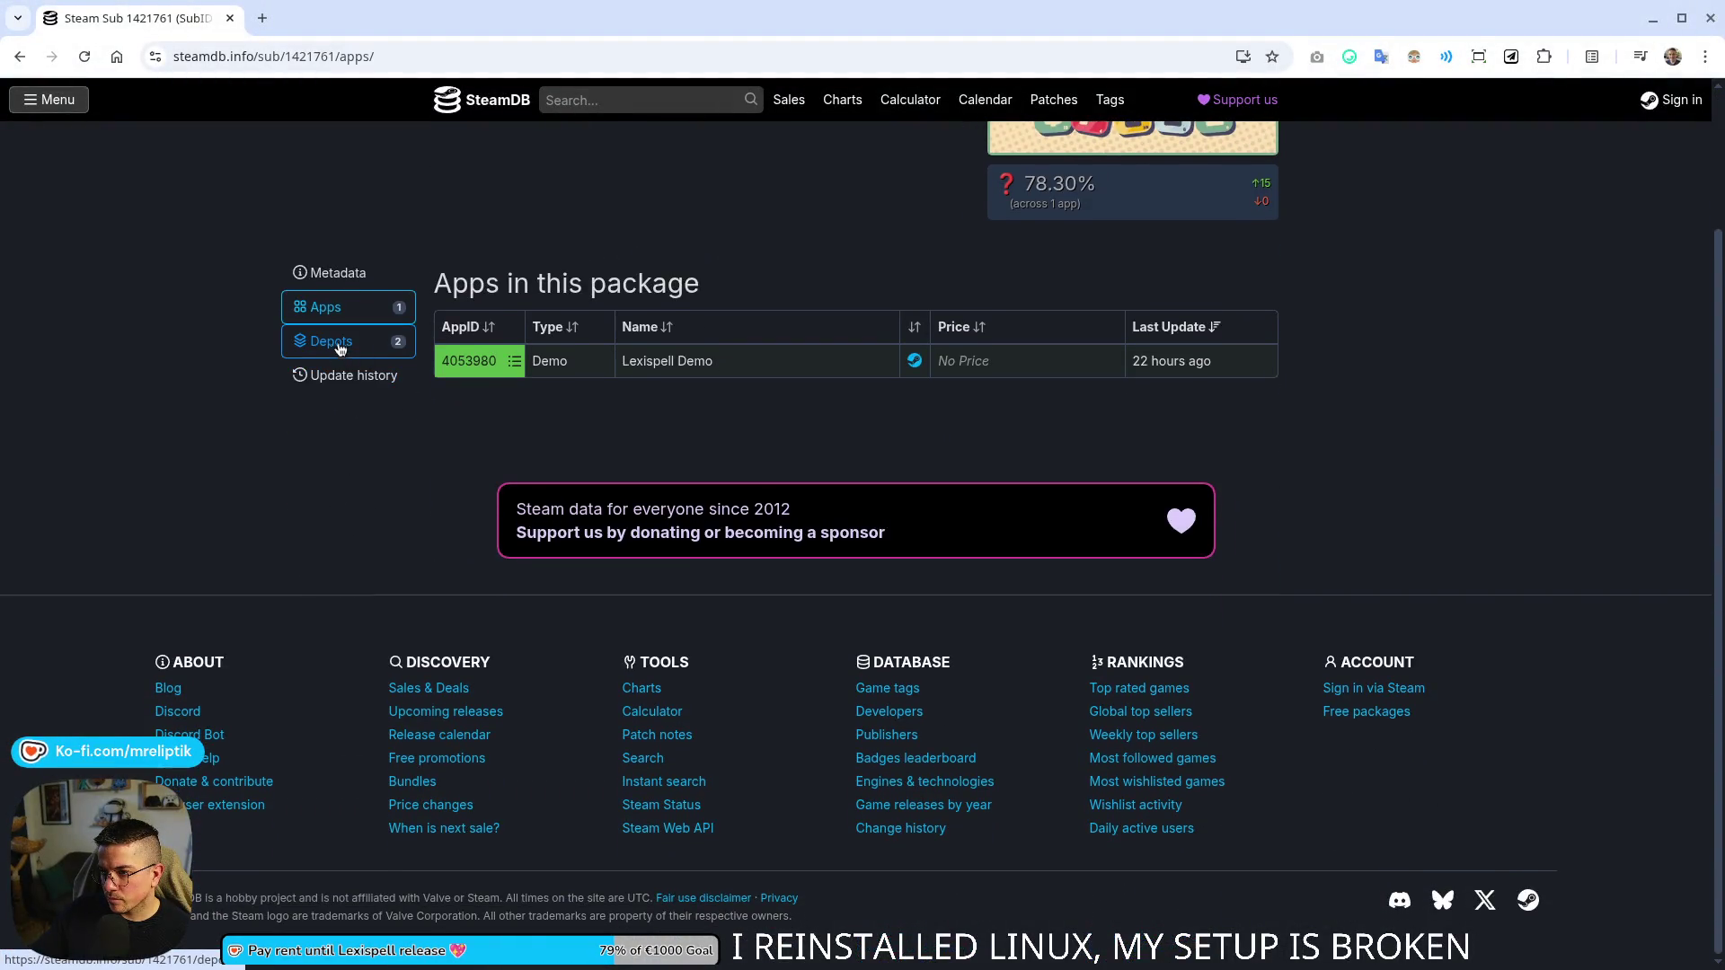
left_click(333, 342)
scroll(539, 449, "up", 1)
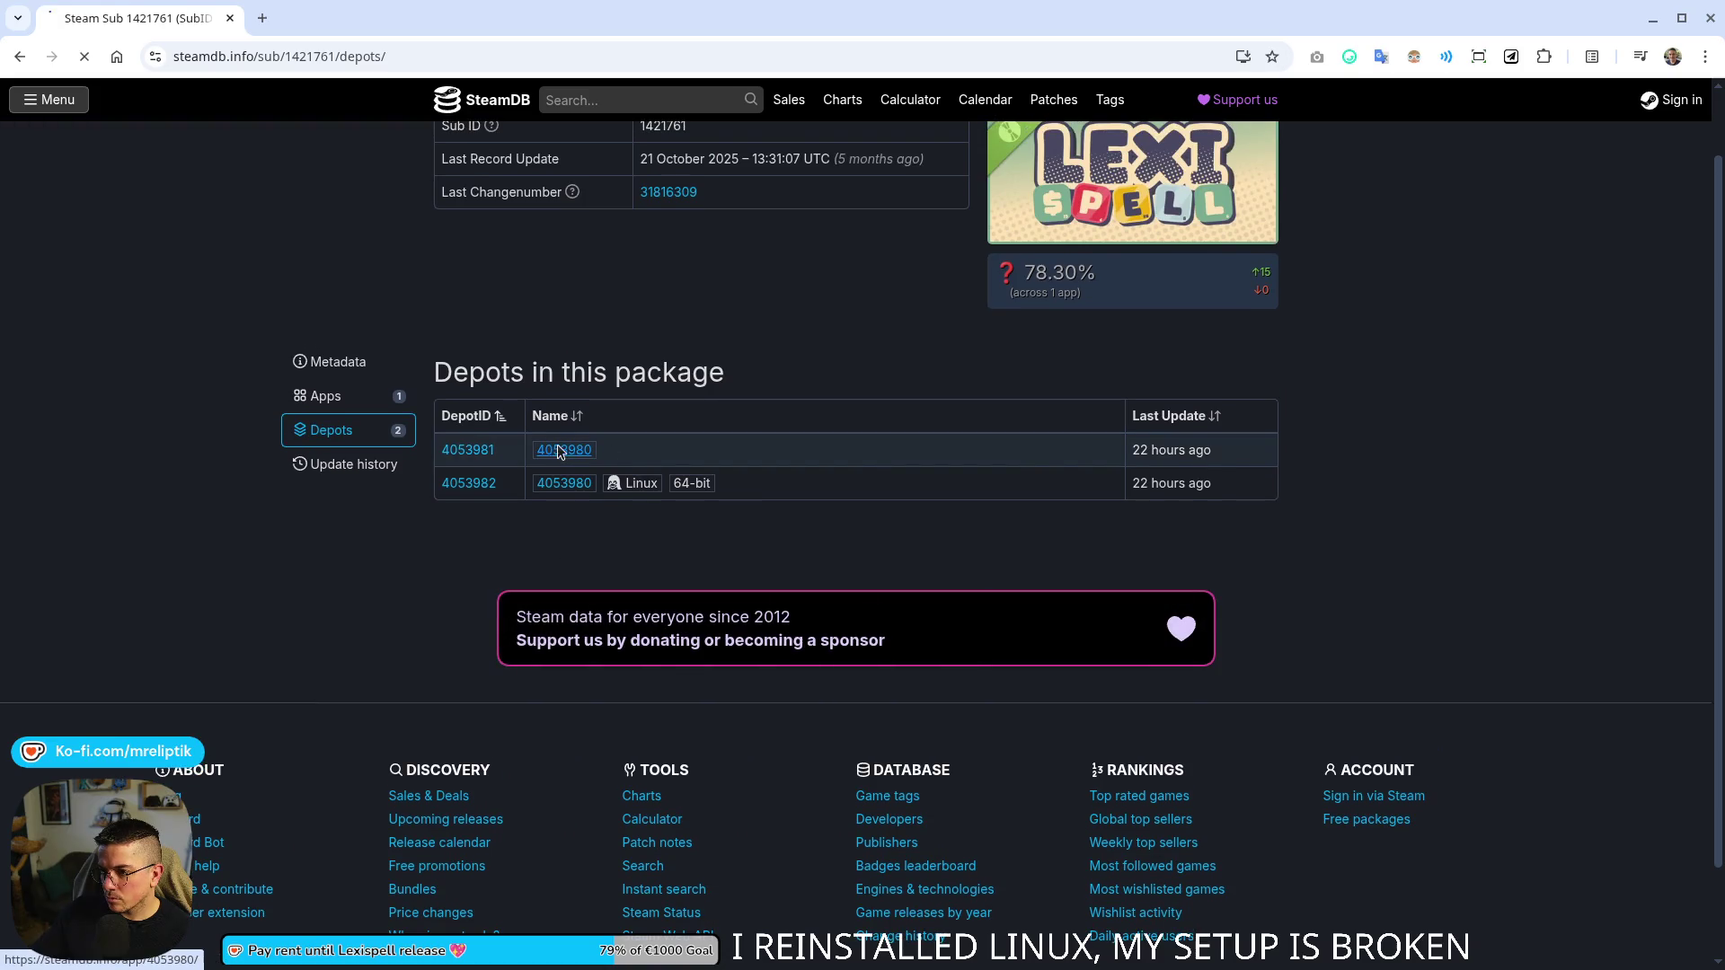
left_click(561, 449)
scroll(578, 535, "down", 5)
scroll(578, 535, "down", 1)
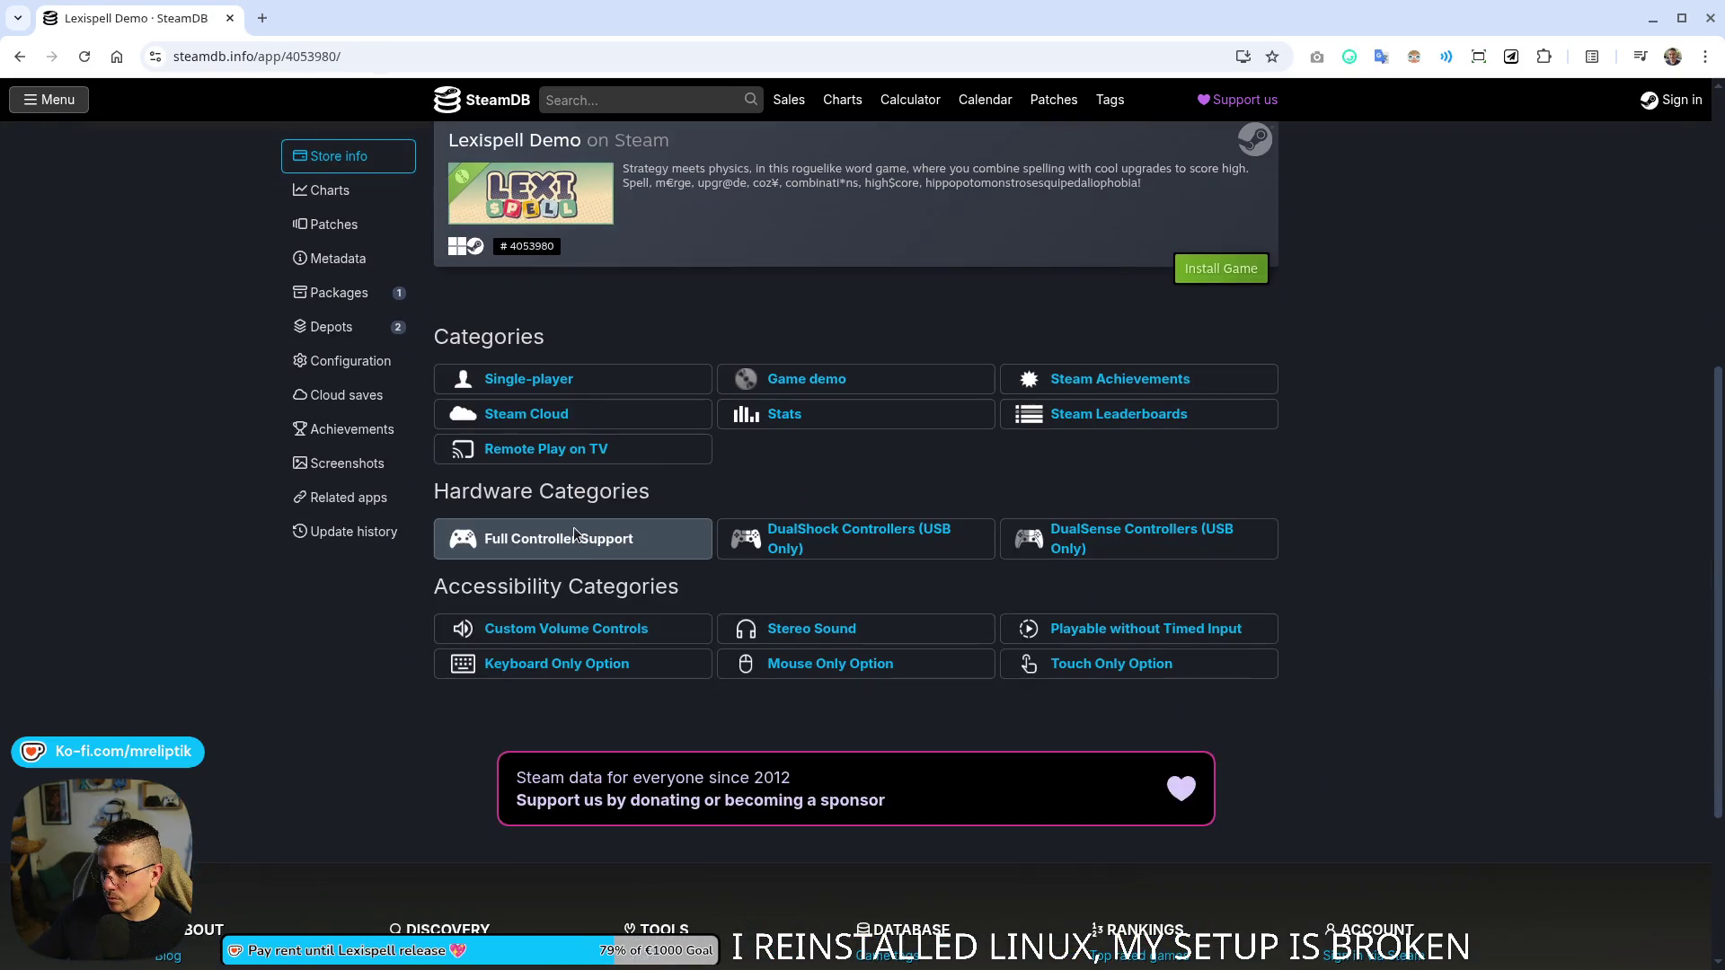
scroll(595, 540, "up", 5)
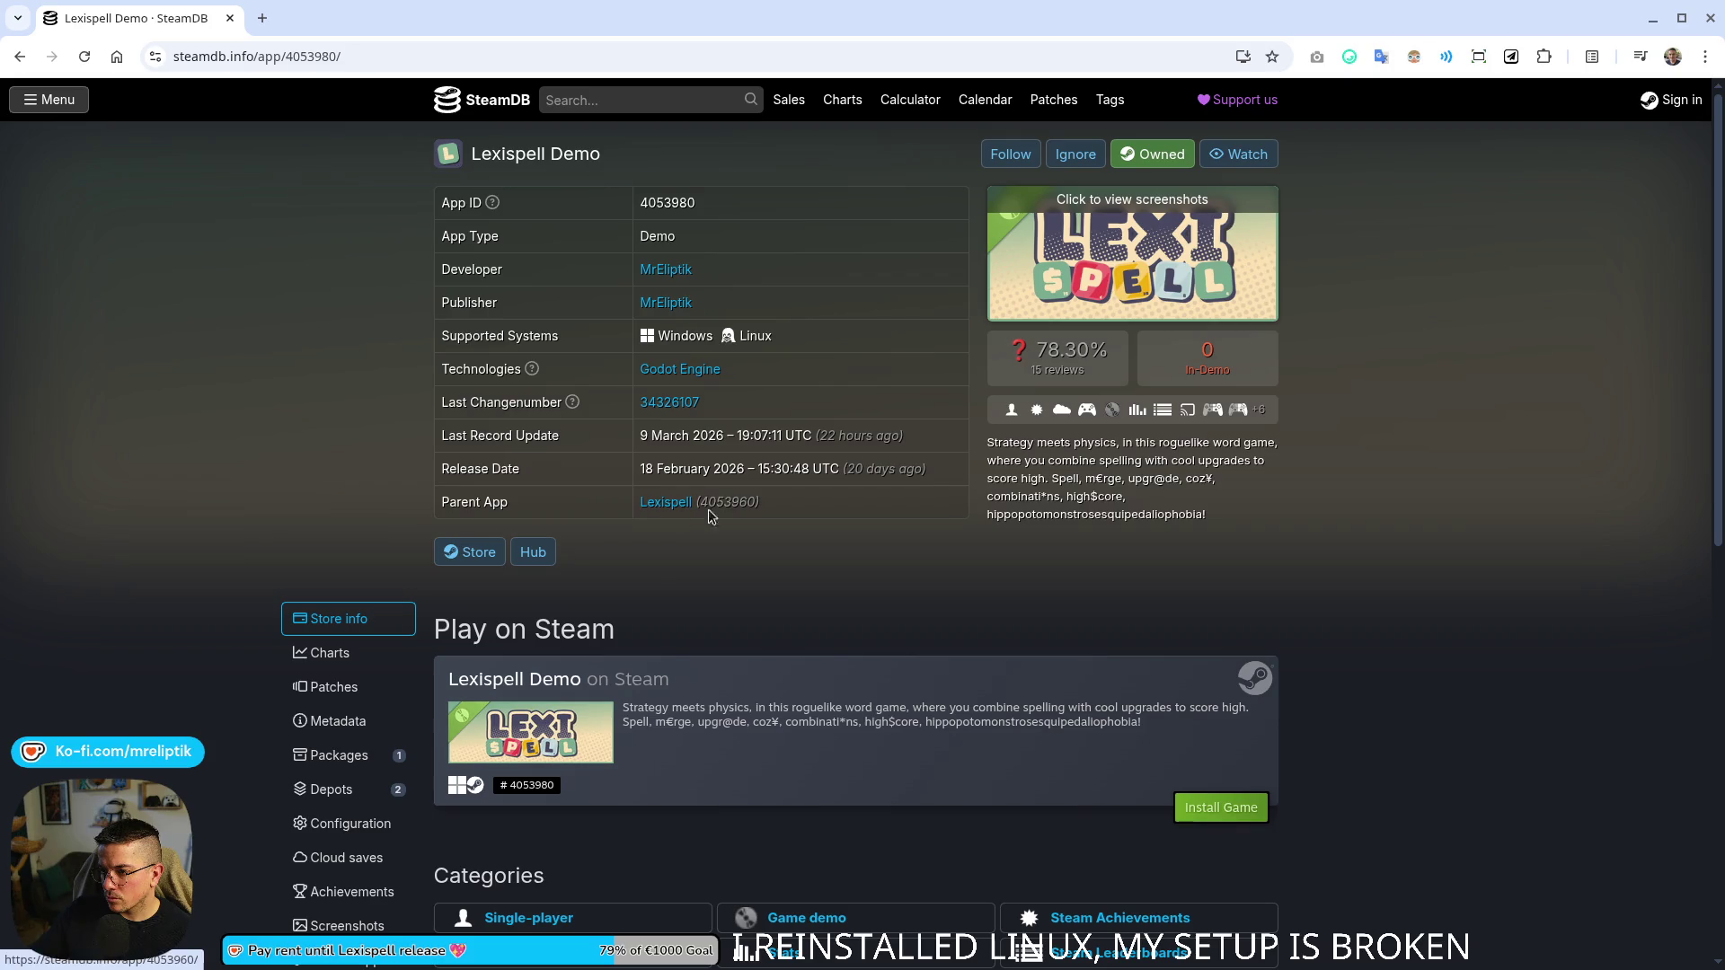
mouse_move(1114, 383)
scroll(744, 342, "down", 2)
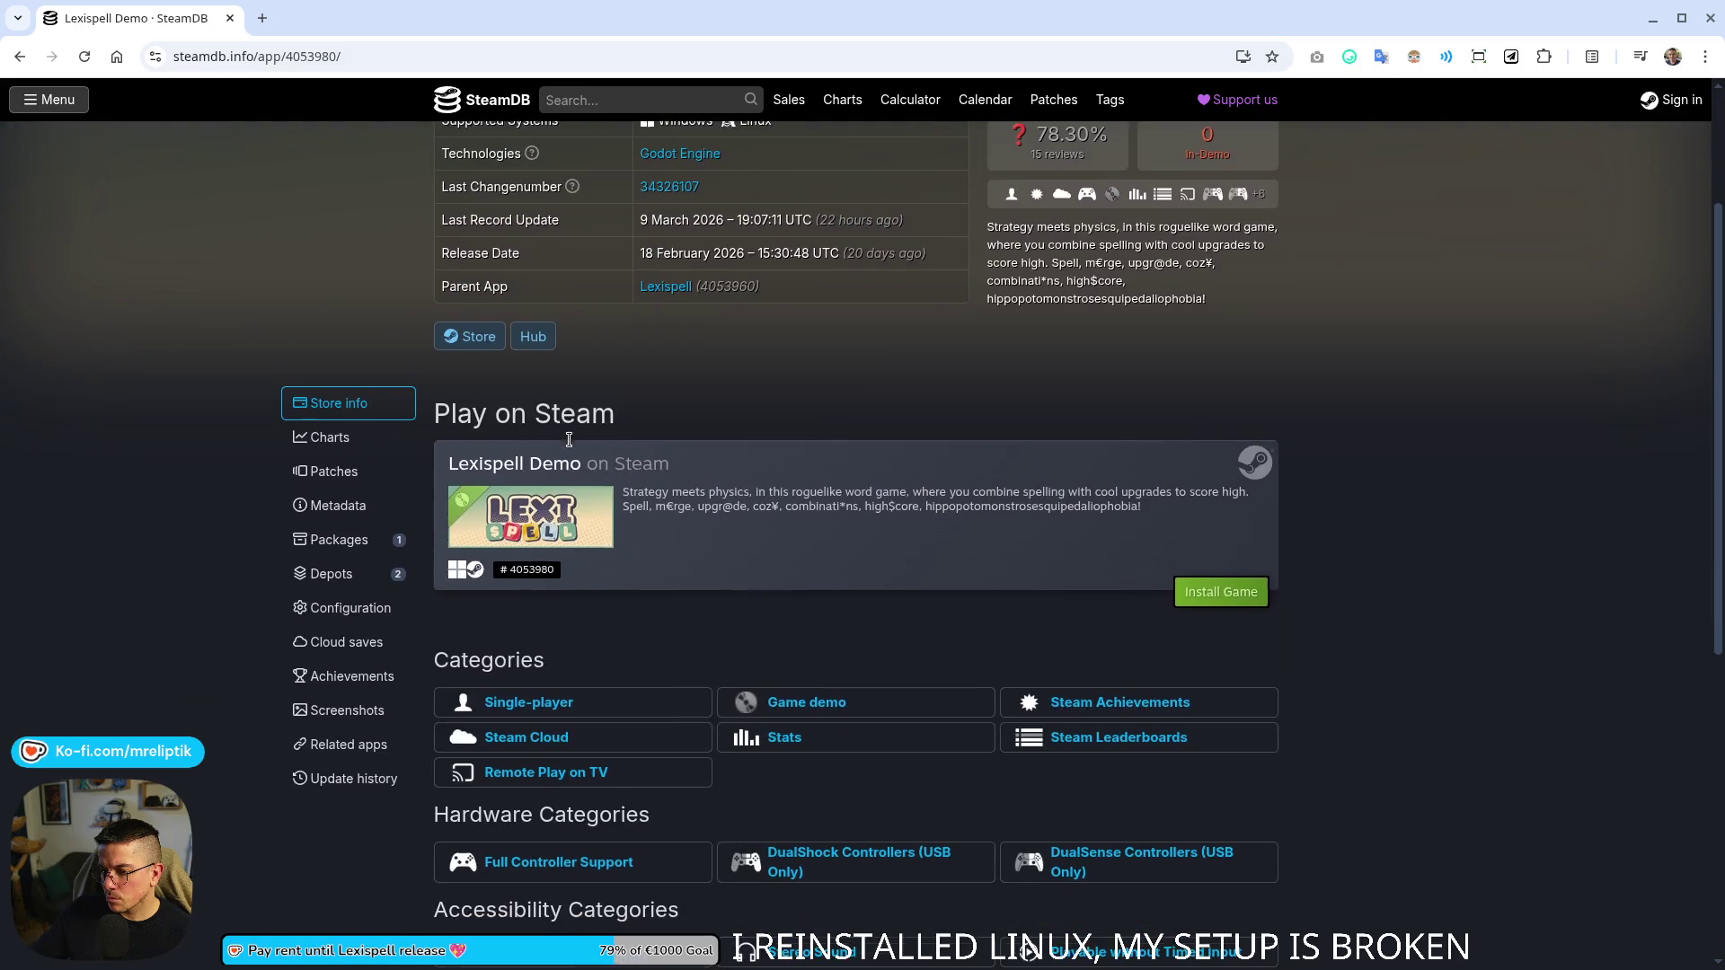
left_click(325, 575)
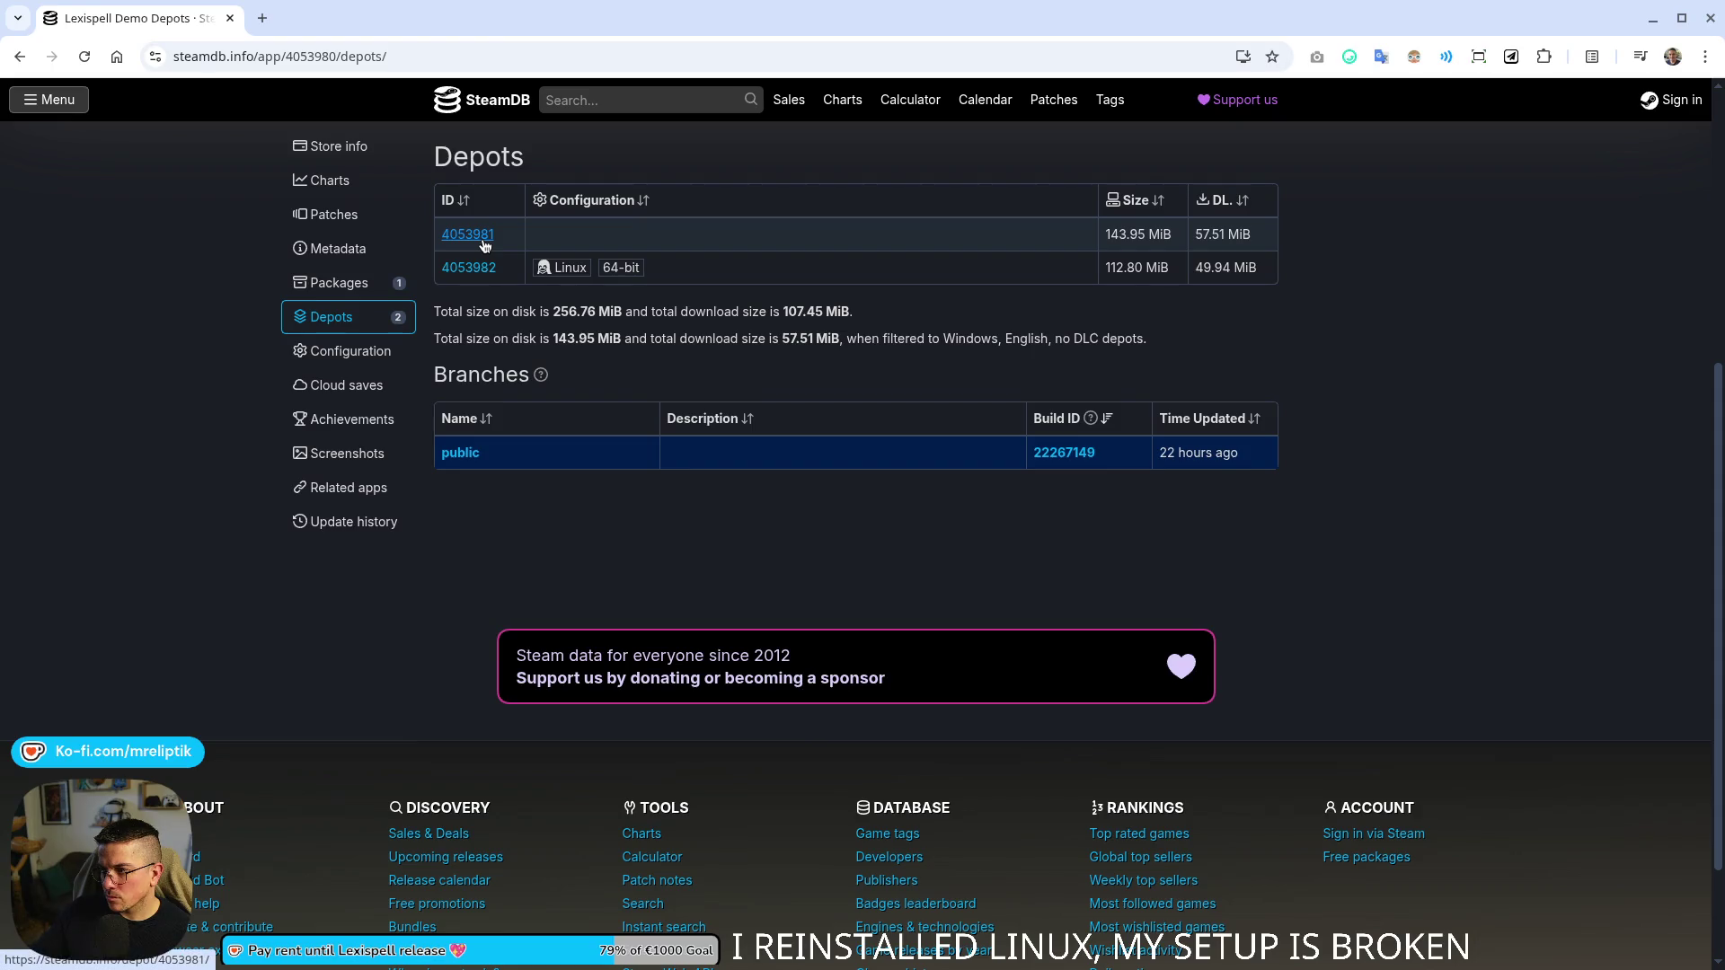
- Open the Windows depot 4053981 and Linux depot 4053982 file listings in separate tabs
left_click(483, 243)
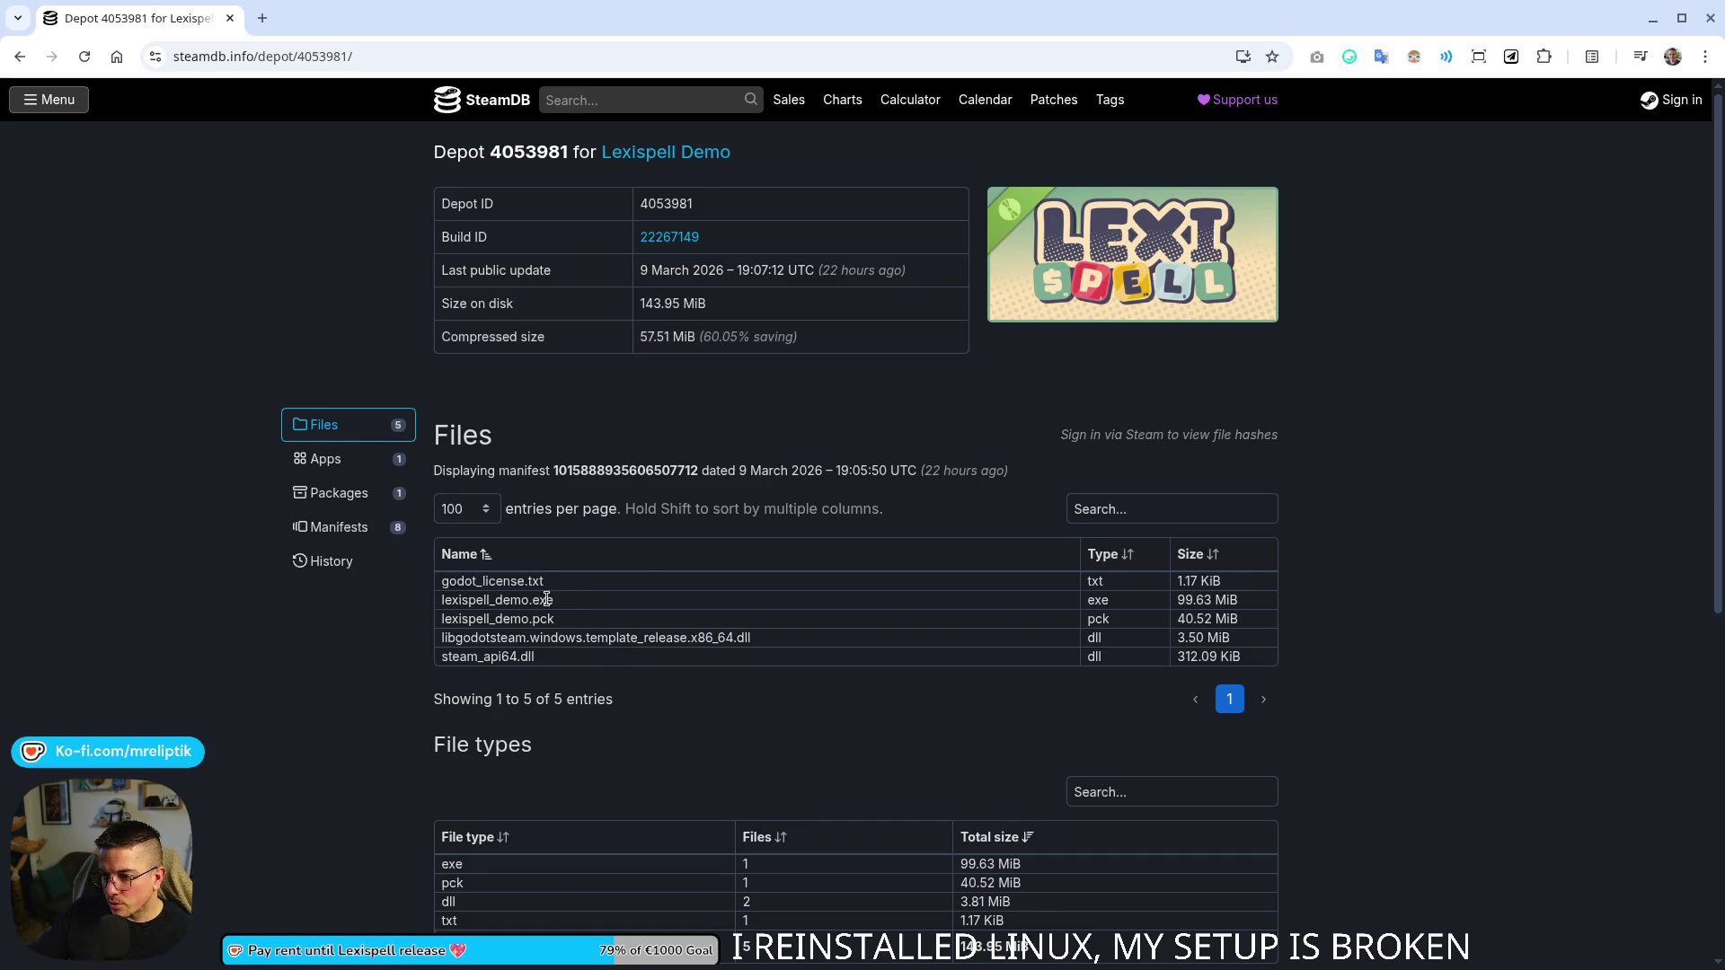
middle_click(23, 59)
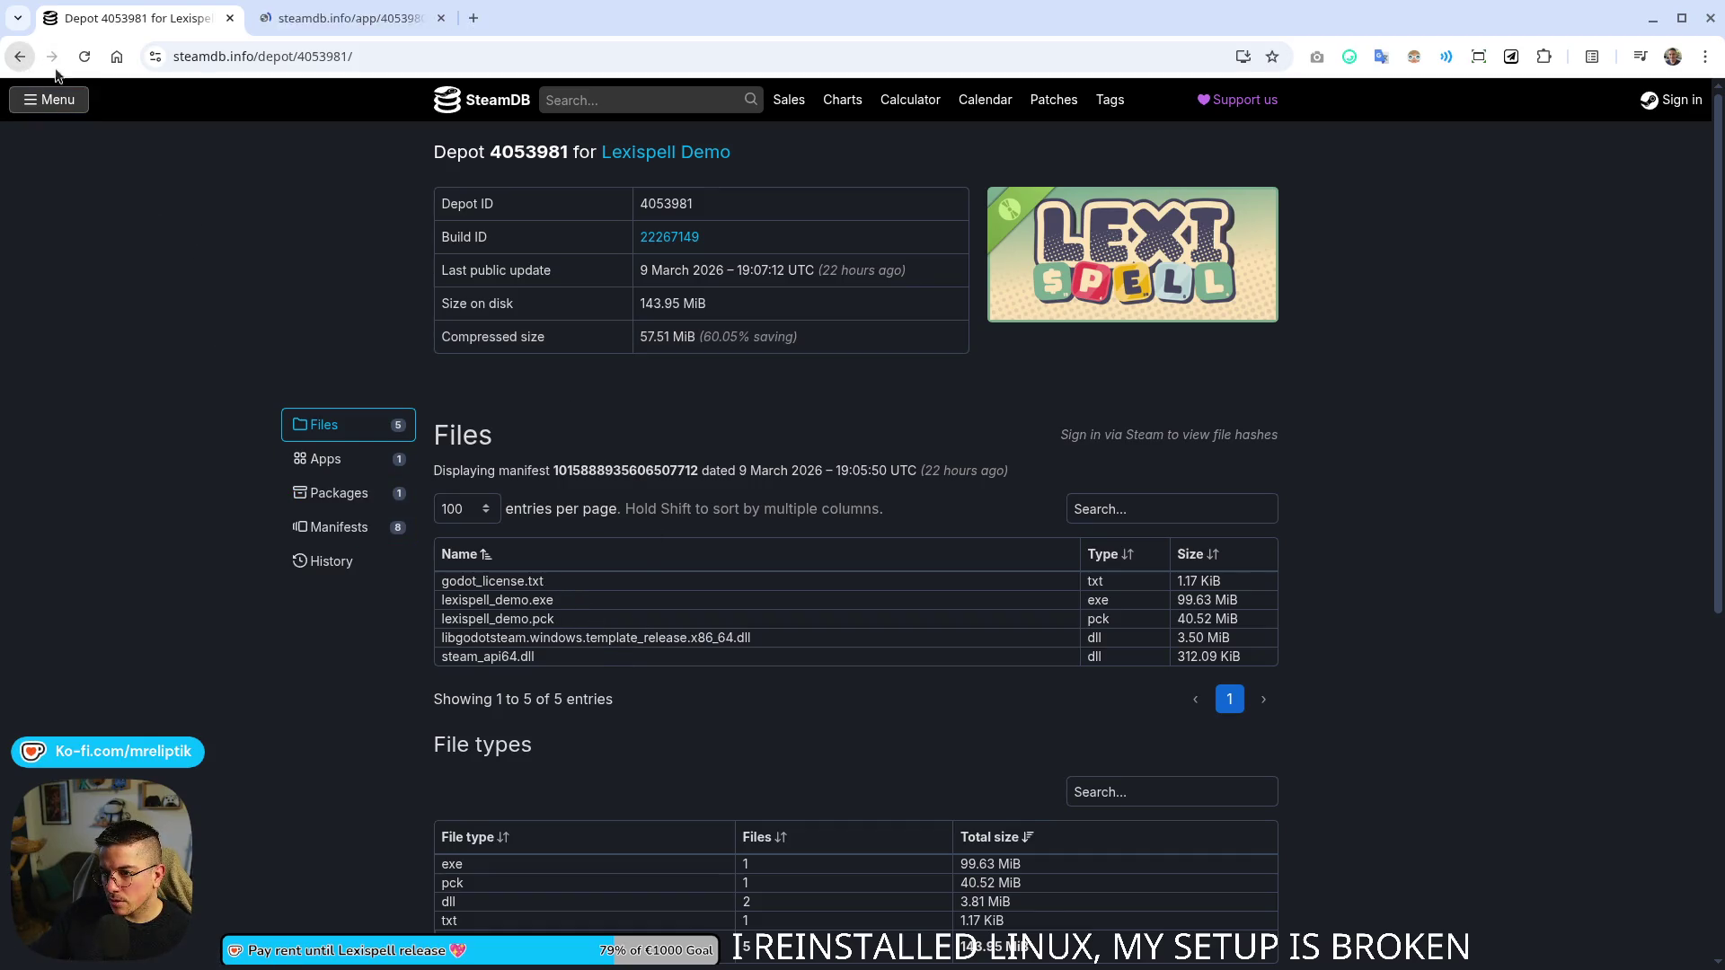
left_click(341, 18)
left_click(468, 743)
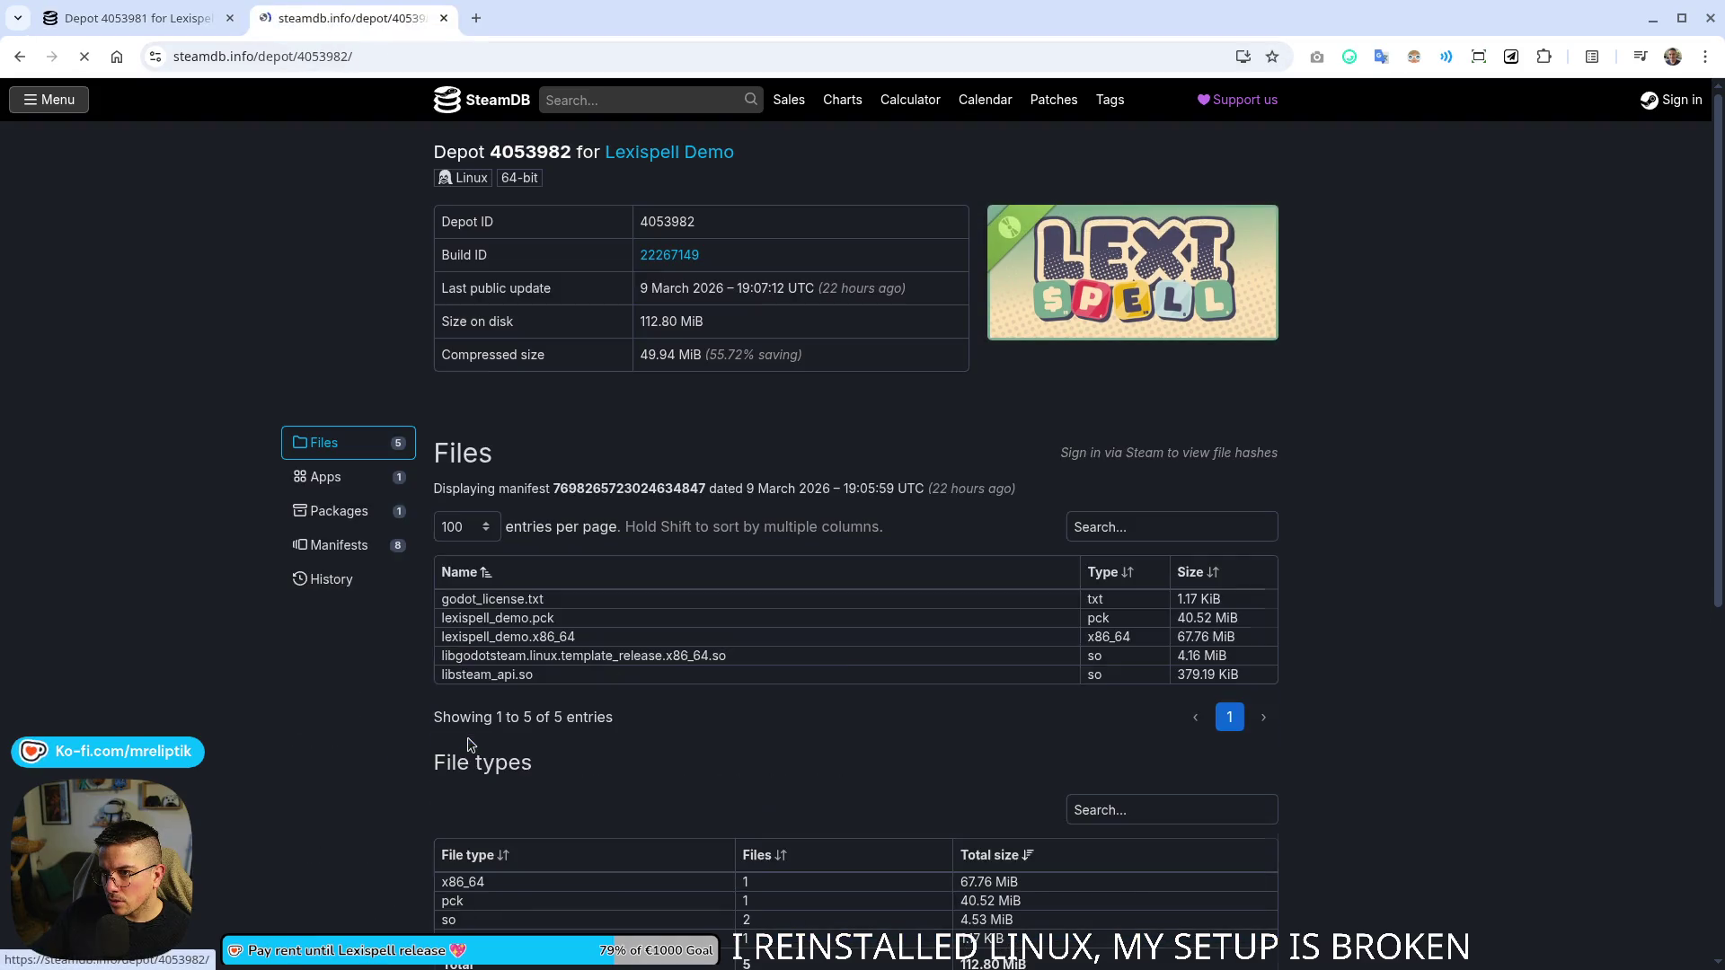
left_click(165, 30)
left_click(329, 27)
left_click(162, 19)
left_click(341, 20)
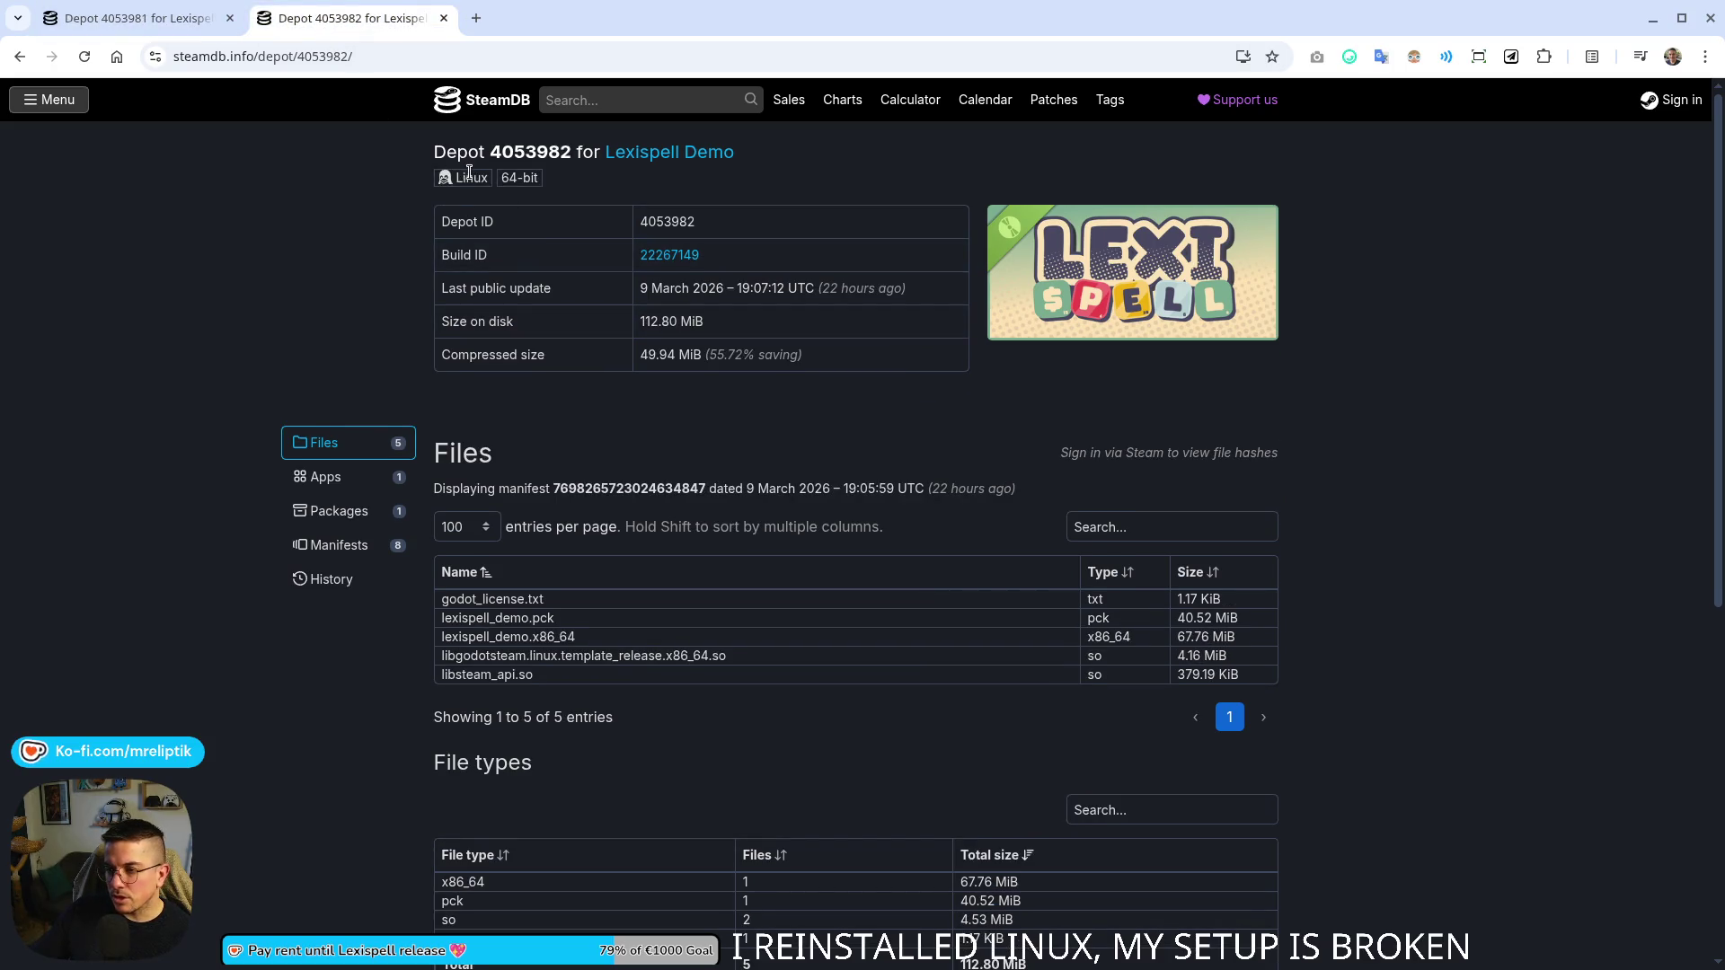
- Compare the Linux 64-bit depot with the Windows depot, then open SteamDB's home page in a new tab
left_click_drag(436, 183, 554, 185)
left_click(554, 184)
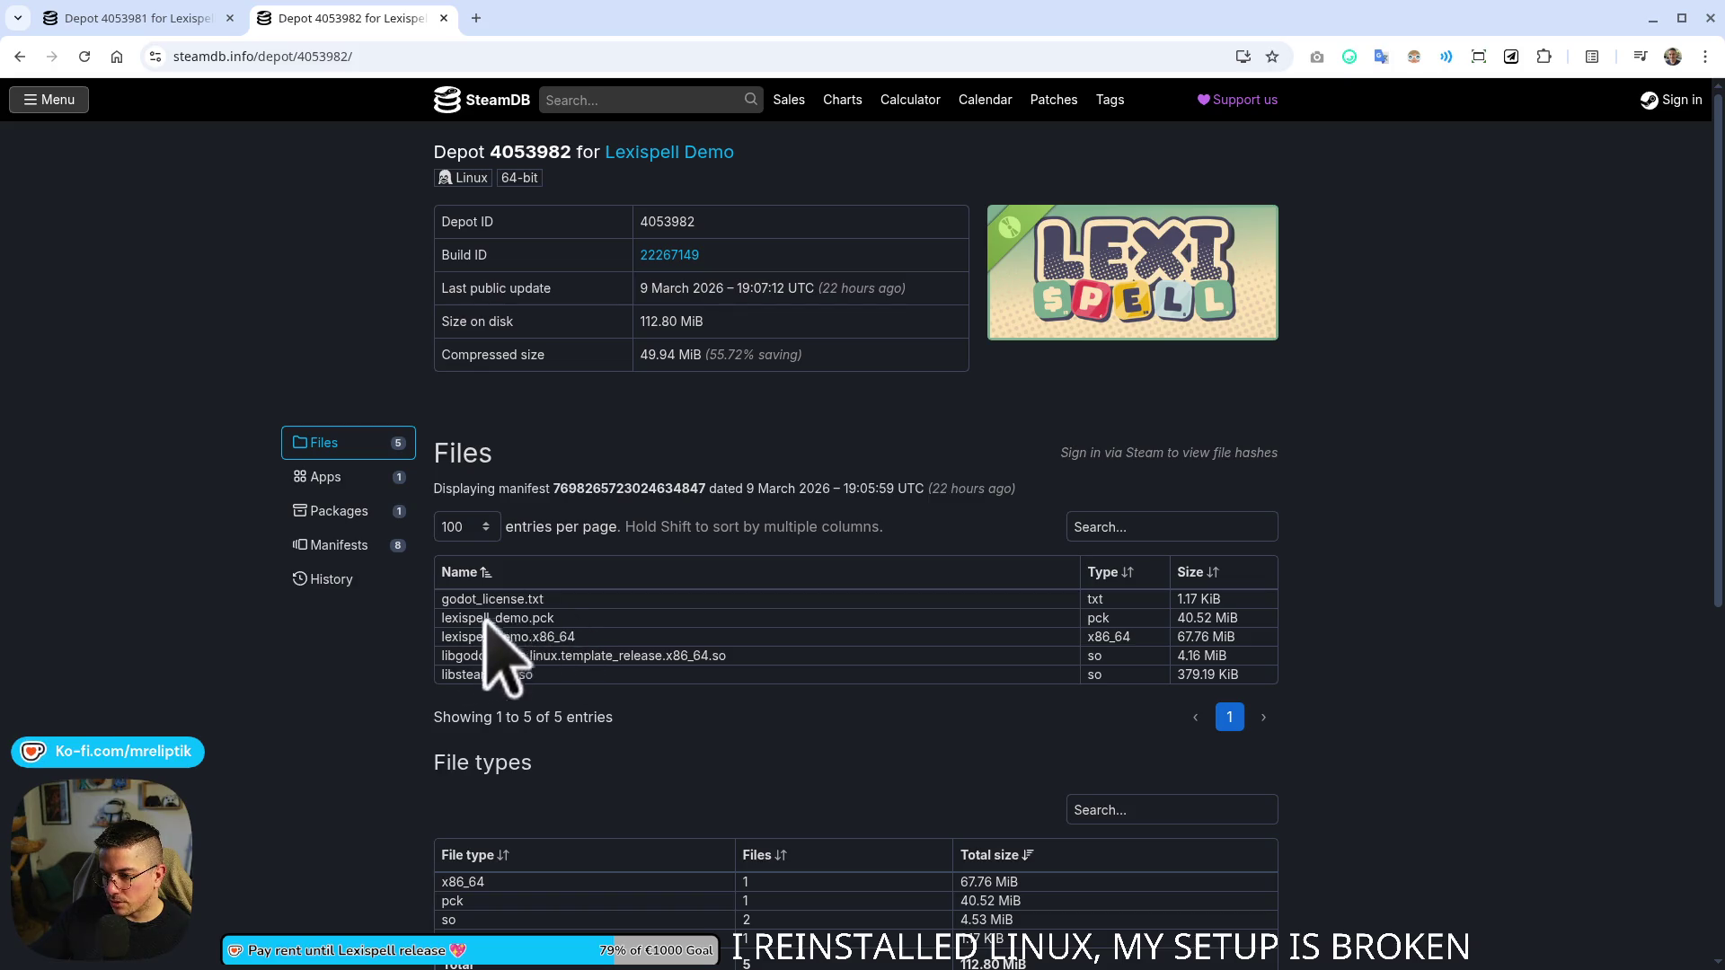
scroll(536, 678, "down", 2)
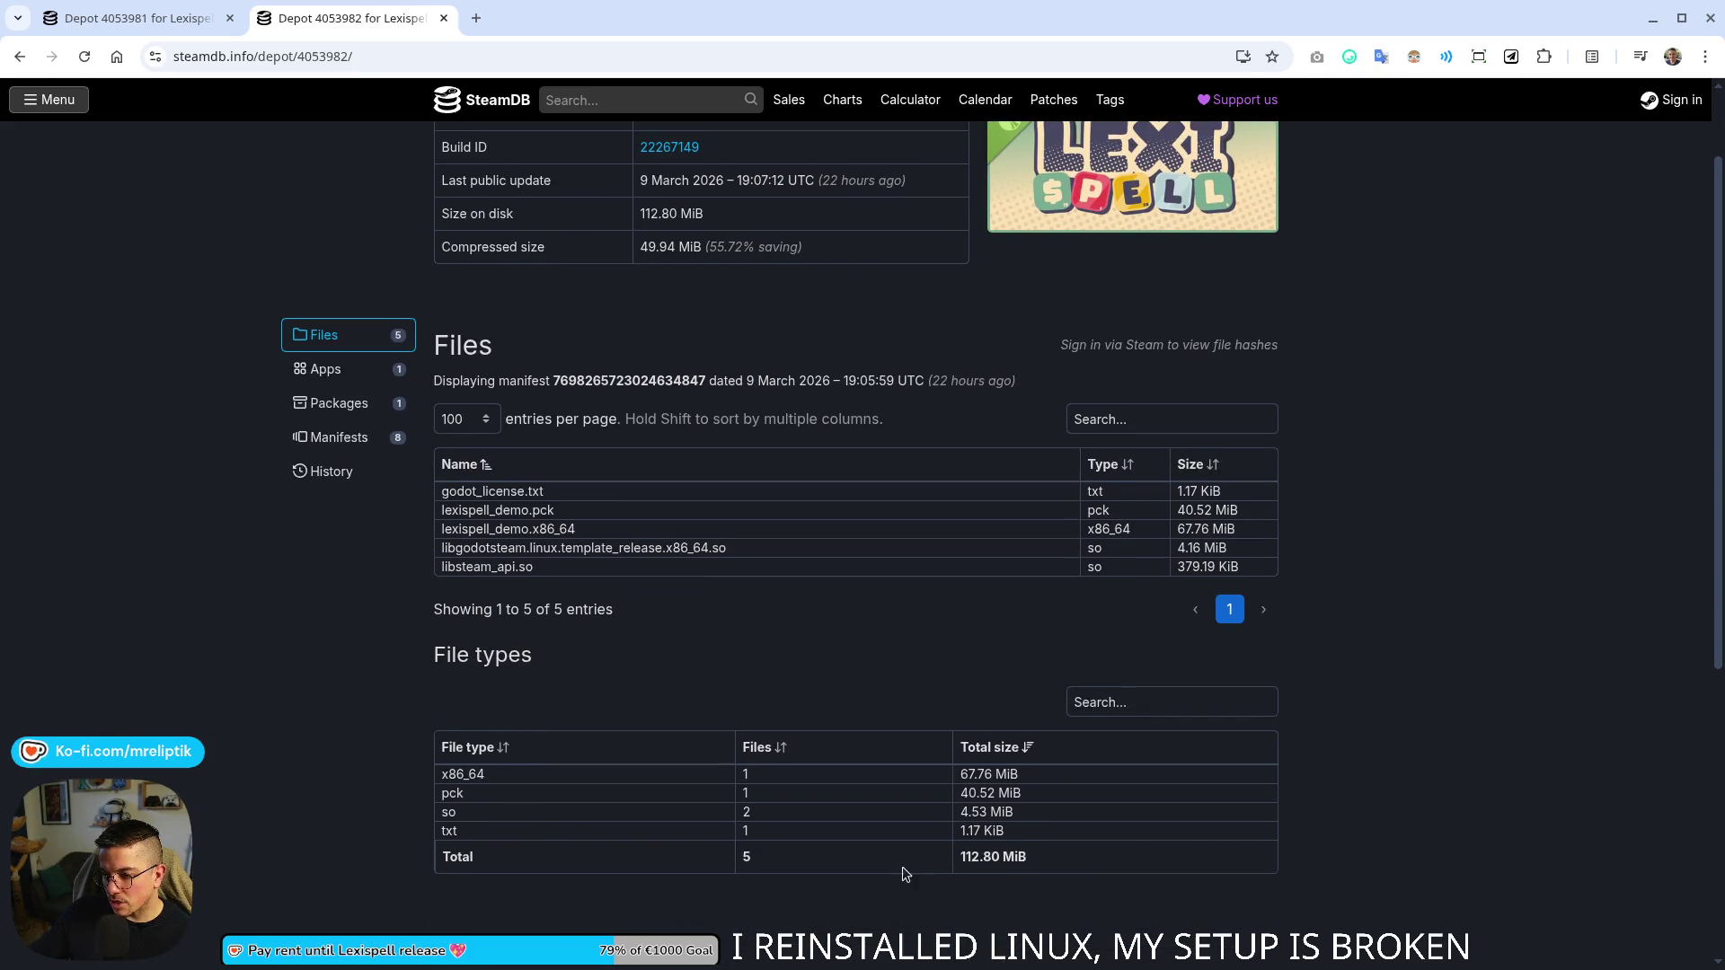
scroll(400, 566, "up", 2)
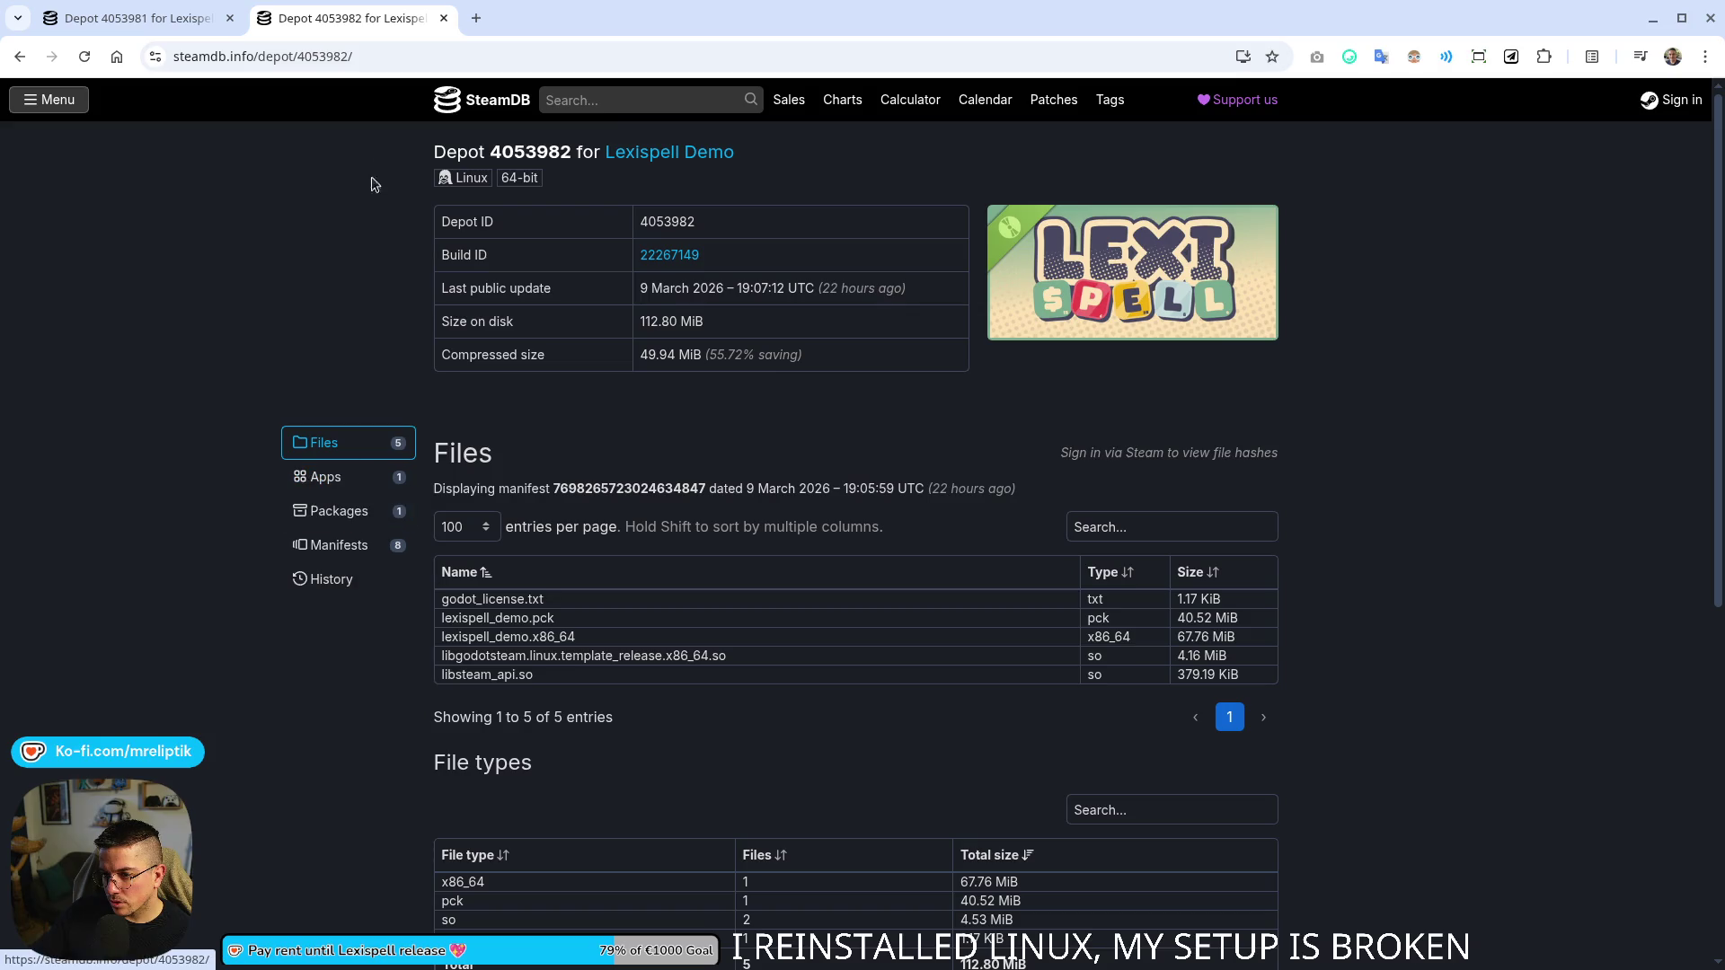
left_click(170, 14)
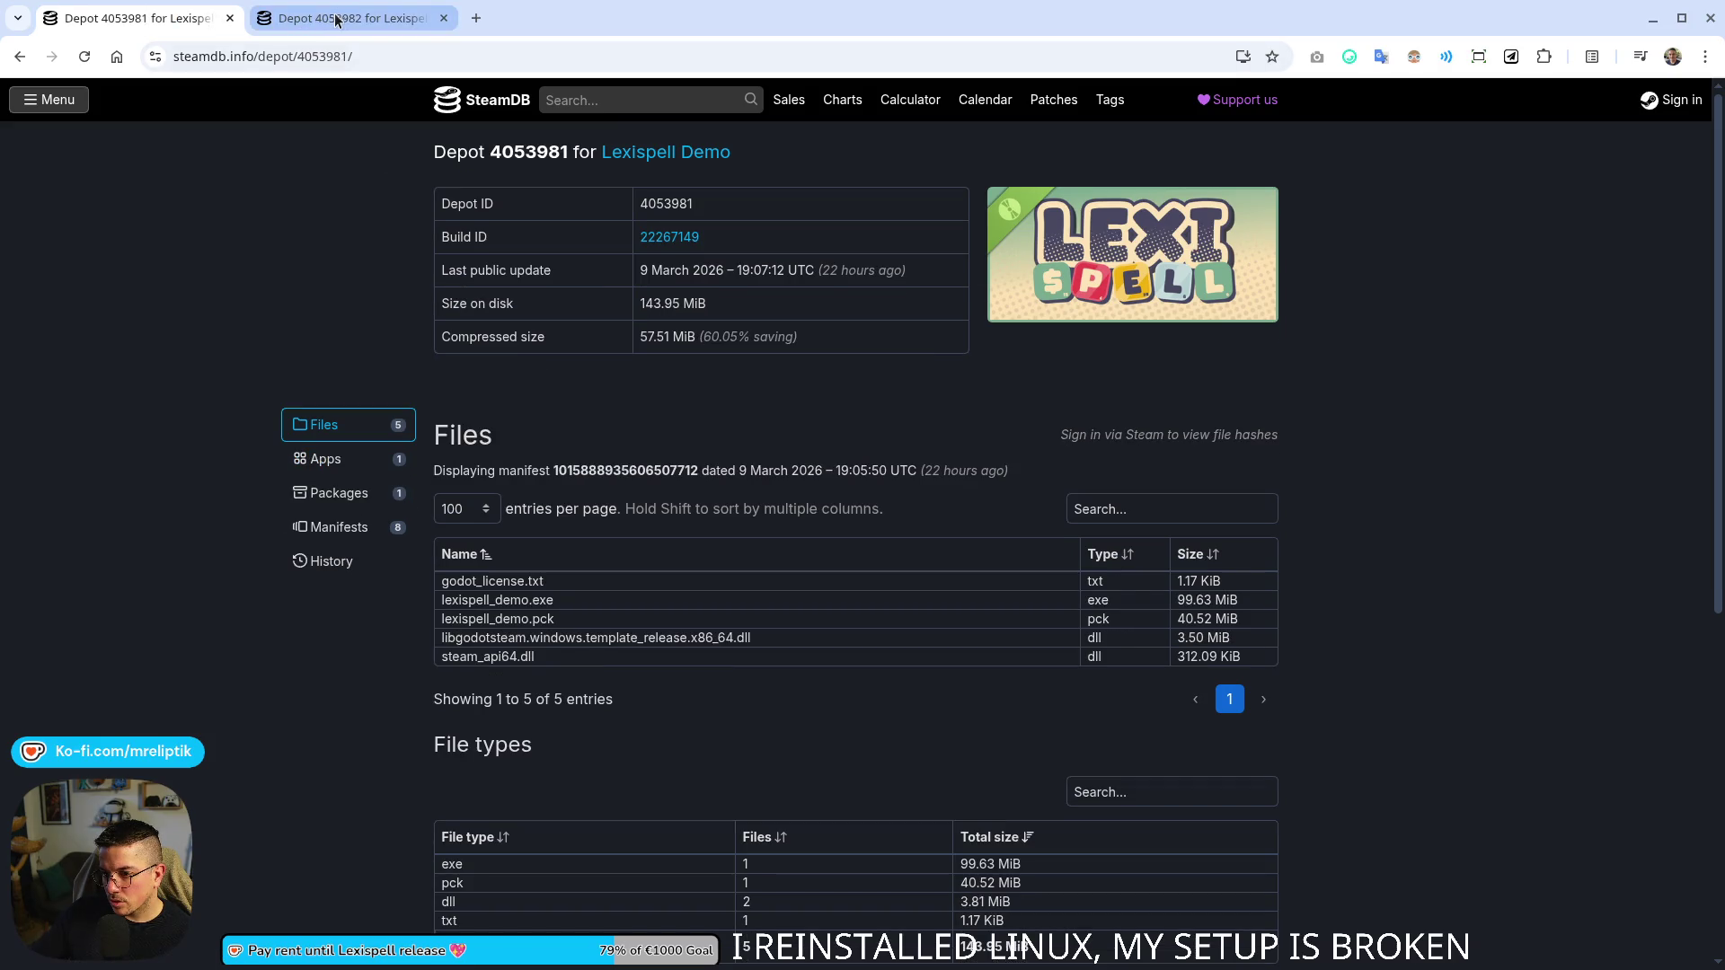
left_click(342, 20)
left_click(171, 18)
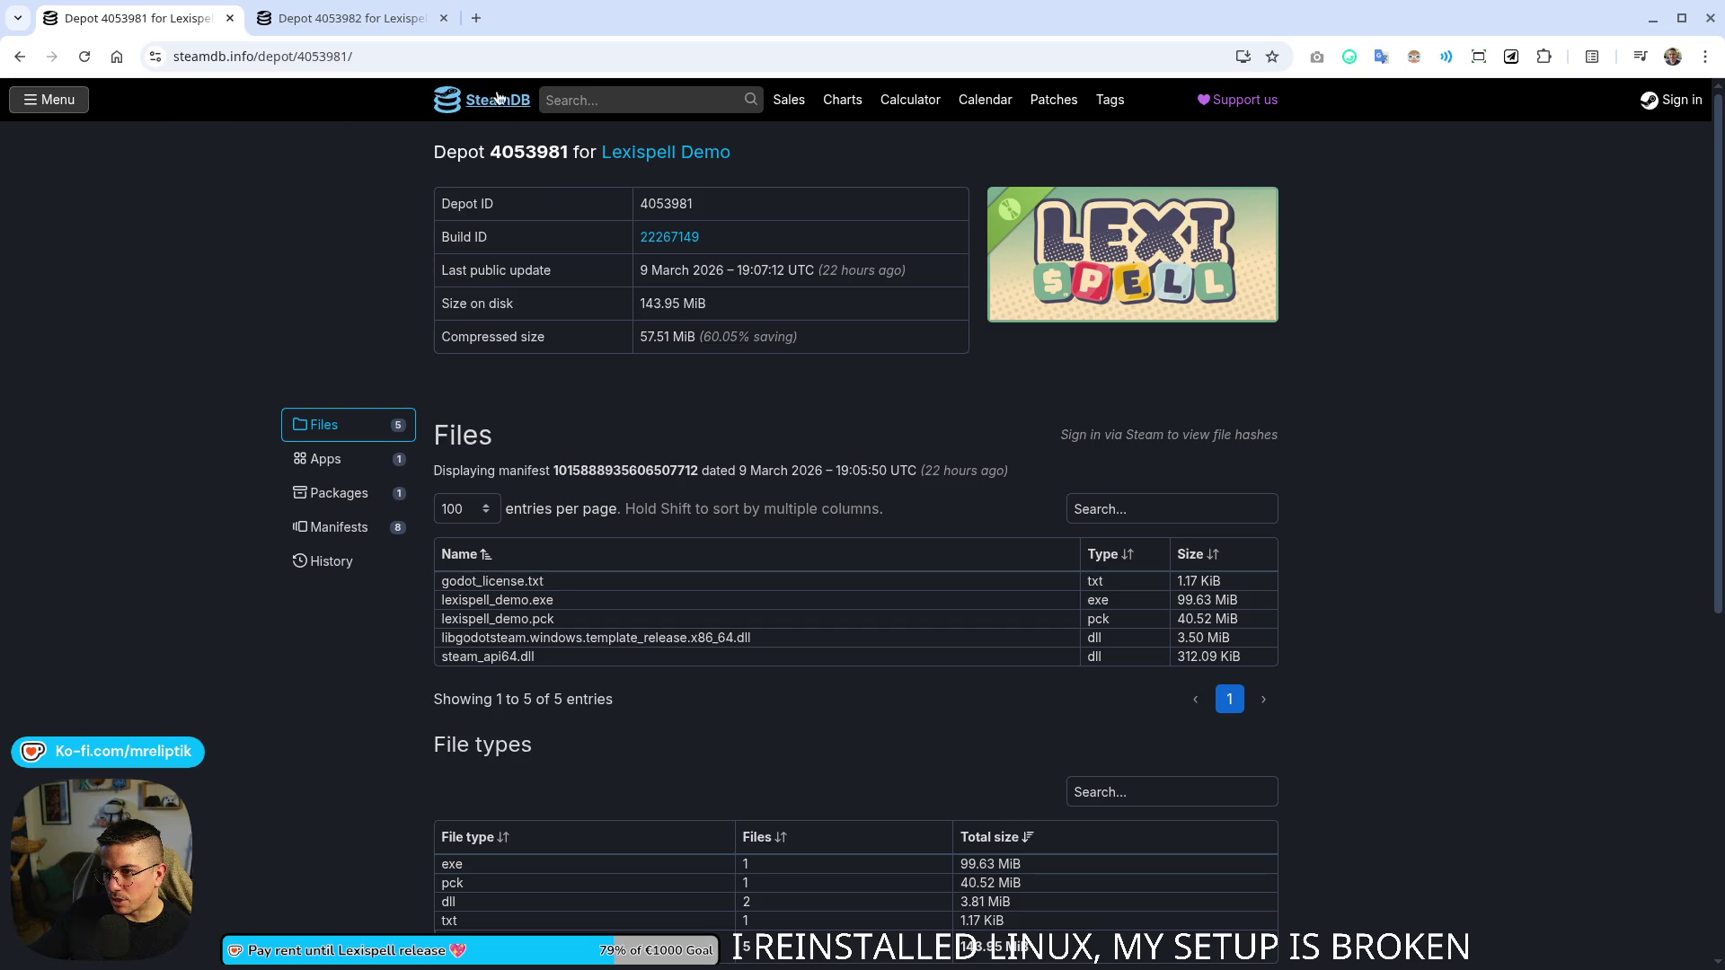
middle_click(490, 100)
- Search SteamDB for 'spell' and open the Lexispell Playtest's depots, checking its Windows 64-bit configuration
left_click(500, 27)
left_click(619, 101)
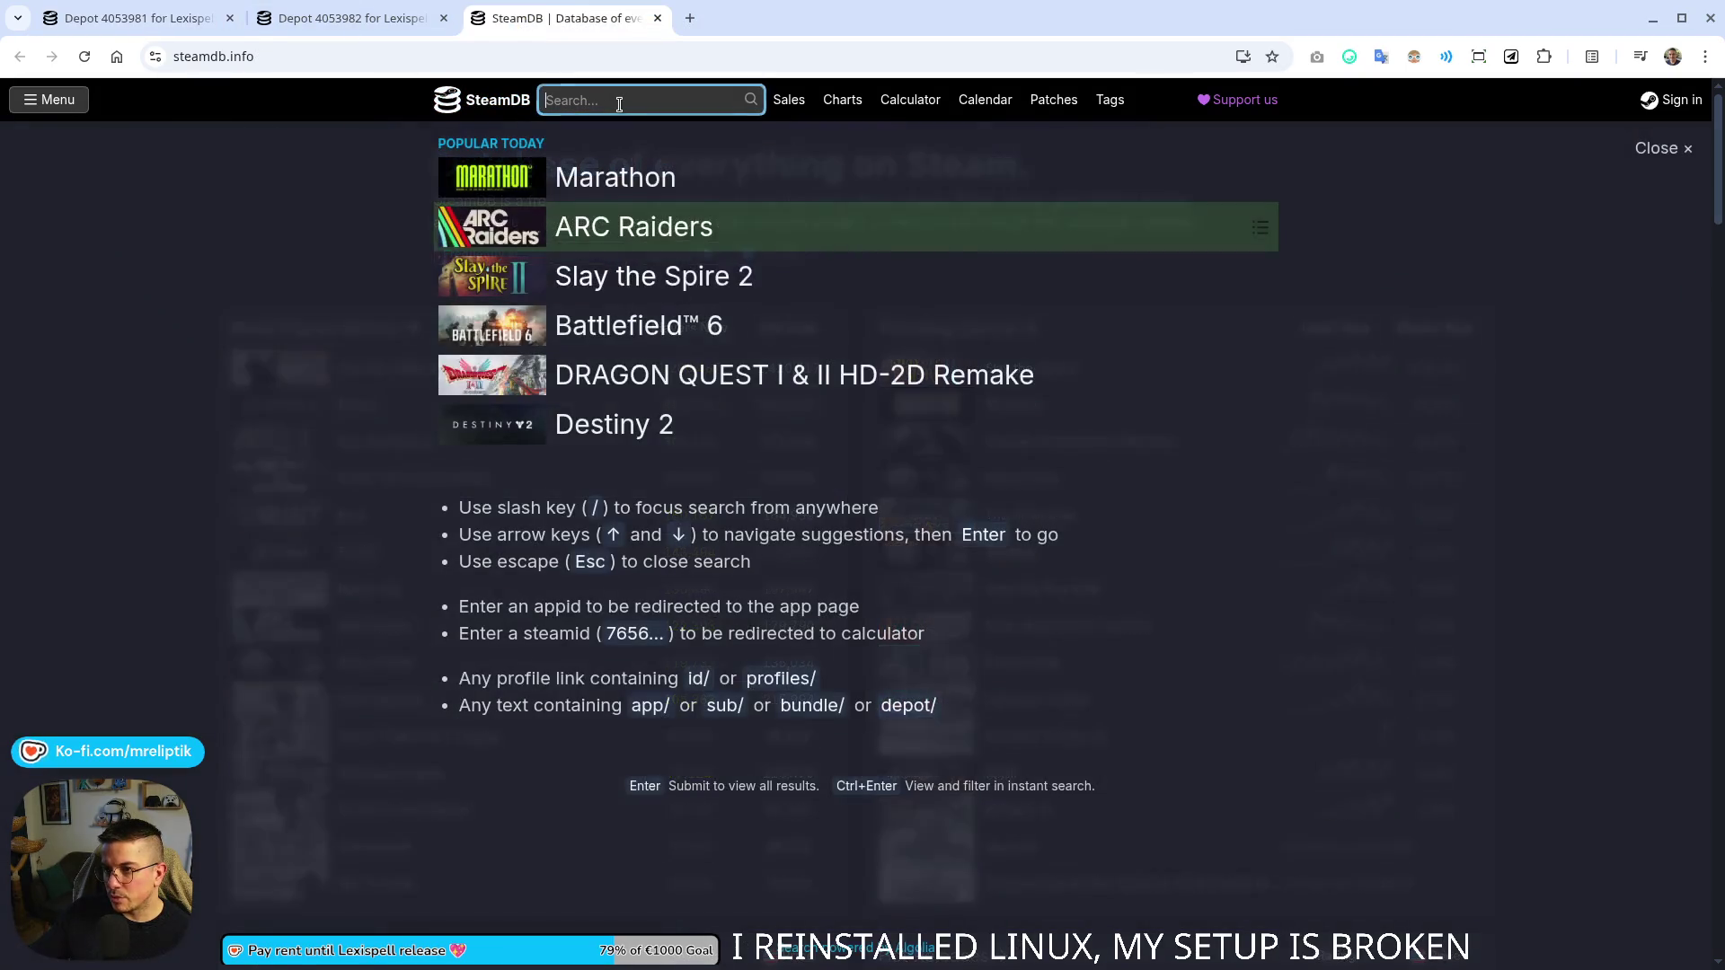
type("lexispell")
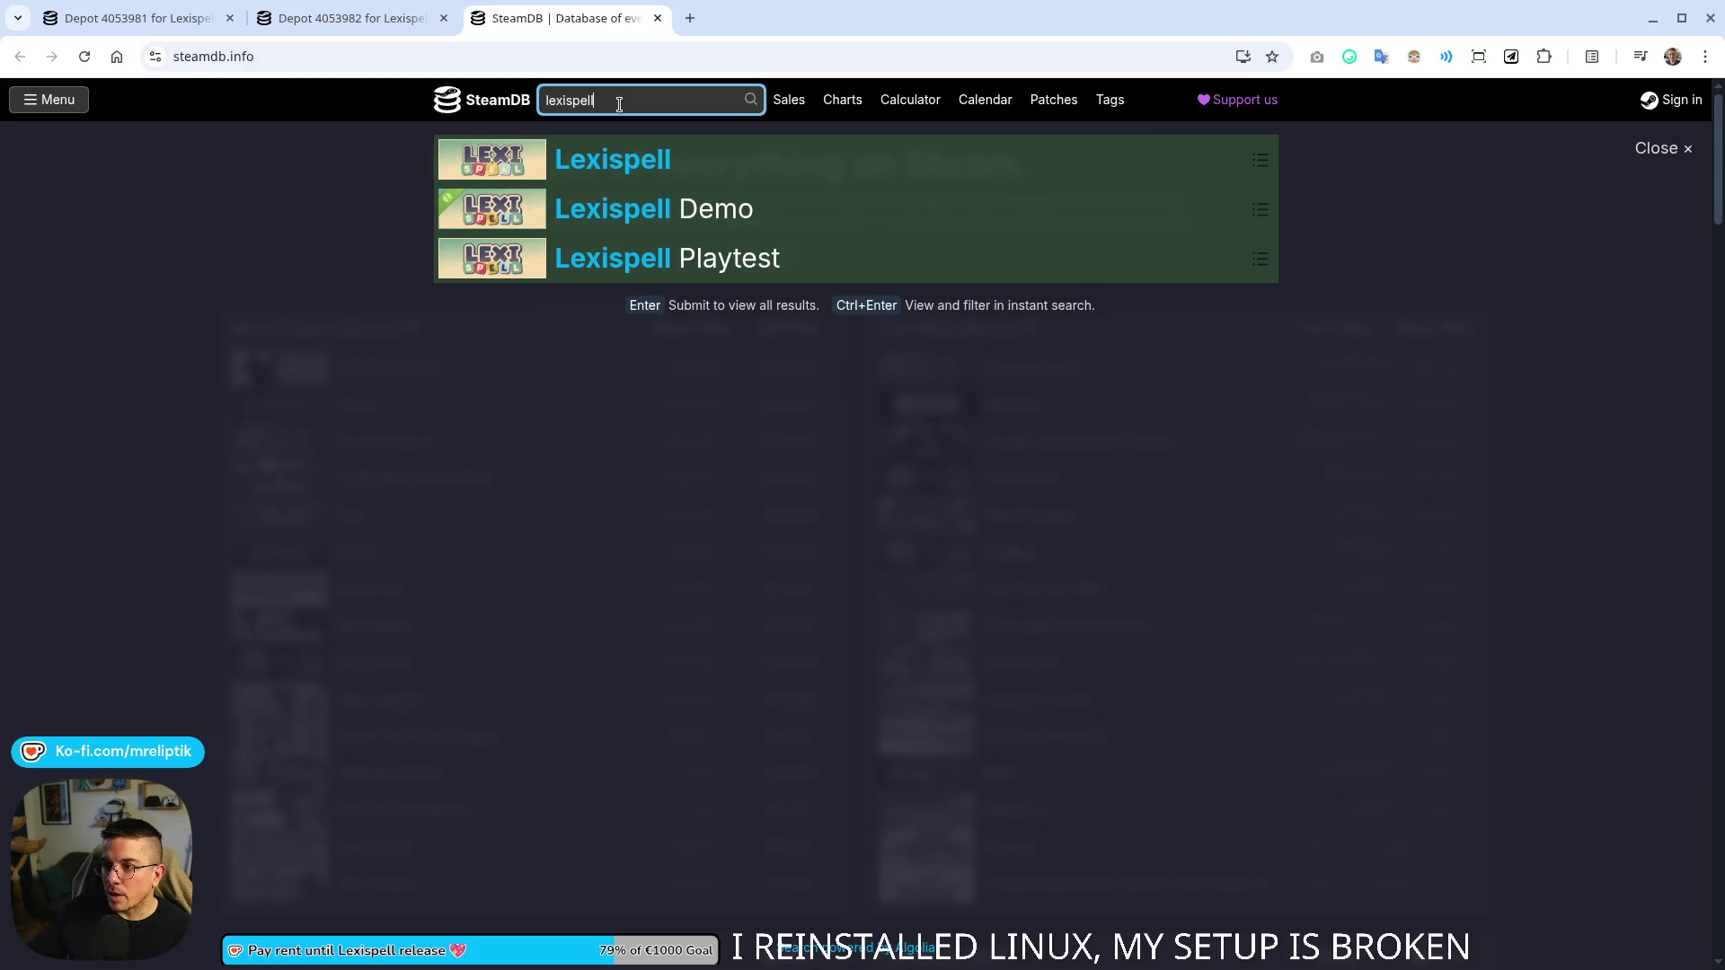
left_click(620, 261)
scroll(578, 543, "down", 2)
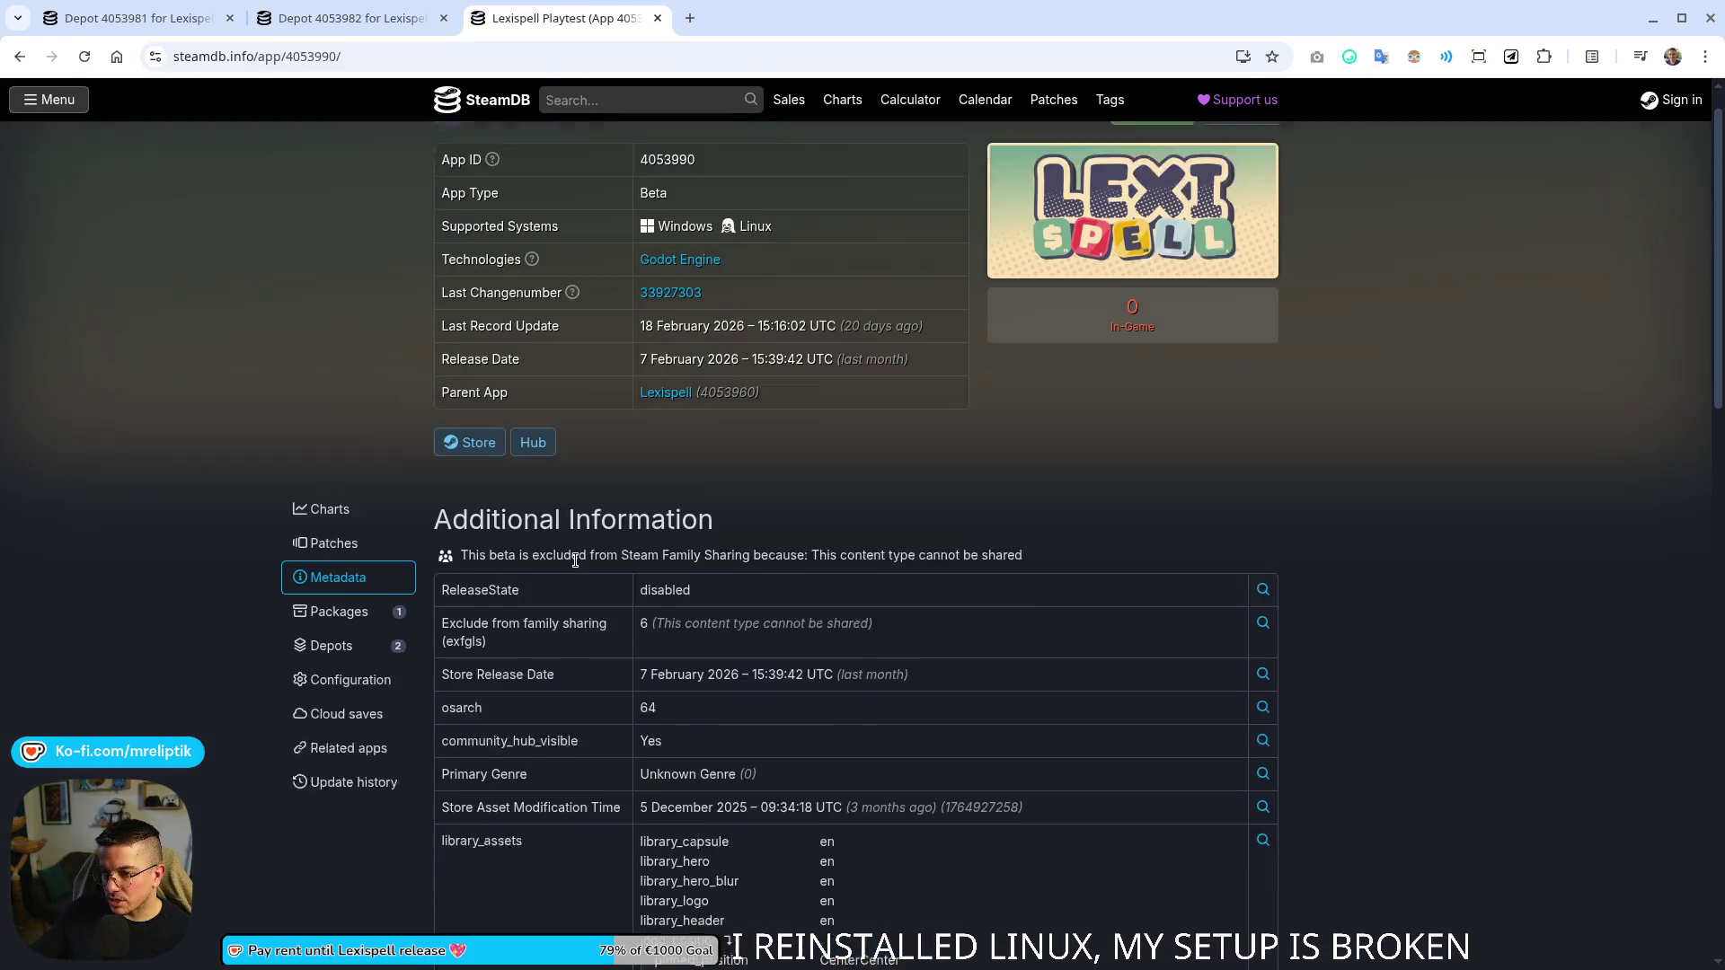
left_click(323, 472)
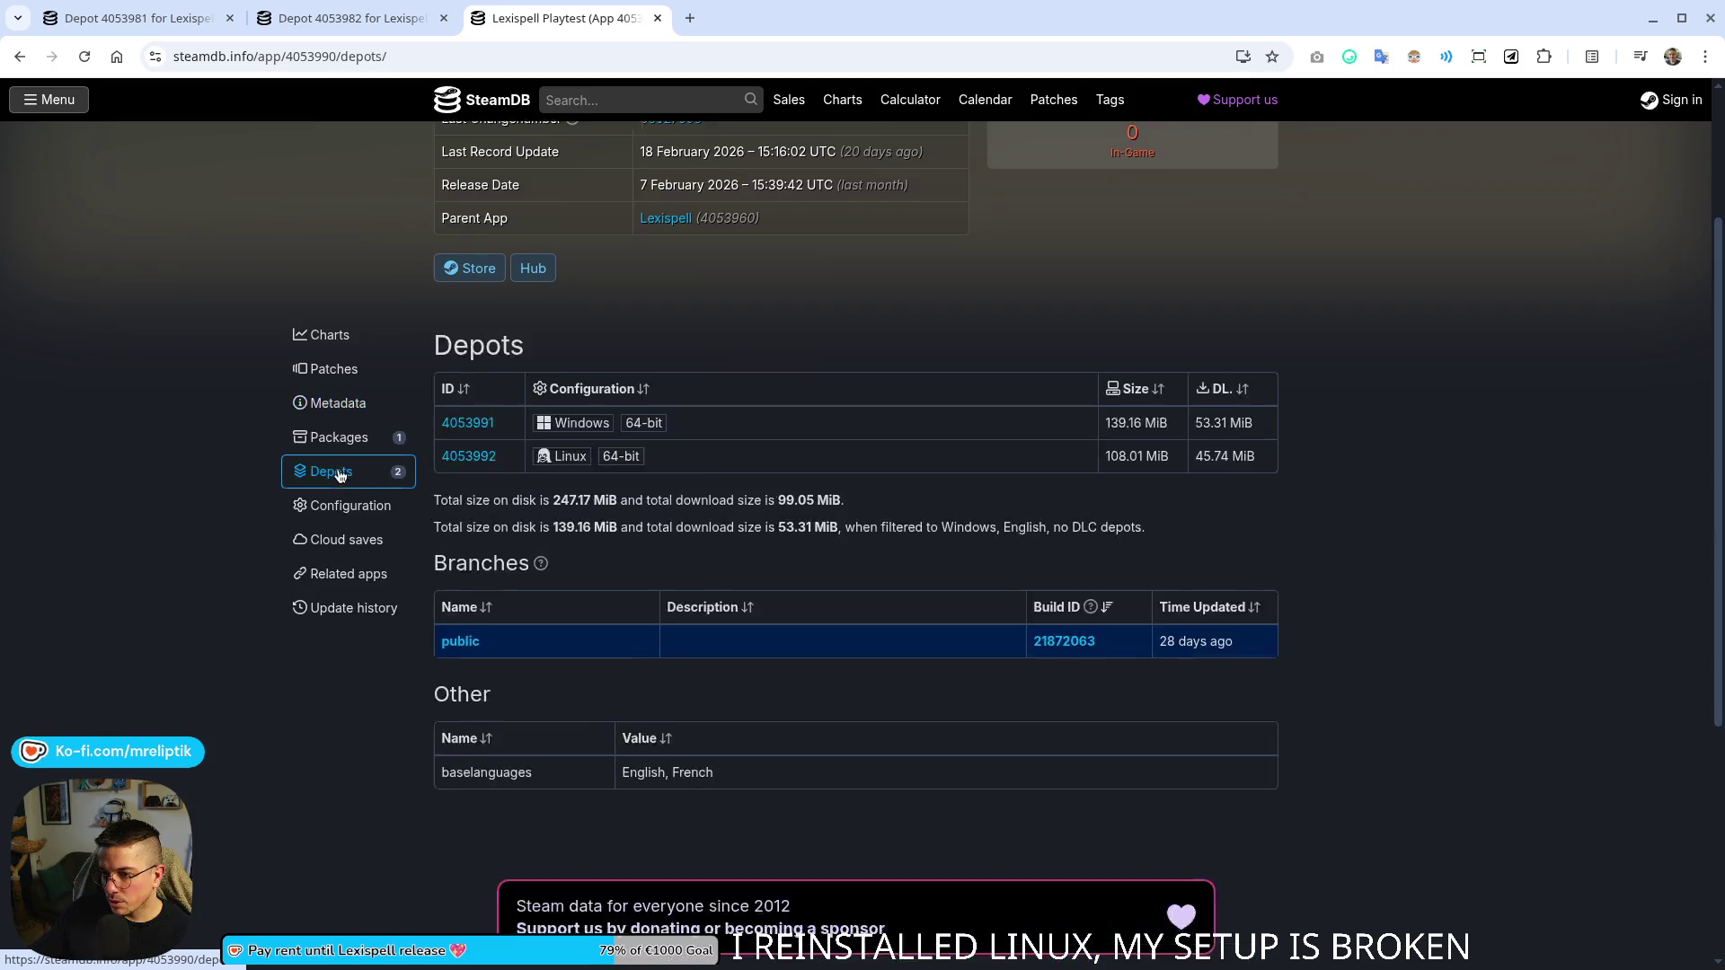
scroll(601, 386, "down", 2)
triple_click(567, 237)
left_click(709, 247)
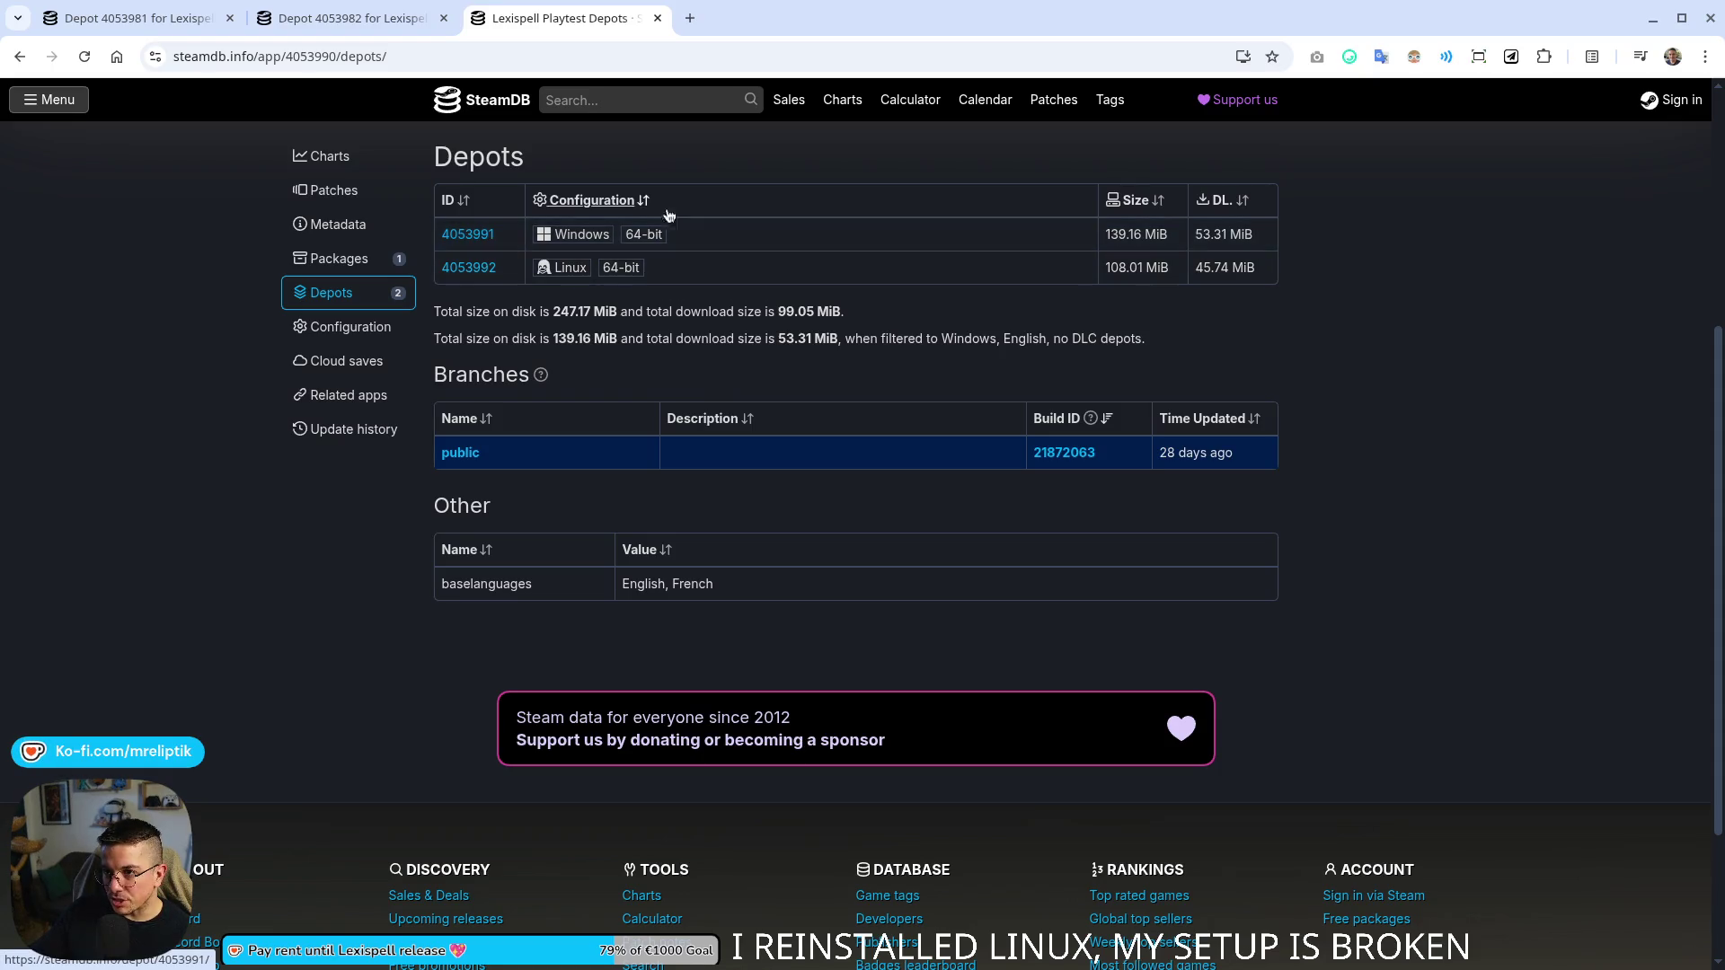
- Compare the Windows and Linux demo depot file lists, view the Playtest depots, then return to treasure.gd in Godot
left_click(354, 20)
left_click(135, 18)
left_click(328, 18)
left_click(153, 18)
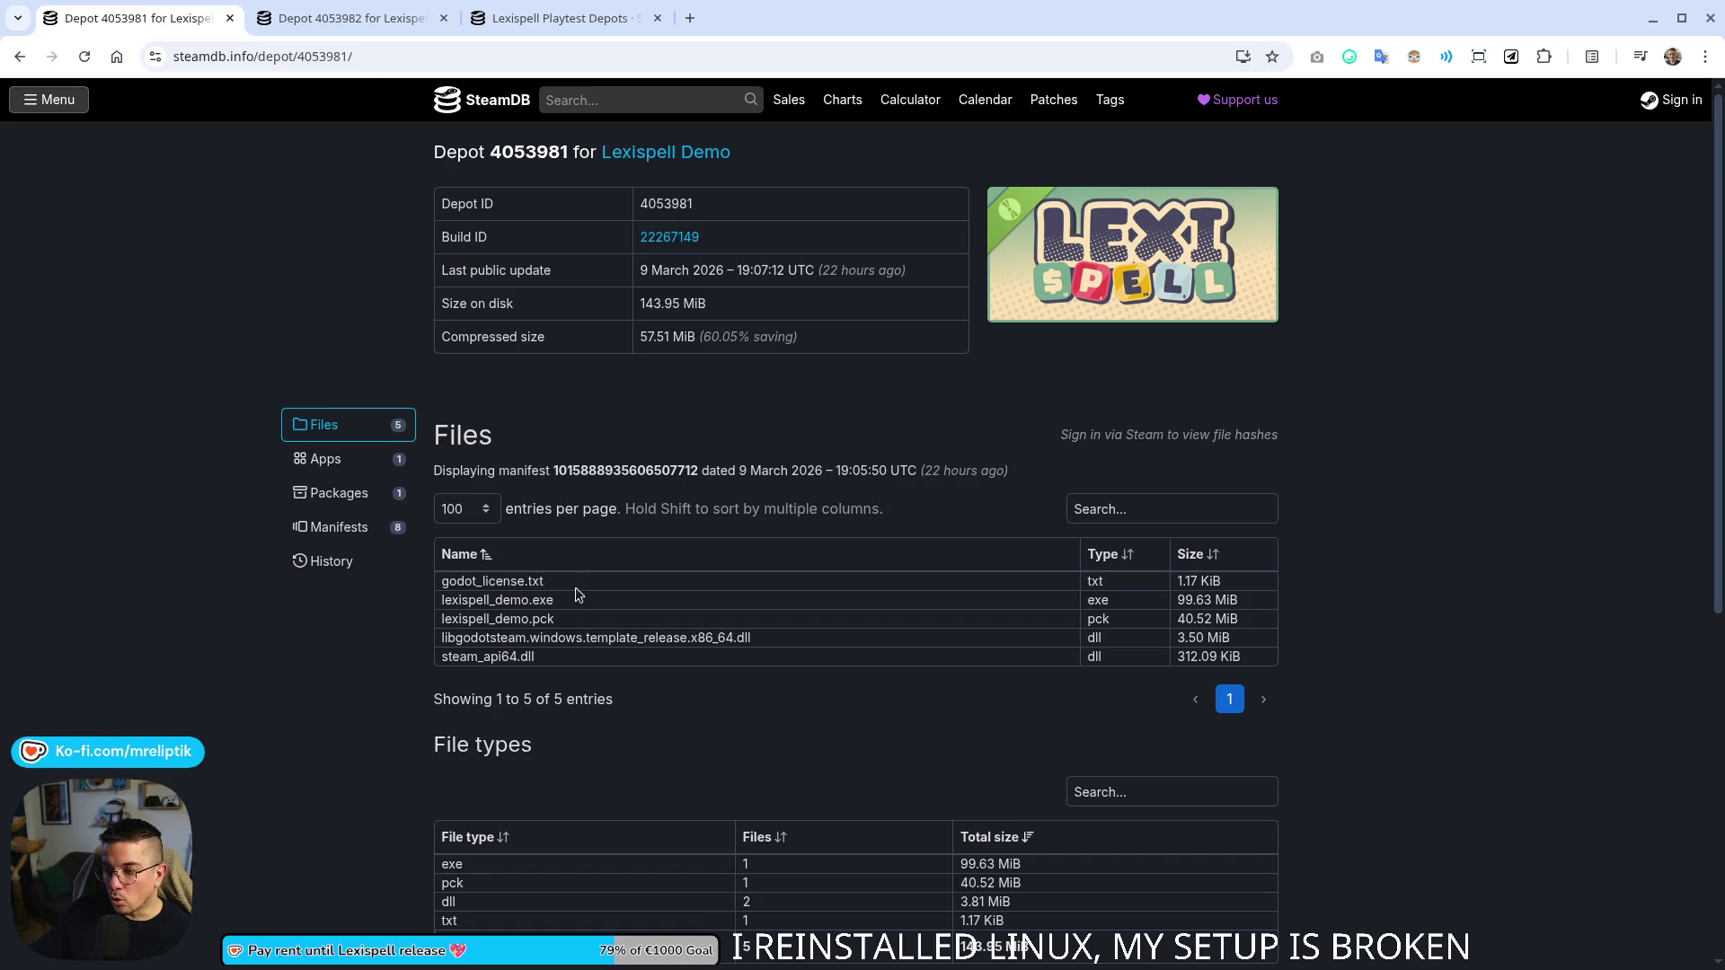
left_click(316, 25)
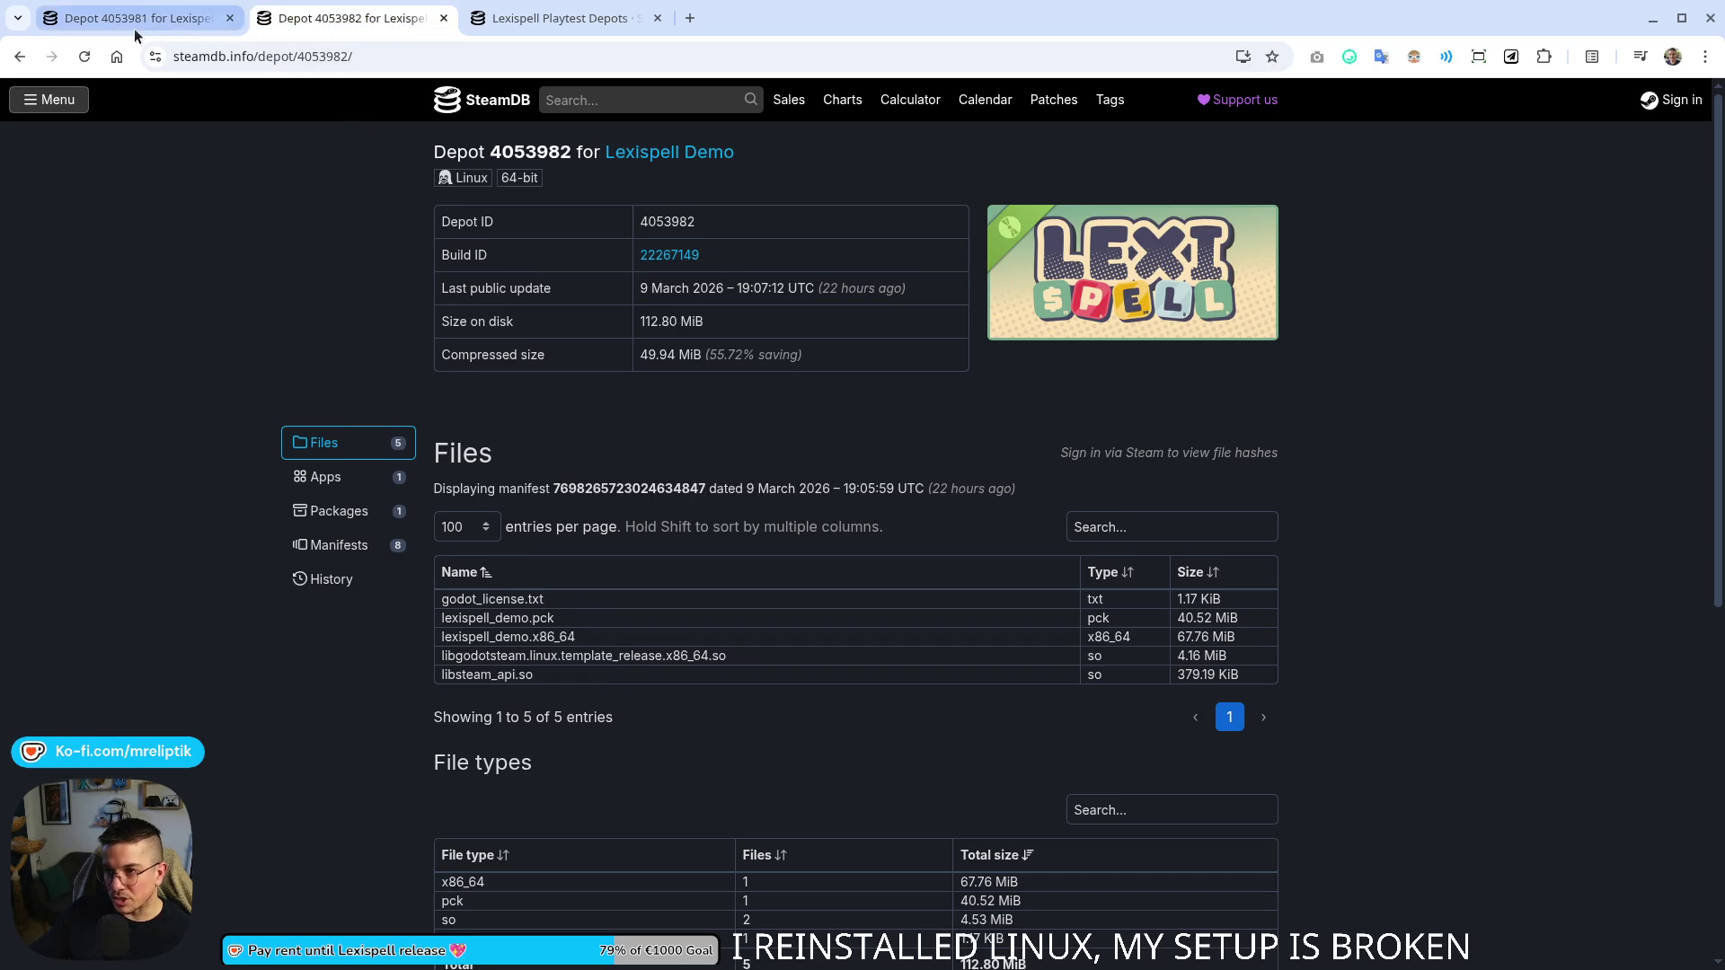
left_click(136, 34)
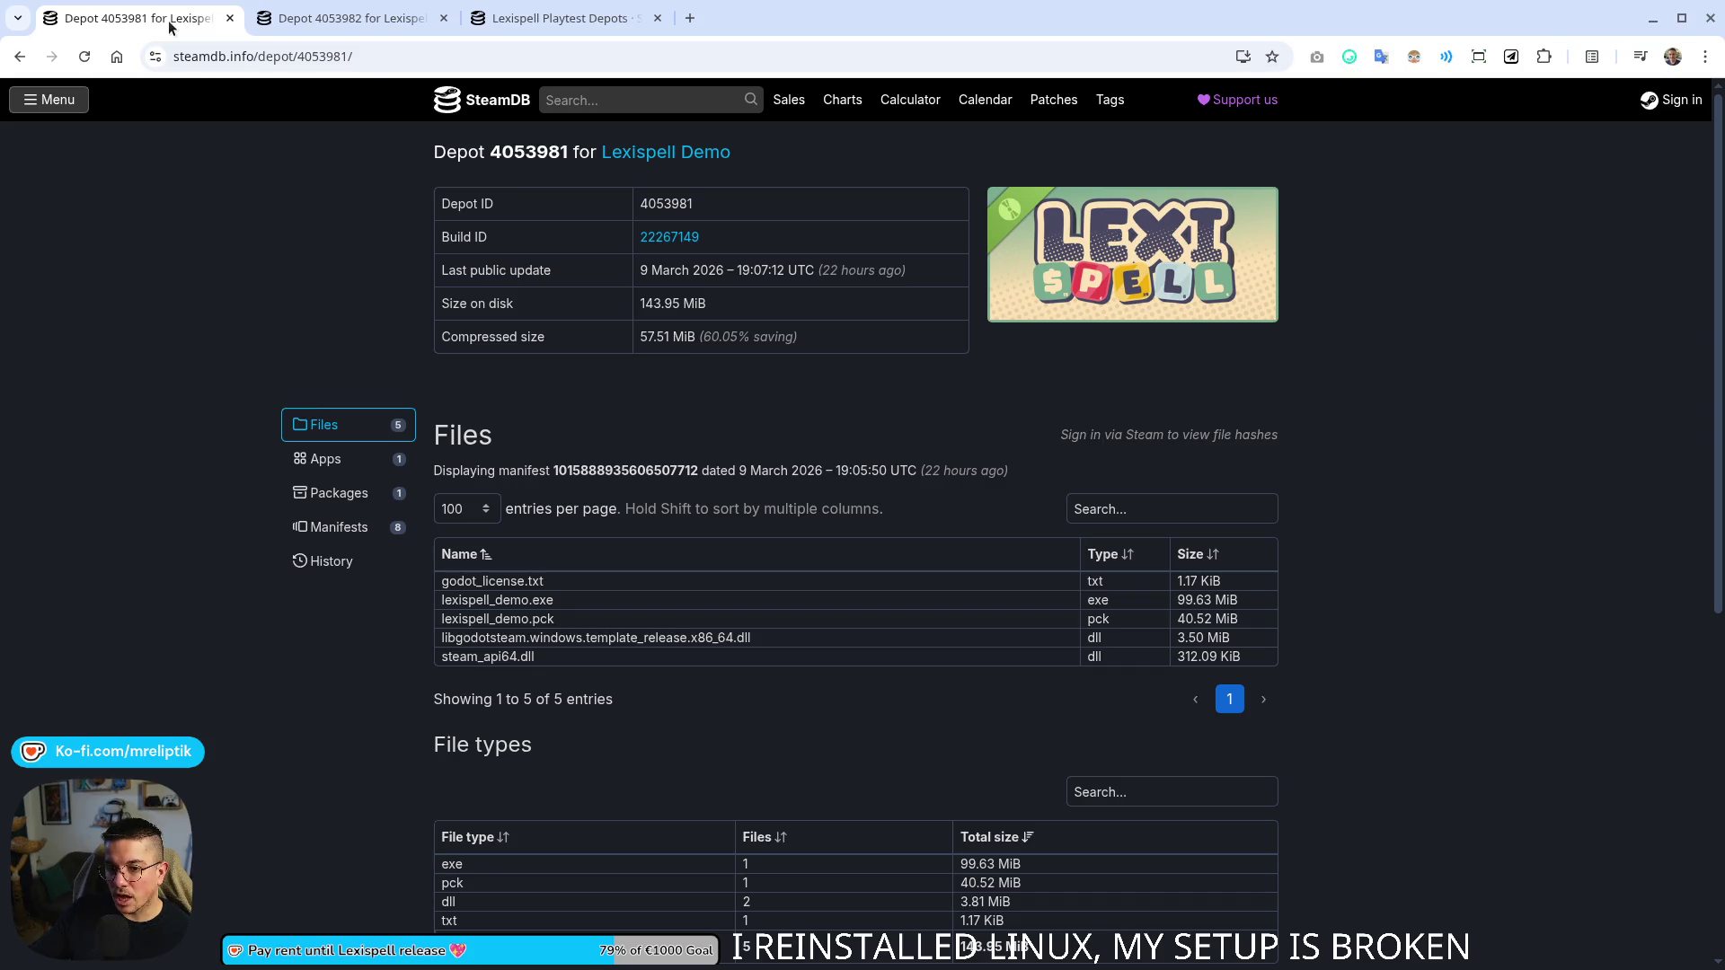
key("ctrl+Tab")
key("ctrl+Tab")
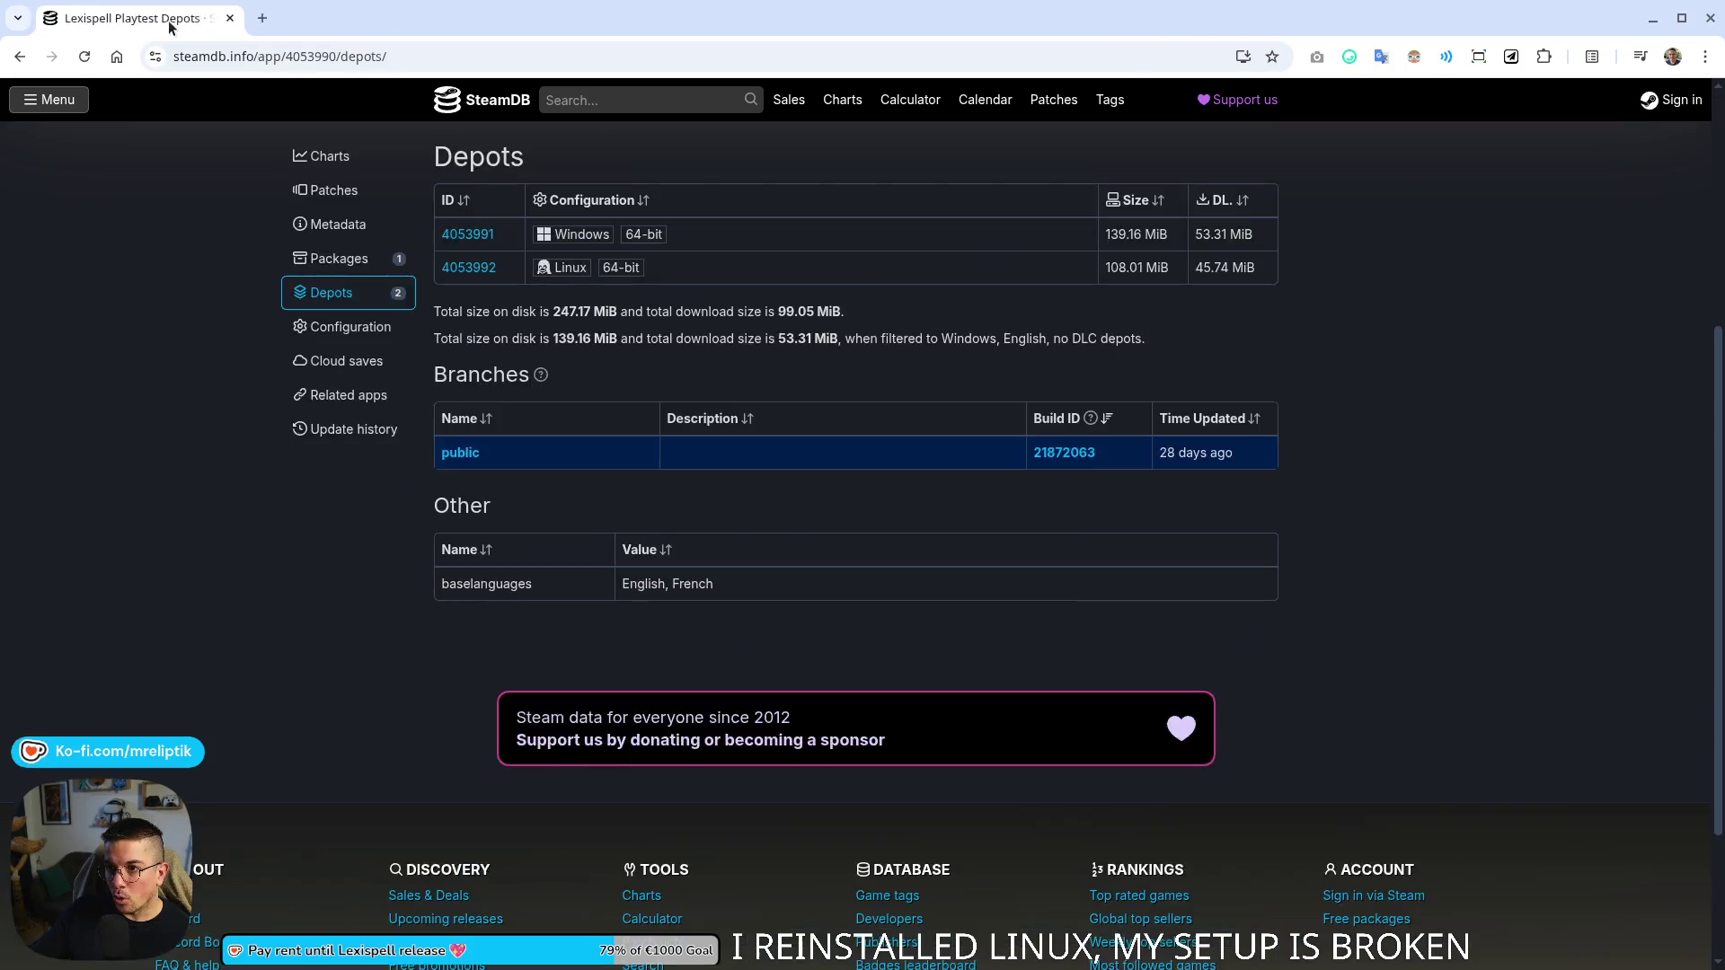
key("alt+Tab")
left_click(979, 534)
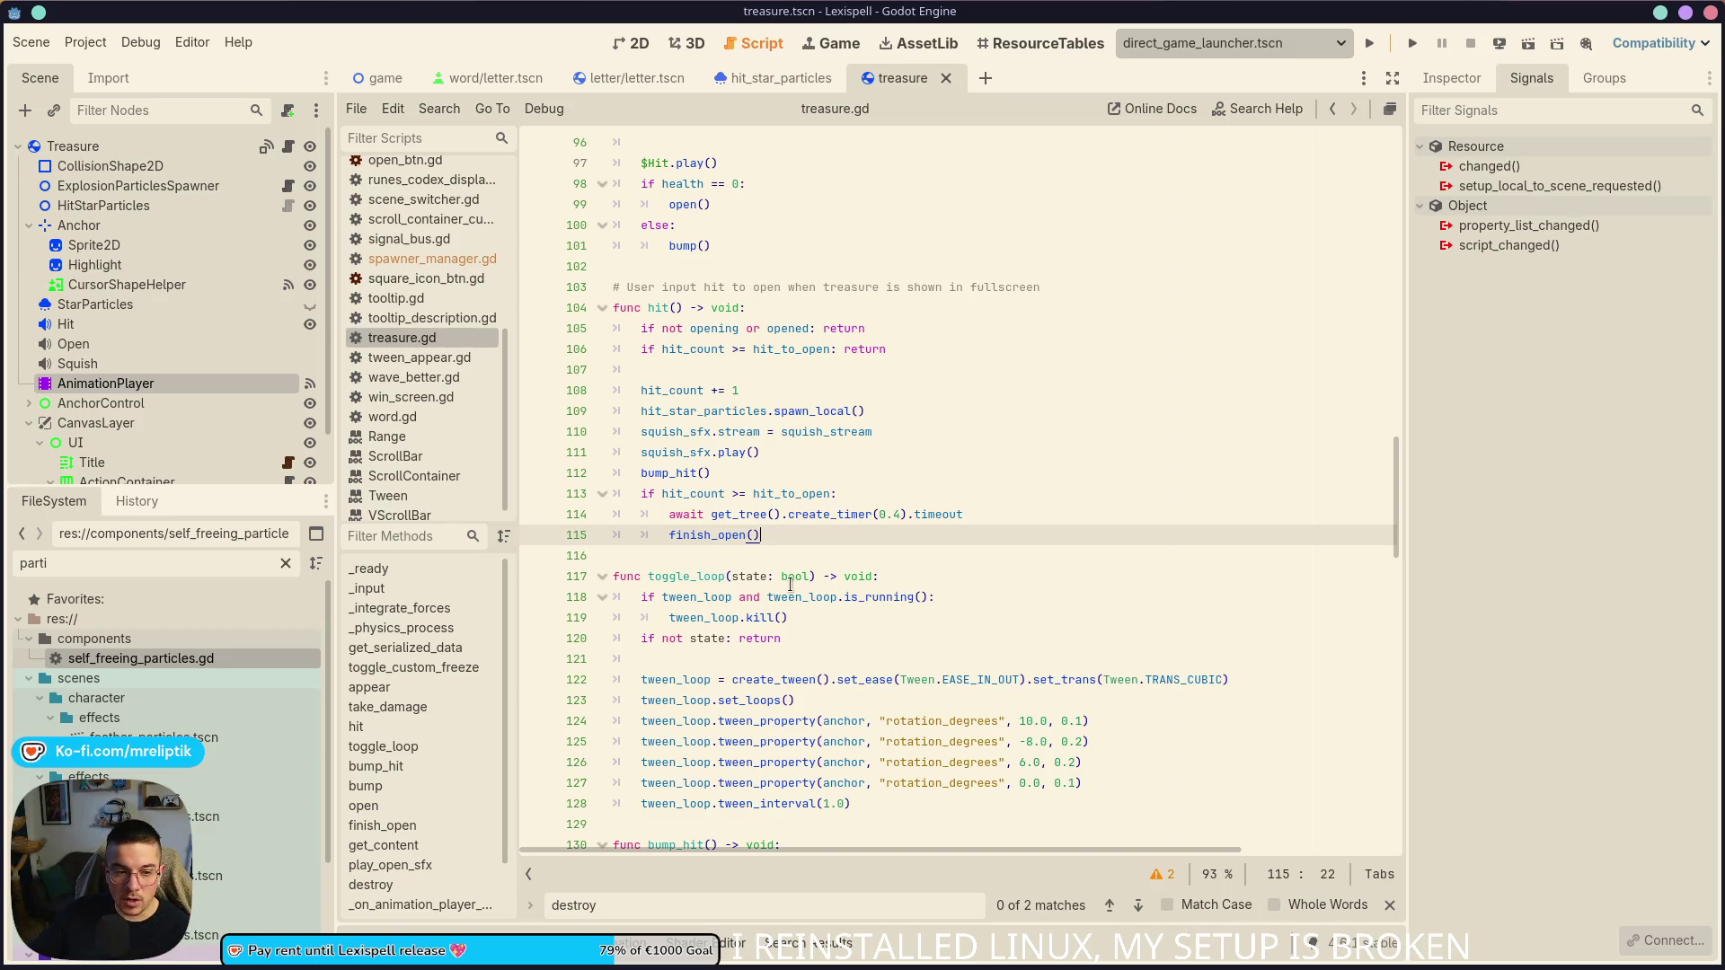
- Check the spawn_local call on line 109 of treasure.gd, then switch to VS Code's source-control diff
left_click(893, 411)
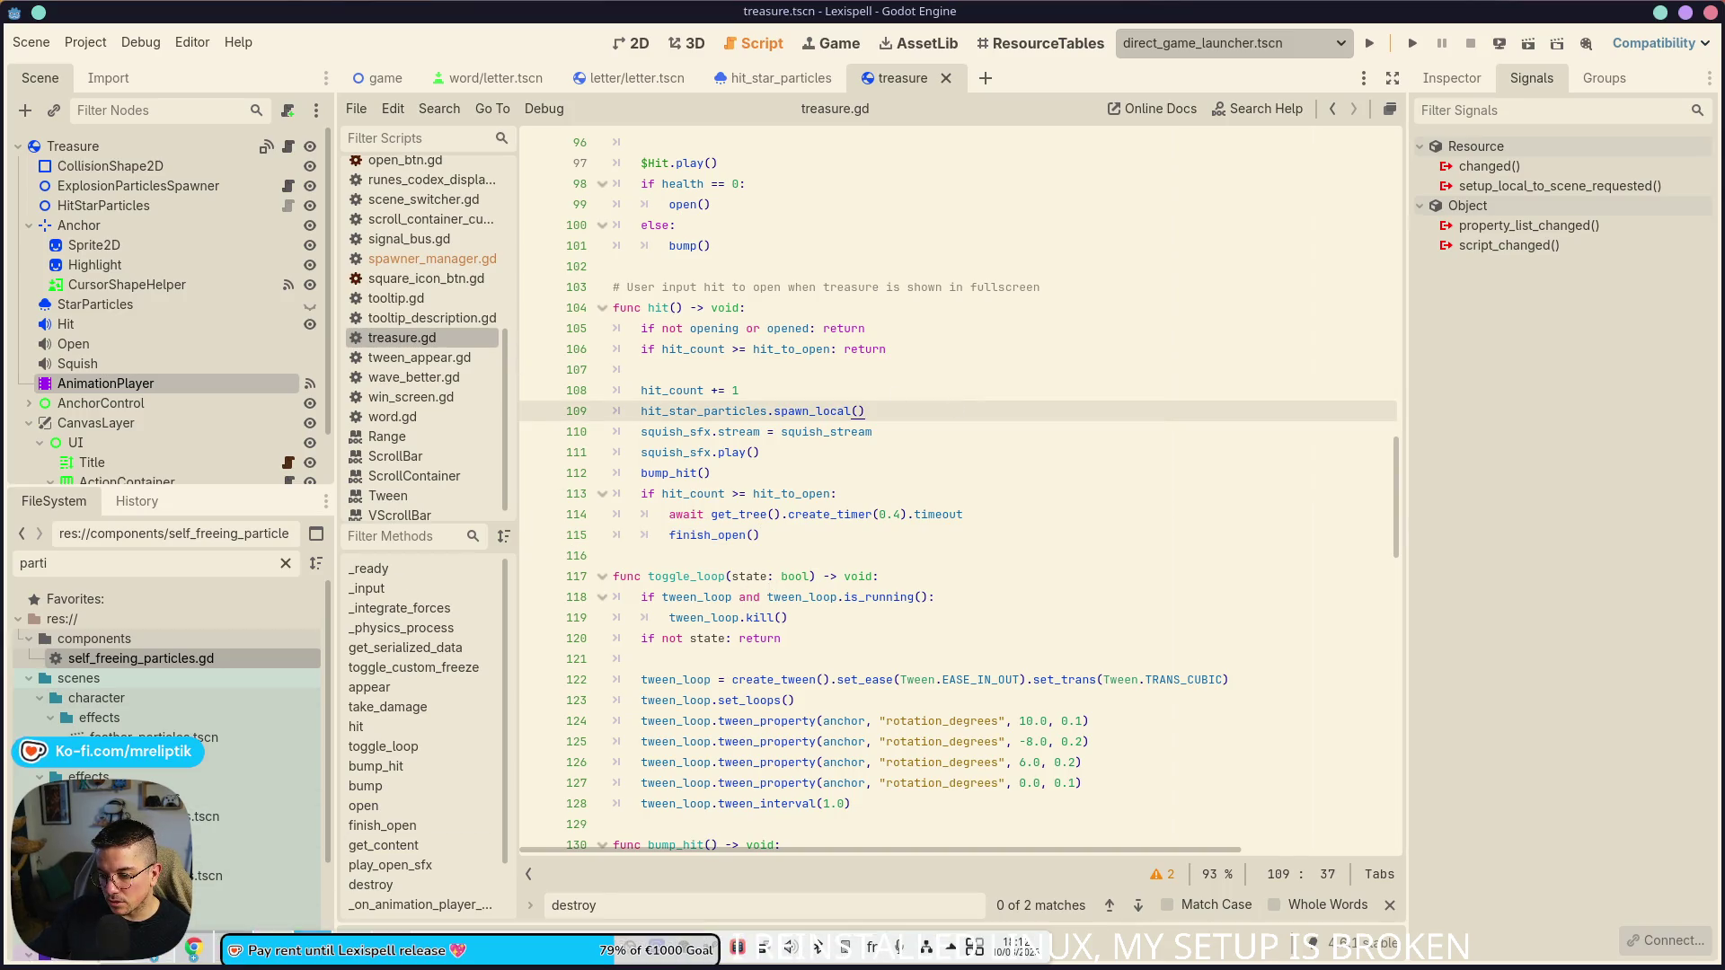
left_click(42, 958)
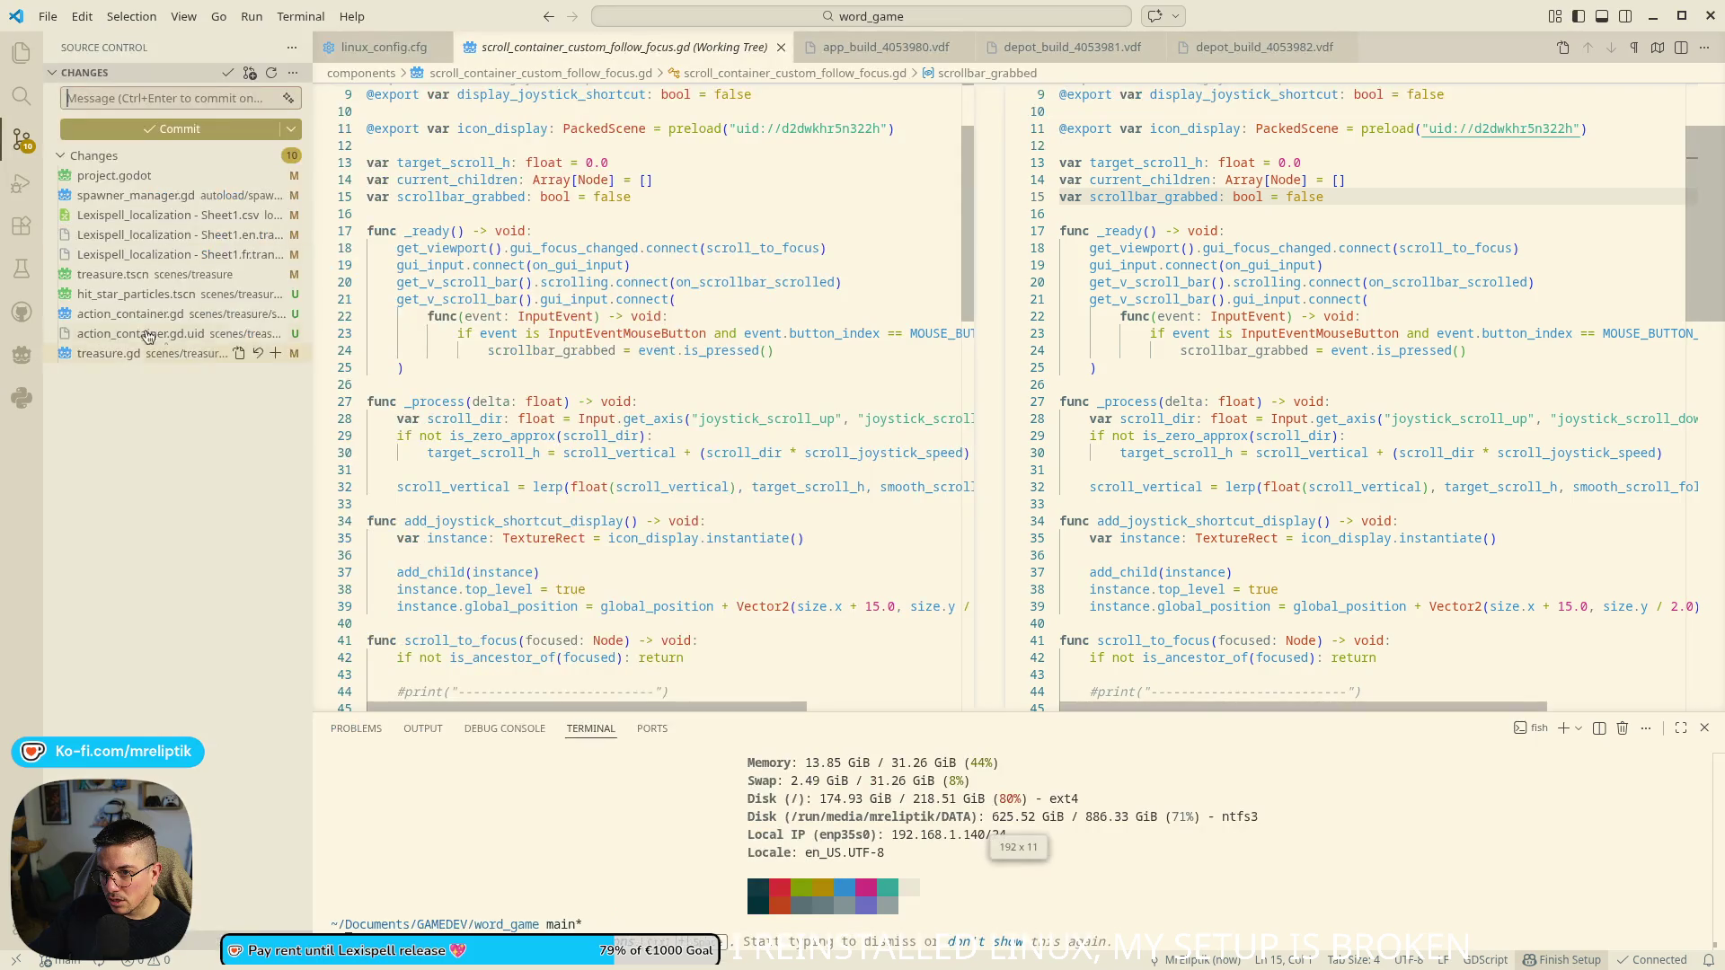
- Stage all ten changed files, commit them as 'make treasure opening', and push the commit
left_click(127, 197)
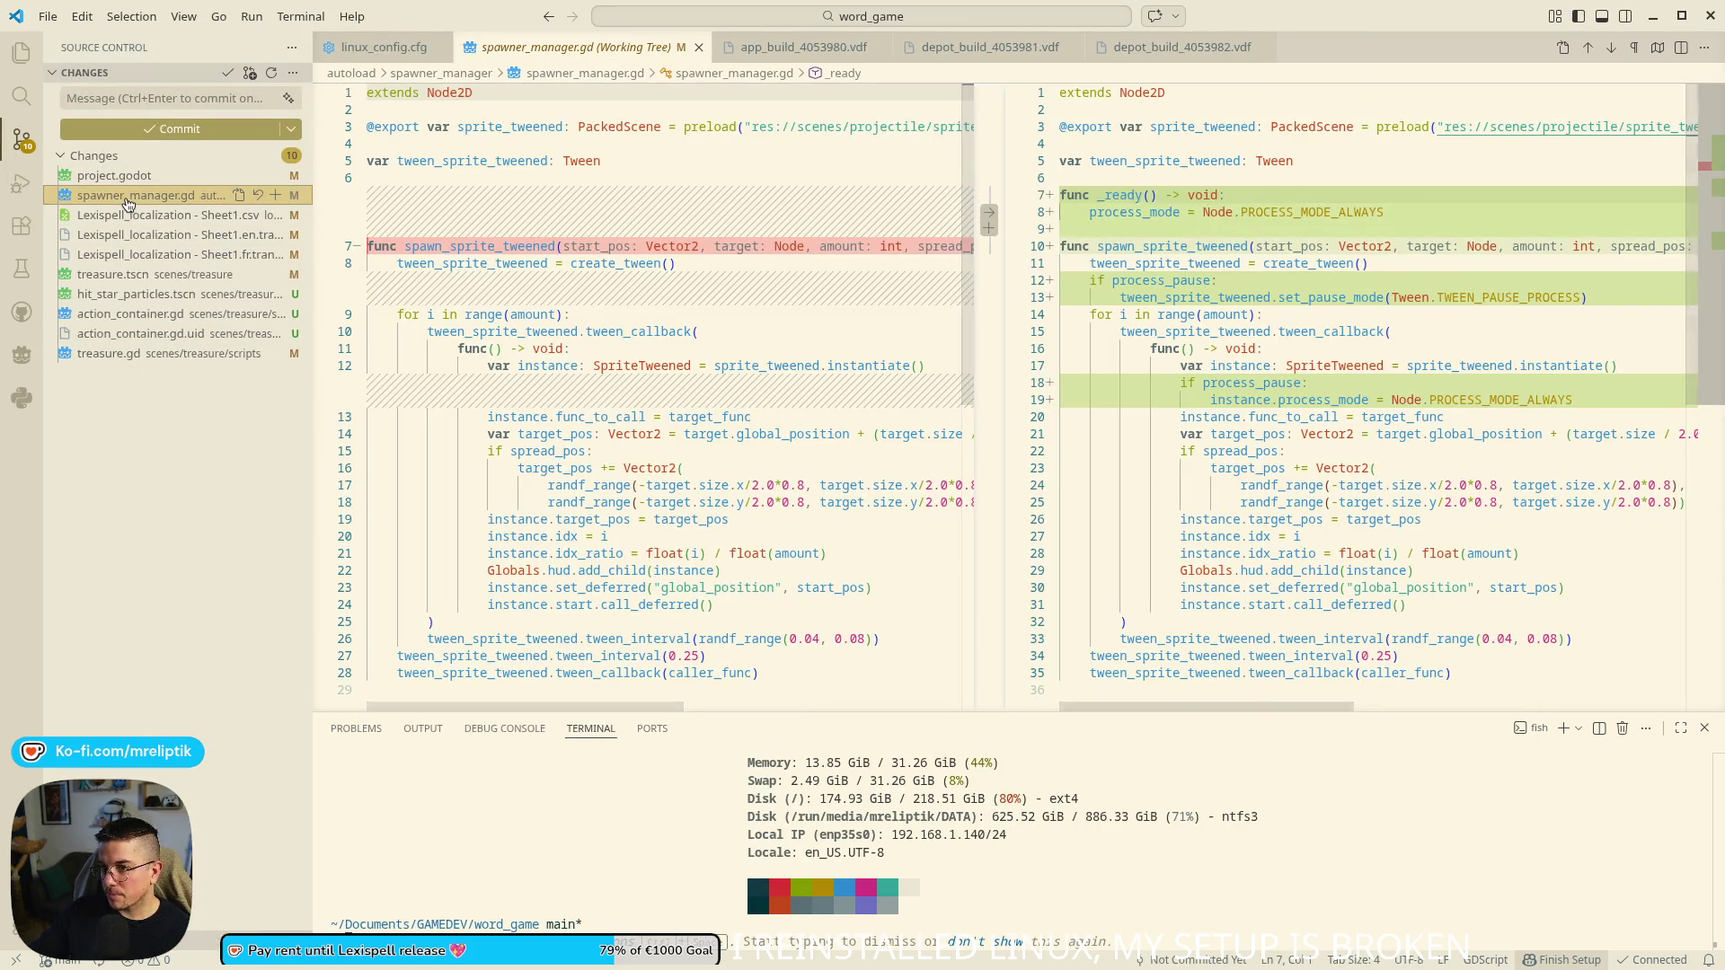
left_click(144, 353)
left_click(107, 180, "shift")
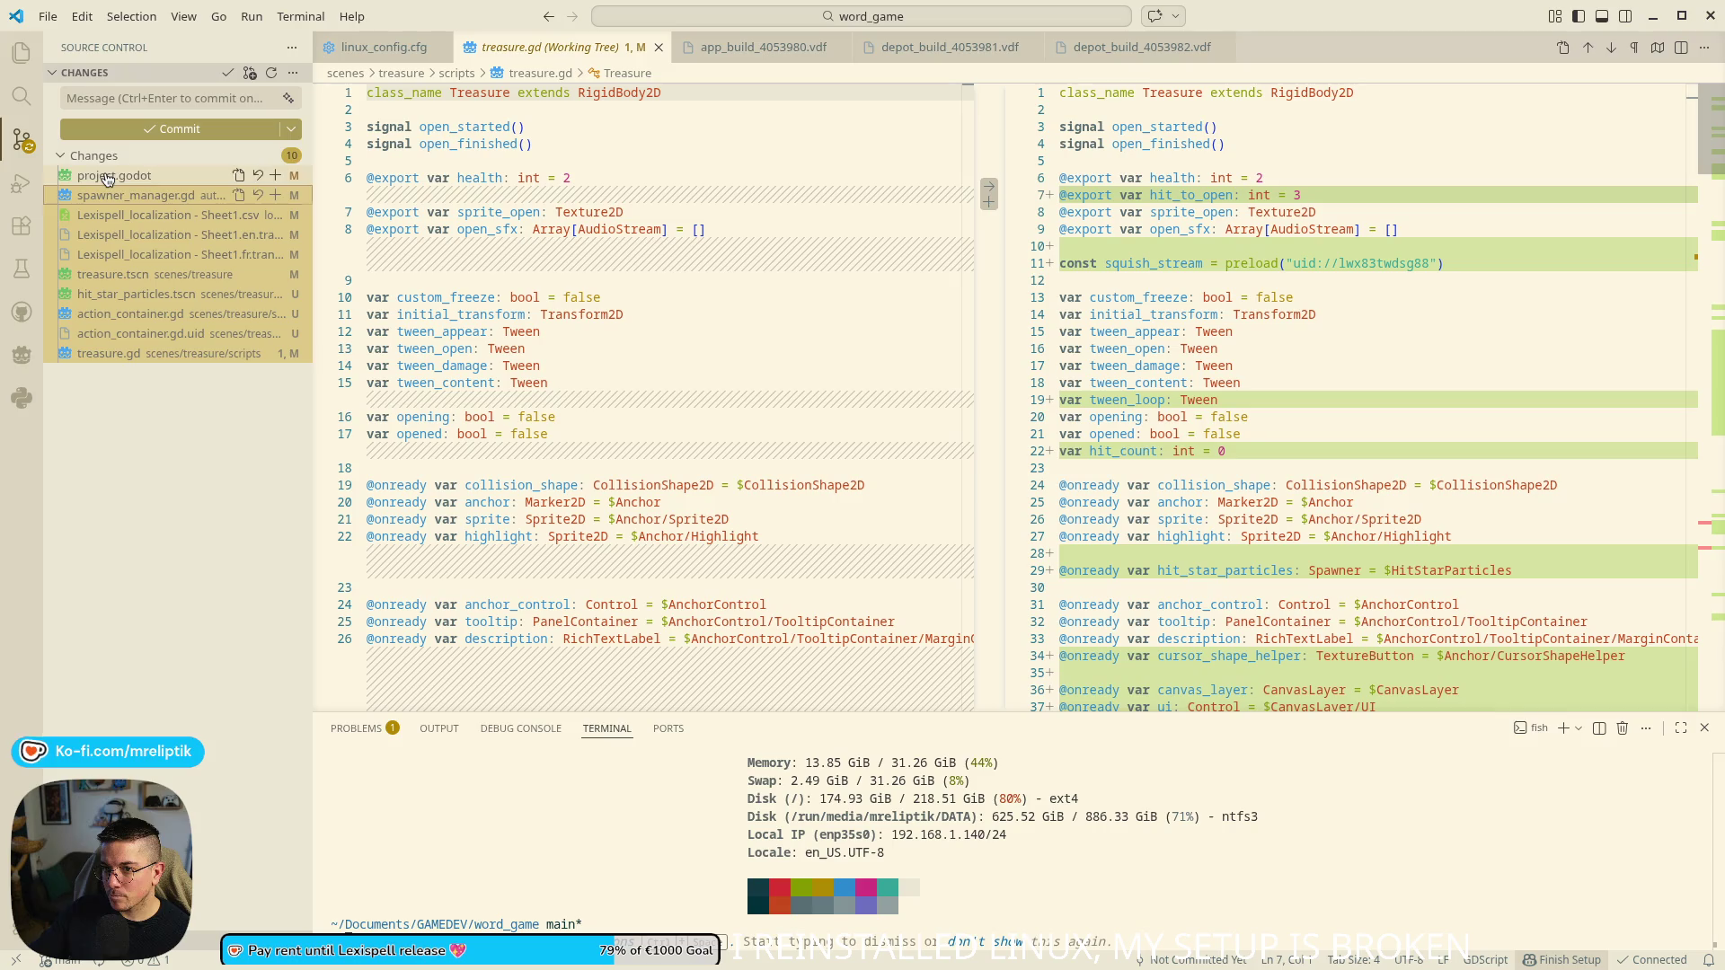
left_click(275, 155)
left_click(141, 97)
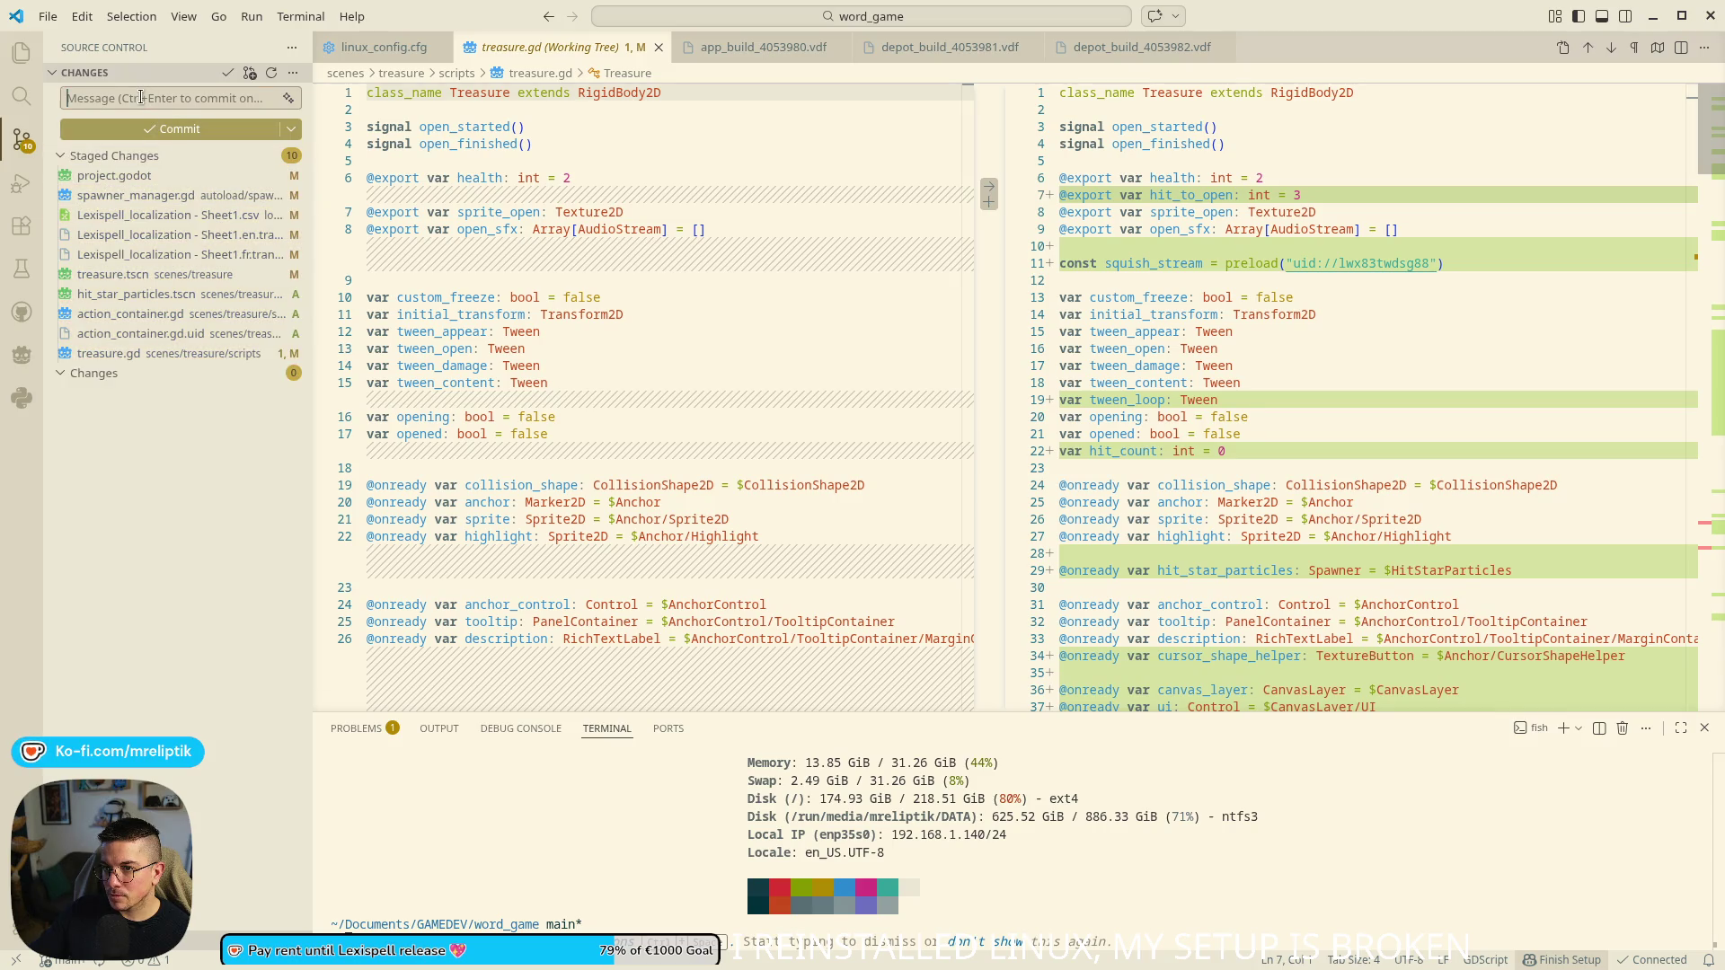
type("make treasure op")
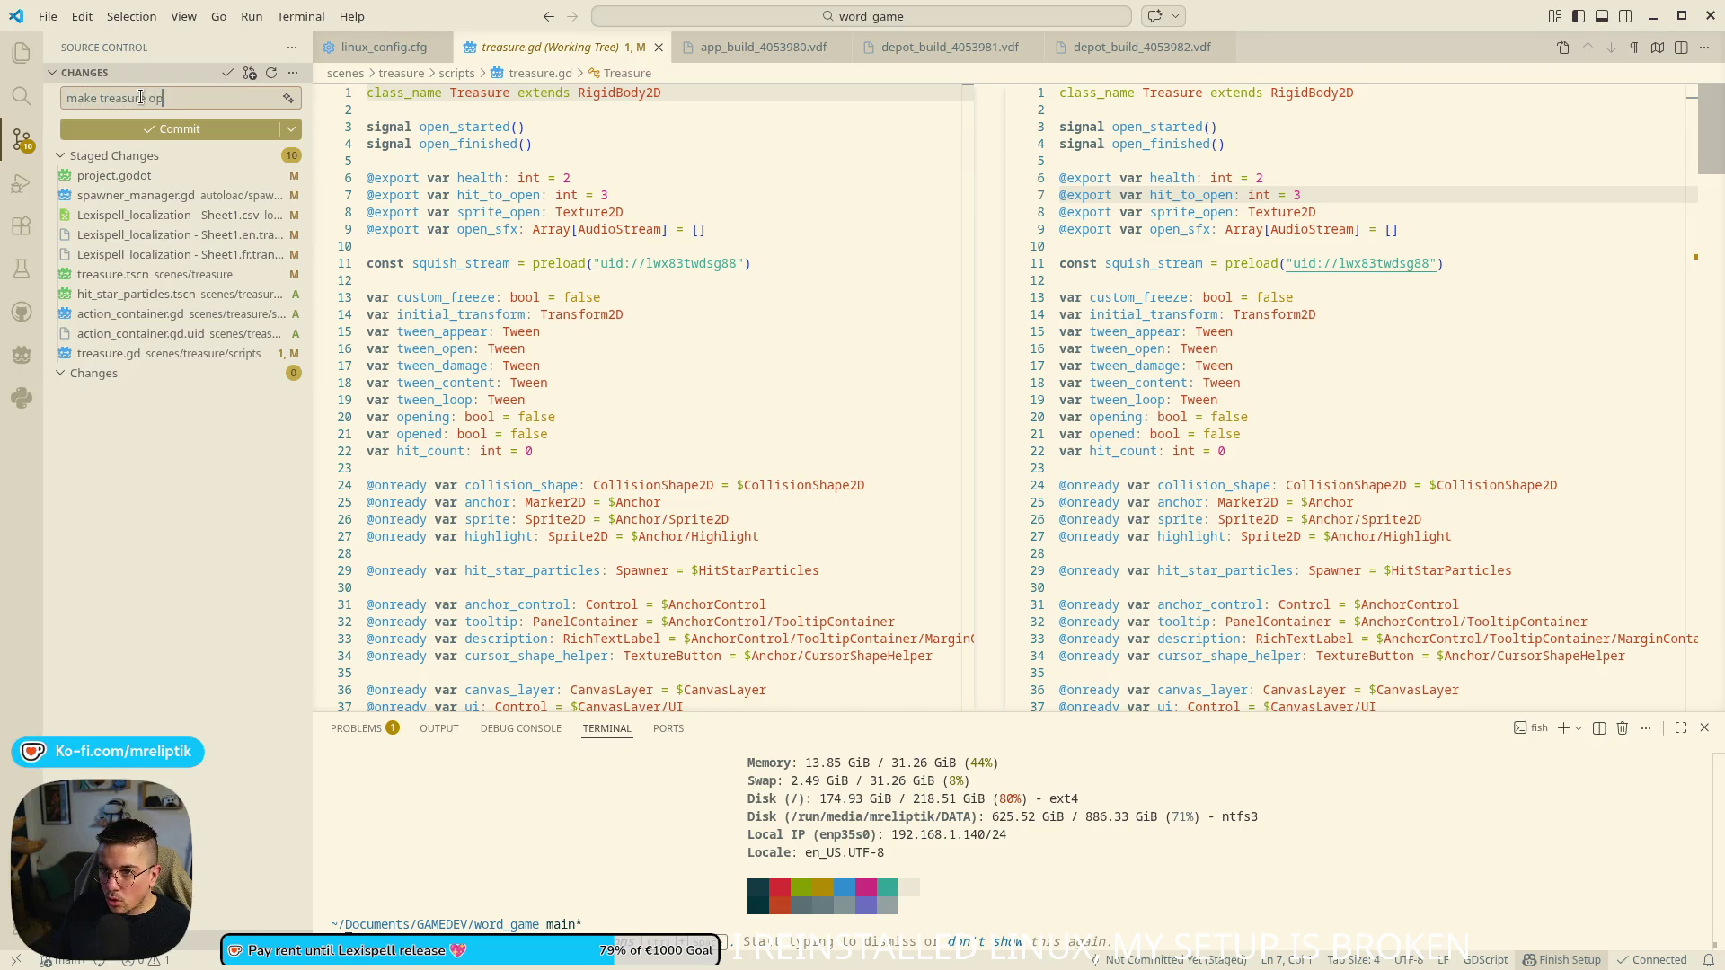
type("work")
left_click(191, 129)
left_click(192, 128)
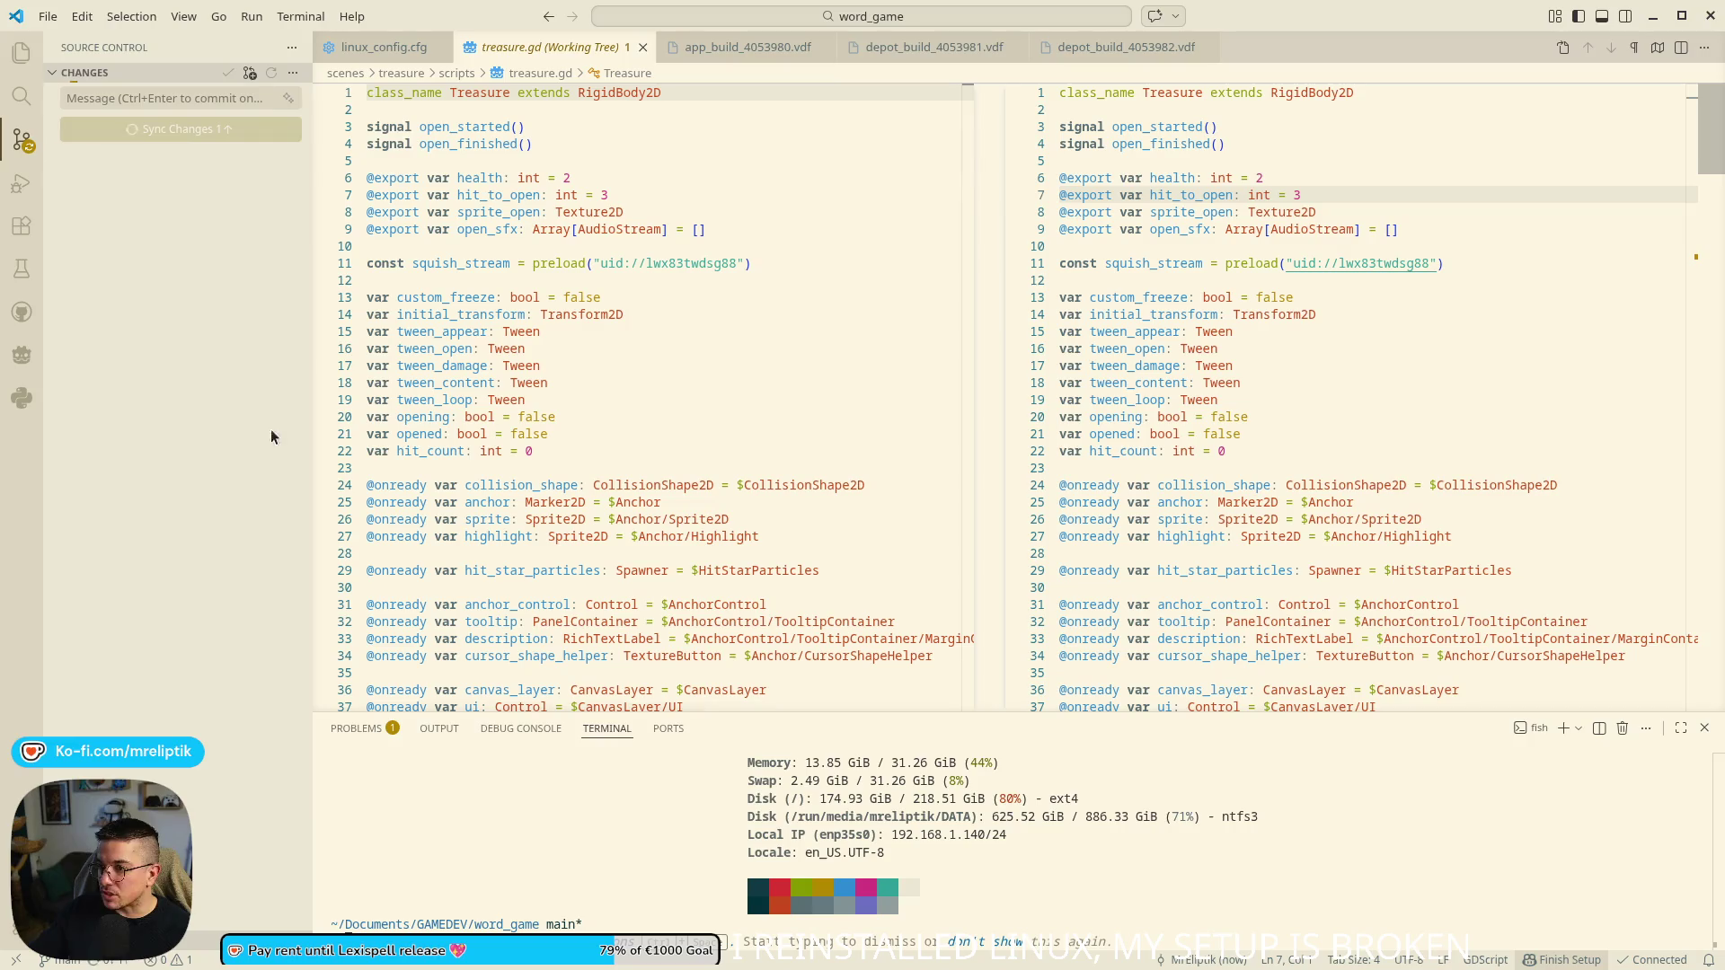
- Close the ffmpeg terminal window and switch to the localization spreadsheet
left_click(383, 961)
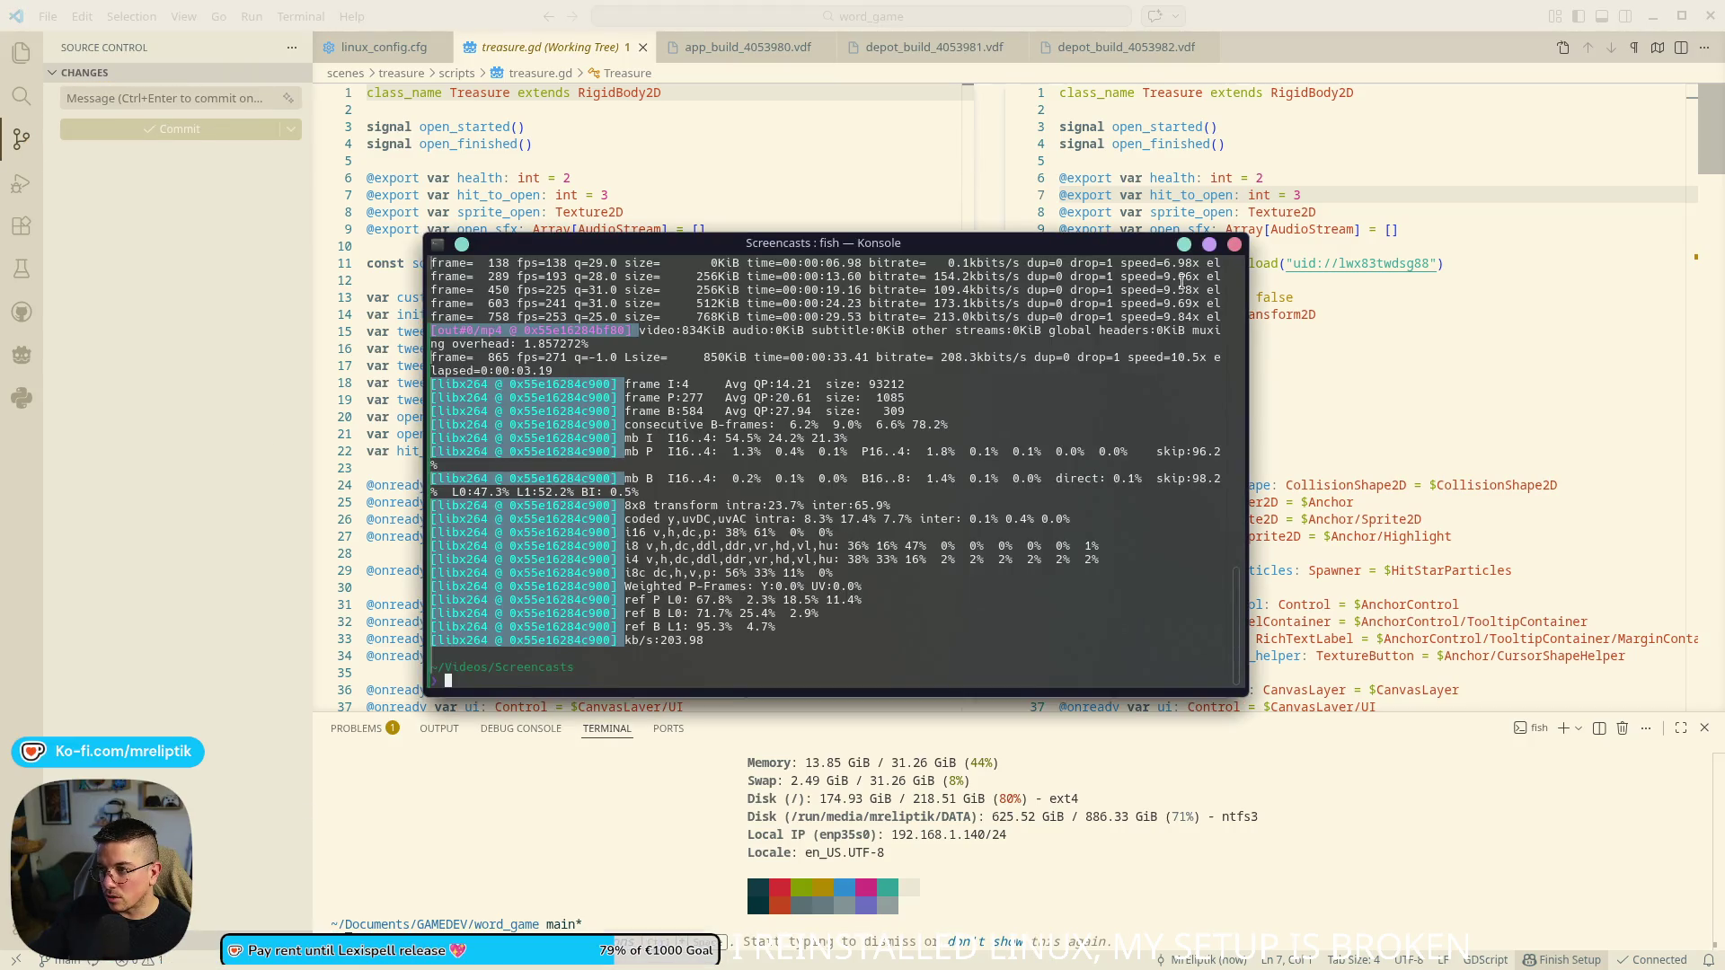
left_click(1236, 247)
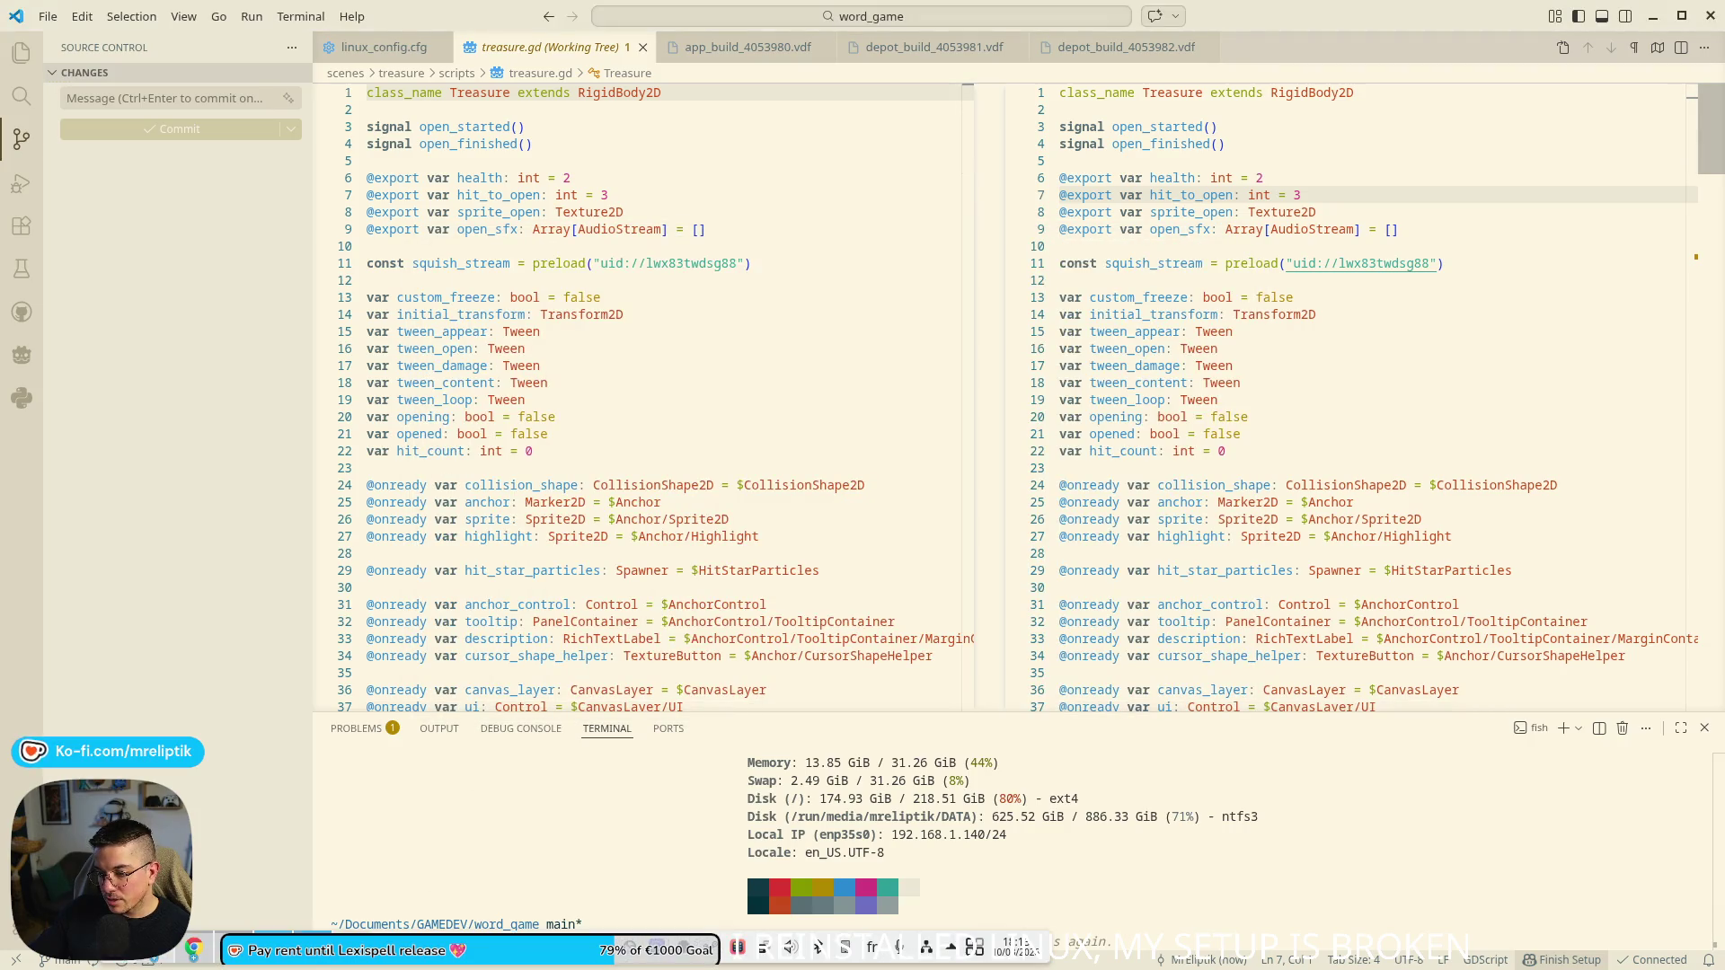
left_click(352, 954)
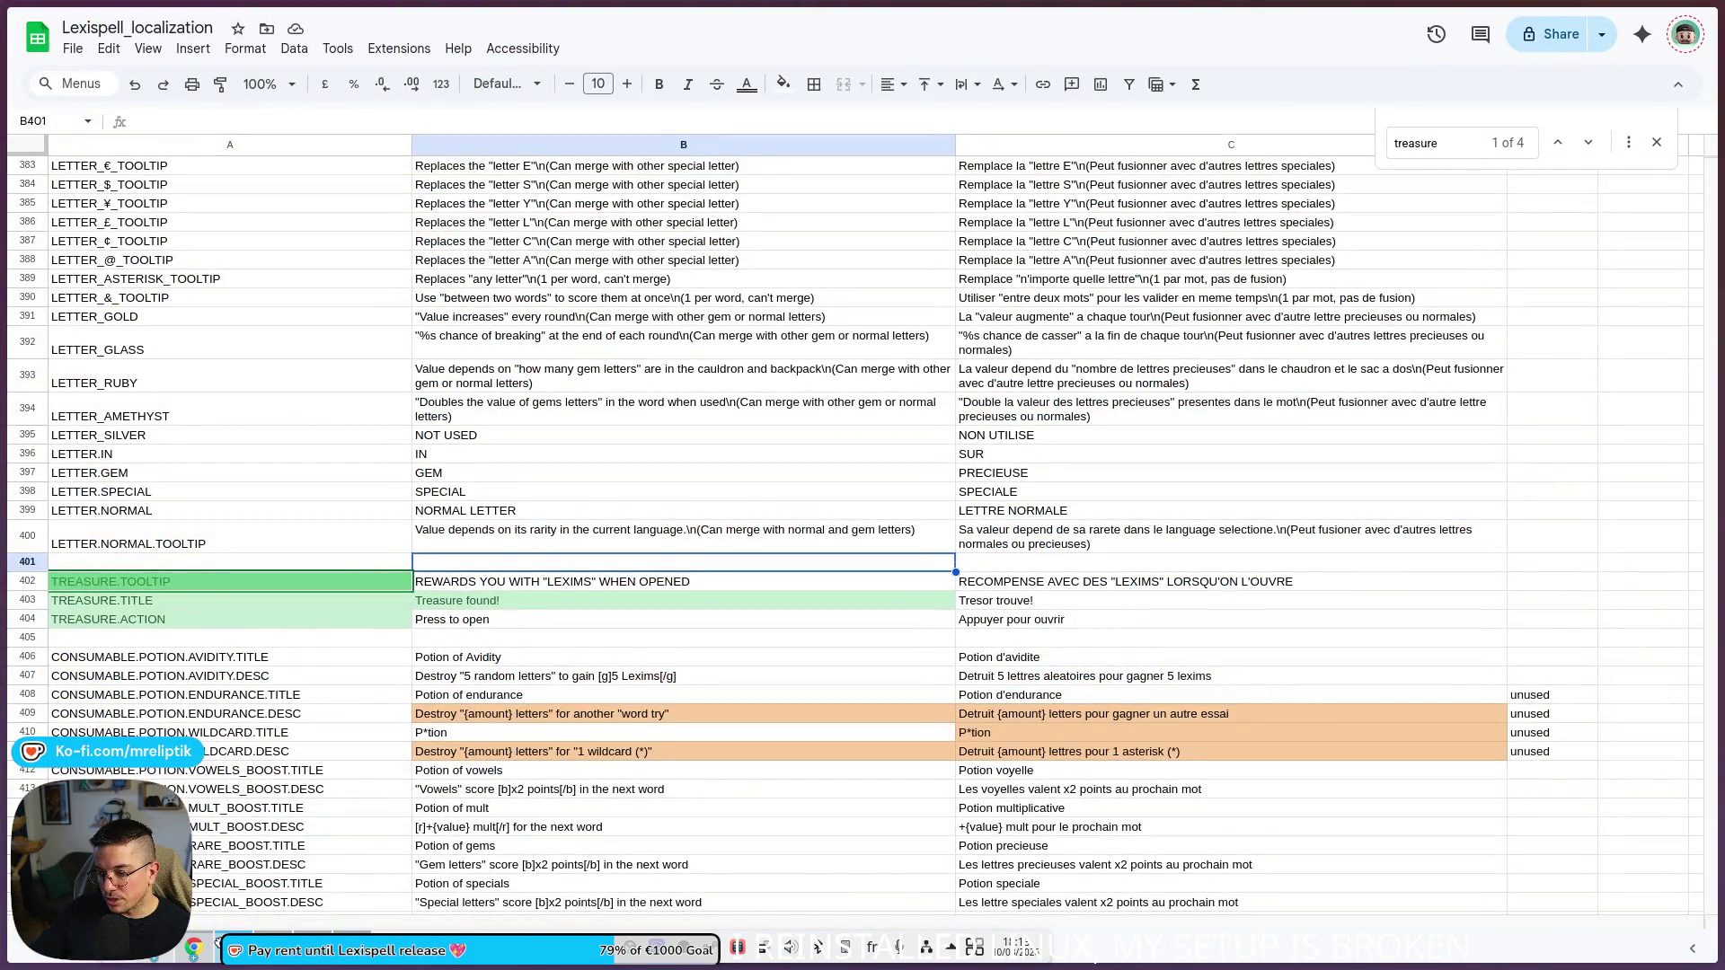
- Show the treasure scene's labels in Godot and select the TREASURE.TITLE label
mouse_move(353, 954)
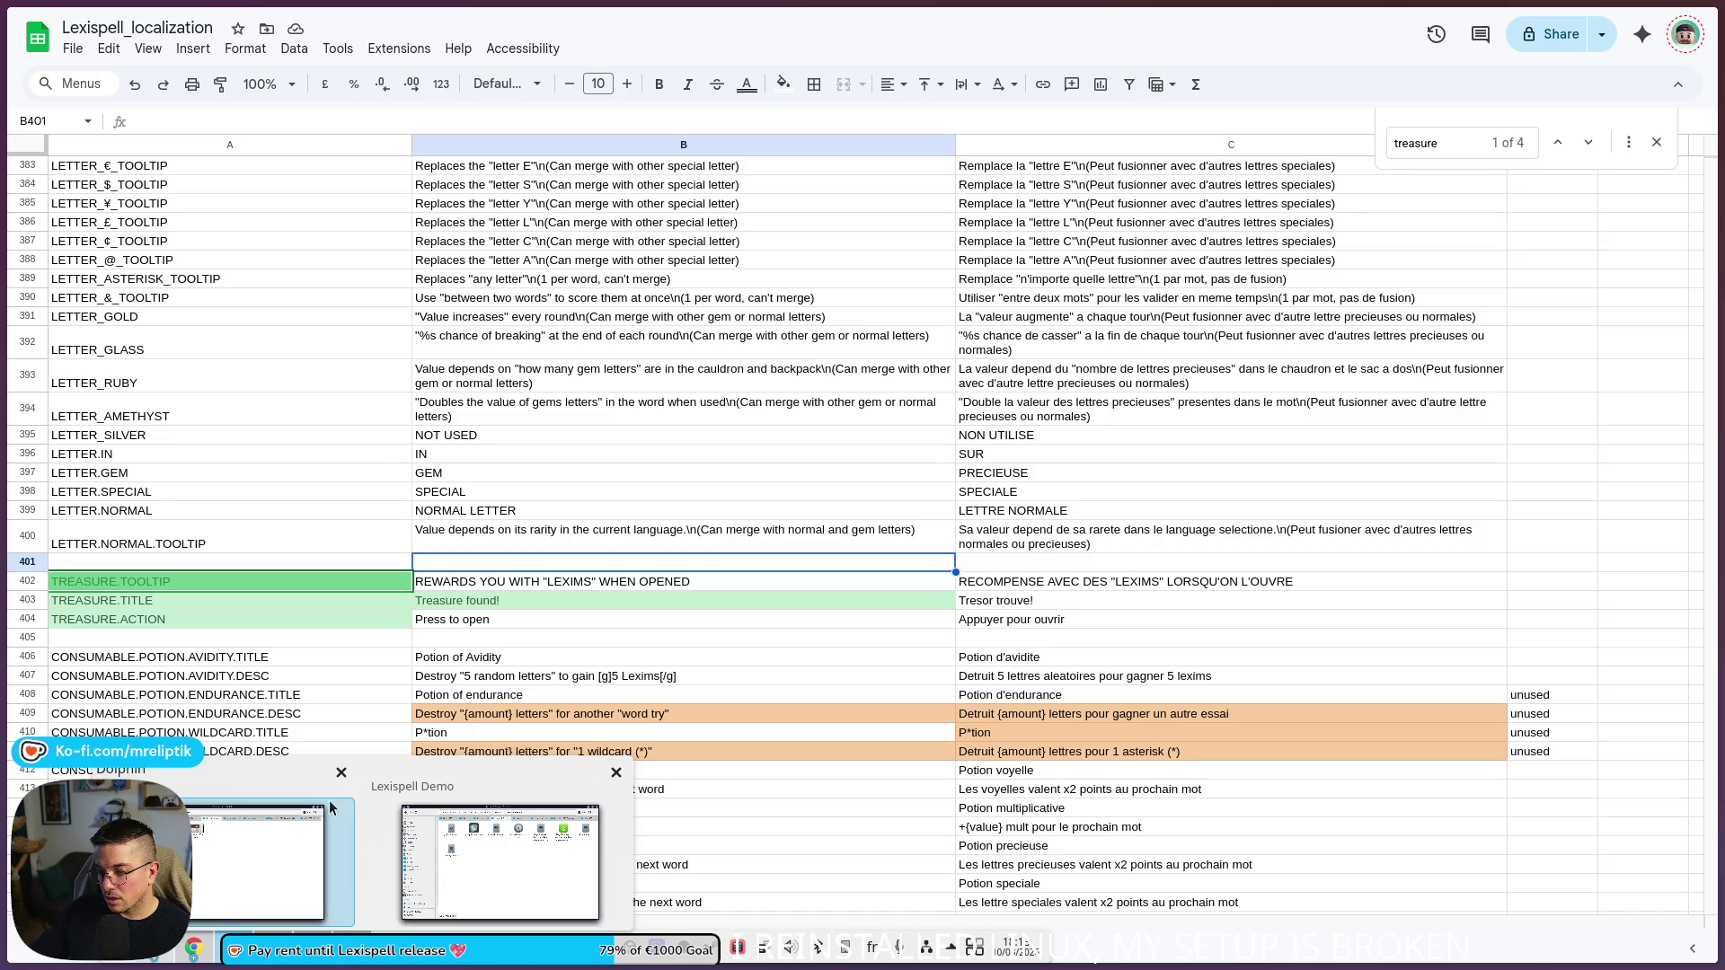
left_click(615, 773)
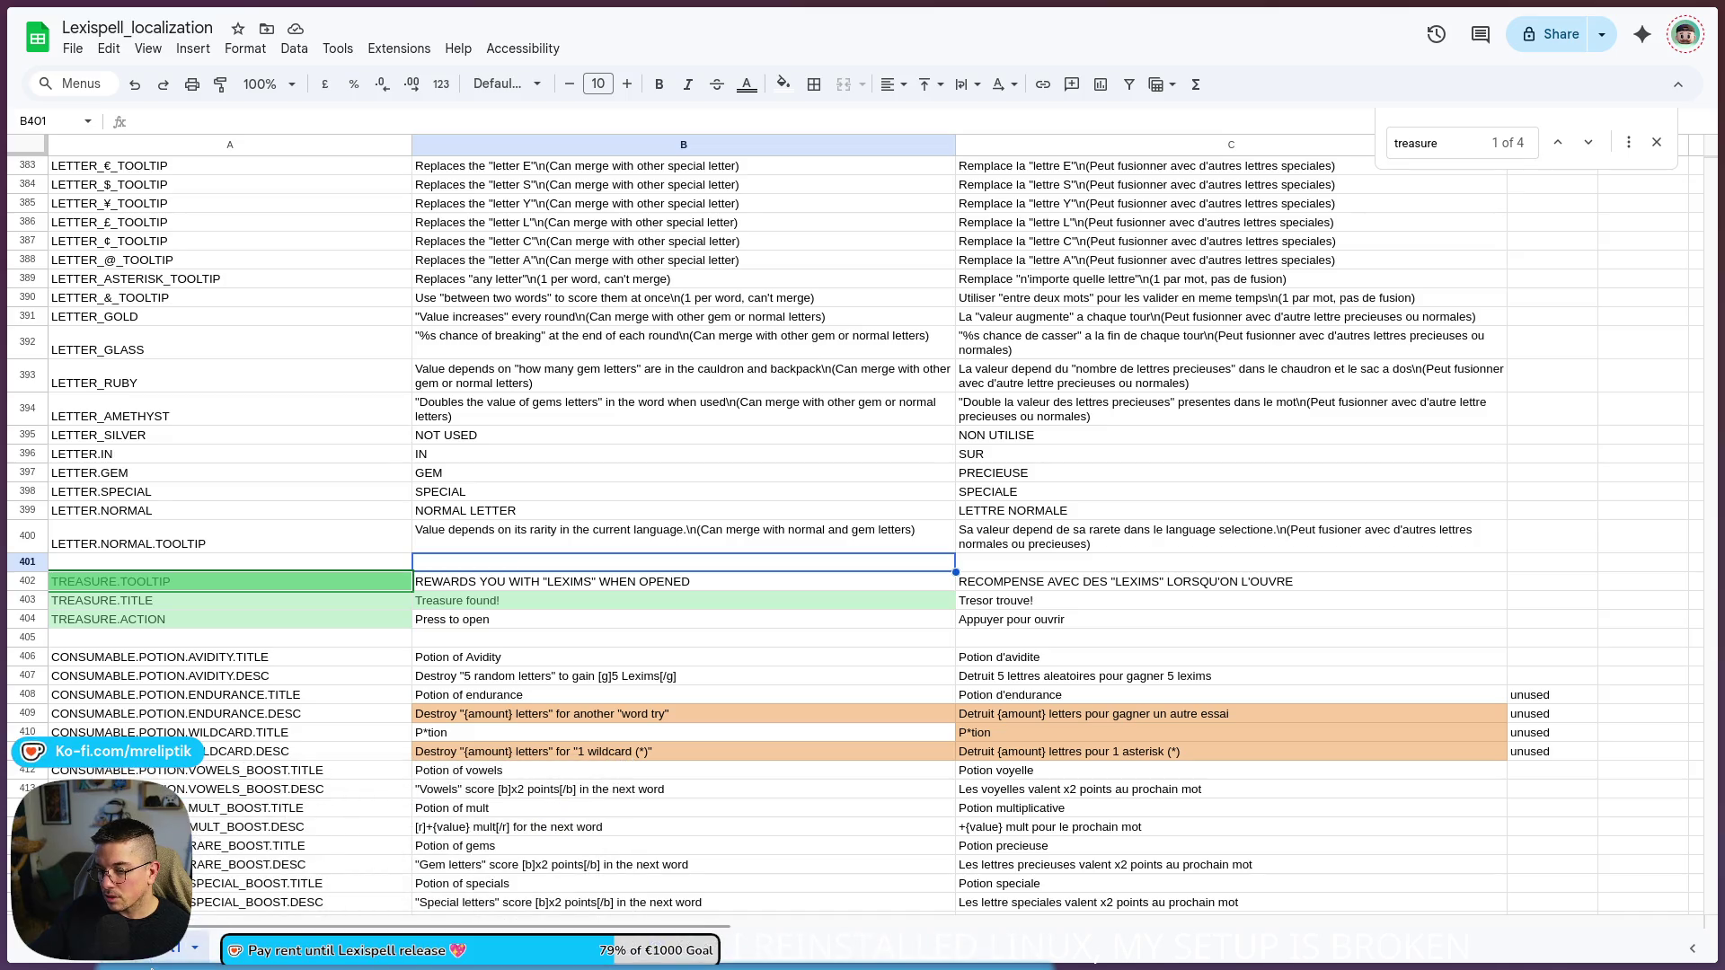
left_click(144, 961)
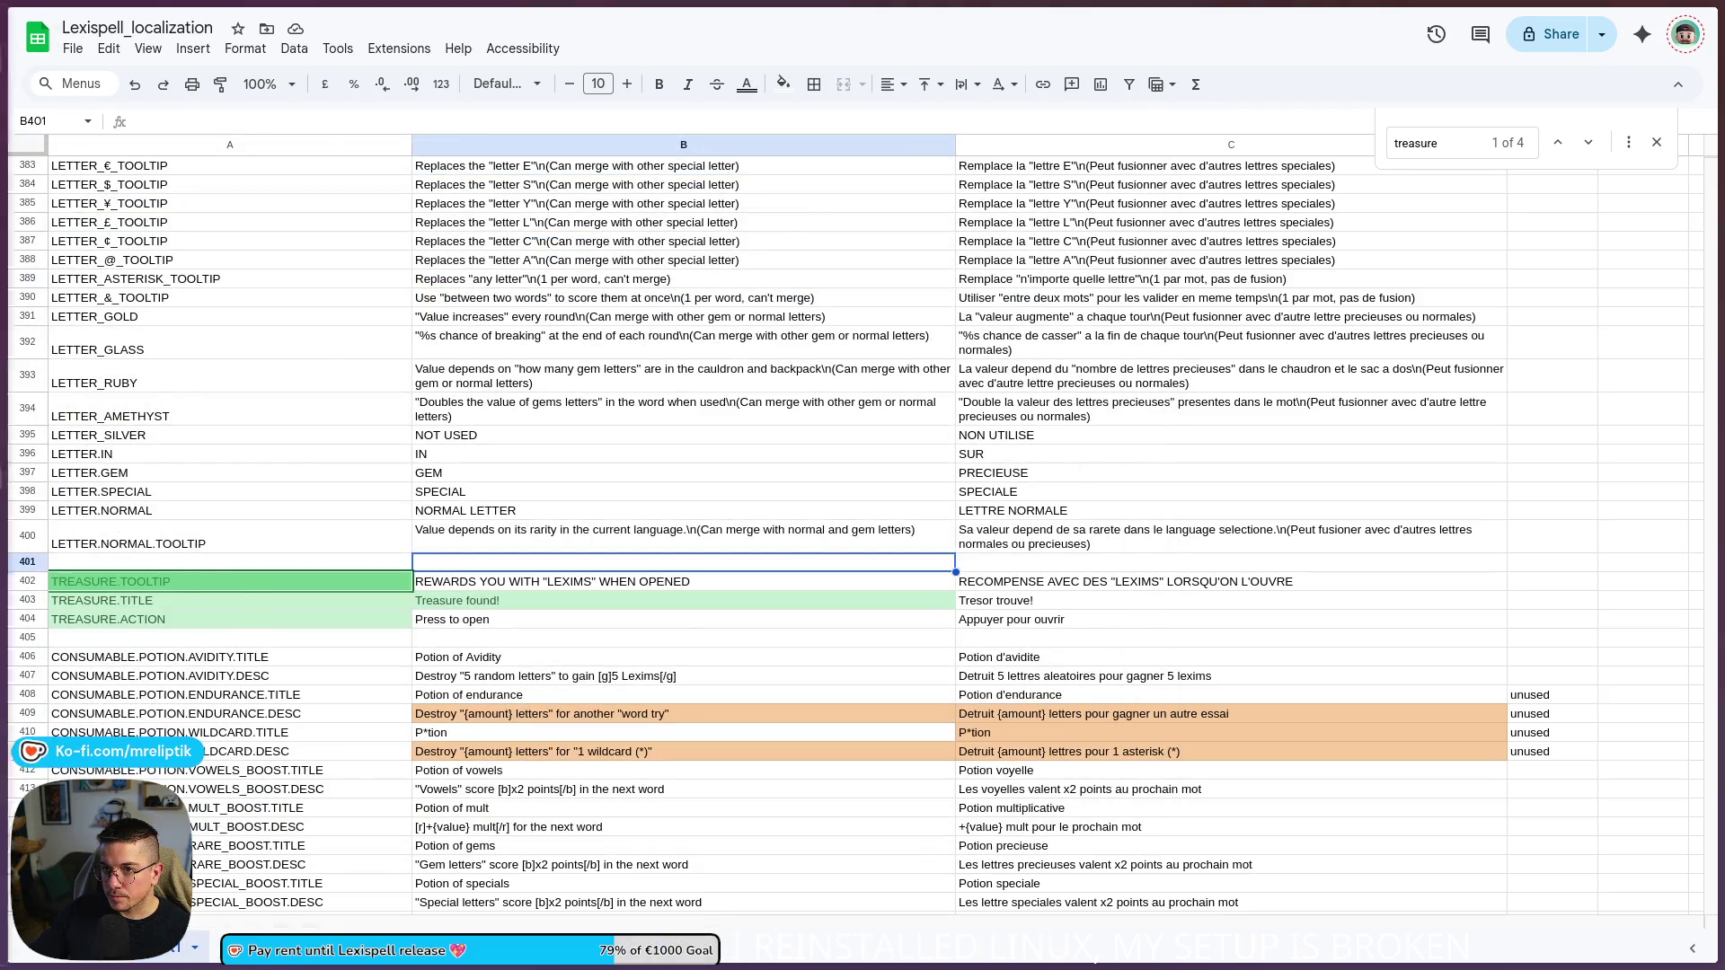
mouse_move(18, 368)
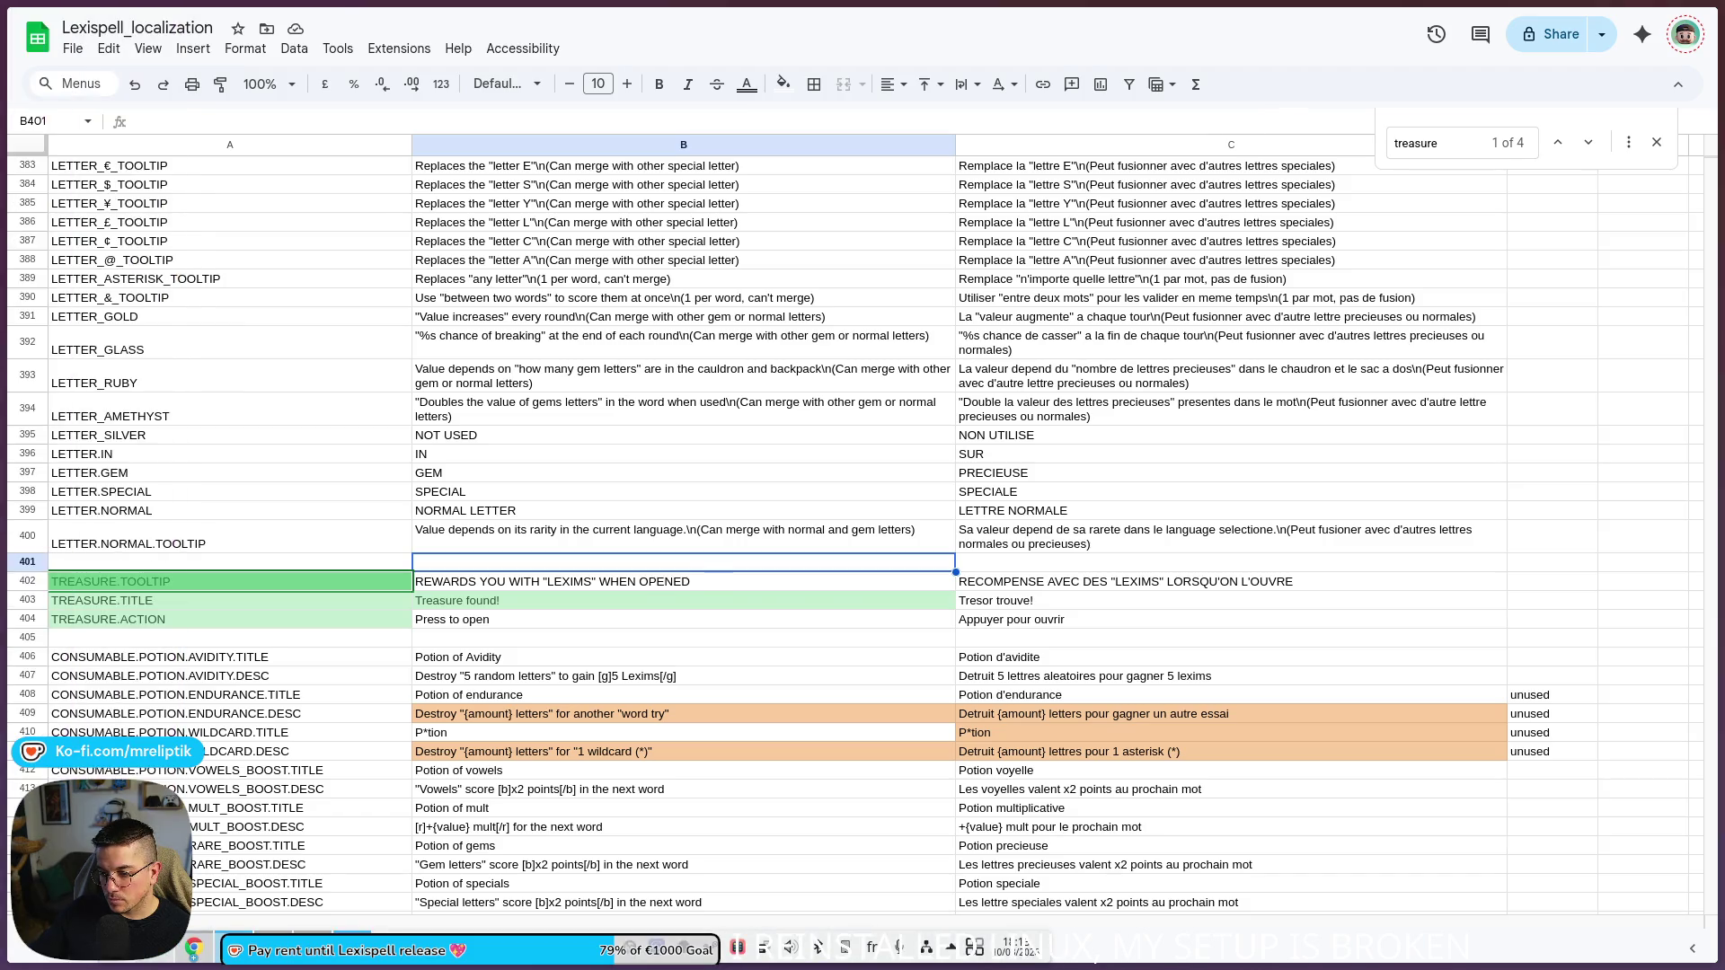
key("alt+Tab")
key("ctrl+F1")
scroll(629, 422, "down", 6)
left_click(773, 400)
scroll(815, 387, "up", 6)
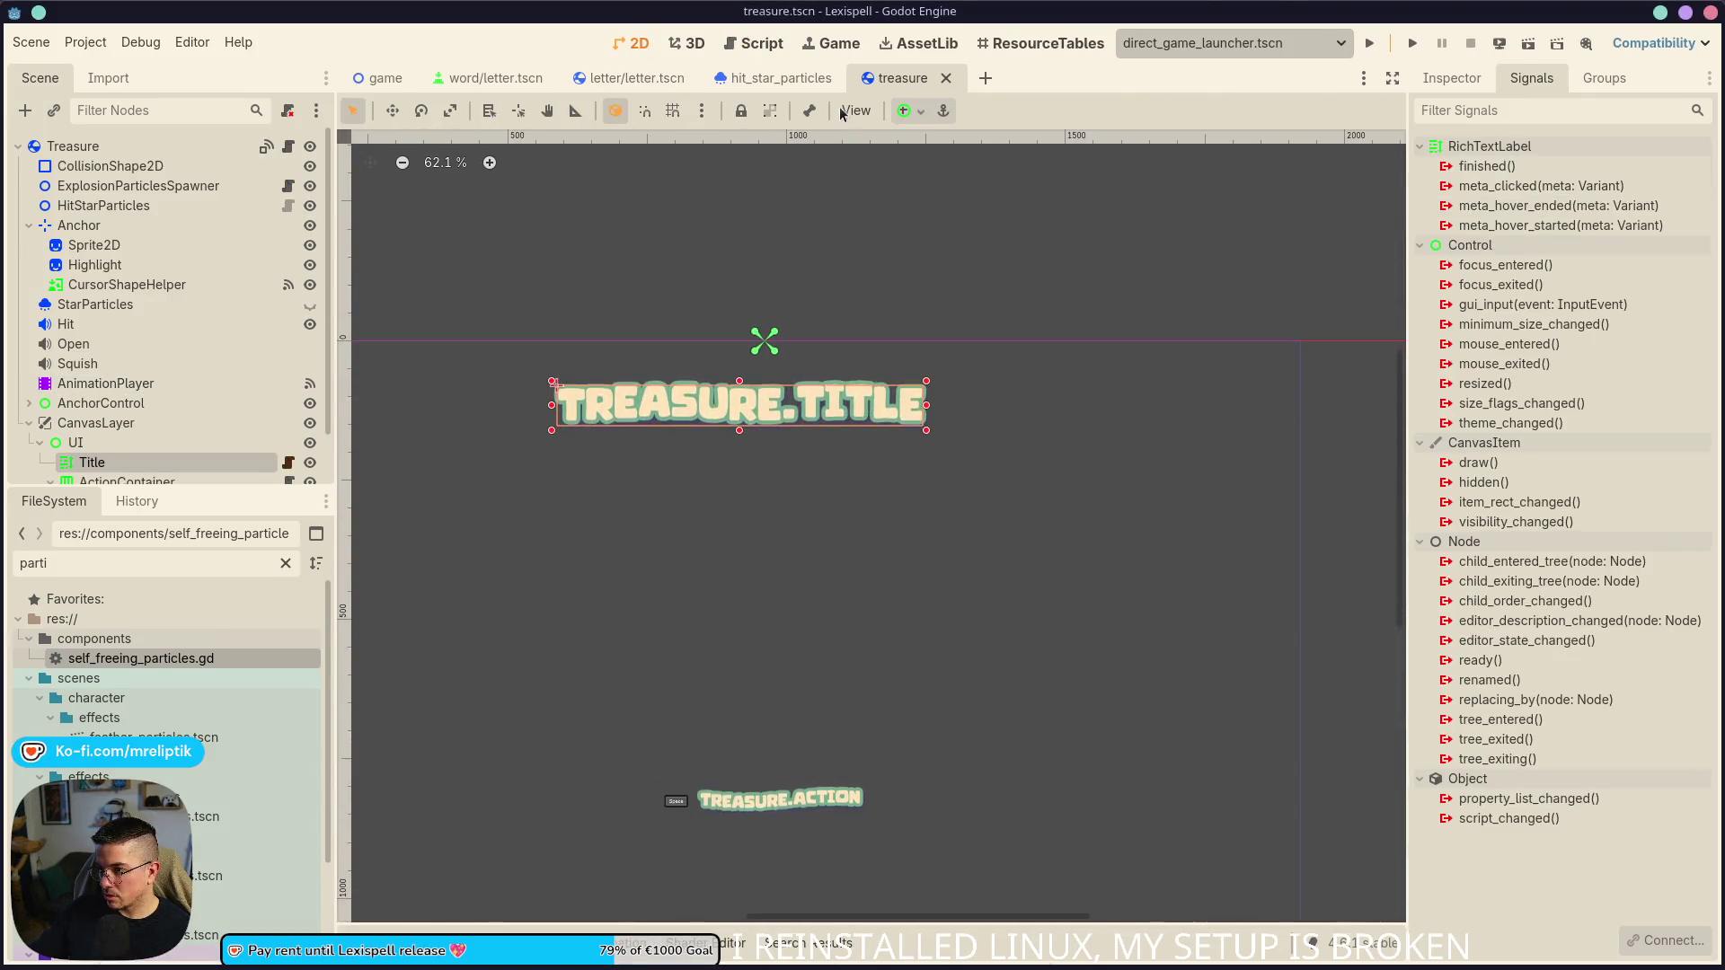
- Return to the Lexispell_localization sheet, then move on to the Build Details page
key("alt+Tab")
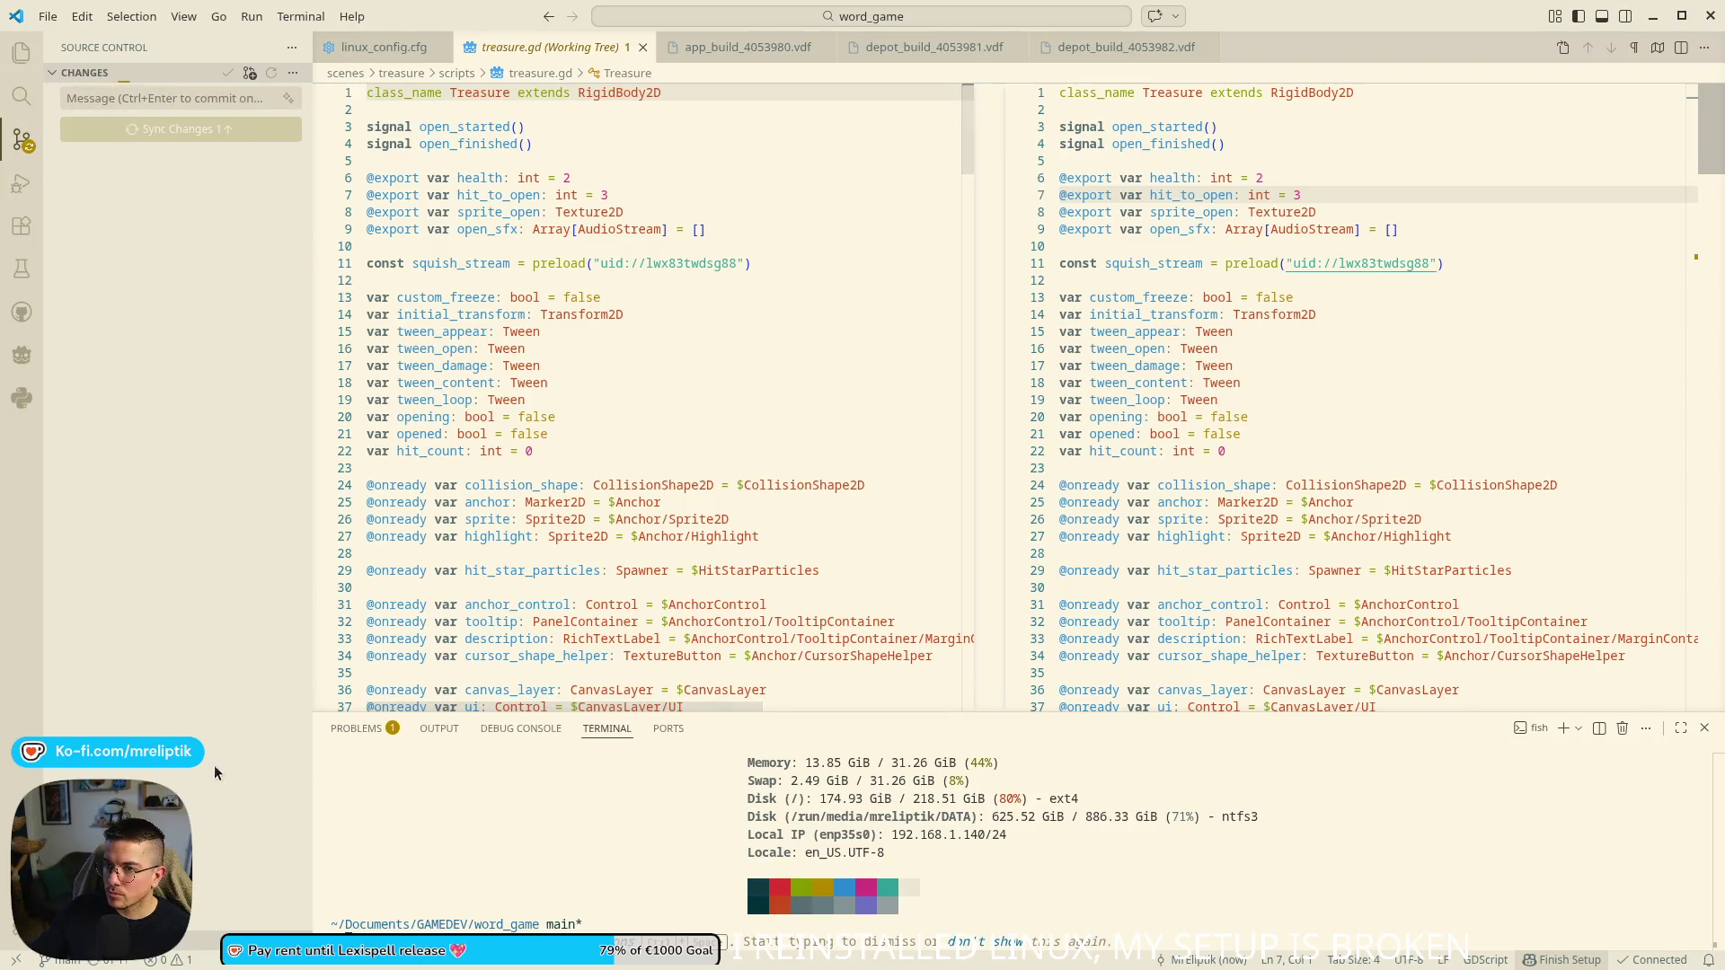
mouse_move(218, 968)
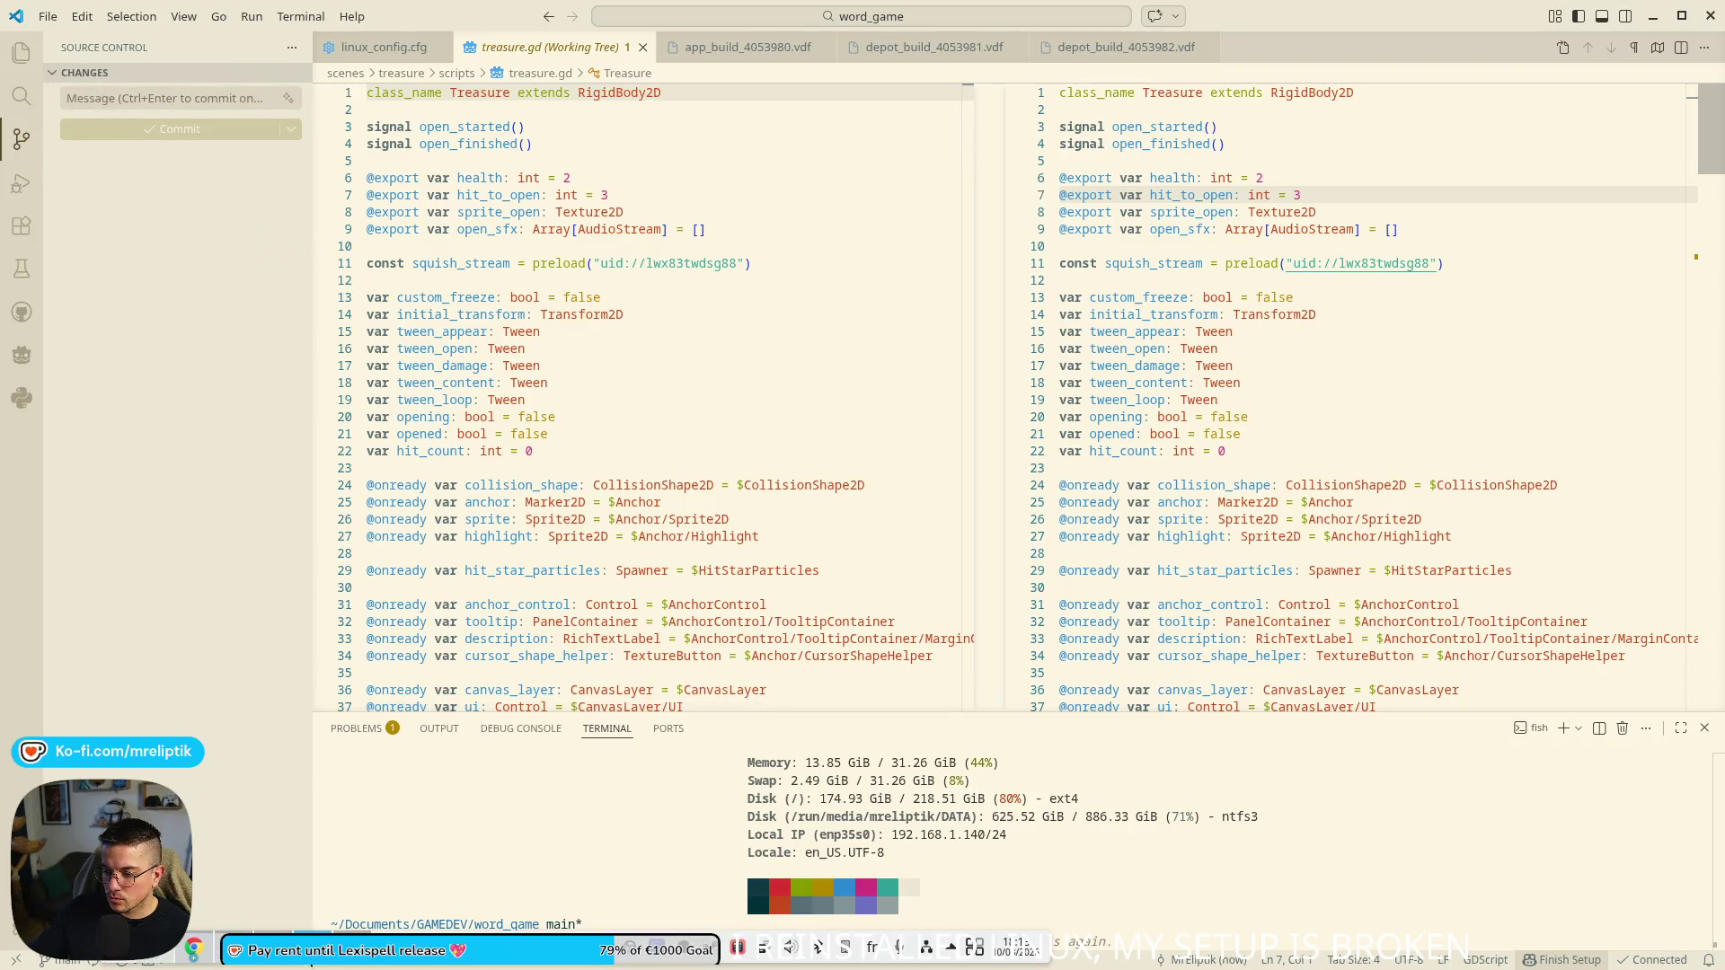
left_click(193, 948)
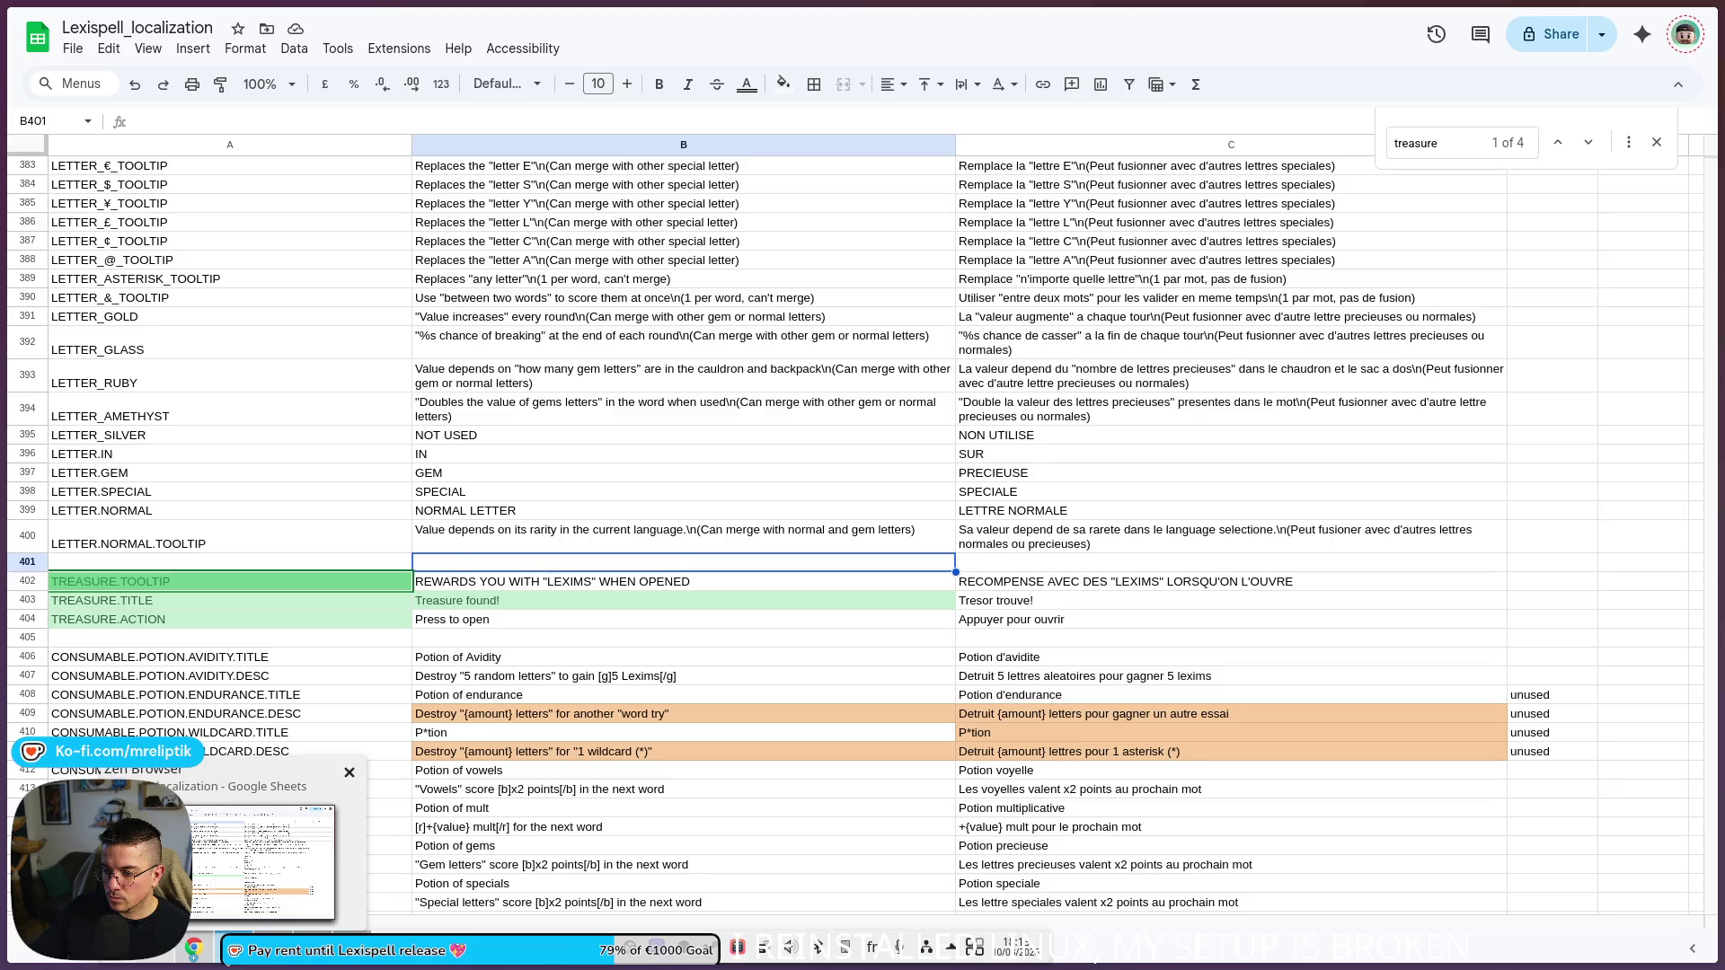
mouse_move(187, 948)
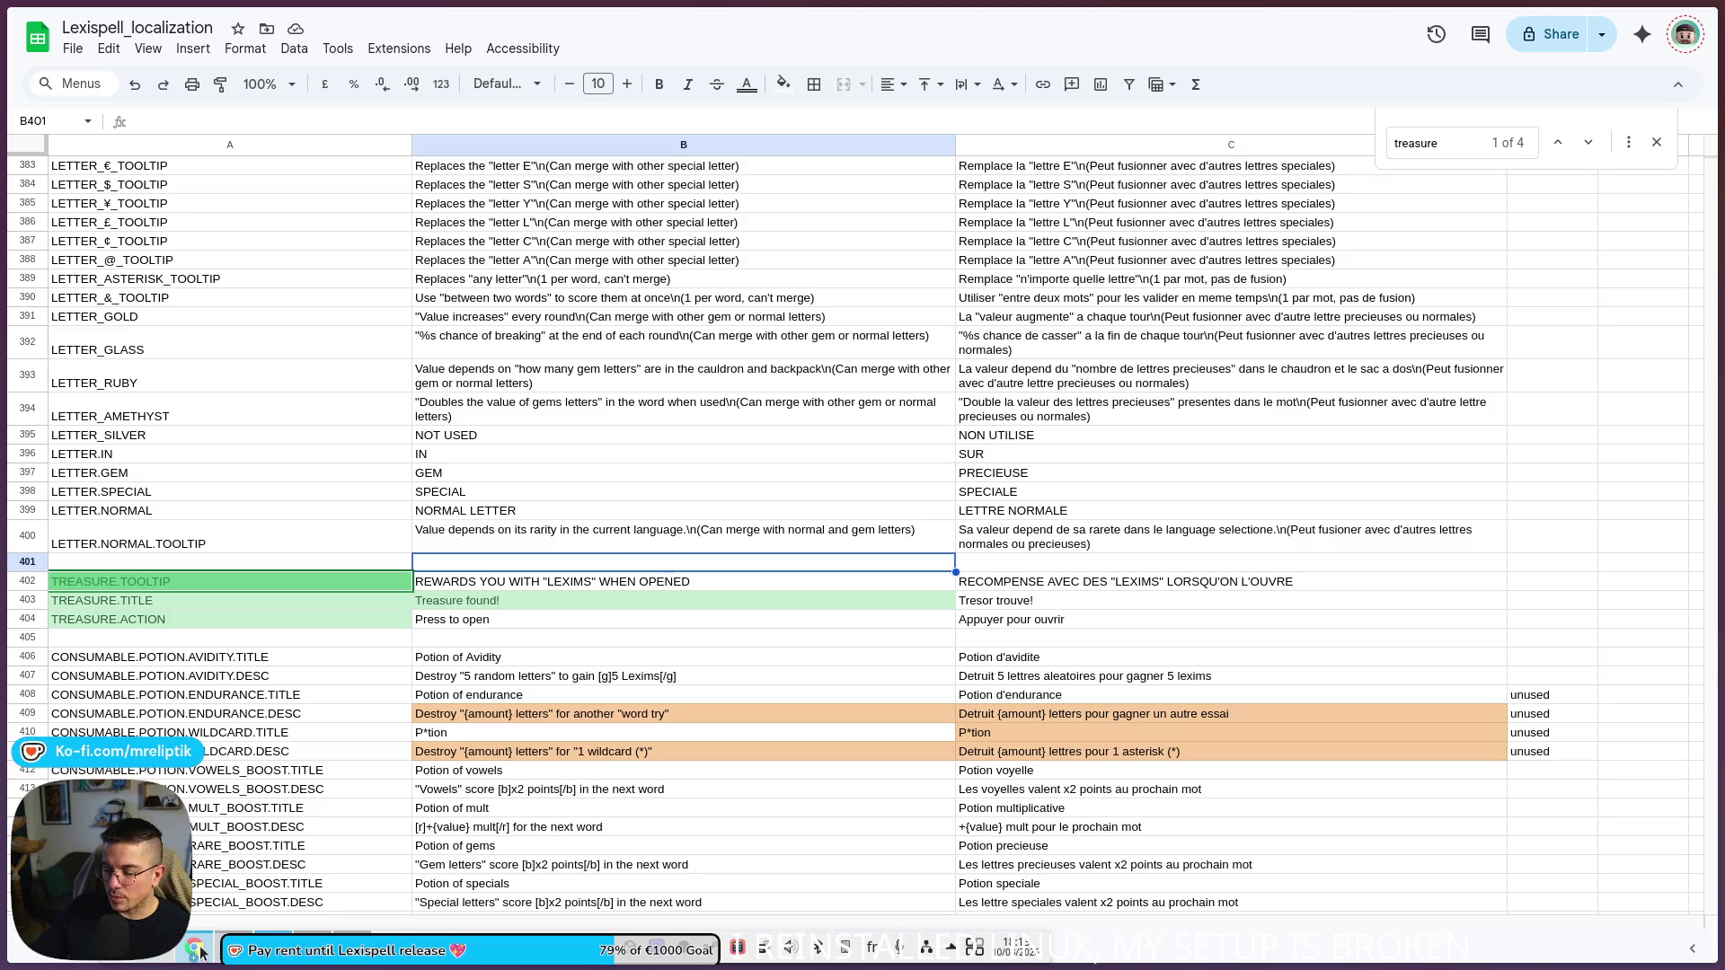
mouse_move(5, 372)
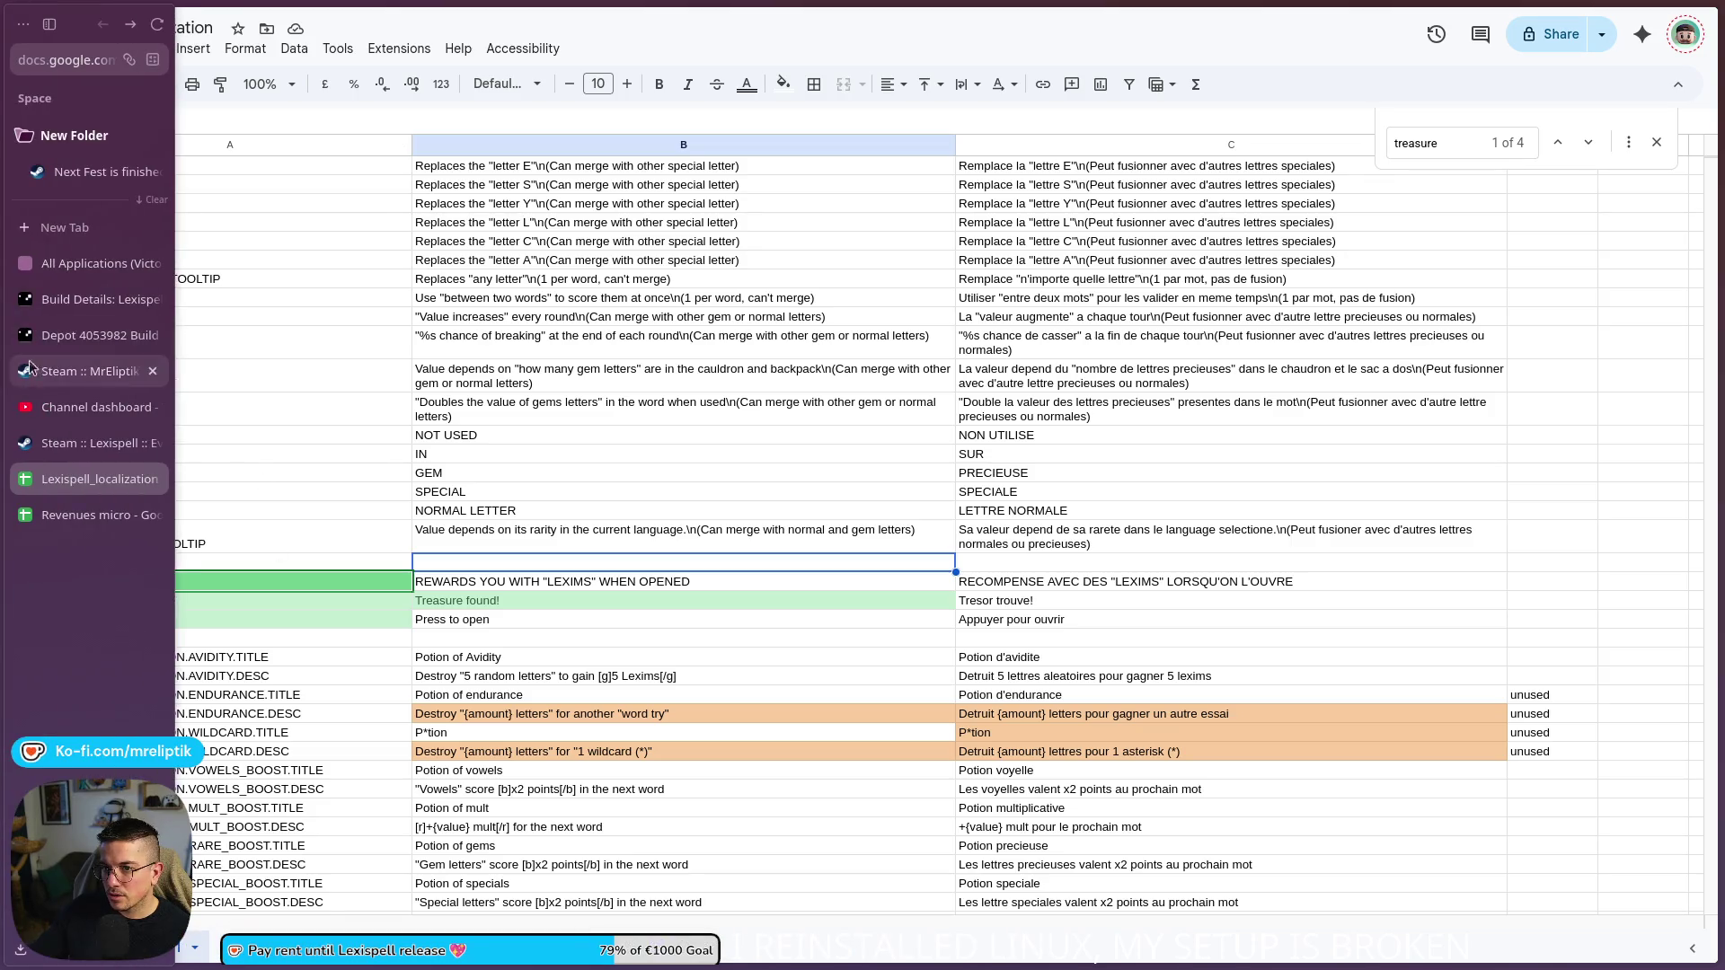
left_click(71, 306)
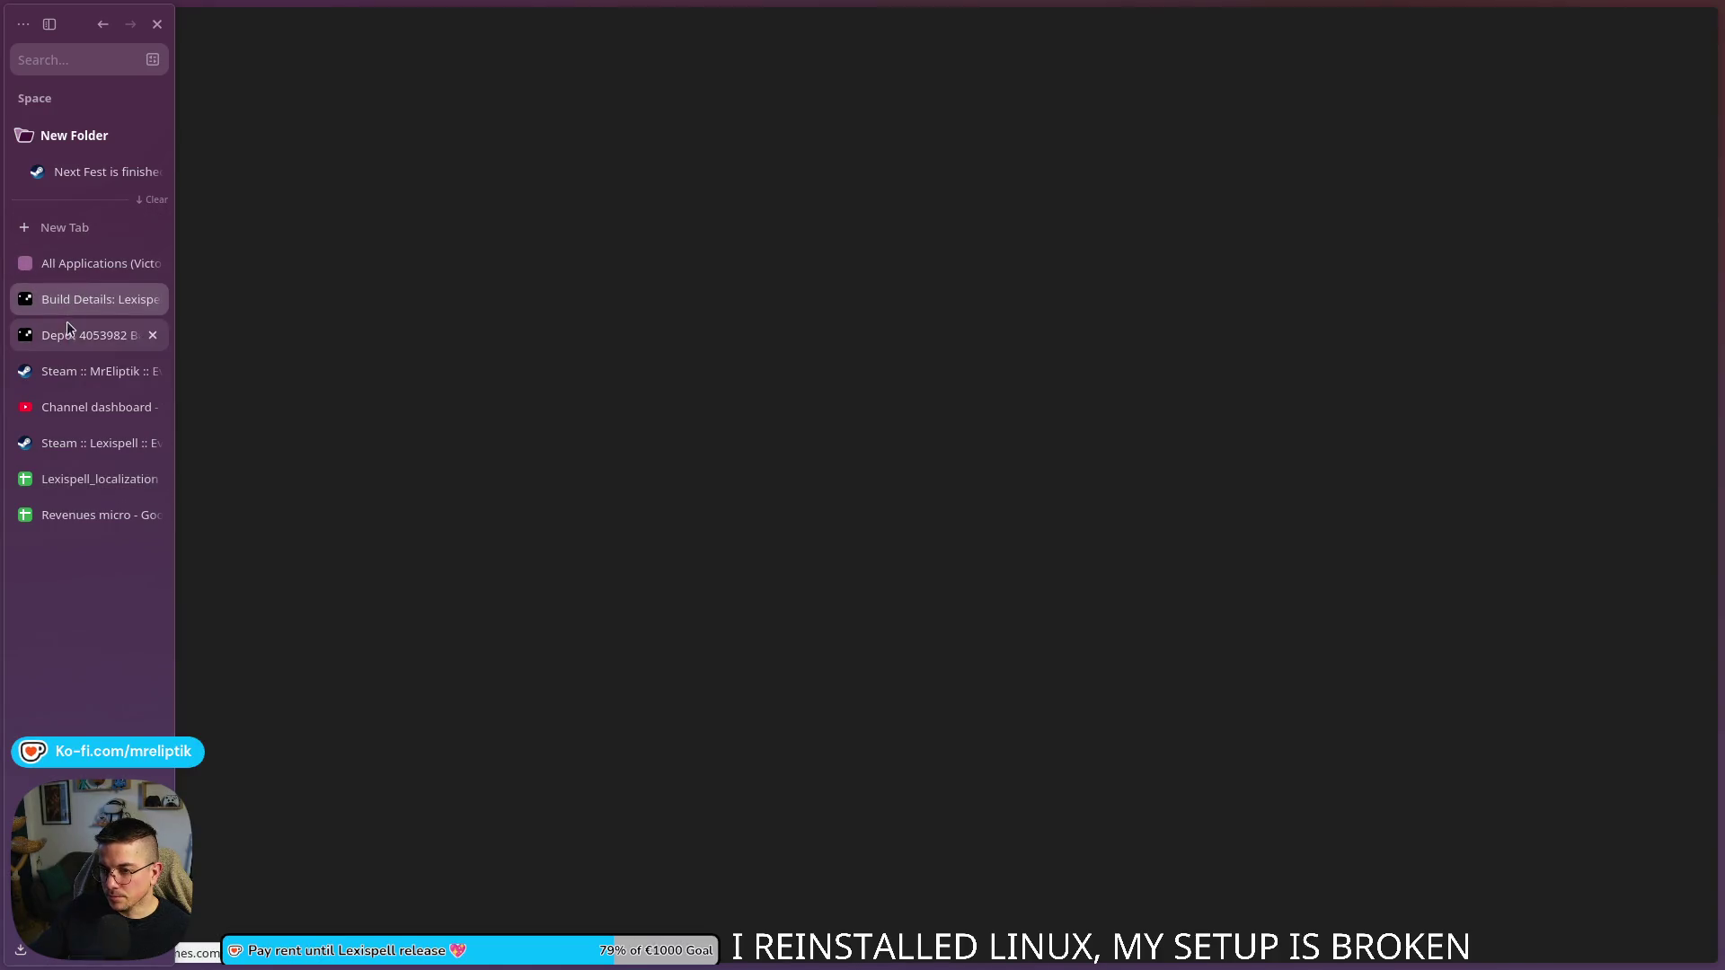
- Go to Lexispell Demo's Manage Depots page and start editing the Demo Content depot 4053981
left_click(65, 336)
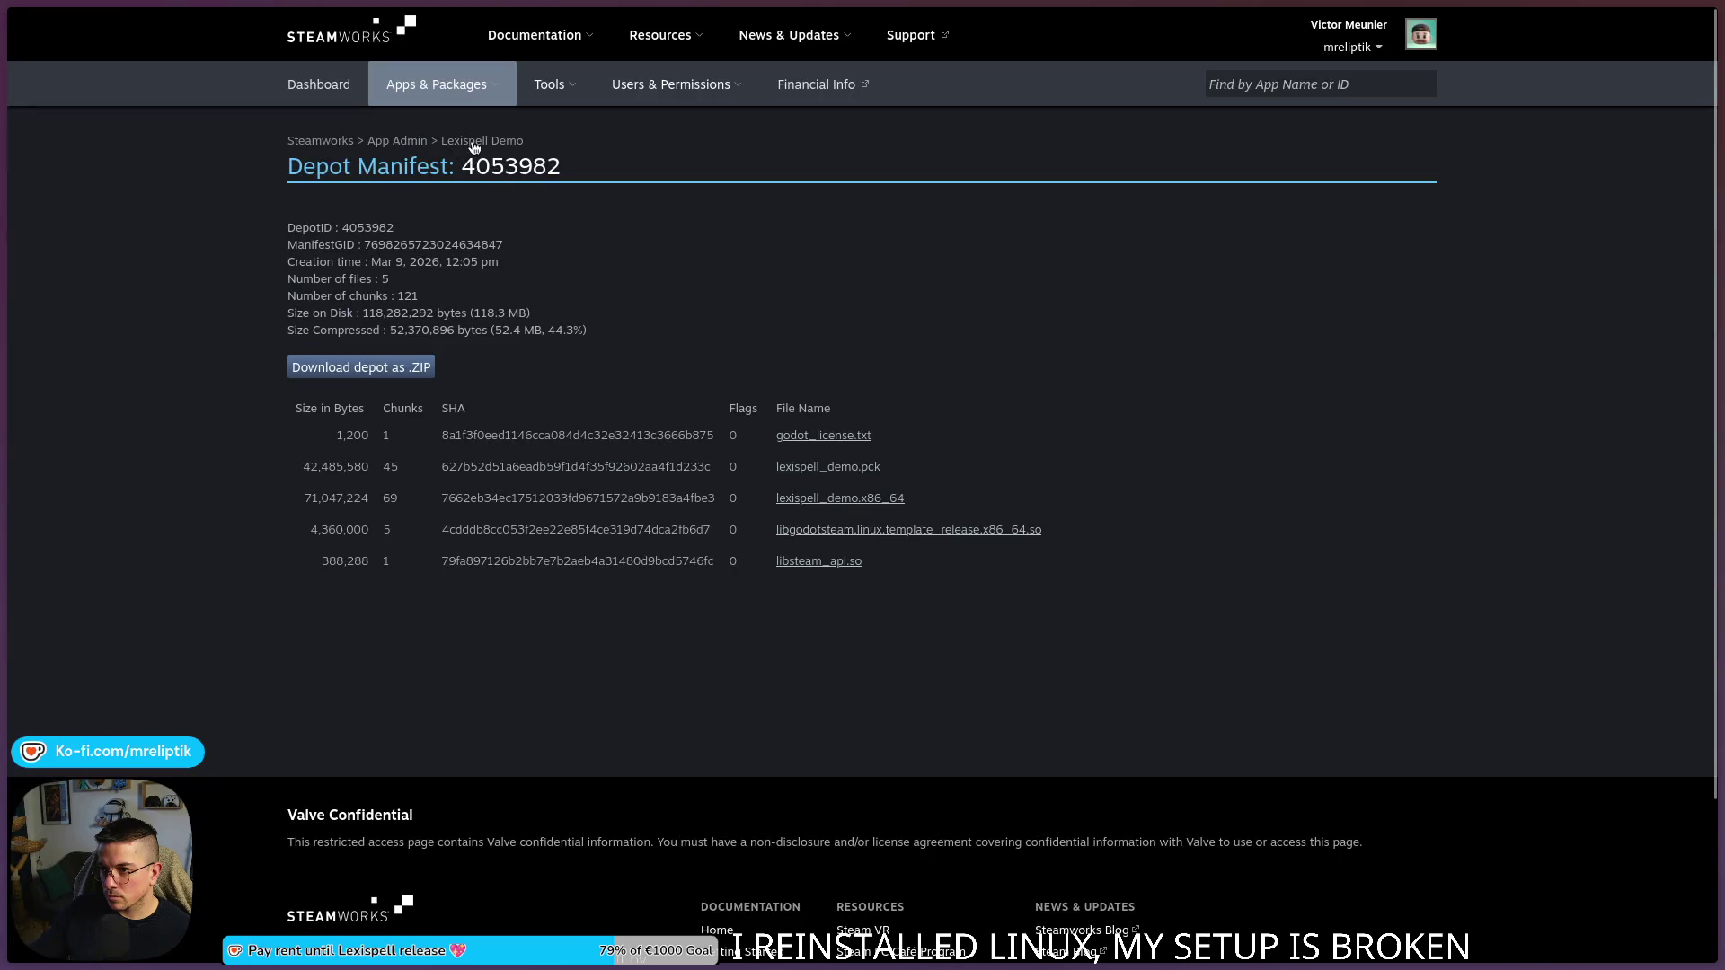
left_click(474, 143)
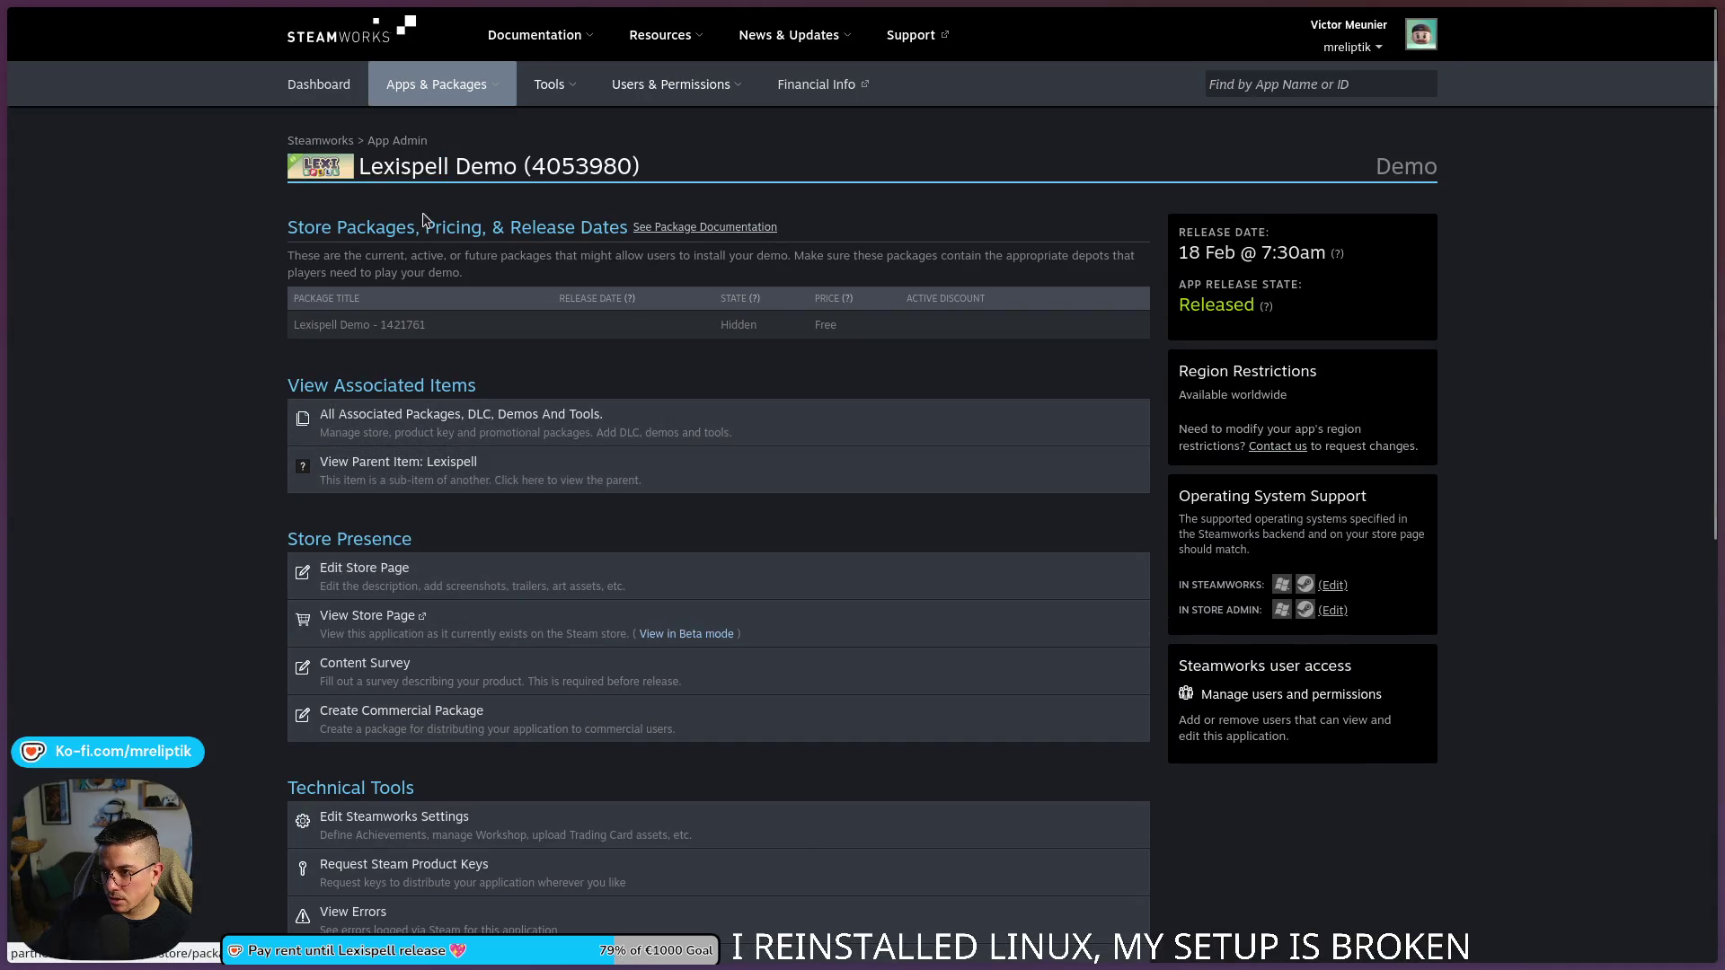
left_click(426, 824)
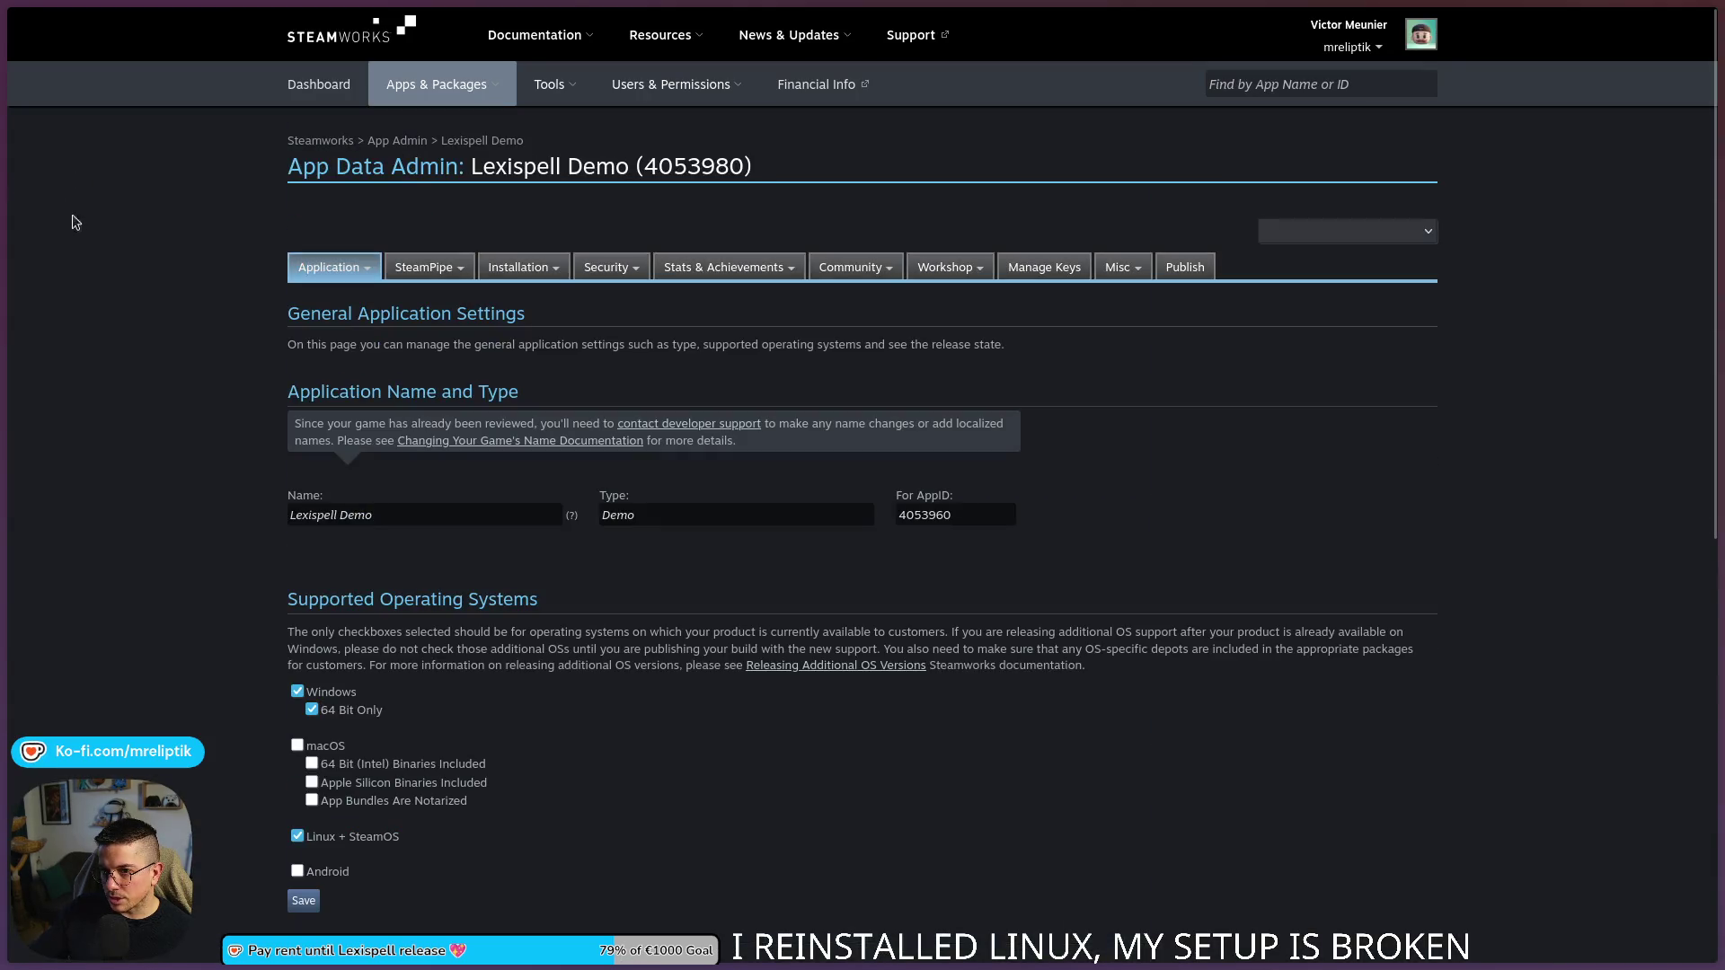
mouse_move(4, 260)
left_click(92, 300)
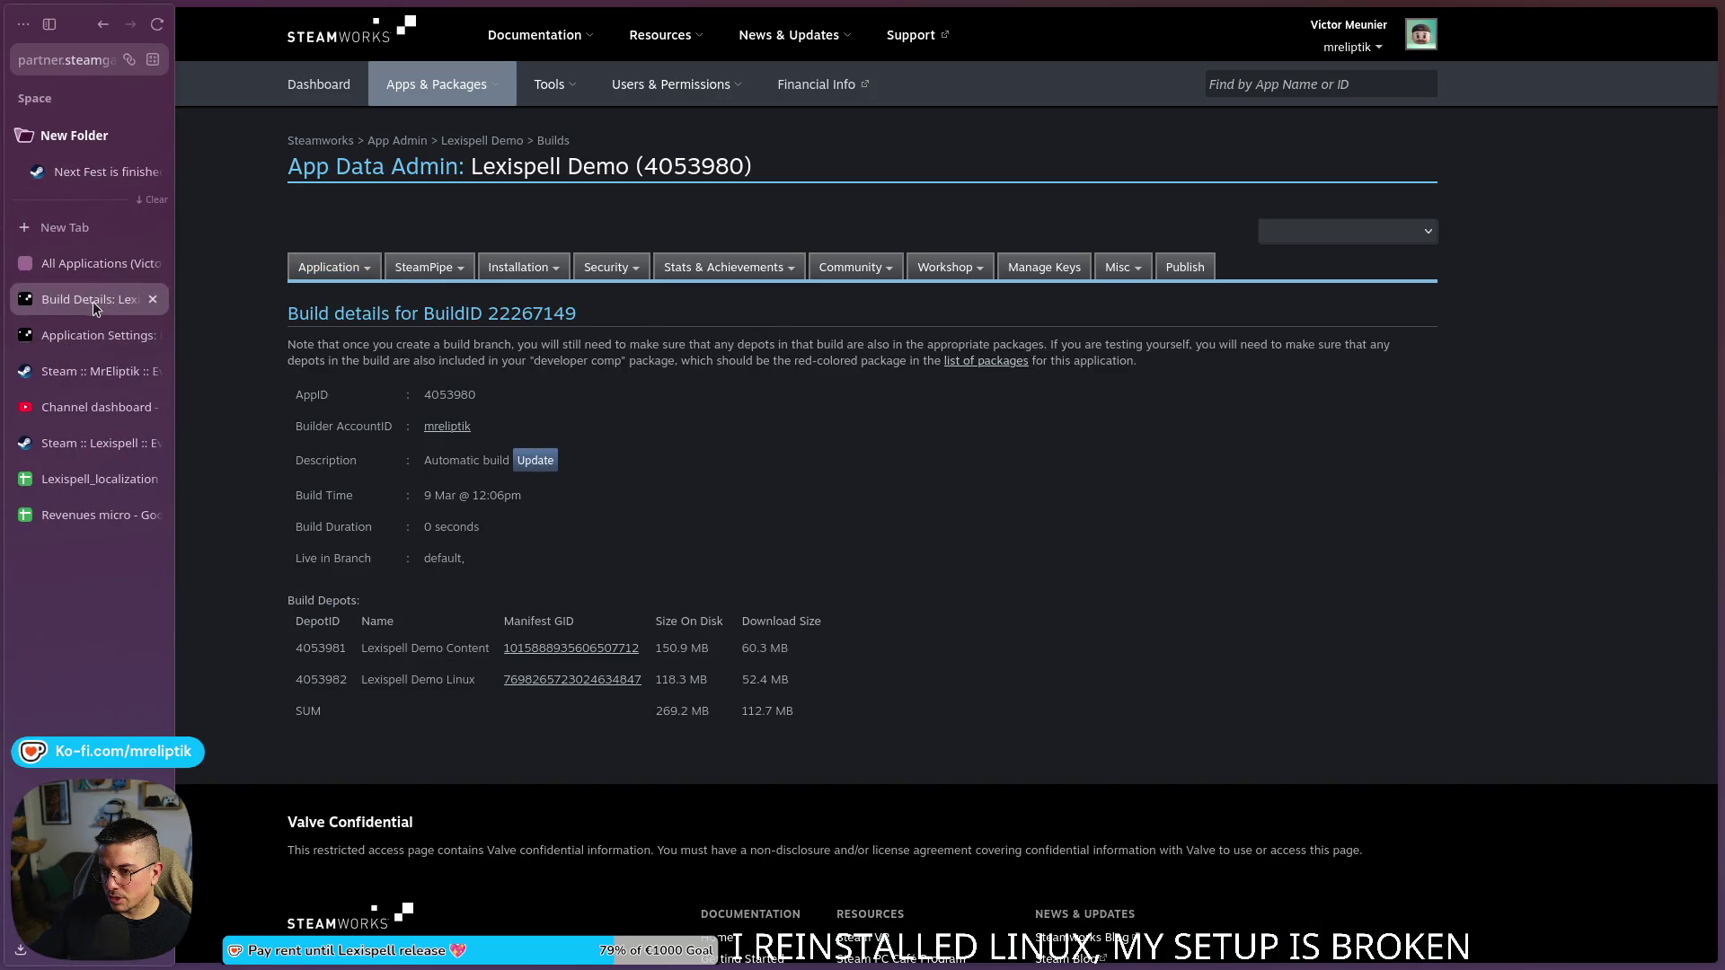
left_click(414, 142)
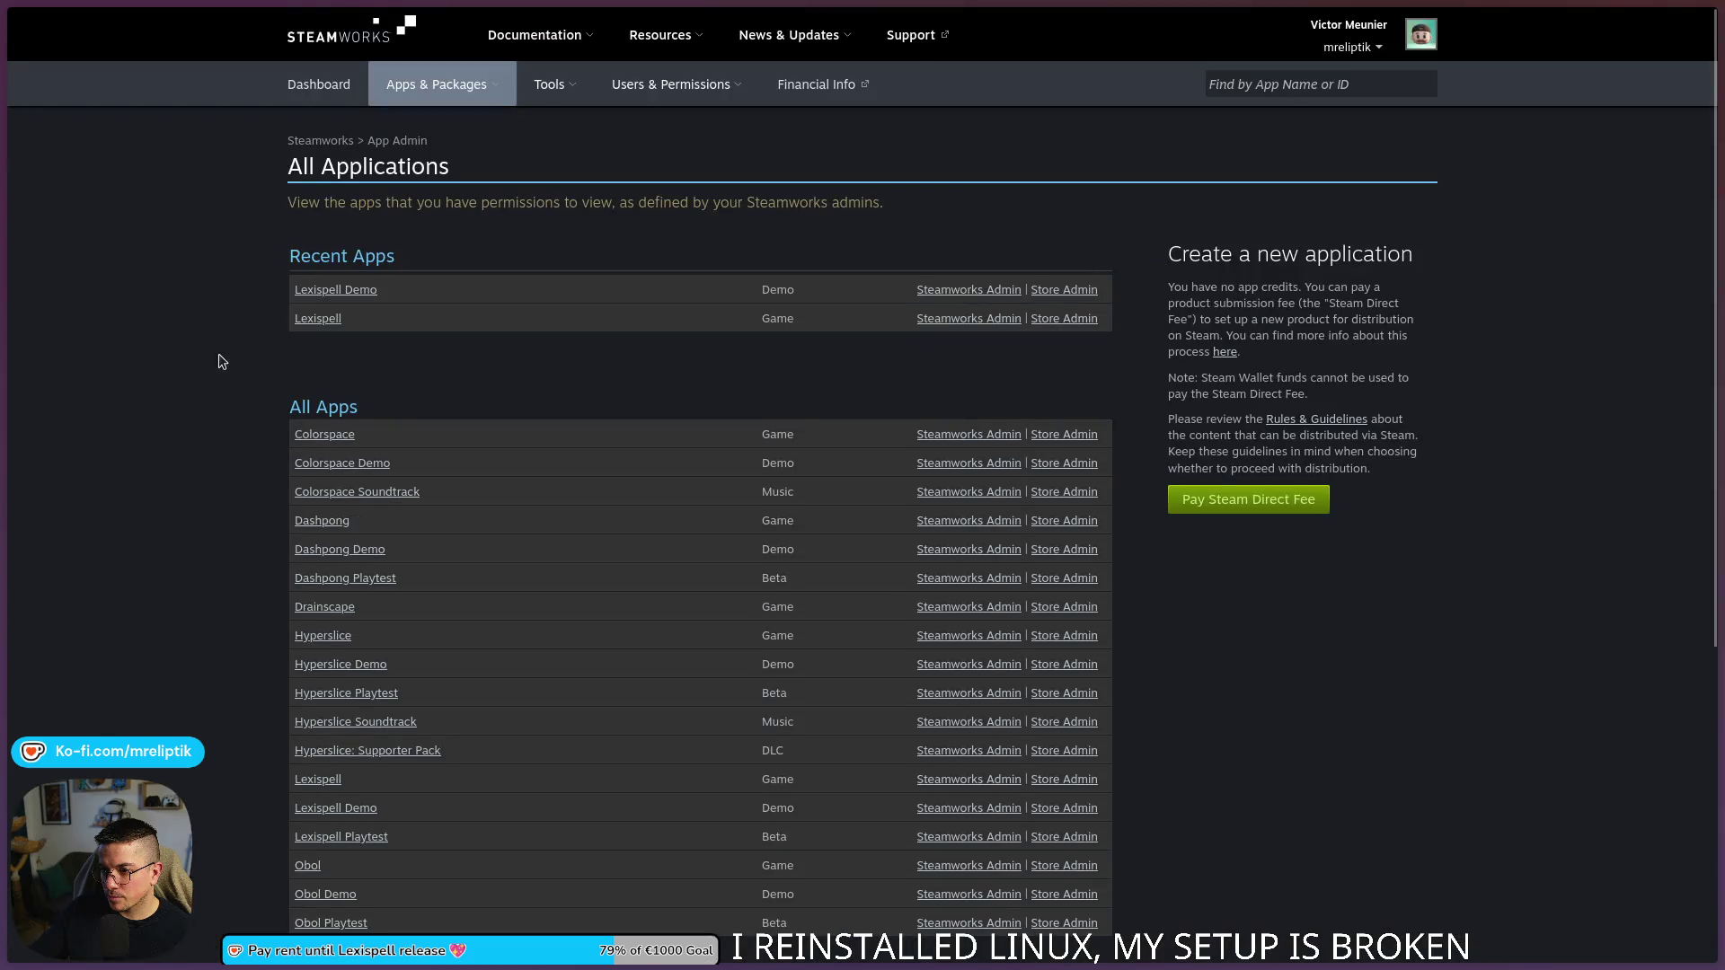
mouse_move(17, 380)
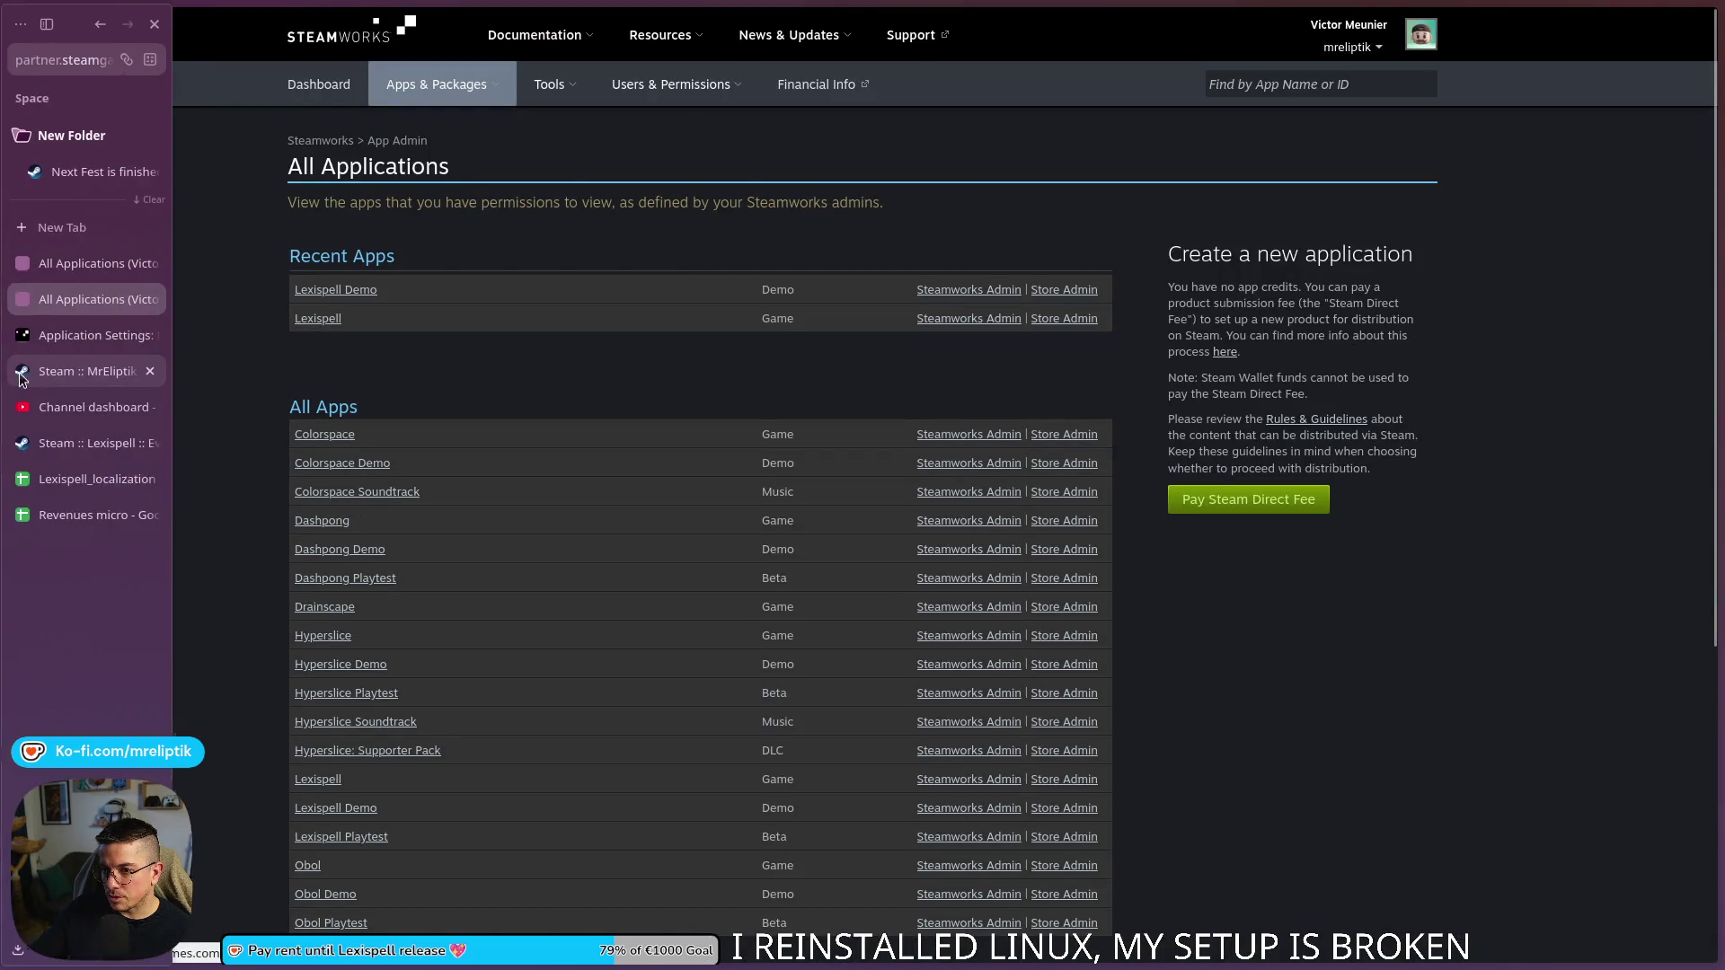
left_click(68, 335)
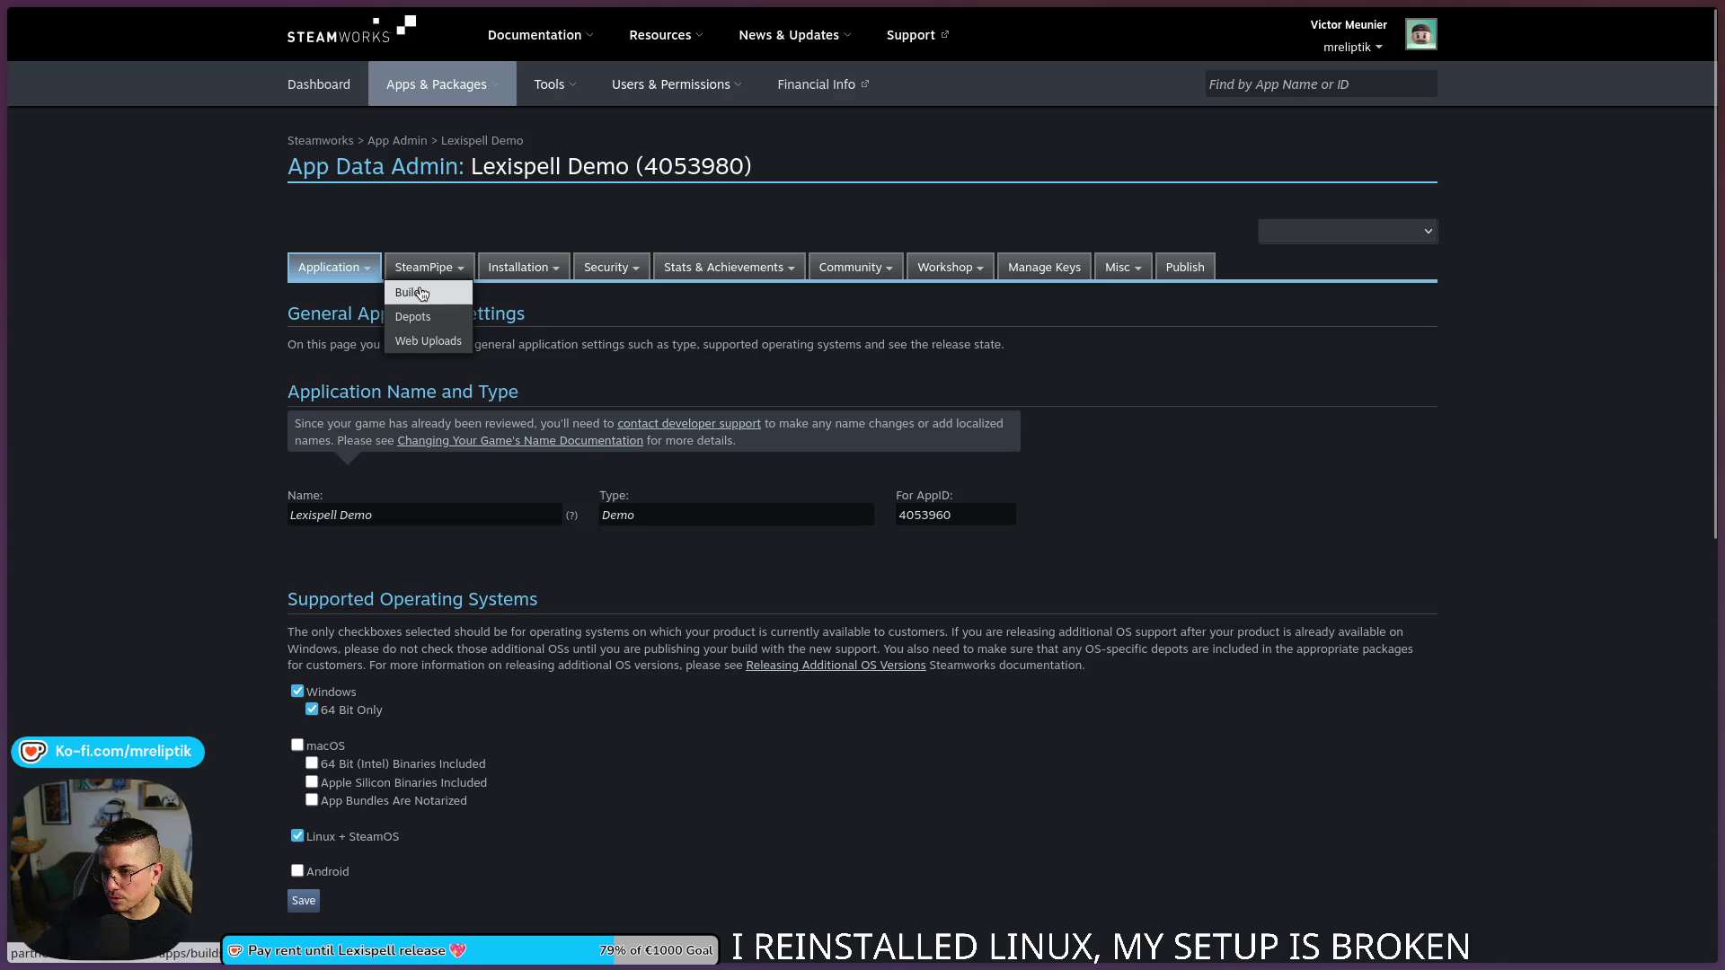
left_click(419, 293)
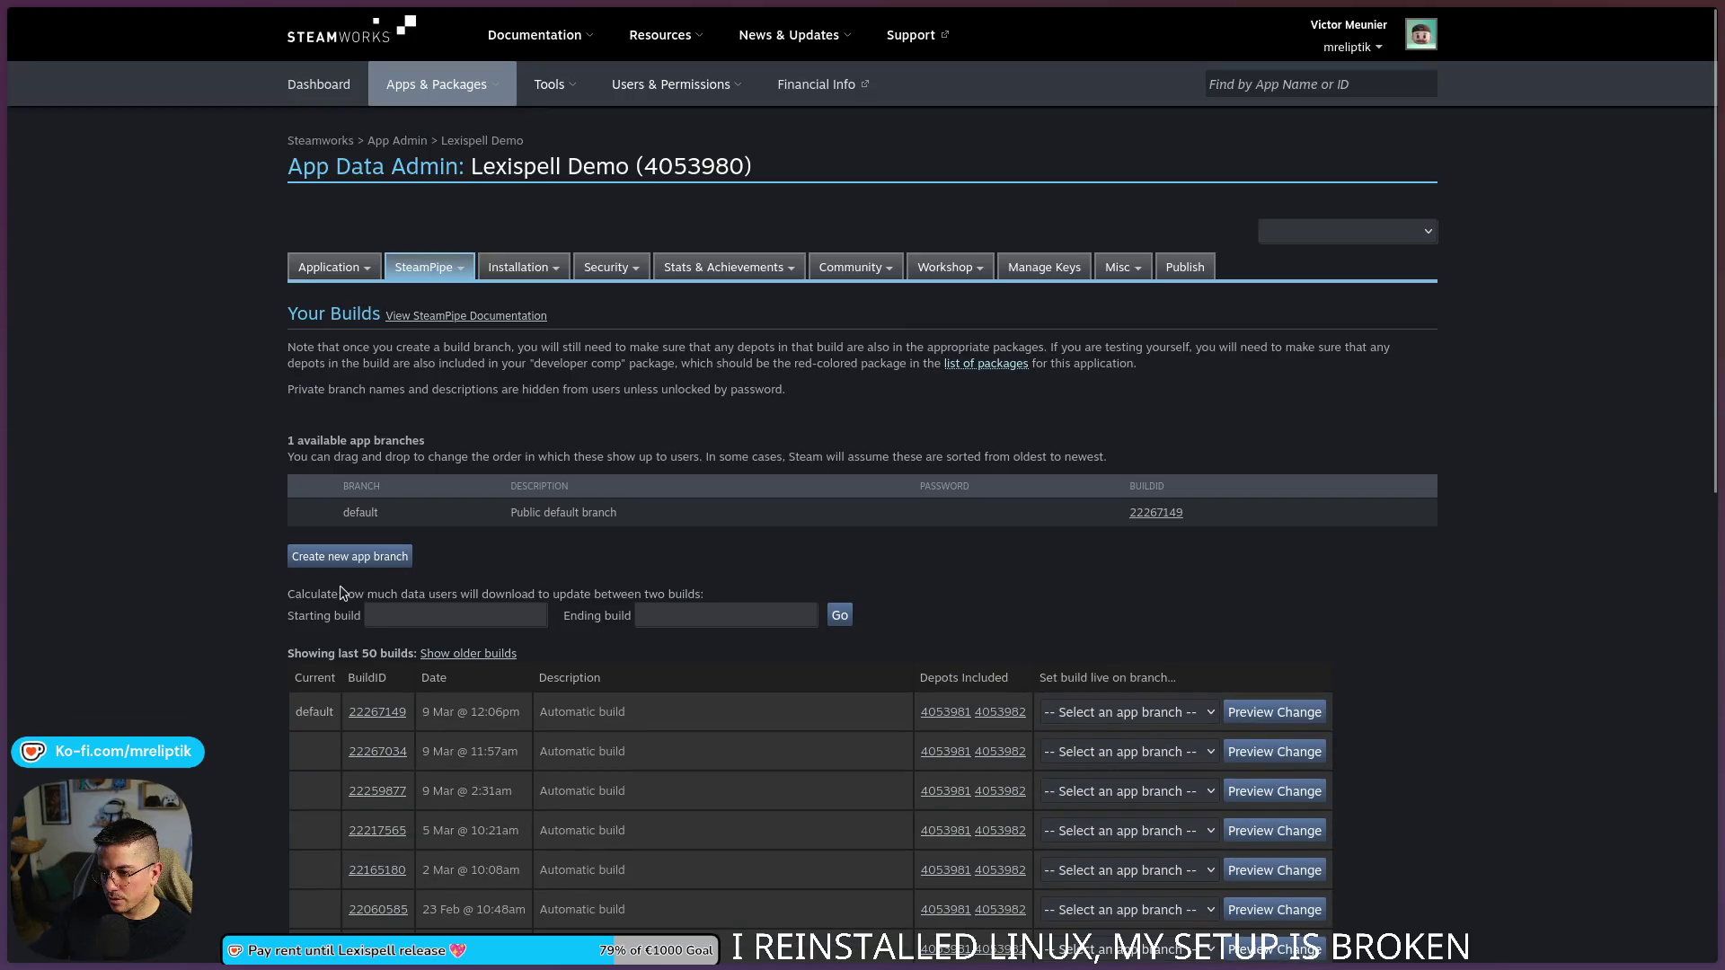
mouse_move(446, 259)
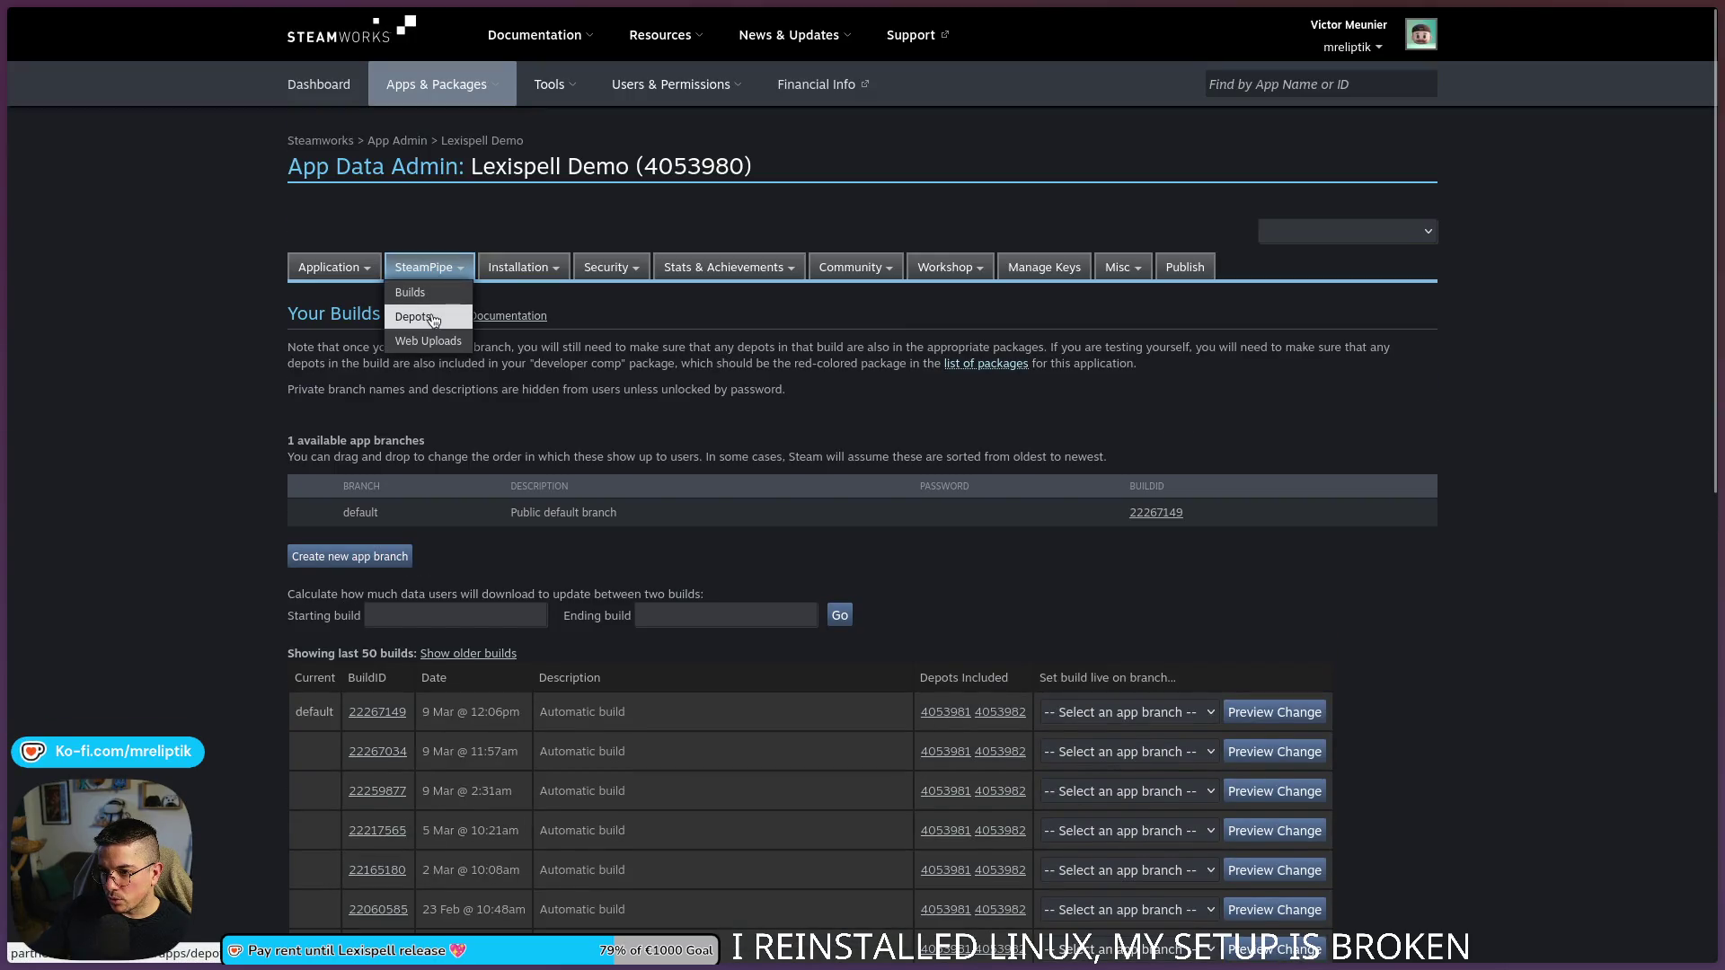
left_click(433, 319)
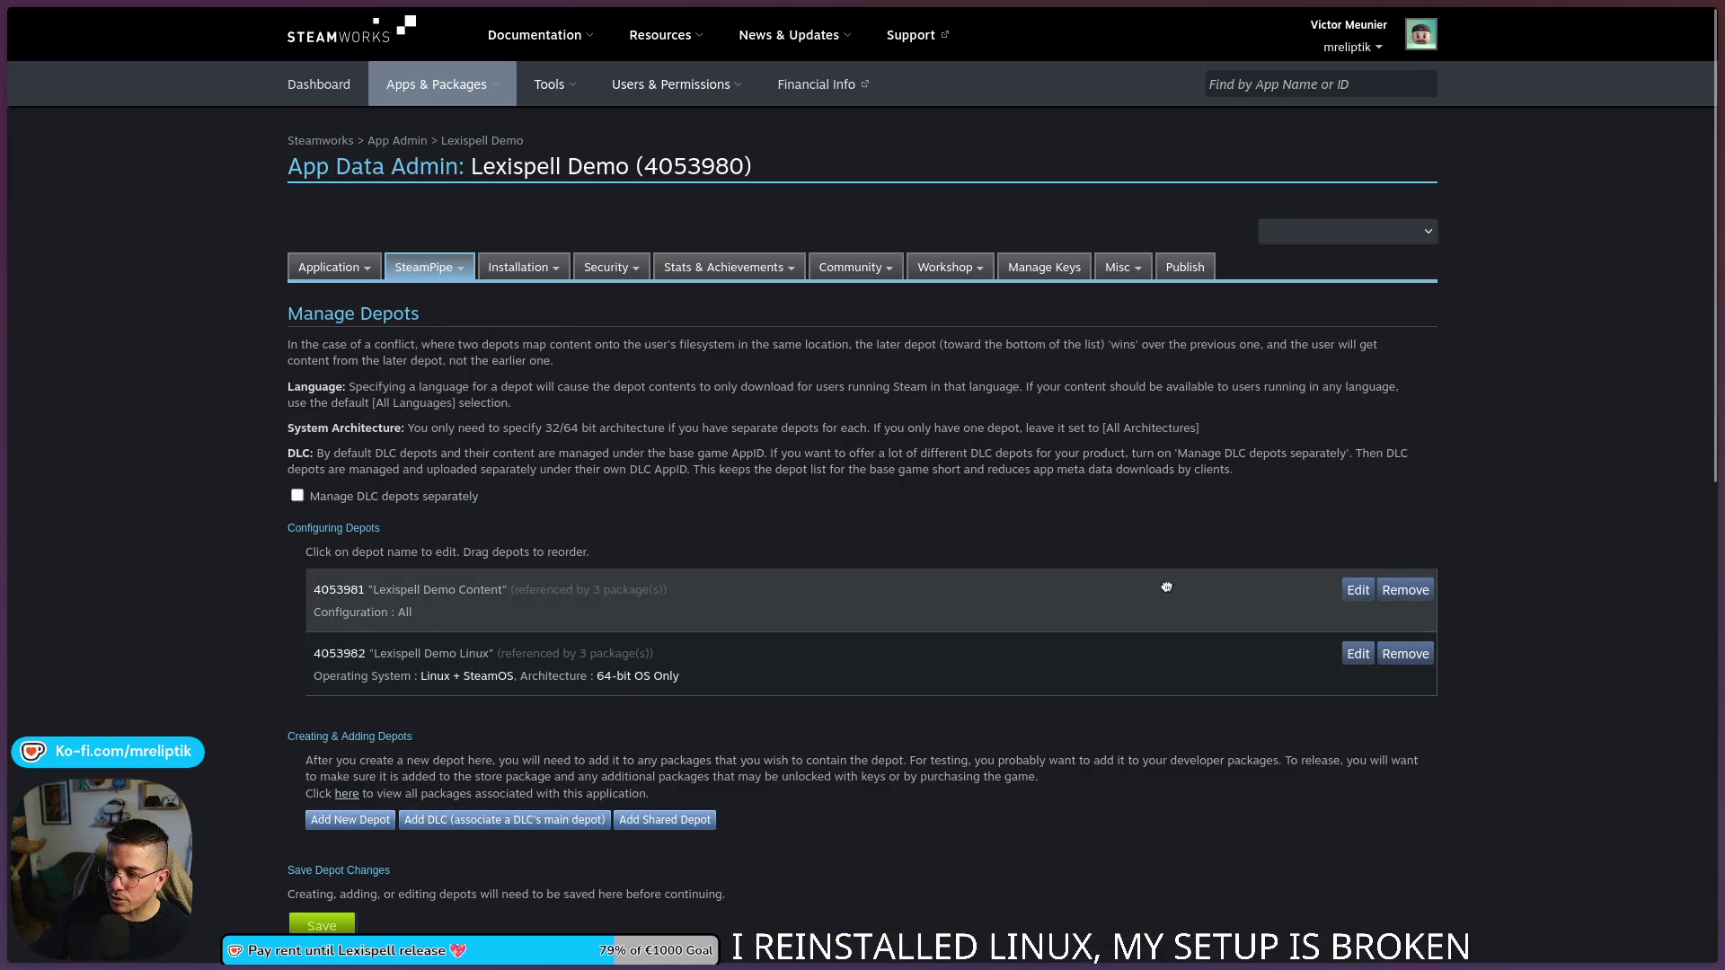
left_click(1357, 590)
- Keep All Languages and Base App, and set the depot to Windows, 64-bit OS Only
left_click(499, 618)
left_click(493, 613)
left_click(467, 637)
left_click(464, 676)
left_click(464, 669)
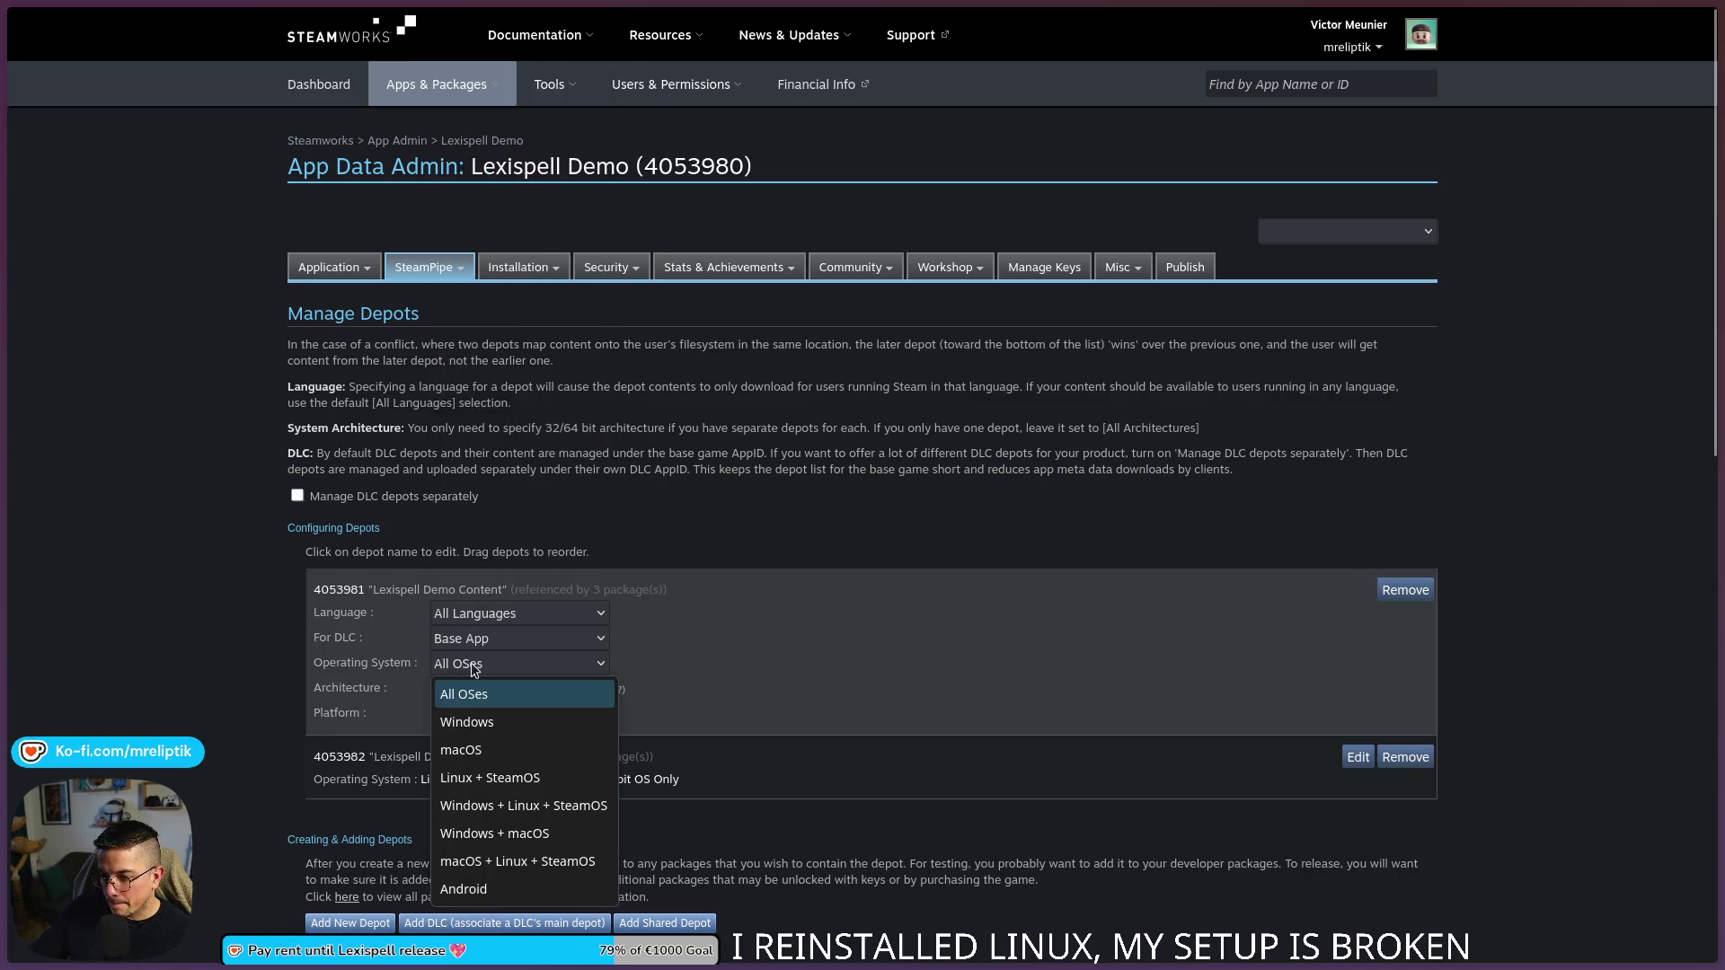
left_click(464, 720)
left_click(476, 688)
left_click(493, 745)
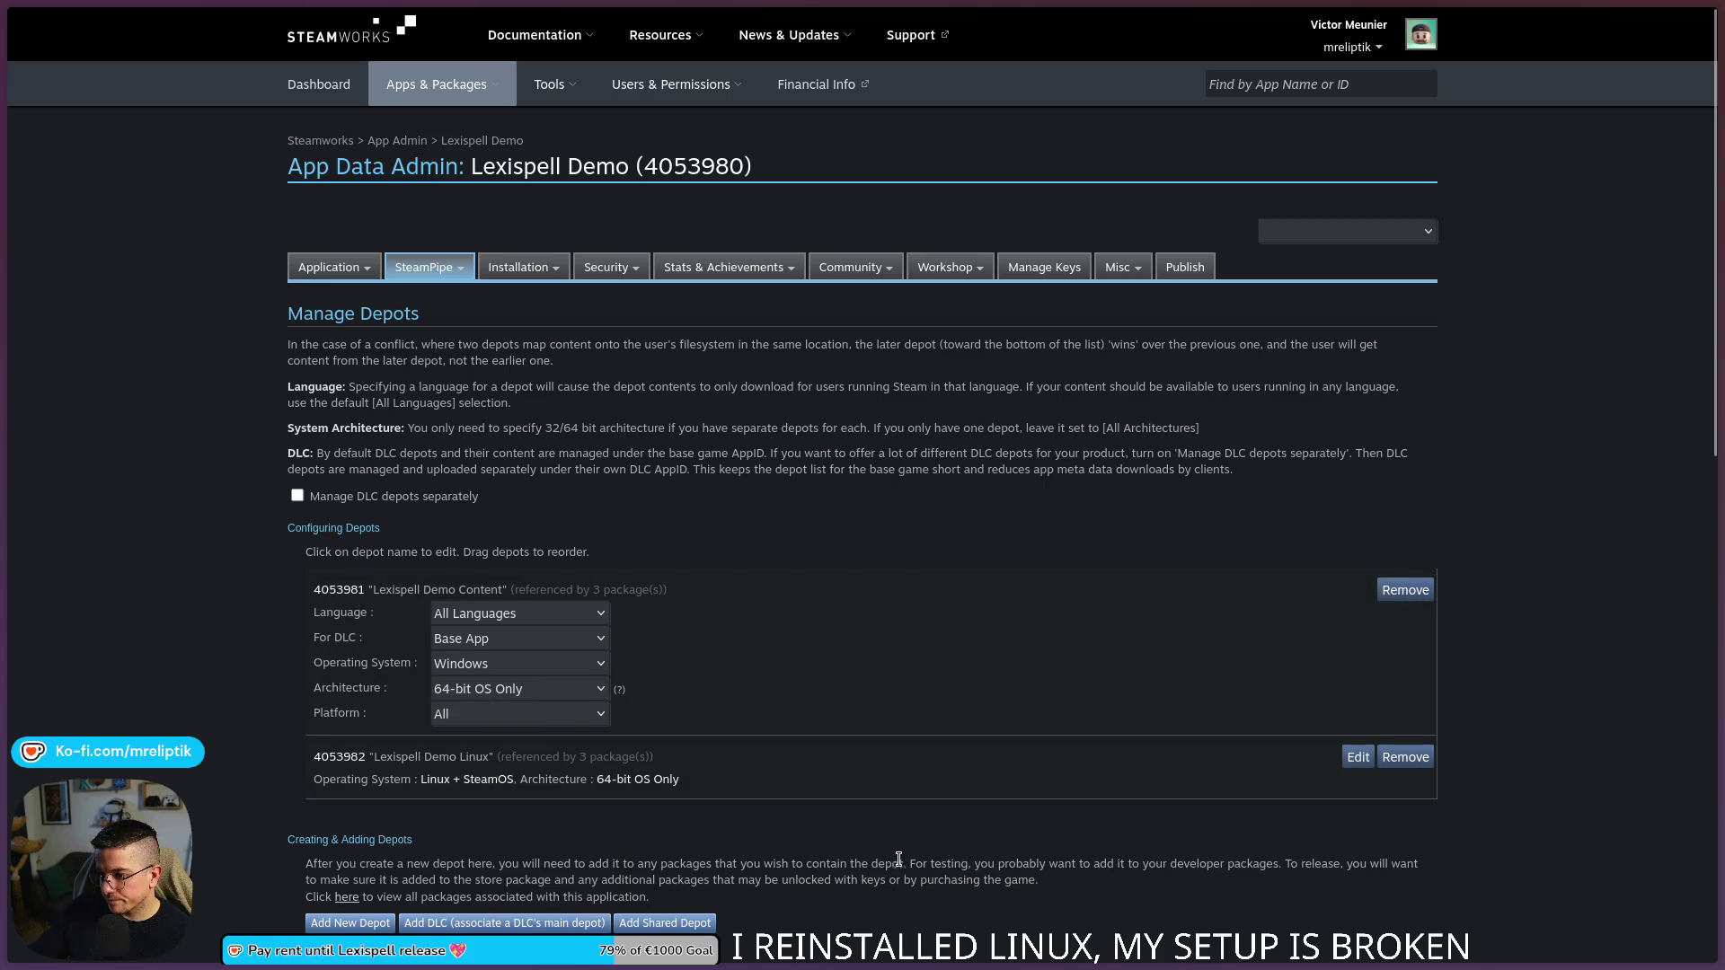
- Save the depot changes and the base language settings
scroll(936, 511, "down", 3)
left_click(322, 823)
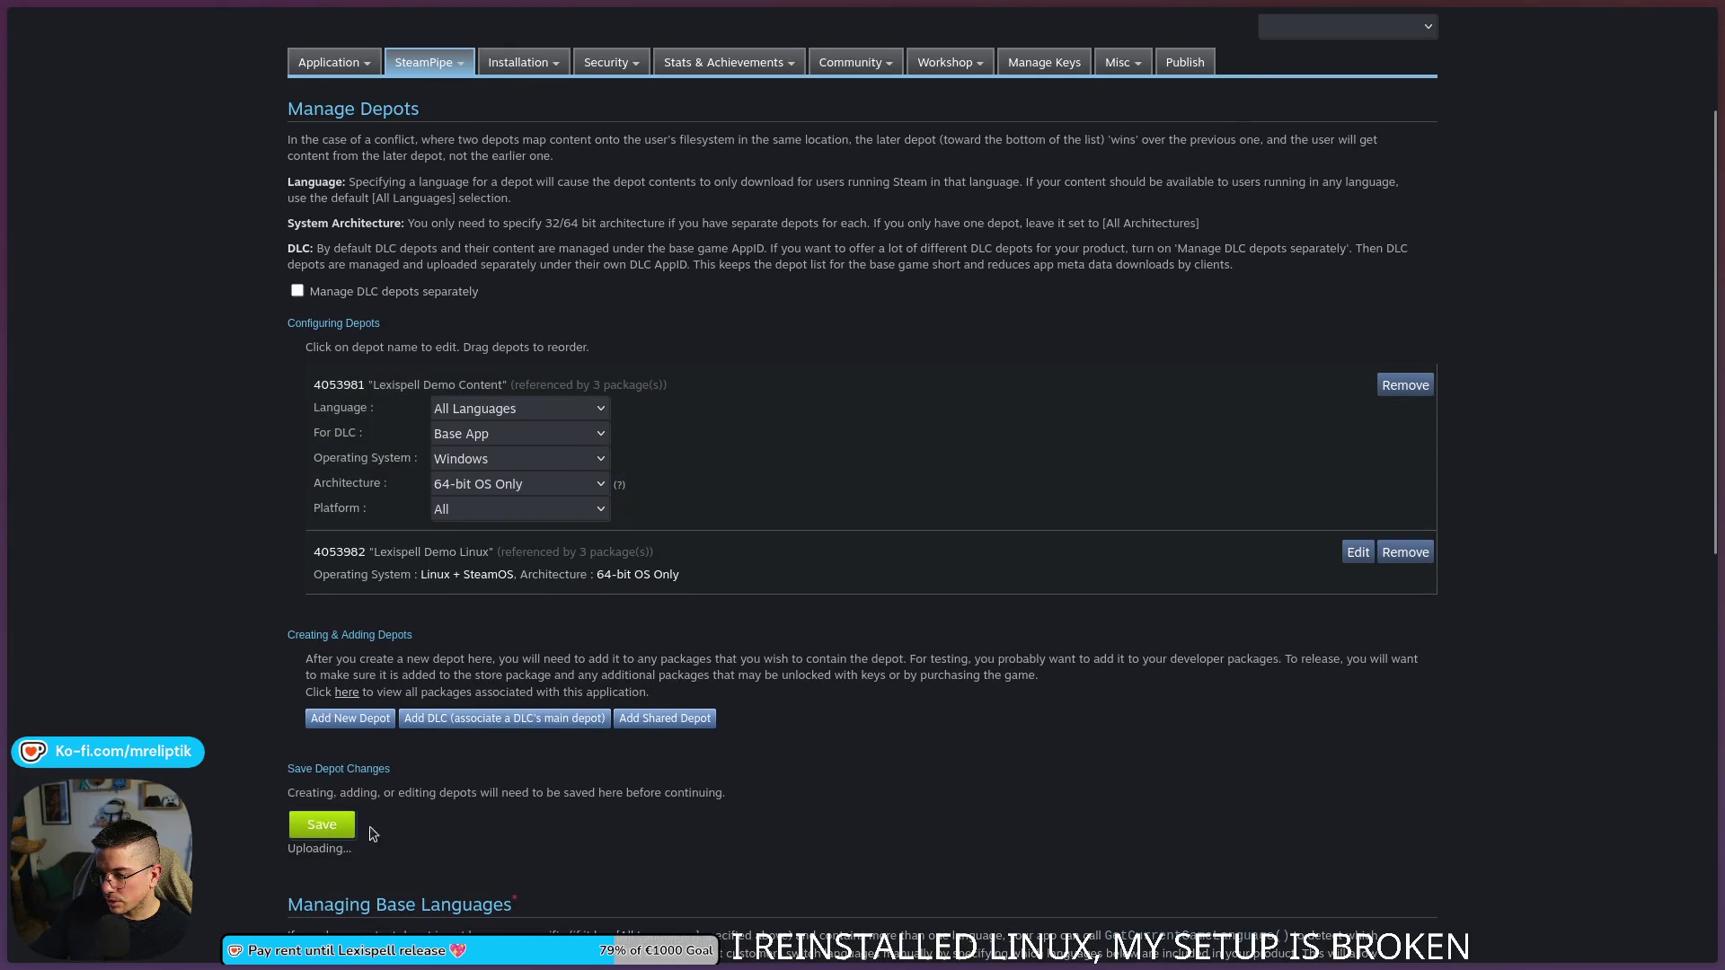
scroll(258, 724, "down", 9)
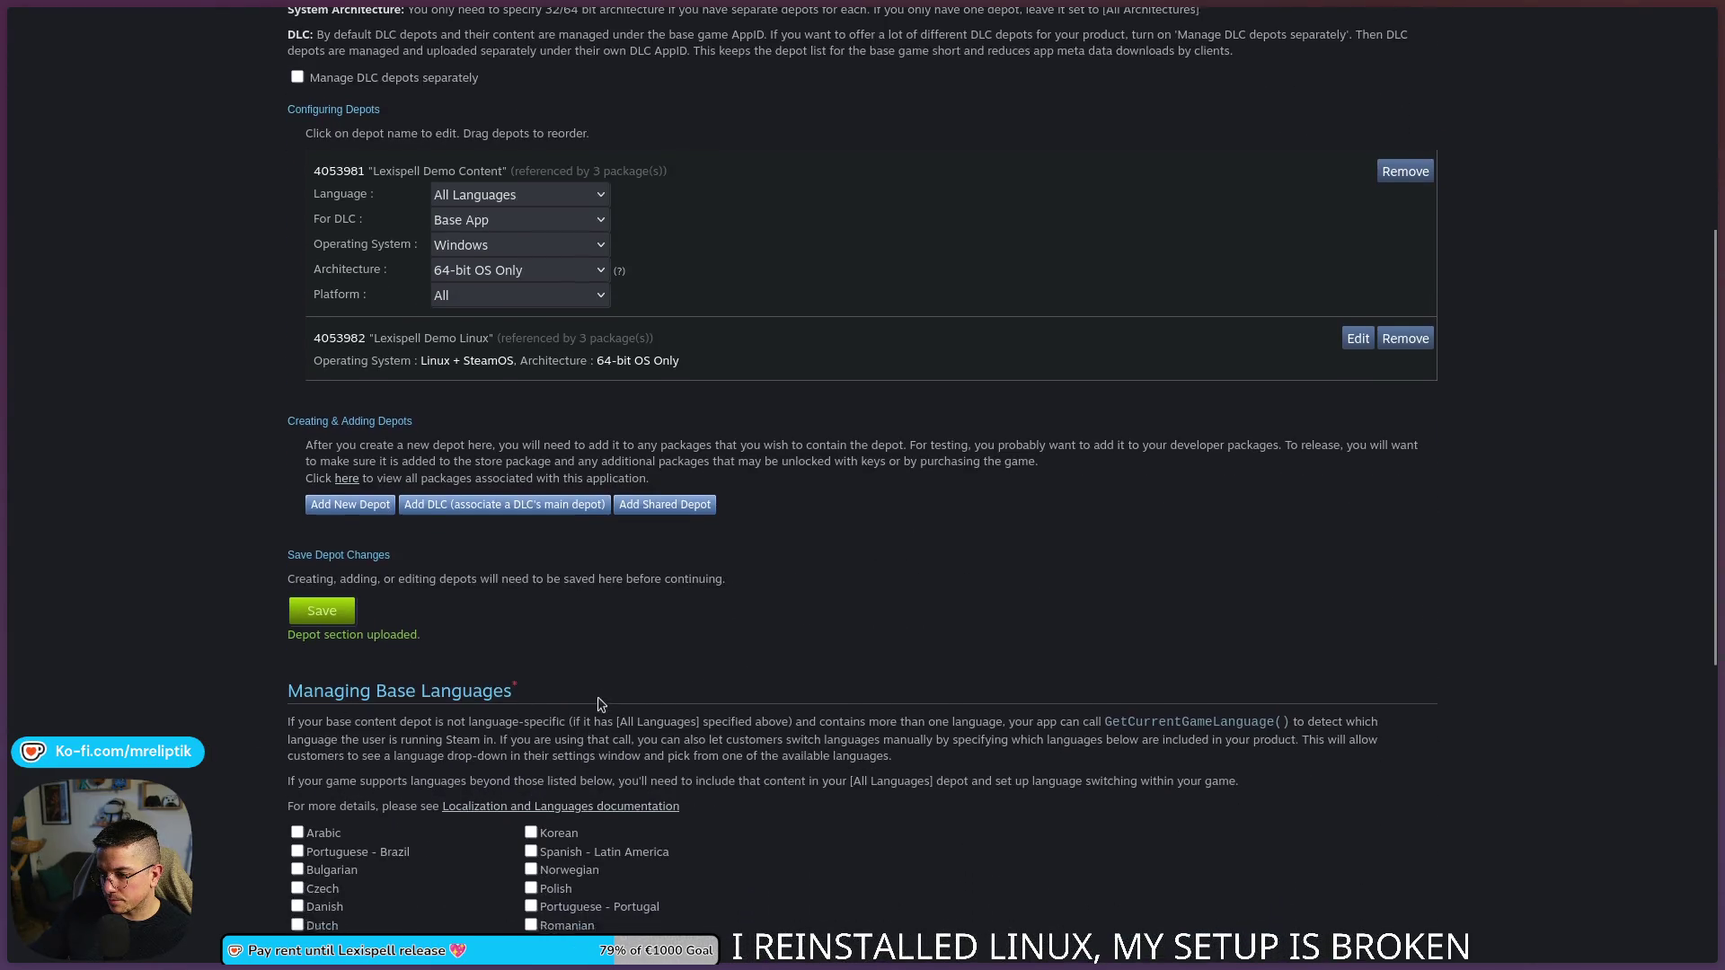
left_click(323, 731)
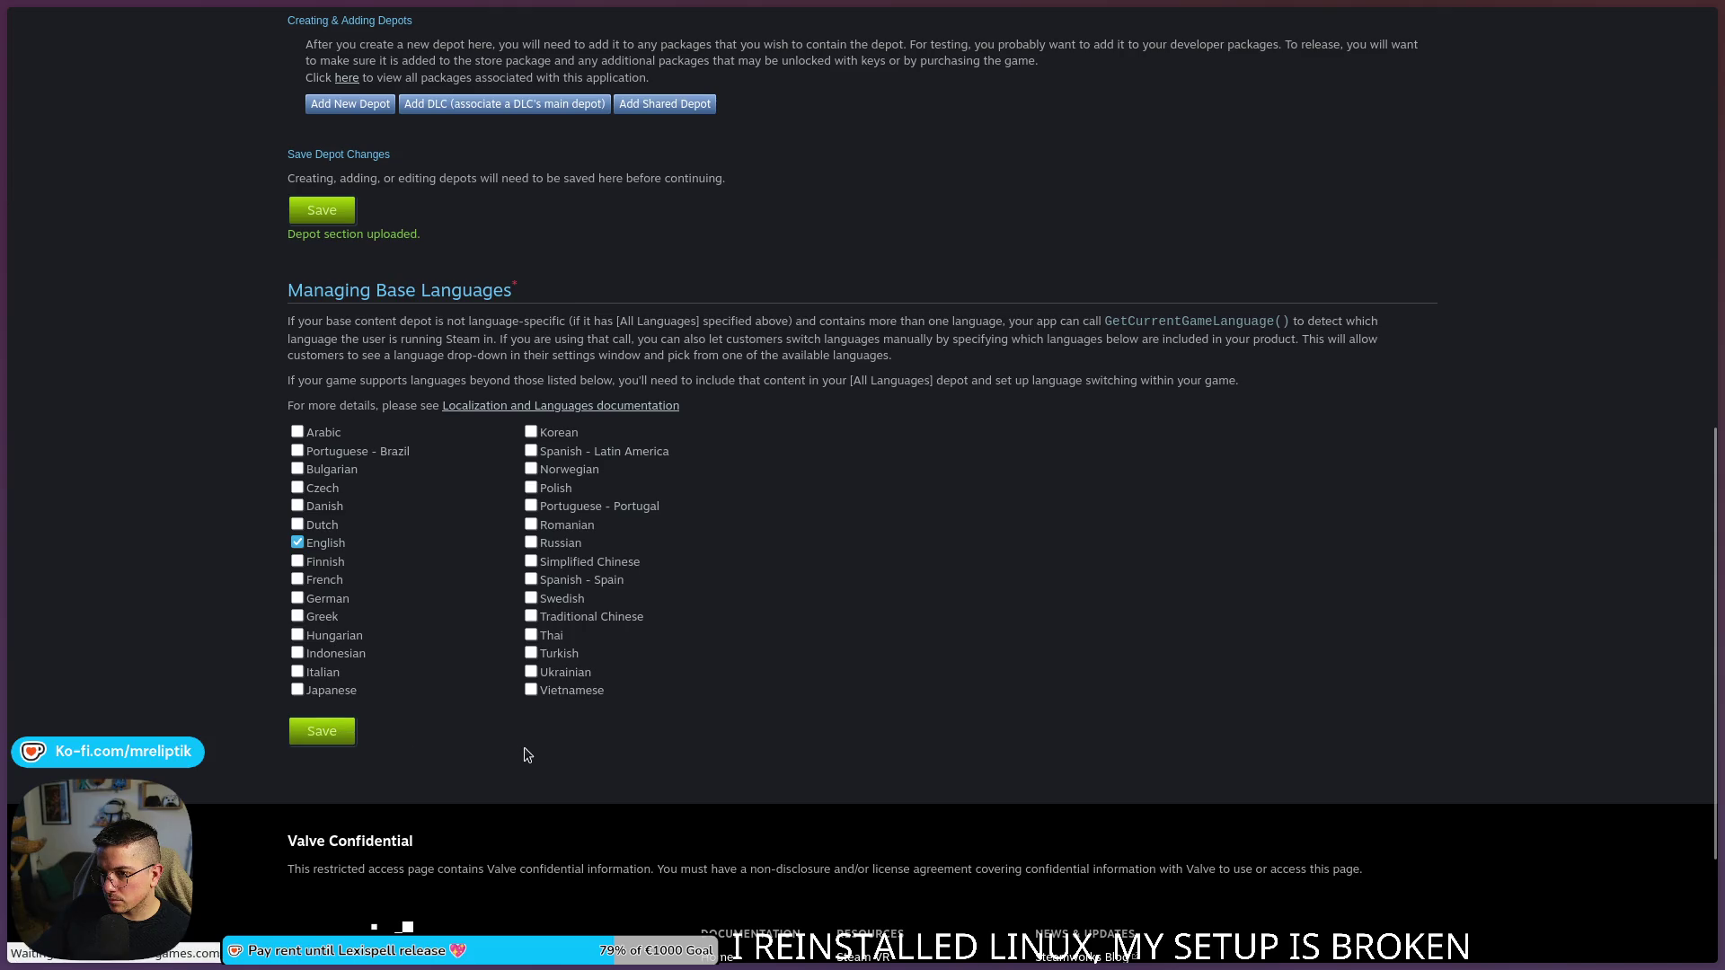
scroll(290, 338, "down", 9)
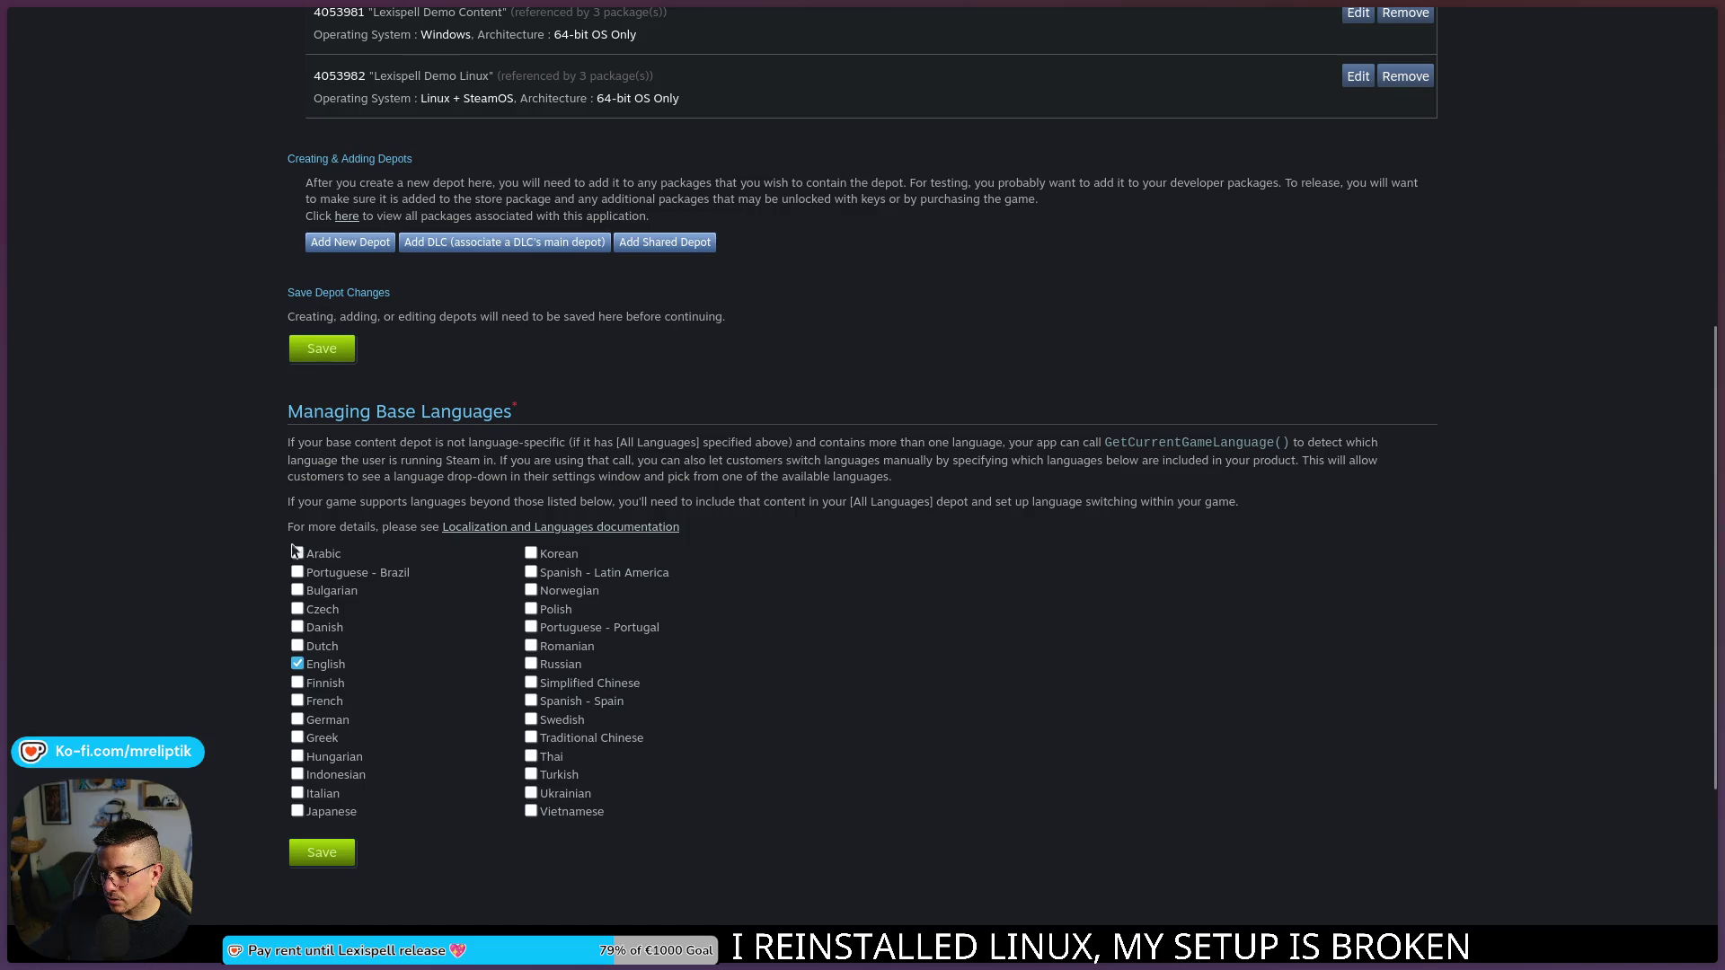
scroll(274, 559, "up", 7)
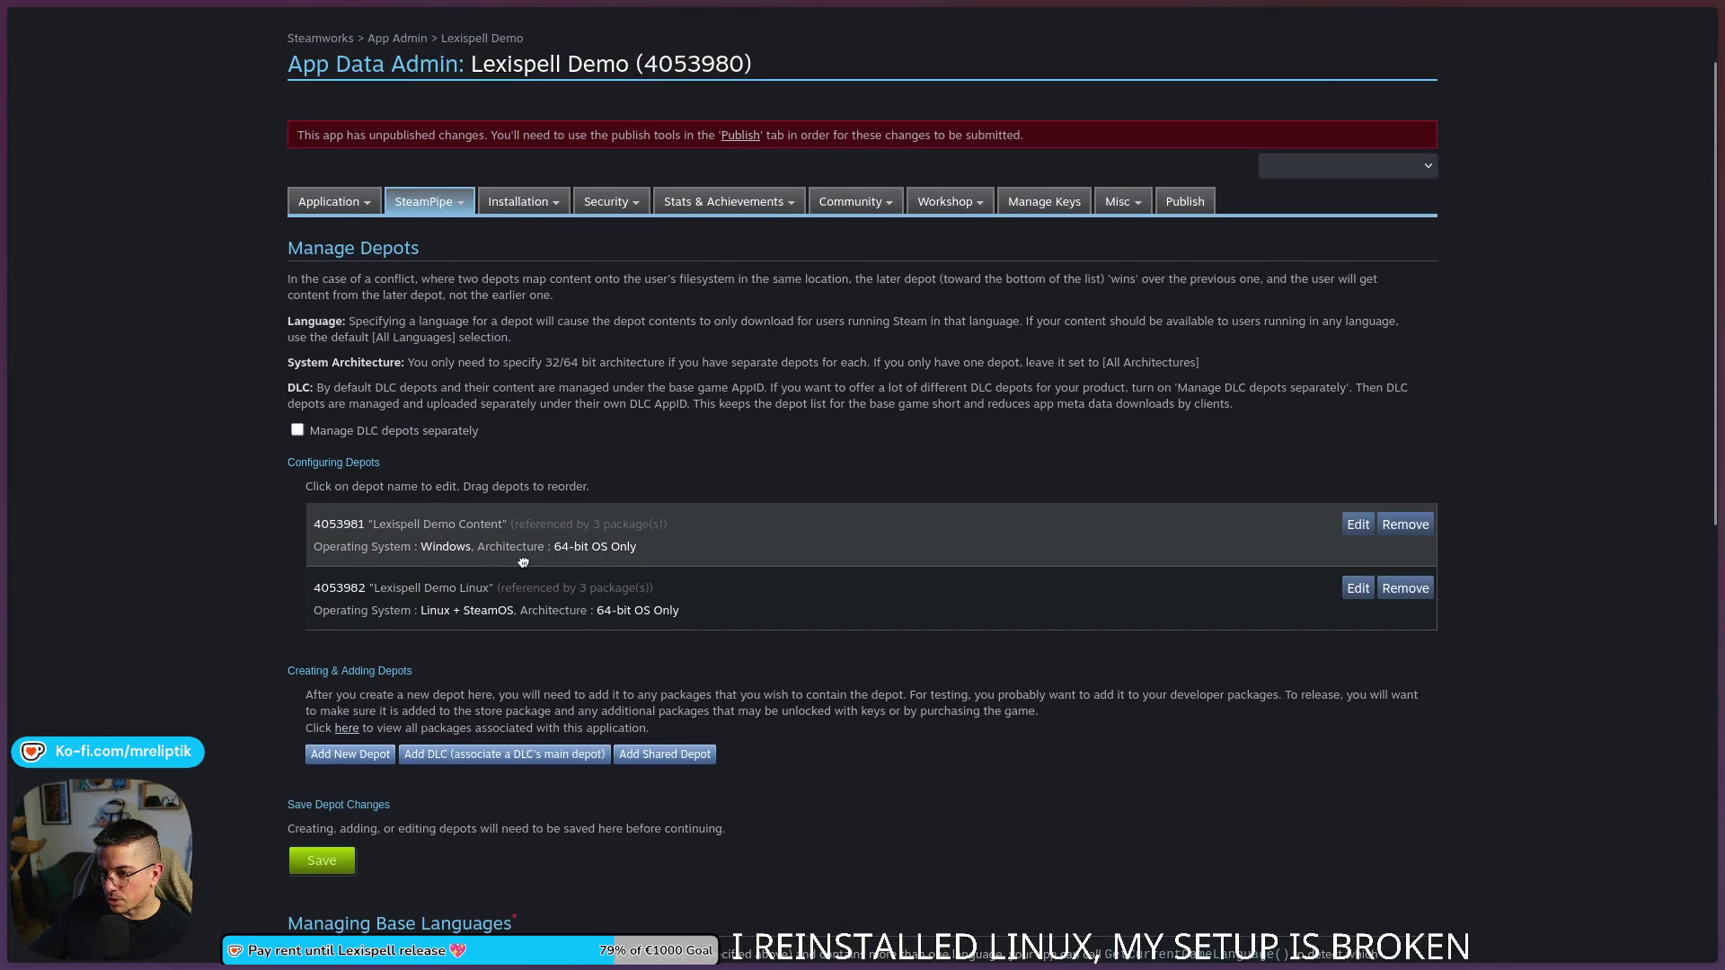
scroll(988, 449, "up", 2)
- Publish the Lexispell Demo depot change with code STEAMWORKS and note 'Fix windows depot config to windows only'
left_click(1184, 305)
left_click(350, 634)
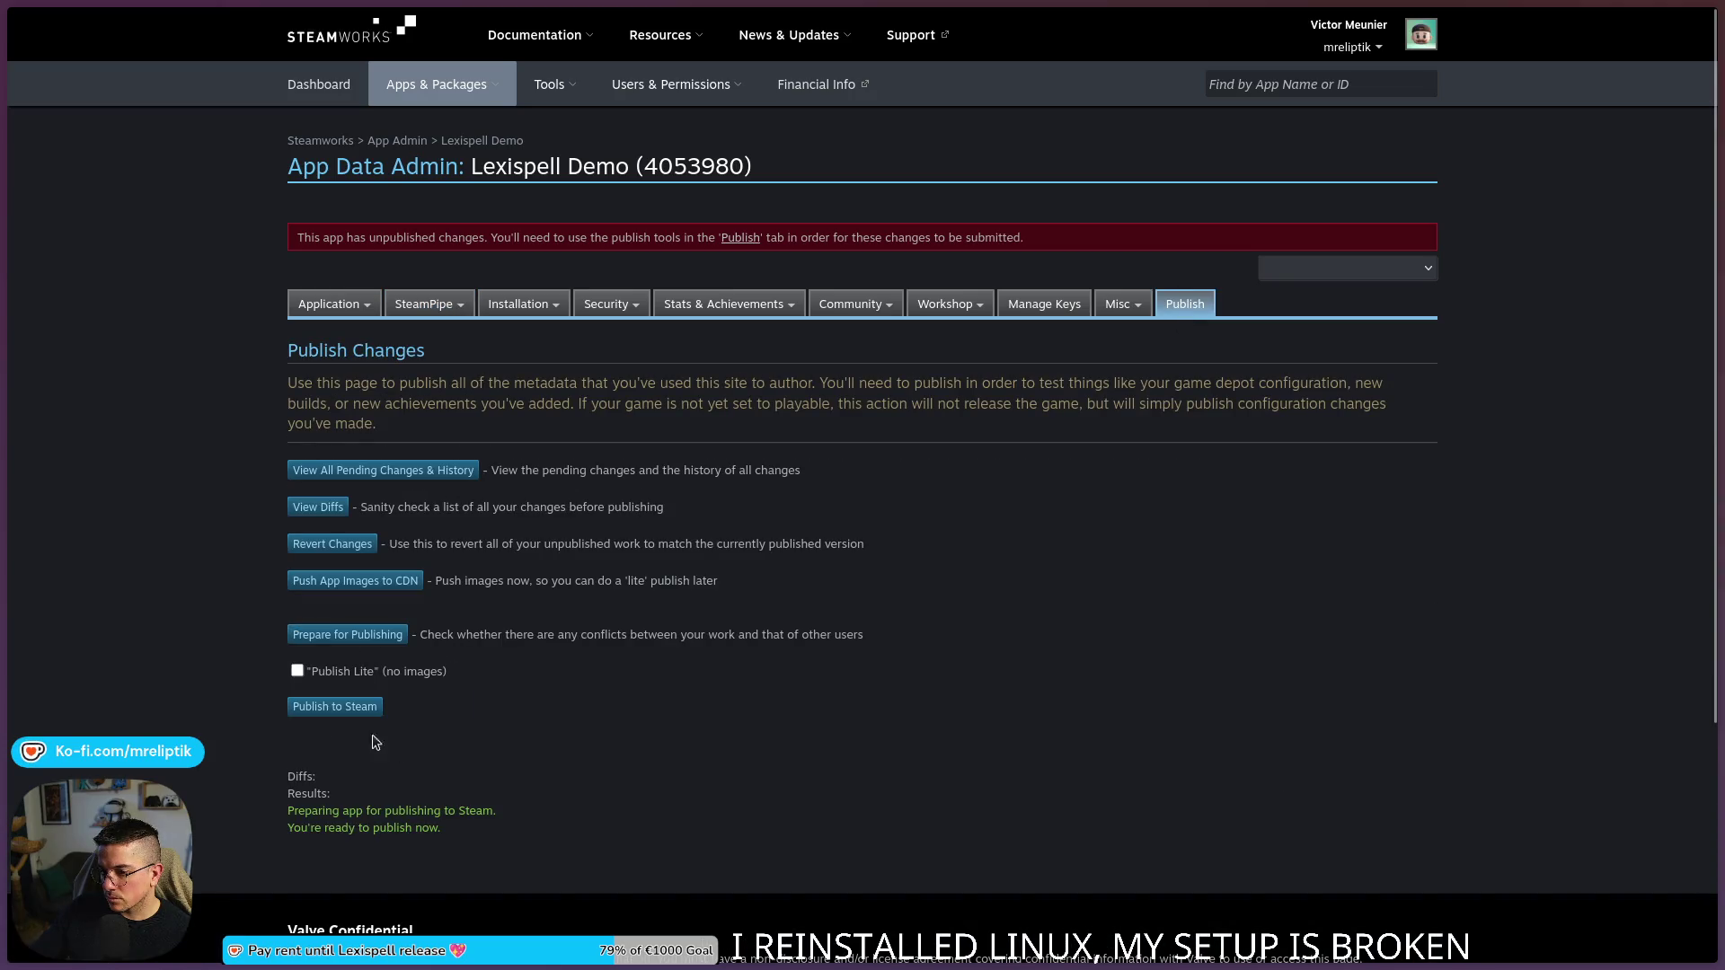
left_click(334, 706)
scroll(393, 579, "down", 2)
left_click(395, 567)
type("STEAMWORKS")
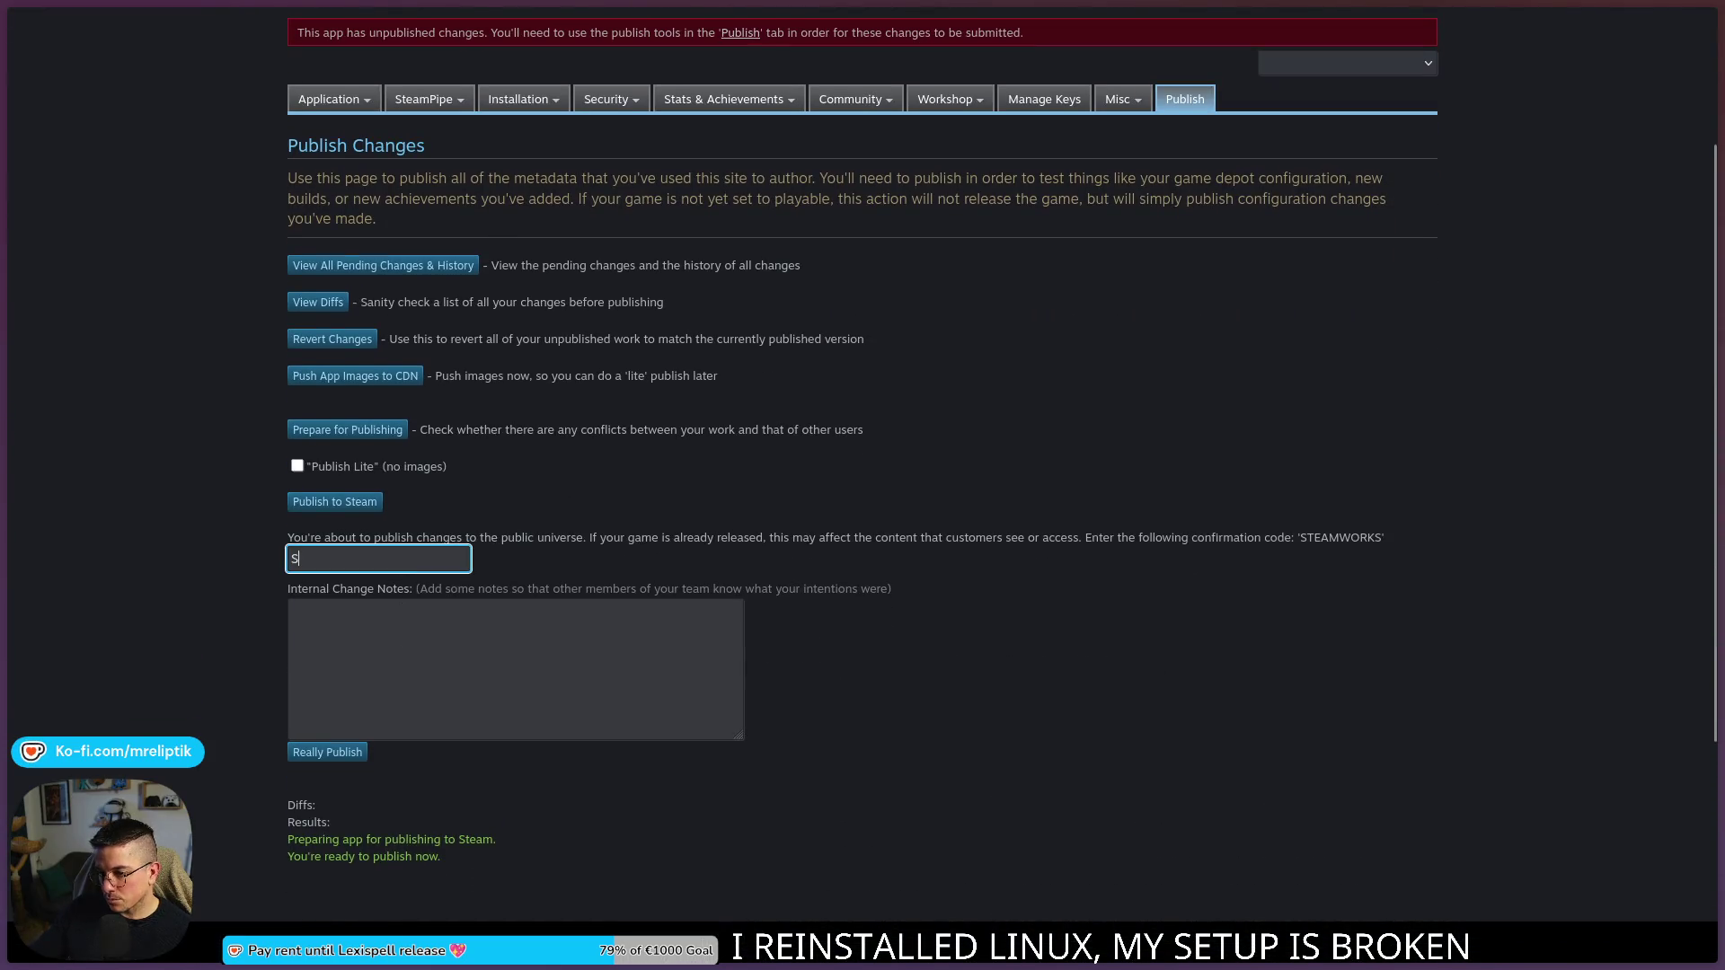
key("Tab")
type("Fix windows")
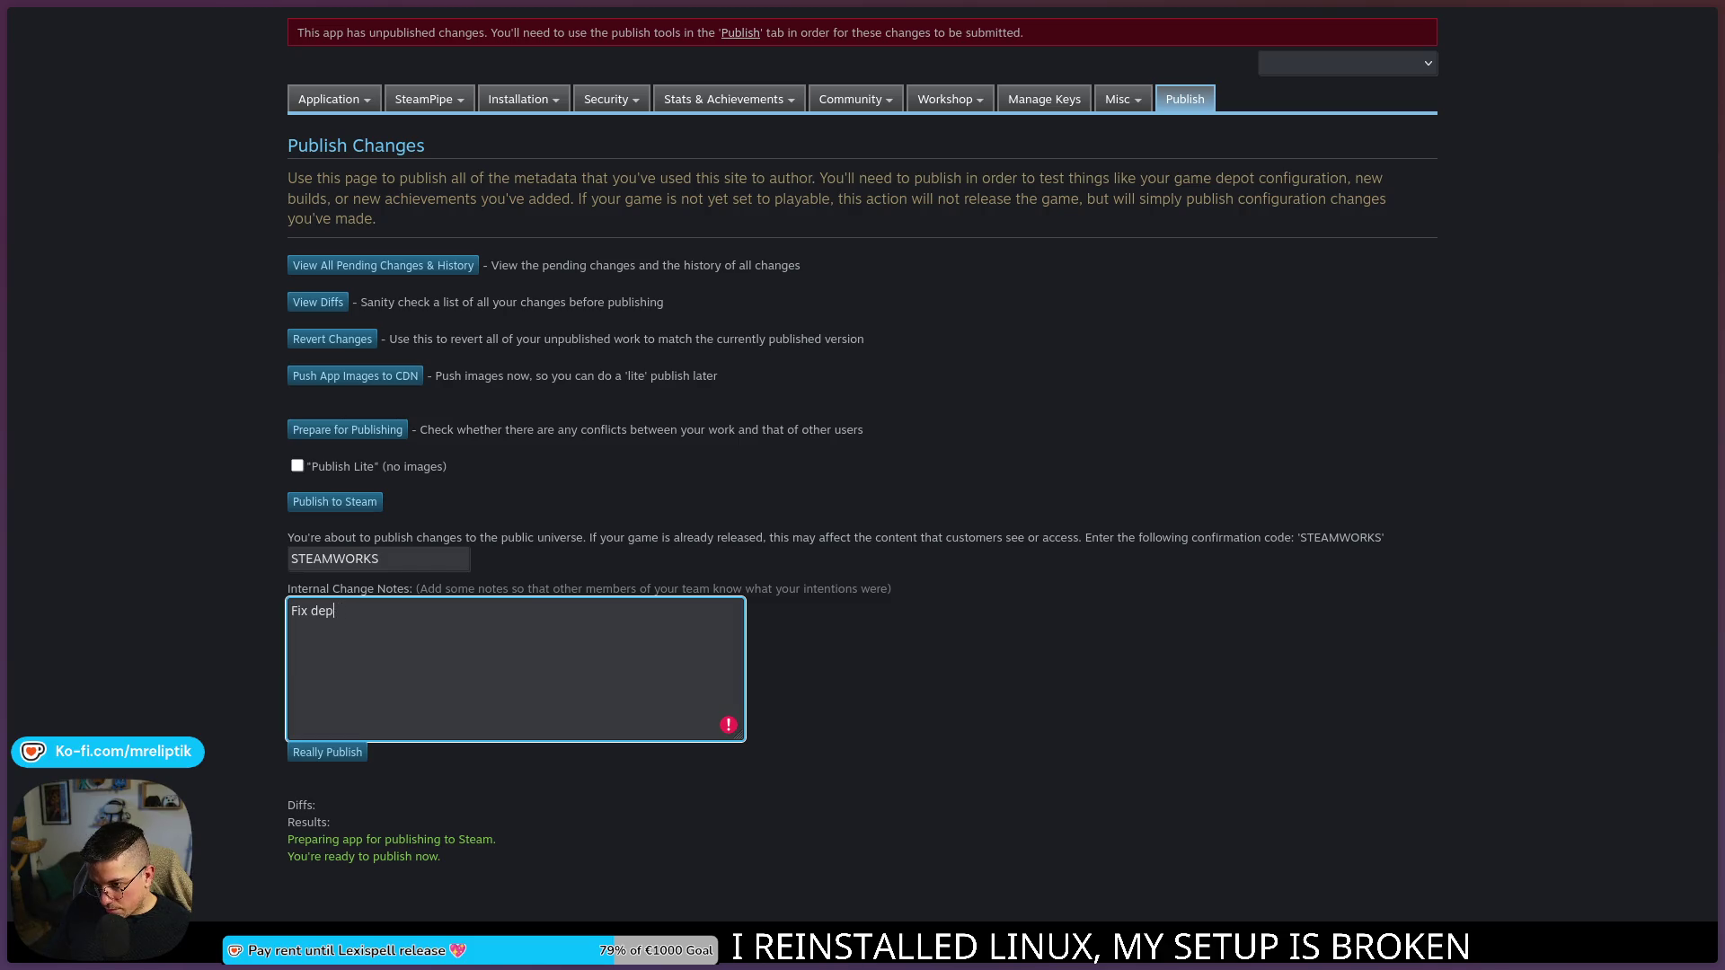
type(" depot config to windows only")
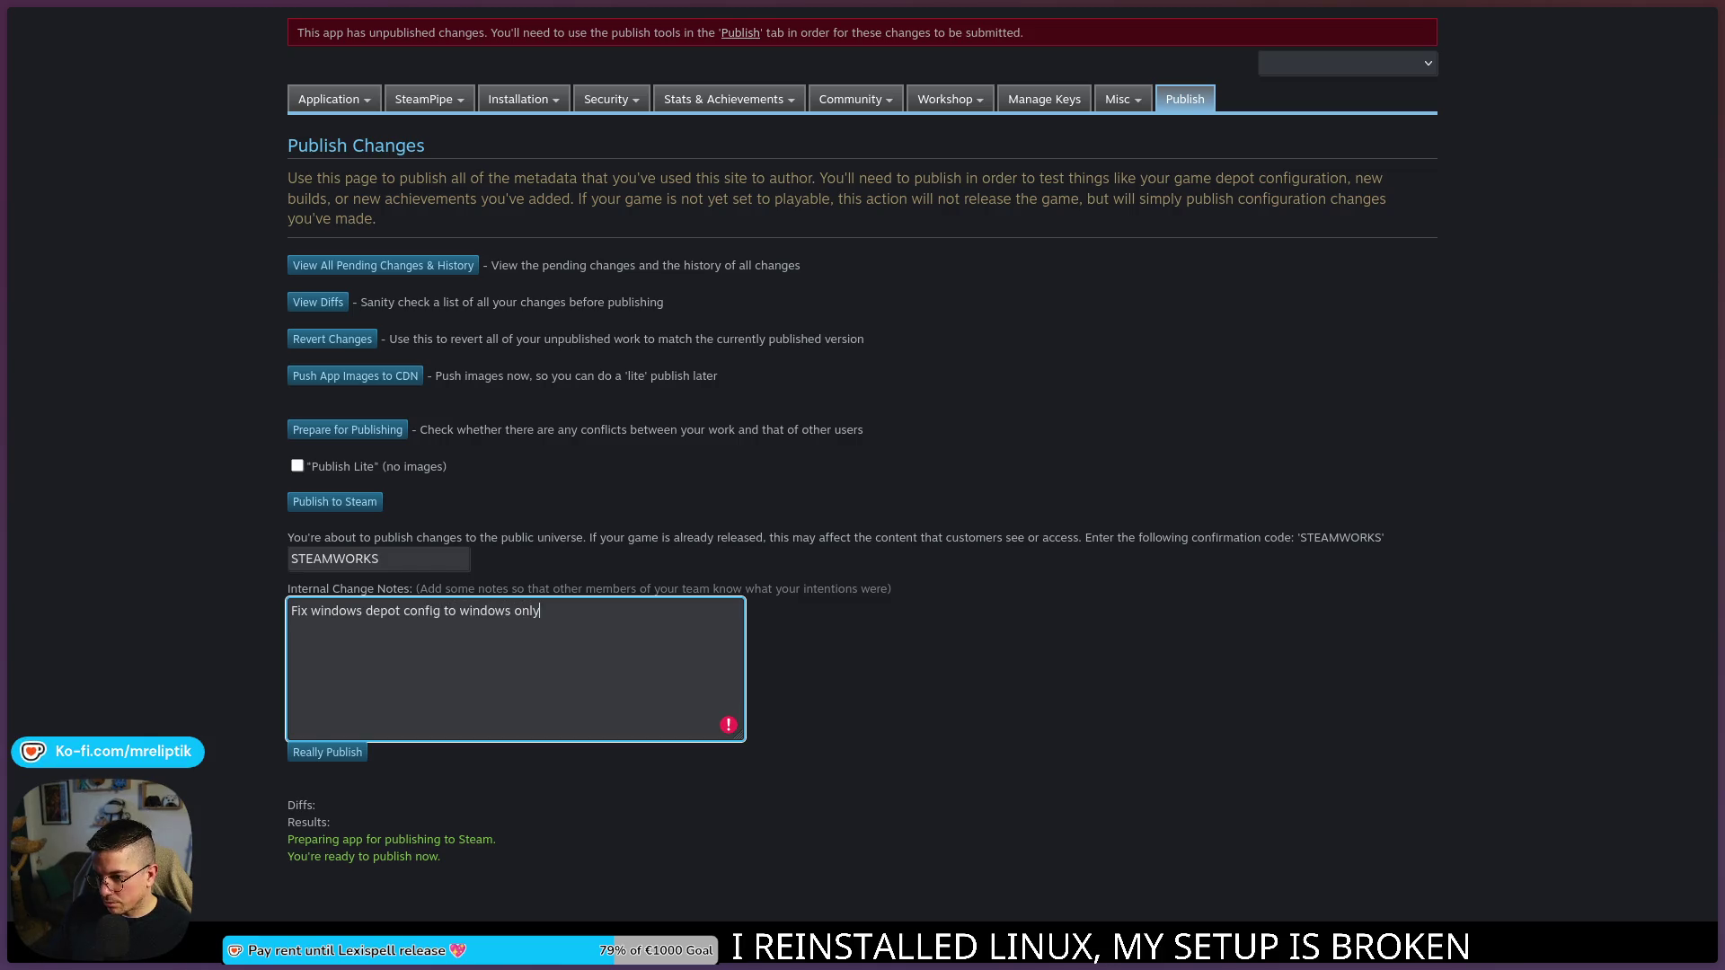
key("ctrl+a")
left_click(328, 755)
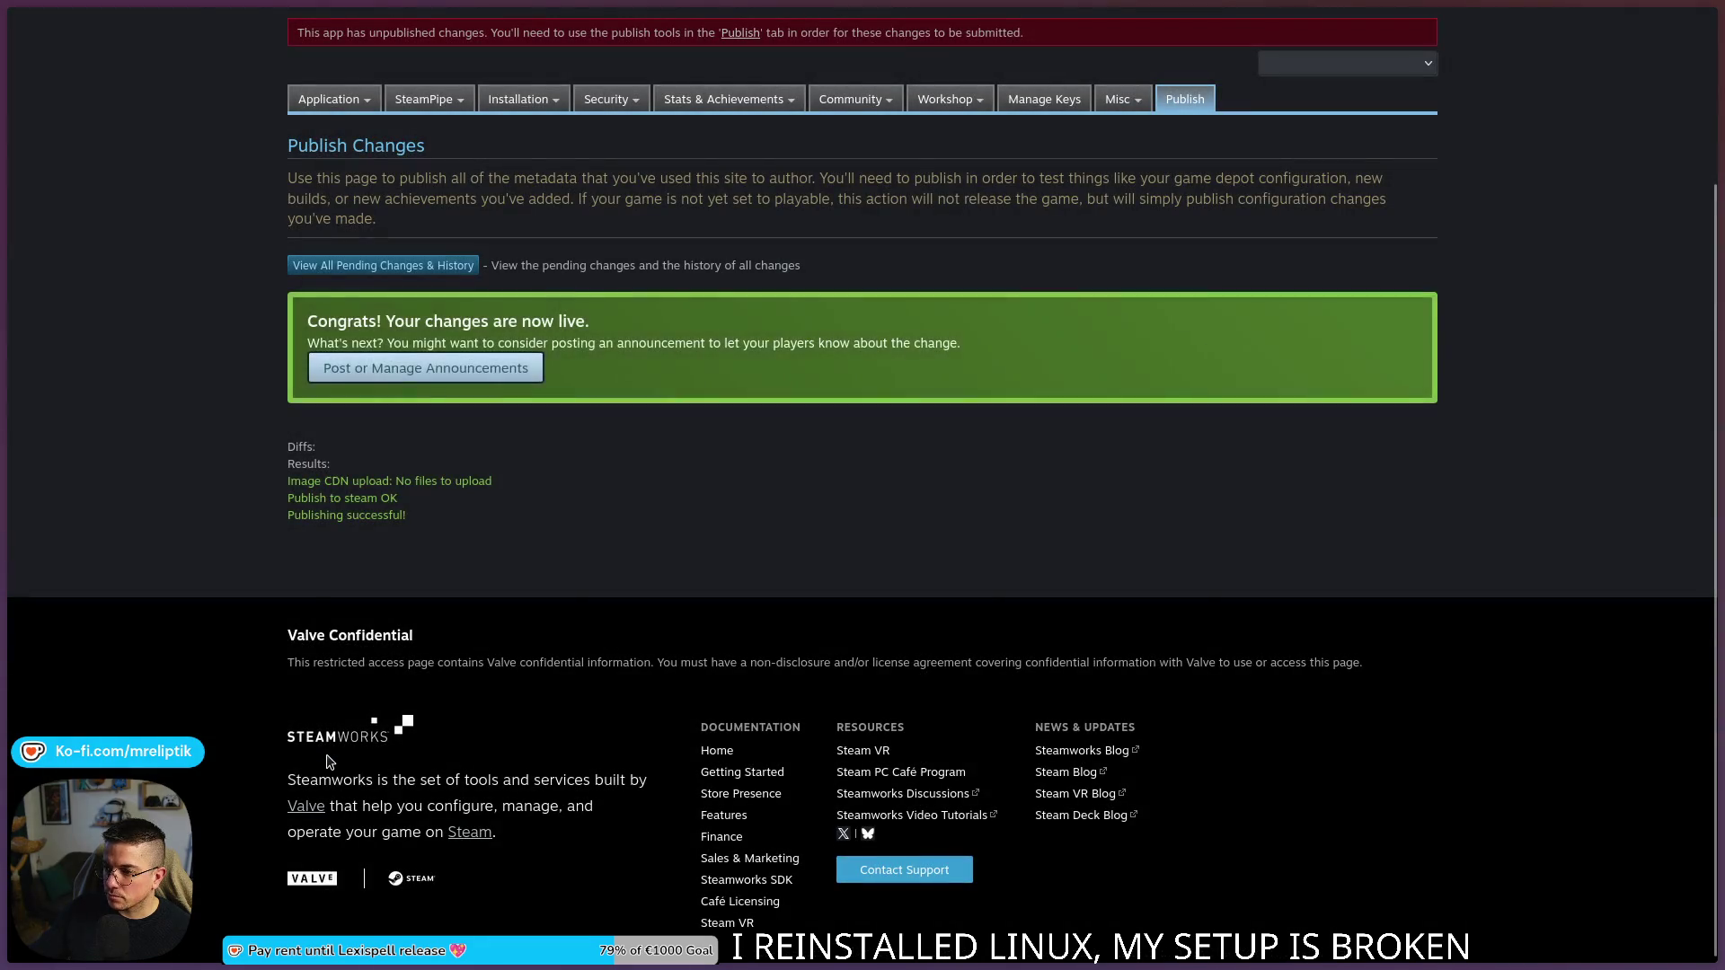
scroll(308, 585, "up", 3)
- Go to the full Lexispell app's Manage Depots page and start editing the Content depot
left_click(95, 310)
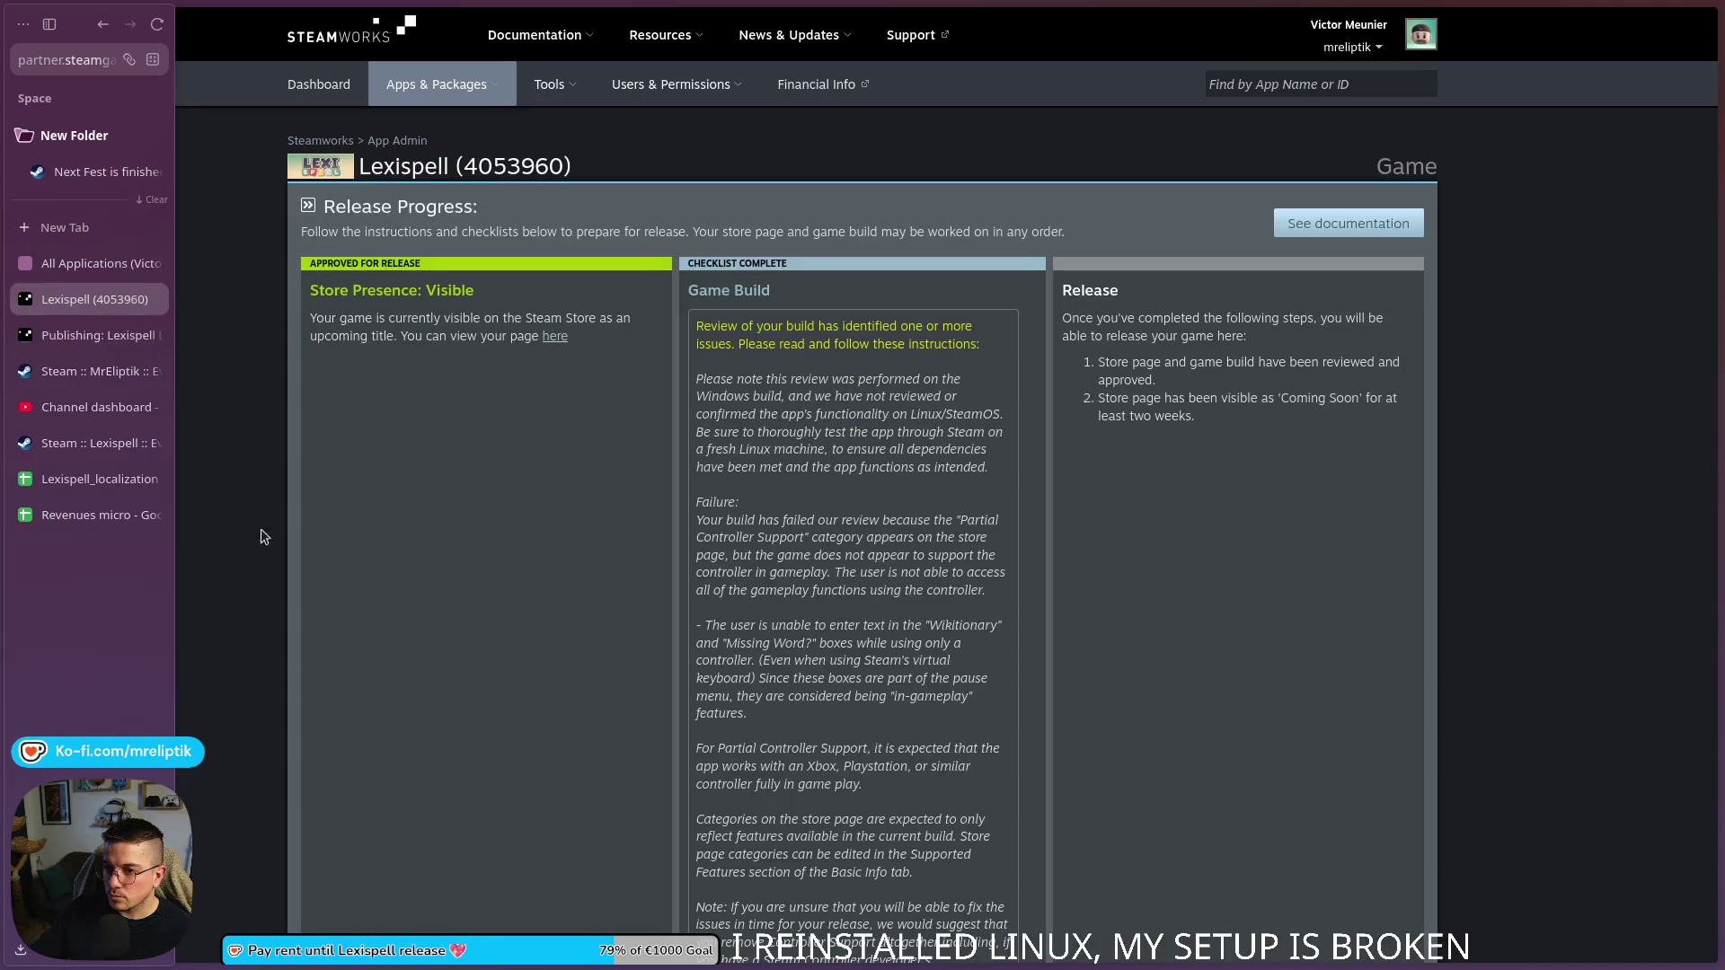
scroll(516, 584, "down", 15)
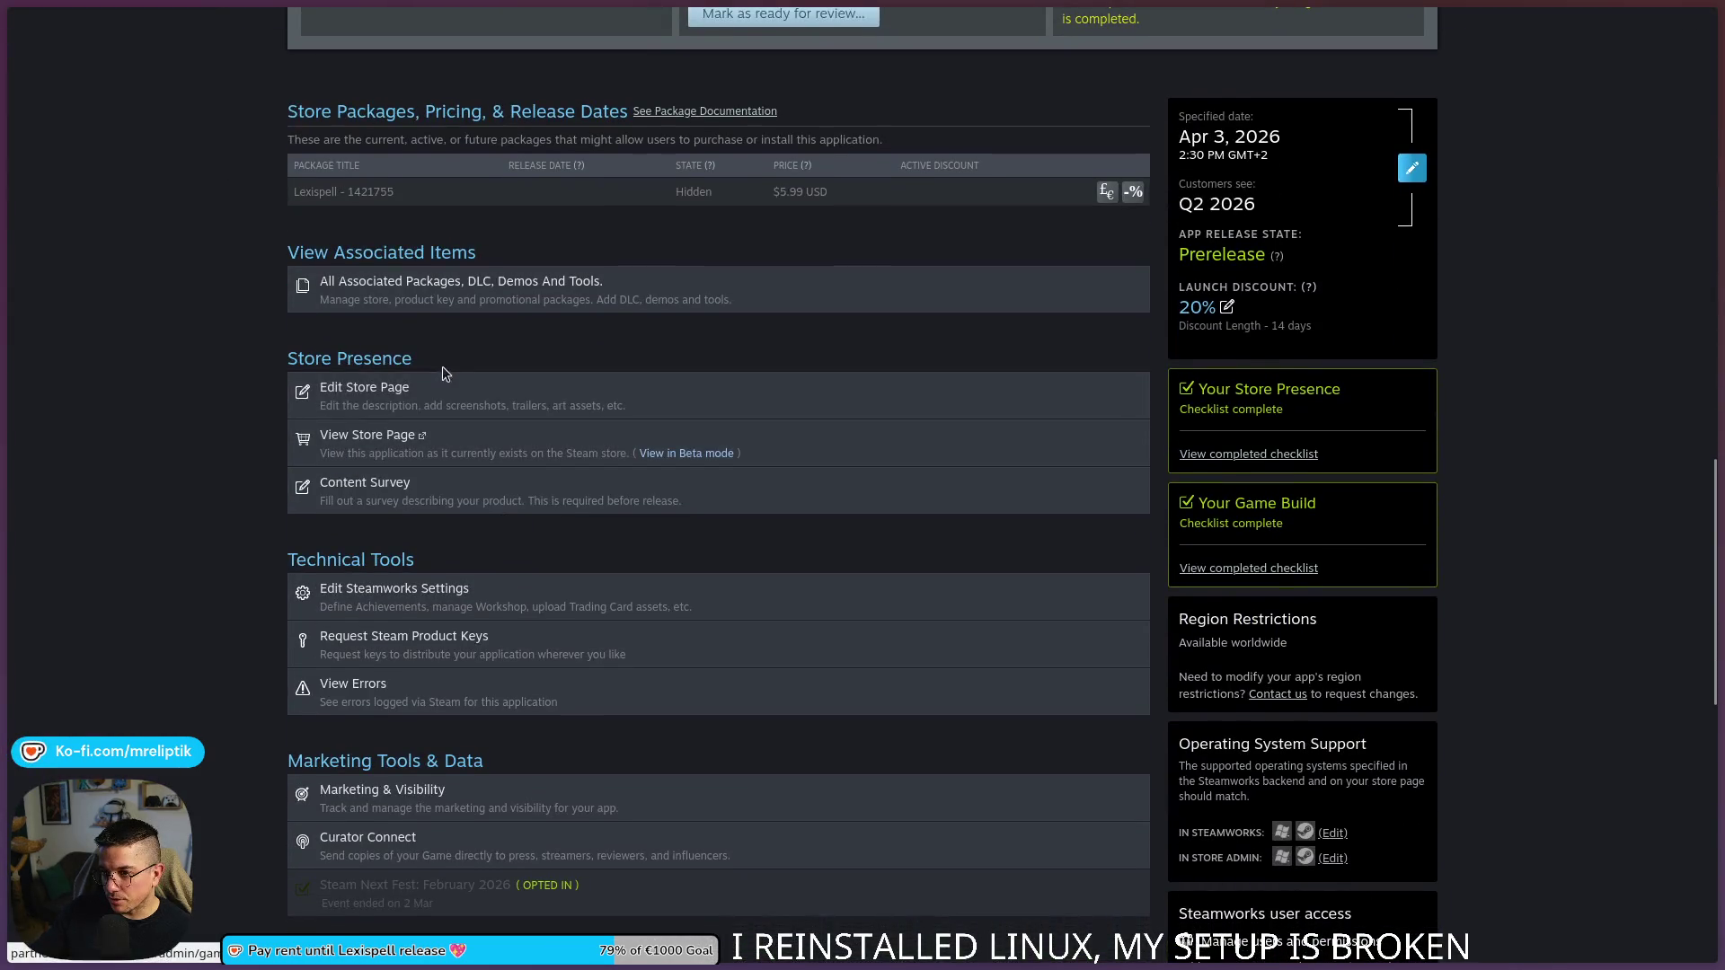
left_click(434, 590)
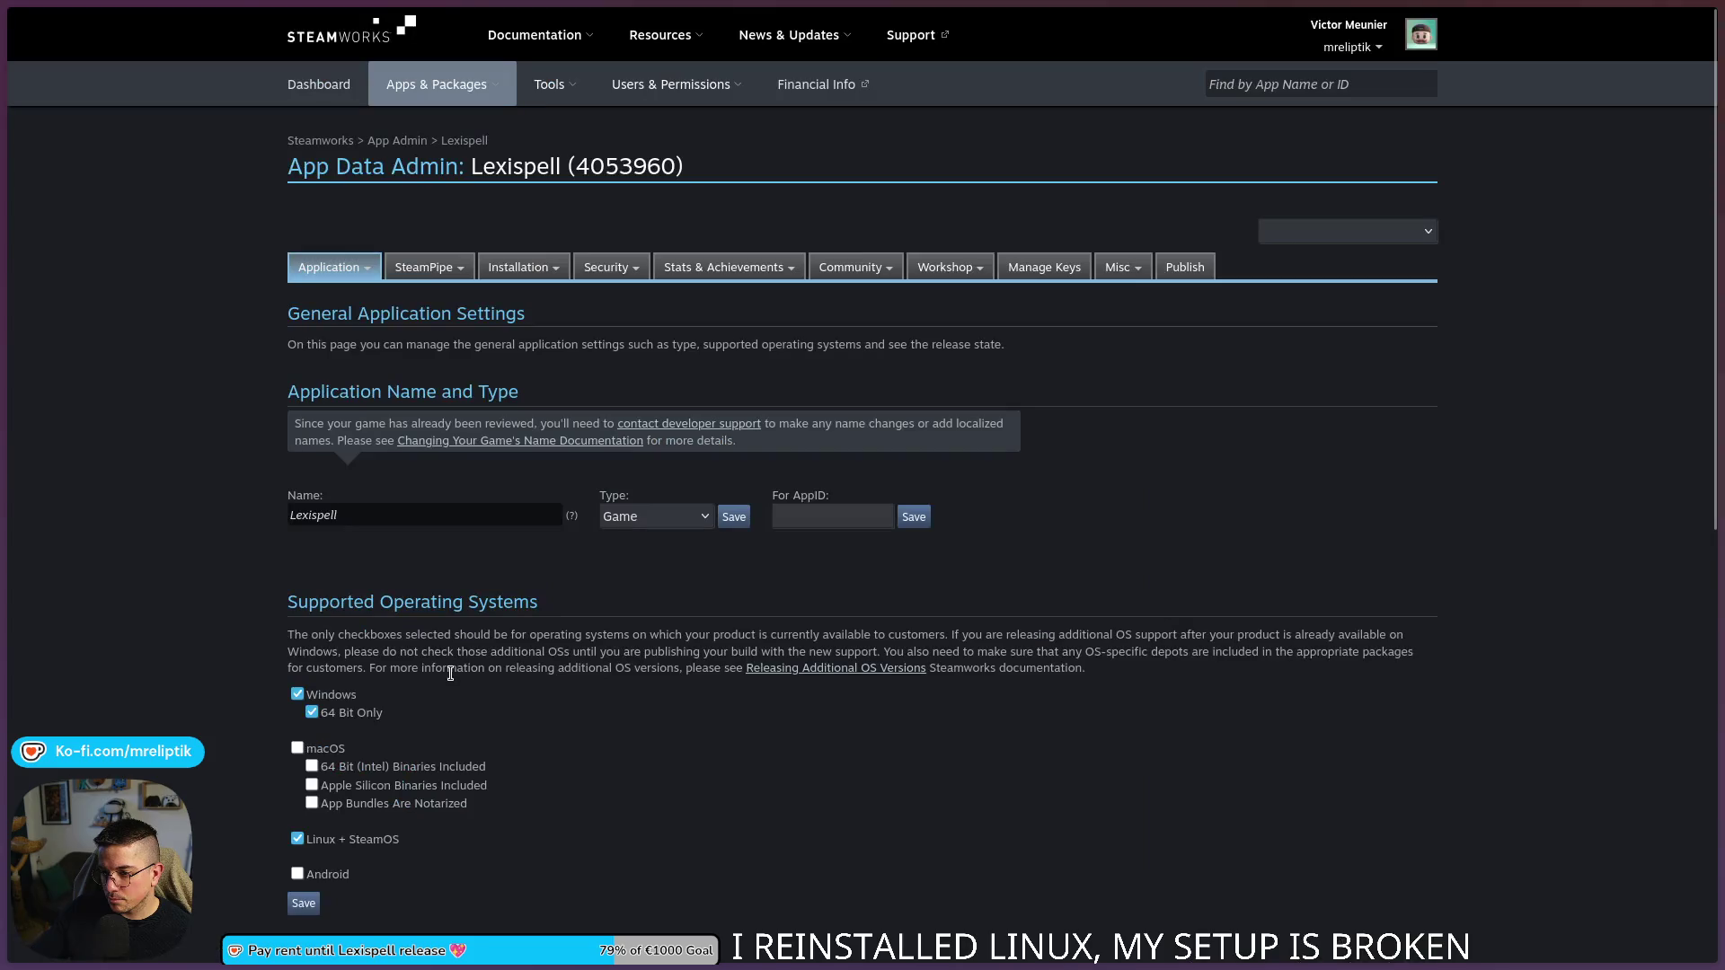
mouse_move(422, 268)
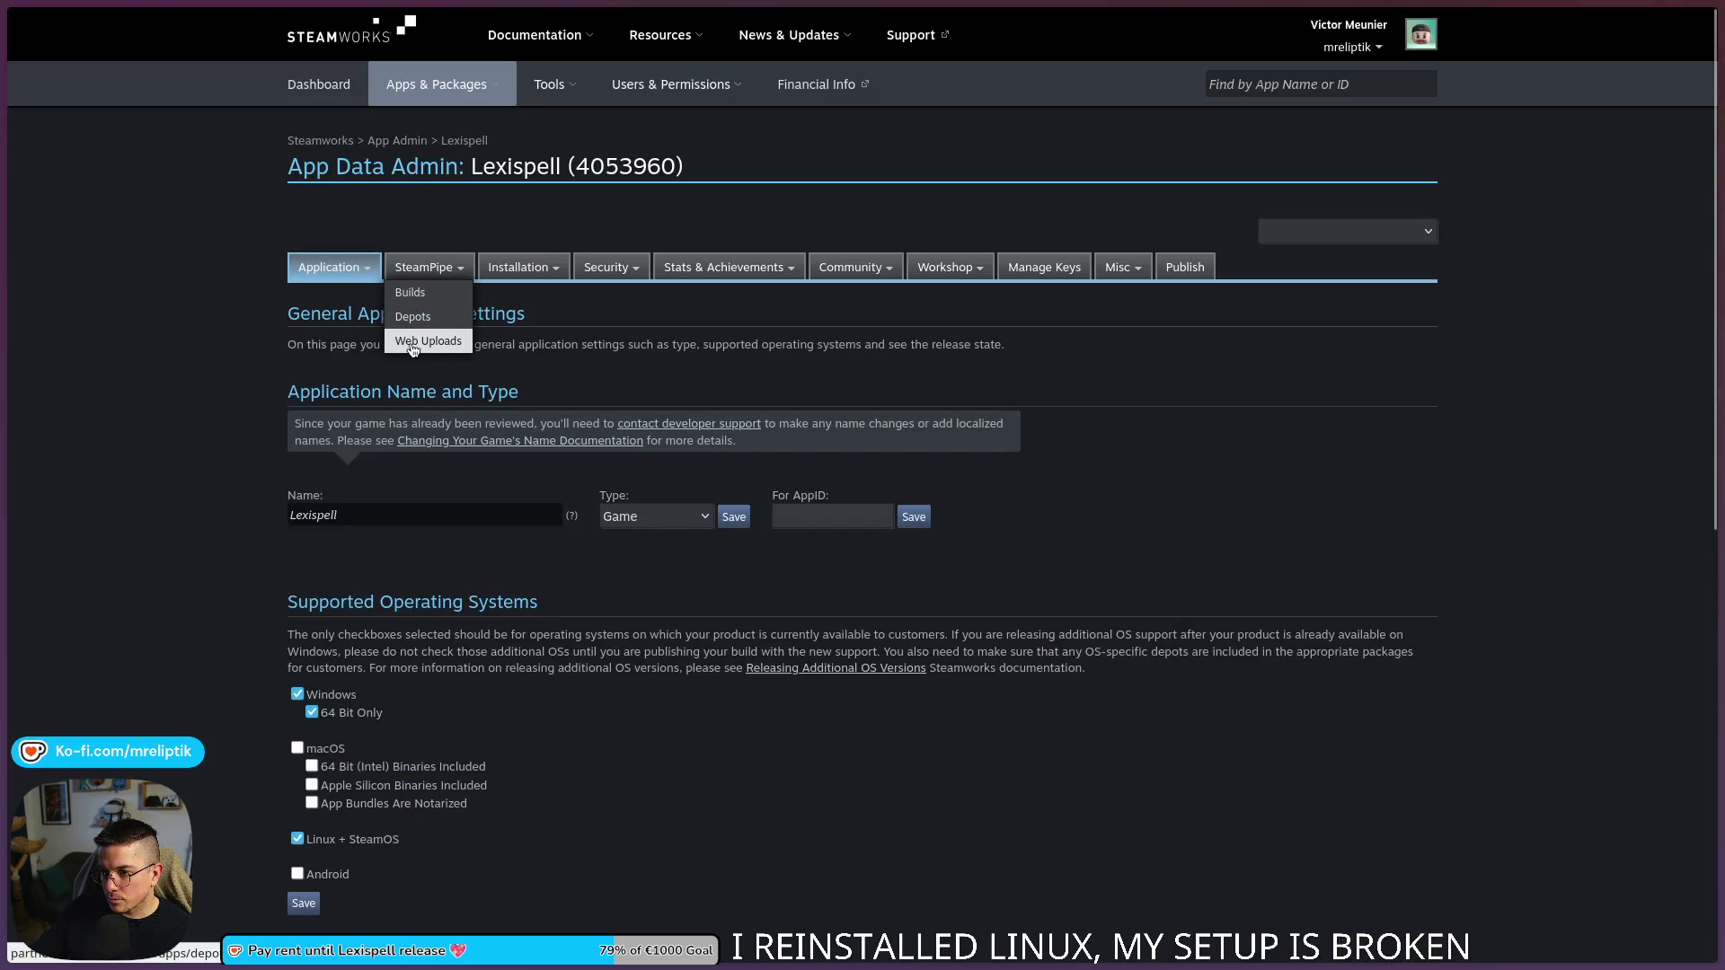
left_click(412, 342)
left_click(411, 316)
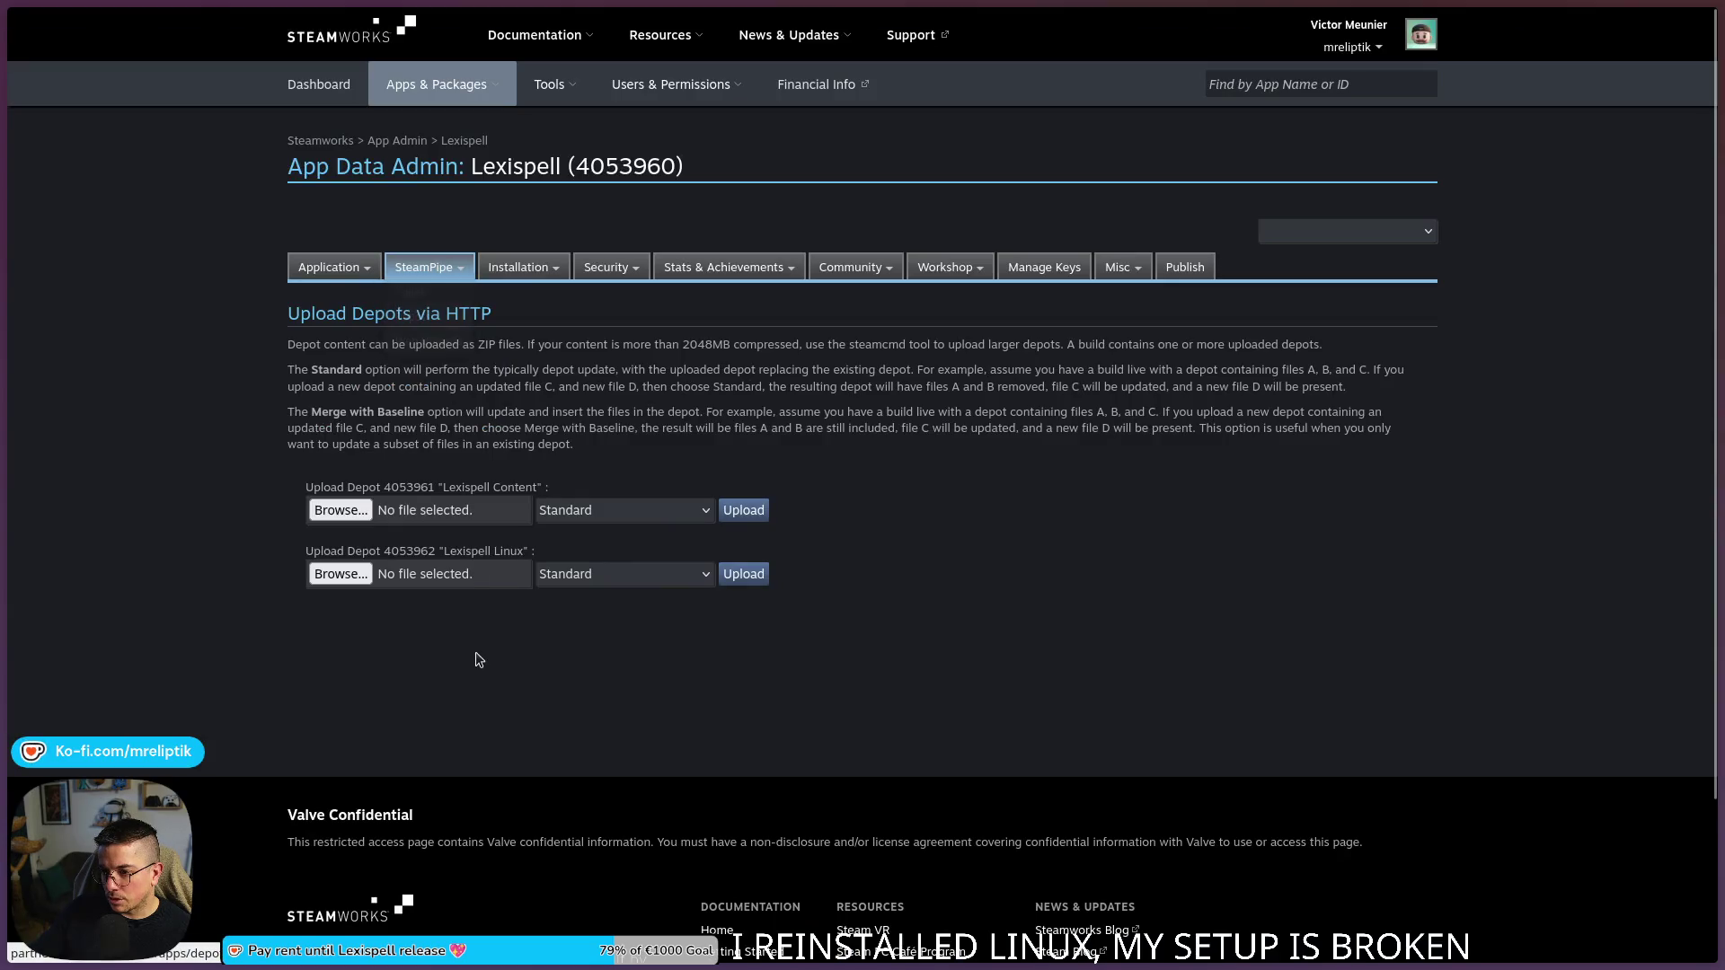
left_click(1358, 593)
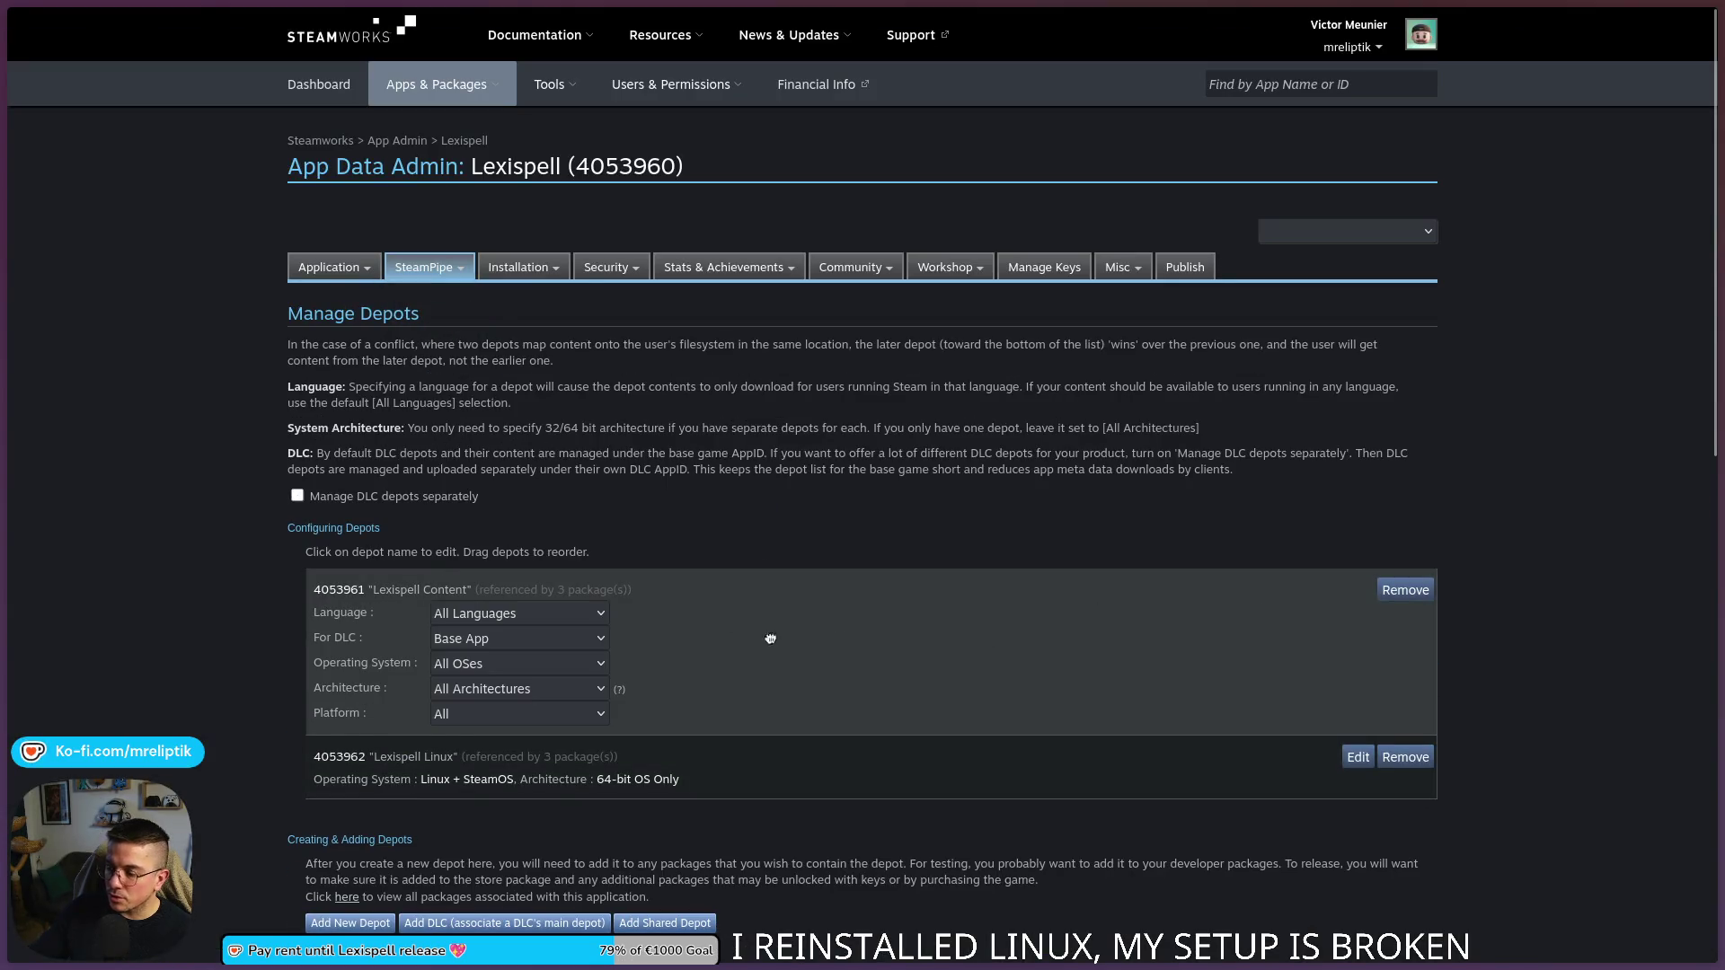
- Keep All Languages, set Windows, 64-bit OS Only, and save the depot changes
left_click(491, 620)
left_click(490, 624)
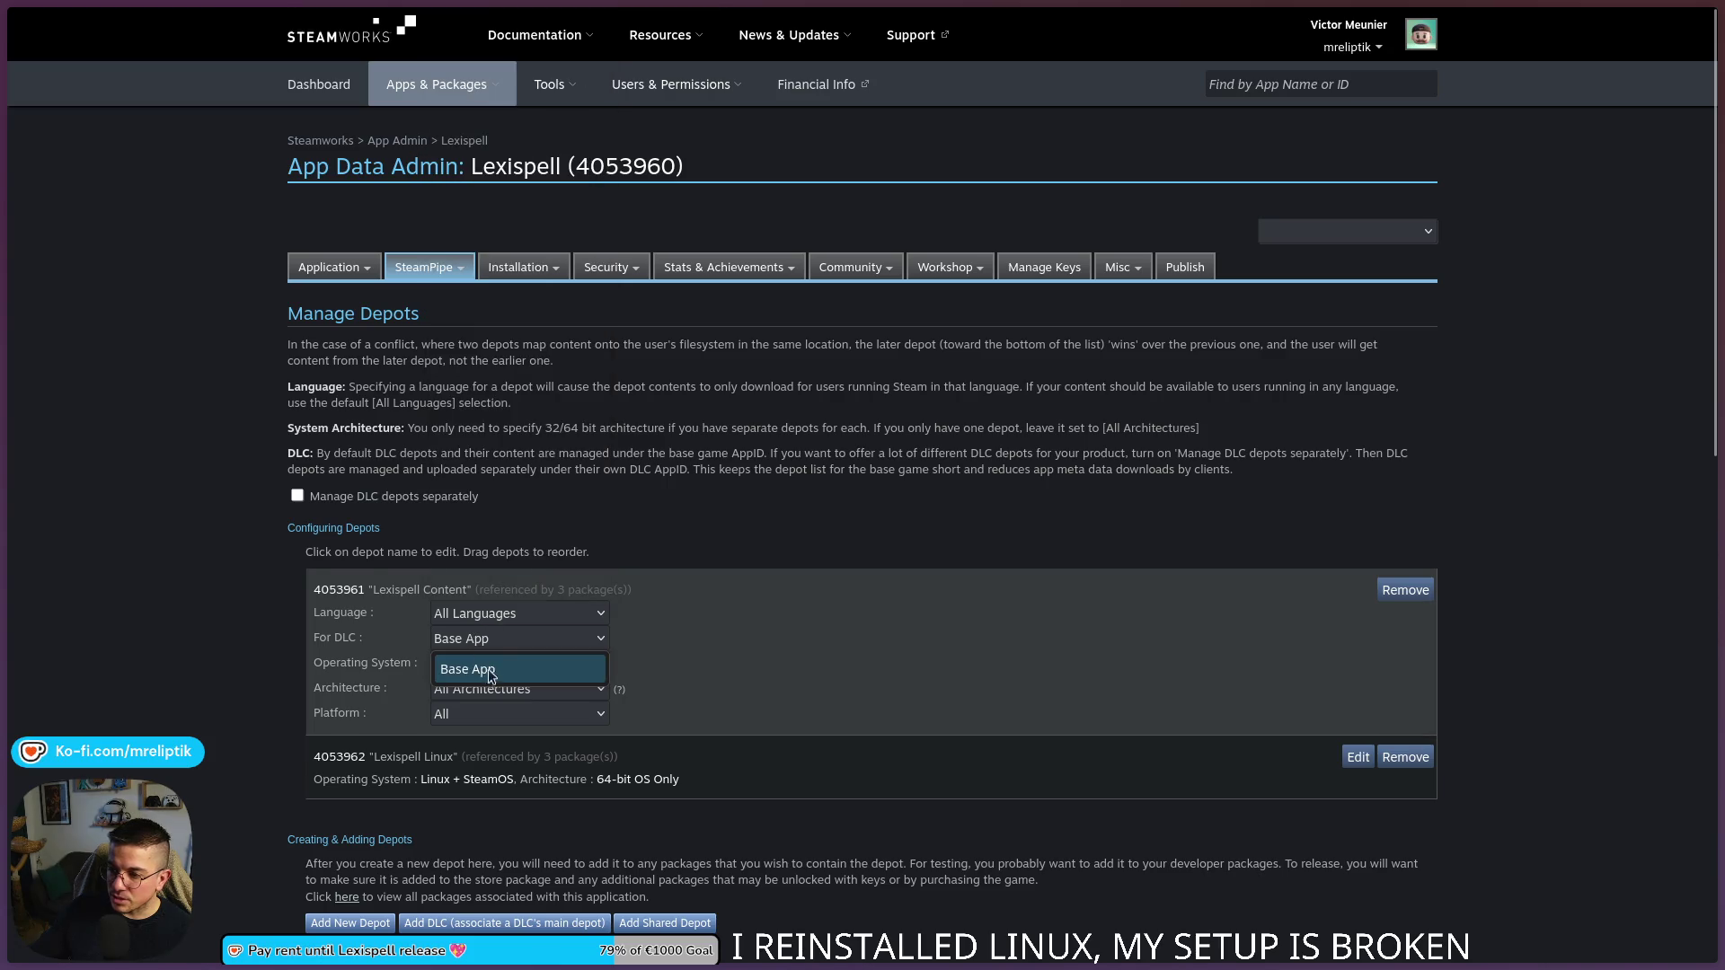
left_click(457, 661)
left_click(490, 718)
left_click(499, 692)
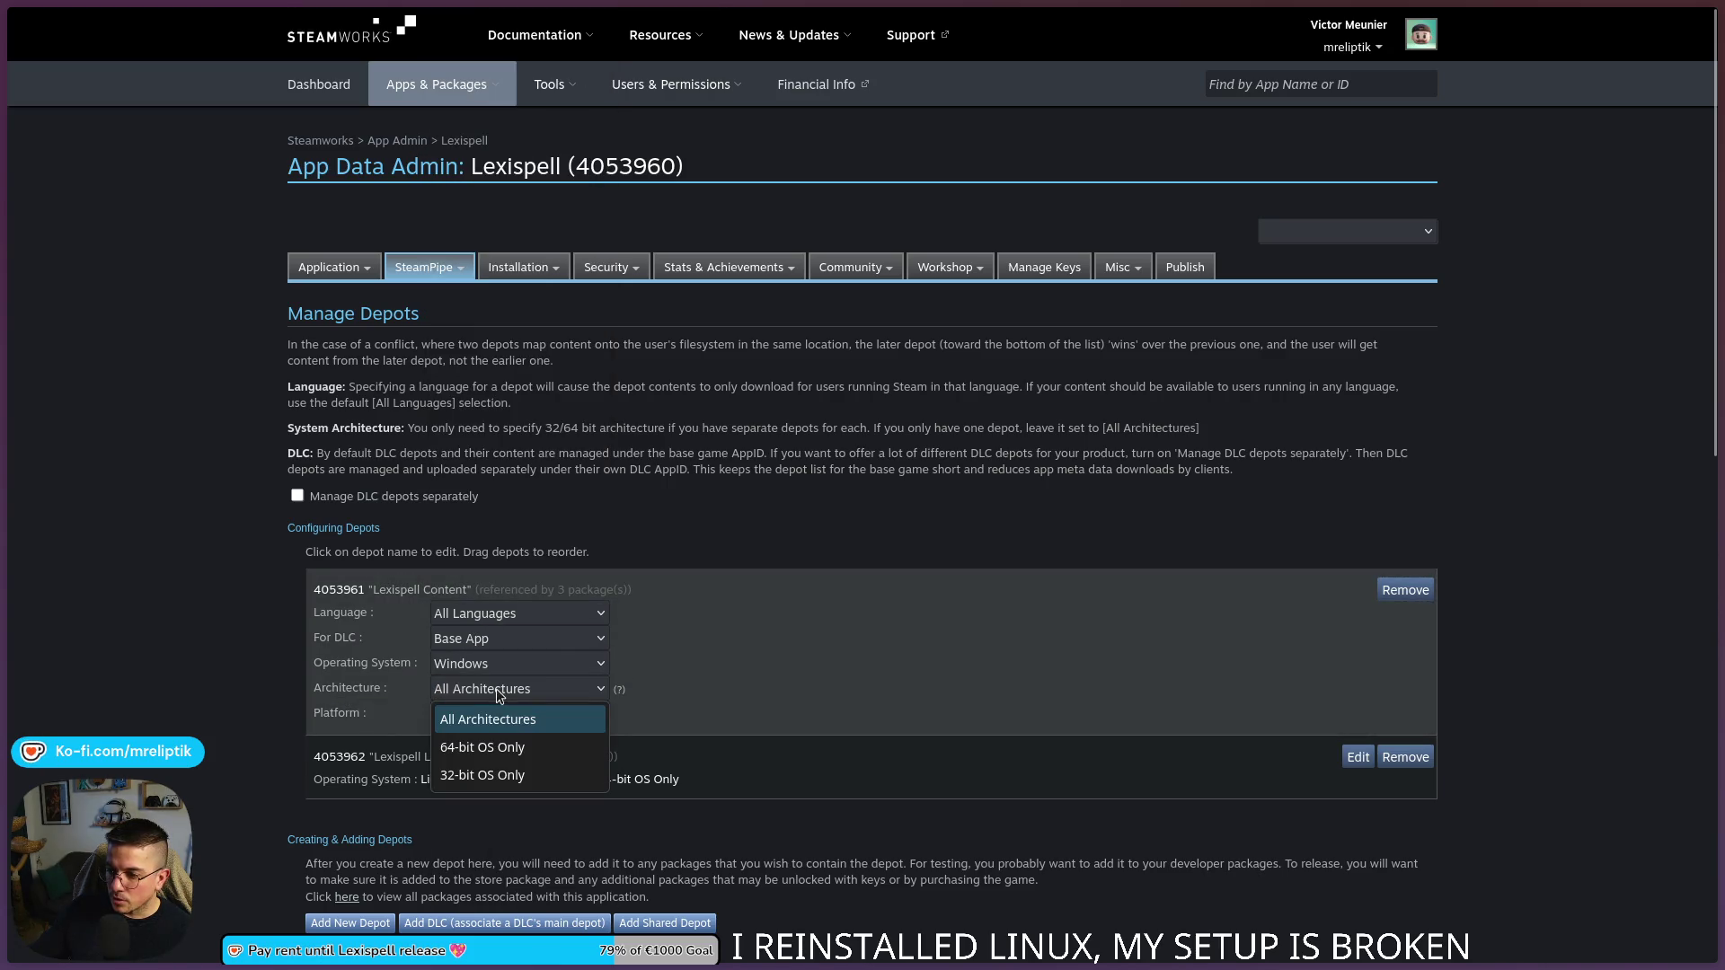
left_click(487, 745)
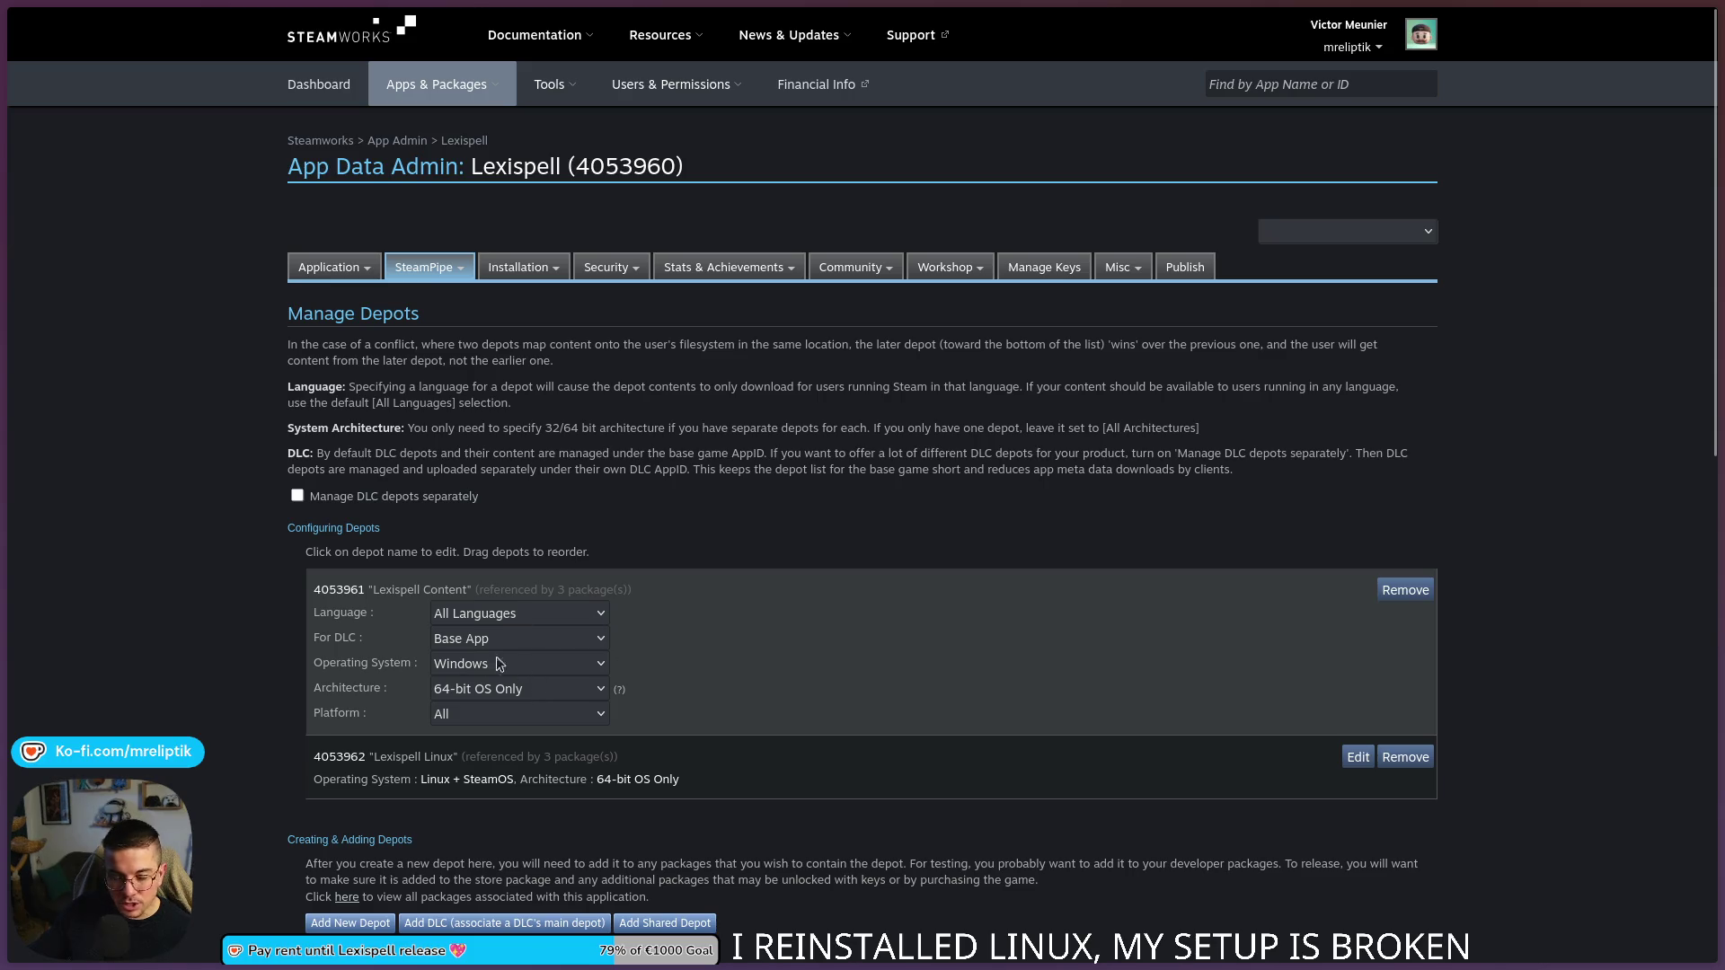
scroll(476, 305, "down", 5)
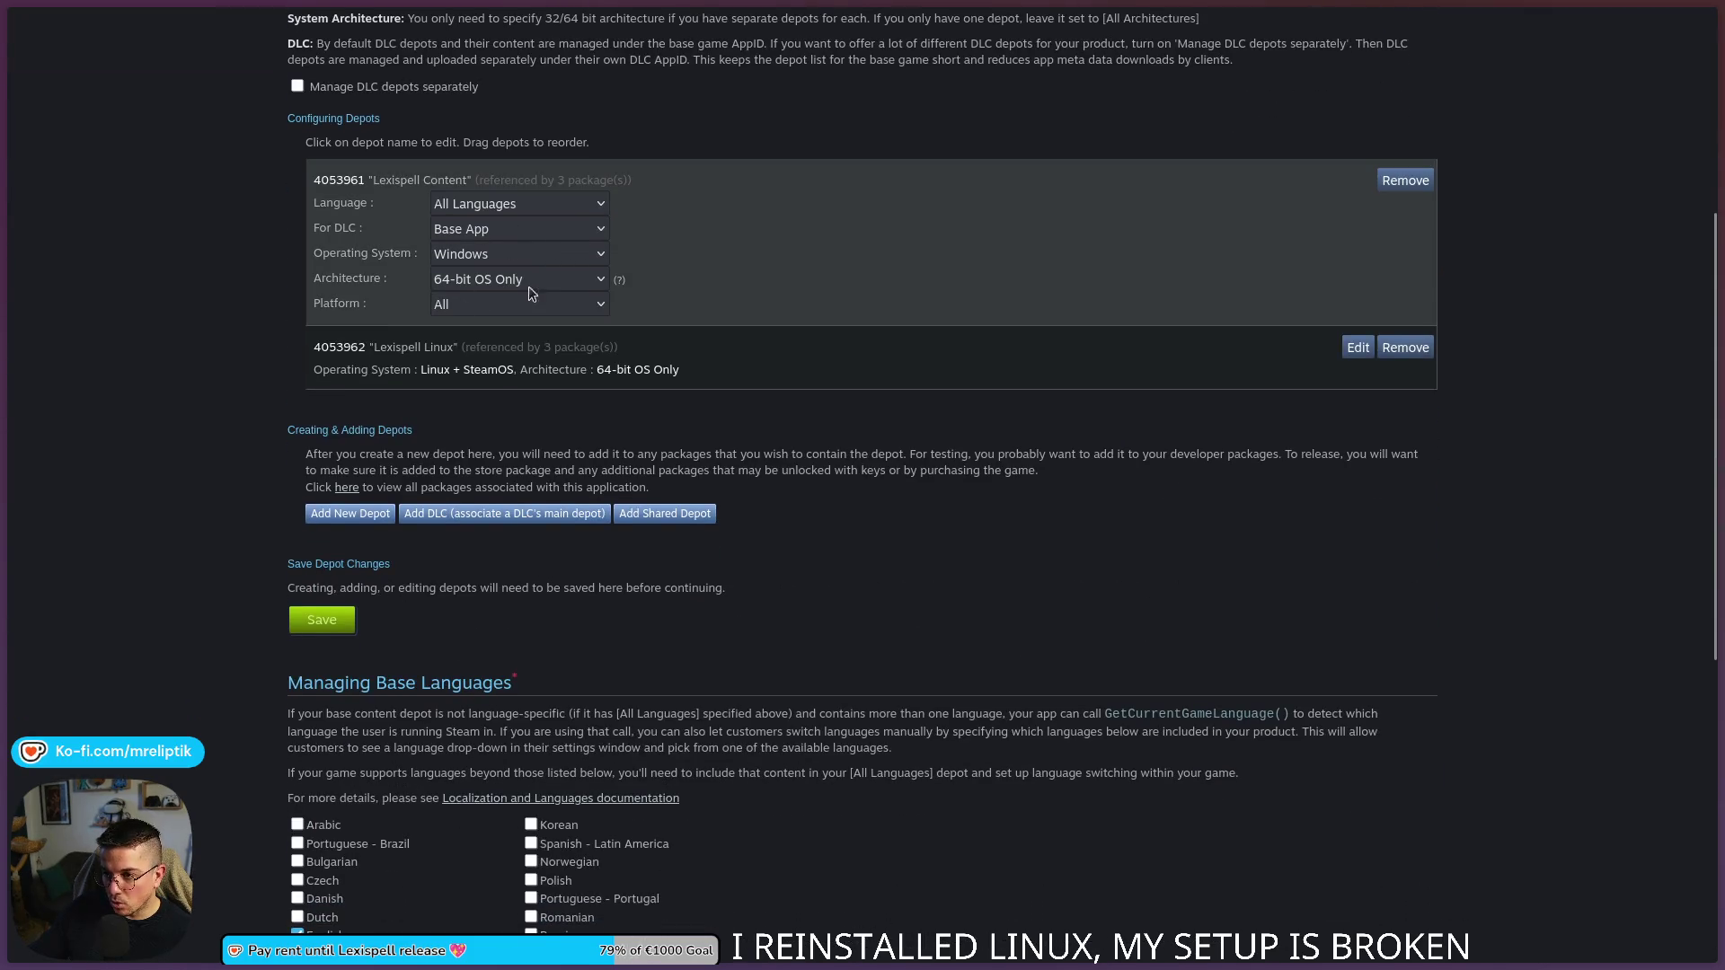
left_click(323, 620)
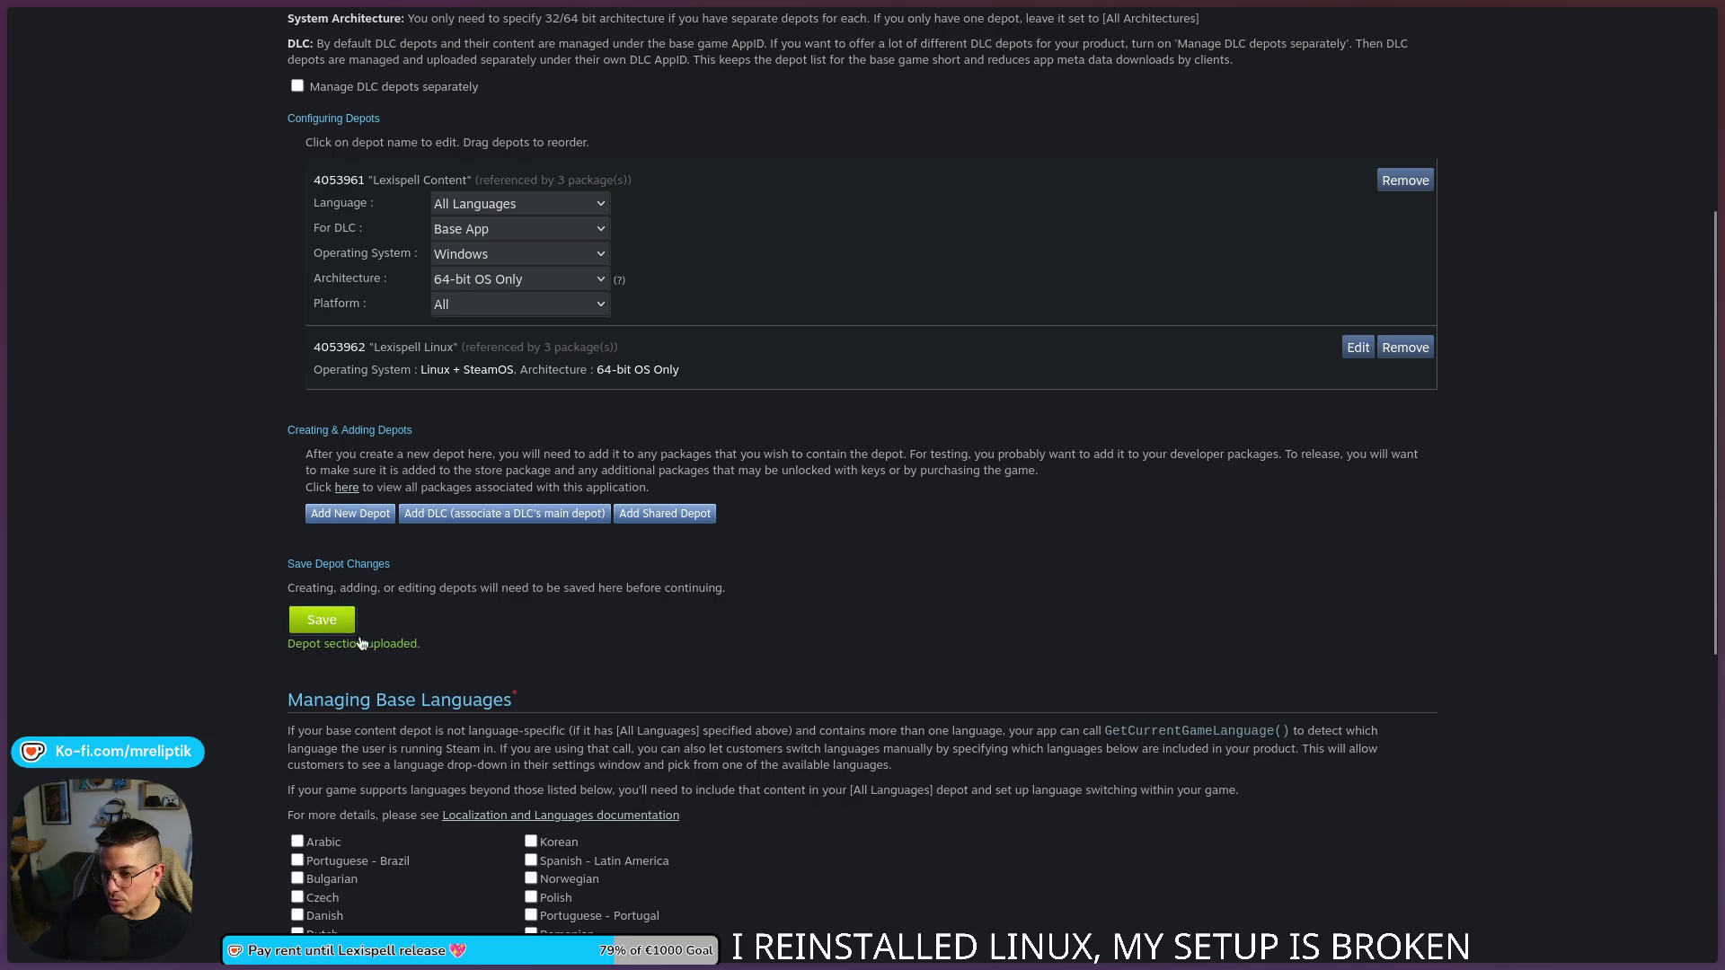
scroll(352, 642, "down", 3)
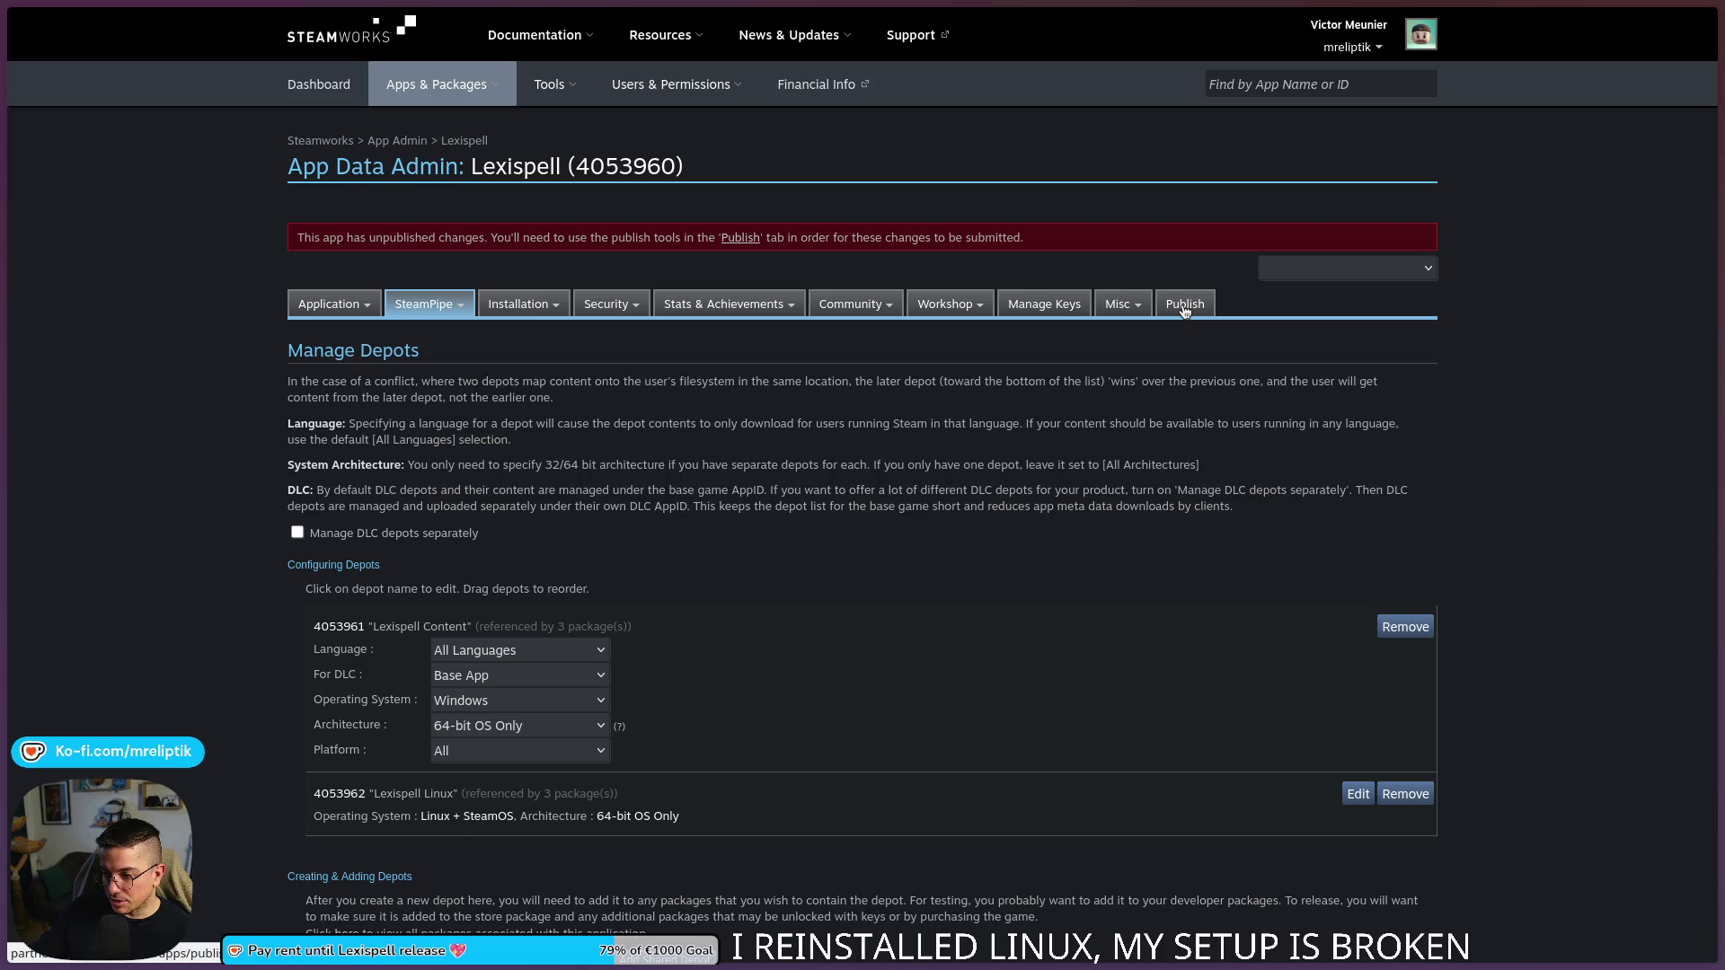
- Publish the Lexispell depot change with the note 'Fix windows depot config to windows only'
left_click(1185, 306)
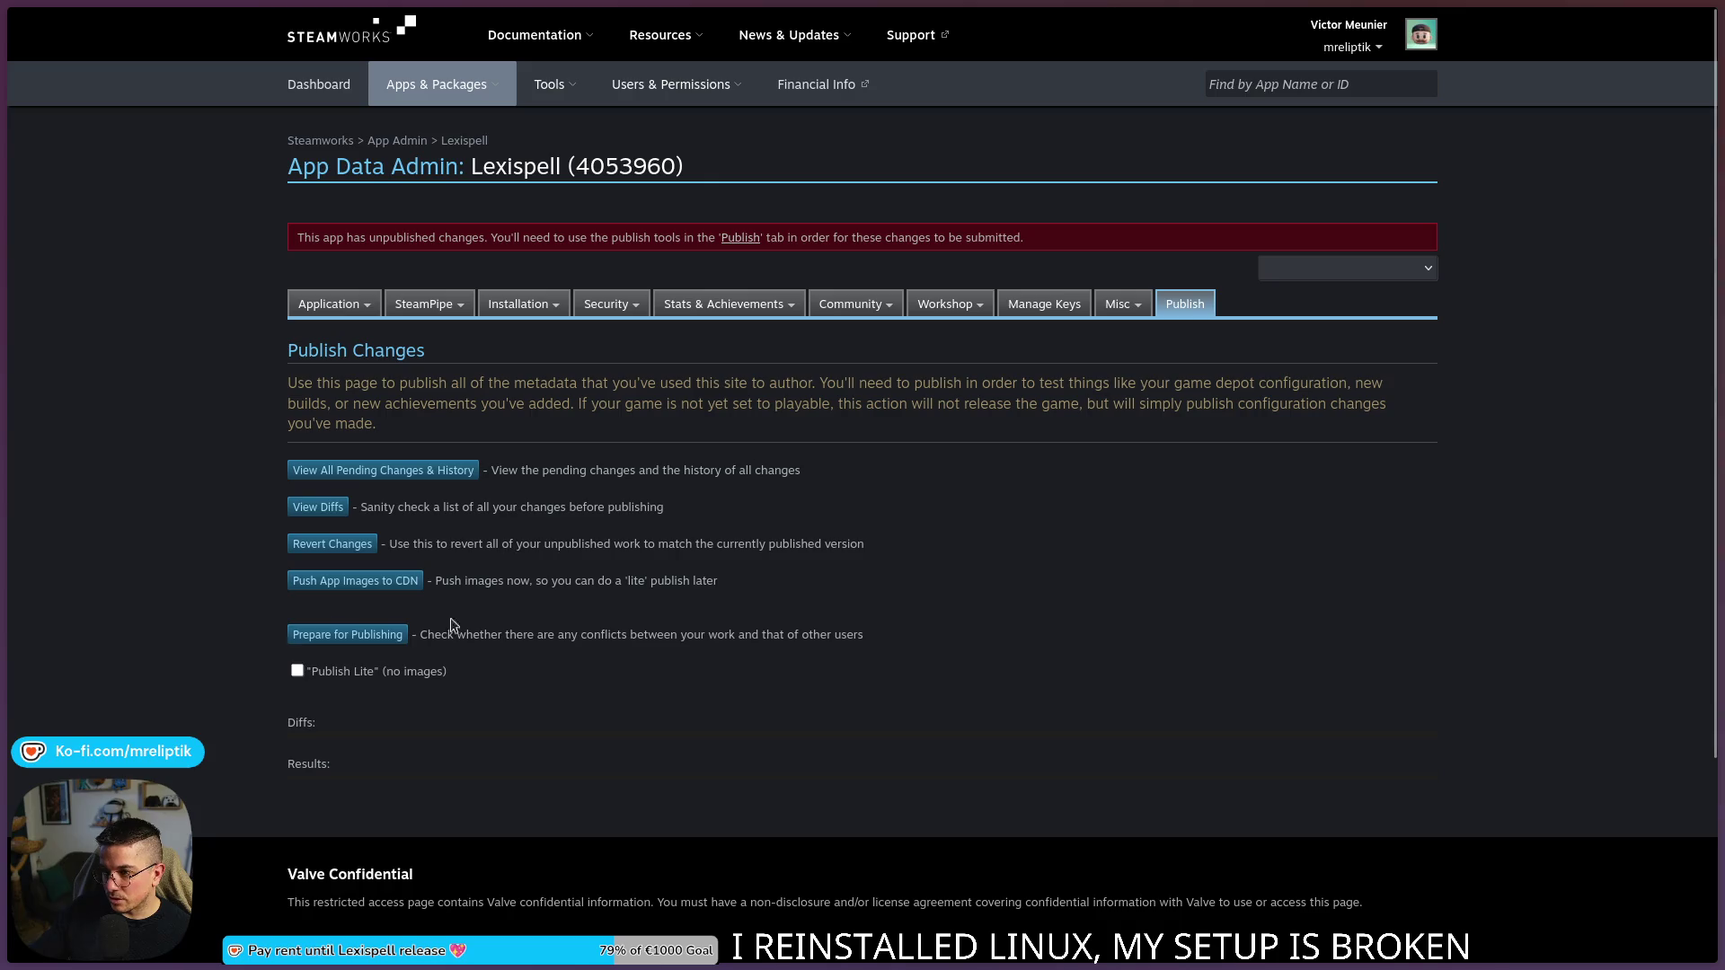
scroll(501, 730, "down", 2)
left_click(346, 532)
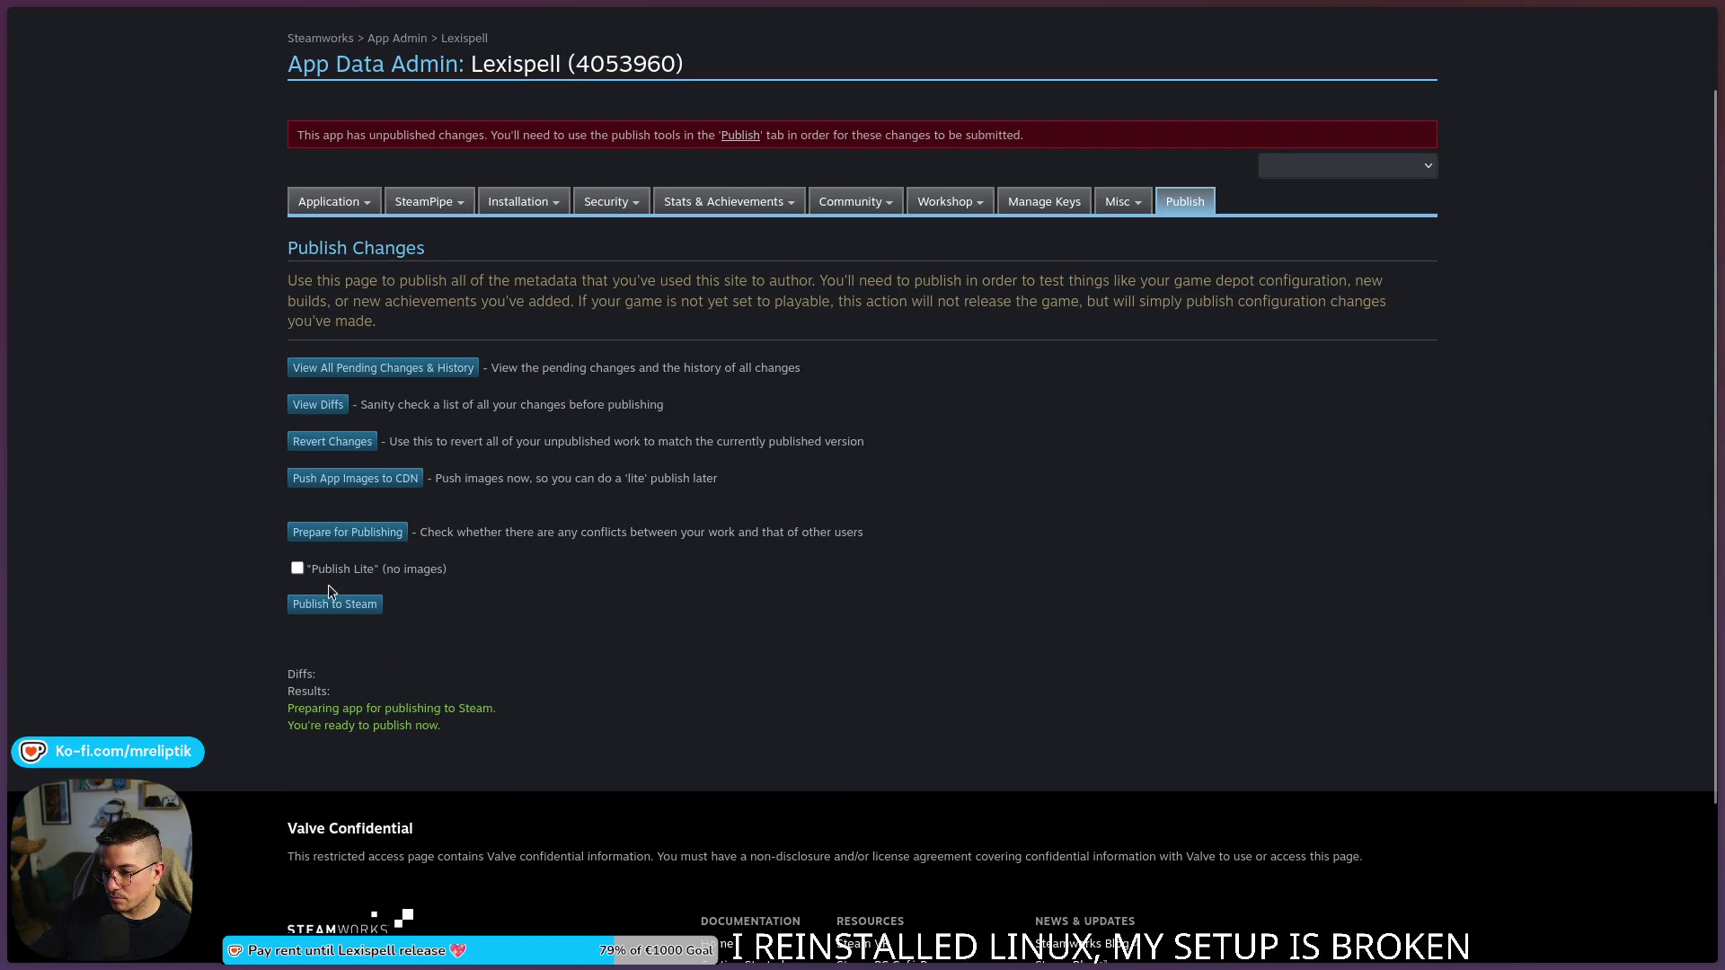
left_click(334, 604)
type("Fix windows depot config to windows only")
left_click(371, 662)
type("STEAMWORKS")
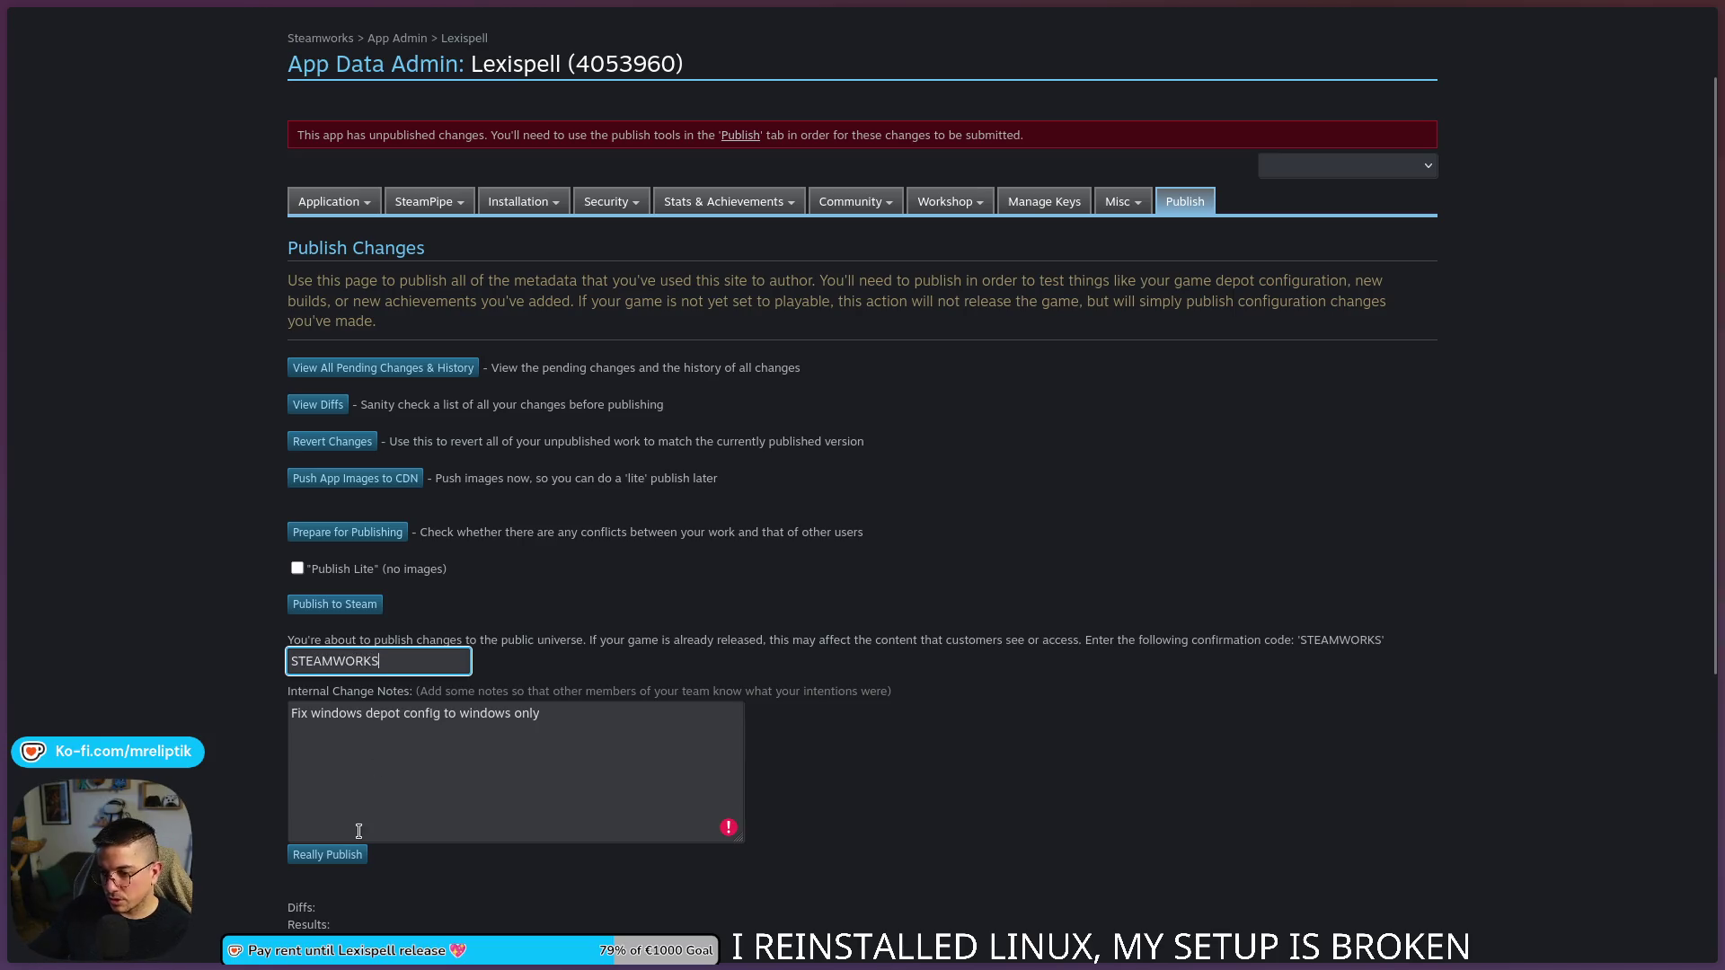
left_click(341, 854)
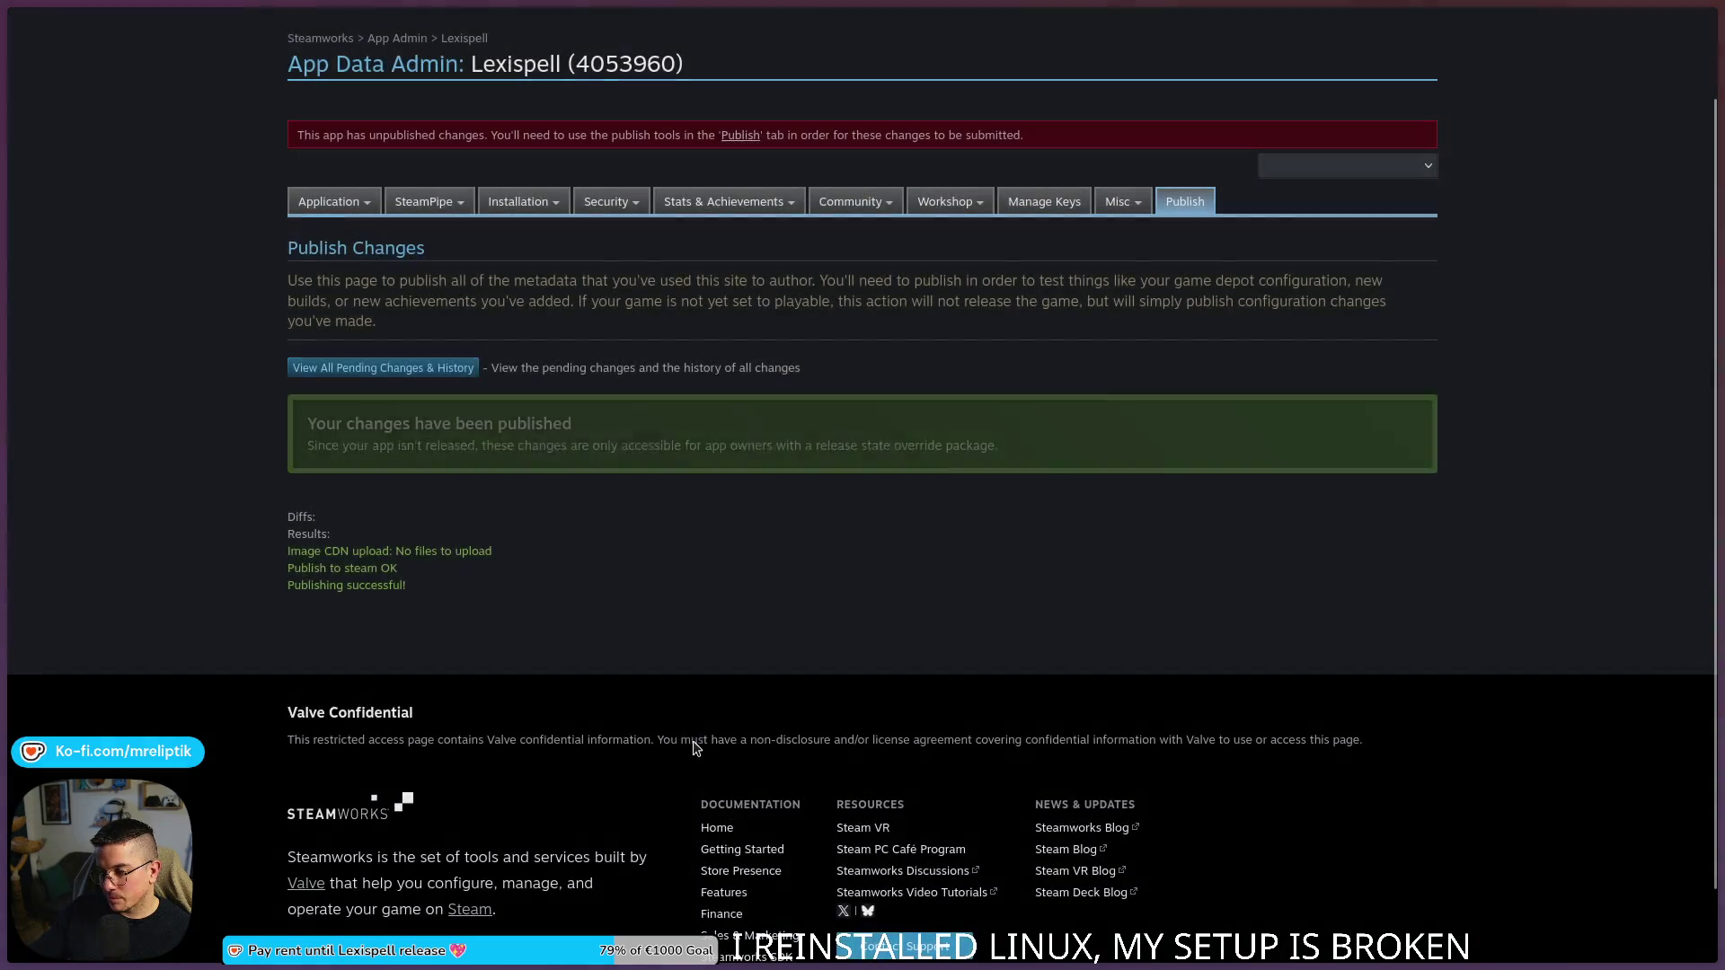
- Open Lexispell's Builds page showing default build 22070287
mouse_move(424, 202)
left_click(426, 275)
left_click(437, 270)
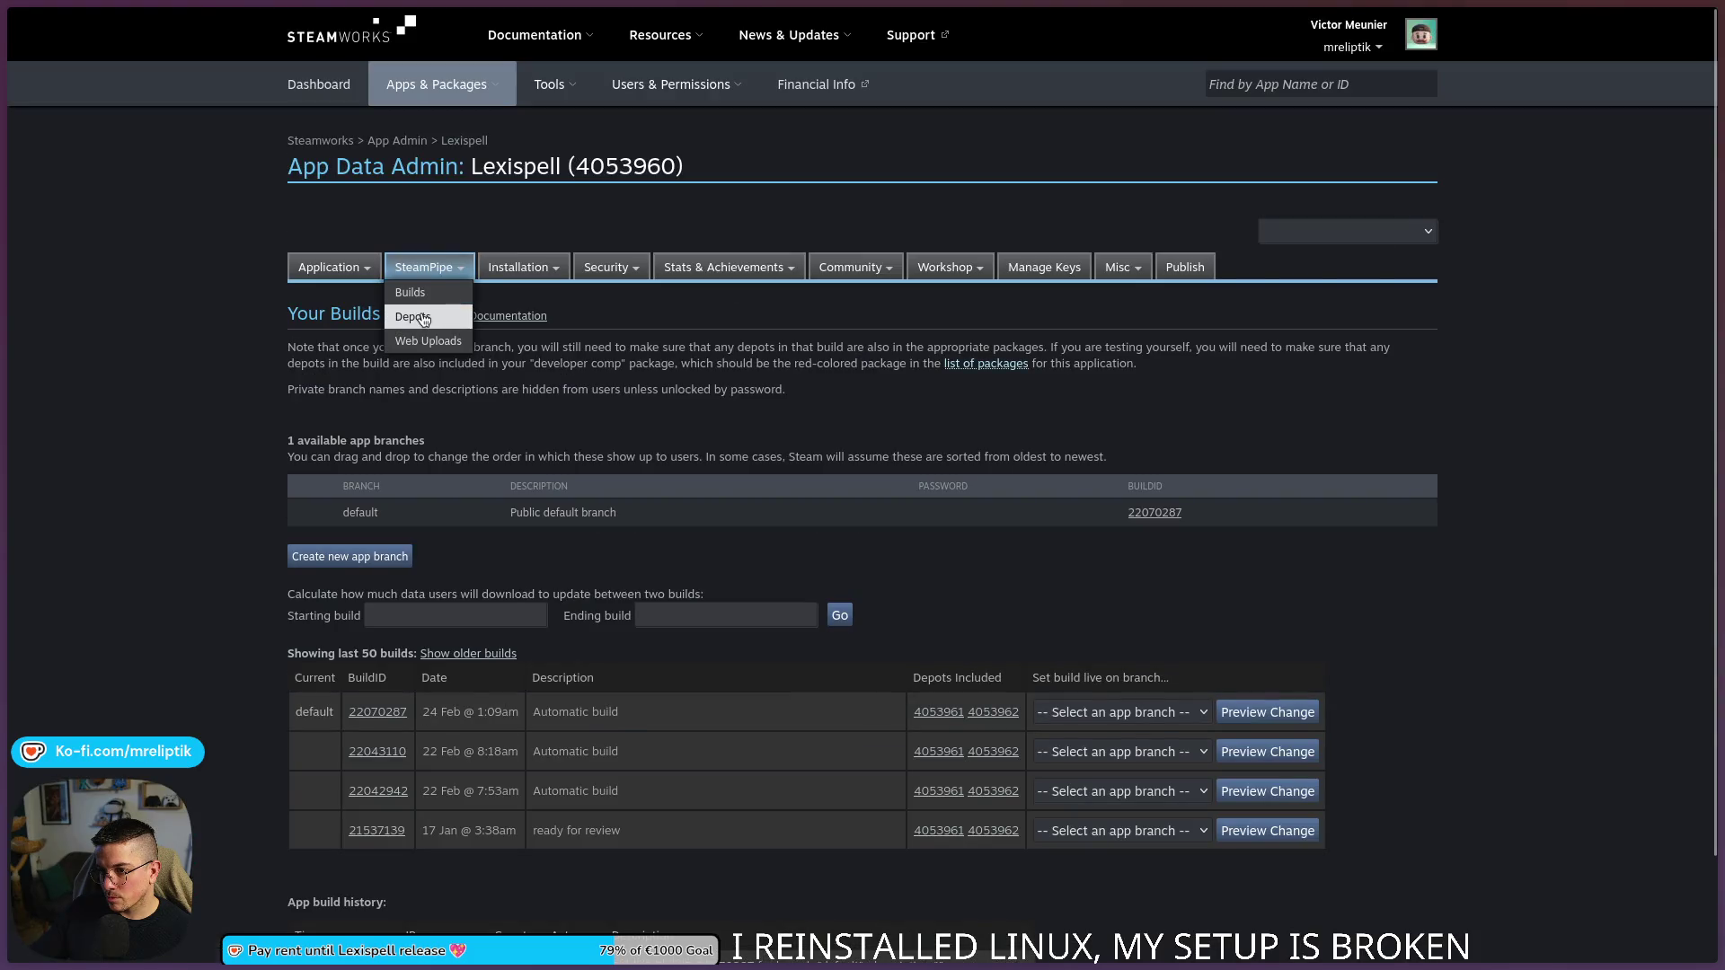
- Capture a region screenshot of Lexispell's depot list and copy it to the clipboard
left_click(421, 317)
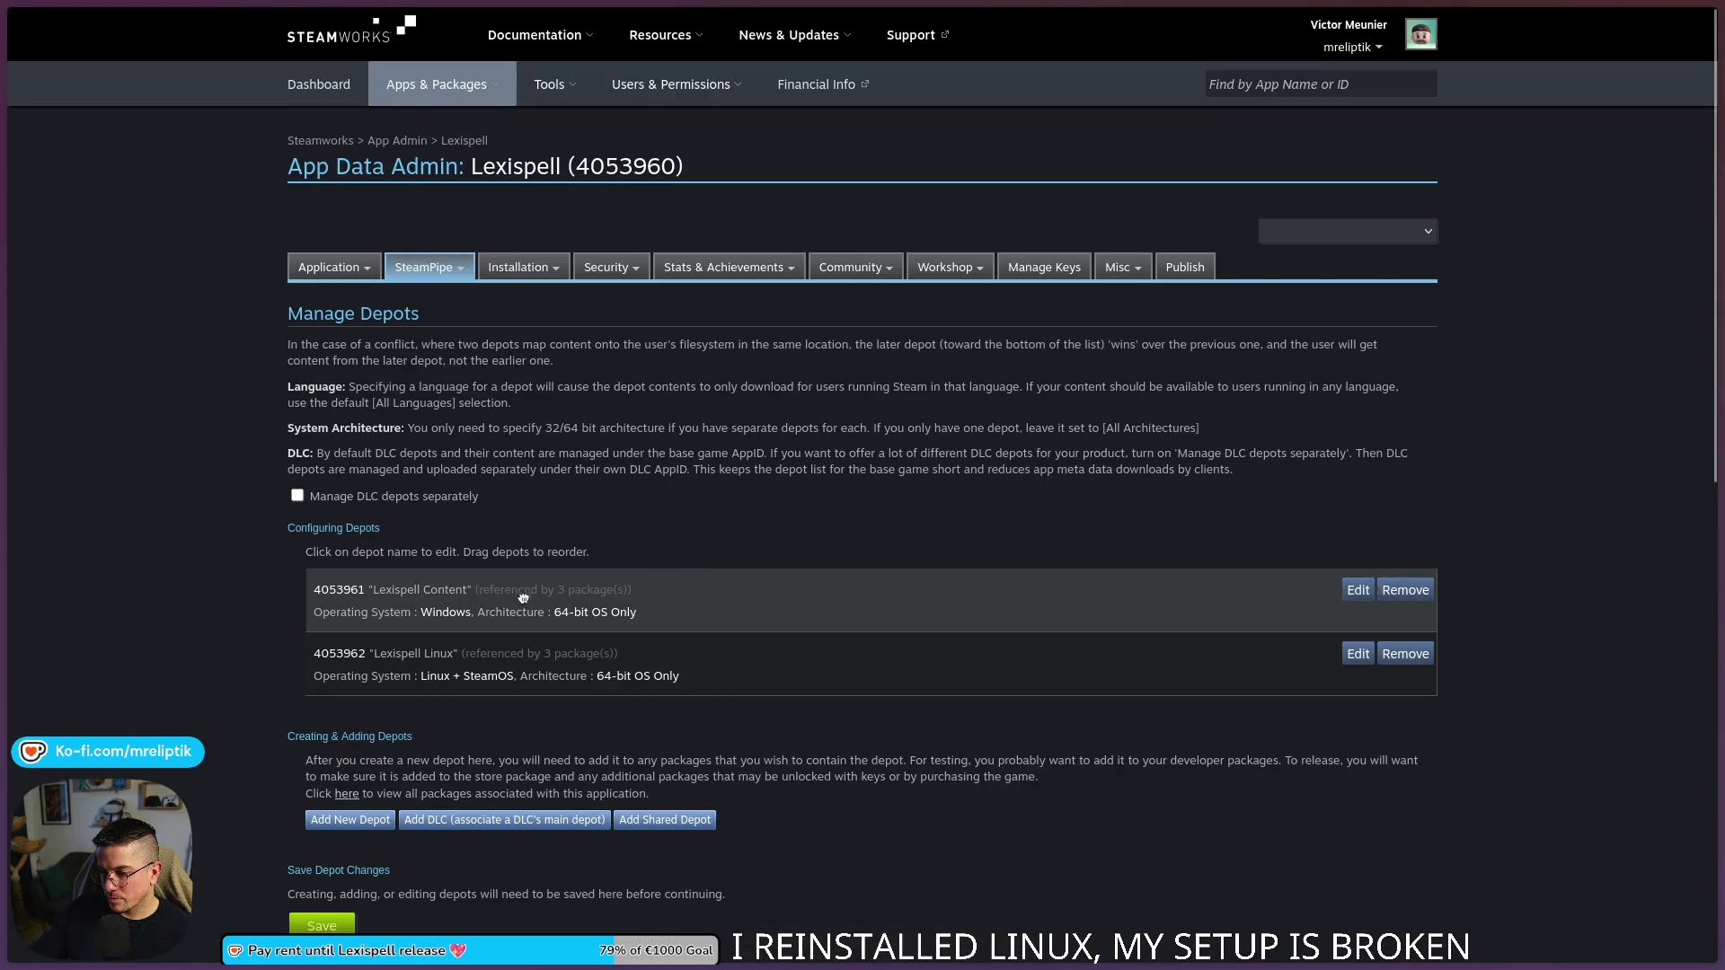
key("super+shift+Print")
left_click_drag(277, 530, 702, 708)
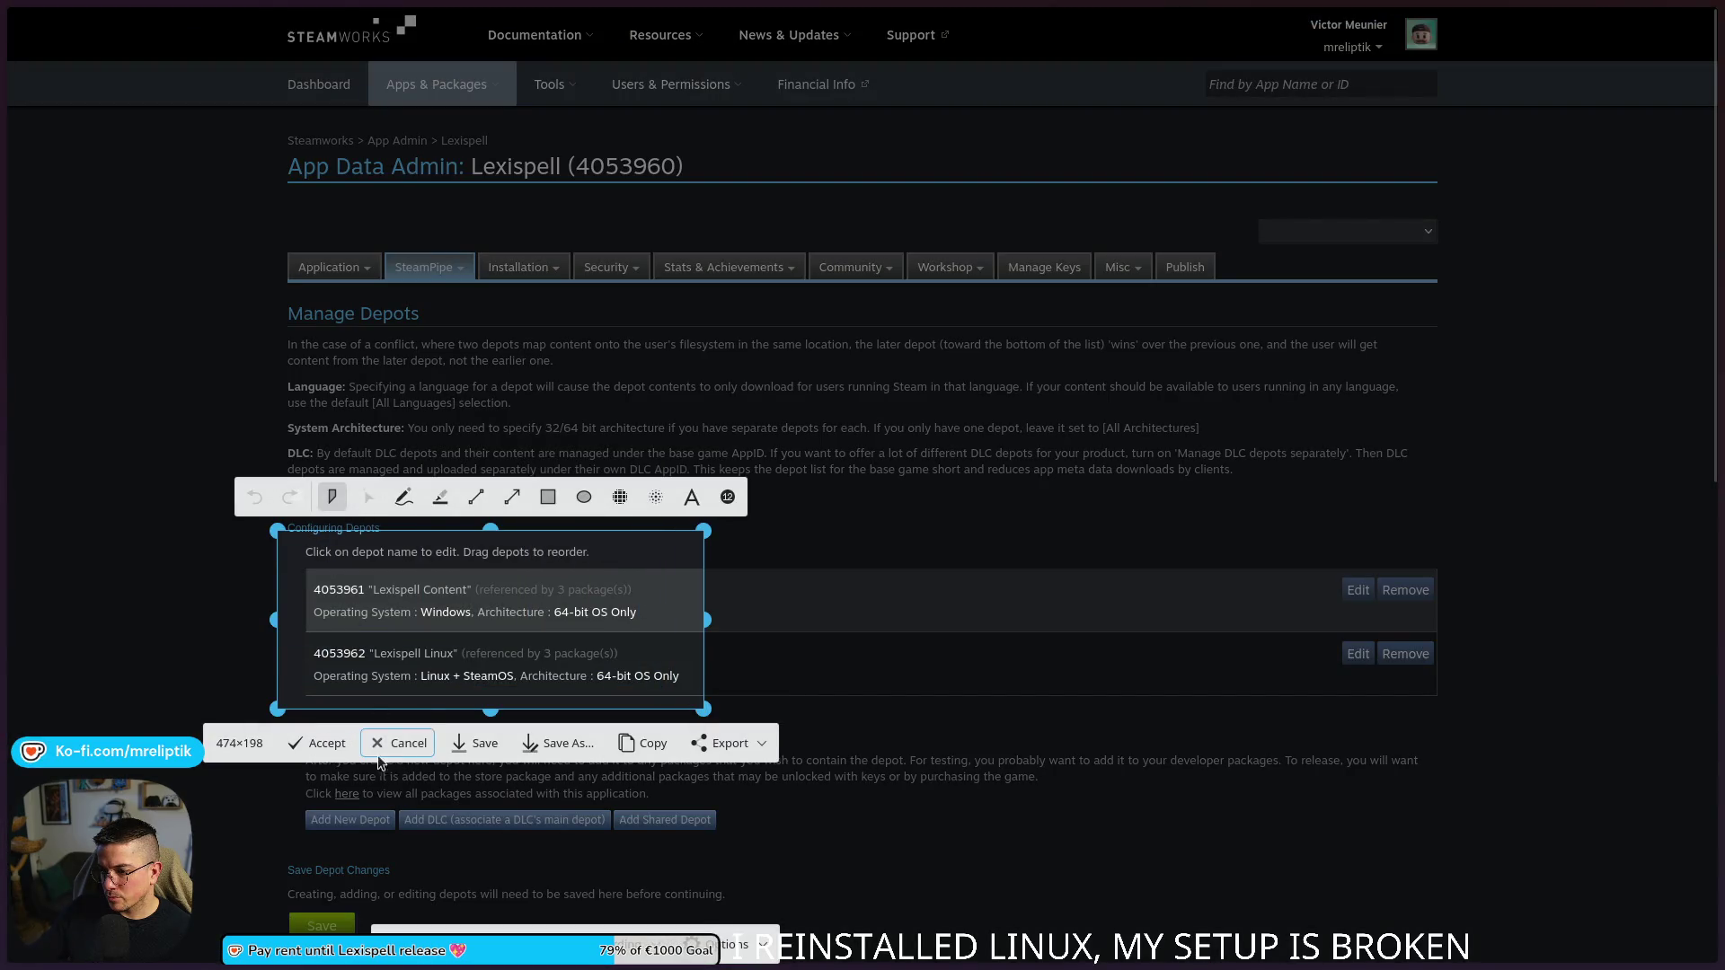
left_click(638, 745)
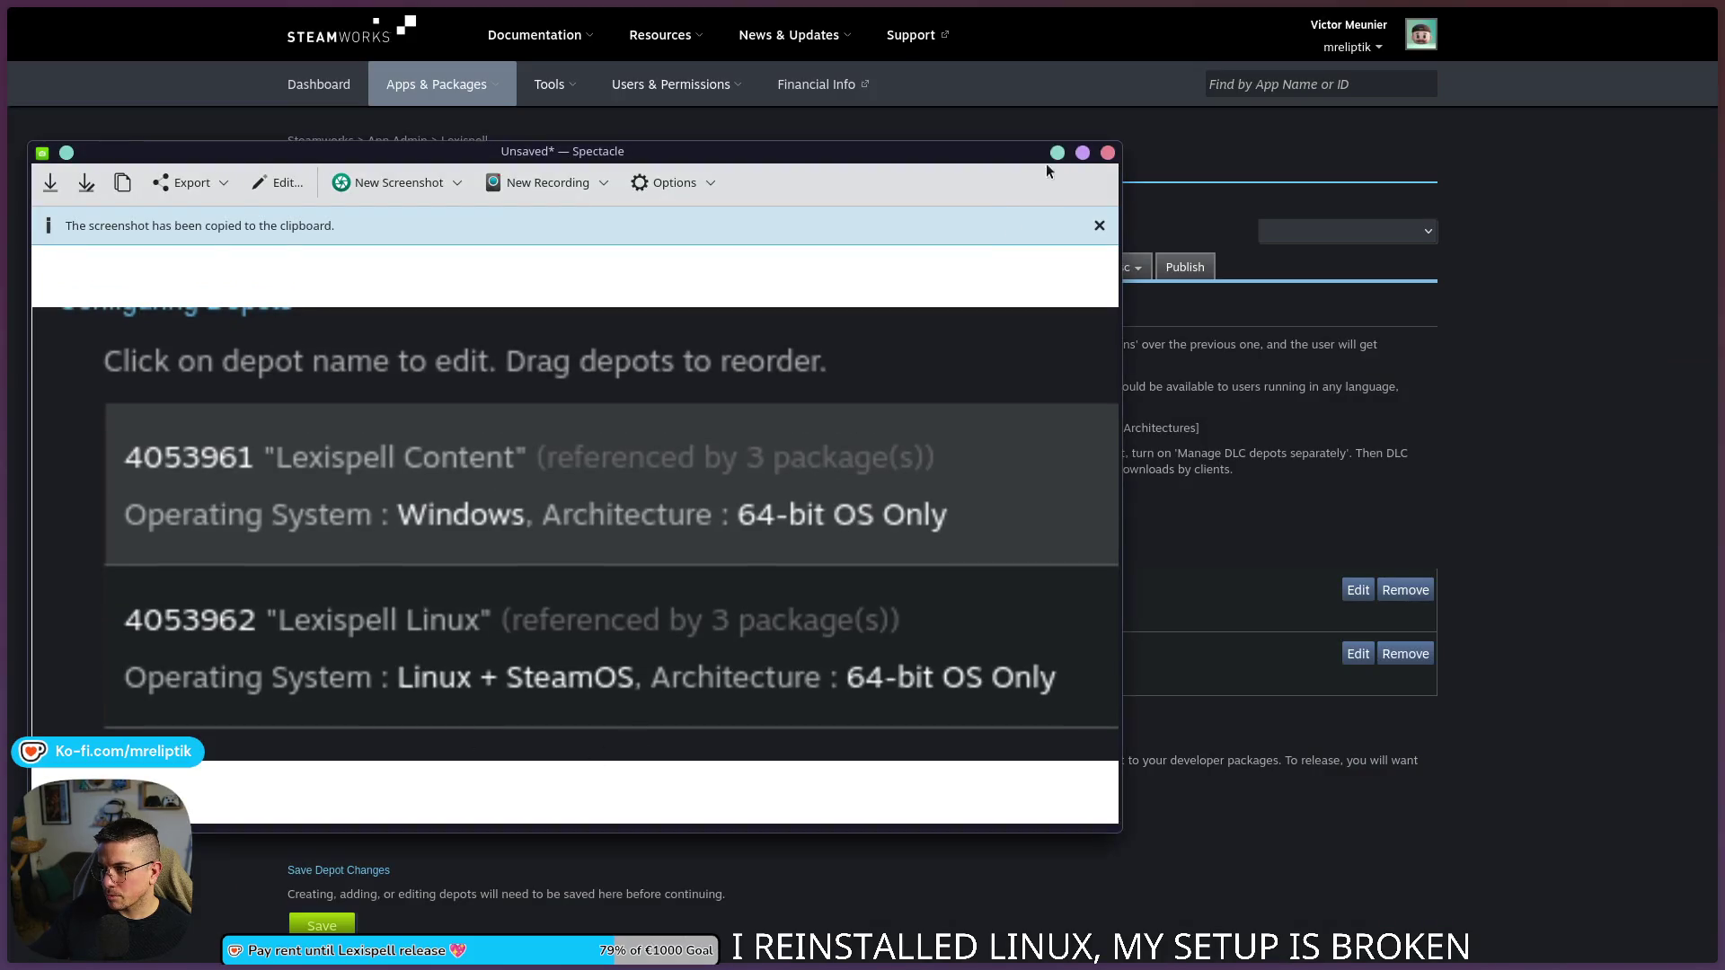
- Close Spectacle, minimize the browser and bring up the application launcher
left_click(1057, 152)
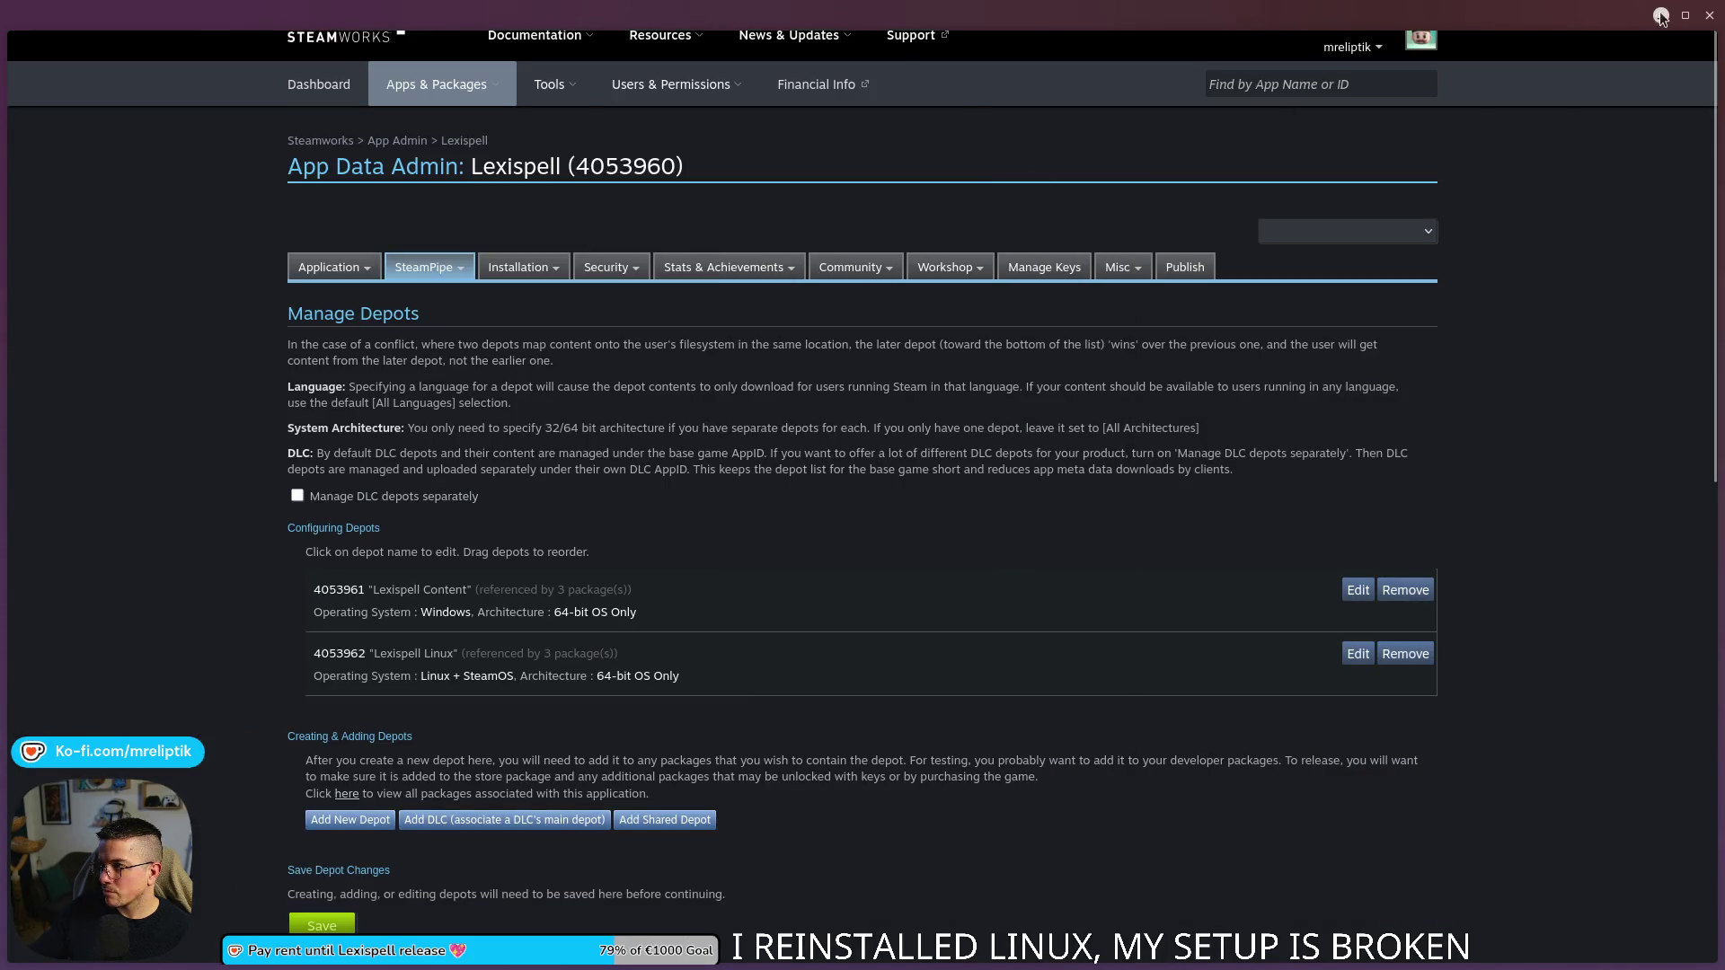
left_click(1660, 15)
key("super")
- Abandon the 'dis' launcher search and switch to the OBS Studio window from the taskbar
type("dis")
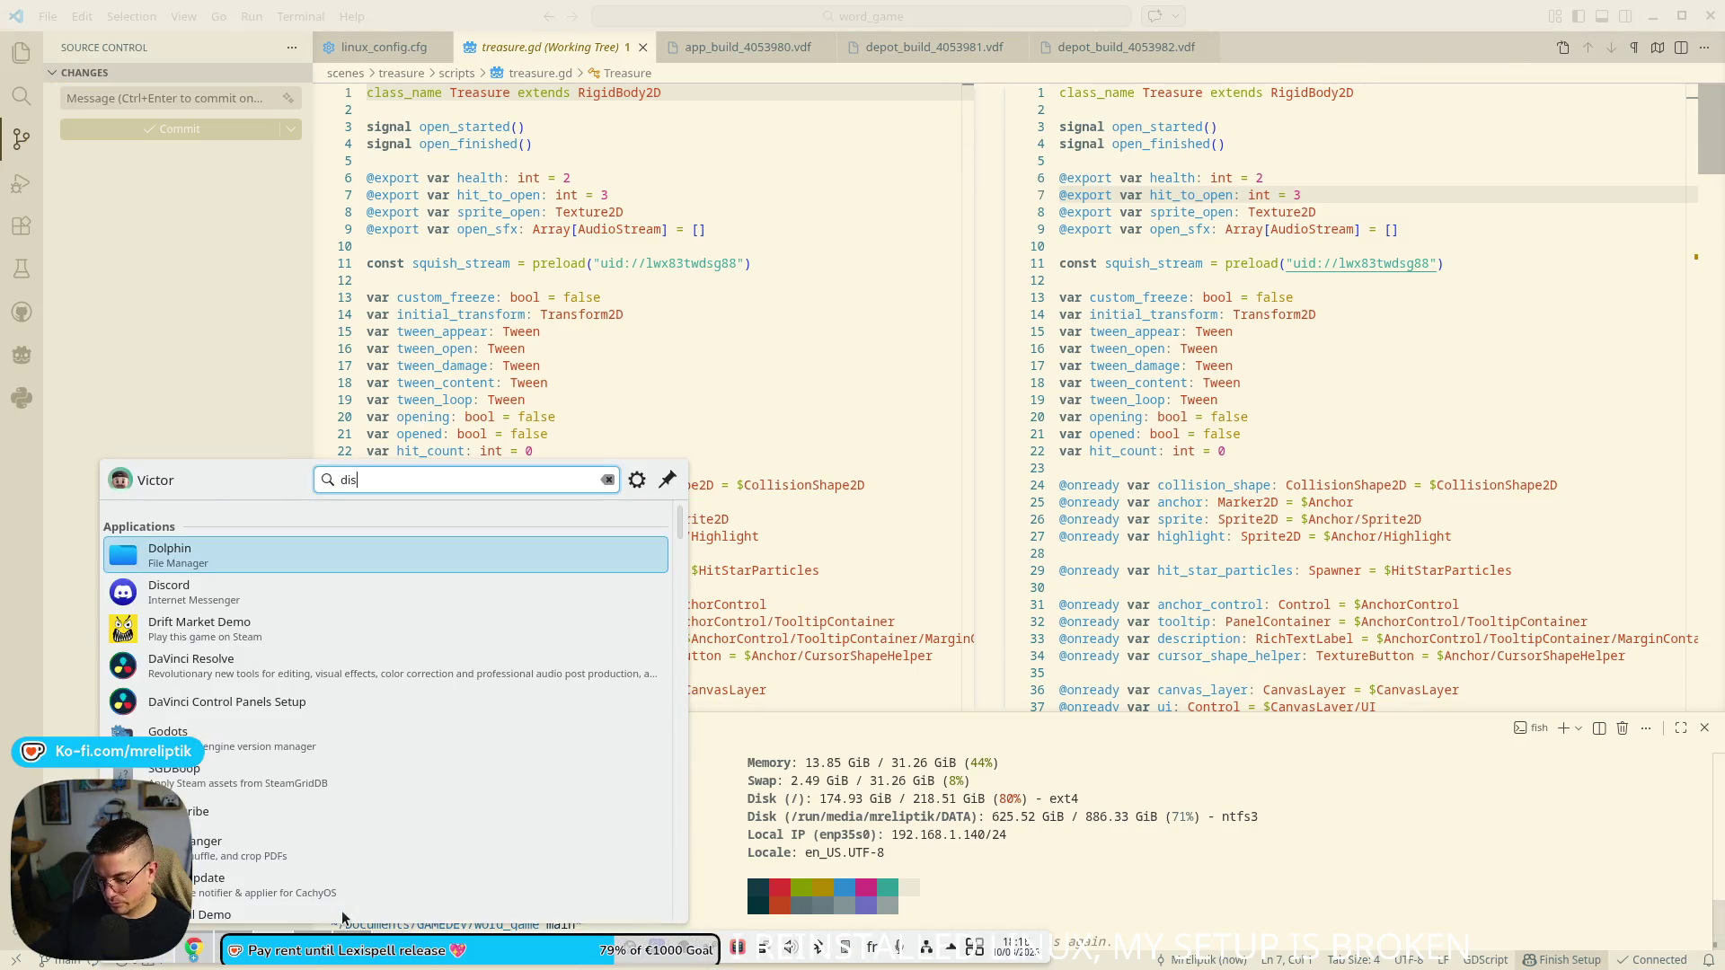
key("Escape")
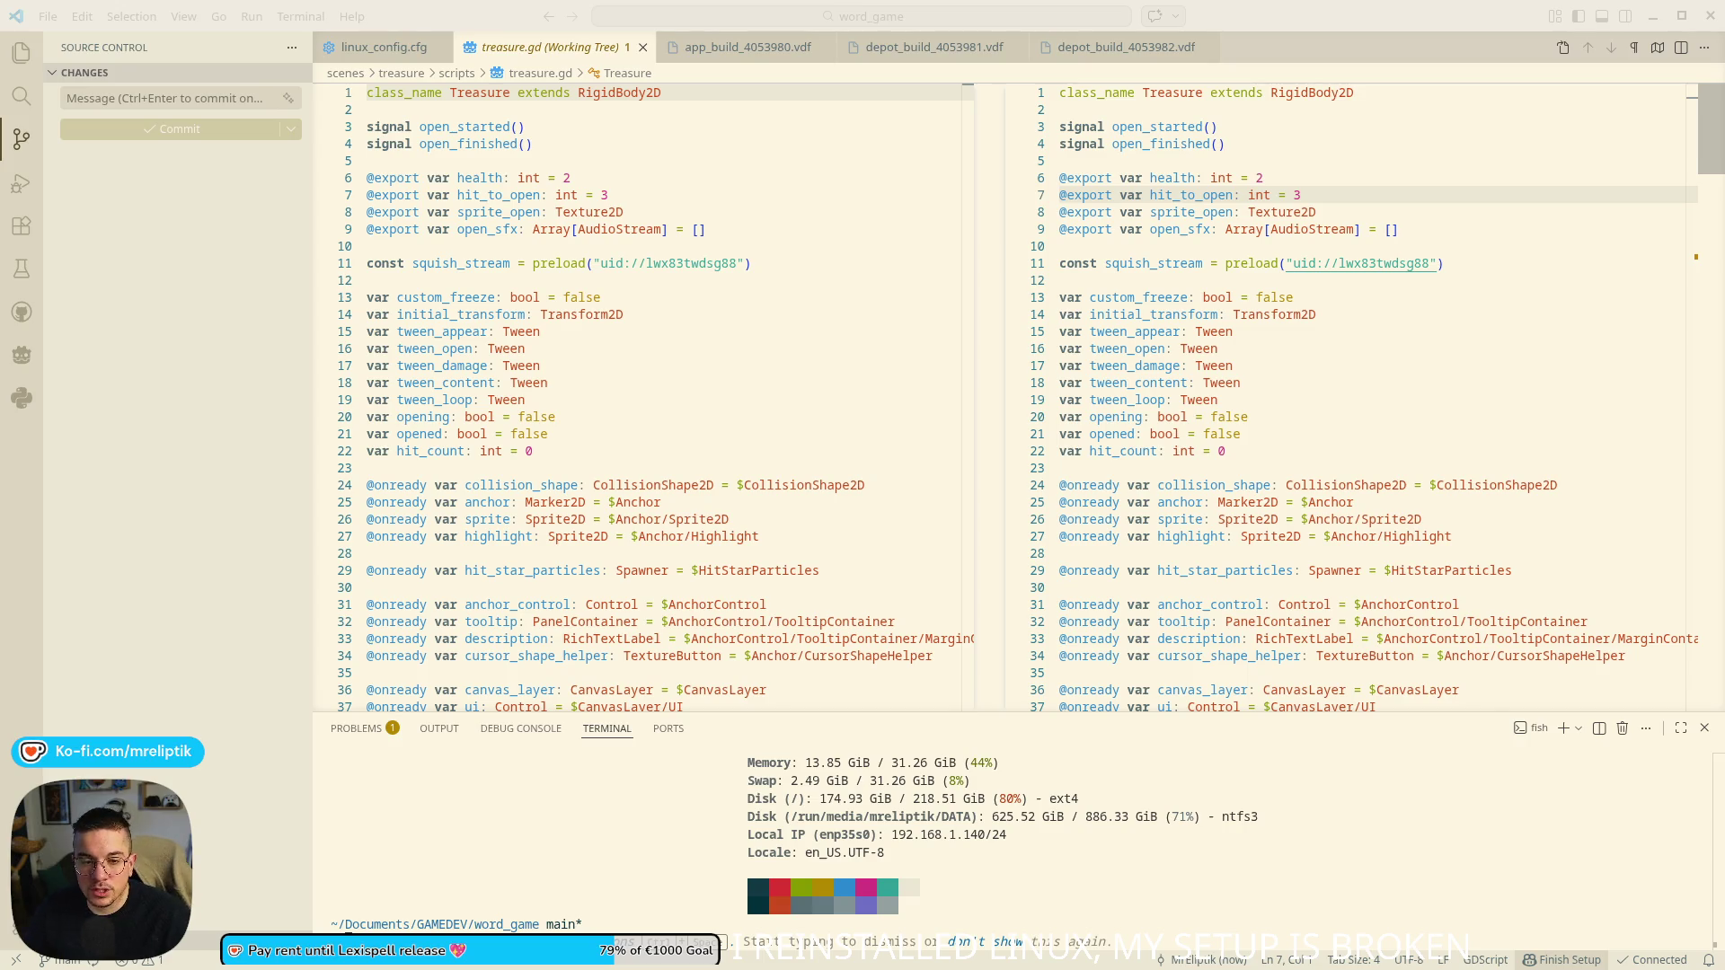
mouse_move(610, 968)
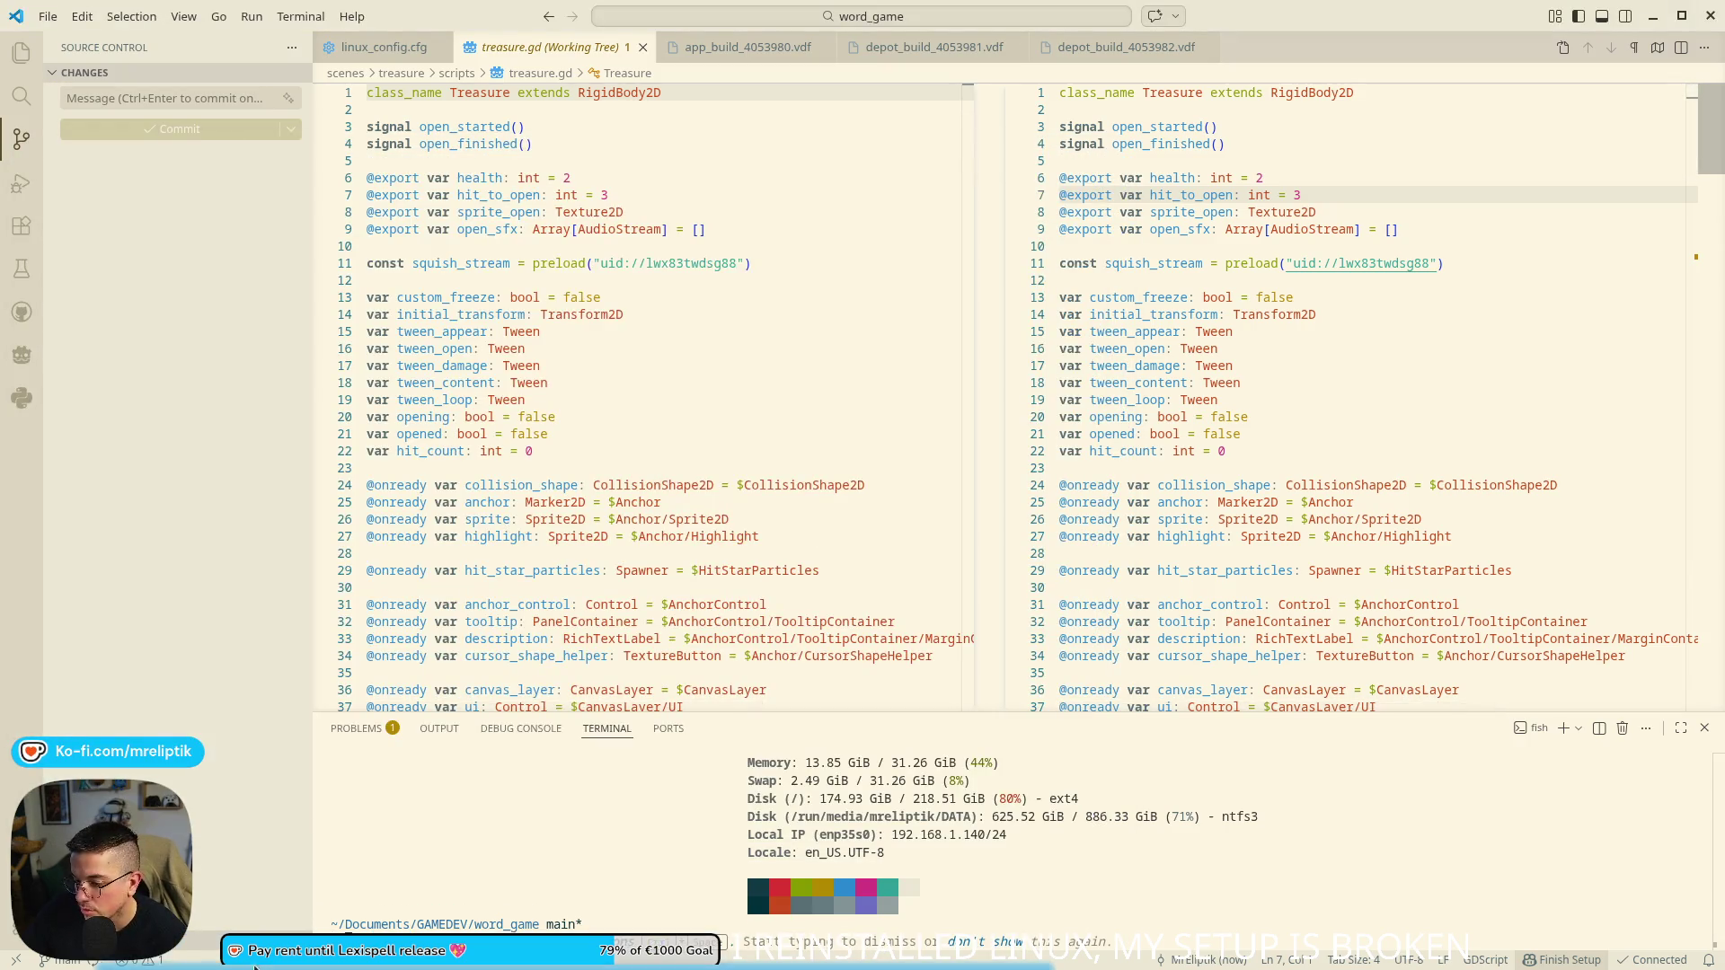
mouse_move(229, 957)
left_click(262, 862)
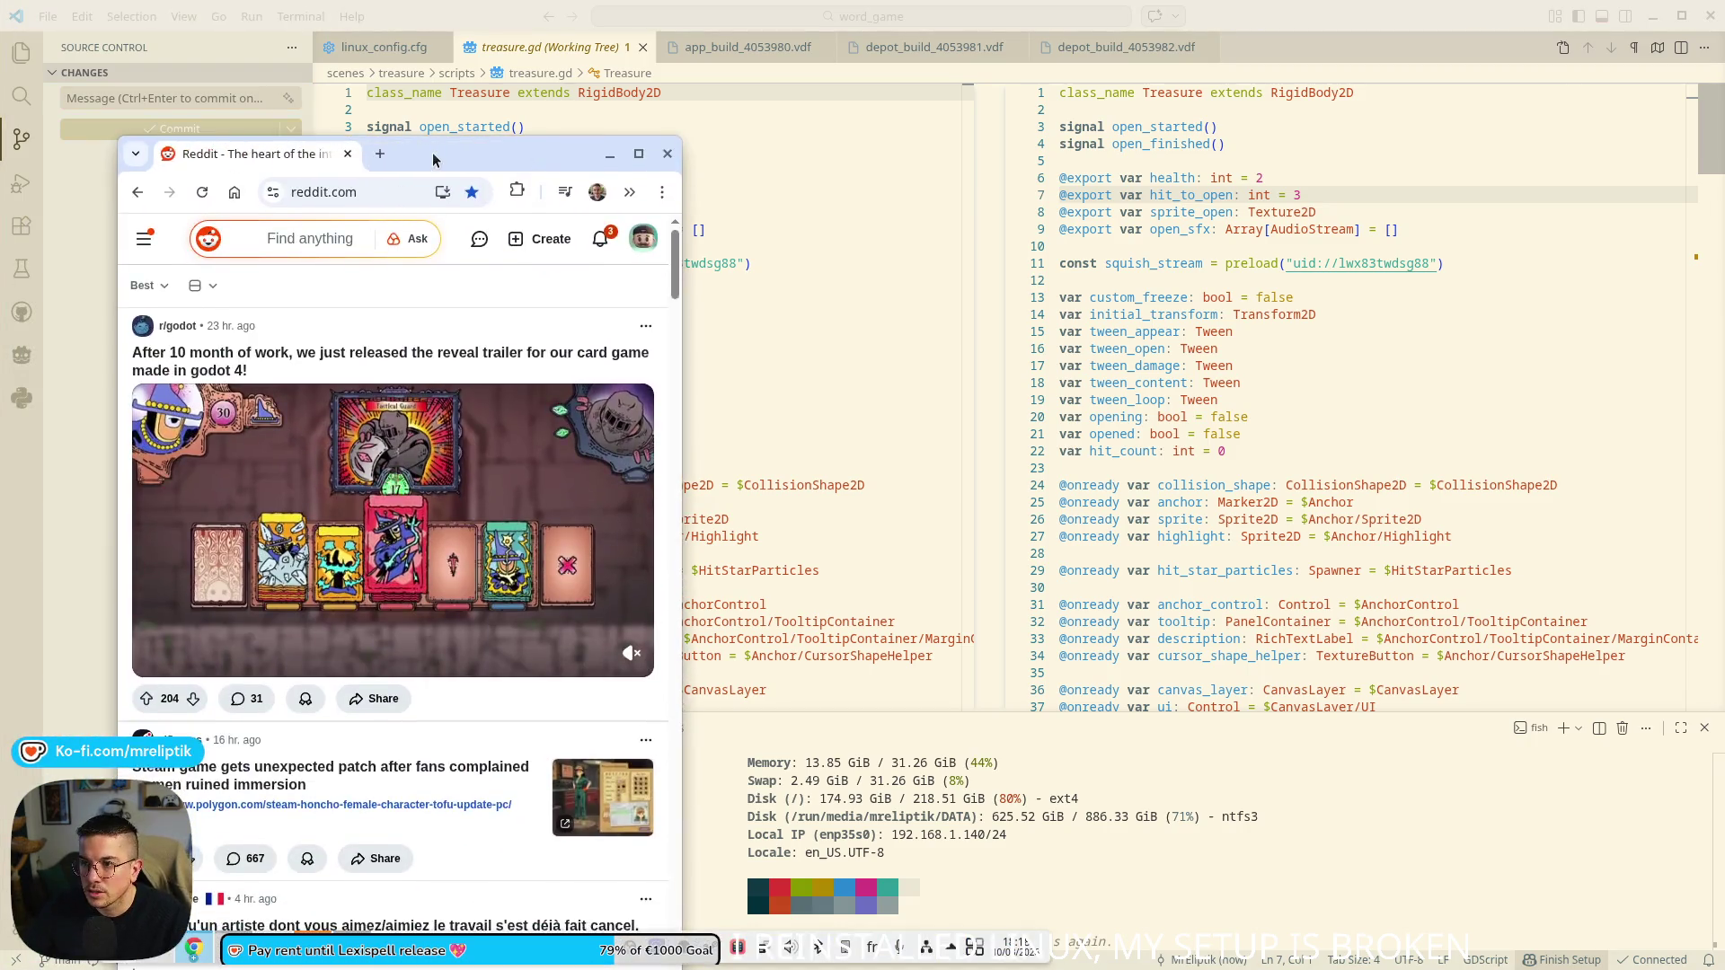
- Maximize Reddit and open the itch-feature post from the latest reply notification
double_click(575, 153)
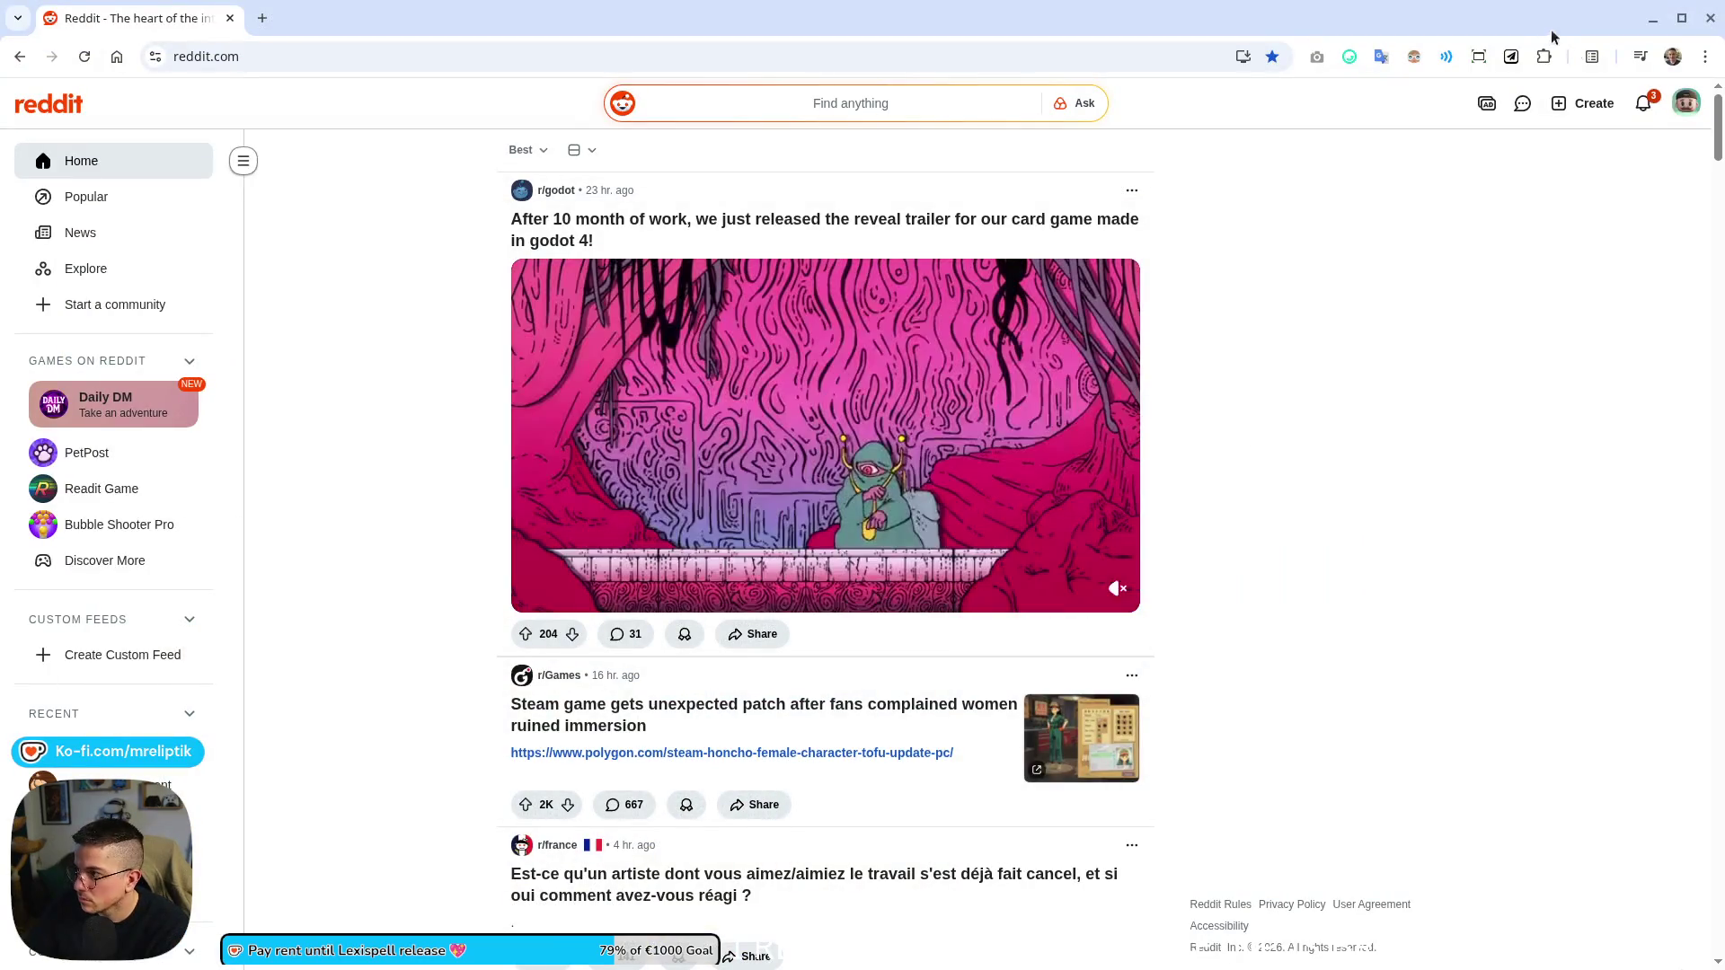
left_click(1643, 102)
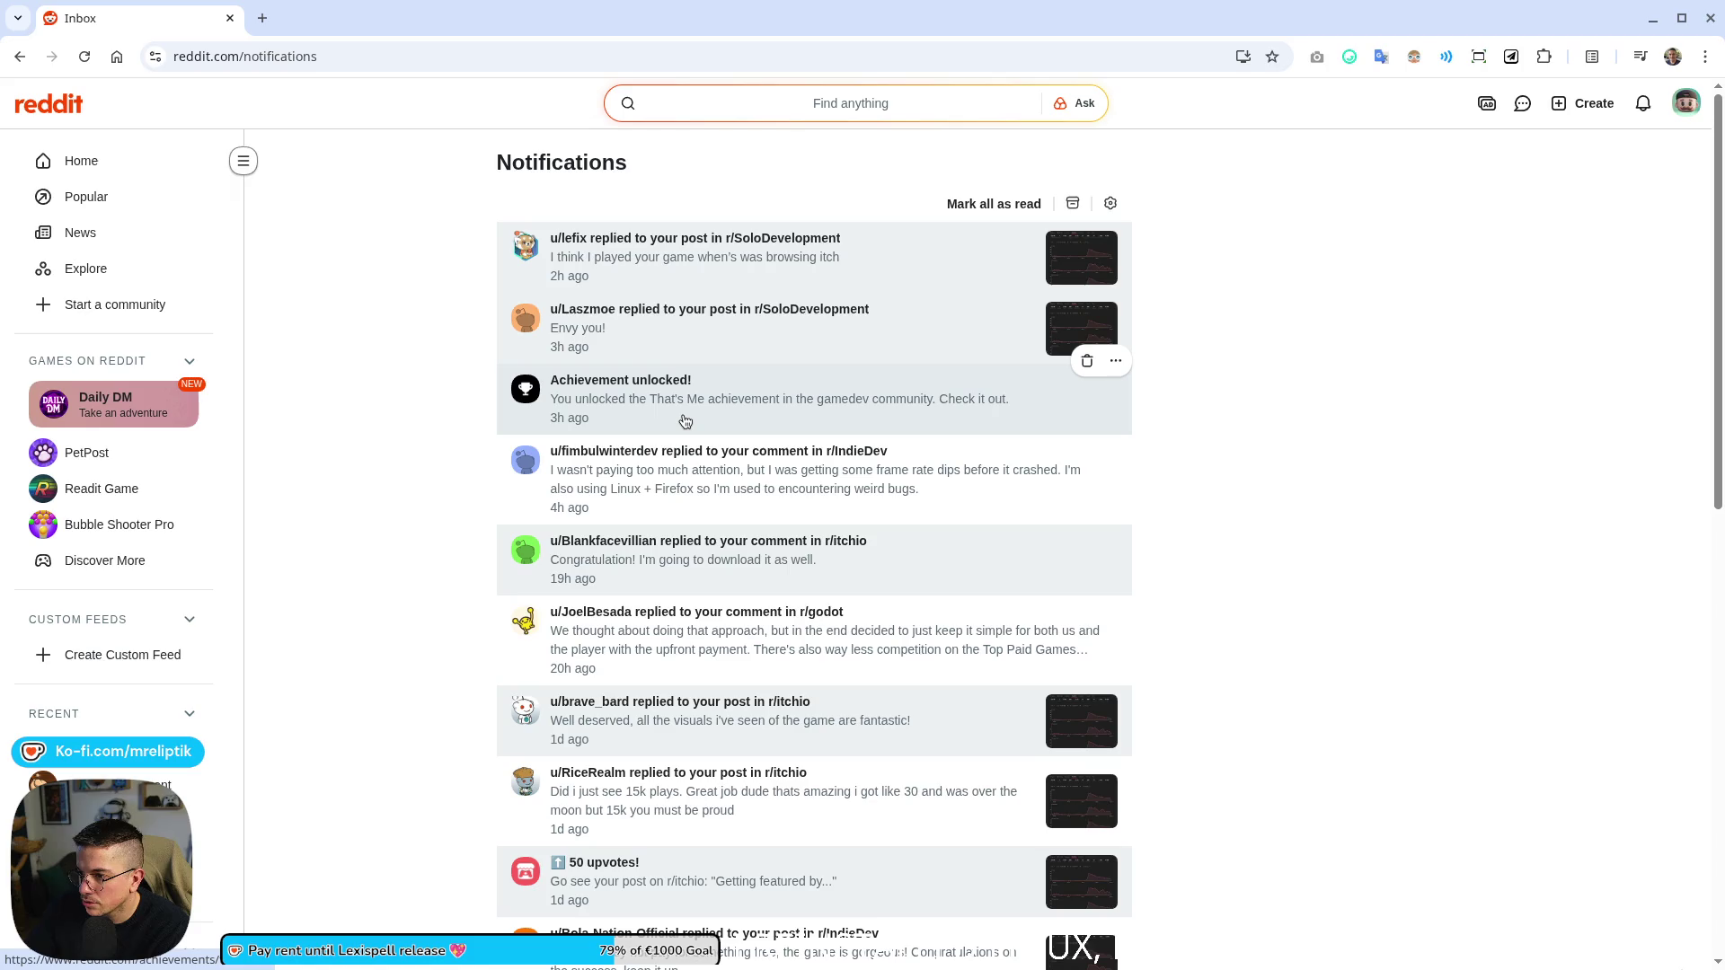
left_click(672, 277)
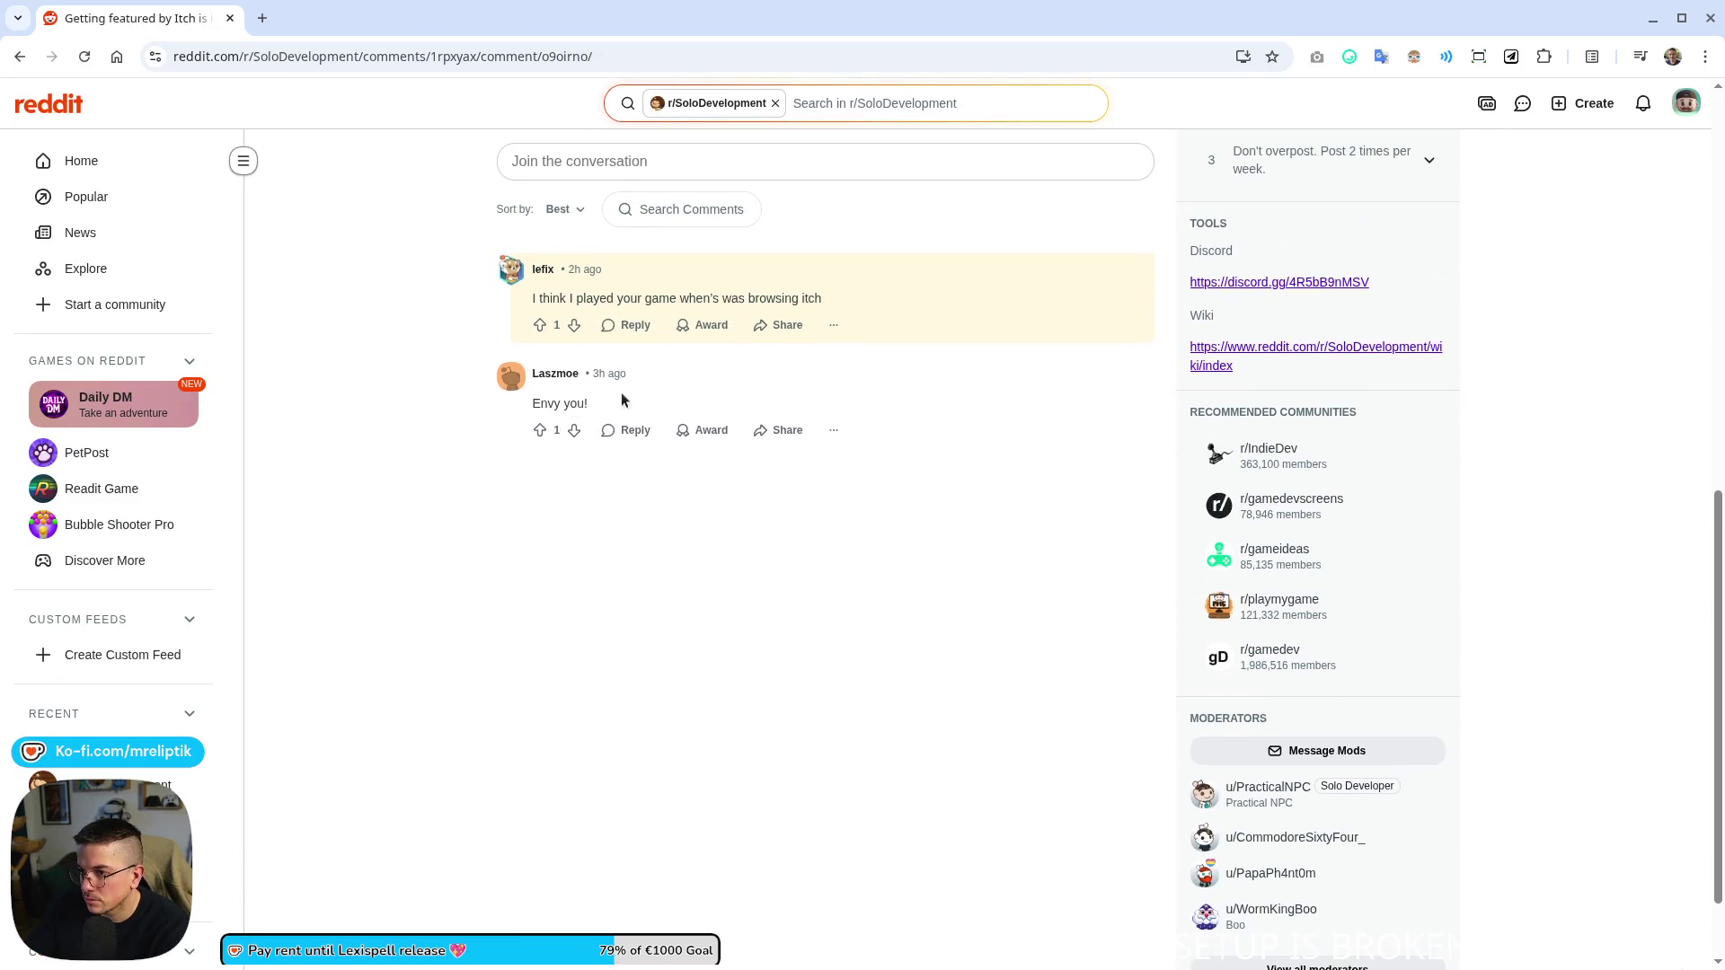
- Reply 'Awesome :)' to the comment about playing the game on itch
left_click(629, 324)
type("Aw")
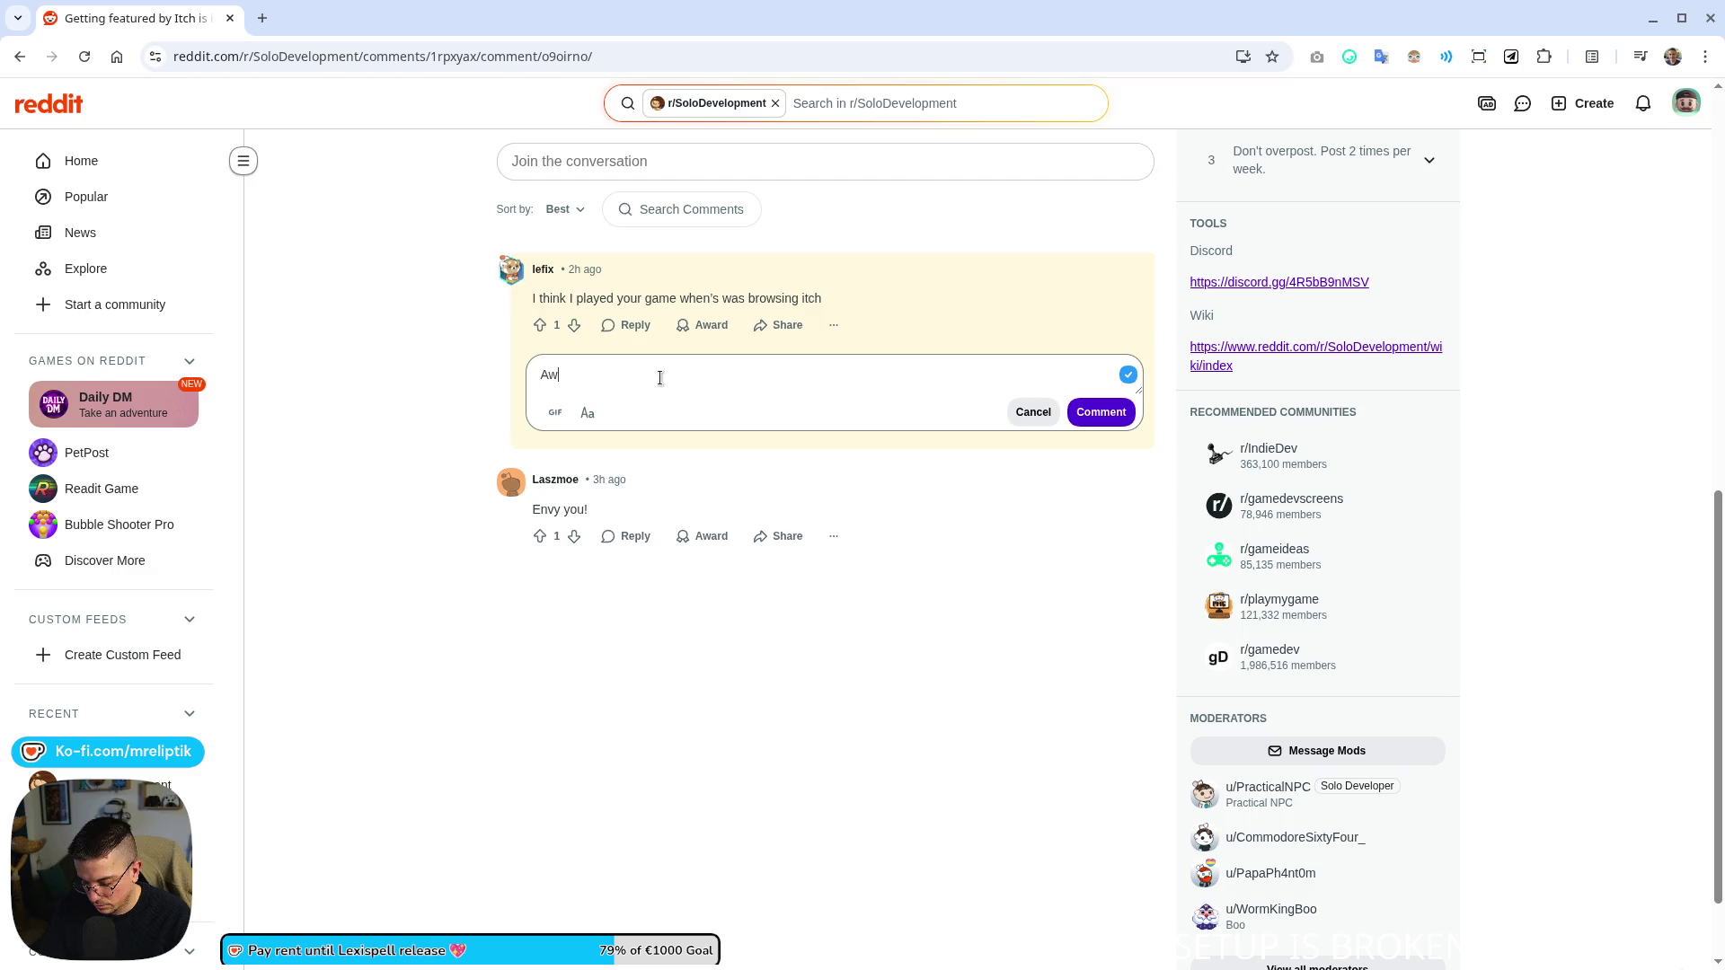
type(")")
key("ctrl+Return")
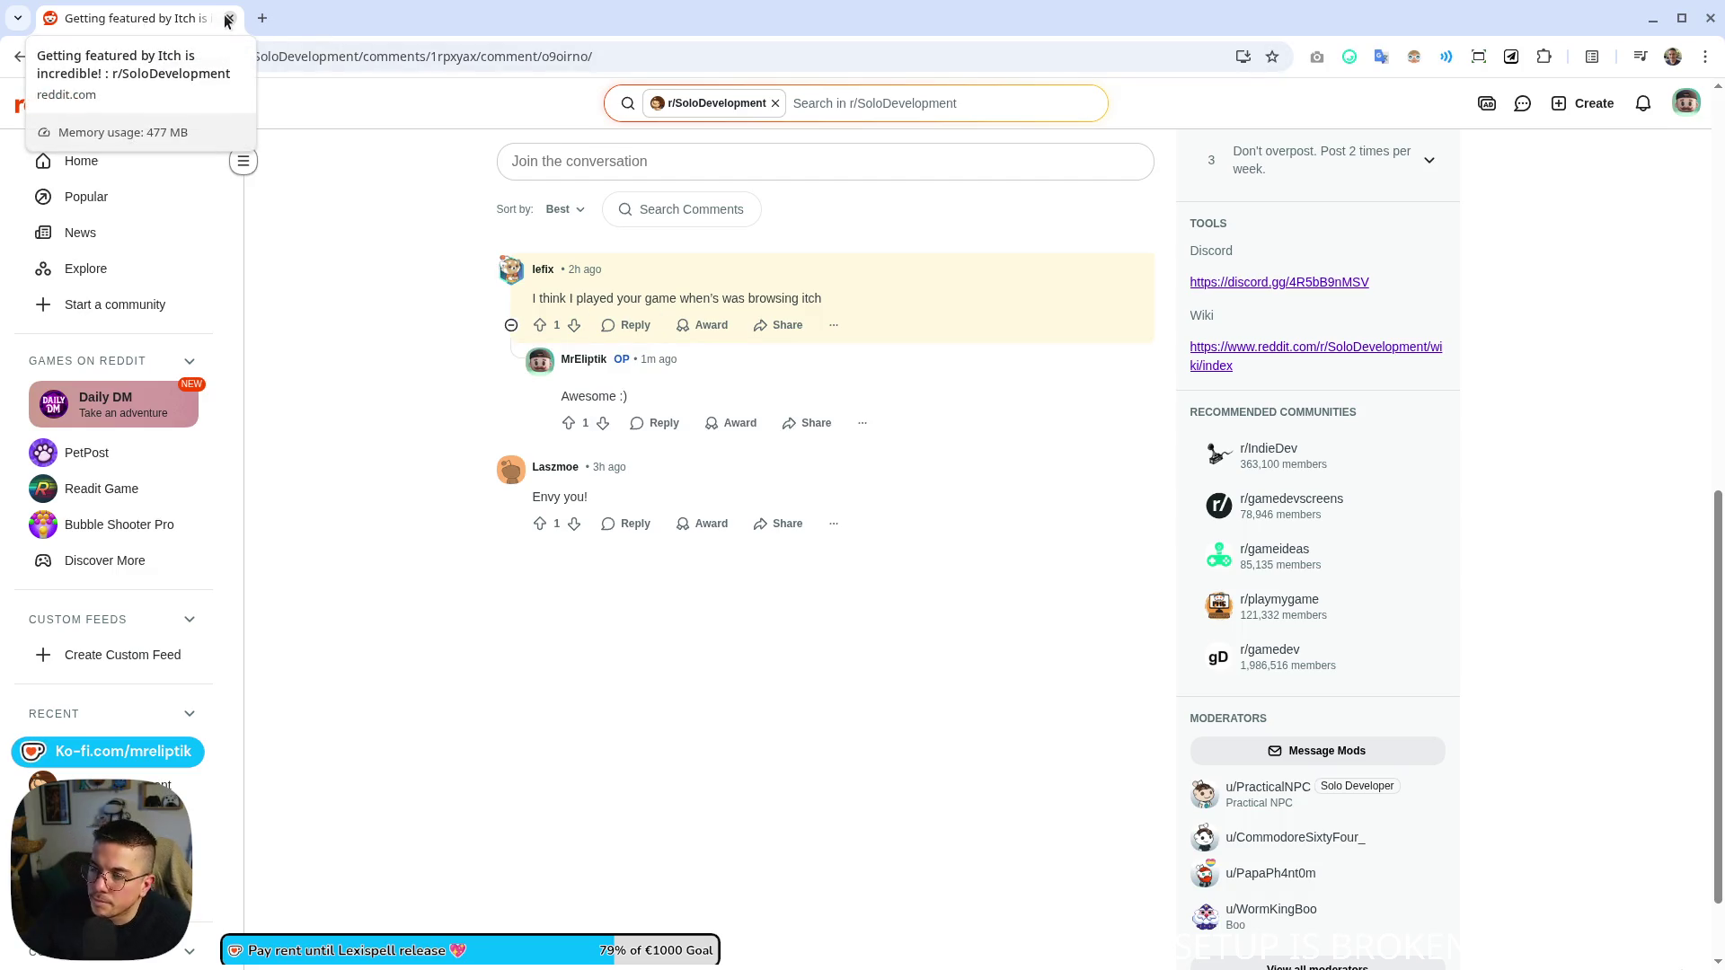
left_click(262, 18)
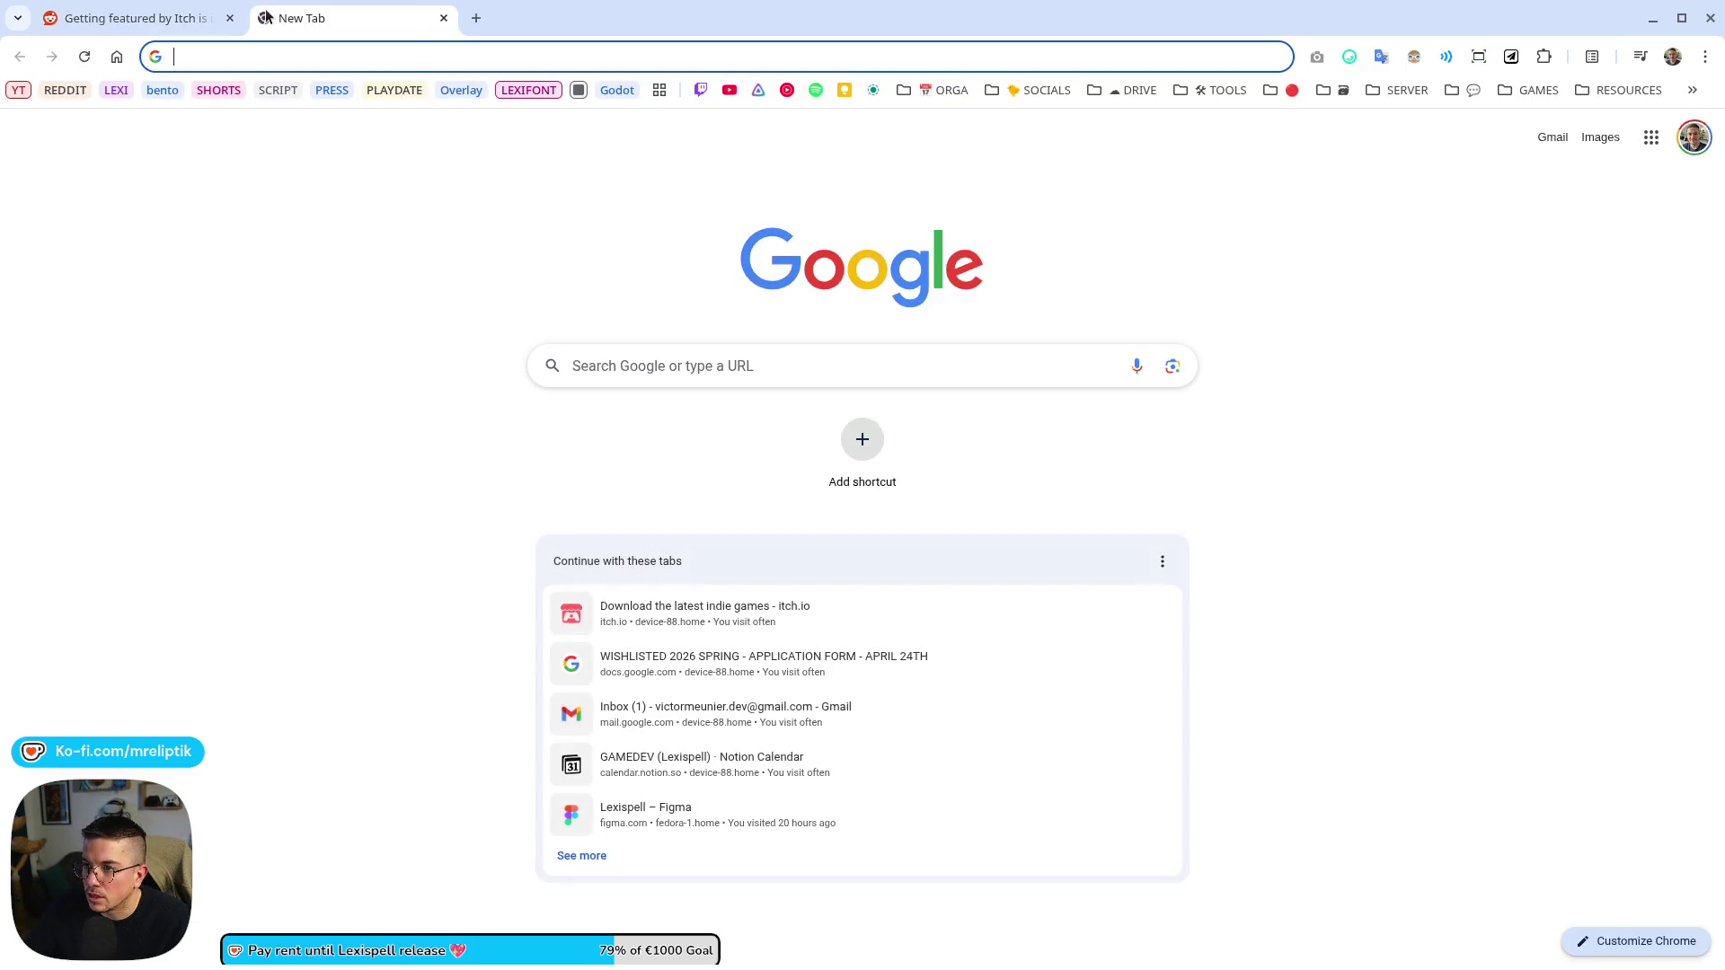
- Open Twitter from the SOCIALS bookmark folder and close the Reddit post tab
left_click(943, 90)
left_click(1017, 131)
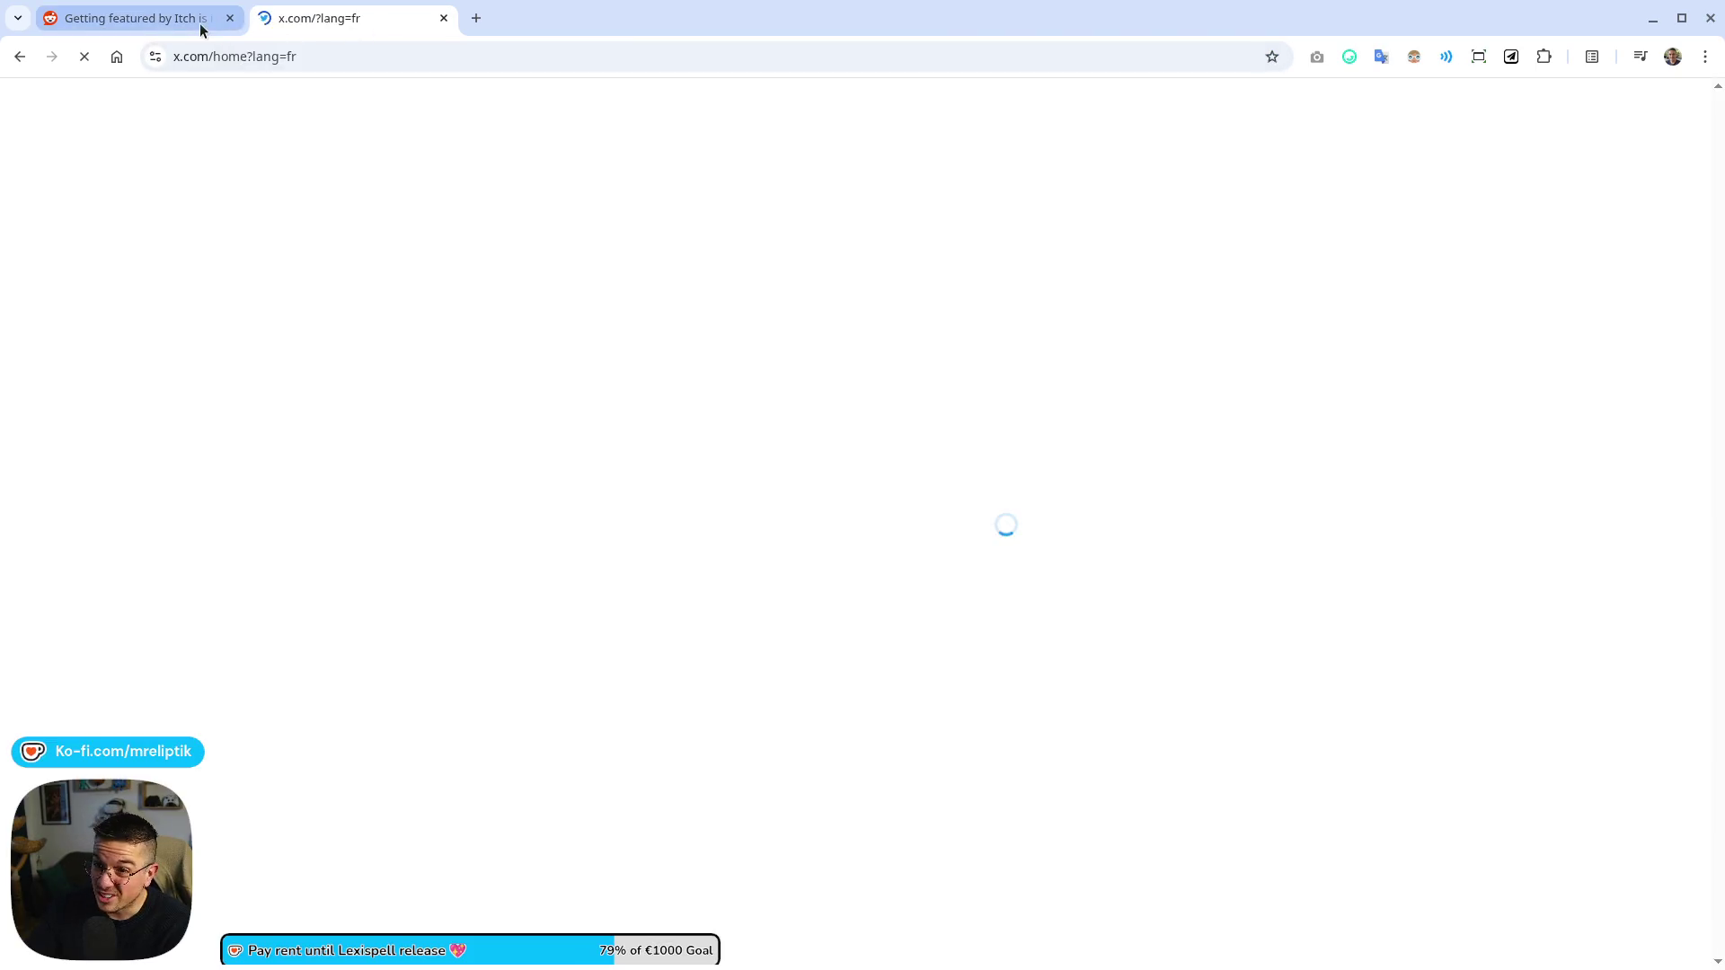
left_click(229, 17)
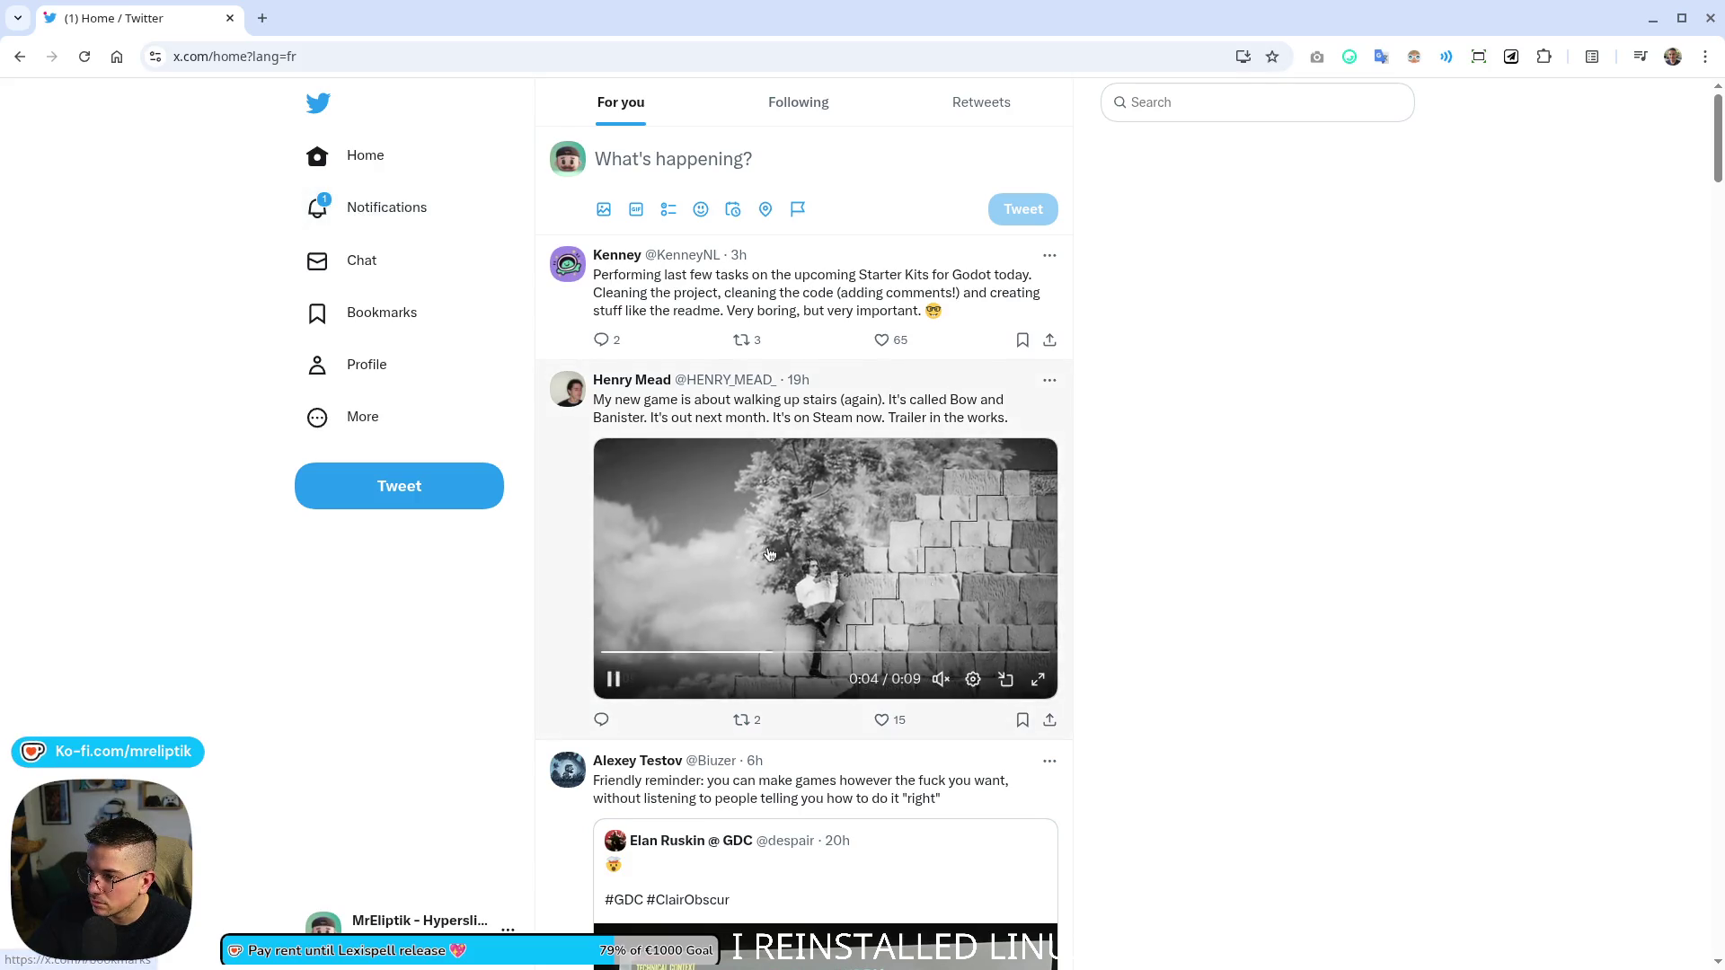
- Like and retweet the Bow and Banister tweet, then view Twitter notifications
left_click(881, 720)
left_click(741, 719)
left_click(700, 727)
scroll(427, 686, "down", 3)
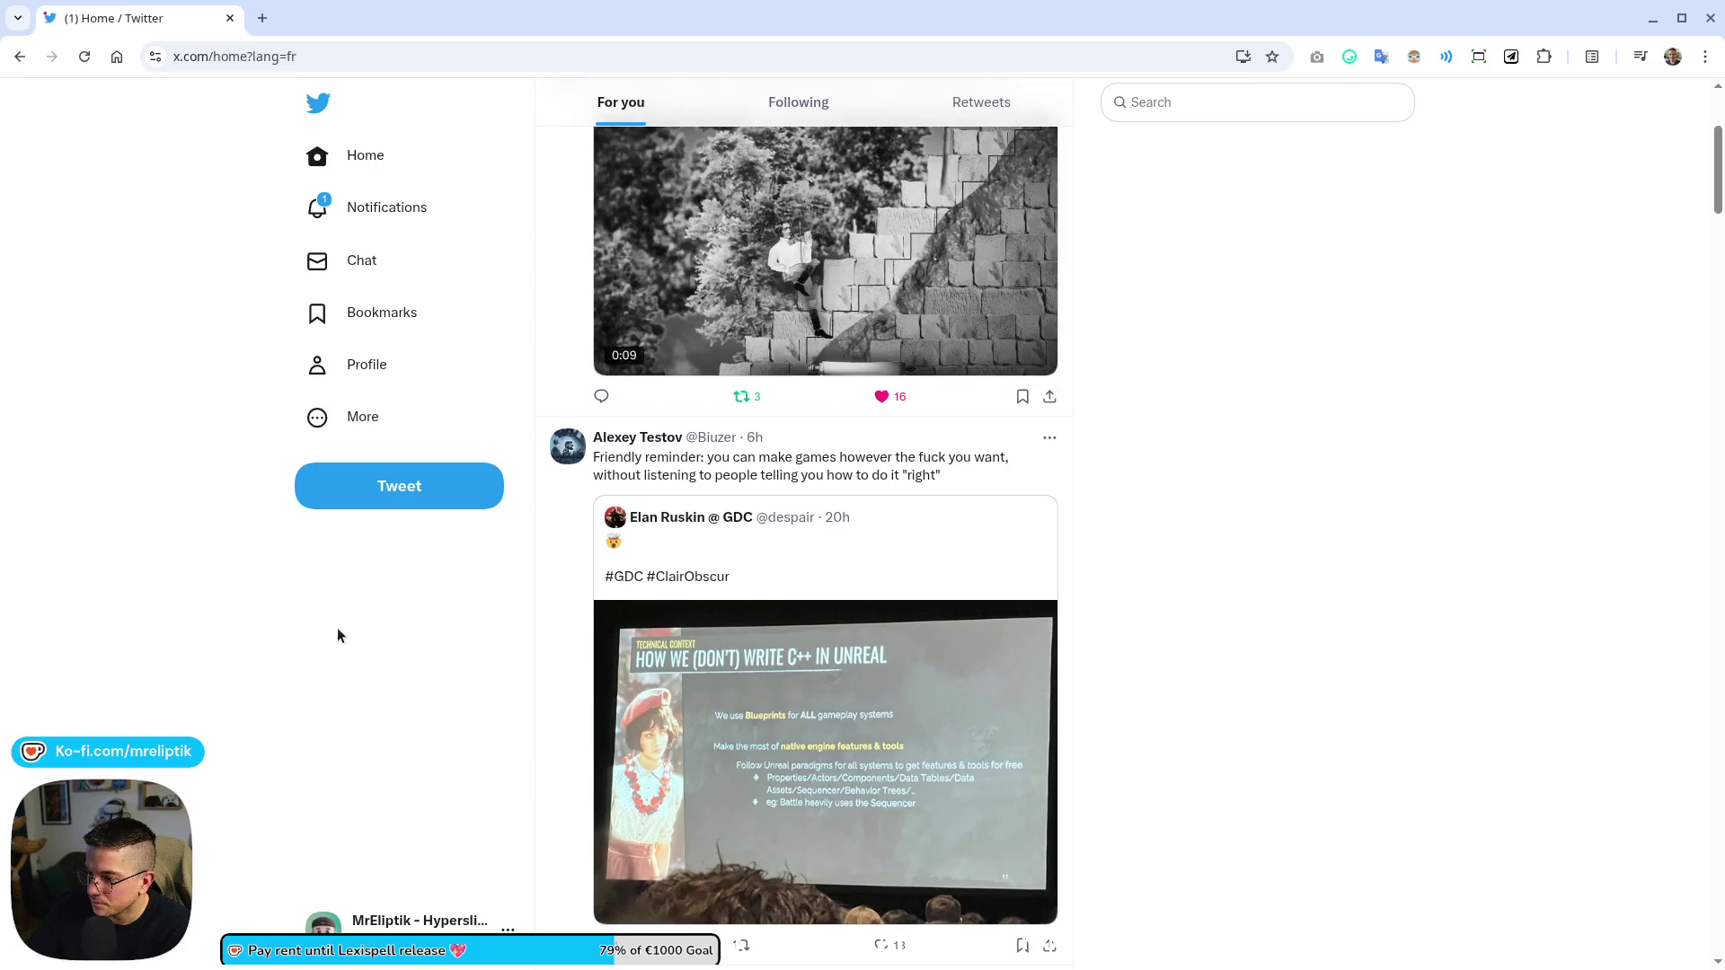
scroll(337, 629, "up", 3)
left_click(377, 207)
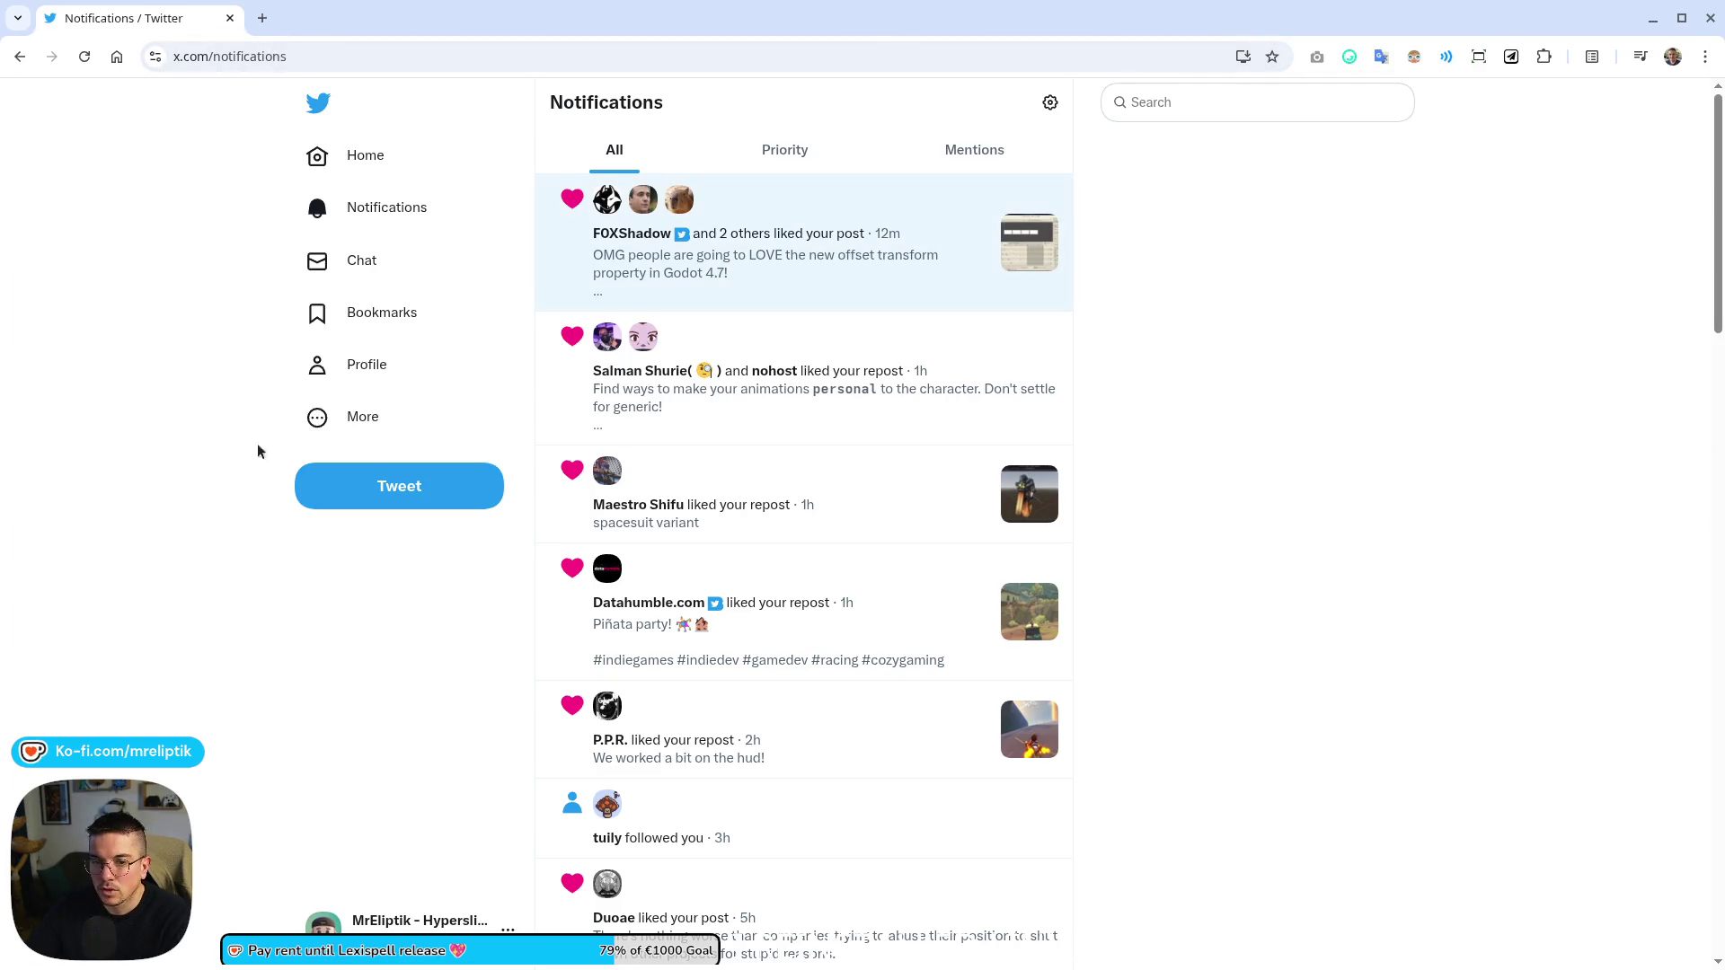
key("alt+Tab")
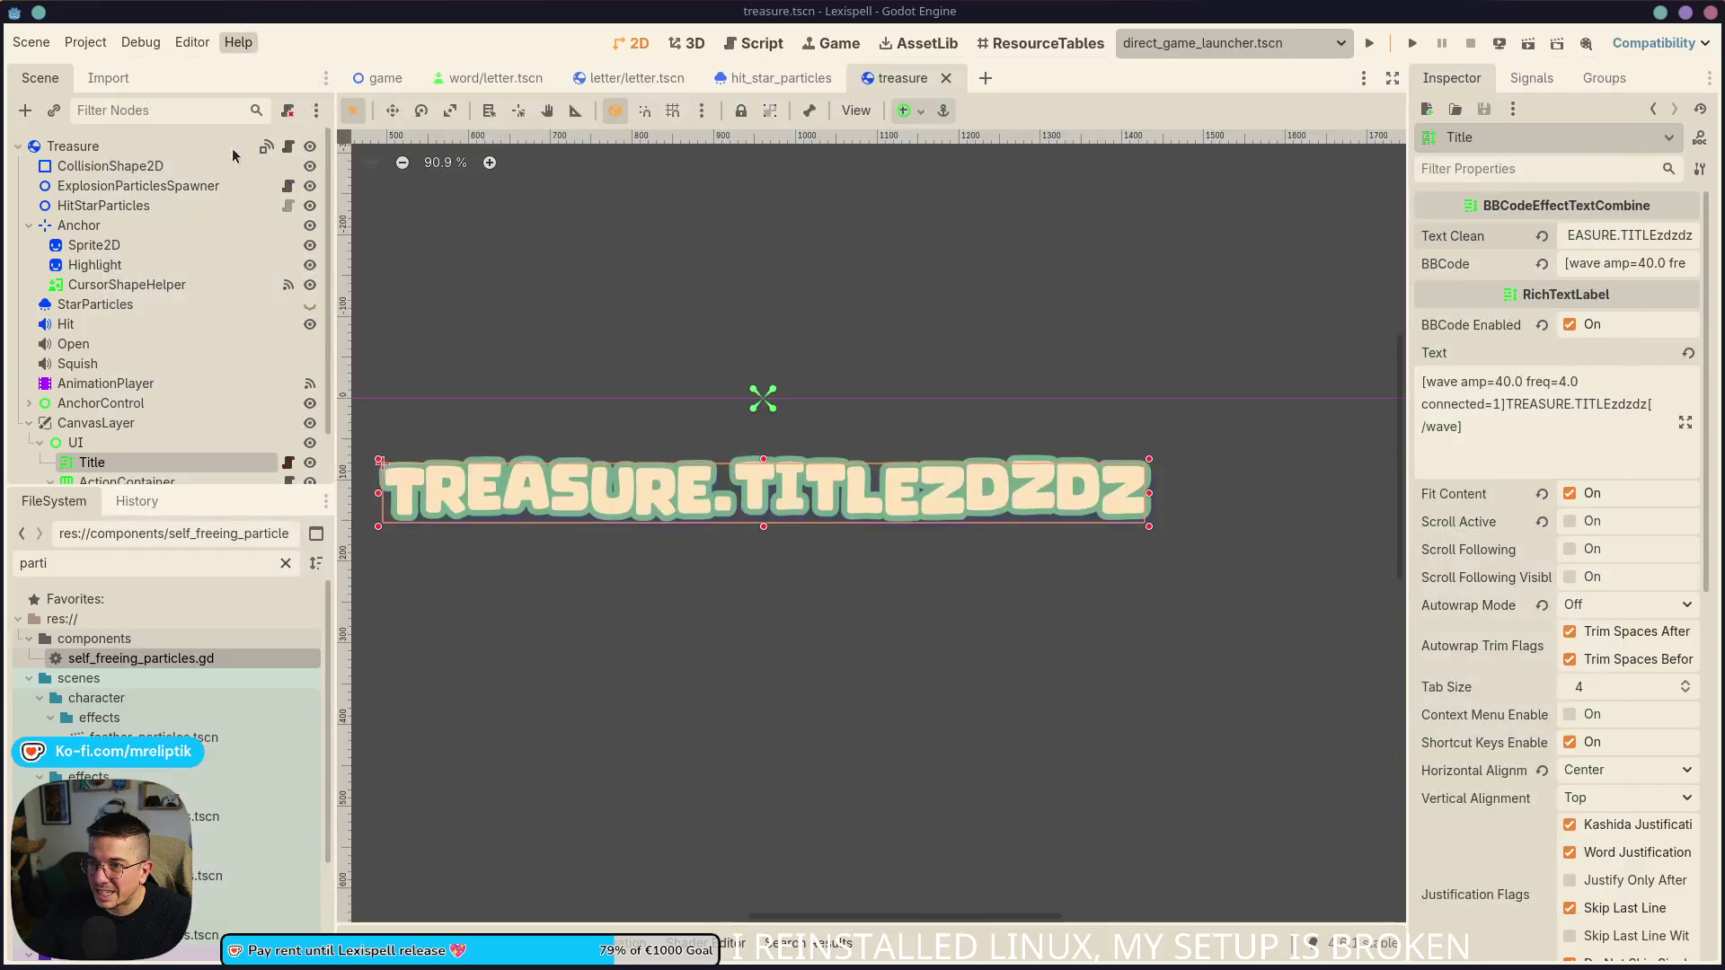
- Close the treasure and hit_star_particles scenes and run Lexispell to its splash screen
middle_click(887, 79)
middle_click(773, 78)
scroll(635, 185, "down", 2)
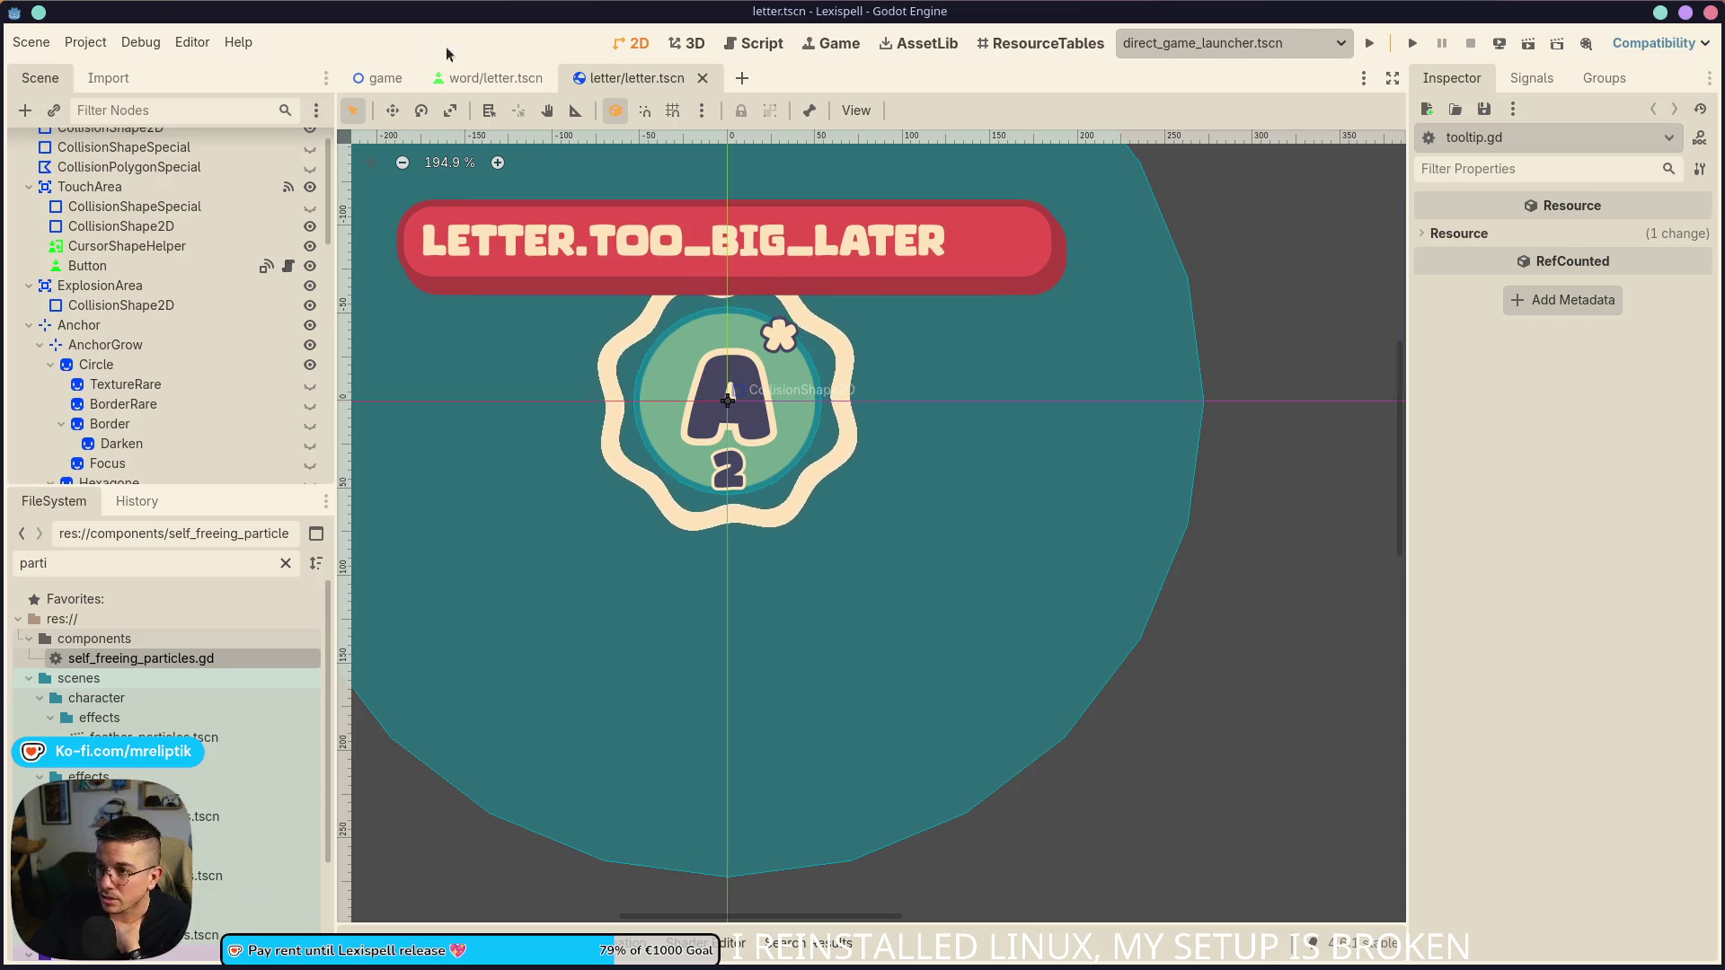
left_click(1369, 43)
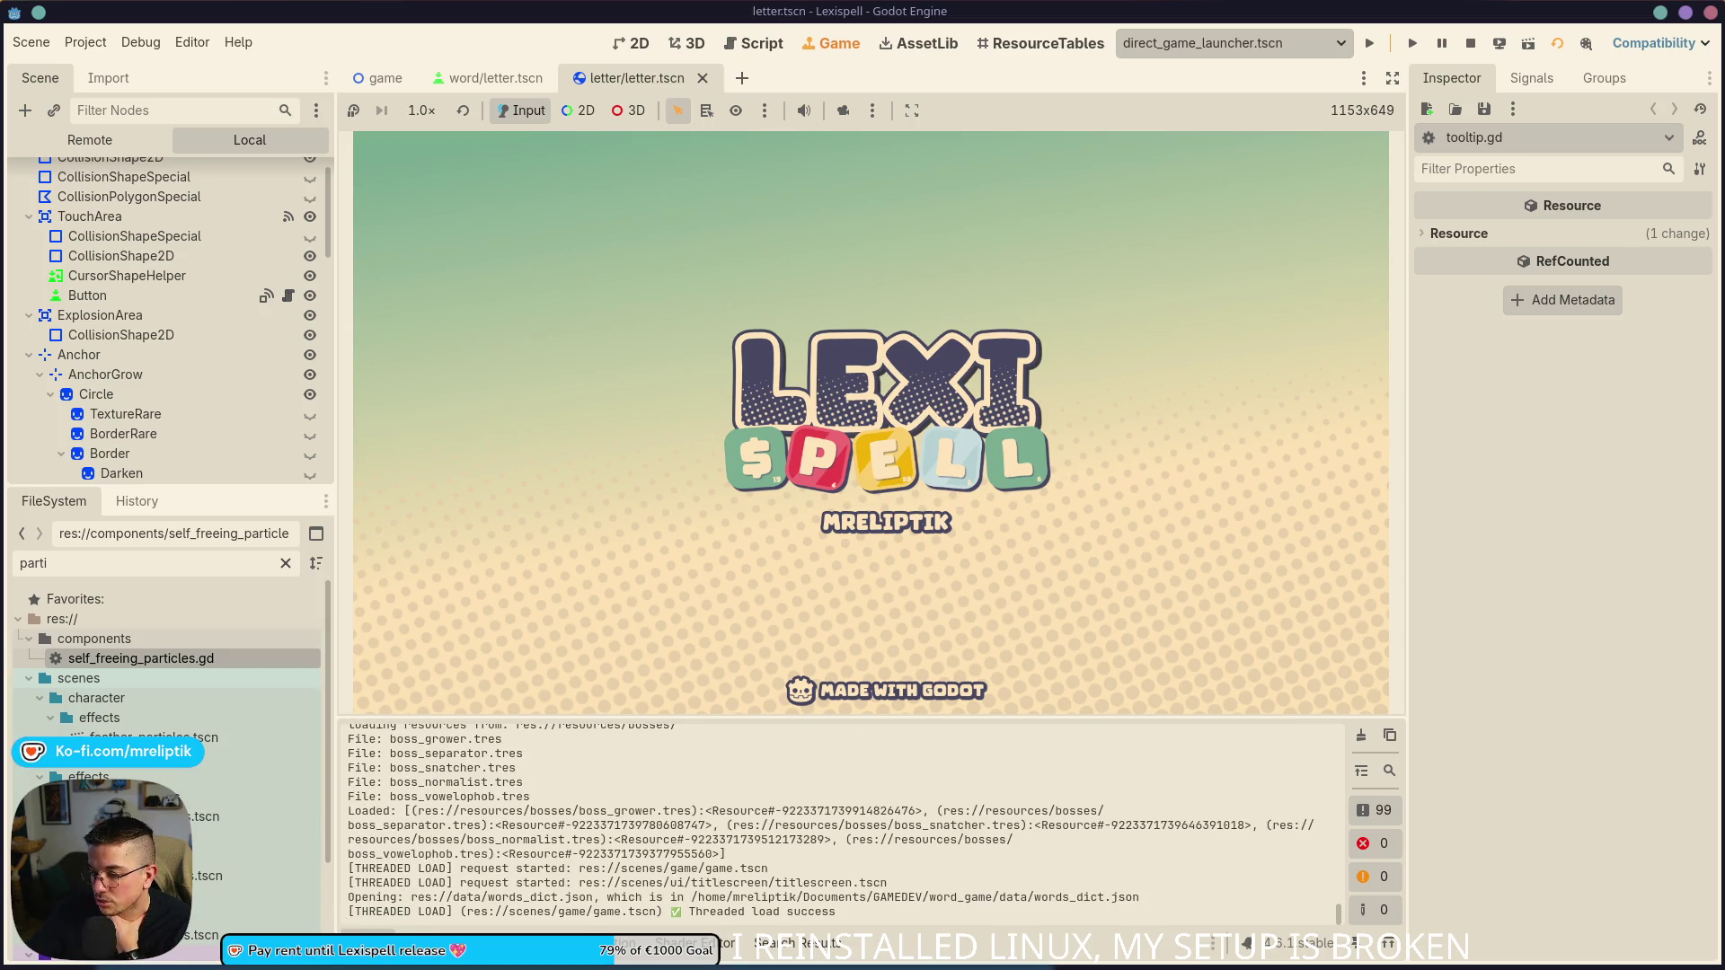
- Enlarge the game view, start a Chapter 1 run and bring up the debug modifier panel
left_click(490, 942)
left_click(596, 557)
key("F1")
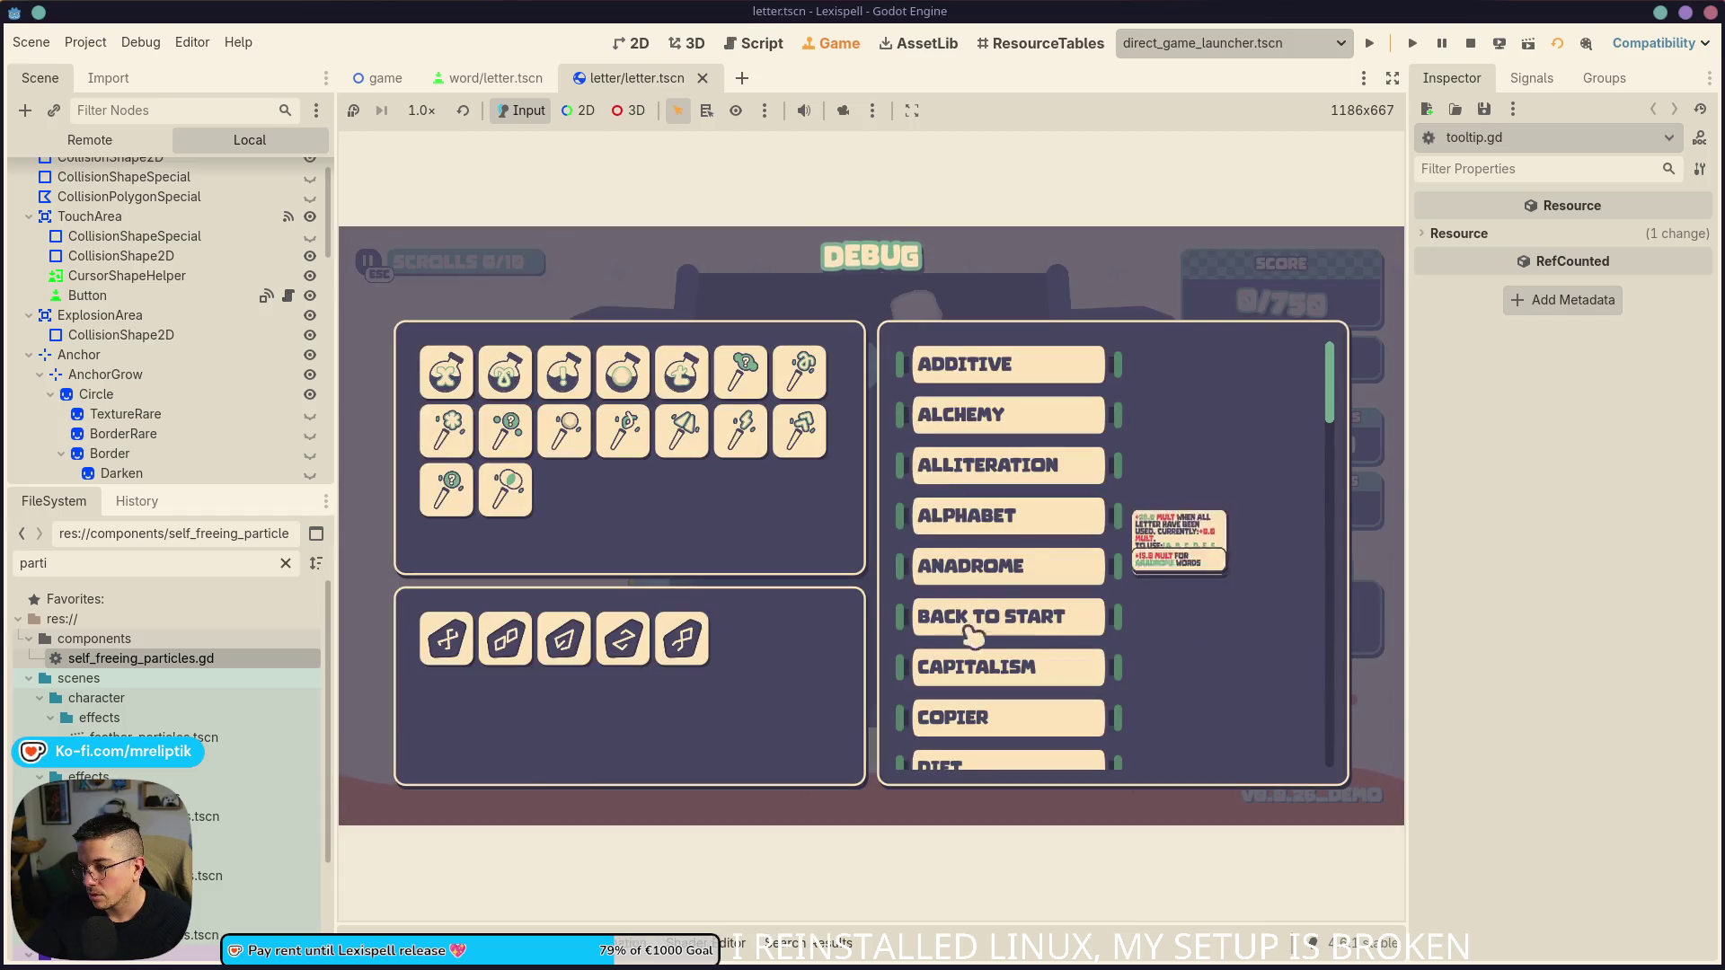
- Return the debug modifier list to the top and add the ADDITIVE modifier
scroll(1028, 660, "down", 3)
scroll(1027, 661, "down", 6)
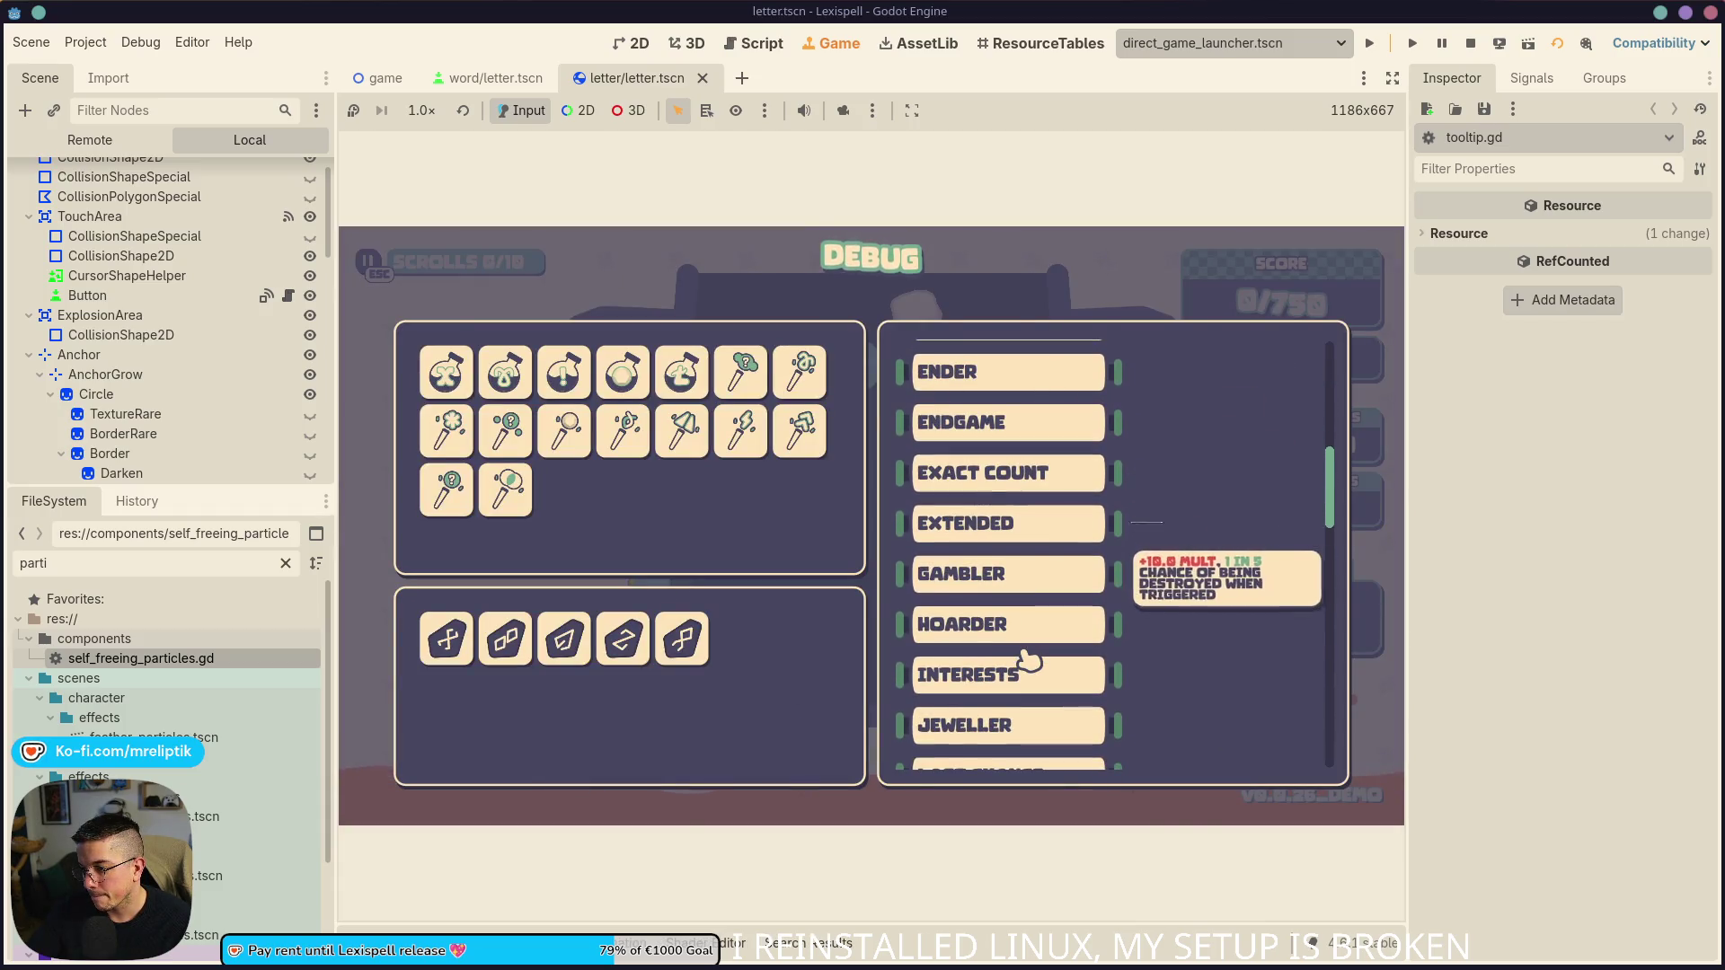
scroll(1066, 584, "up", 5)
scroll(1066, 593, "down", 10)
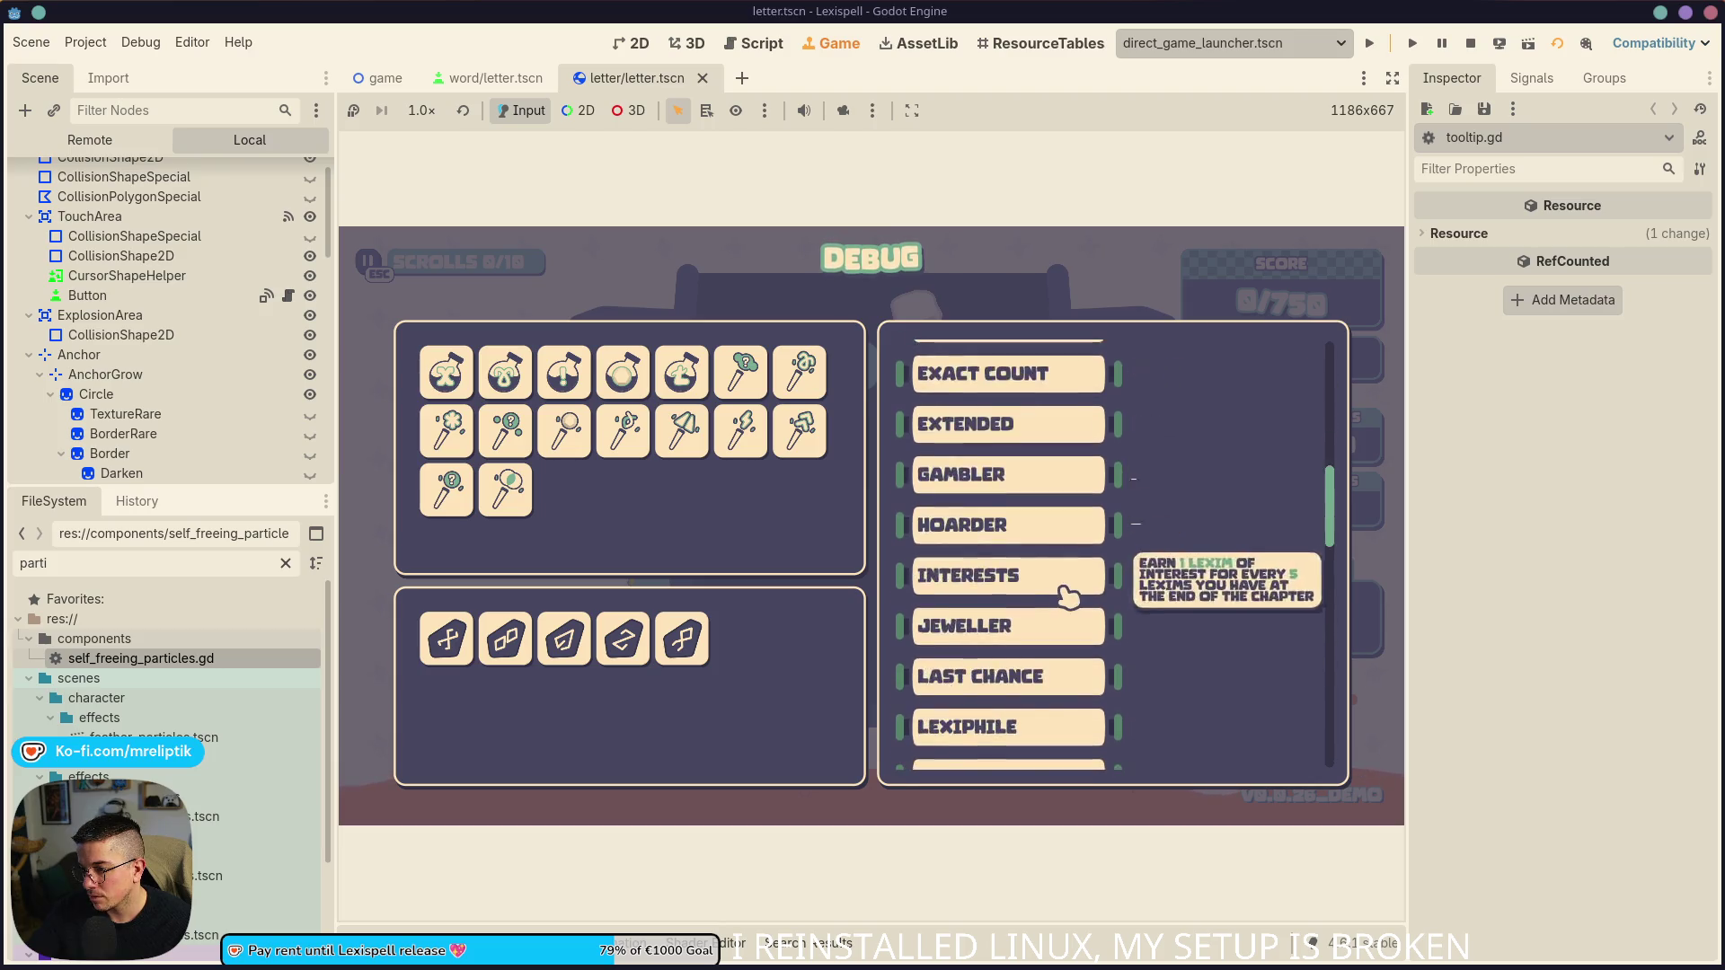
scroll(1130, 585, "down", 8)
mouse_move(1119, 644)
scroll(1113, 629, "down", 1)
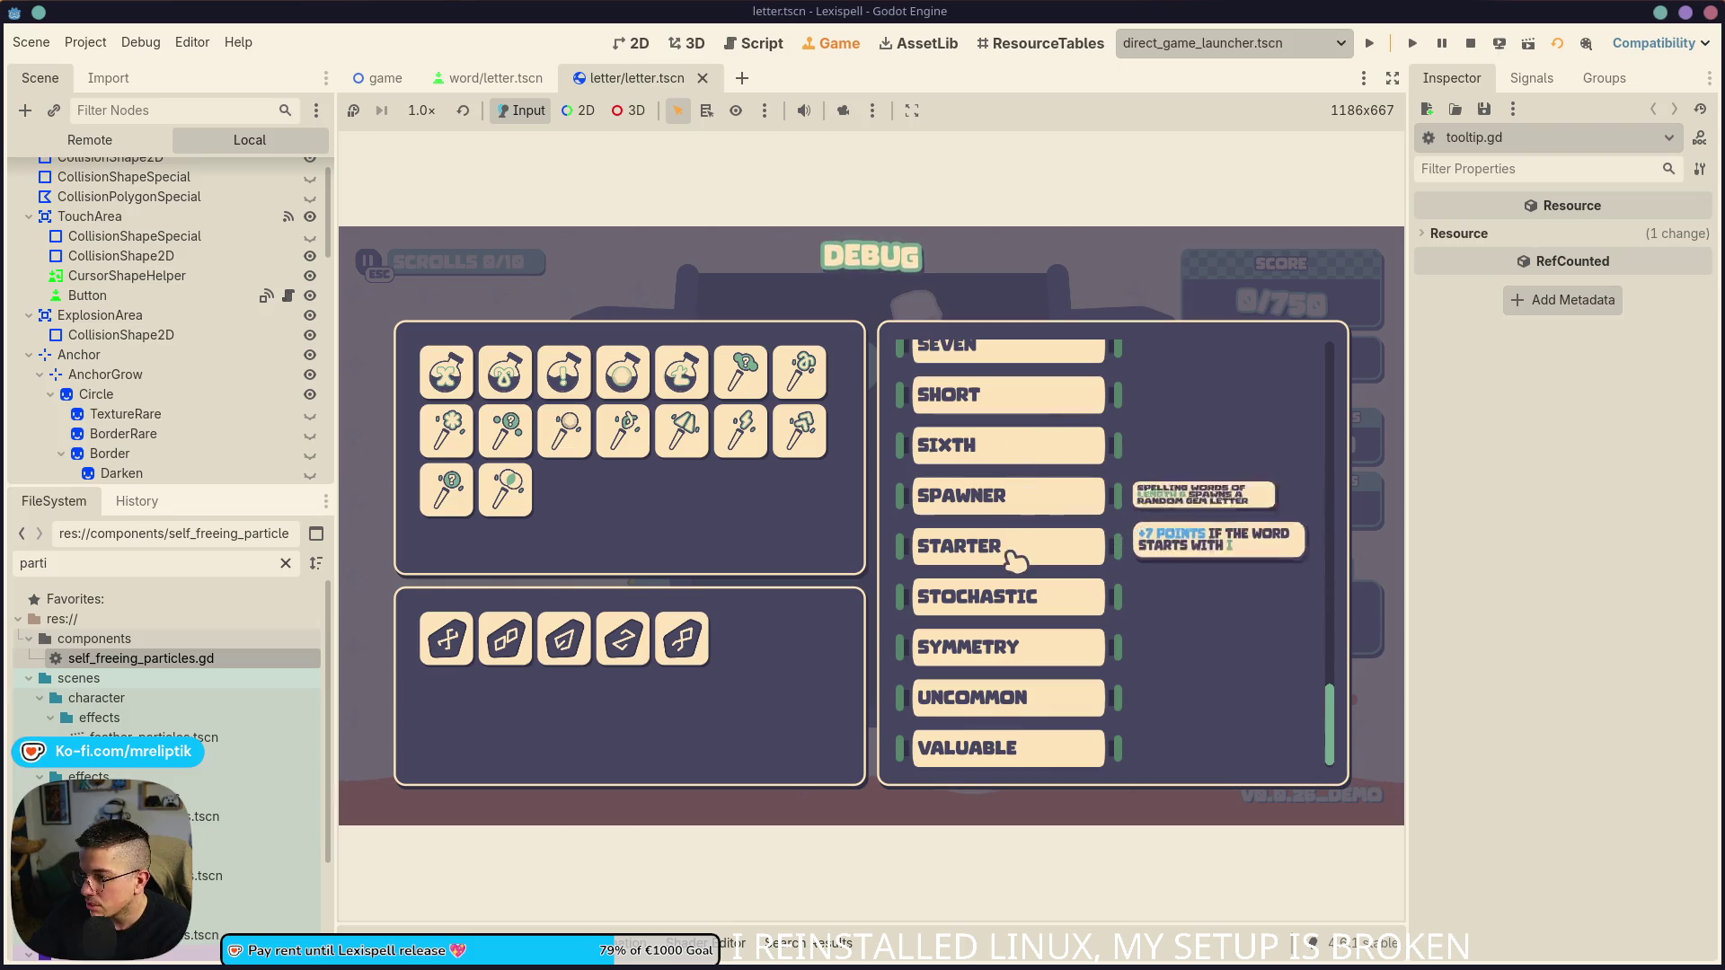
scroll(1139, 662, "up", 5)
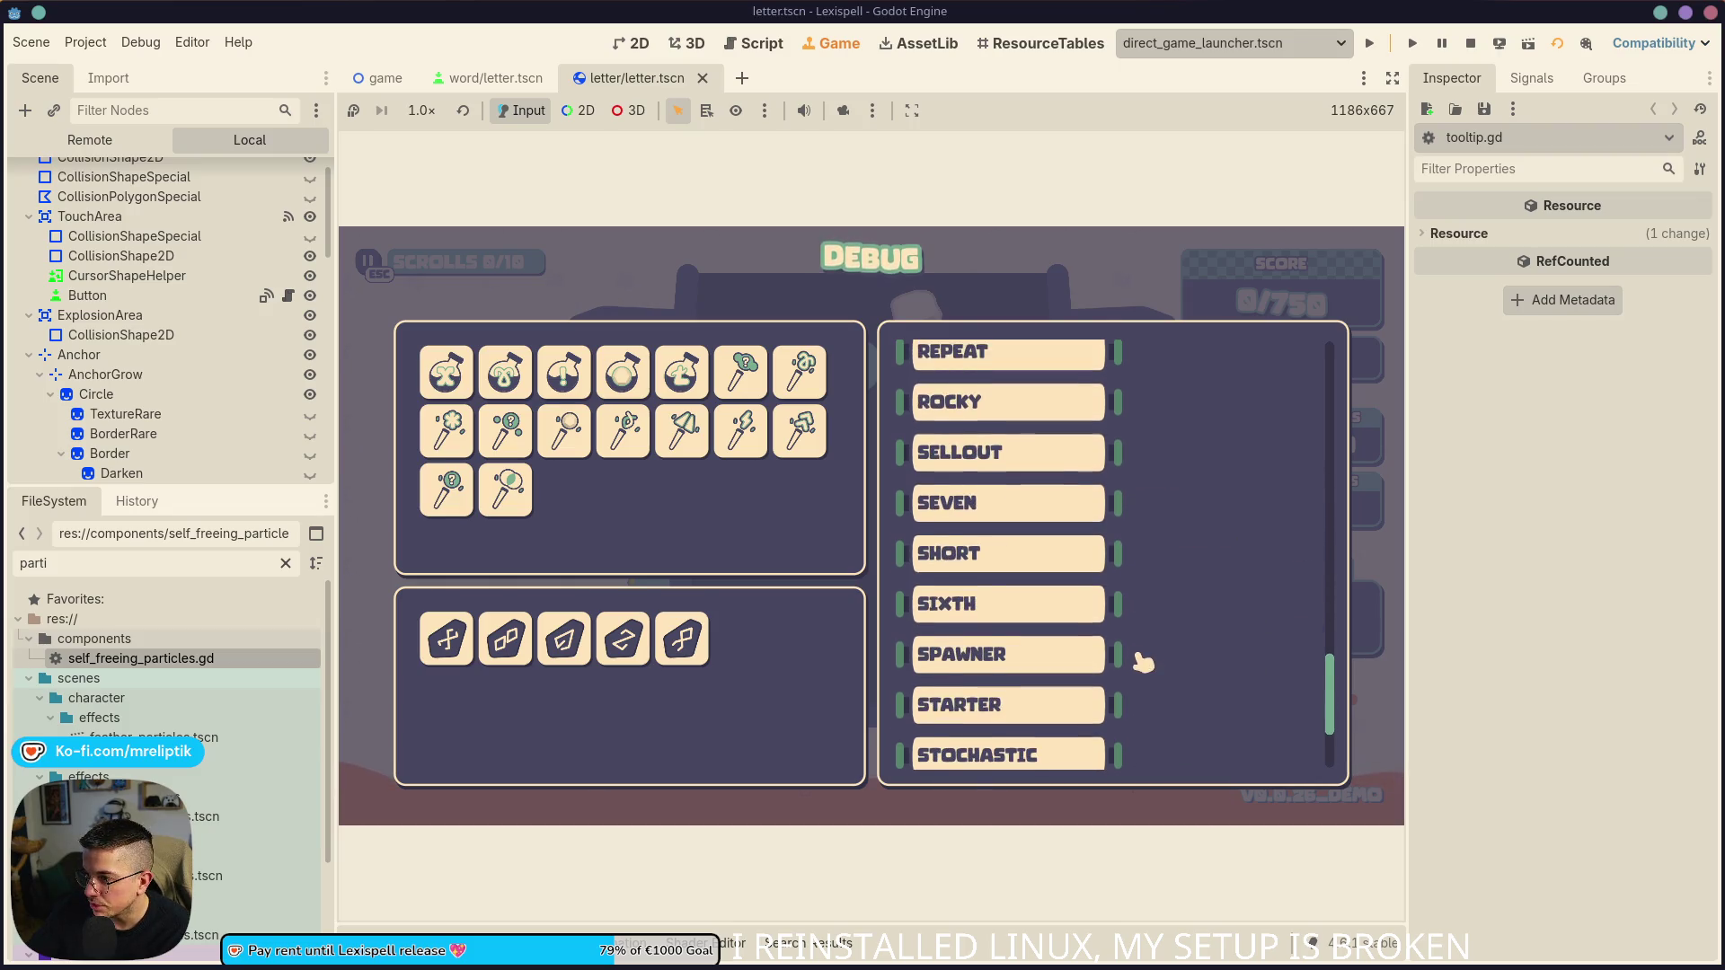
scroll(1143, 661, "down", 4)
scroll(1143, 659, "down", 1)
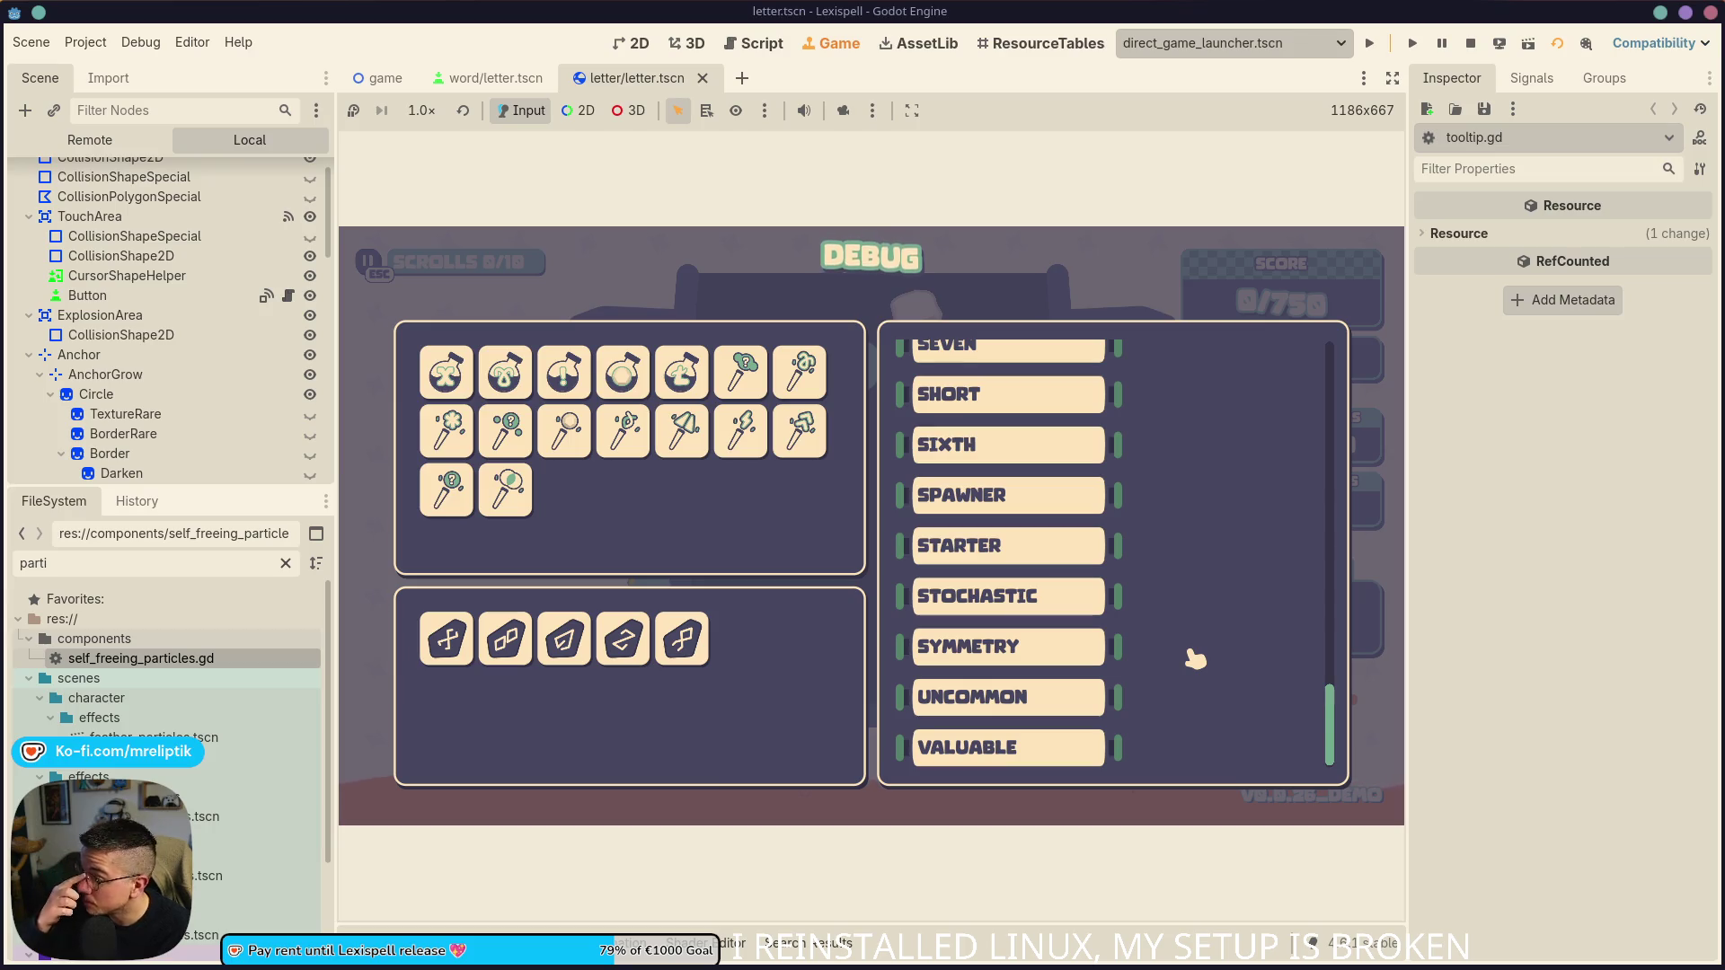
scroll(1208, 682, "up", 3)
scroll(1168, 638, "up", 2)
scroll(1203, 619, "up", 20)
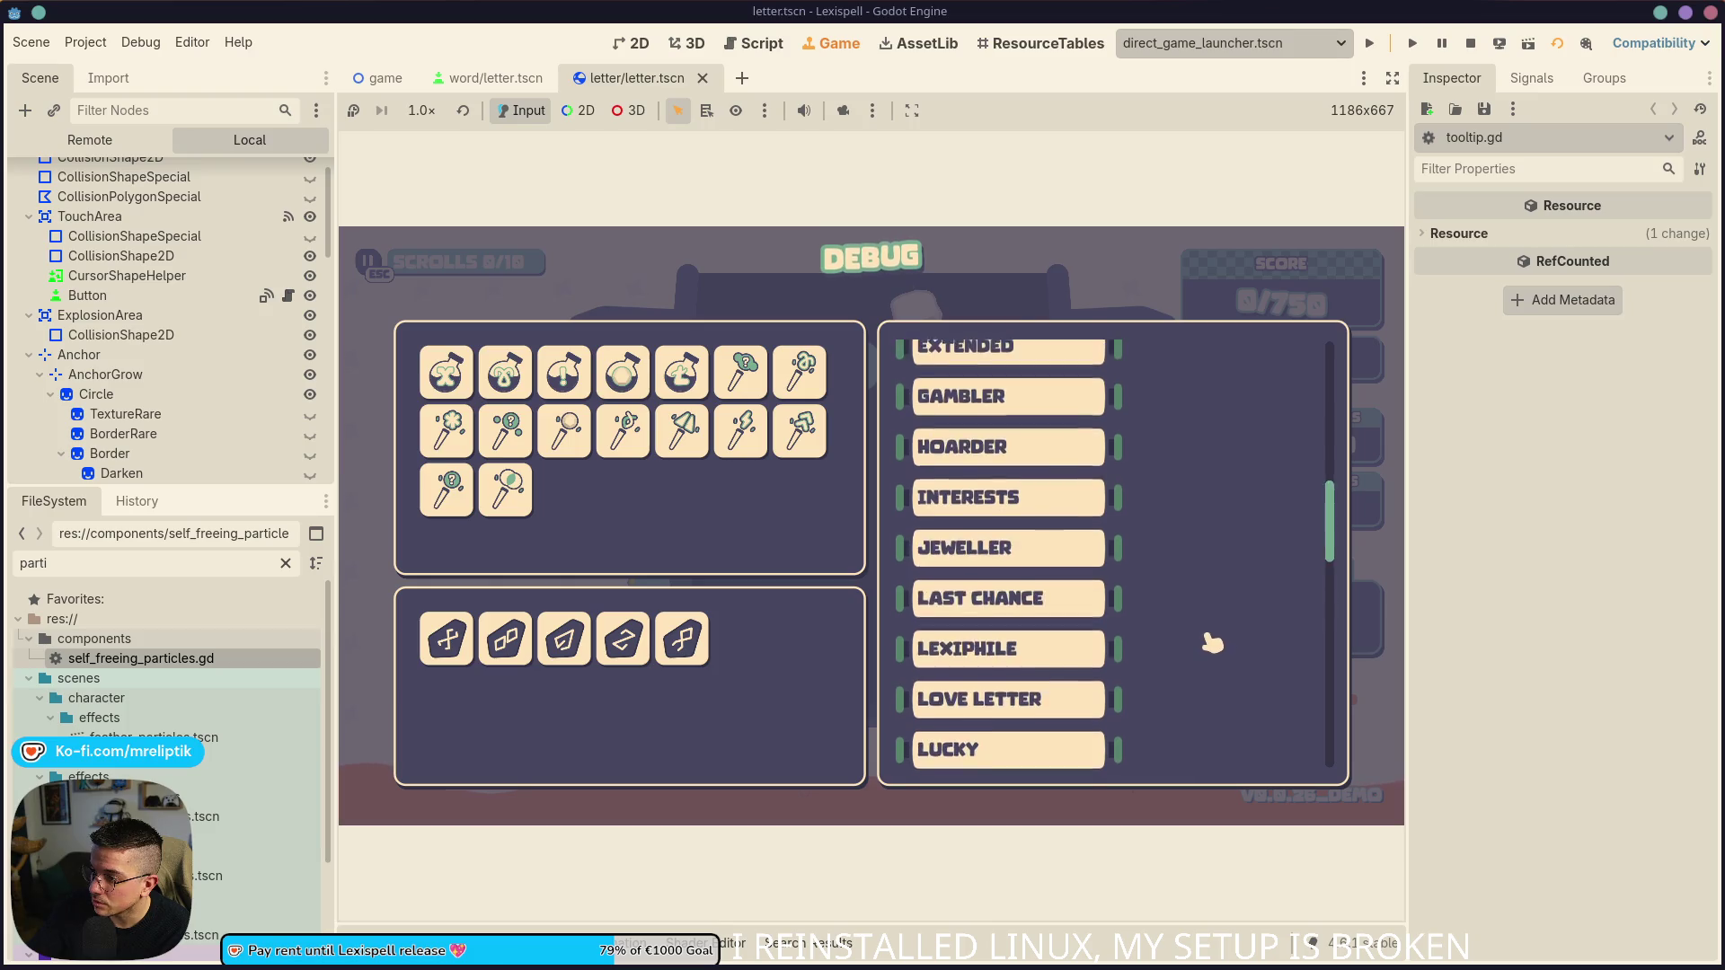
scroll(1210, 642, "up", 8)
mouse_move(1006, 388)
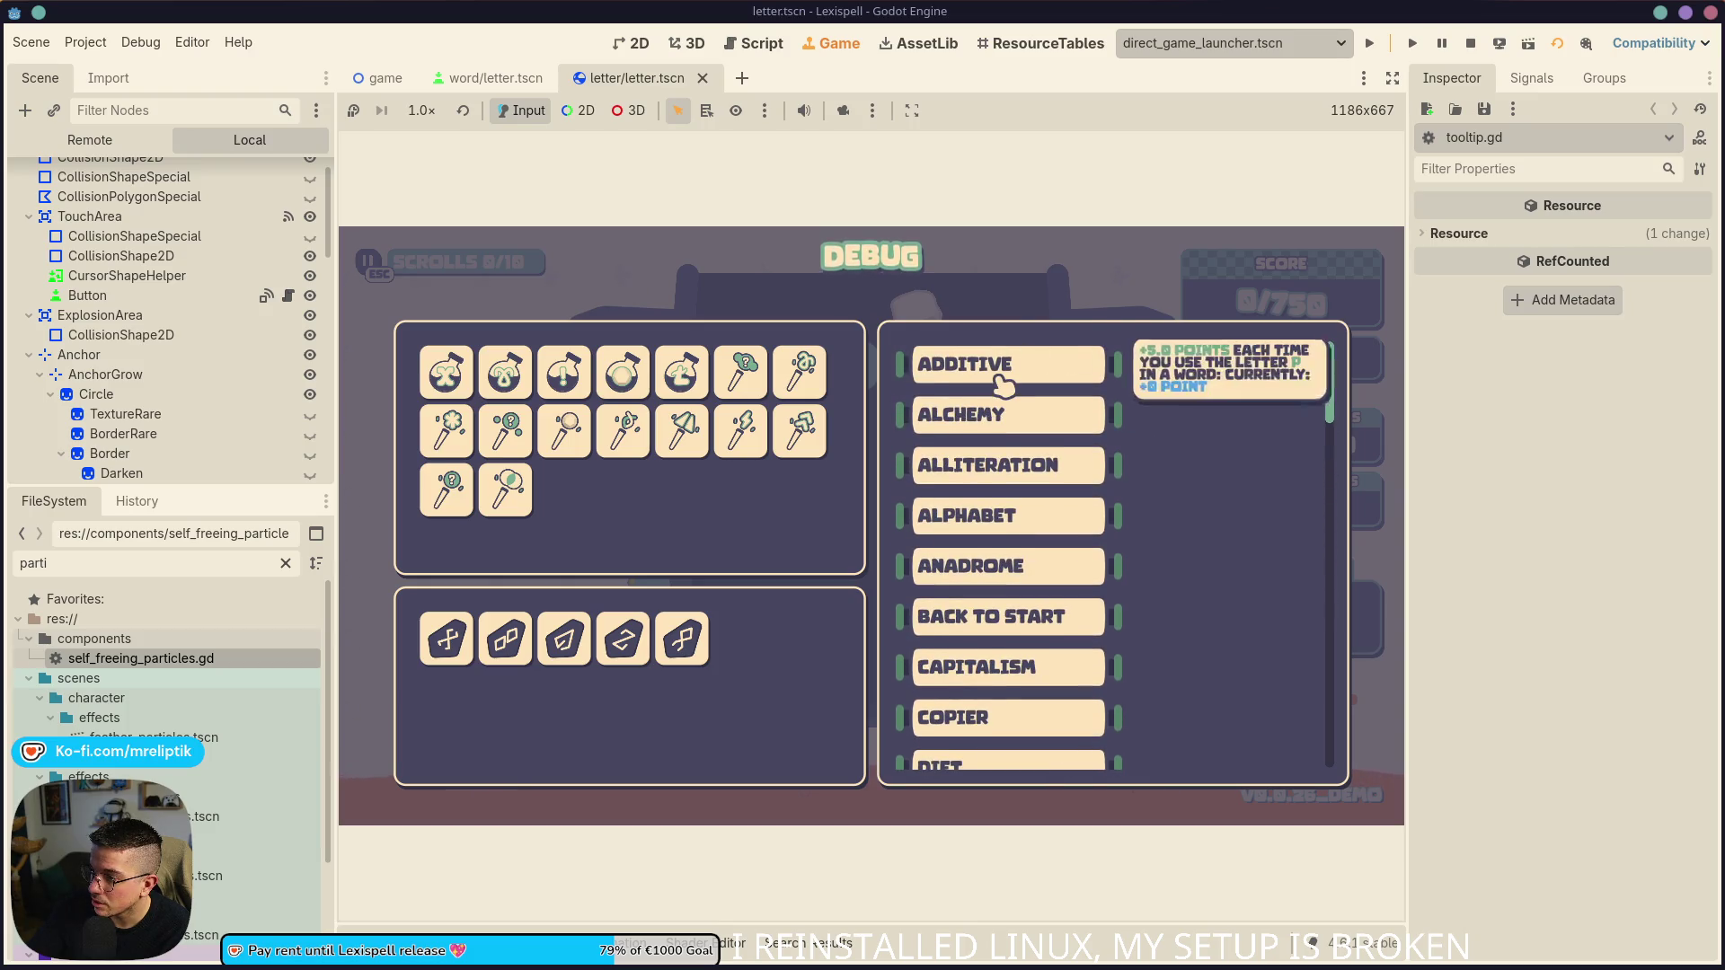
left_click(1004, 382)
mouse_move(1086, 371)
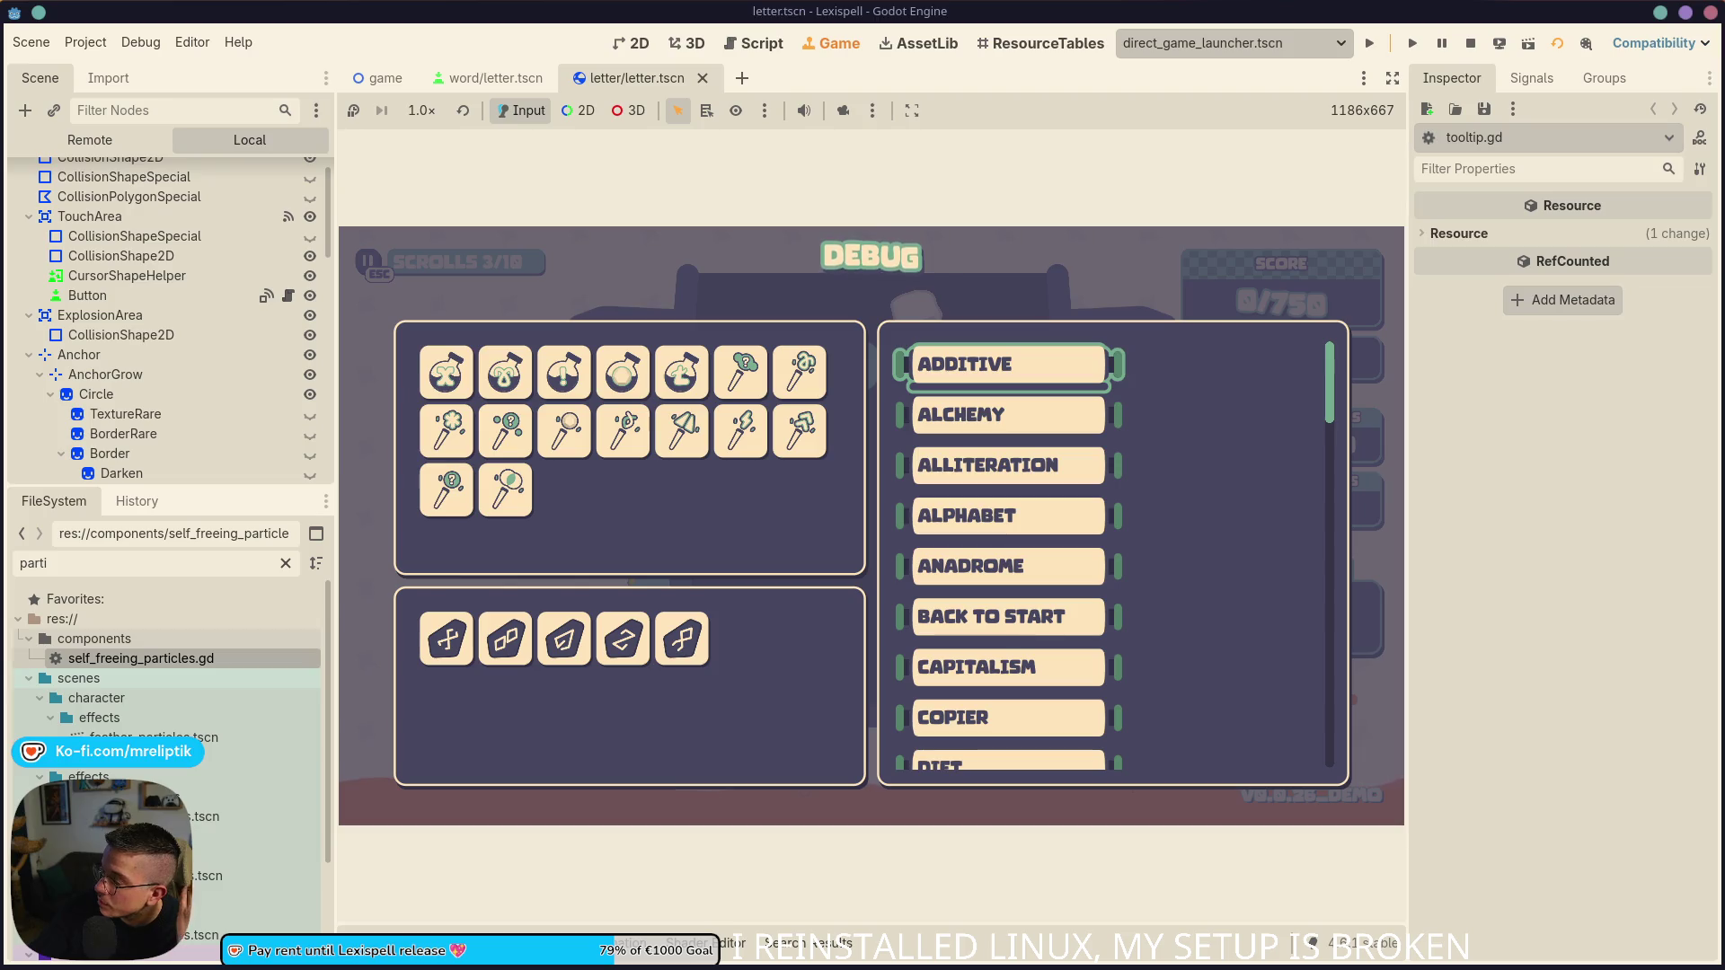
mouse_move(1035, 379)
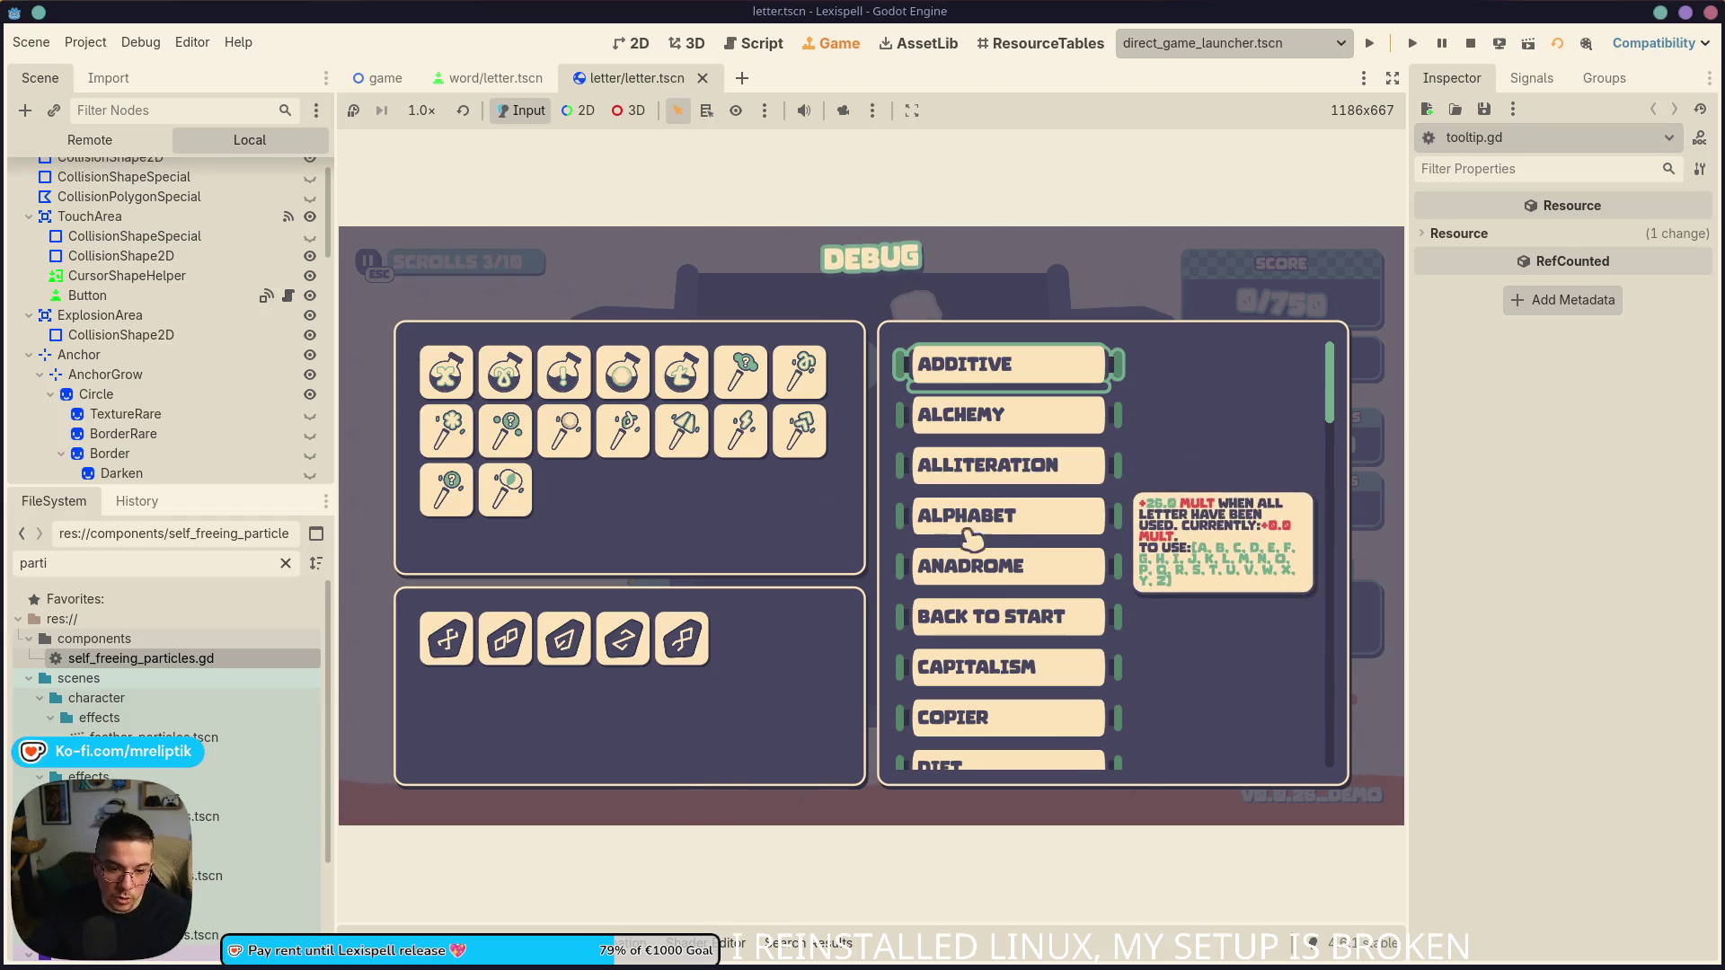
- Copy a region screenshot of the ADDITIVE entry and its tooltip to the clipboard, then close Spectacle
mouse_move(1015, 377)
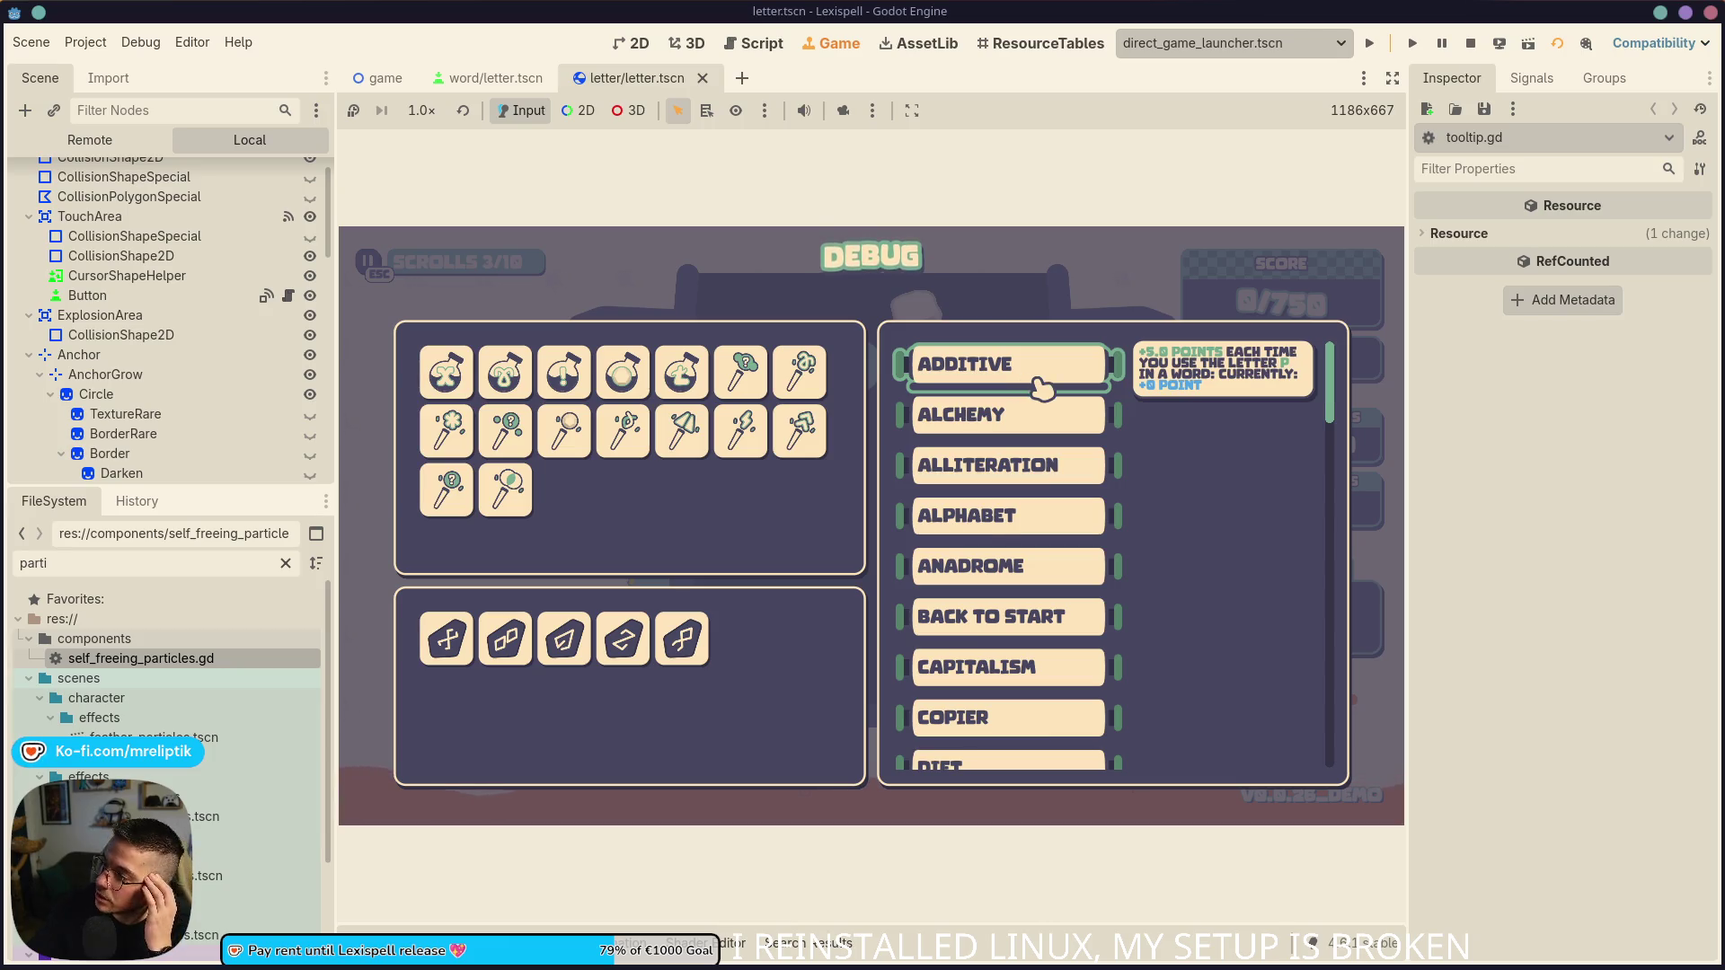
key("Print")
mouse_move(873, 276)
left_mouse_down()
mouse_move(1289, 393)
mouse_move(1355, 437)
left_mouse_up()
left_click(1348, 471)
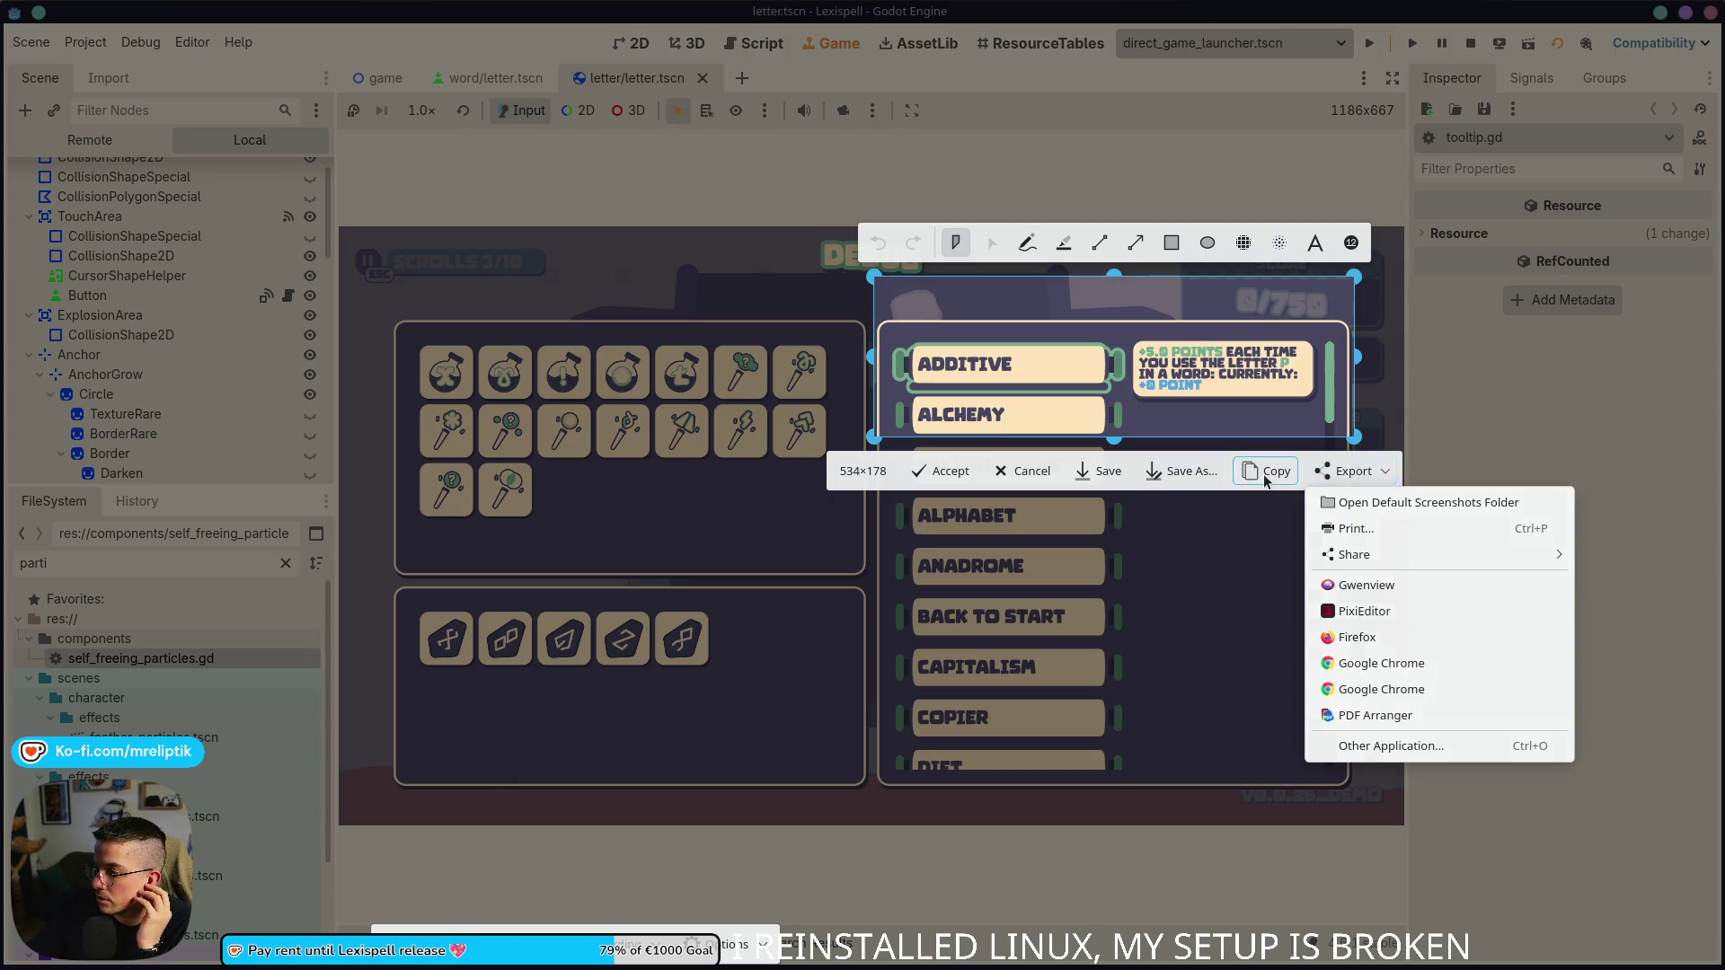
left_click(1266, 471)
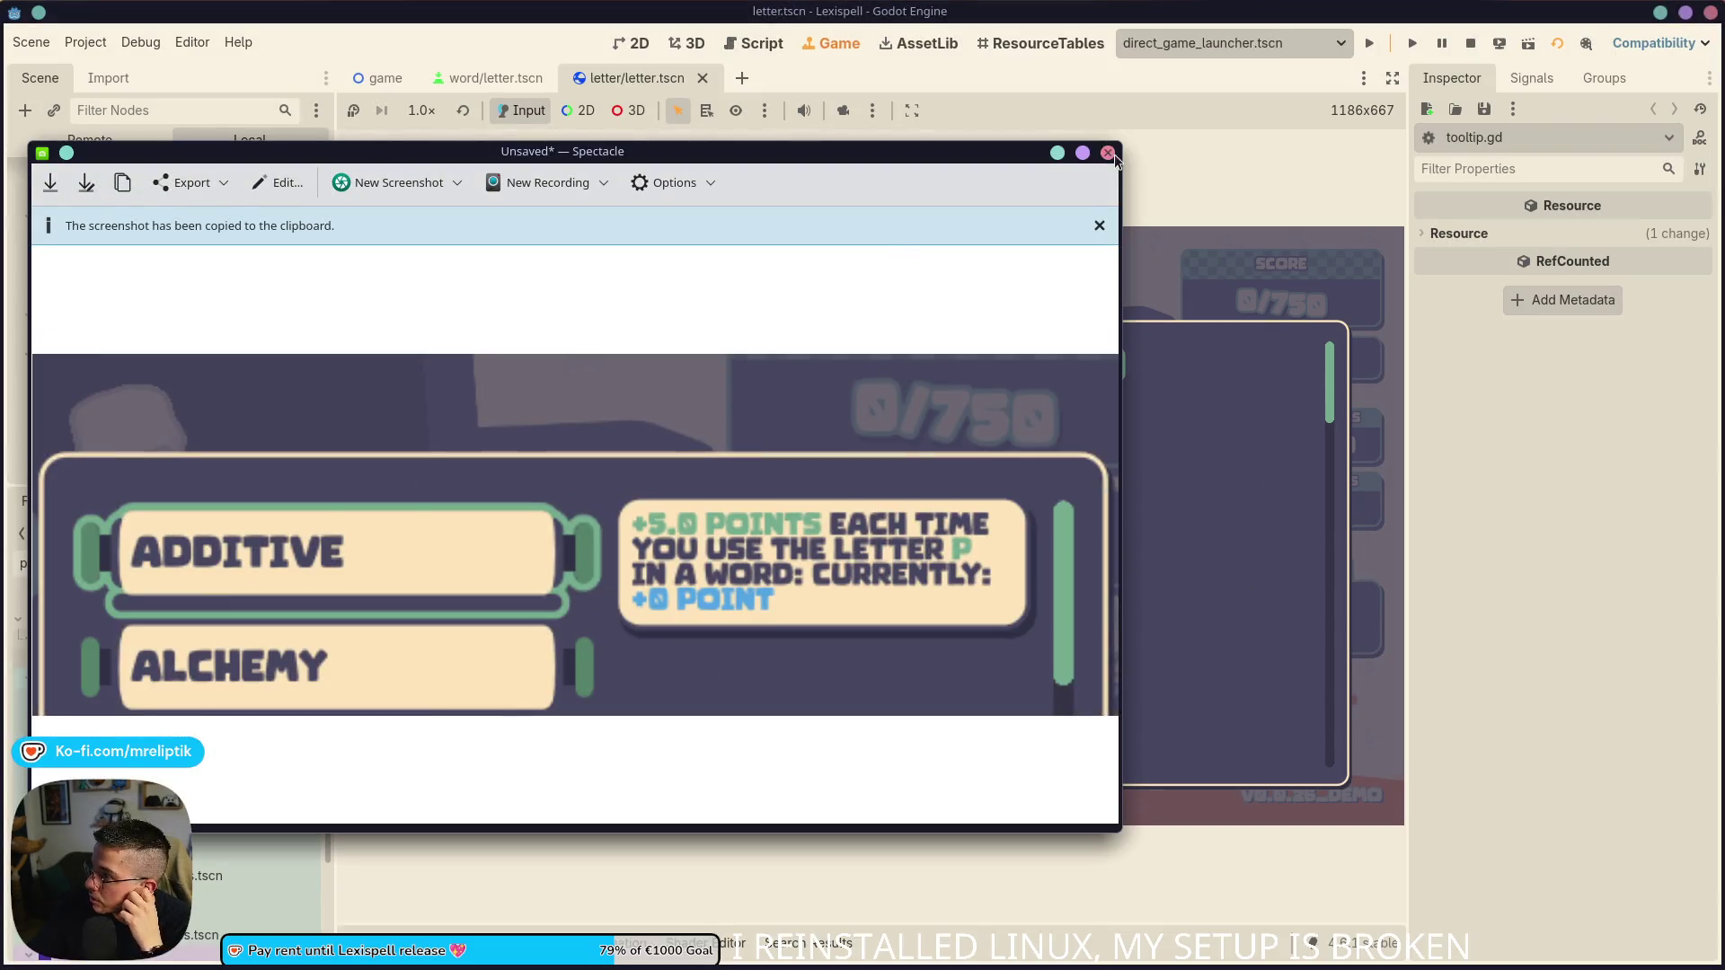
left_click(1108, 151)
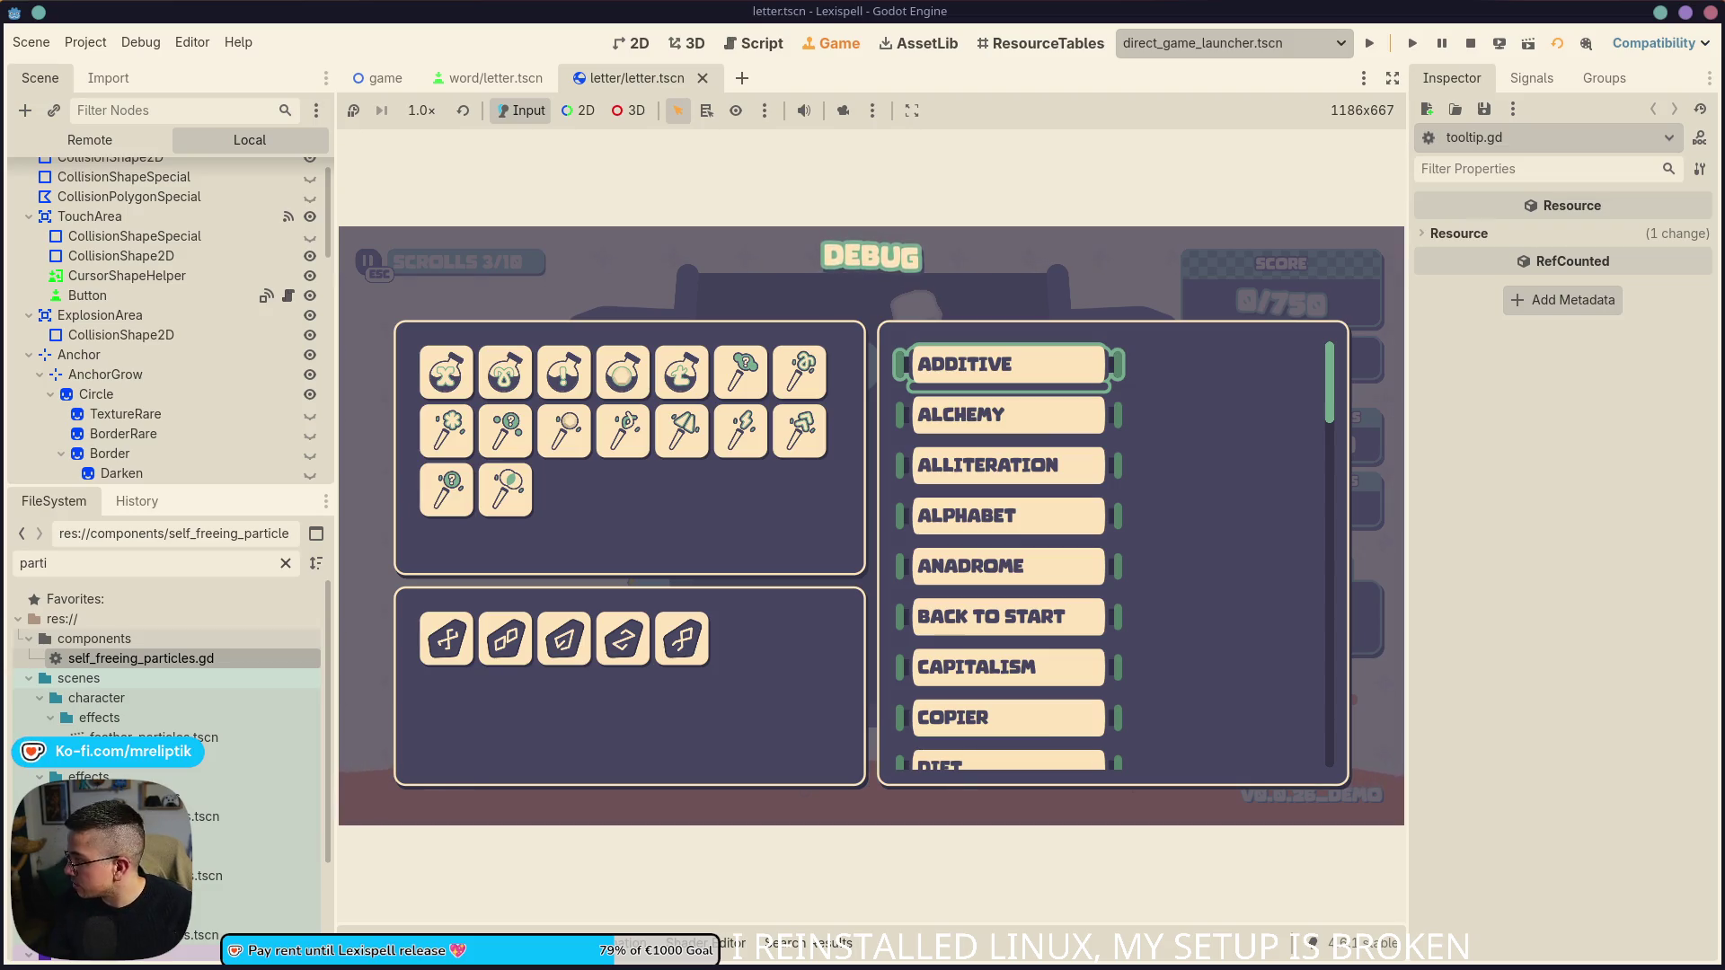
mouse_move(831, 968)
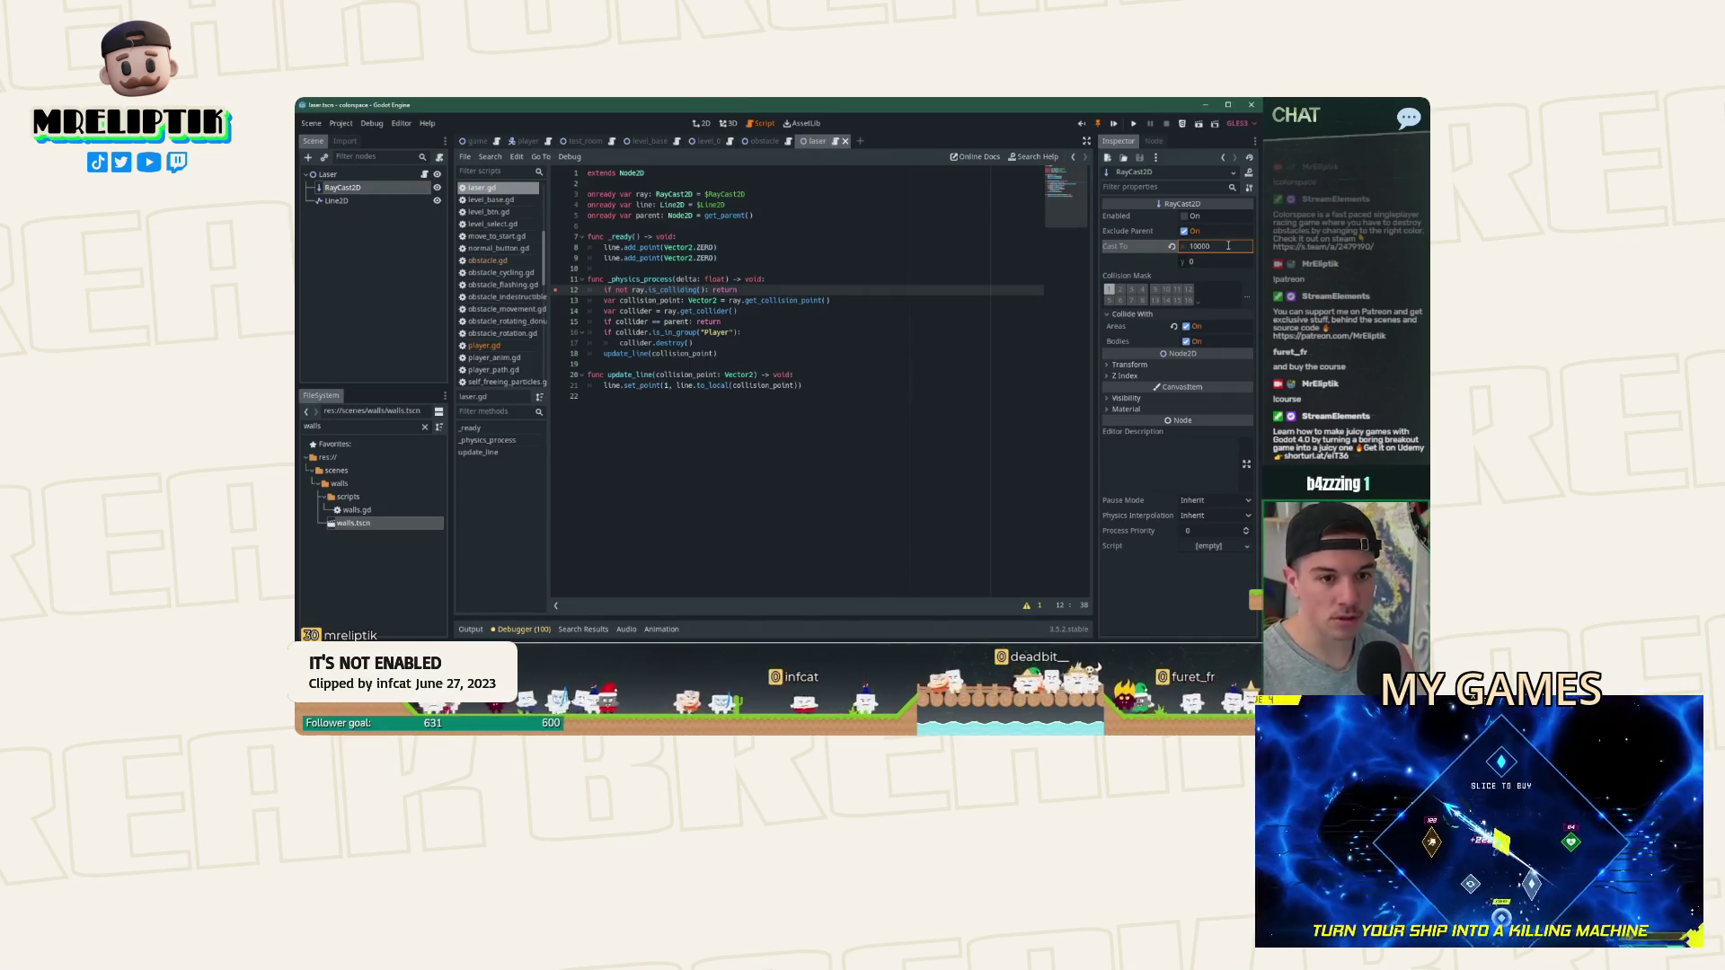
- Switch from the game to Chrome and open the Lexispell_localization spreadsheet tab
left_click(1185, 217)
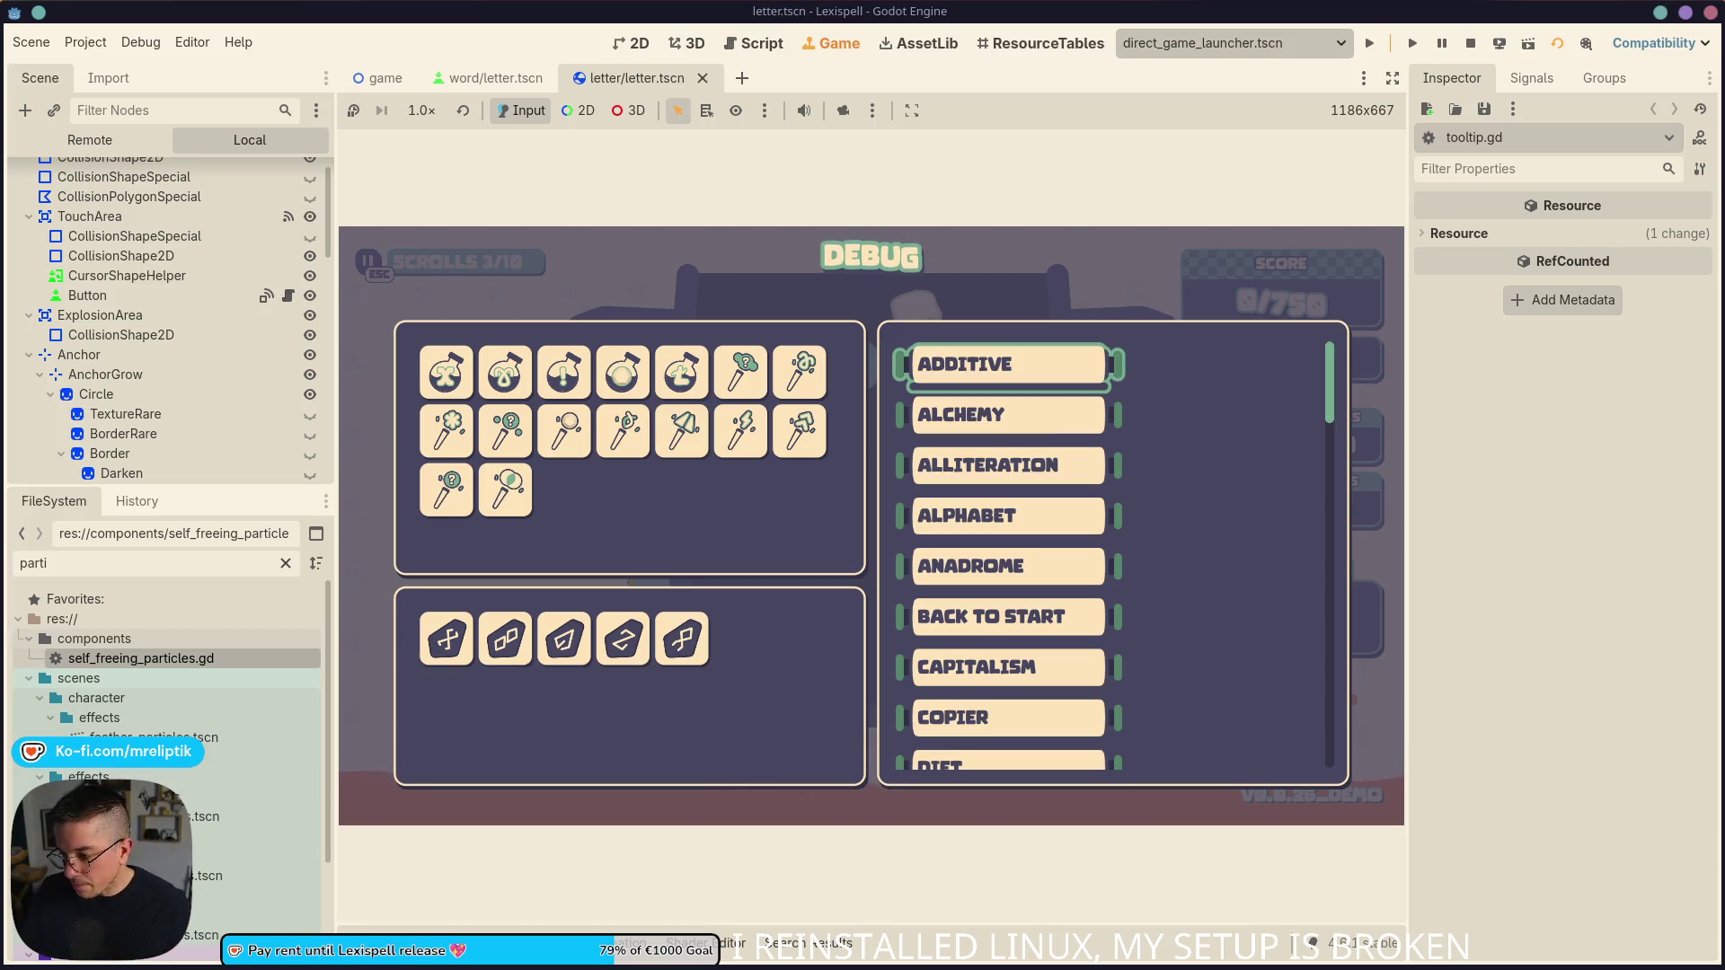
mouse_move(1006, 367)
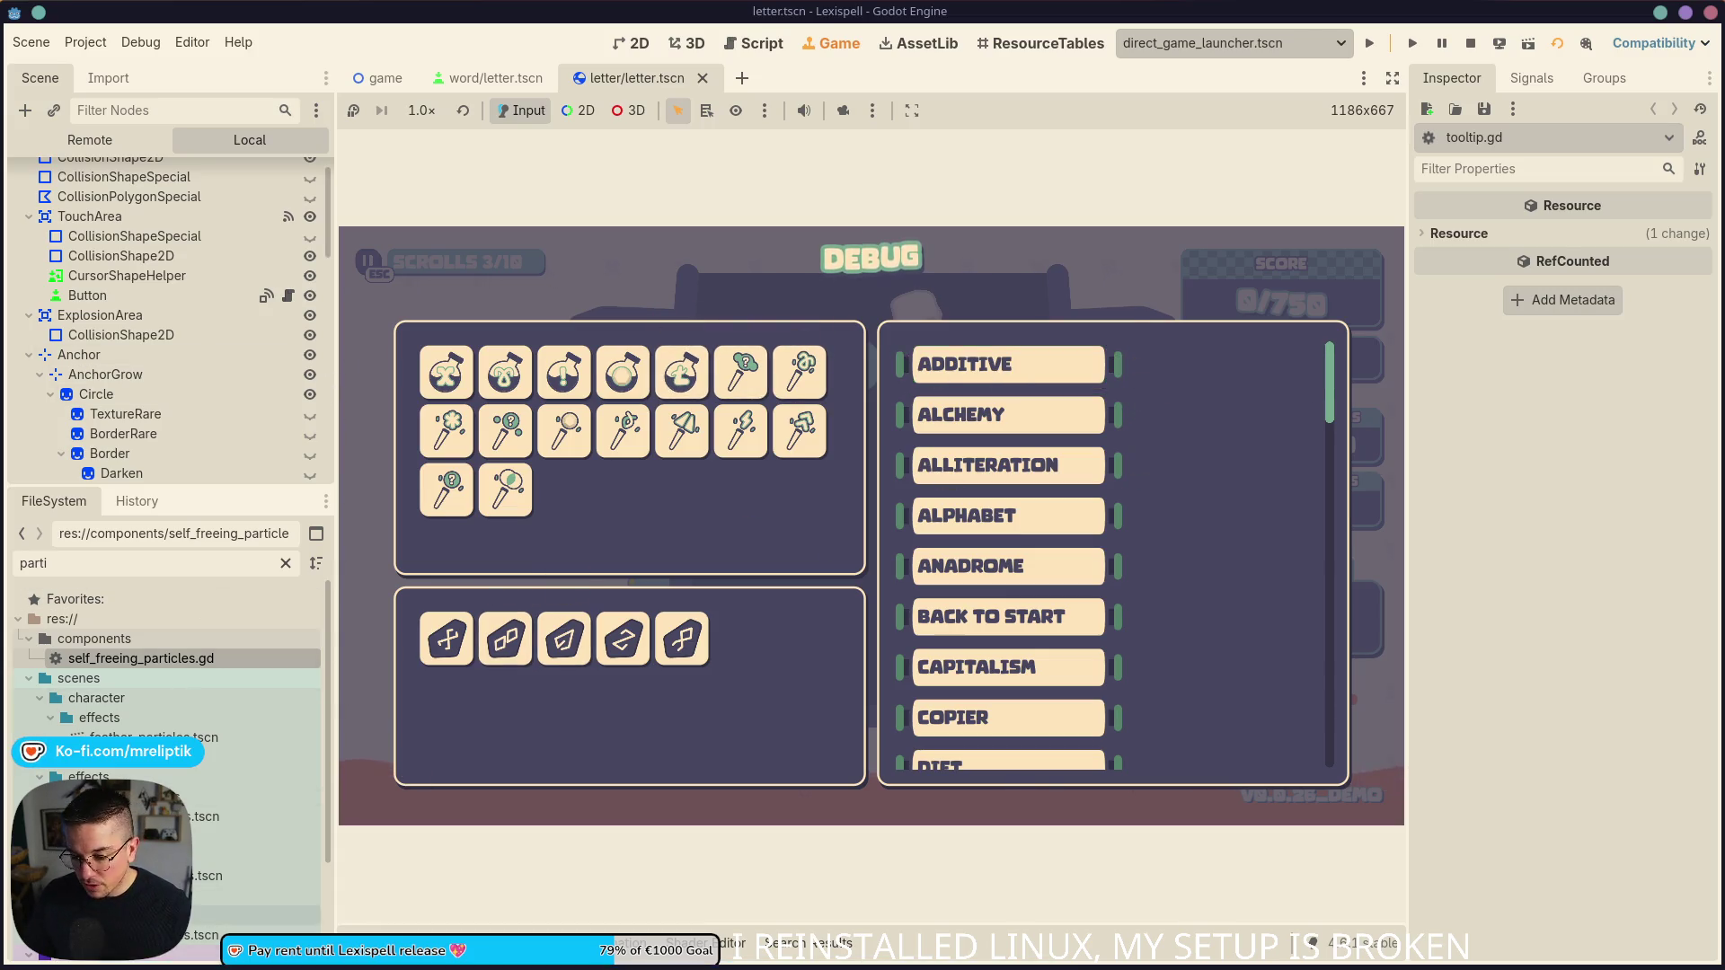
left_click(194, 948)
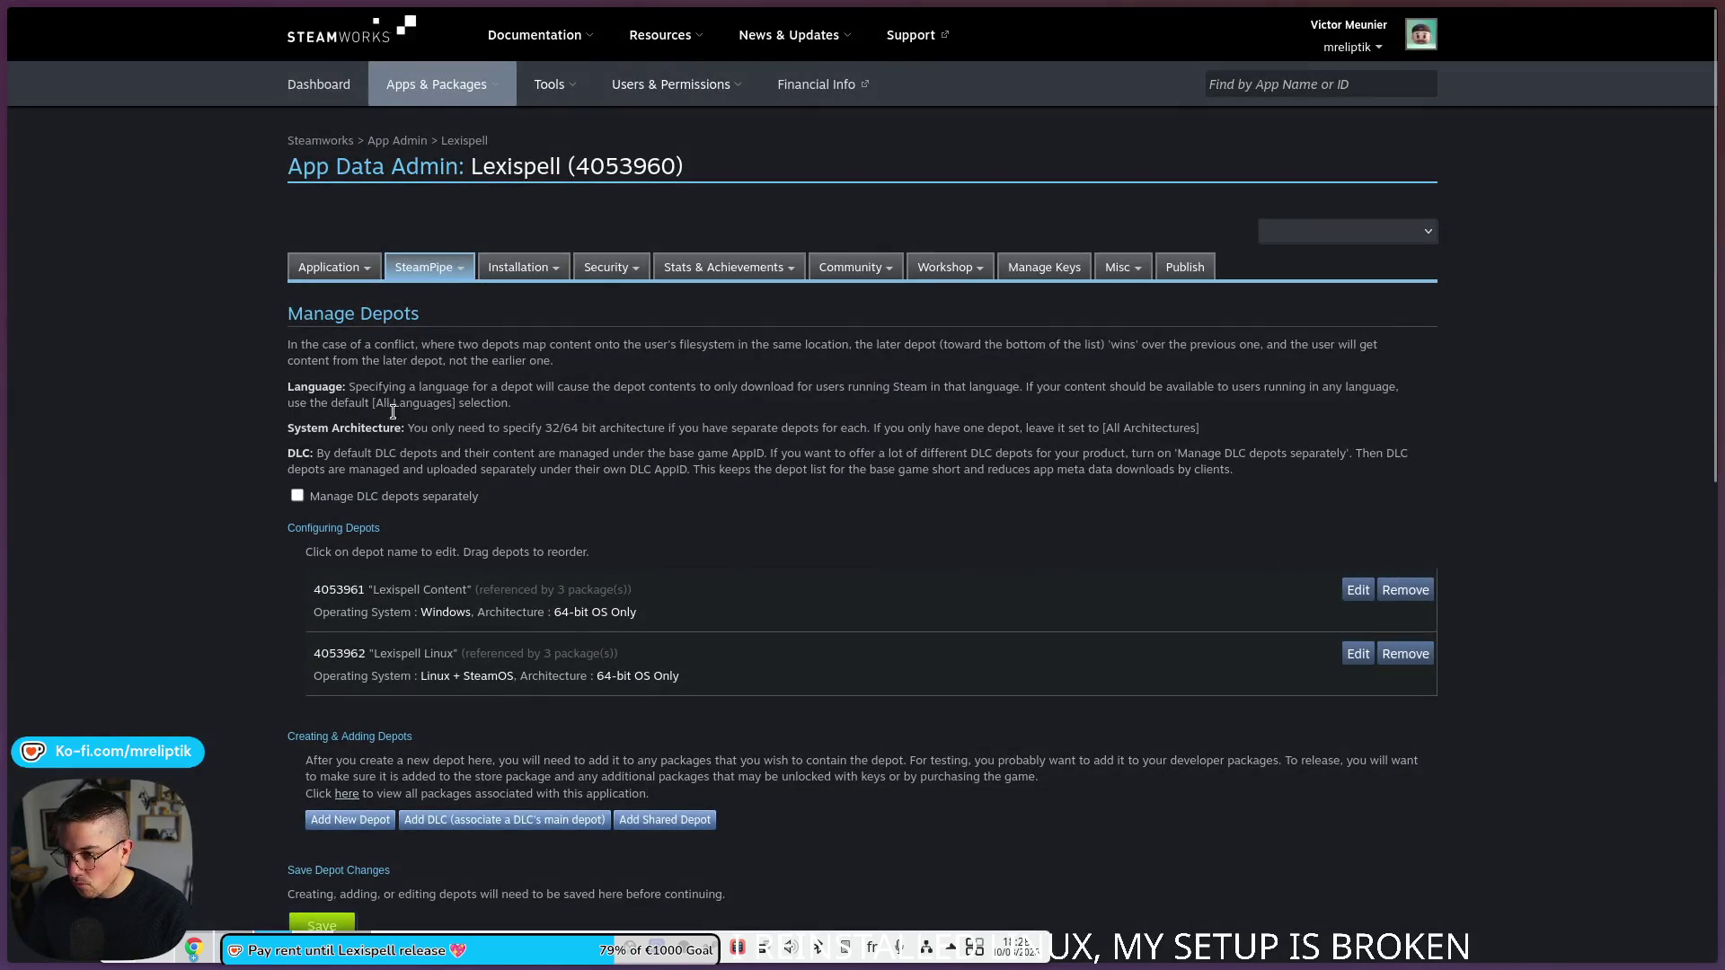
mouse_move(11, 456)
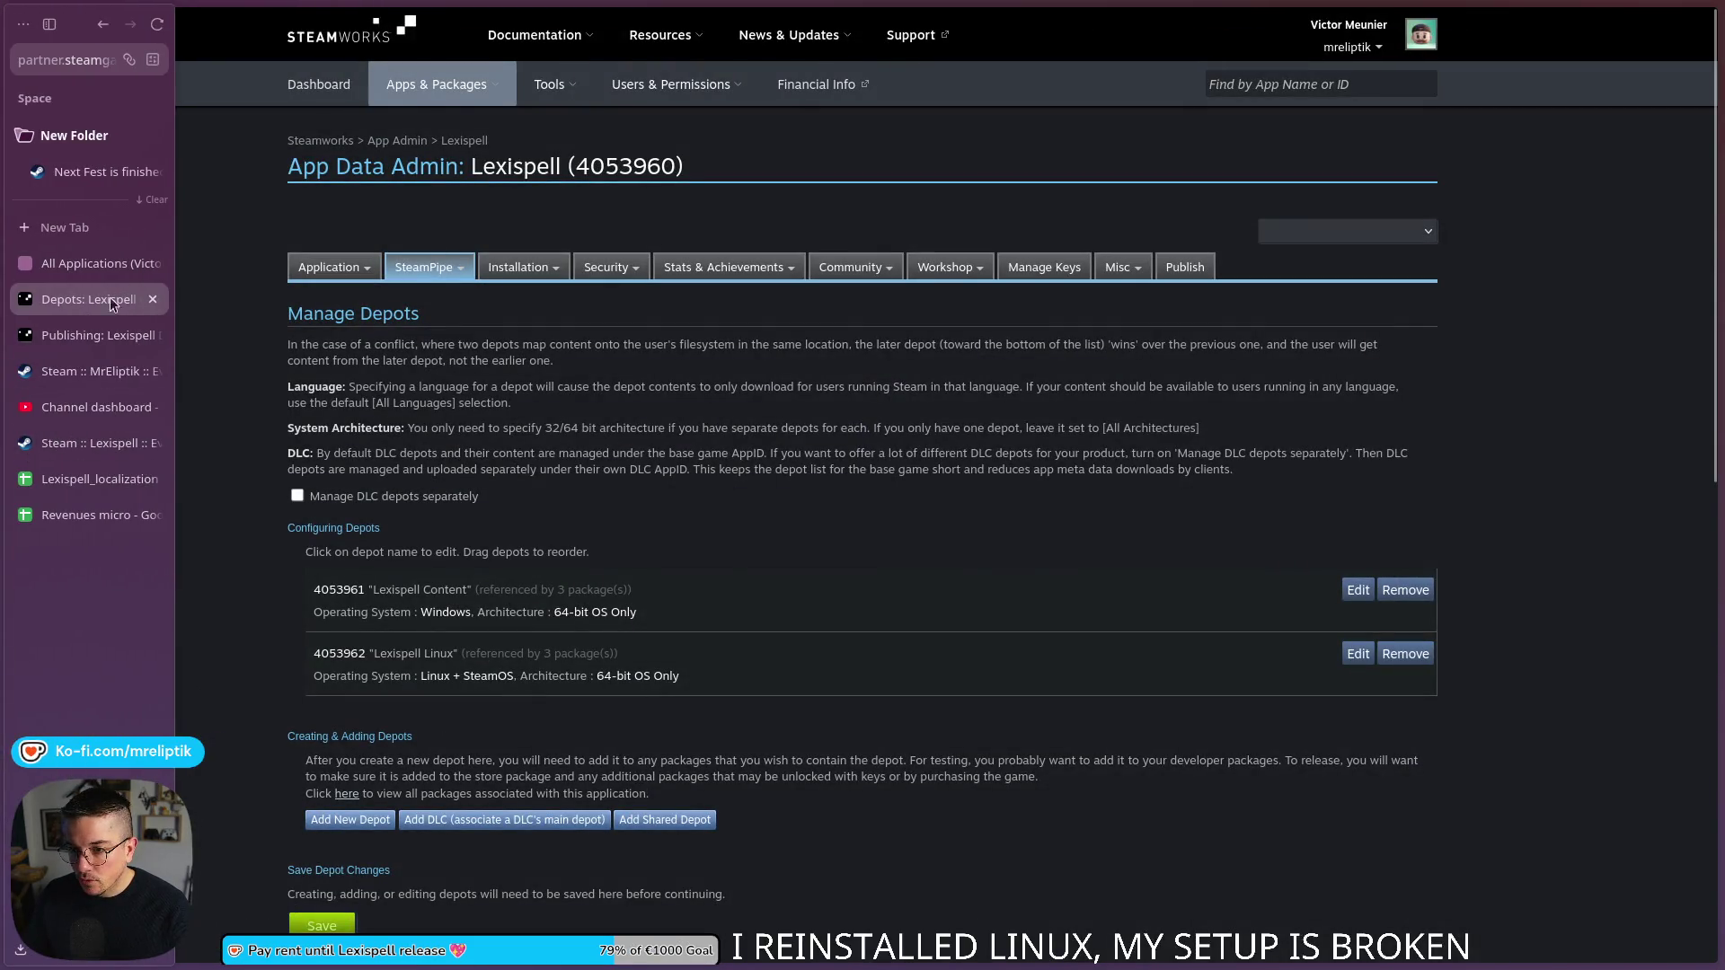
left_click(89, 479)
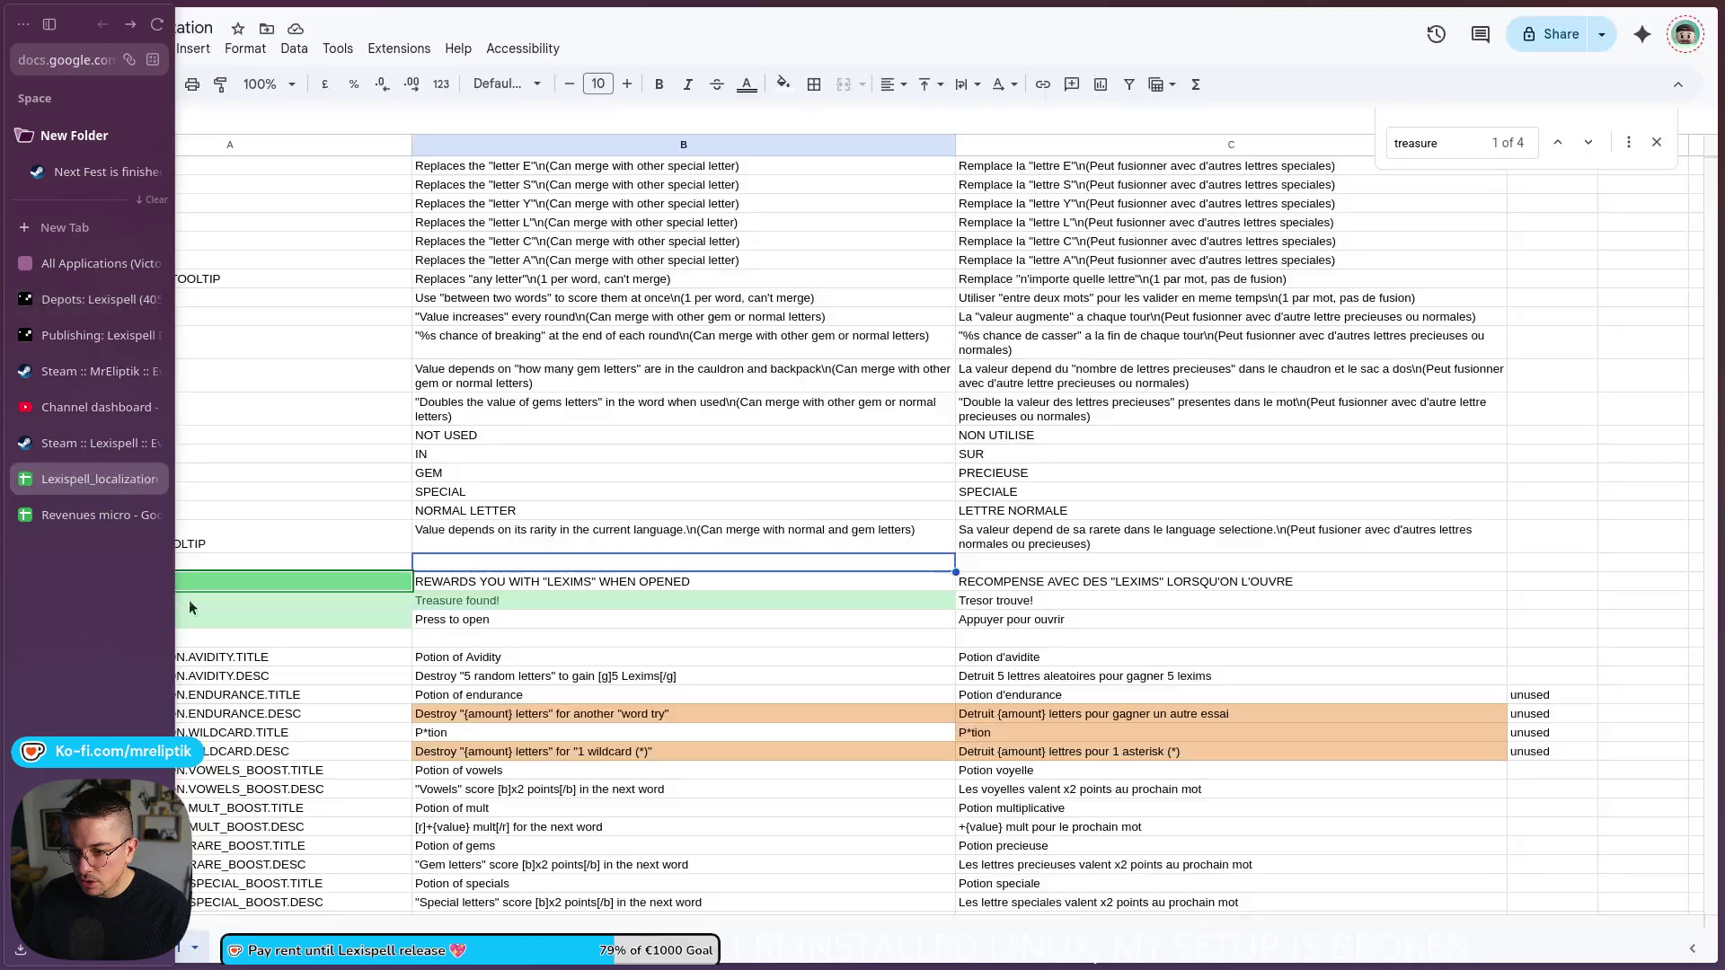
- Search the sheet for 'additive' and select cell B546 to read the UPGRADE.STREAK.DESC text
left_click(487, 608)
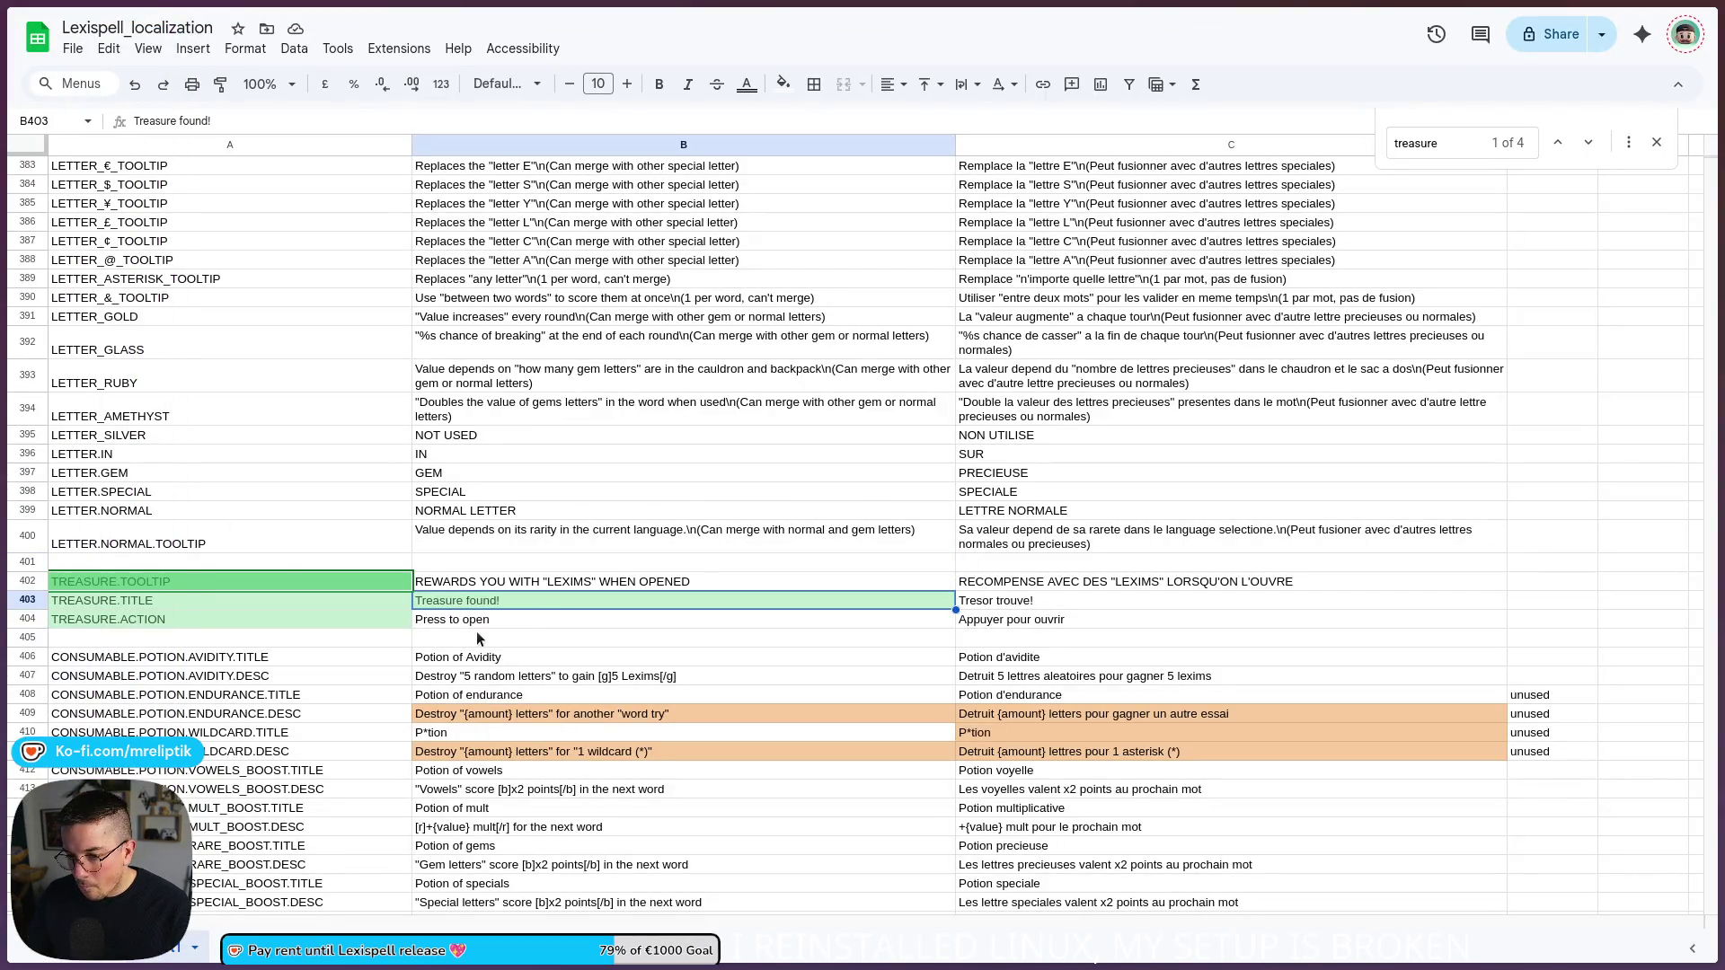
scroll(481, 637, "down", 2)
key("ctrl+f")
type("additive")
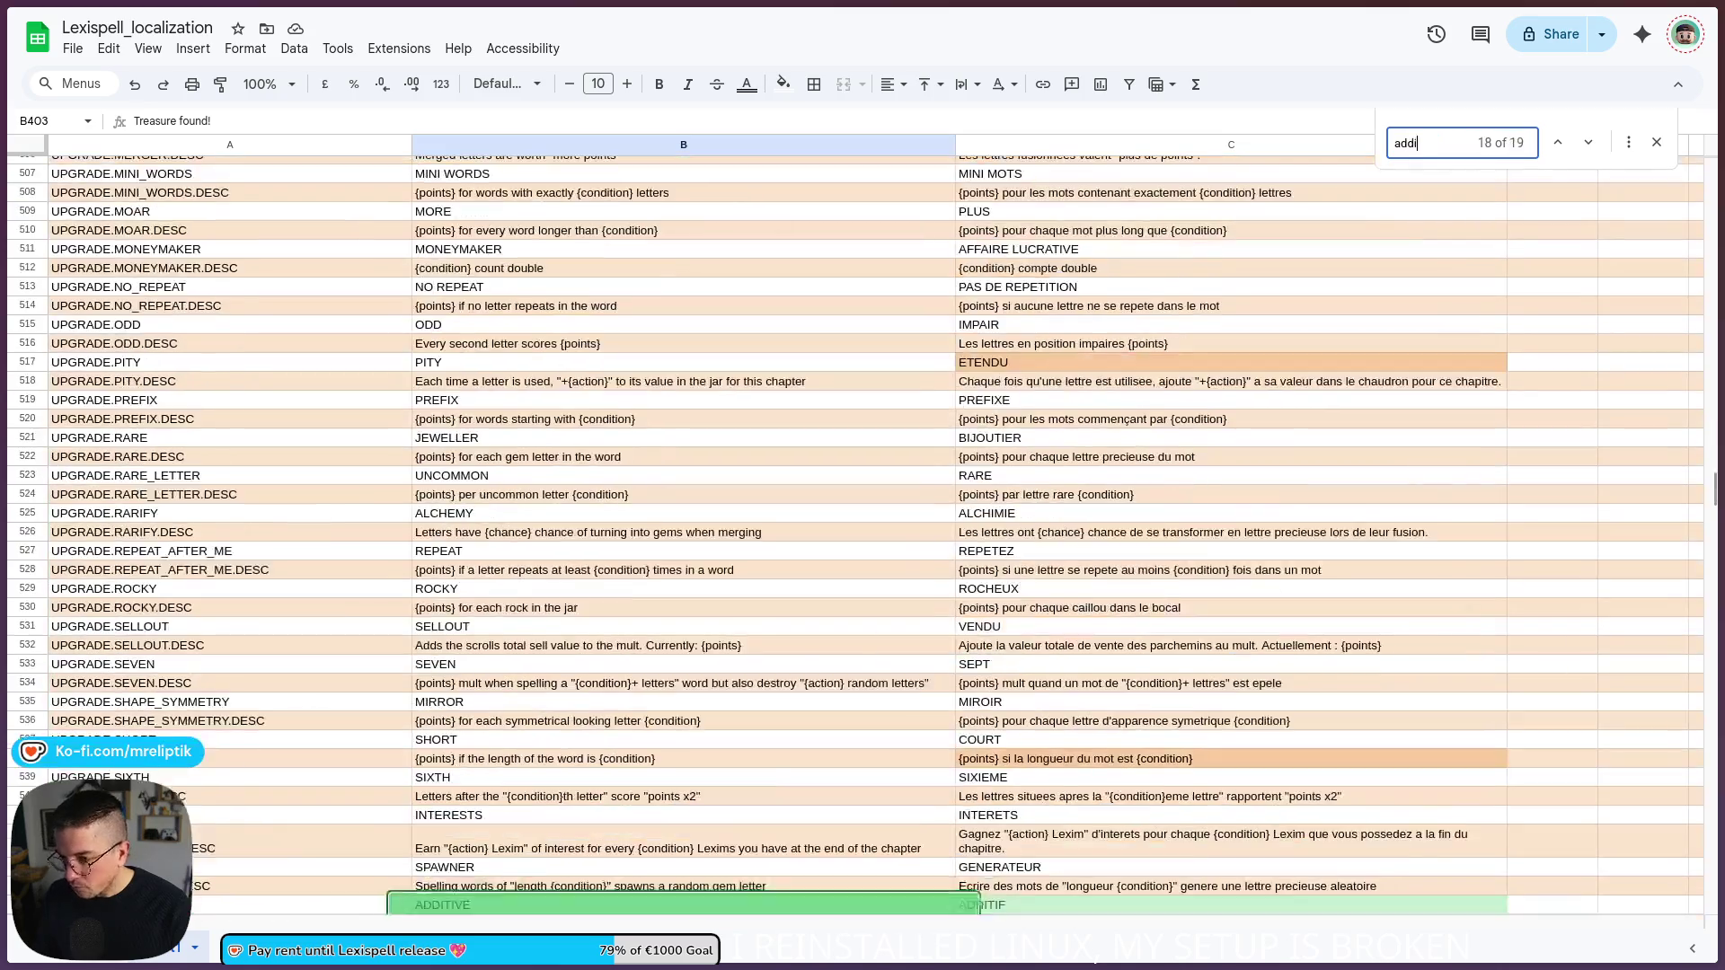
scroll(609, 682, "down", 3)
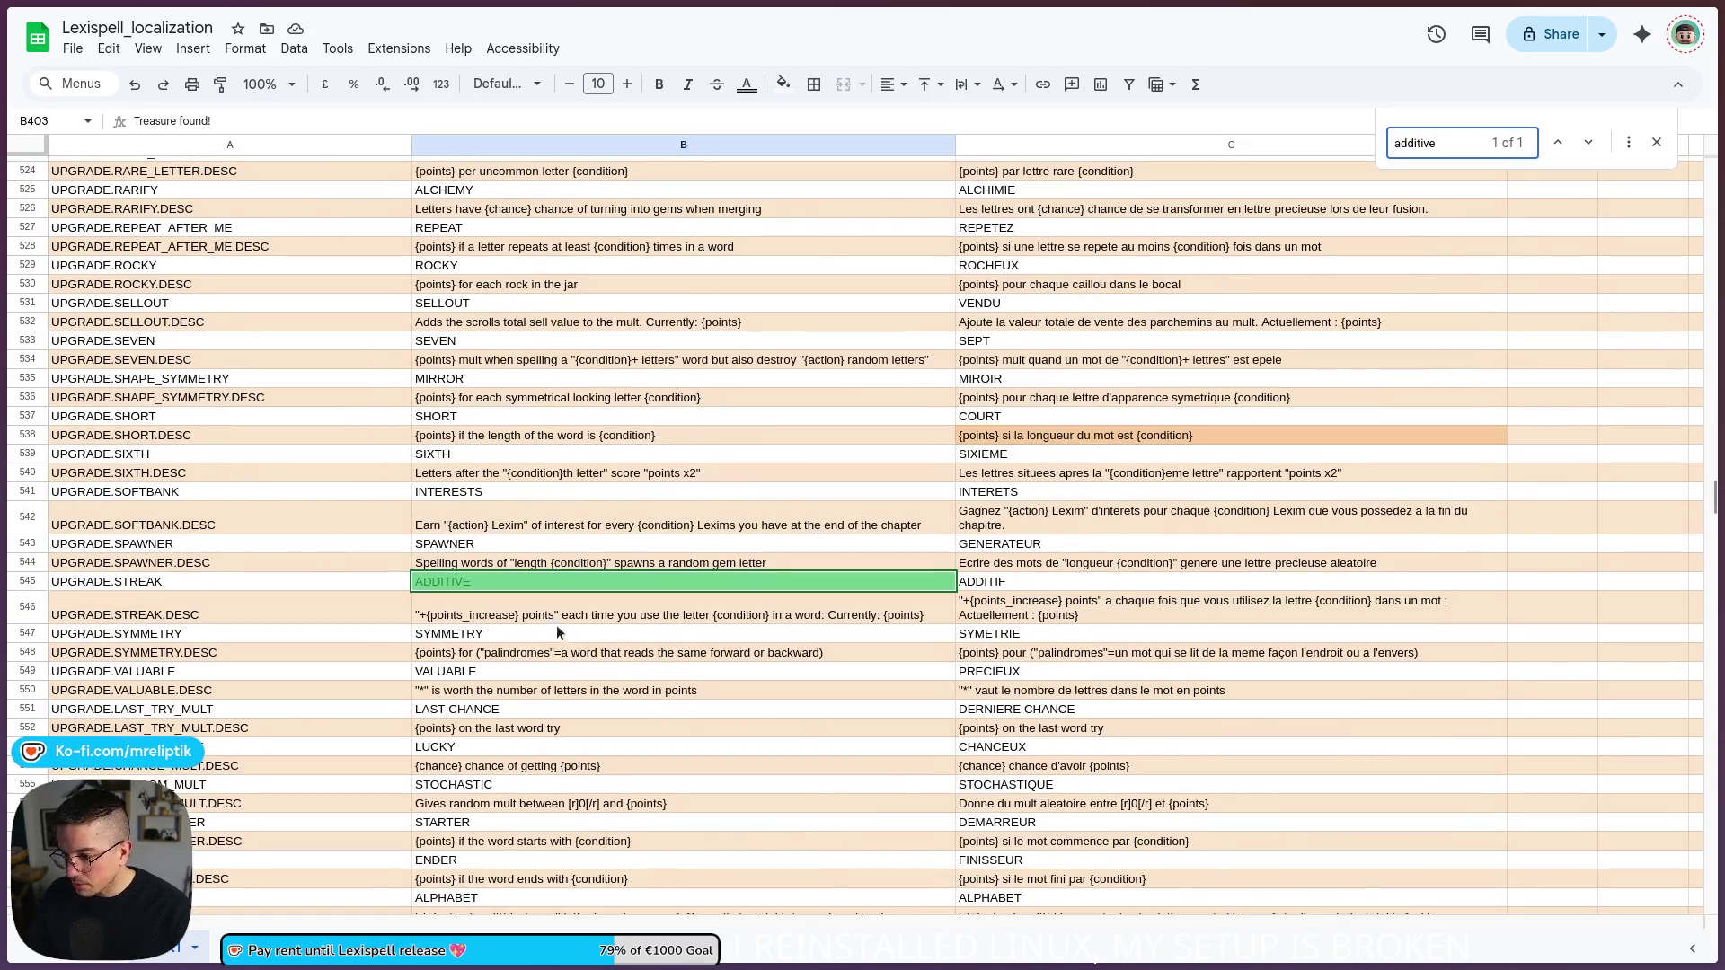
left_click(528, 618)
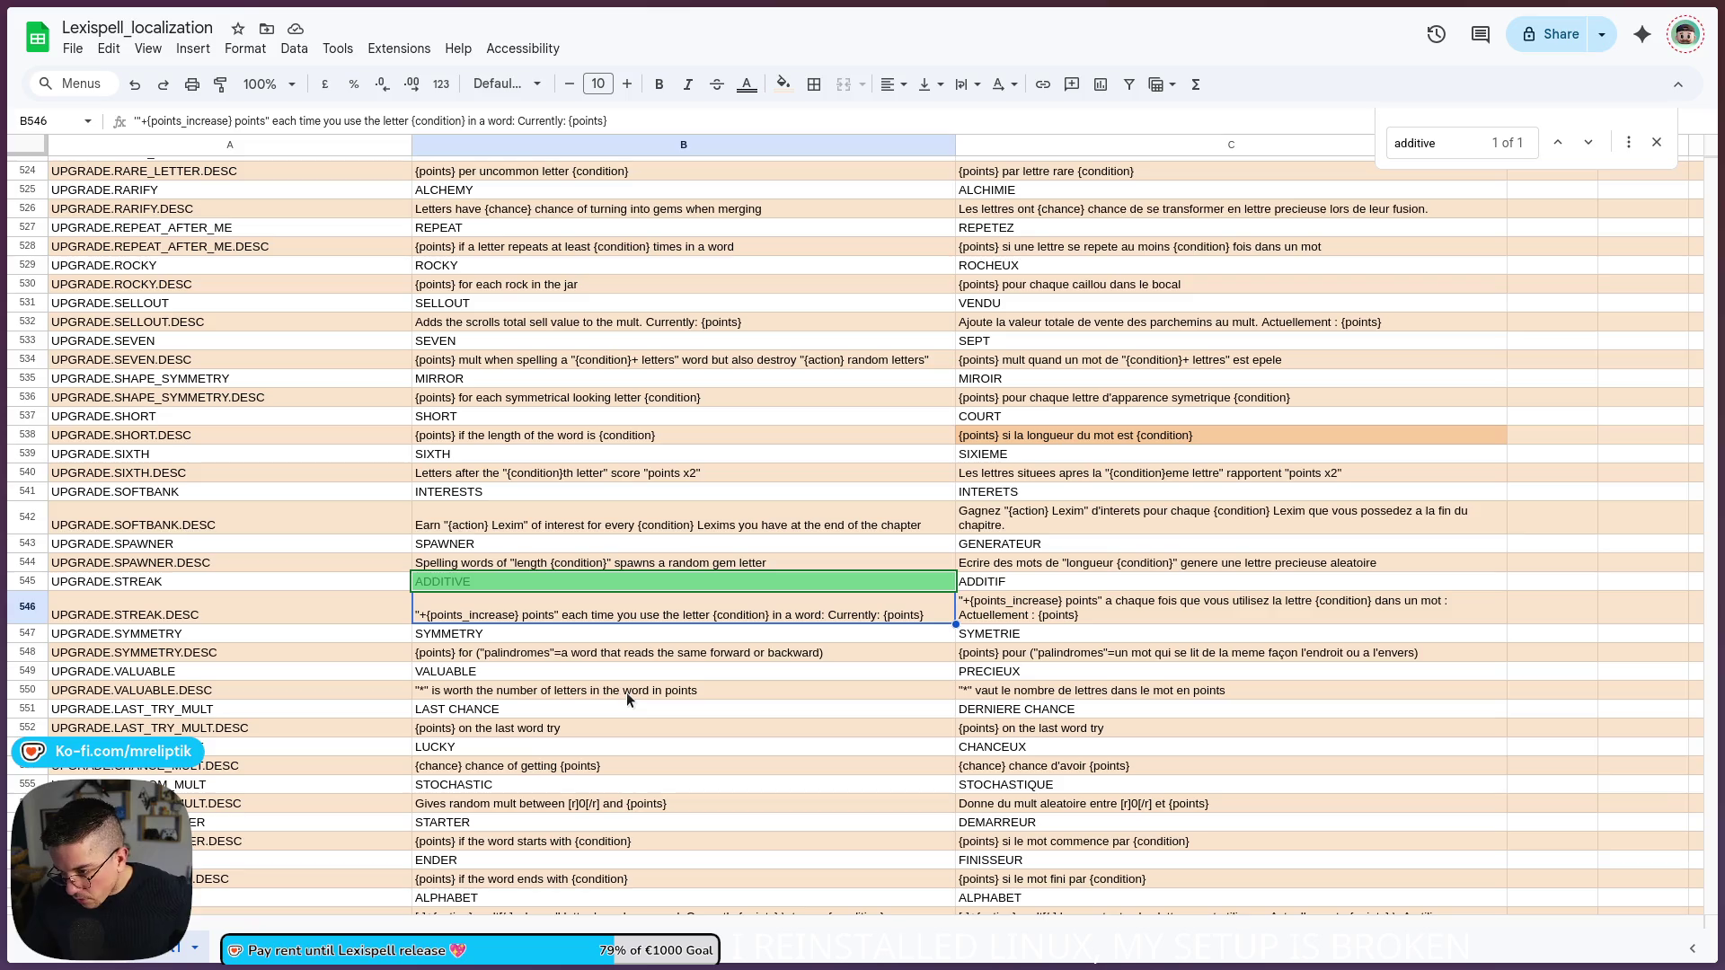